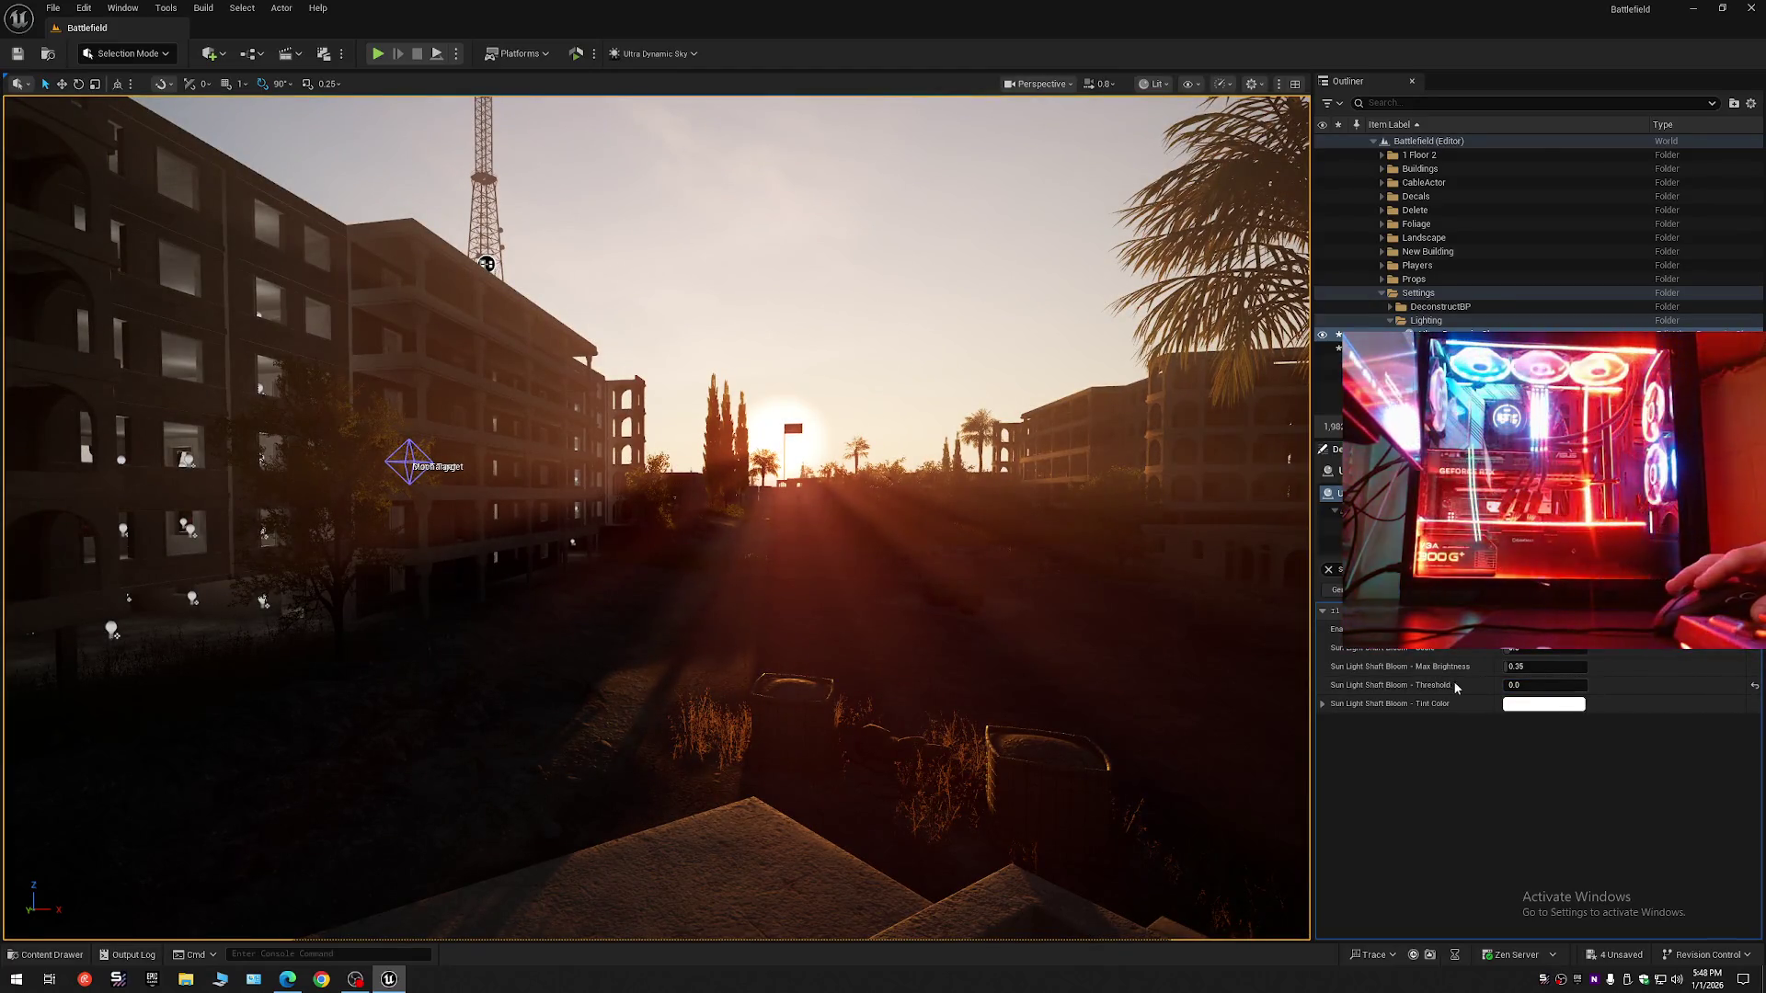
- Nudge the Sun Light Shaft Bloom Threshold and fly down the road toward the sun to preview
drag(1526, 688, 1529, 686)
mouse_move(796, 643)
mouse_down()
mouse_move(699, 635)
mouse_move(810, 643)
mouse_move(782, 642)
mouse_move(865, 613)
mouse_up()
scroll(827, 634, down, 1)
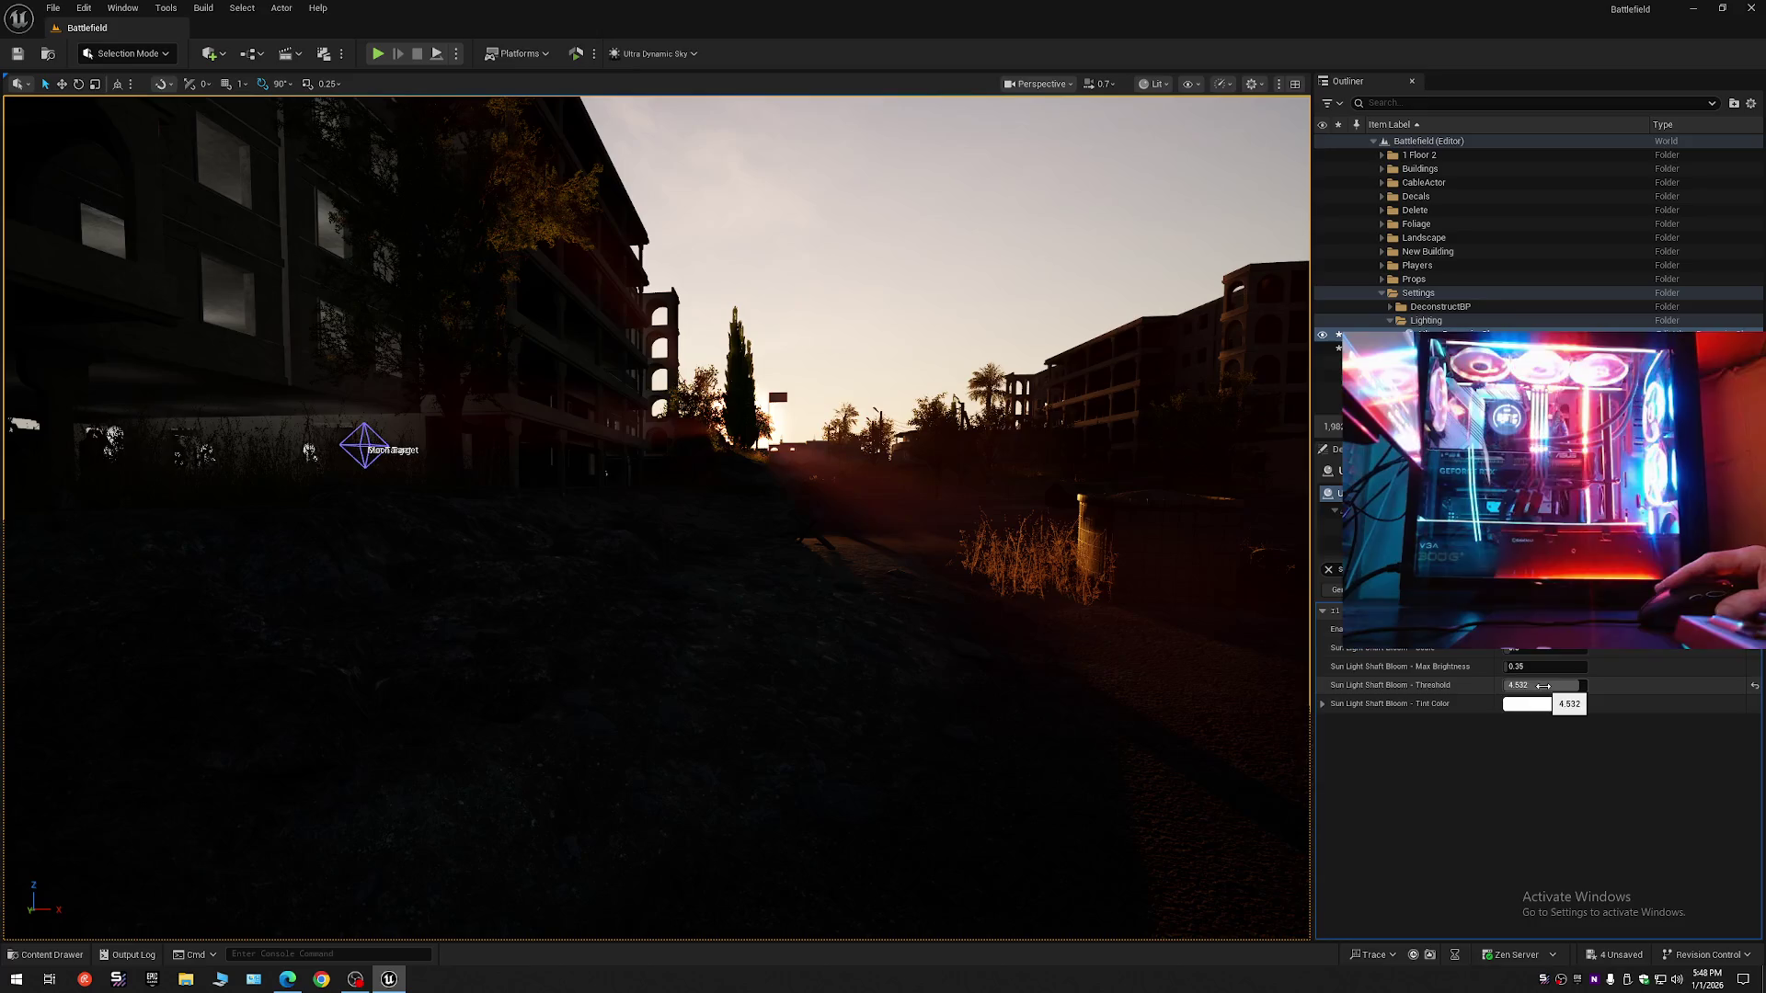
drag(970, 569, 919, 575)
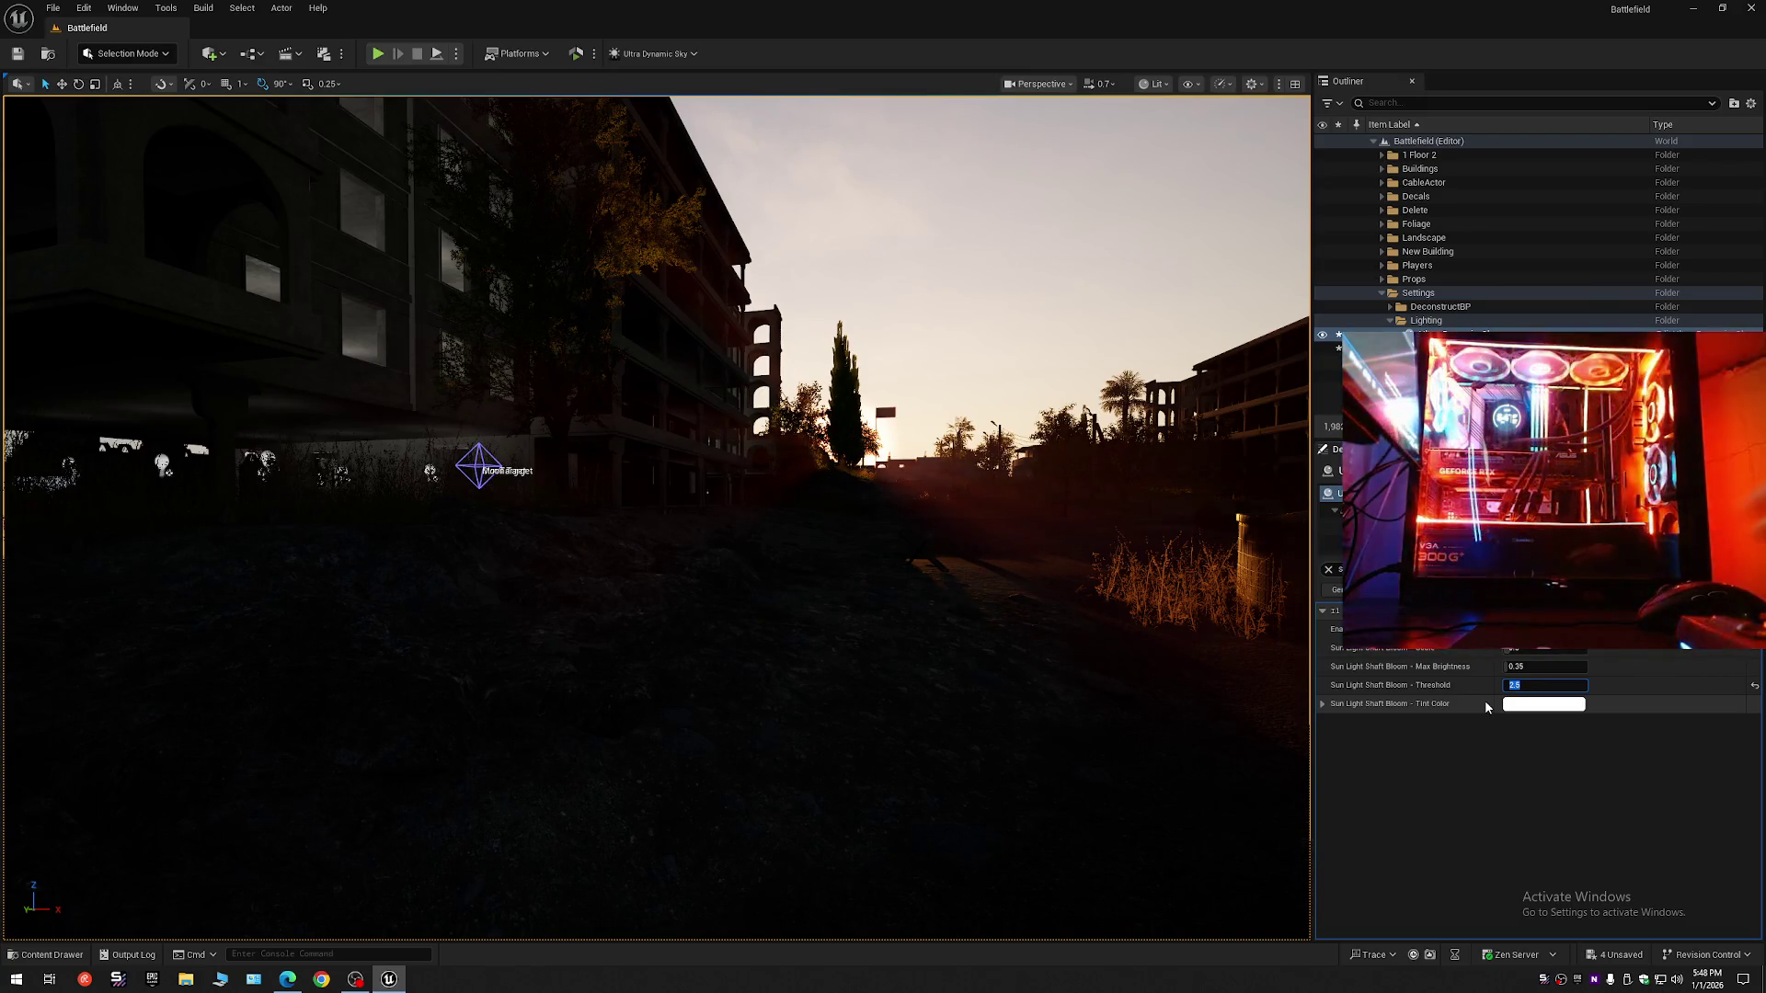
drag(952, 614, 966, 524)
mouse_move(309, 190)
mouse_down()
mouse_move(267, 238)
mouse_move(258, 223)
mouse_move(271, 241)
mouse_up()
- Enter 0 as the bloom threshold, then fly forward to reframe the tower and sun
drag(1548, 685, 1511, 685)
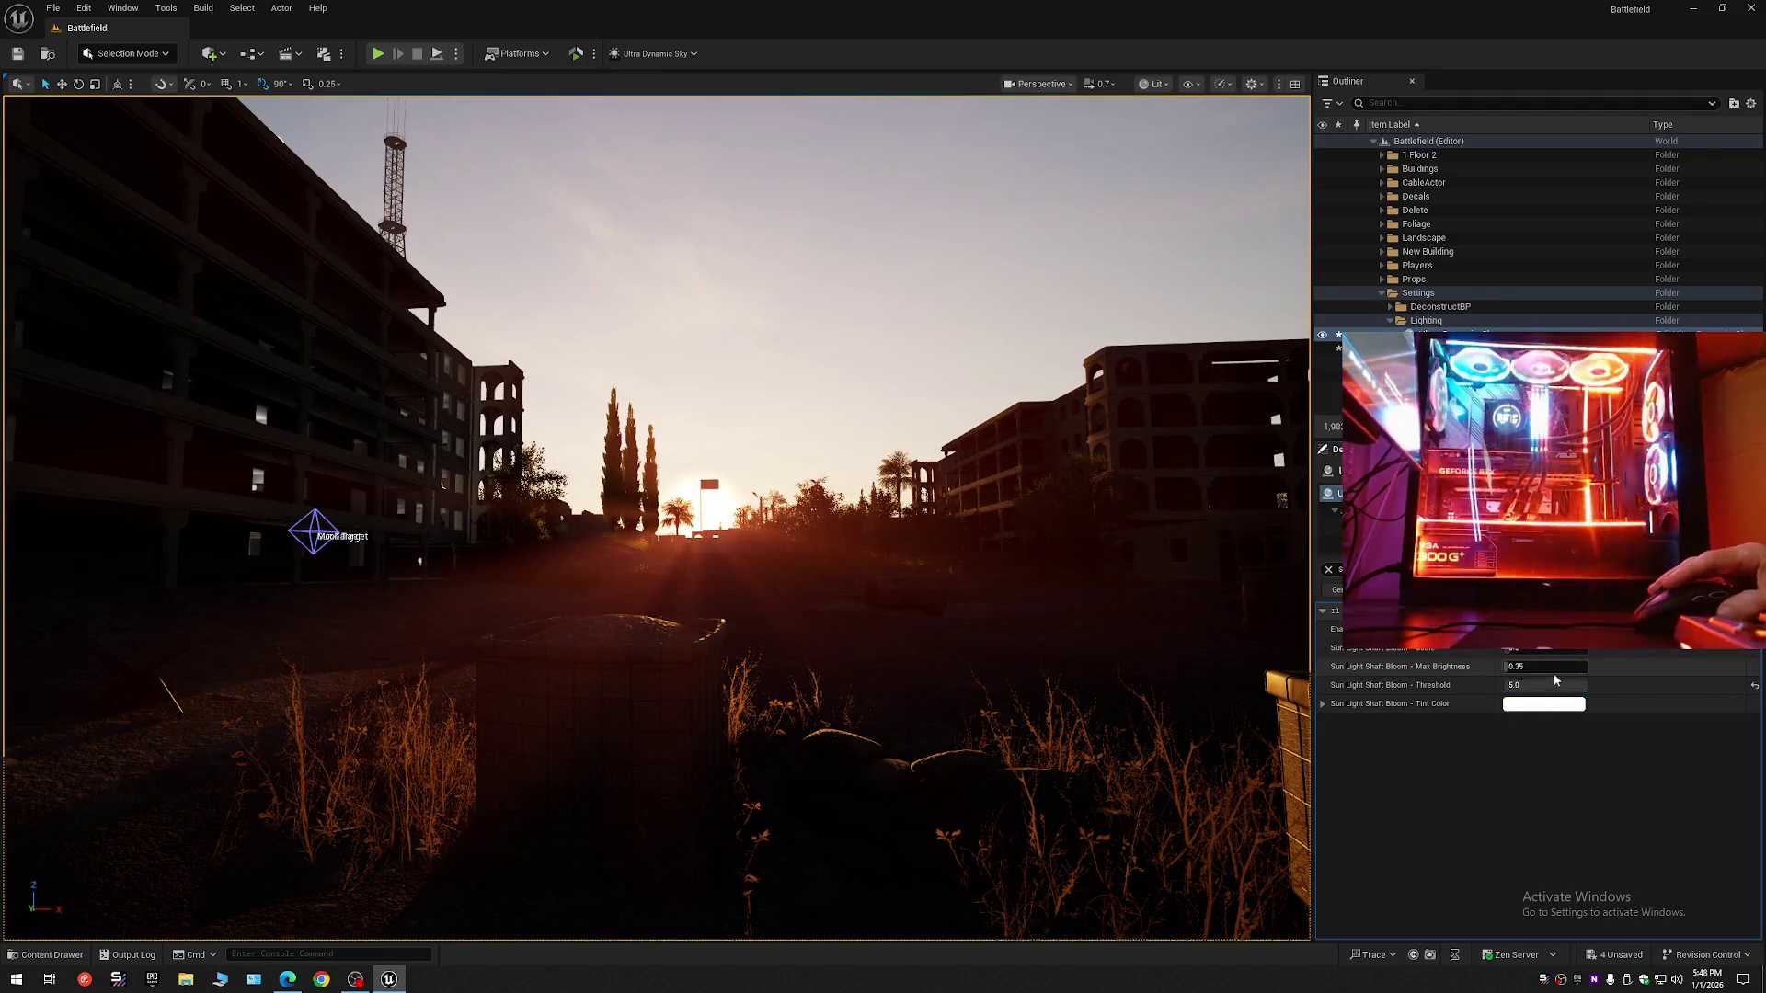
text(0)
key(Return)
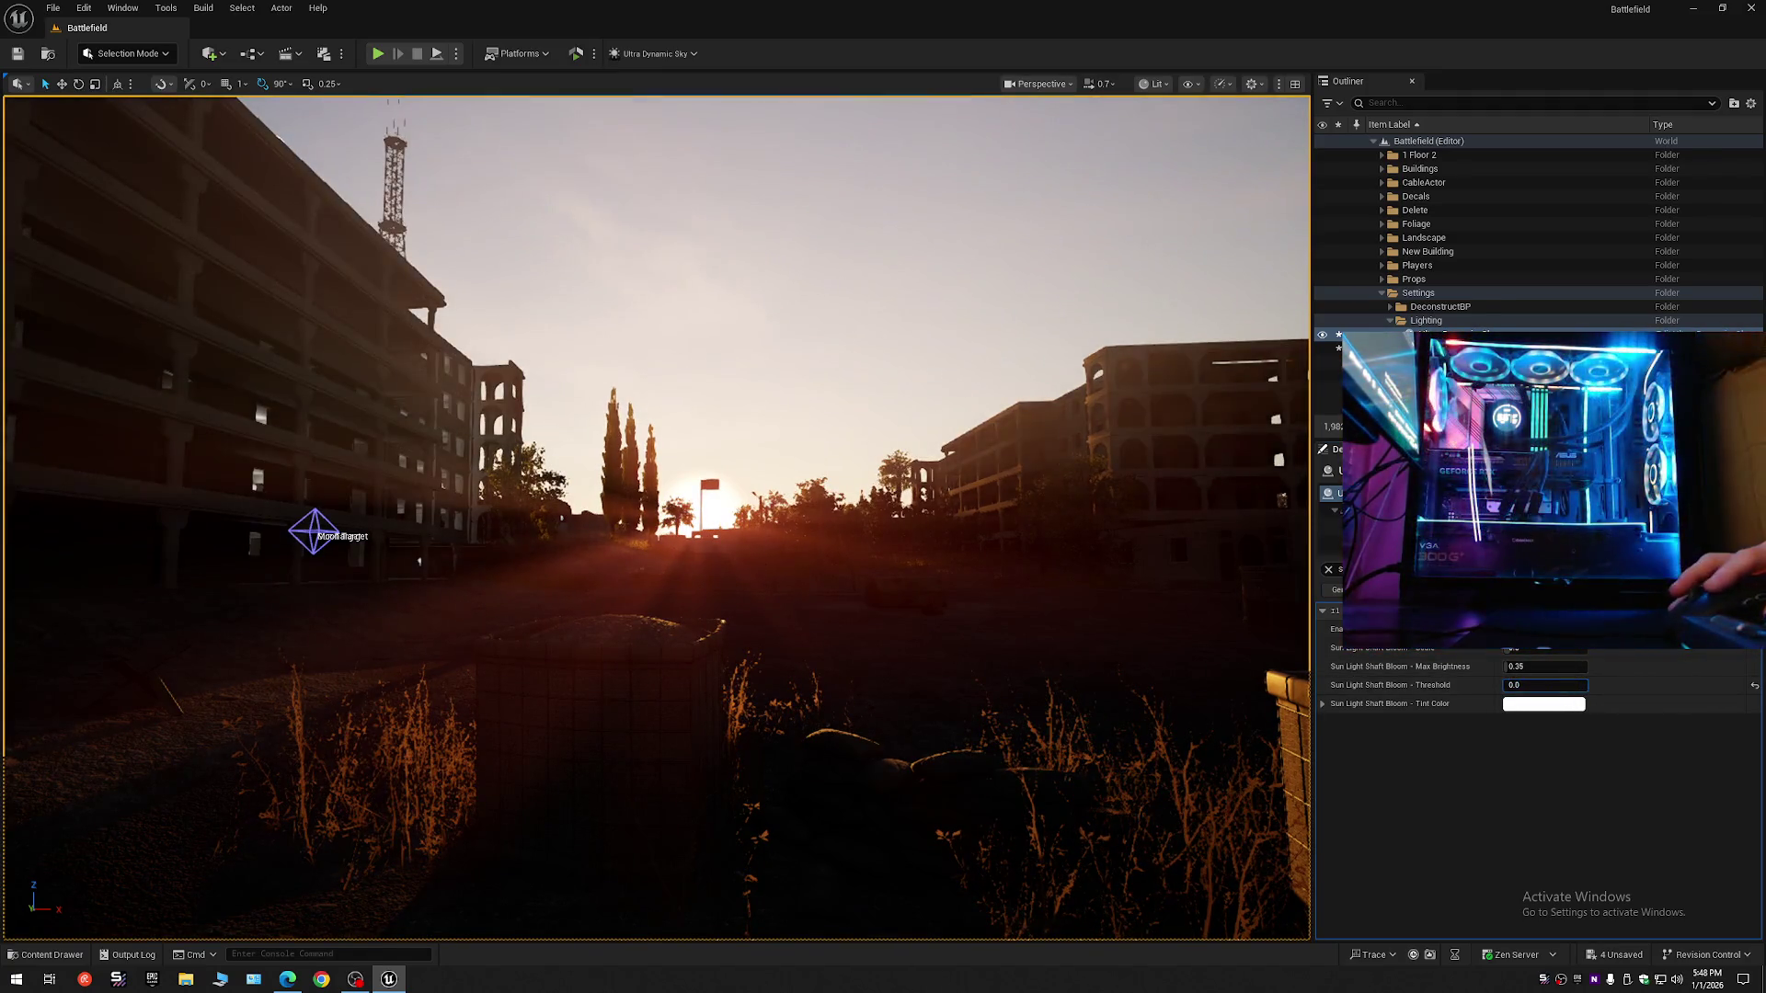
scroll(495, 396, up, 2)
drag(496, 395, 496, 388)
drag(1076, 581, 1076, 581)
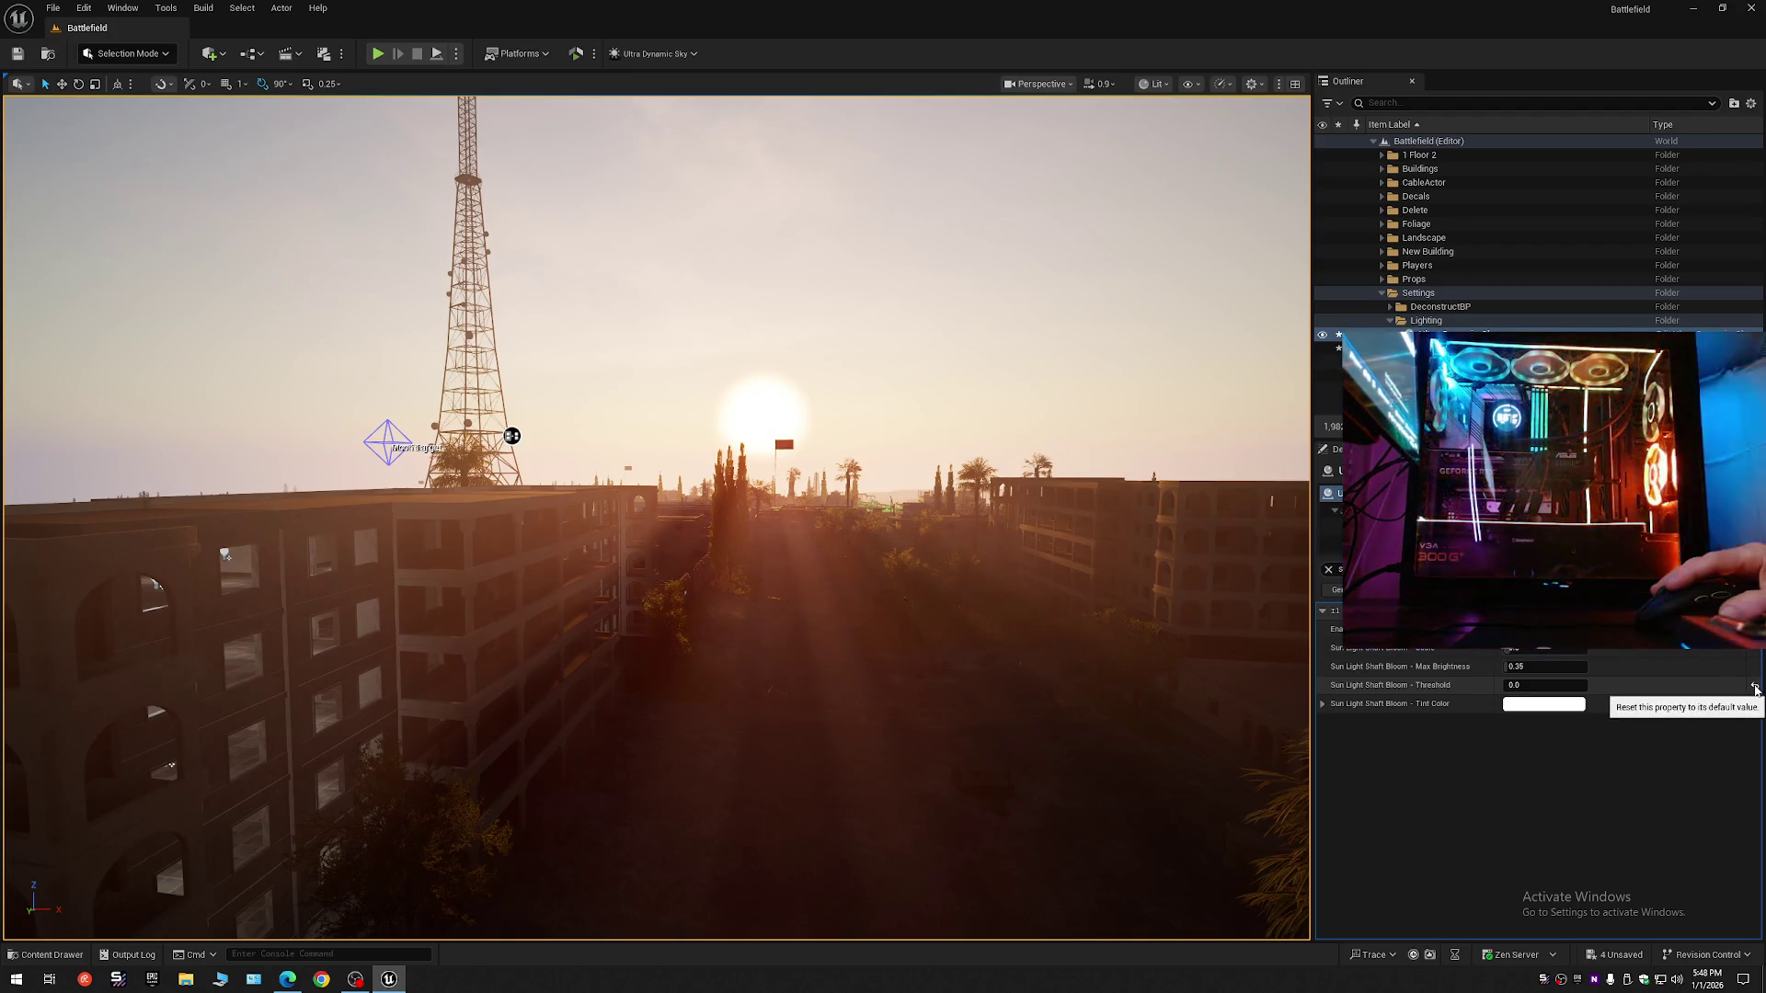
- Reset the bloom threshold, test a raised value of 5.0, and fly over the level to compare
click(1754, 688)
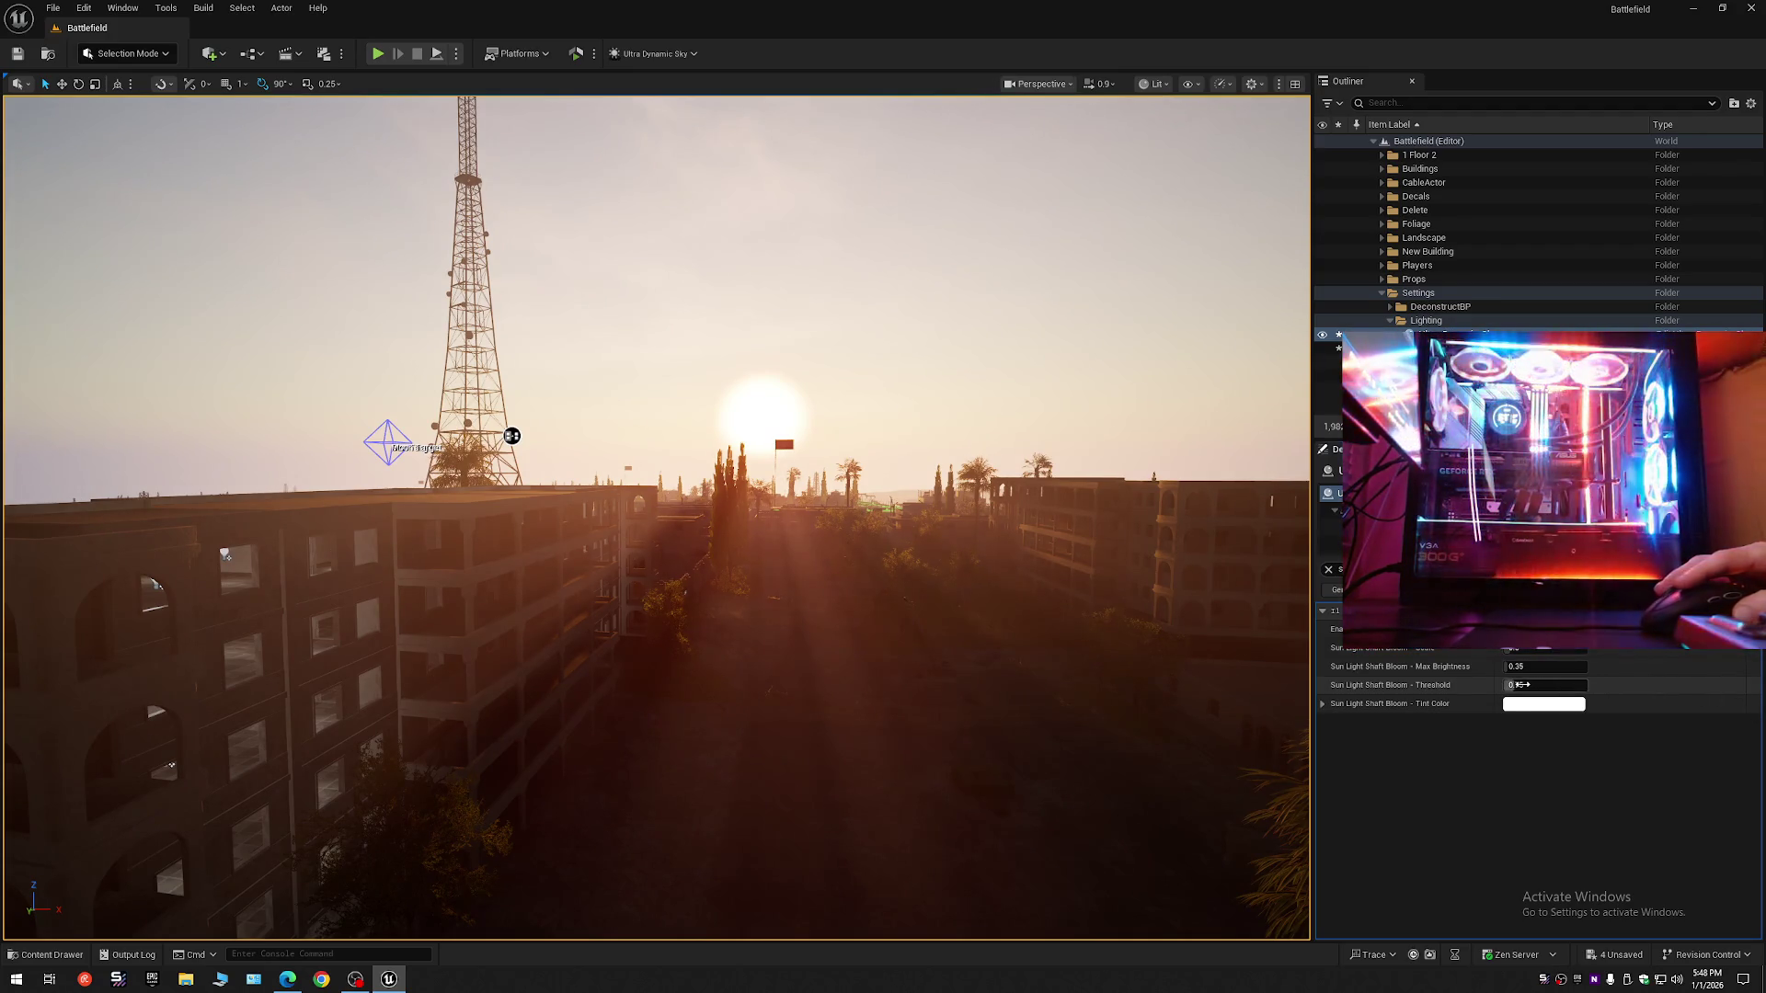
drag(1519, 685, 1563, 685)
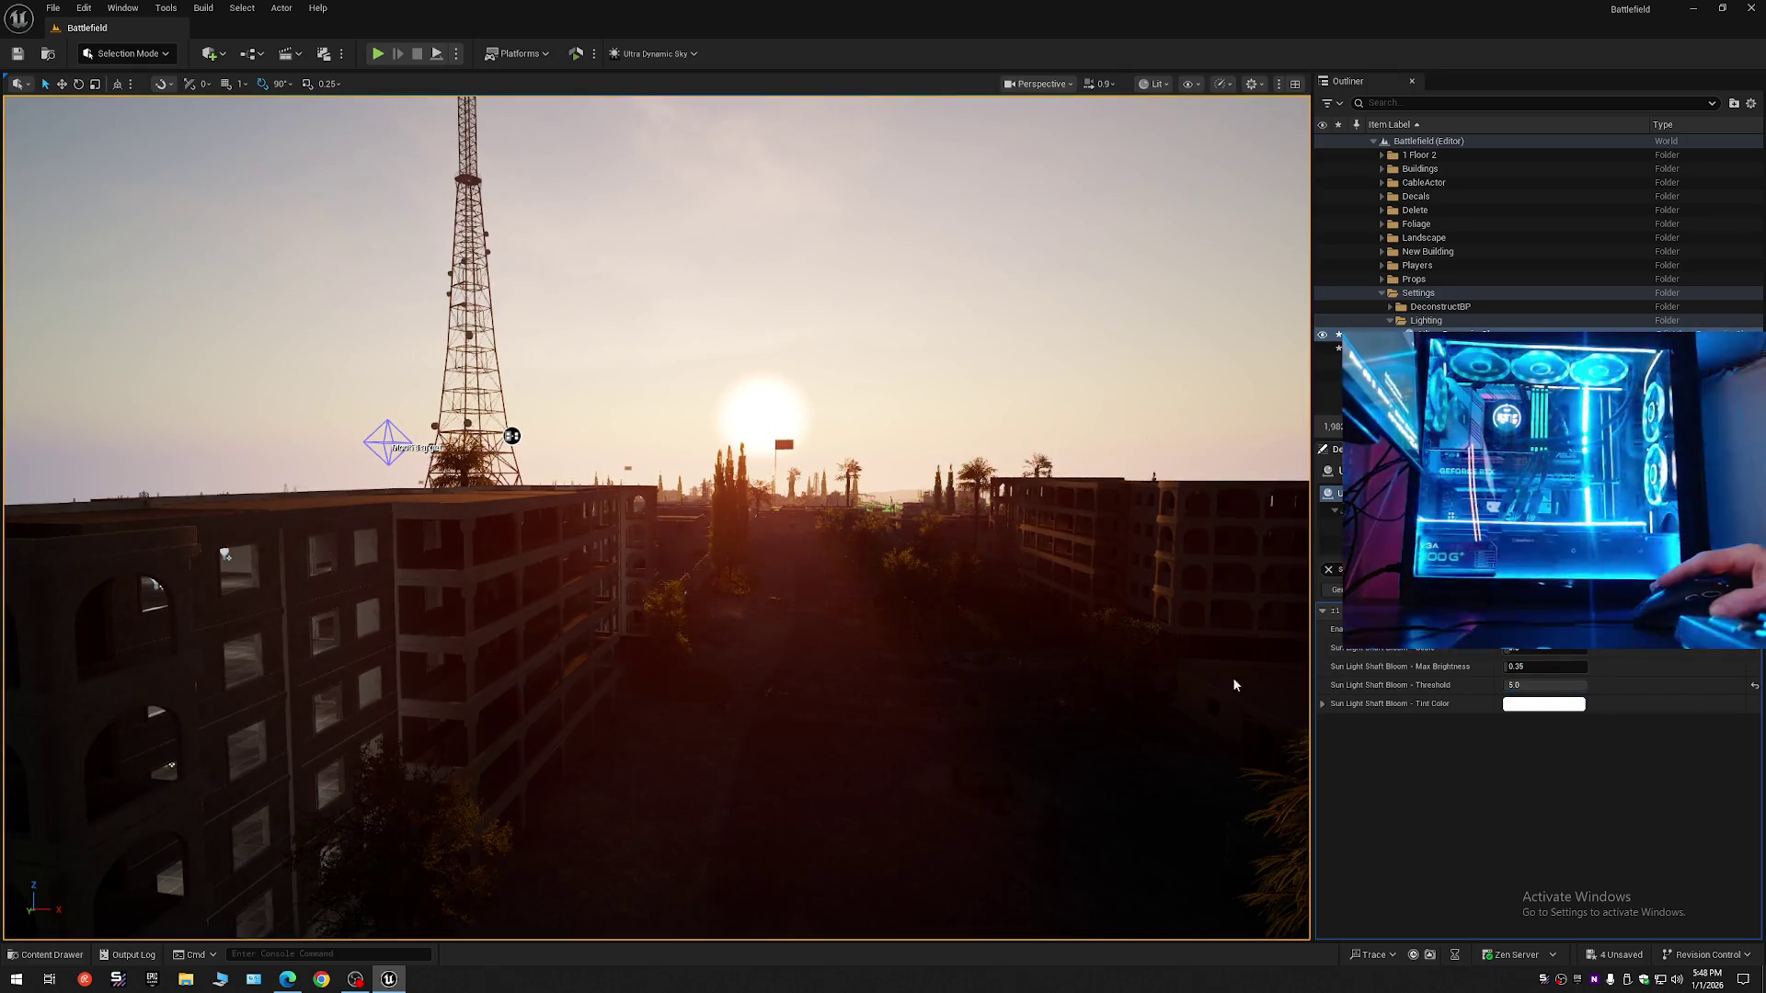
scroll(655, 518, up, 3)
key(e)
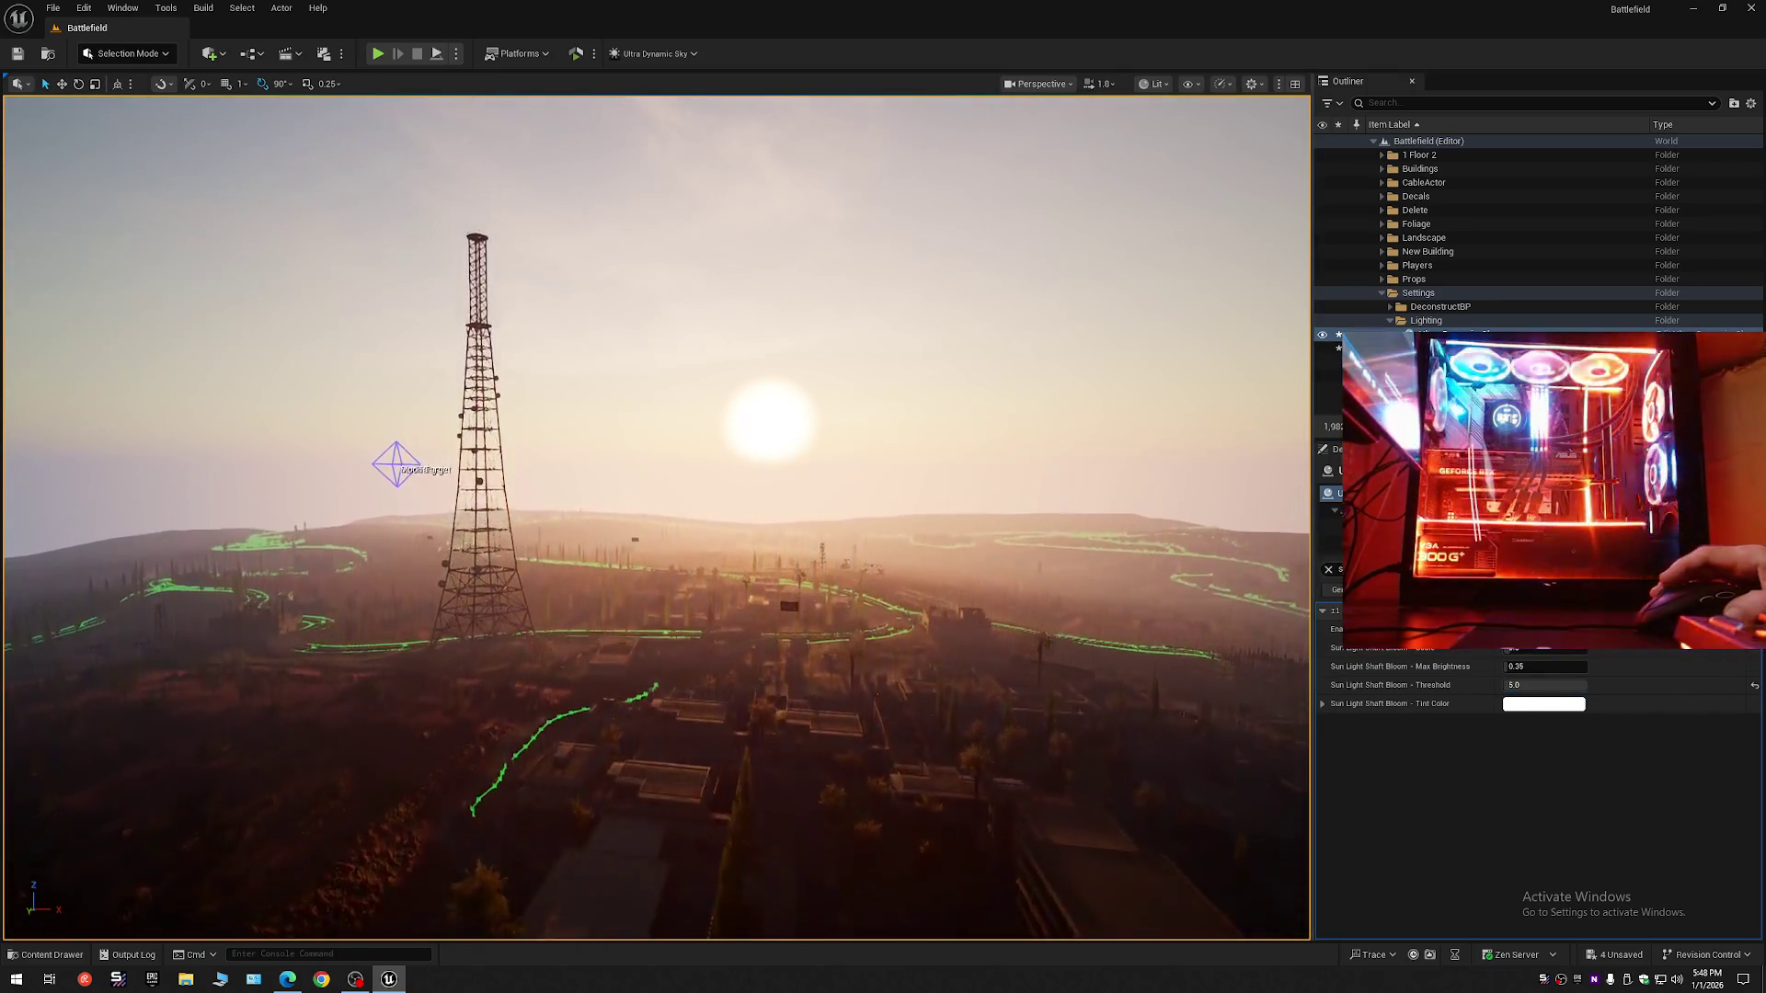
key(q)
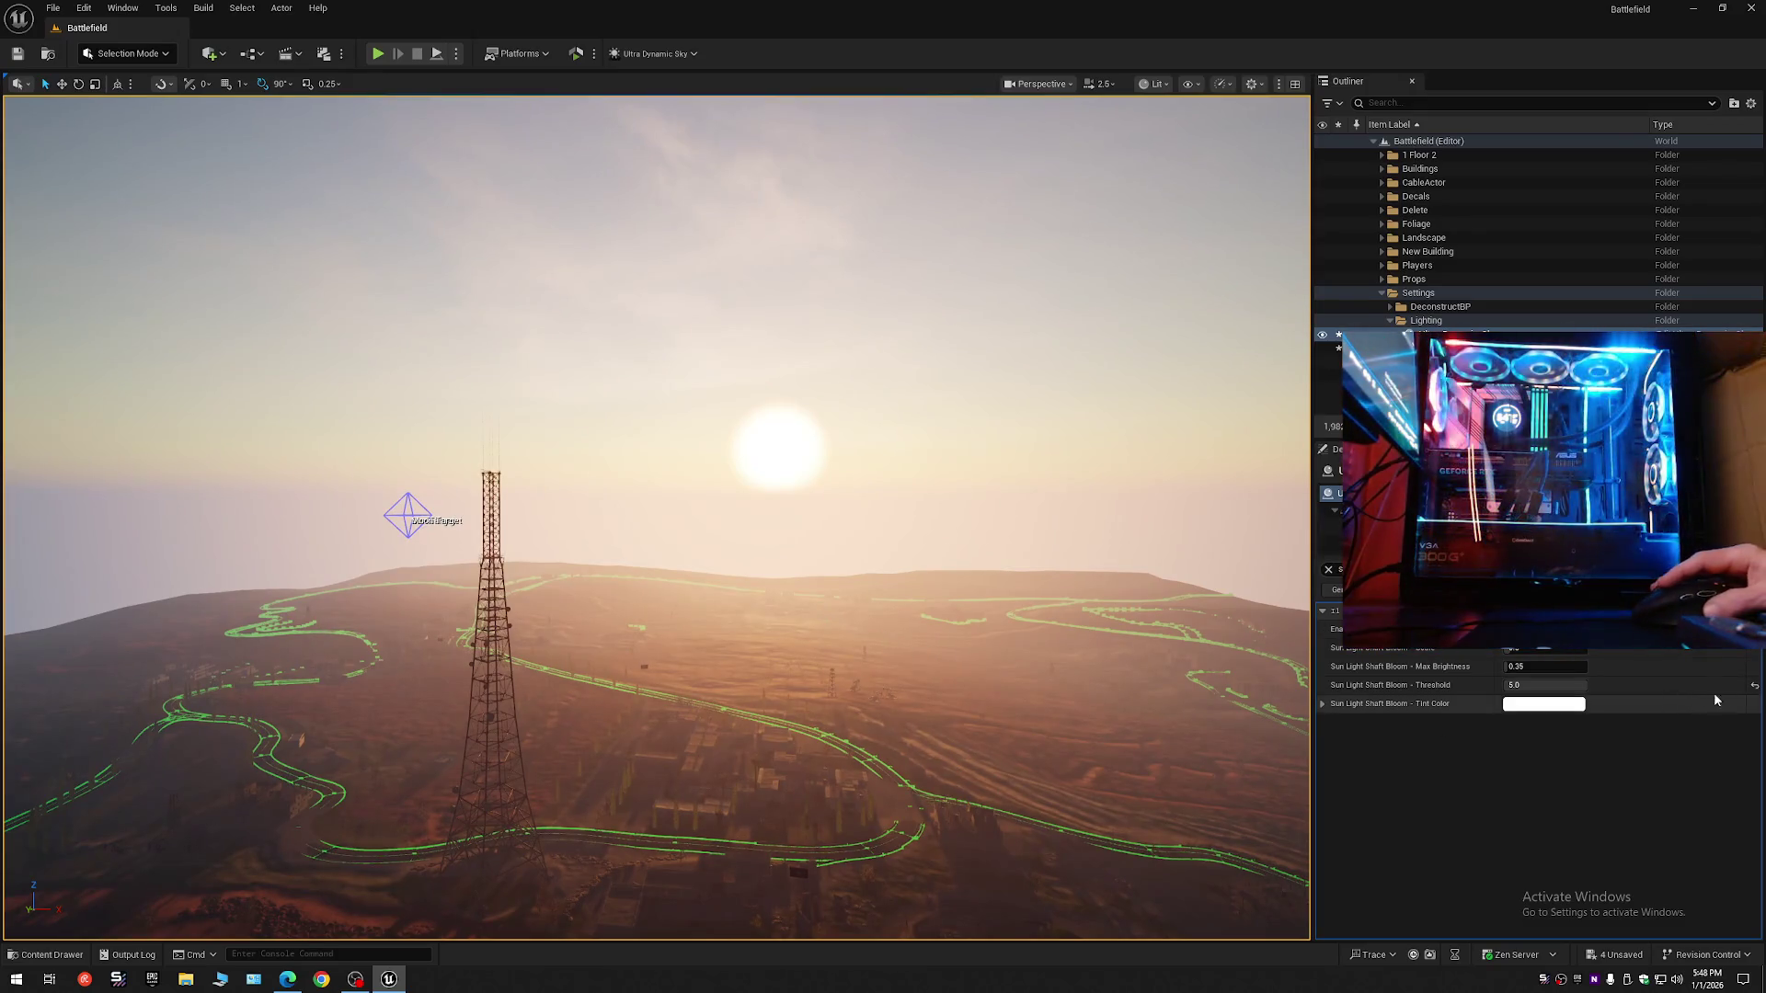
- Reset the threshold to 0.75 again, test about 3.8, and tweak the Sun Light Shaft Bloom Scale
click(1755, 686)
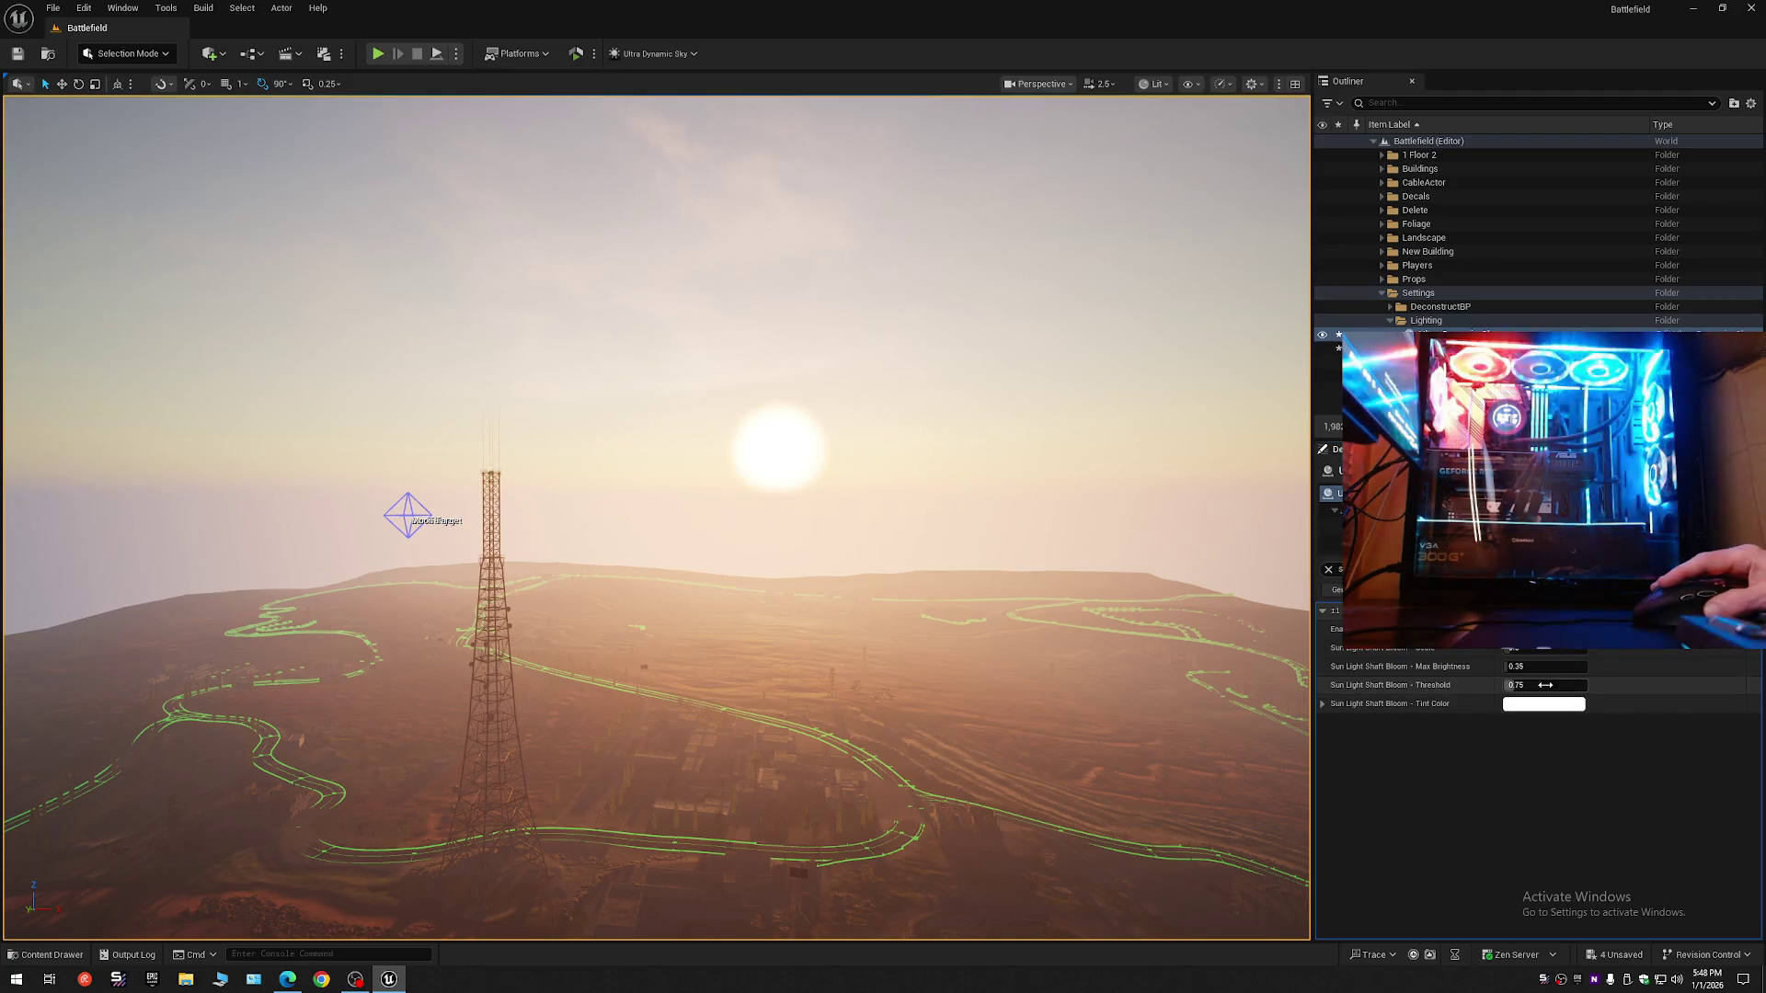
drag(1545, 686, 1582, 685)
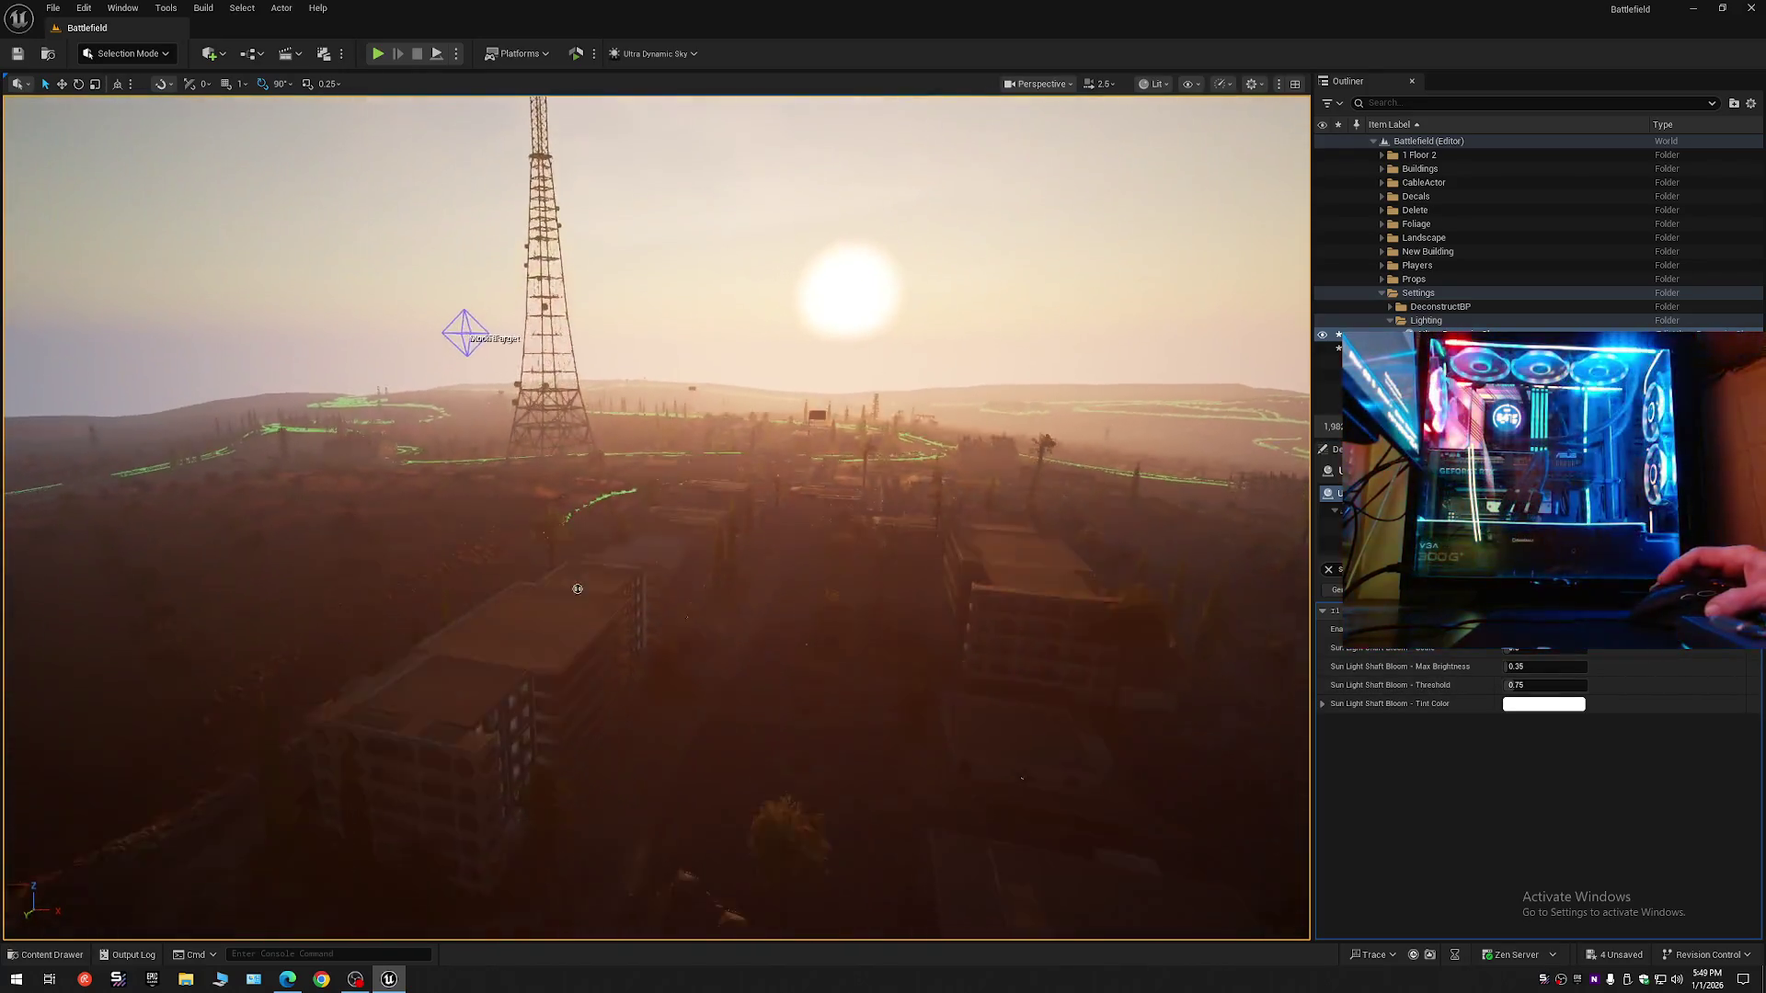
scroll(655, 515, down, 3)
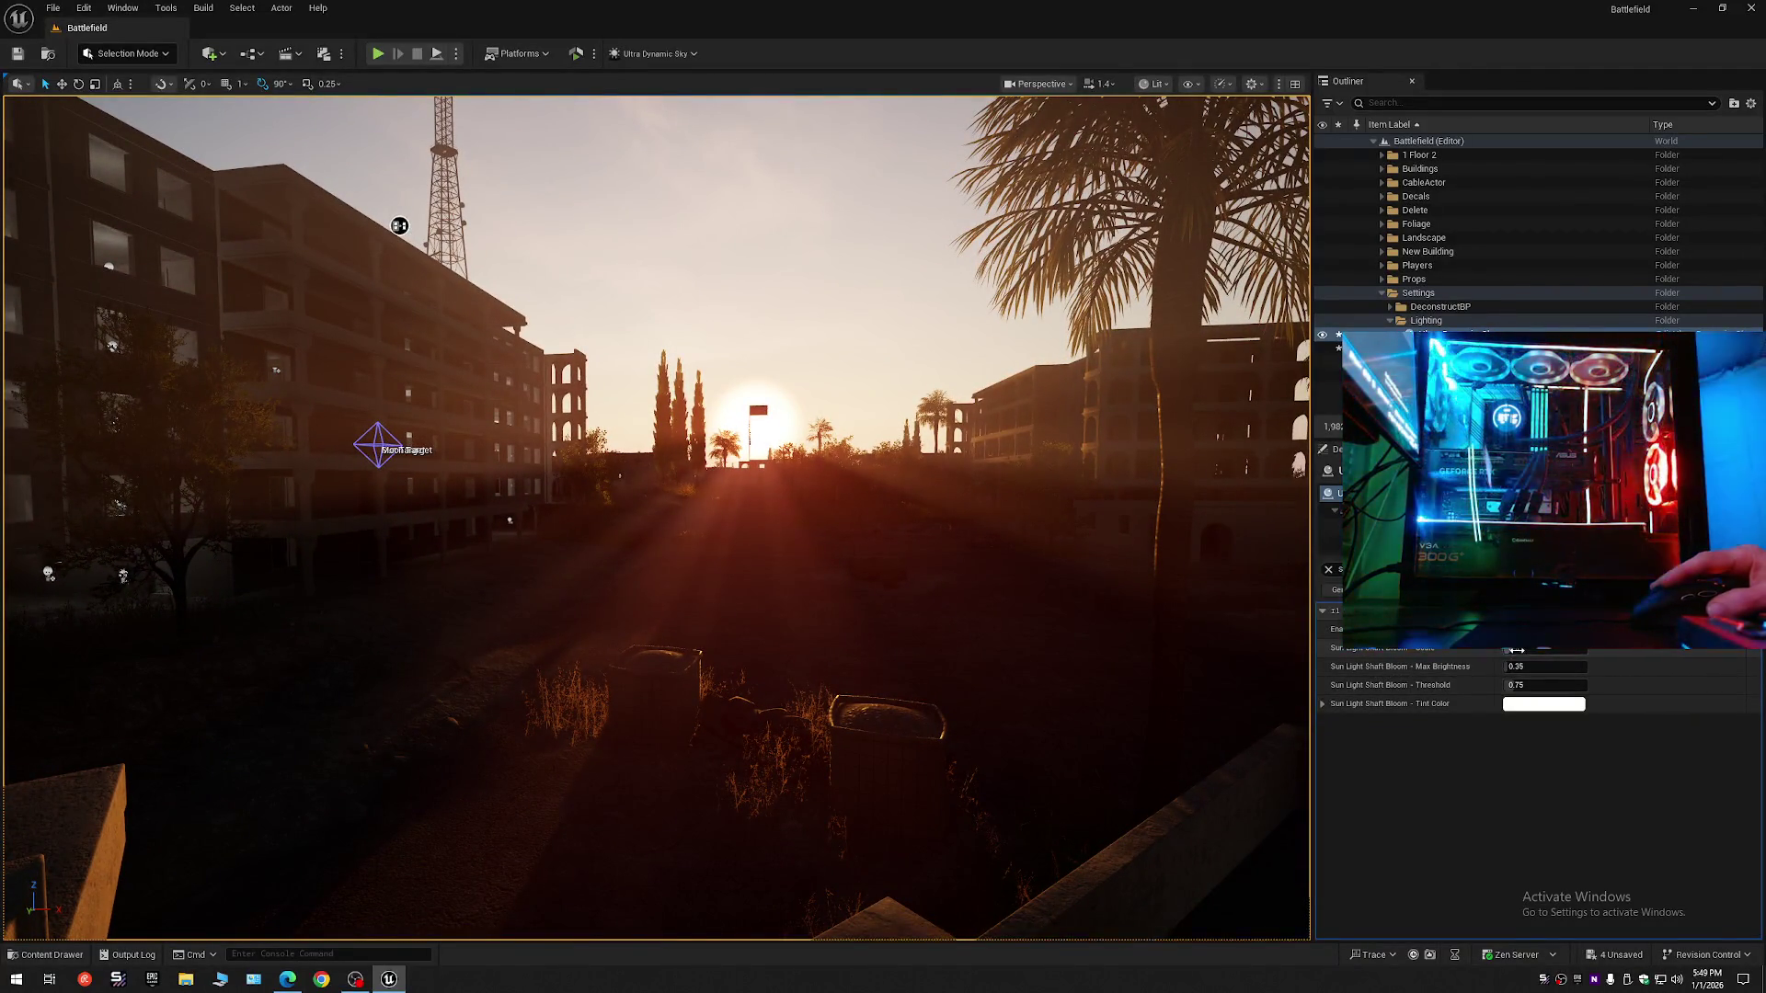
mouse_move(1515, 648)
mouse_down()
mouse_move(1581, 648)
mouse_move(1499, 648)
mouse_move(1519, 649)
mouse_up()
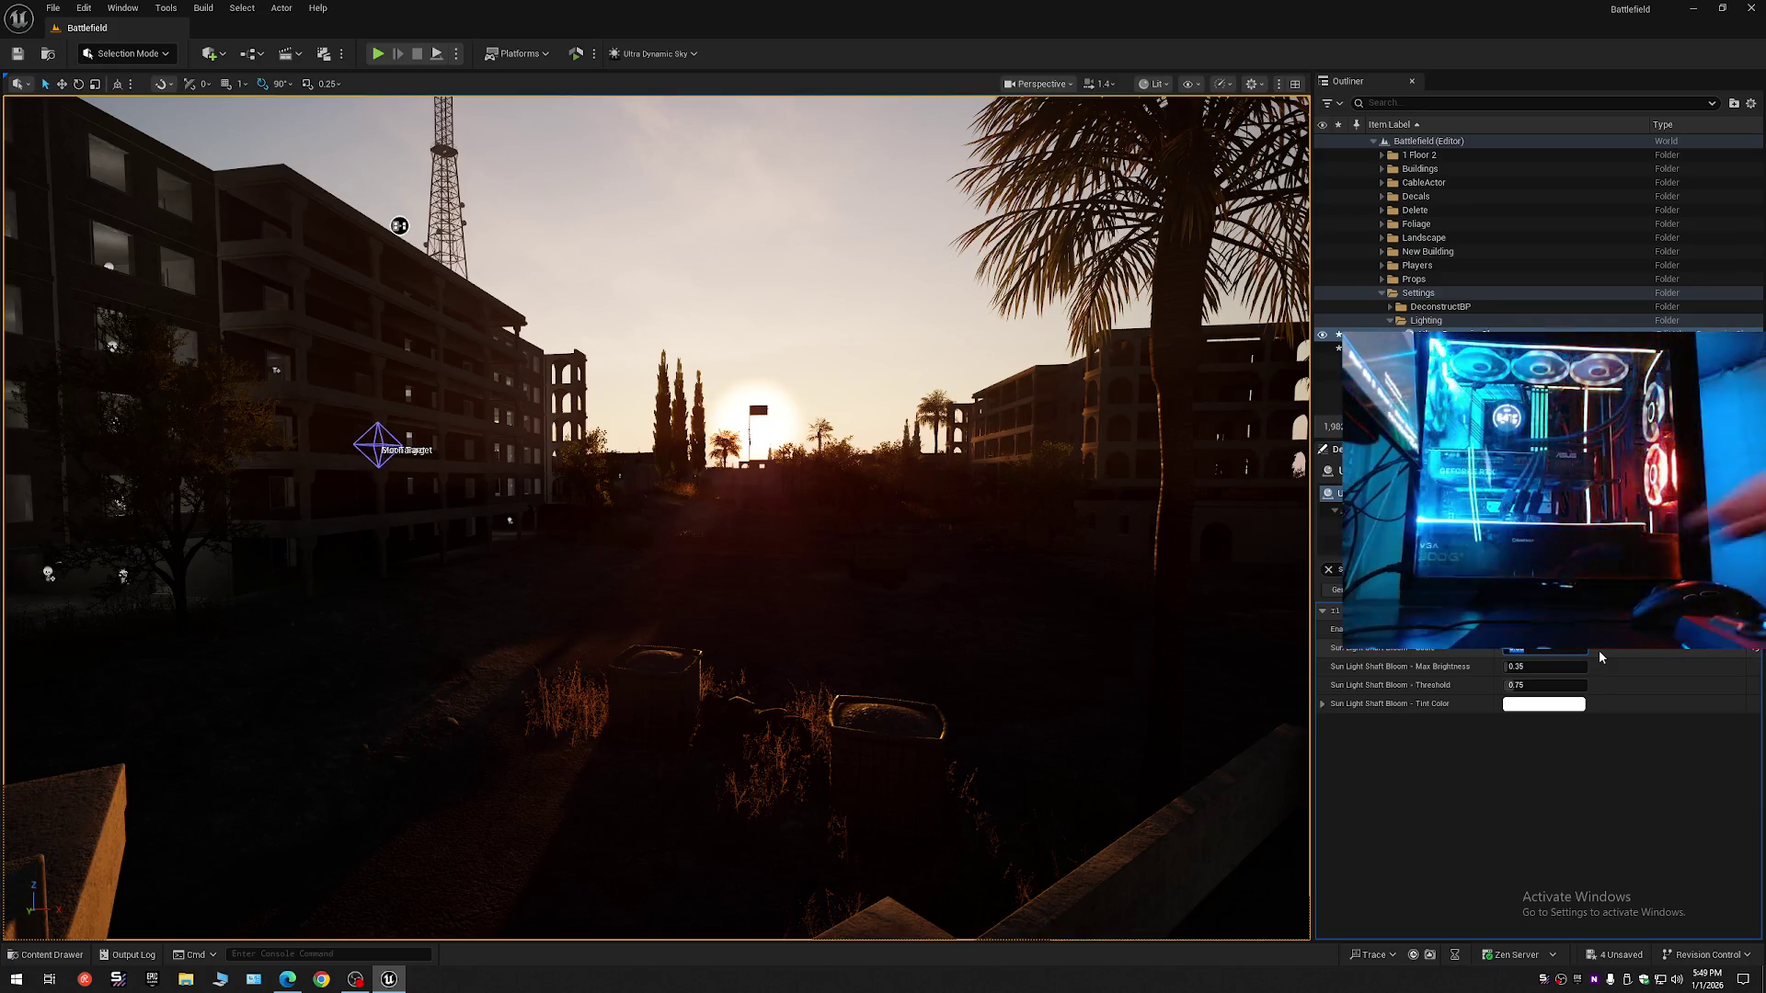
mouse_move(1042, 606)
mouse_down()
mouse_move(1177, 589)
mouse_move(1040, 625)
mouse_move(929, 625)
mouse_move(1039, 626)
mouse_move(938, 639)
mouse_move(966, 639)
mouse_up()
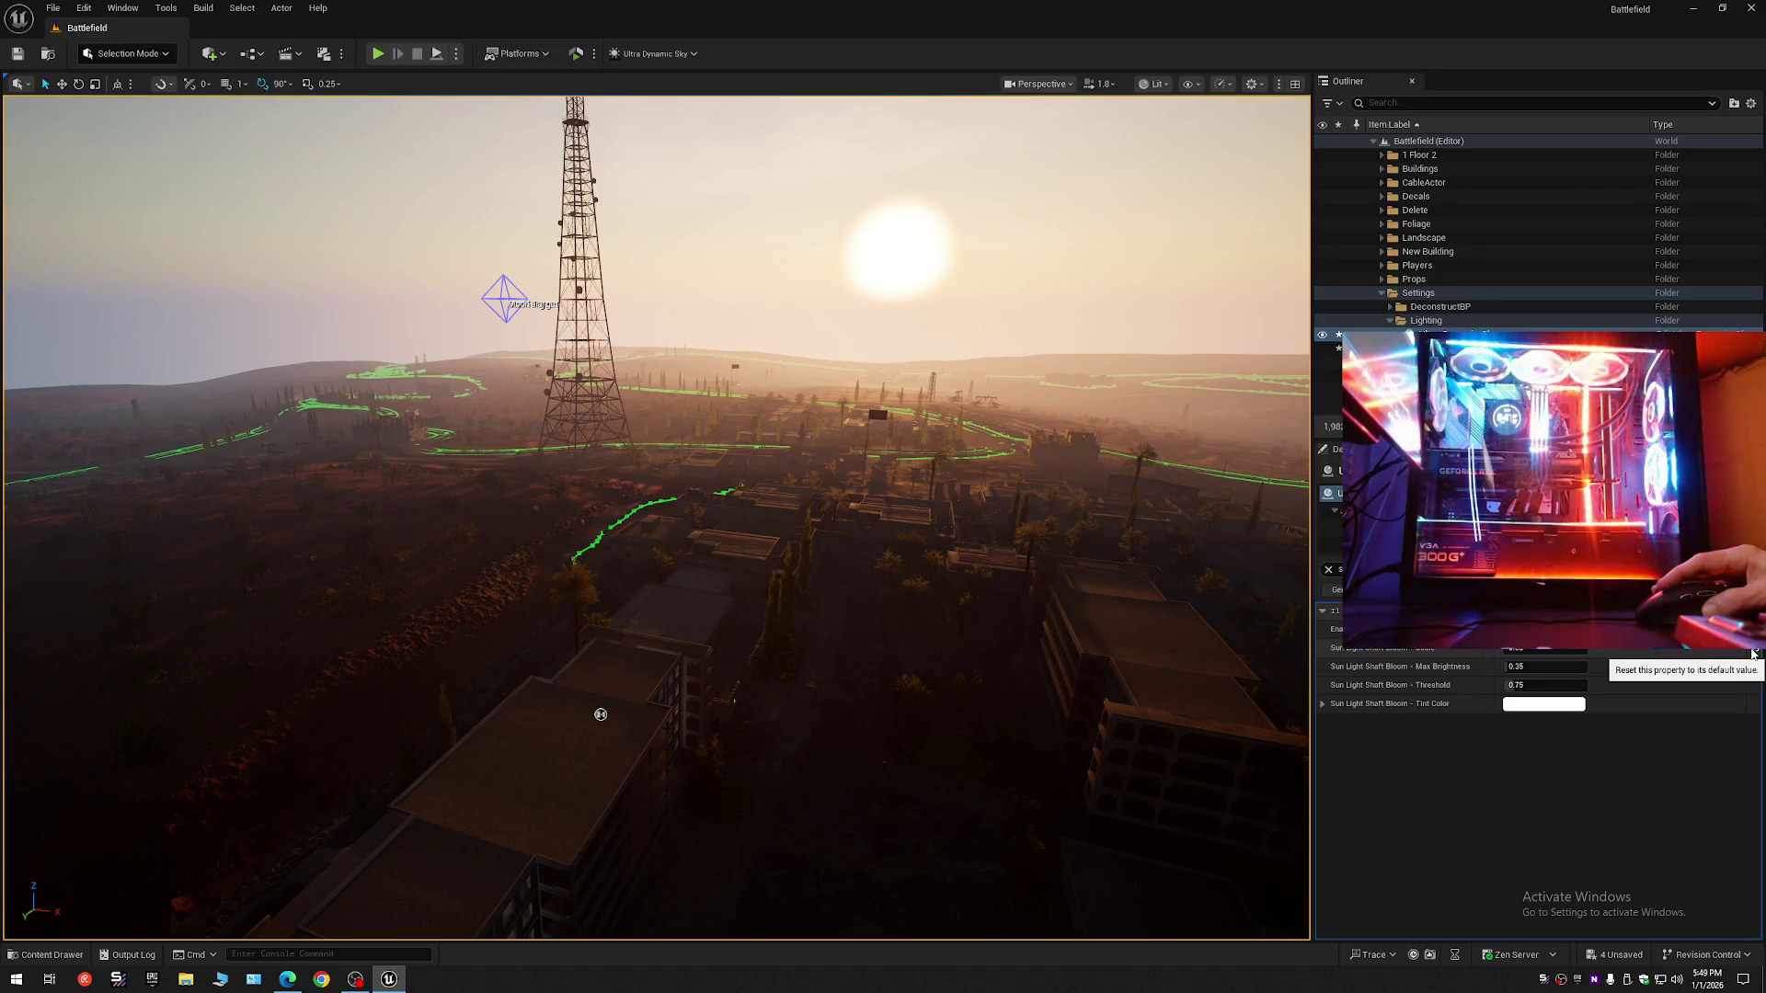
- Reset a sun shaft bloom setting to default and fly back out to the rooftop sunset view
click(1753, 653)
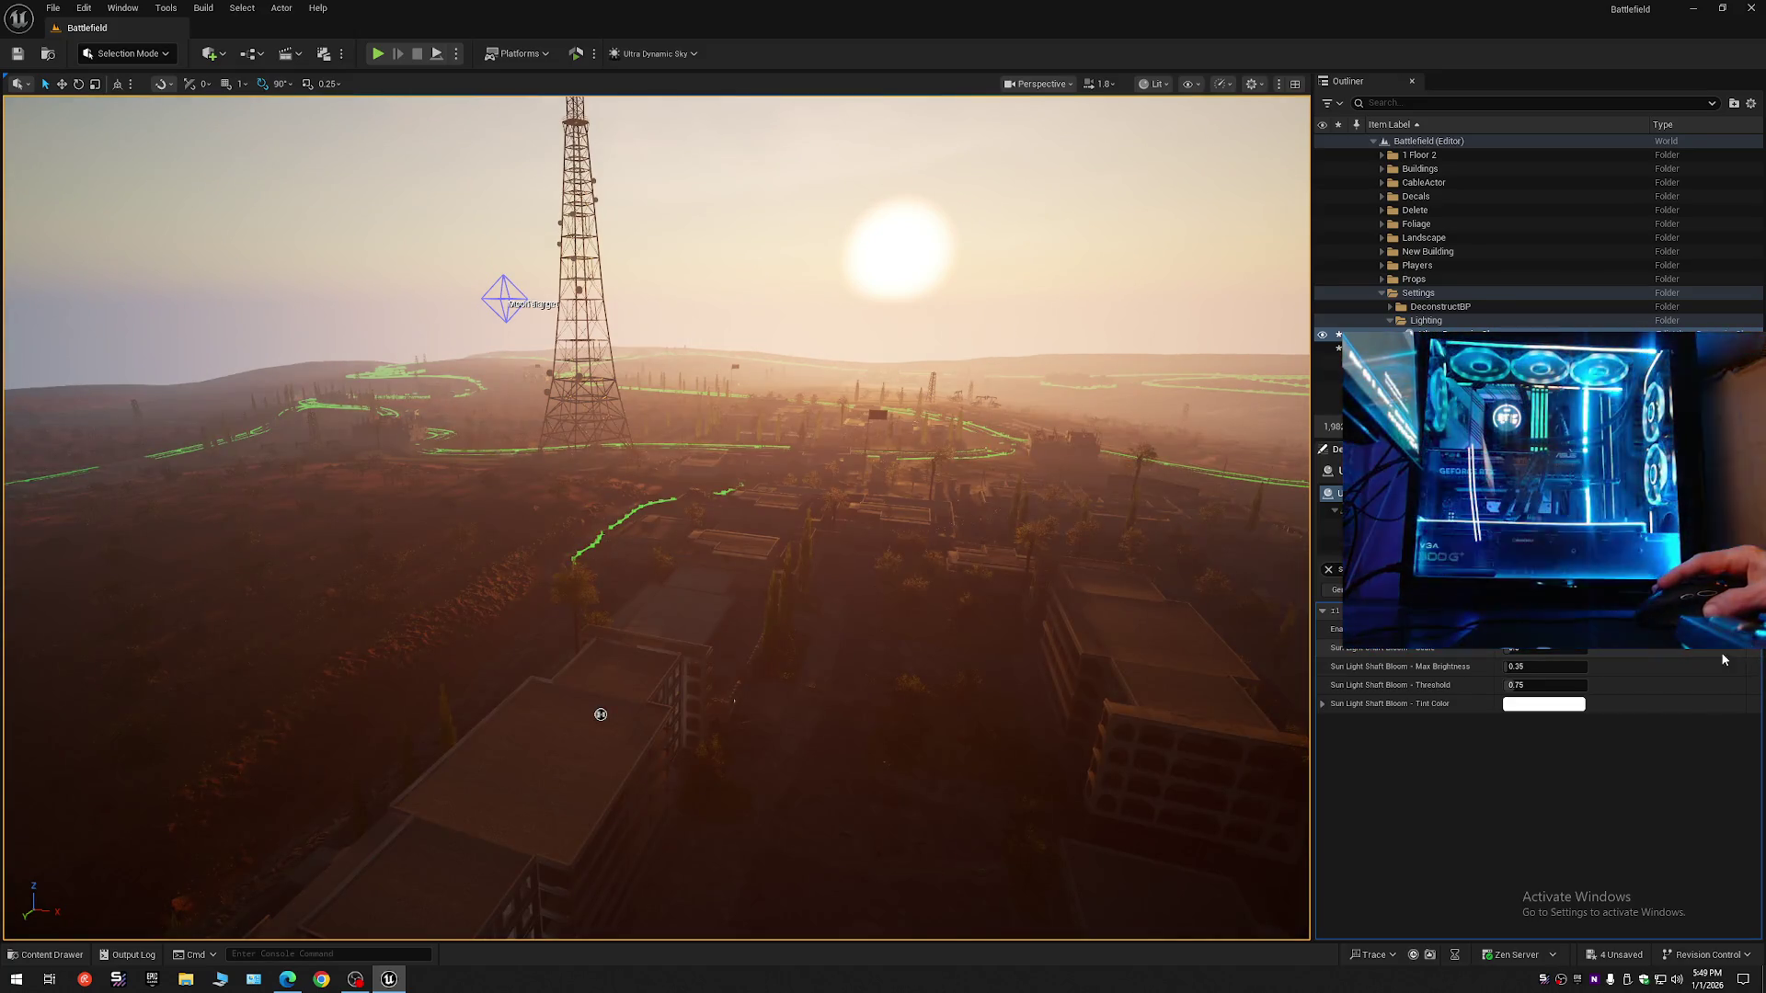
scroll(956, 603, down, 2)
key(w)
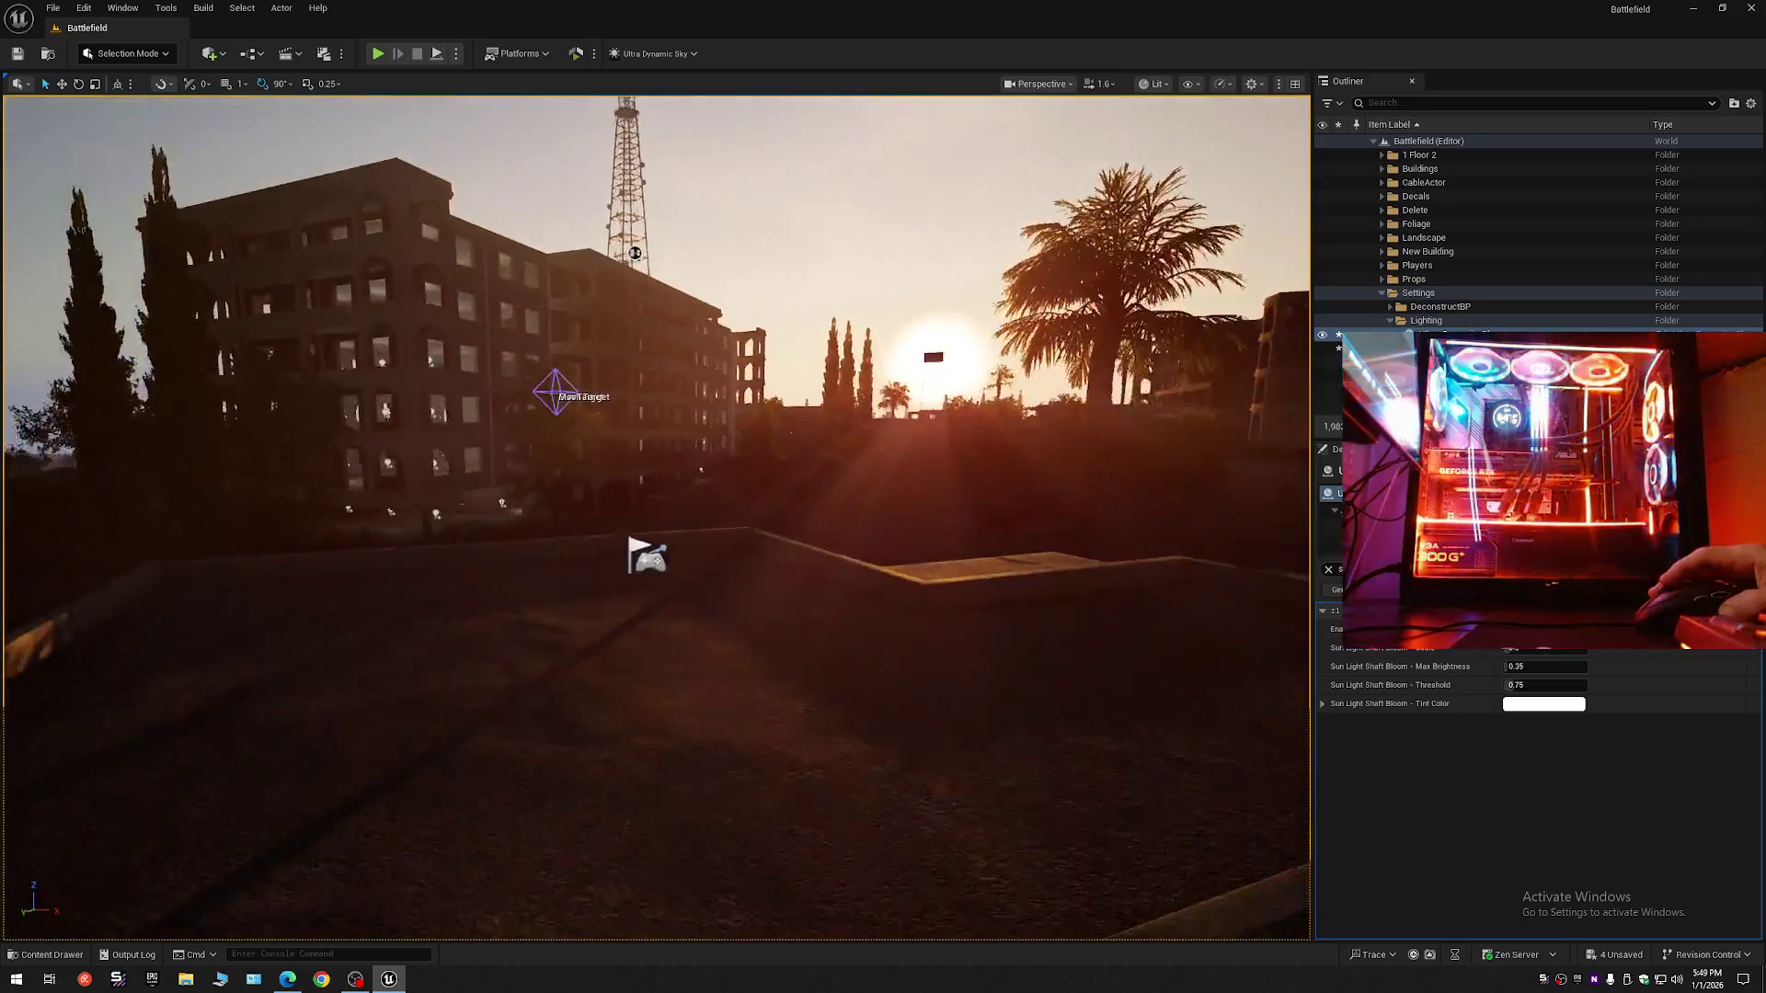
key(s)
scroll(657, 518, down, 1)
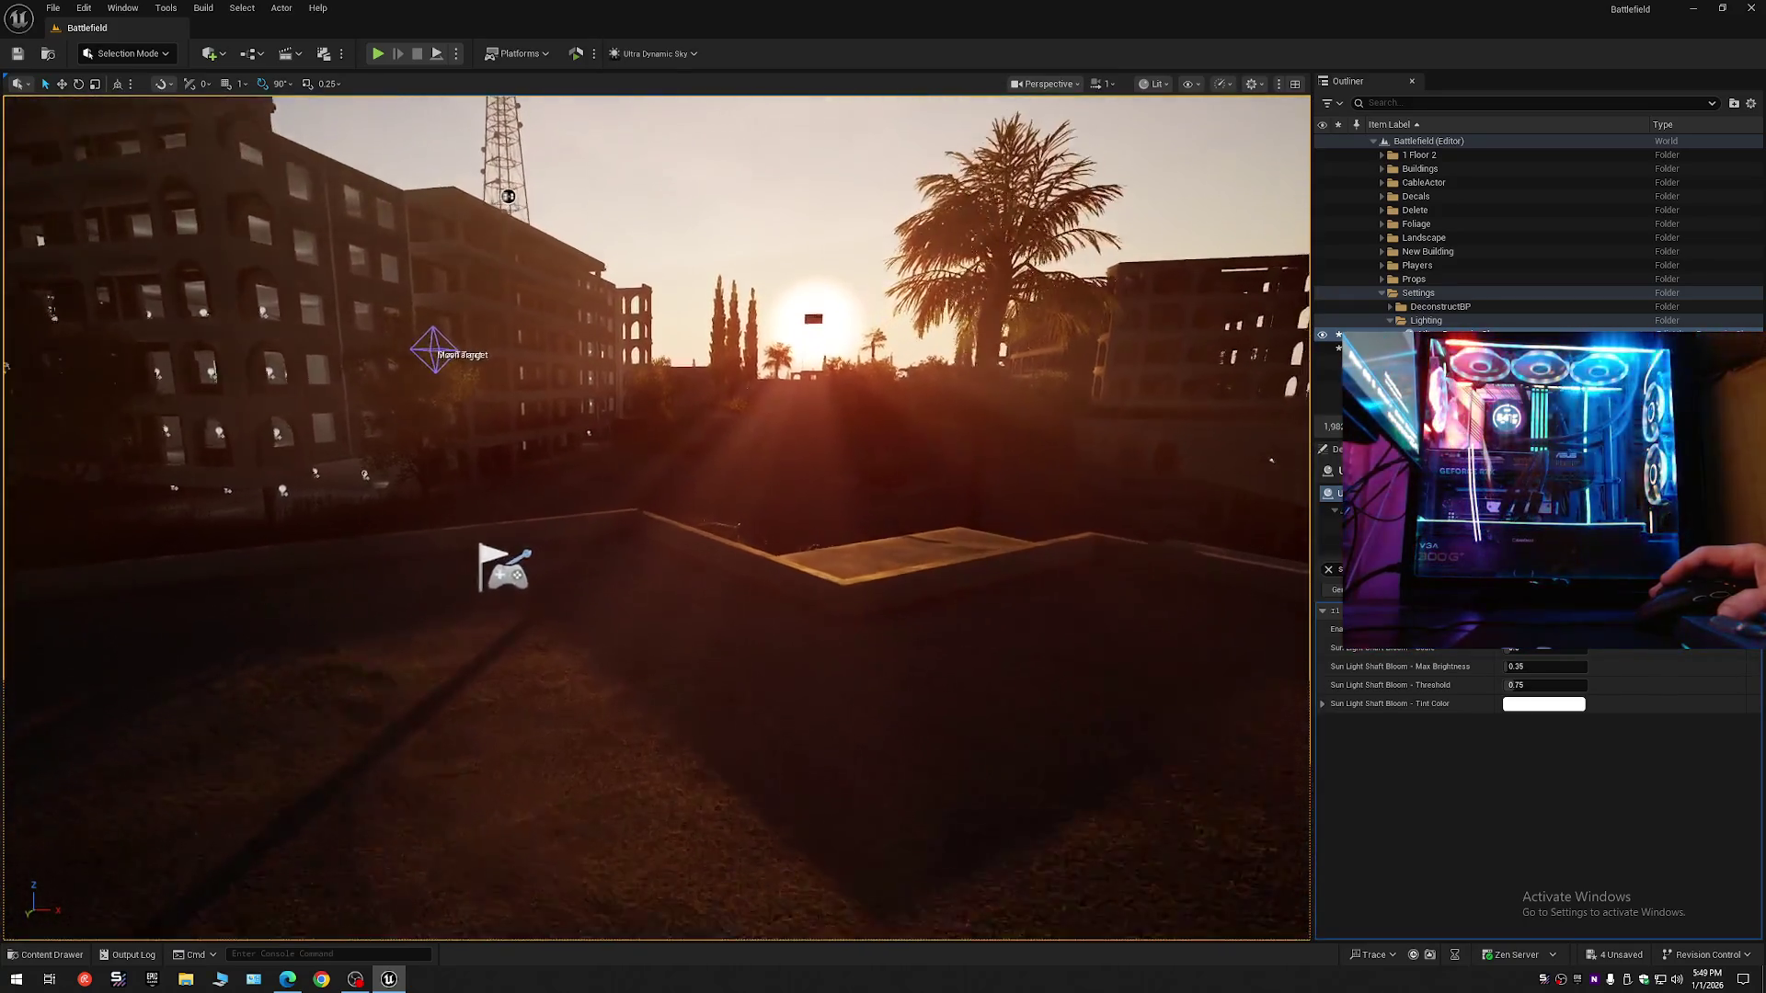
drag(1121, 672, 1121, 646)
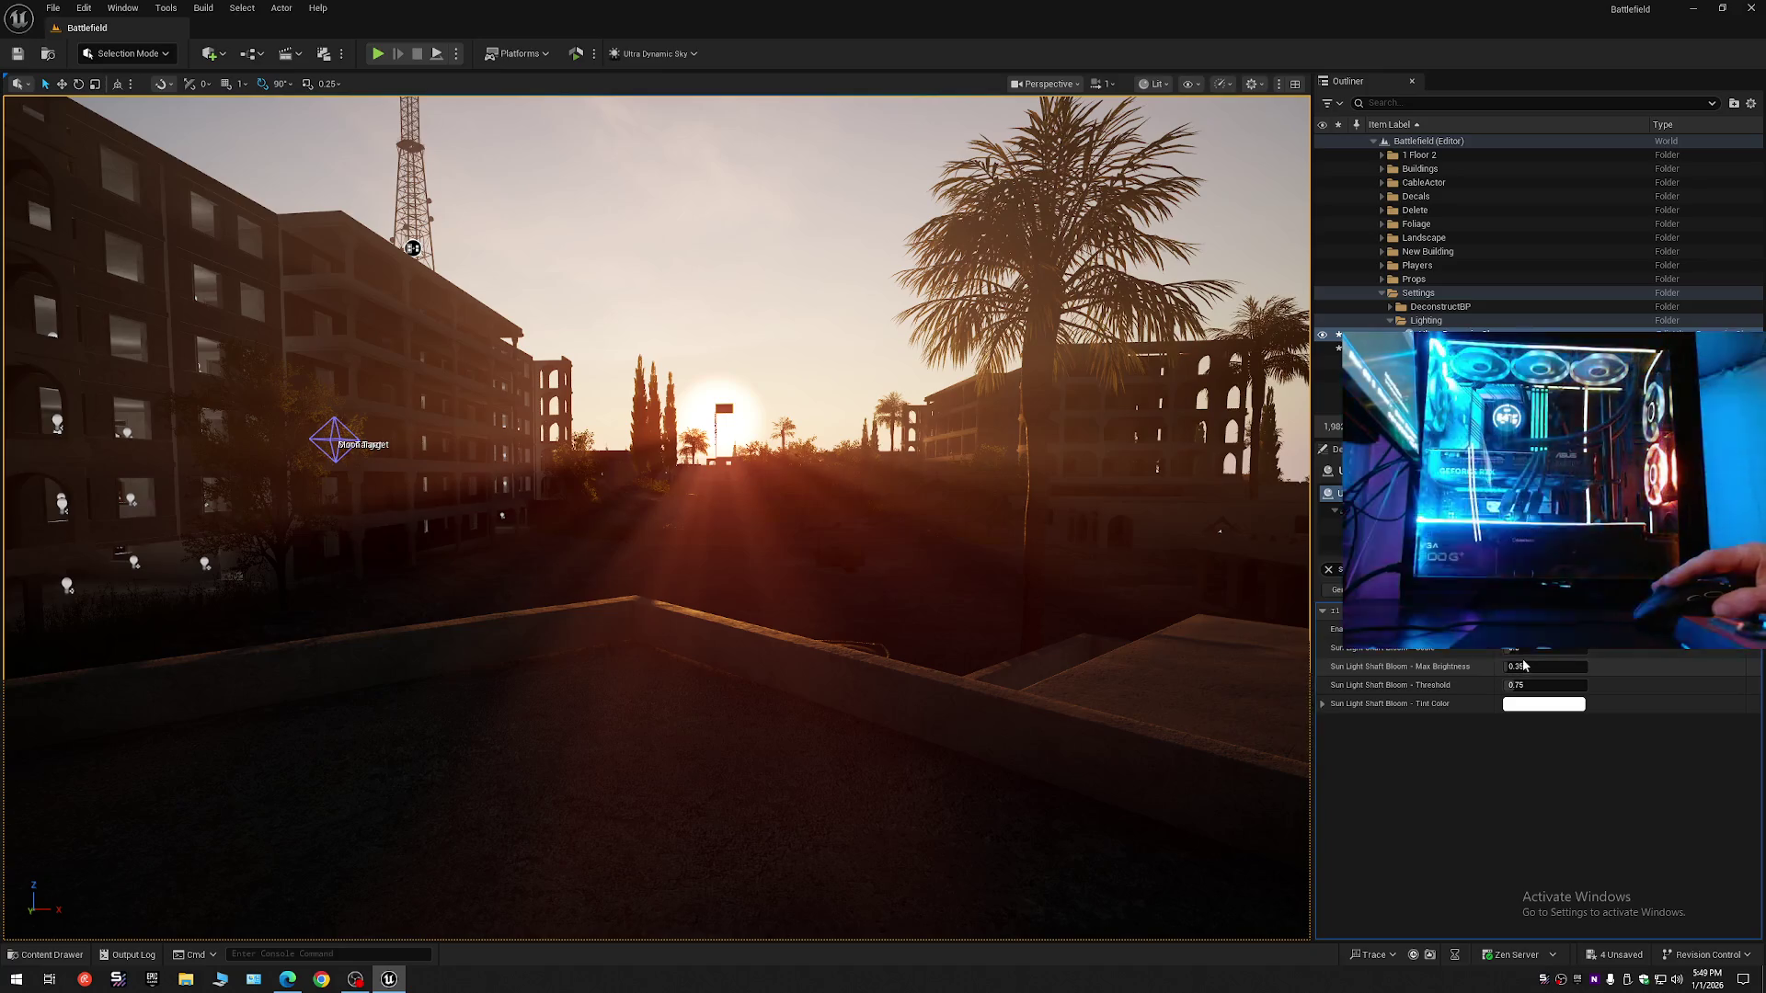
- Set Sun Light Shaft Bloom Max Brightness to 0.1 and turn the view to check the dimmer shafts
mouse_move(1526, 669)
mouse_down()
mouse_move(1600, 669)
mouse_move(1508, 669)
mouse_up()
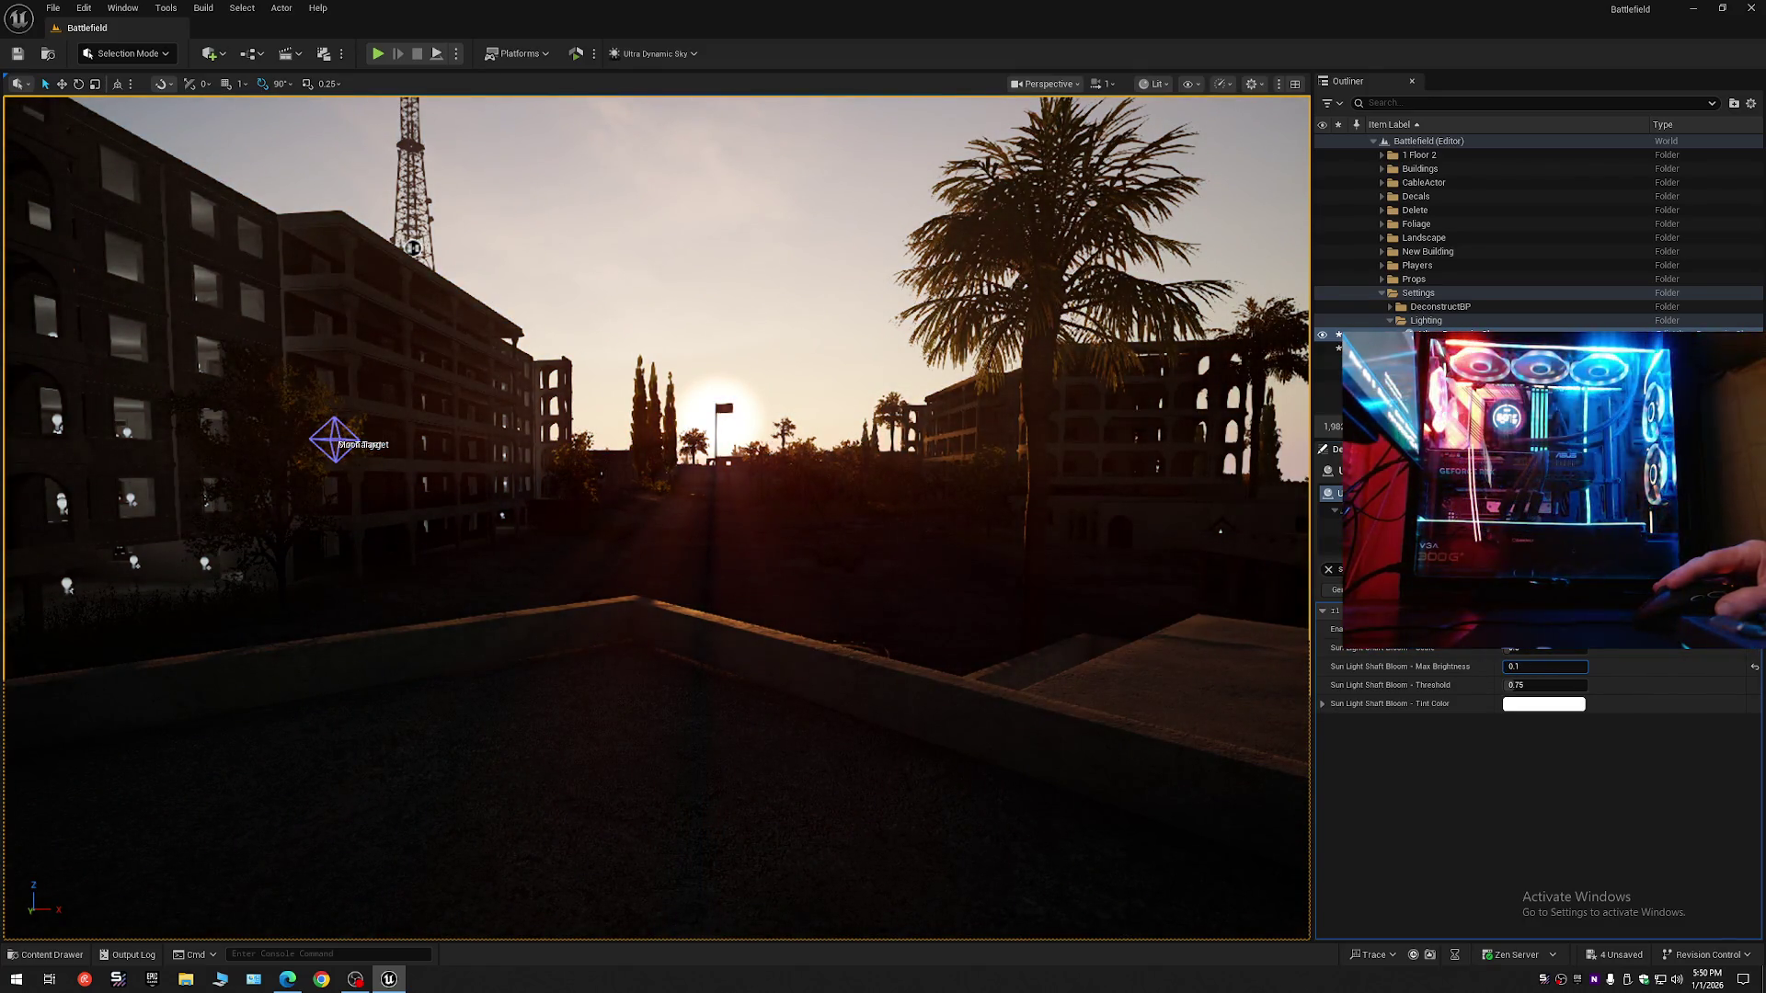
key(Return)
mouse_move(1269, 656)
mouse_down()
mouse_move(1067, 657)
mouse_move(1301, 657)
mouse_move(1163, 662)
mouse_up()
scroll(1302, 656, down, 1)
scroll(1274, 657, down, 2)
scroll(1197, 663, up, 2)
scroll(1223, 662, up, 1)
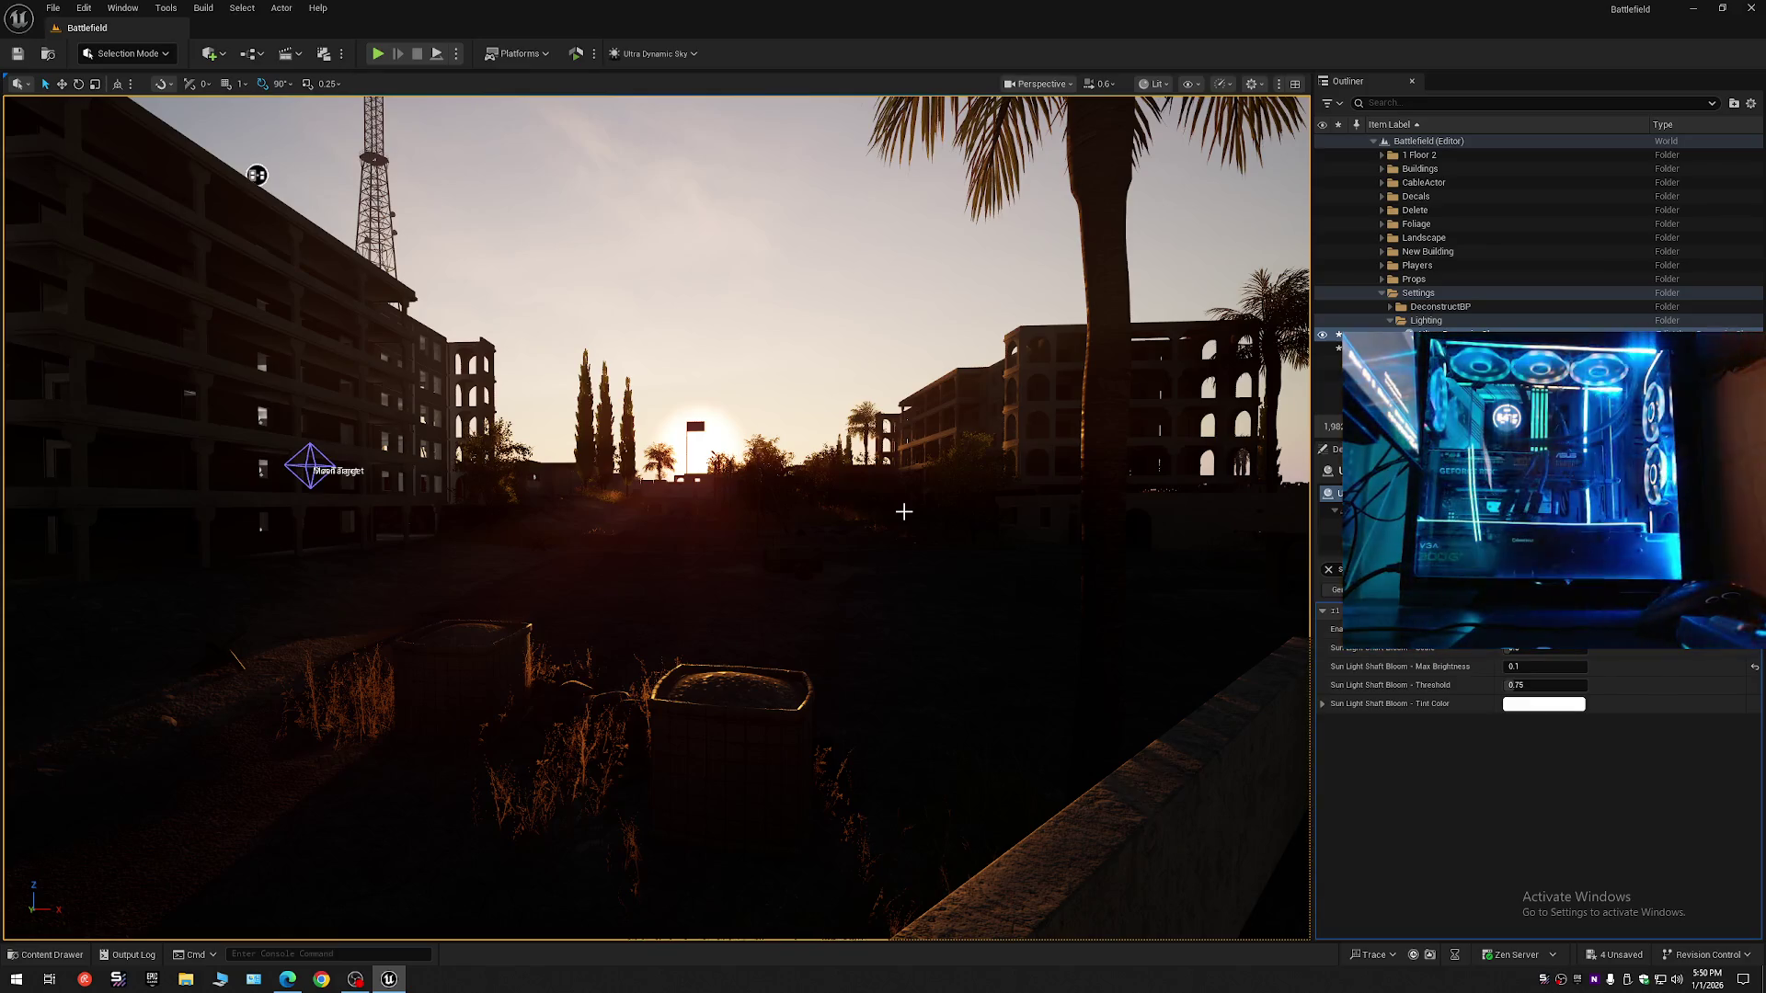
mouse_move(890, 515)
mouse_down()
mouse_move(993, 469)
mouse_move(978, 574)
mouse_up()
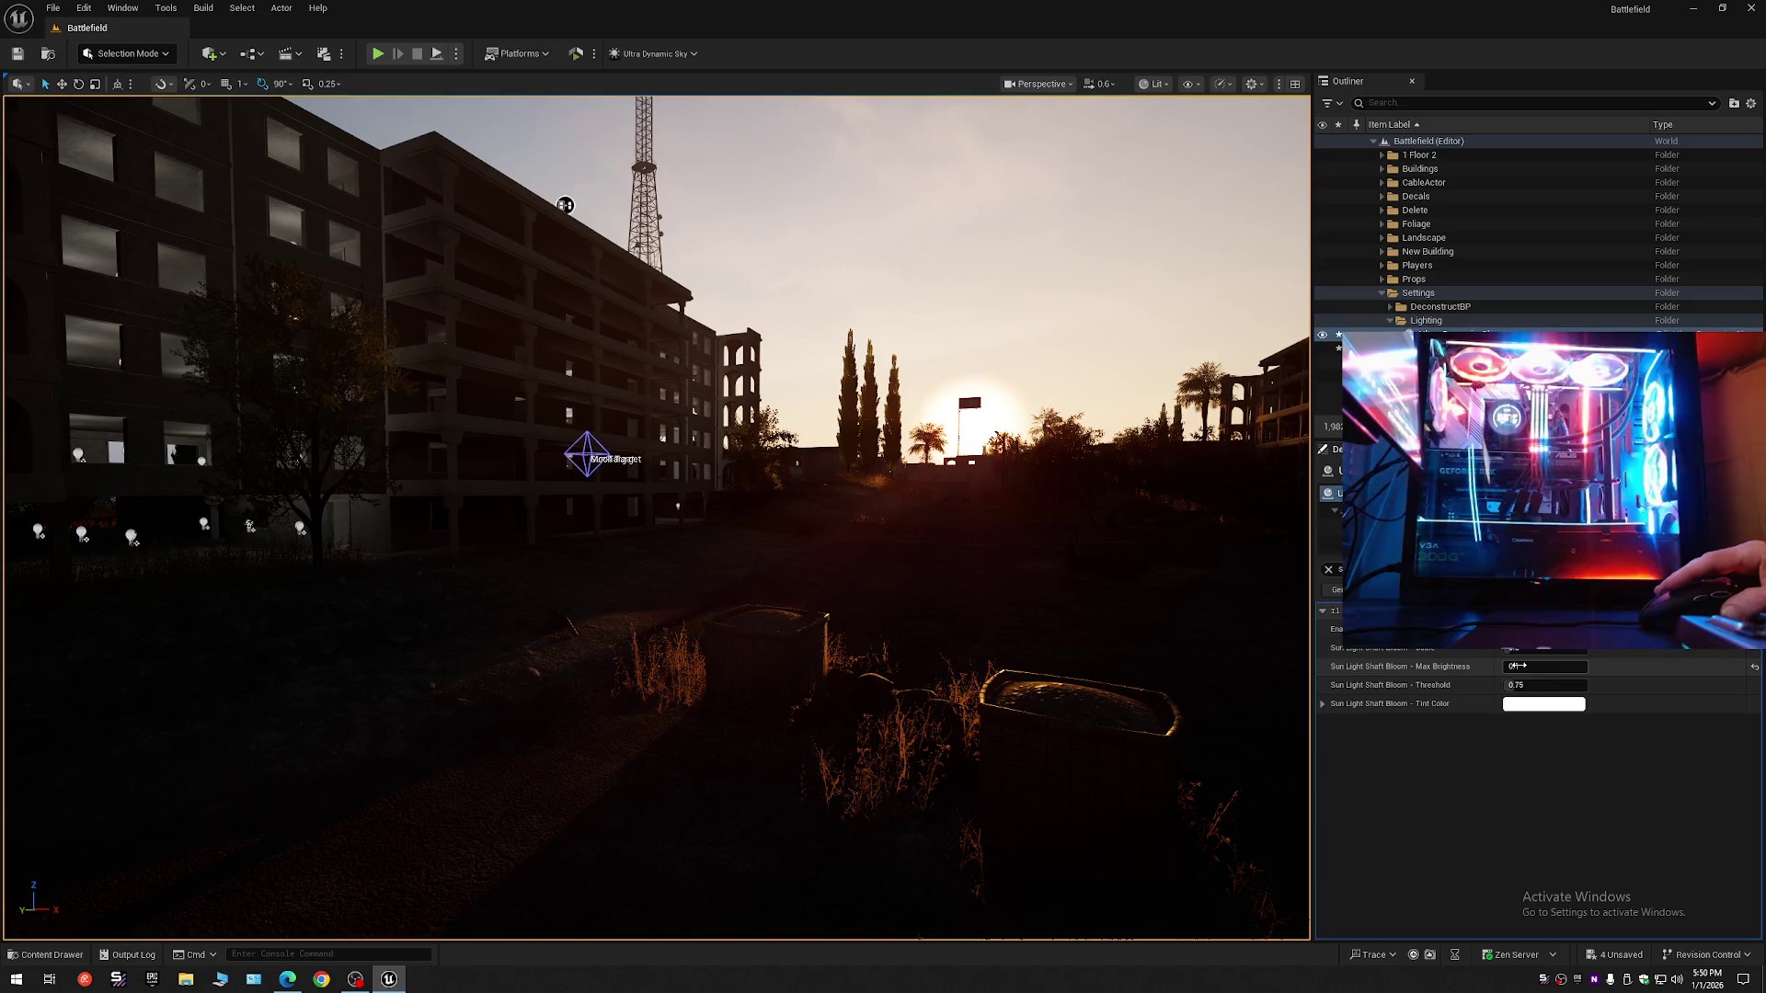
- Try Max Brightness around 0.21, reset it to 0.35, then enter 0.2
drag(1516, 666, 1535, 666)
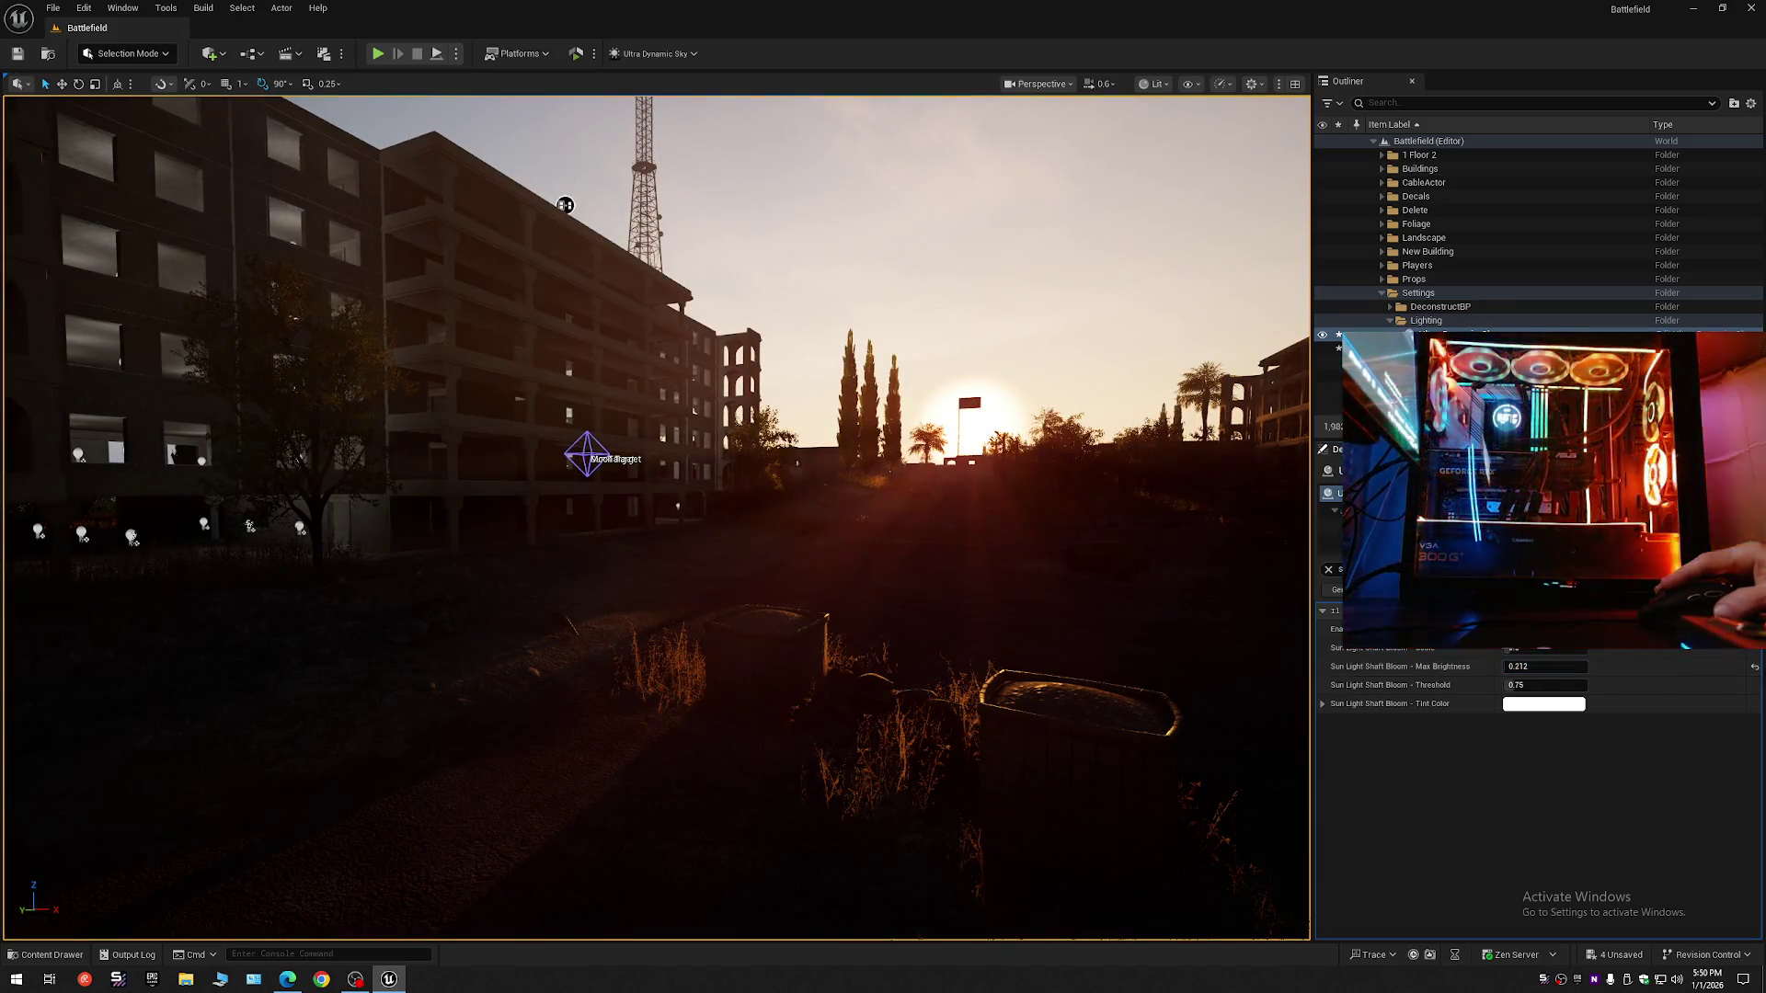
click(1753, 670)
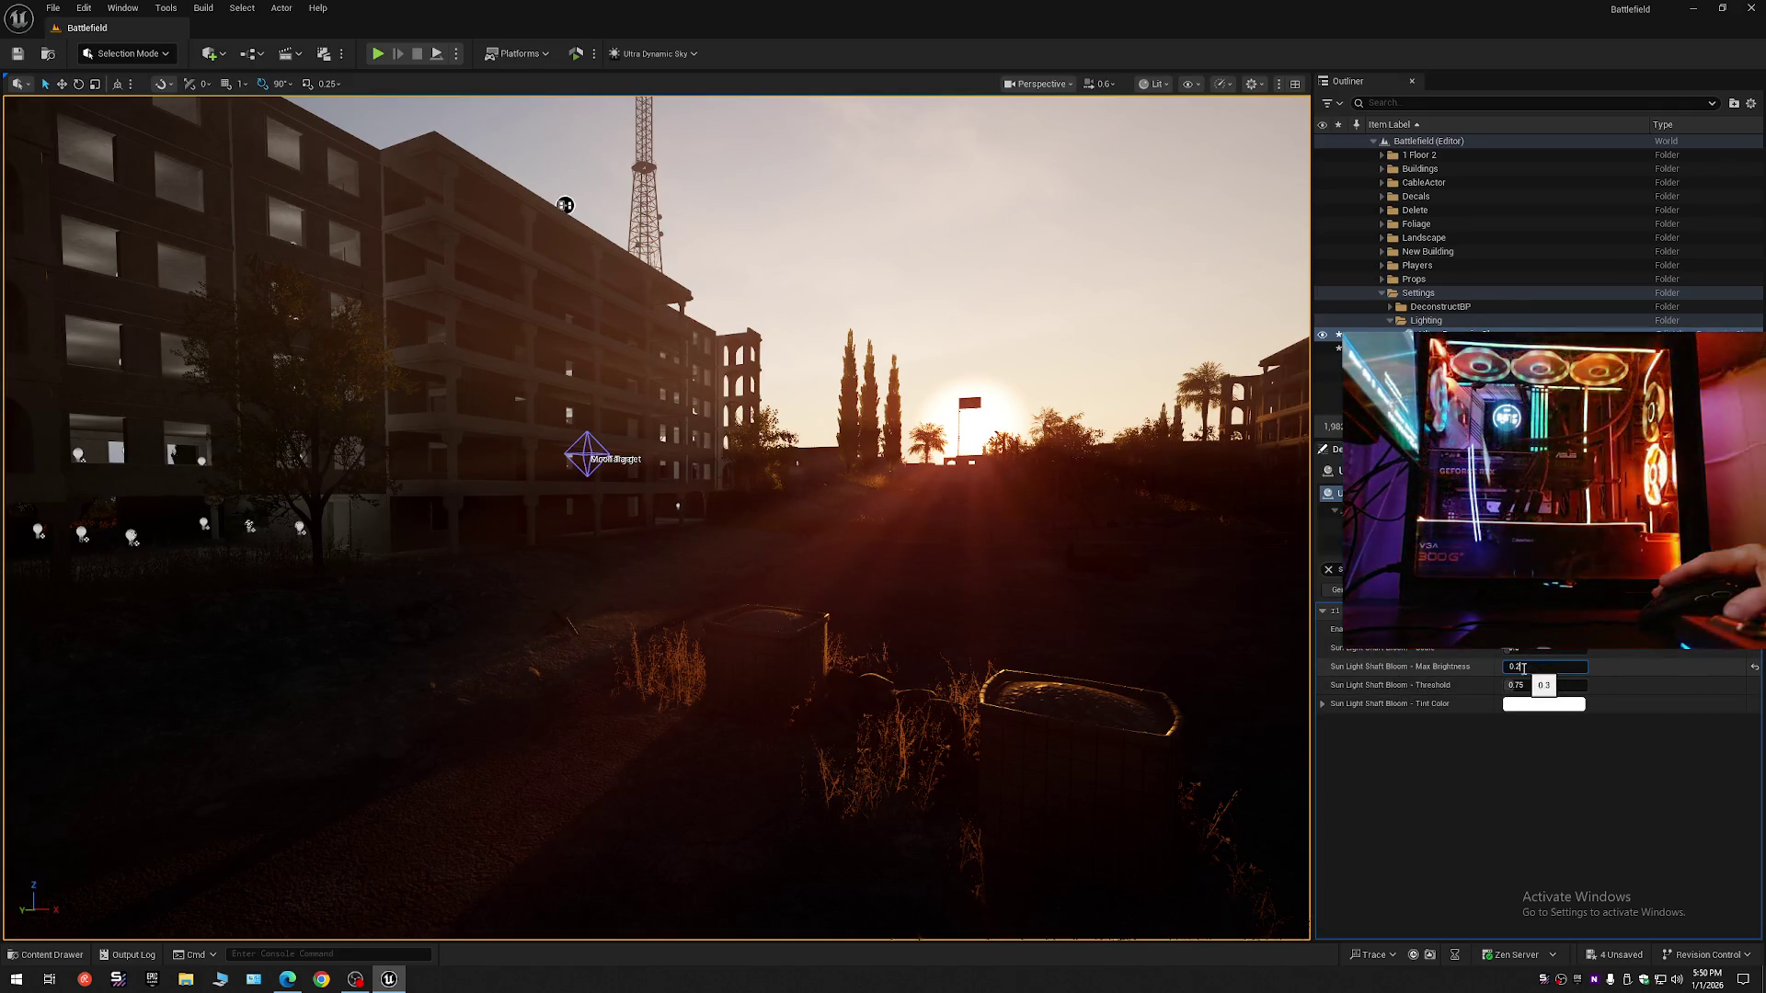
key(Return)
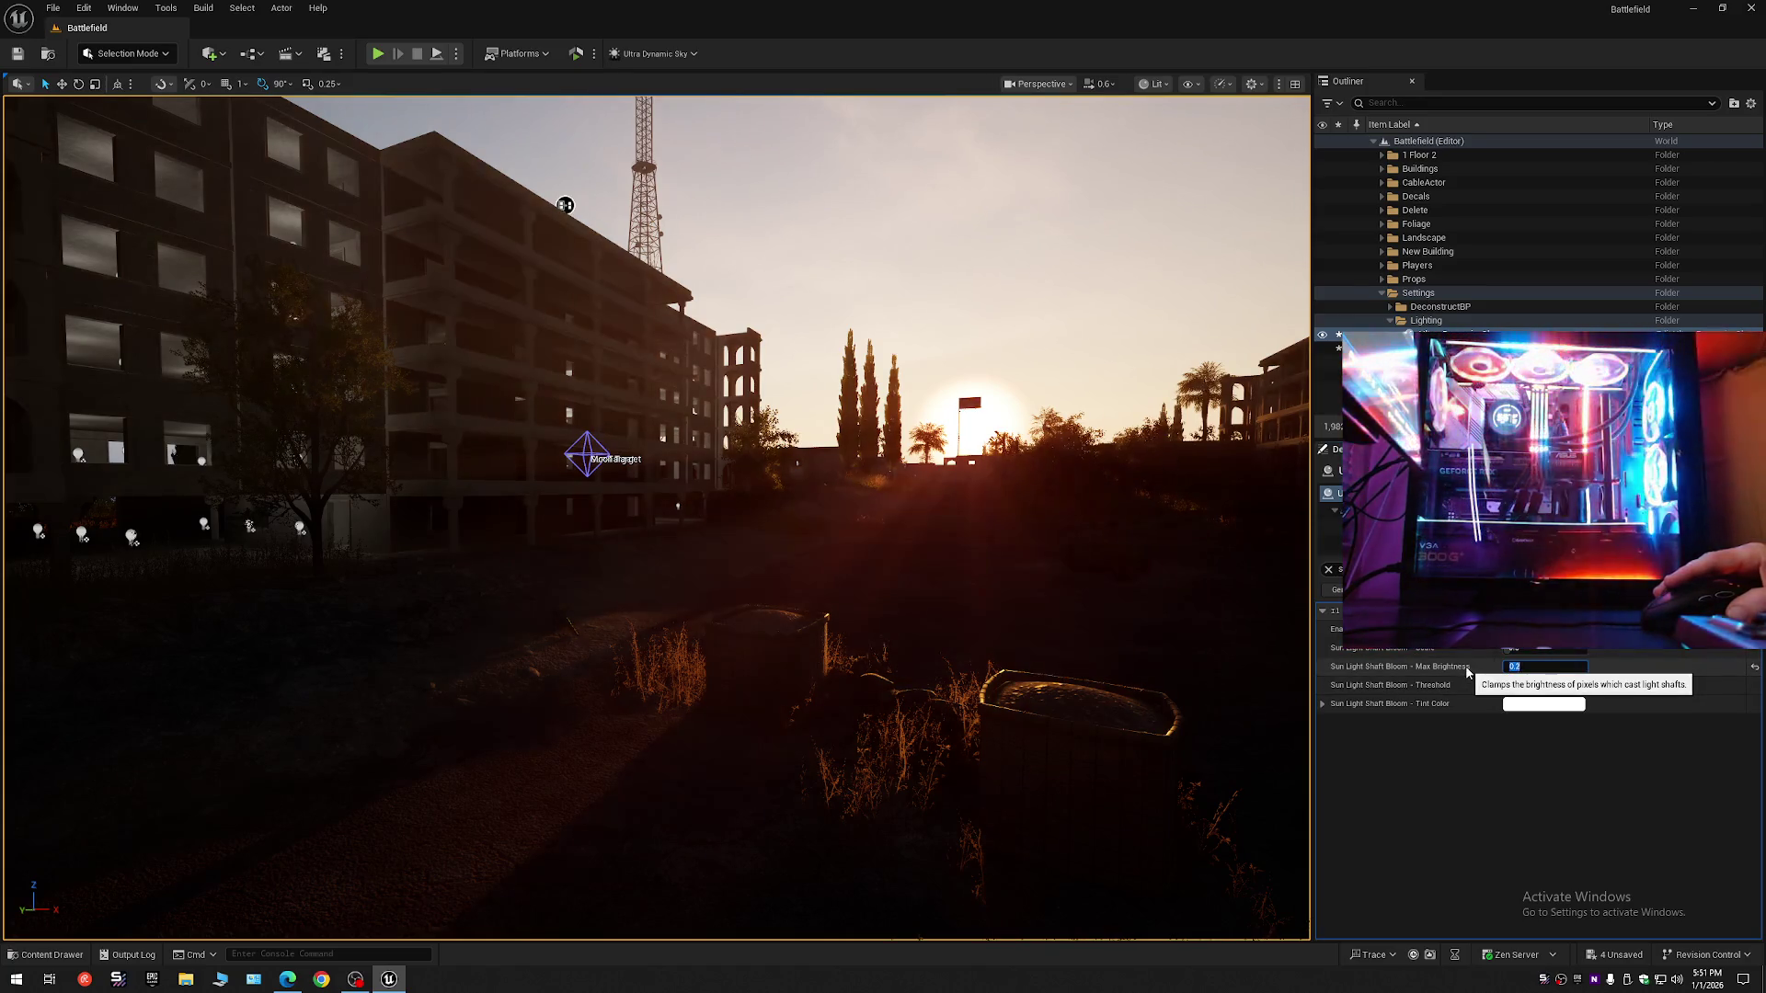
- Fly over the rooftops toward the palm tree to review the sunset glow
drag(1027, 618, 1009, 613)
scroll(1028, 619, up, 2)
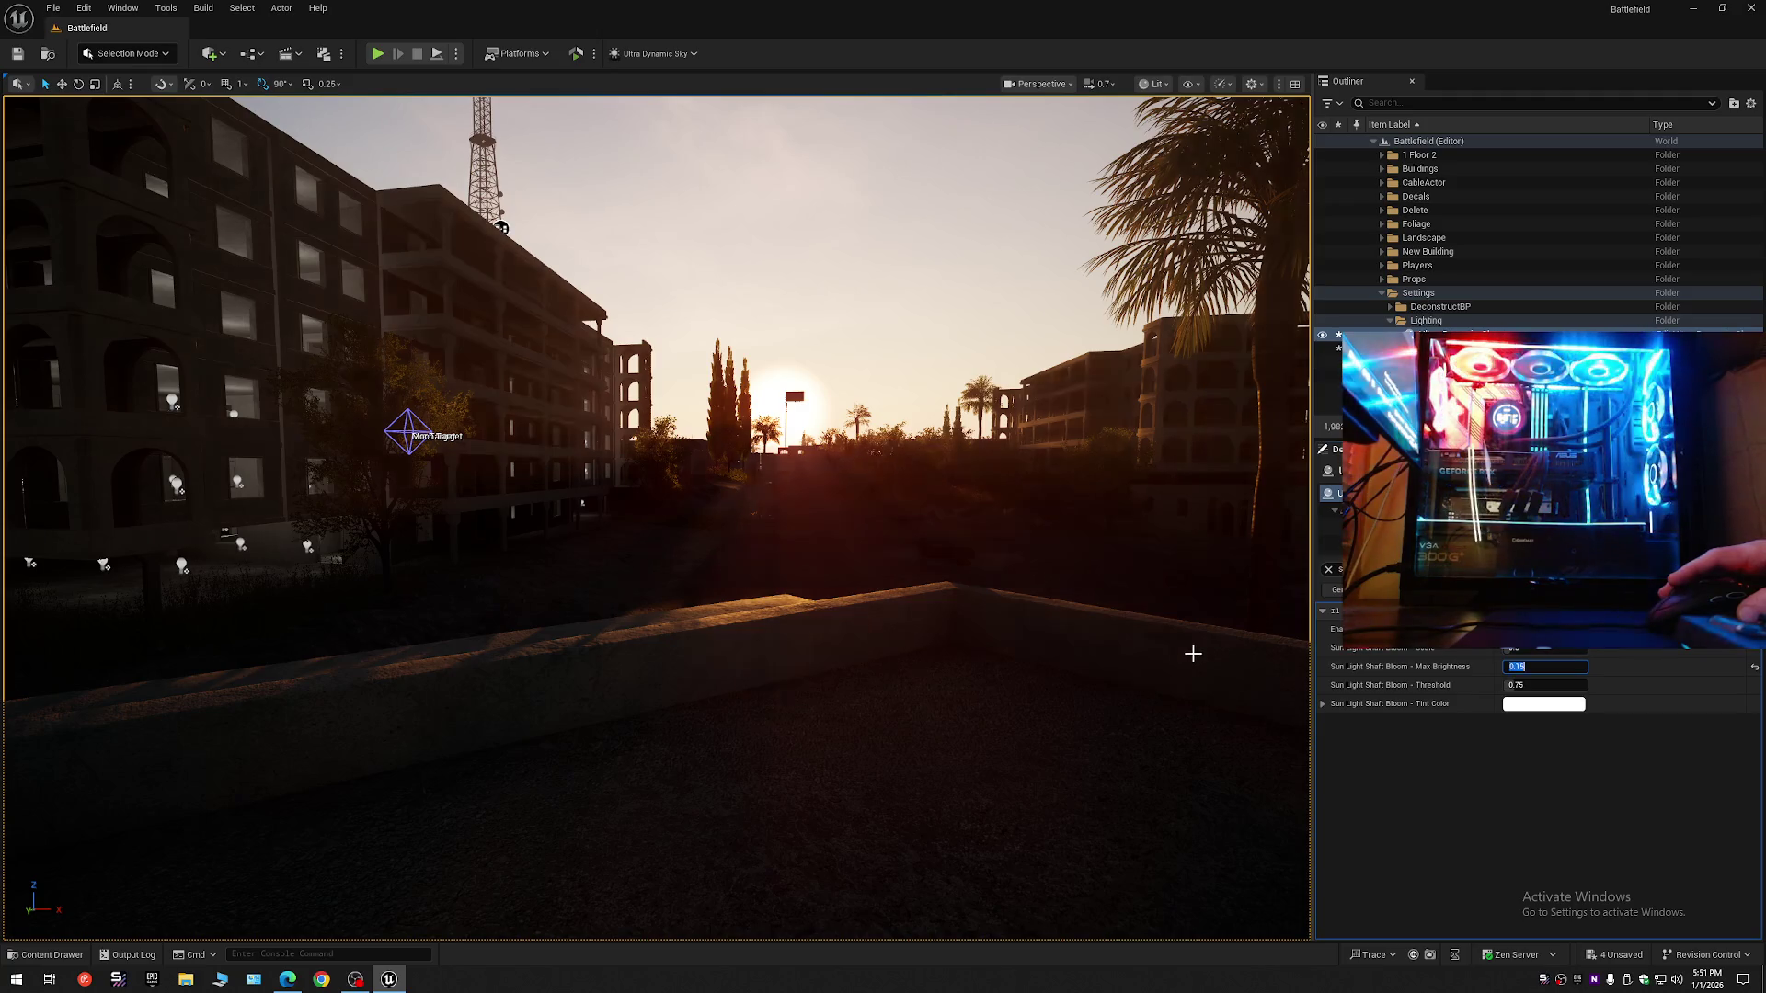
drag(1131, 649, 647, 545)
mouse_move(342, 487)
mouse_down()
mouse_move(330, 623)
mouse_move(293, 587)
mouse_up()
scroll(327, 621, down, 2)
scroll(305, 599, down, 1)
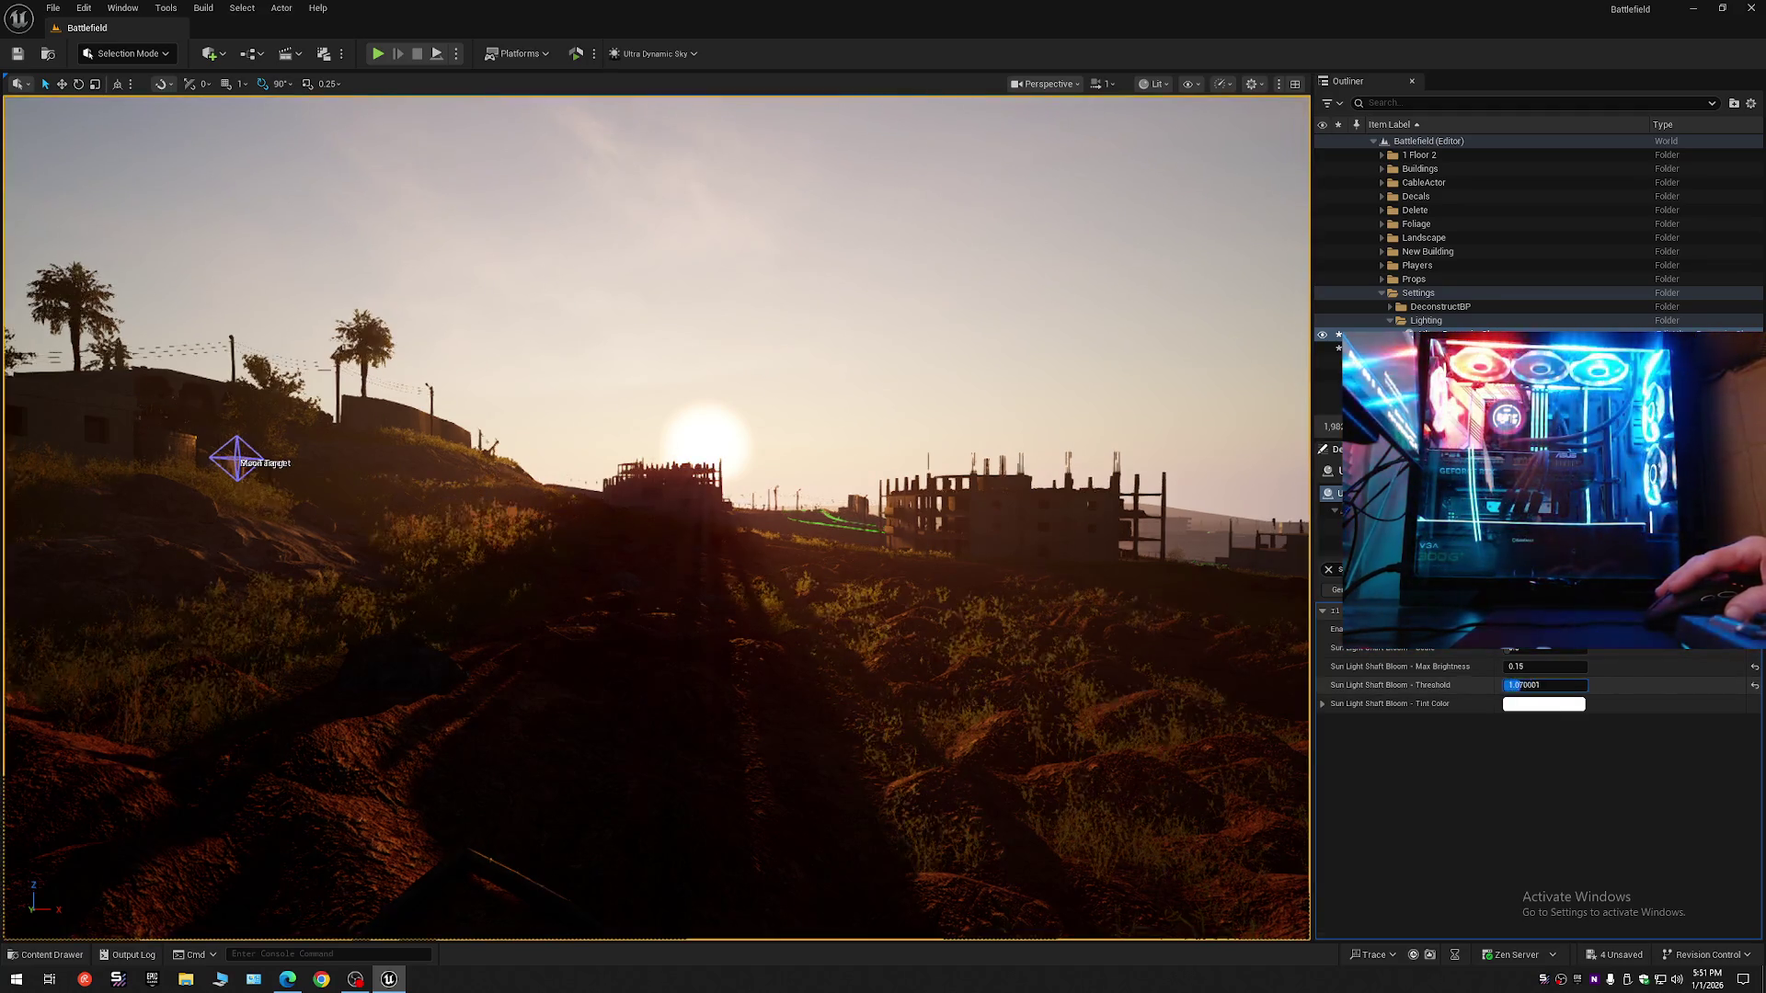
- Set the bloom Threshold to 5.0, then drag it back down to about 0.216
drag(1513, 685, 1564, 685)
text(5)
key(Return)
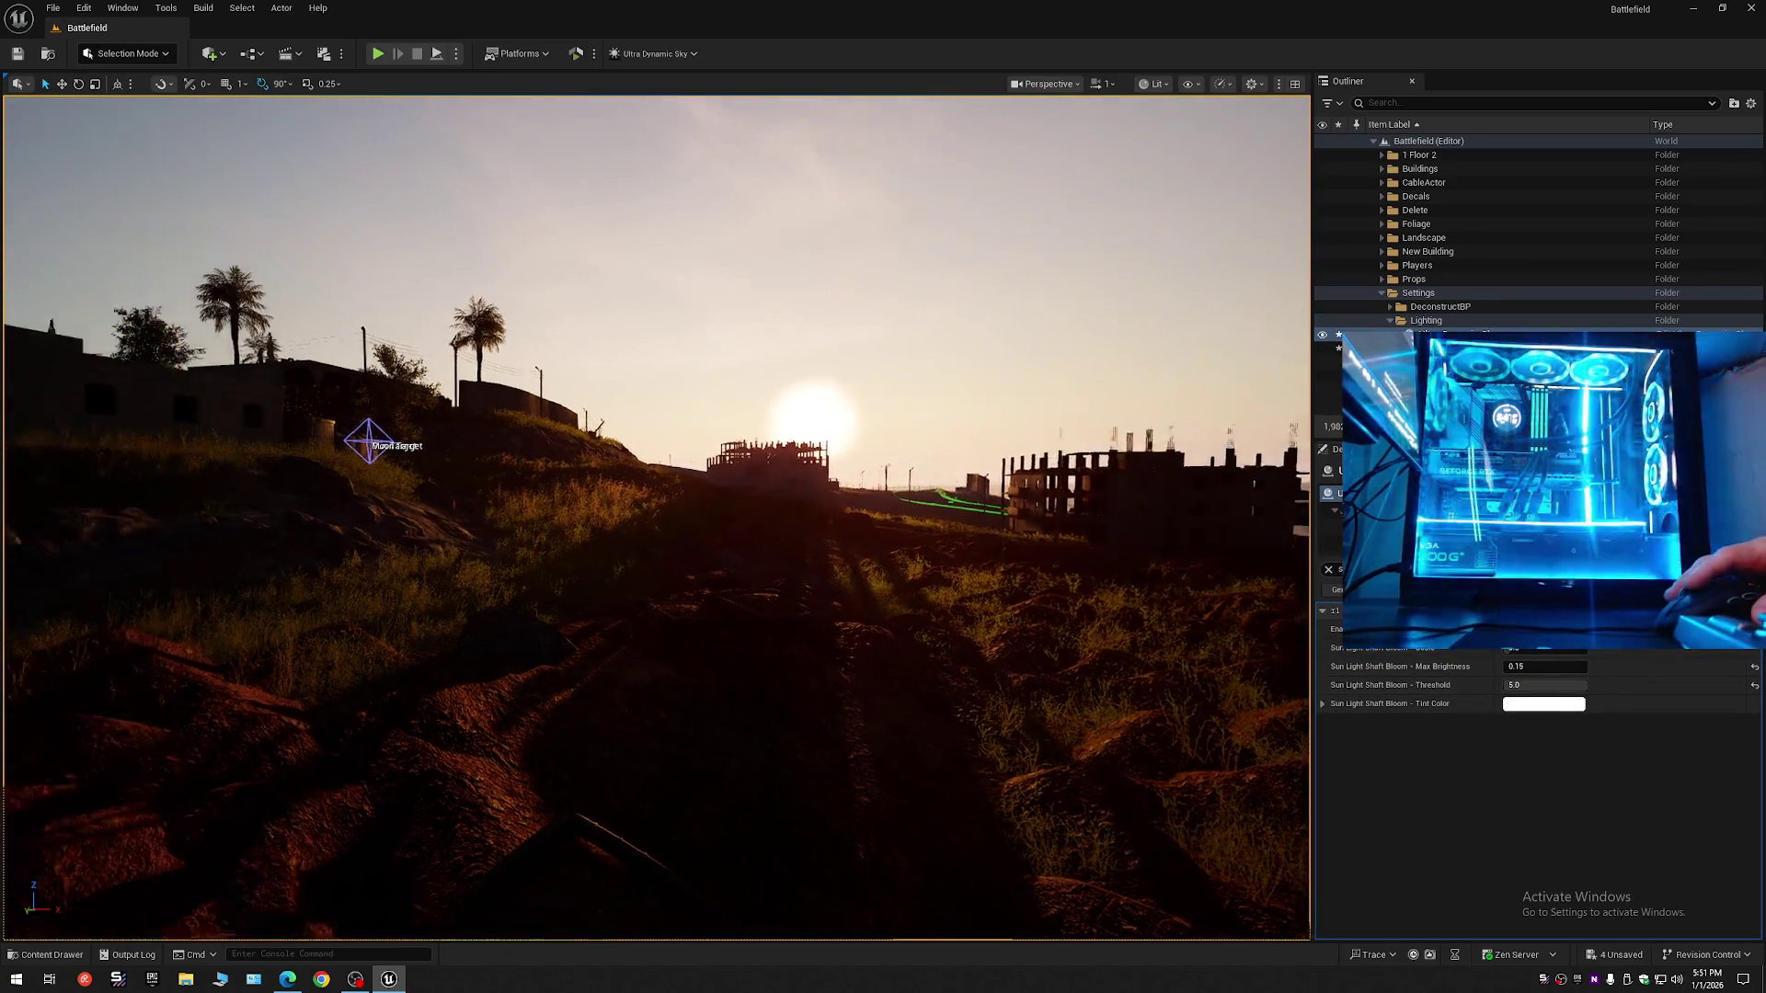
drag(1232, 612, 1232, 613)
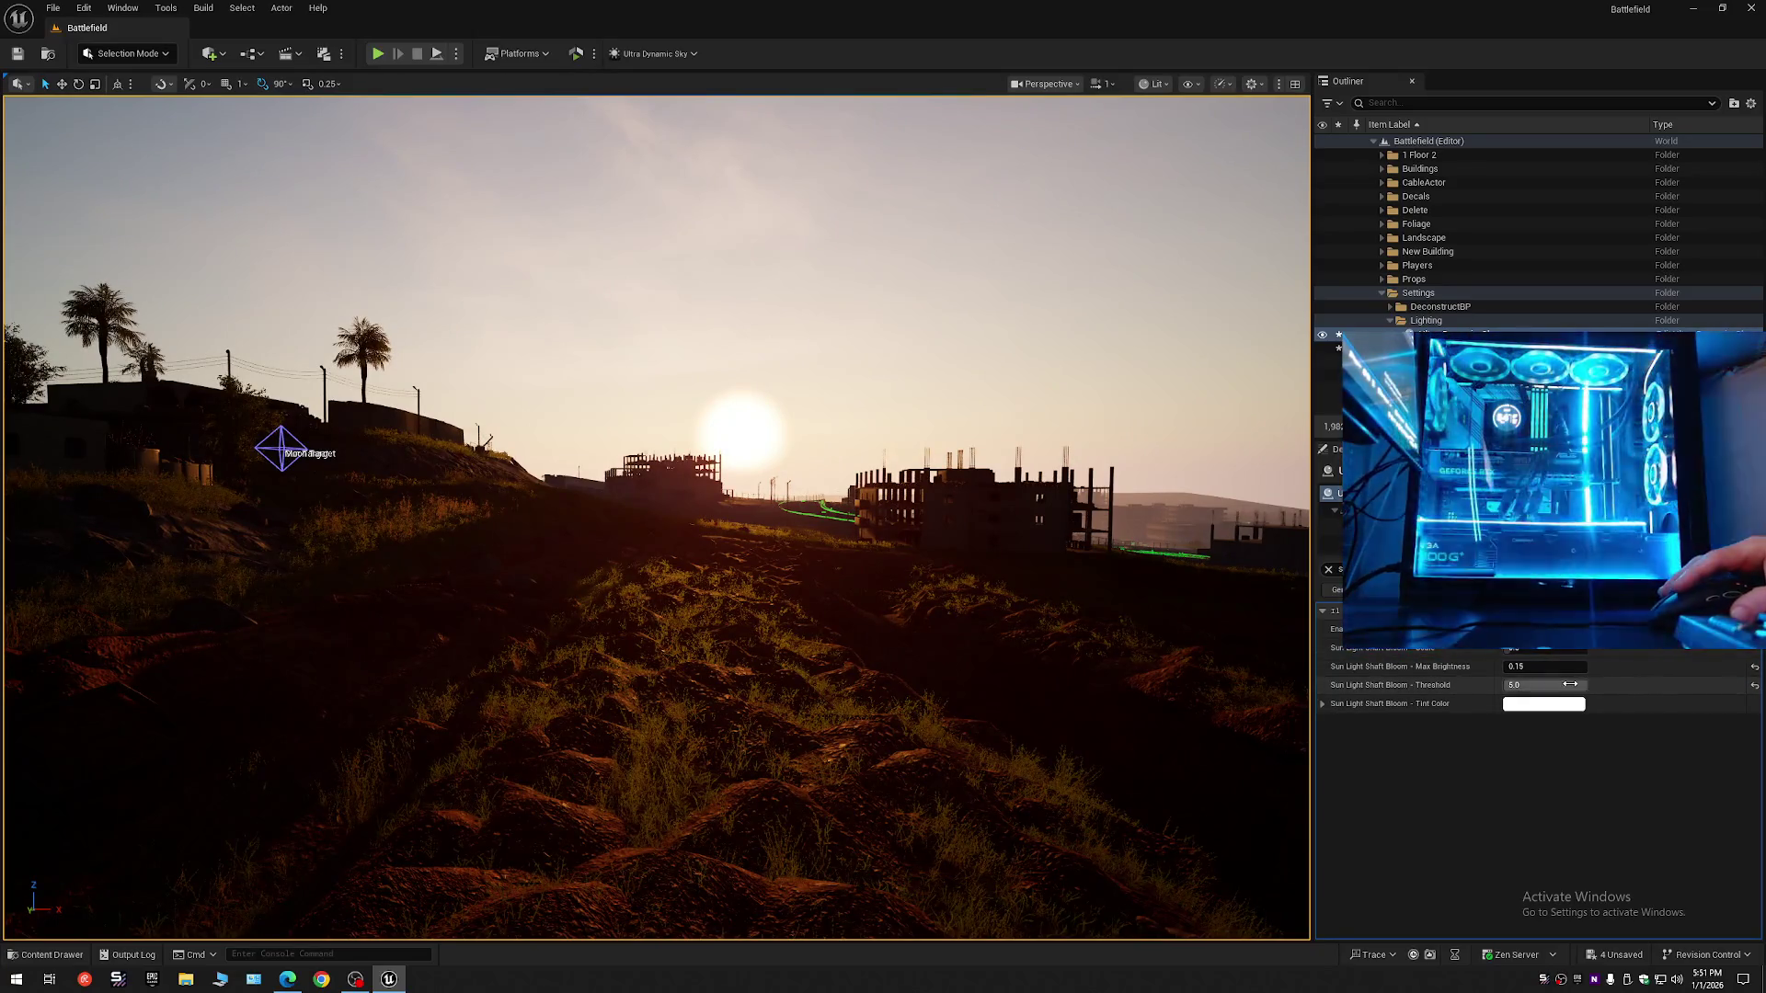
mouse_move(1582, 687)
mouse_down()
mouse_move(1517, 685)
mouse_move(1693, 687)
mouse_up()
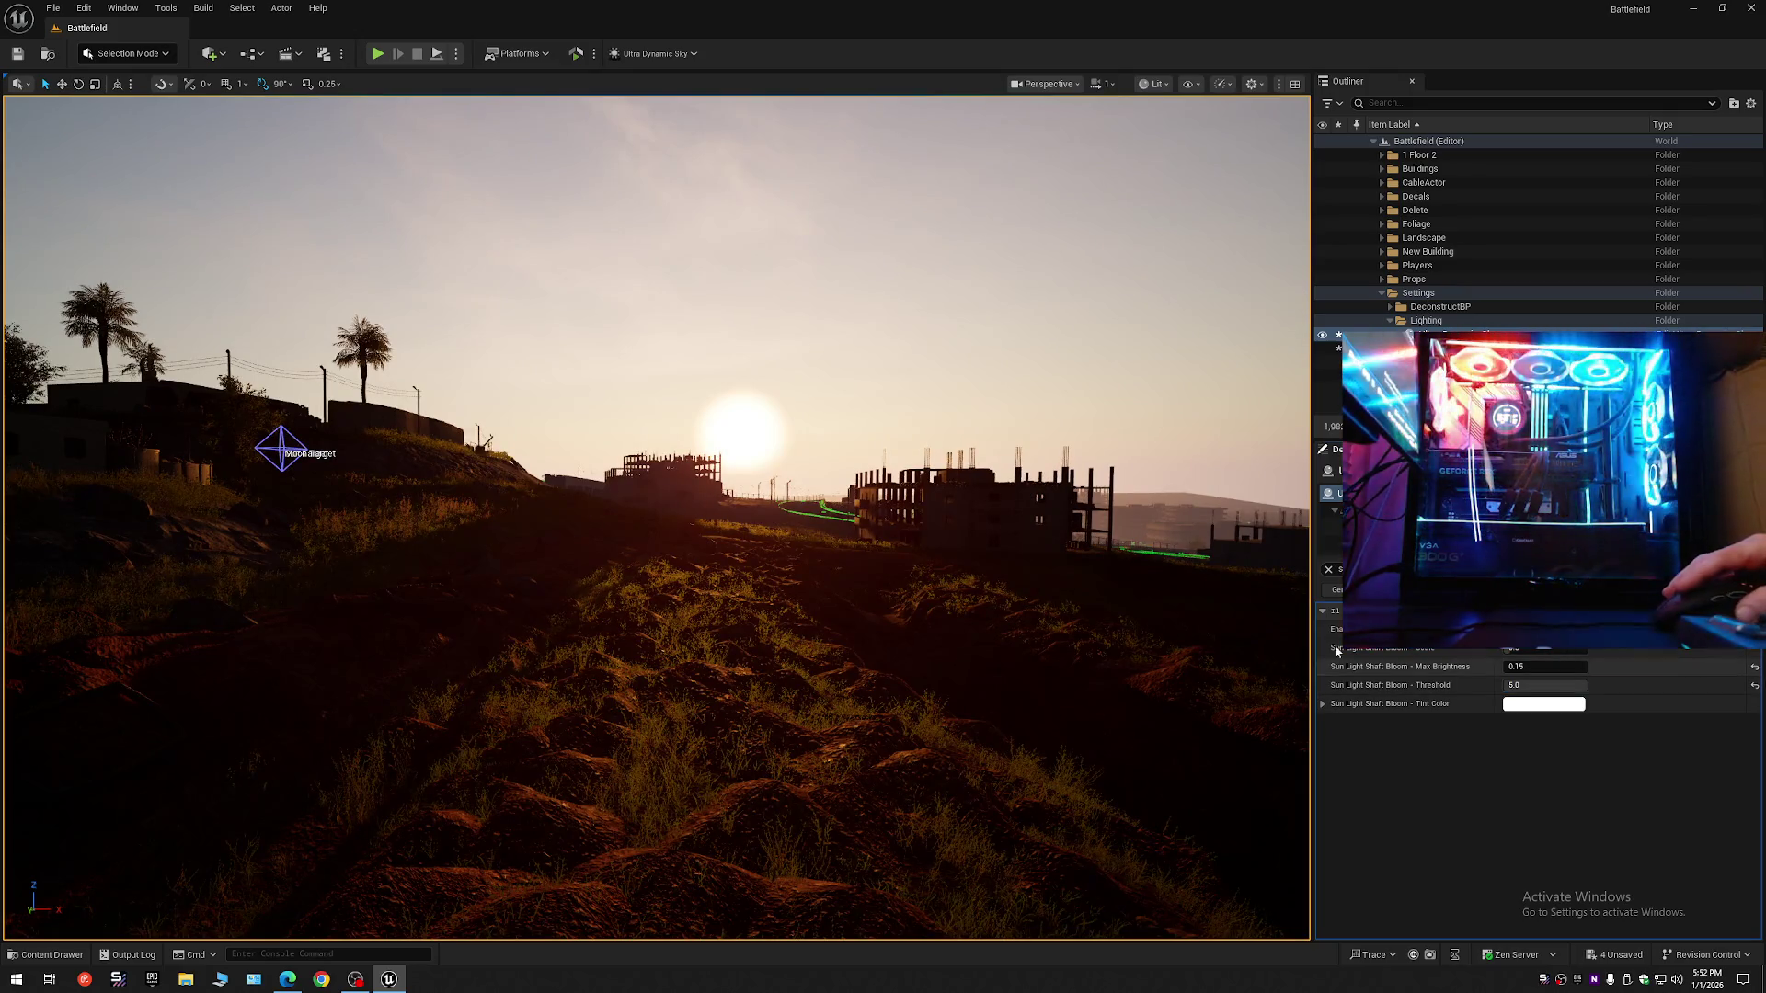
- Fly the camera over the town onto a rooftop facing the sunset
key(w)
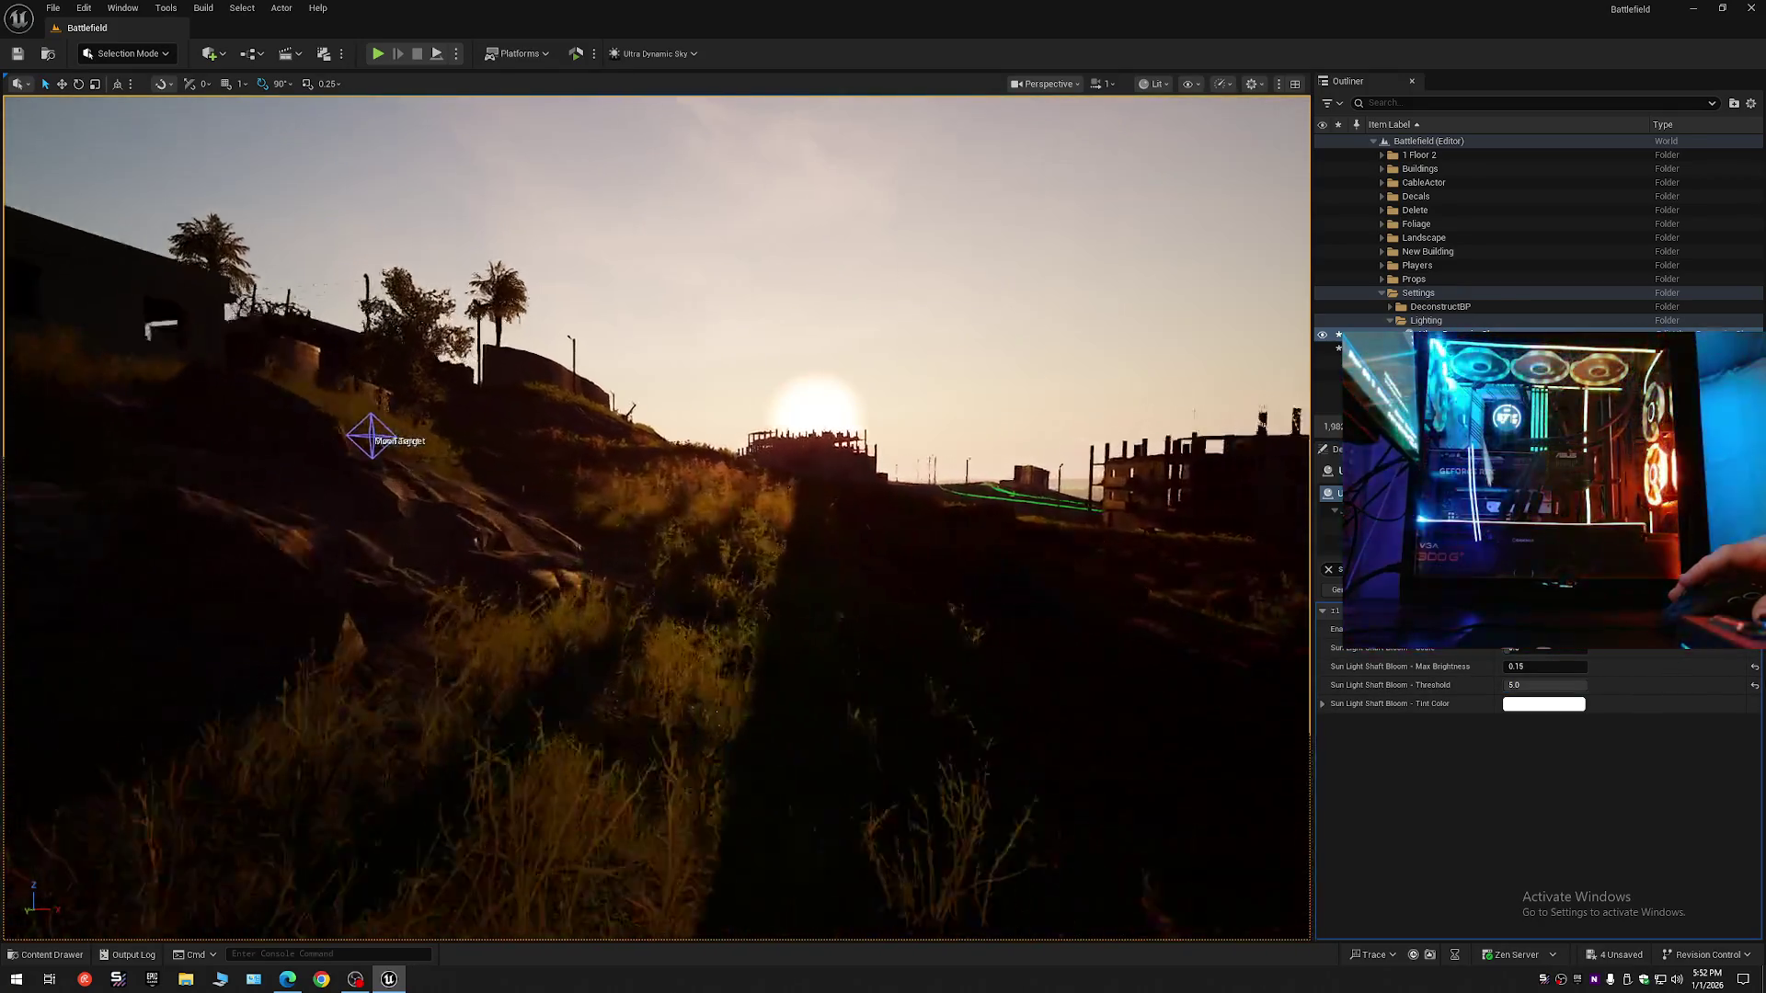
key(w)
scroll(1048, 755, up, 2)
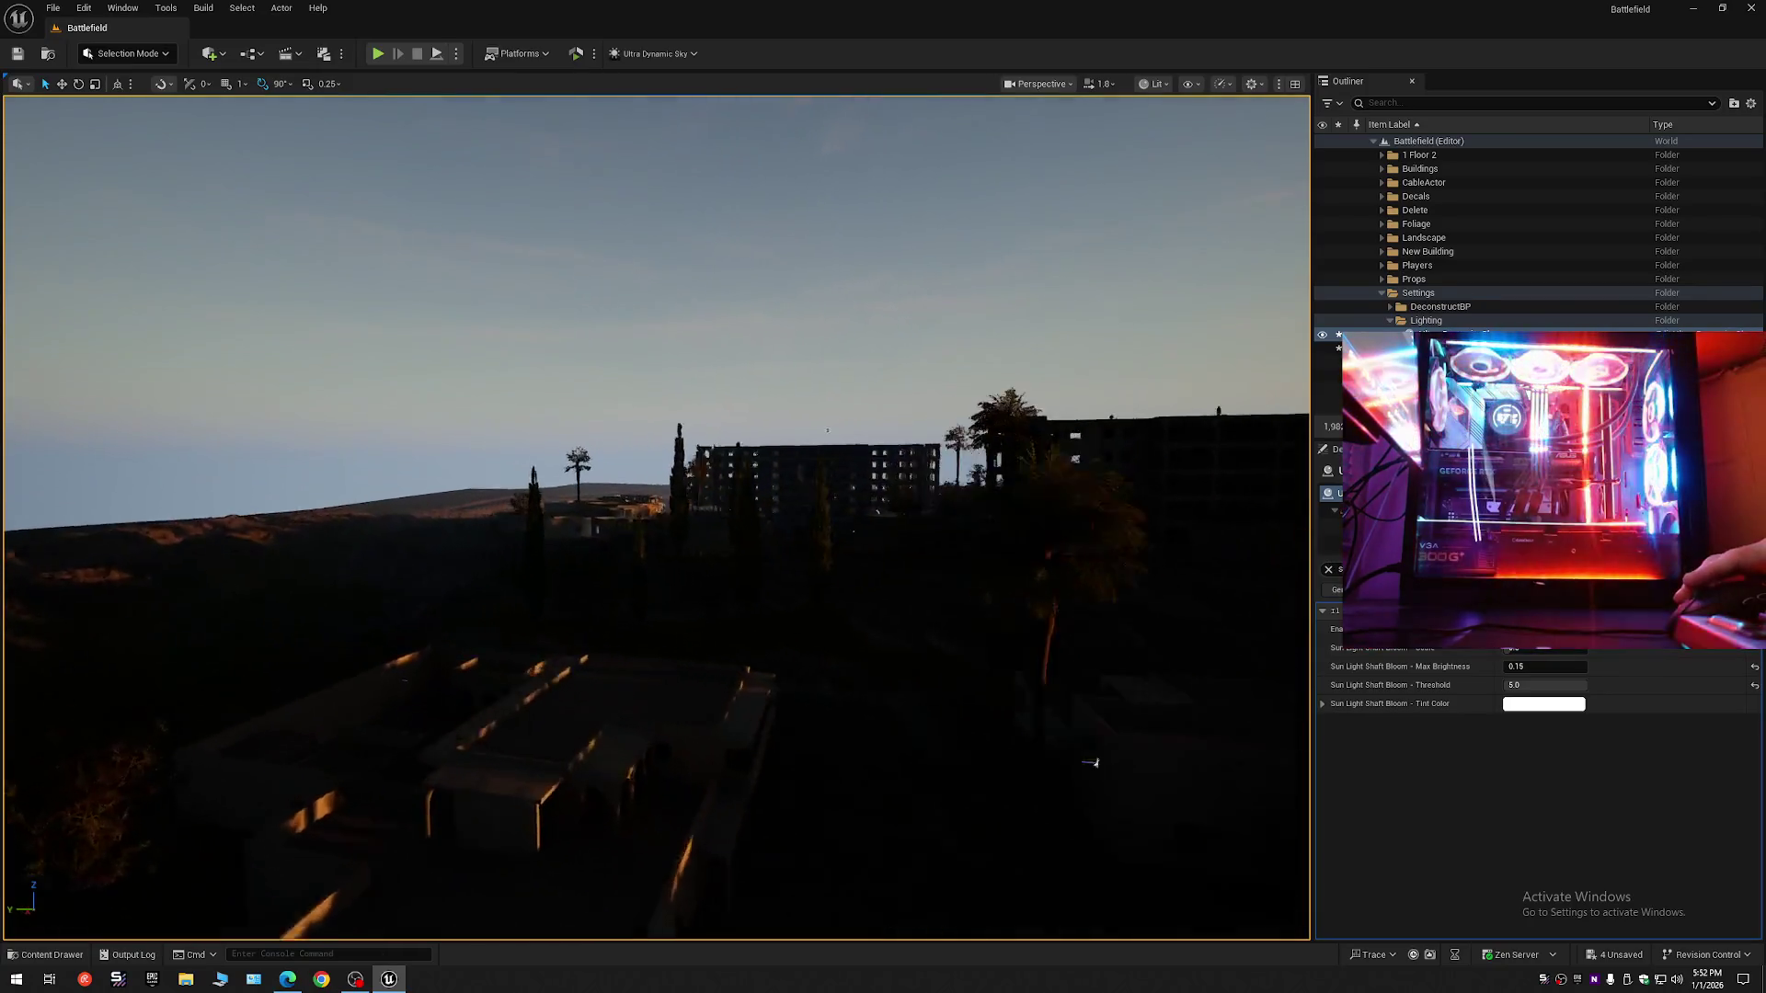
scroll(1048, 755, down, 2)
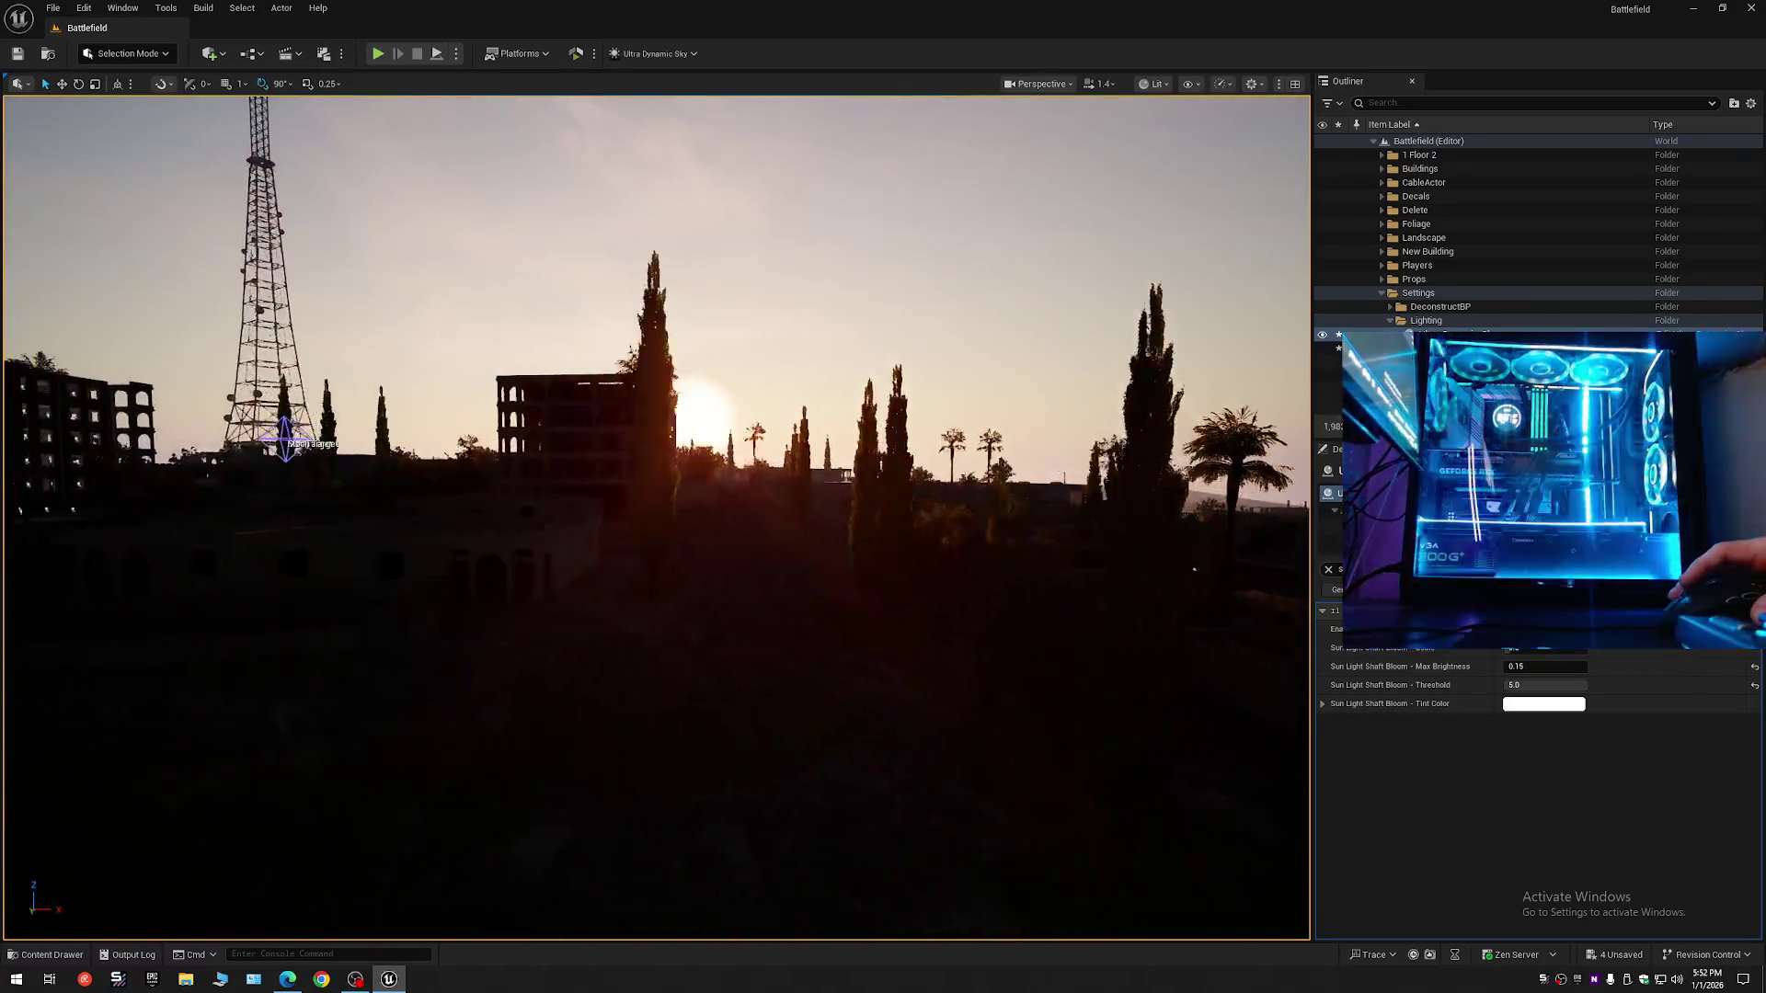
key(w)
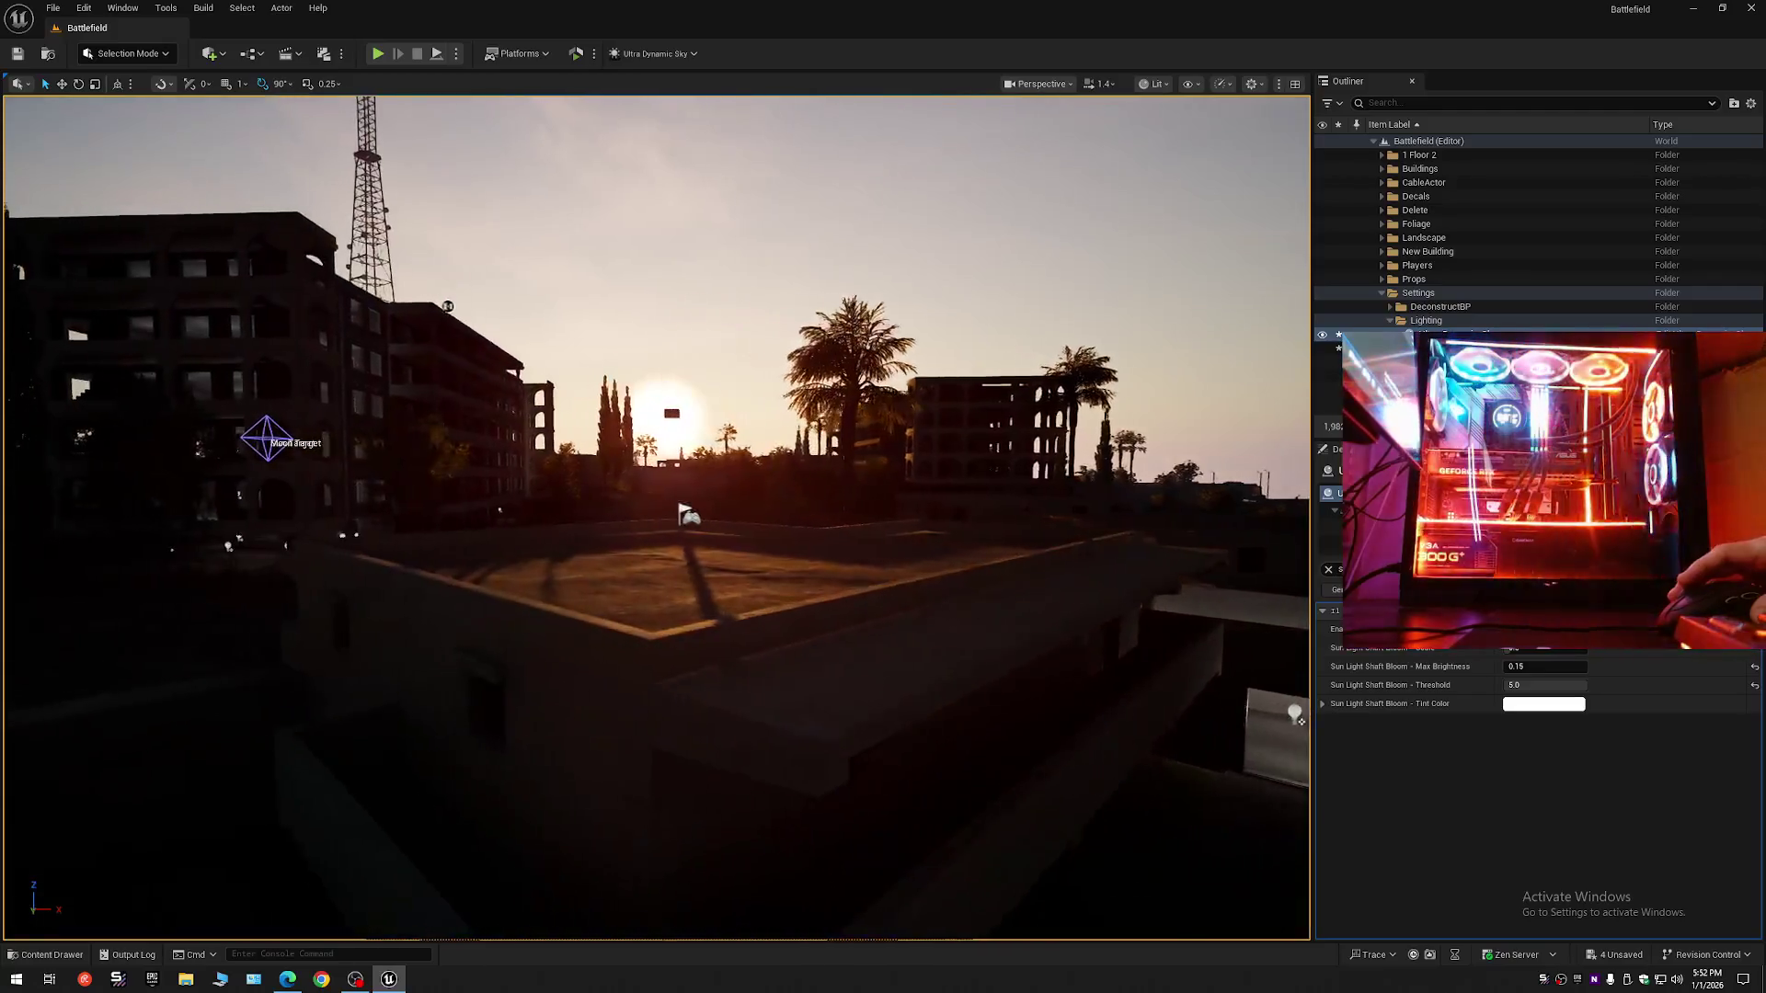
key(w)
scroll(657, 517, down, 1)
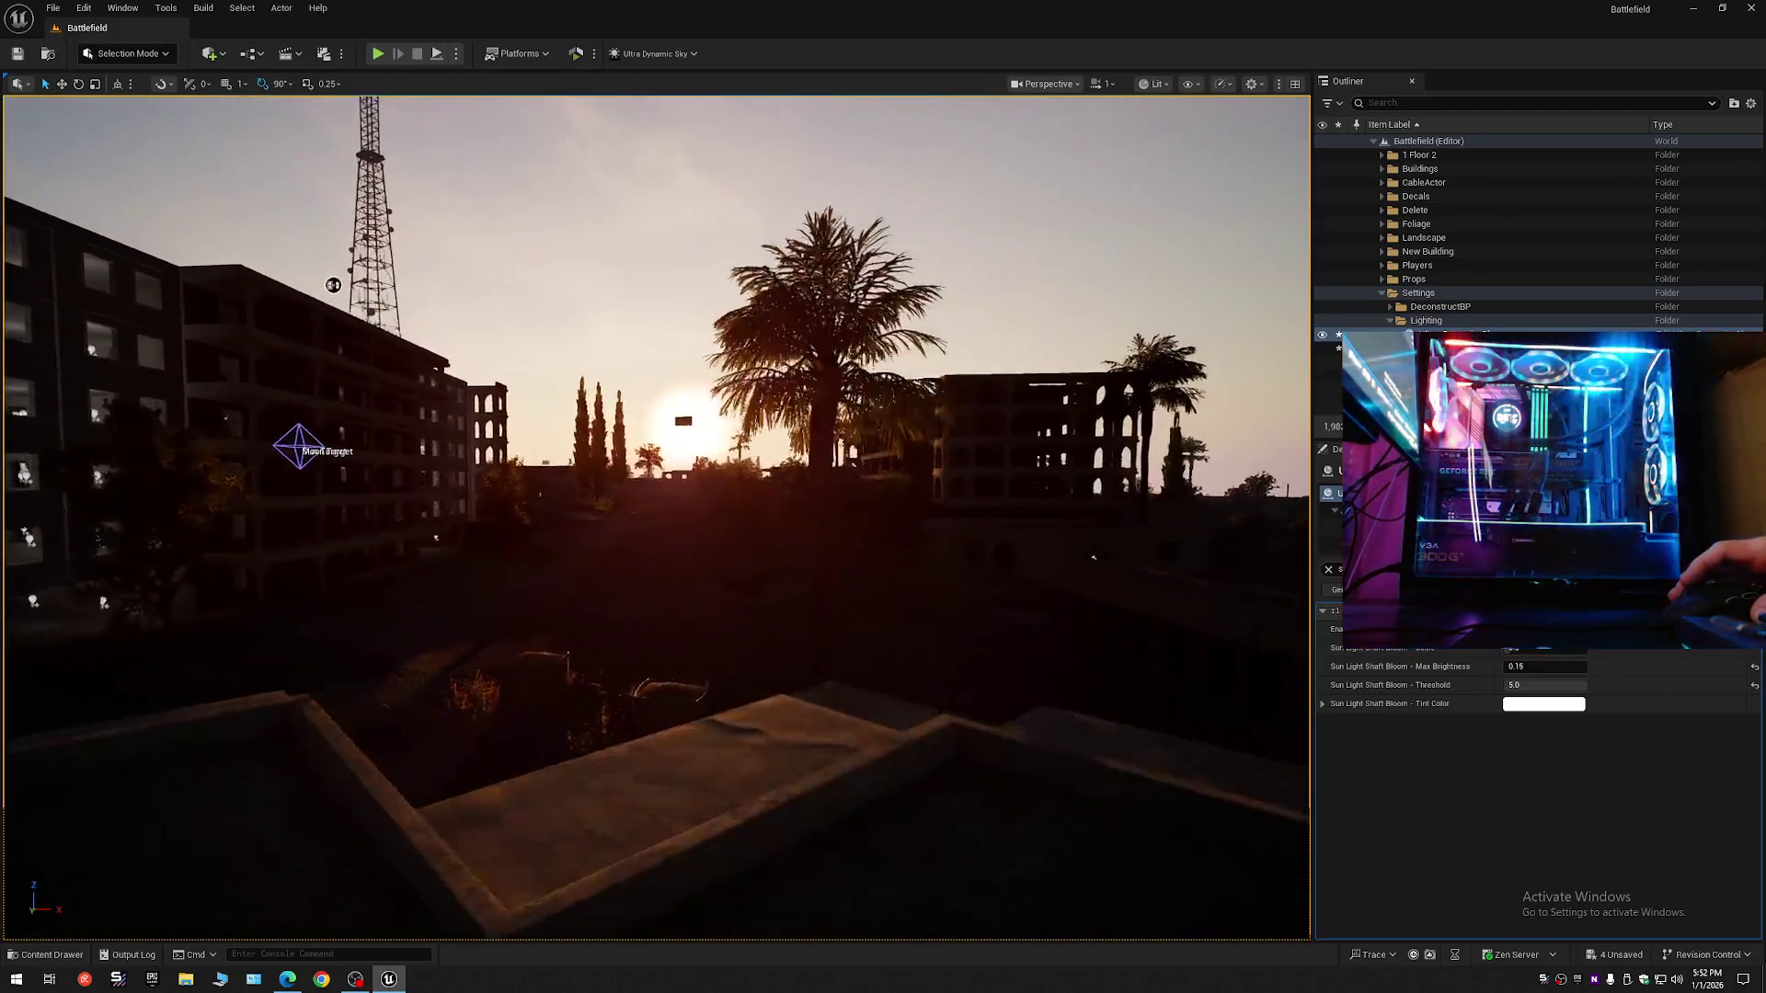
key(w)
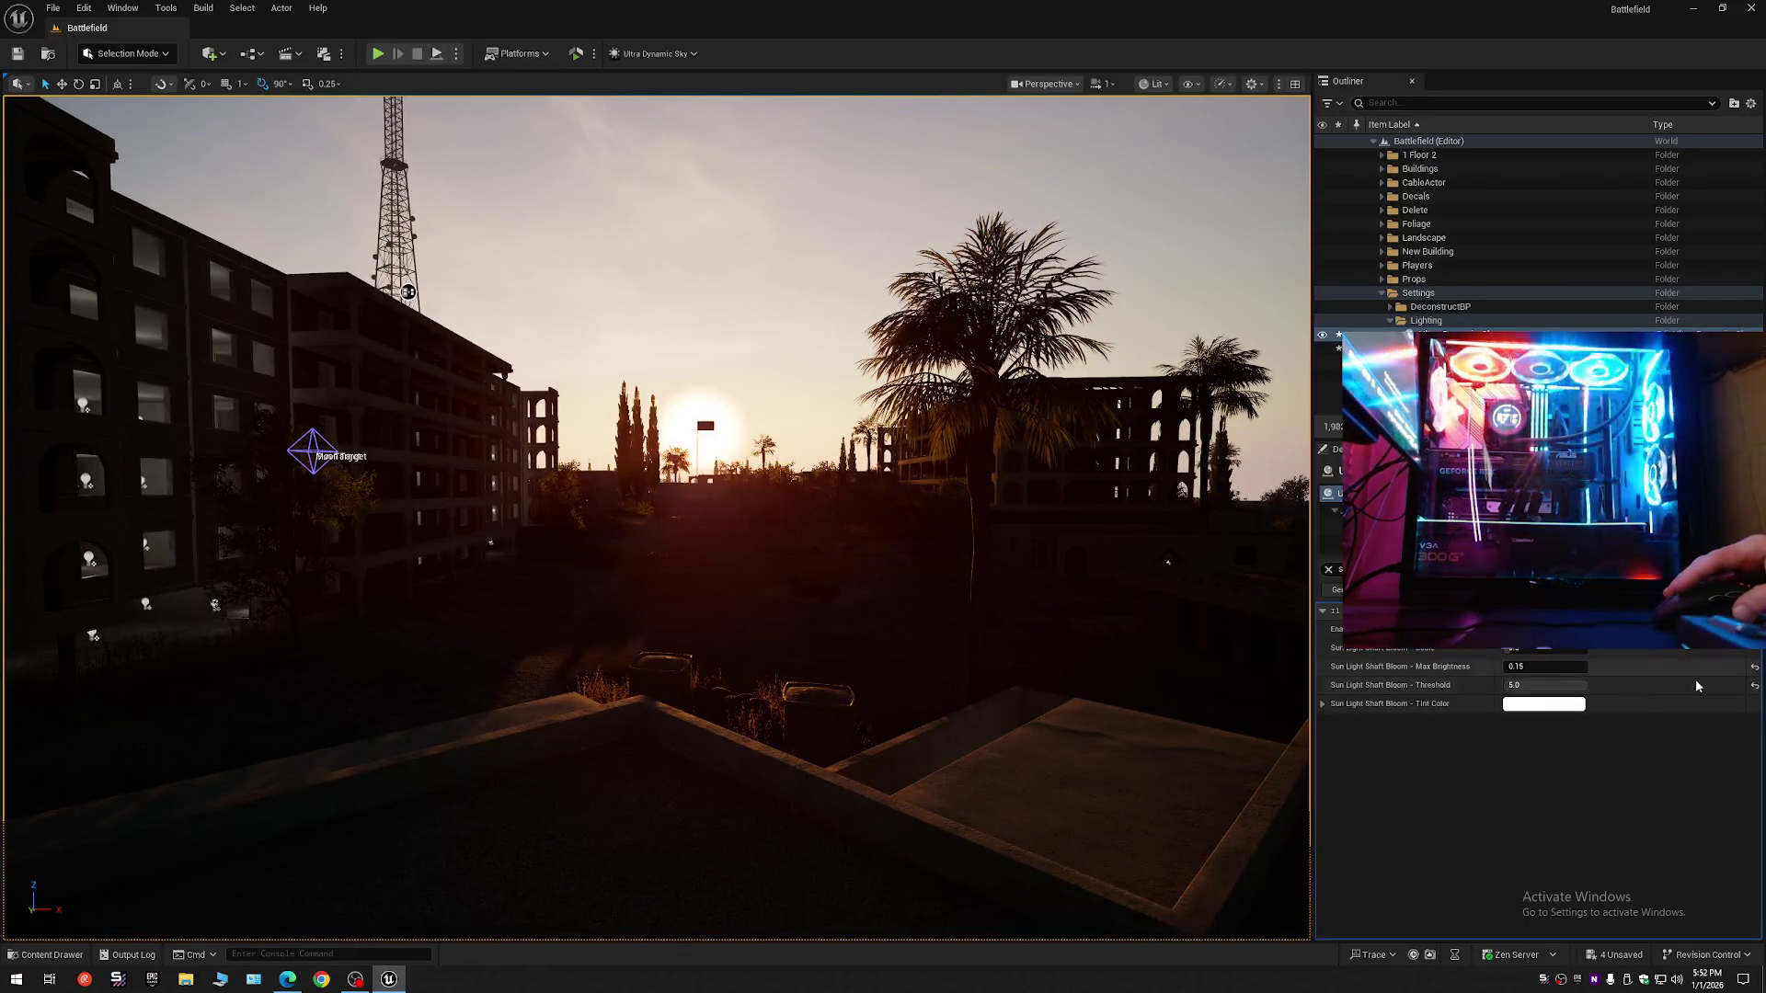
- Experiment with bloom Threshold values from default up to about 4.56 while moving the camera
click(1755, 687)
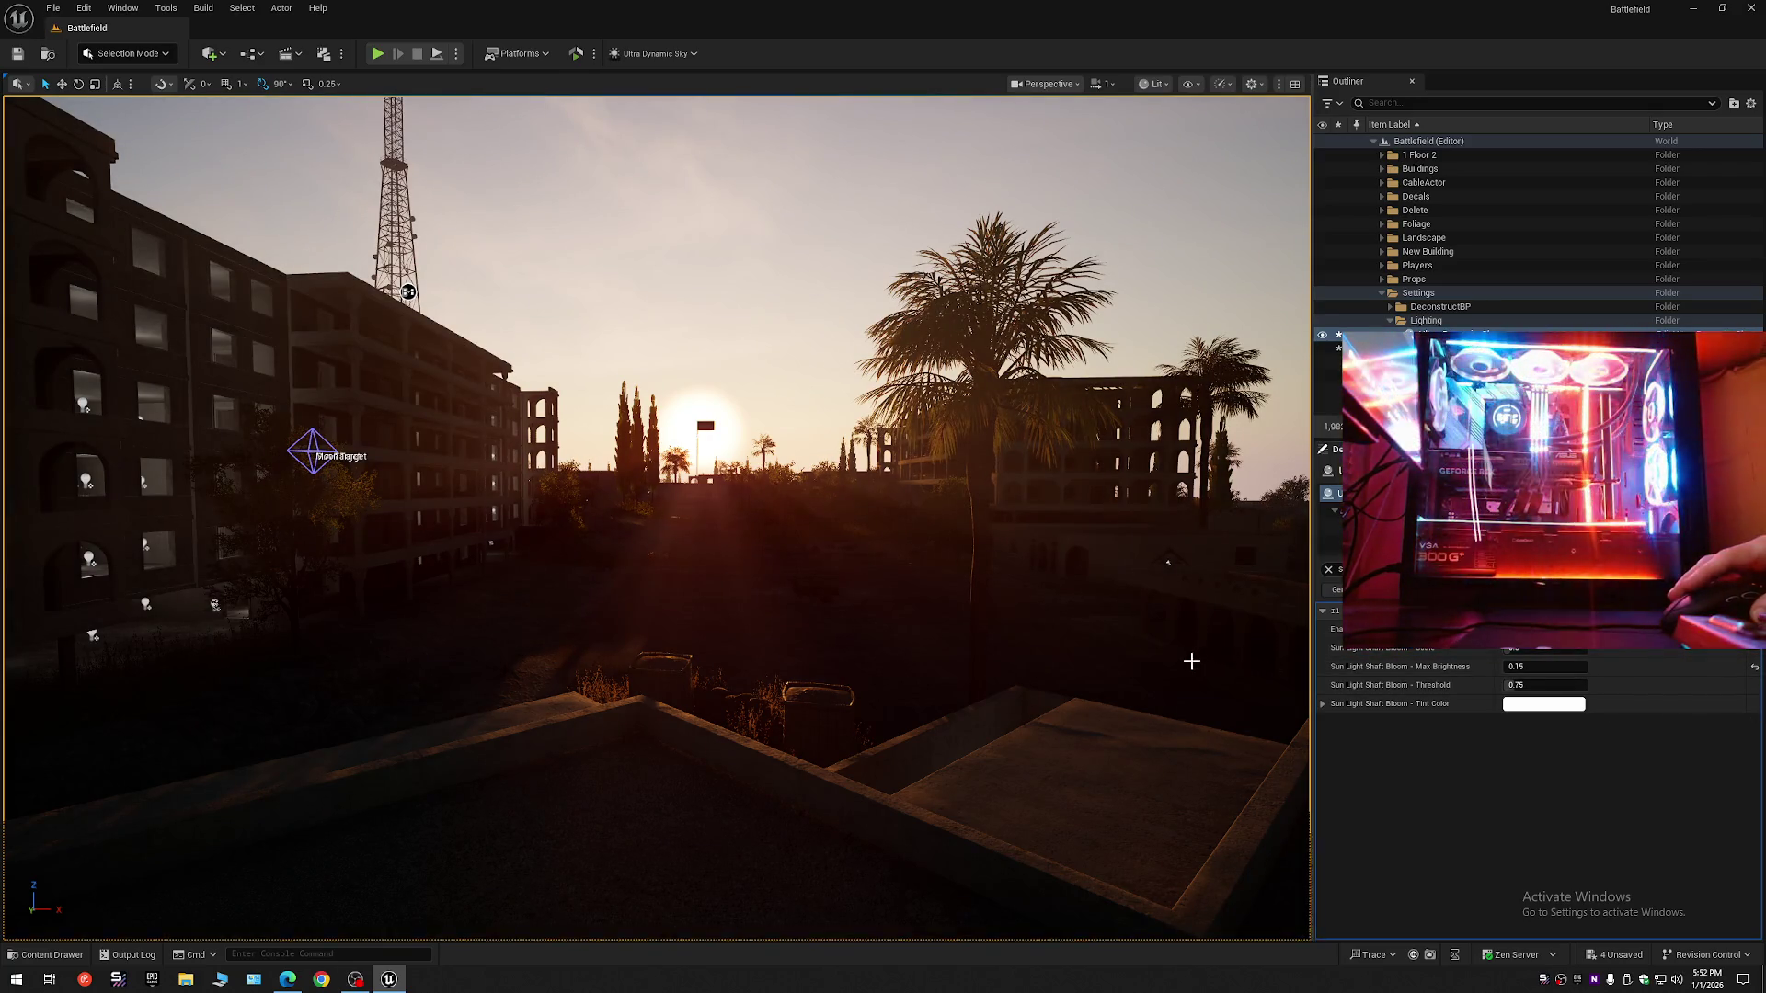
mouse_move(1519, 685)
mouse_down()
mouse_move(1566, 685)
mouse_move(1504, 686)
mouse_up()
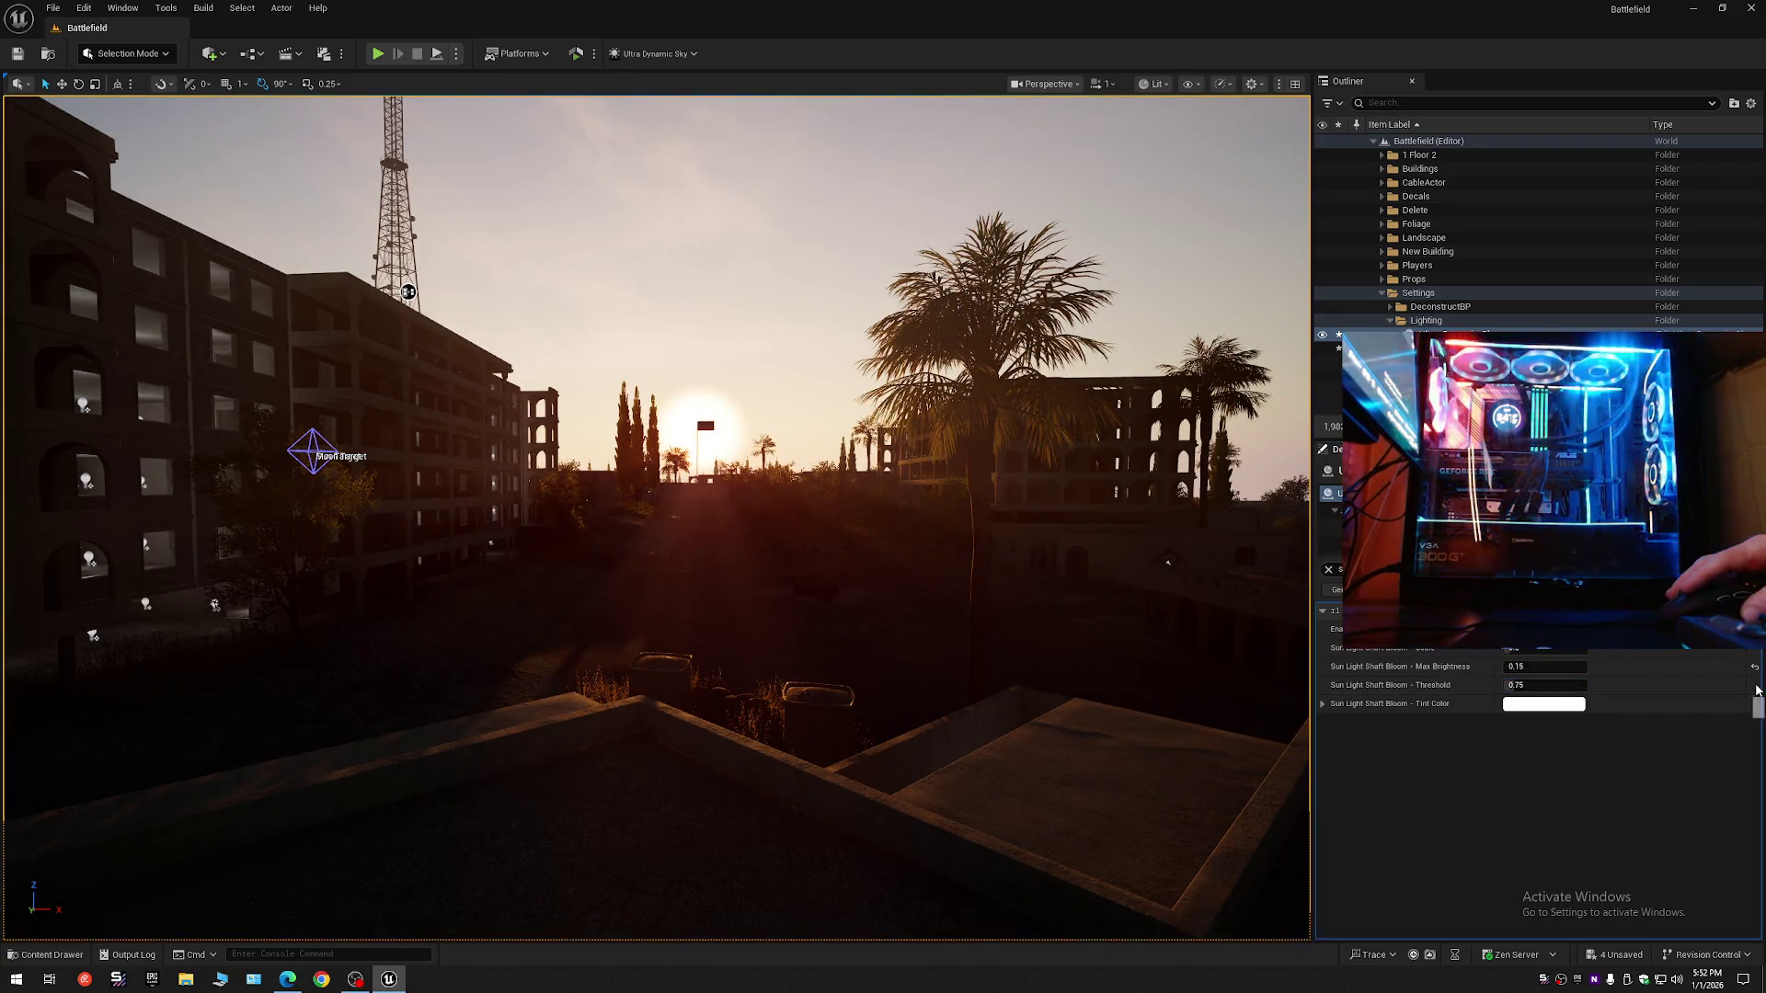
mouse_move(1512, 685)
mouse_down()
mouse_move(1579, 685)
mouse_move(1539, 685)
mouse_up()
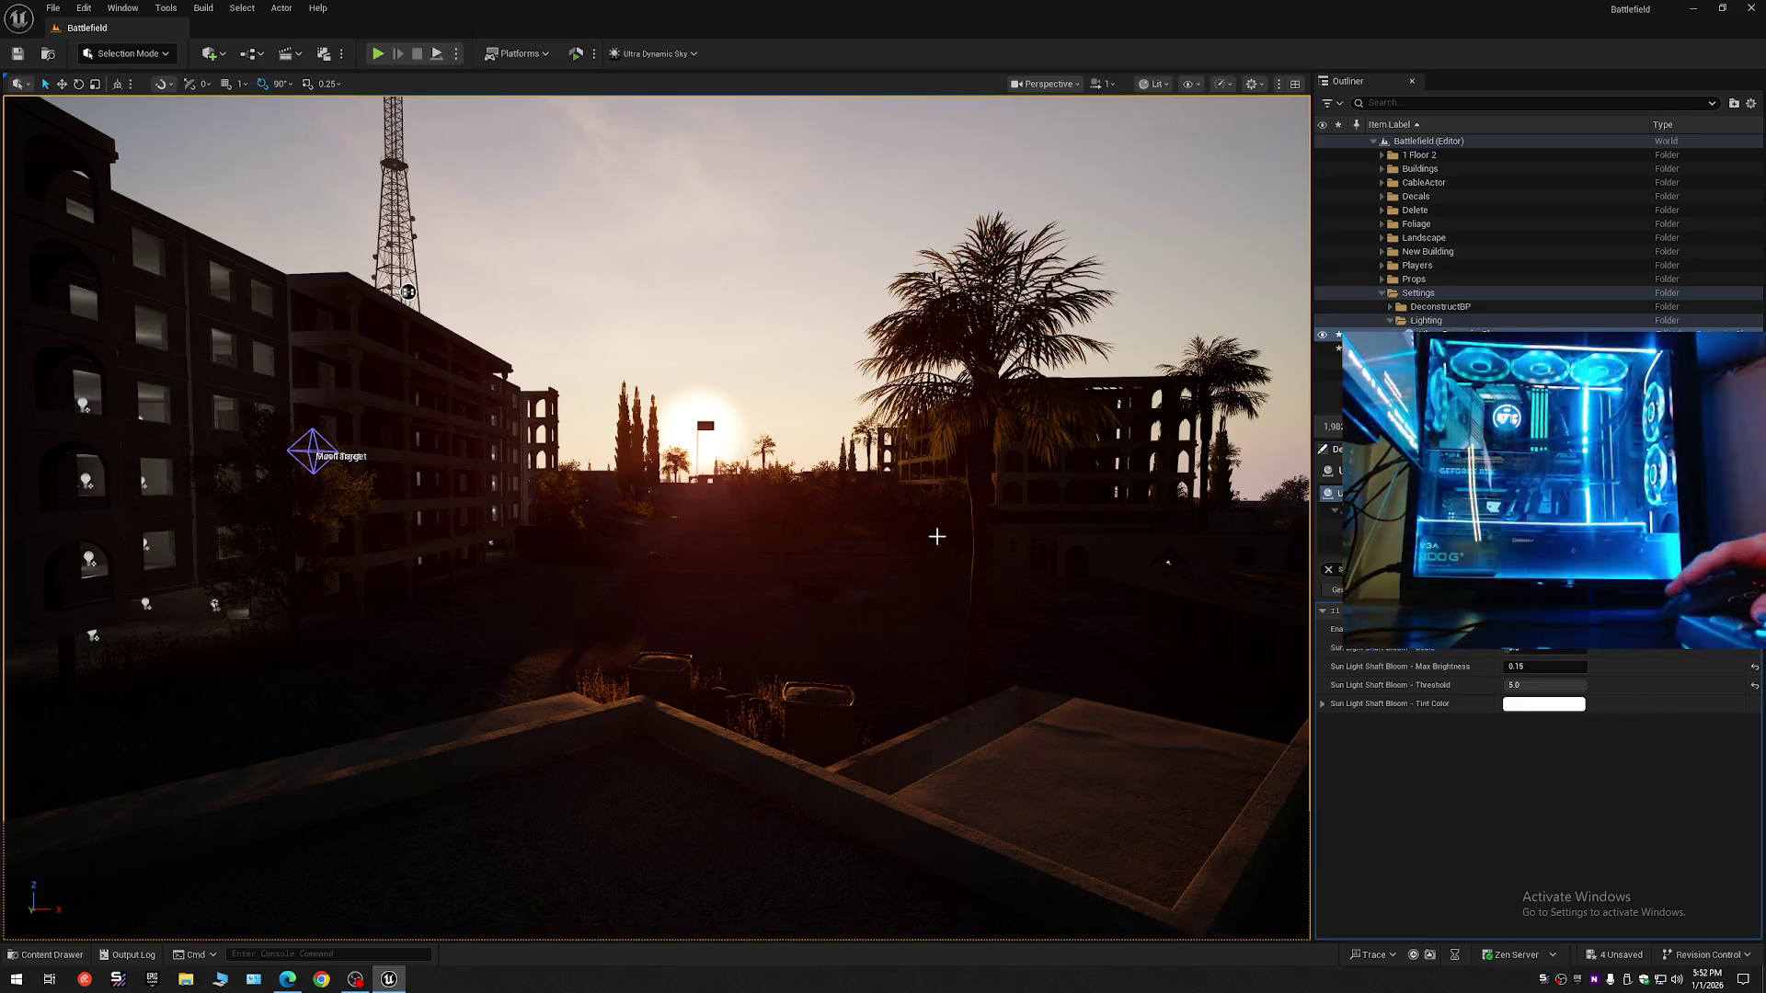
mouse_move(934, 539)
mouse_down()
mouse_move(977, 406)
mouse_move(928, 543)
mouse_up()
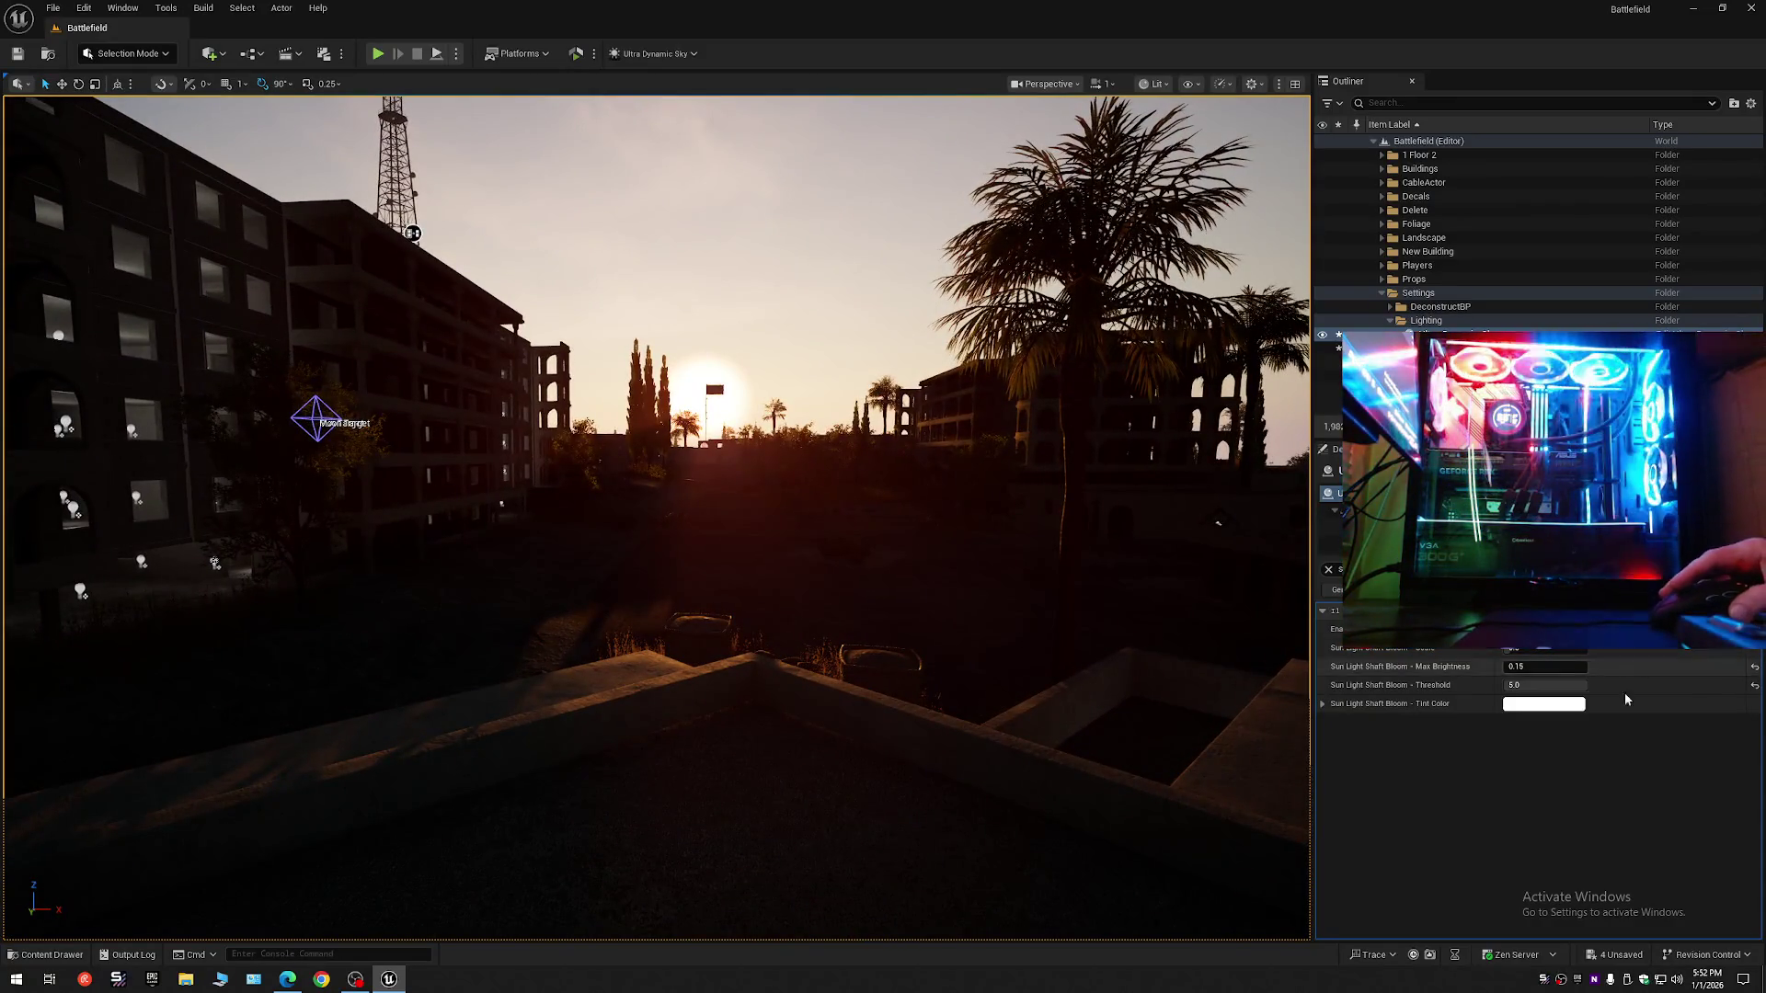
click(1756, 688)
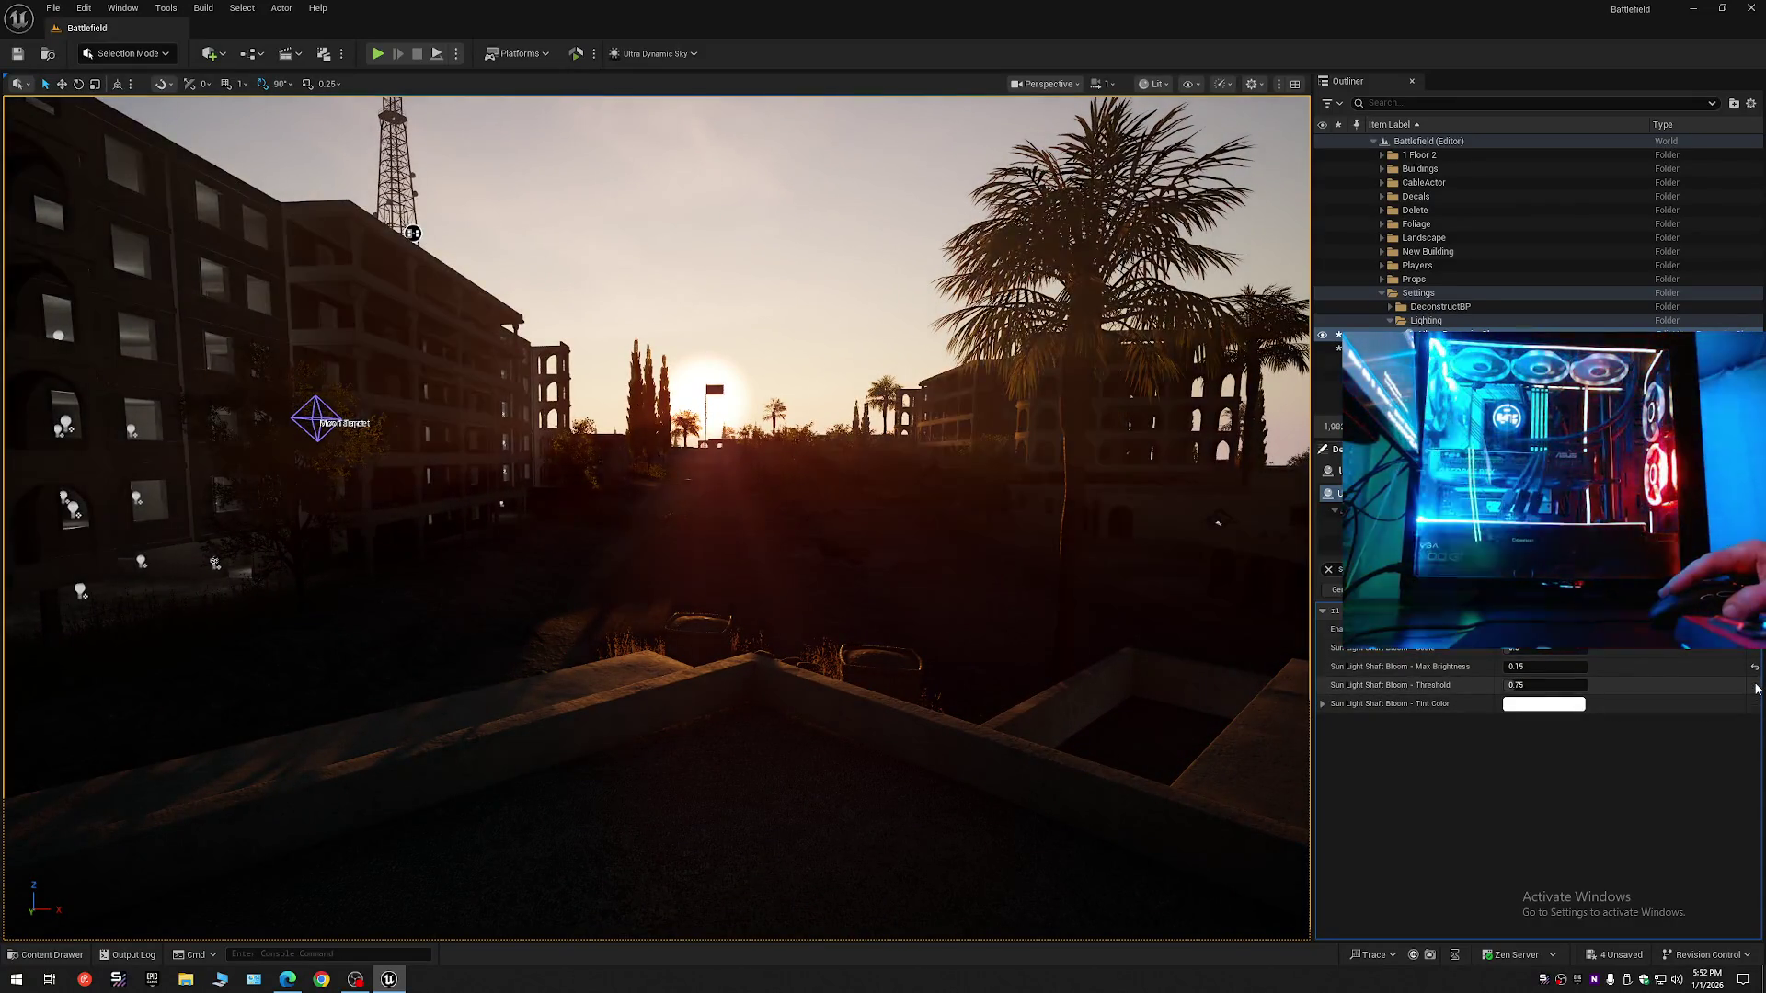
mouse_move(1526, 687)
mouse_down()
mouse_move(1563, 686)
mouse_move(1524, 685)
mouse_up()
mouse_move(966, 515)
mouse_down()
mouse_move(938, 478)
mouse_move(1122, 653)
mouse_up()
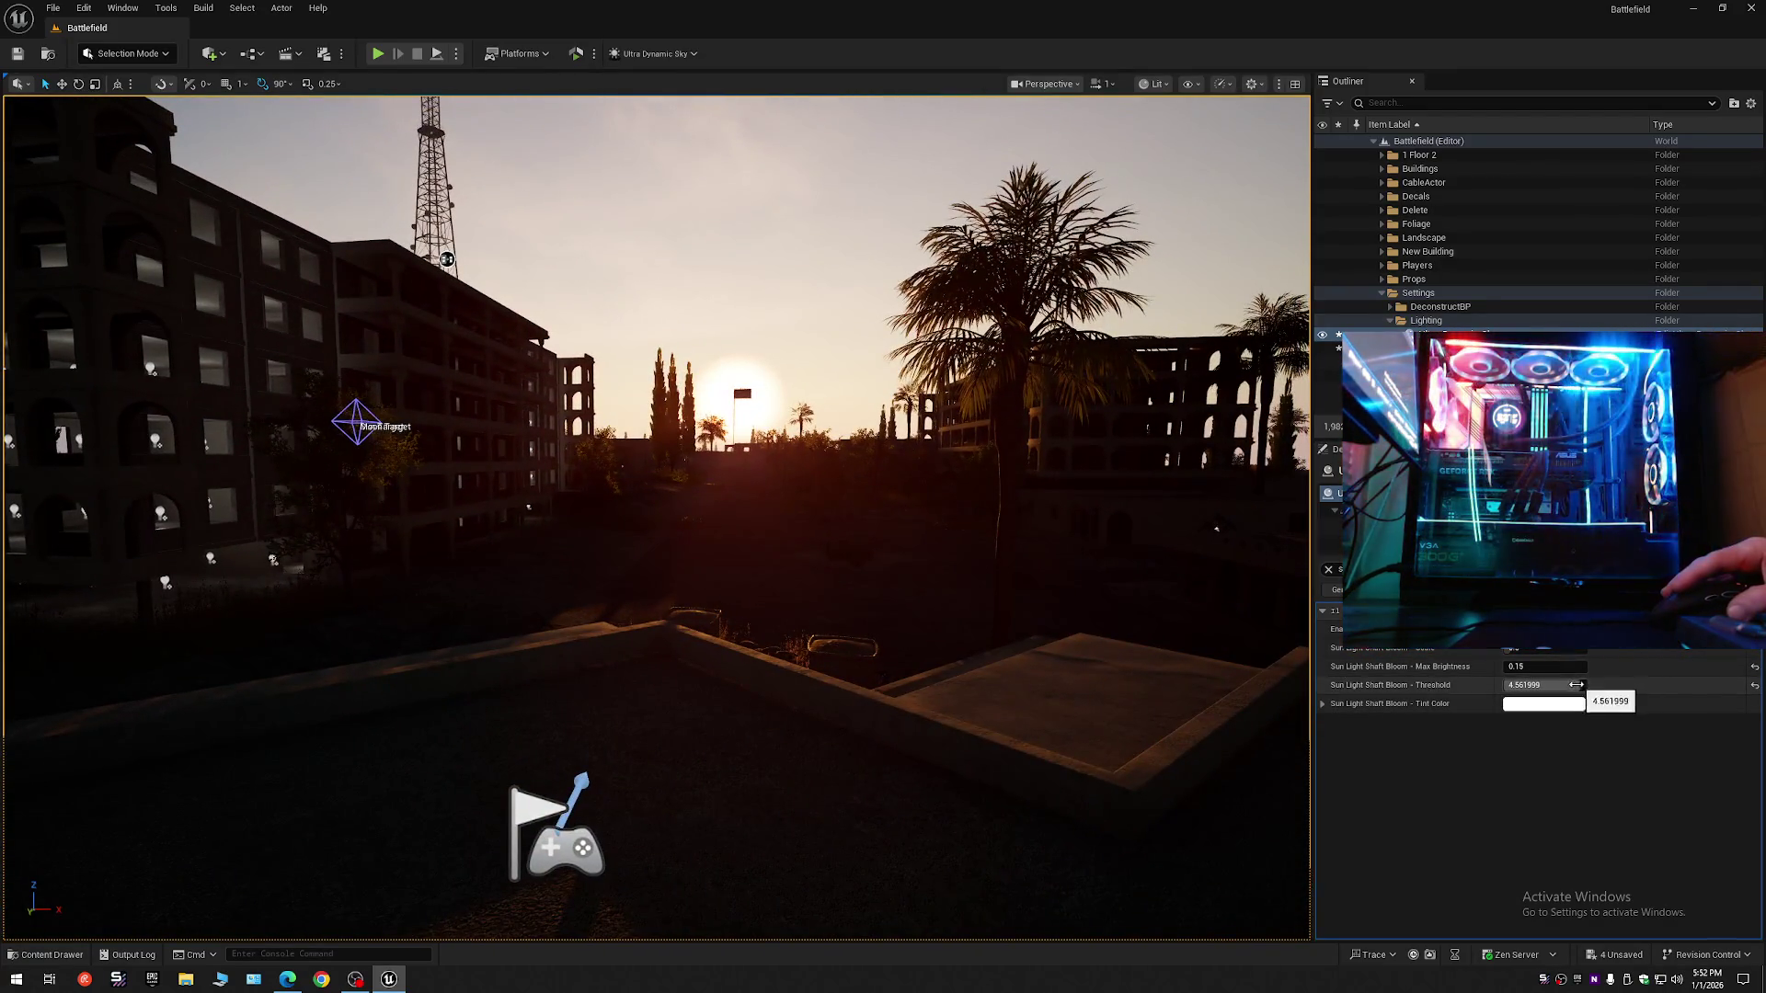
mouse_move(1570, 686)
mouse_down()
mouse_move(1549, 685)
mouse_move(1564, 686)
mouse_up()
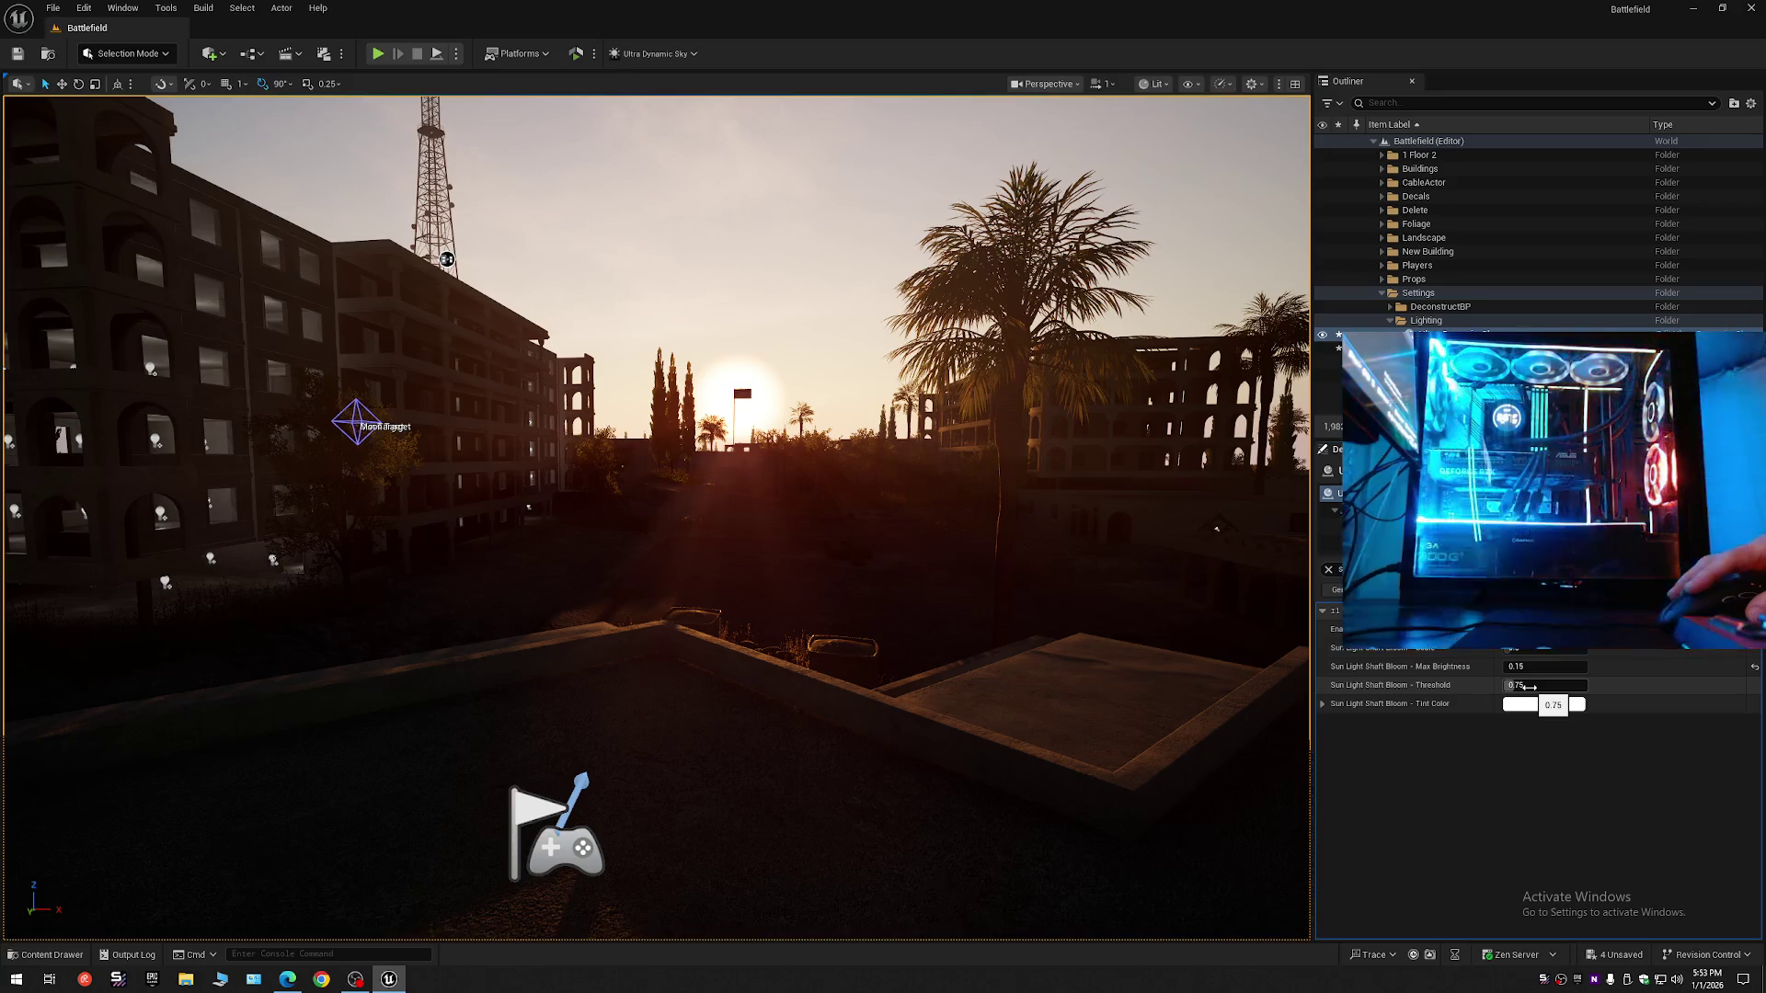
- Commit a Threshold of 5.0, reset it, then settle on 3.0 and look around
text(5)
key(Return)
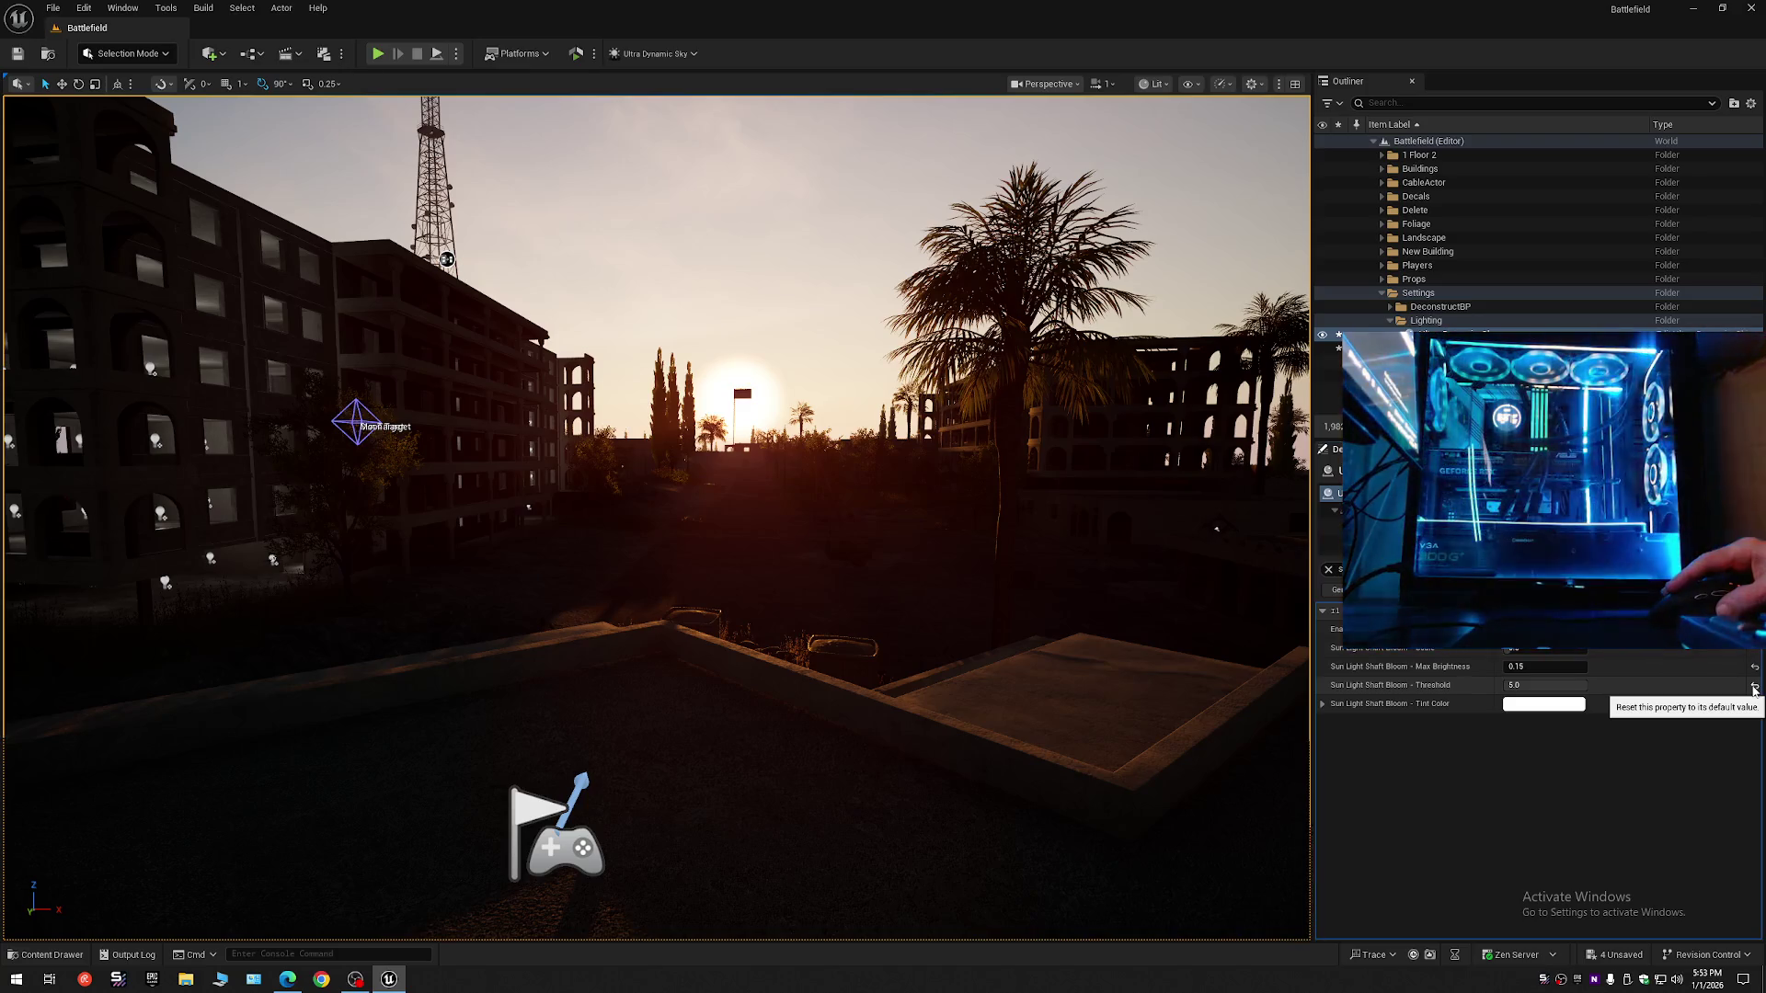
click(1753, 688)
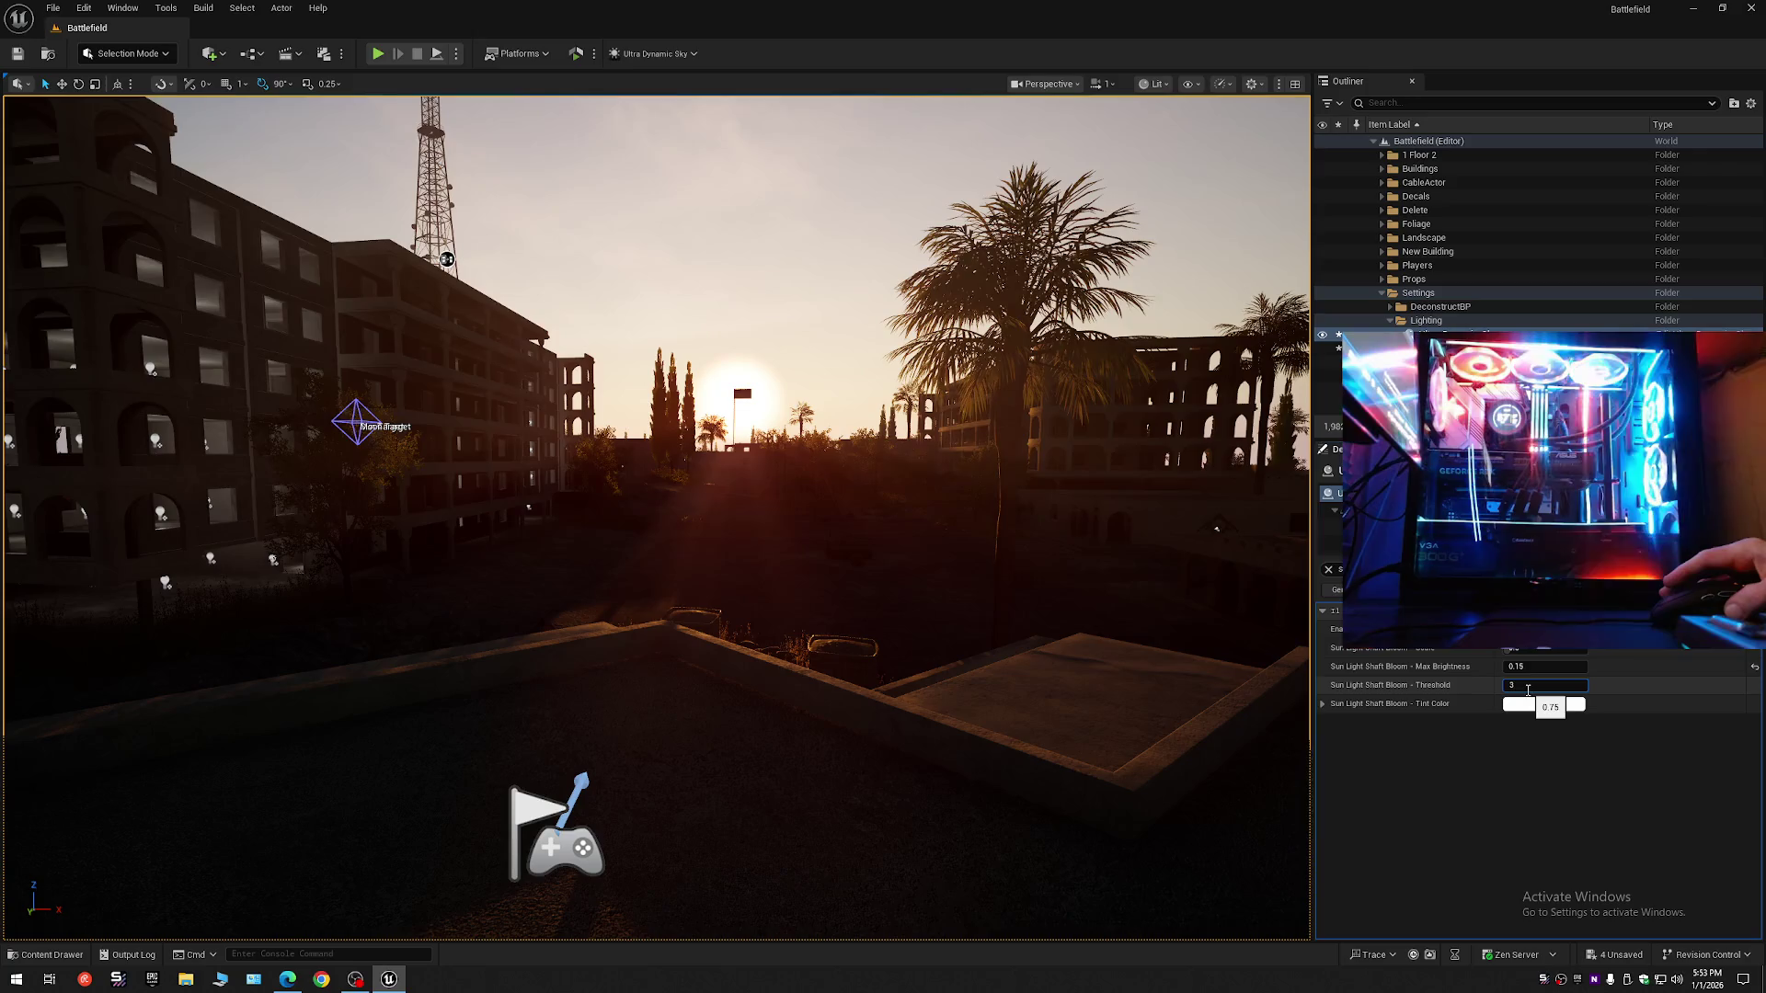
key(Return)
drag(1055, 607, 974, 599)
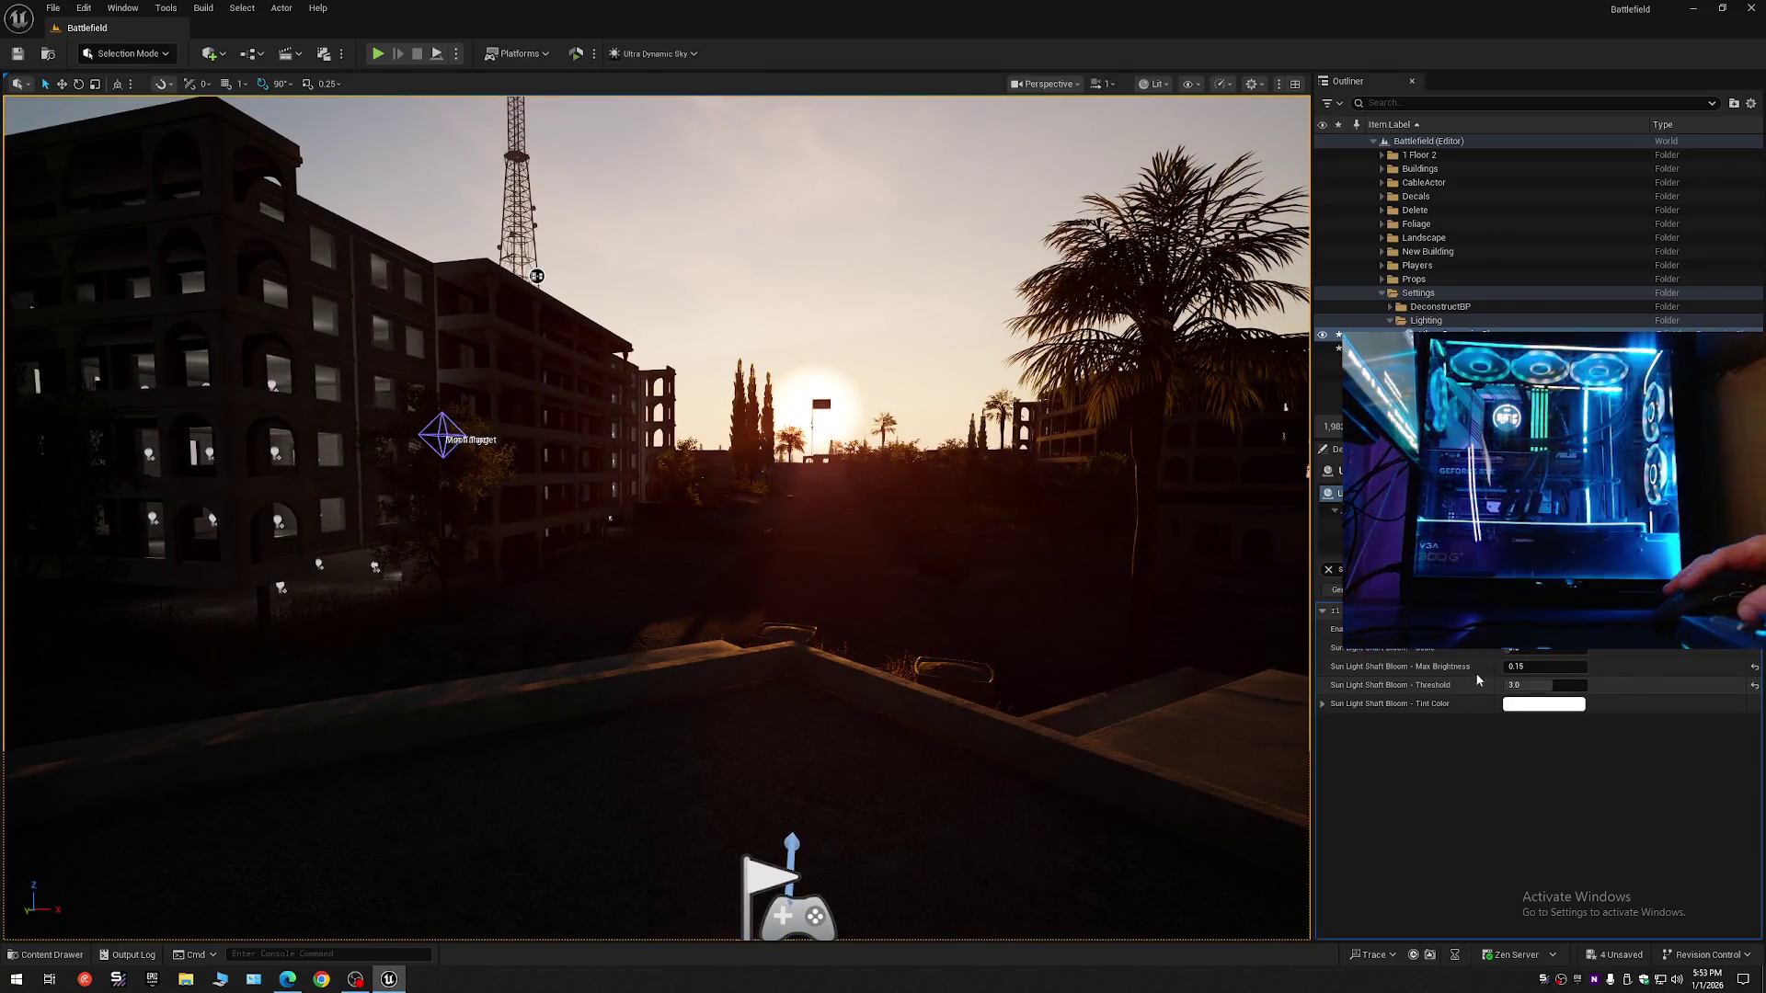
- Try dropping shaft bloom Max Brightness to 0, then undo that change
mouse_move(1520, 668)
mouse_down()
mouse_move(1472, 668)
mouse_move(1553, 666)
mouse_up()
drag(1201, 634, 1147, 615)
key(ctrl+z)
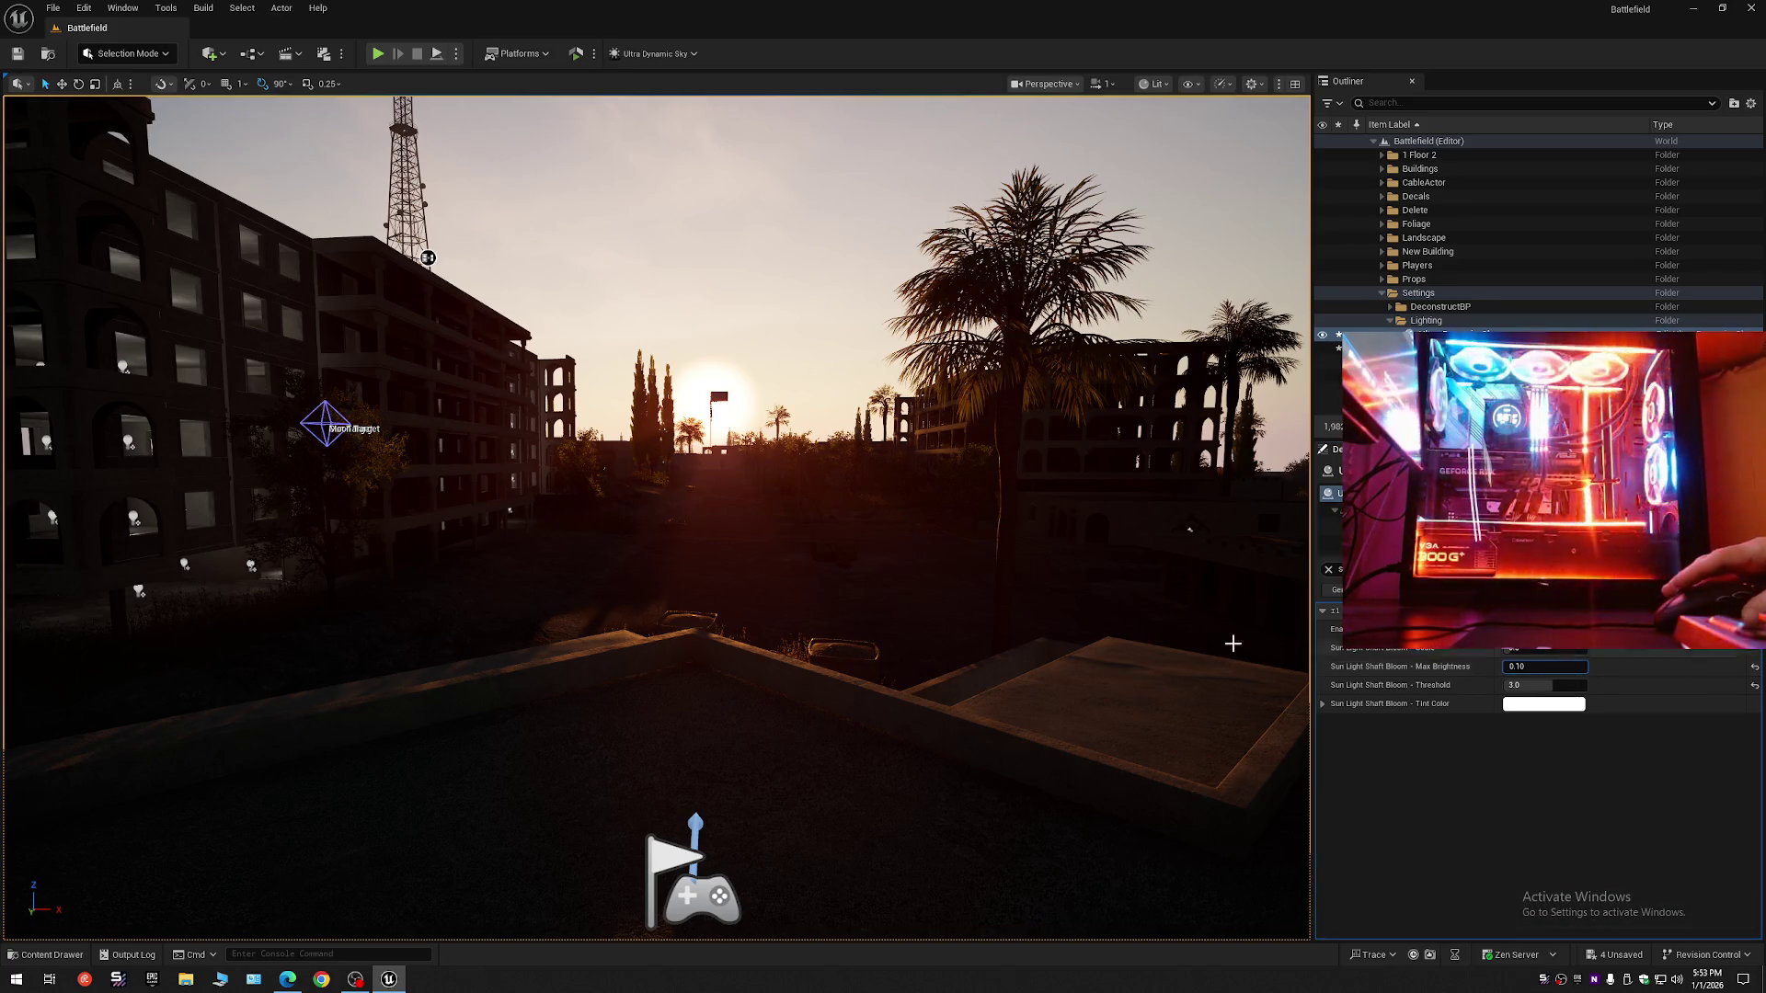
drag(1008, 611, 957, 609)
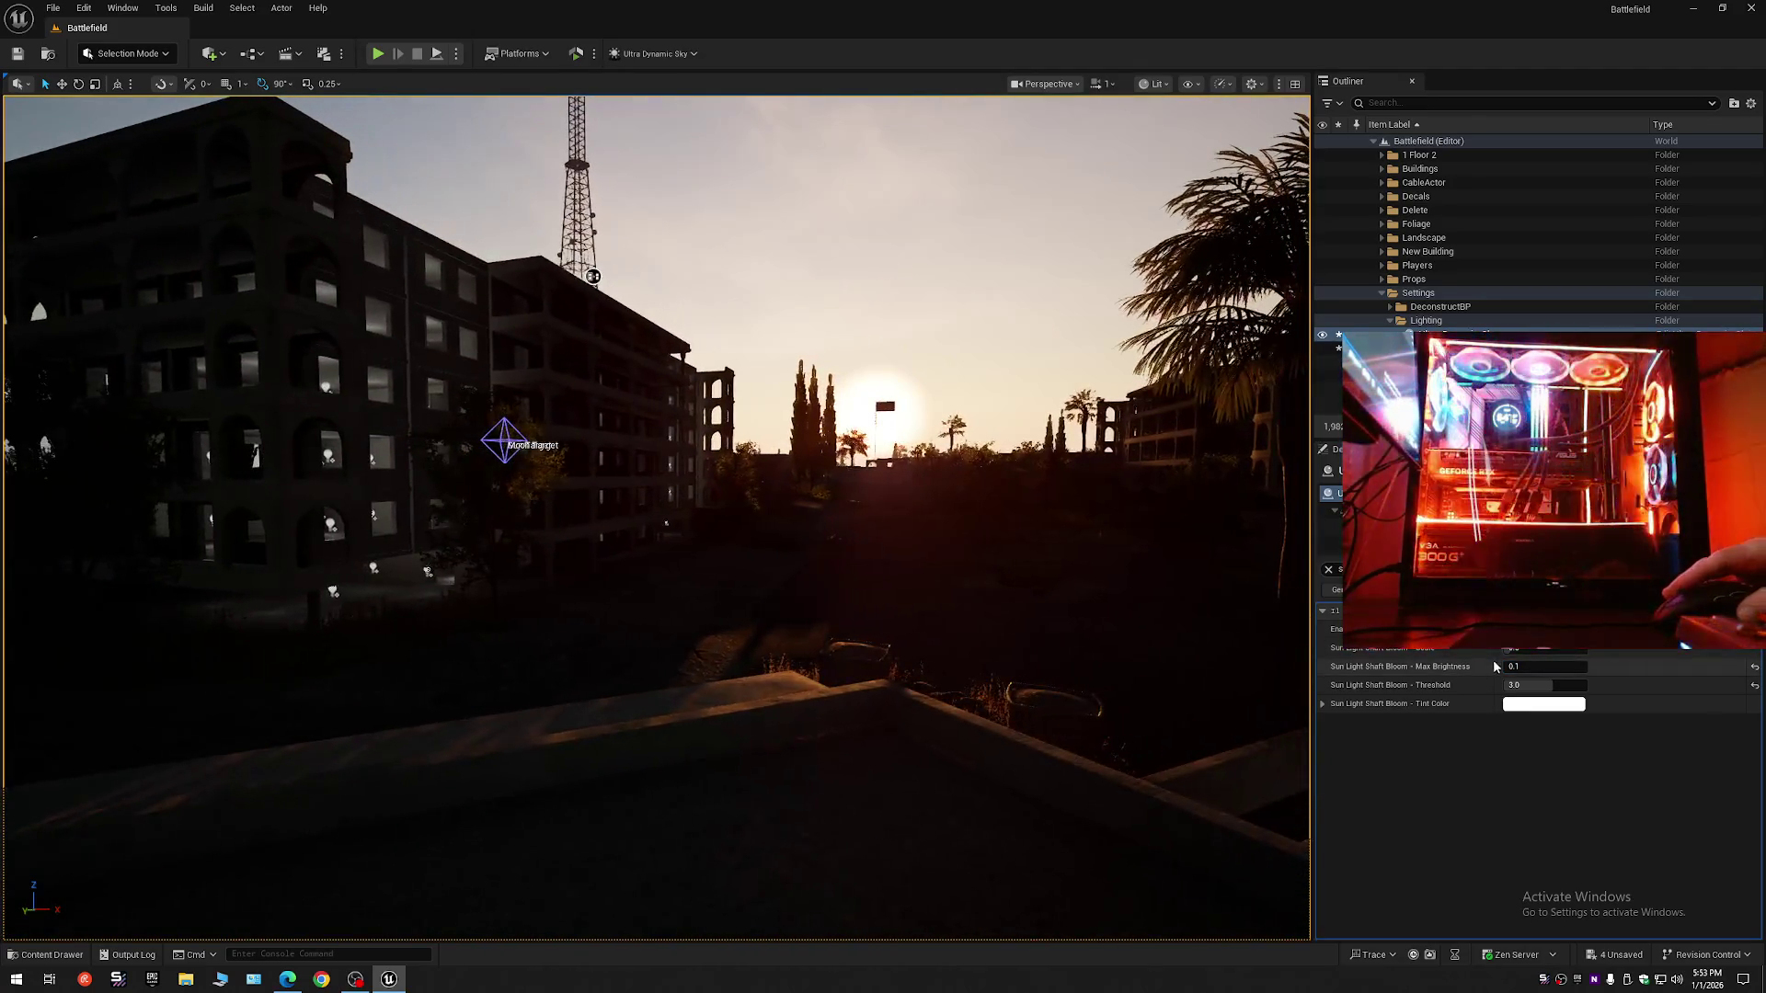
mouse_move(1515, 669)
mouse_down()
mouse_move(1494, 669)
mouse_move(1563, 687)
mouse_up()
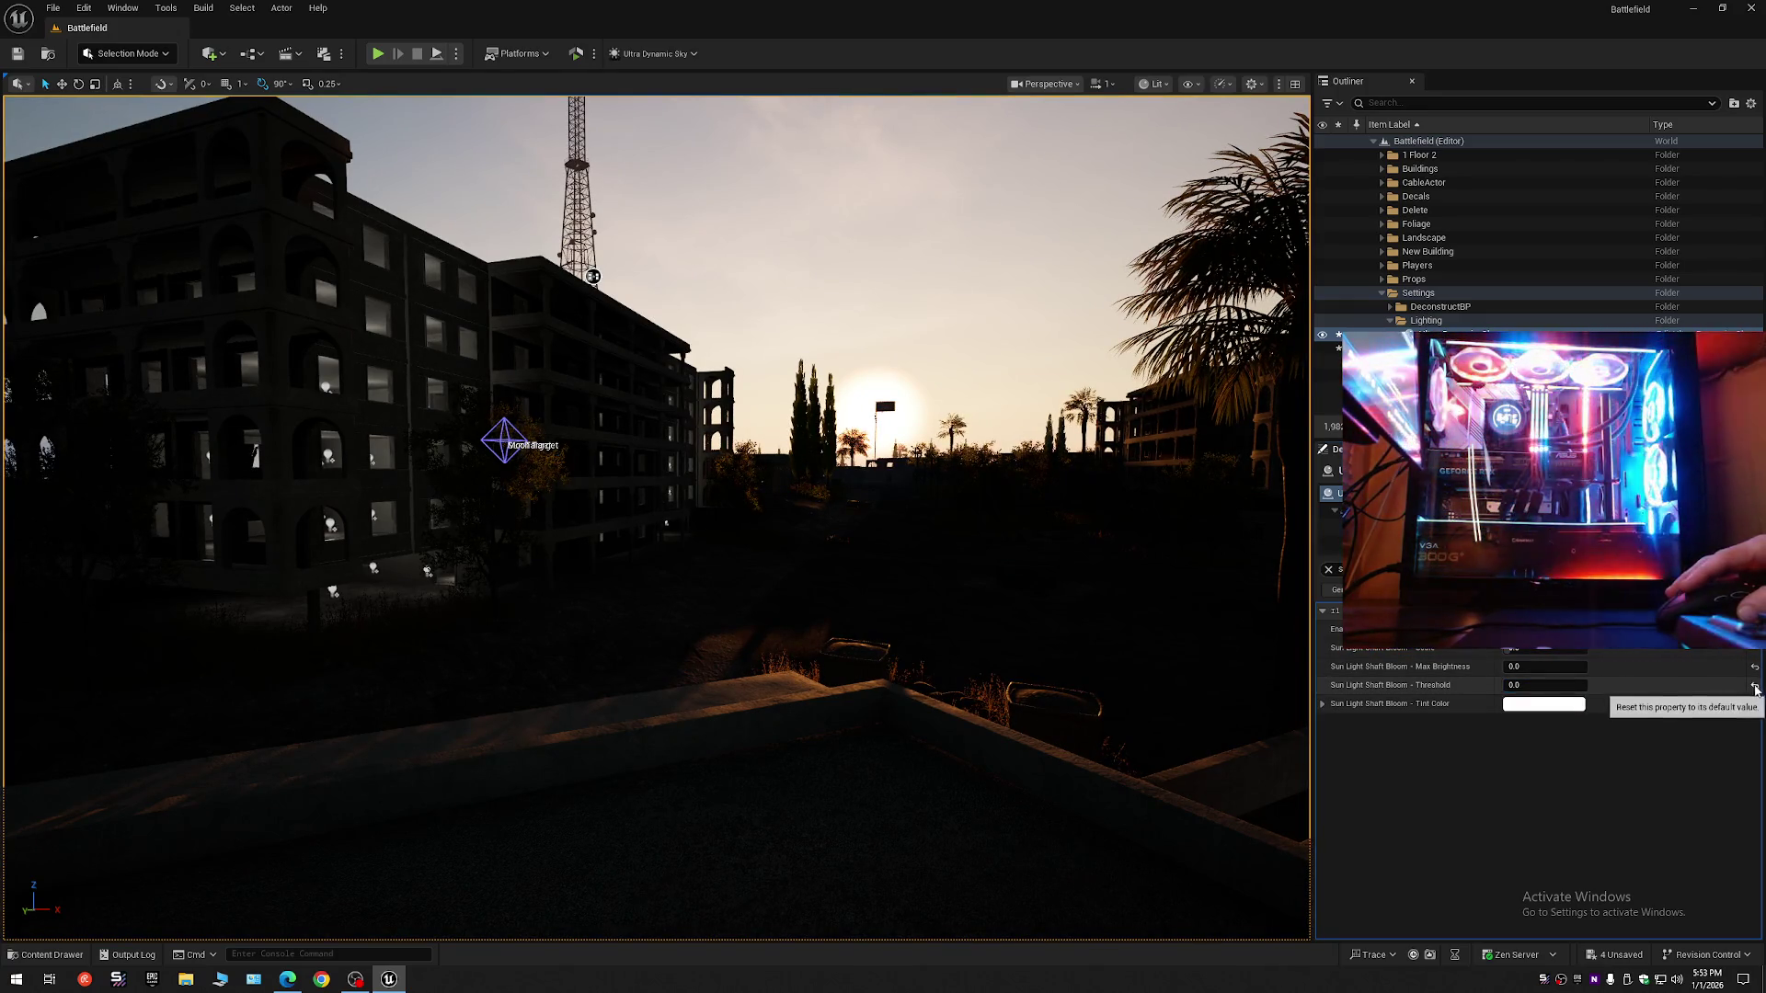
drag(1007, 591, 956, 592)
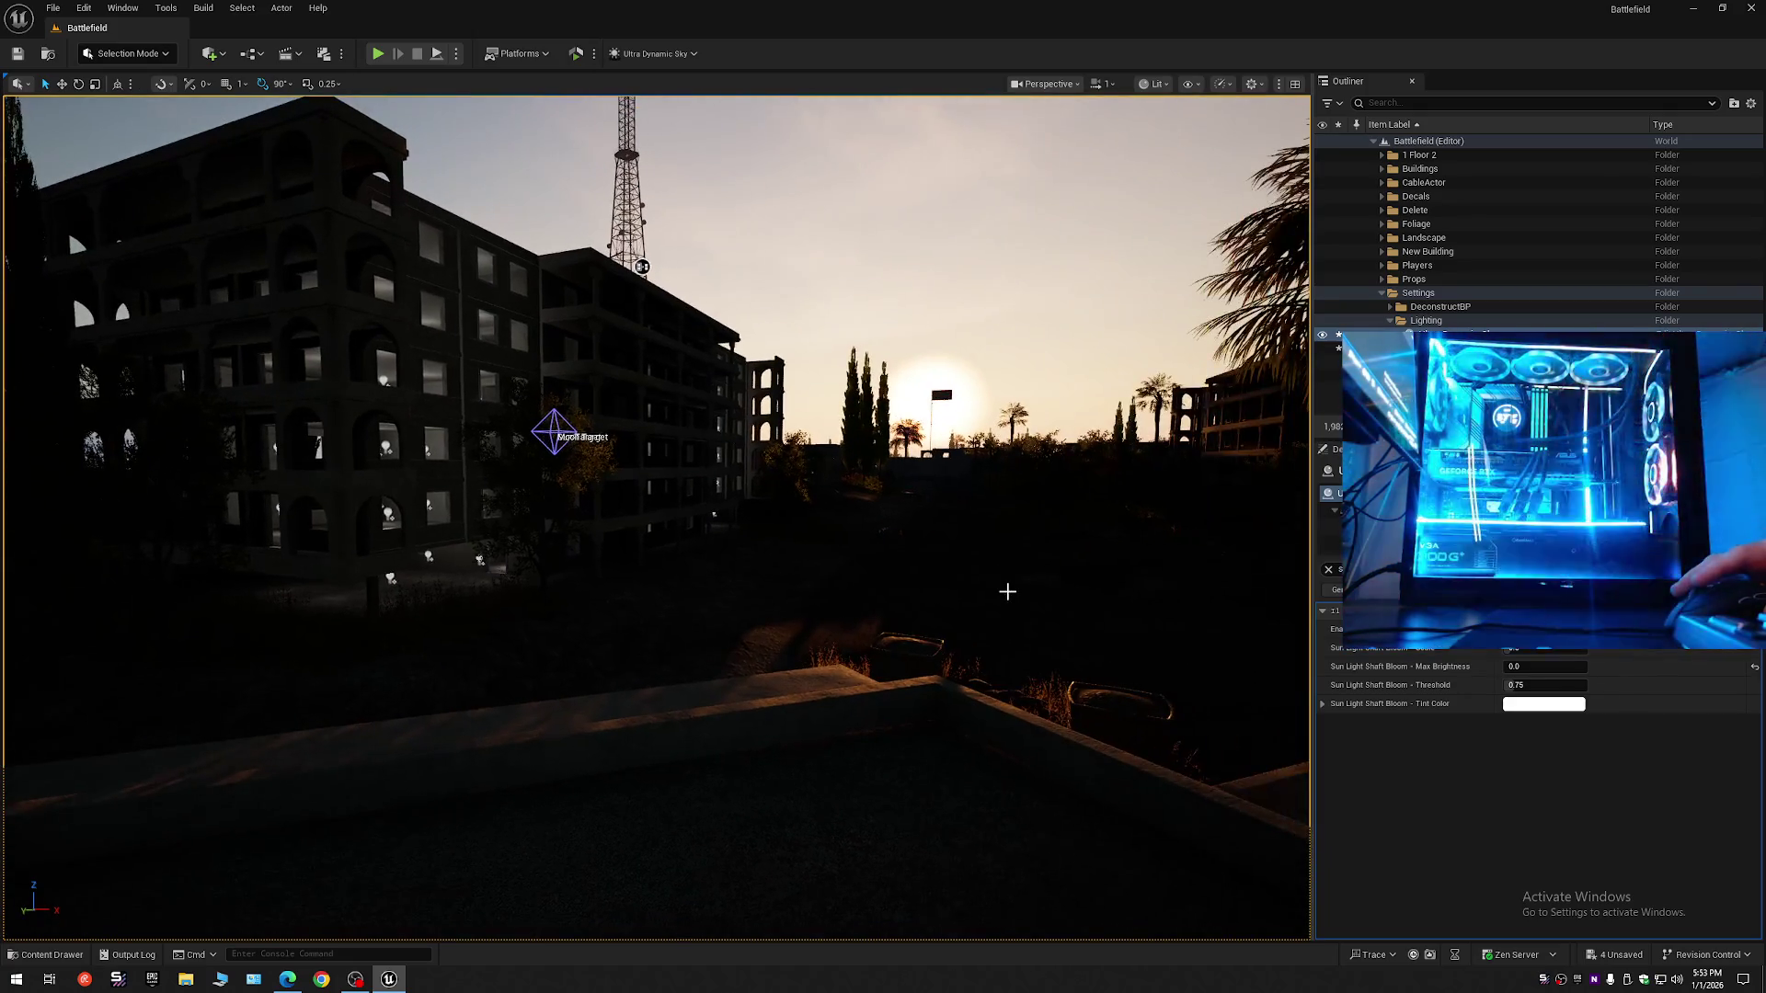
key(ctrl+z)
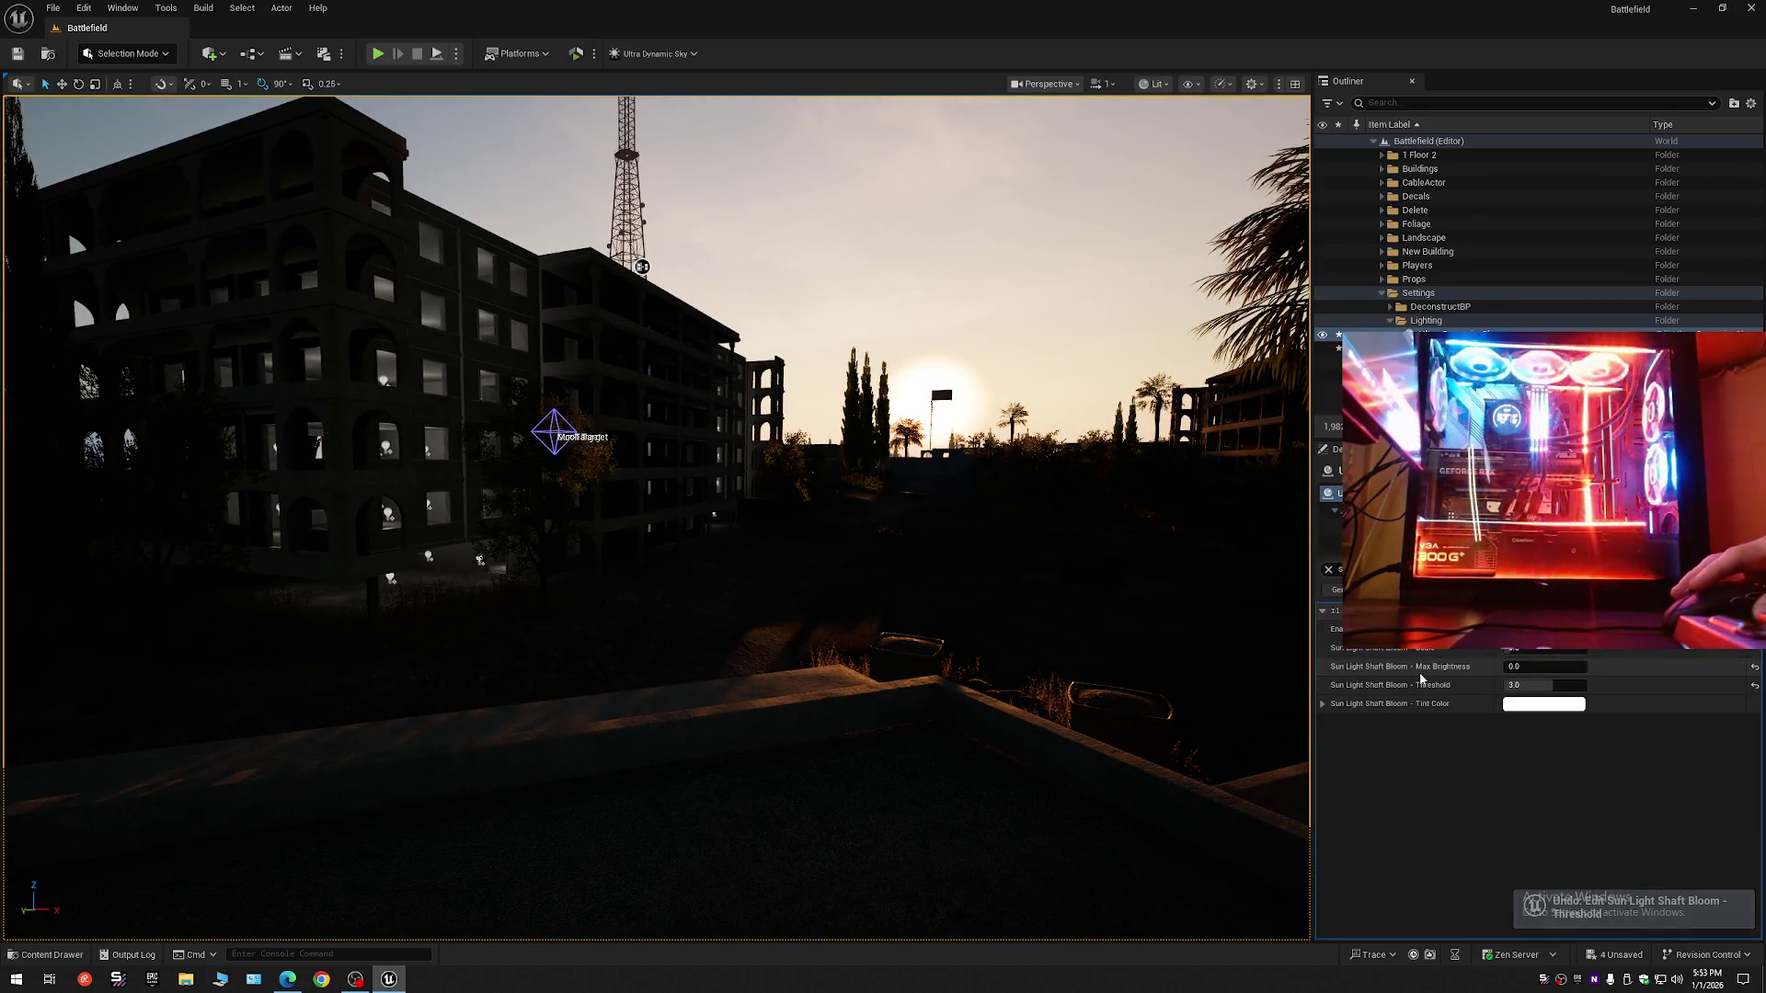
click(1508, 650)
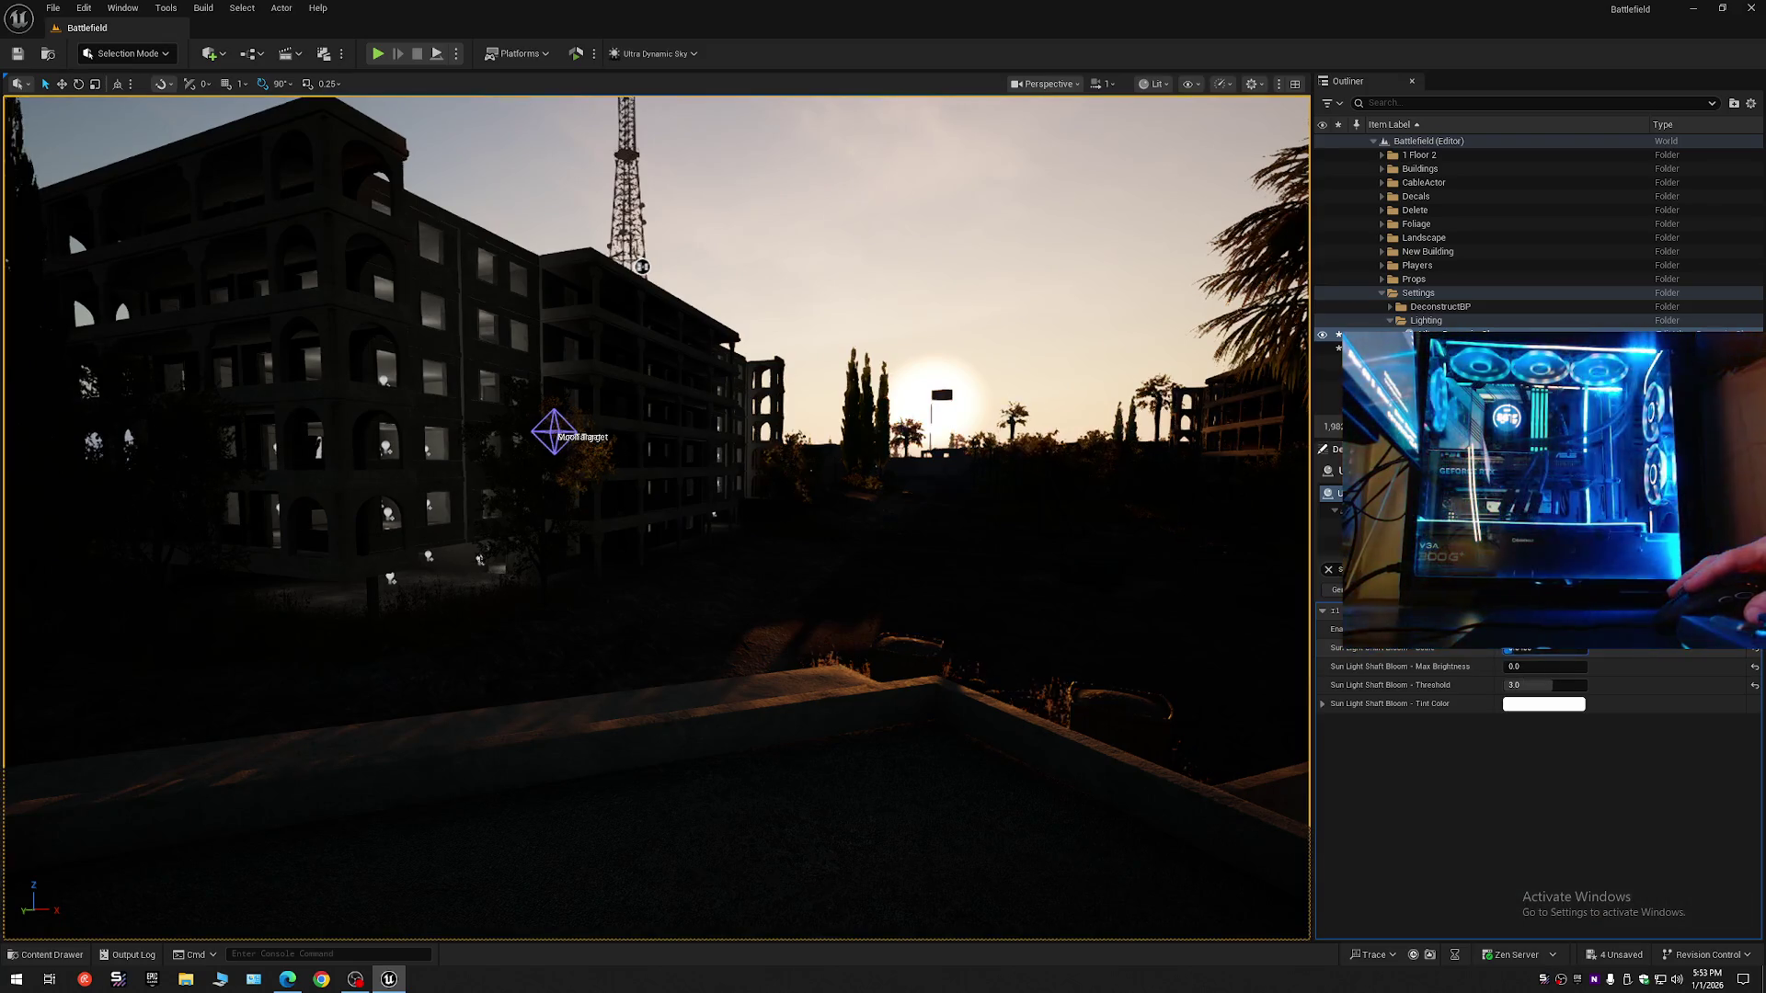
drag(1508, 650, 1513, 649)
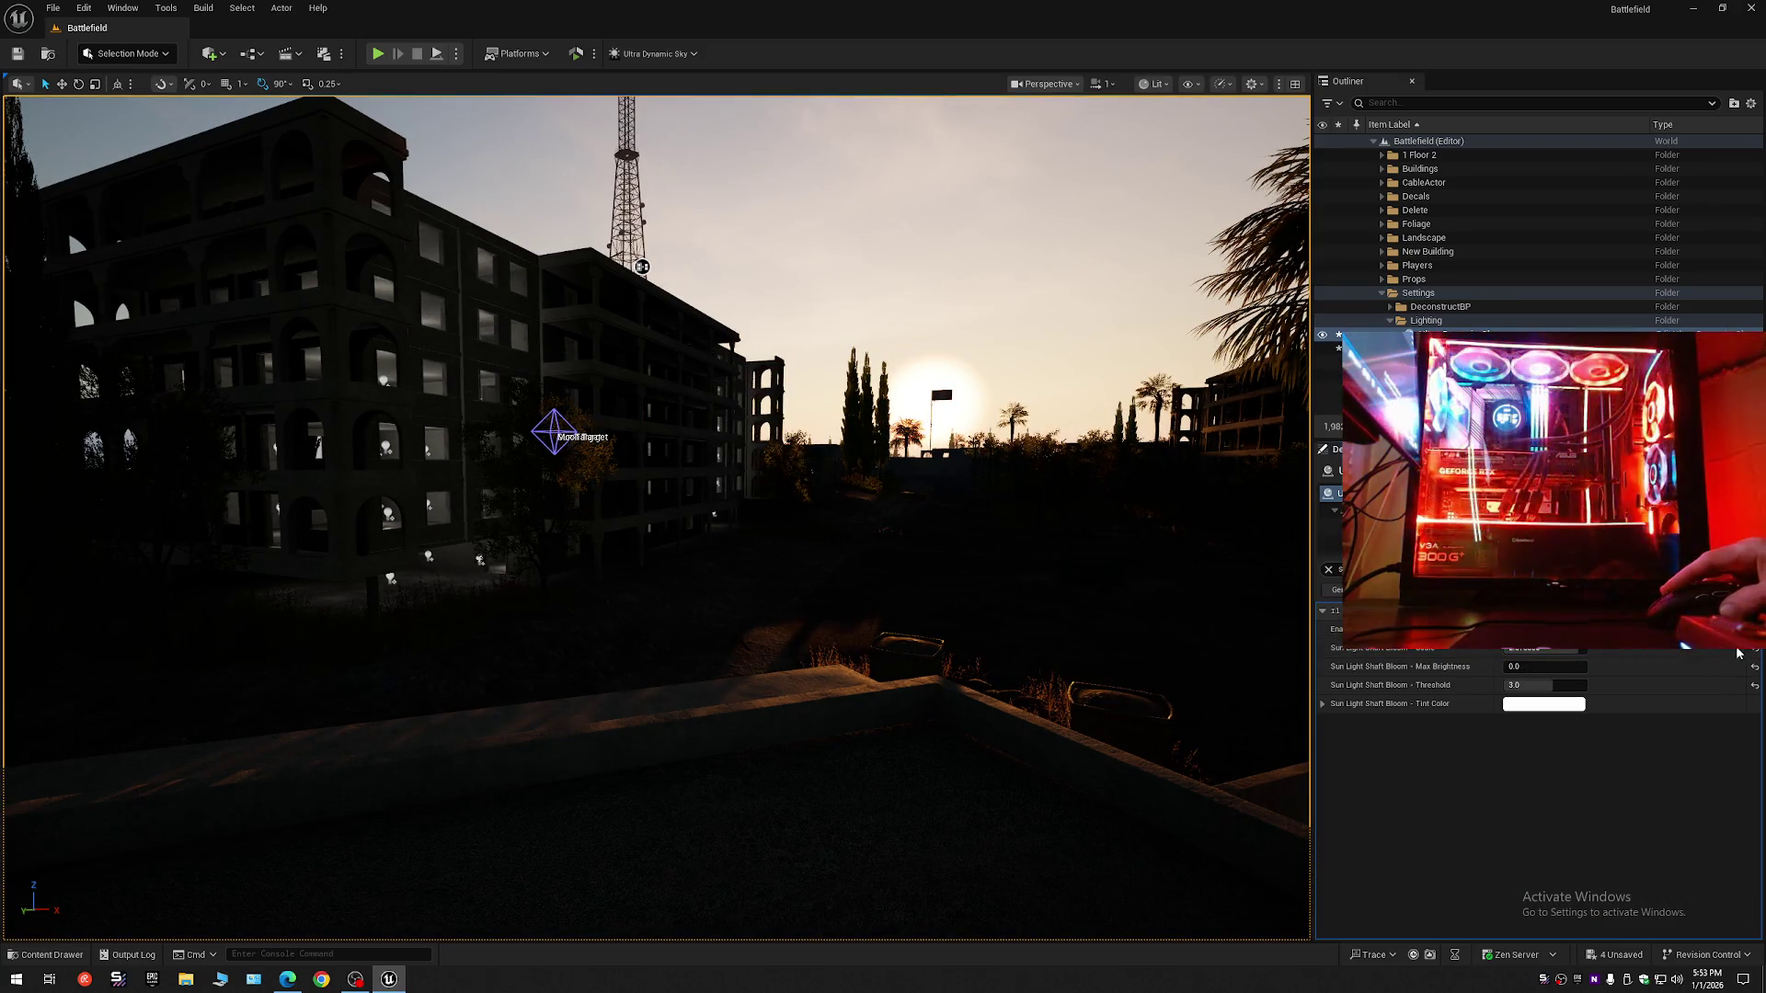
mouse_move(986, 503)
mouse_down()
mouse_move(956, 487)
mouse_move(975, 505)
mouse_up()
key(ctrl+z)
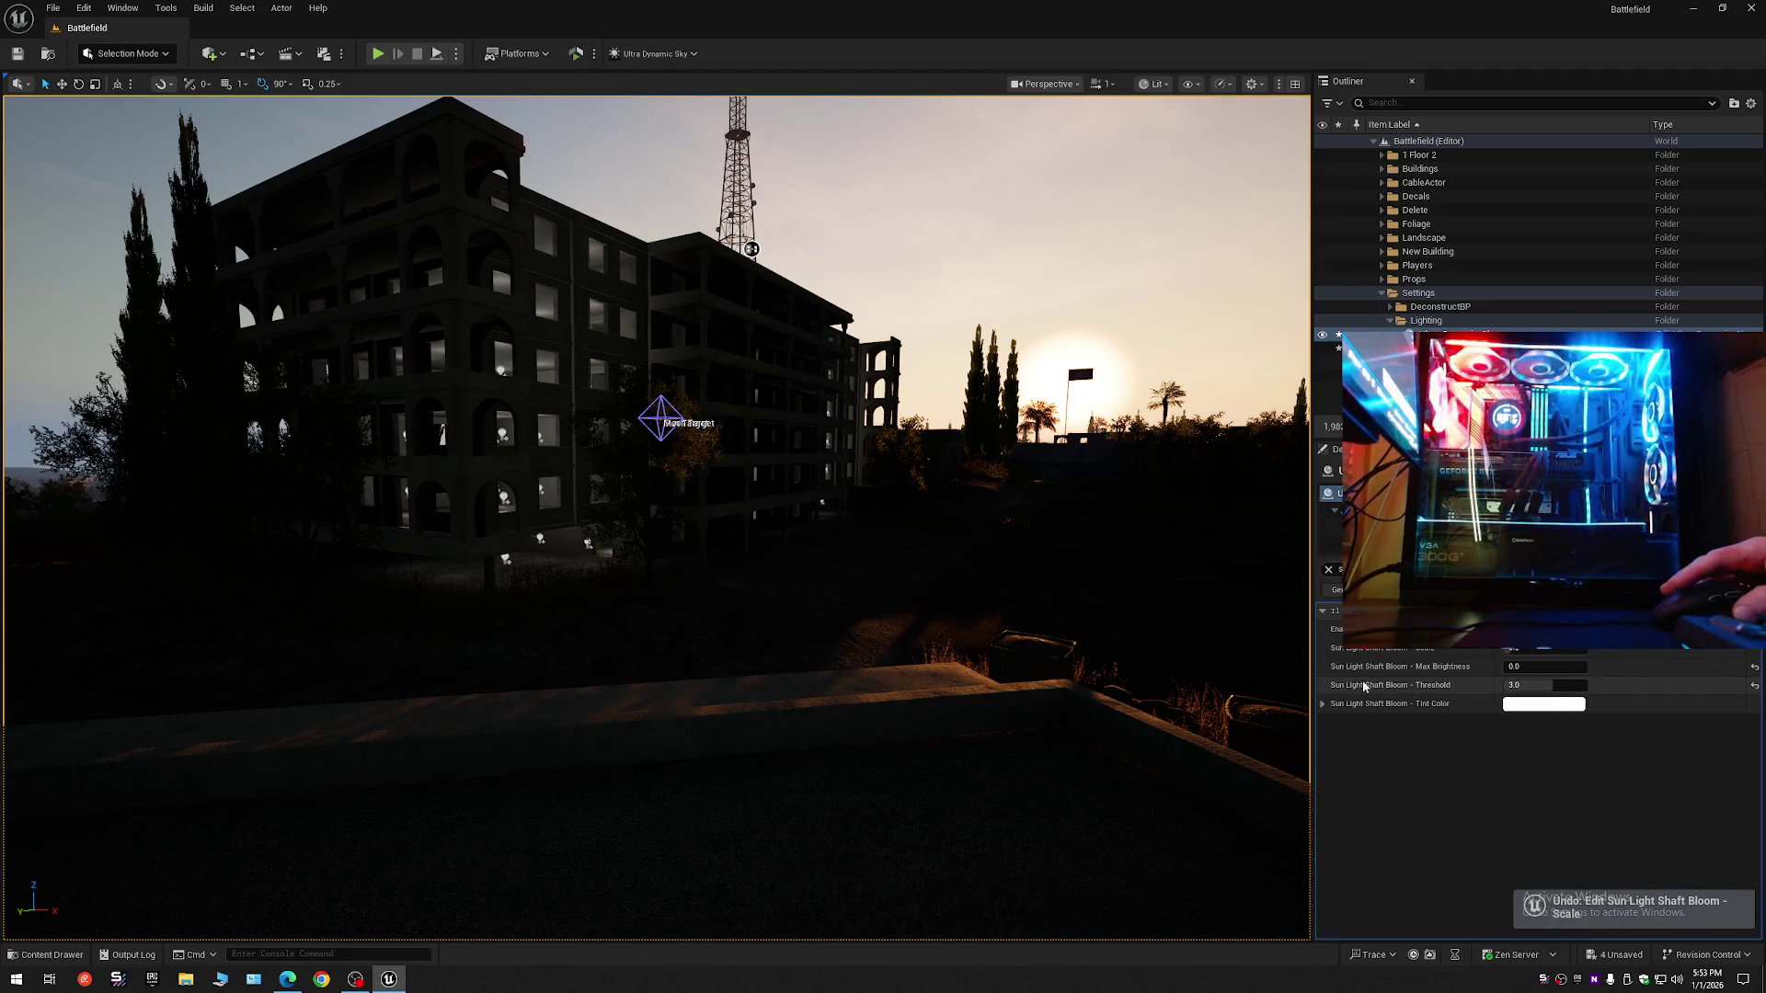
key(ctrl+z)
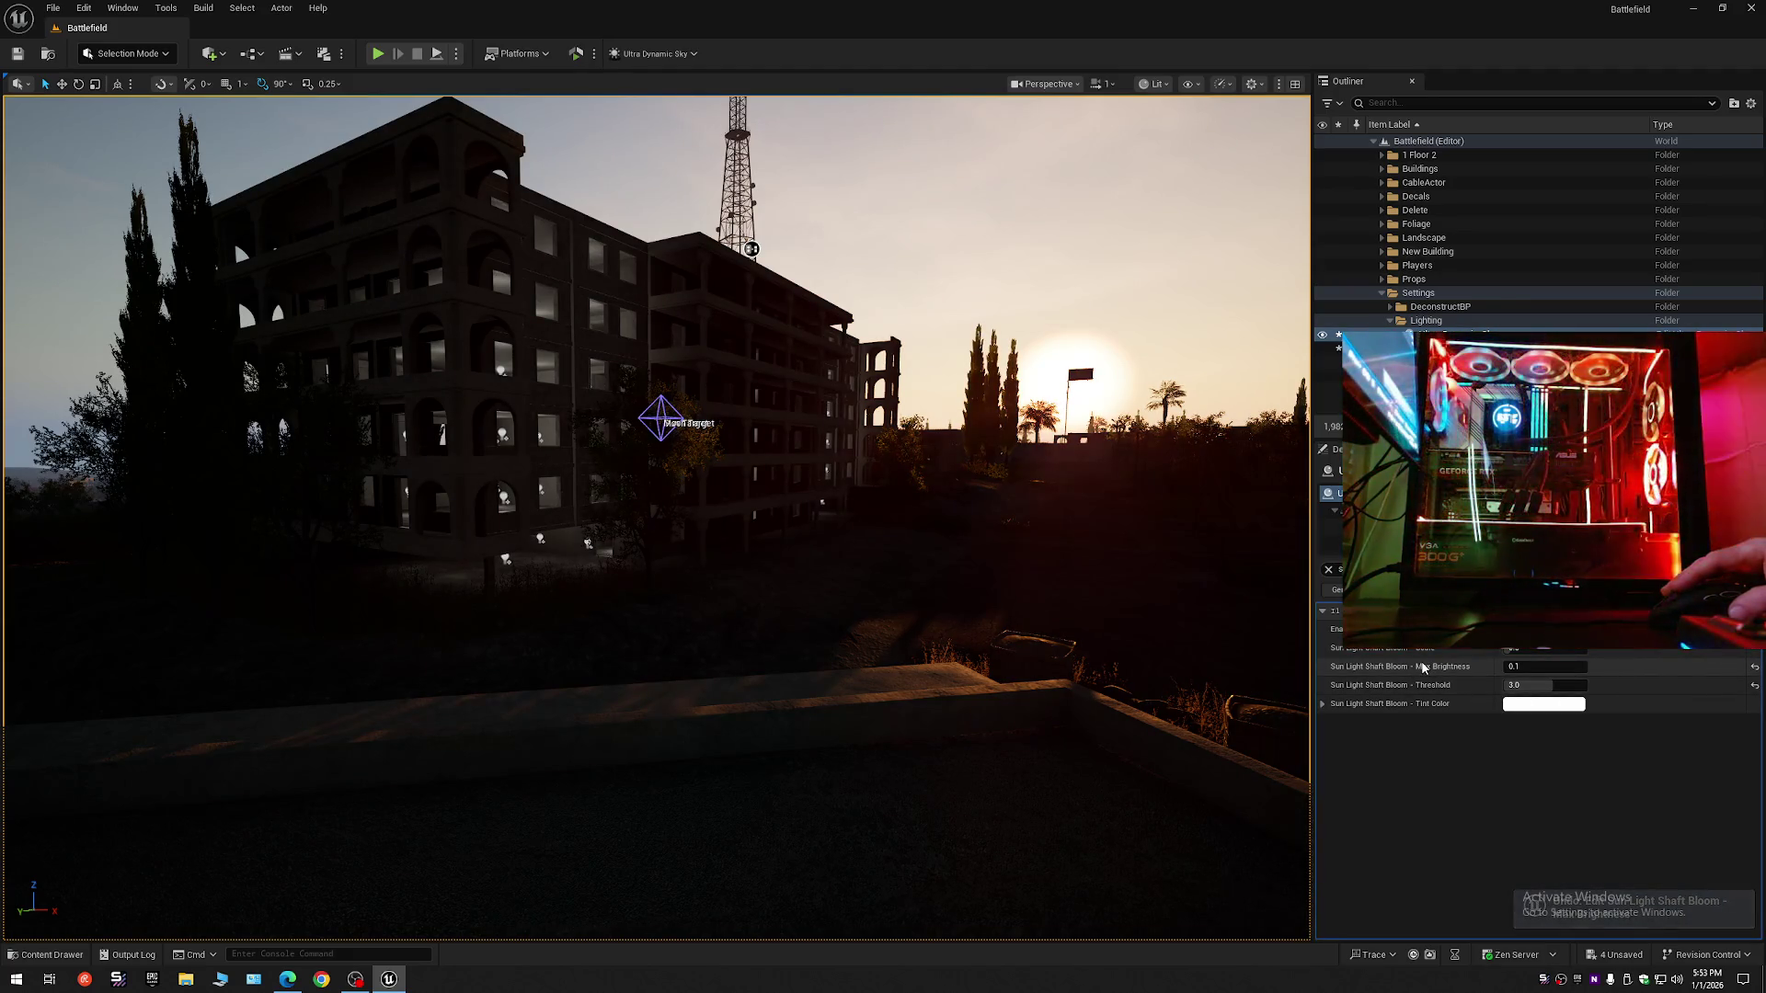
mouse_move(1104, 643)
mouse_down()
mouse_move(1116, 662)
mouse_move(1292, 598)
mouse_move(1230, 586)
mouse_up()
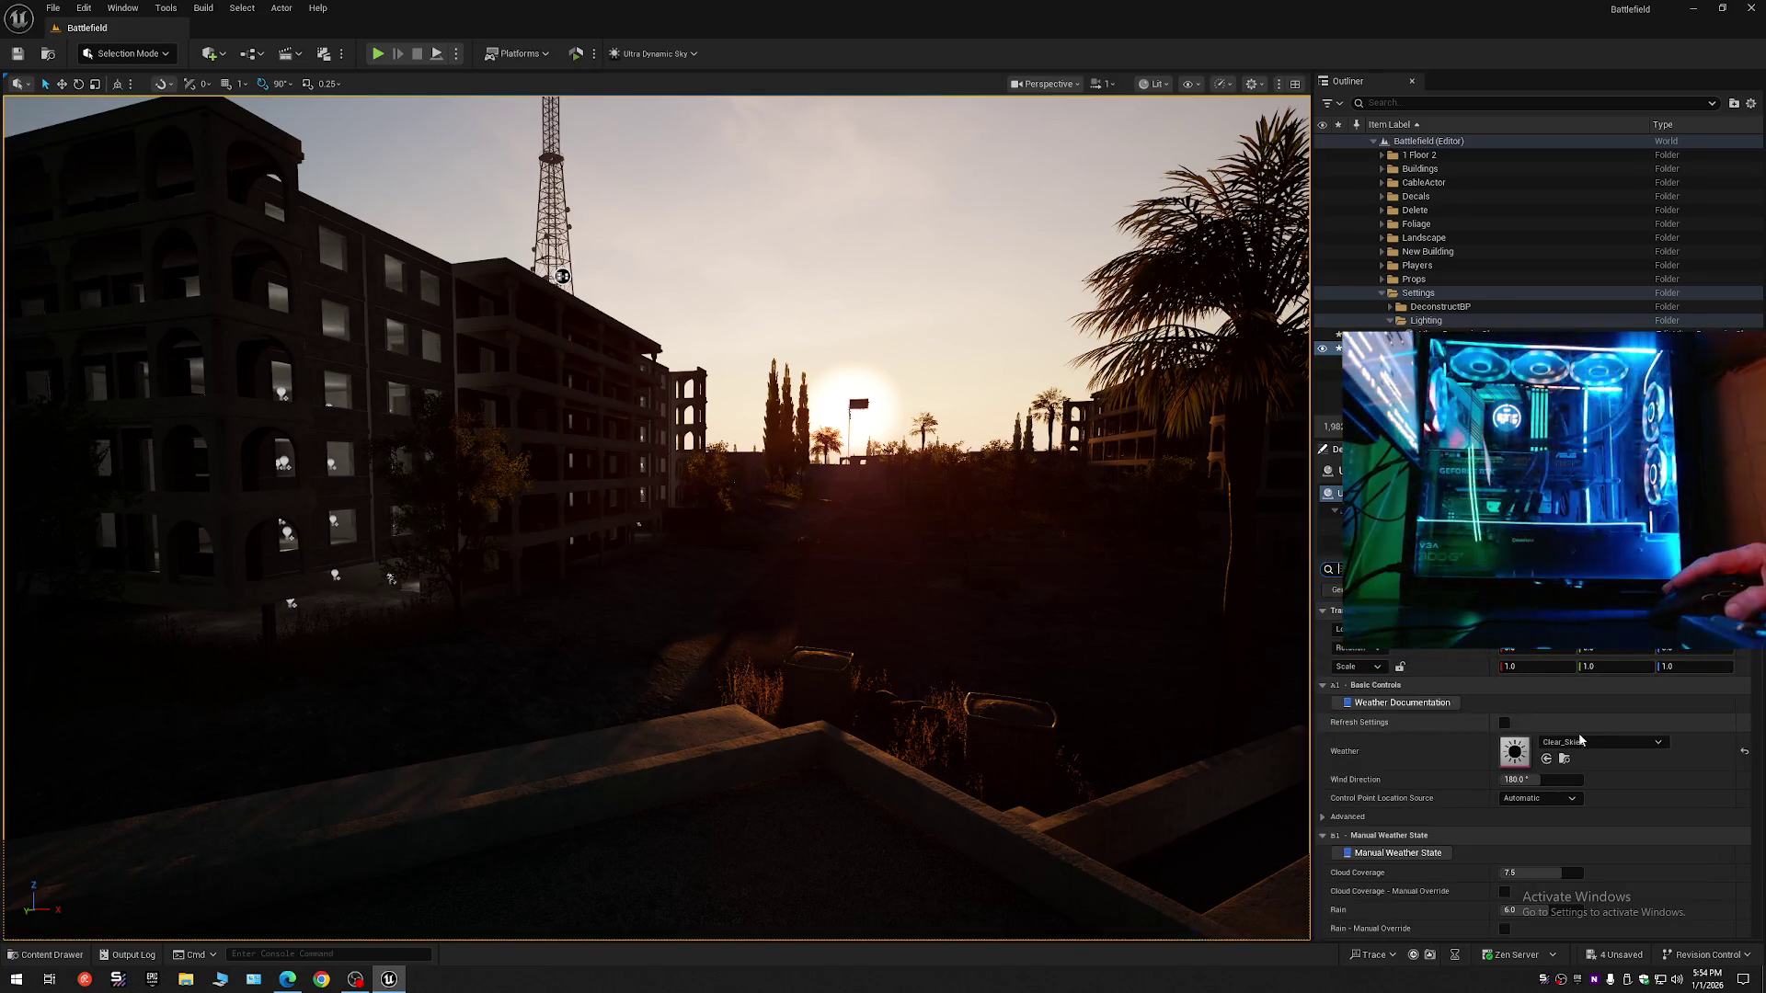
- Switch the Weather preset to Partly_Cloudy and fly through the scene to view the clouds
click(1580, 743)
click(1621, 673)
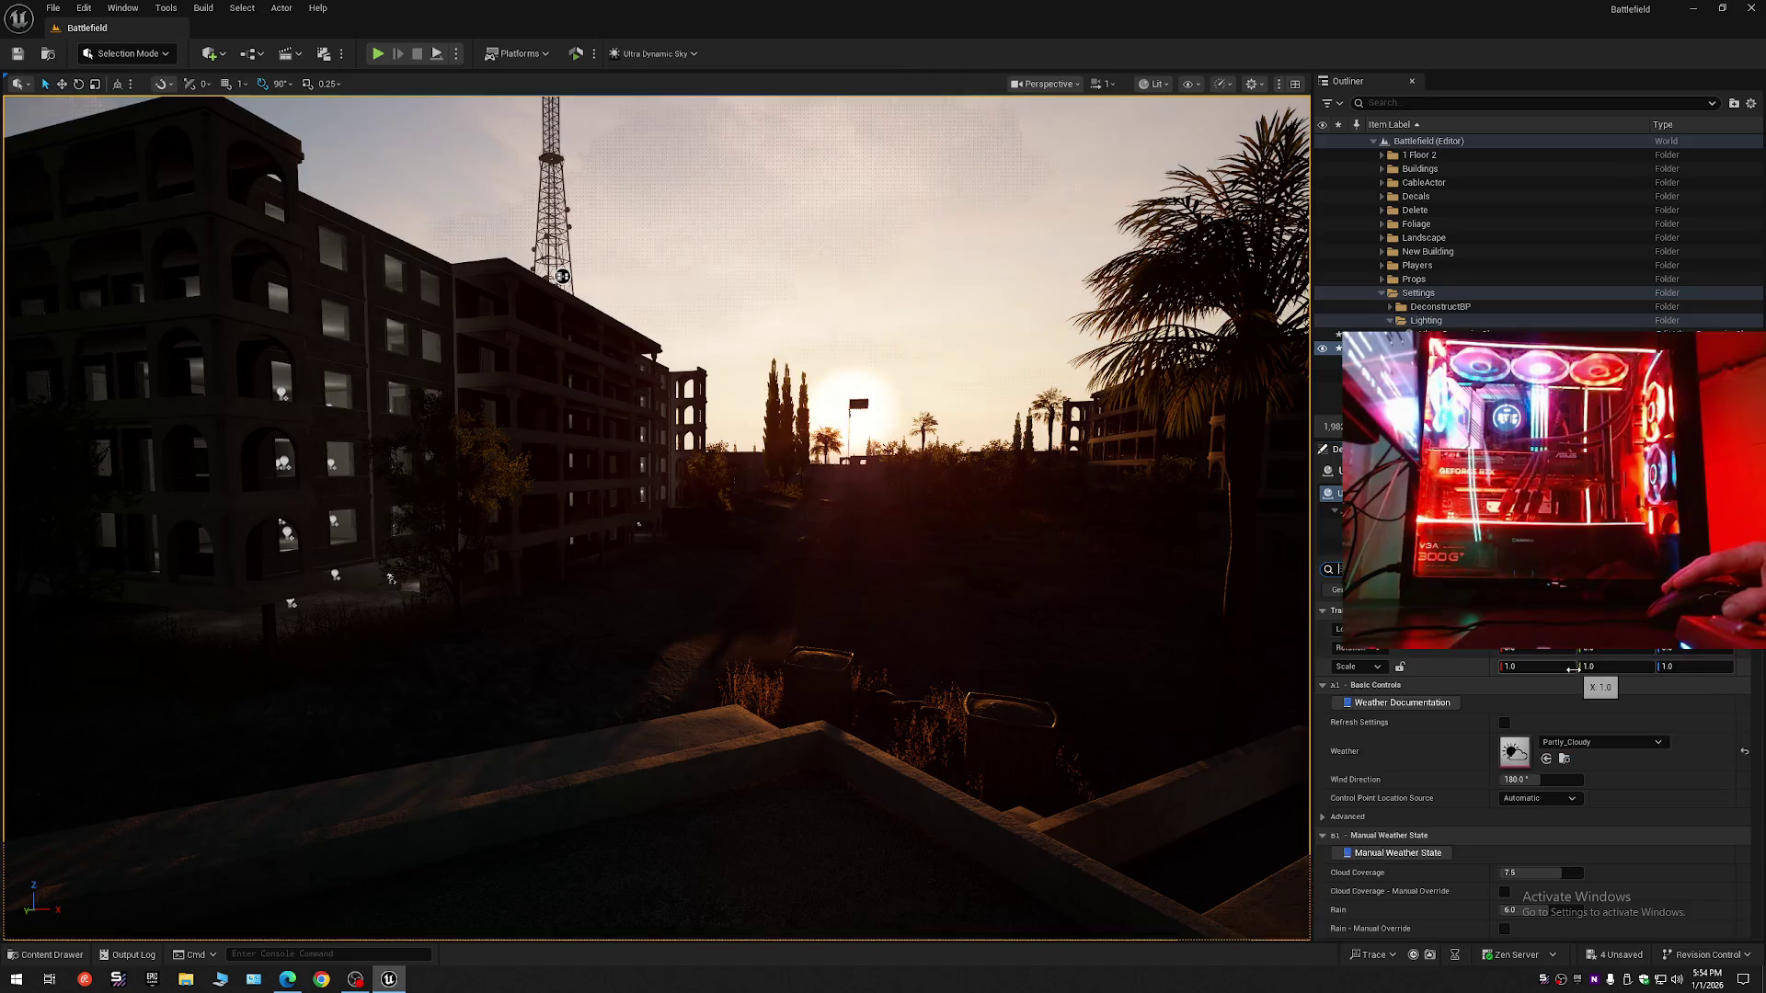
drag(999, 564, 962, 658)
mouse_move(790, 362)
mouse_down()
mouse_move(398, 267)
mouse_move(437, 237)
mouse_move(259, 209)
mouse_up()
mouse_move(93, 101)
mouse_down()
mouse_move(1258, 148)
mouse_move(418, 167)
mouse_move(487, 347)
mouse_move(363, 264)
mouse_move(1116, 171)
mouse_move(518, 261)
mouse_up()
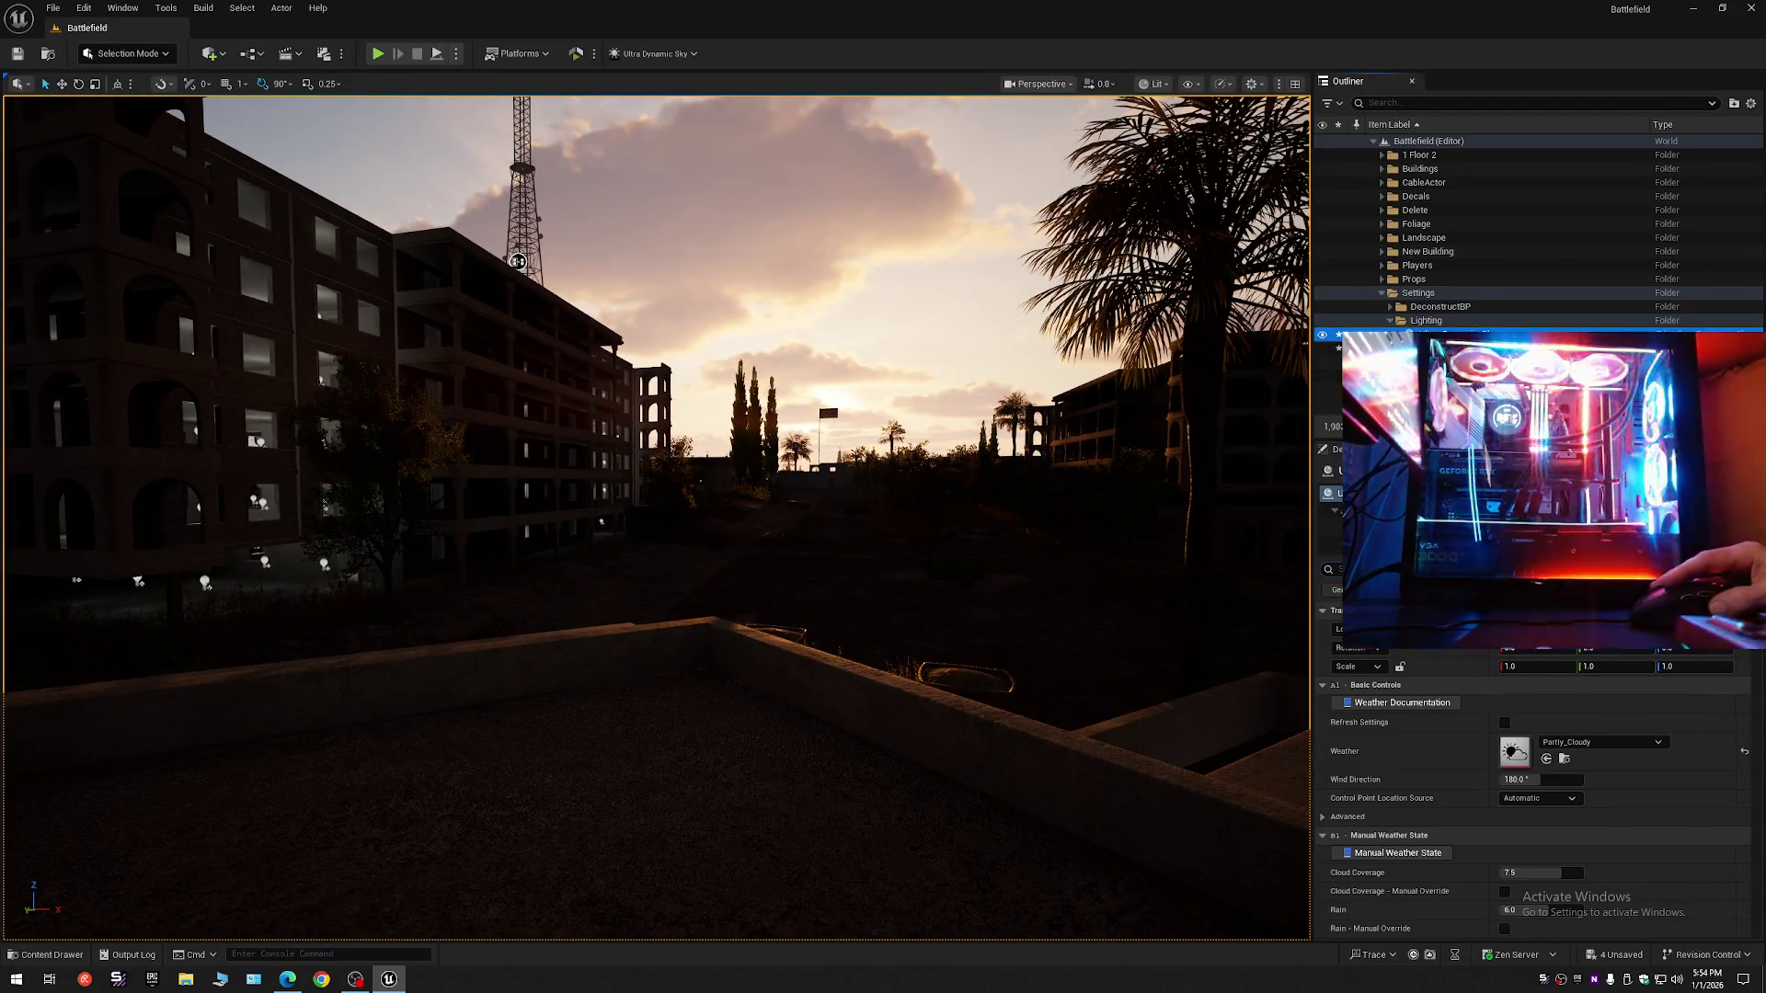
click(518, 261)
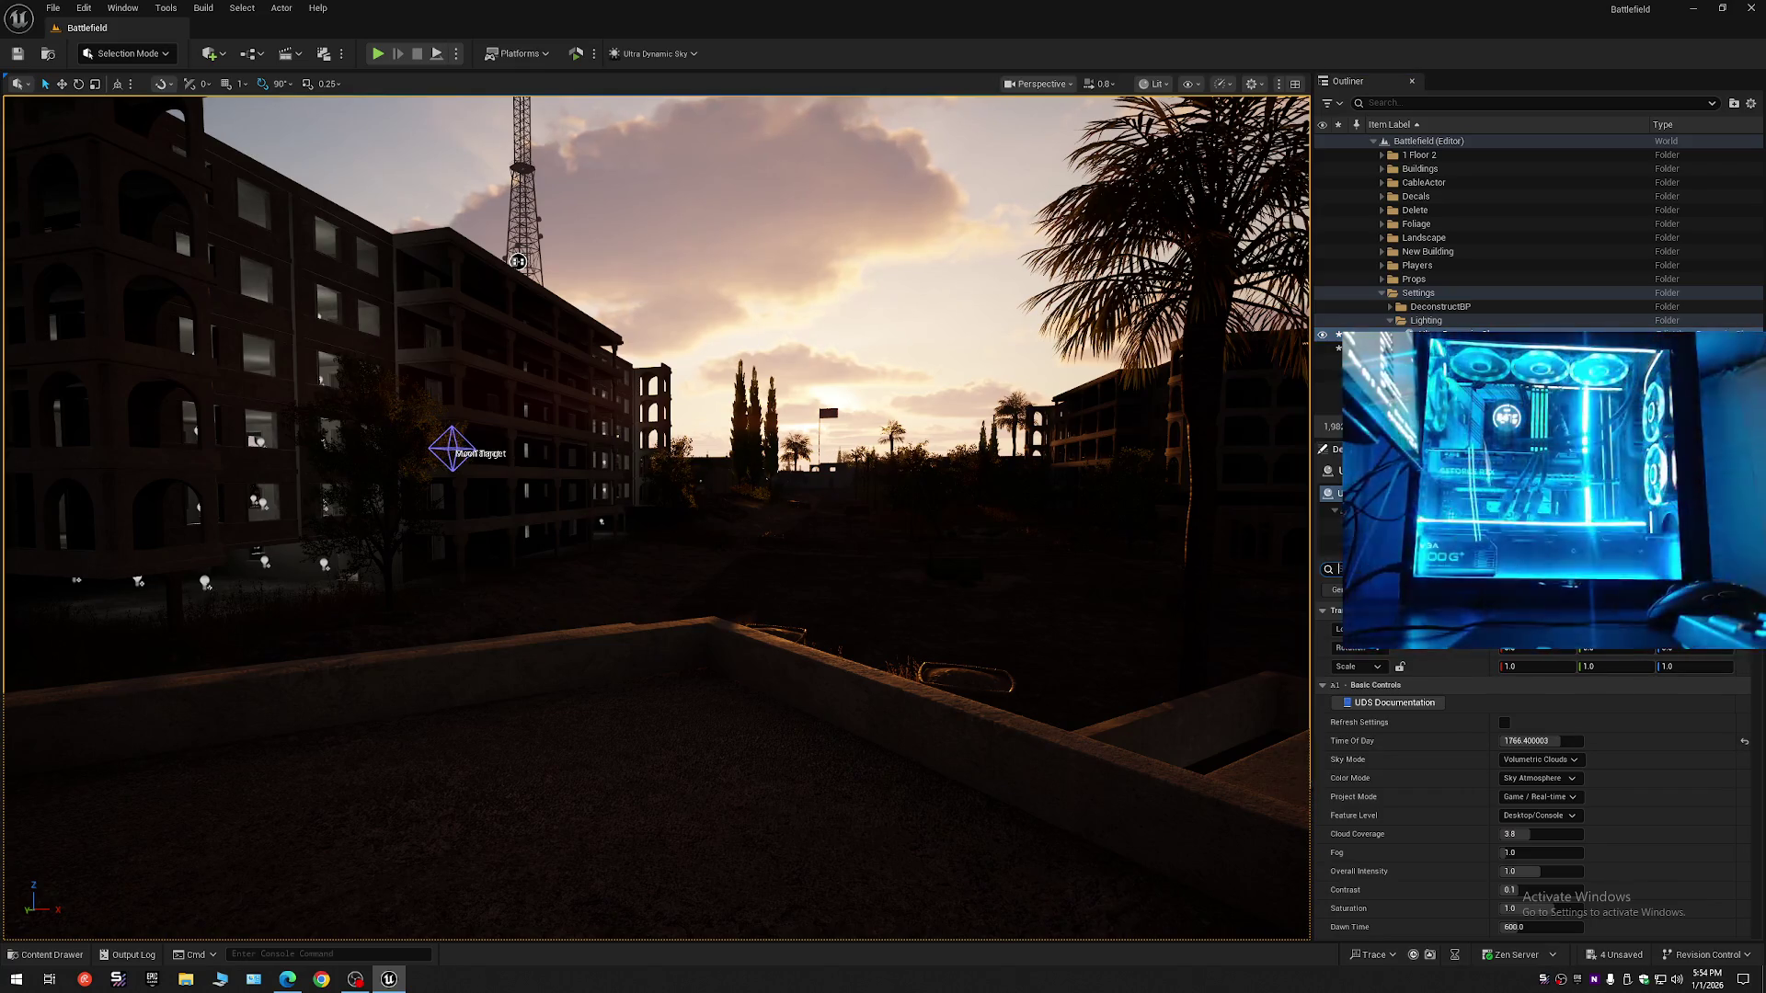
- Reset the sun shaft bloom Threshold to 0.75 and fly onto a rooftop to check the sky
scroll(1535, 790, down, 15)
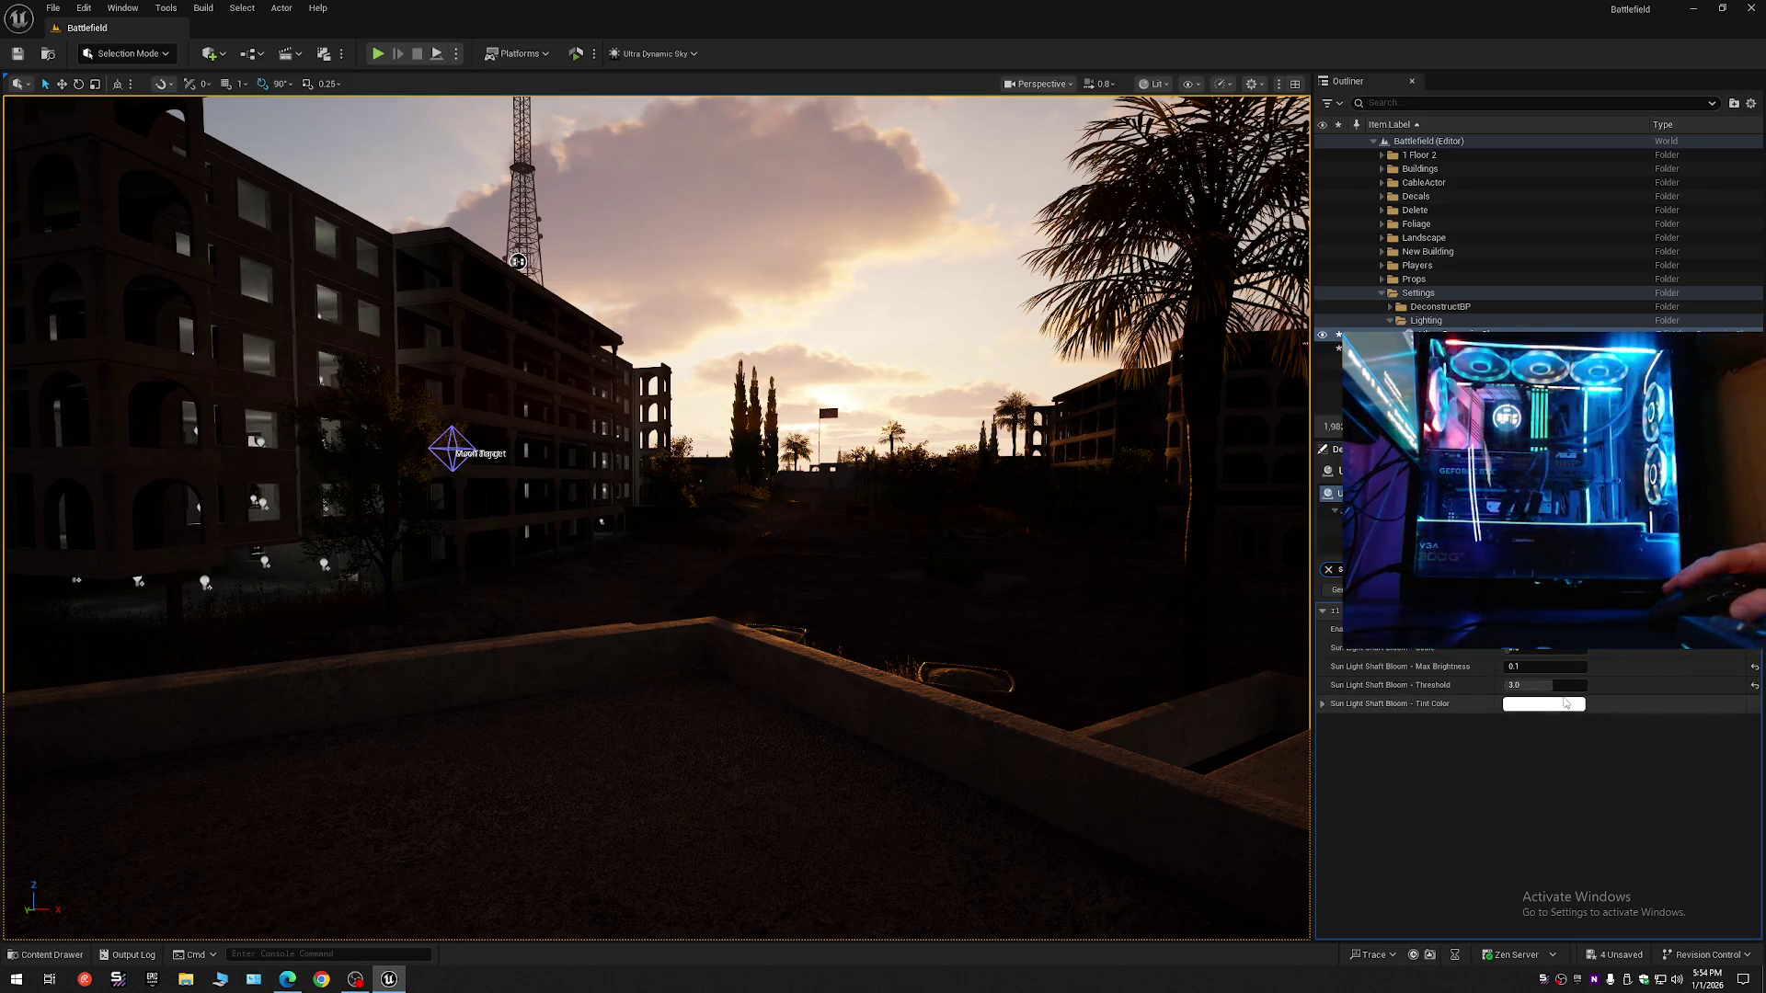
click(1754, 686)
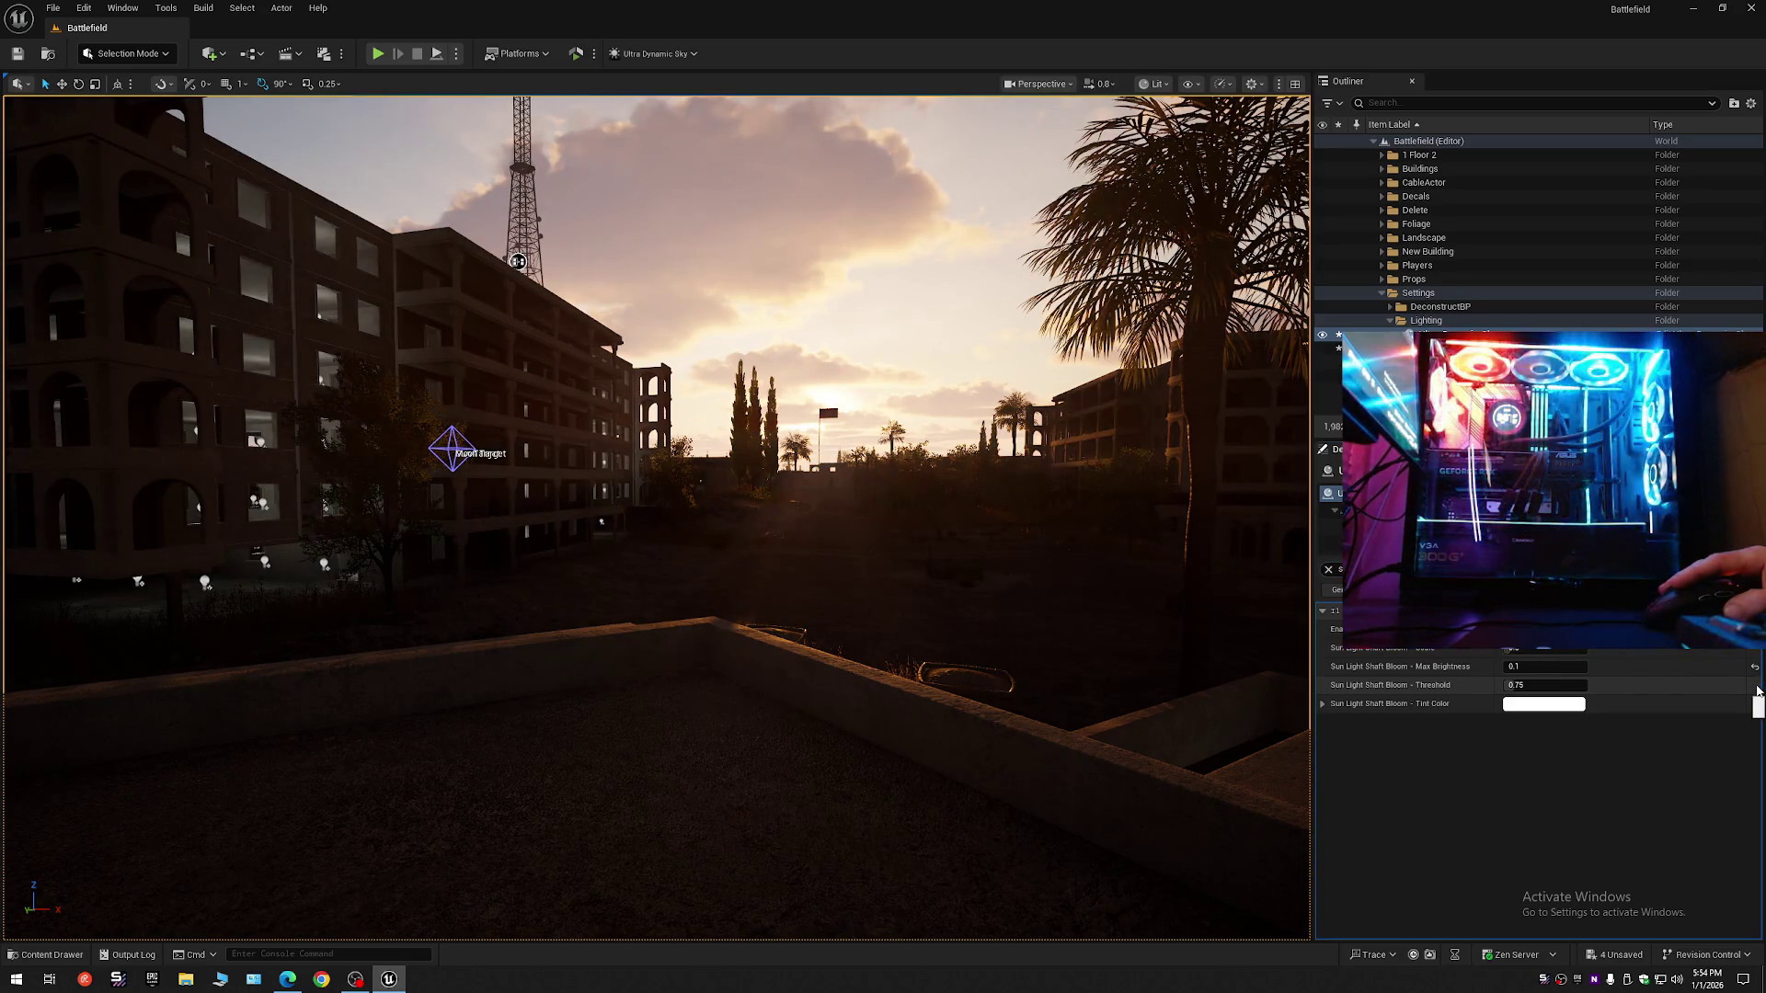
mouse_move(862, 600)
mouse_down()
mouse_move(948, 556)
mouse_move(874, 561)
mouse_move(966, 562)
mouse_up()
mouse_move(85, 101)
mouse_down()
mouse_move(521, 185)
mouse_move(1164, 169)
mouse_move(600, 278)
mouse_move(154, 192)
mouse_up()
scroll(966, 170, down, 1)
scroll(882, 224, down, 1)
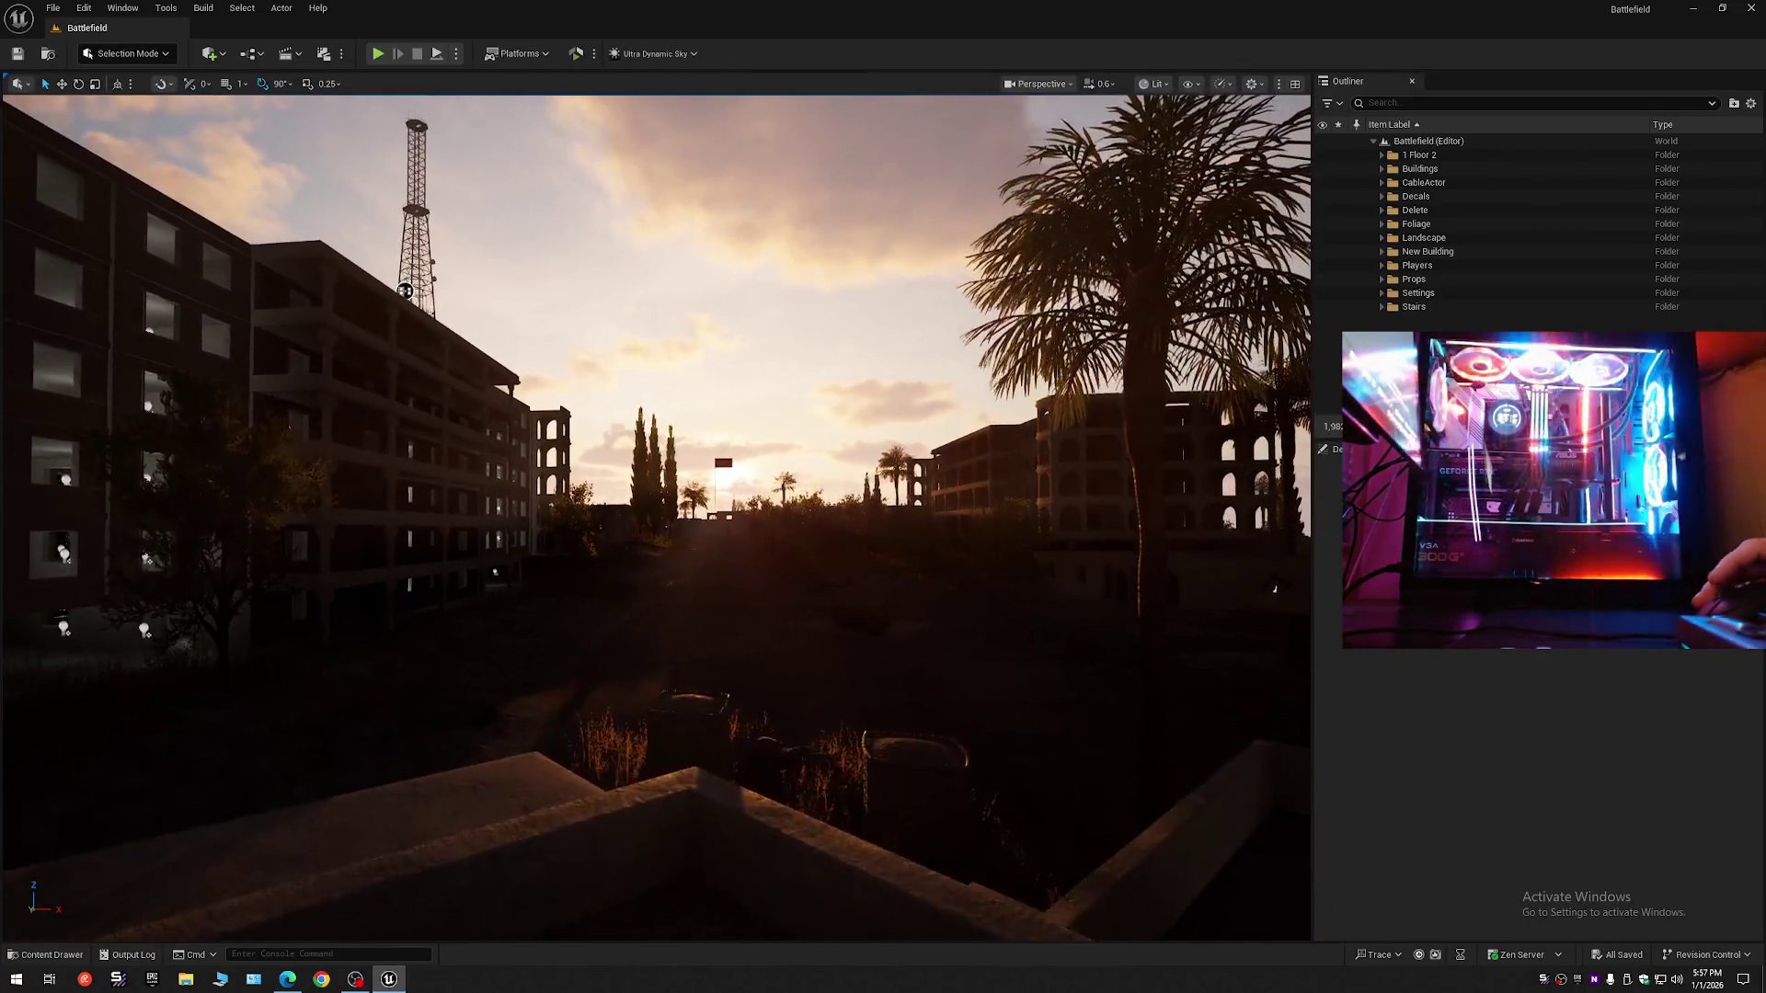
- Clear the Details filter to show all Ultra Dynamic Sky properties, including Sun Light Intensity
click(1381, 293)
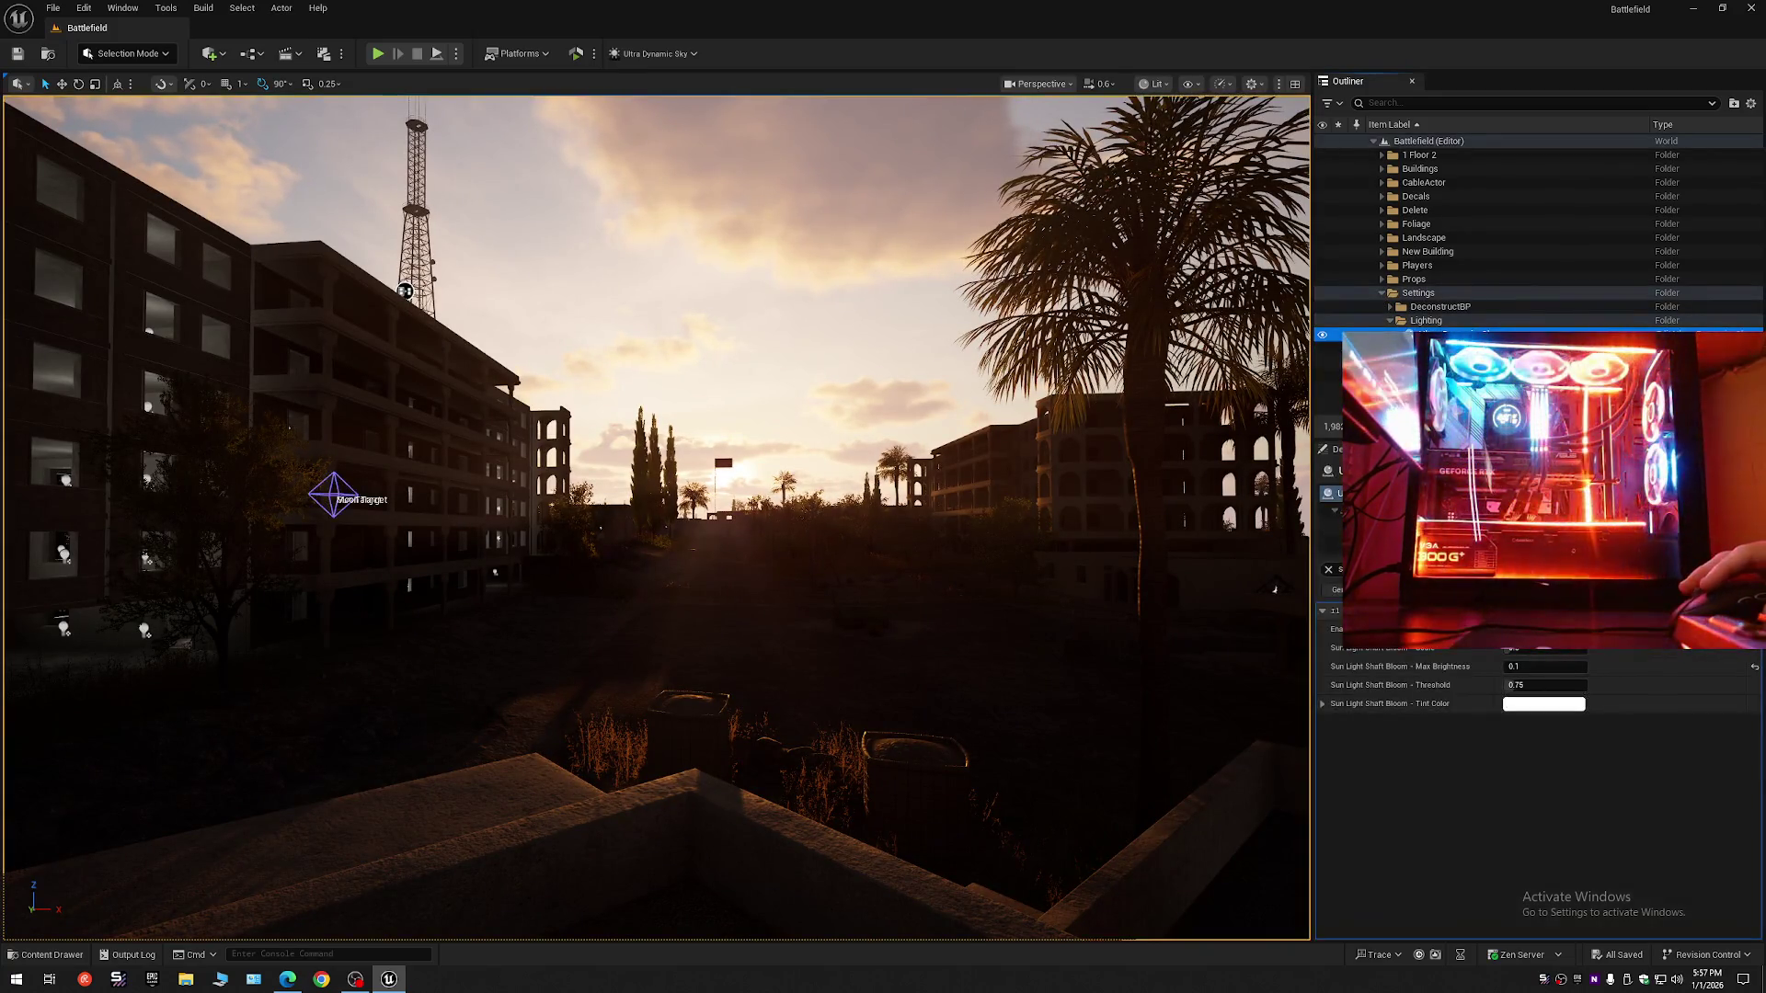
click(1328, 570)
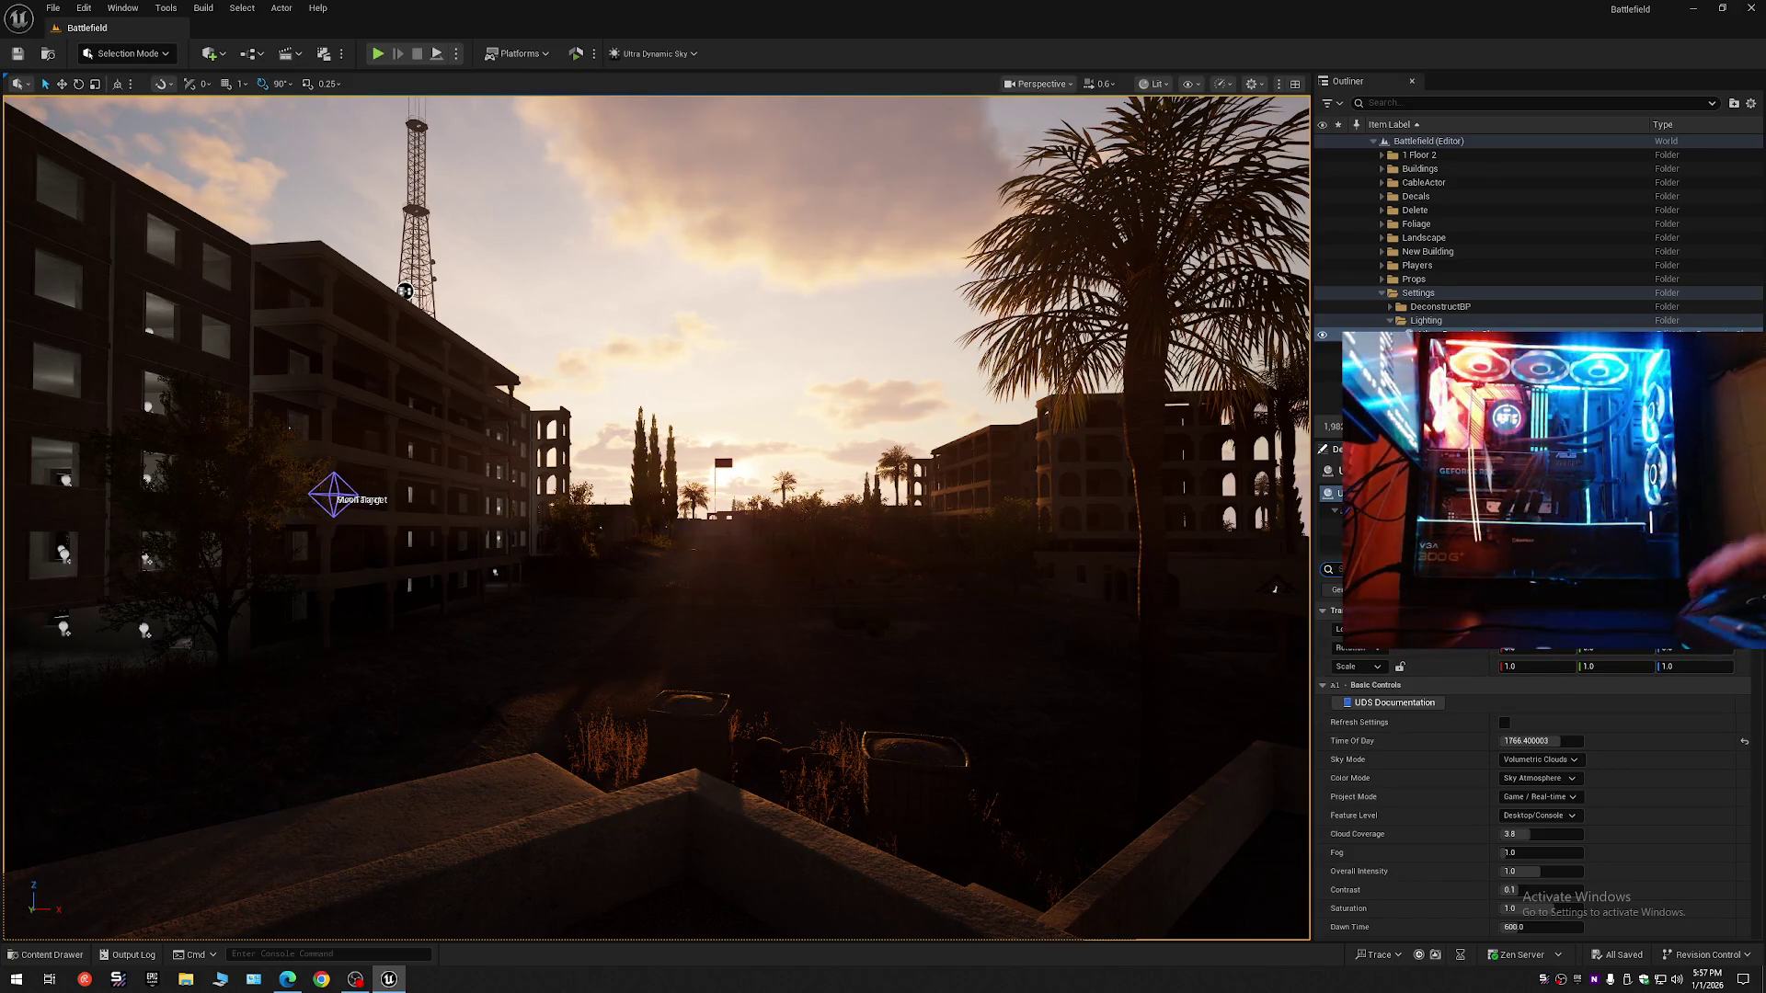
scroll(1536, 800, down, 10)
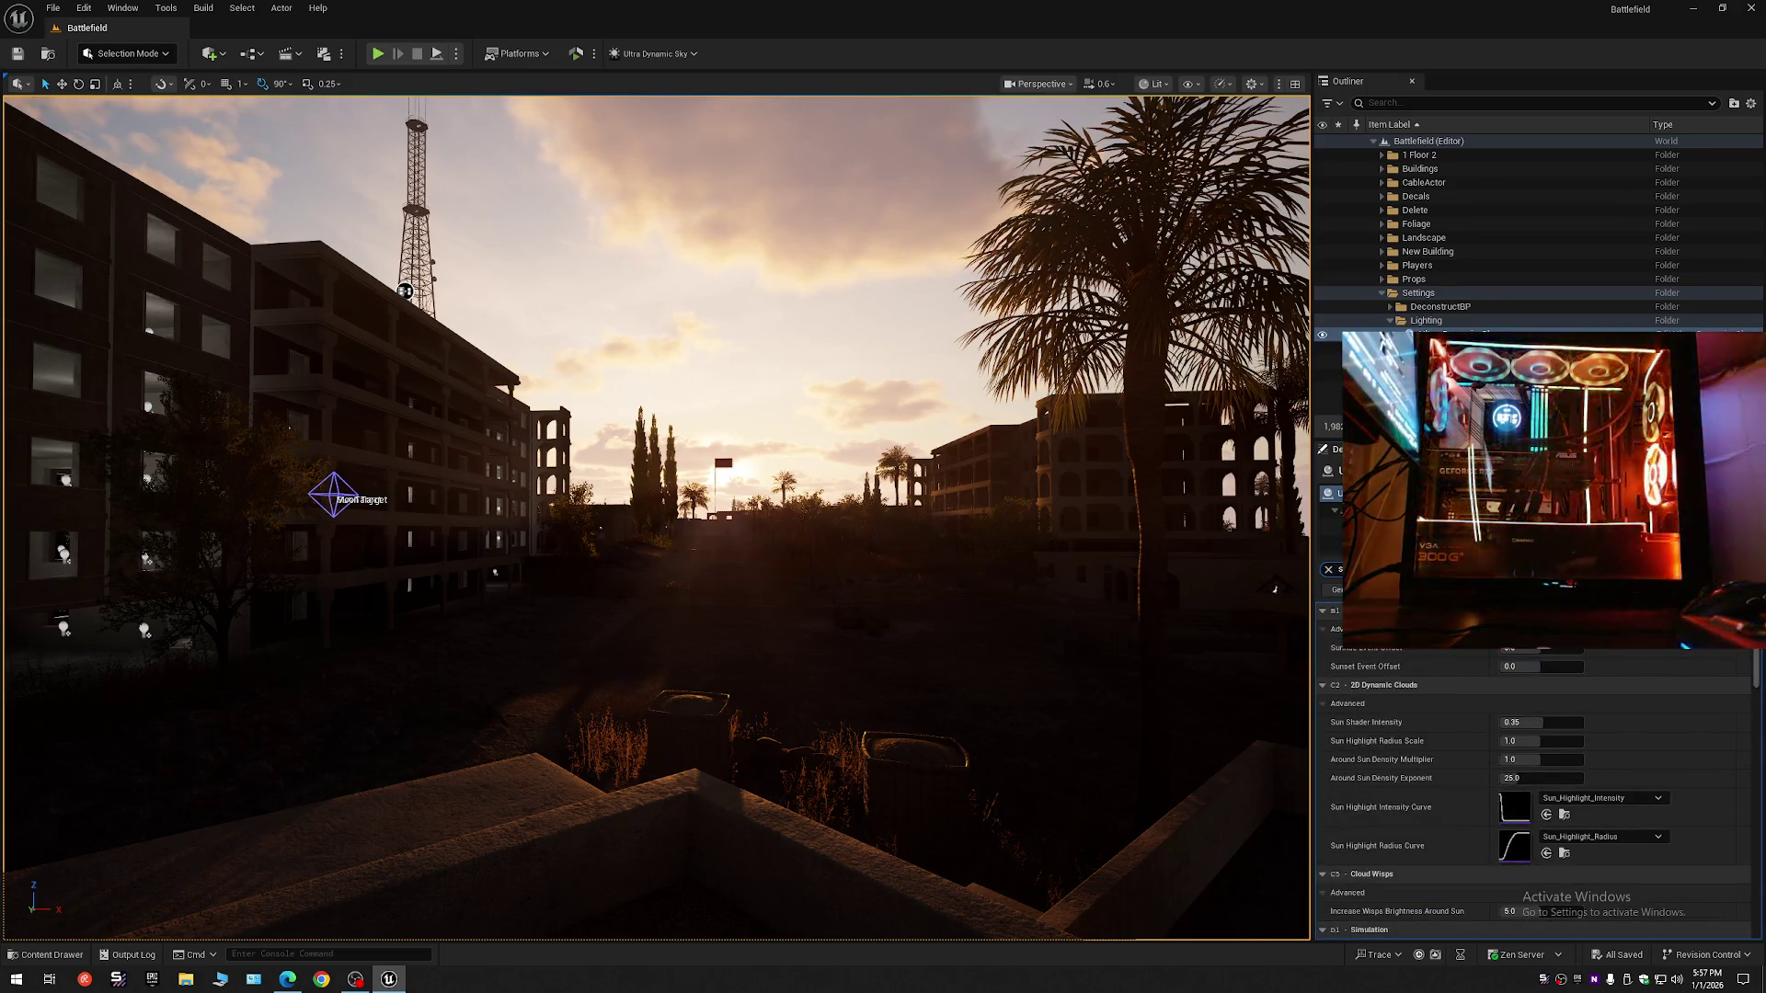
scroll(1536, 800, down, 1)
scroll(1535, 800, down, 2)
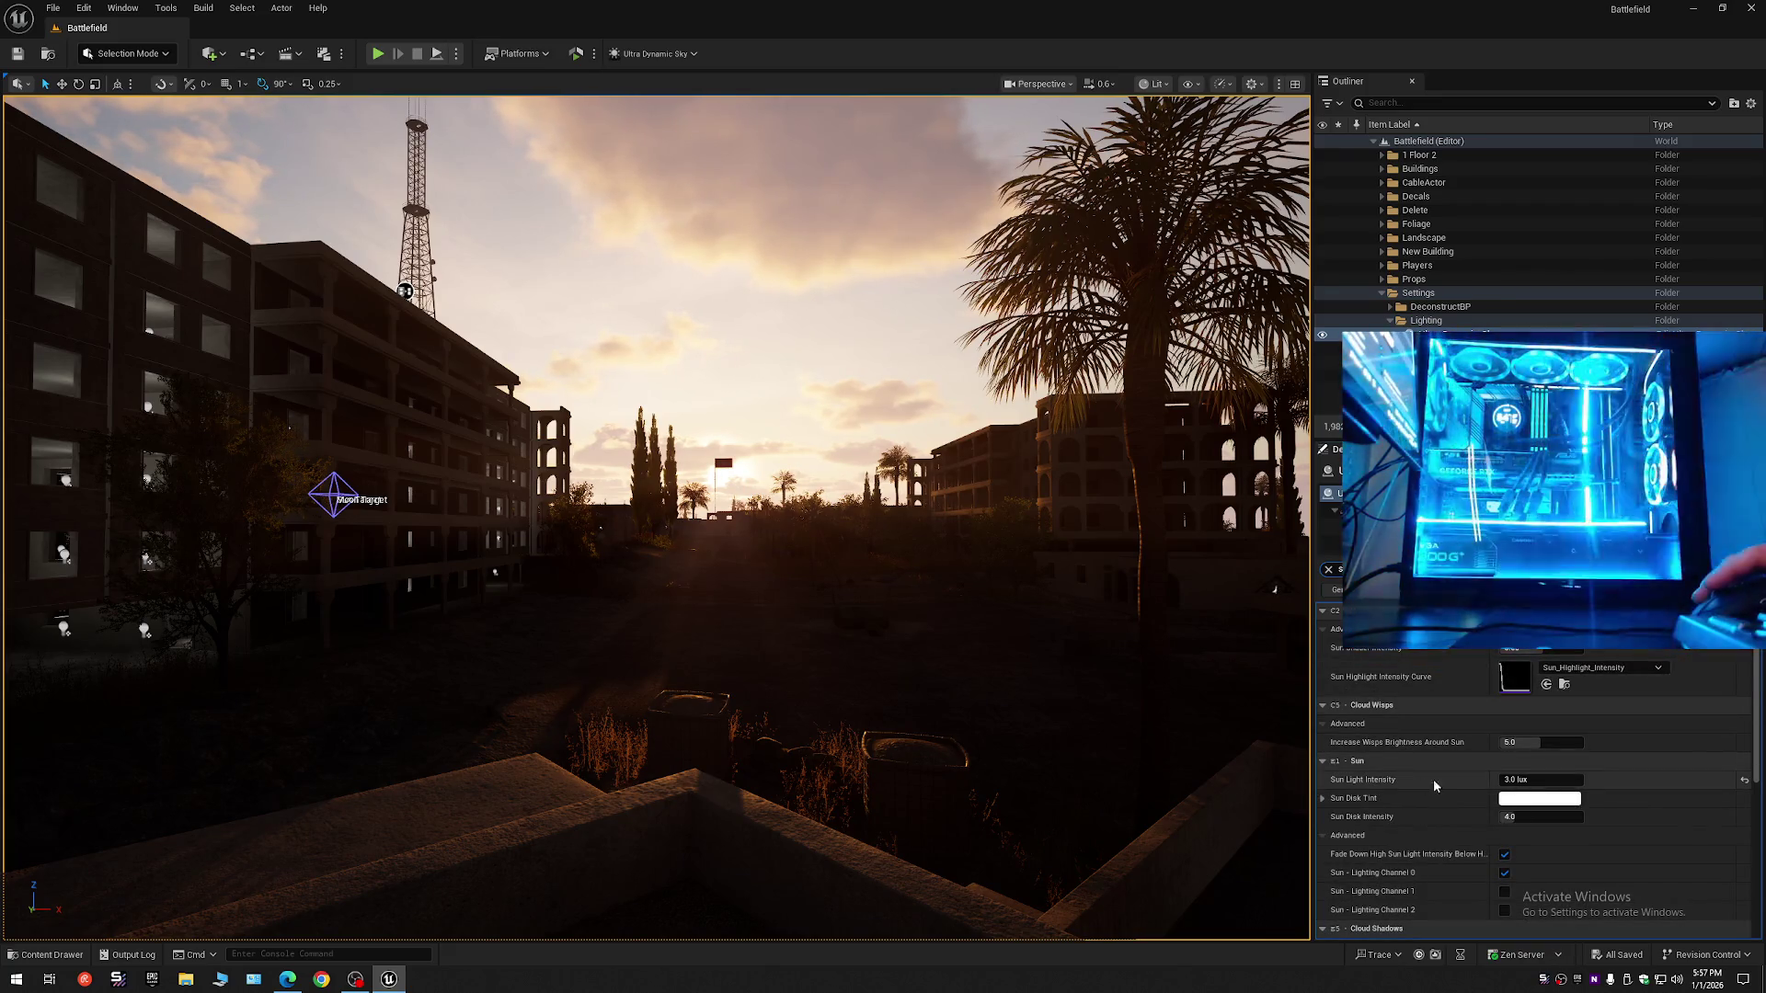
click(1531, 780)
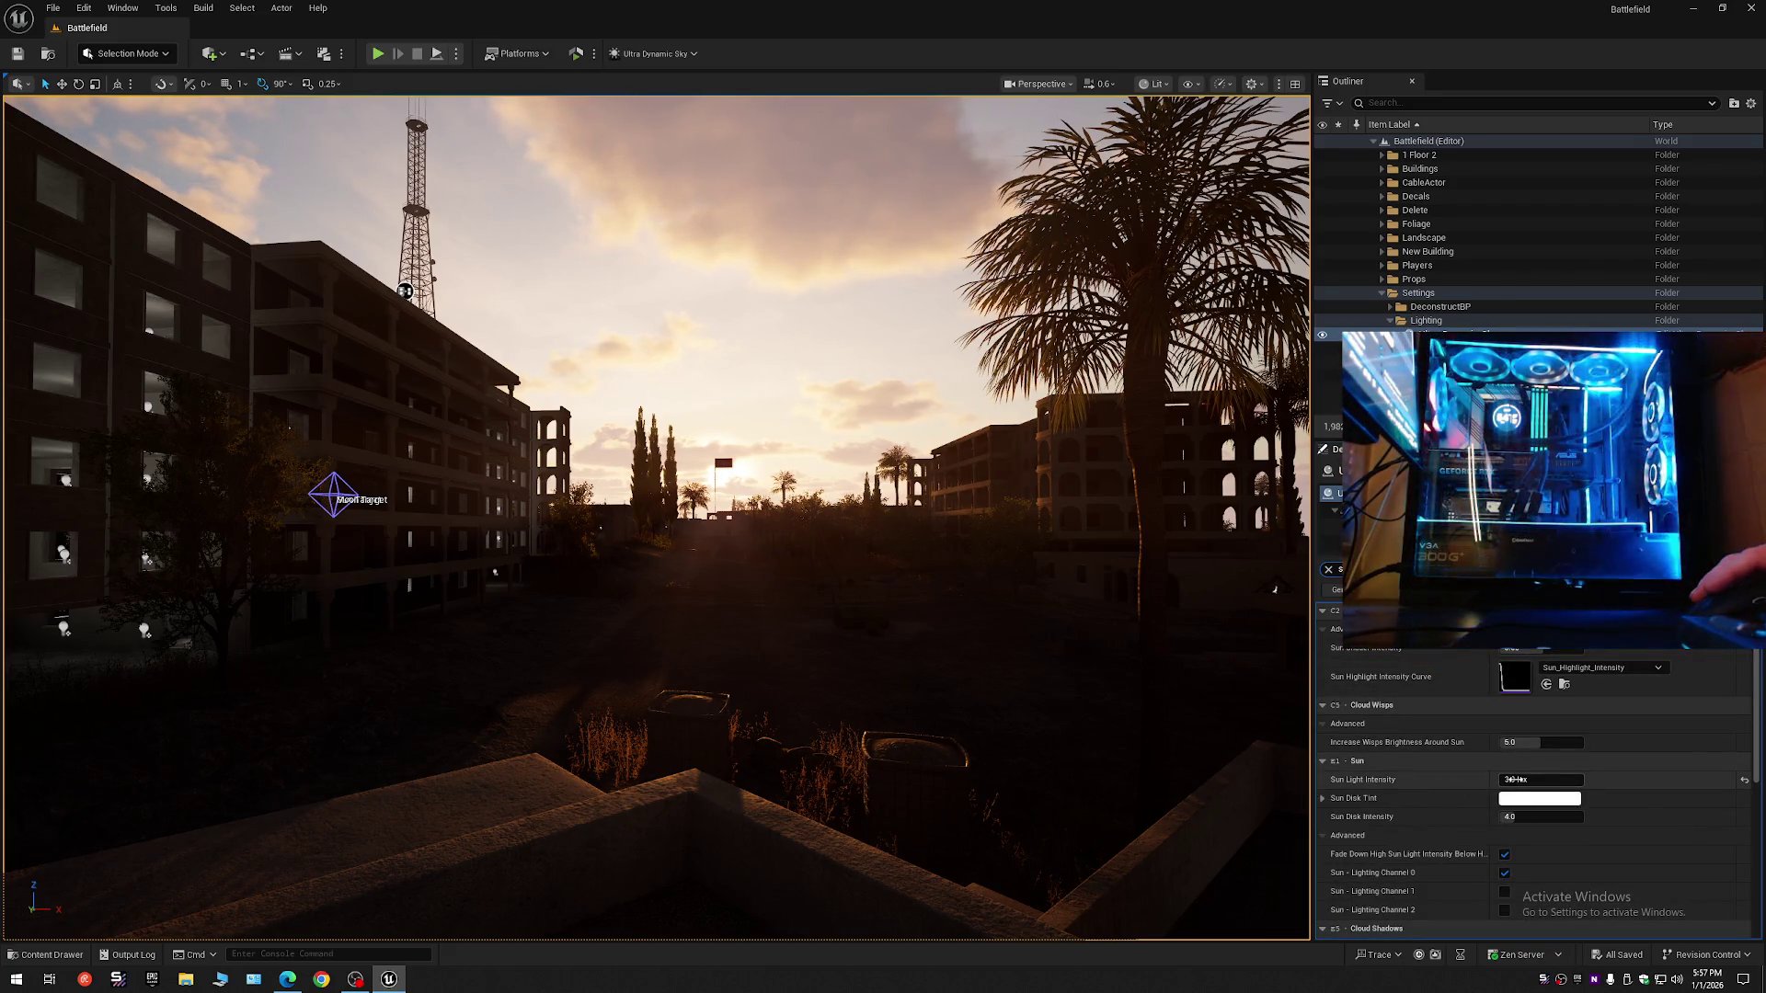
click(1331, 571)
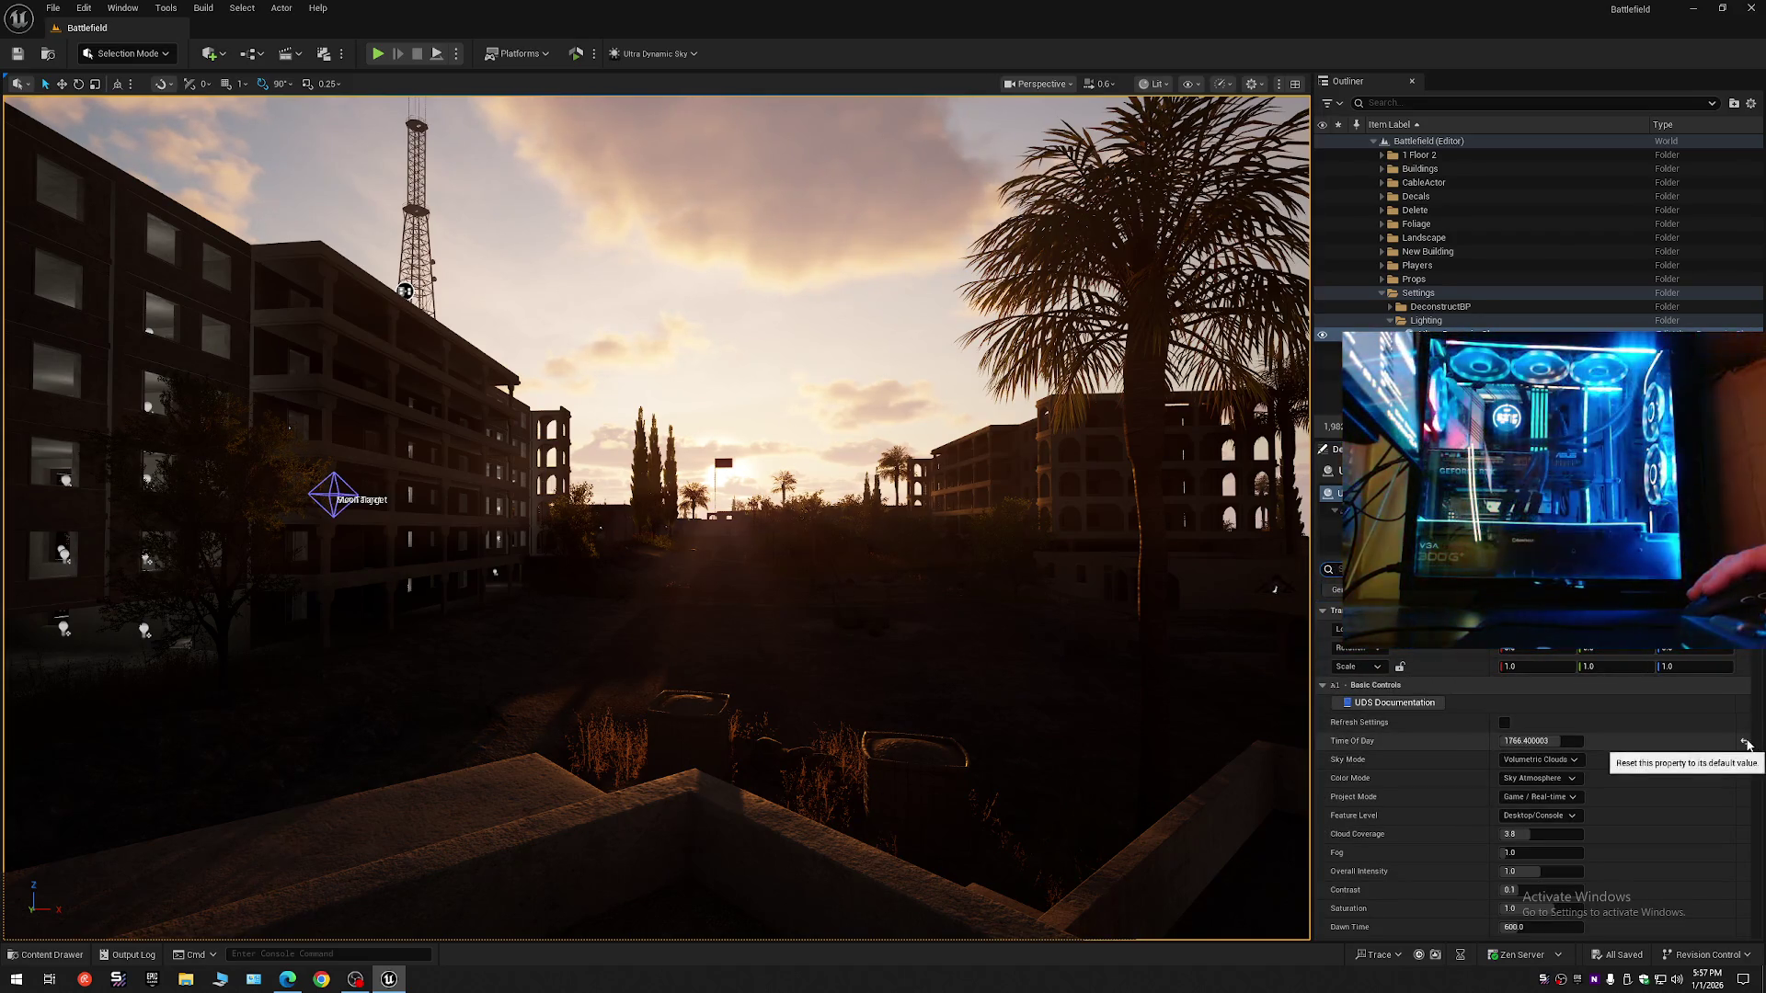
- Reset Time Of Day to its 960 default and re-expand the level's Outliner tree
click(1744, 742)
click(1384, 156)
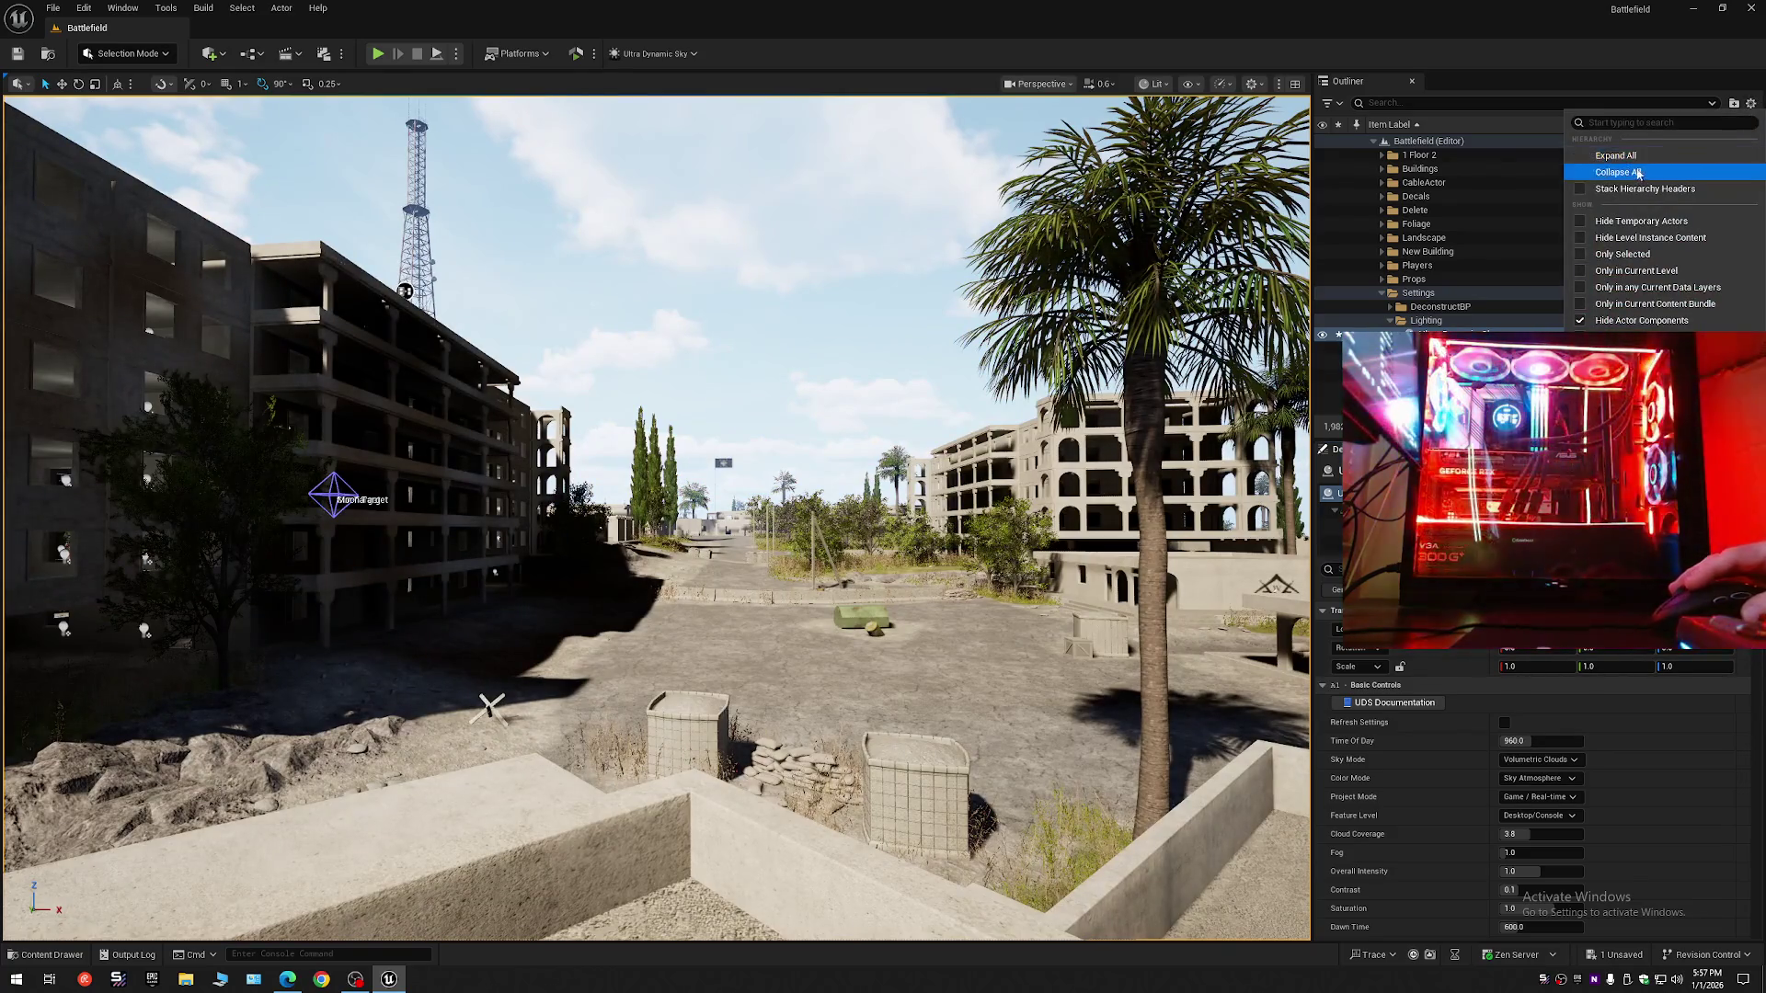
click(1373, 140)
click(1373, 140)
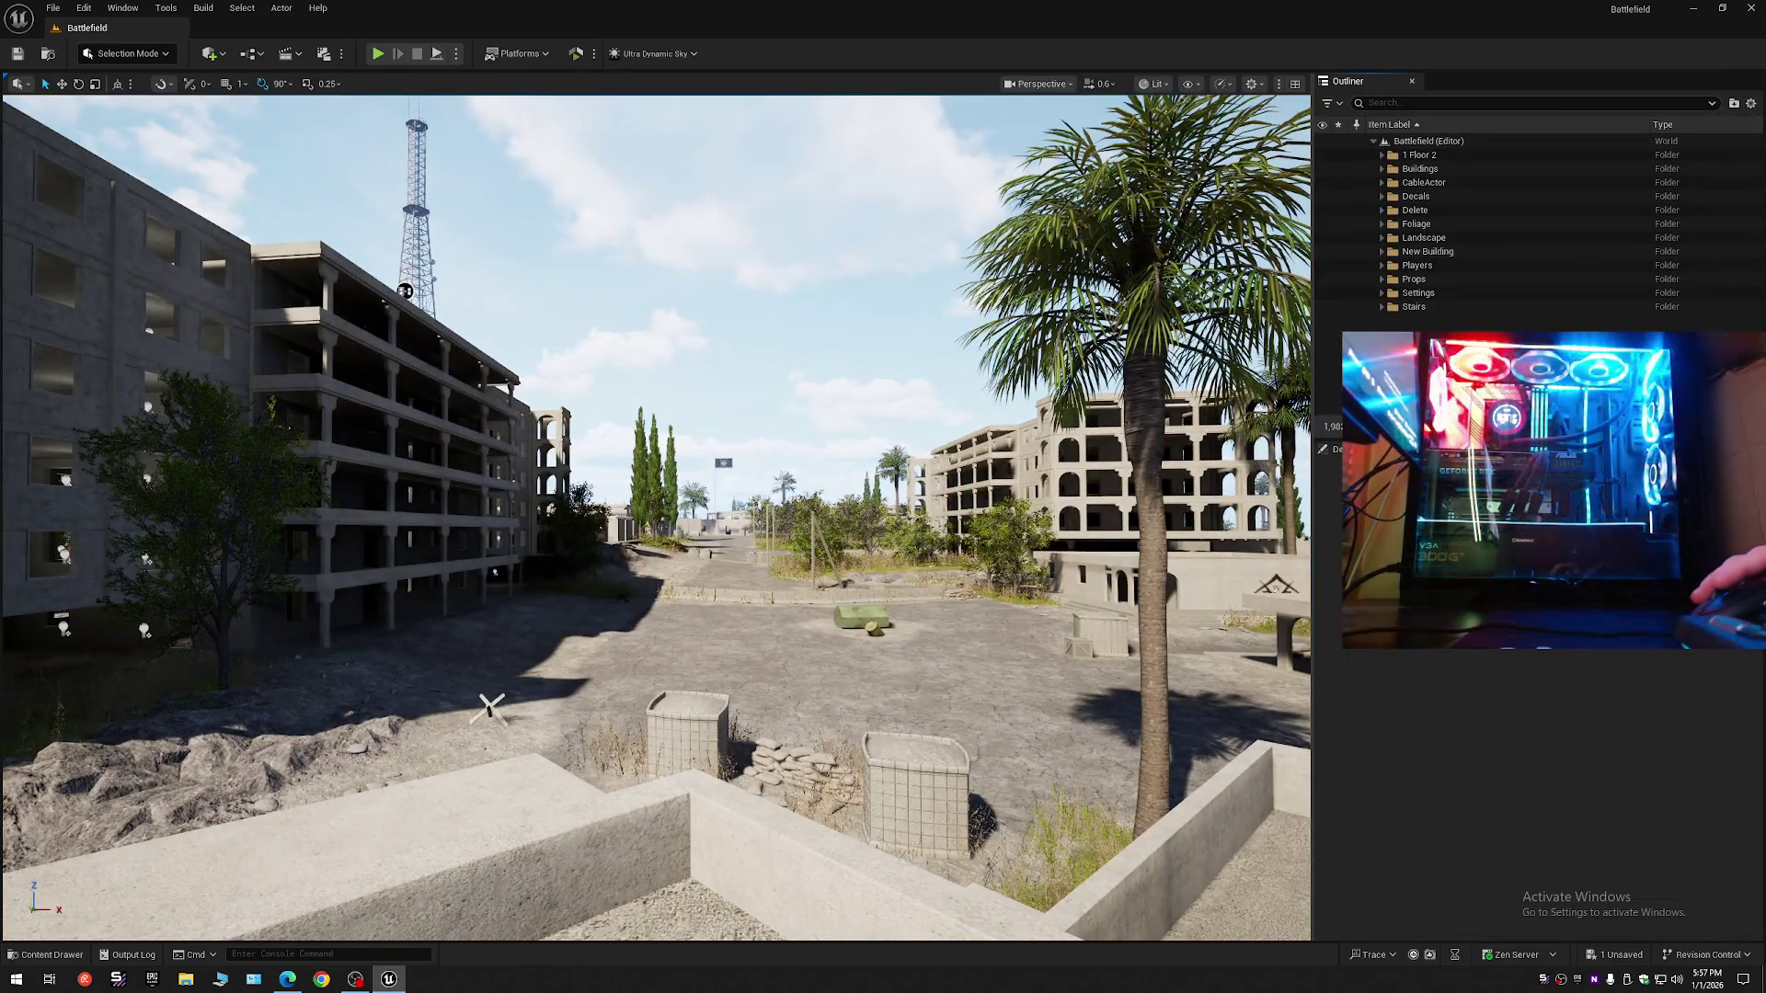
- Fly across the rooftops into a dark building interior to inspect the daytime lighting
drag(656, 518, 414, 518)
mouse_move(656, 518)
mouse_down()
mouse_move(37, 518)
mouse_move(73, 518)
mouse_move(102, 487)
mouse_move(83, 487)
mouse_up()
scroll(655, 517, up, 2)
mouse_move(172, 816)
mouse_down()
mouse_move(241, 810)
mouse_move(276, 874)
mouse_move(322, 851)
mouse_up()
scroll(656, 518, down, 2)
scroll(656, 518, down, 1)
mouse_move(655, 518)
mouse_down()
mouse_move(677, 510)
mouse_move(612, 508)
mouse_up()
scroll(655, 517, down, 1)
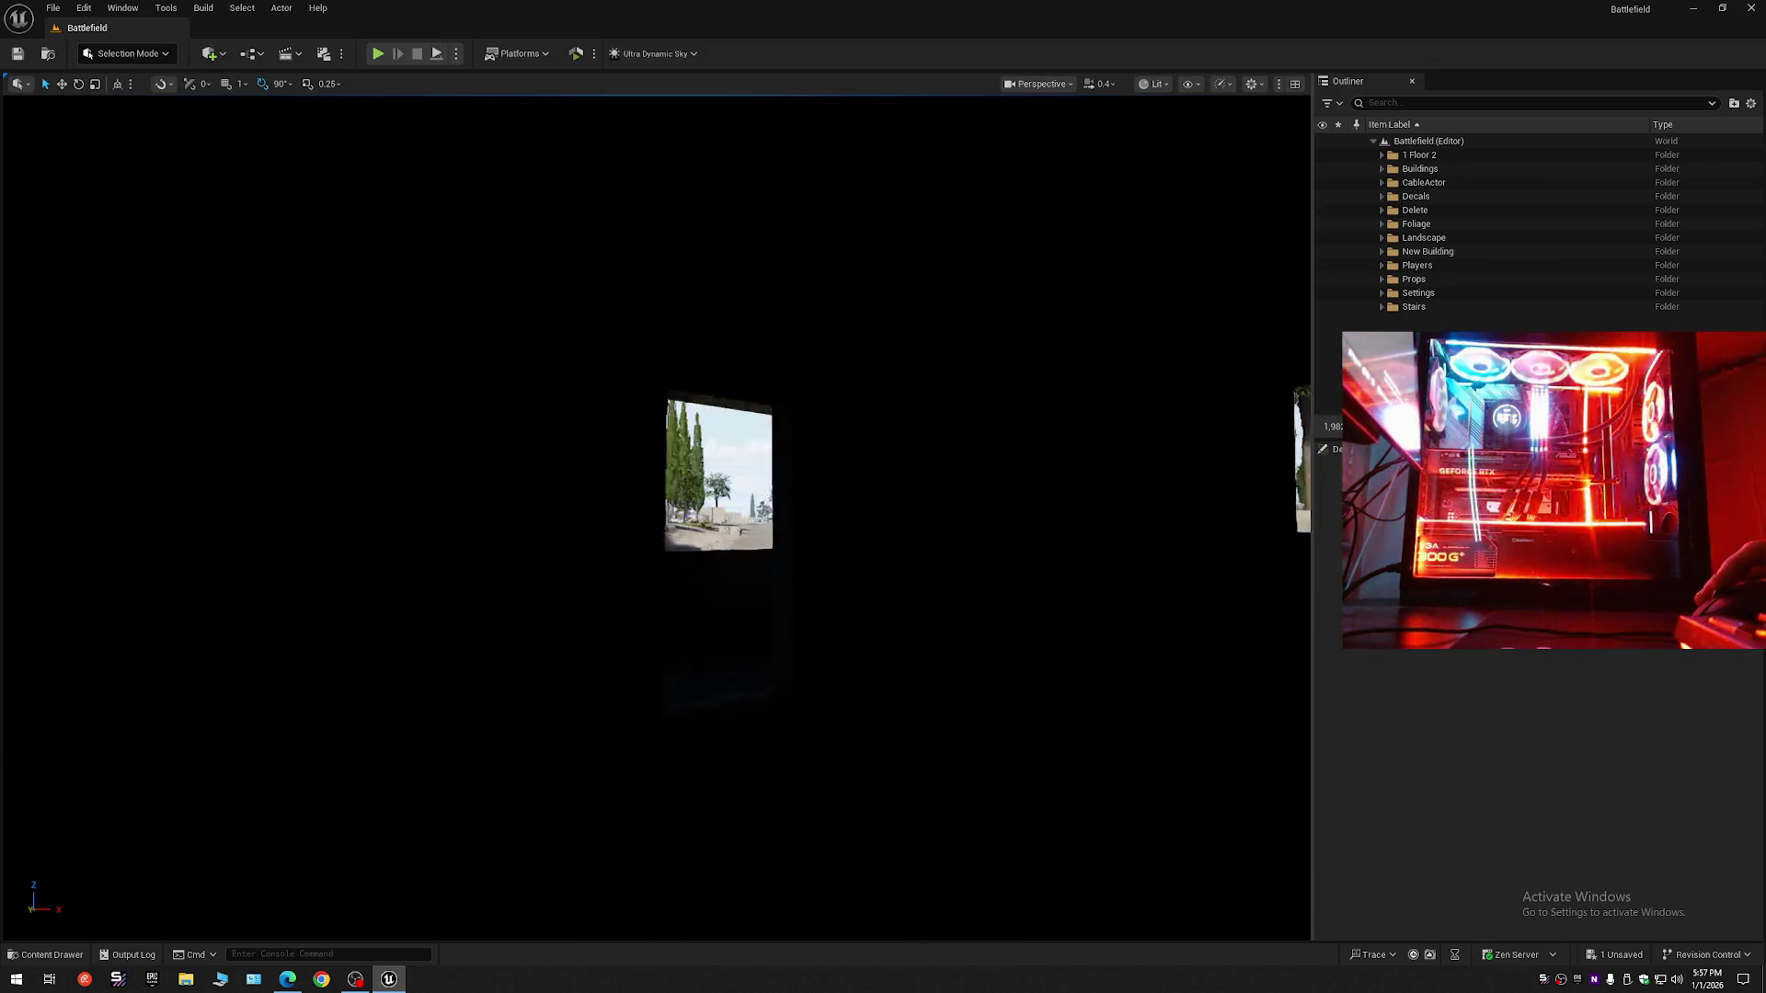
- Fly over to the multi-storey building and tower, then collapse all Outliner folders
mouse_move(613, 508)
mouse_down()
mouse_move(563, 507)
mouse_move(551, 473)
mouse_move(497, 472)
mouse_move(515, 450)
mouse_move(460, 446)
mouse_move(451, 394)
mouse_move(460, 441)
mouse_move(409, 488)
mouse_move(322, 485)
mouse_move(405, 484)
mouse_up()
scroll(432, 469, up, 2)
scroll(331, 486, down, 1)
scroll(336, 485, up, 2)
scroll(396, 483, down, 1)
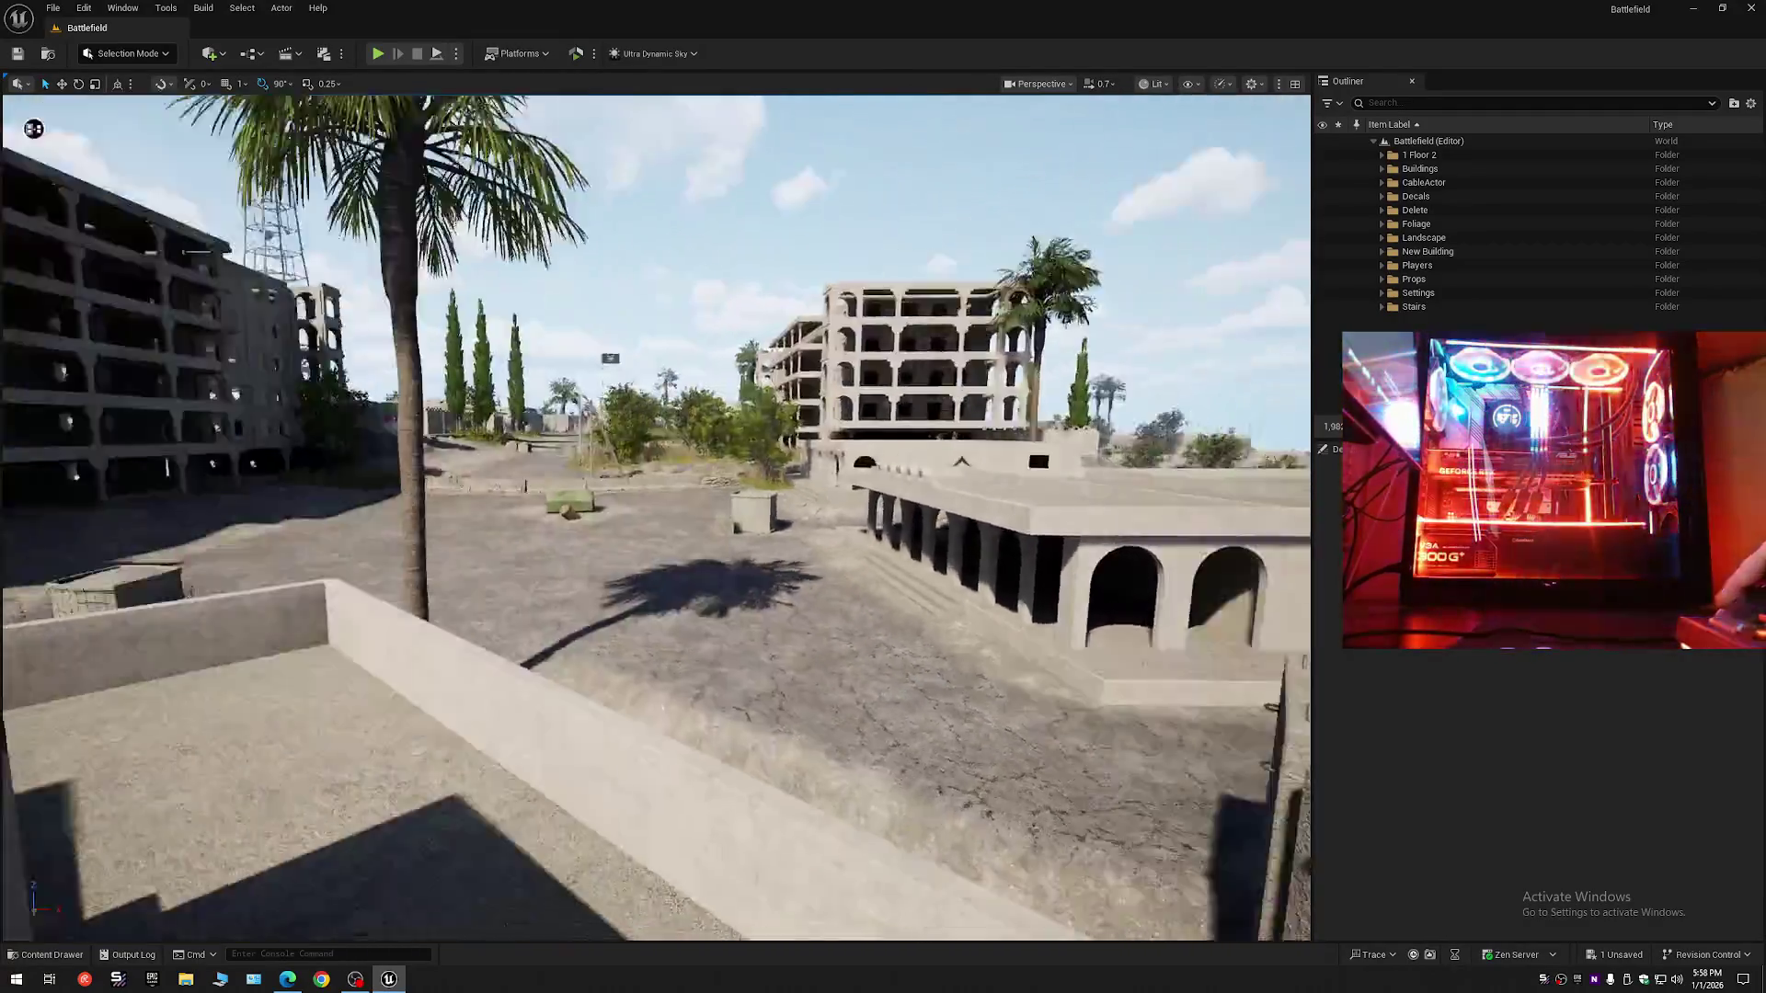
drag(34, 129, 760, 197)
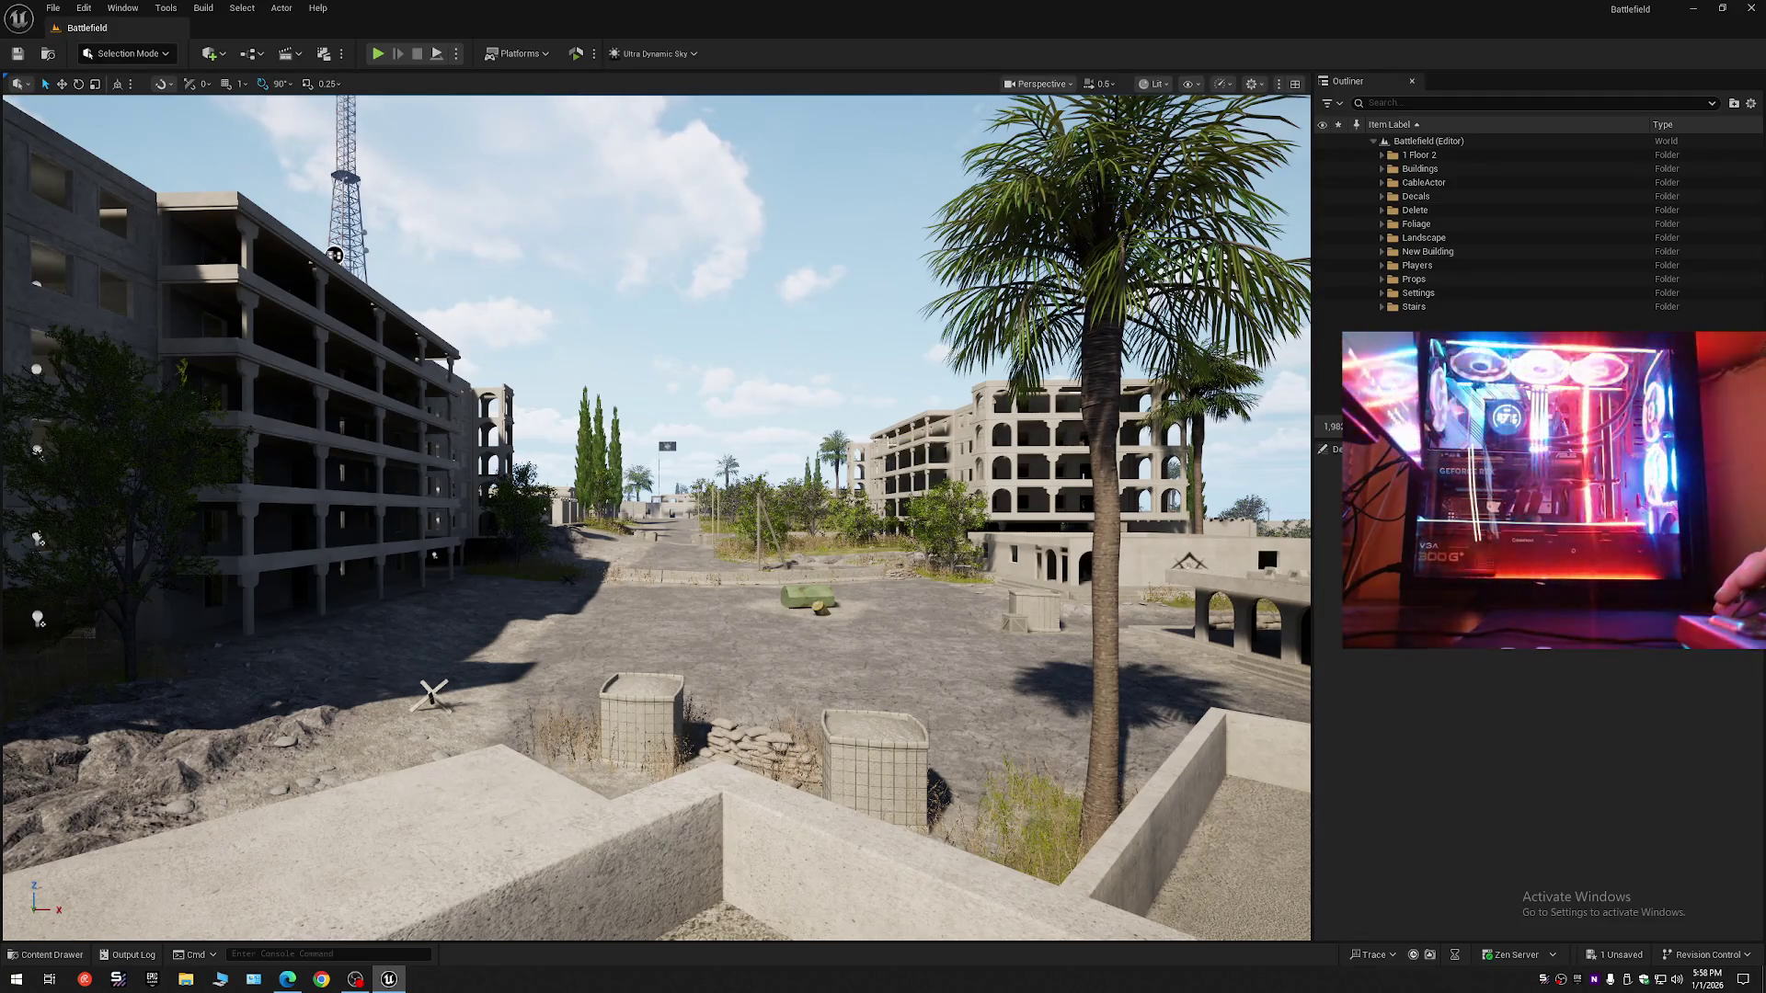
click(1751, 104)
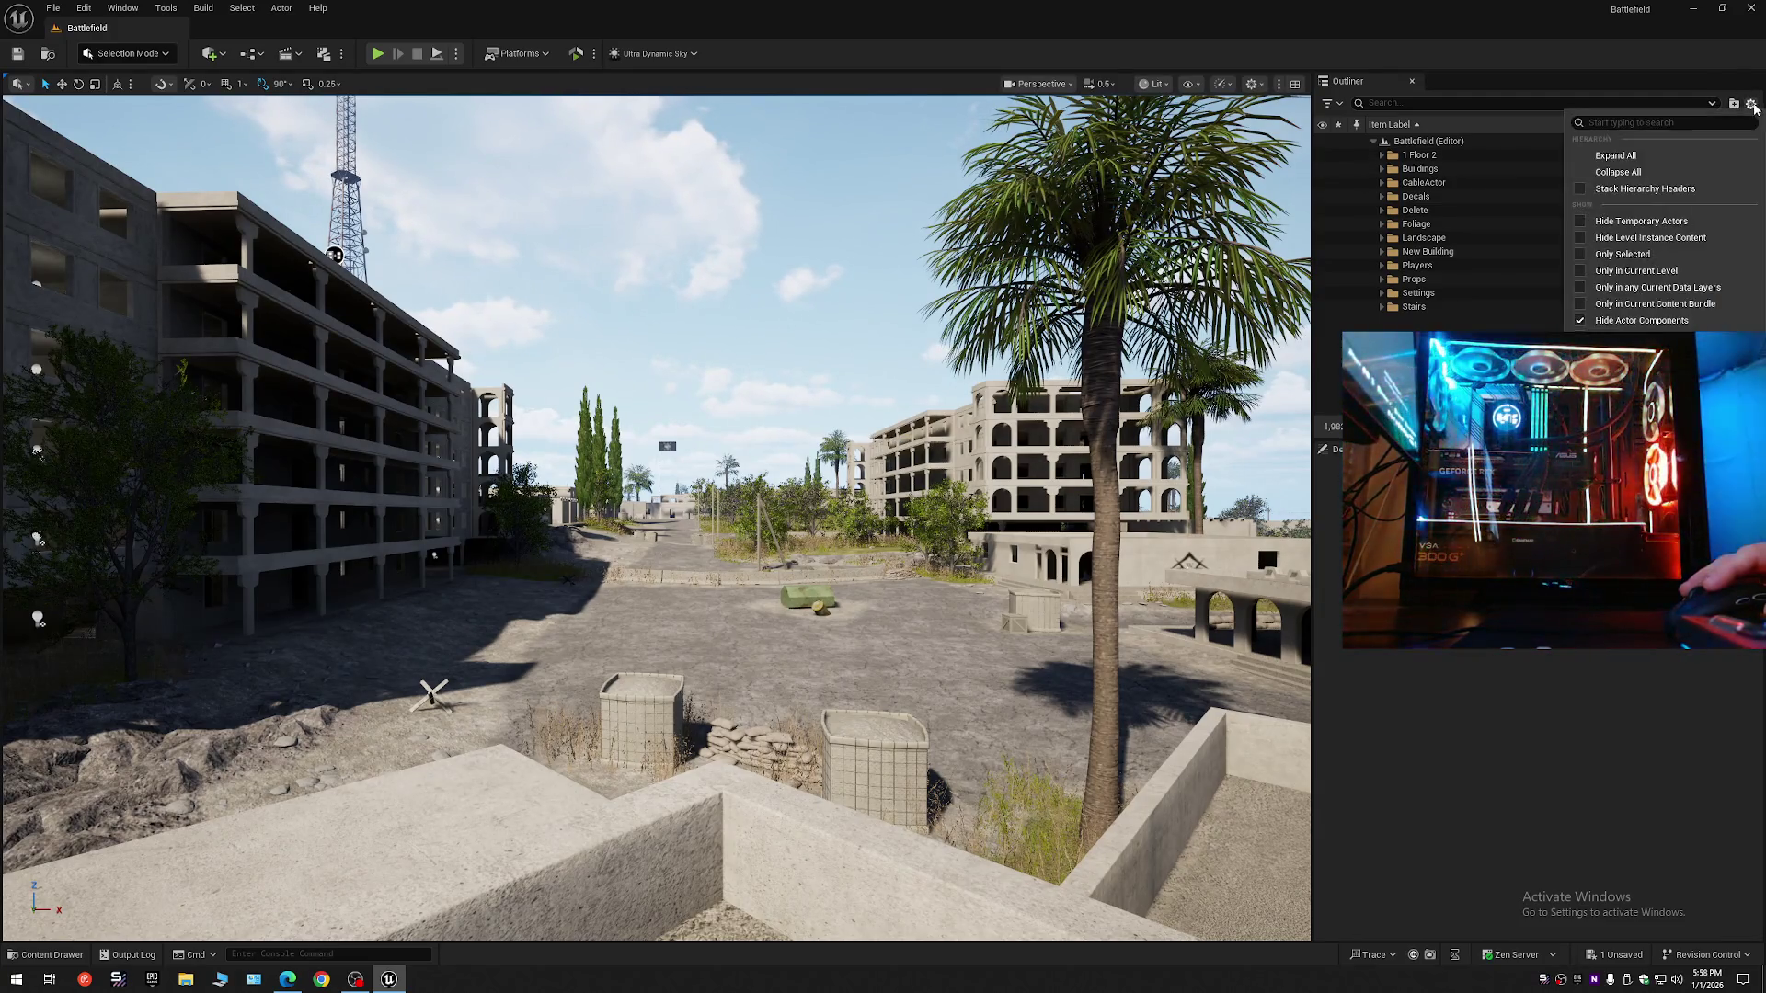
click(1642, 172)
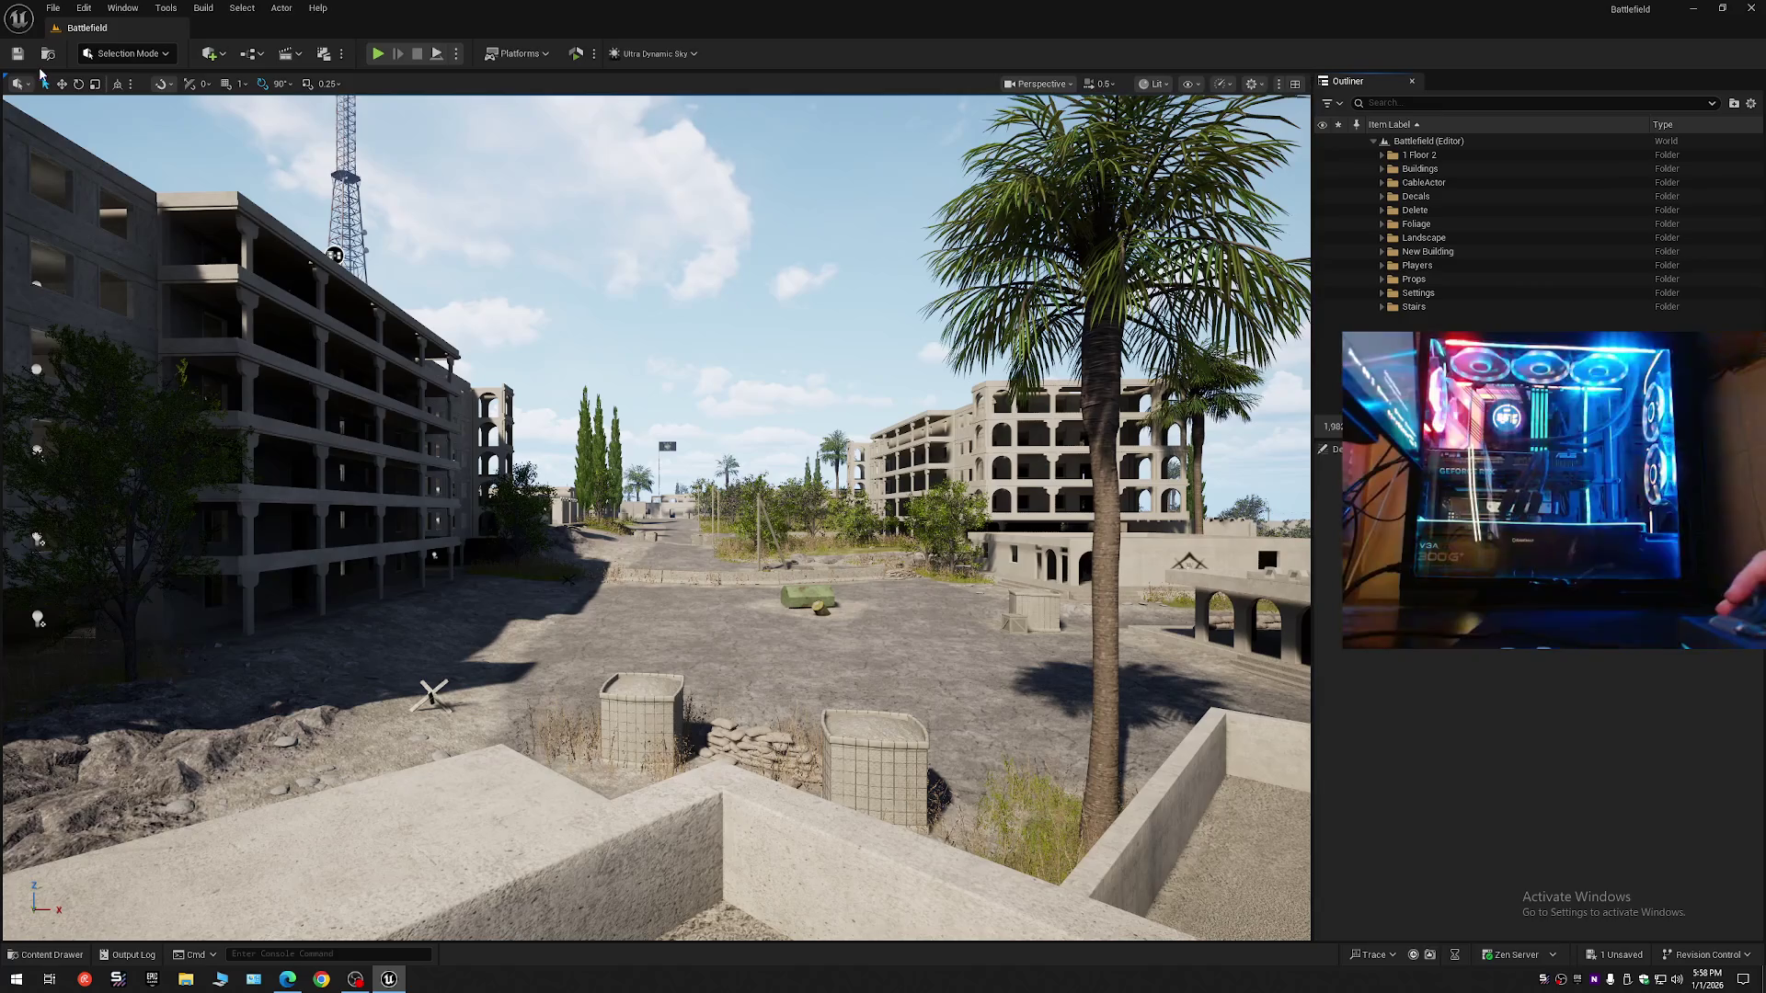
- Save the current Battlefield level and all unsaved assets
click(53, 8)
click(104, 180)
click(52, 8)
click(88, 206)
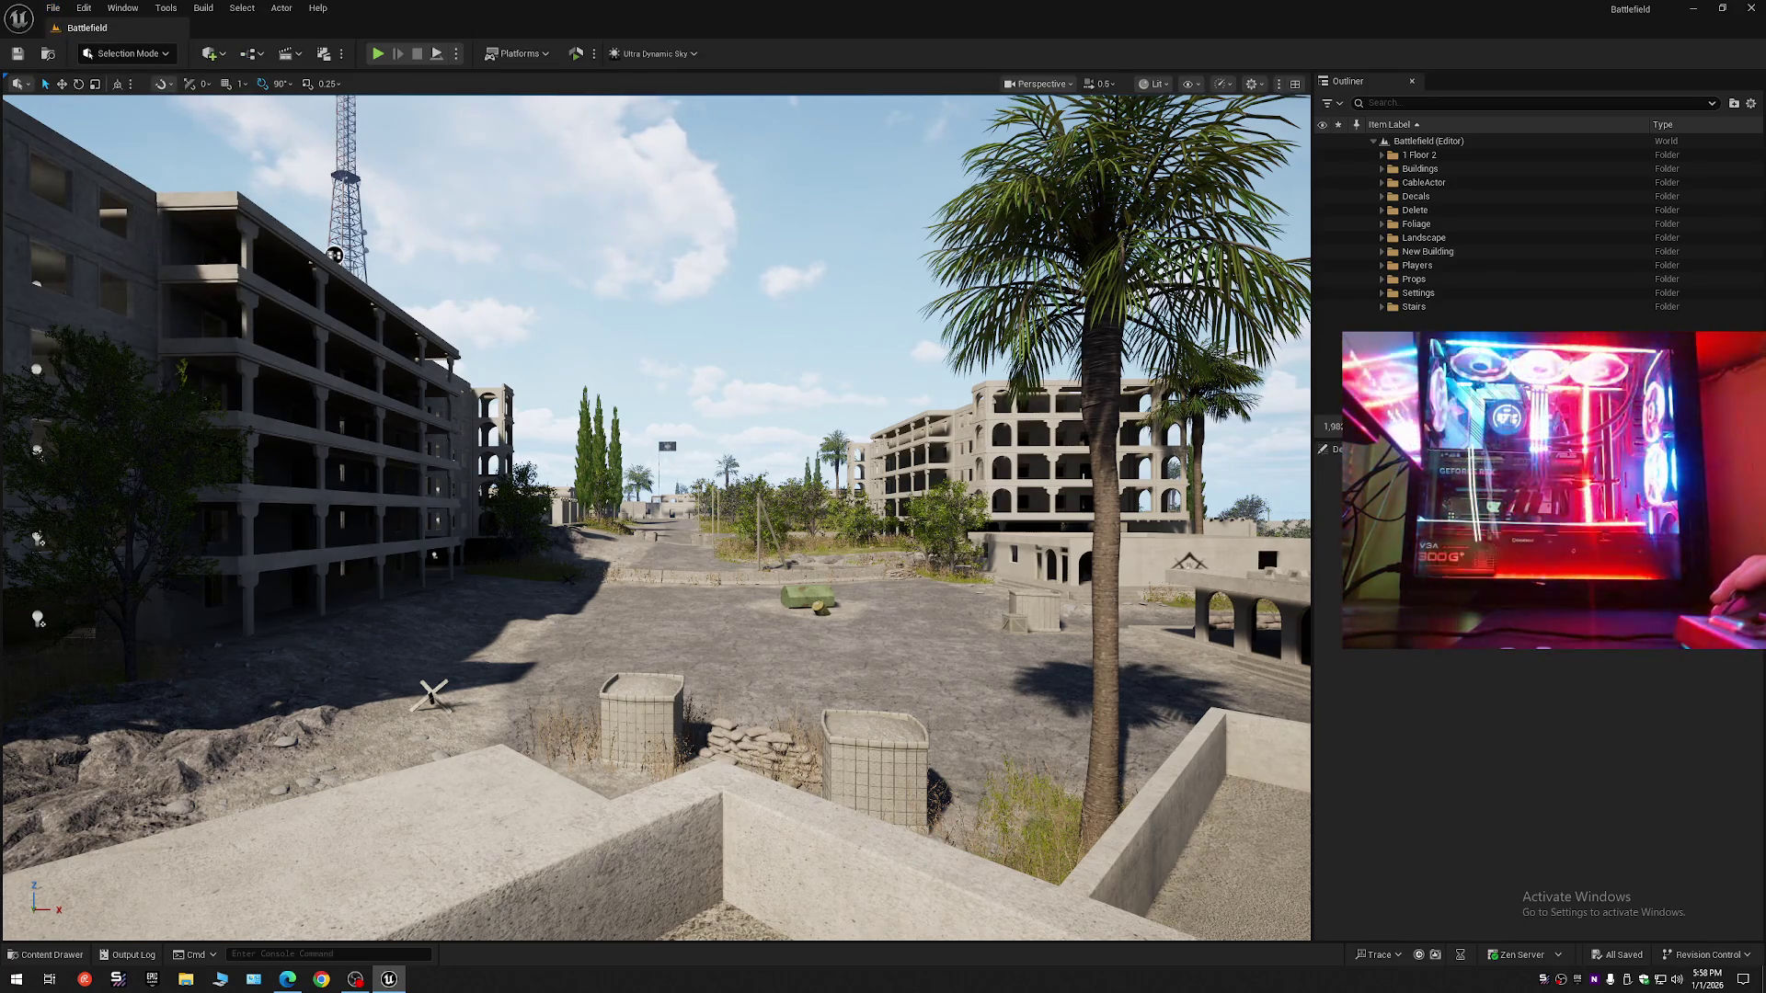
- Fly around the plaza to the dark multi-storey building and select the 6_Story_Building mesh
key(w)
scroll(655, 515, up, 1)
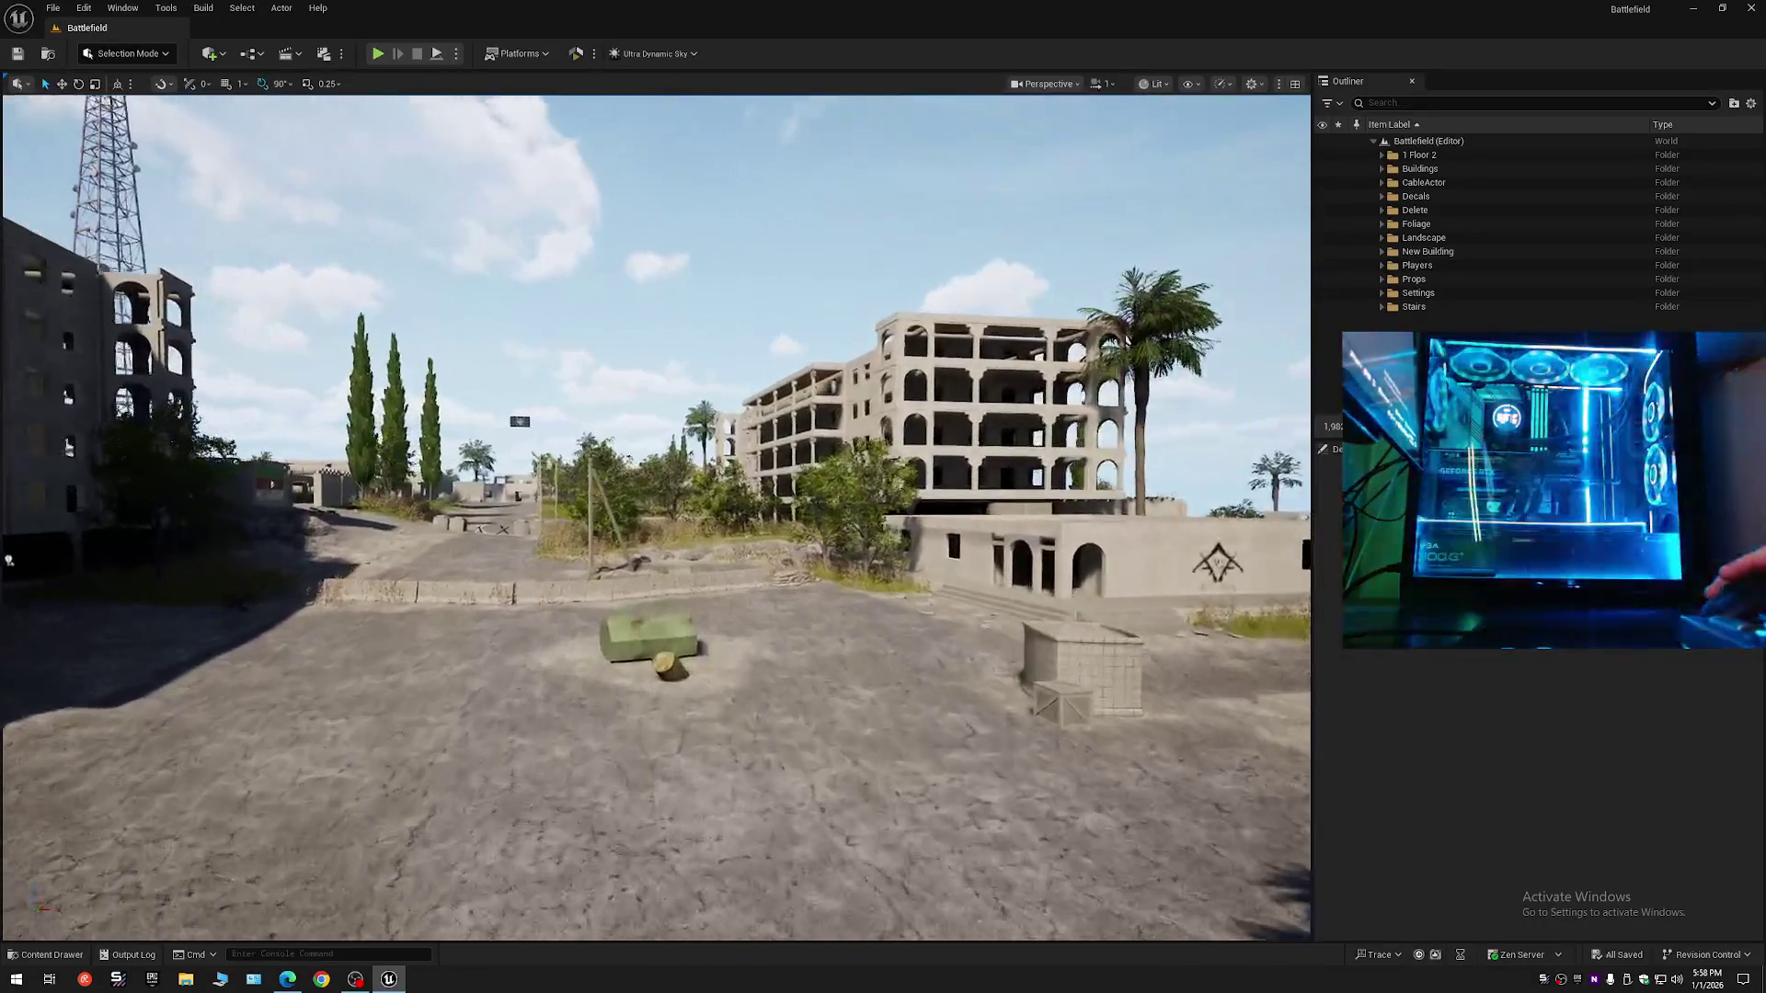
key(w)
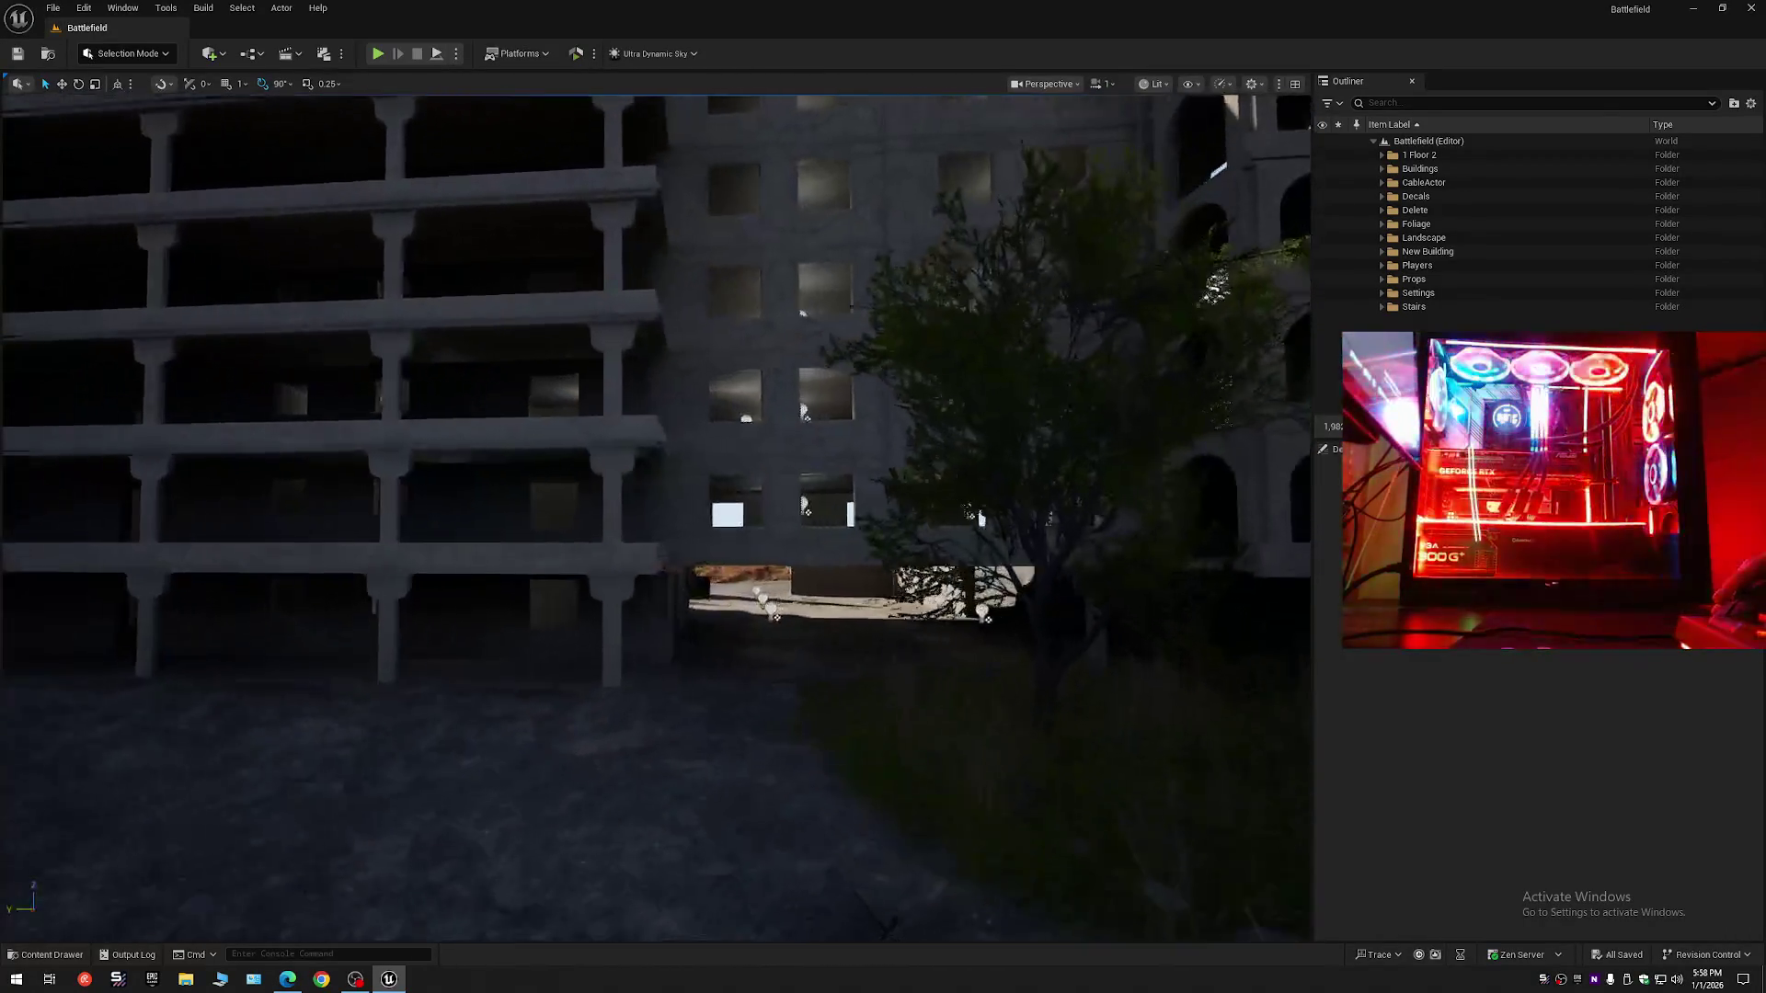
key(w)
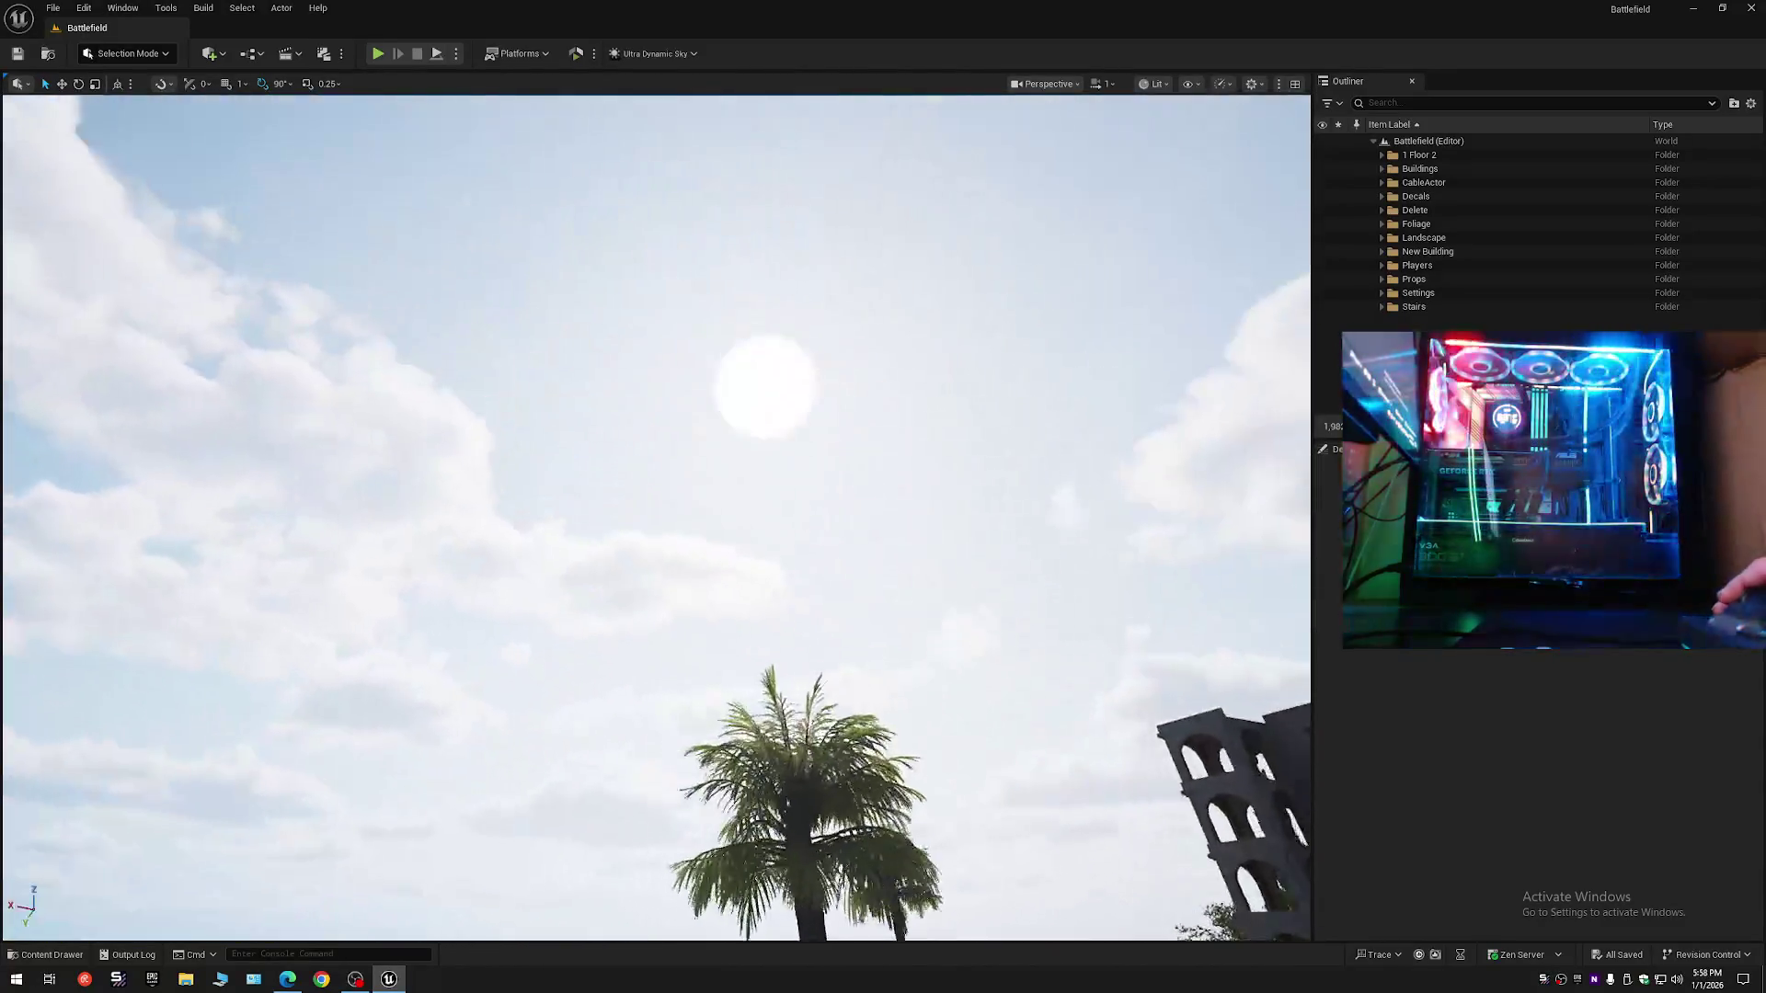
key(w)
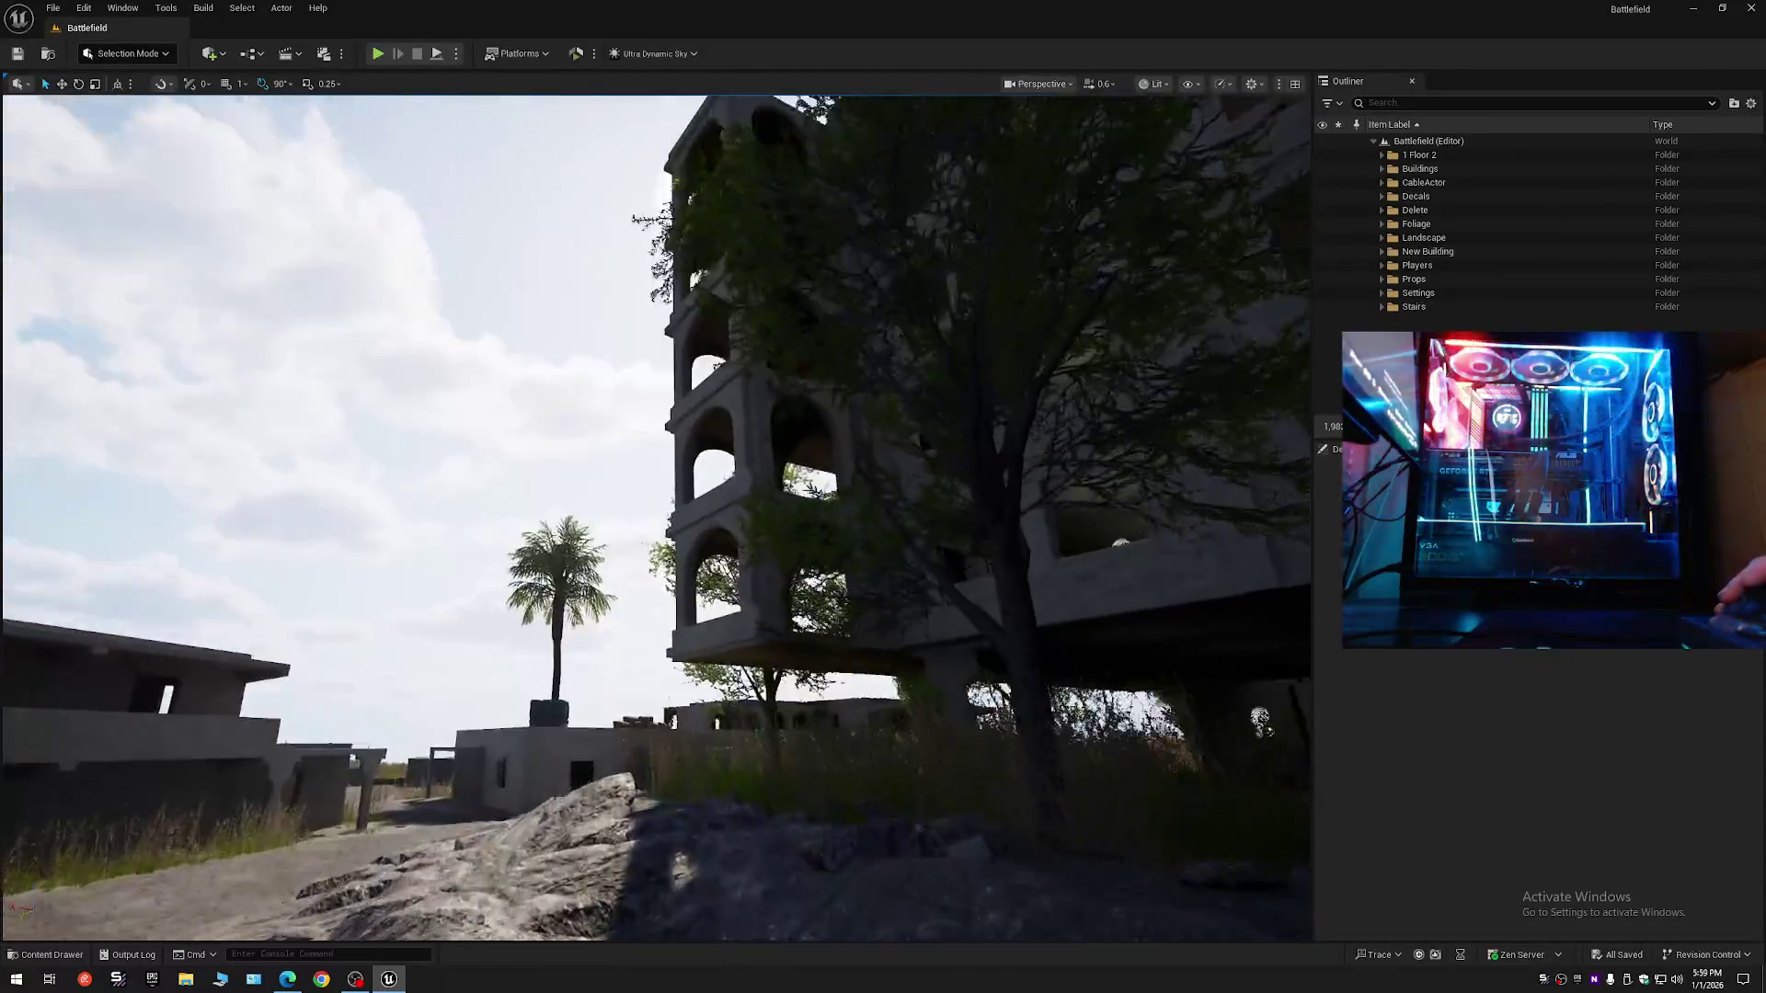
key(w)
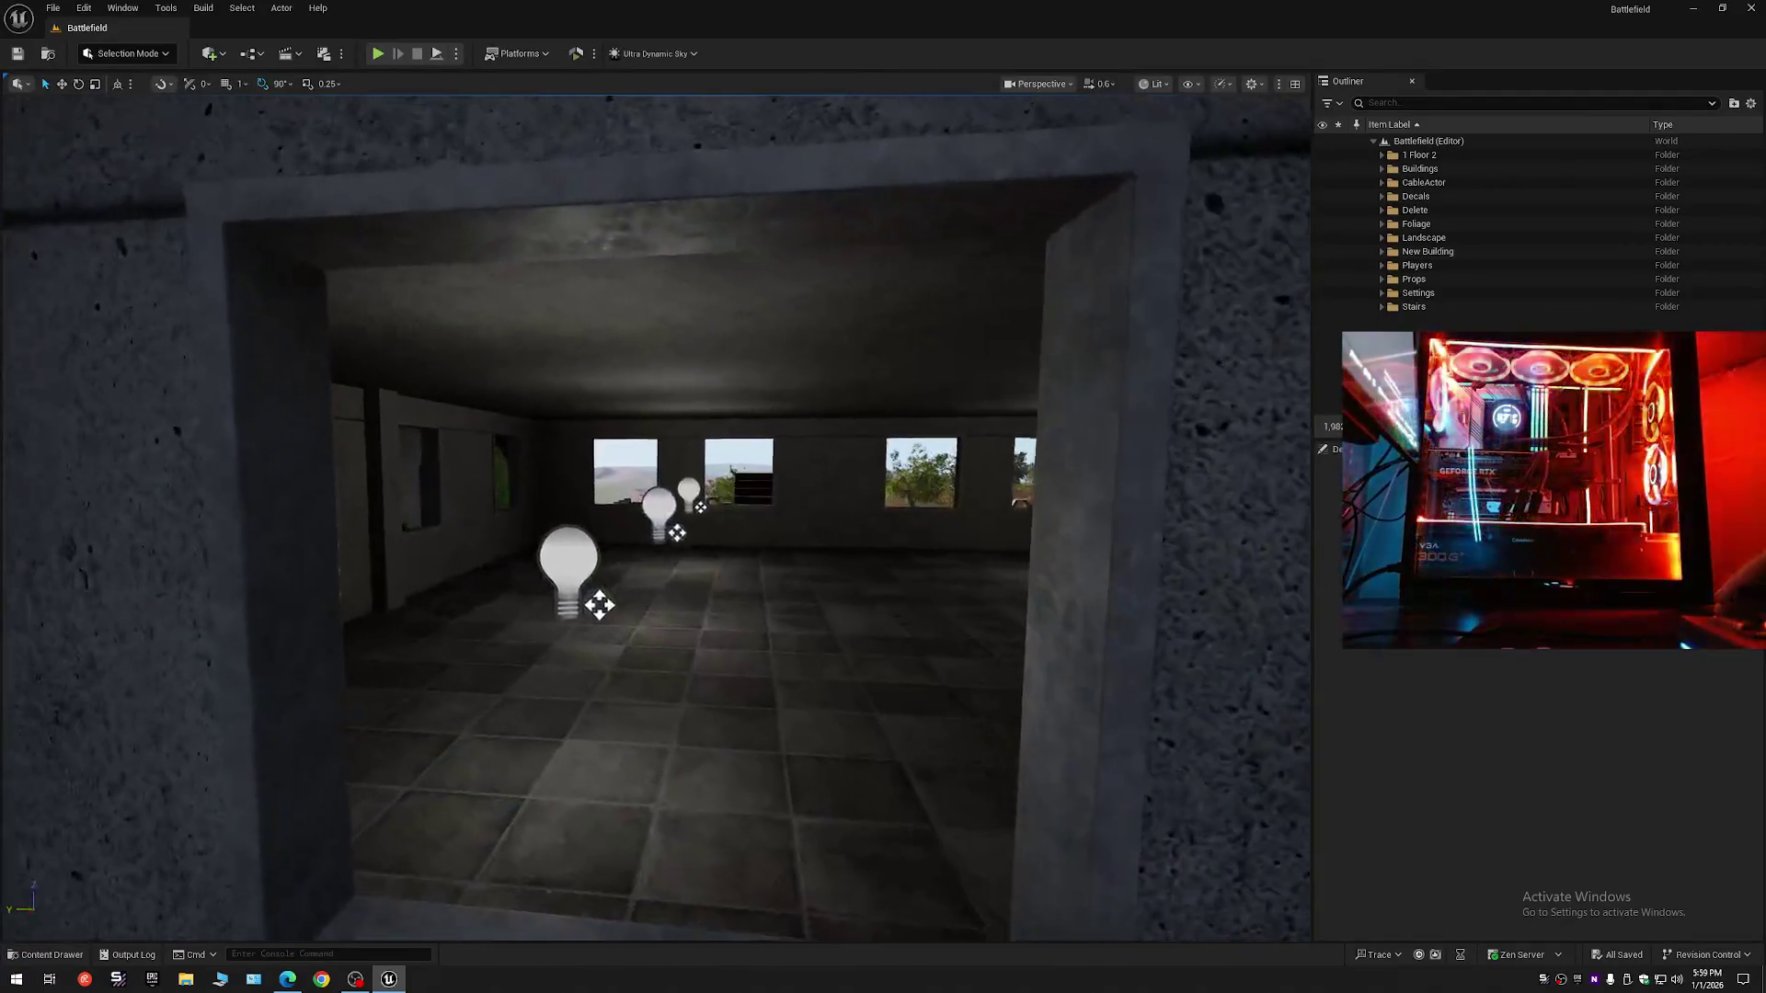
key(w)
key(w)
key(w)
scroll(655, 518, up, 1)
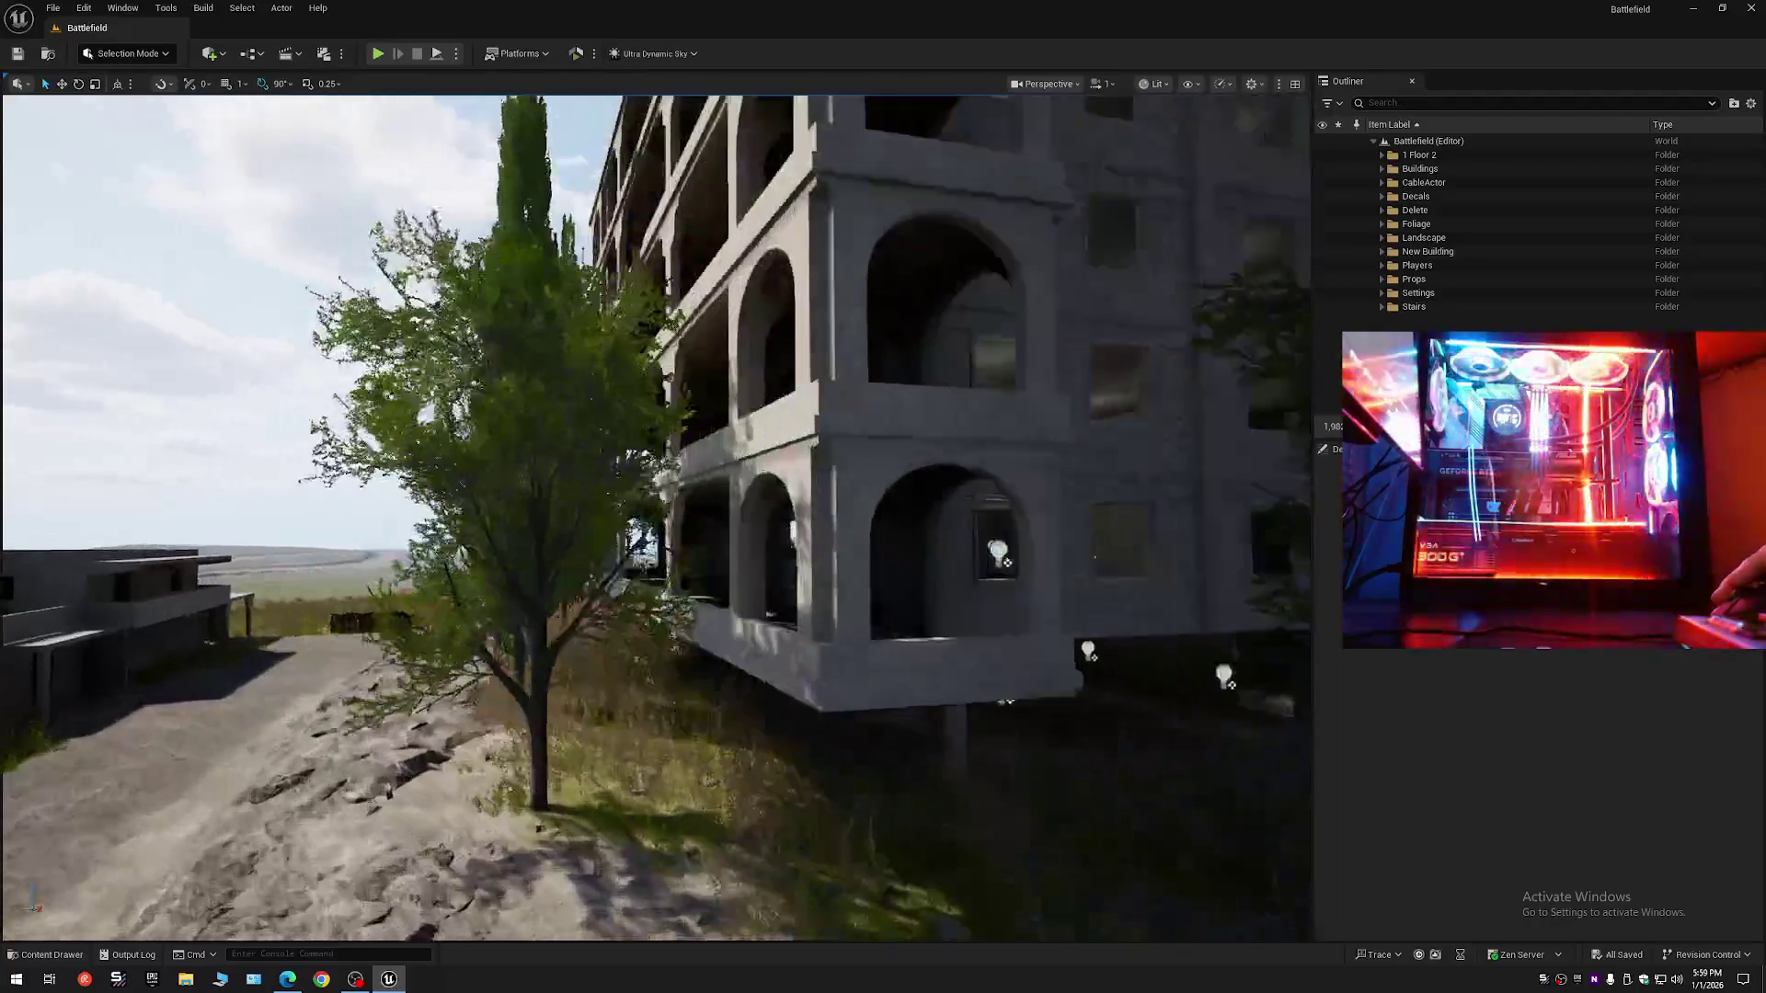
key(s)
scroll(655, 518, up, 1)
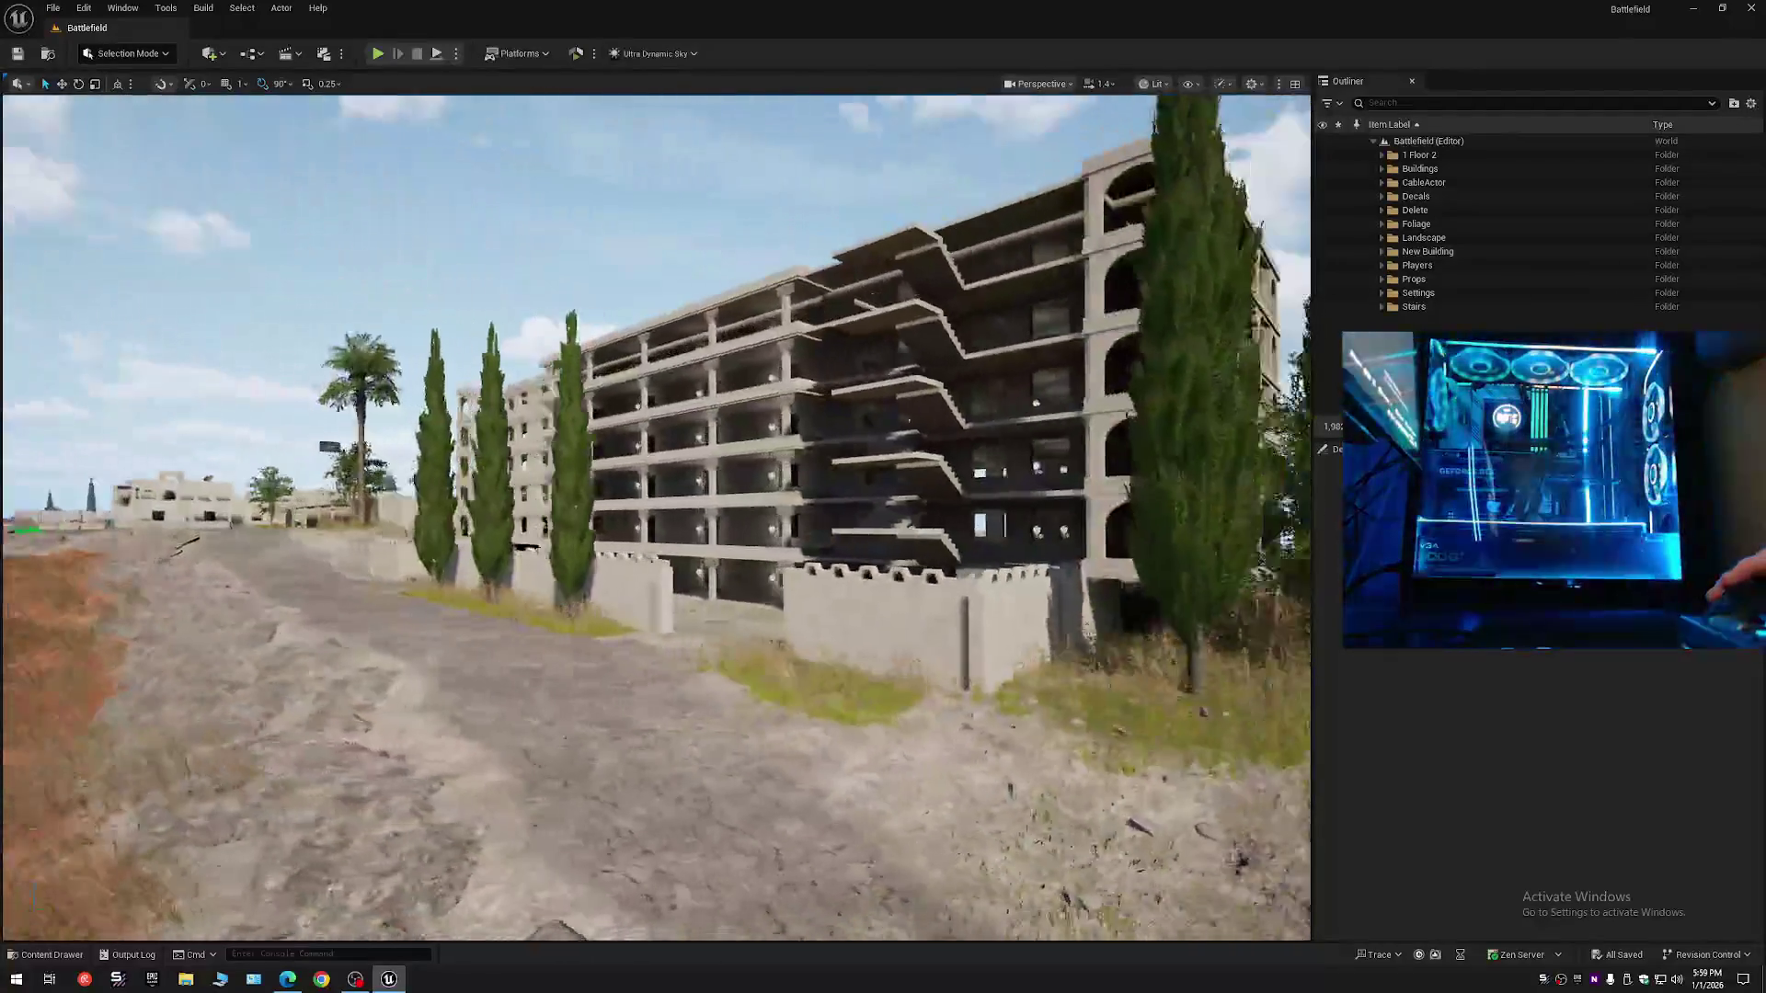
key(w)
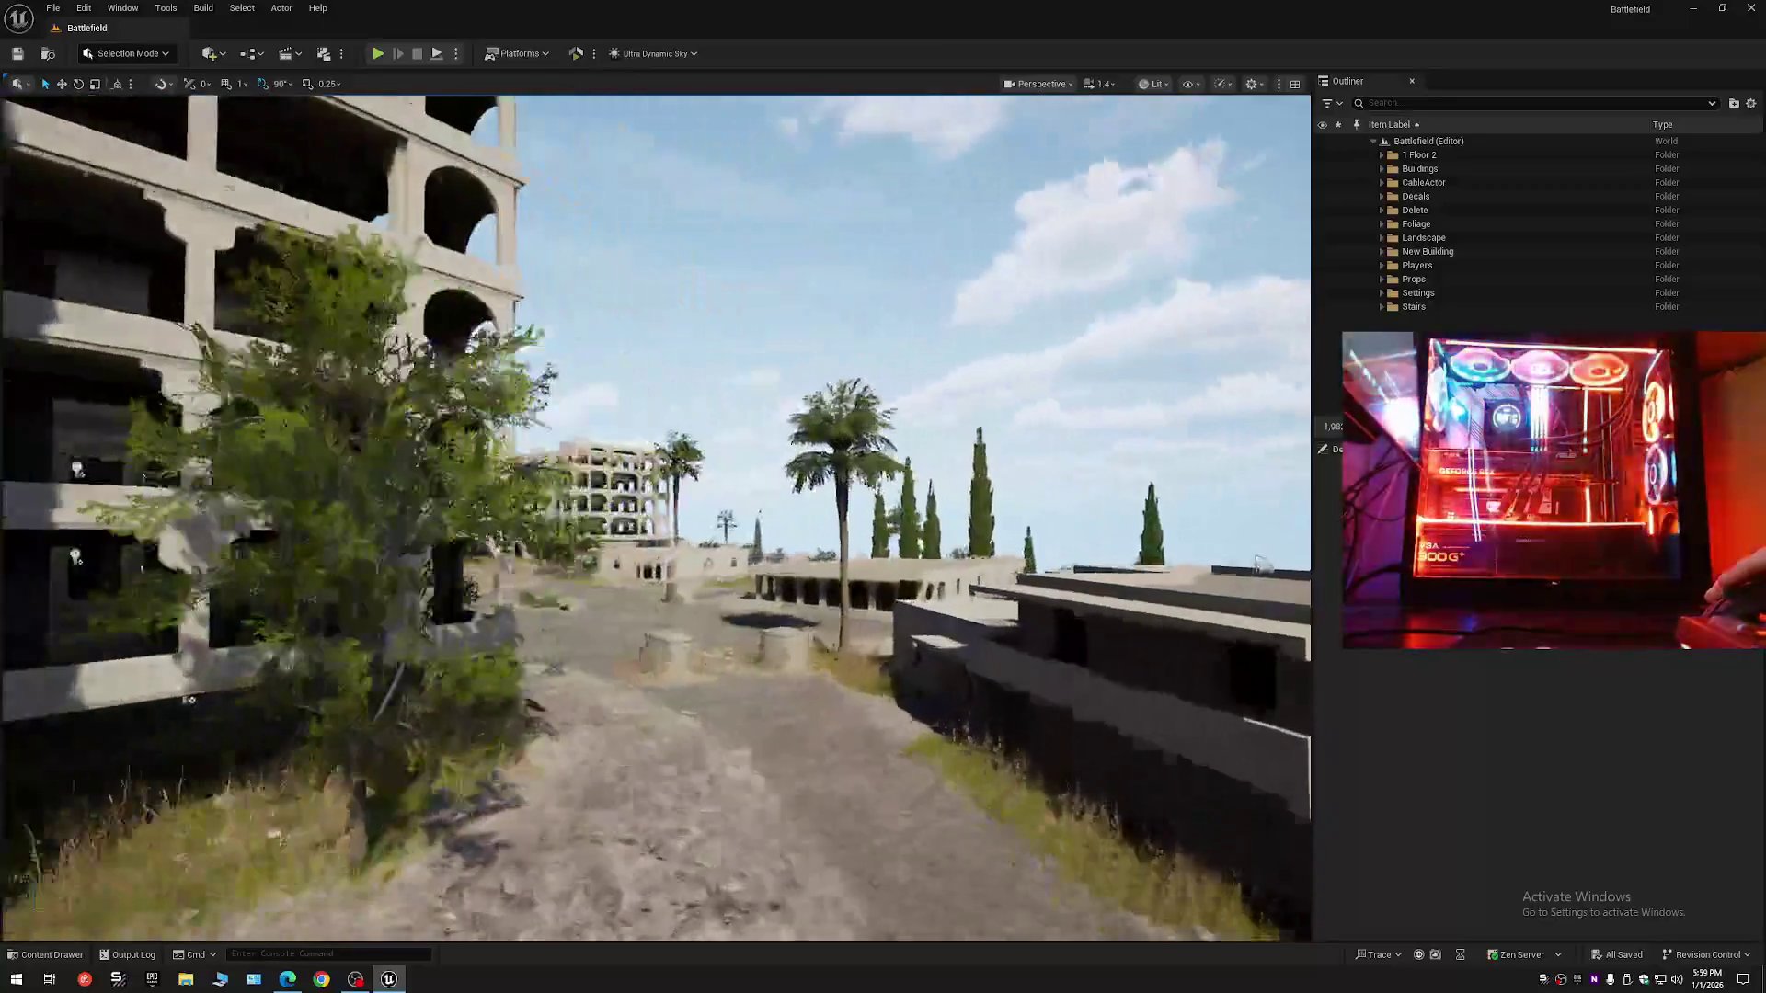
key(w)
scroll(655, 518, down, 1)
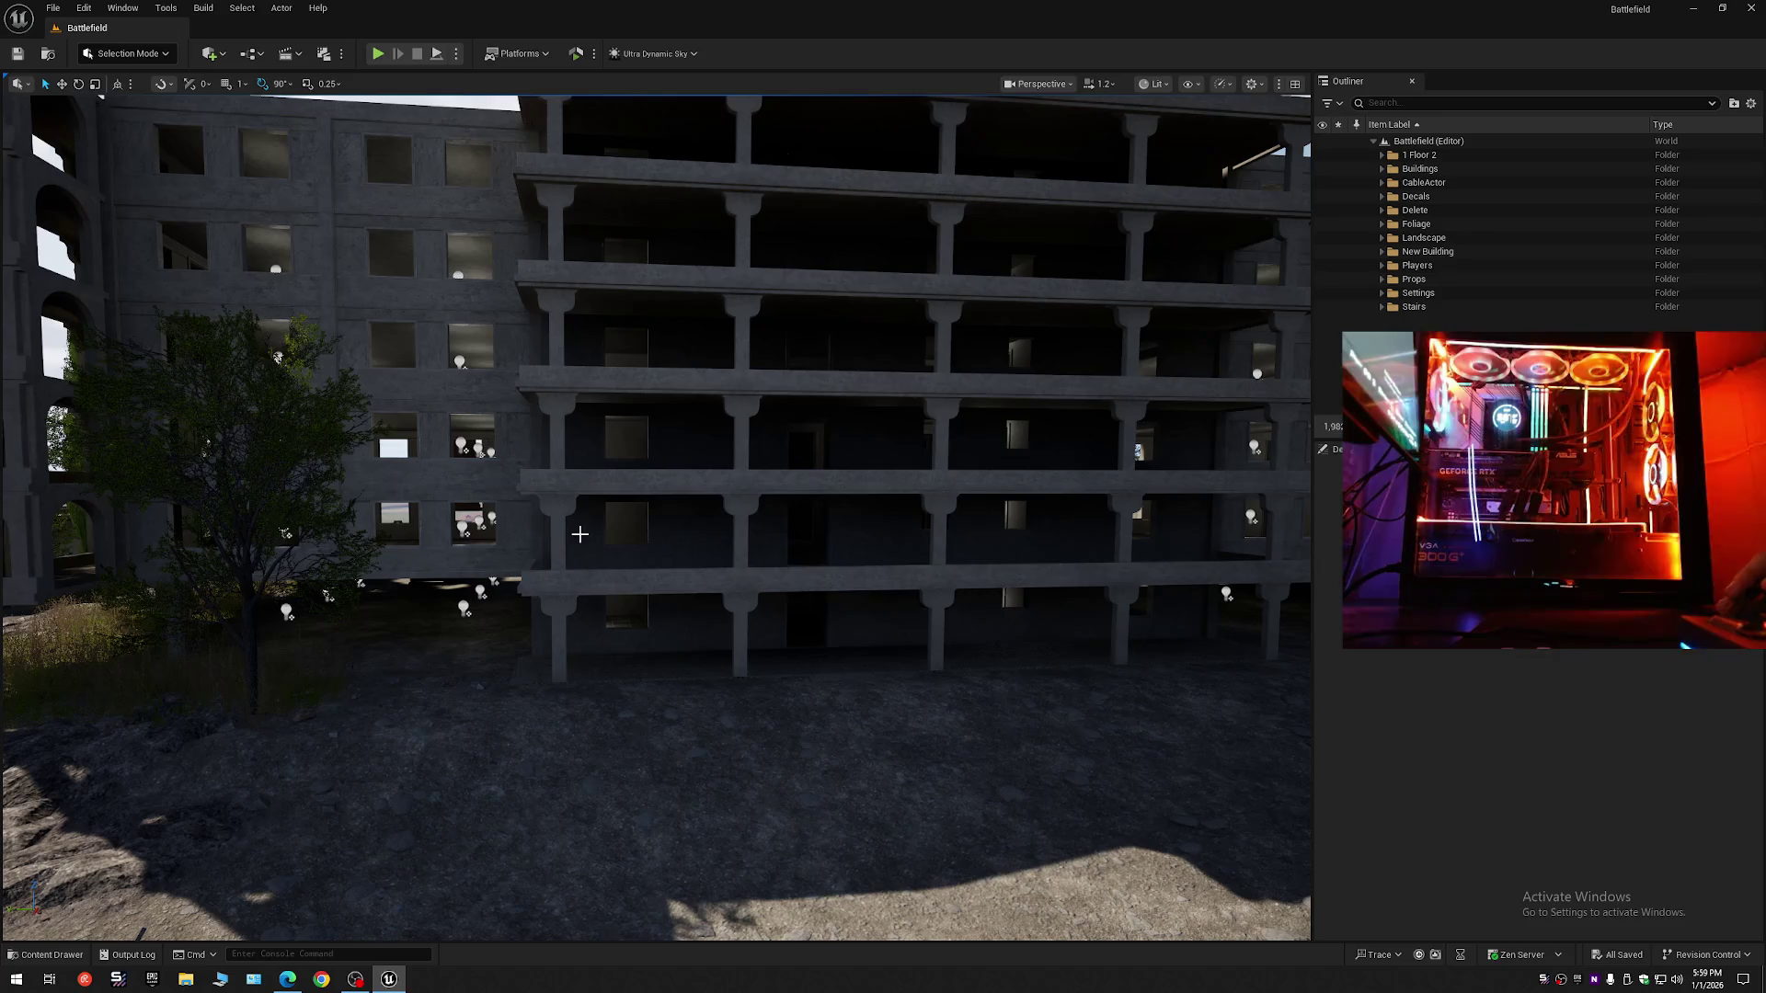
click(676, 533)
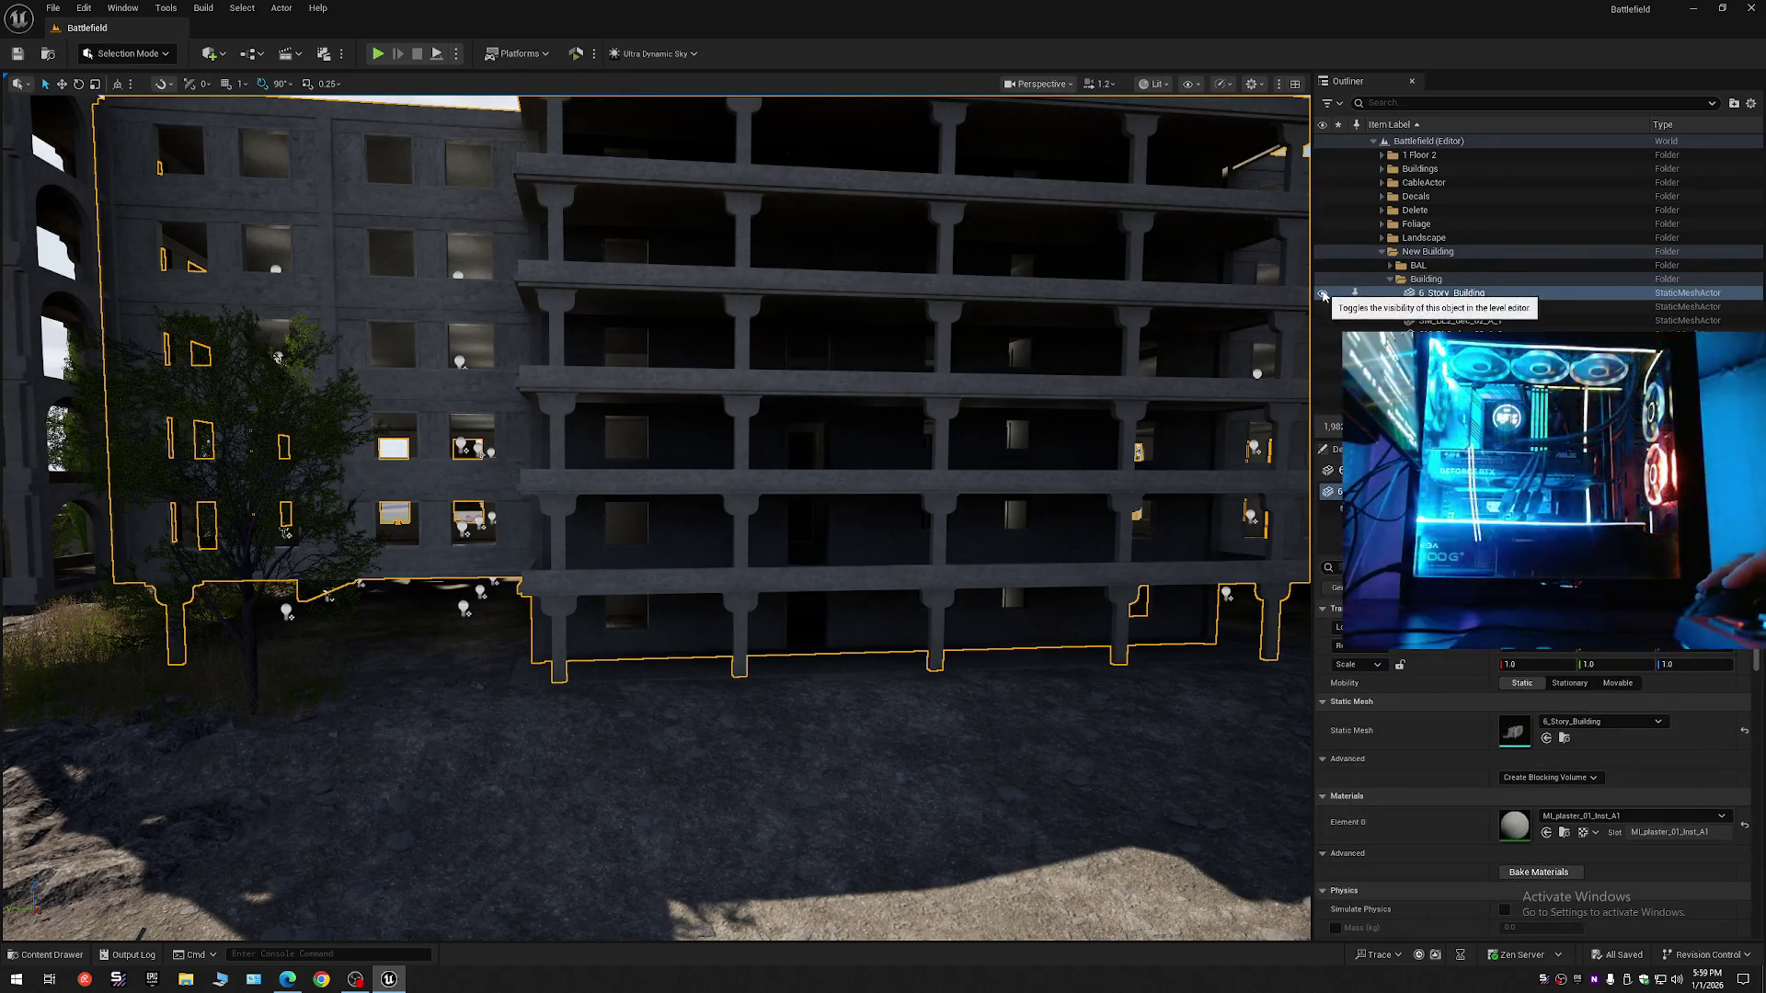
- Hide 6_Story_Building, inspect its submeshes, then hide the whole Building folder
click(1323, 295)
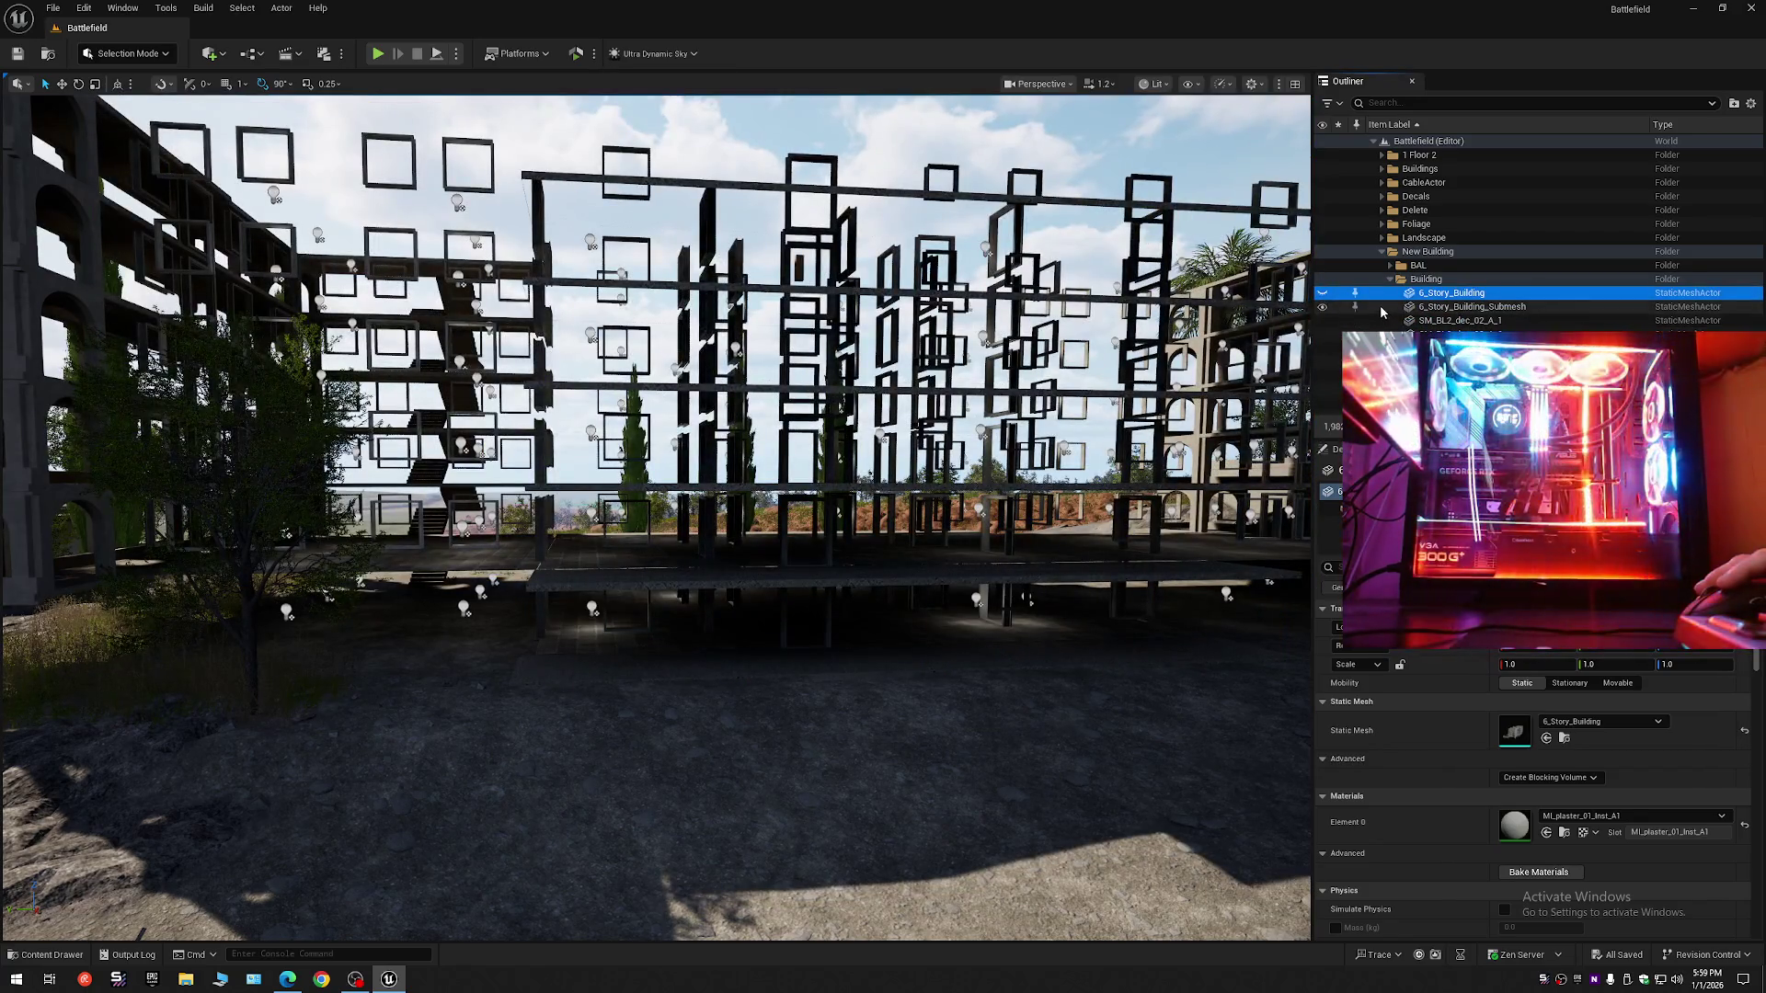
click(1380, 308)
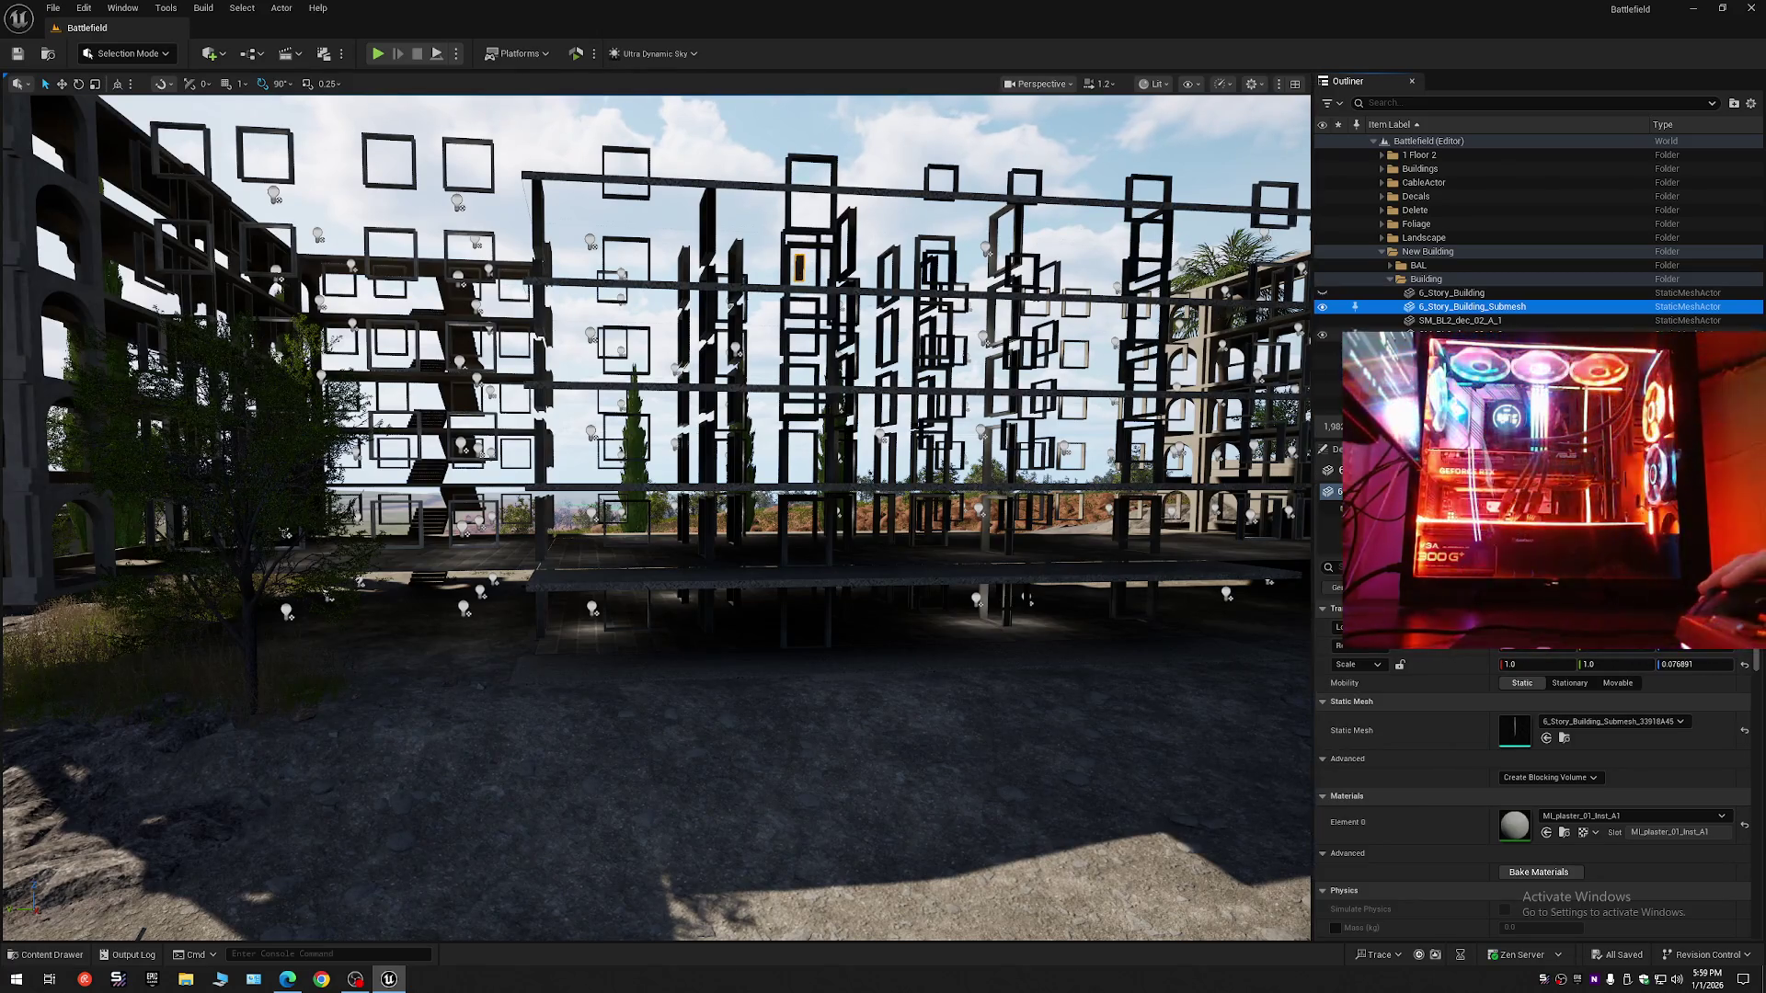
click(1371, 320)
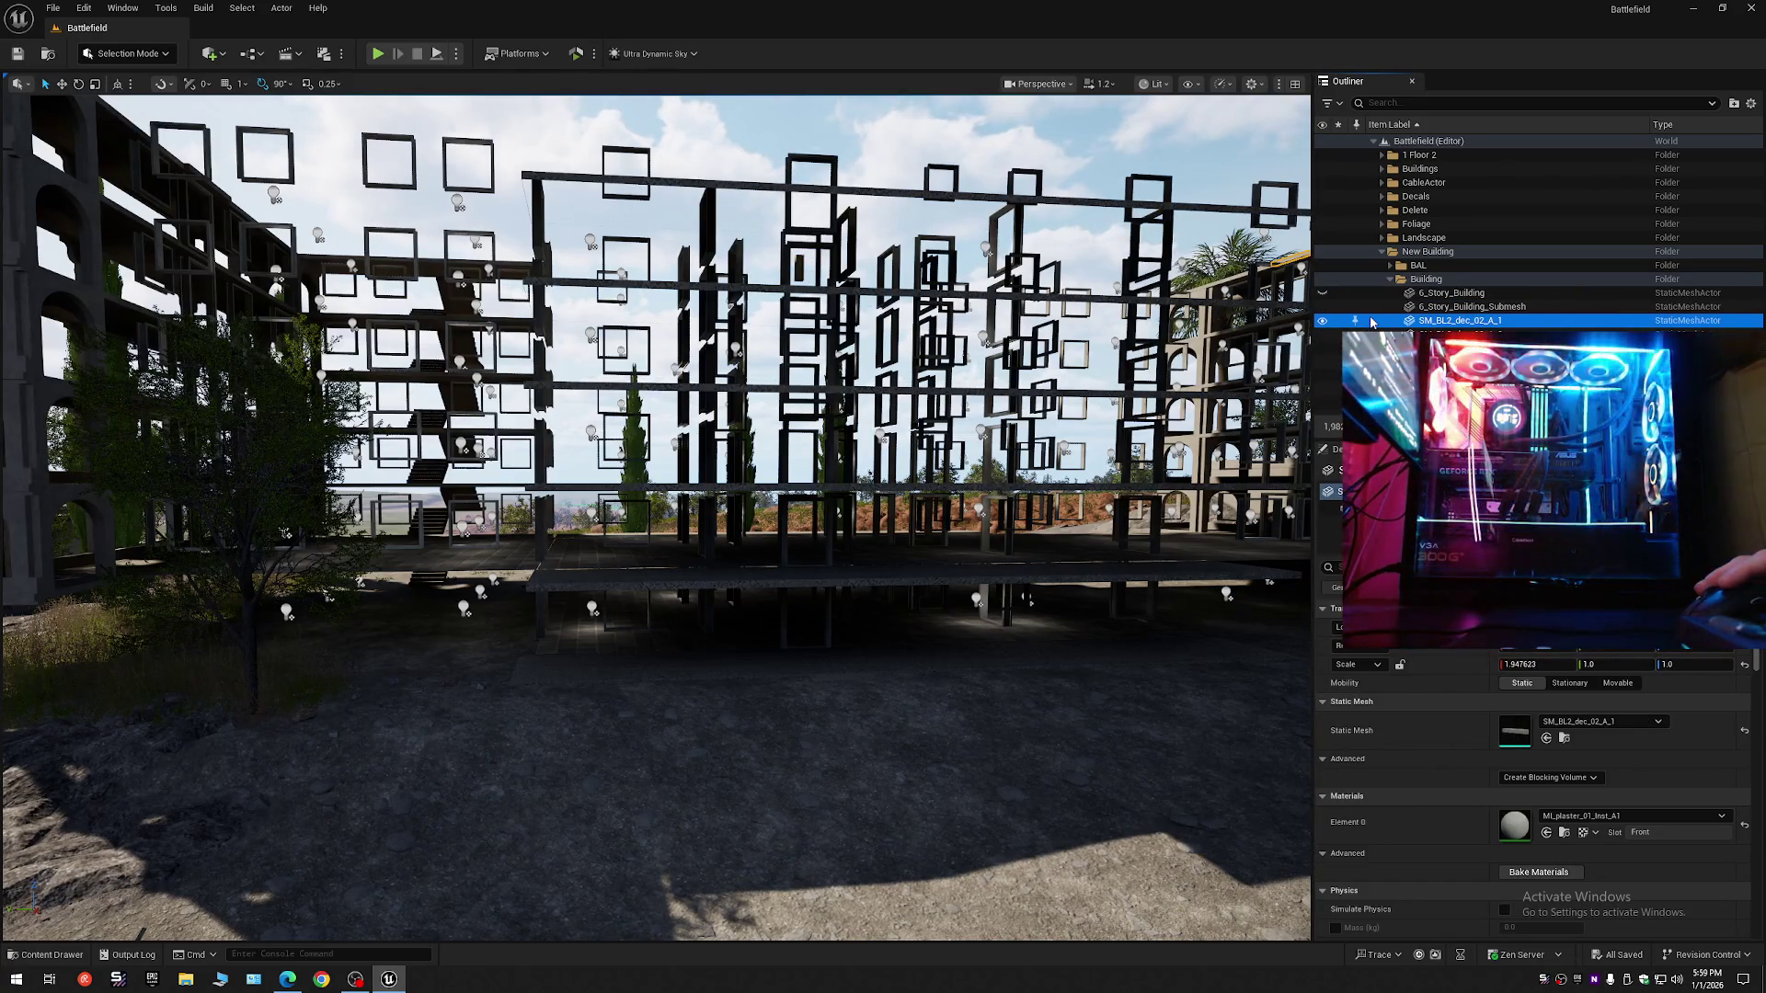
mouse_move(204, 618)
mouse_down()
mouse_move(204, 662)
mouse_move(74, 685)
mouse_up()
key(Down)
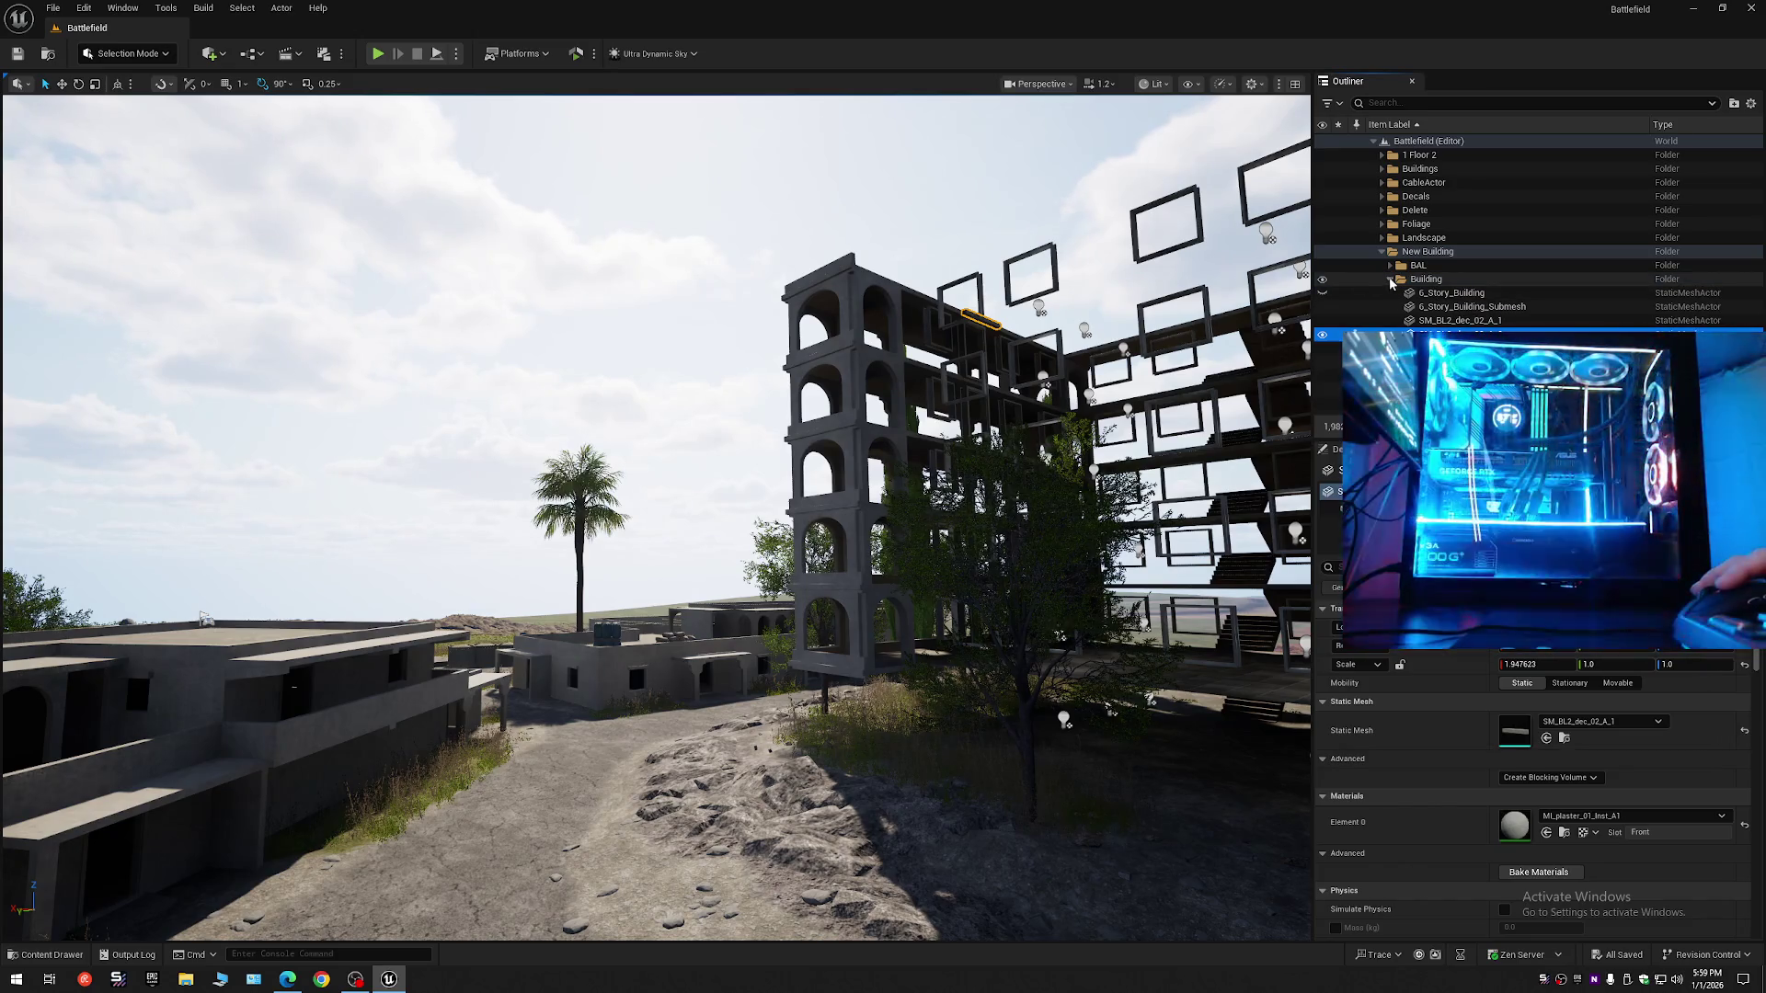
click(1390, 280)
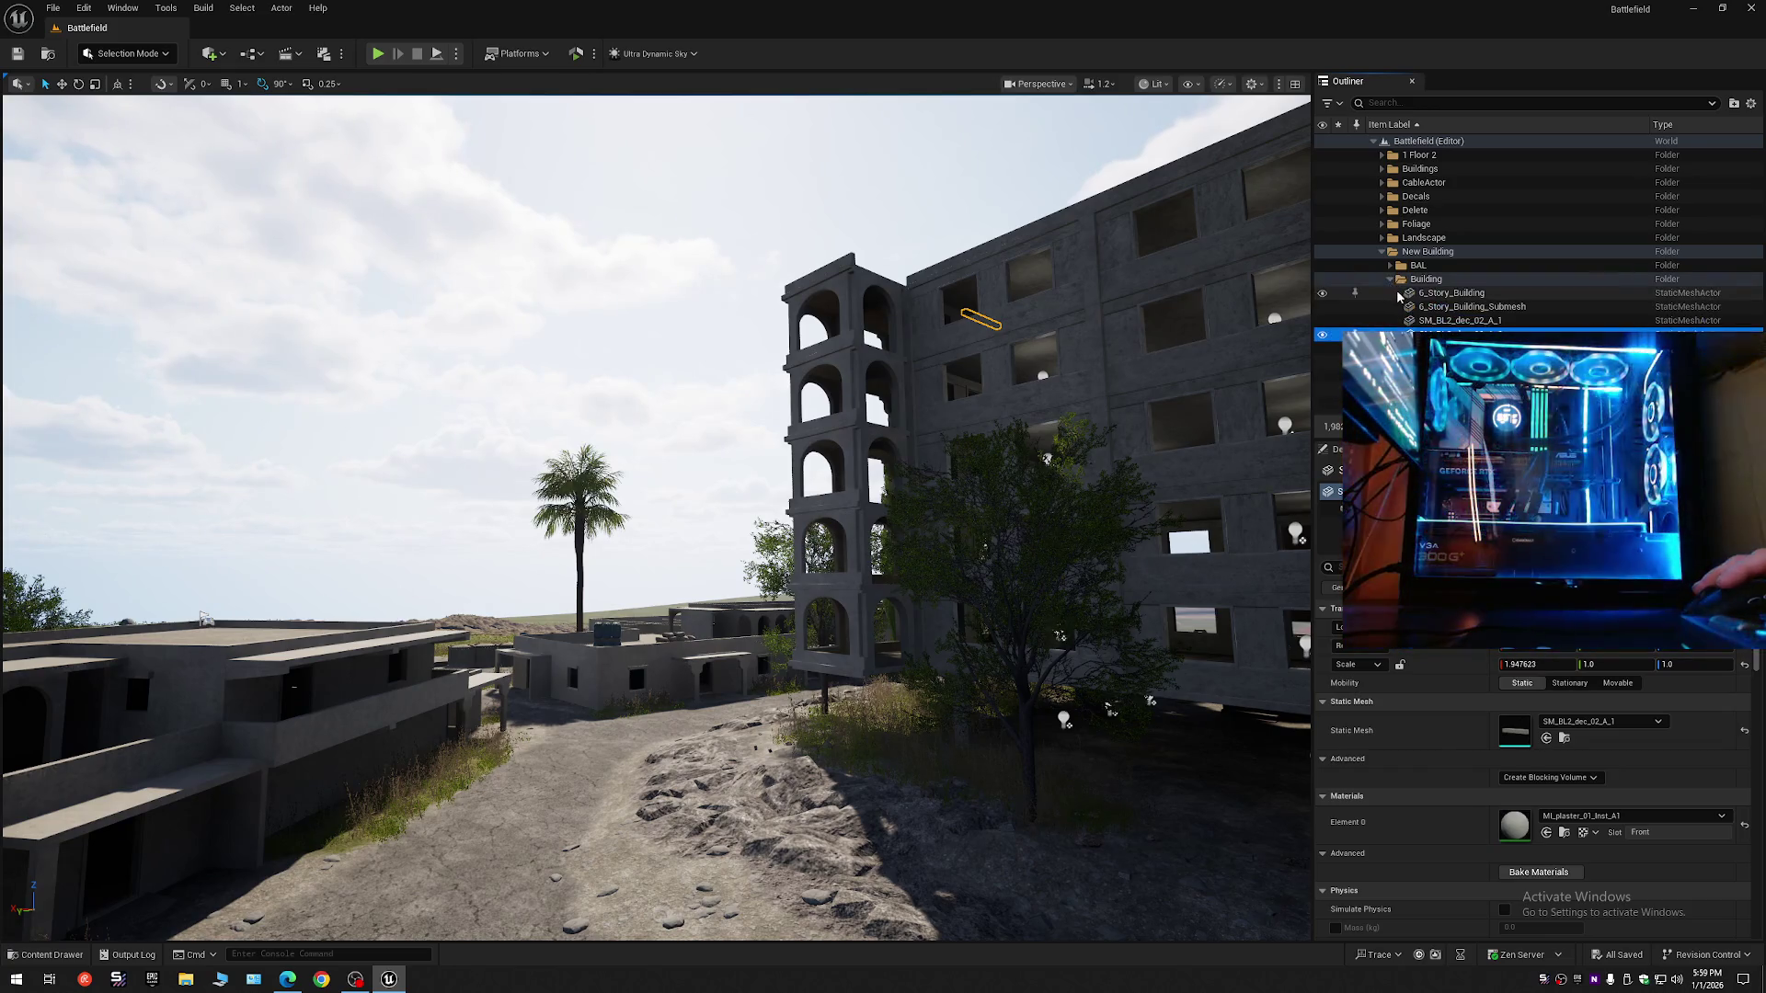
click(1323, 280)
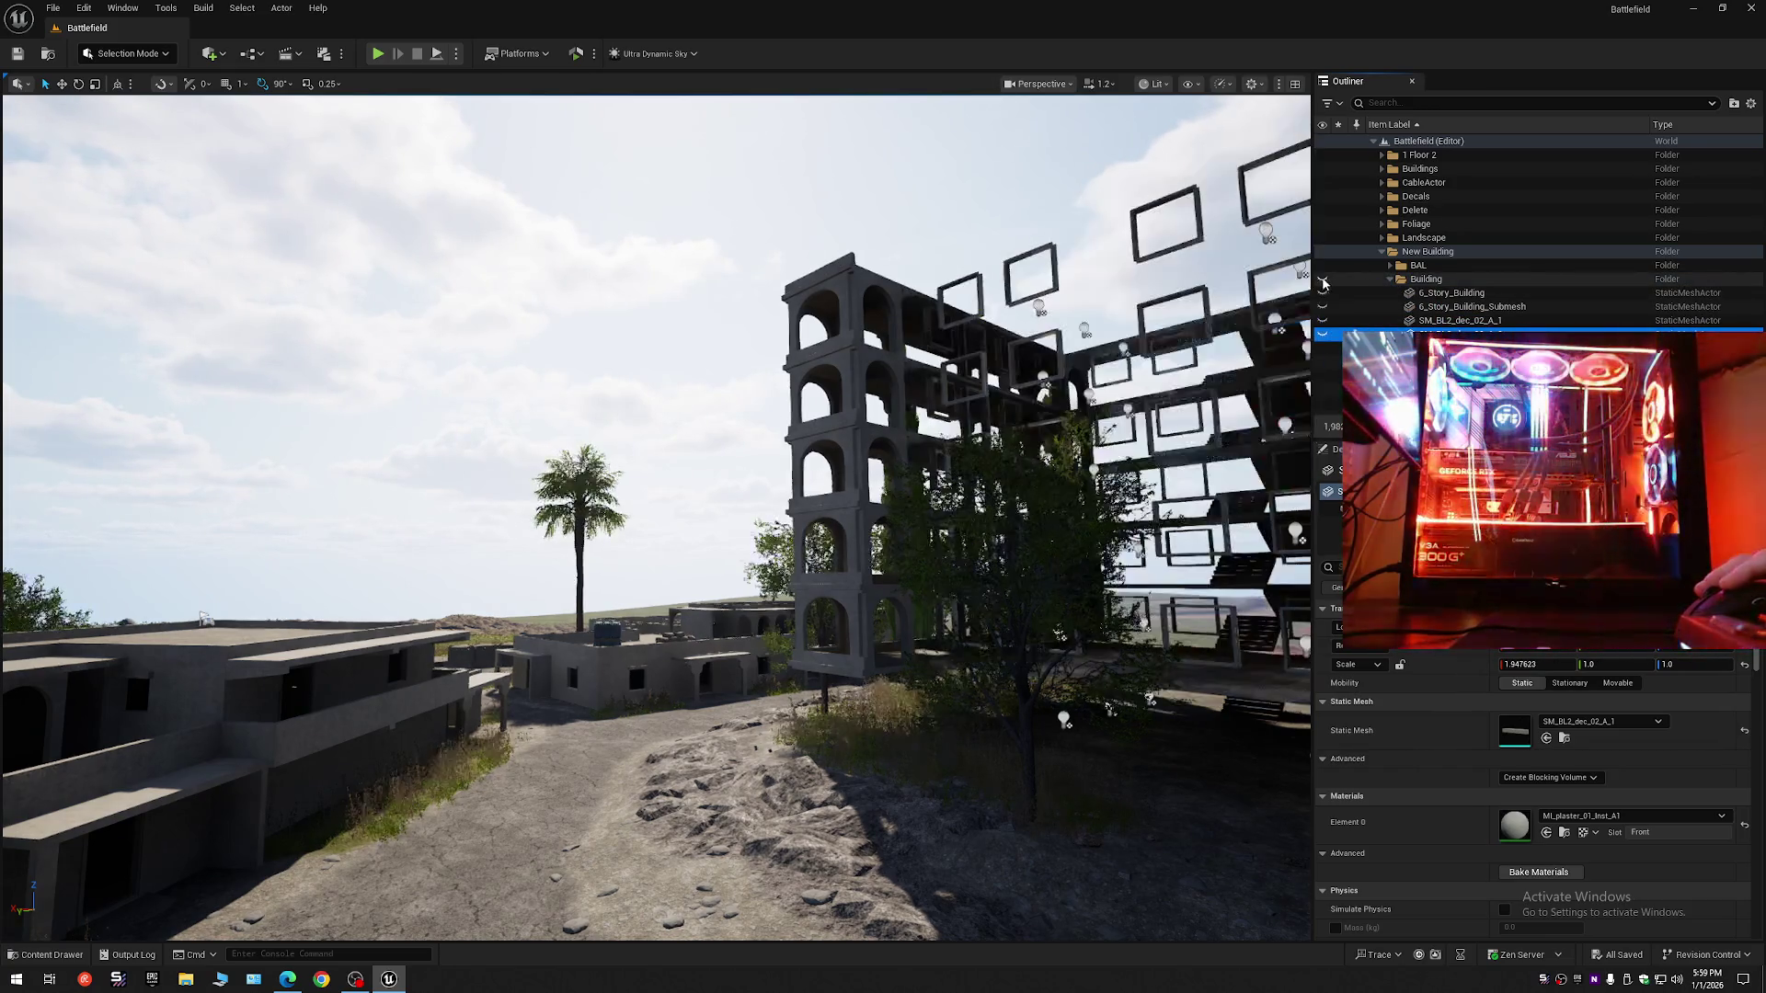
mouse_move(855, 453)
mouse_down()
mouse_move(1087, 174)
mouse_move(1088, 322)
mouse_move(1109, 323)
mouse_up()
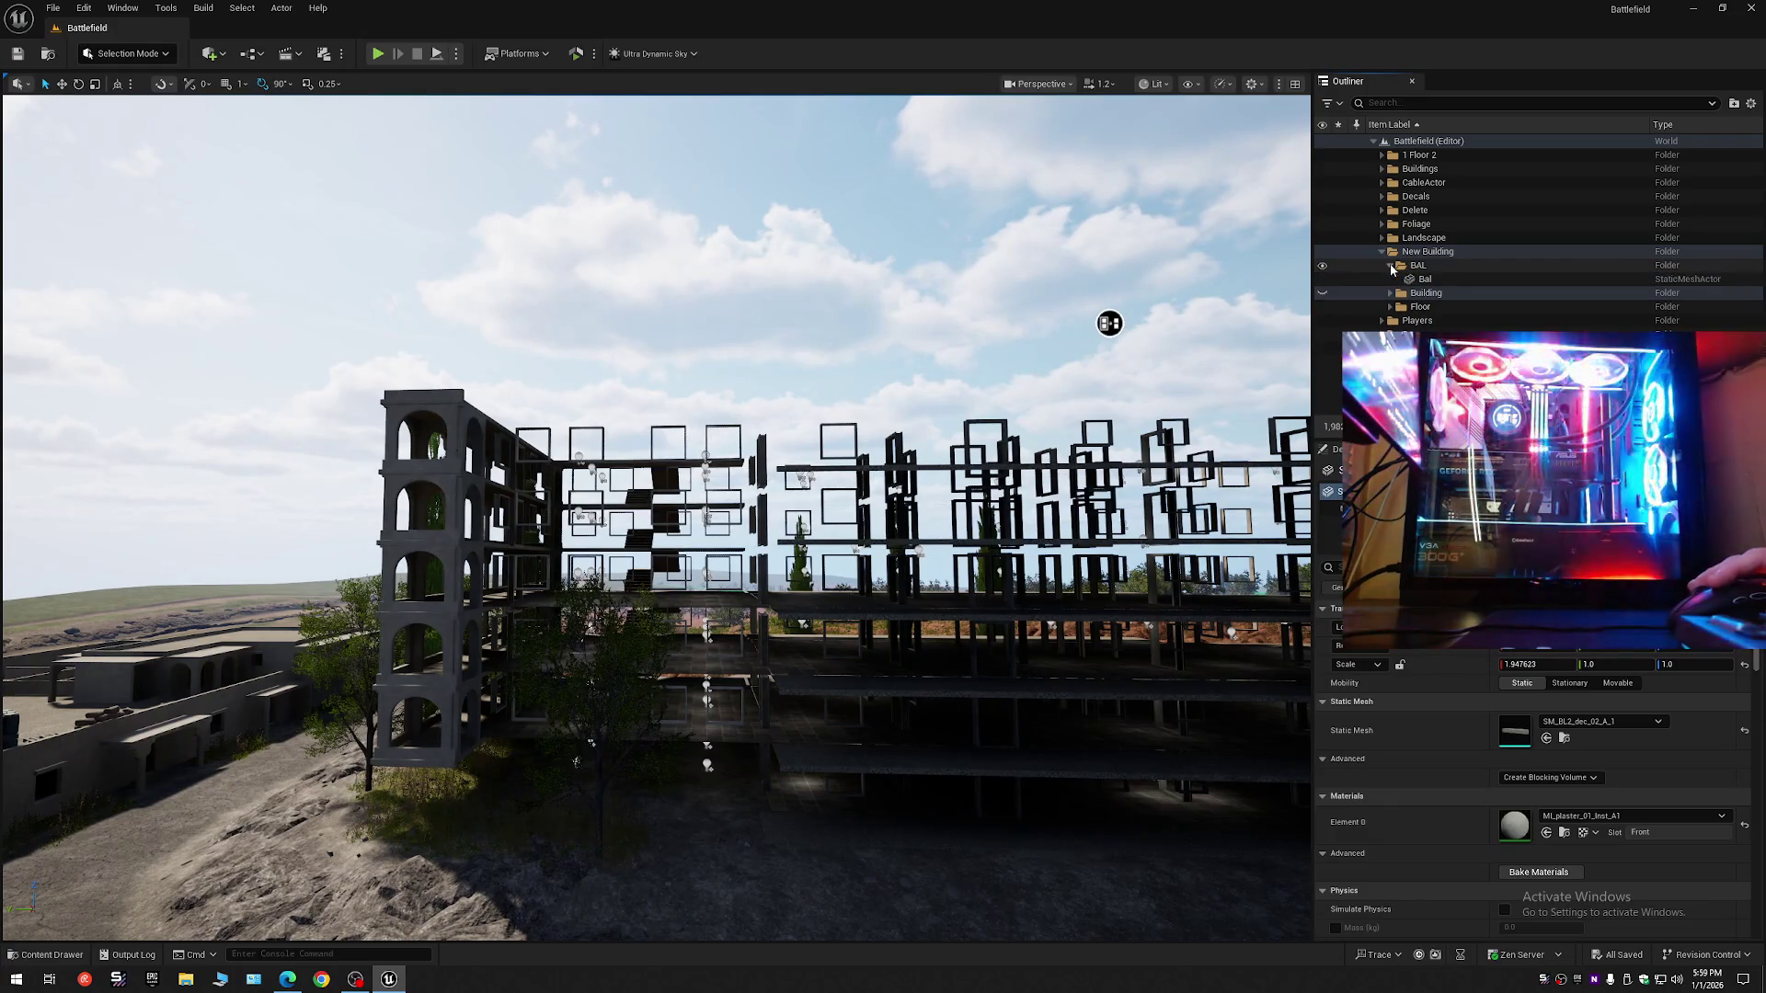
- Hide the Bal tower in the Outliner
click(1424, 280)
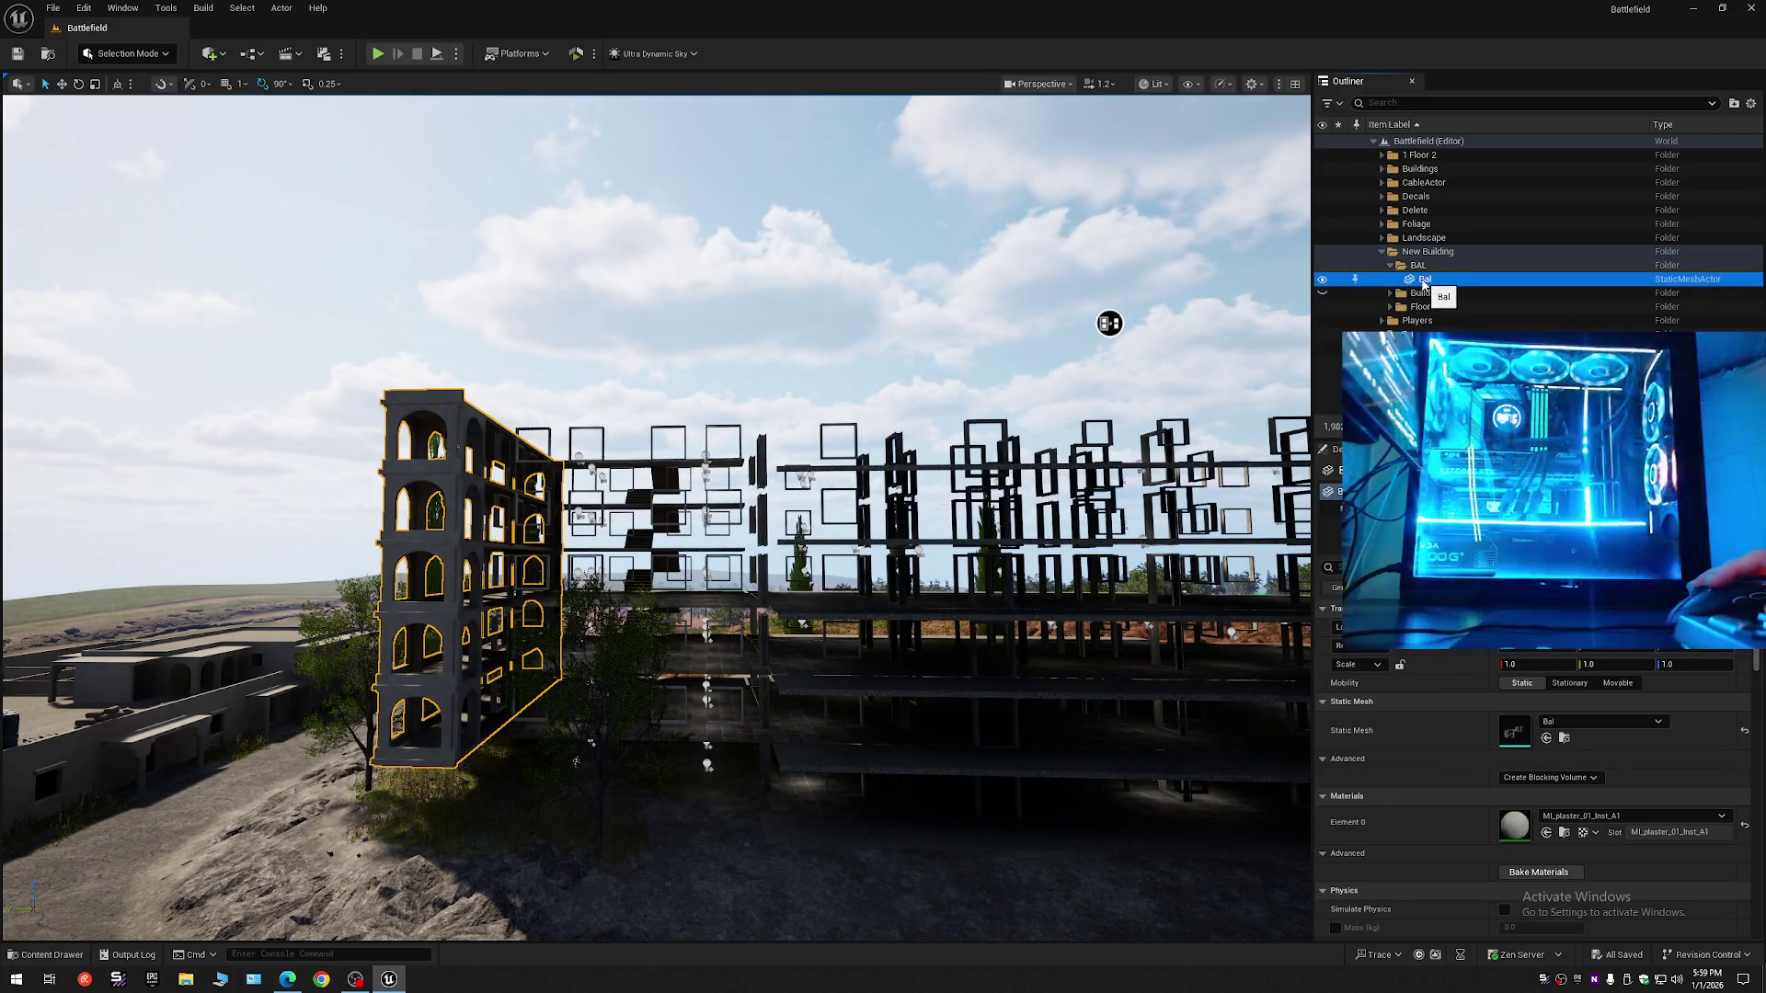
click(1322, 282)
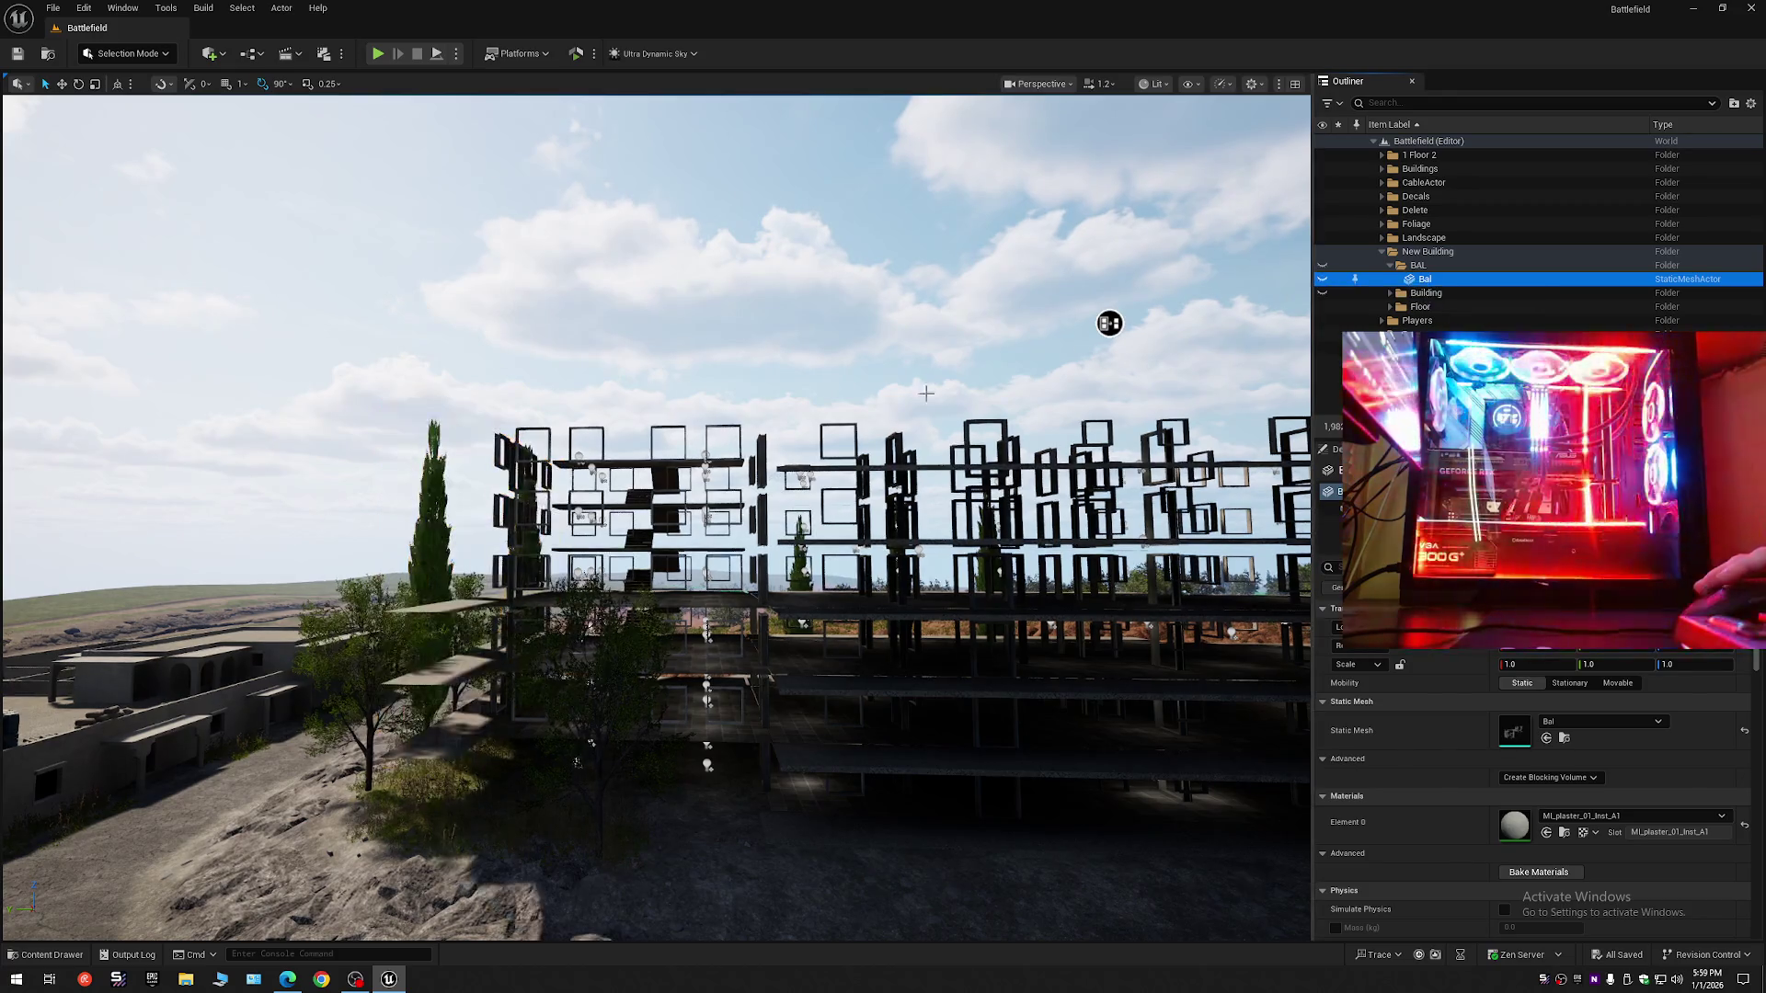
mouse_move(827, 460)
mouse_down()
mouse_move(735, 460)
mouse_move(743, 475)
mouse_up()
- Hide the Floor_Outside and Floor_Inside meshes, then select one of the bare window frames
click(743, 474)
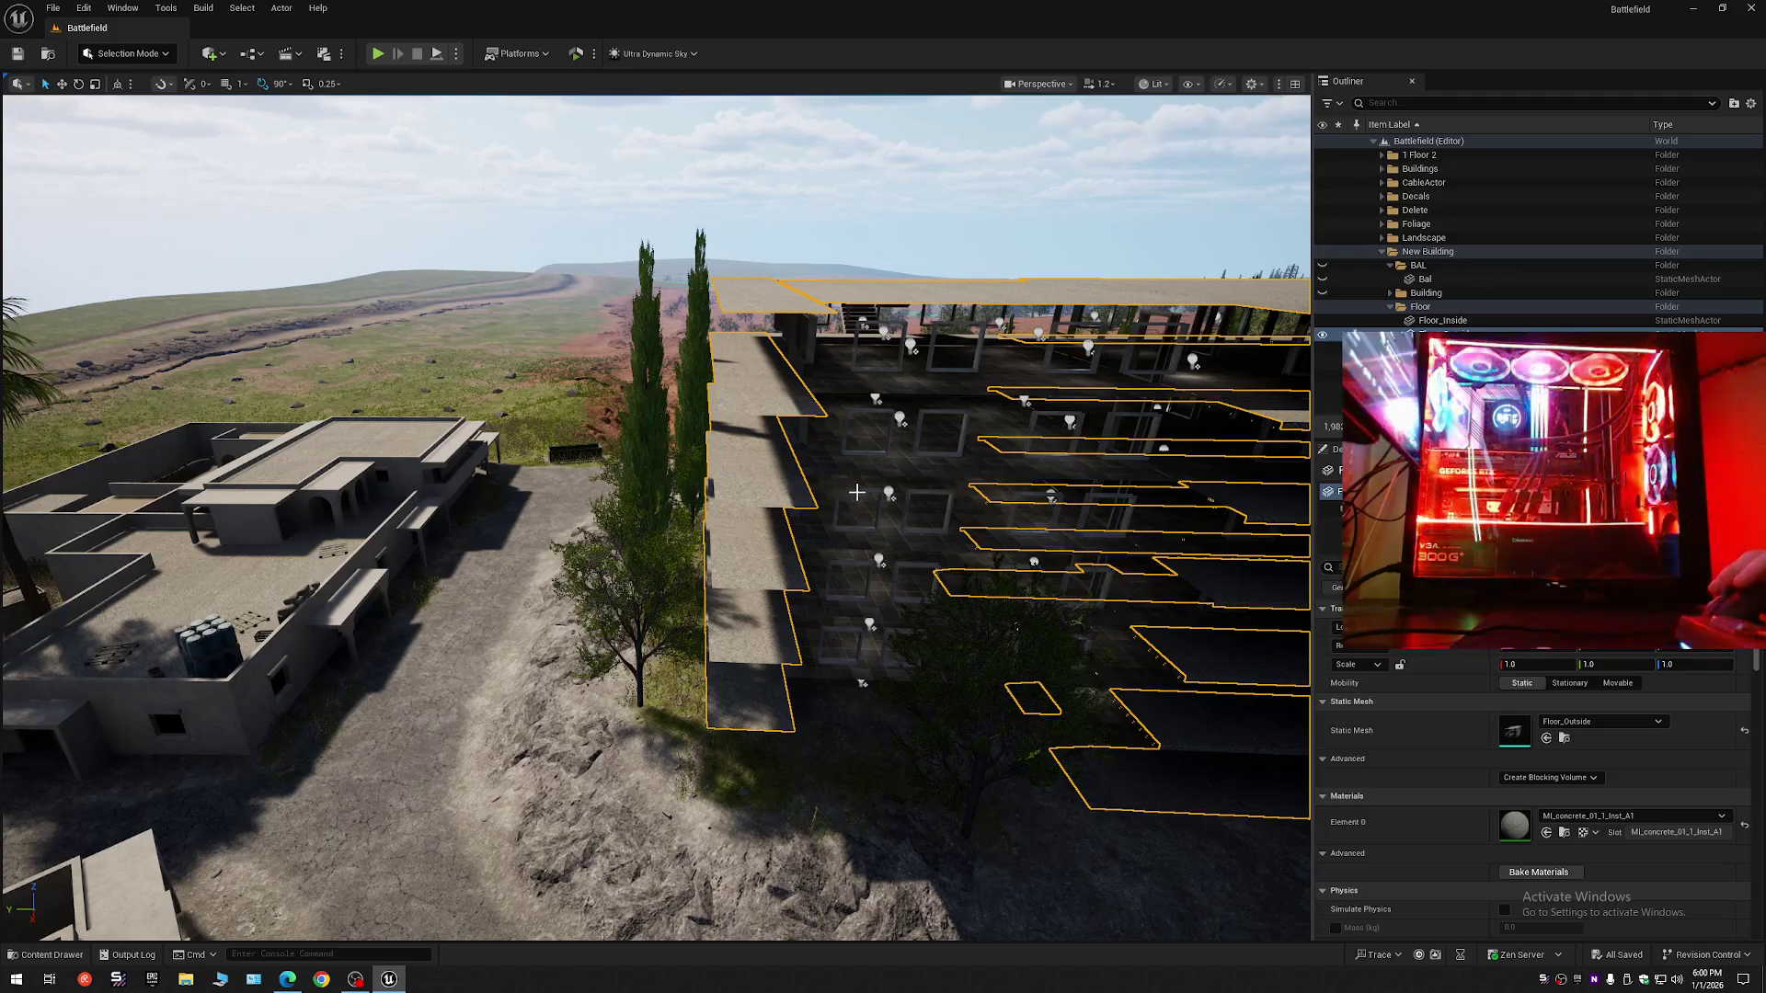
drag(862, 492, 911, 492)
mouse_move(1033, 171)
mouse_down()
mouse_move(895, 181)
mouse_move(1017, 264)
mouse_move(1064, 99)
mouse_move(1029, 152)
mouse_move(1104, 107)
mouse_move(1281, 142)
mouse_move(1198, 245)
mouse_up()
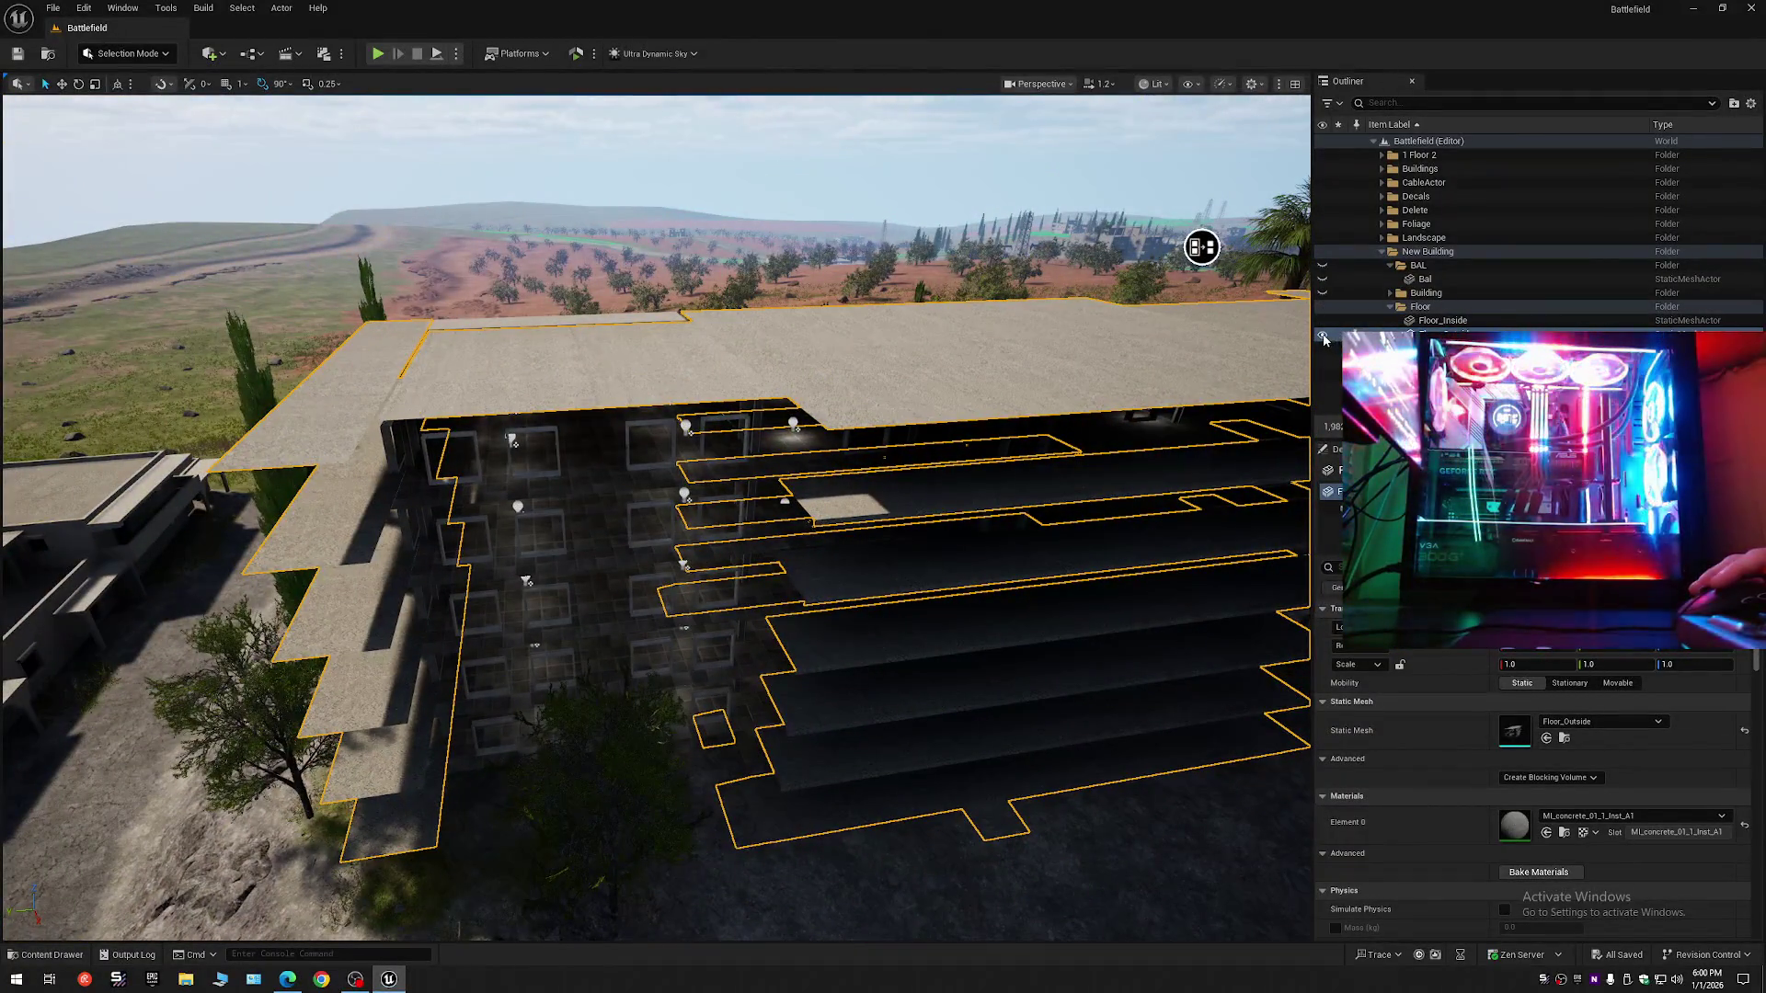
click(1322, 337)
click(1329, 321)
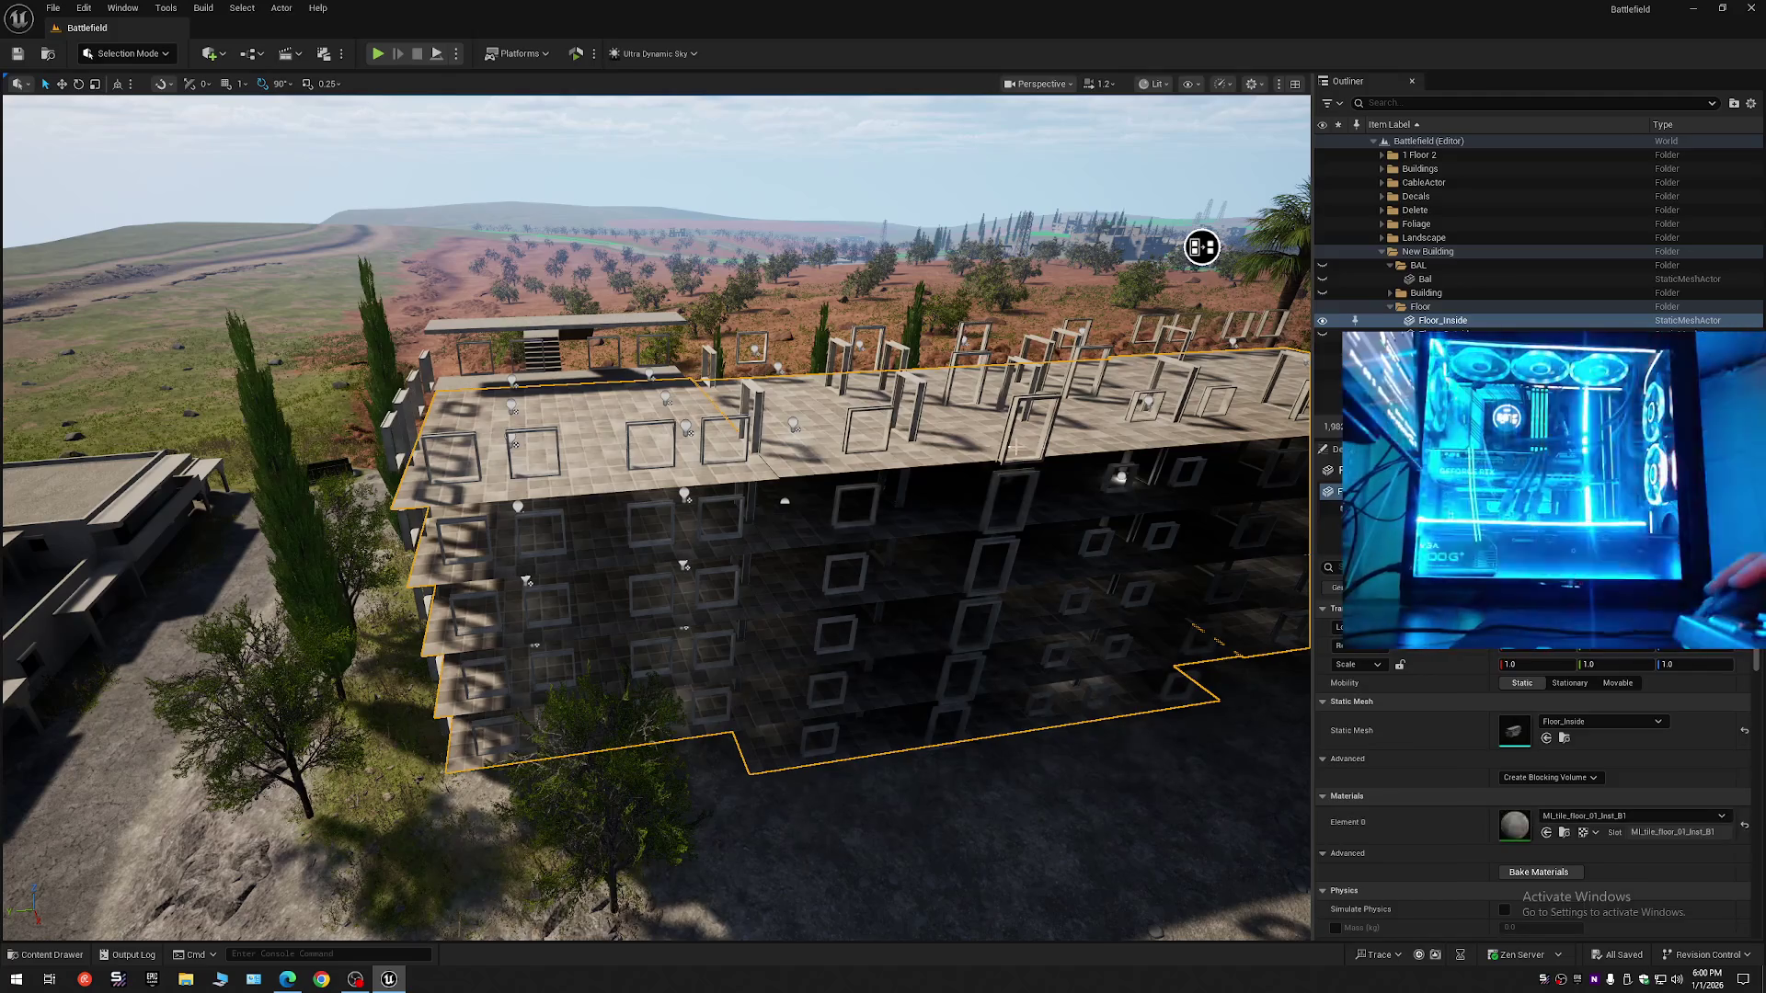
click(1322, 321)
mouse_move(1201, 246)
mouse_down()
mouse_move(1254, 189)
mouse_move(539, 213)
mouse_move(741, 201)
mouse_move(1206, 224)
mouse_move(934, 462)
mouse_up()
click(933, 462)
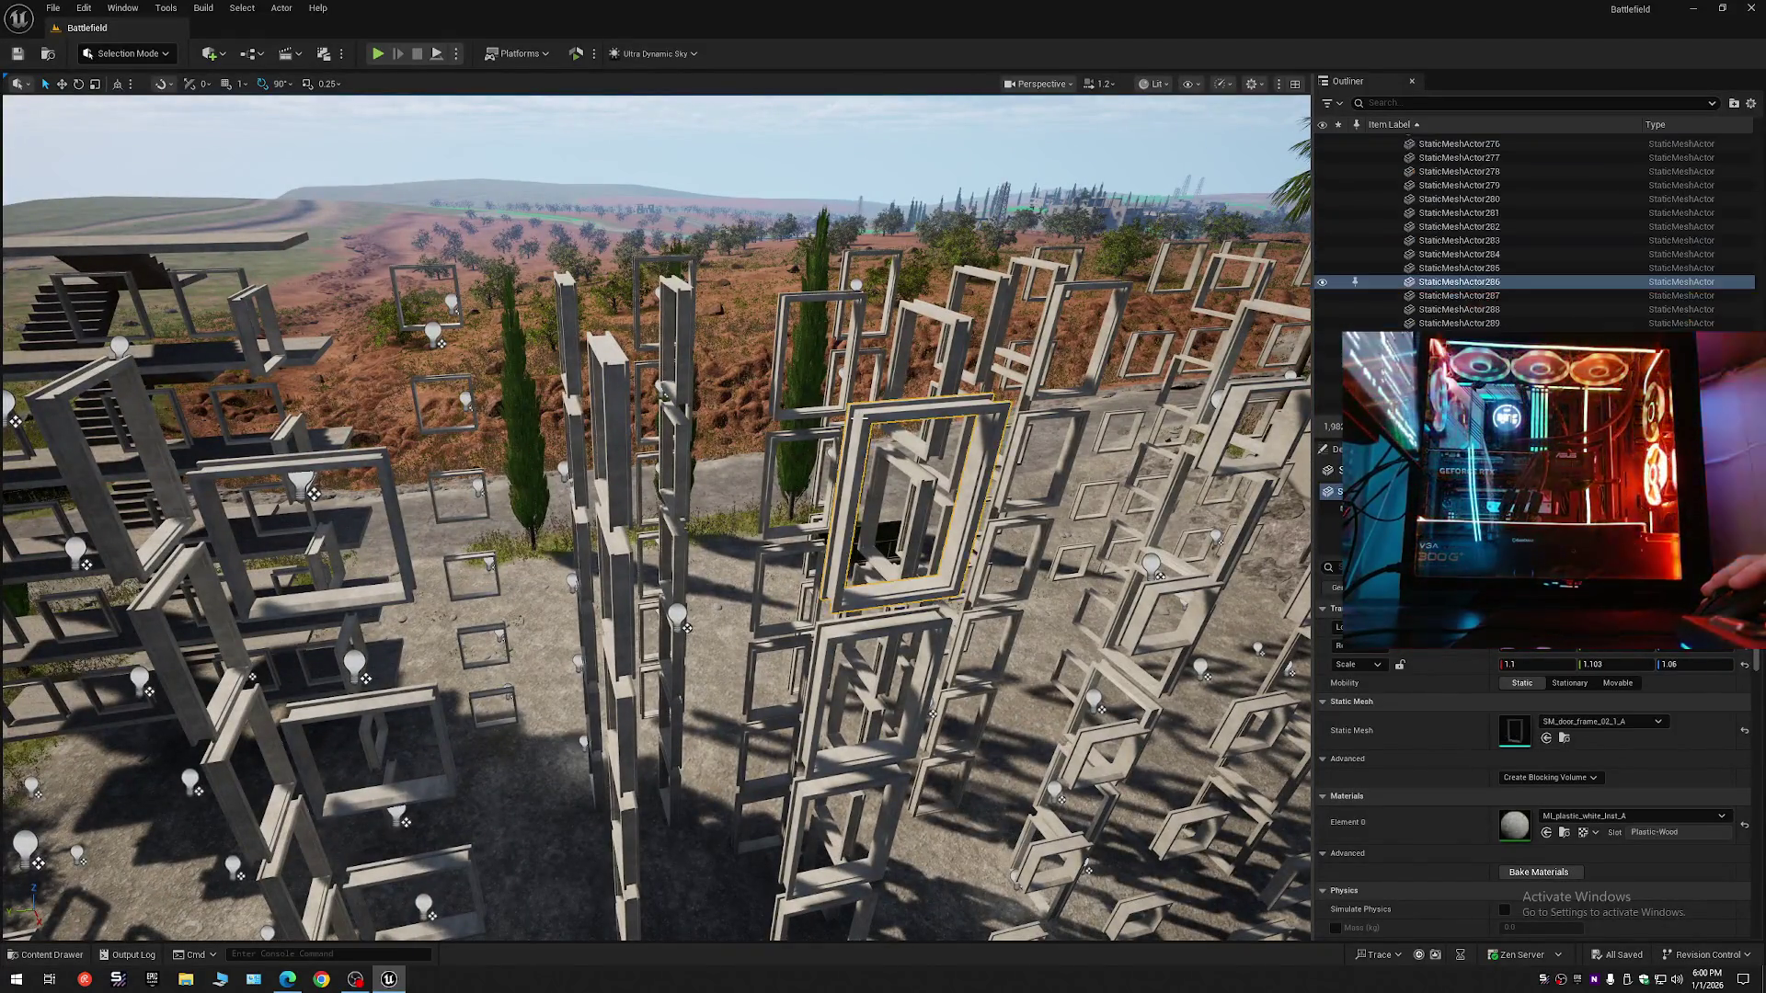
- Collapse the Outliner, expand Battlefield (Editor), and toggle the New Building folder's visibility
click(1750, 103)
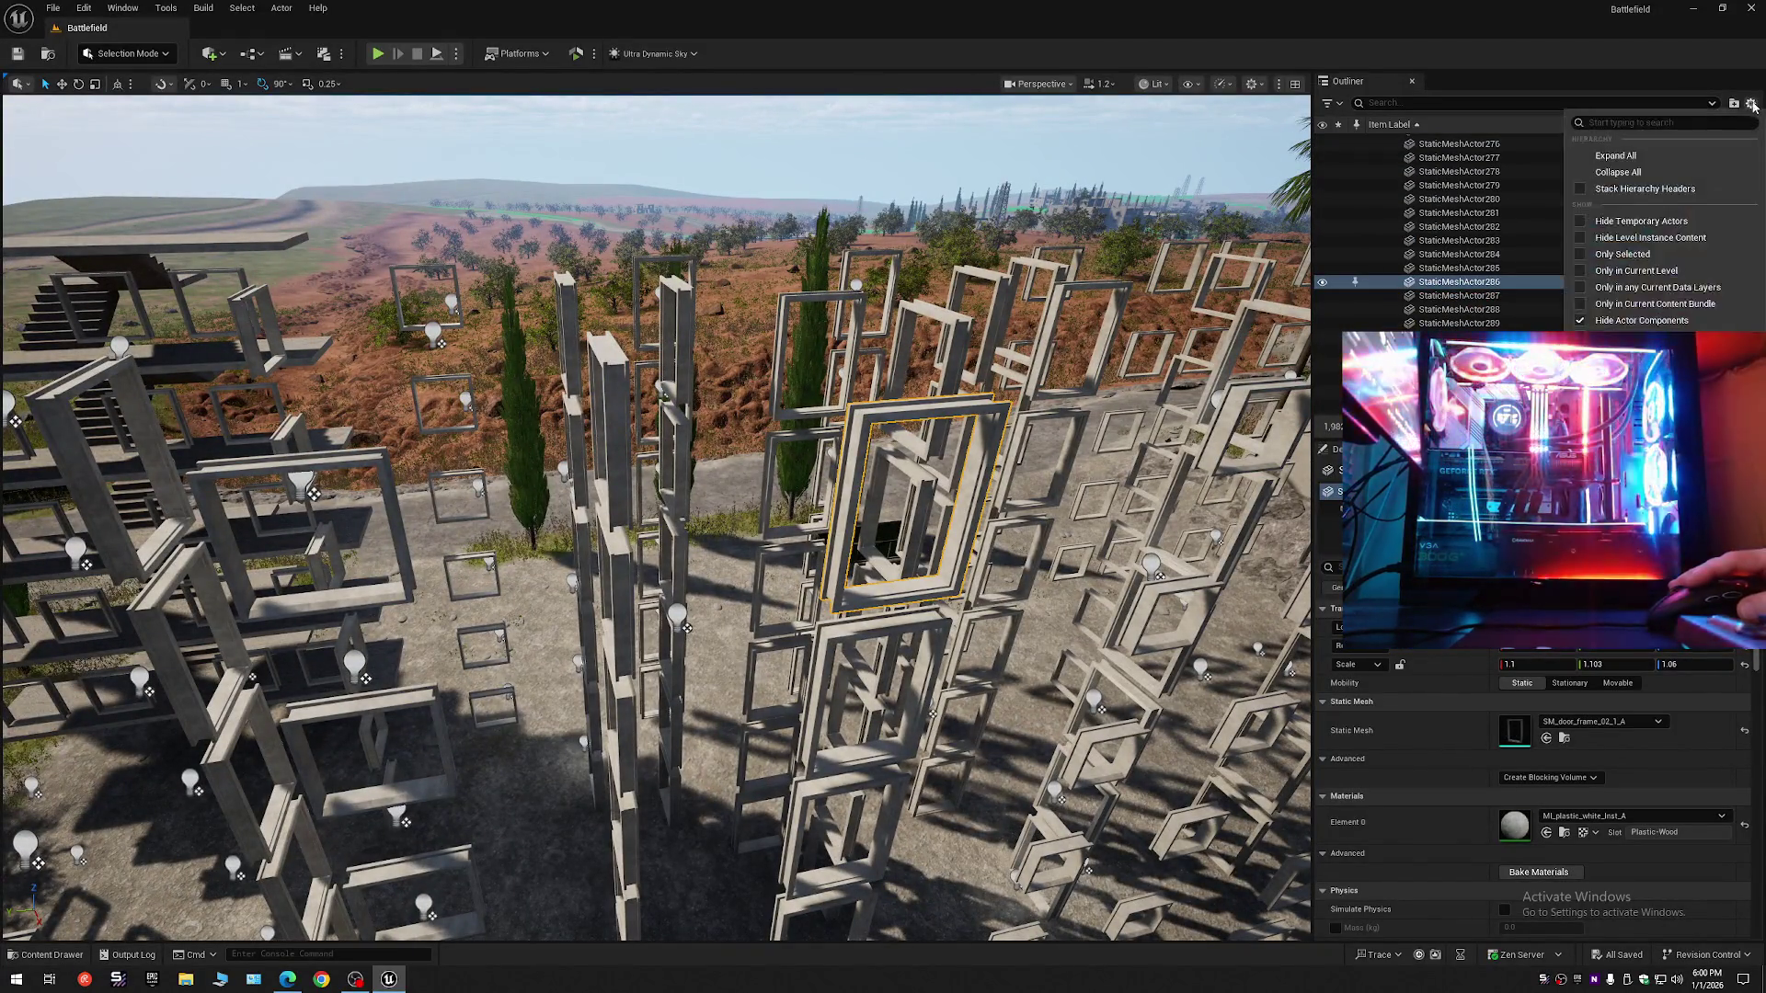
click(1651, 171)
click(1374, 143)
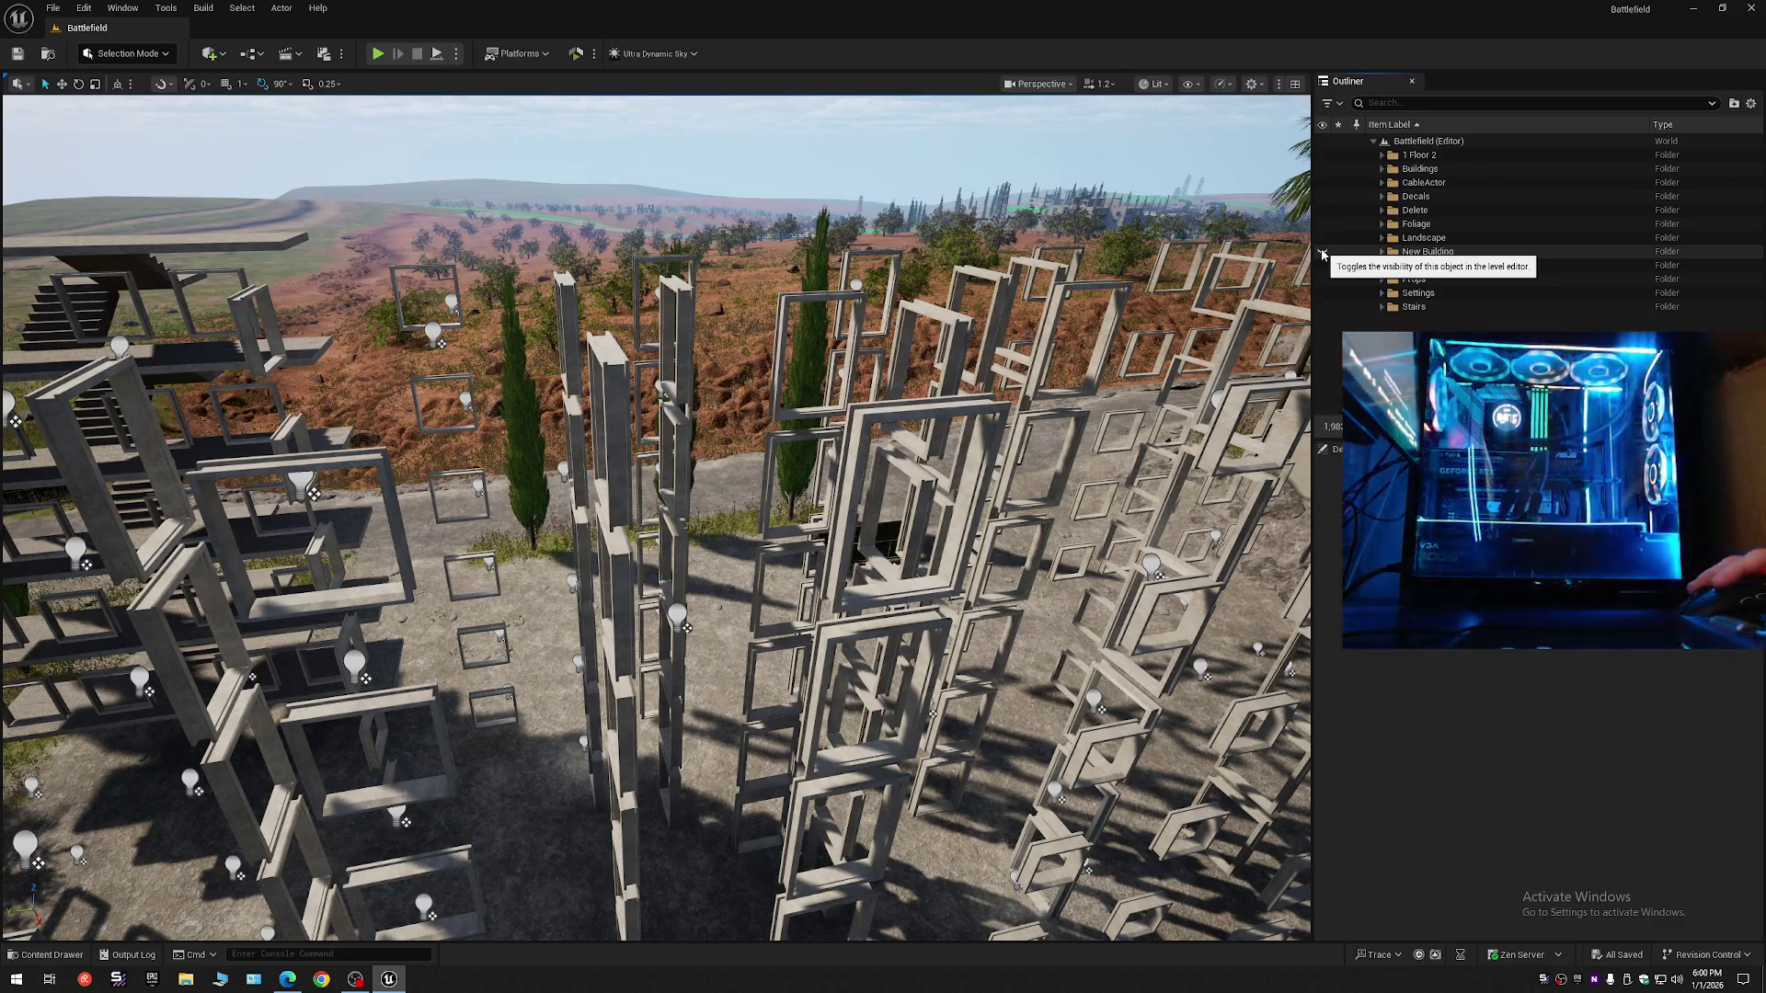
click(1323, 252)
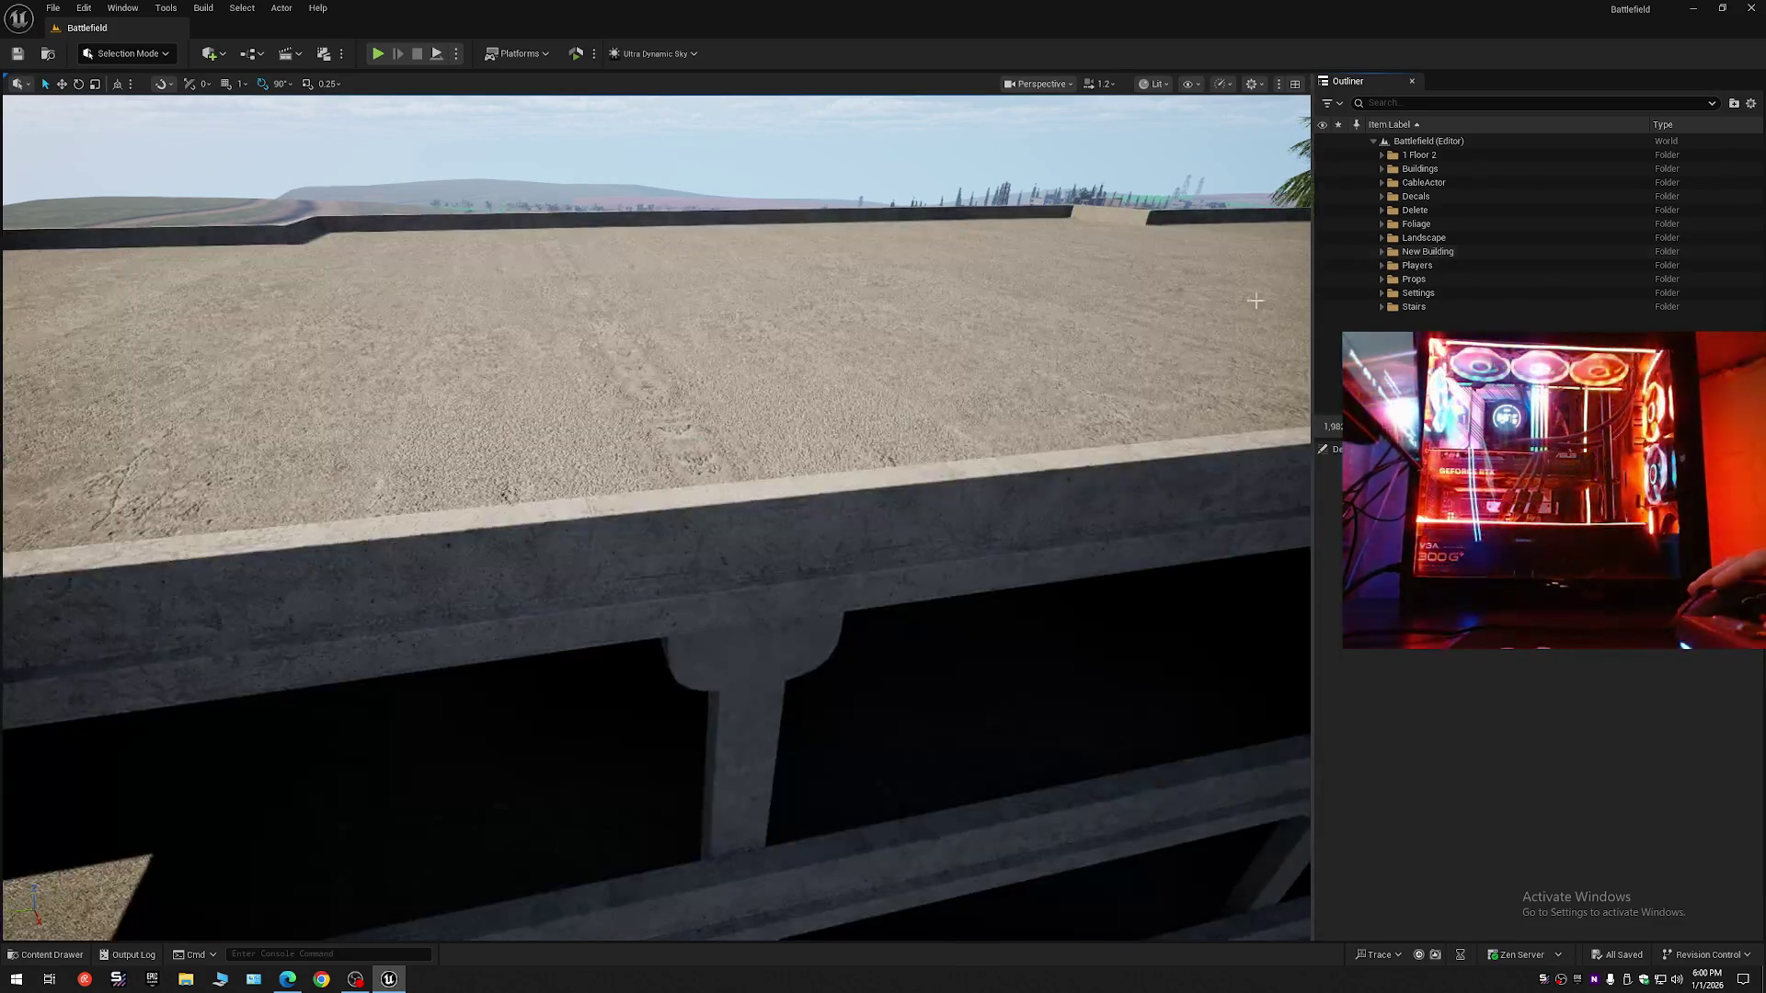
mouse_move(922, 427)
mouse_down()
mouse_move(500, 571)
mouse_move(994, 288)
mouse_up()
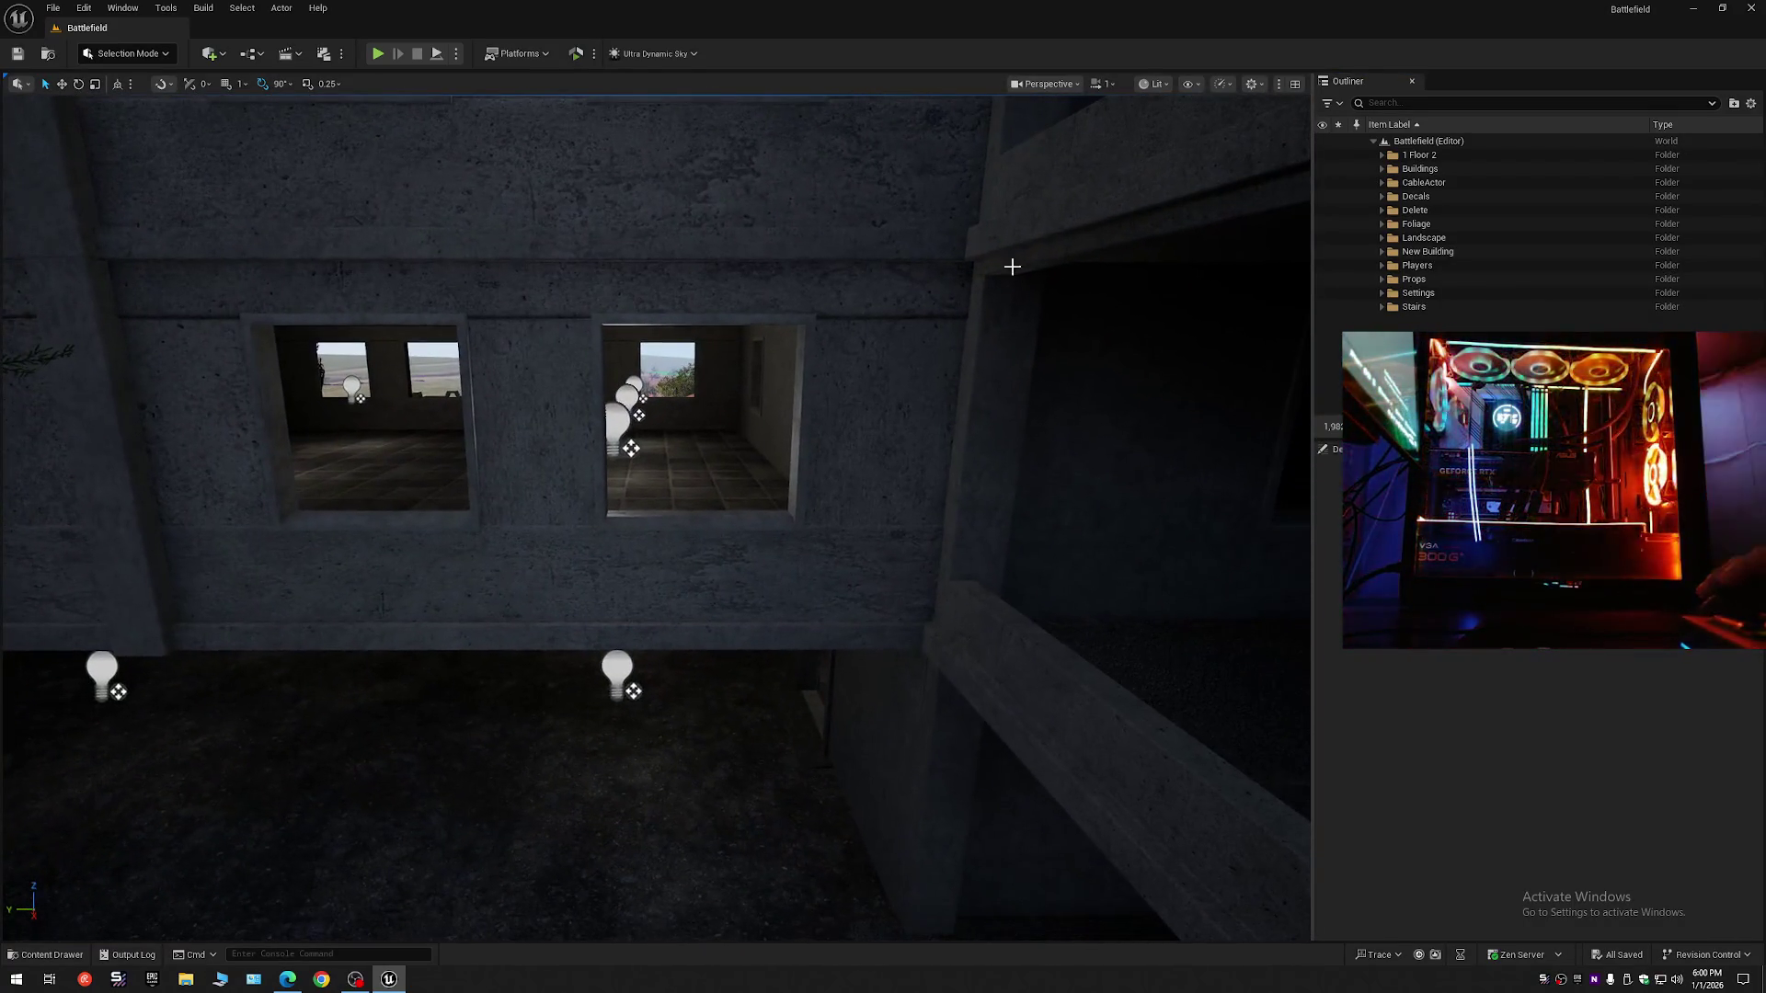
click(1221, 84)
- Set the viewport scalability Shadows quality to Low
mouse_move(1333, 164)
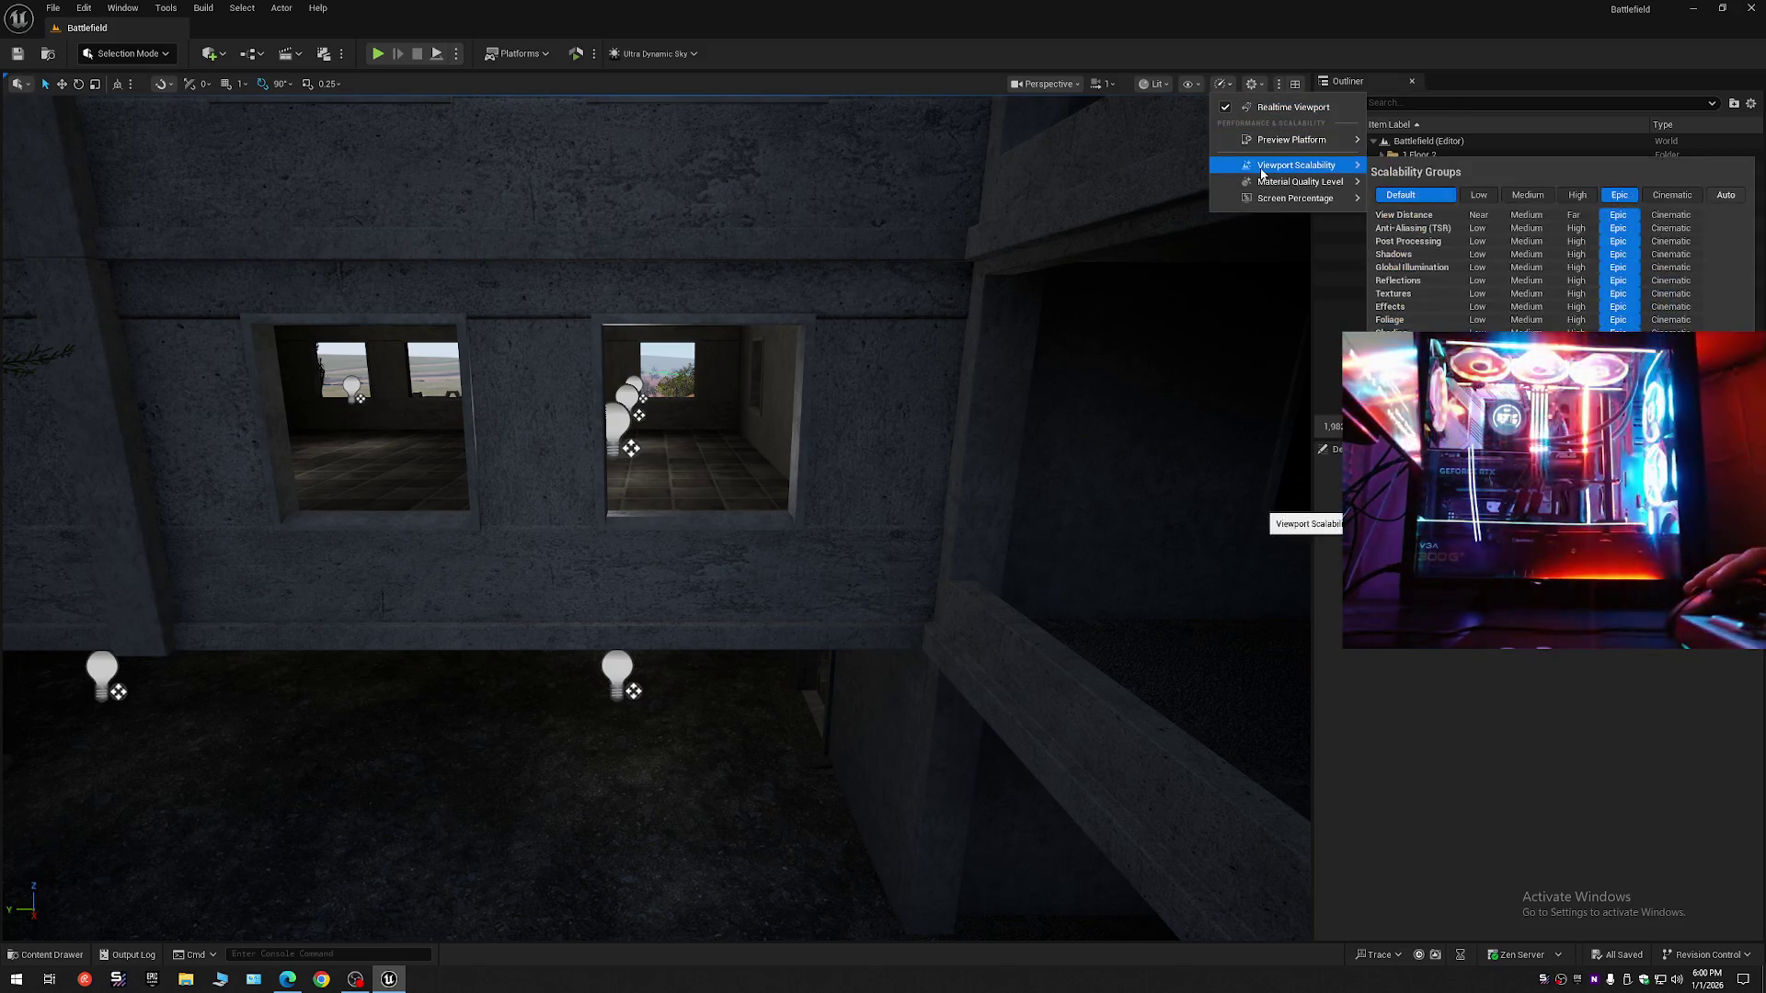
click(1477, 255)
right_click(1563, 106)
click(1597, 182)
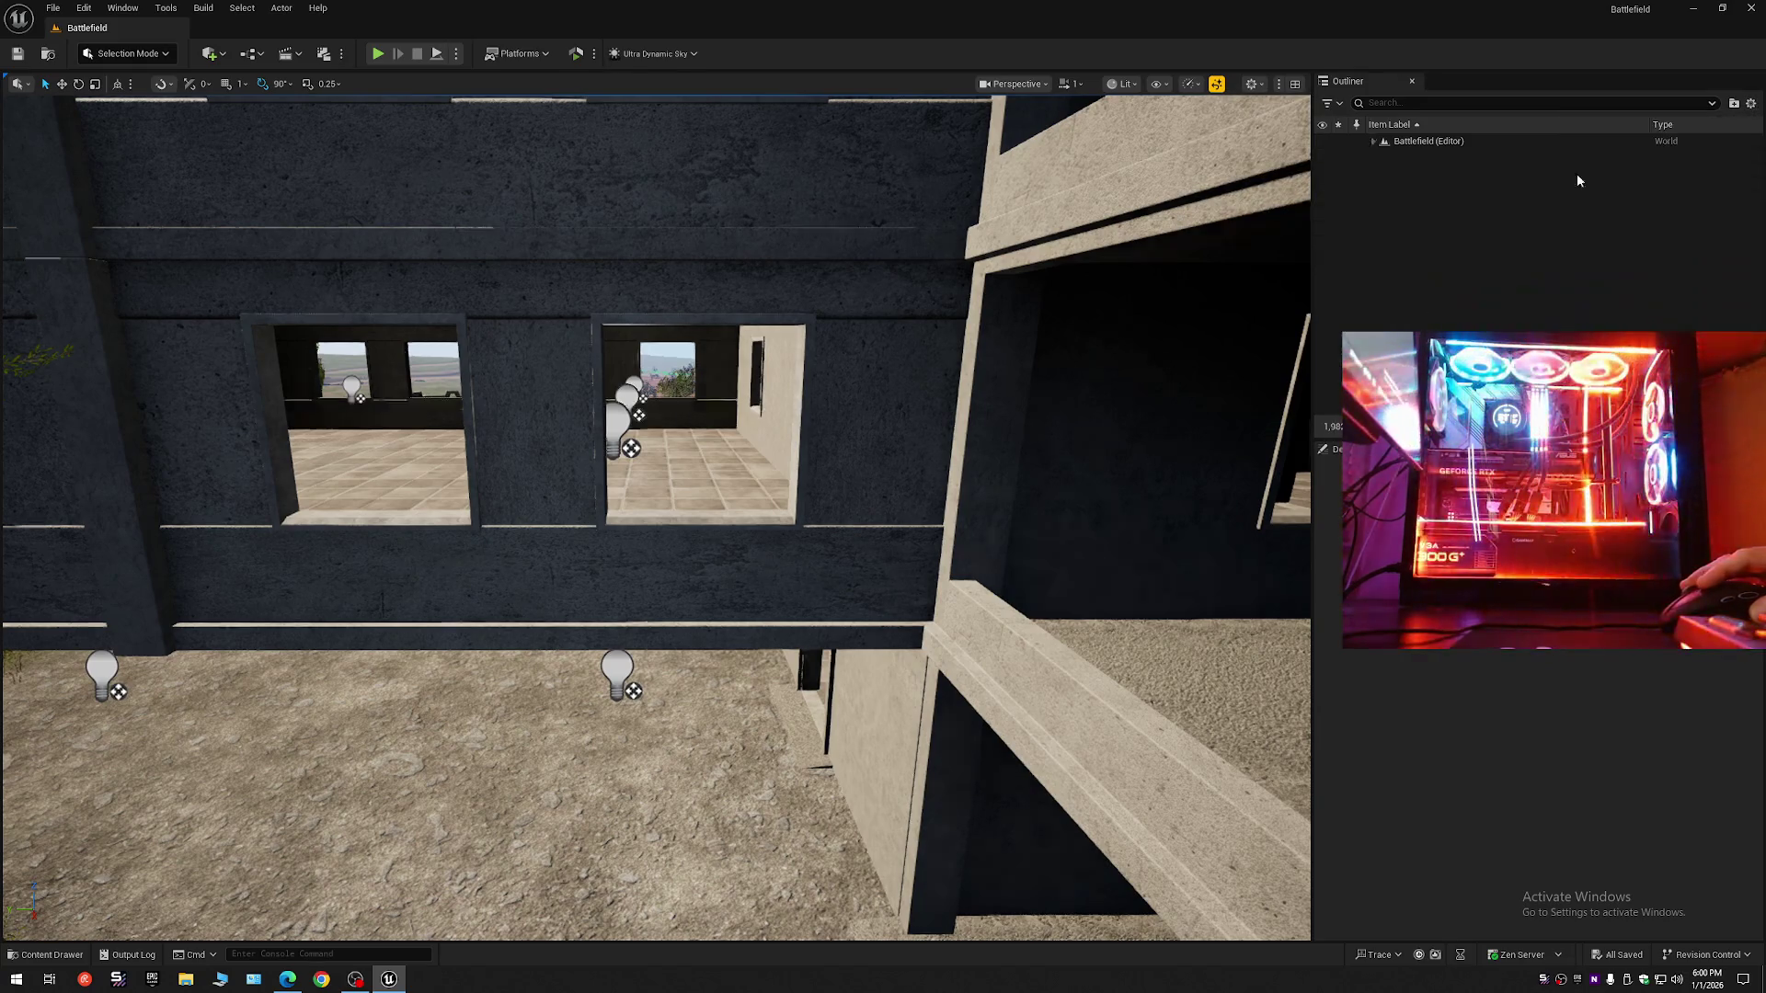
- Expand the level in the Outliner and widen the viewport by narrowing the Outliner
click(1373, 141)
drag(1312, 206, 1413, 206)
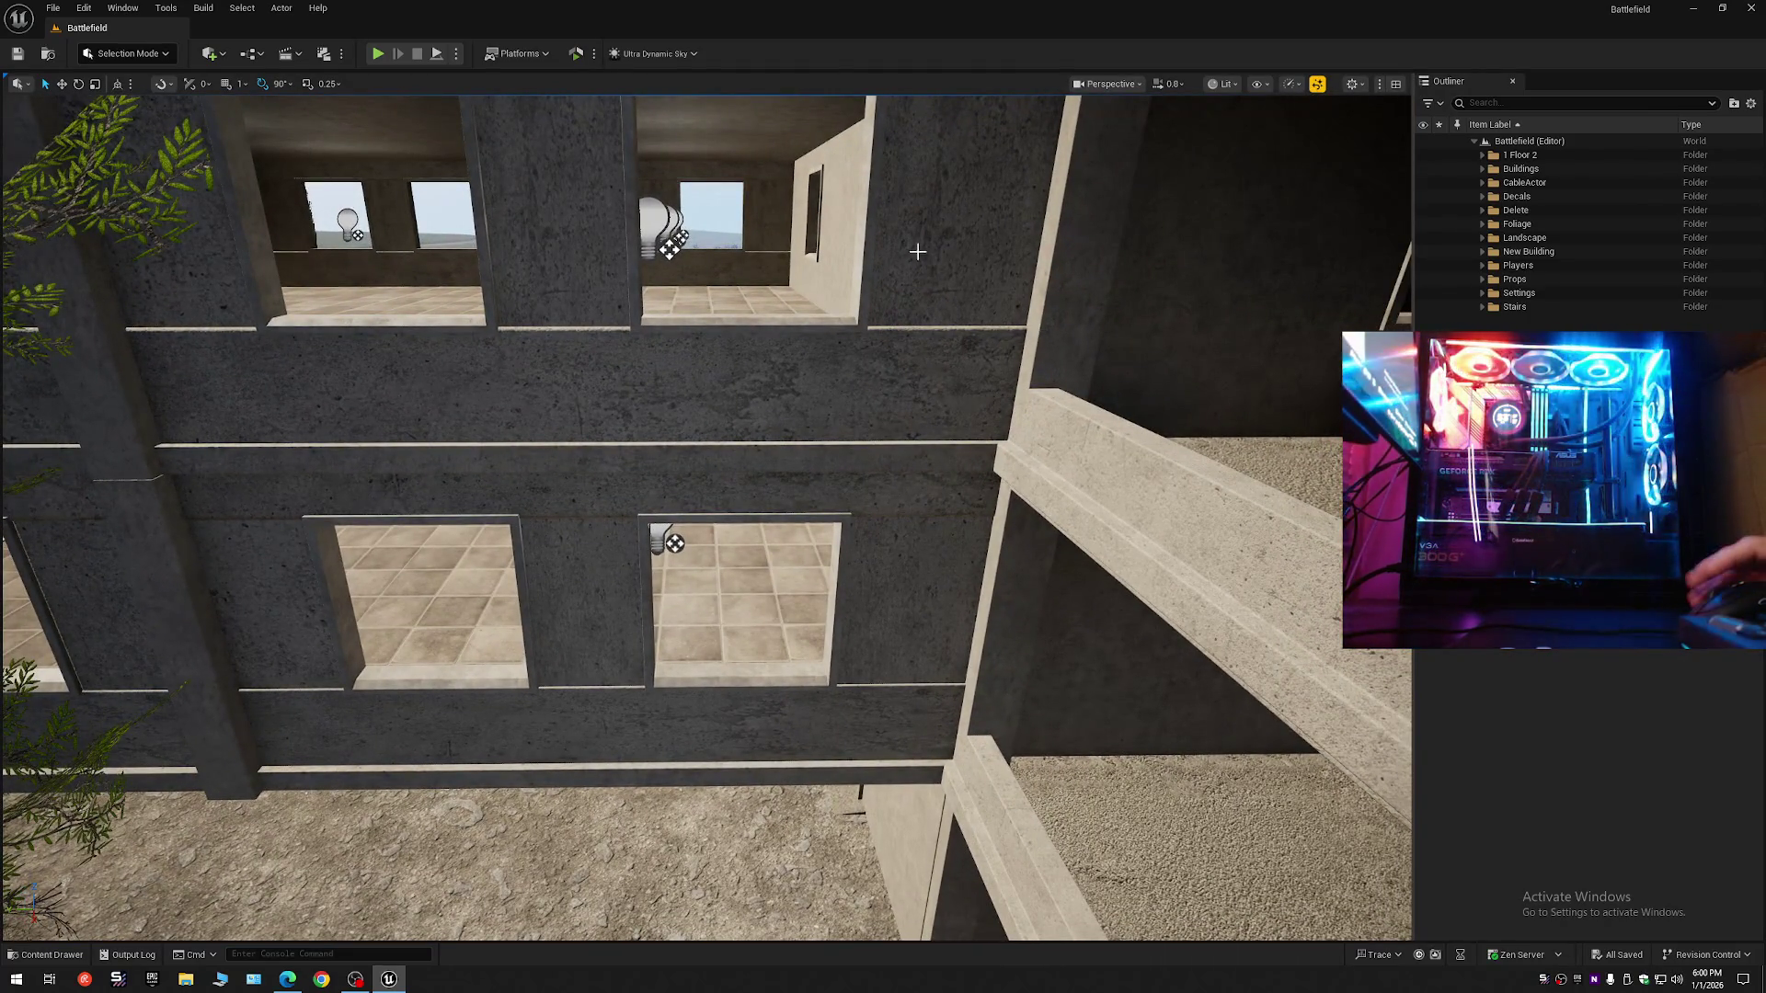
scroll(864, 384, up, 5)
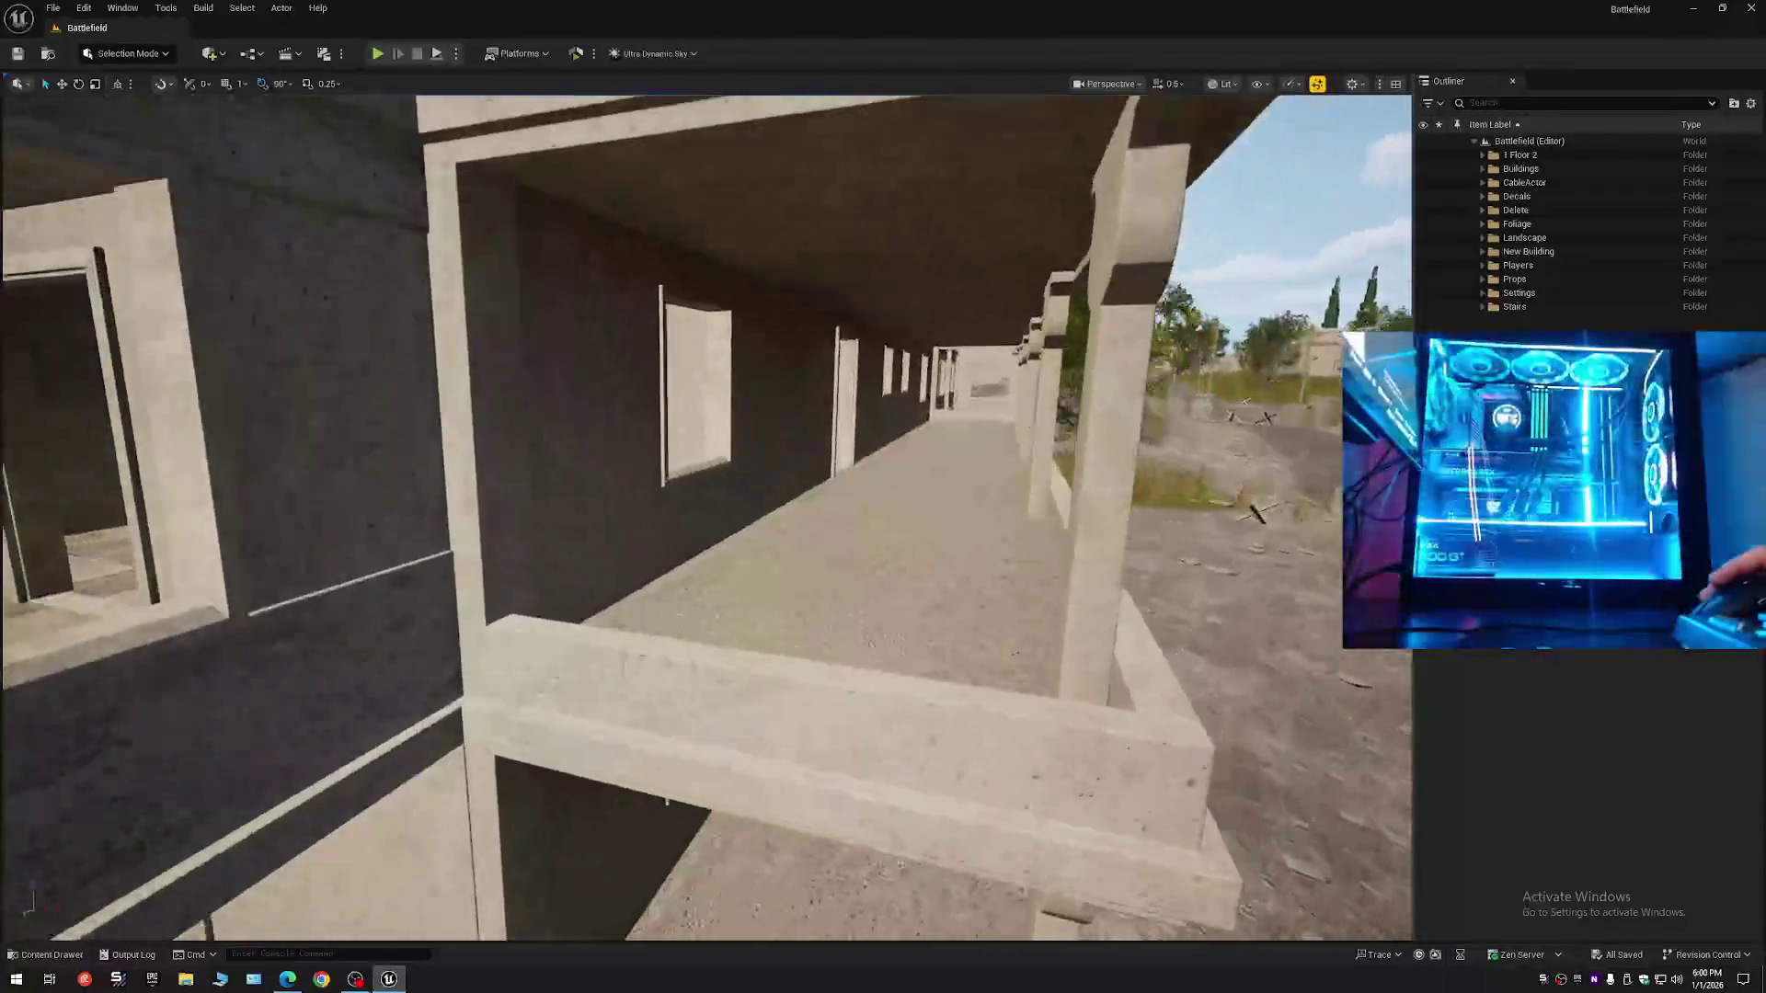
scroll(706, 515, down, 1)
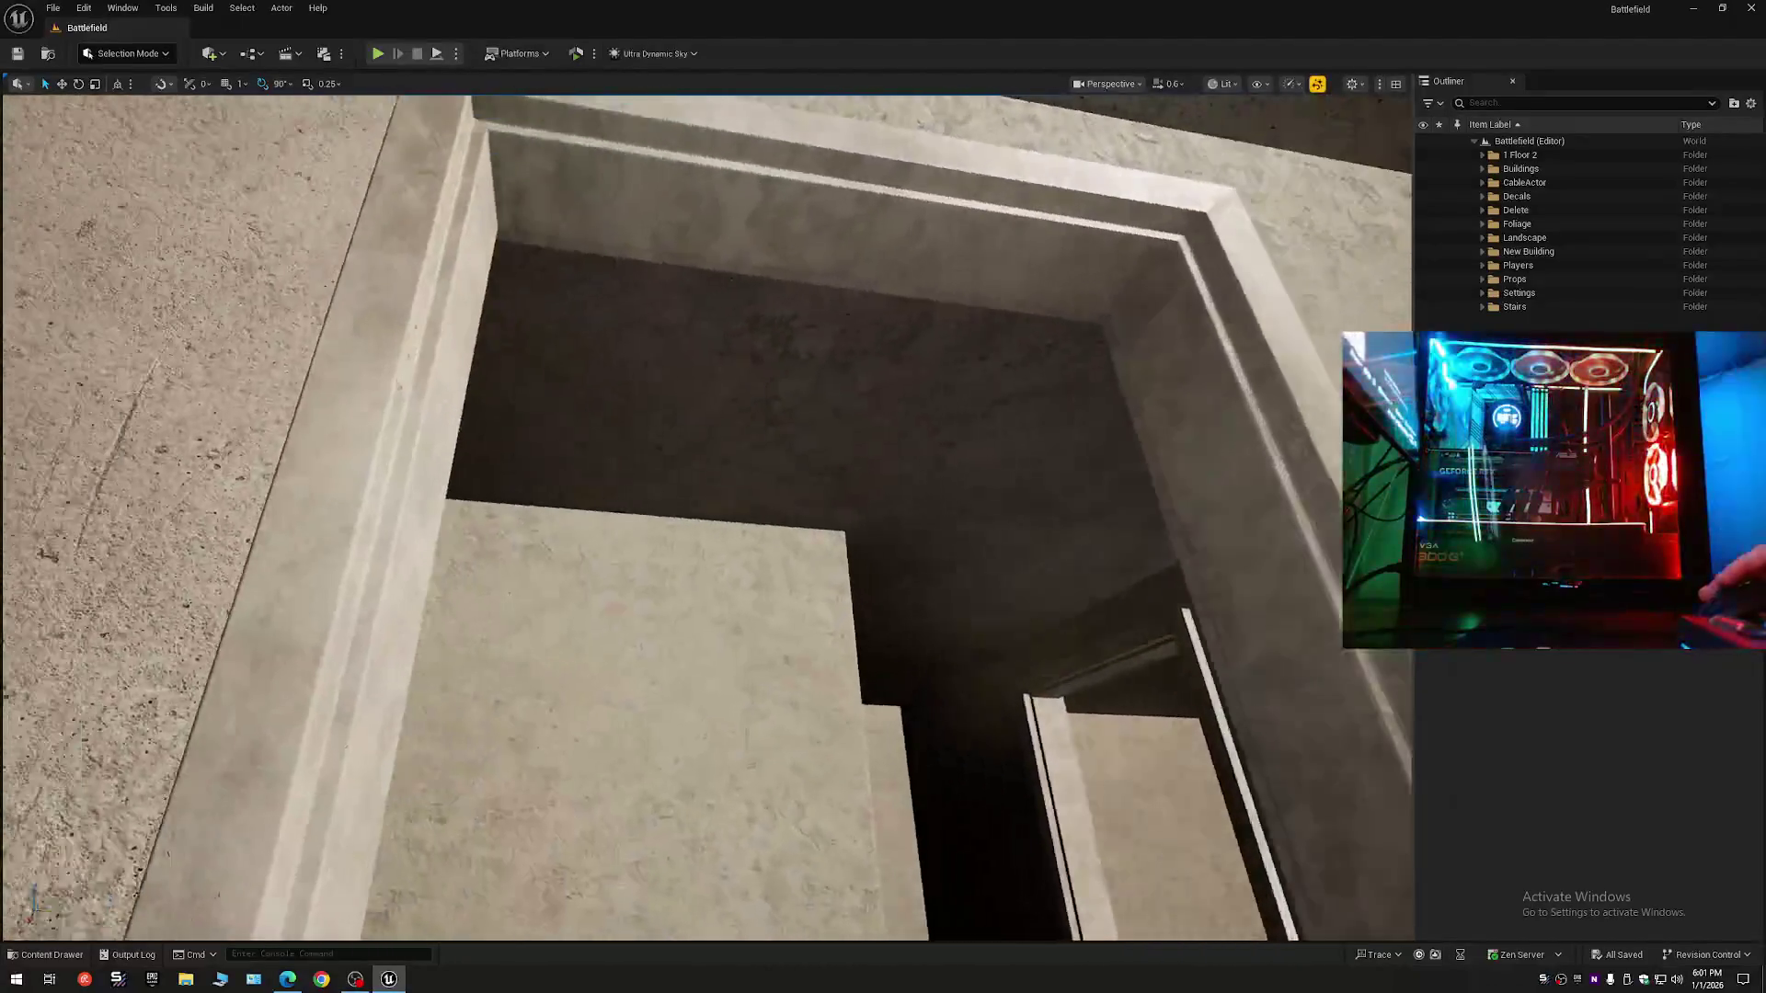
key(w)
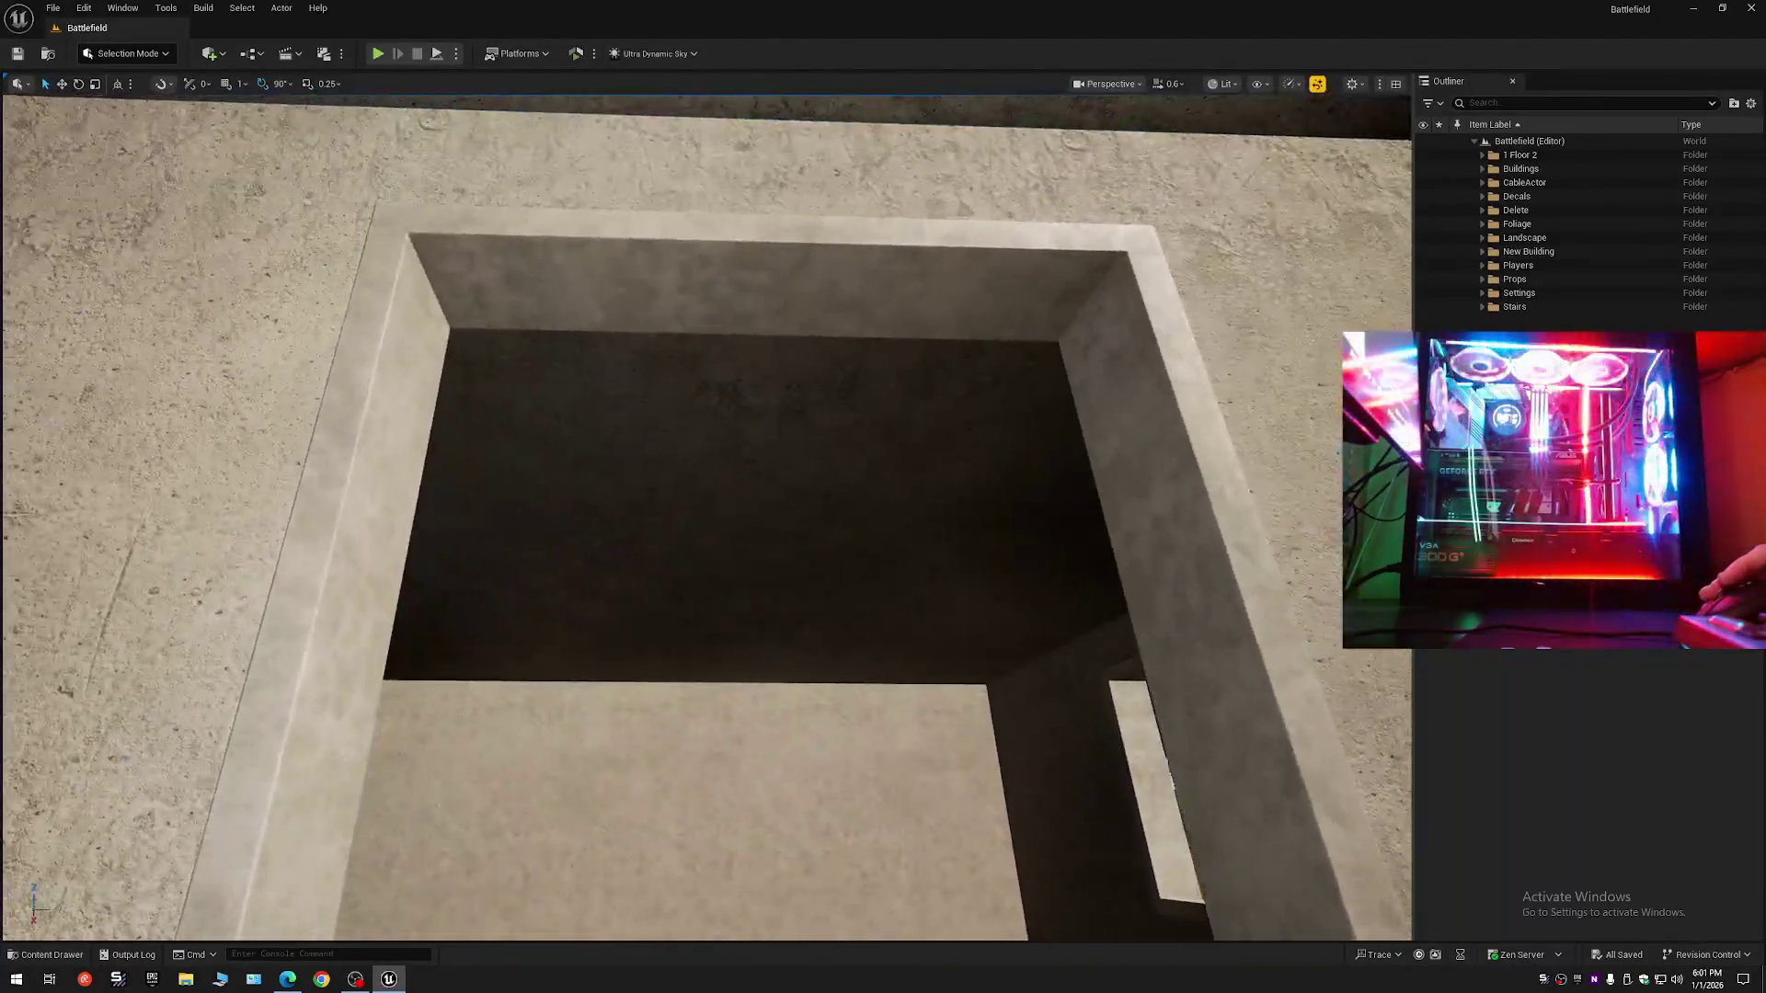
key(s)
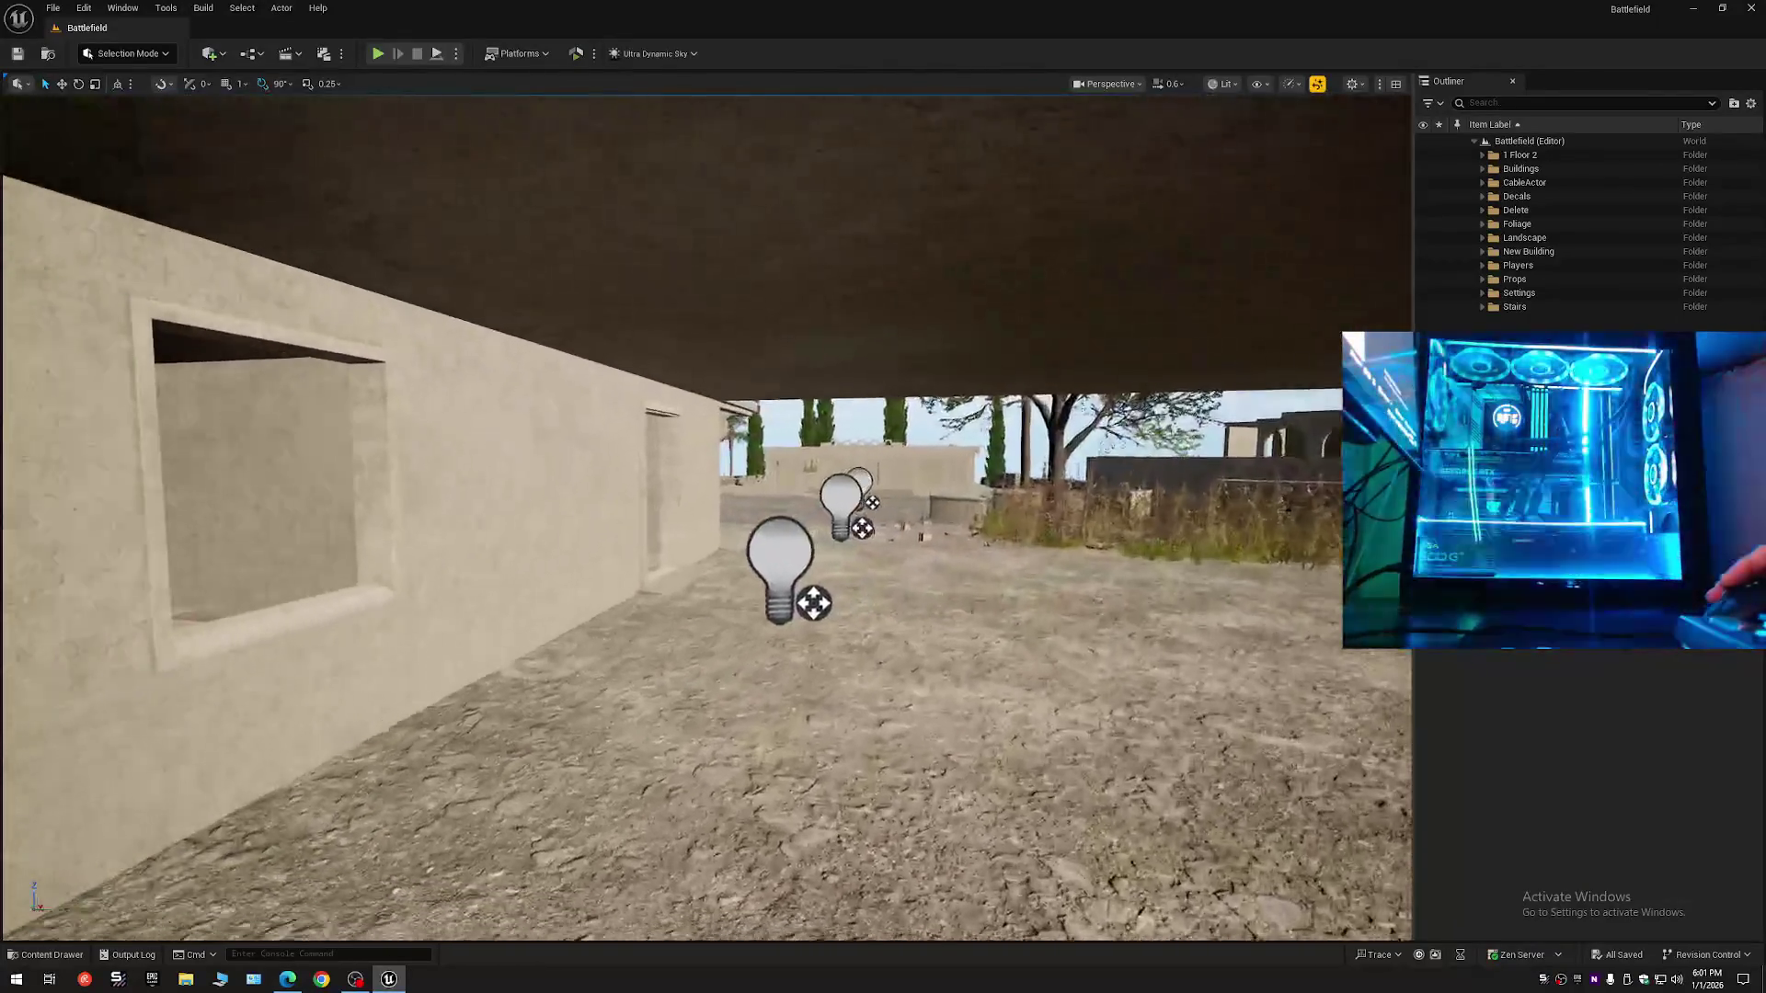
key(w)
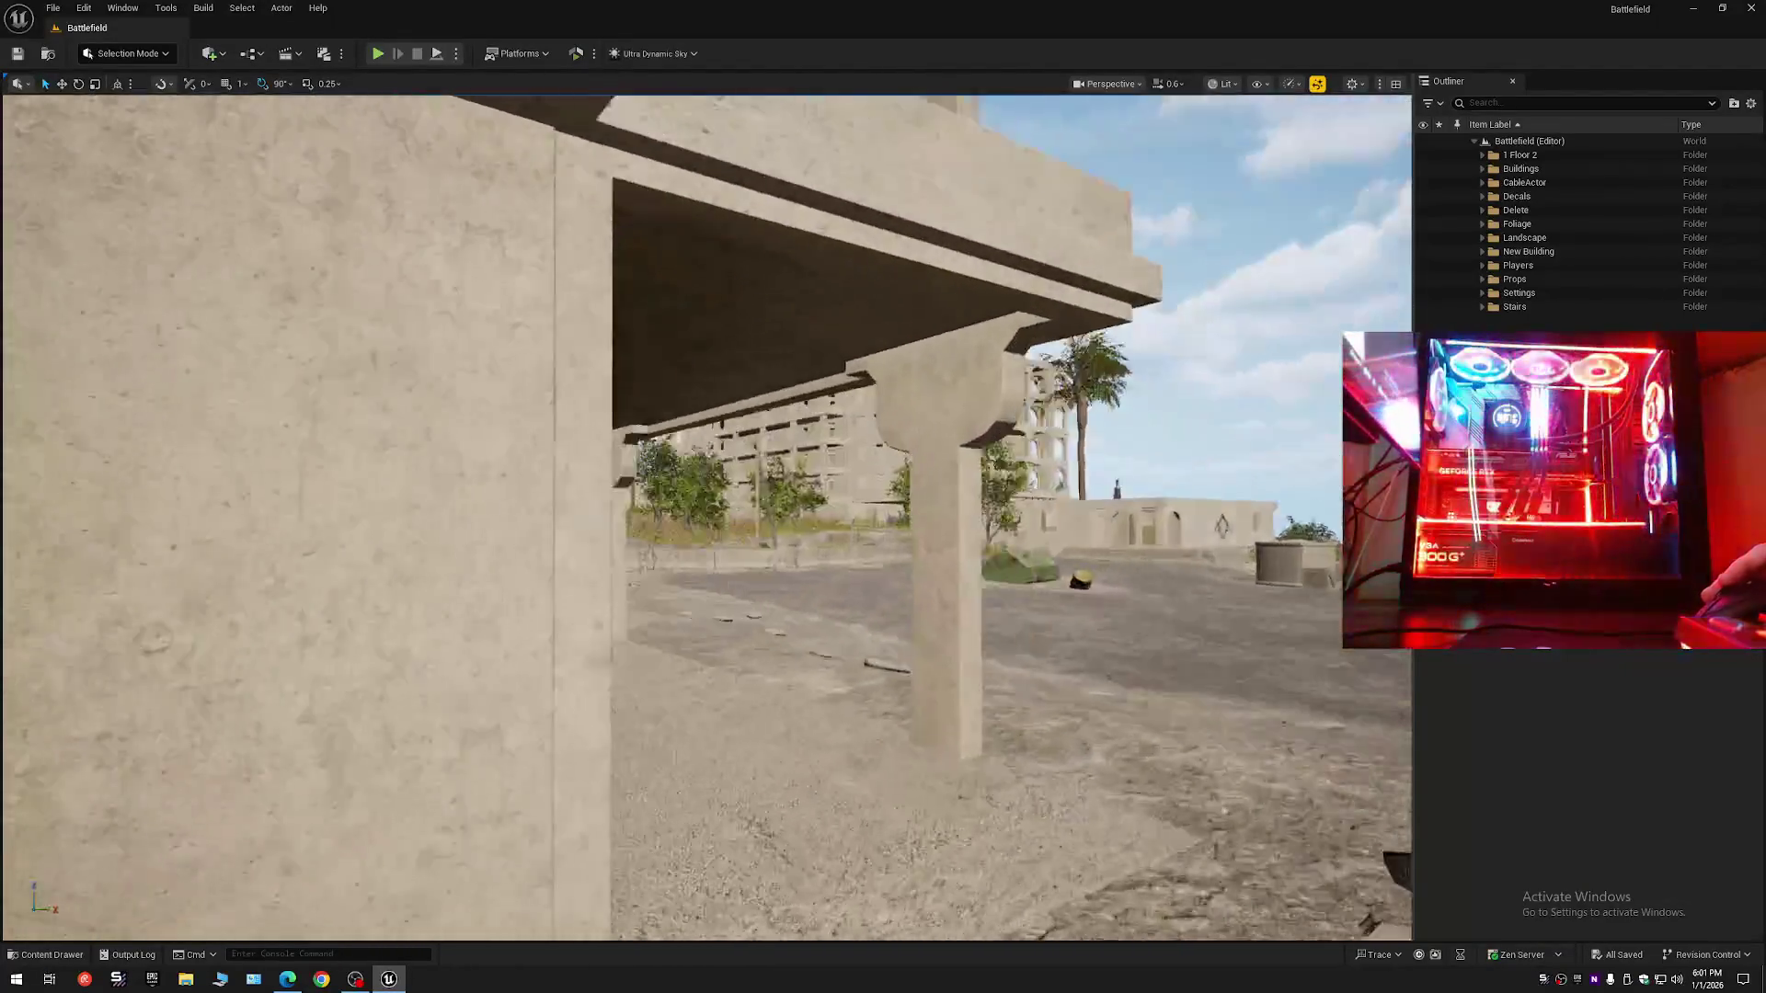
key(a)
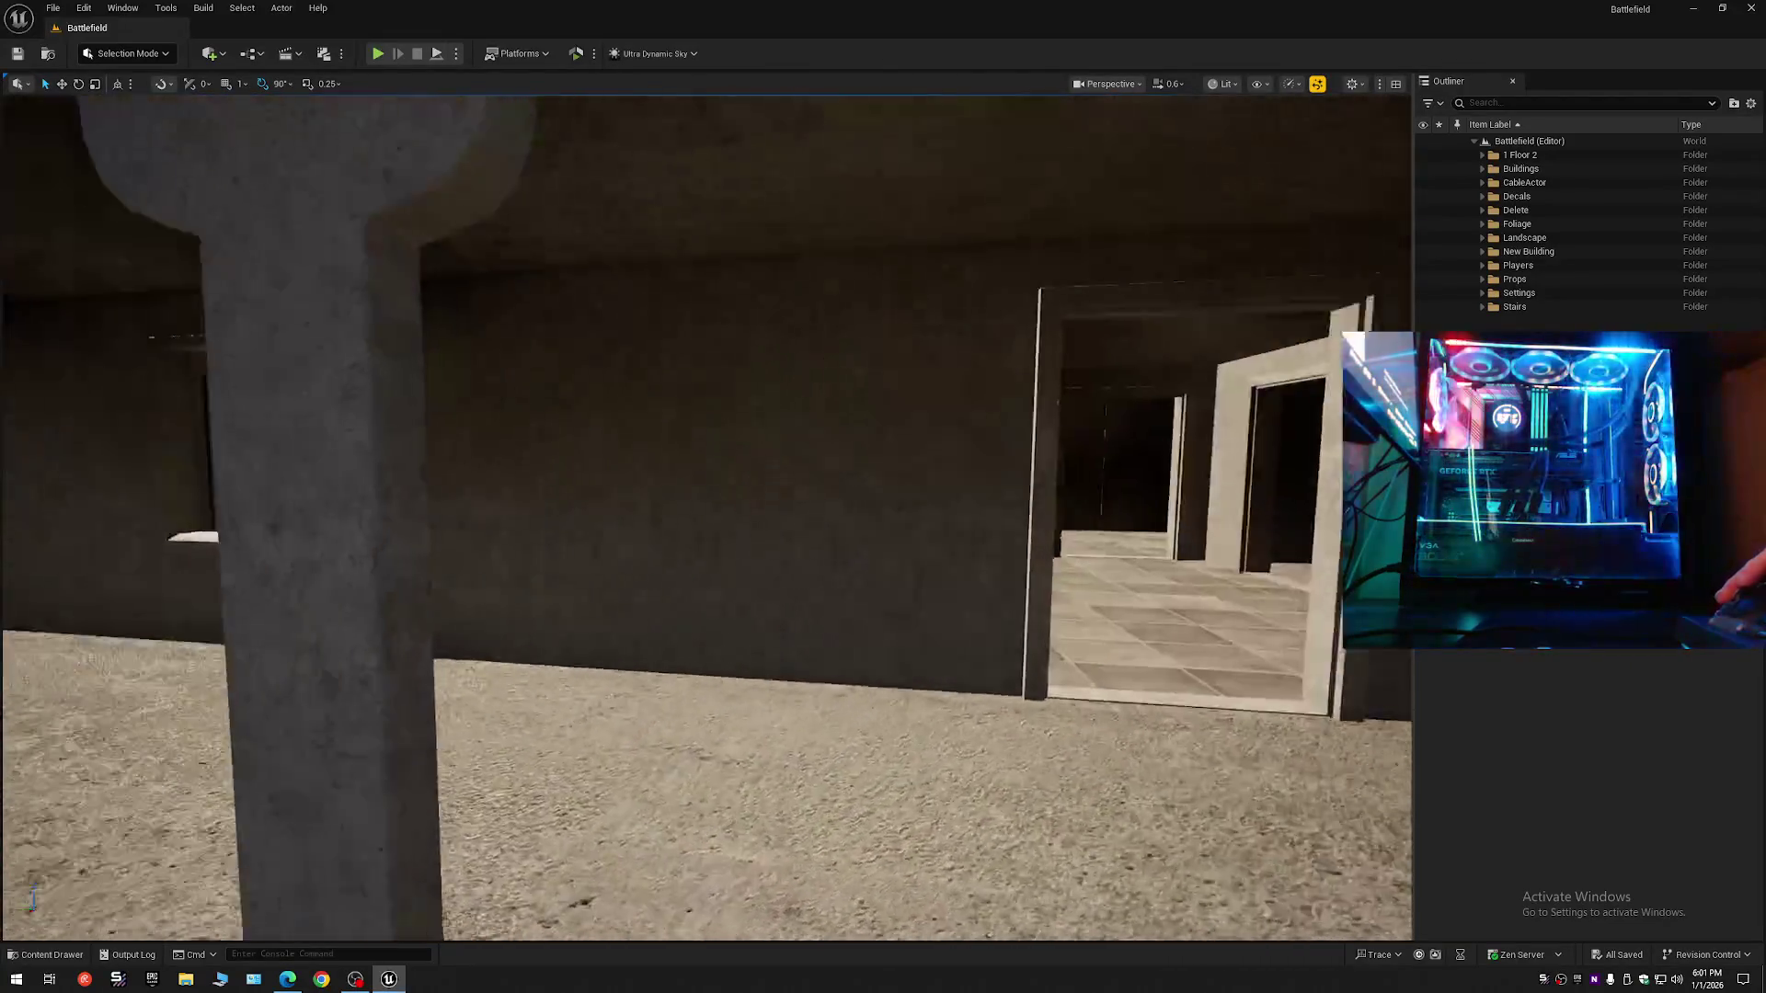
key(s)
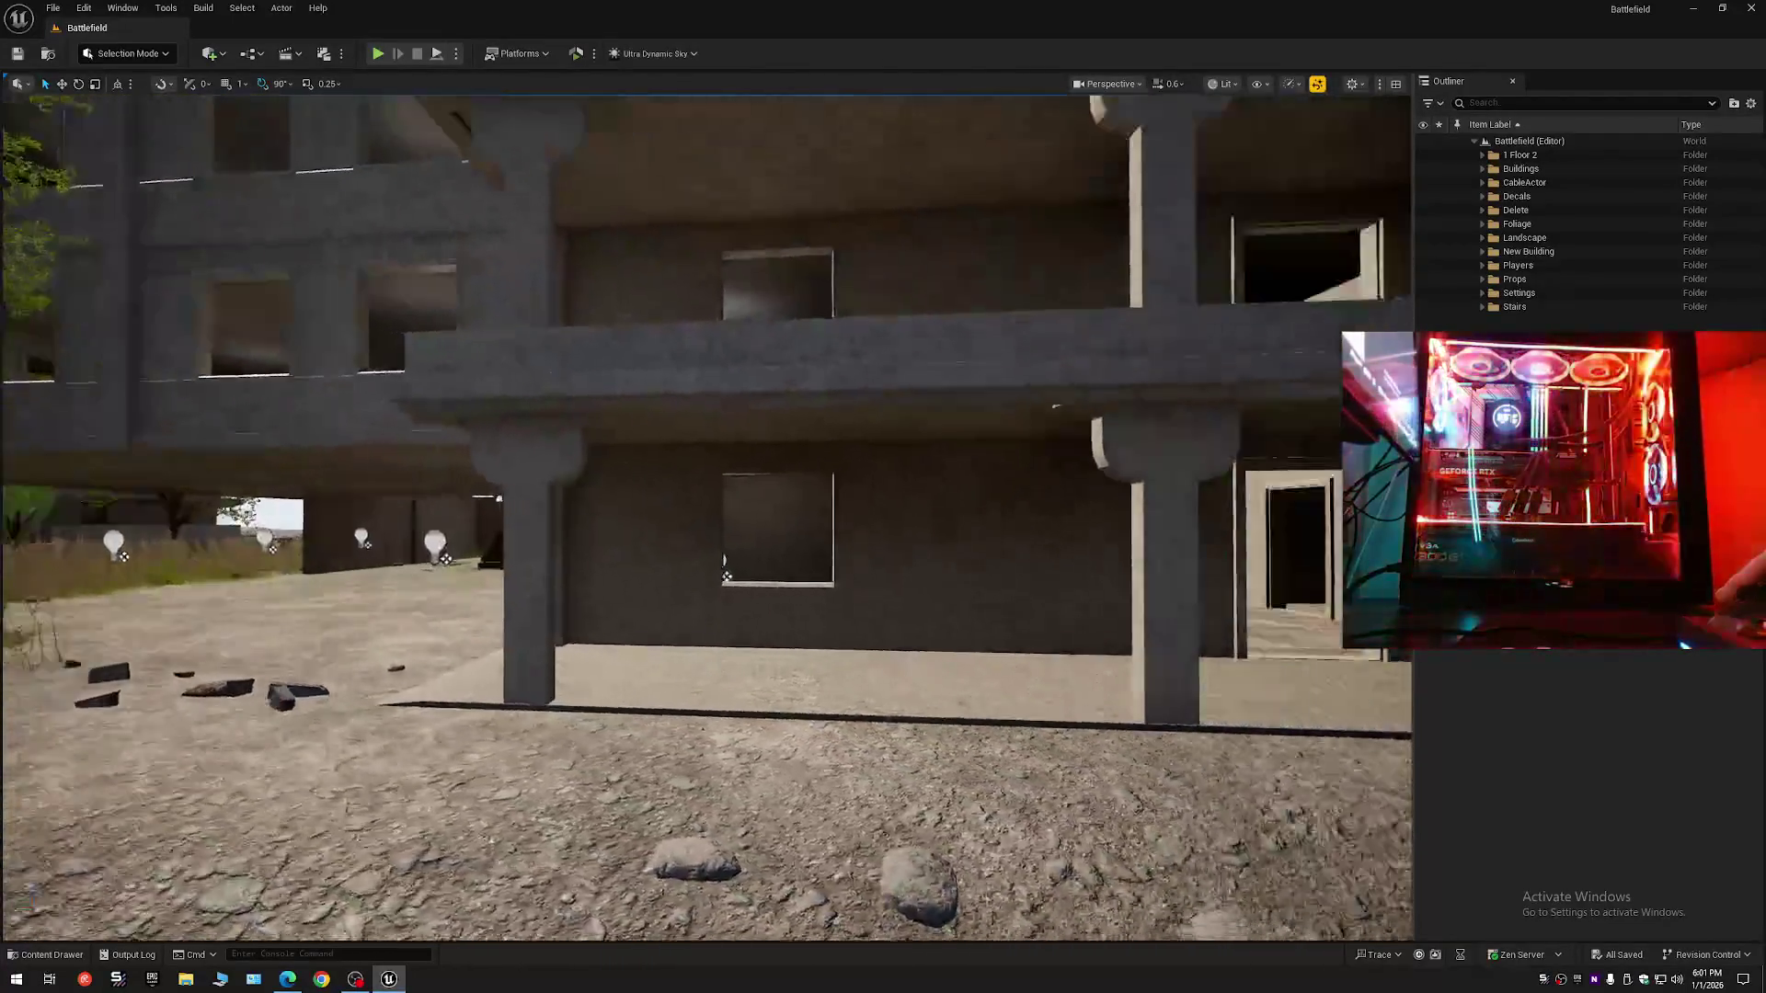
key(w)
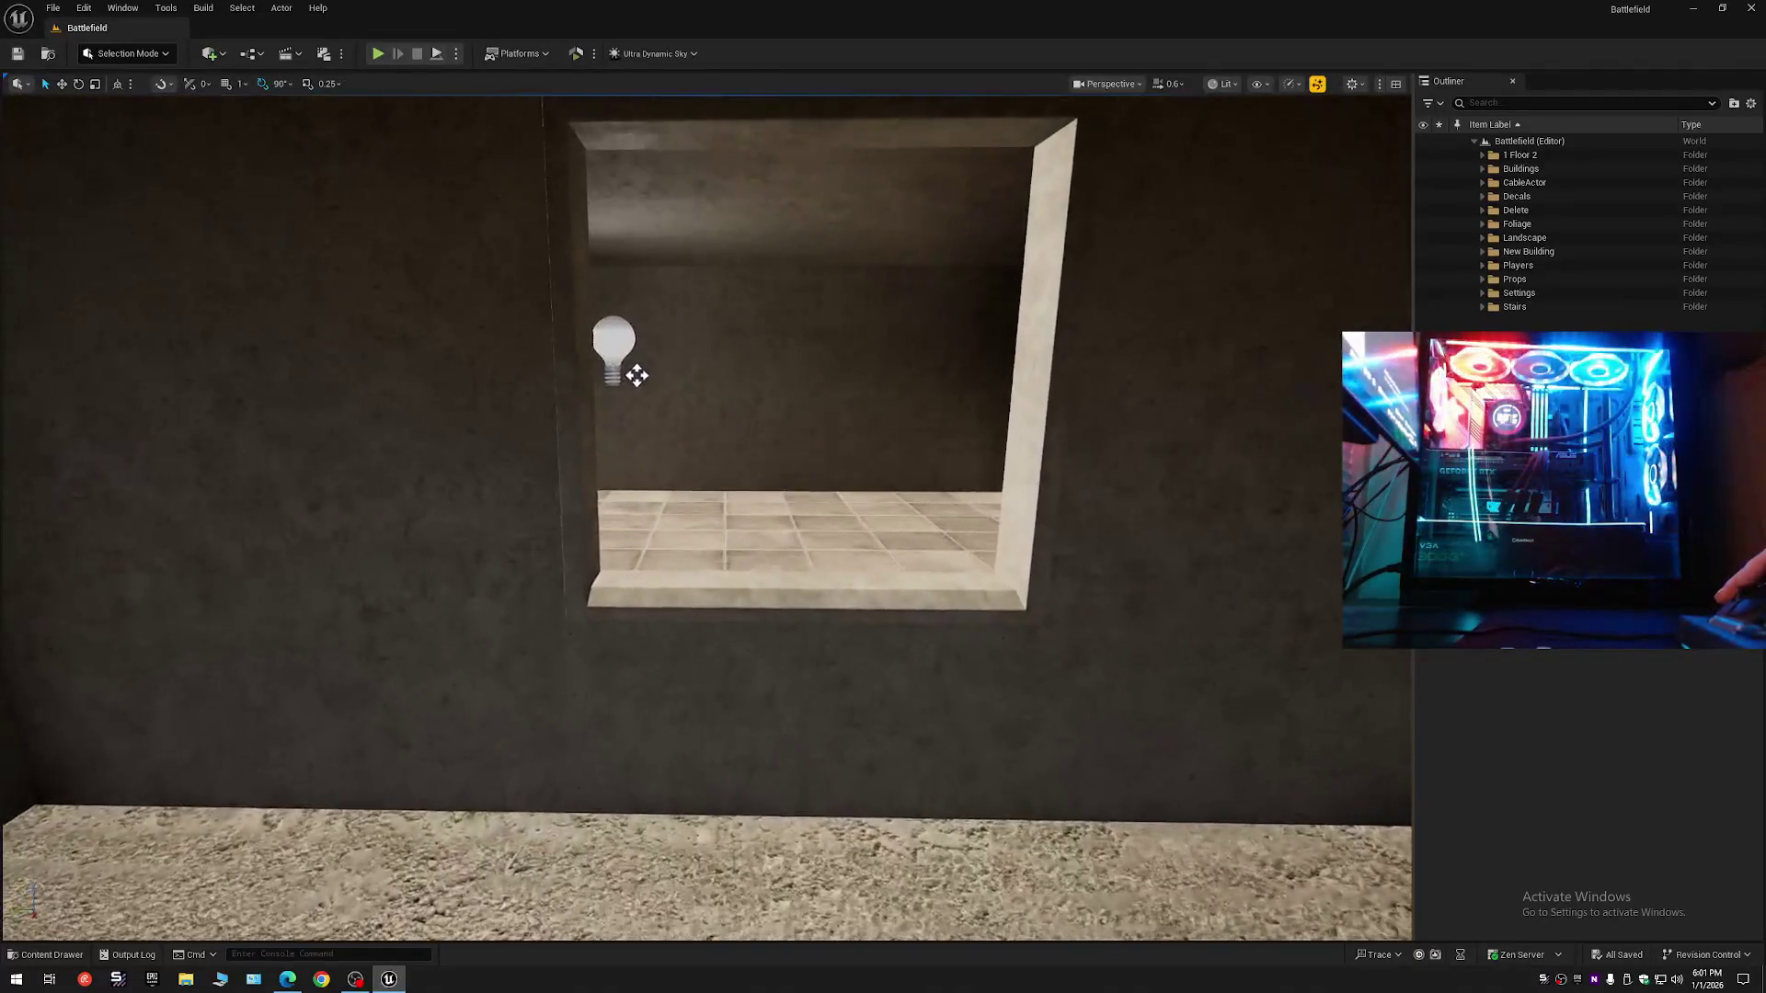
key(s)
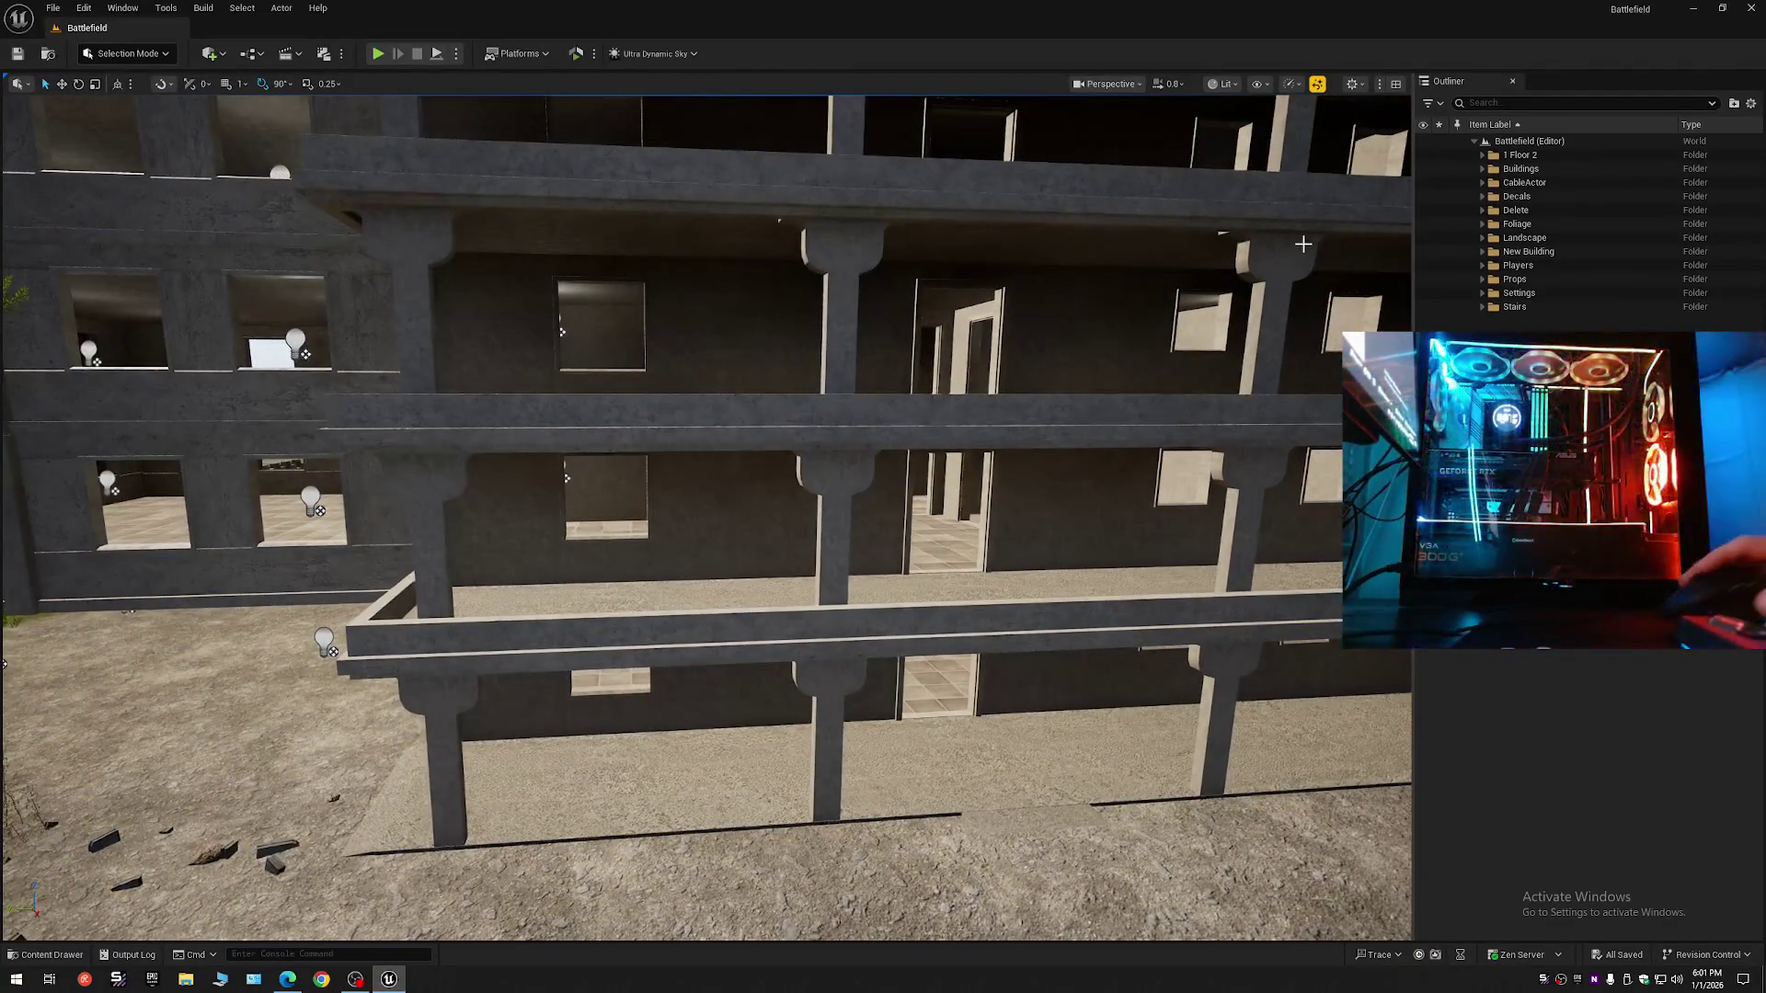
click(1482, 252)
key(h)
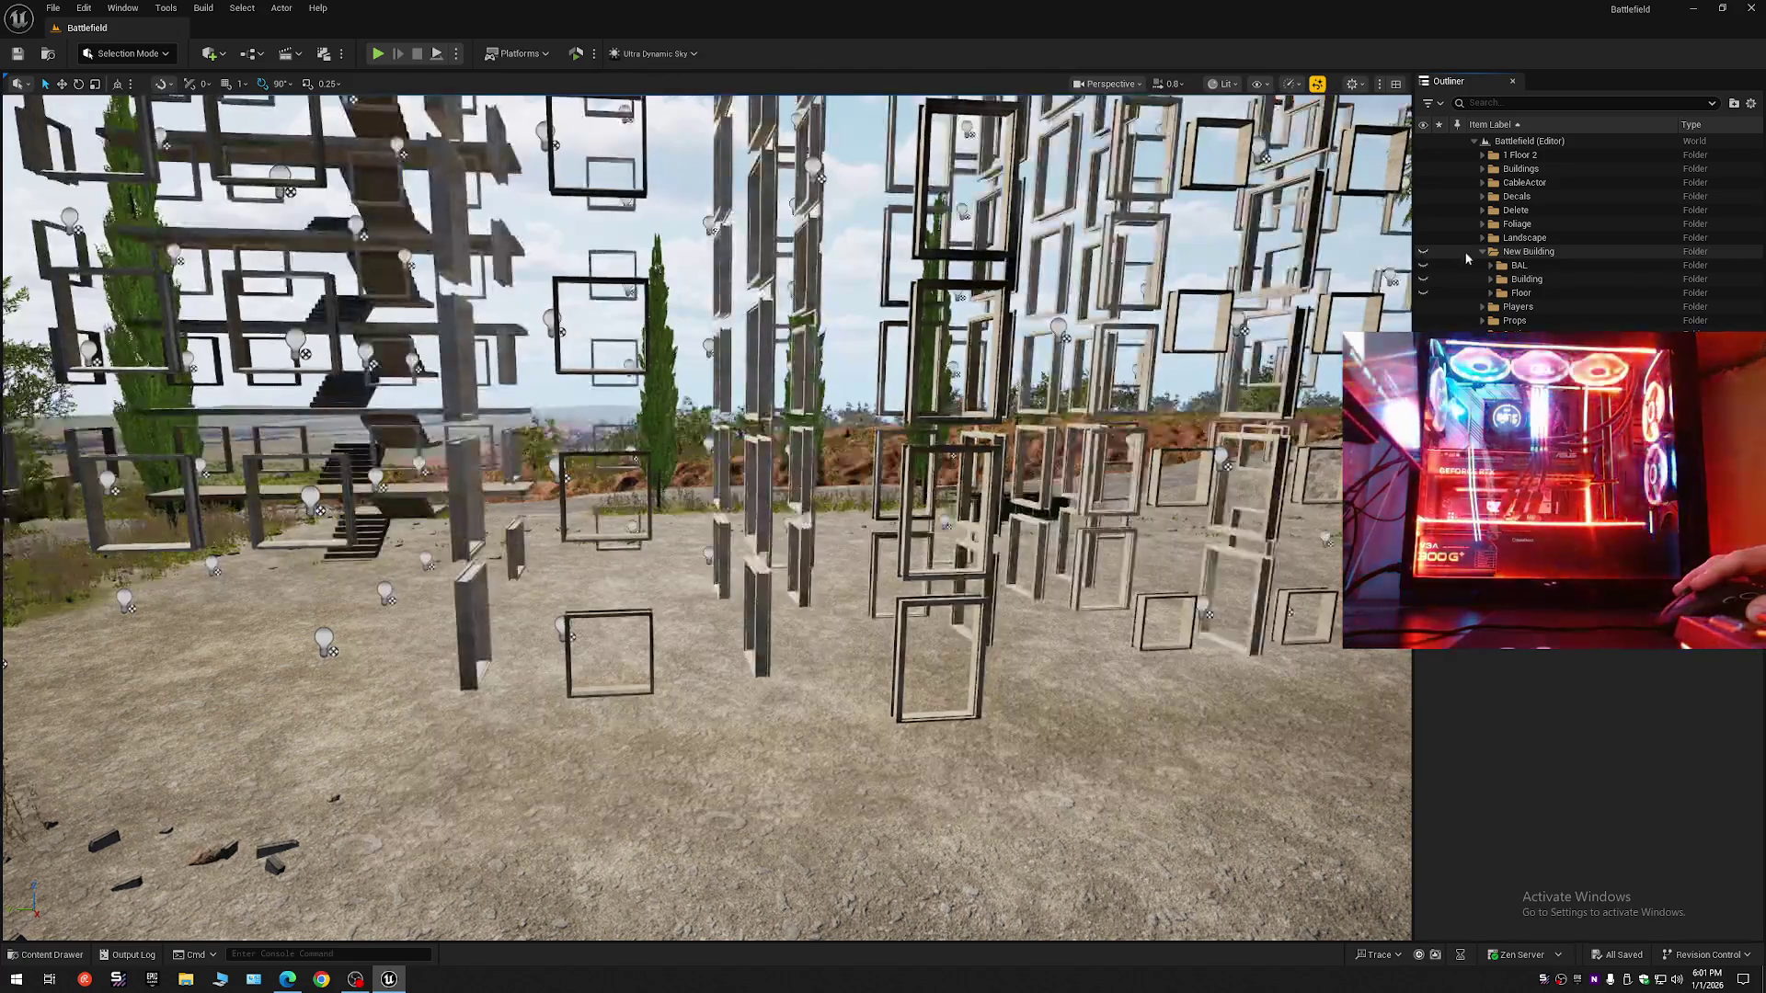
click(1481, 252)
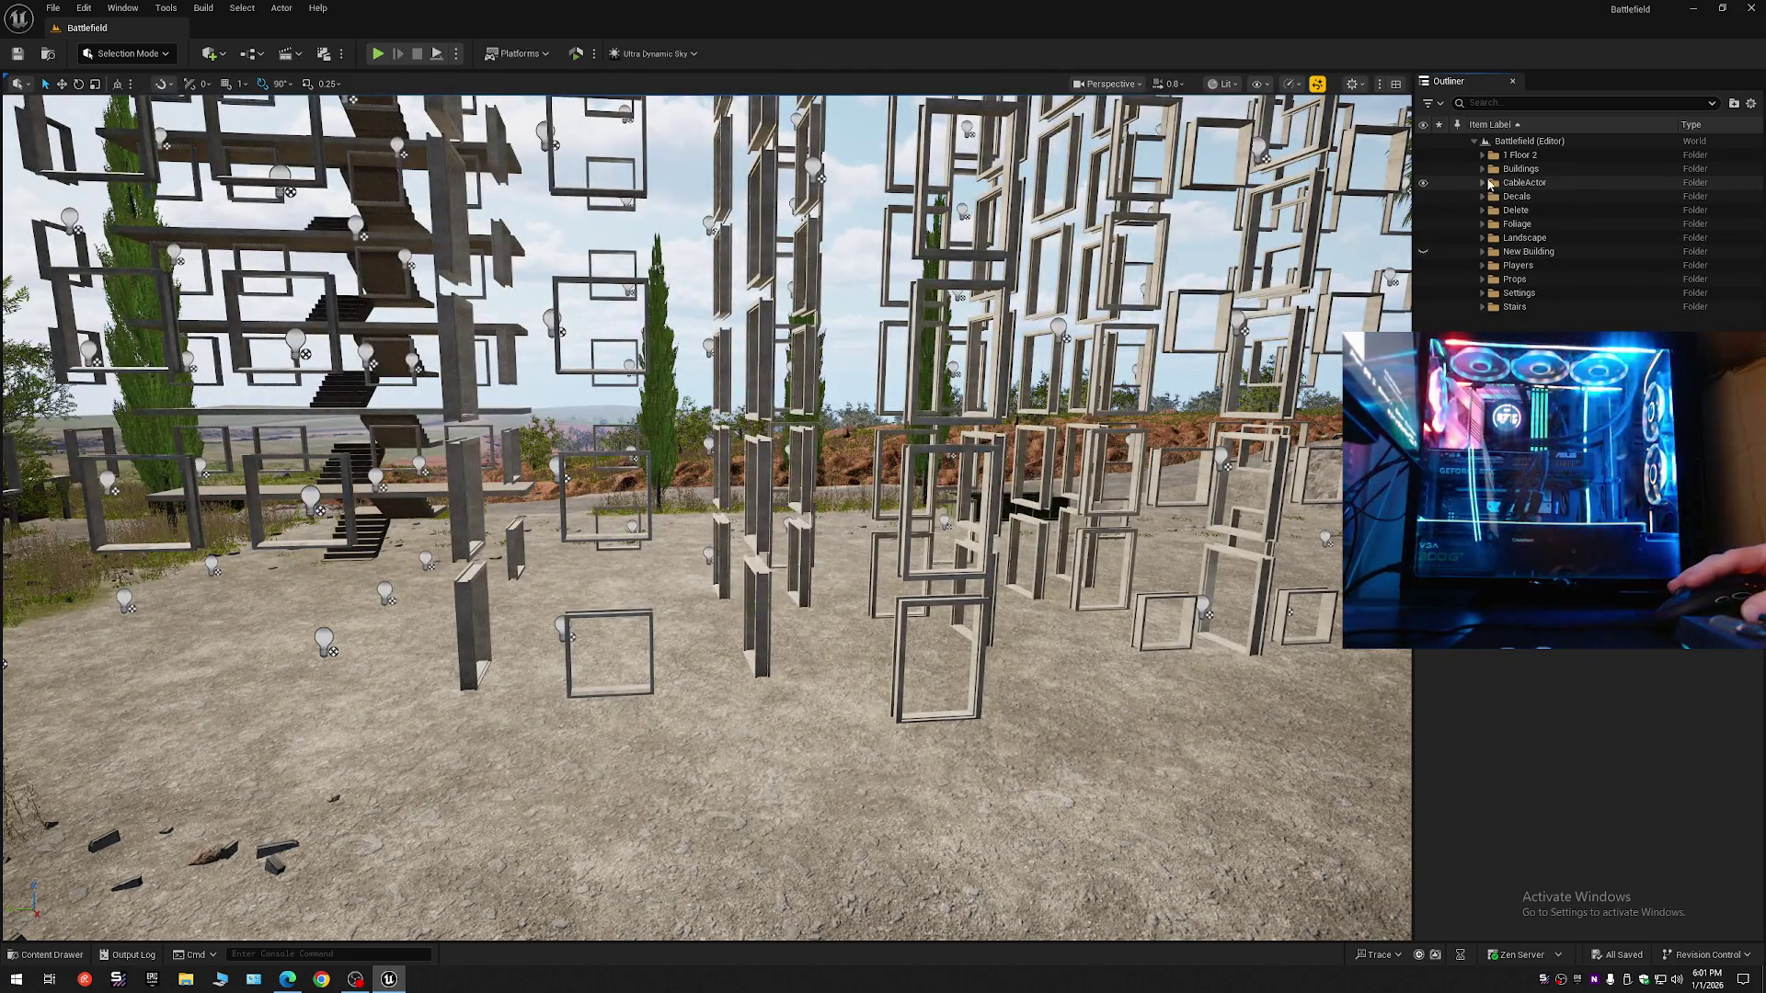
click(1422, 252)
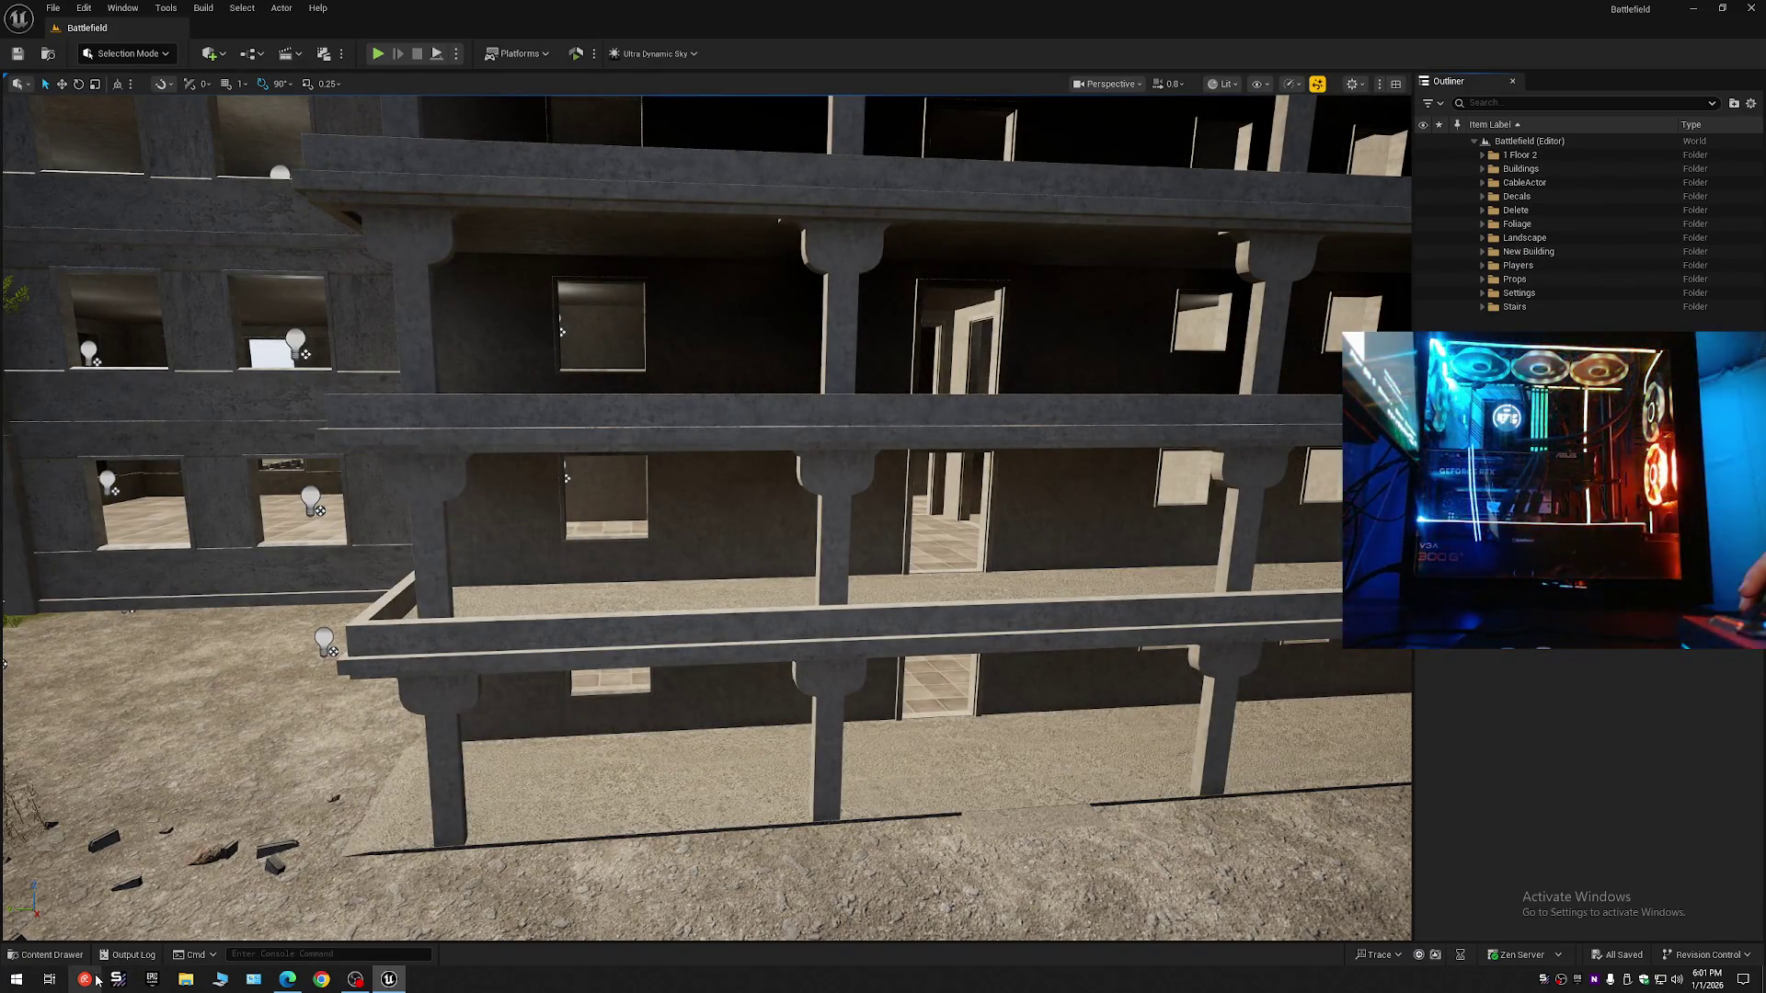
- Go to D:\Unreal Engine\BackUps\Project Backups and copy the newest Battlefield backup's name
click(185, 979)
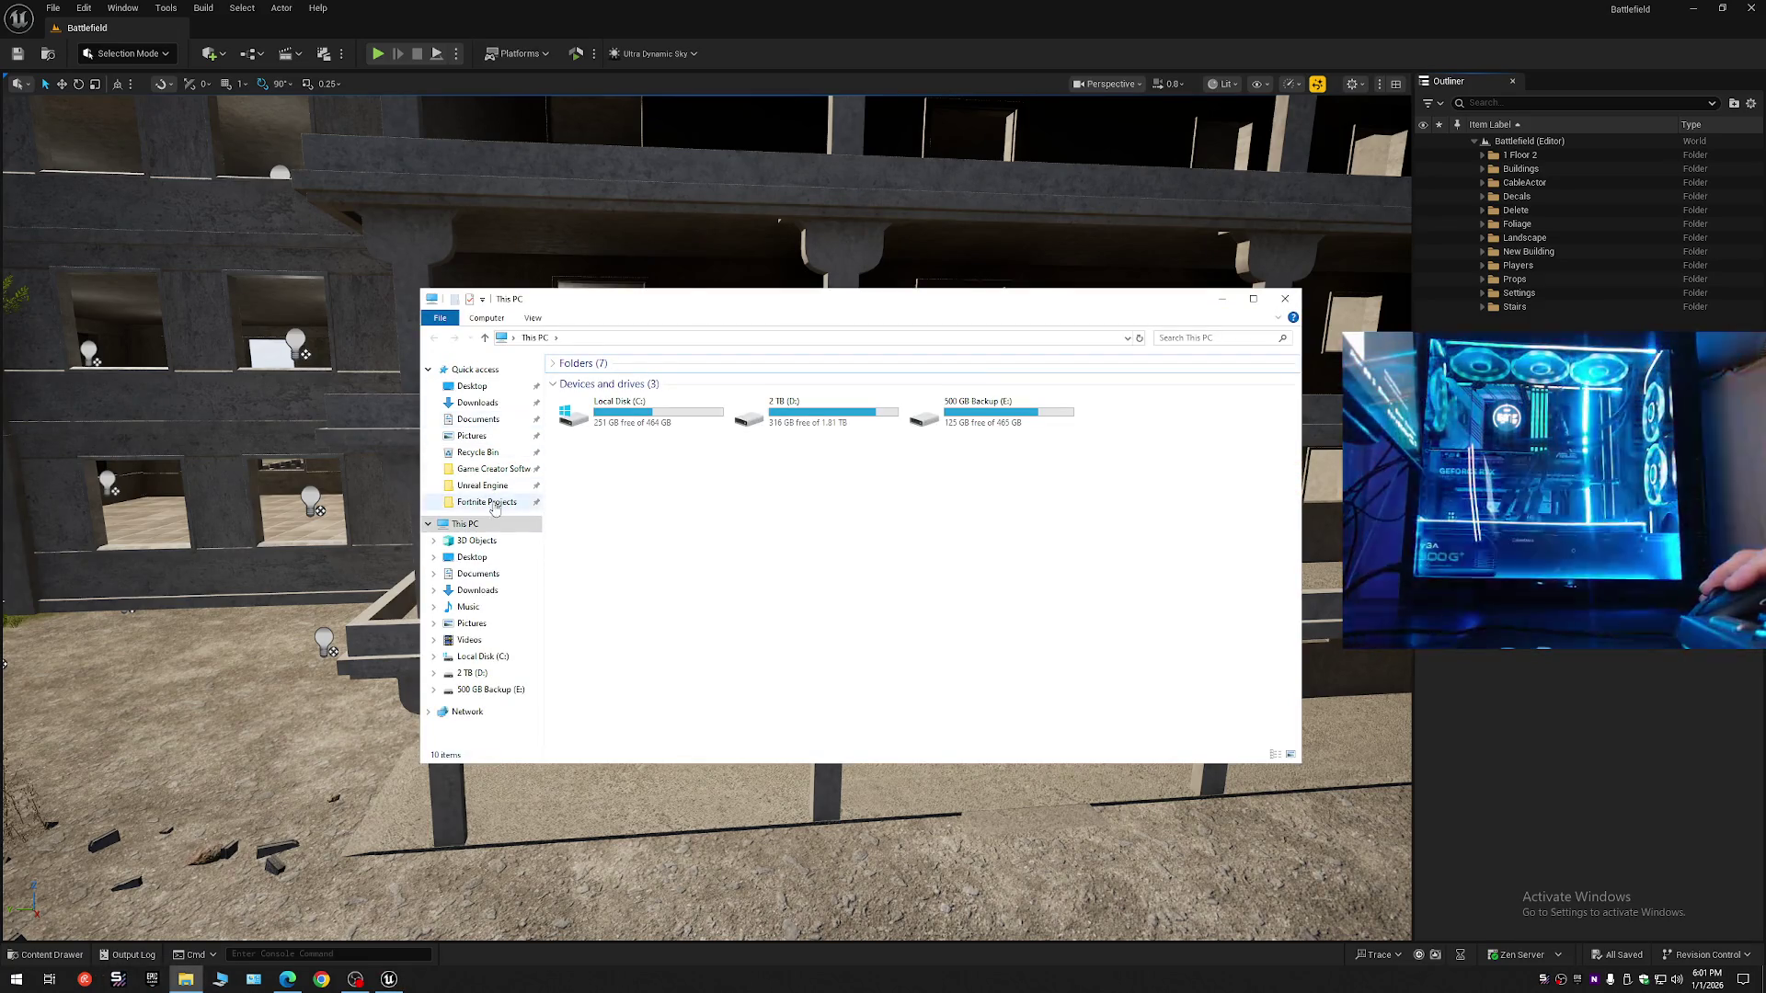
click(493, 489)
double_click(594, 379)
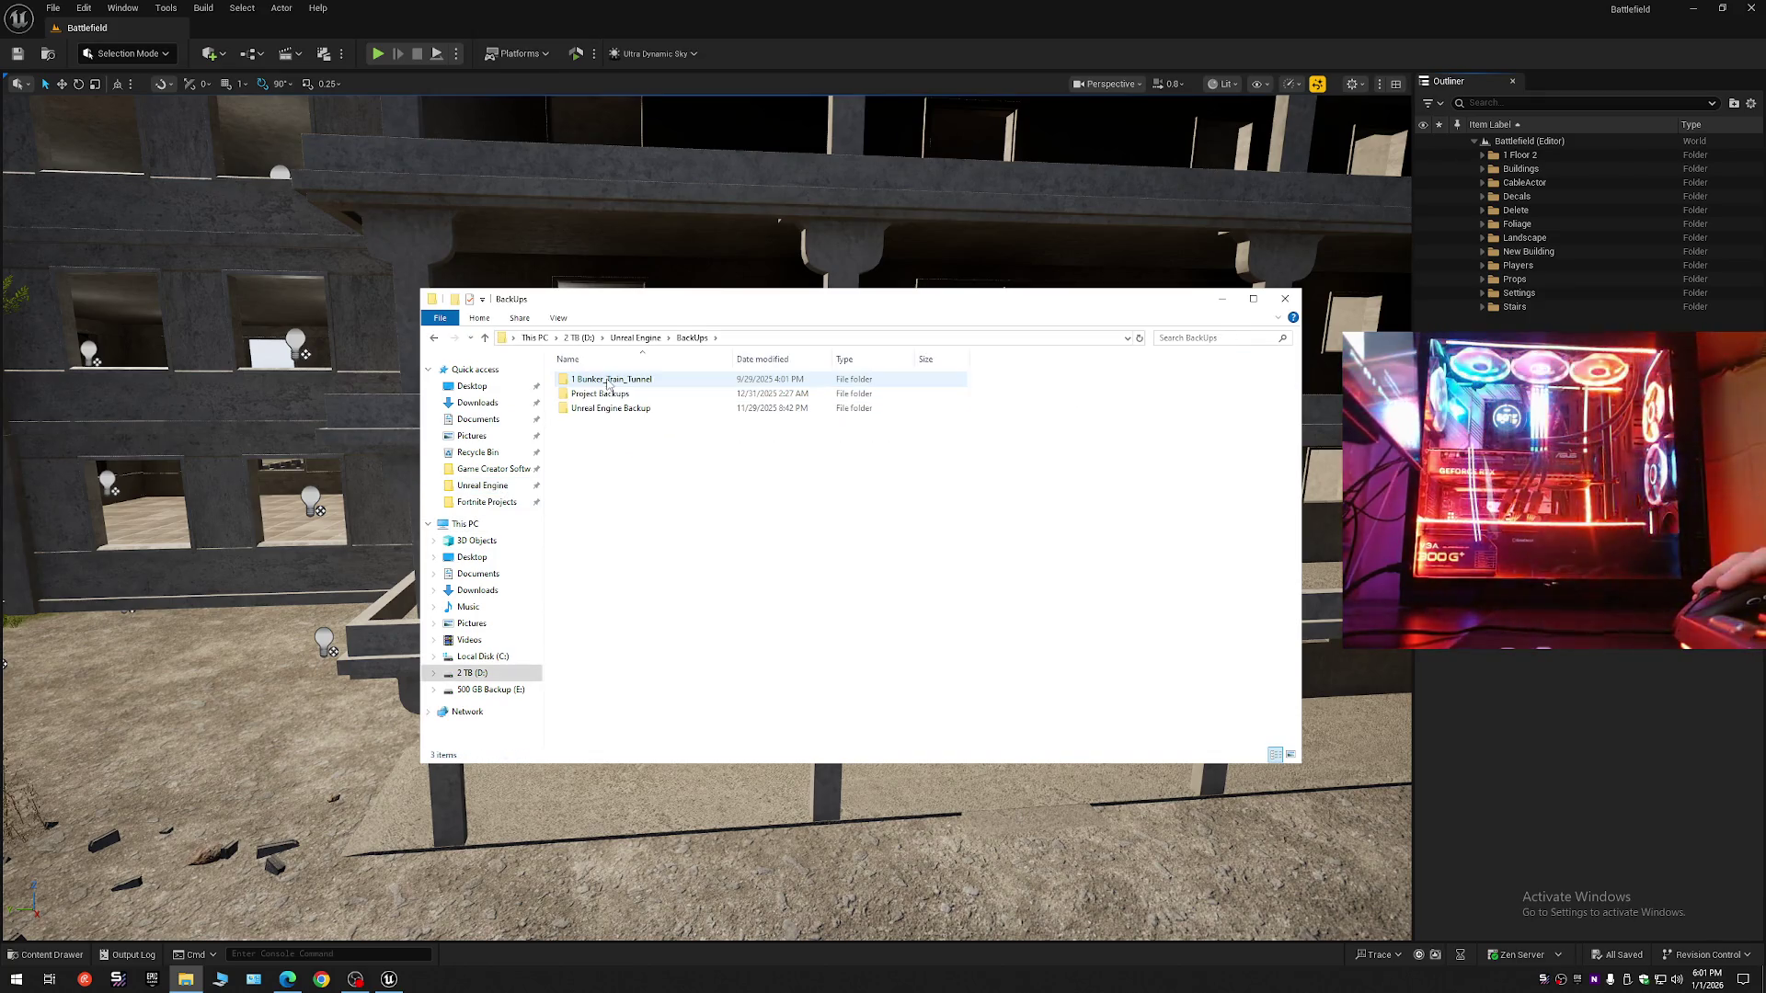
click(603, 394)
double_click(602, 393)
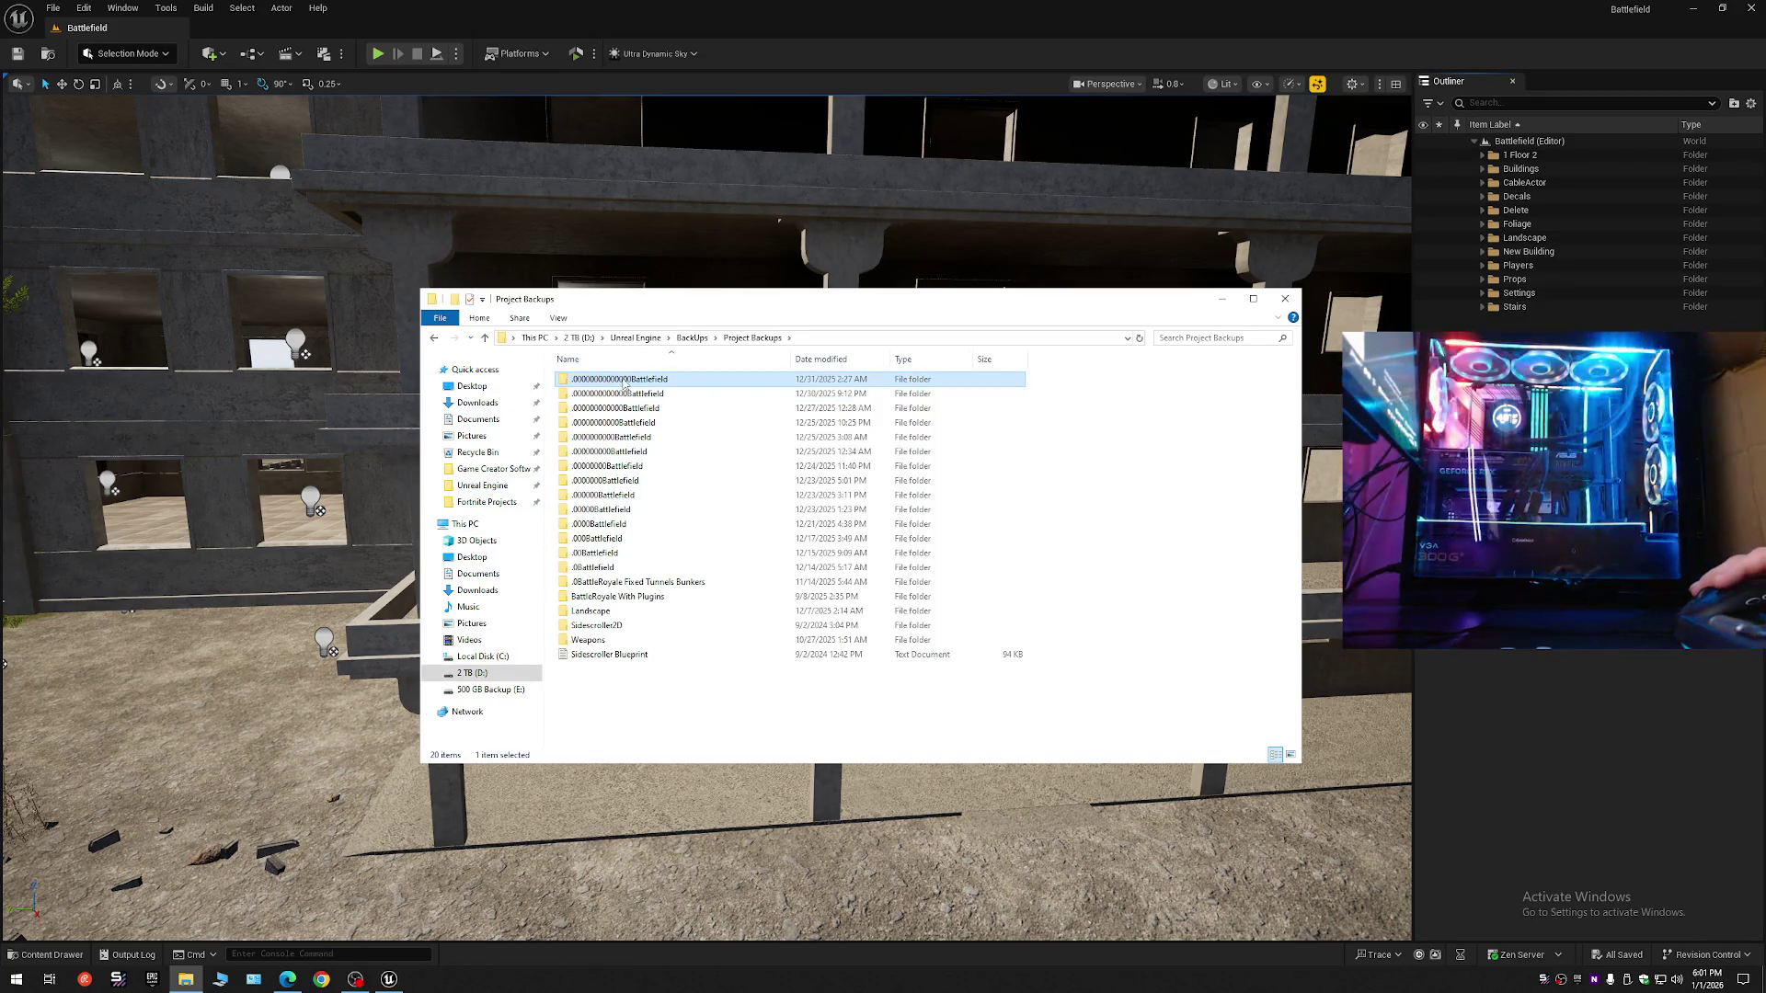
right_click(622, 379)
click(670, 436)
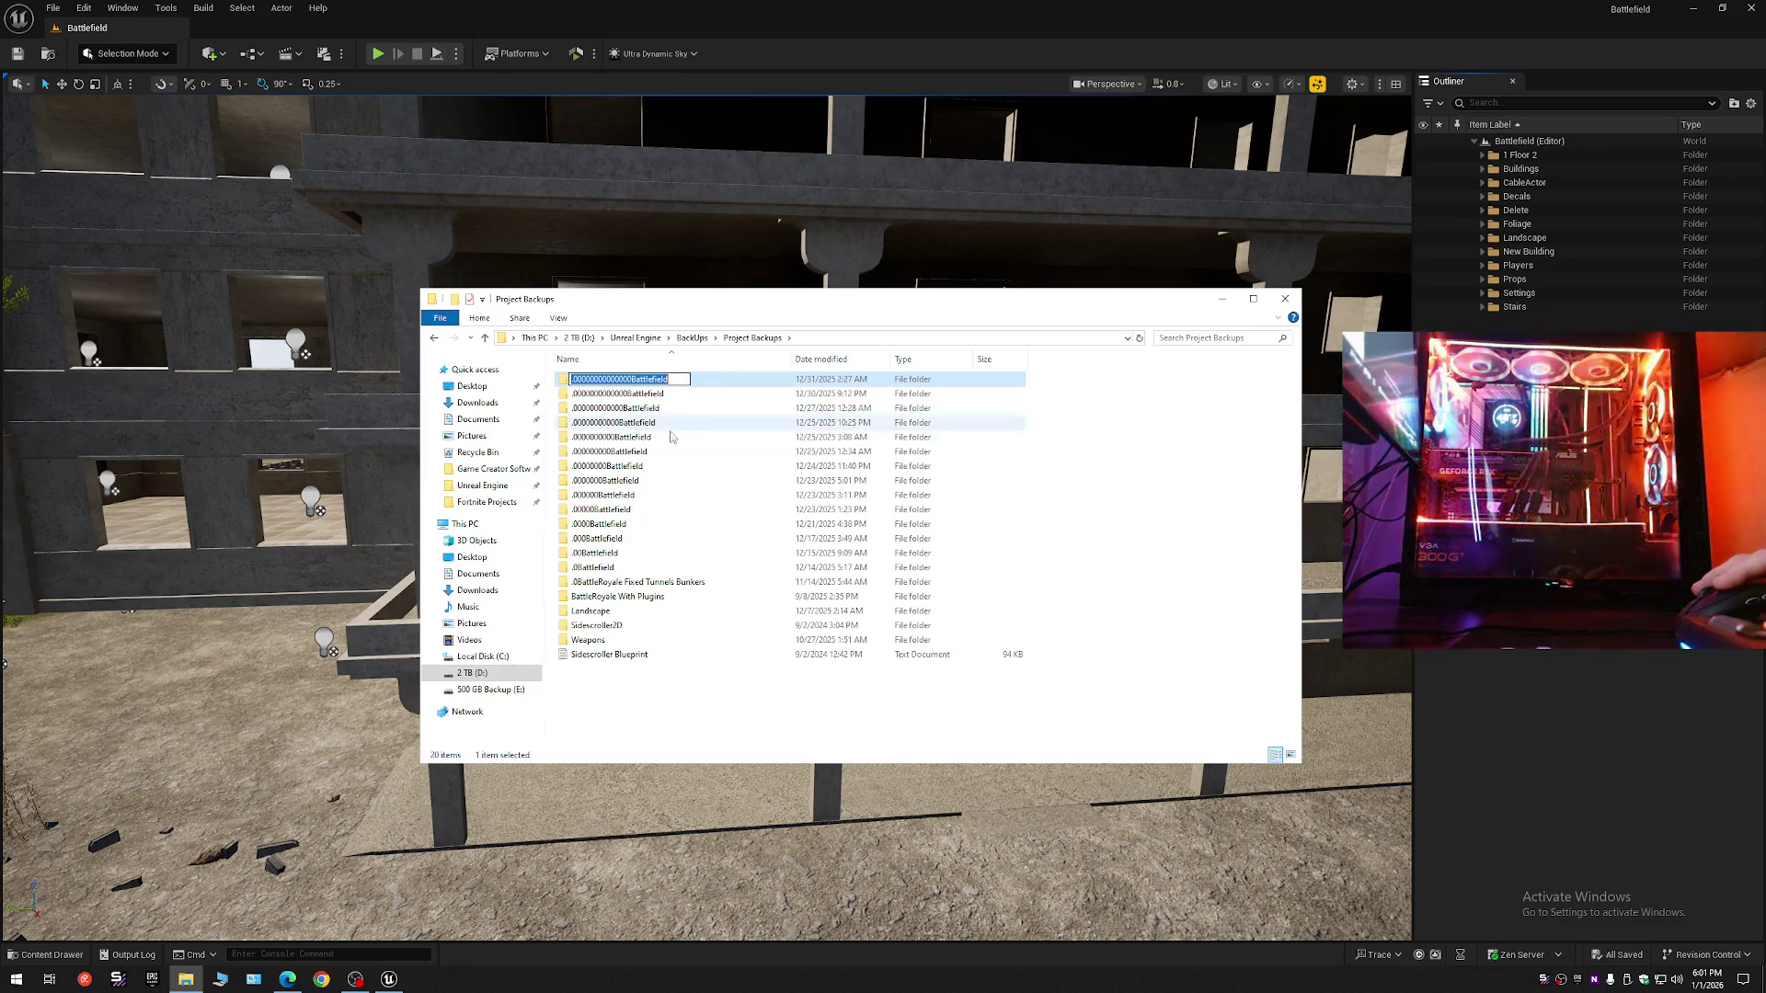
- Create a new folder in Project Backups named with the pasted Battlefield backup name
right_click(655, 706)
mouse_move(714, 870)
click(856, 871)
right_click(614, 625)
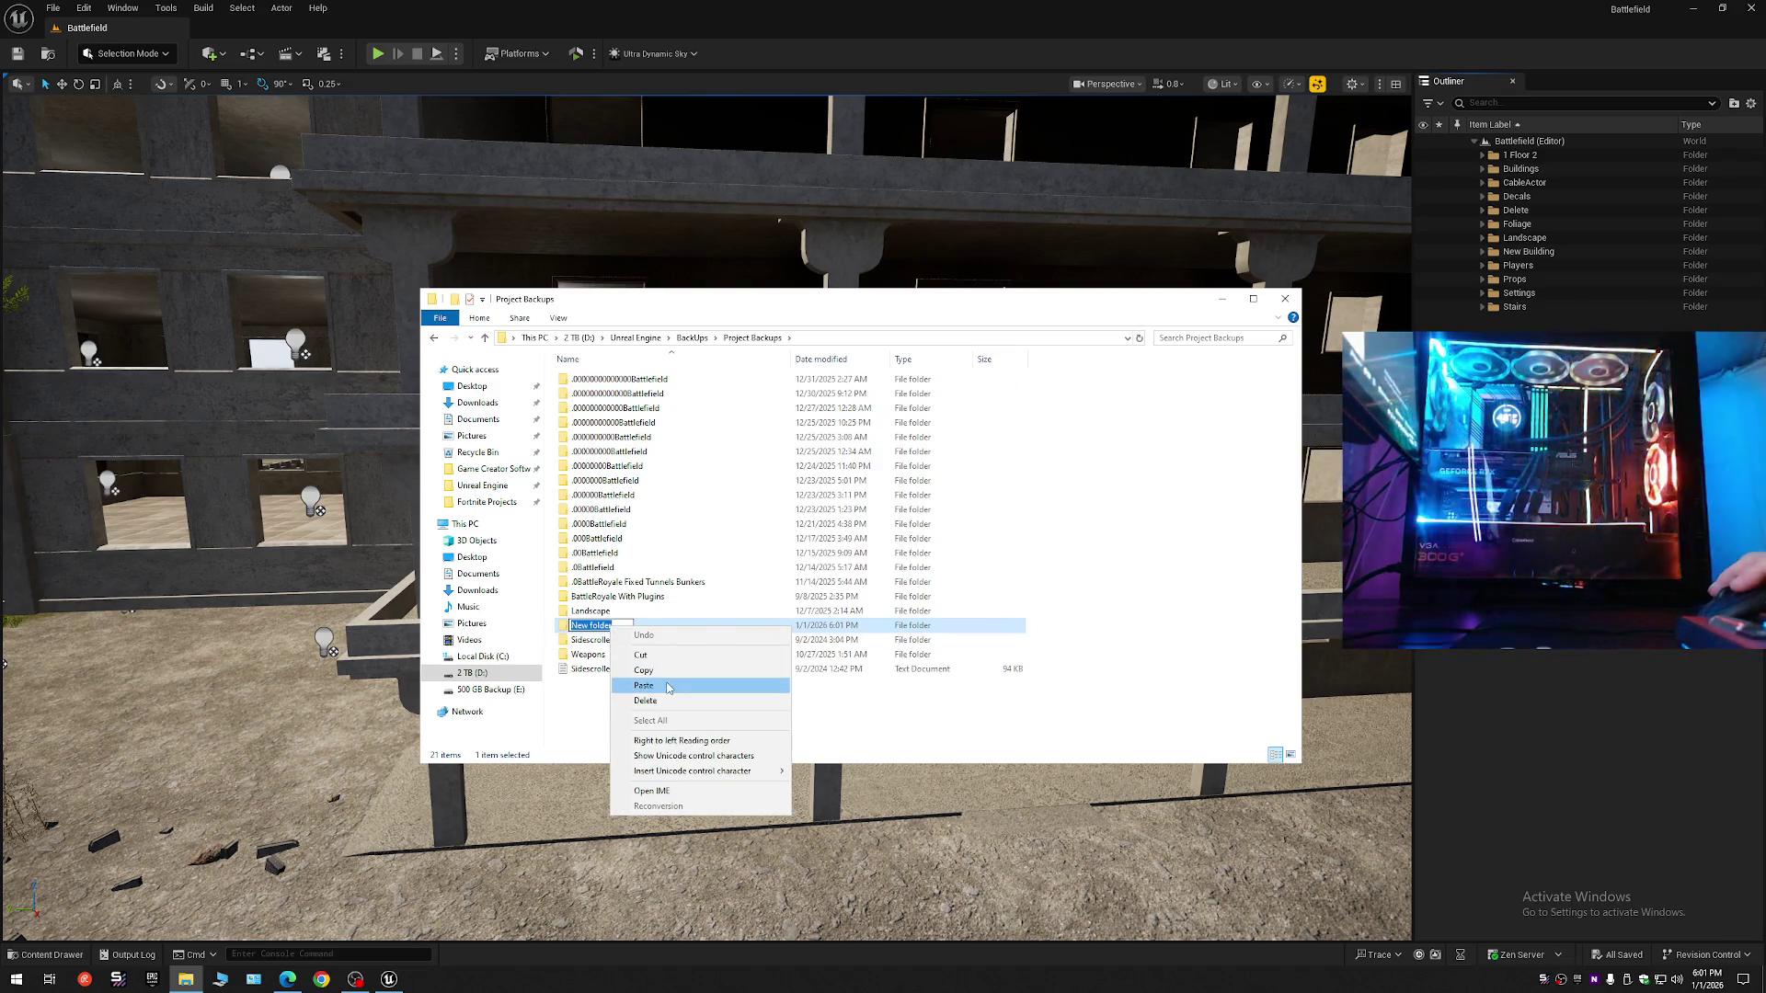
click(630, 685)
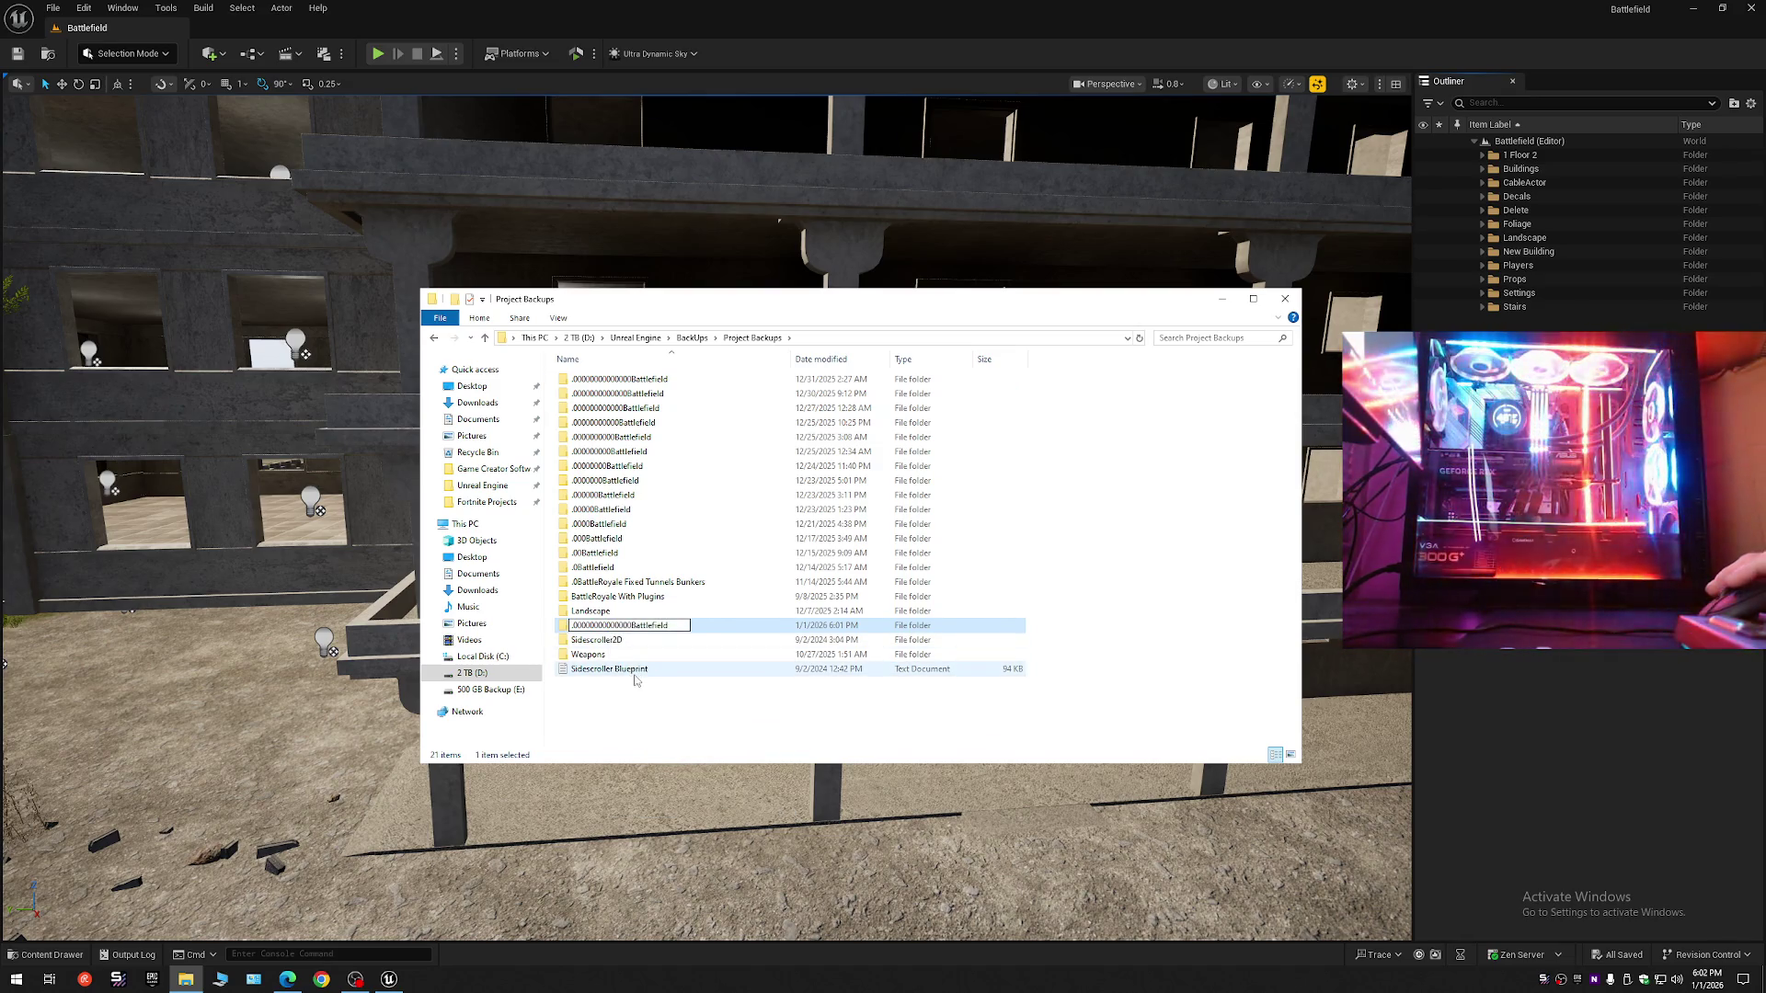
key(Return)
- Go to the Unreal Engine Projects folder and bring up the Battlefield folder's context menu
key(alt+Up)
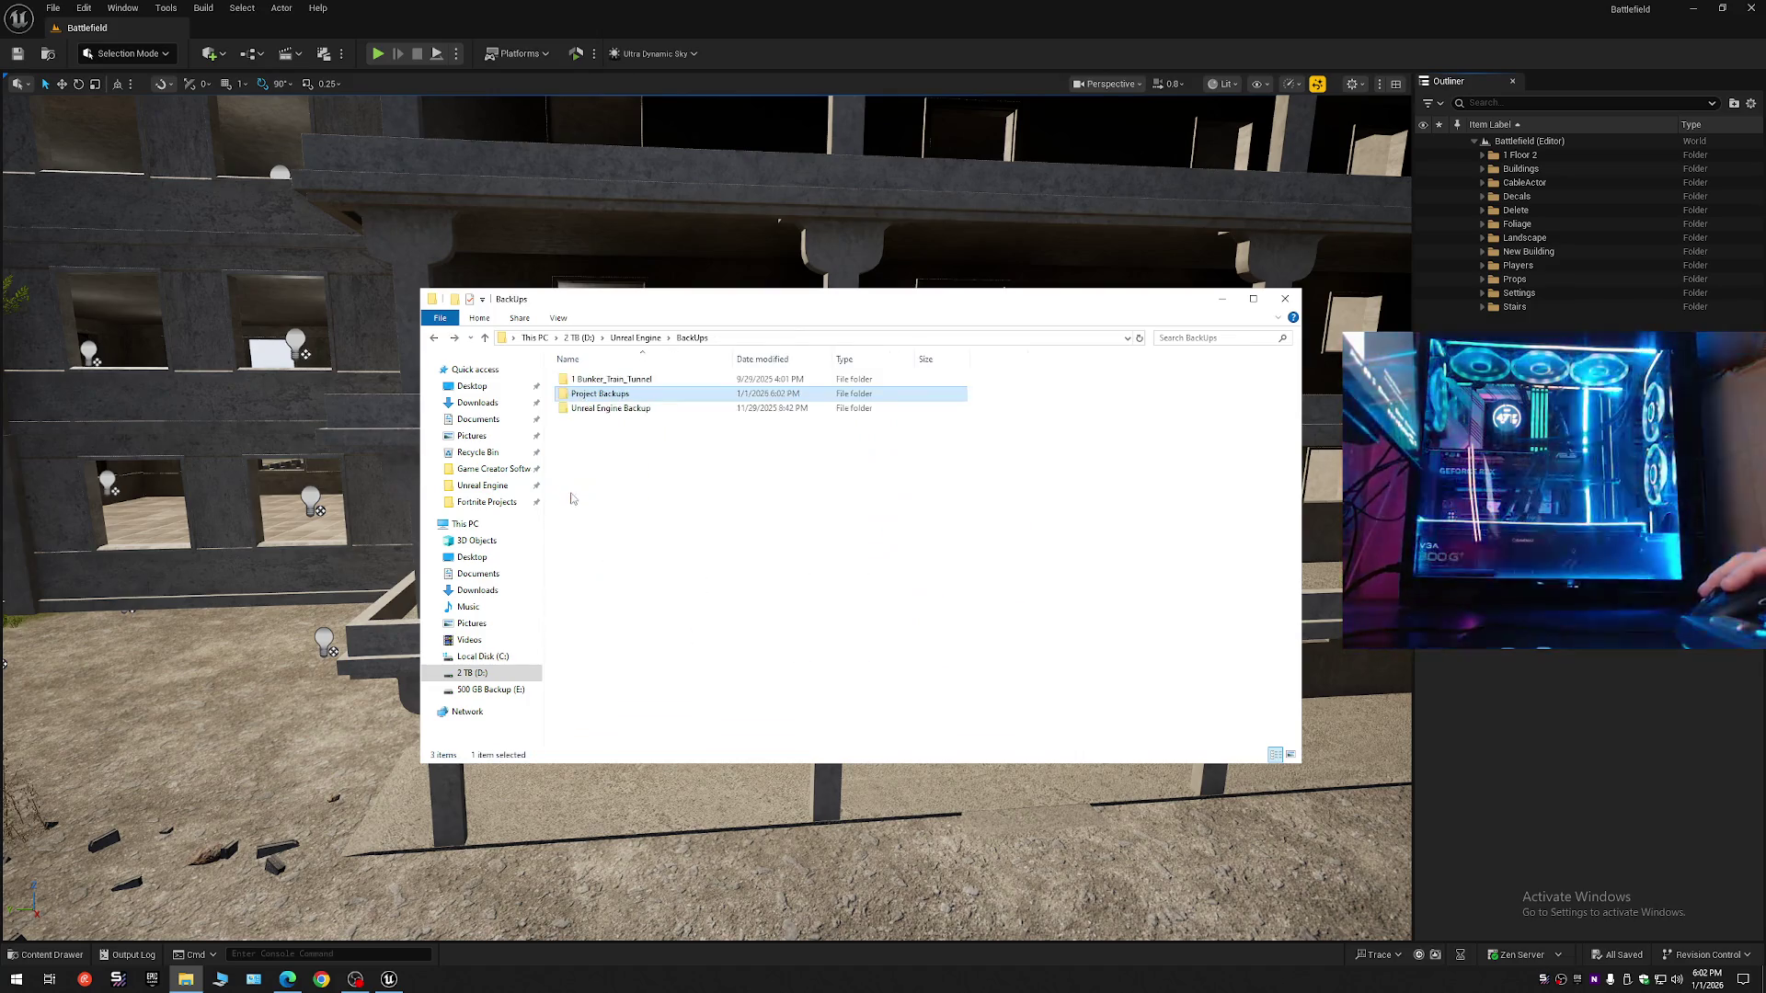
key(alt+Up)
double_click(596, 408)
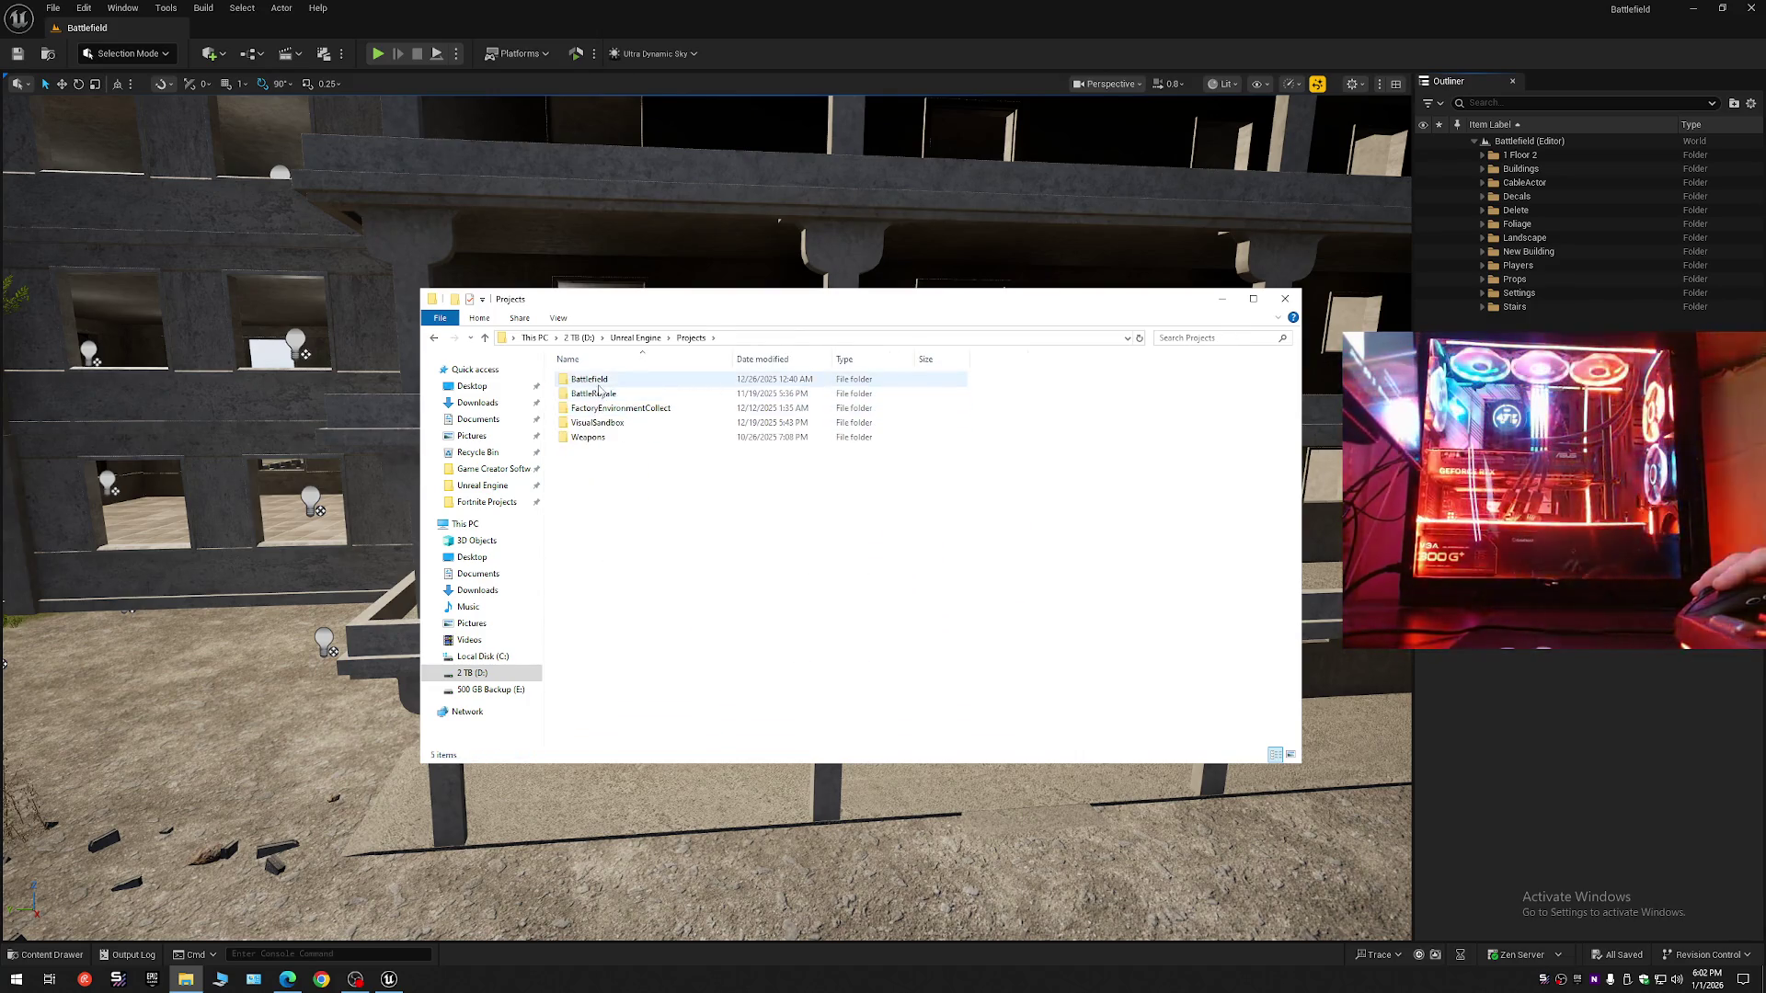
right_click(602, 384)
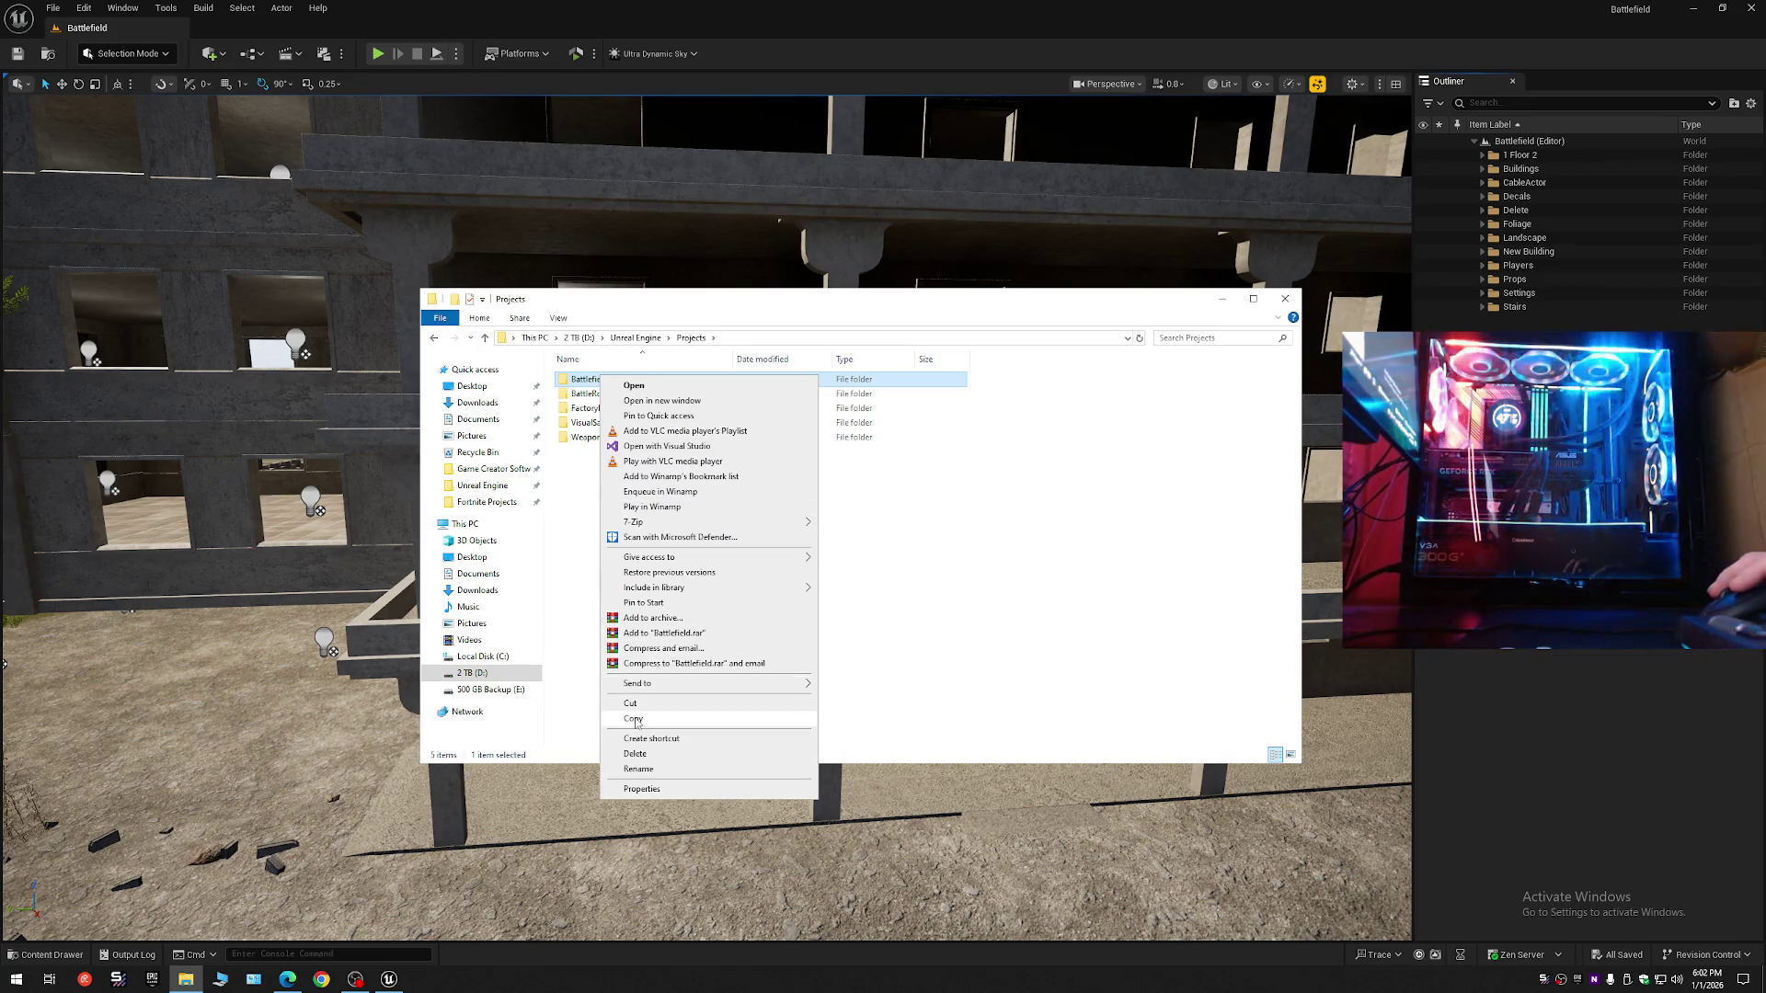
- Copy the Battlefield project folder into the new empty backup folder, then close File Explorer
click(644, 704)
key(alt+Up)
double_click(602, 381)
click(607, 397)
double_click(607, 394)
double_click(627, 391)
right_click(724, 449)
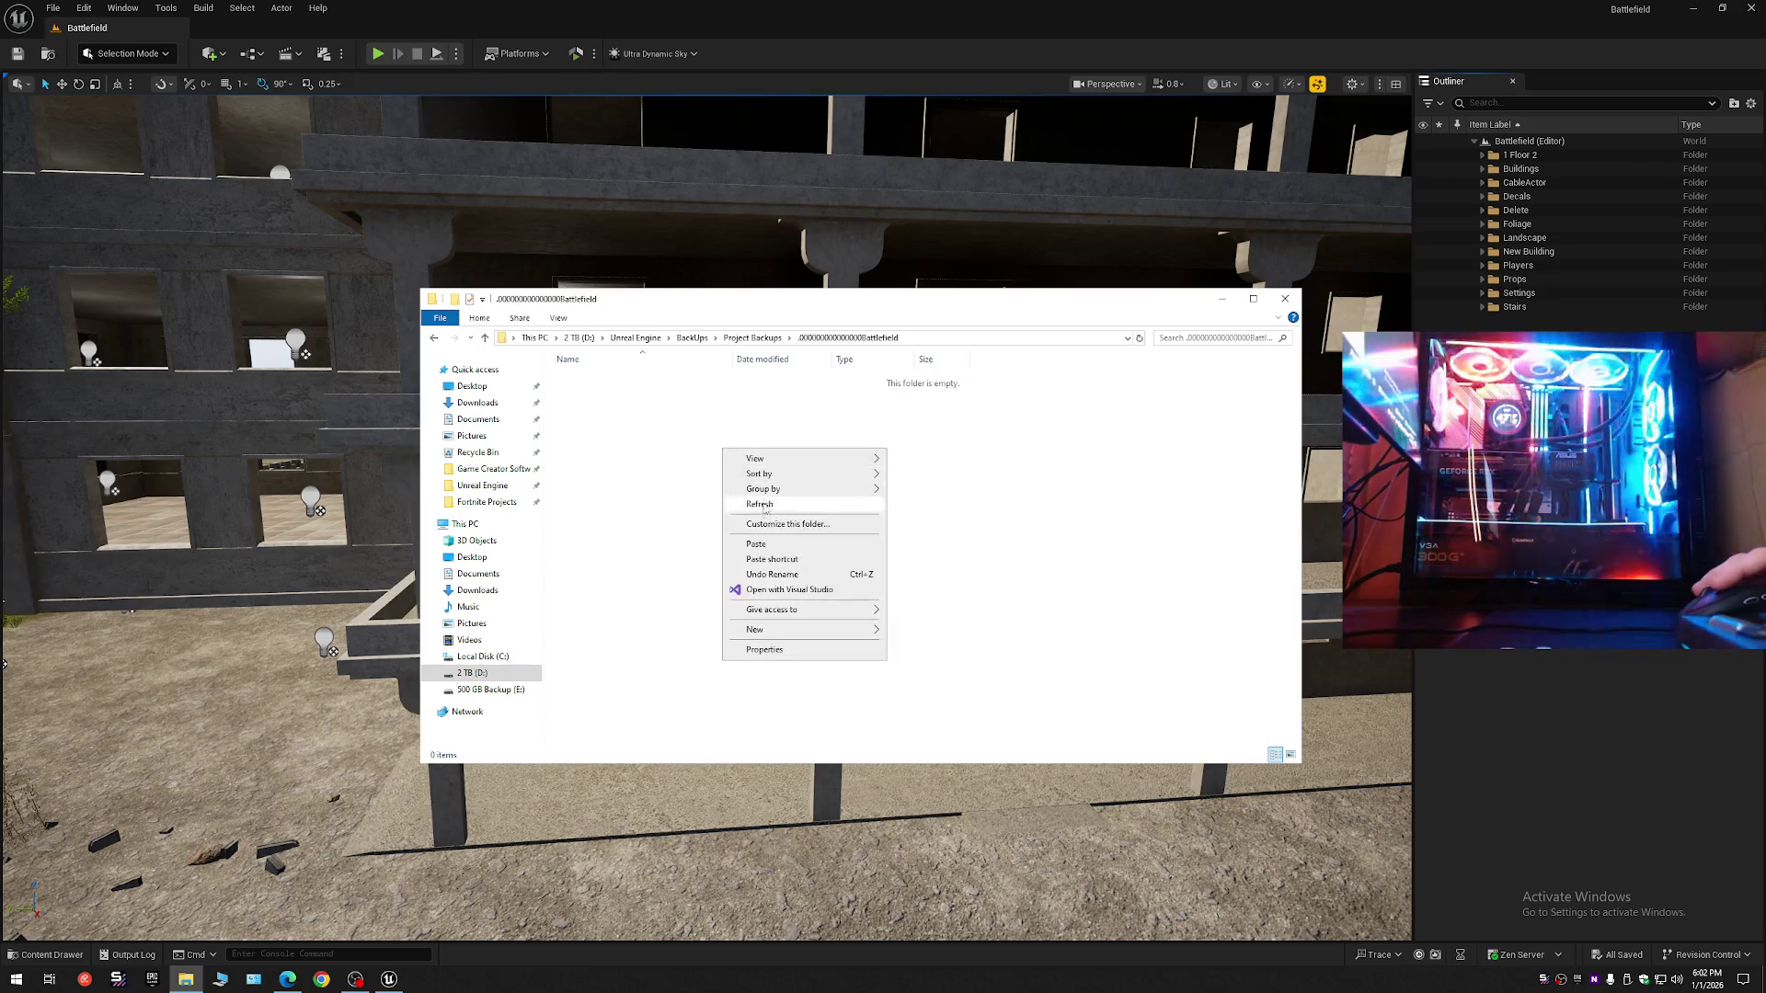
click(757, 544)
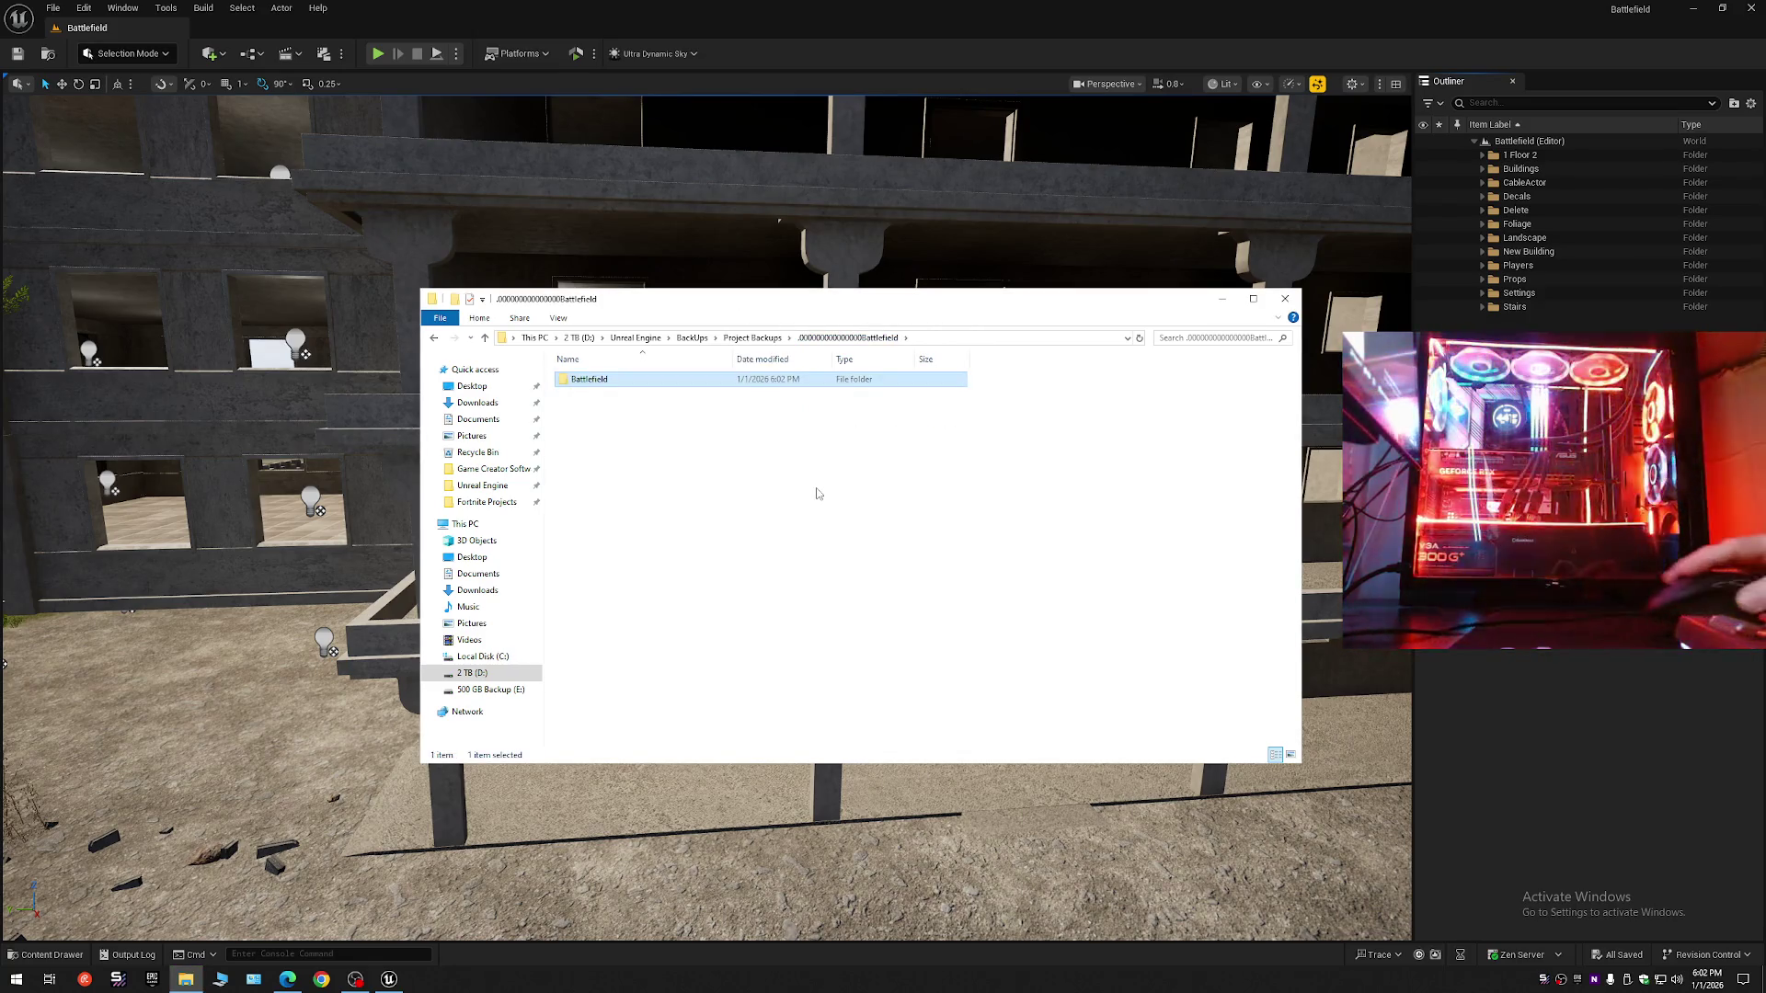
click(1285, 298)
- Hide New Building, expand 1 Floor 2 > Windows, and select all frames through StaticMeshActor366
drag(686, 817, 588, 911)
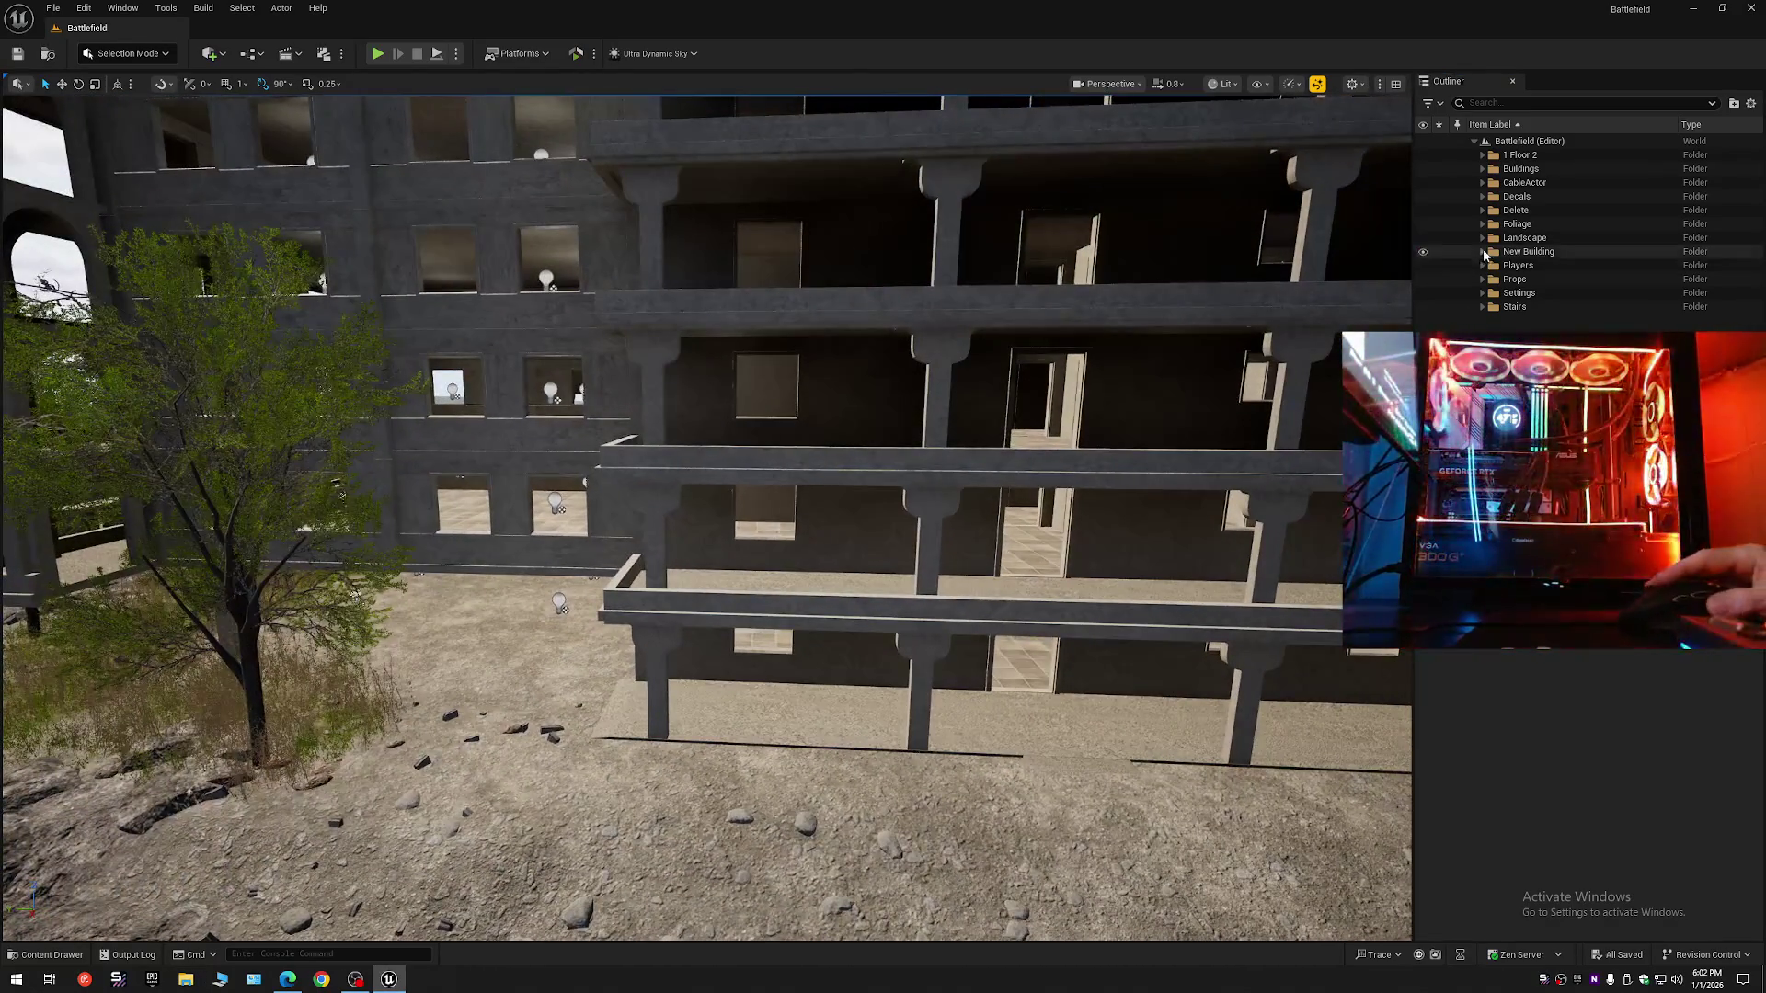
click(1423, 253)
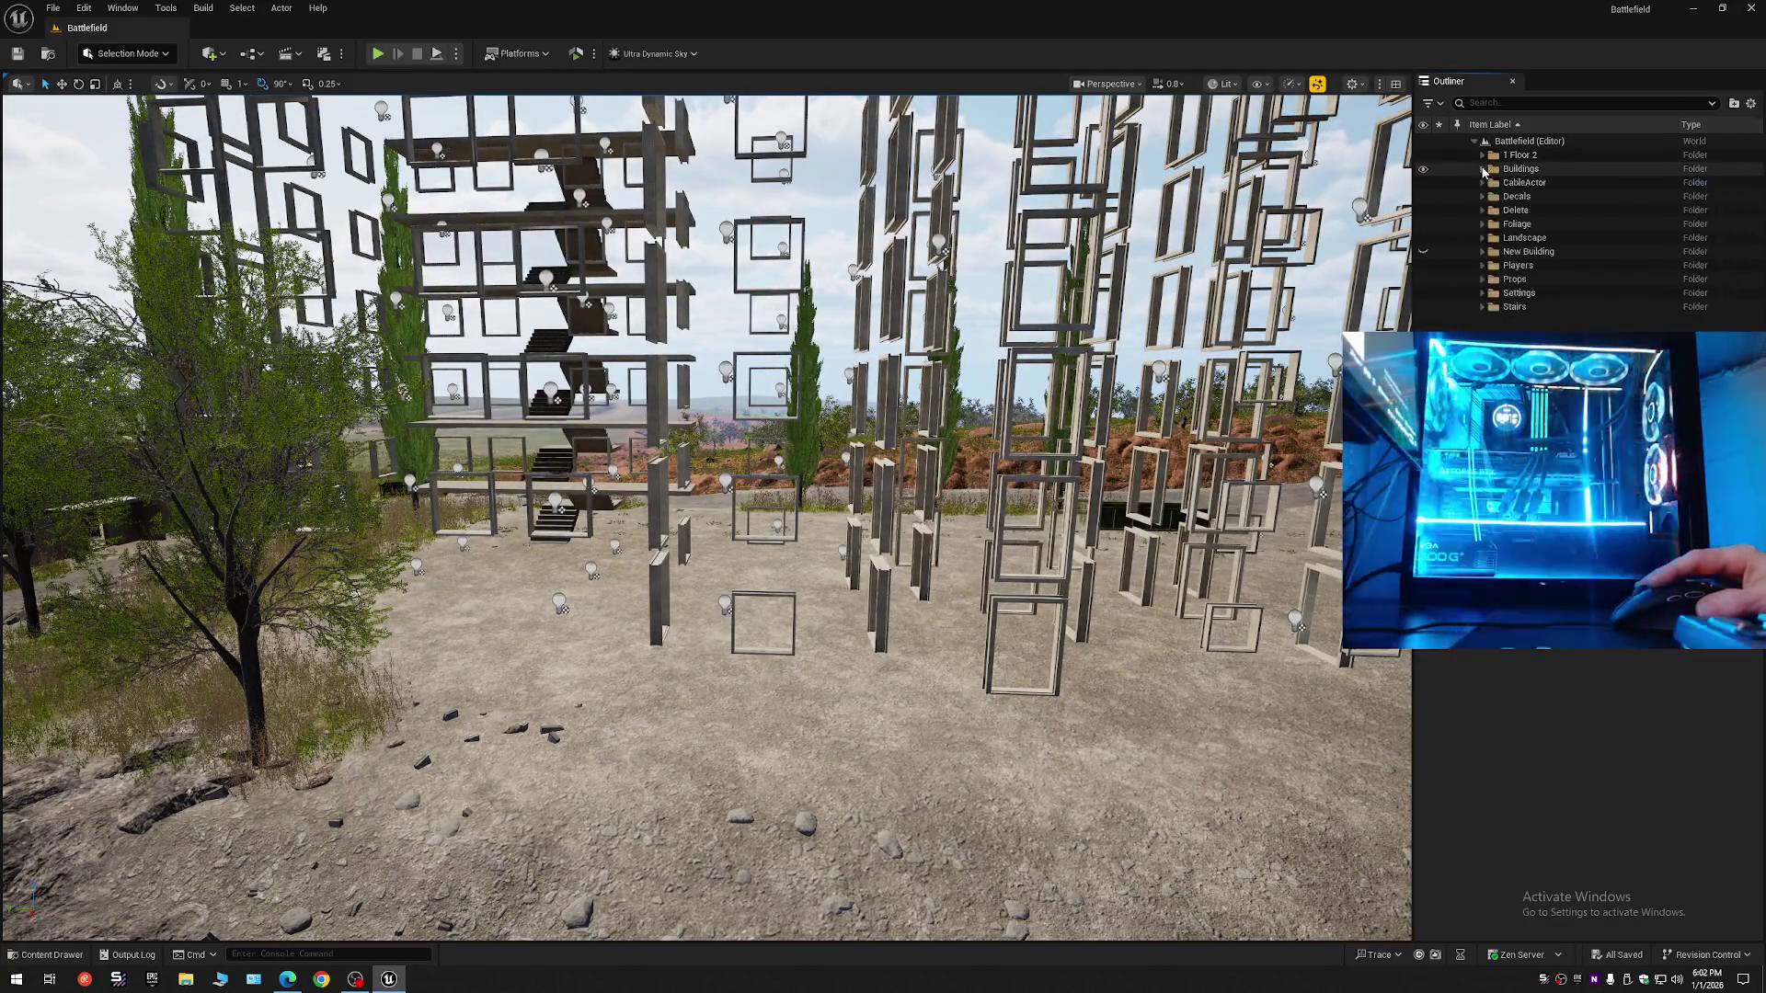
click(1481, 154)
click(1491, 169)
click(1506, 182)
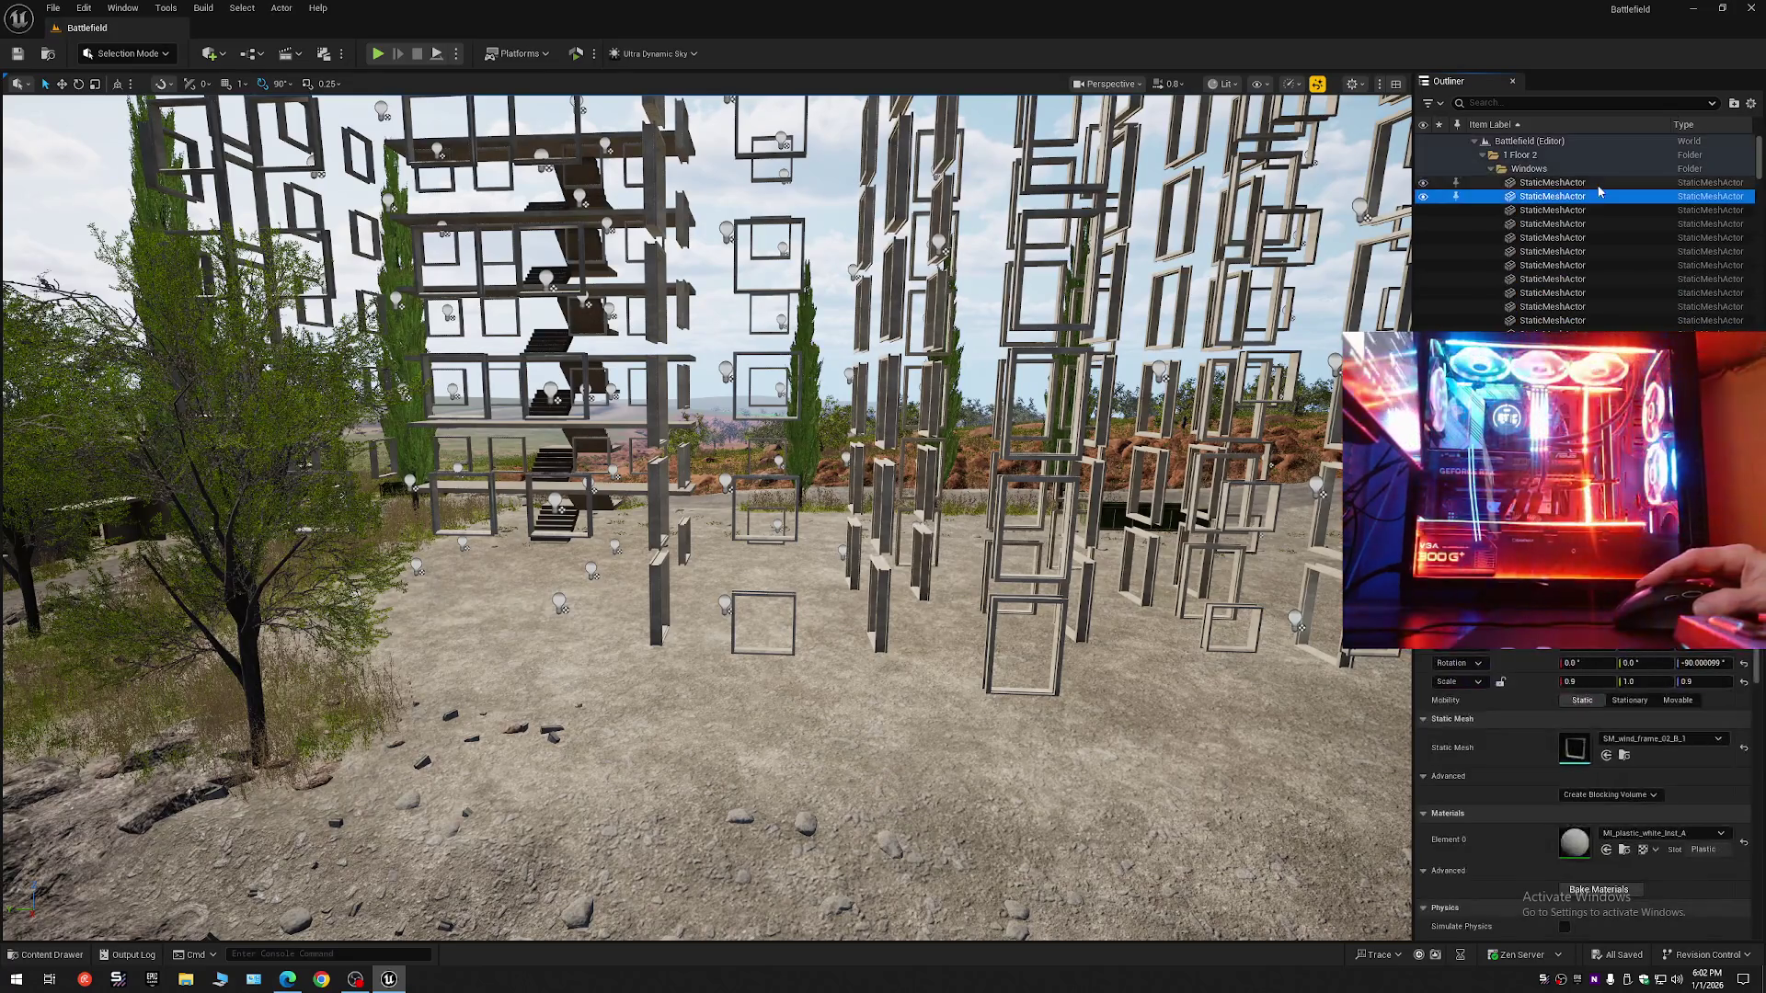
drag(1762, 163, 1760, 312)
shift+click(1568, 258)
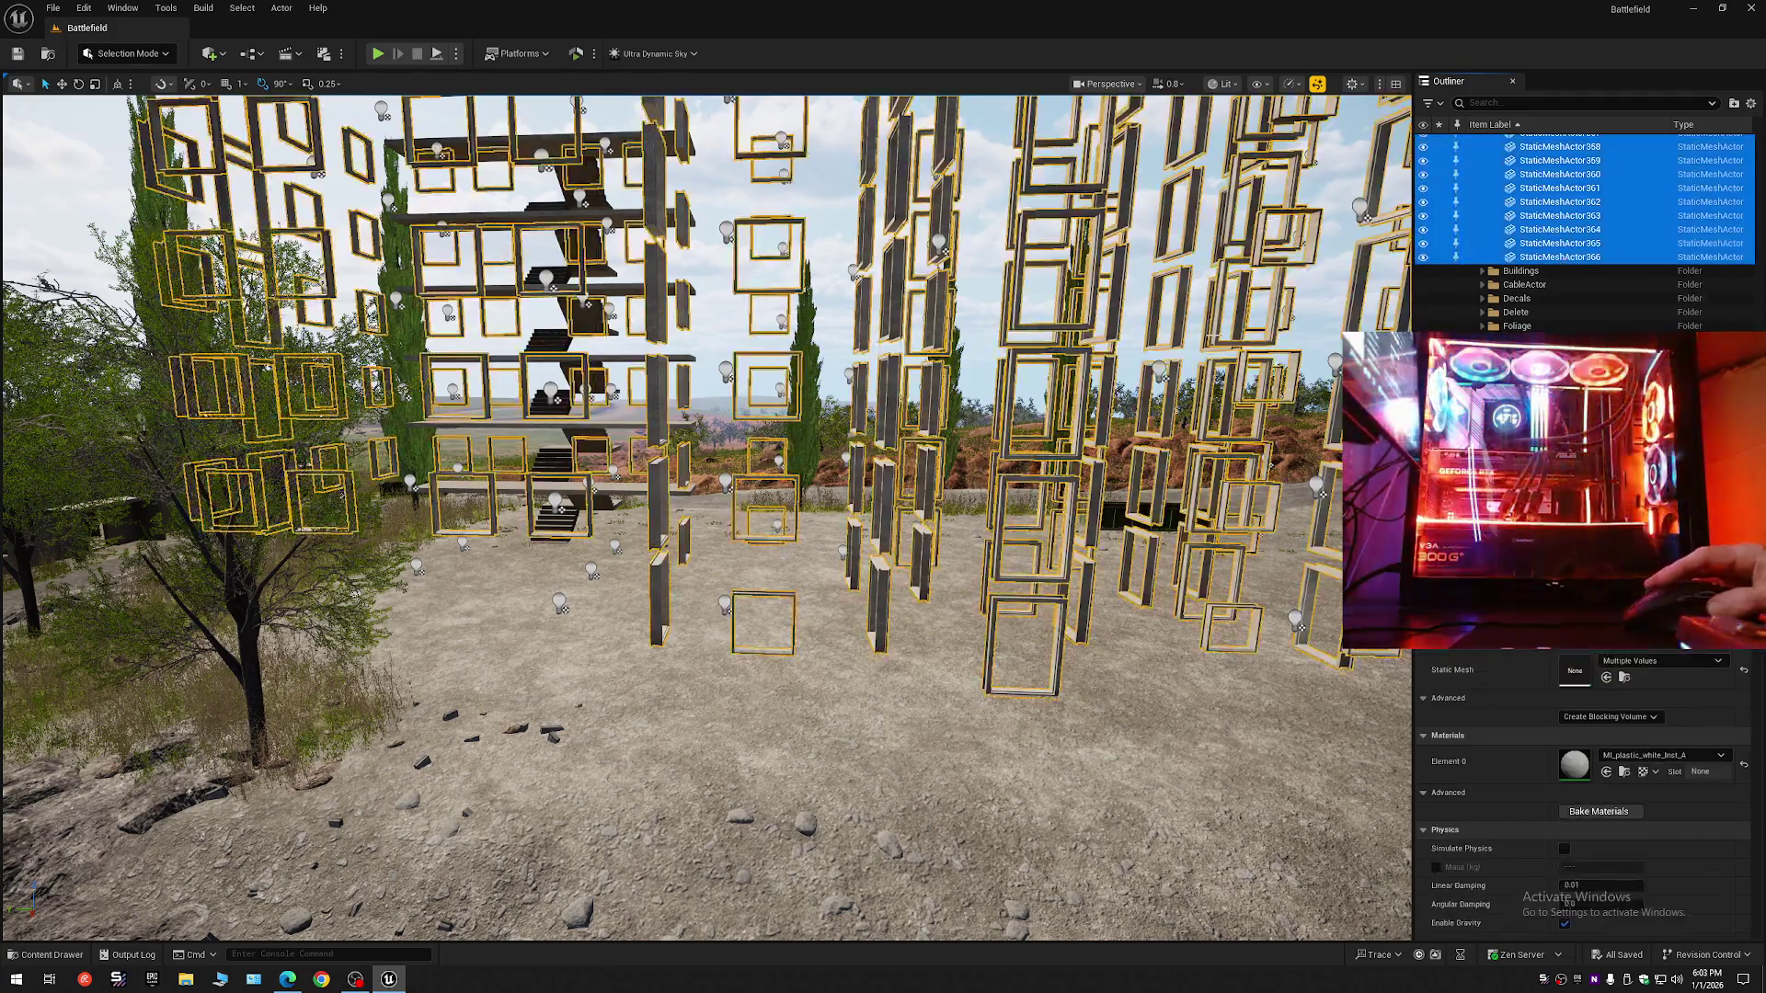
scroll(932, 386, down, 10)
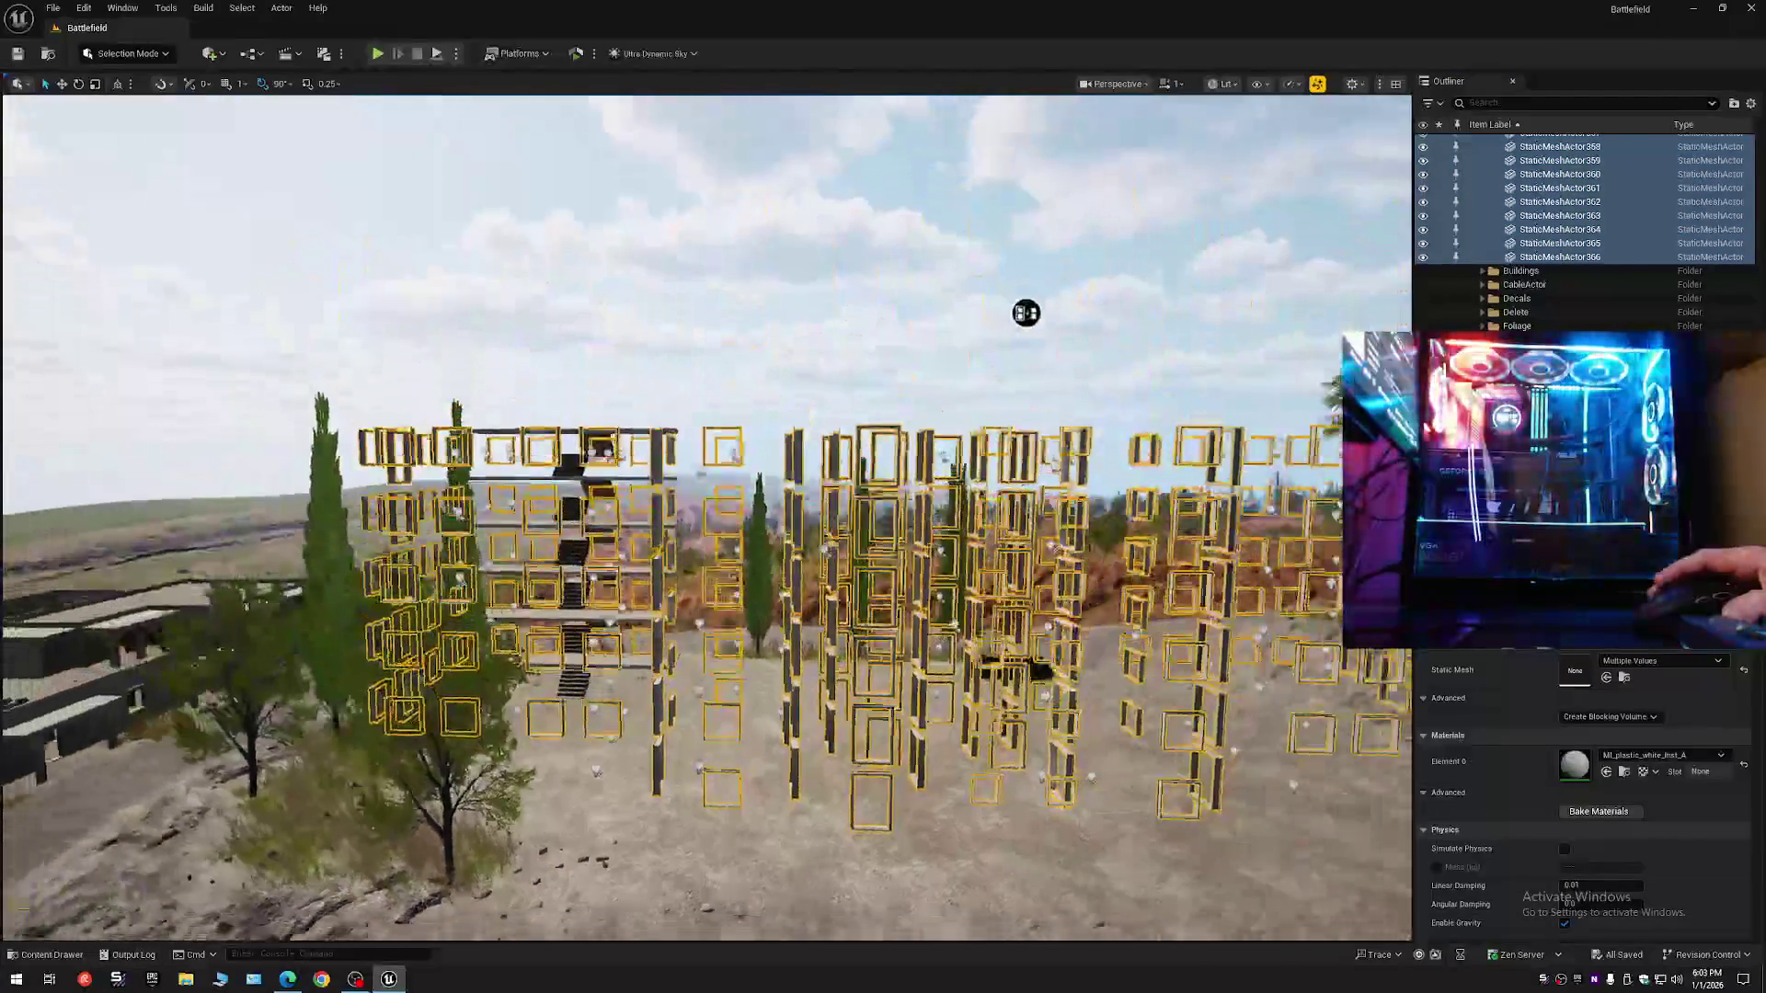
scroll(997, 455, up, 10)
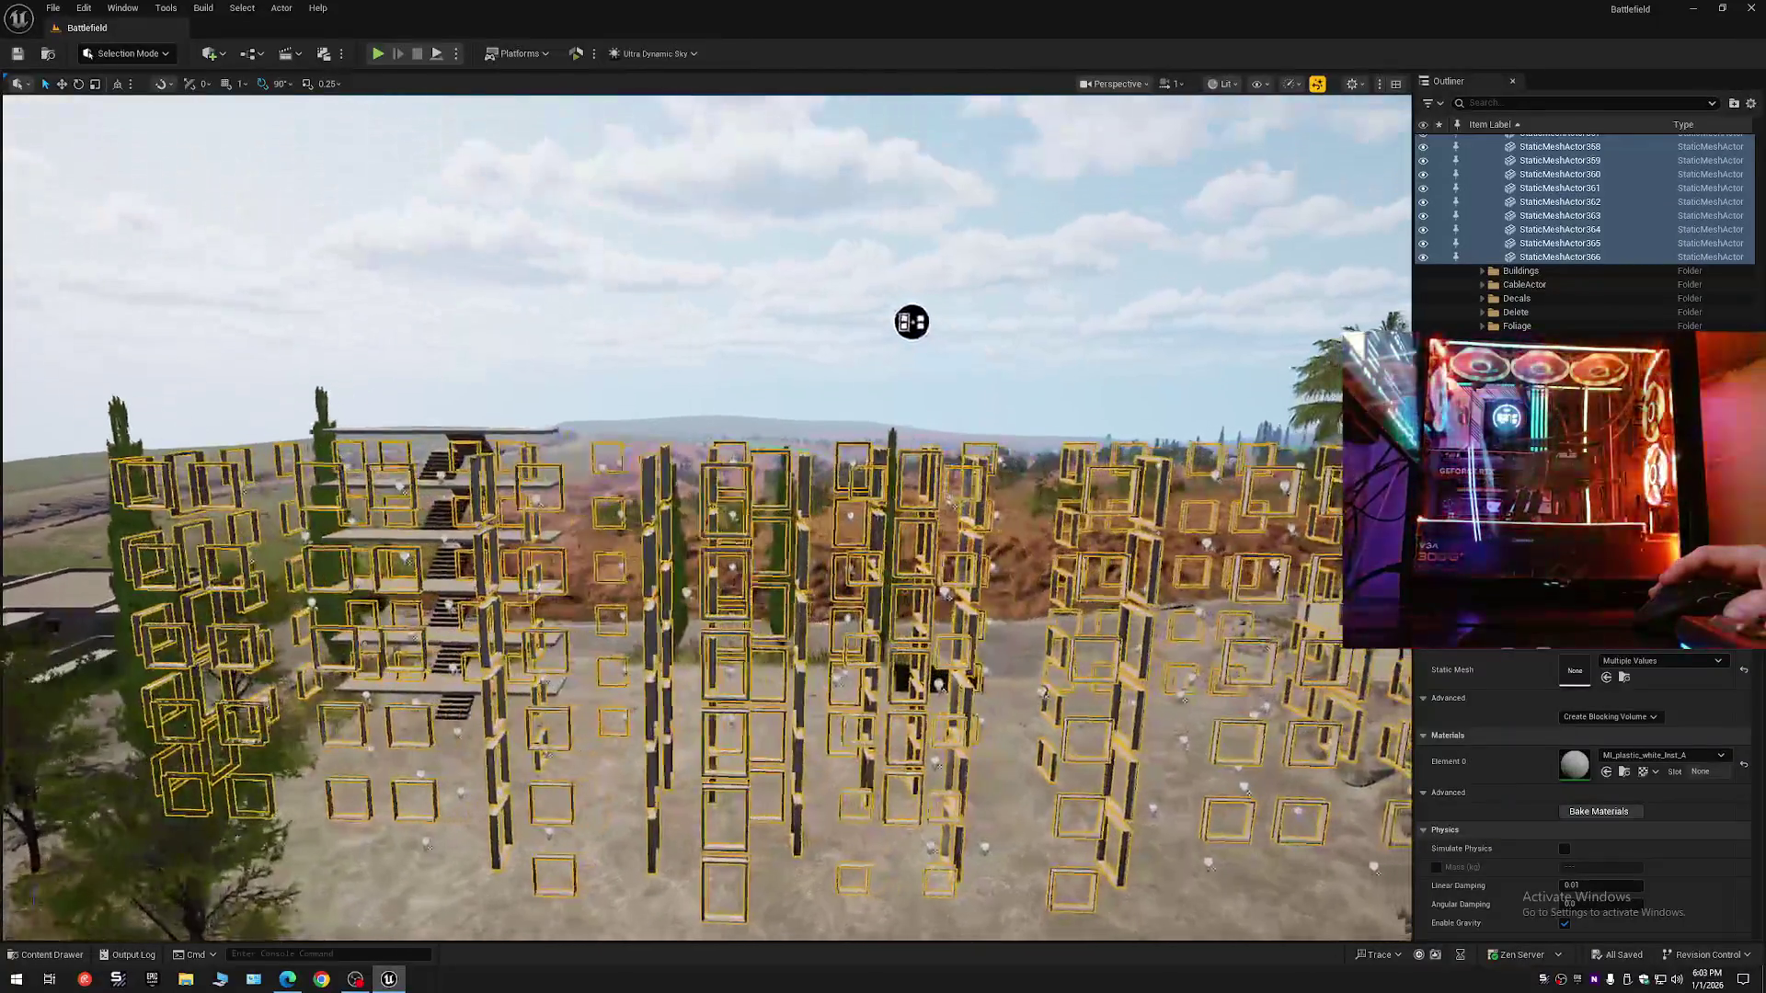
drag(898, 324, 909, 378)
click(274, 10)
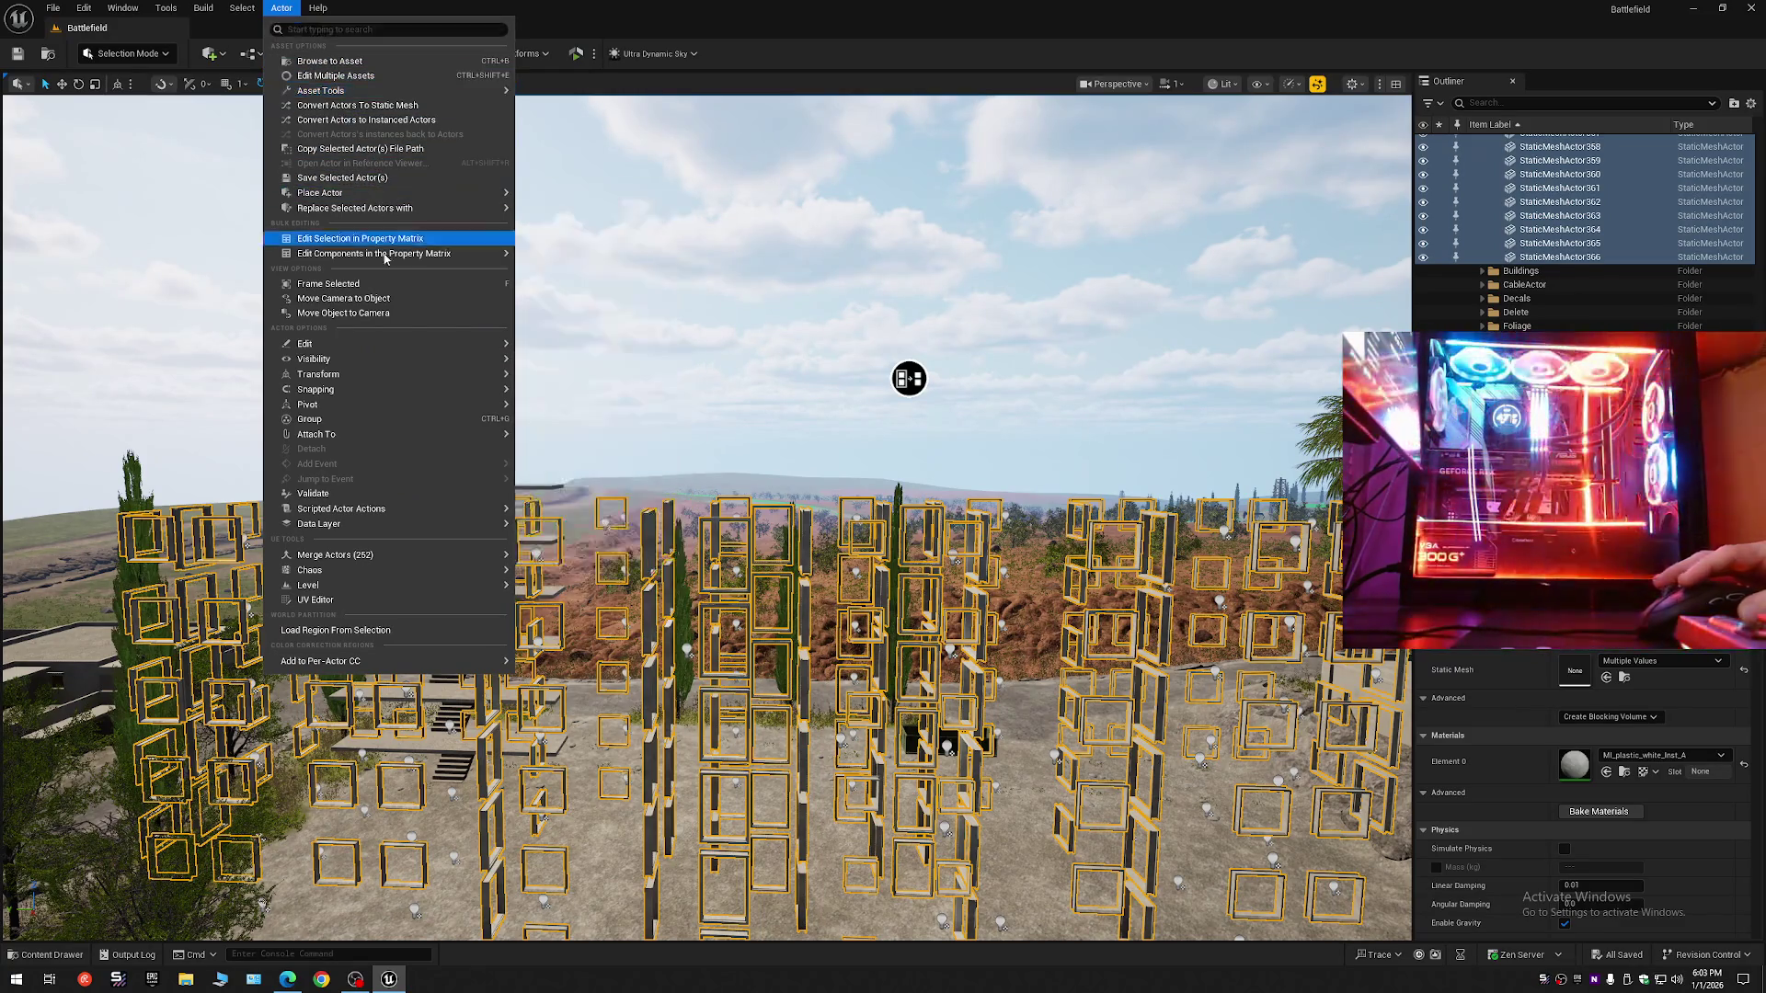
- Convert the selected frame actors into a static mesh named Window_Frames in the Maps folder
mouse_move(340, 349)
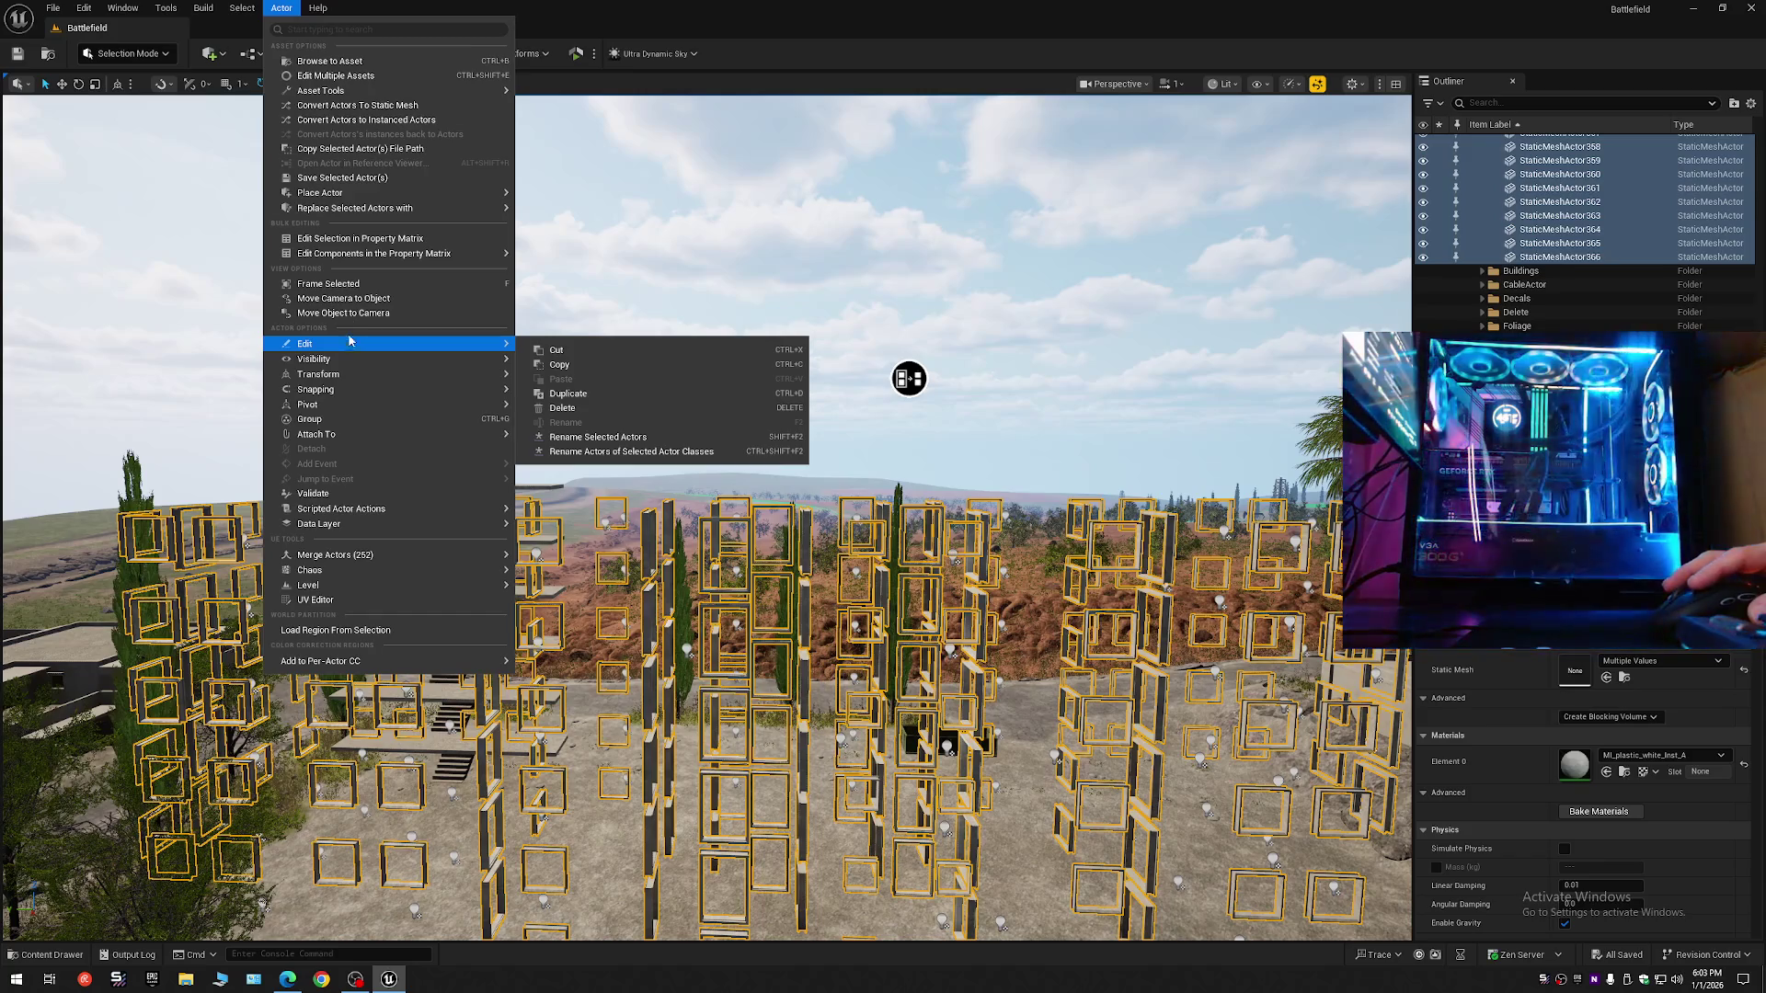
click(386, 106)
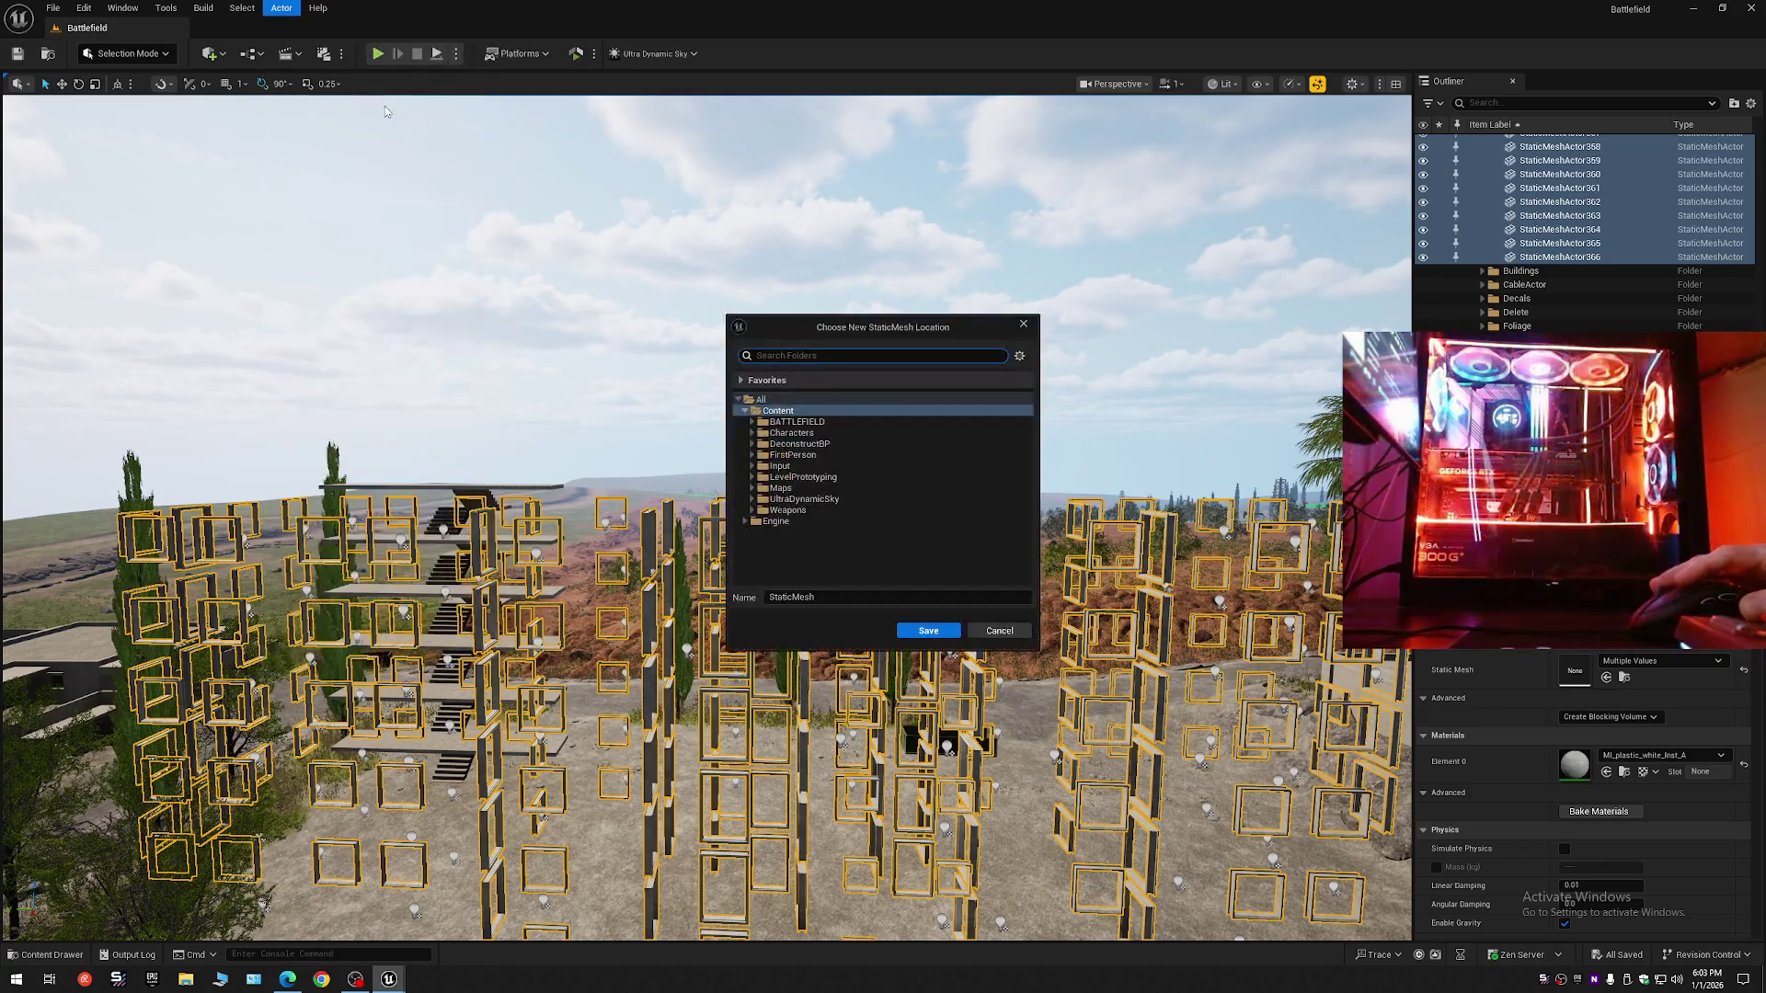
click(787, 489)
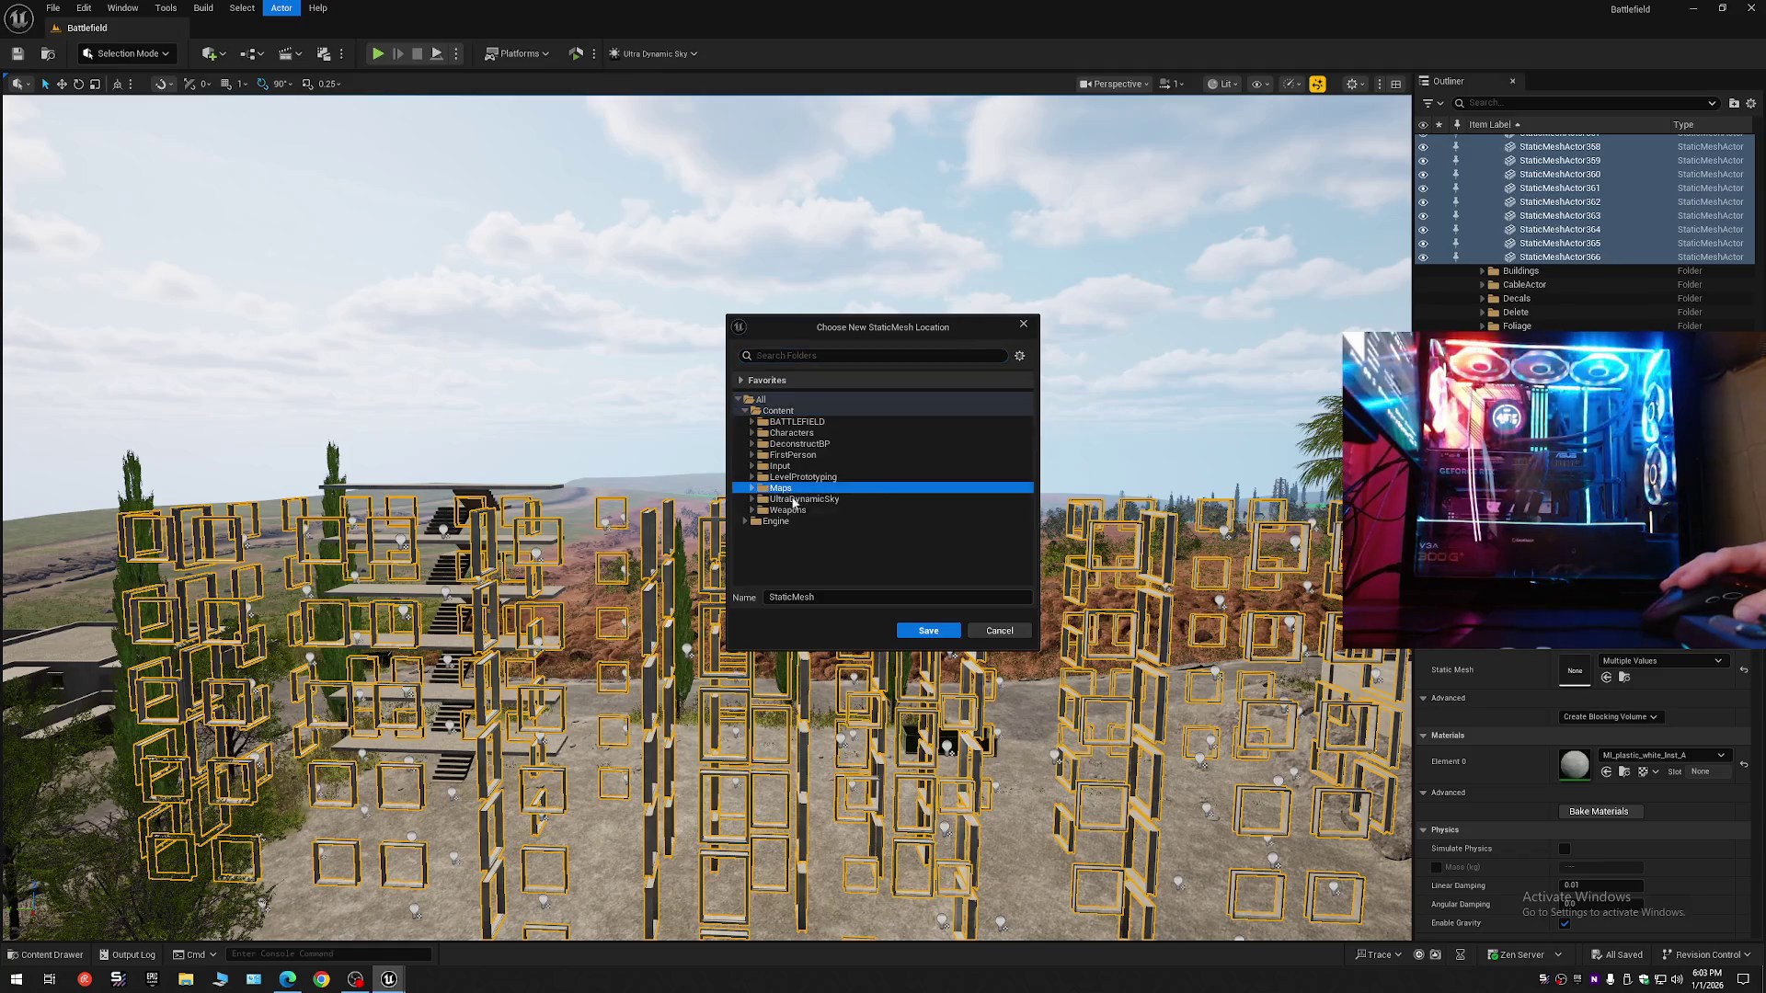
click(833, 599)
text(Window_Frames)
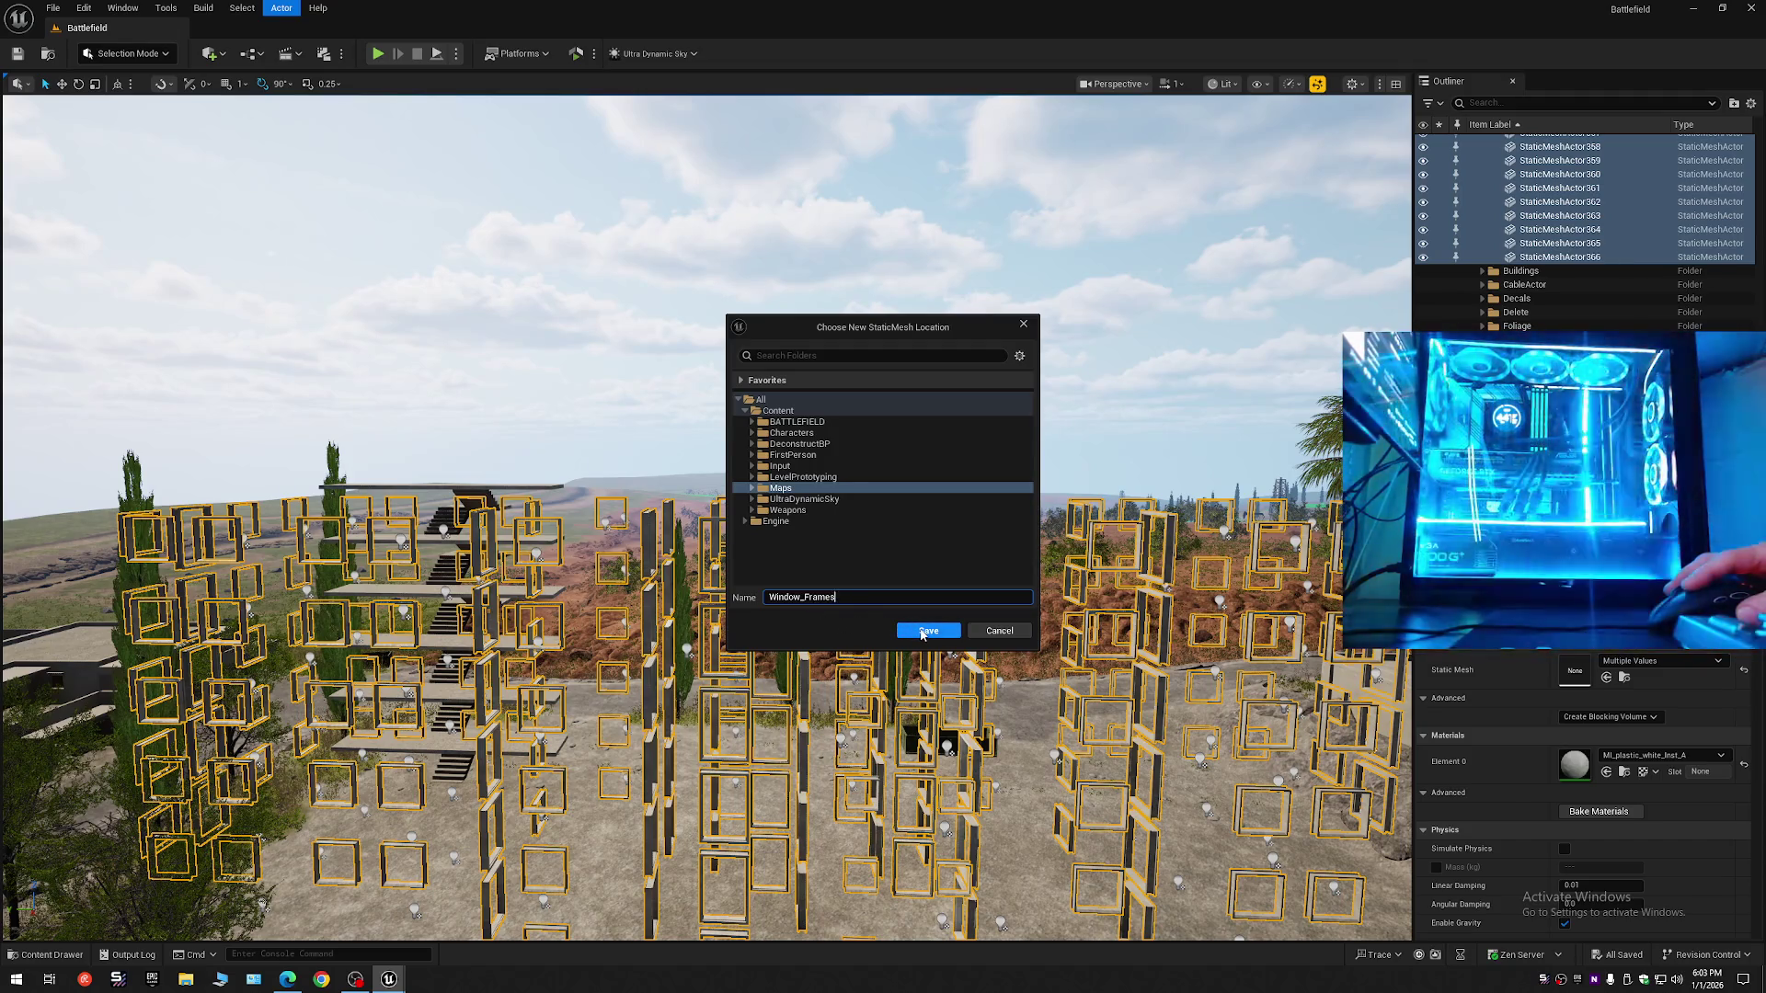
click(927, 631)
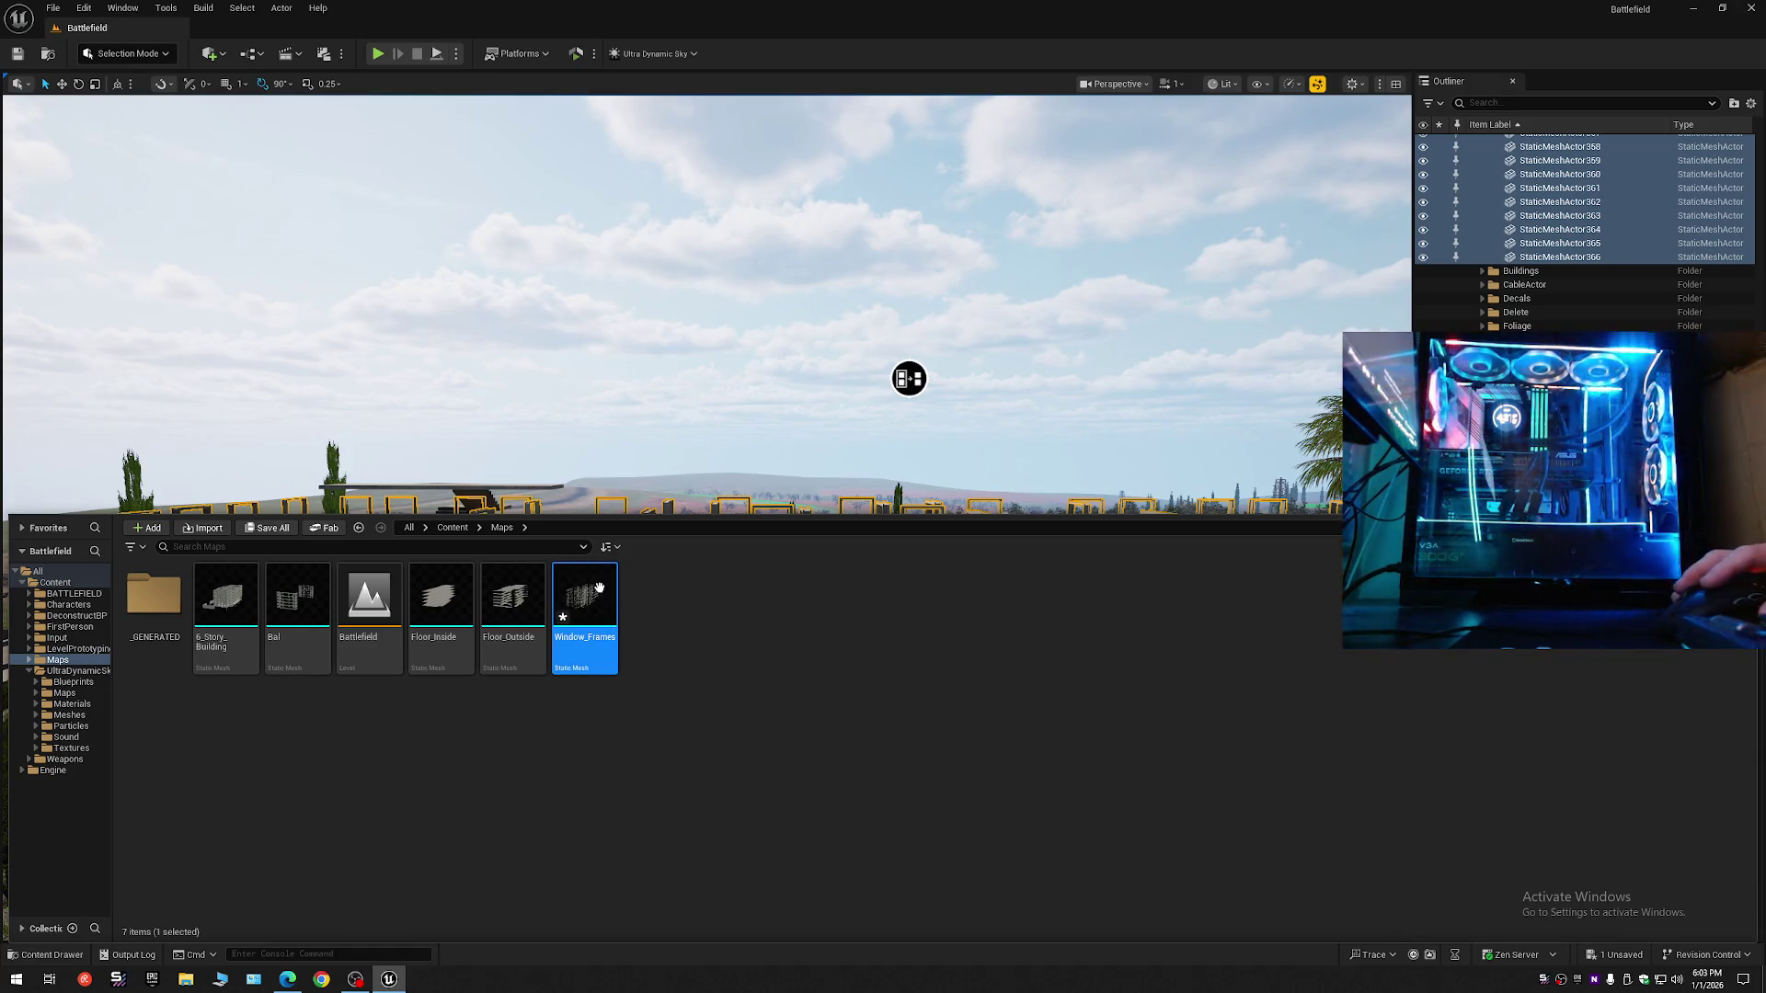
- Focus on the new Window_Frames mesh and compare it against a single door frame selection
key(ctrl+space)
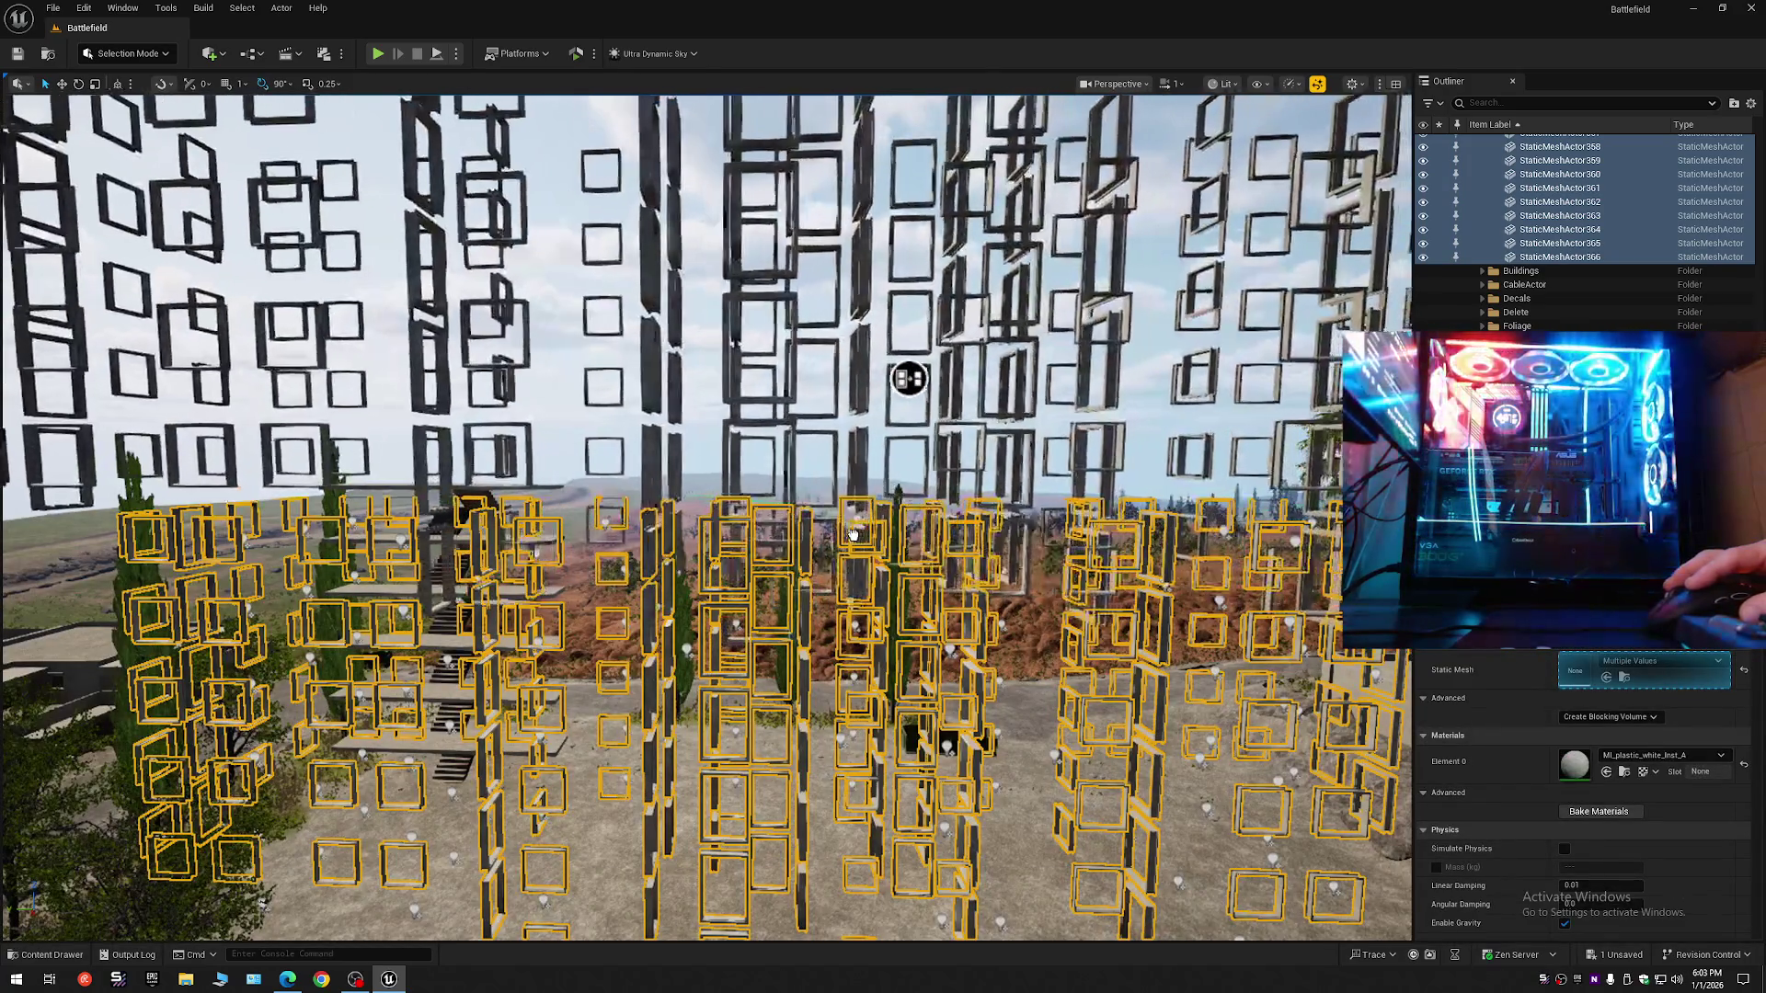
click(908, 378)
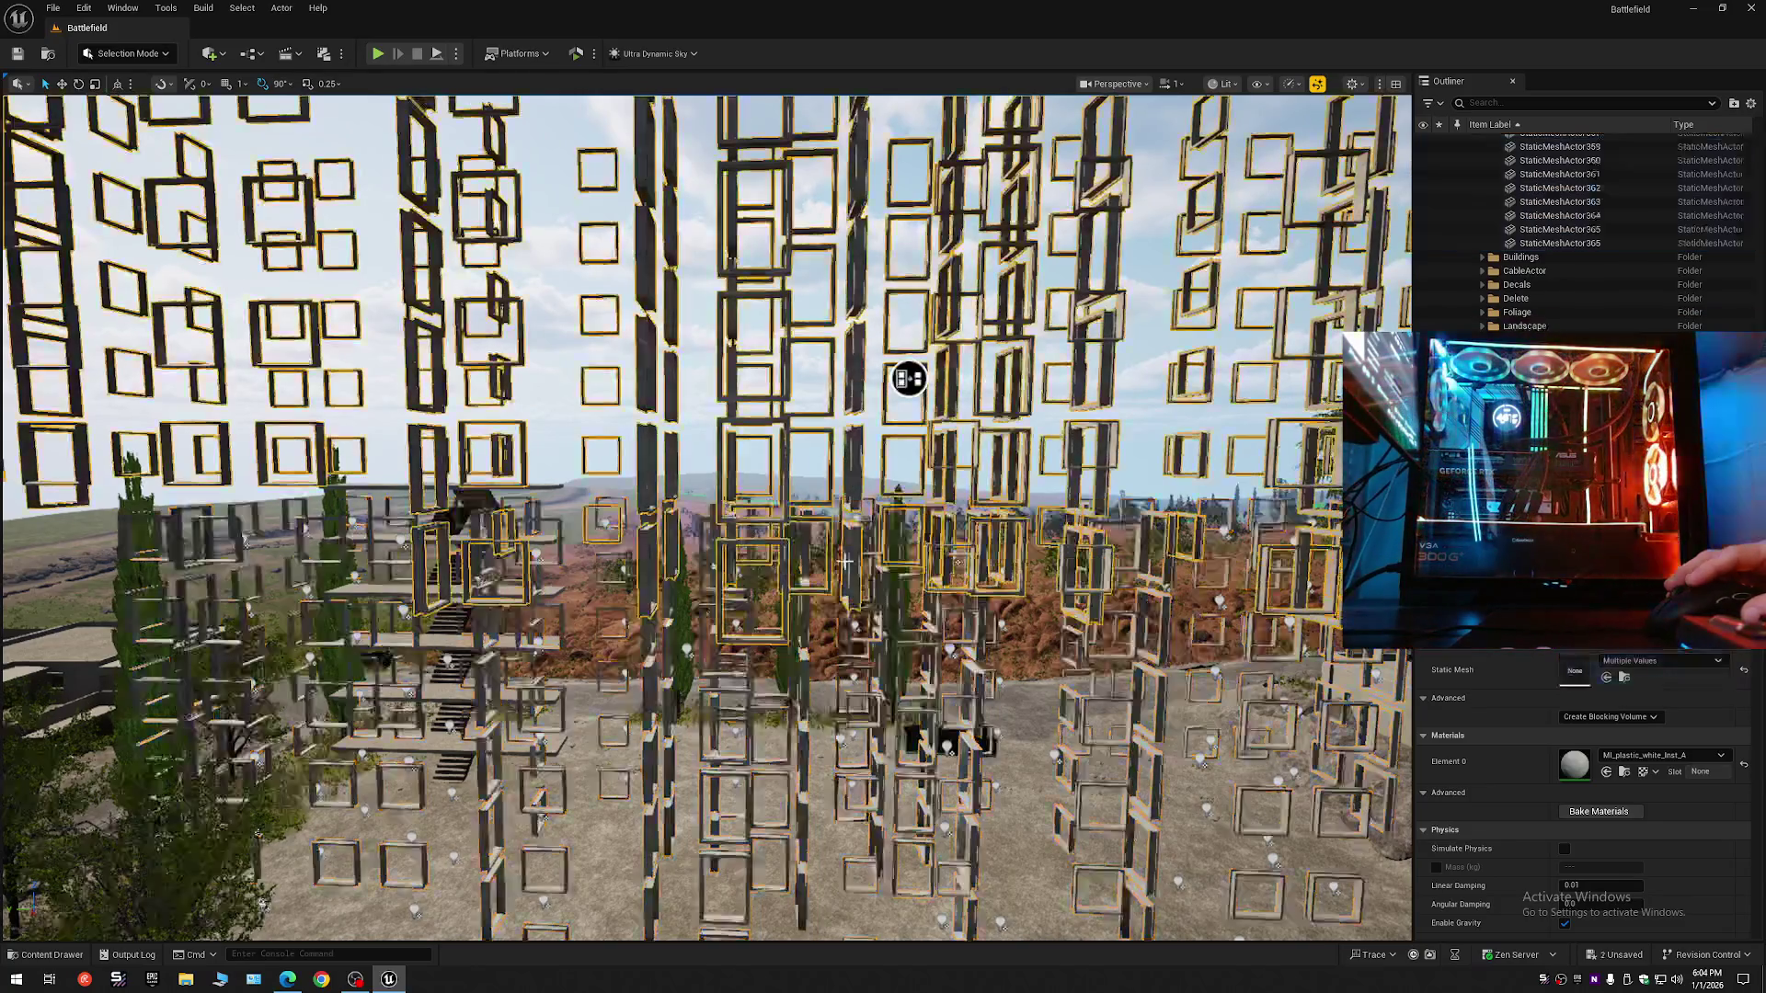
key(f)
mouse_move(883, 336)
mouse_down()
mouse_move(808, 485)
mouse_move(844, 286)
mouse_up()
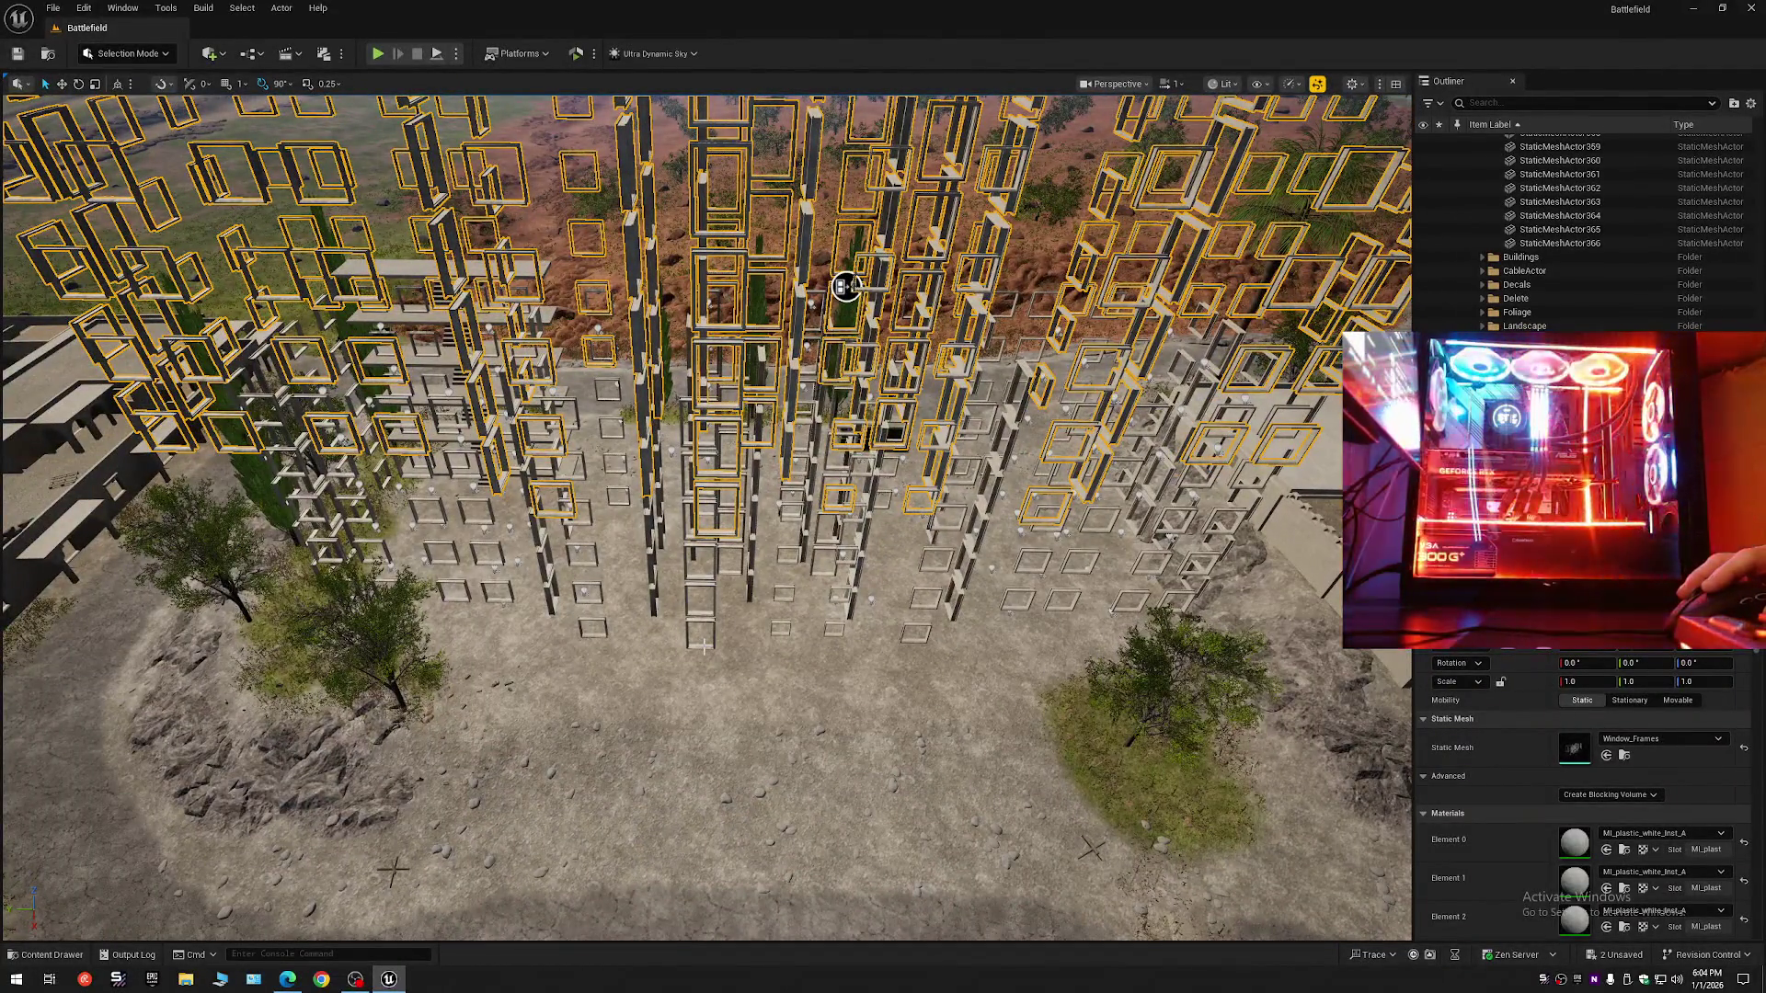
click(700, 633)
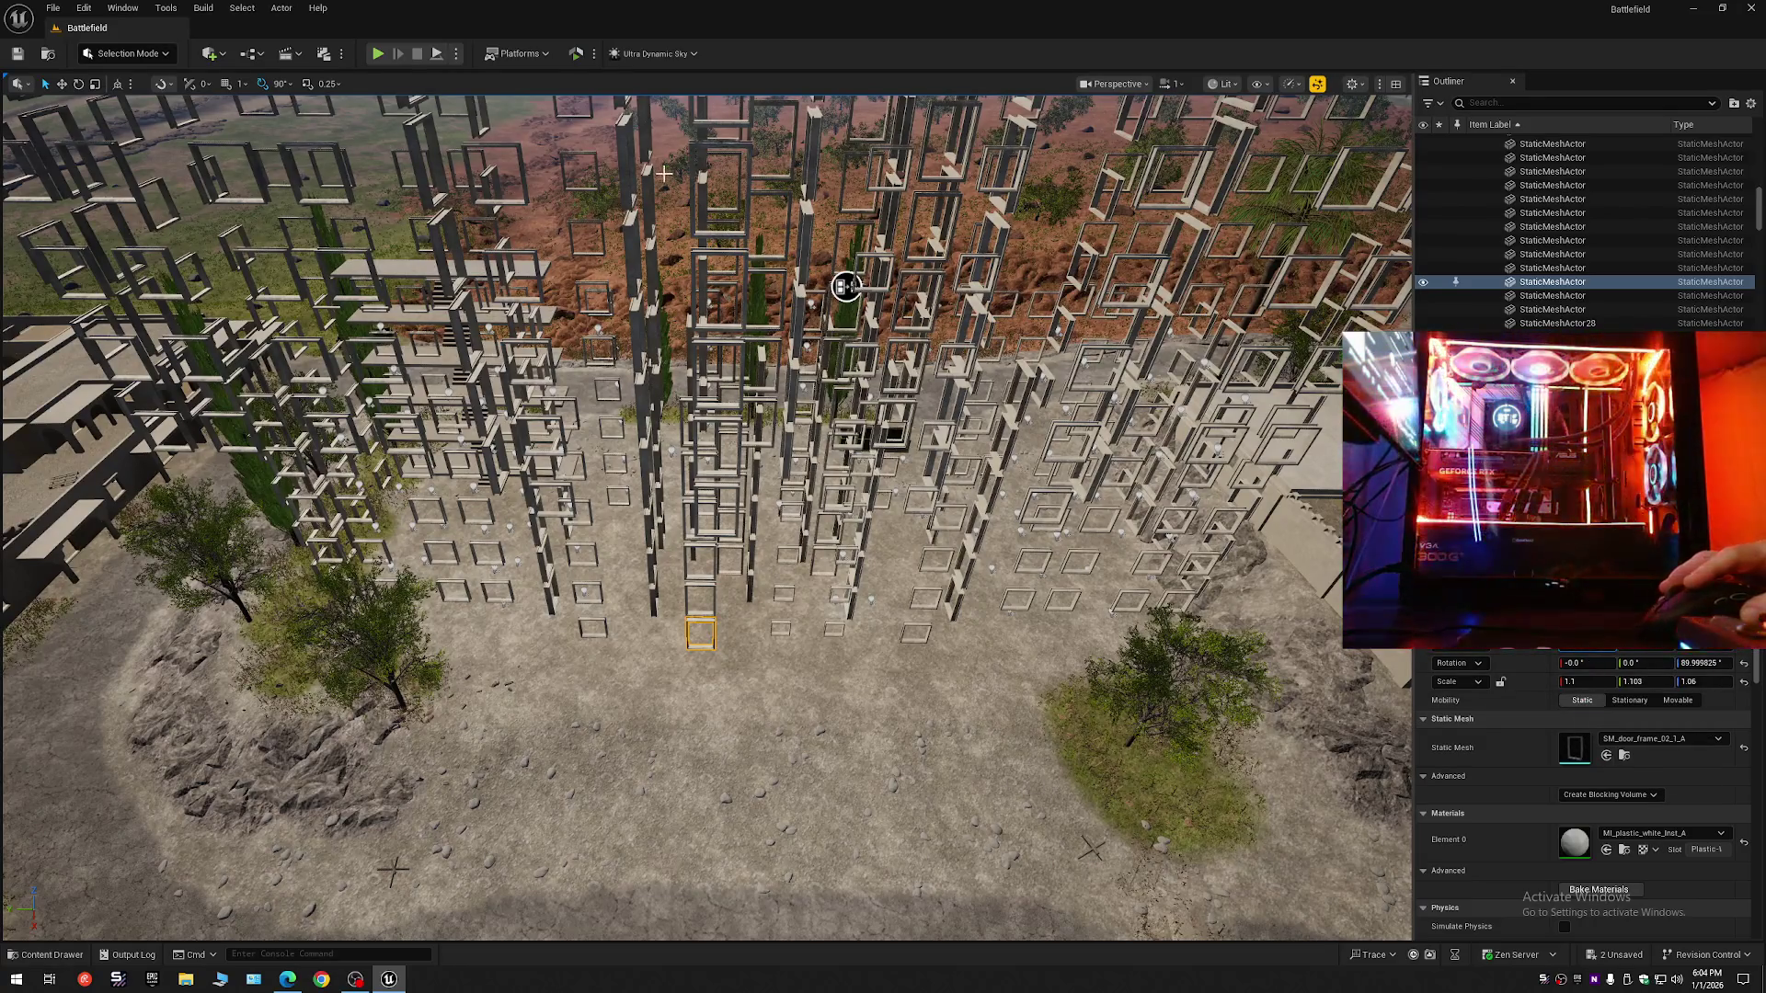
drag(639, 143, 644, 172)
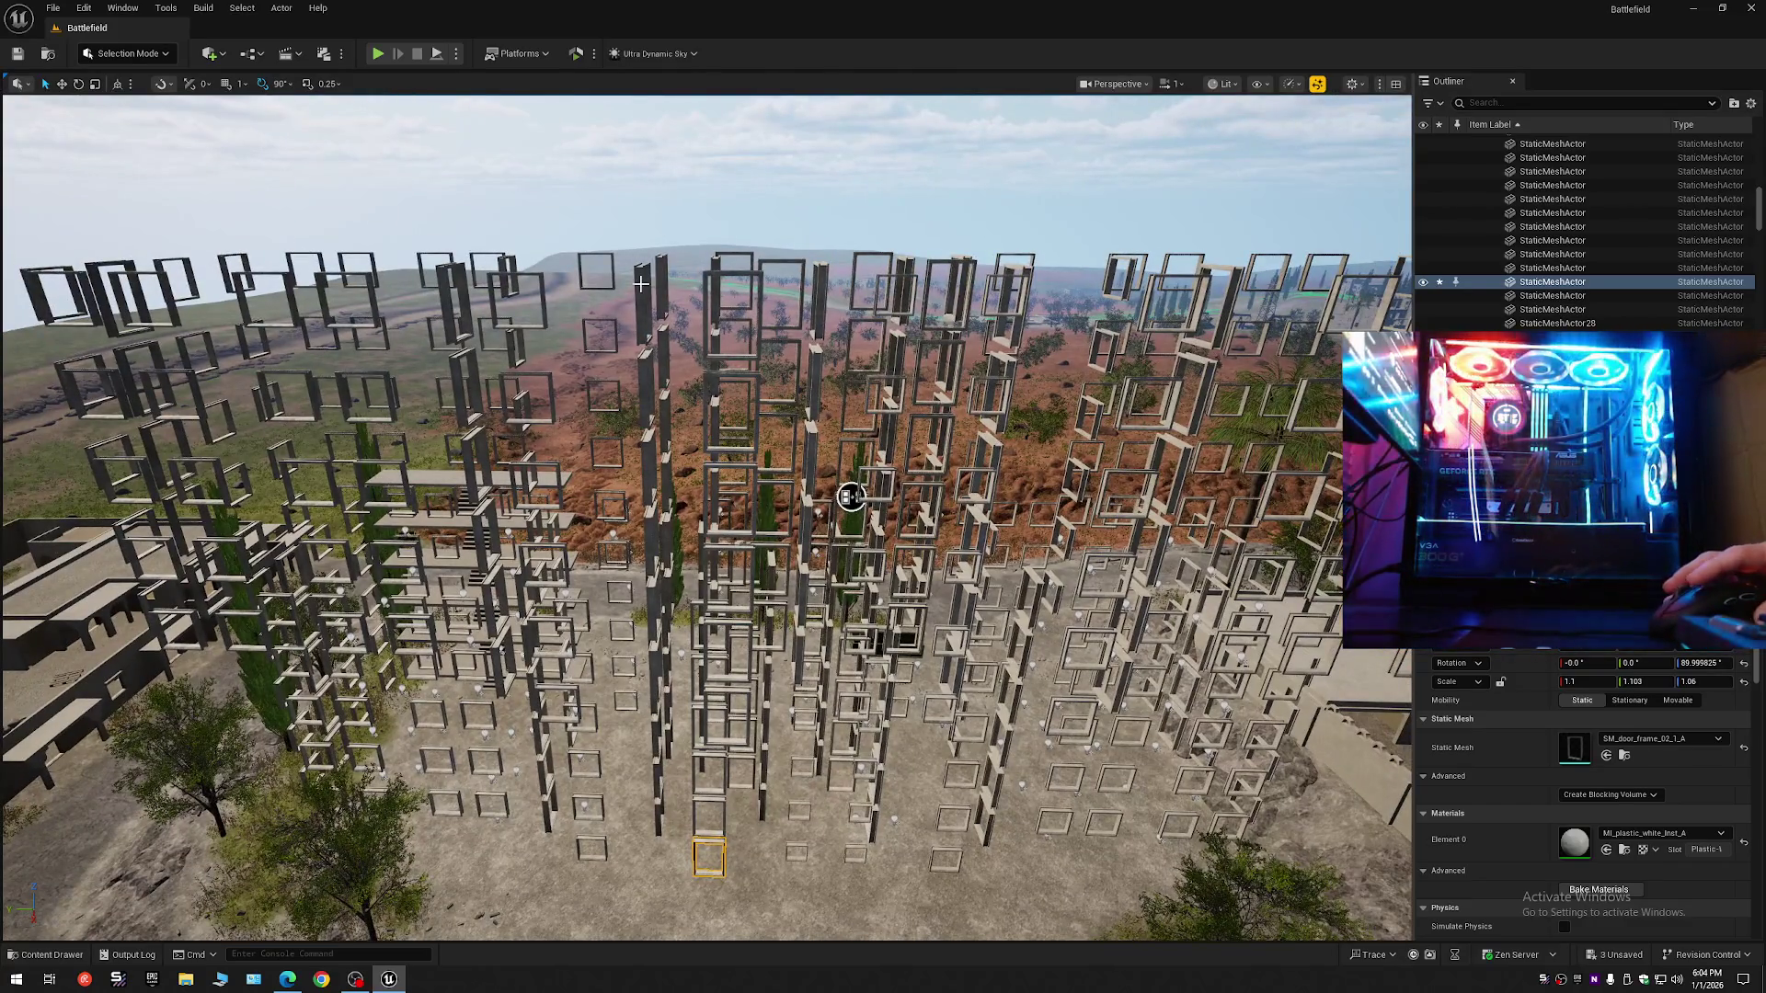
key(ctrl+z)
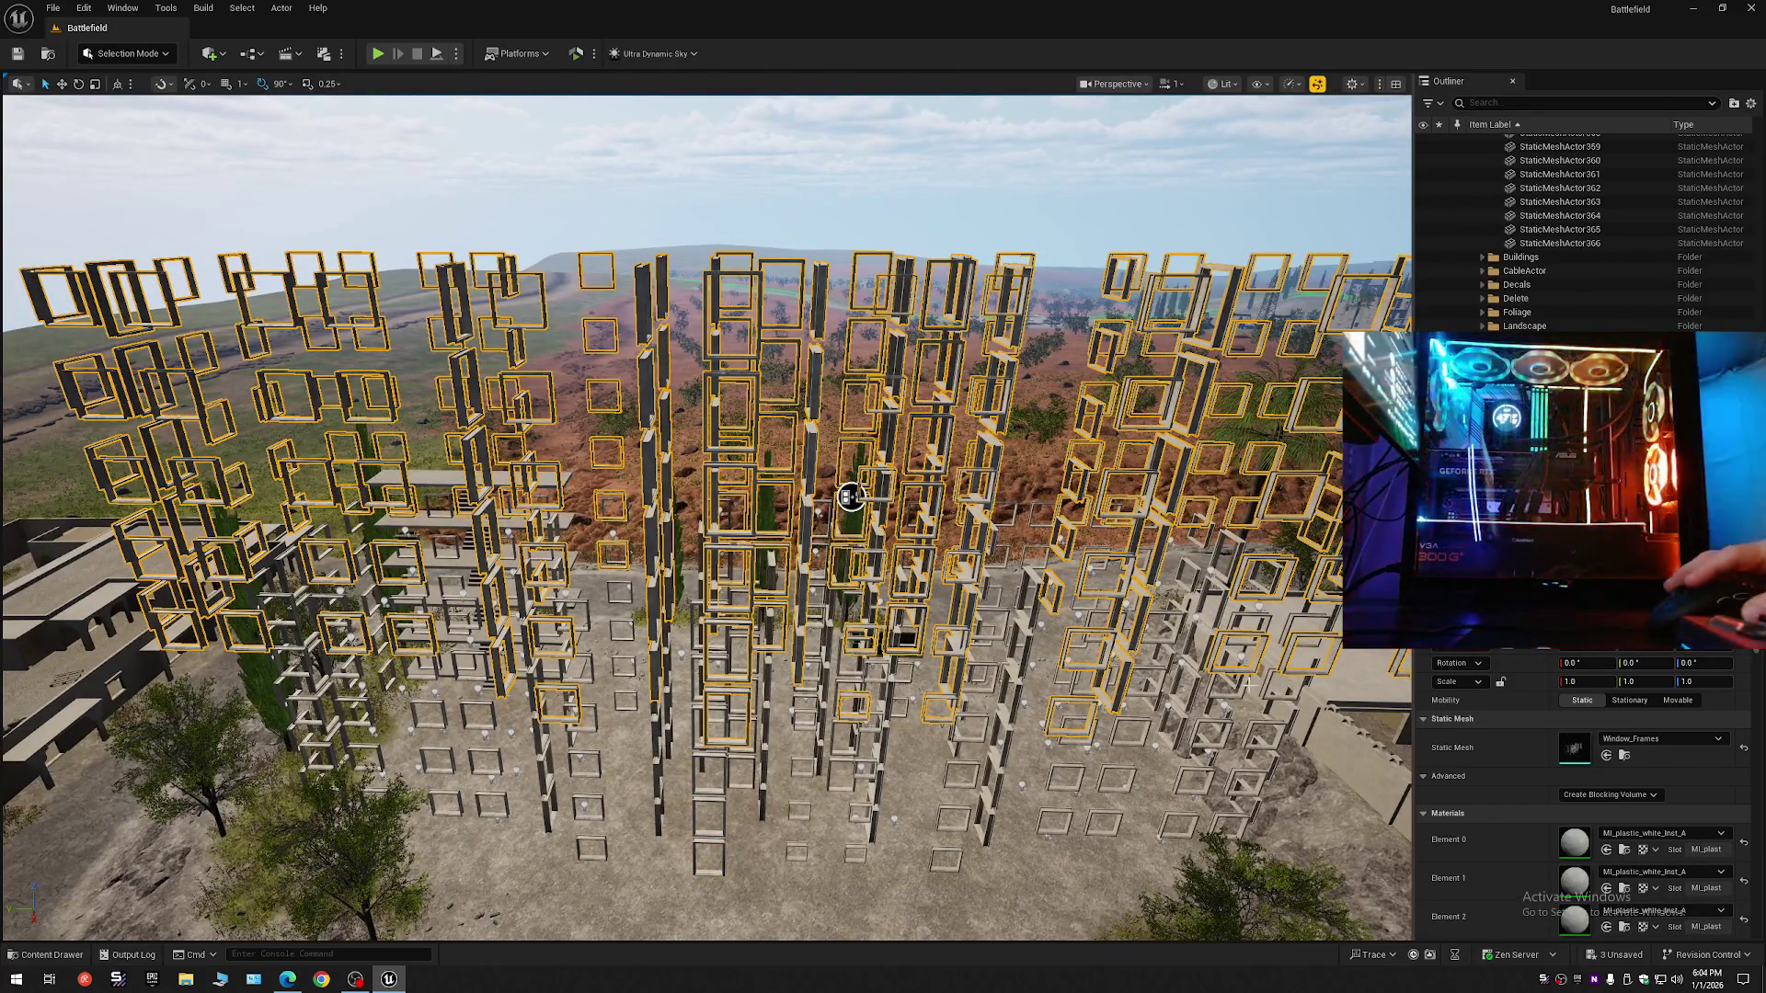
drag(840, 501, 867, 323)
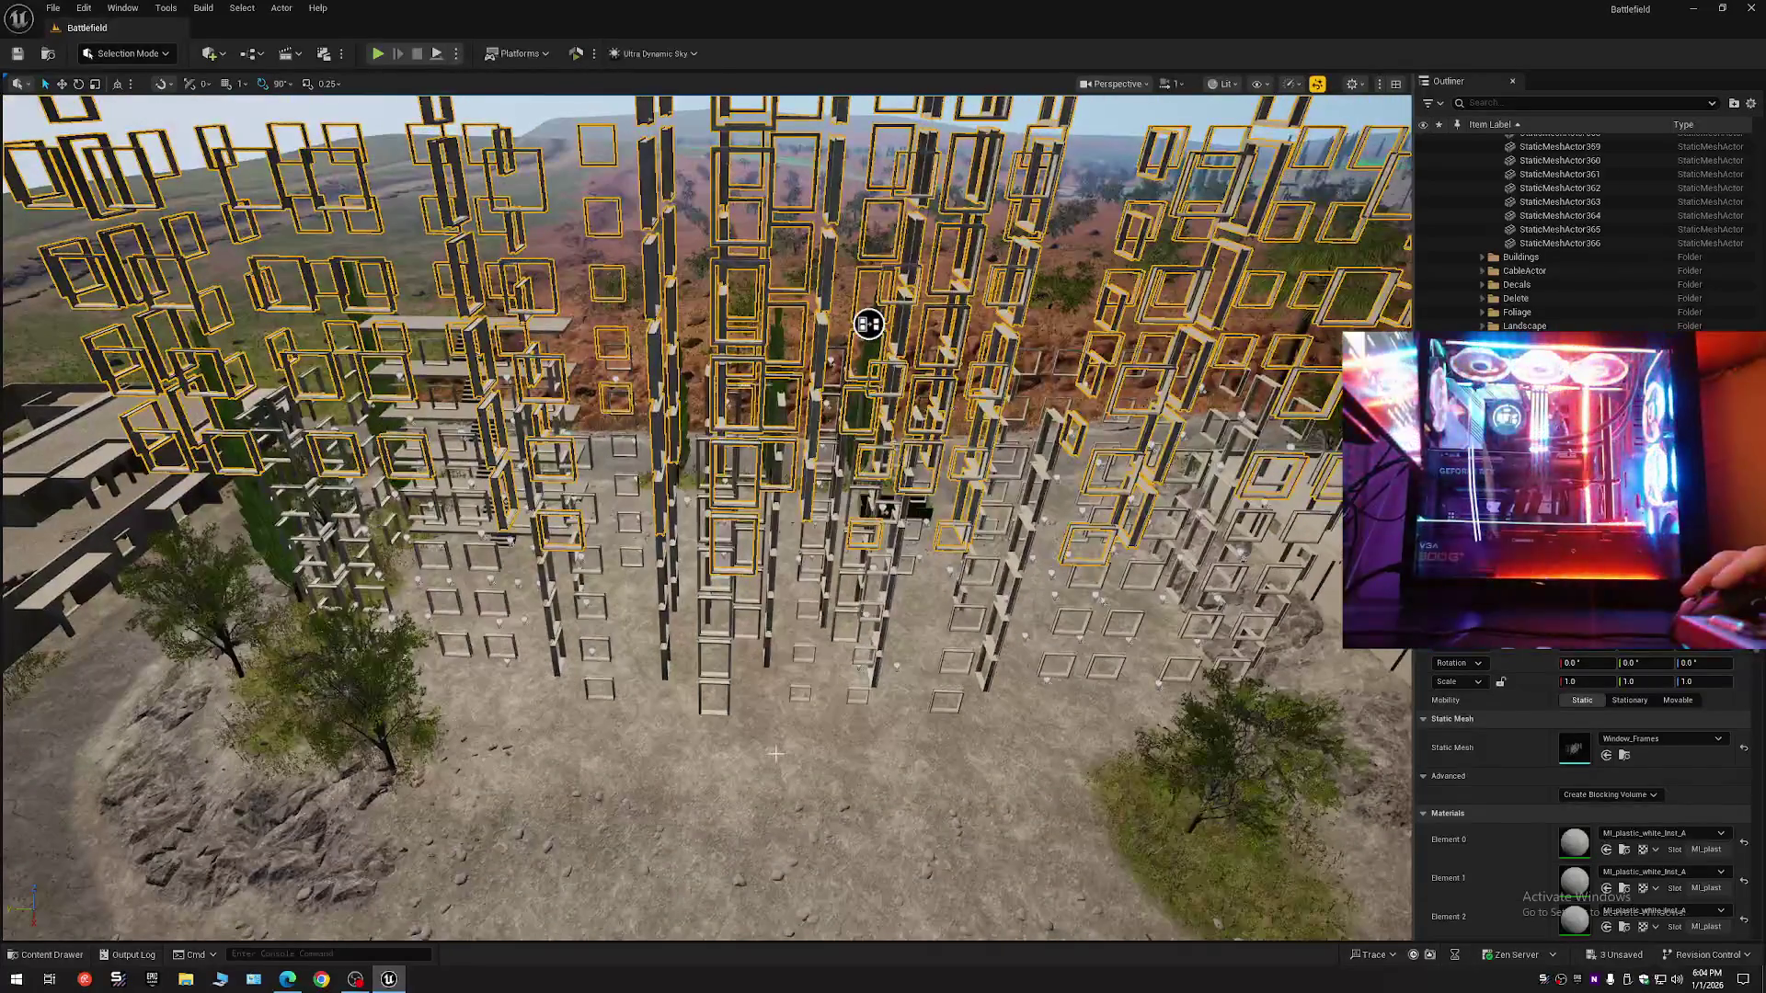
key(ctrl+z)
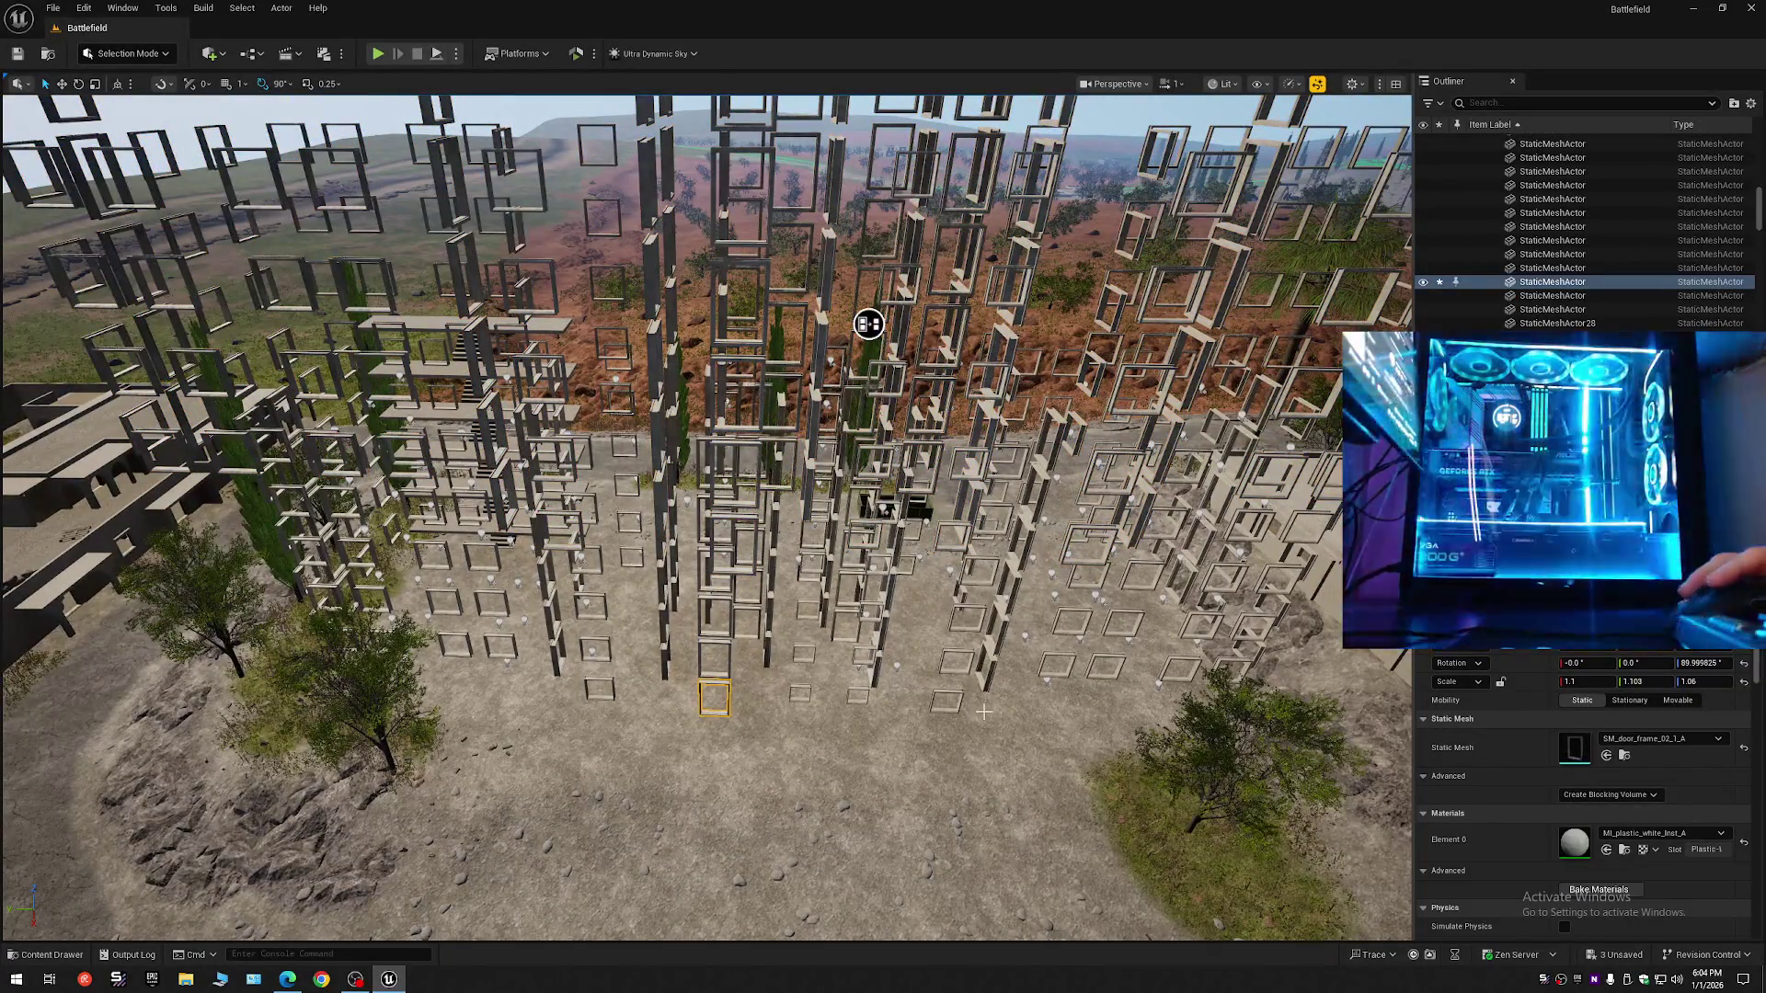
- Copy a frame's transform and paste its rotation onto Window_Frames, undoing the unwanted location change
right_click(1607, 662)
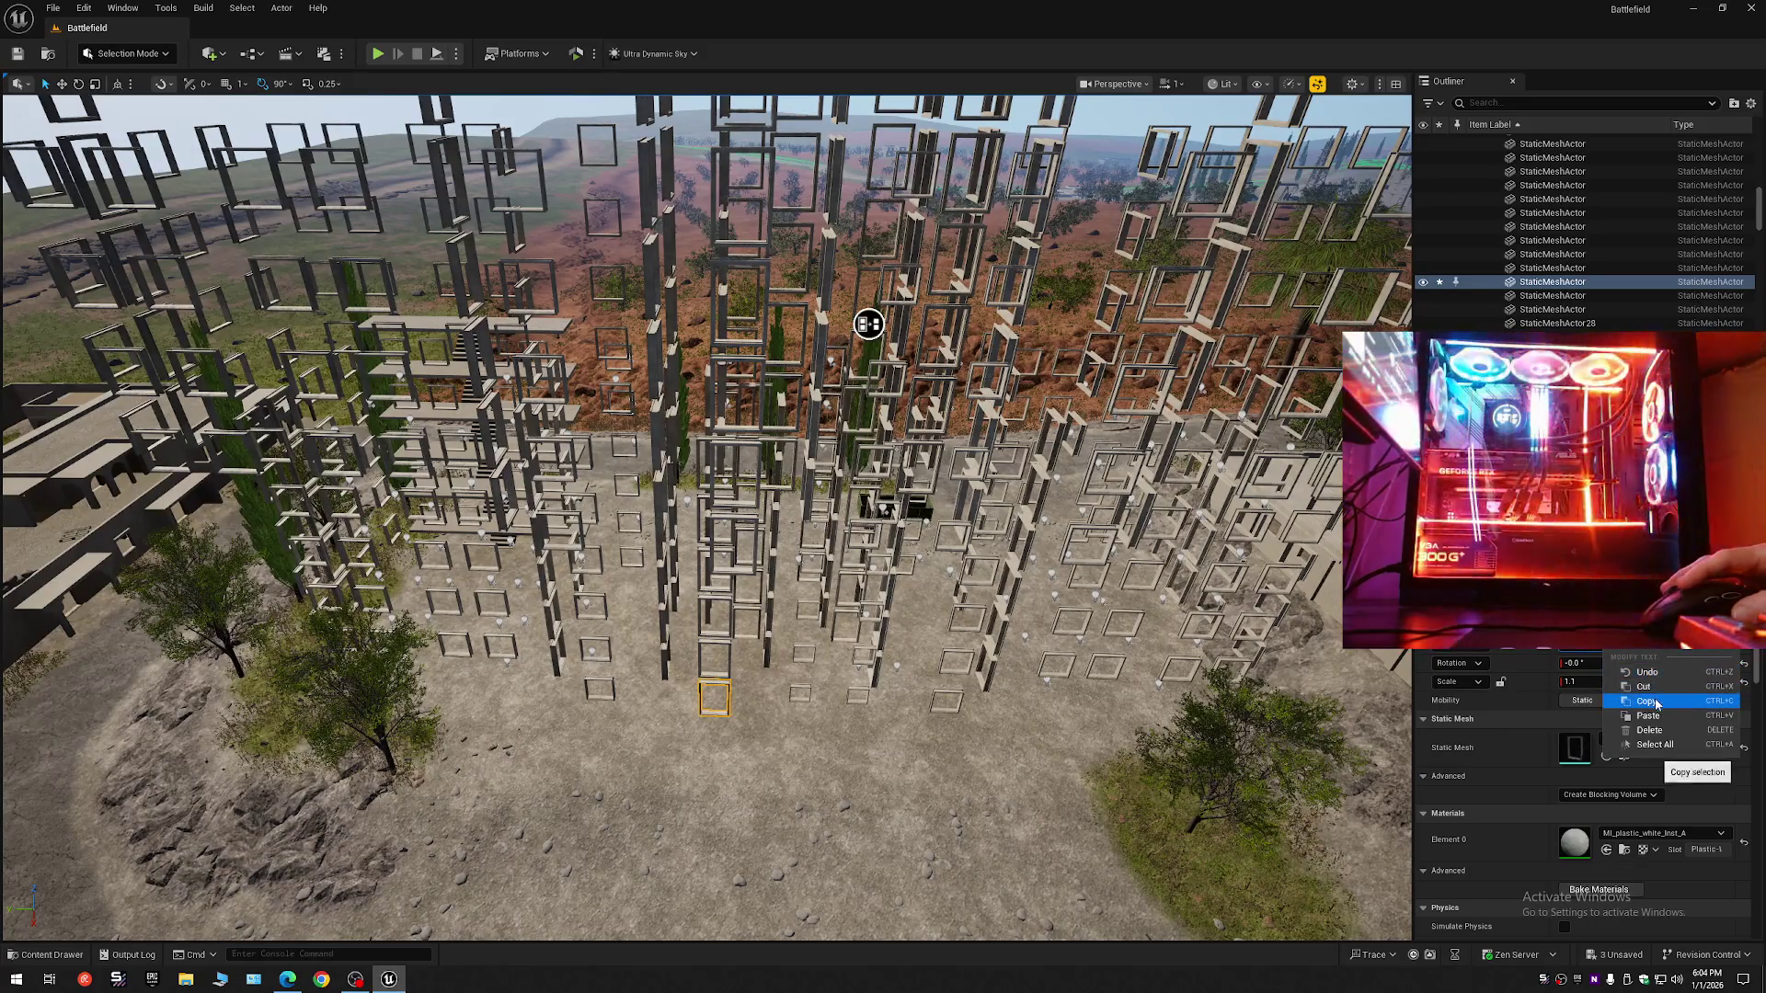
click(1655, 704)
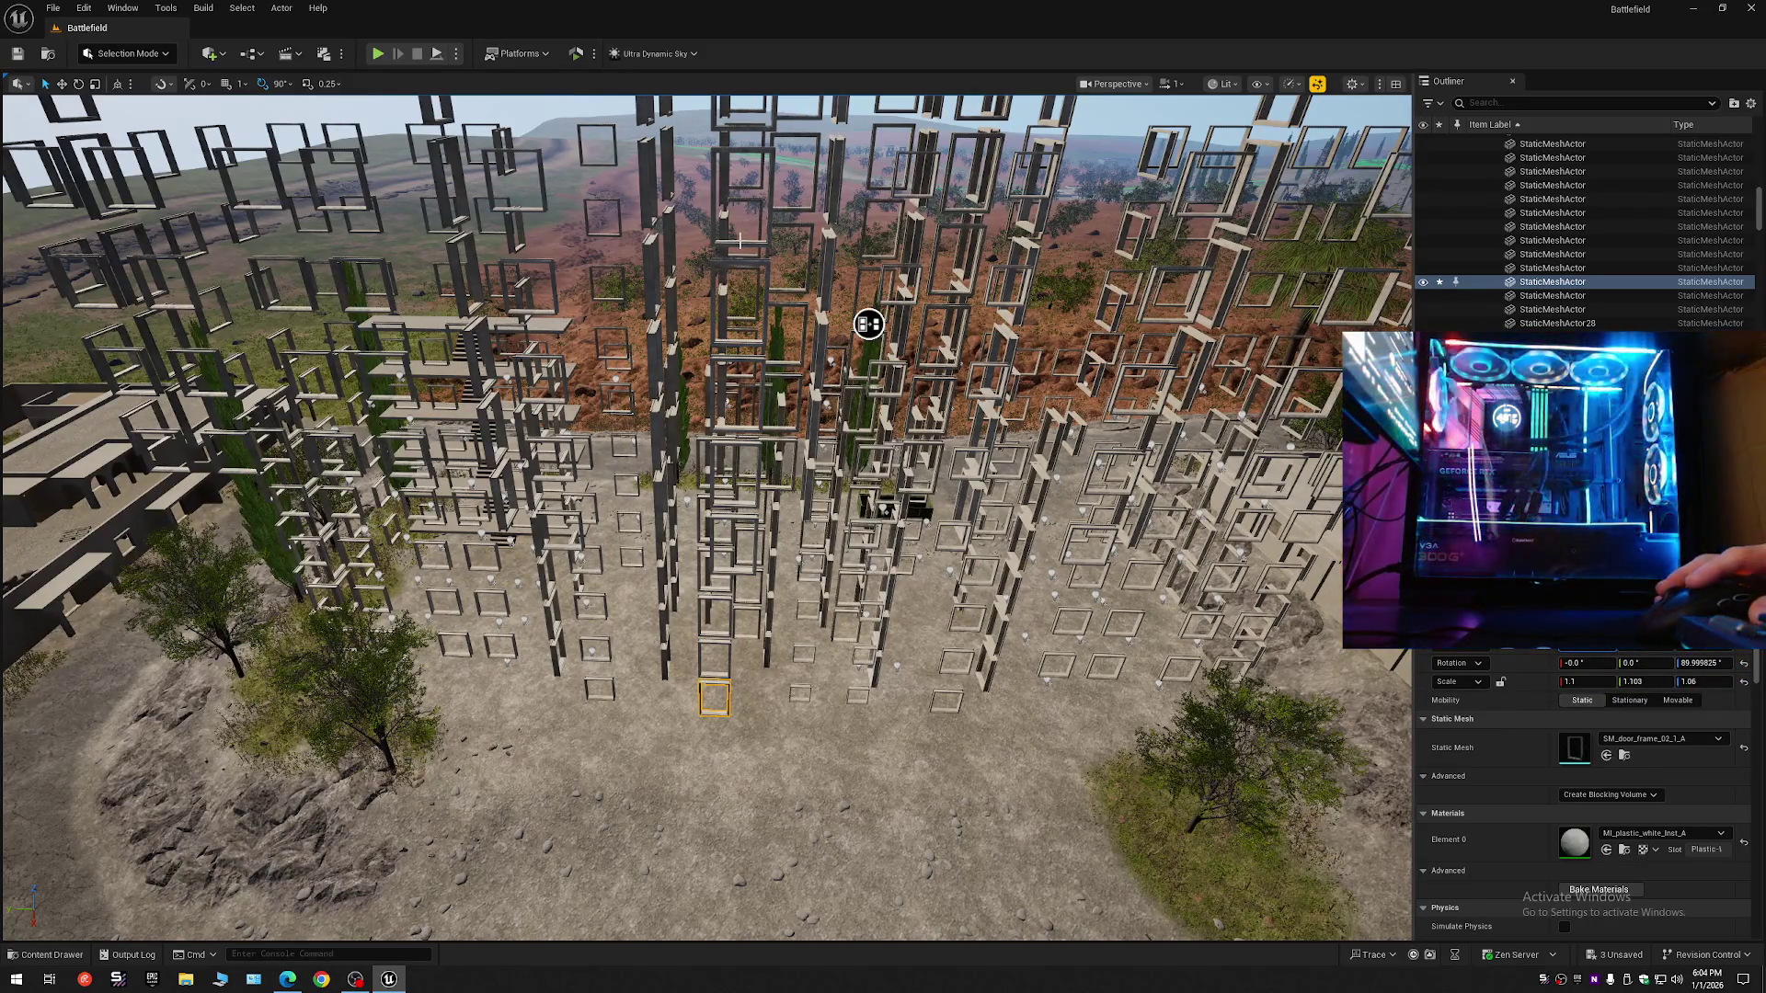
key(ctrl+y)
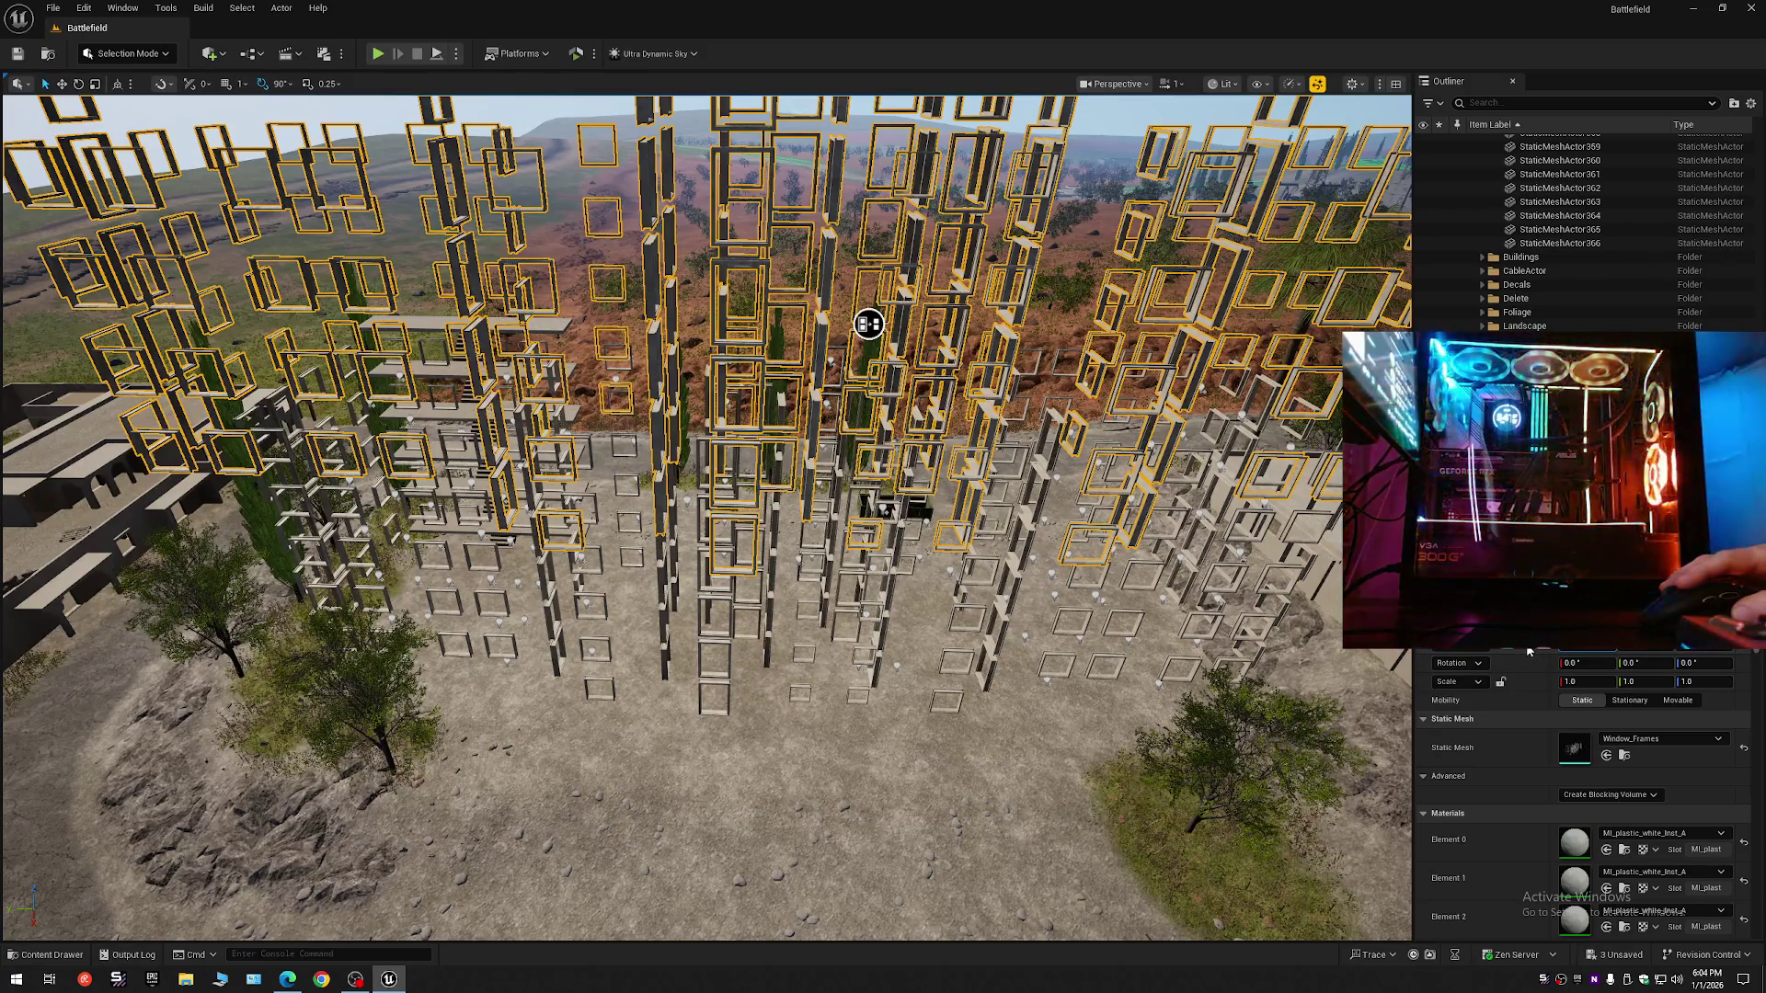
click(713, 701)
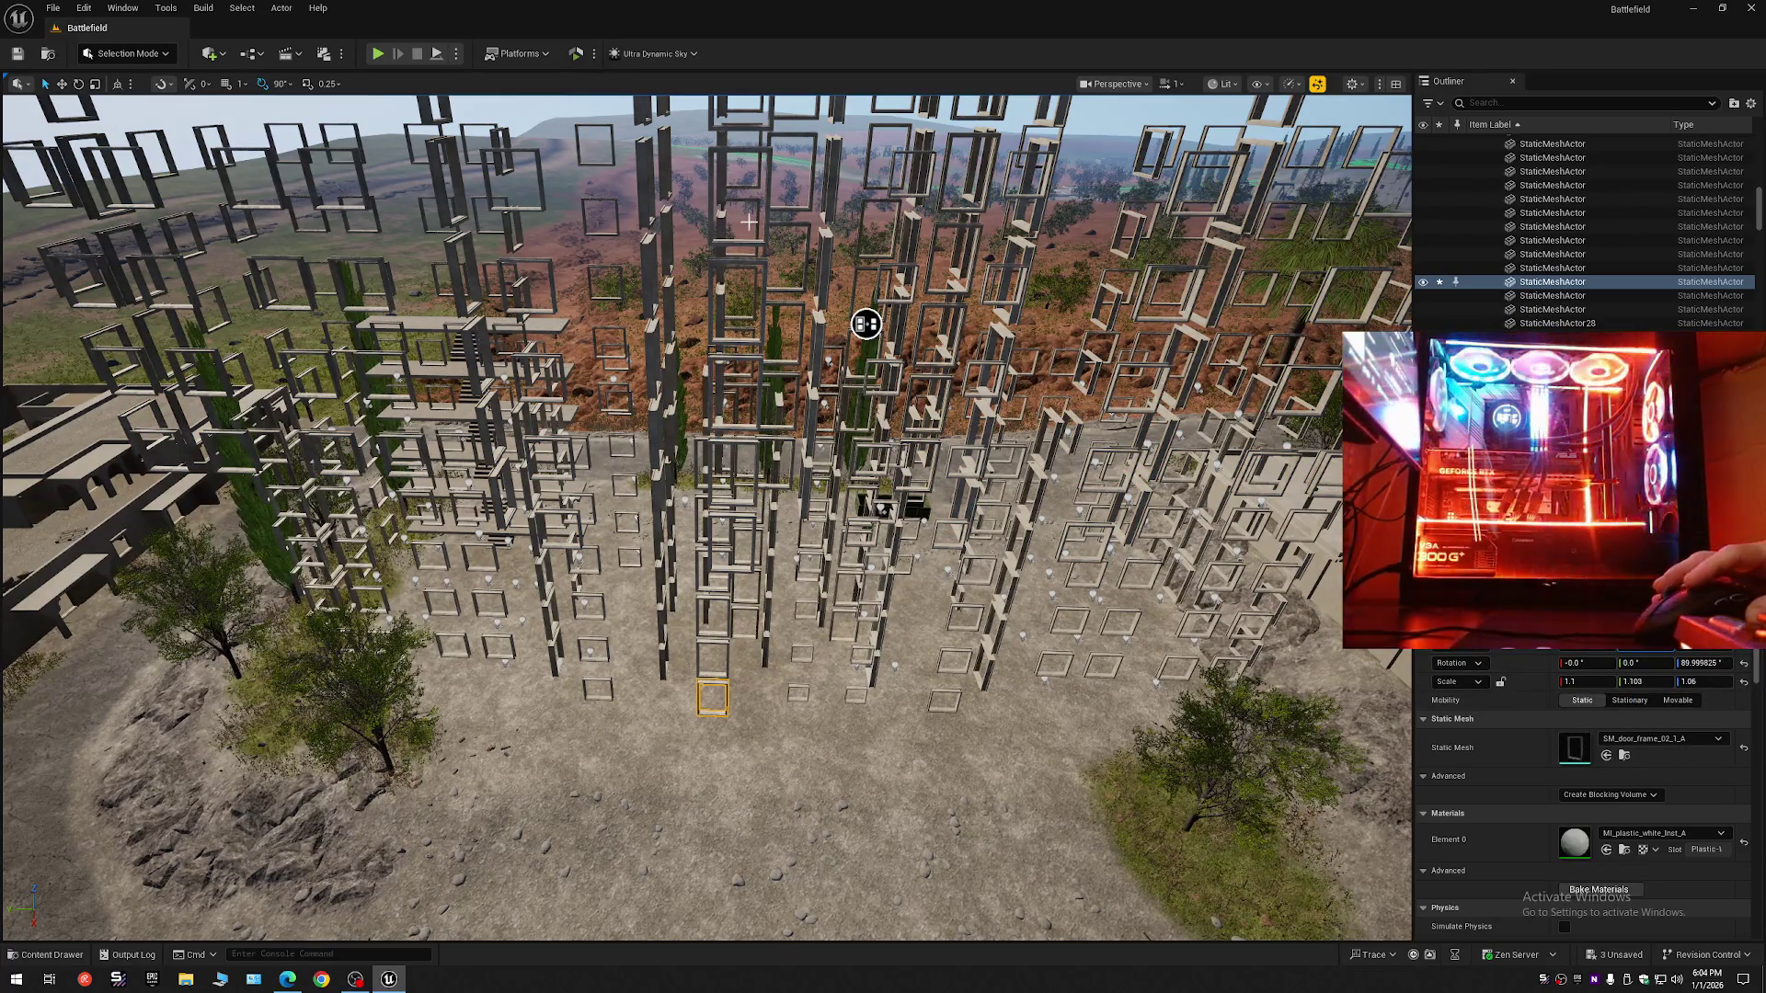
key(ctrl+z)
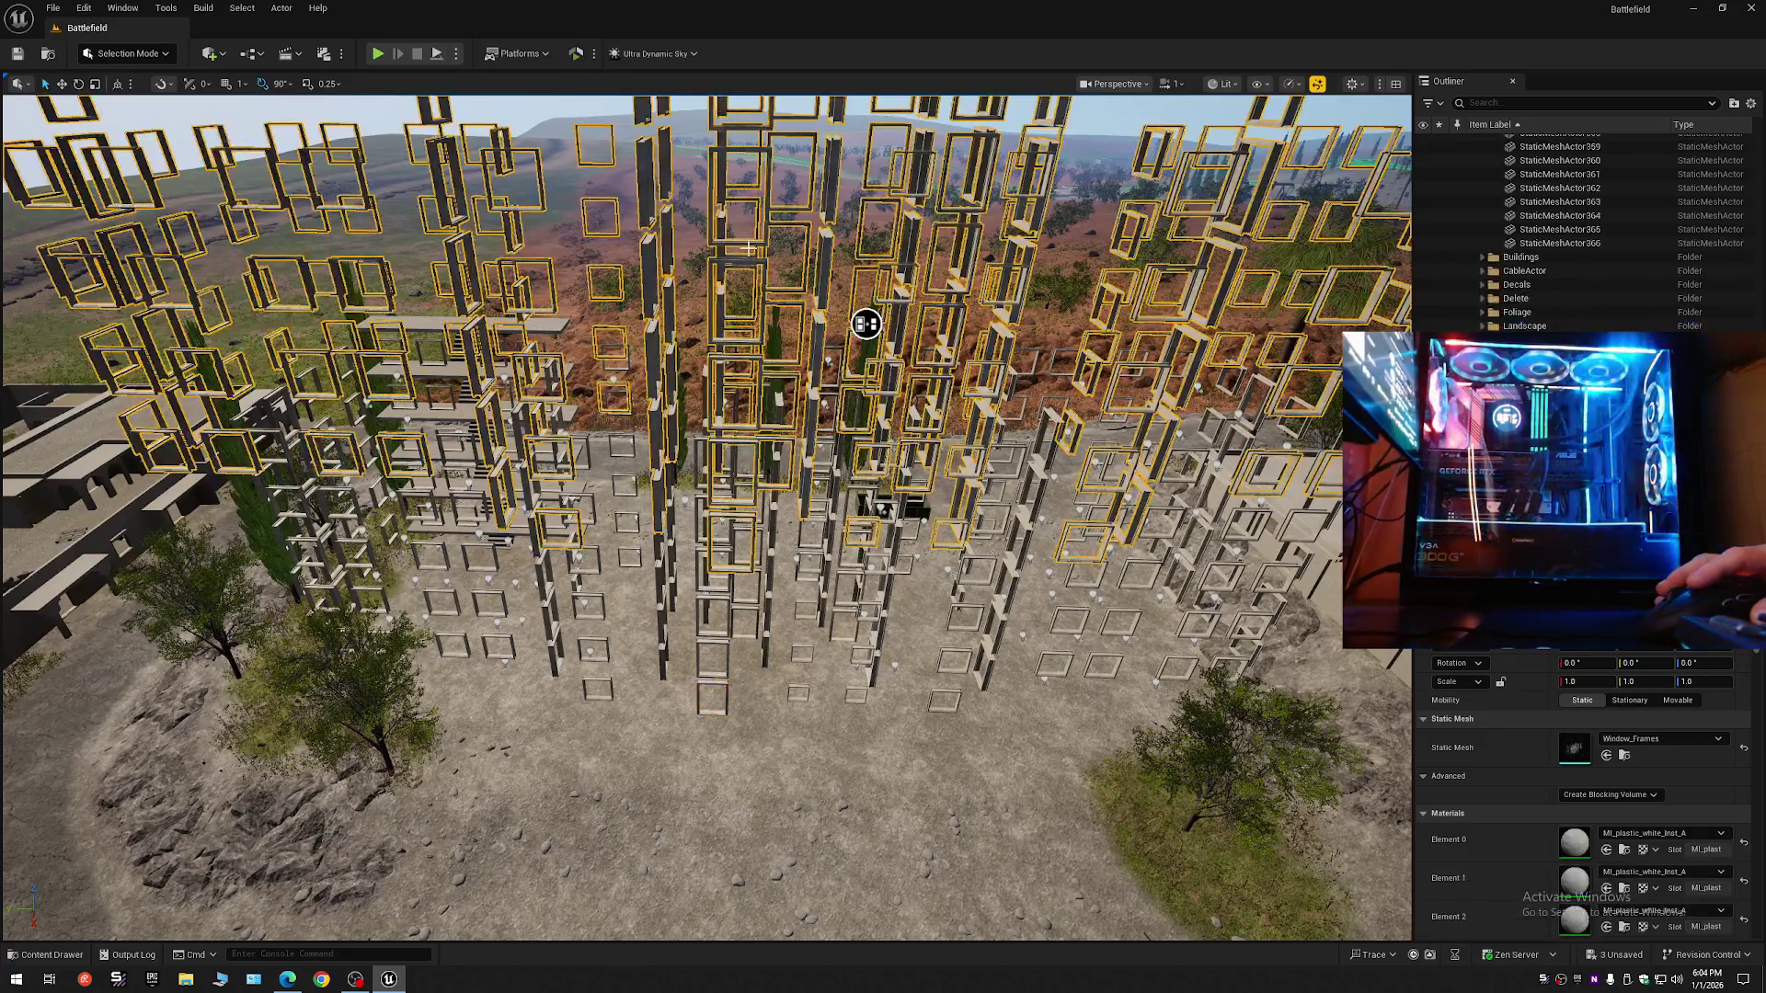
right_click(1634, 659)
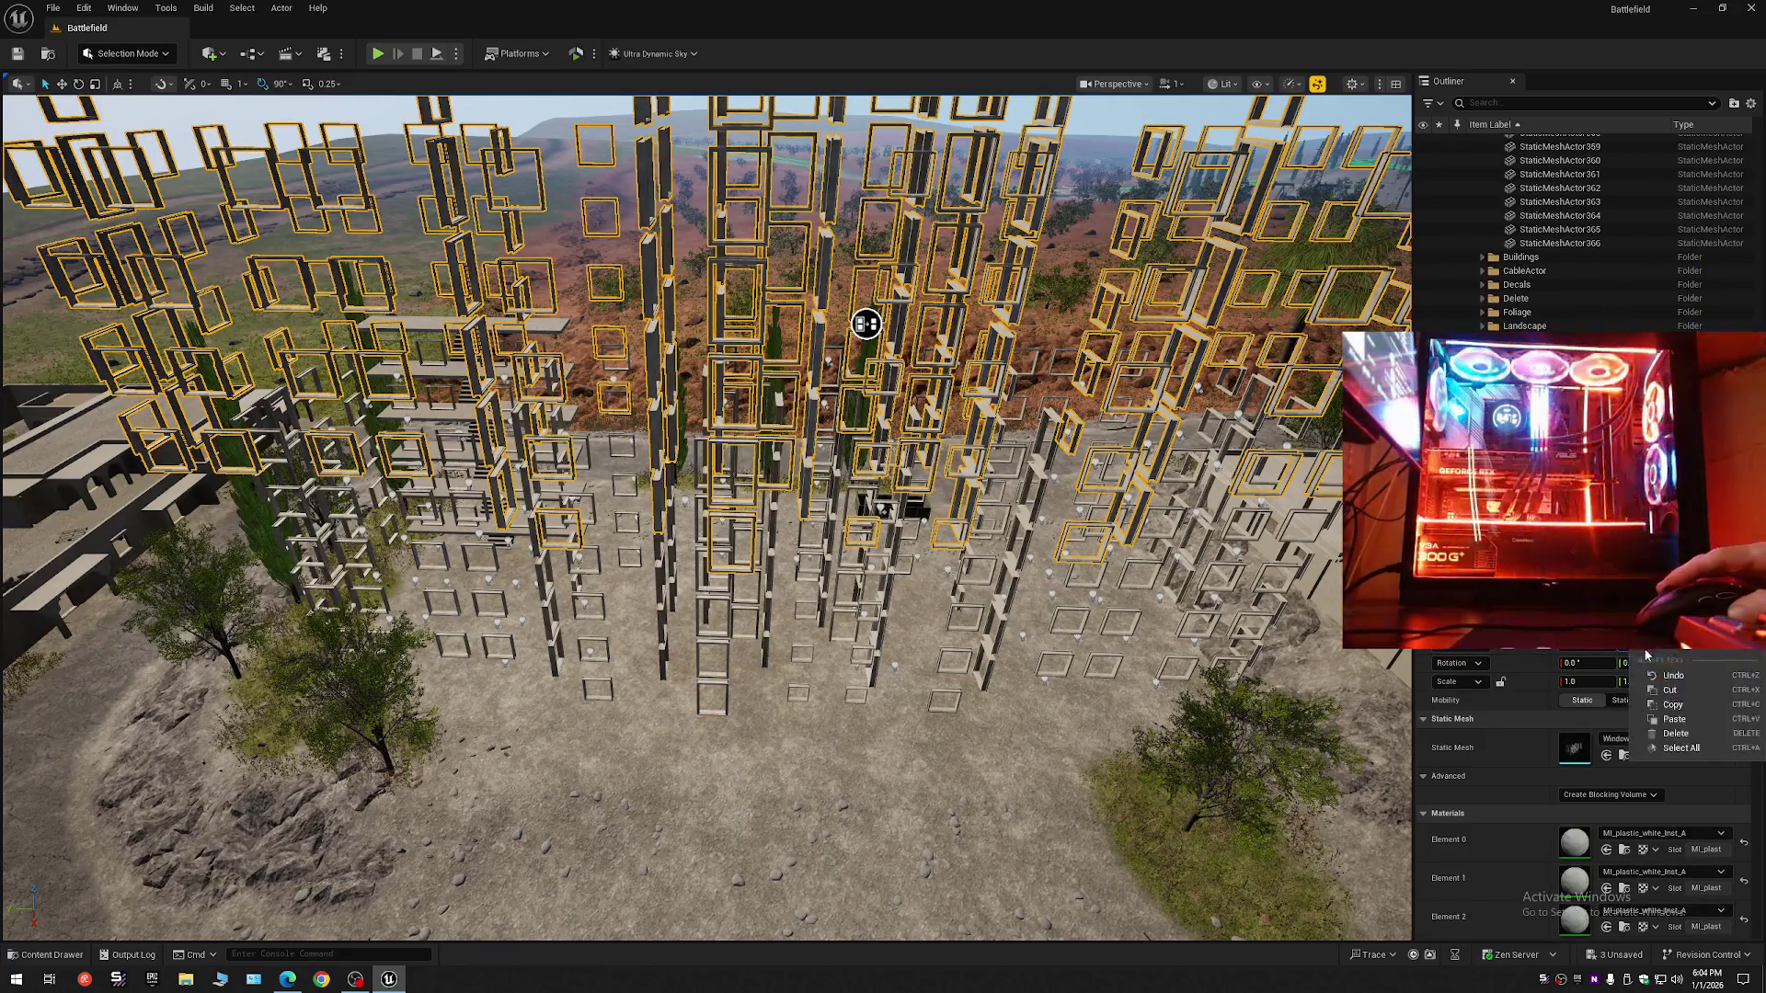
click(1672, 720)
key(Return)
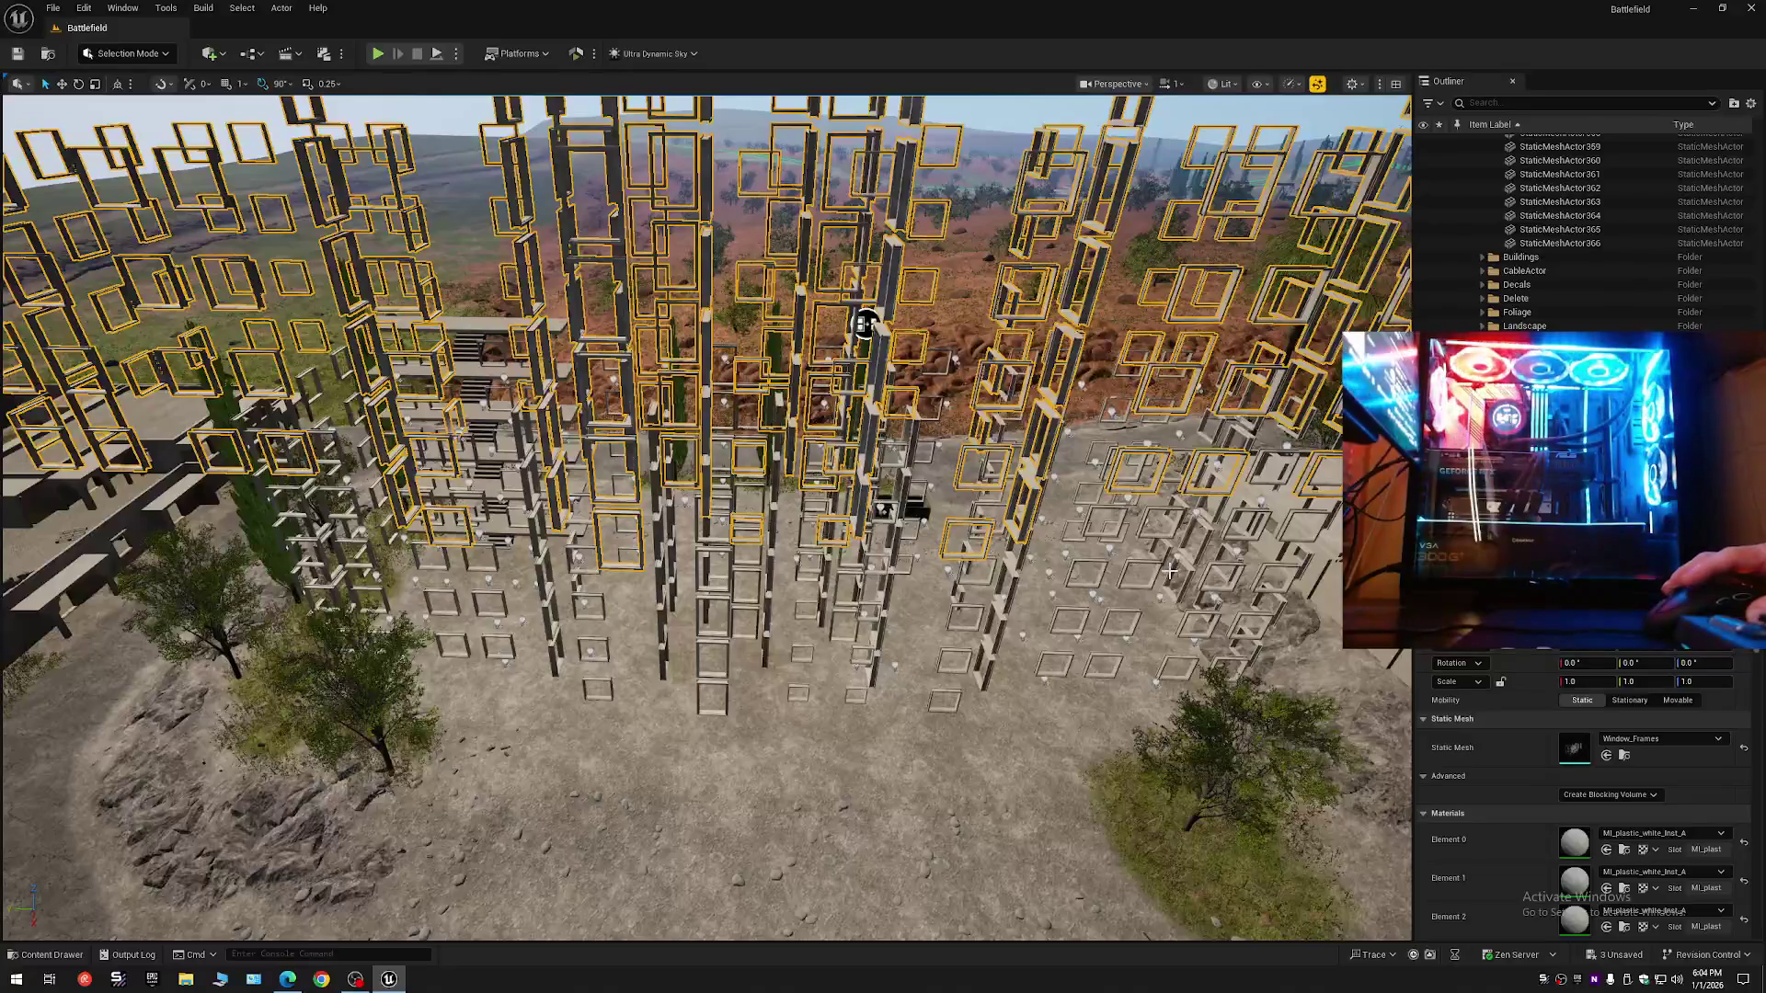
key(ctrl+z)
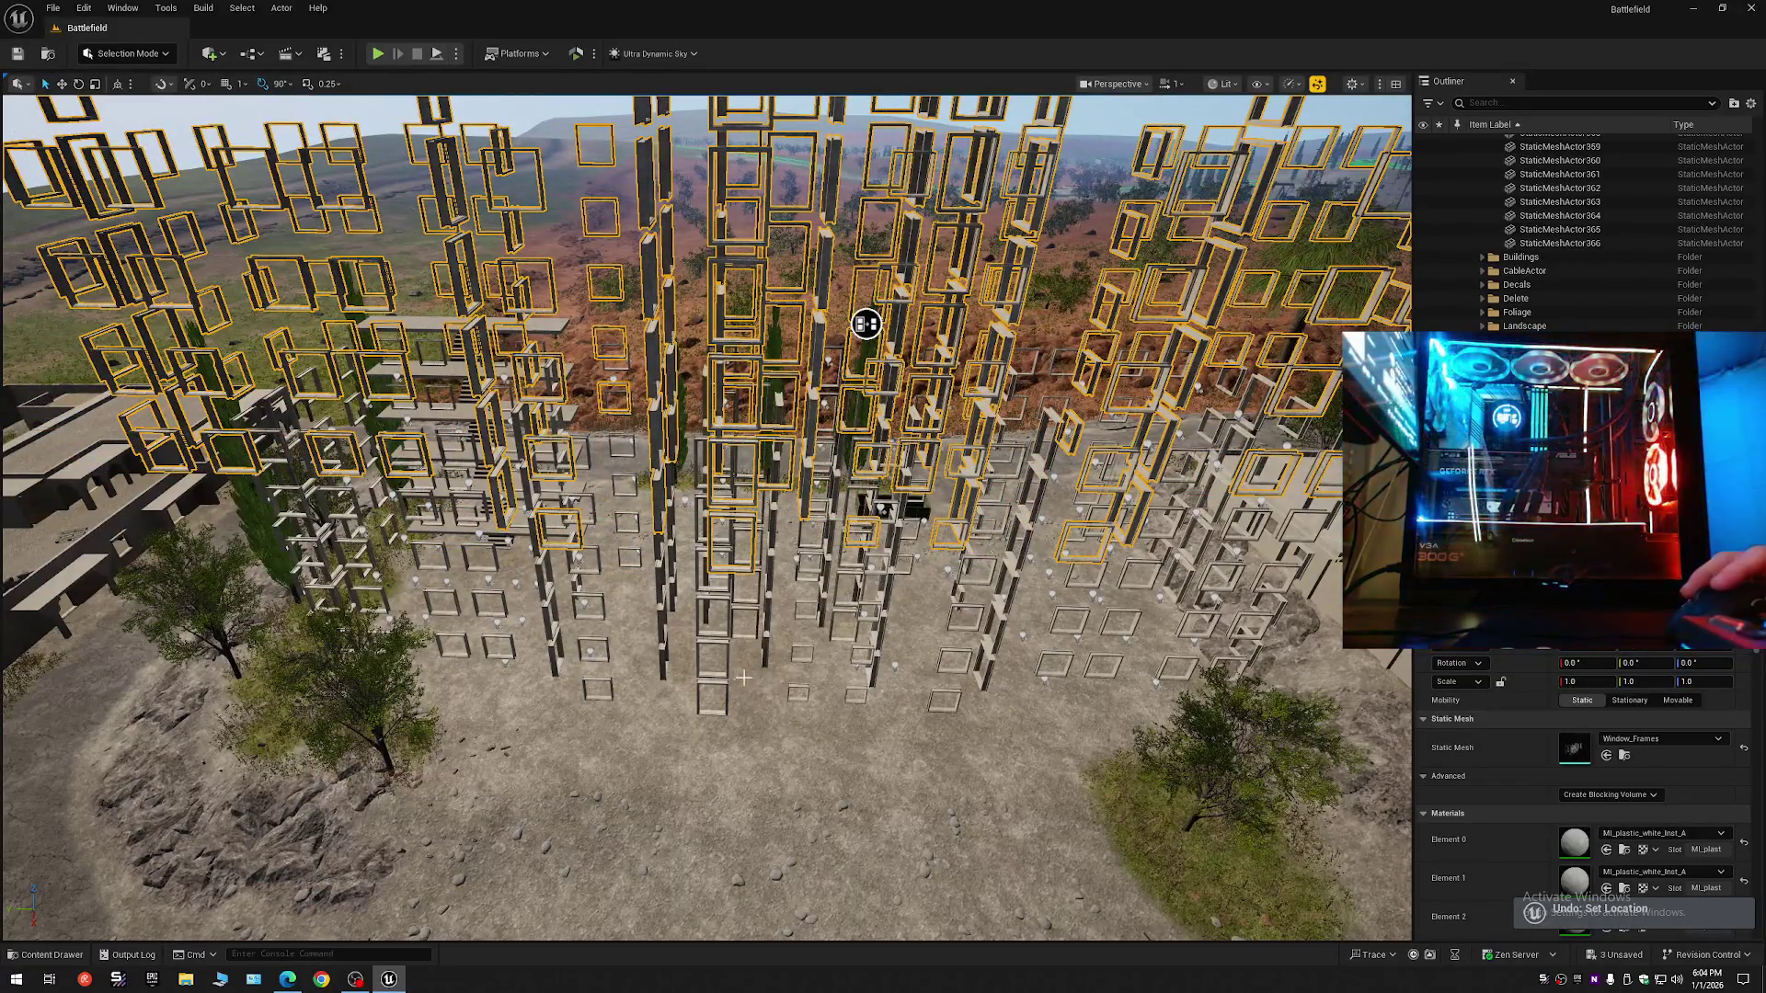
- Copy the single bottom frame's rotation and reselect the Window_Frames mesh
click(711, 710)
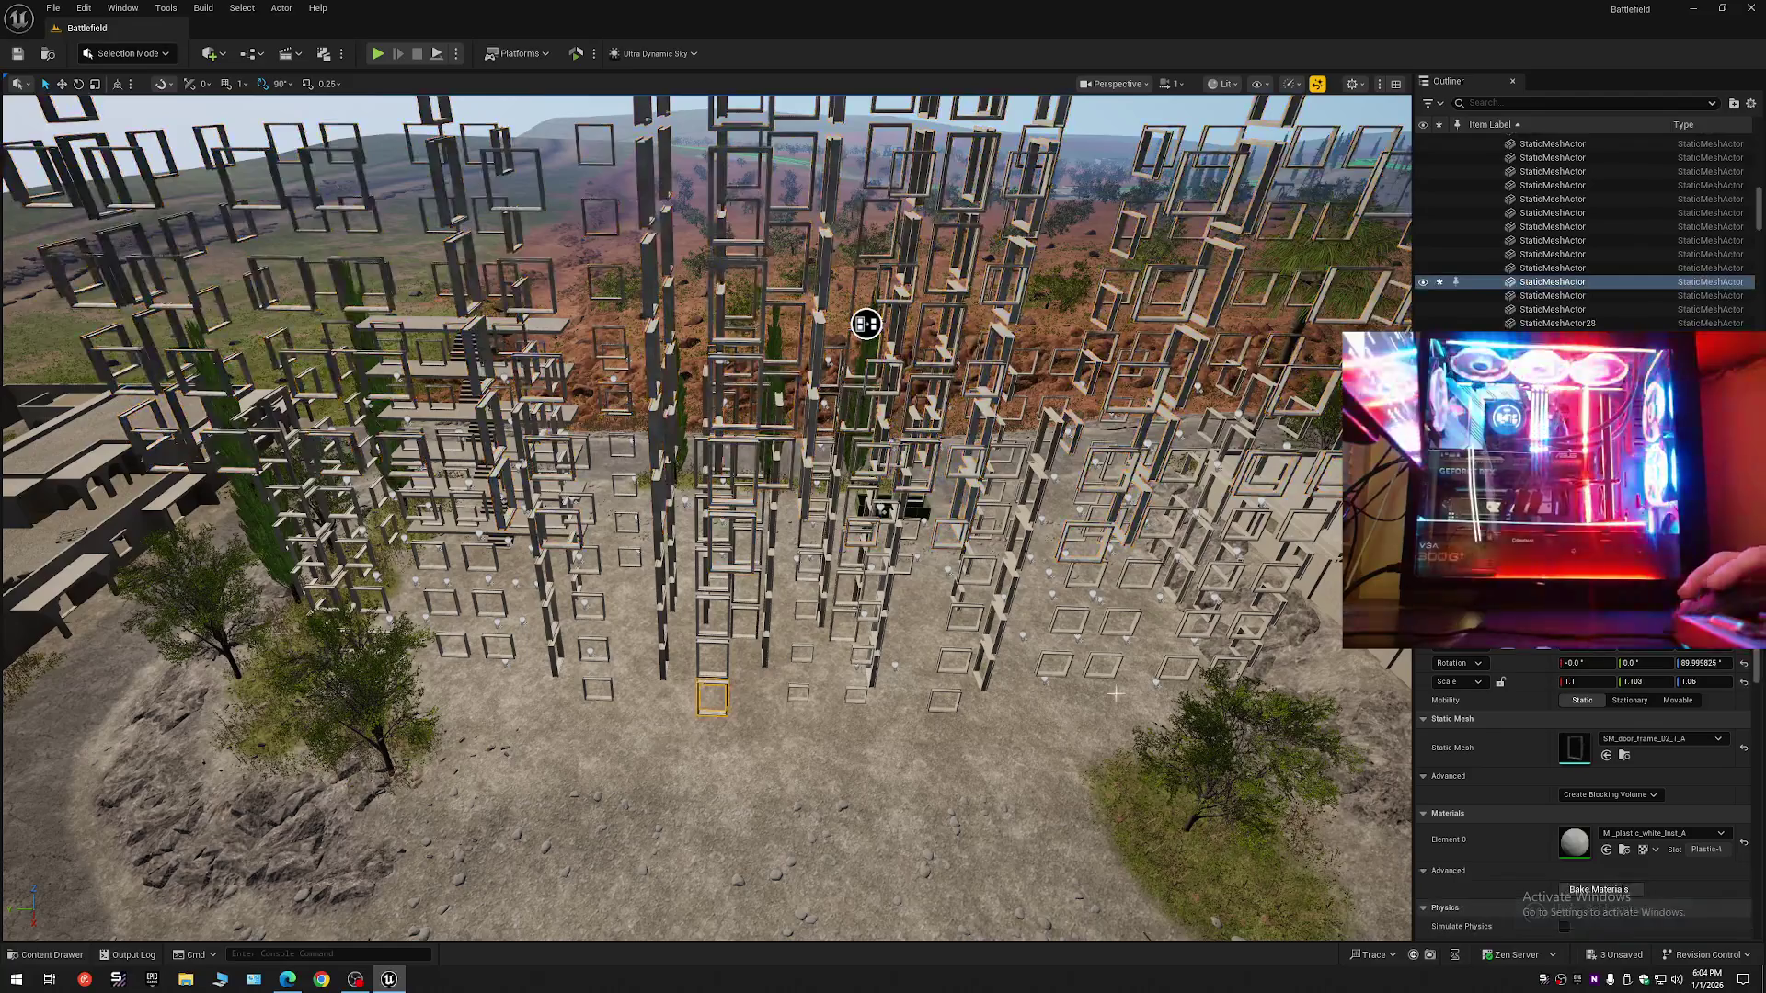
right_click(1709, 654)
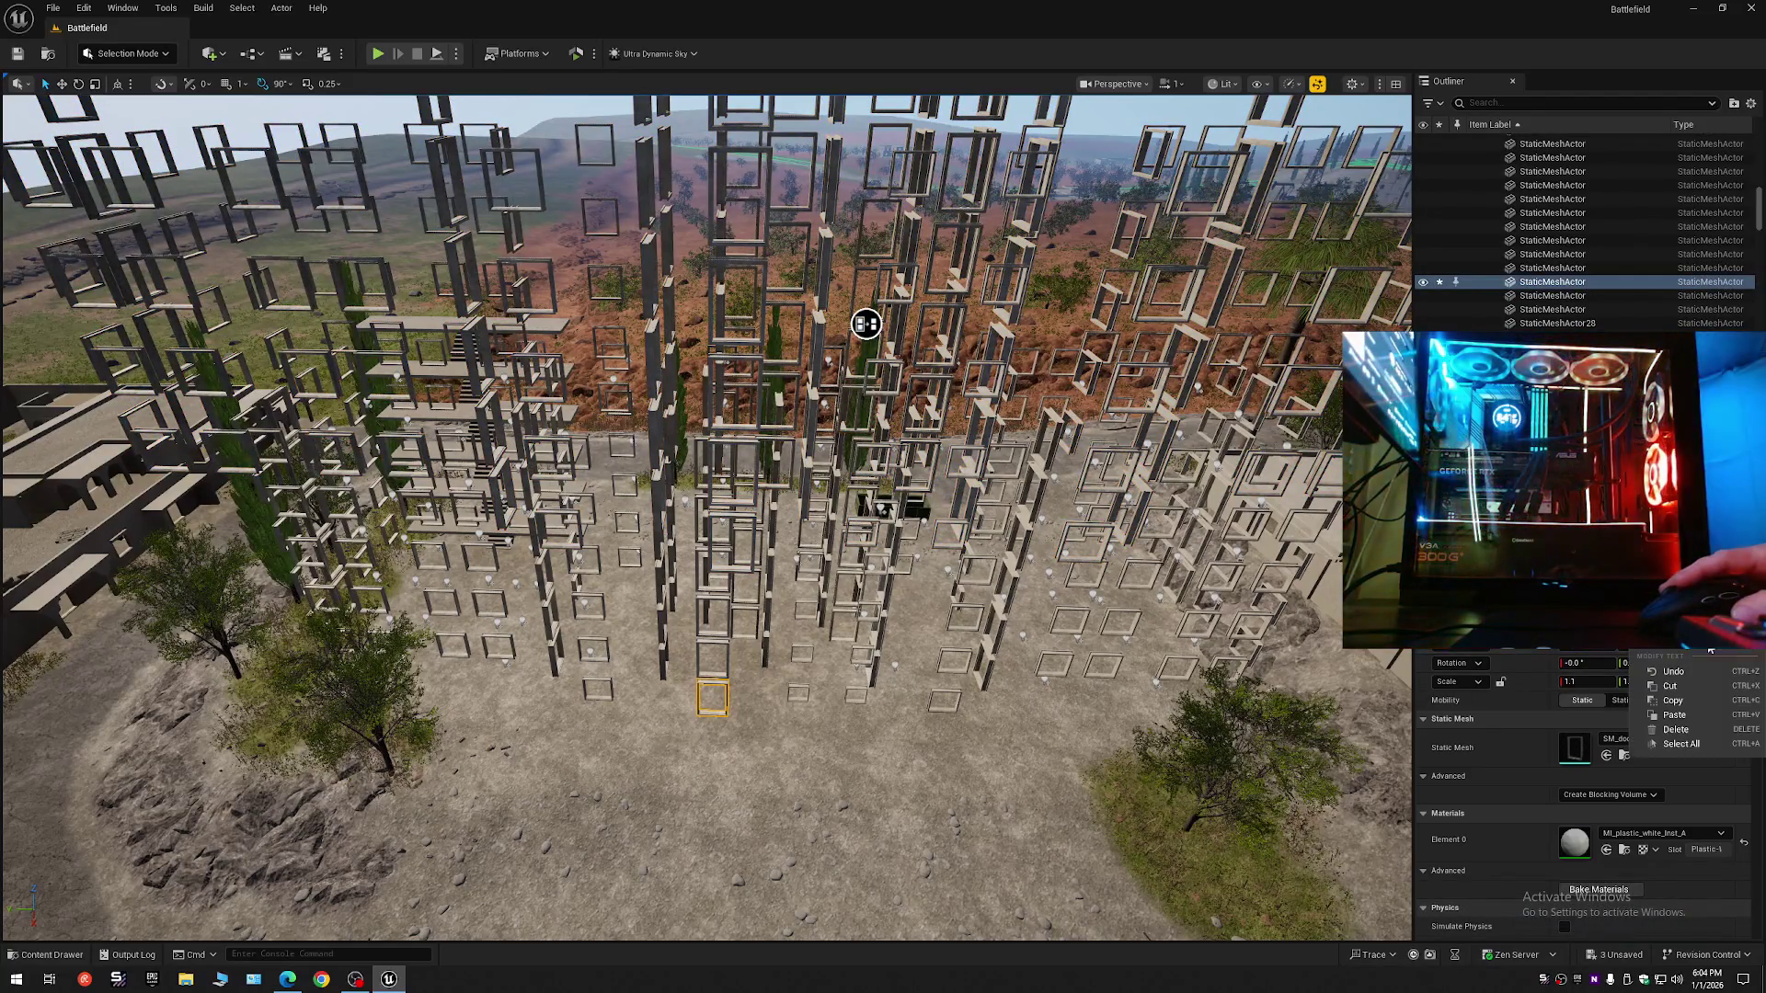
click(1691, 700)
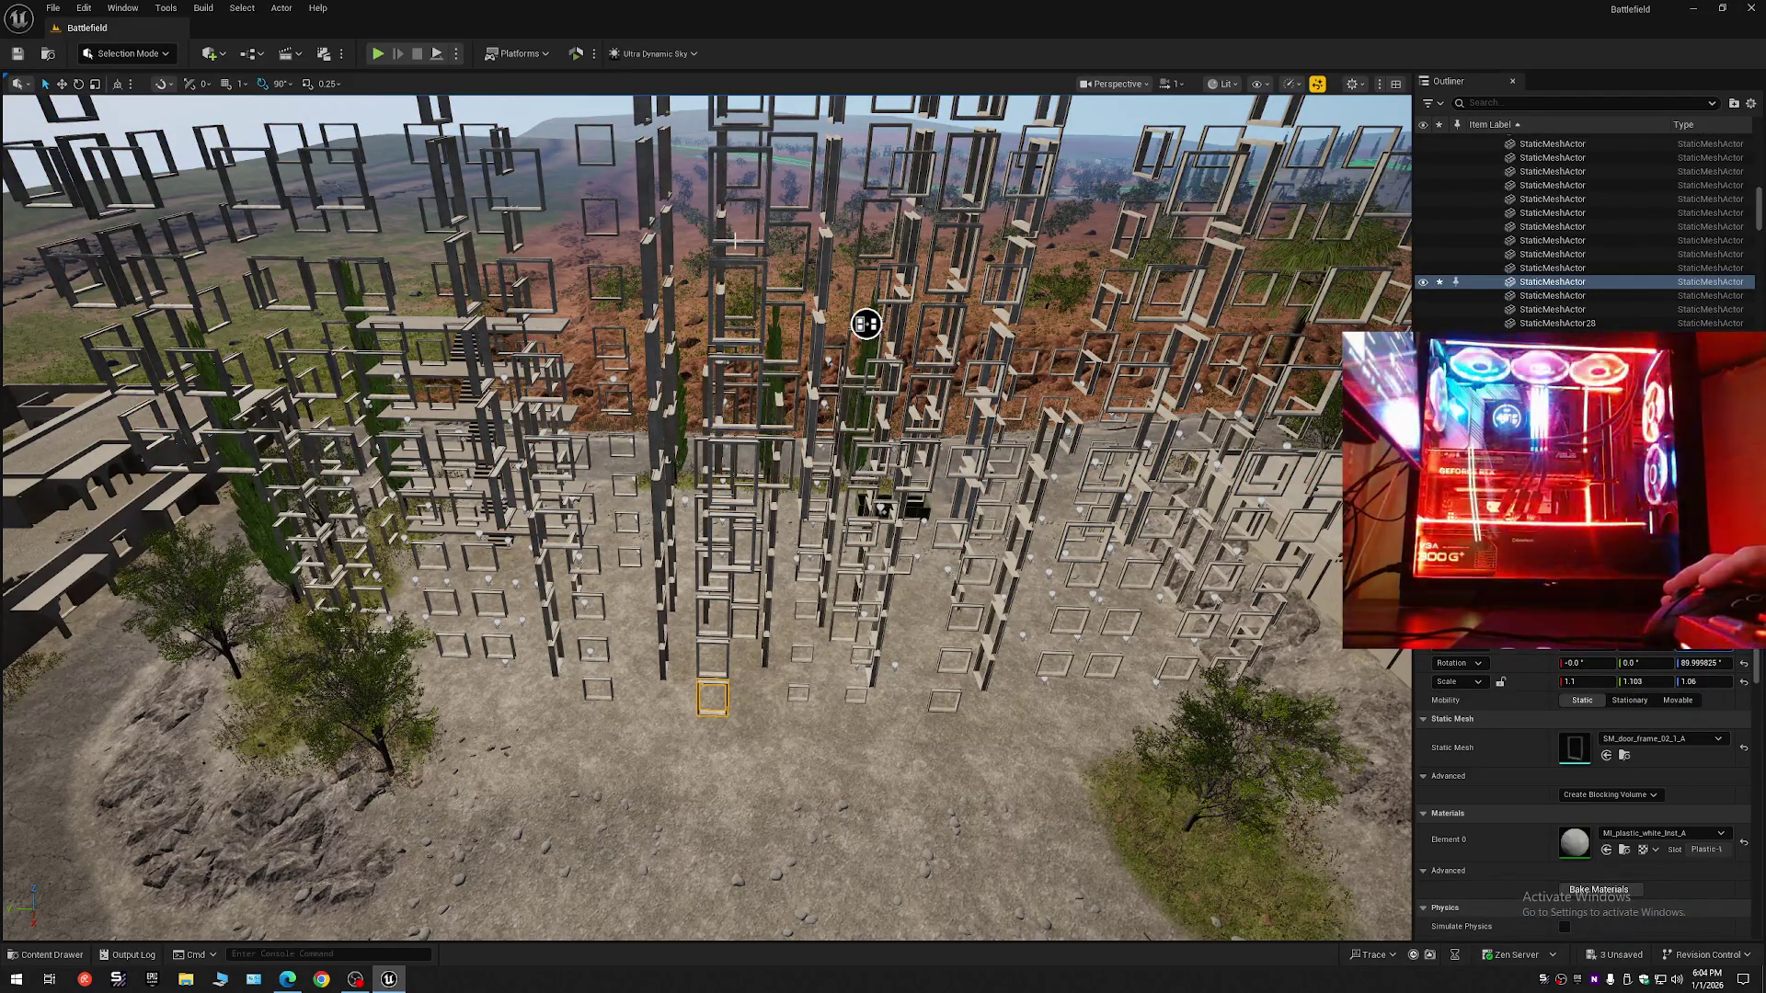
click(729, 242)
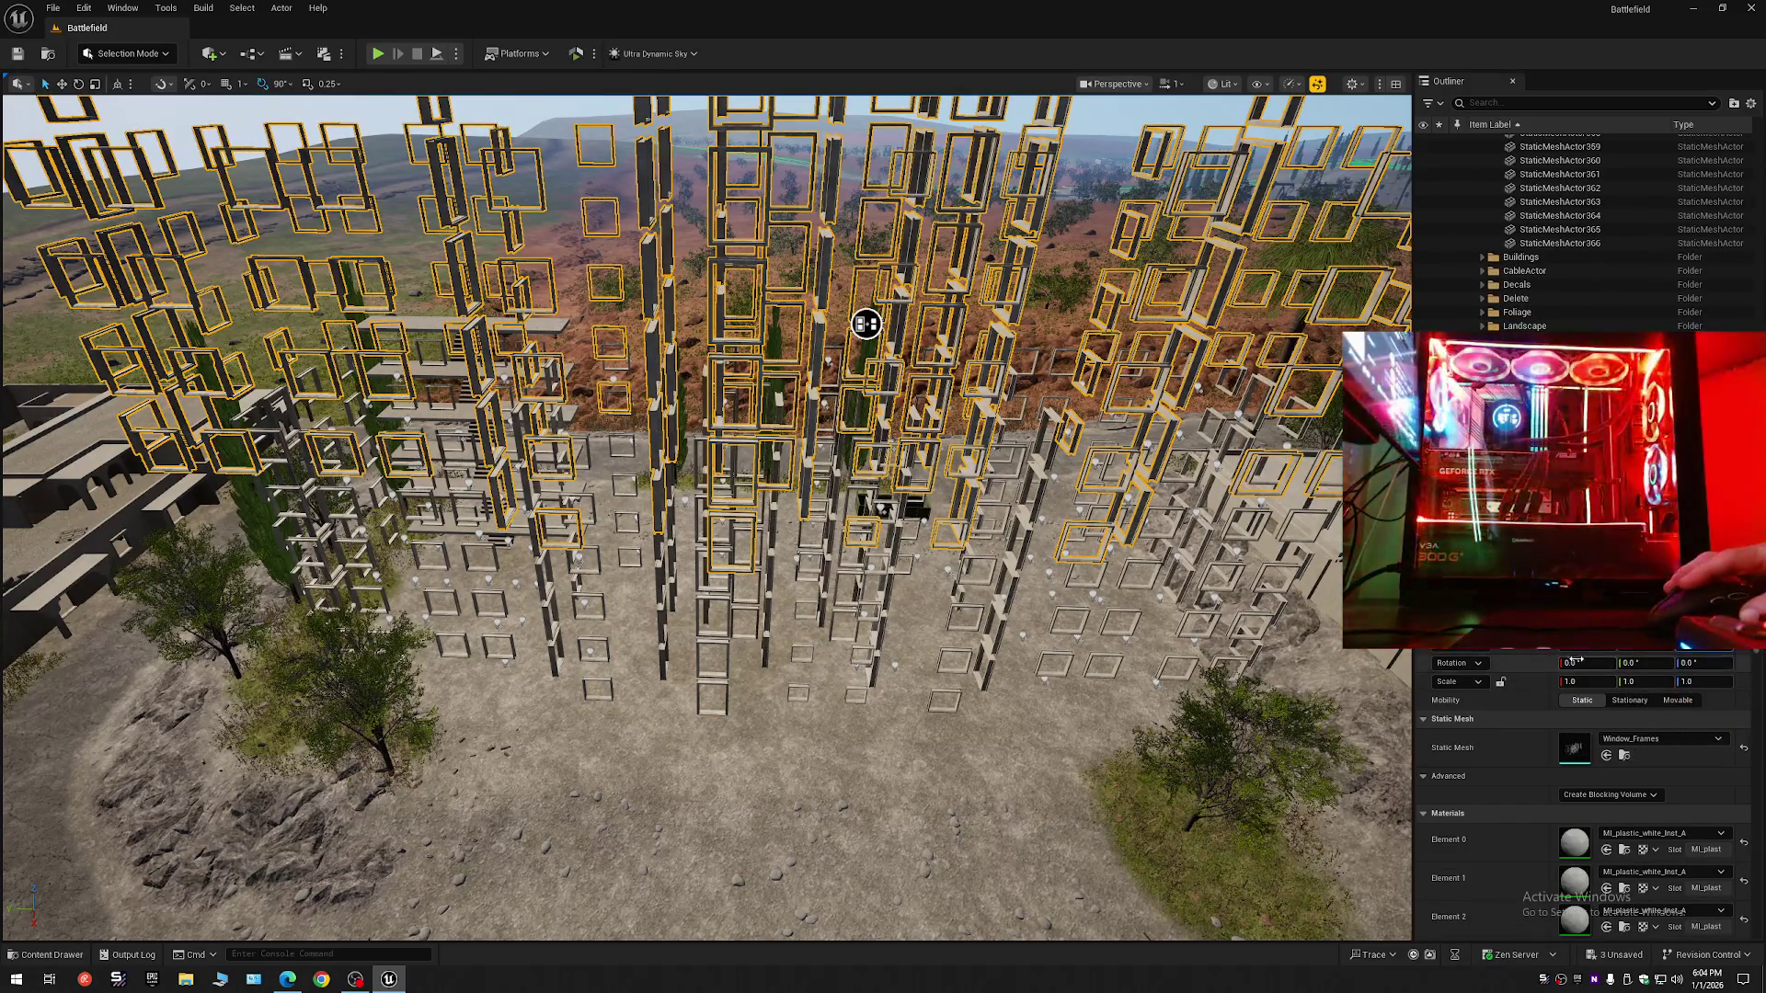
mouse_move(866, 323)
mouse_down()
mouse_move(863, 362)
mouse_move(1333, 276)
mouse_move(1334, 202)
mouse_move(1260, 202)
mouse_move(899, 338)
mouse_move(1112, 346)
mouse_up()
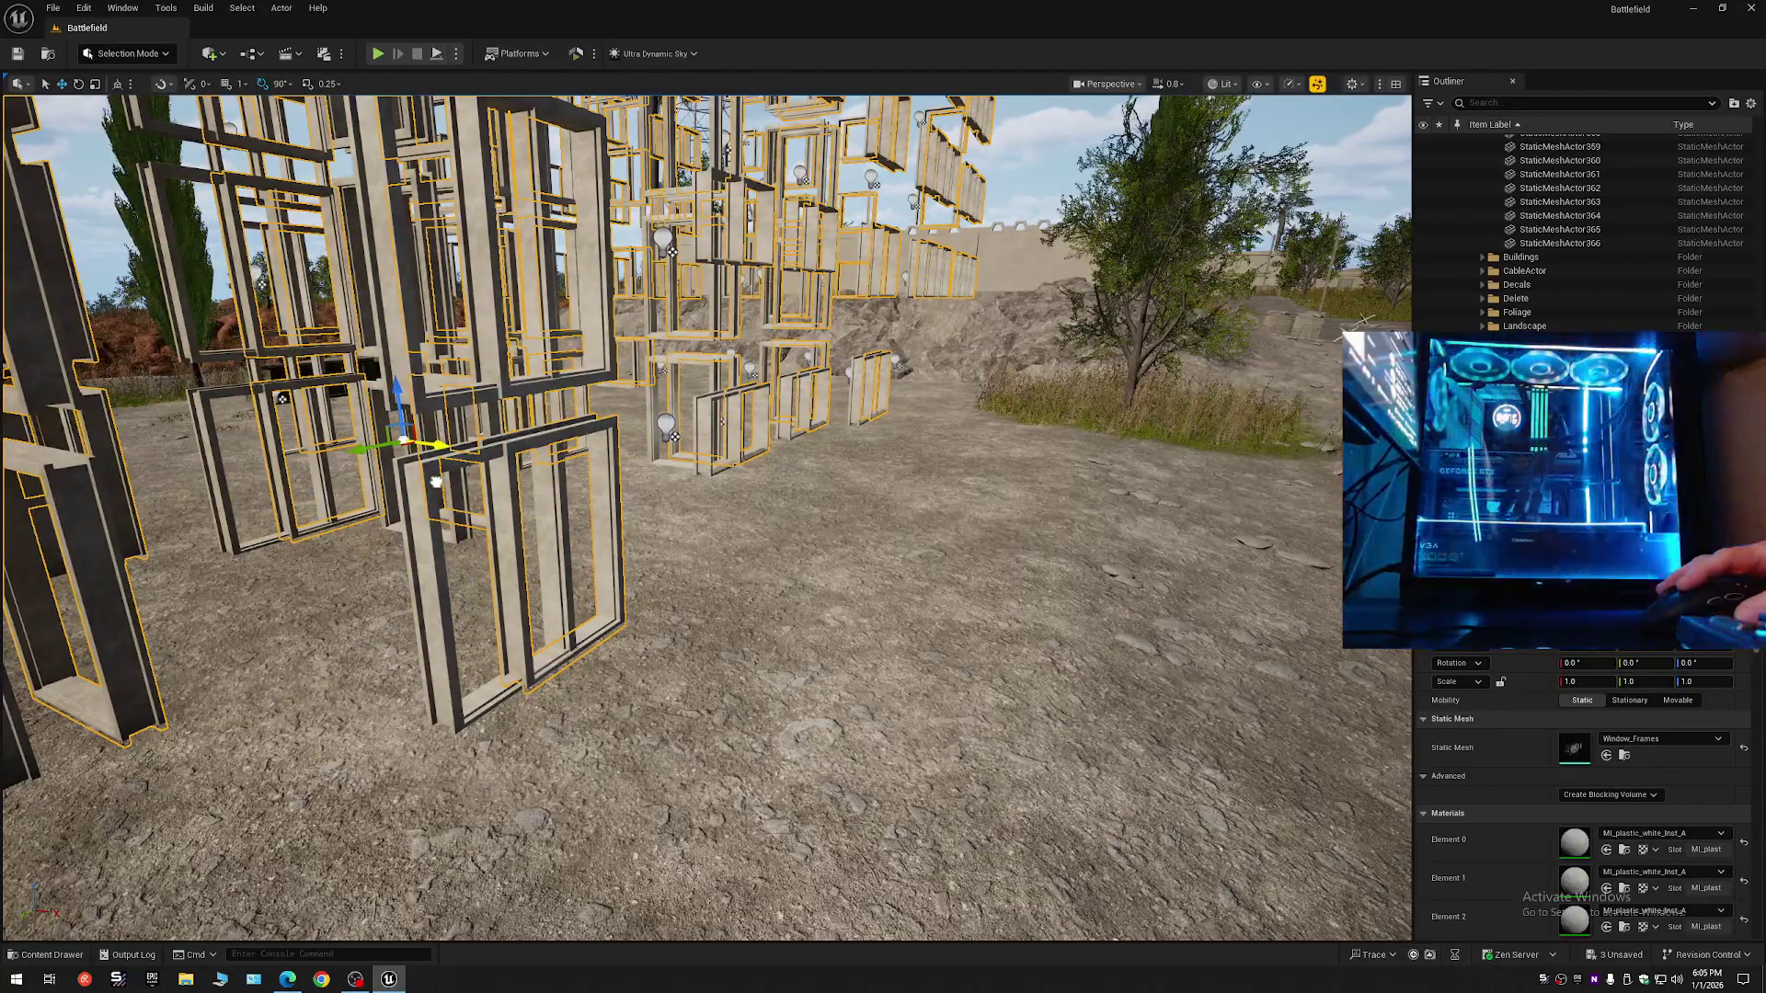
- Fly through the level to inspect the merged window frames up close around the windows
mouse_move(469, 605)
mouse_down()
mouse_move(216, 140)
mouse_move(508, 134)
mouse_move(469, 604)
mouse_up()
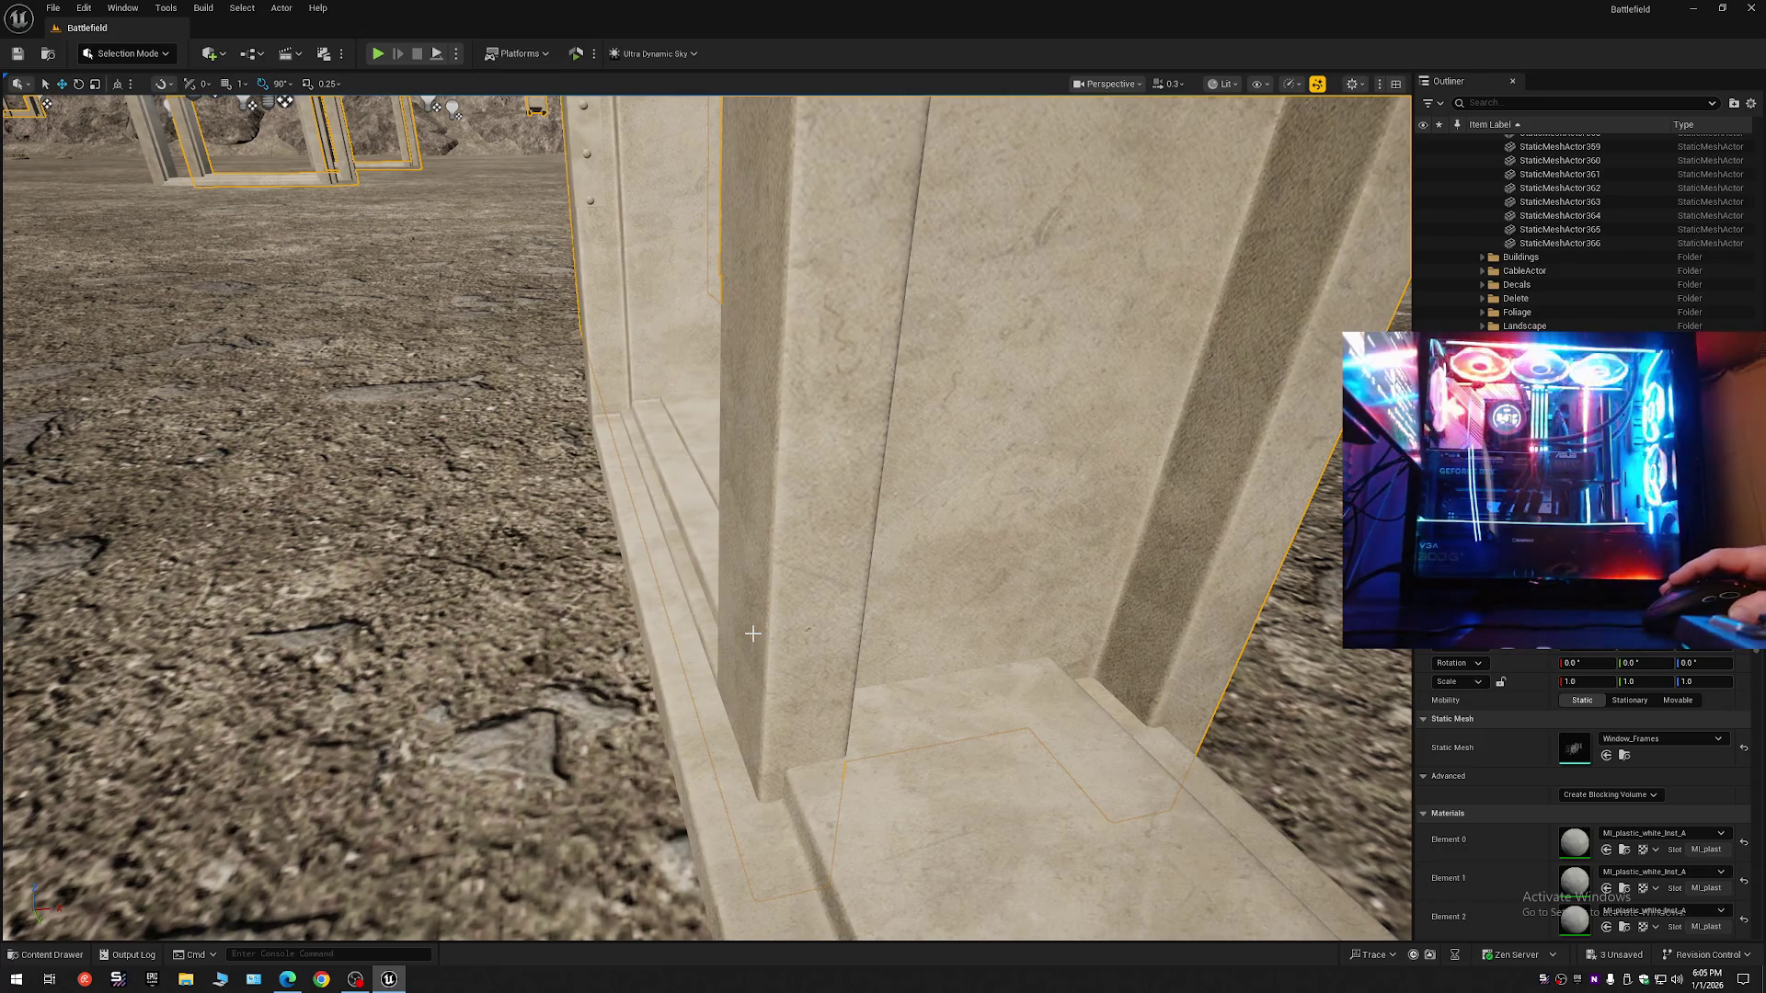
drag(745, 623, 749, 607)
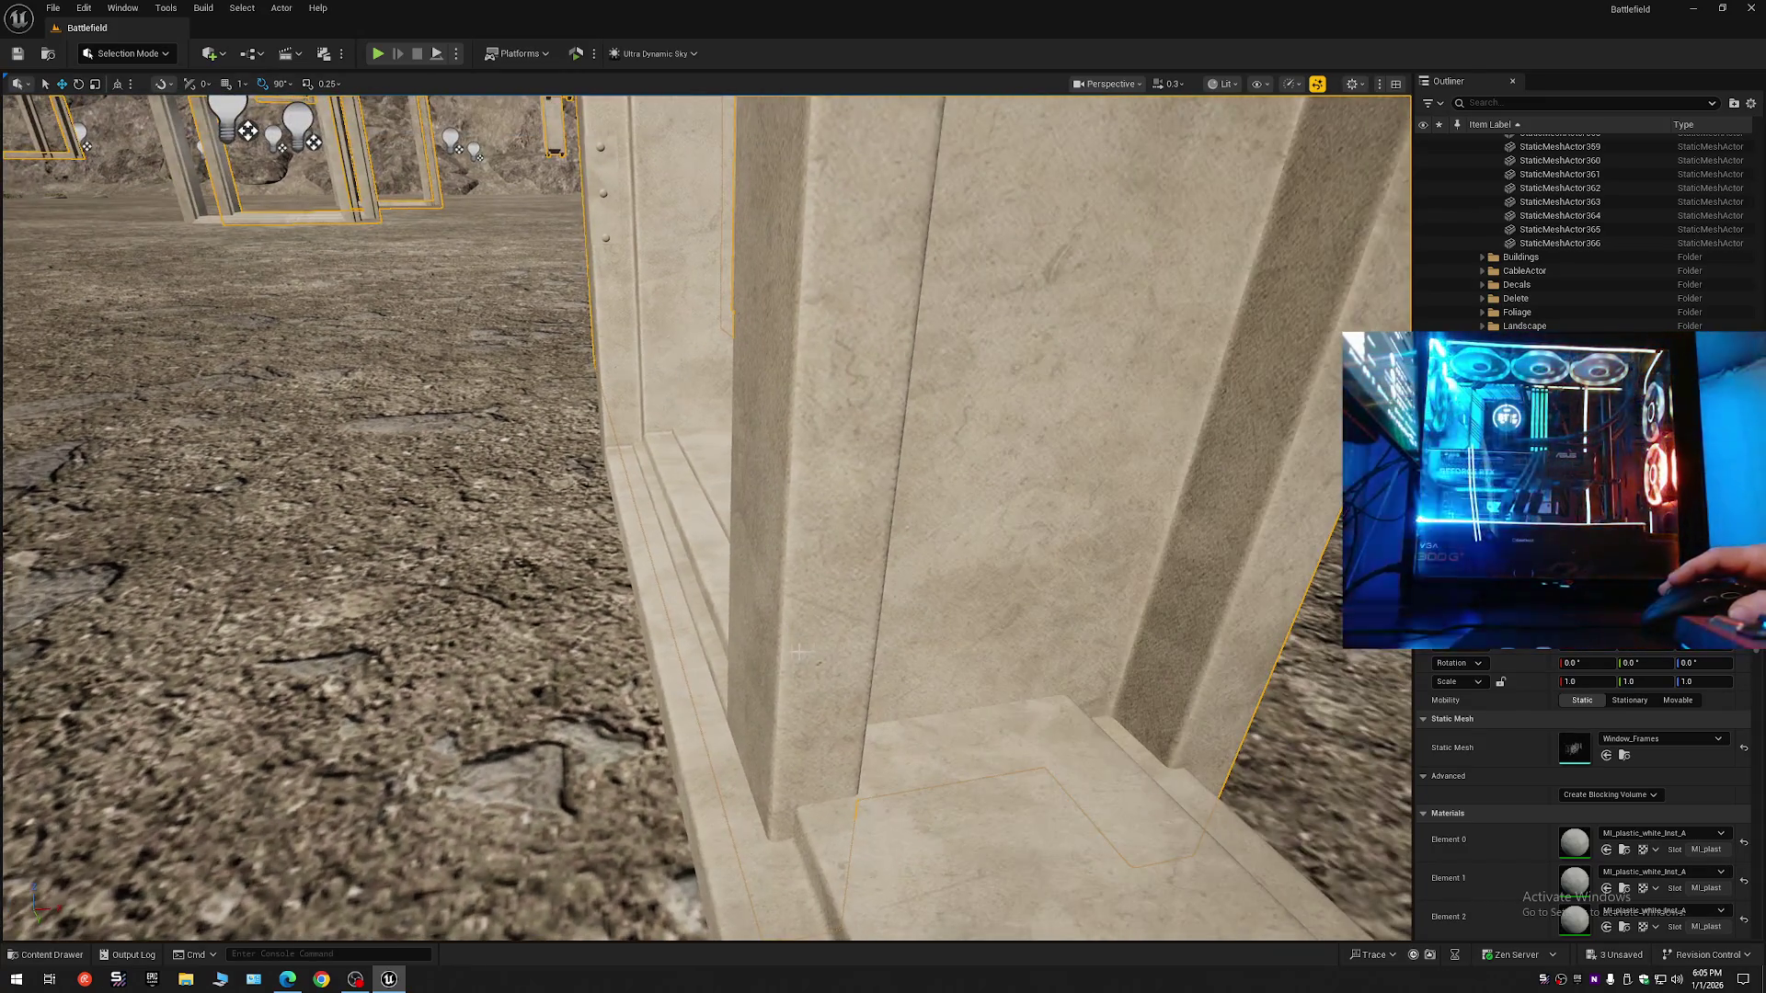
key(d)
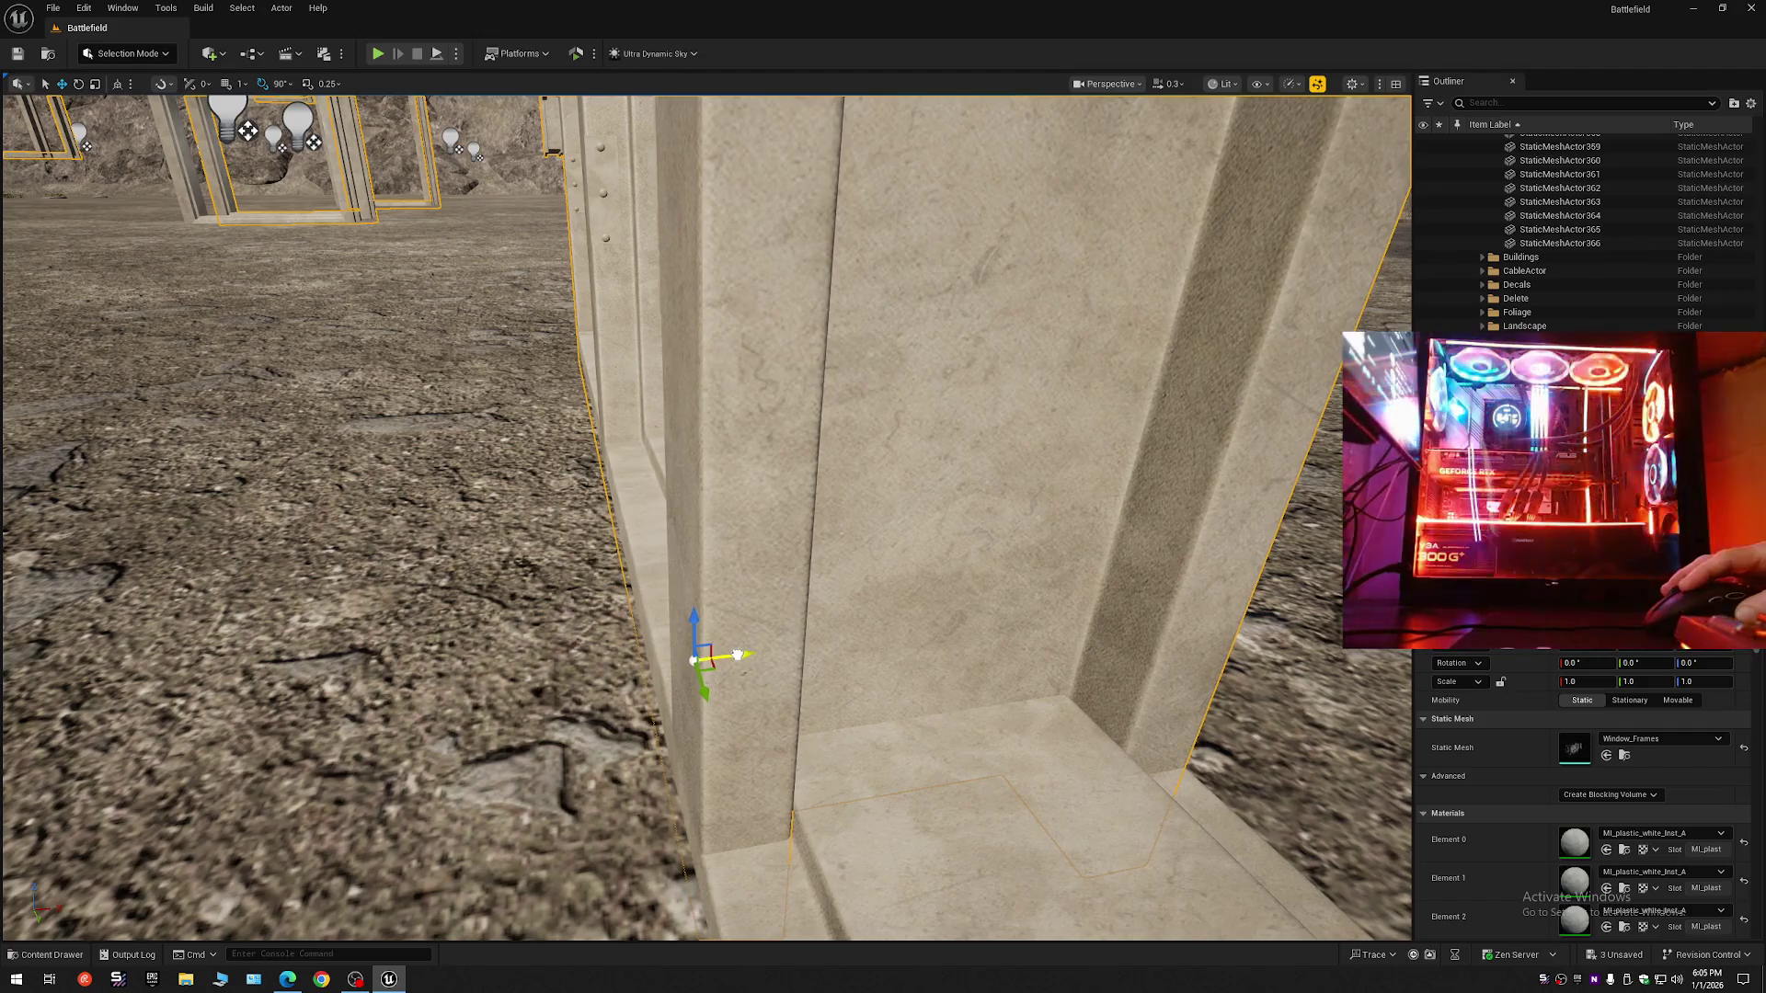
drag(795, 679, 809, 679)
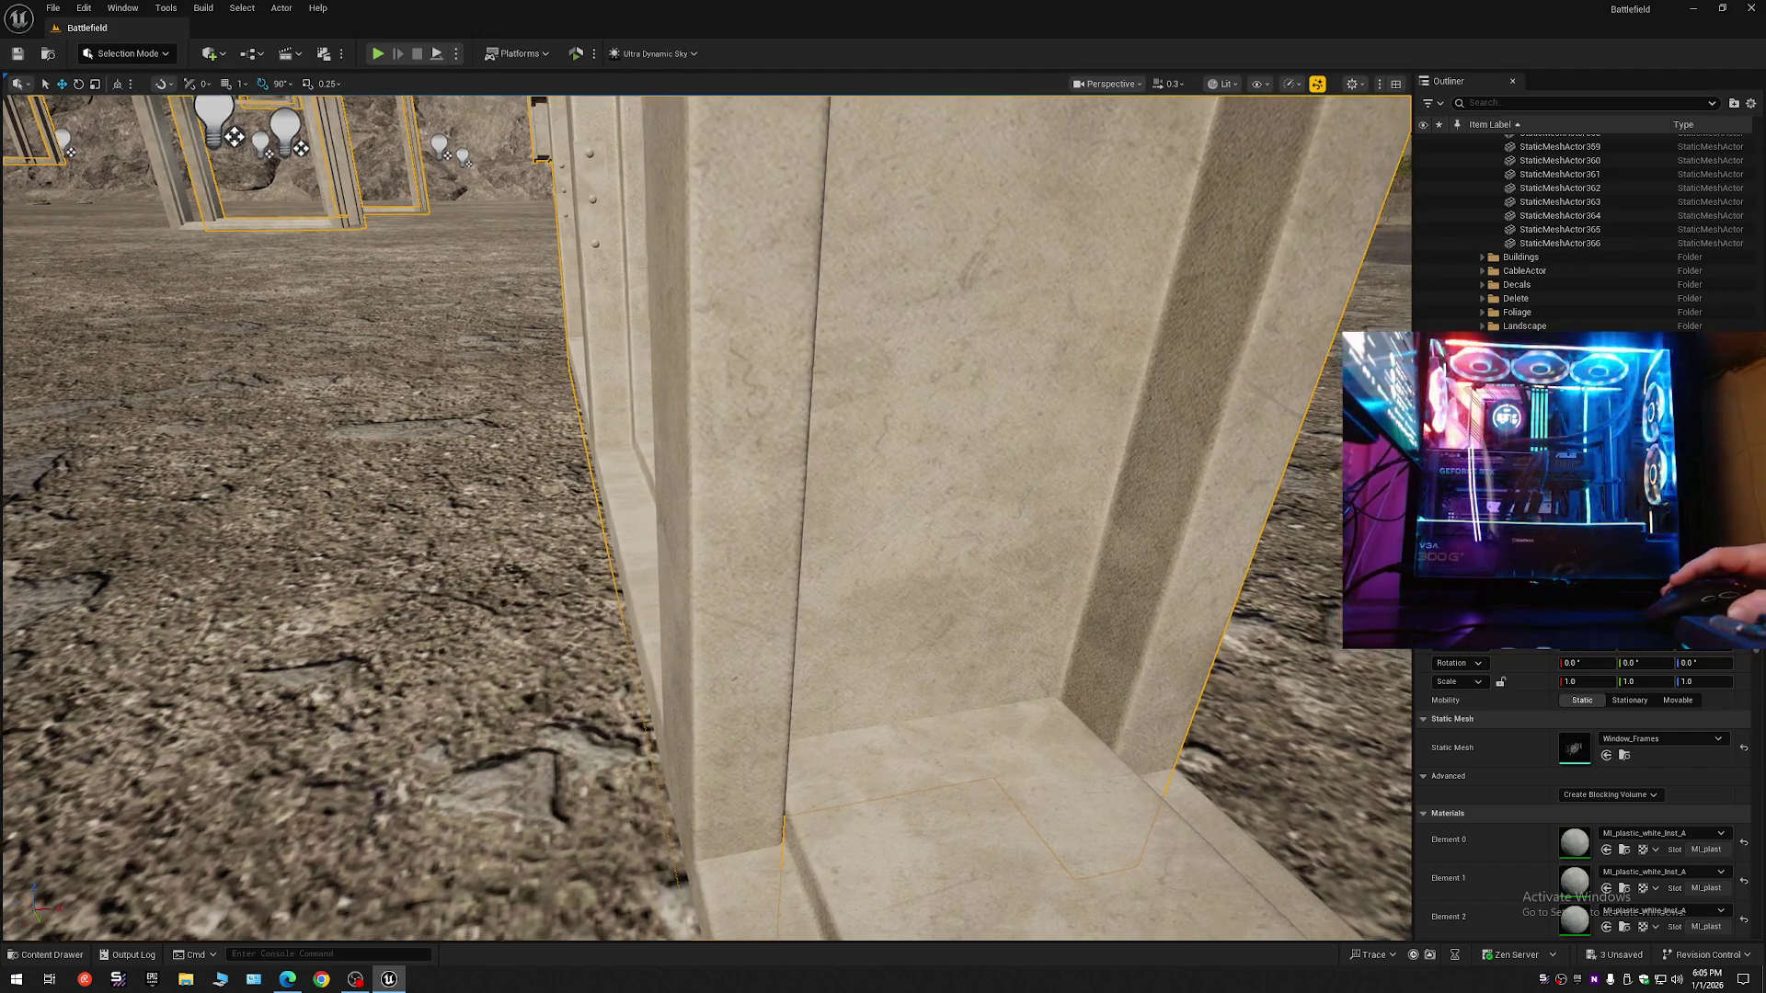
mouse_move(589, 272)
mouse_down()
mouse_move(590, 304)
mouse_move(543, 308)
mouse_move(589, 272)
mouse_up()
key(s)
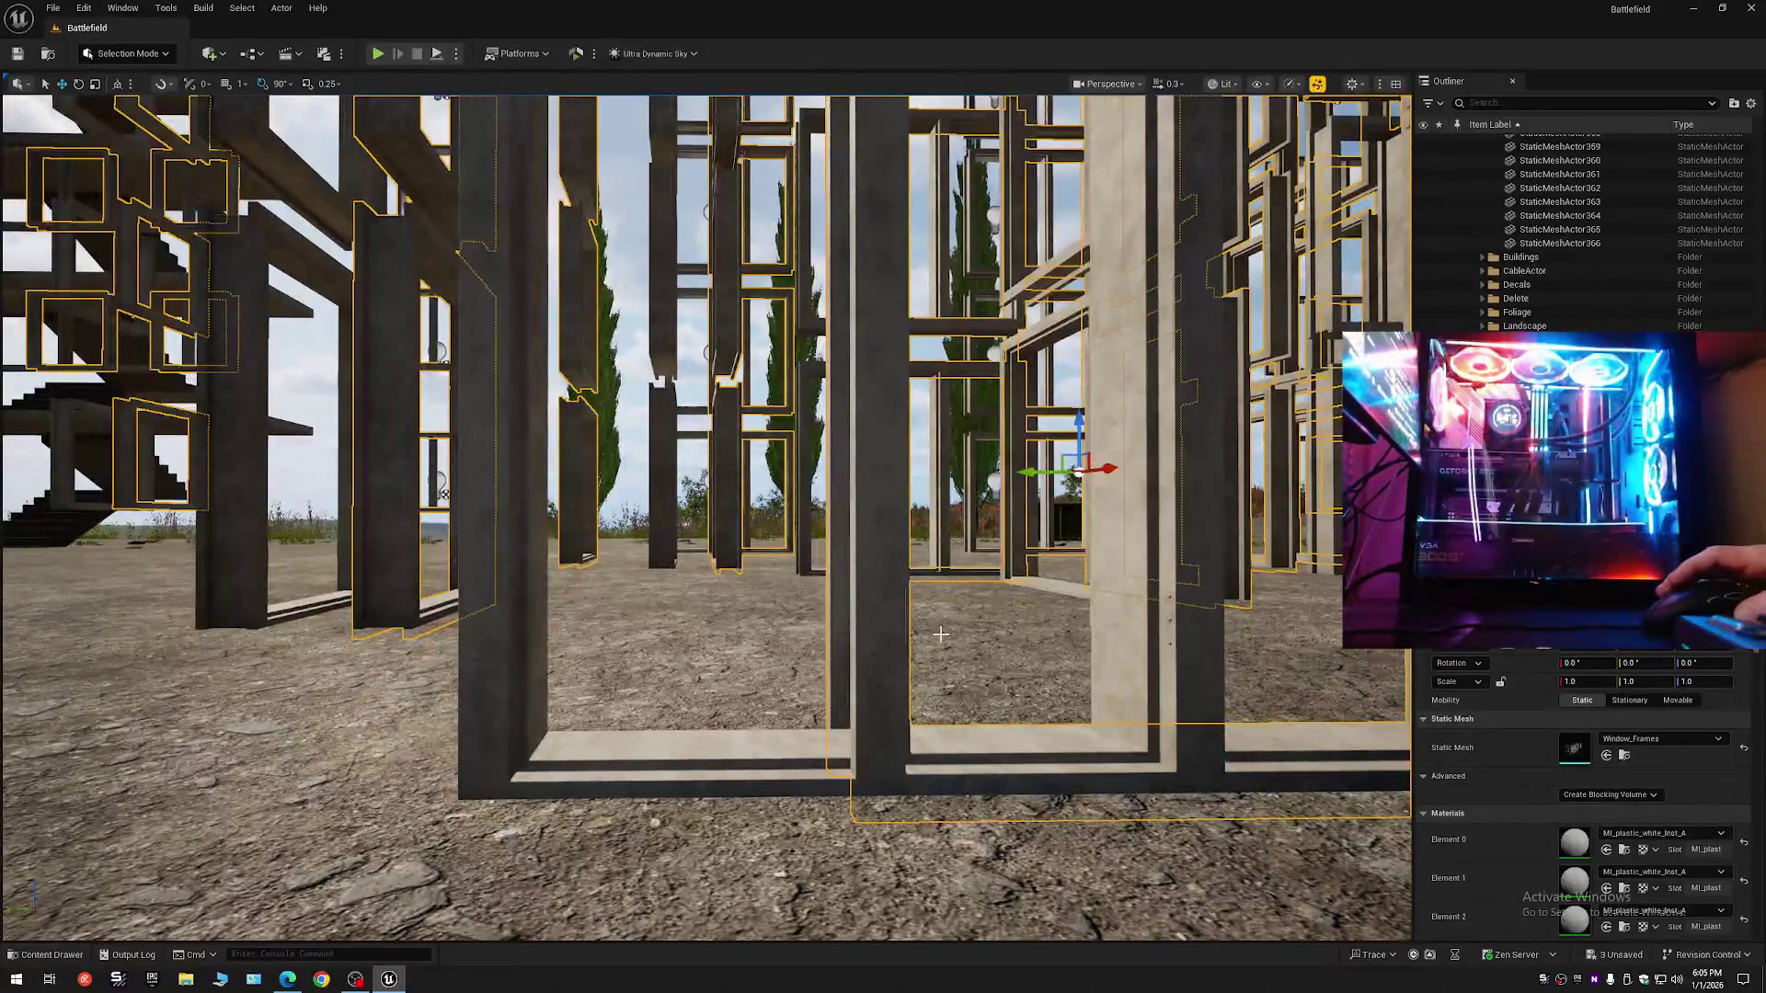
middle_click(880, 561)
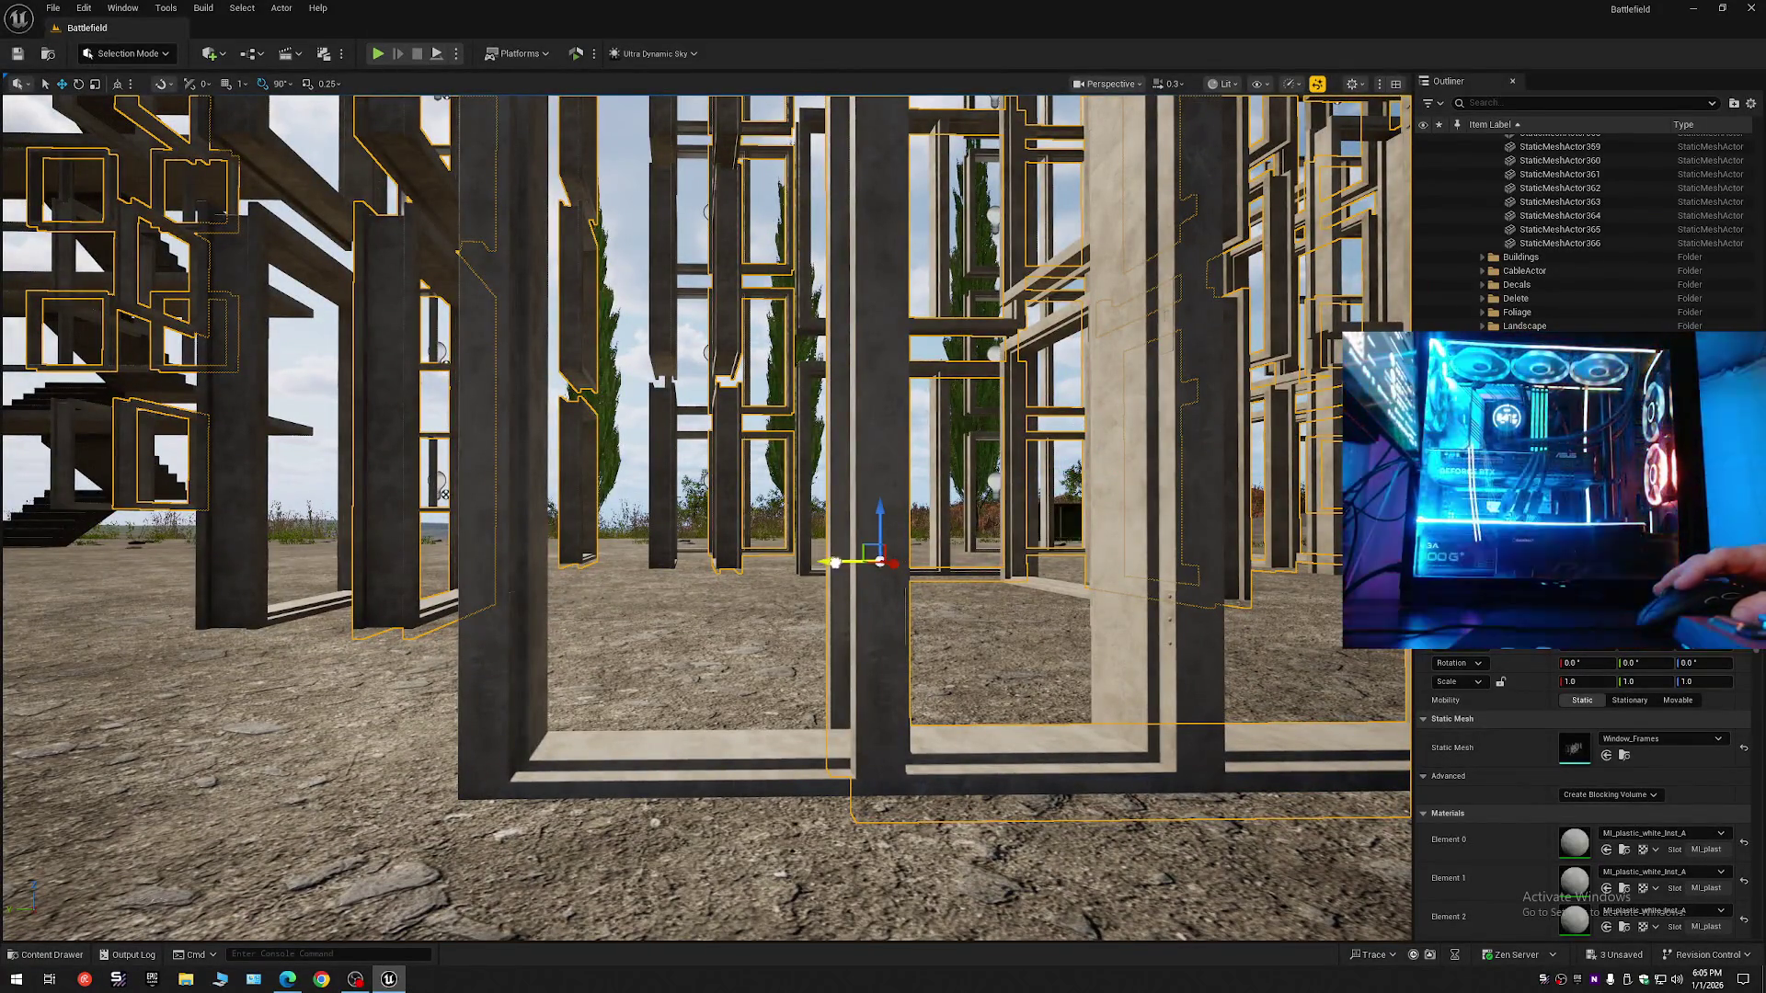
key(d)
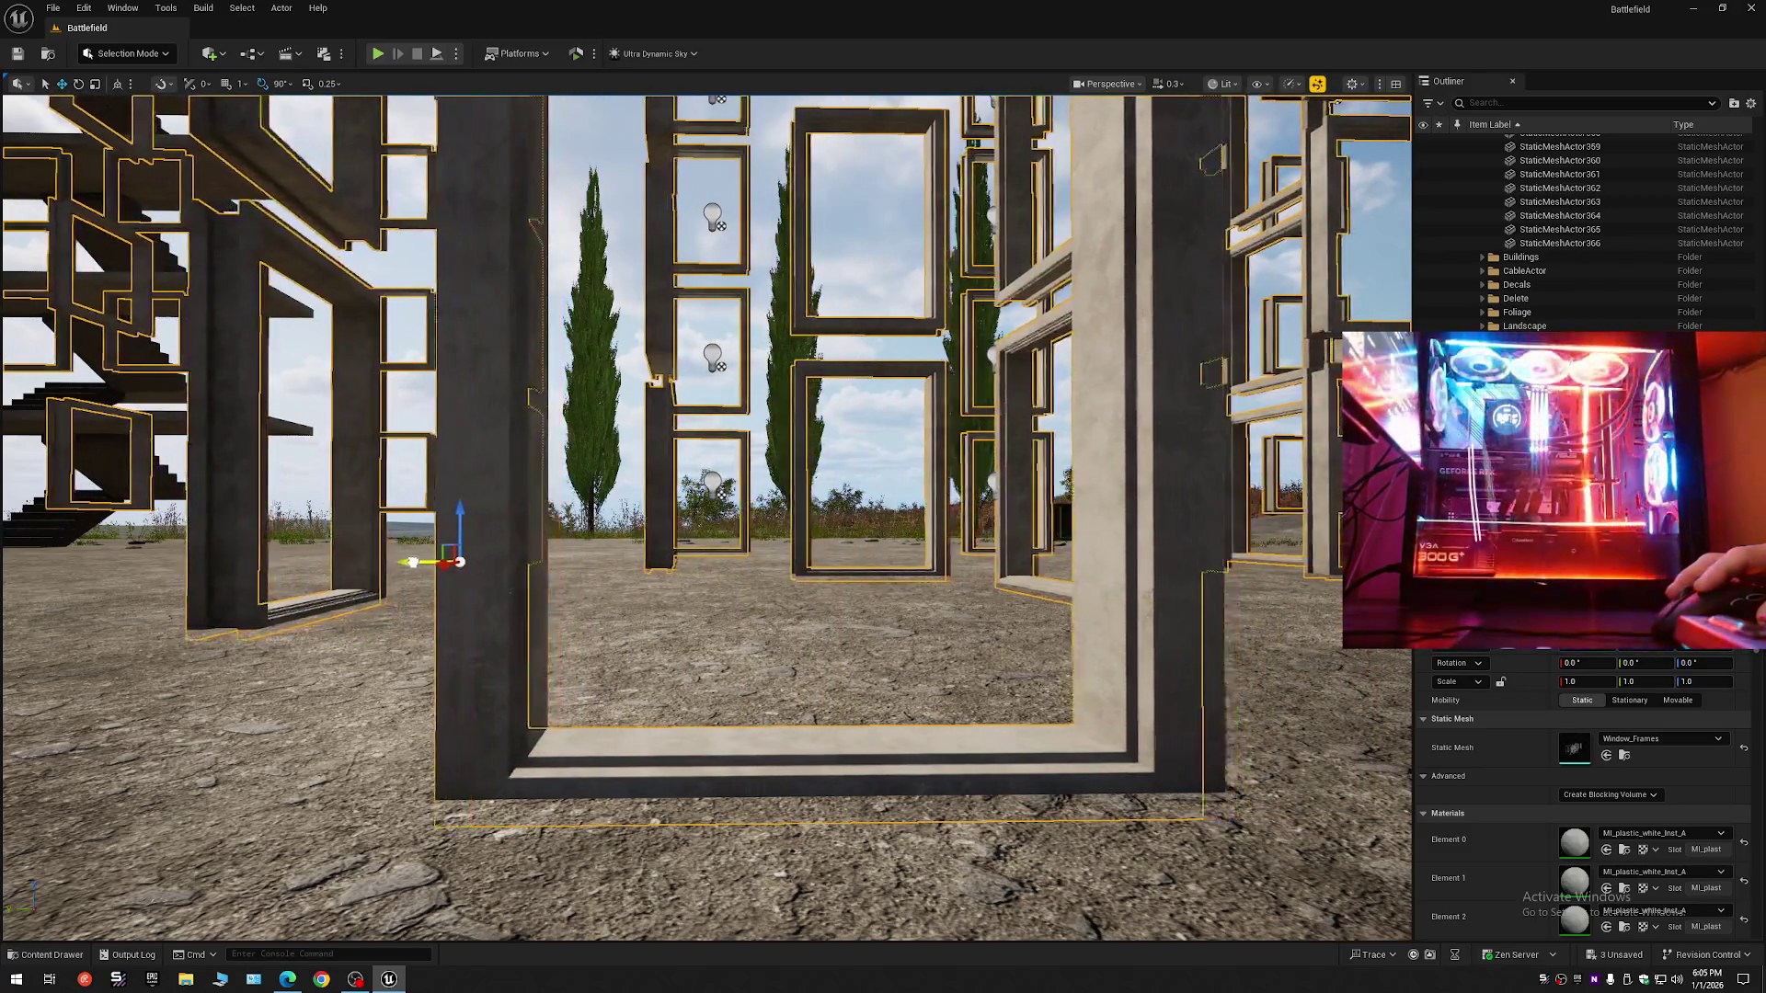
key(w)
key(s)
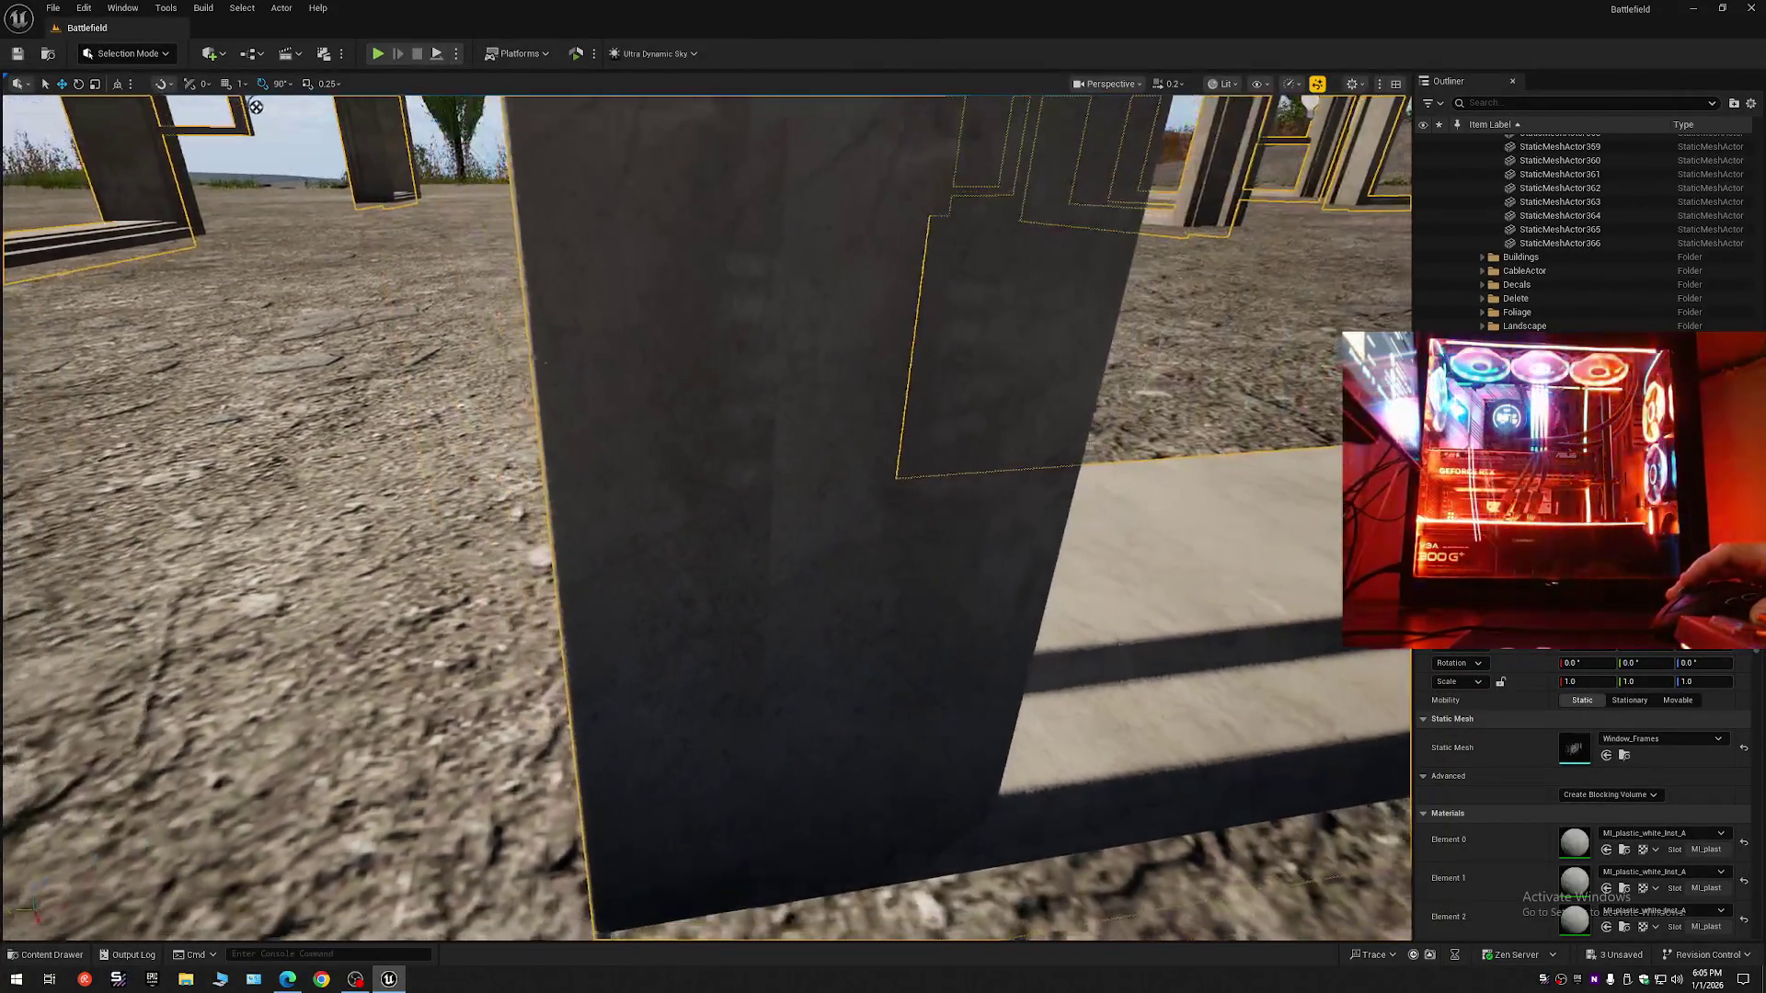
key(s)
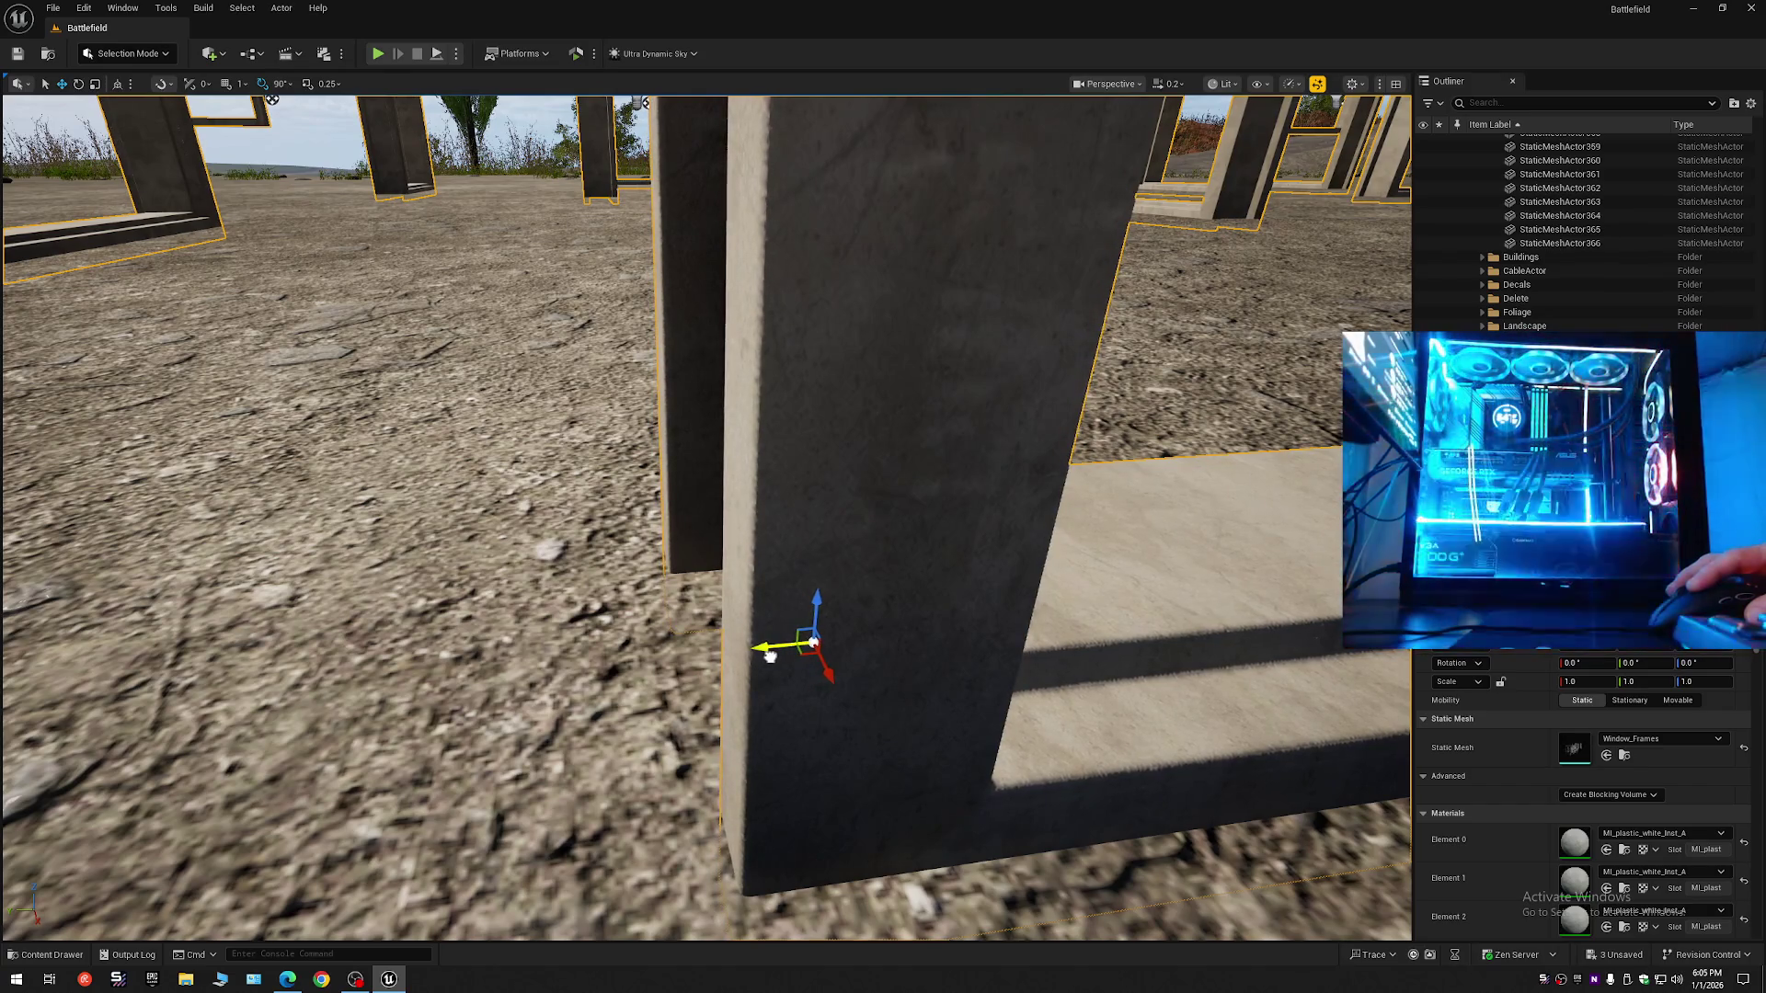
key(s)
scroll(829, 718, up, 1)
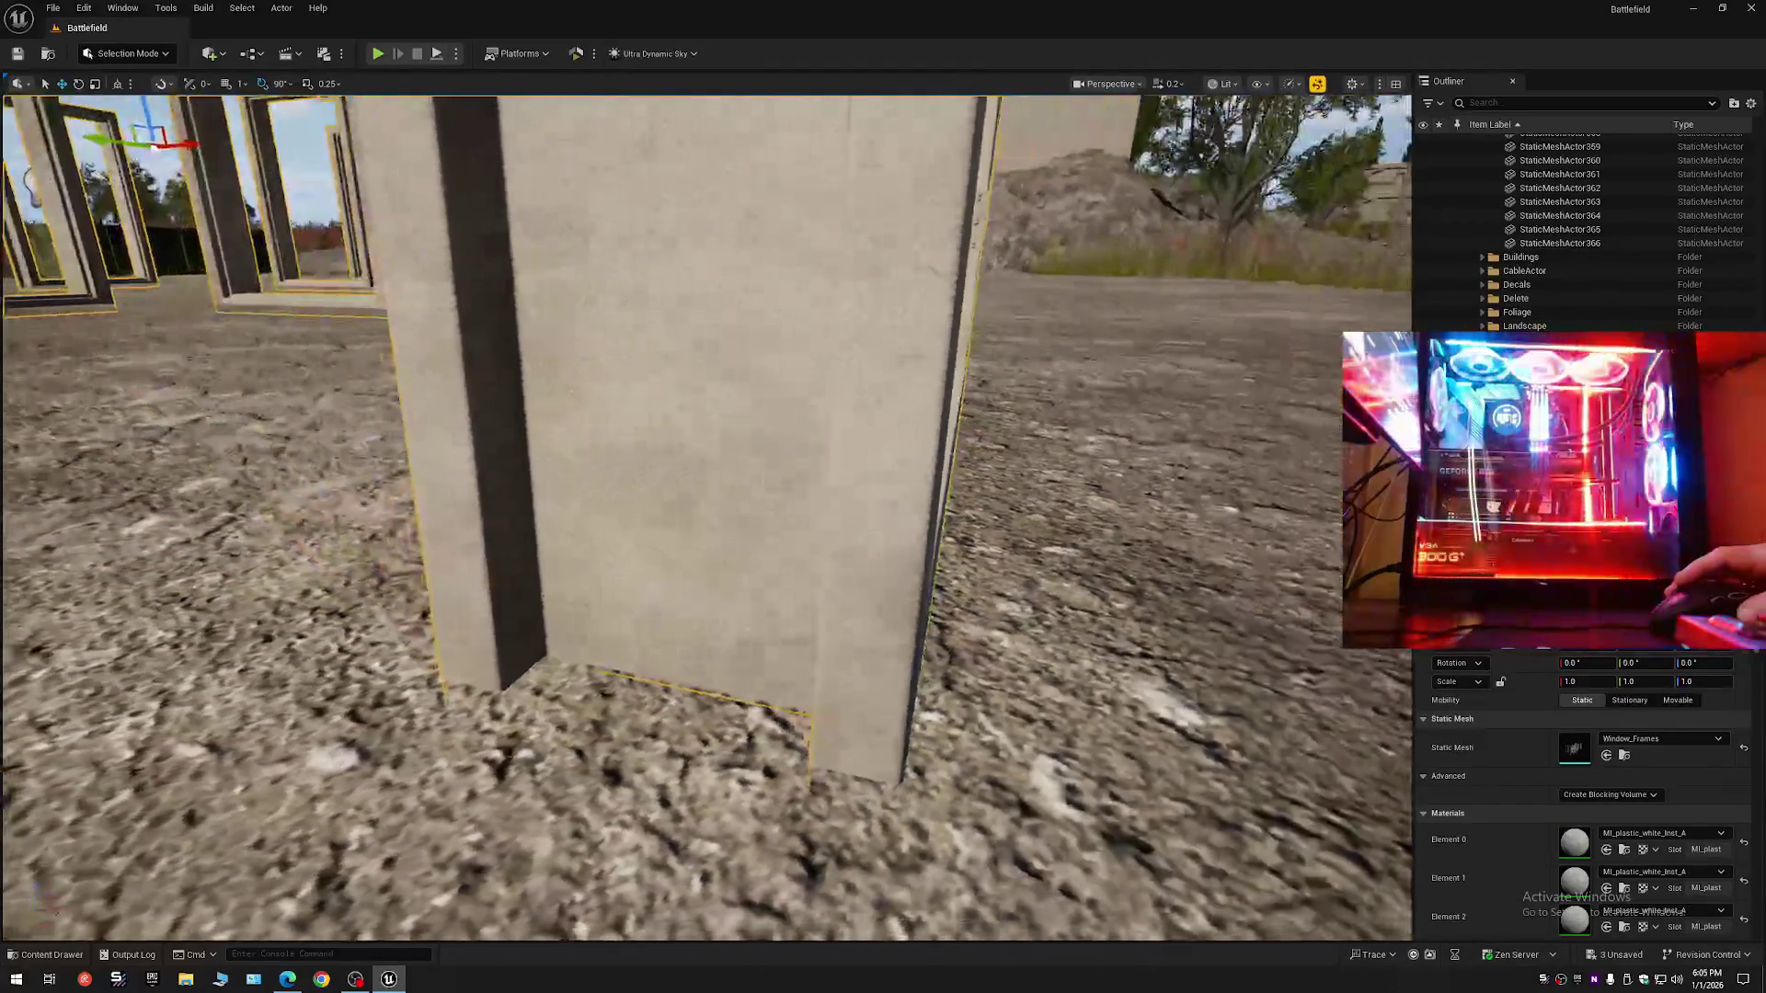
scroll(706, 515, up, 2)
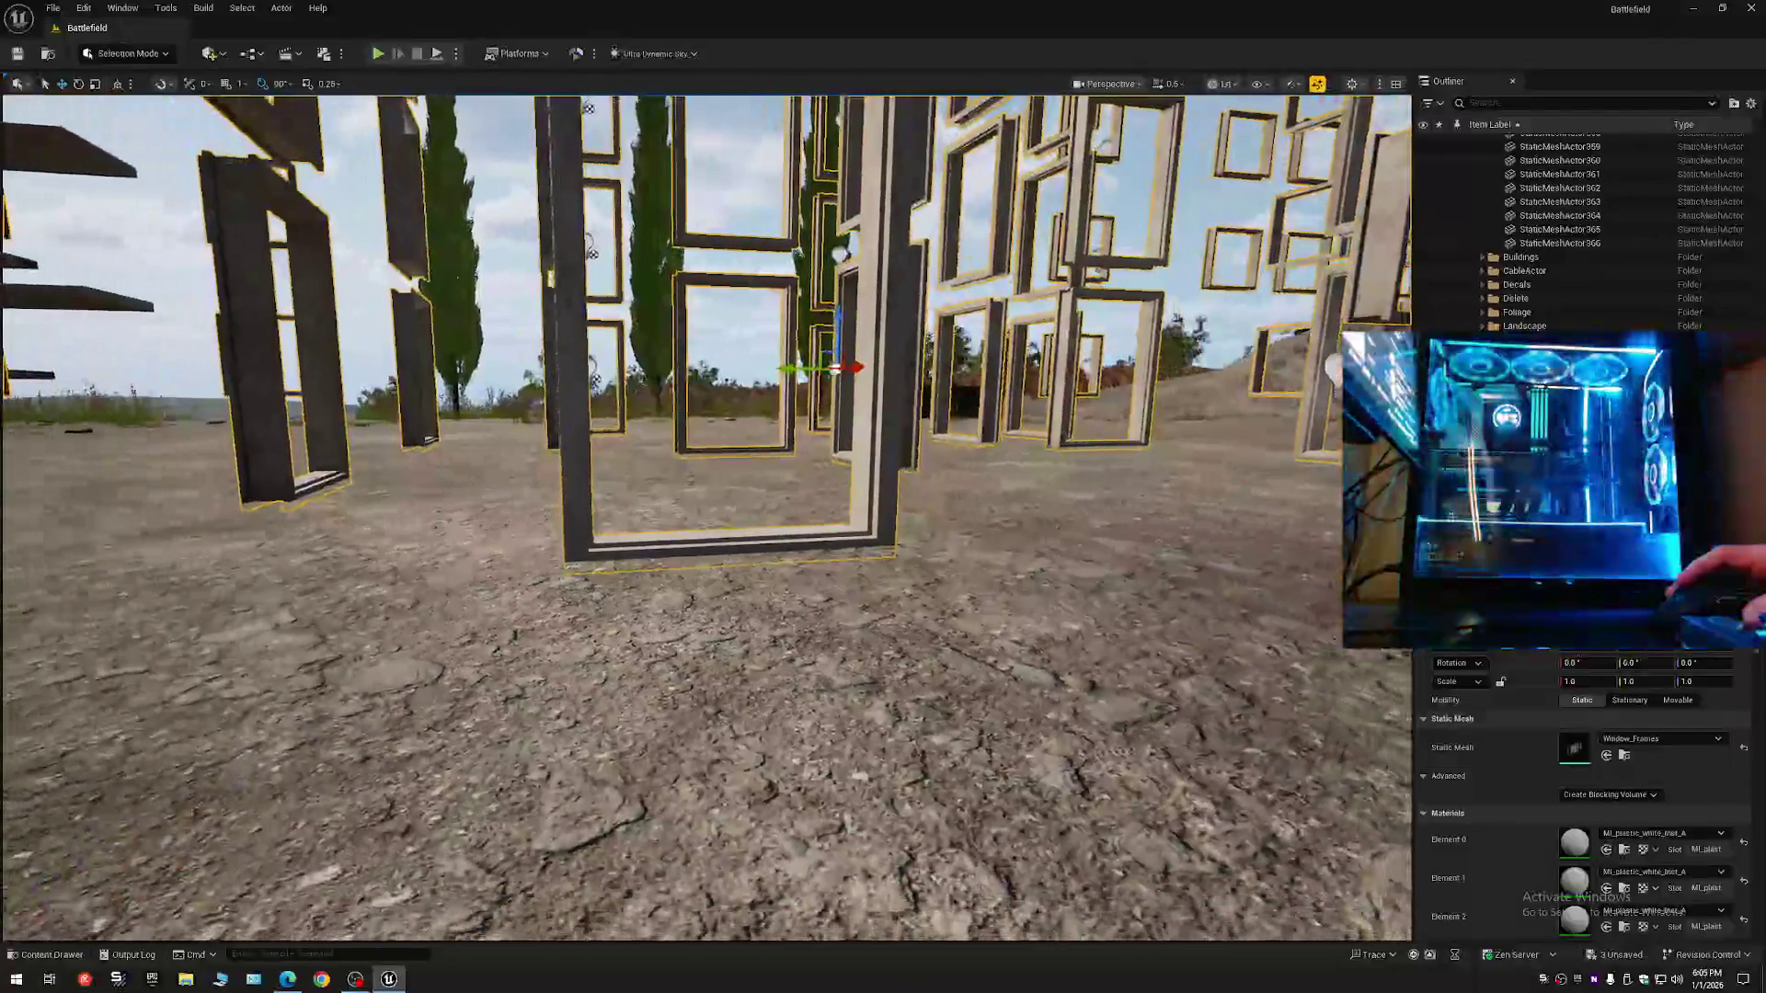
key(w)
scroll(706, 515, down, 2)
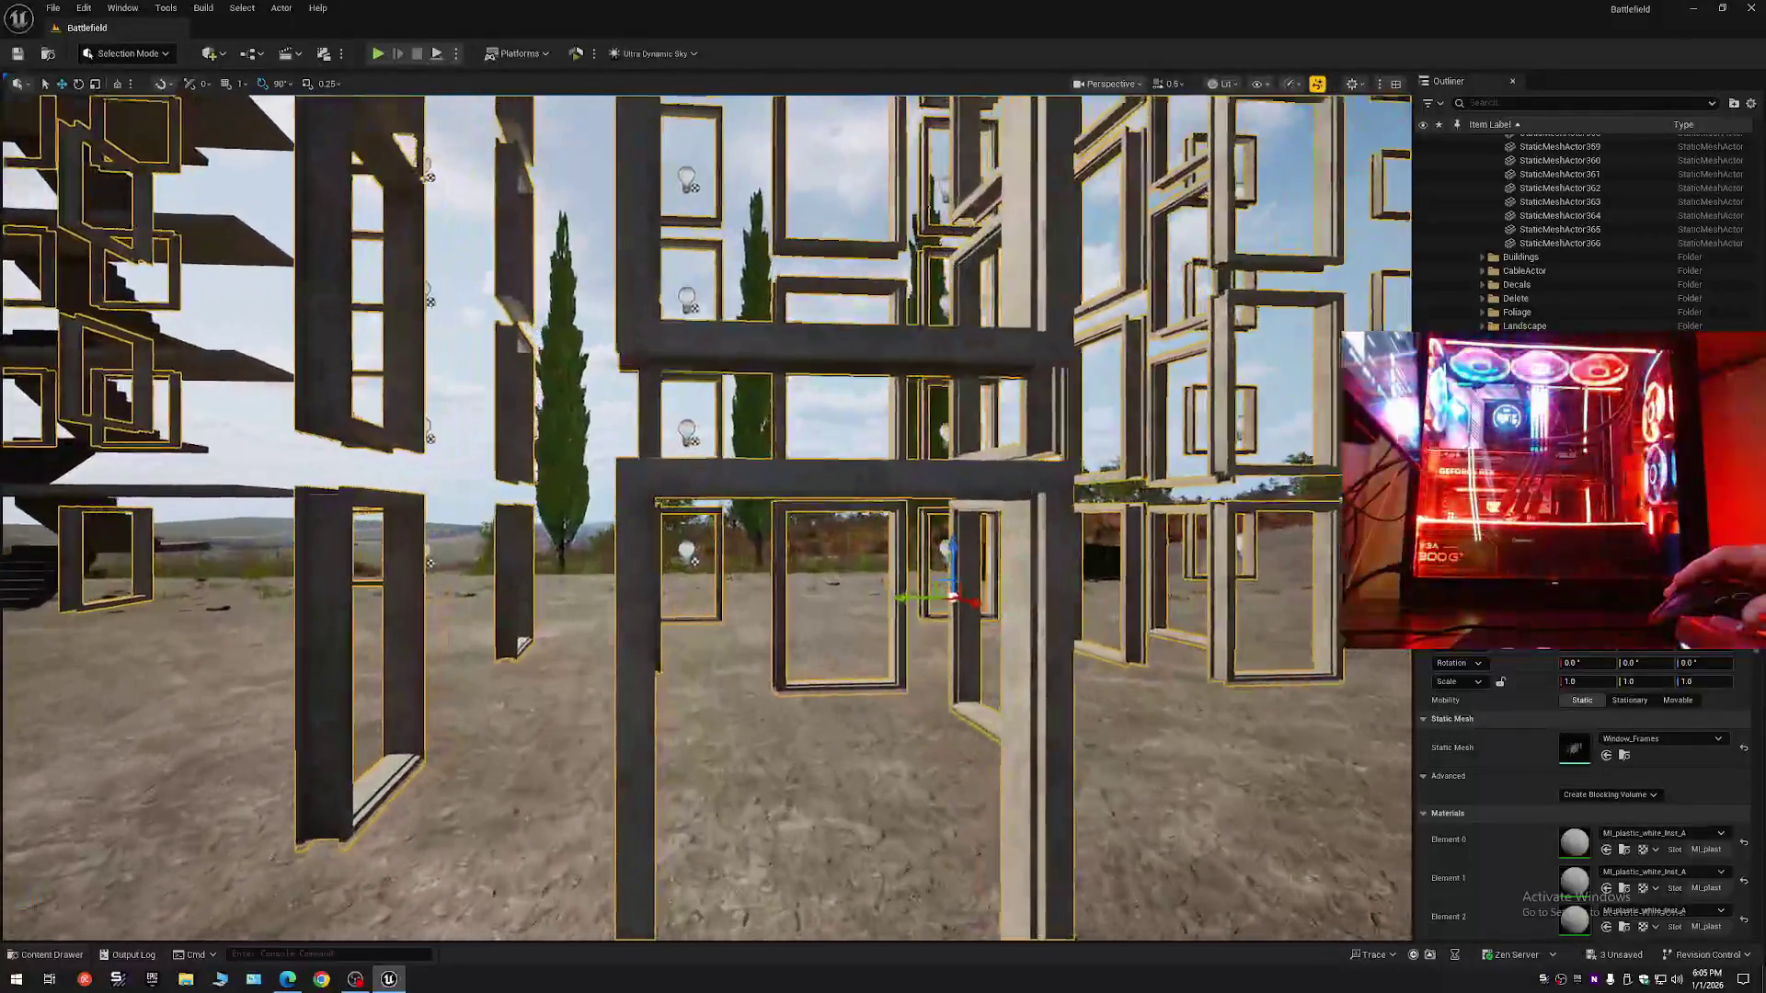
key(w)
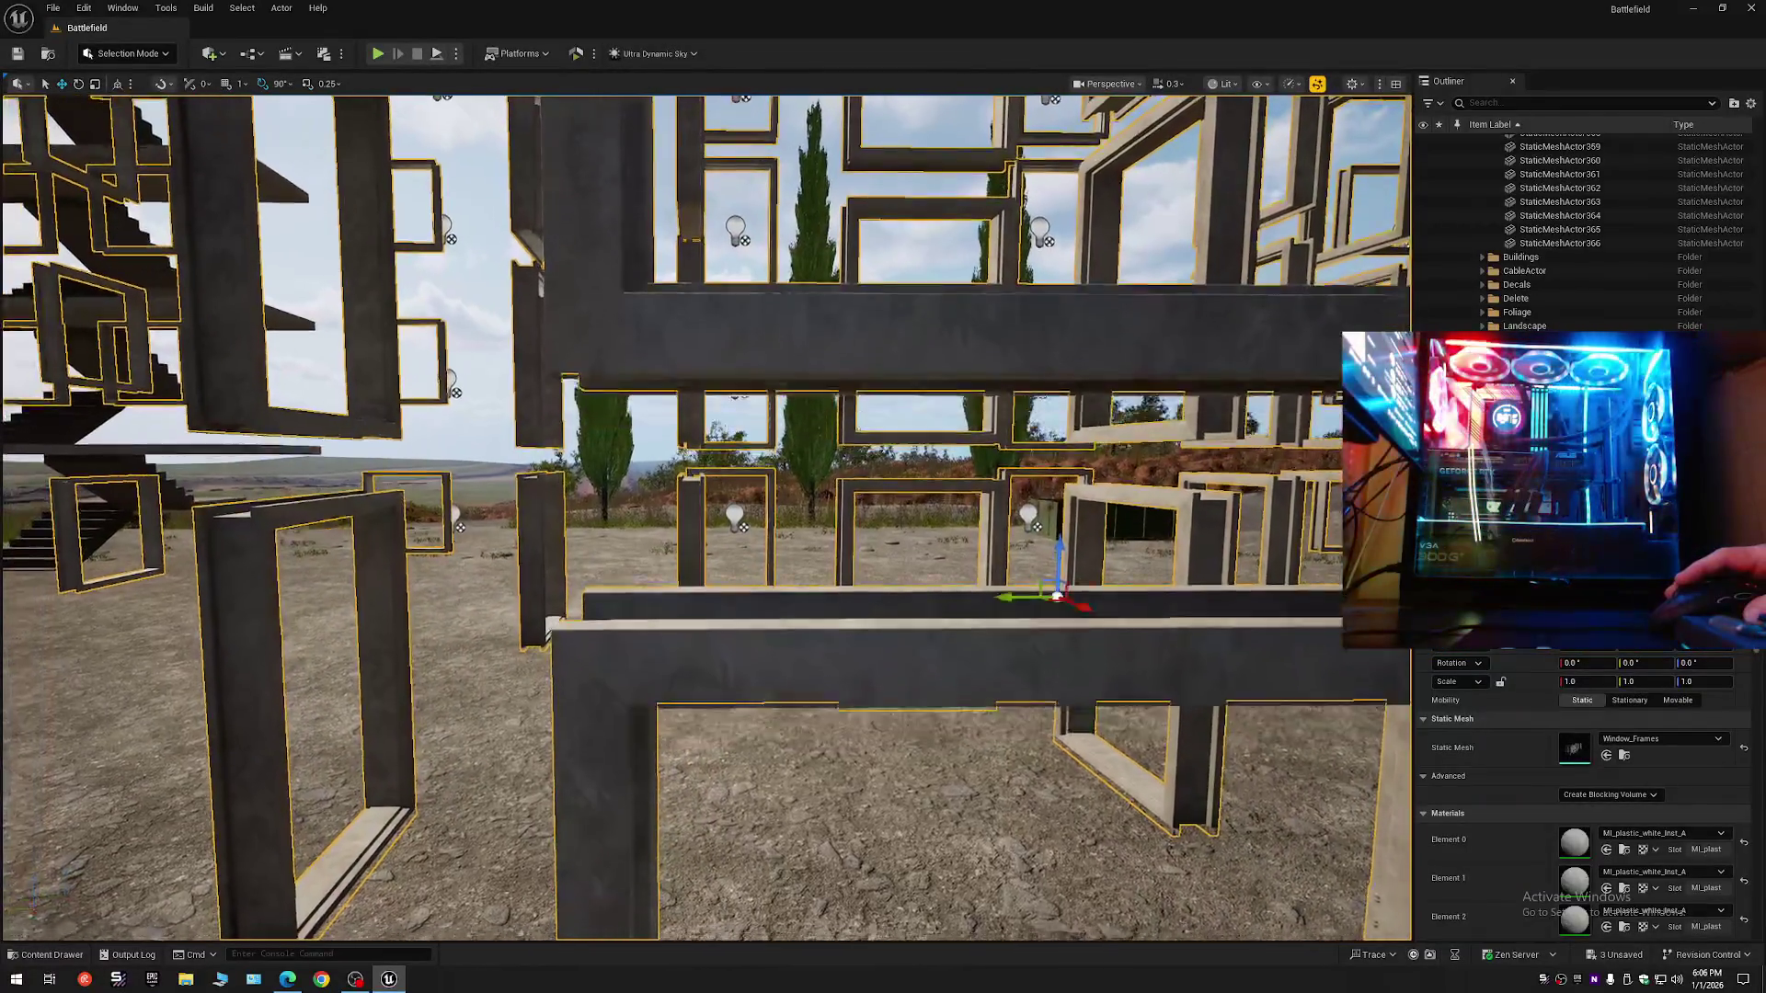
key(s)
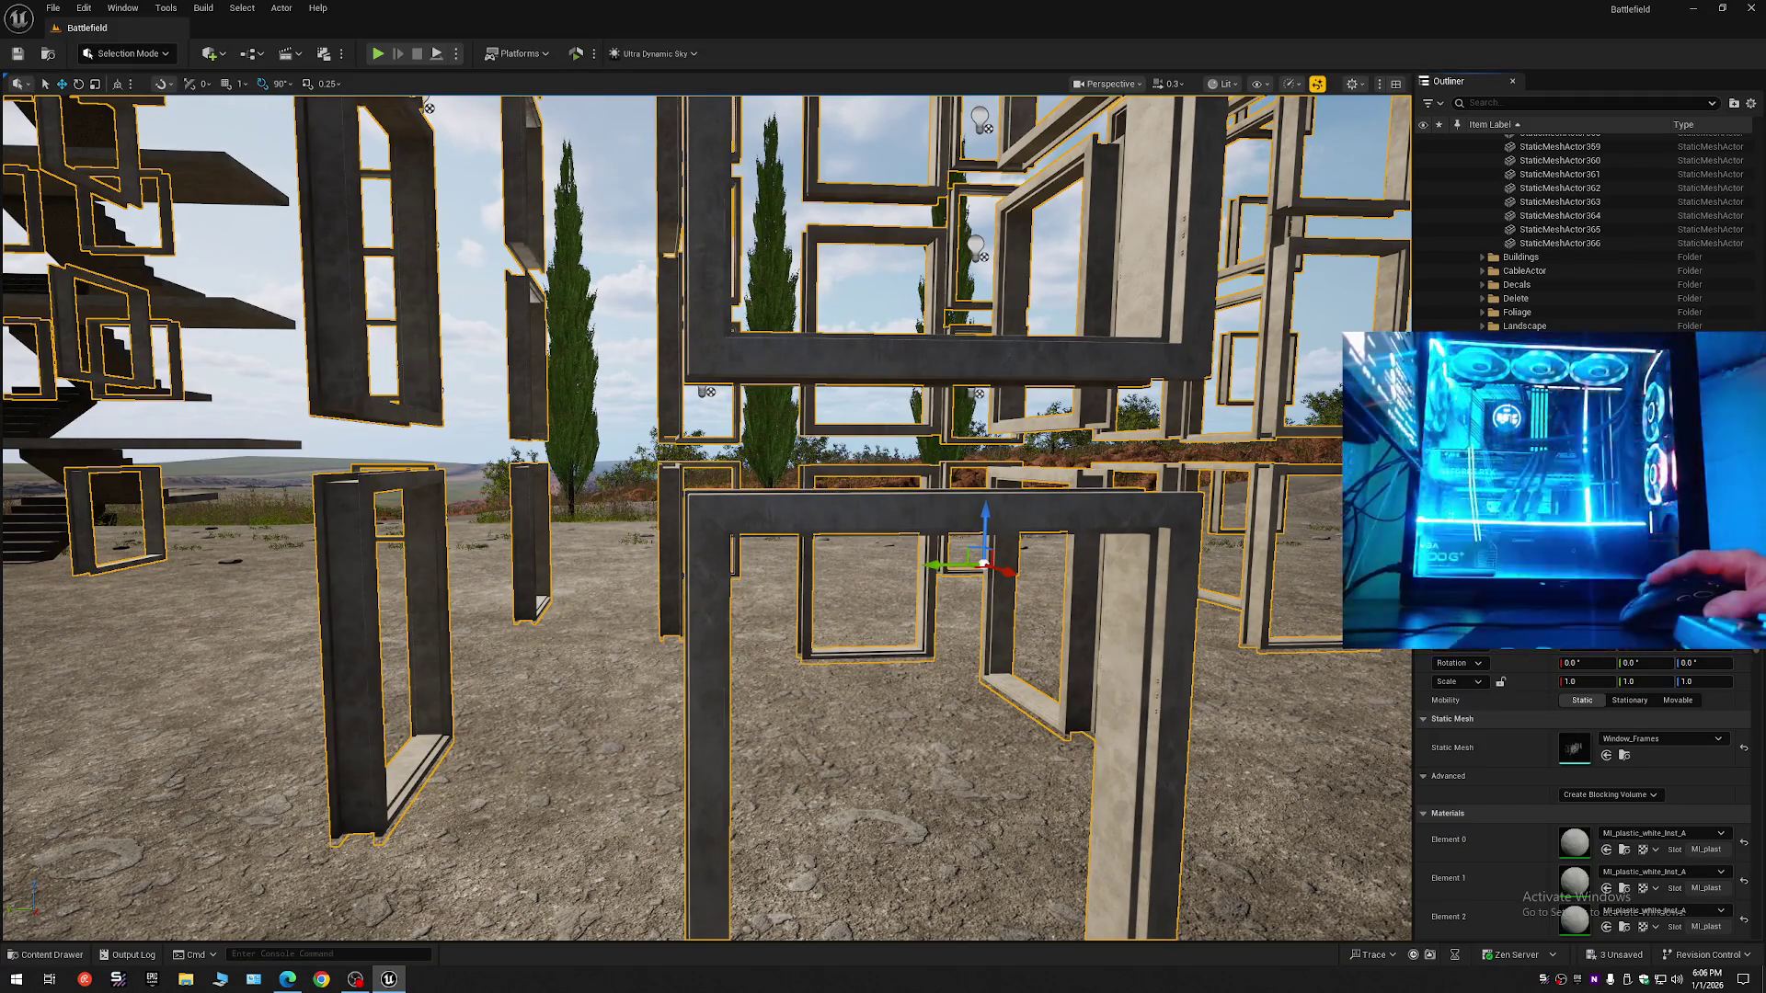
key(w)
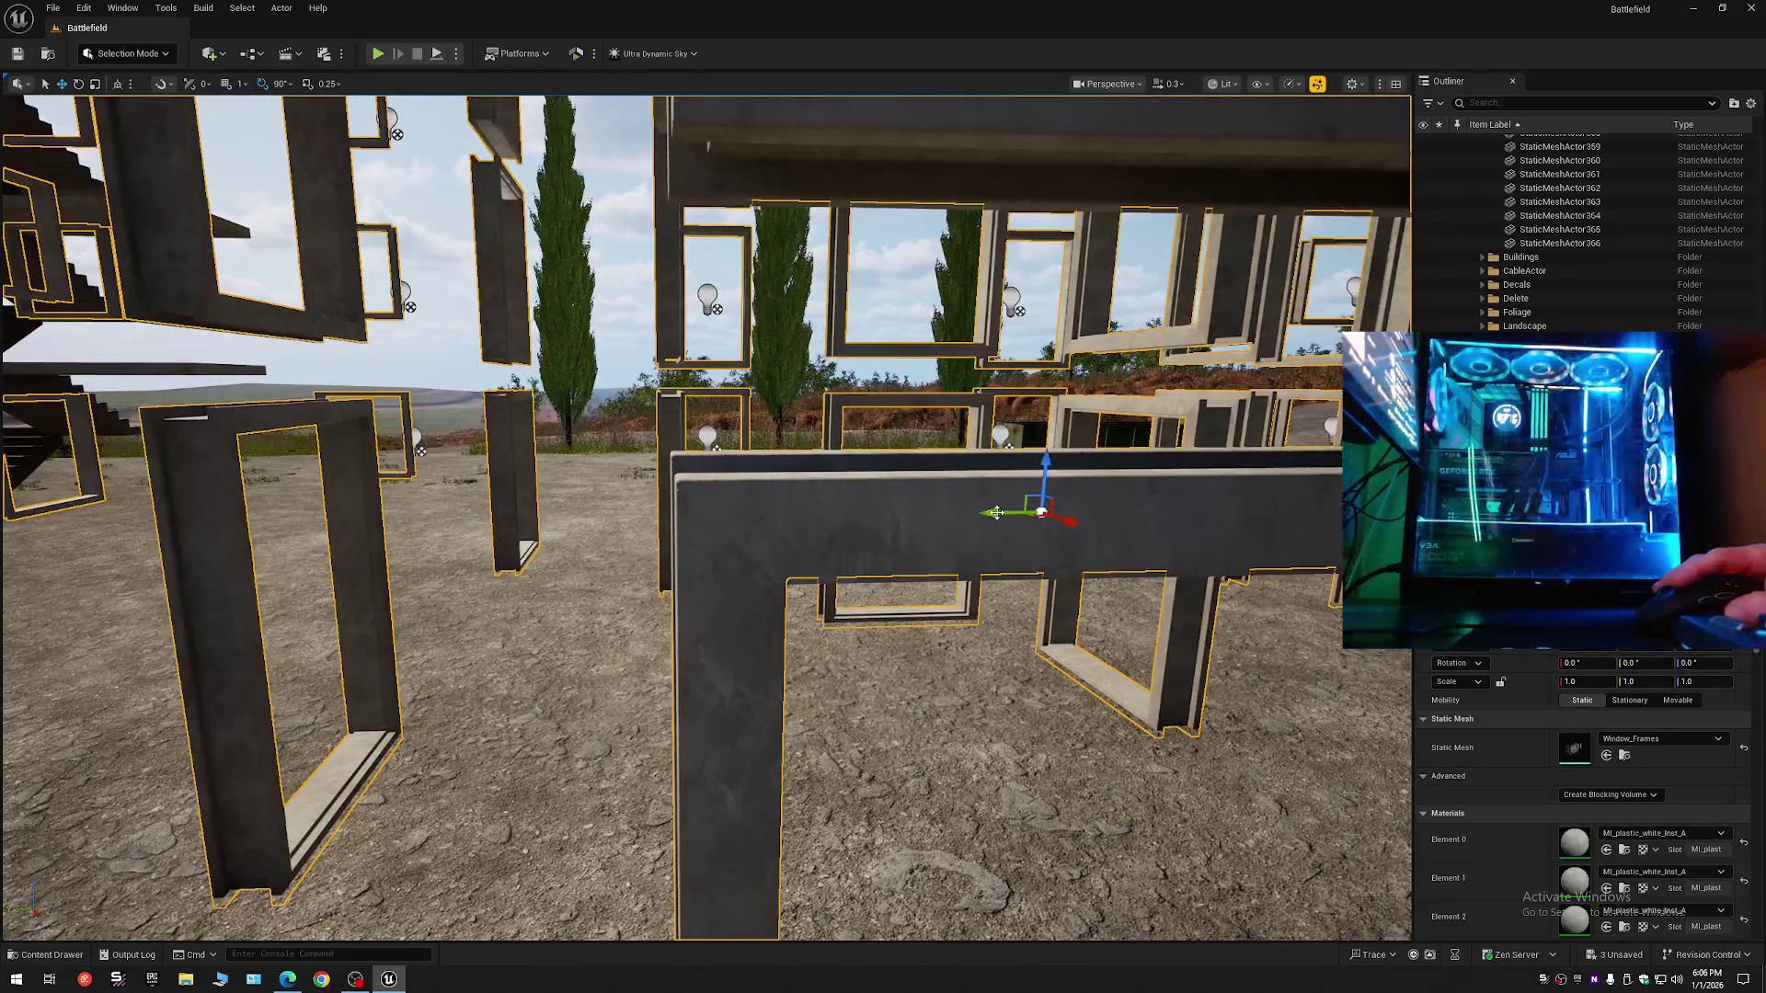
- Undo an accidental sideways shift, then lower the merged frames slightly along Z
drag(996, 512, 1002, 514)
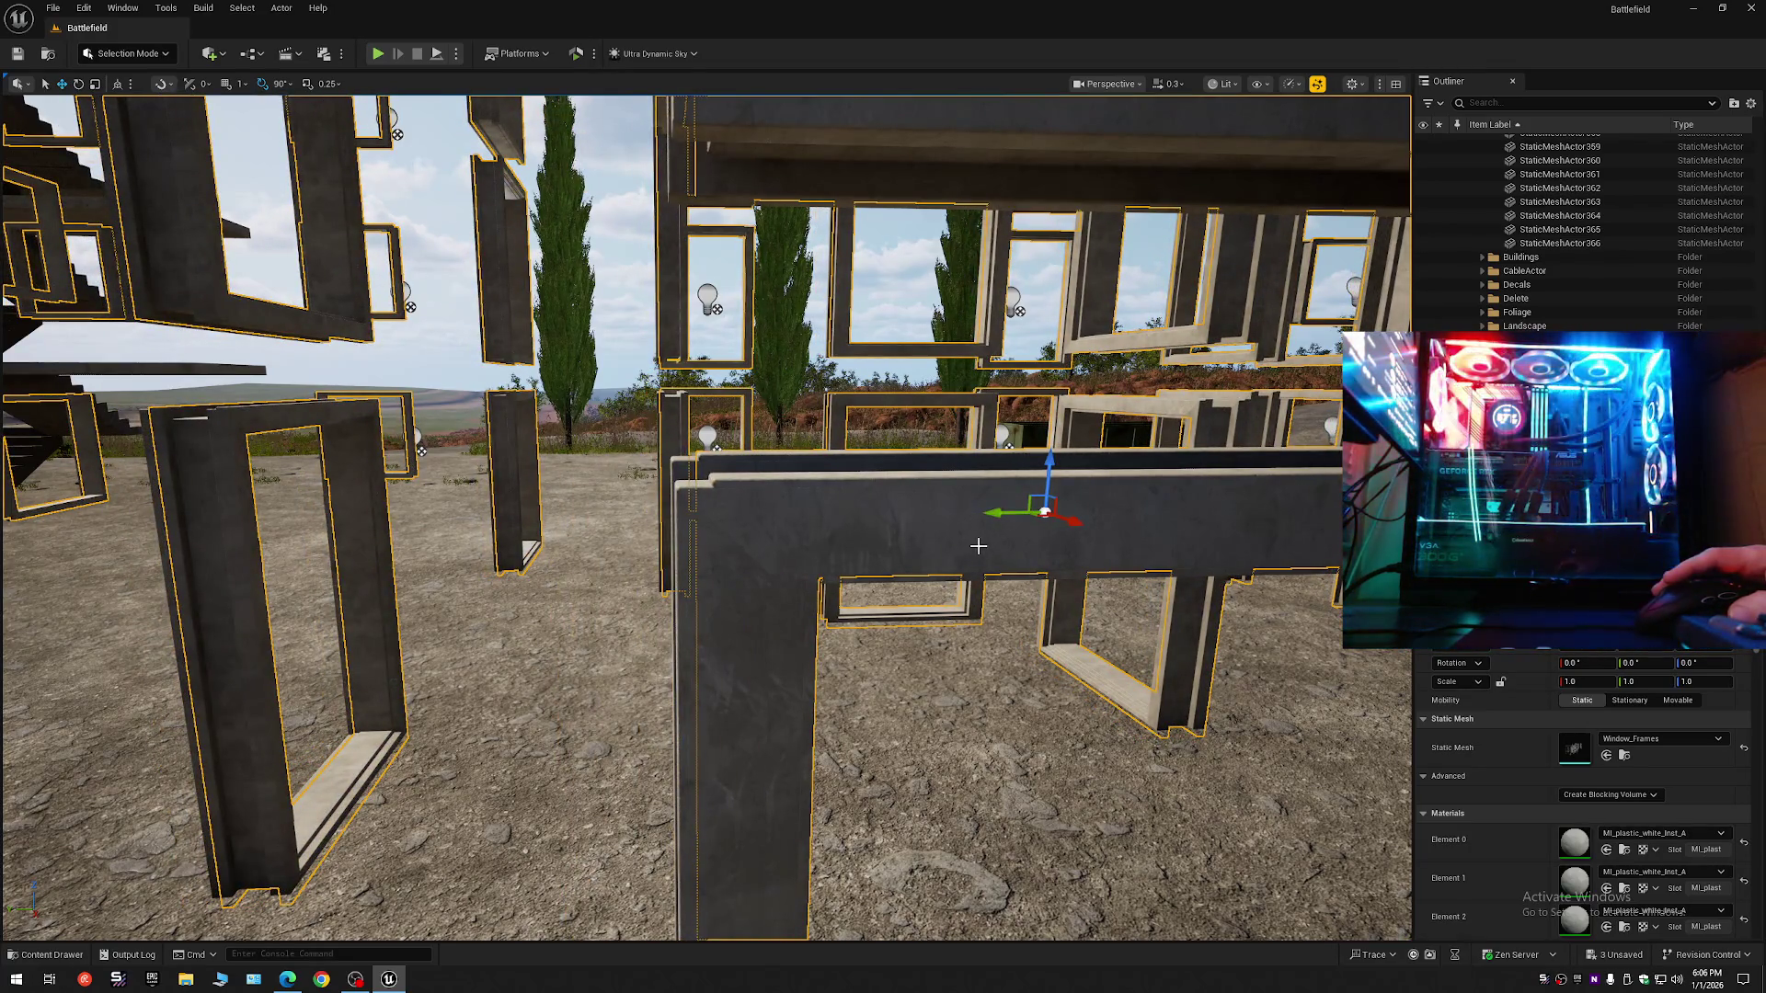
key(ctrl+z)
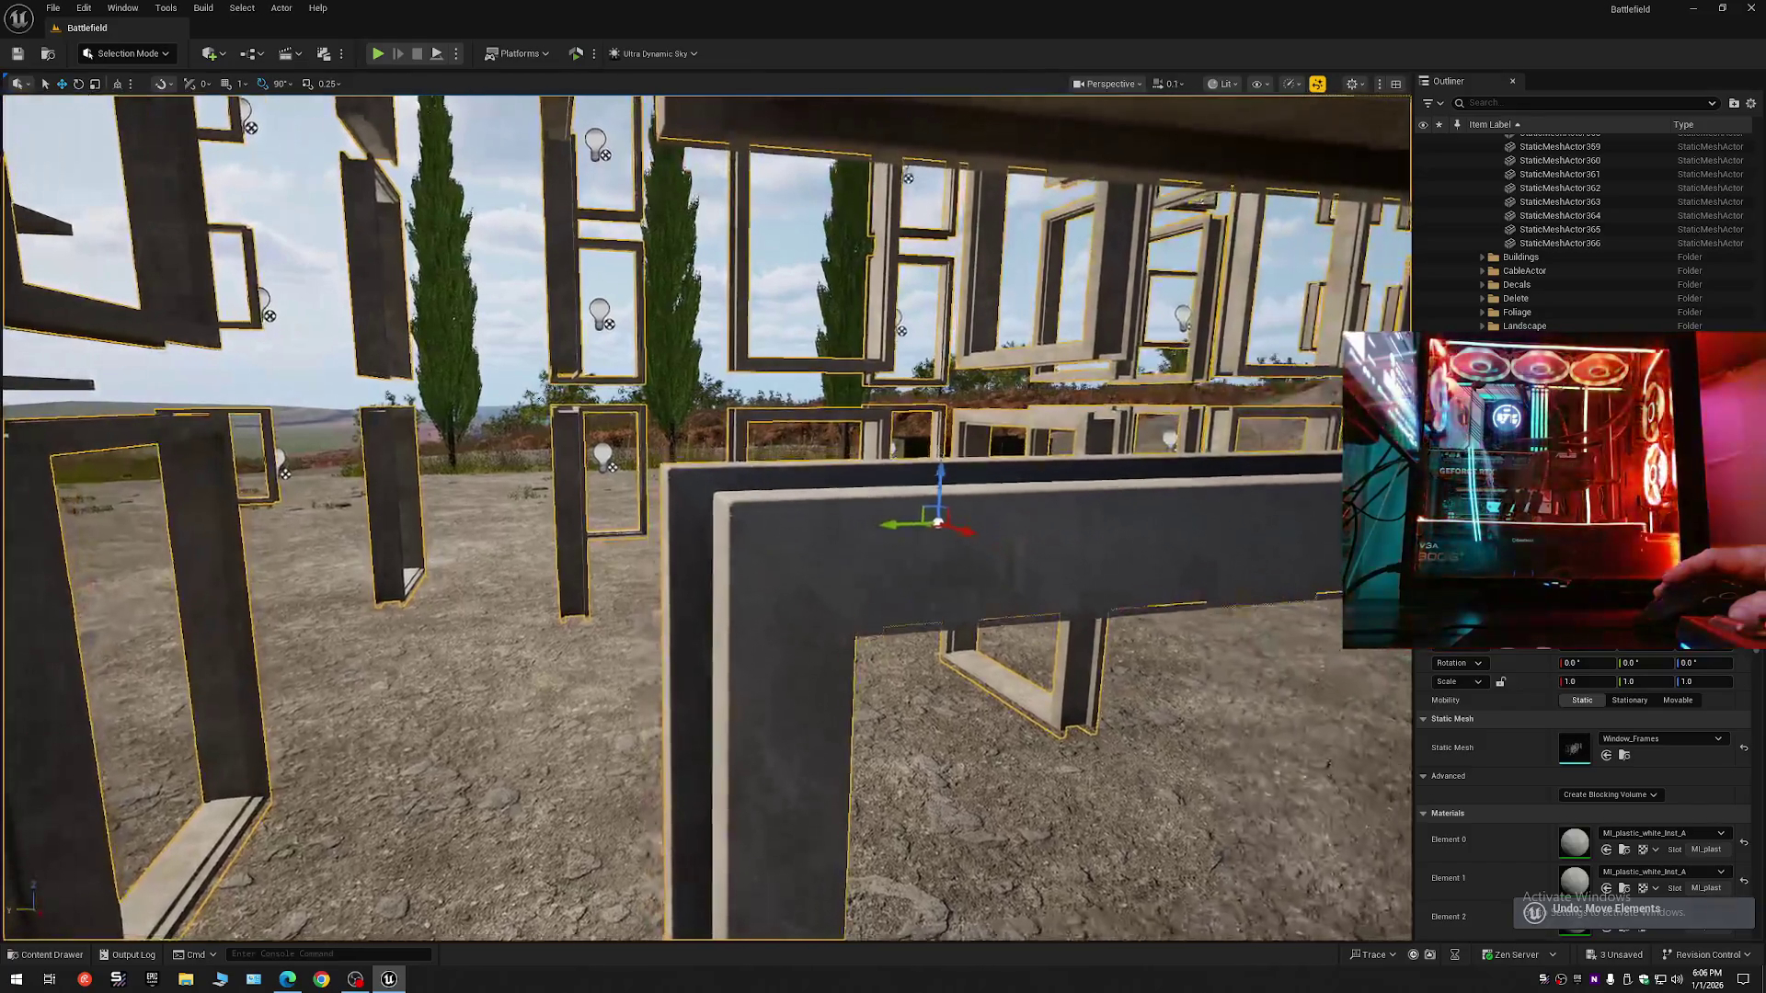
scroll(800, 519, up, 5)
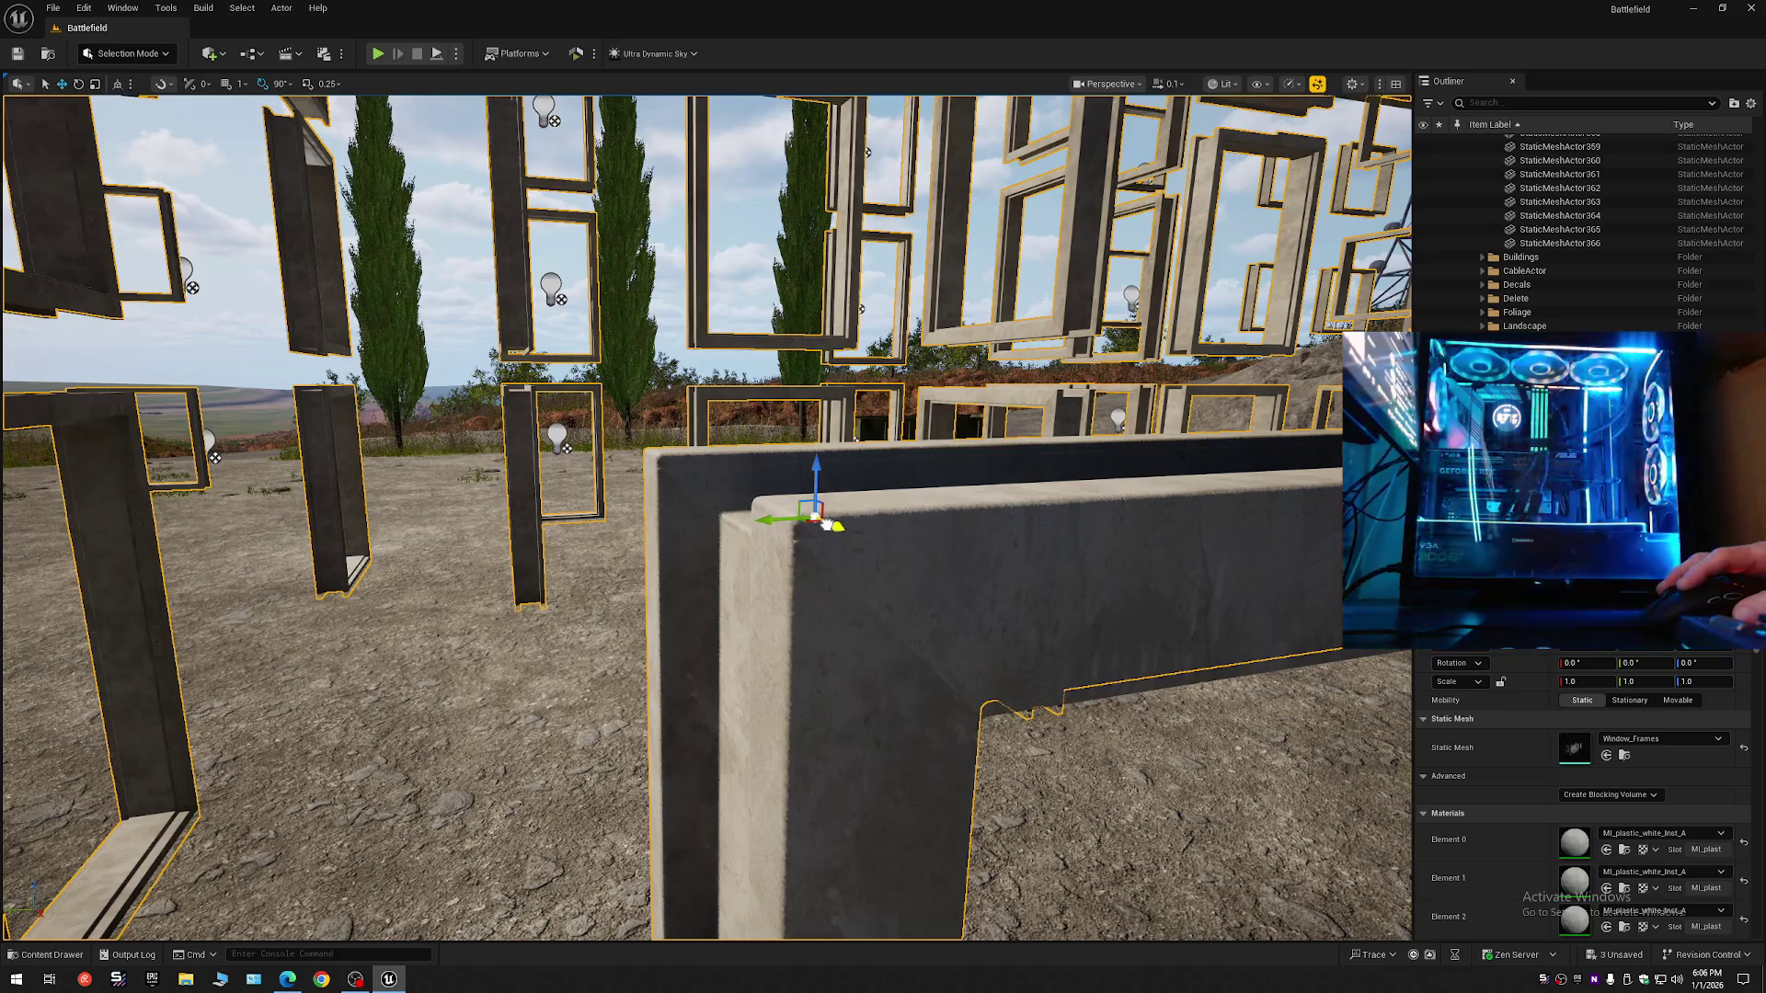
drag(802, 463, 805, 480)
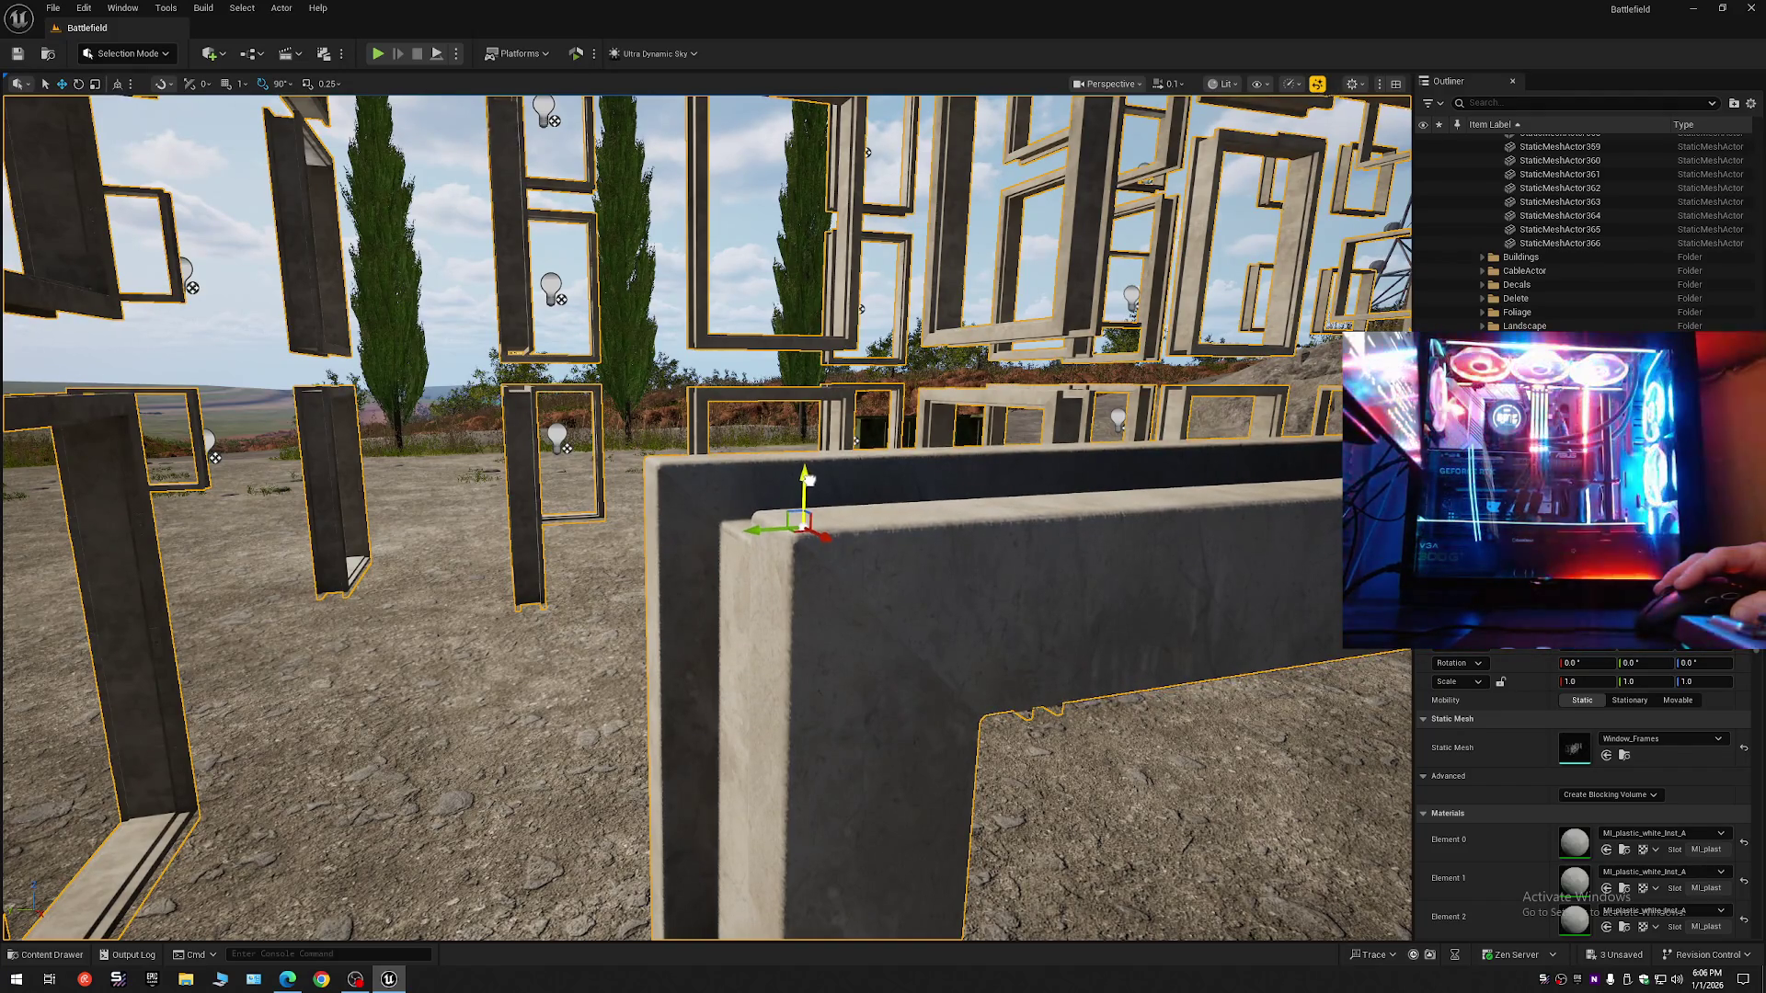
scroll(807, 479, up, 2)
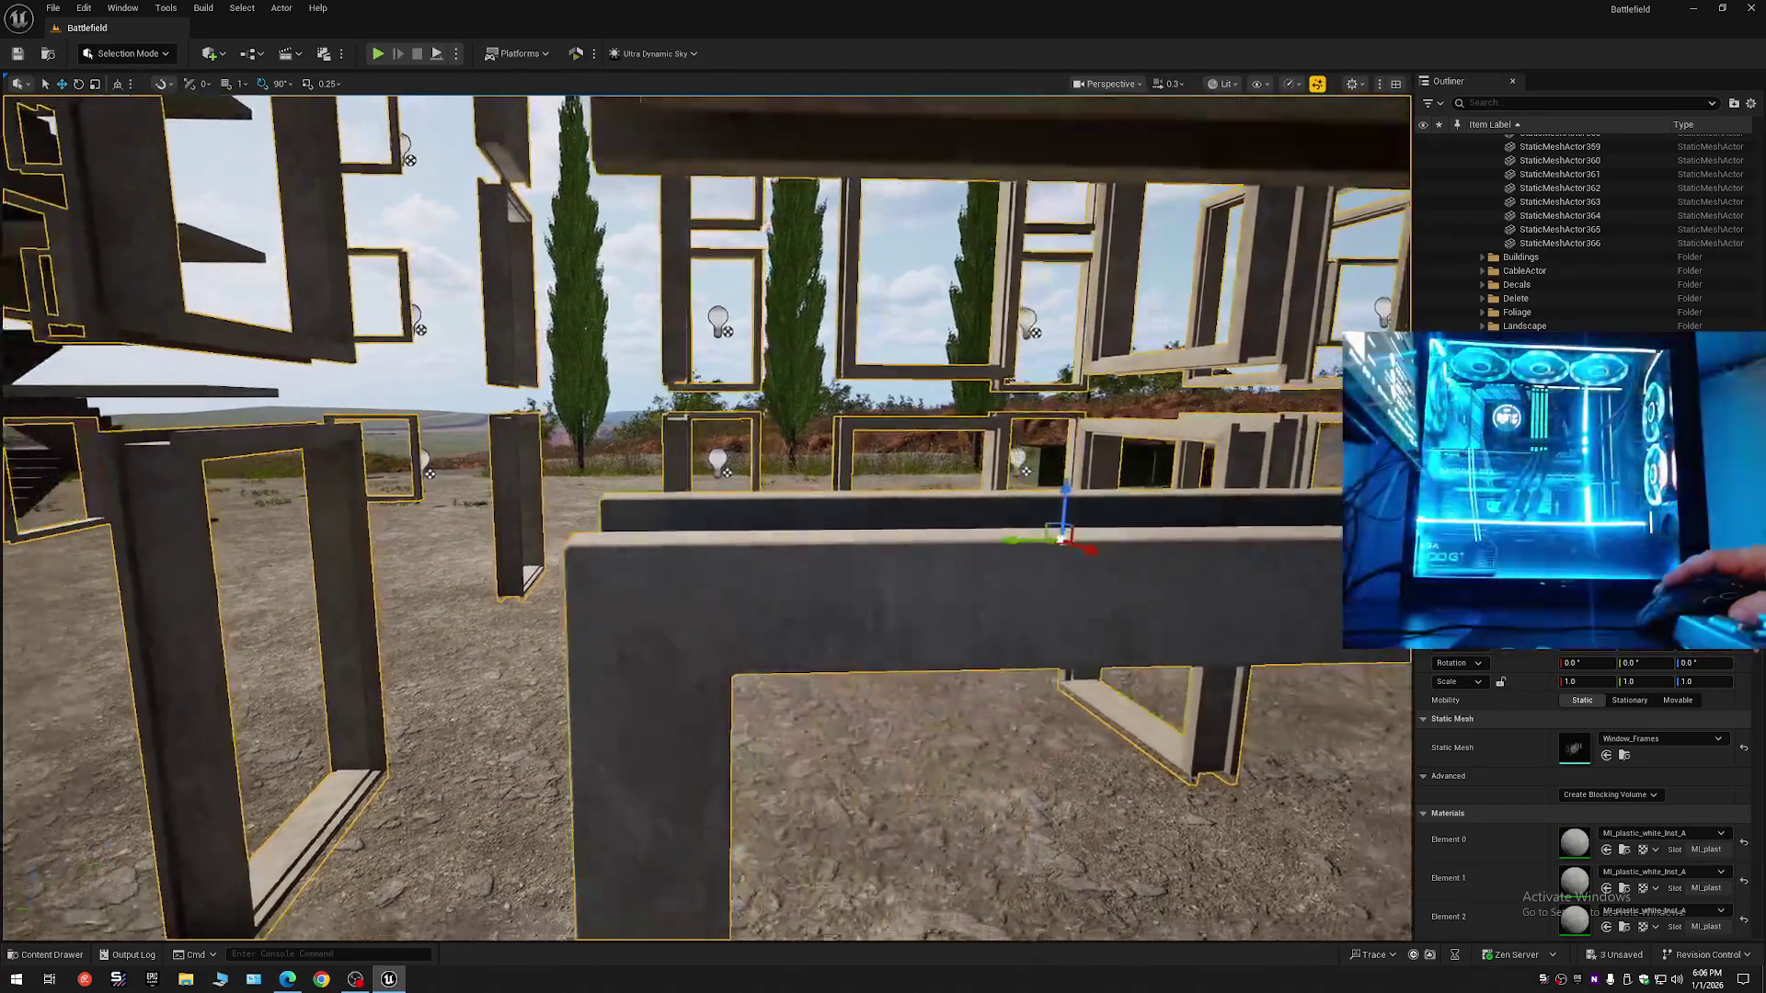
scroll(7, 705, down, 5)
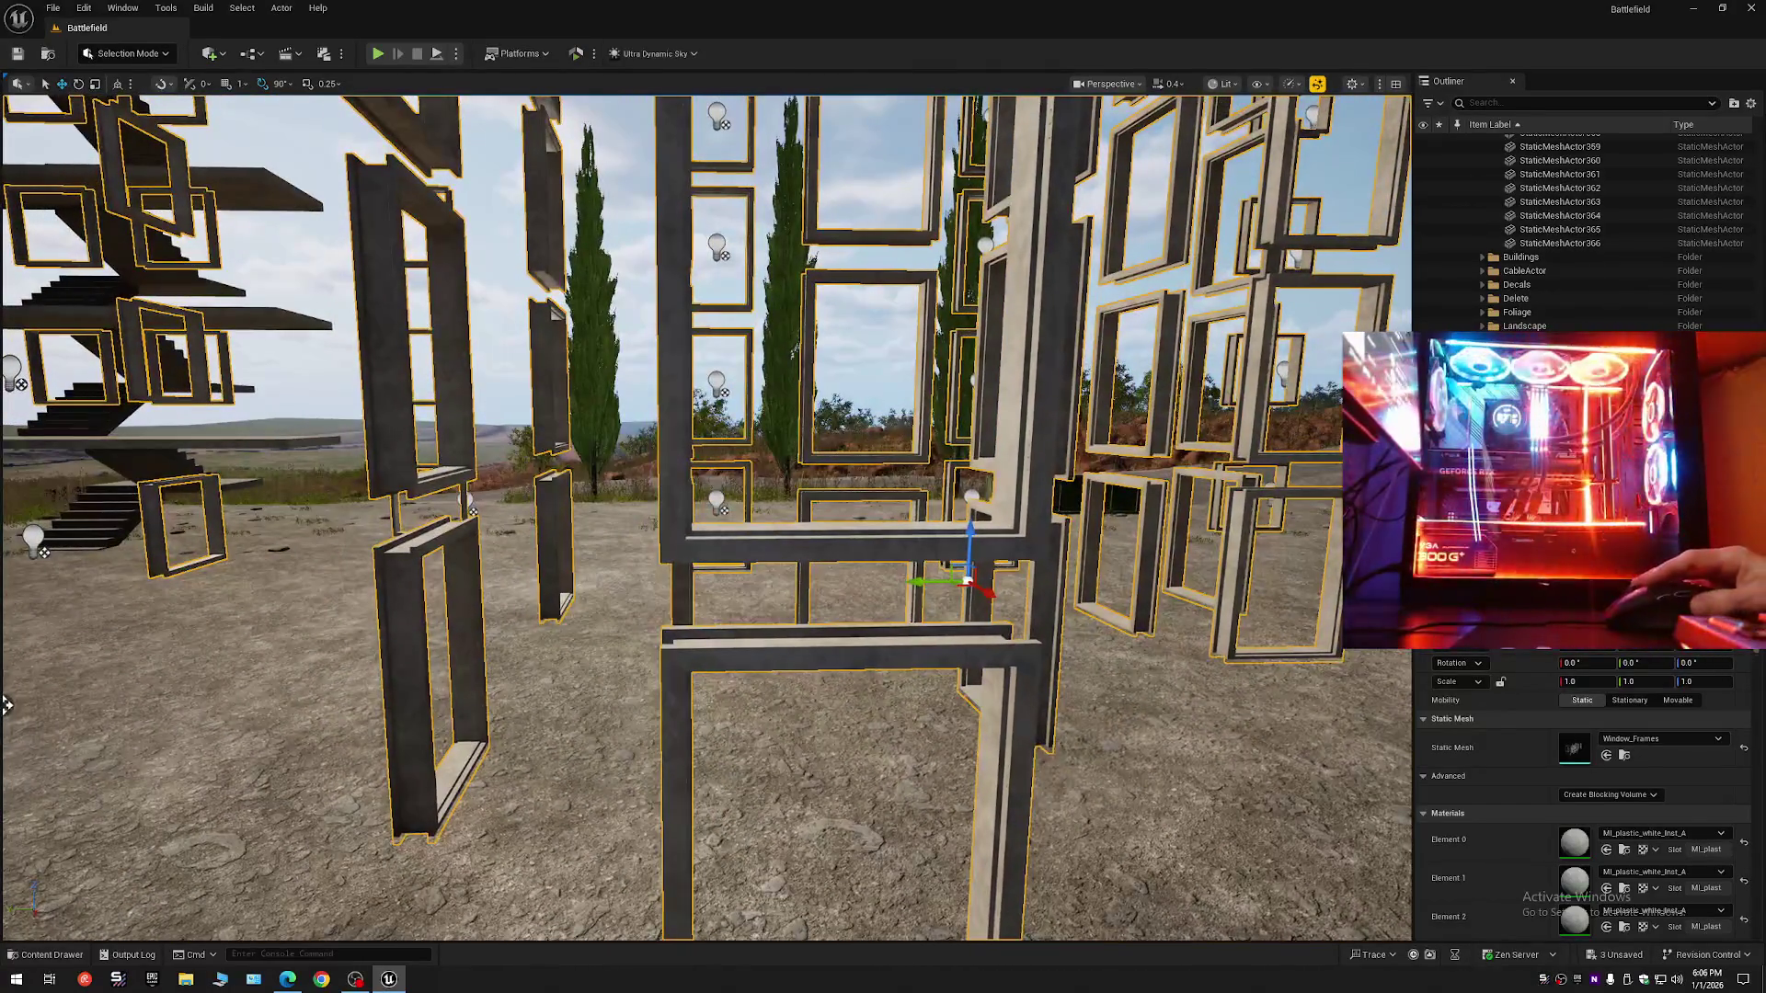
click(1474, 141)
click(1503, 169)
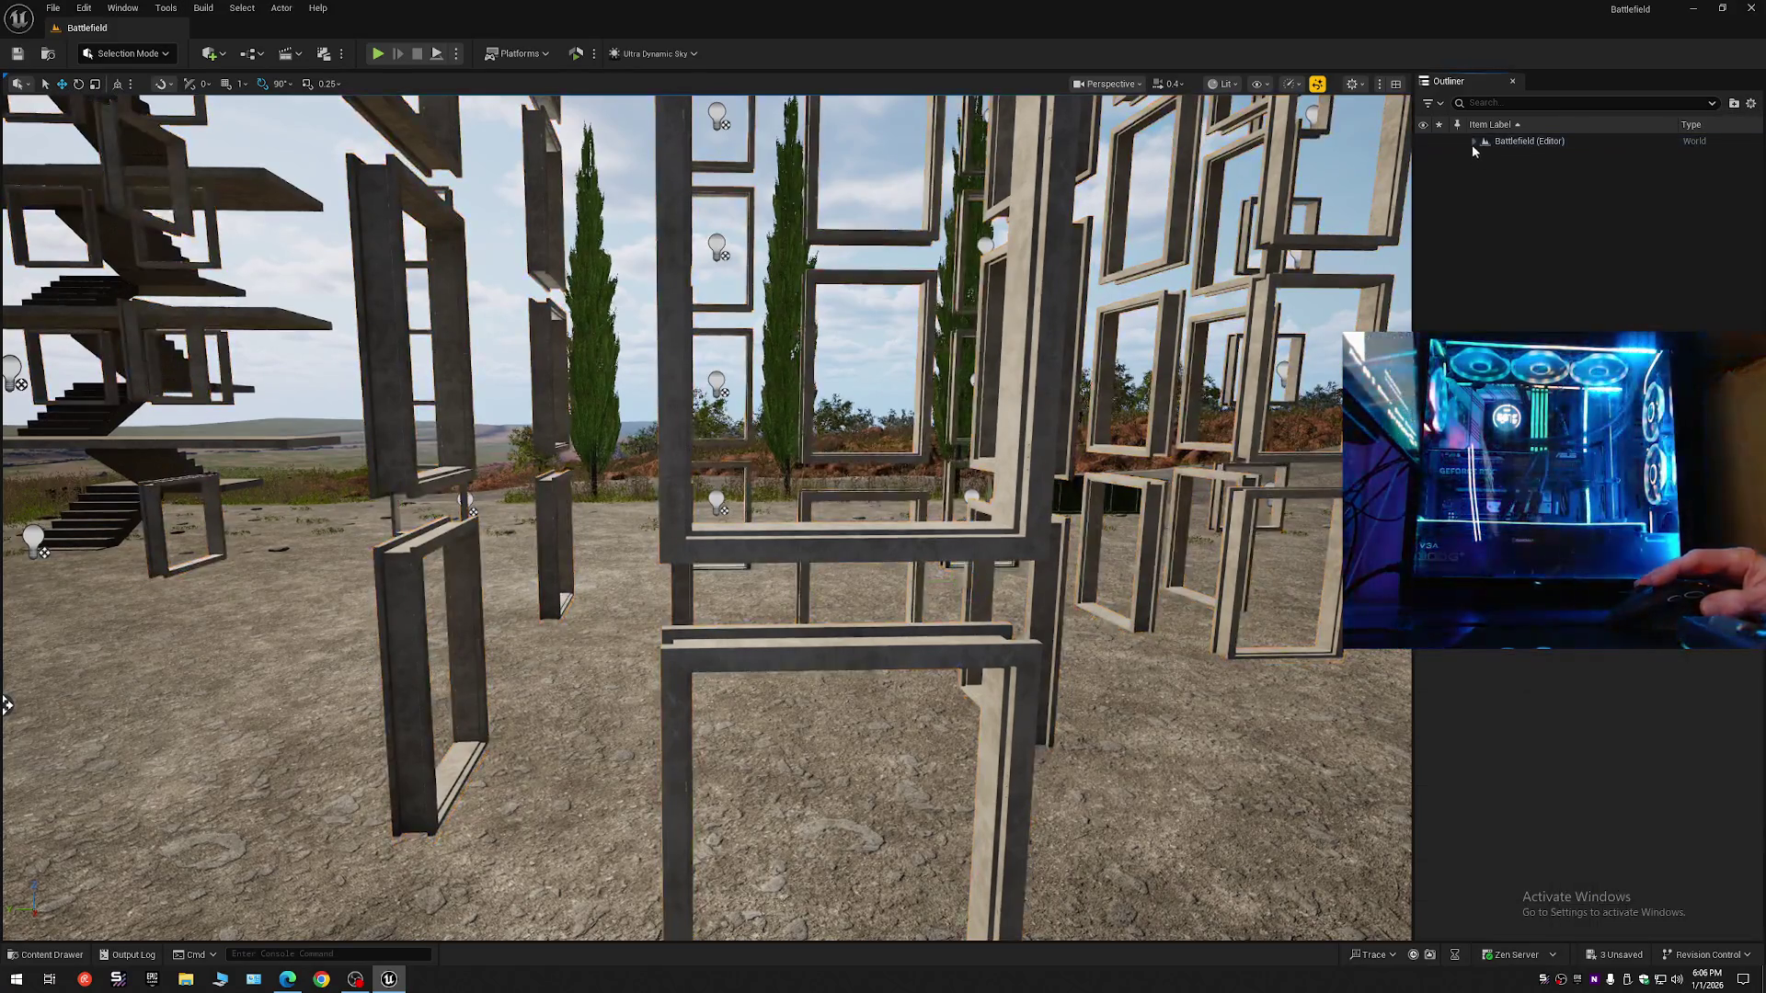
click(1473, 142)
click(1424, 156)
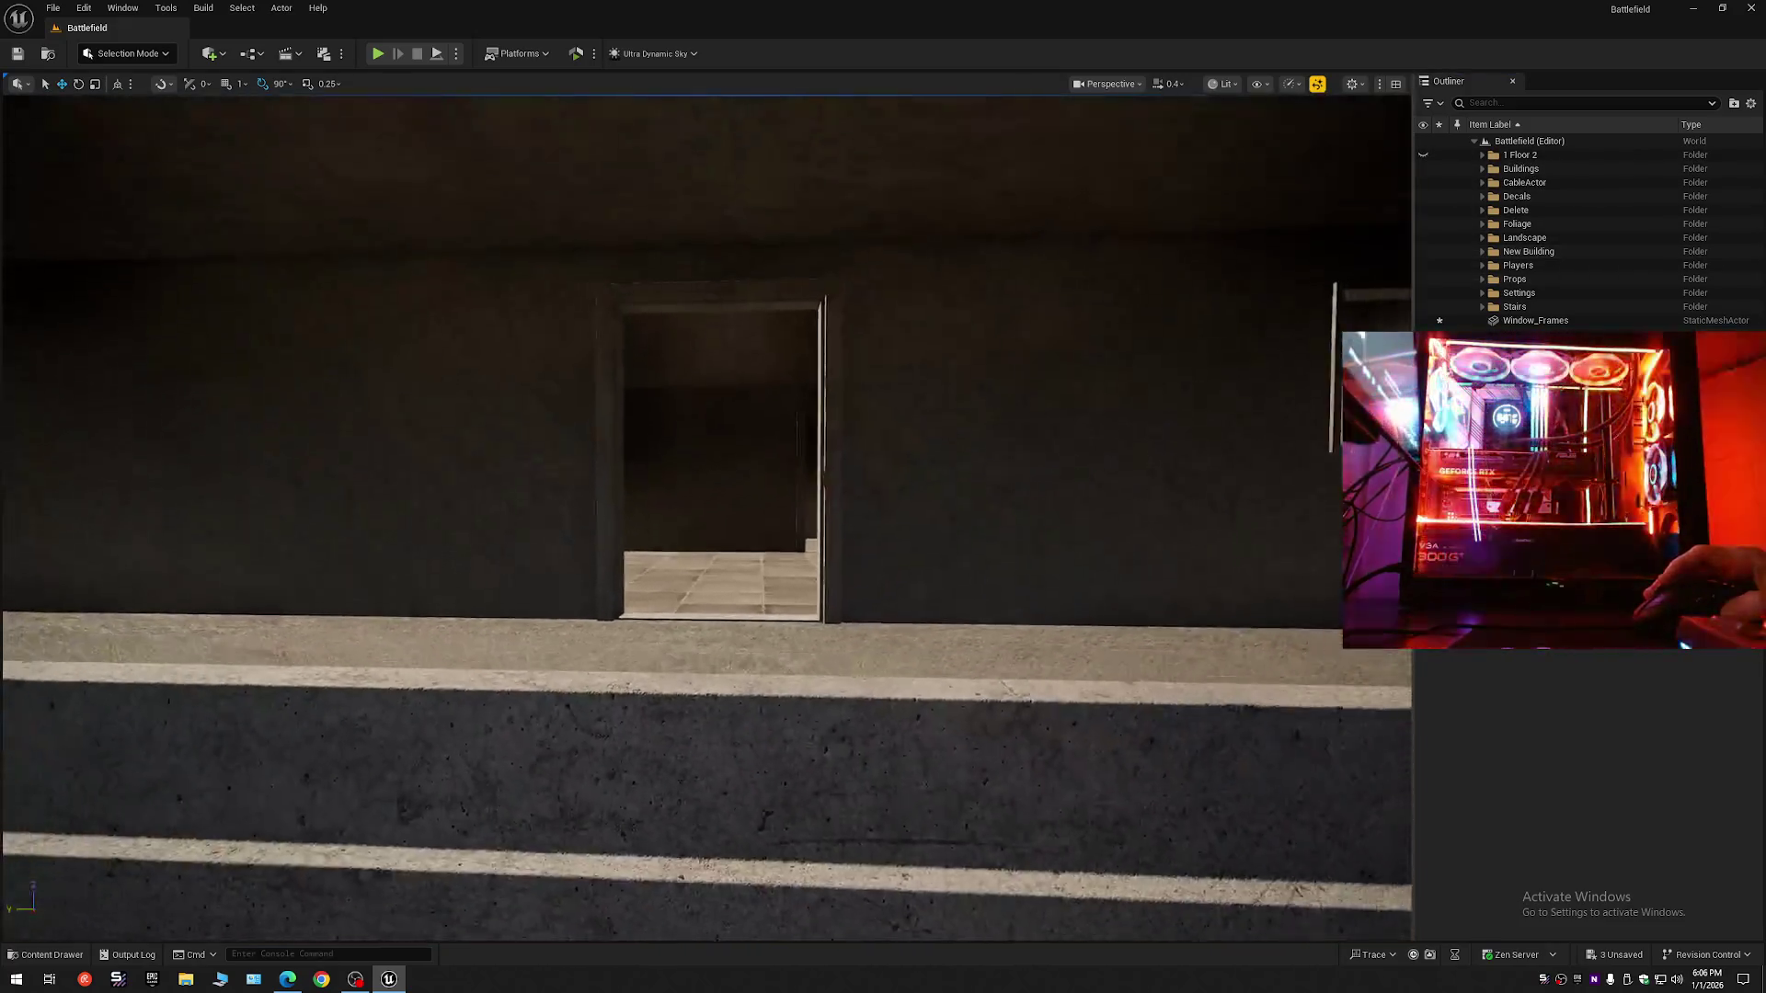
drag(846, 417, 846, 469)
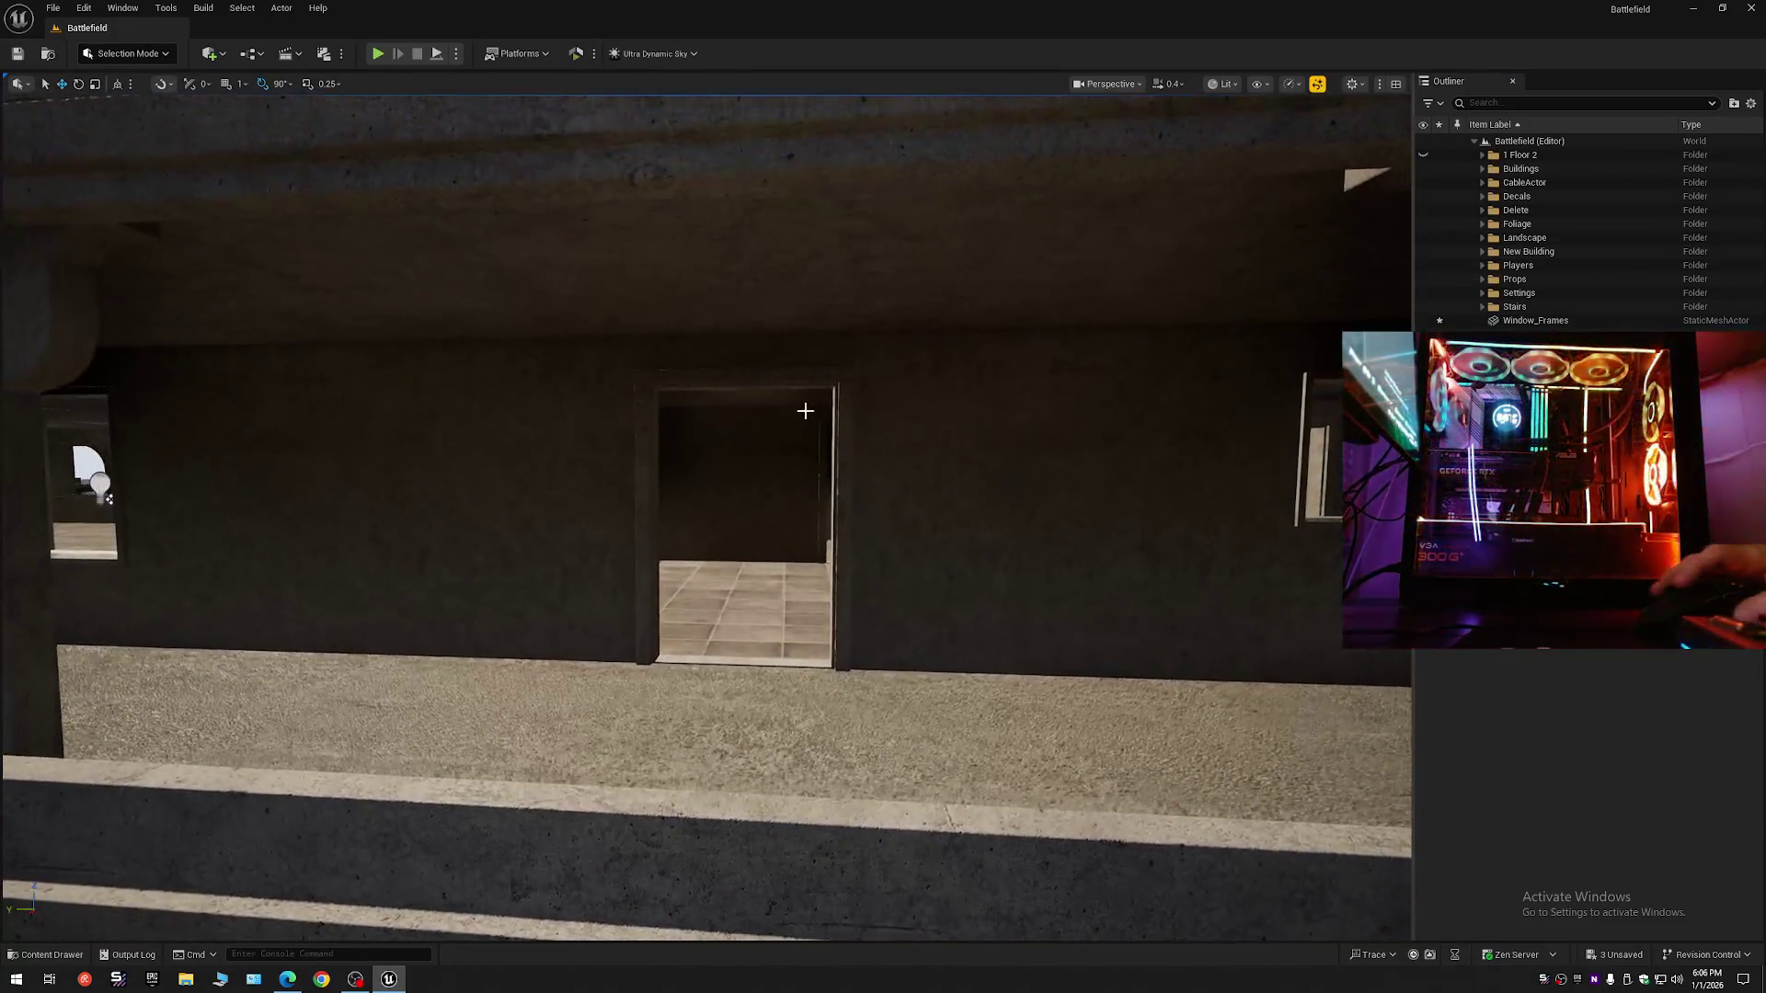
click(845, 456)
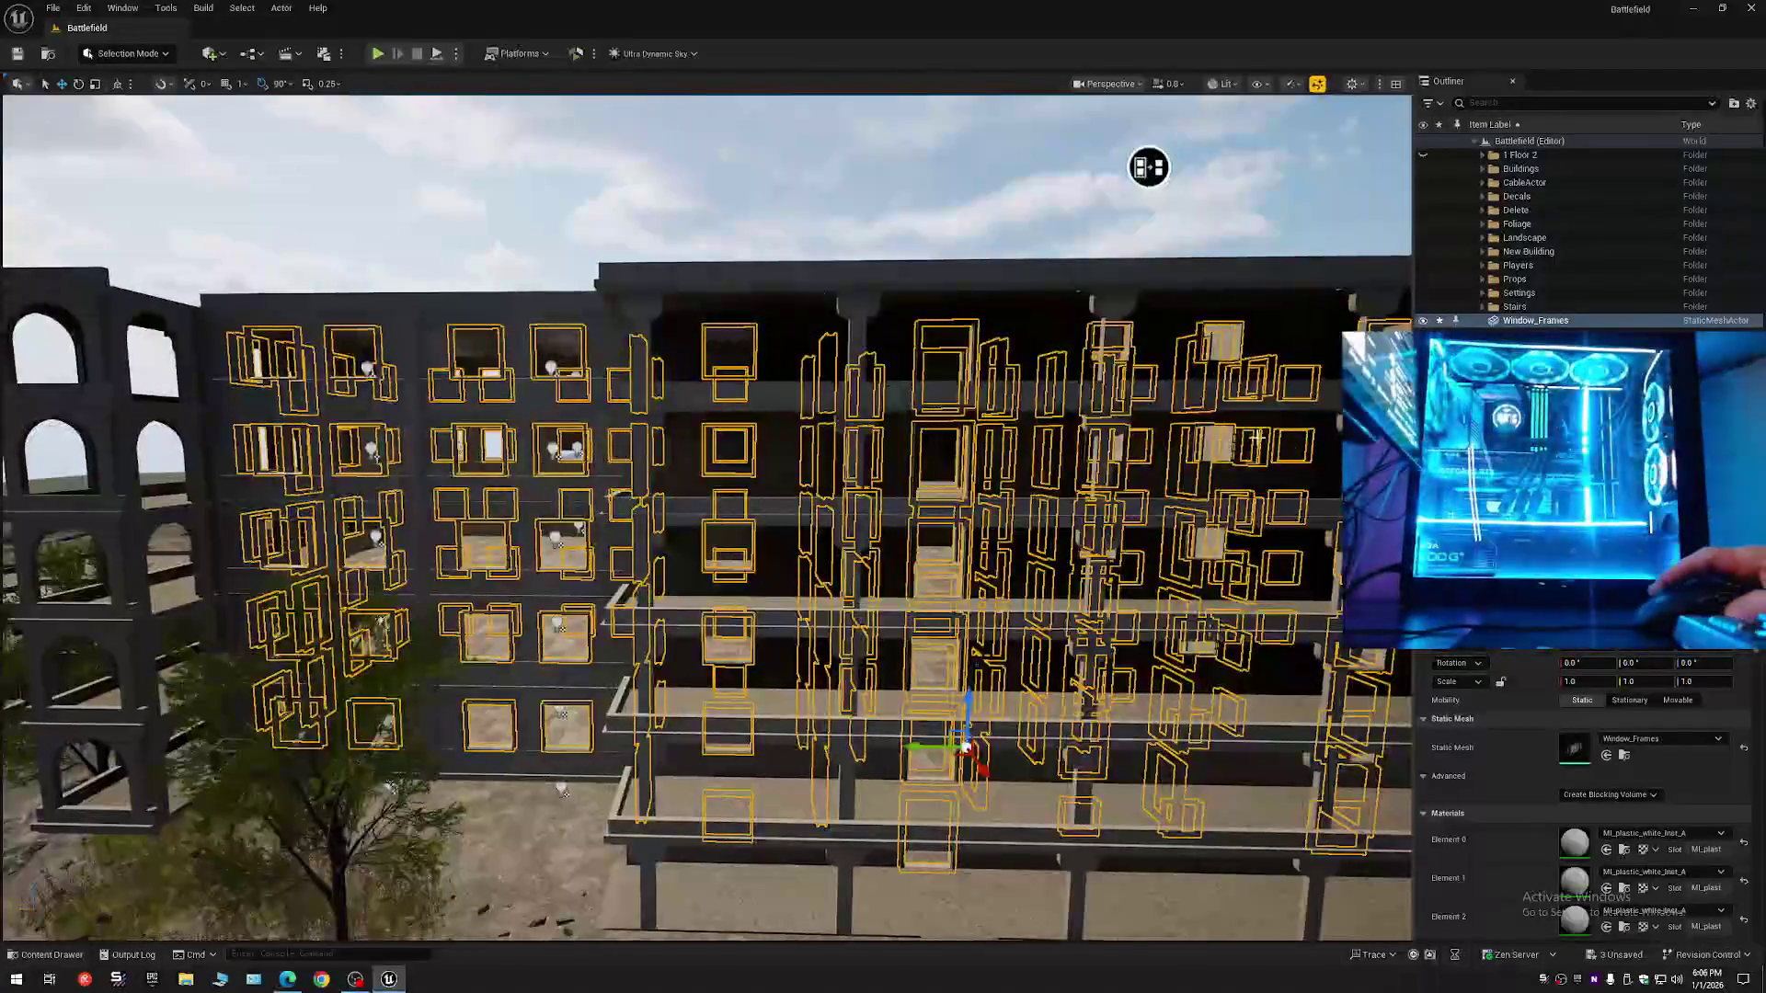
scroll(1738, 864, down, 10)
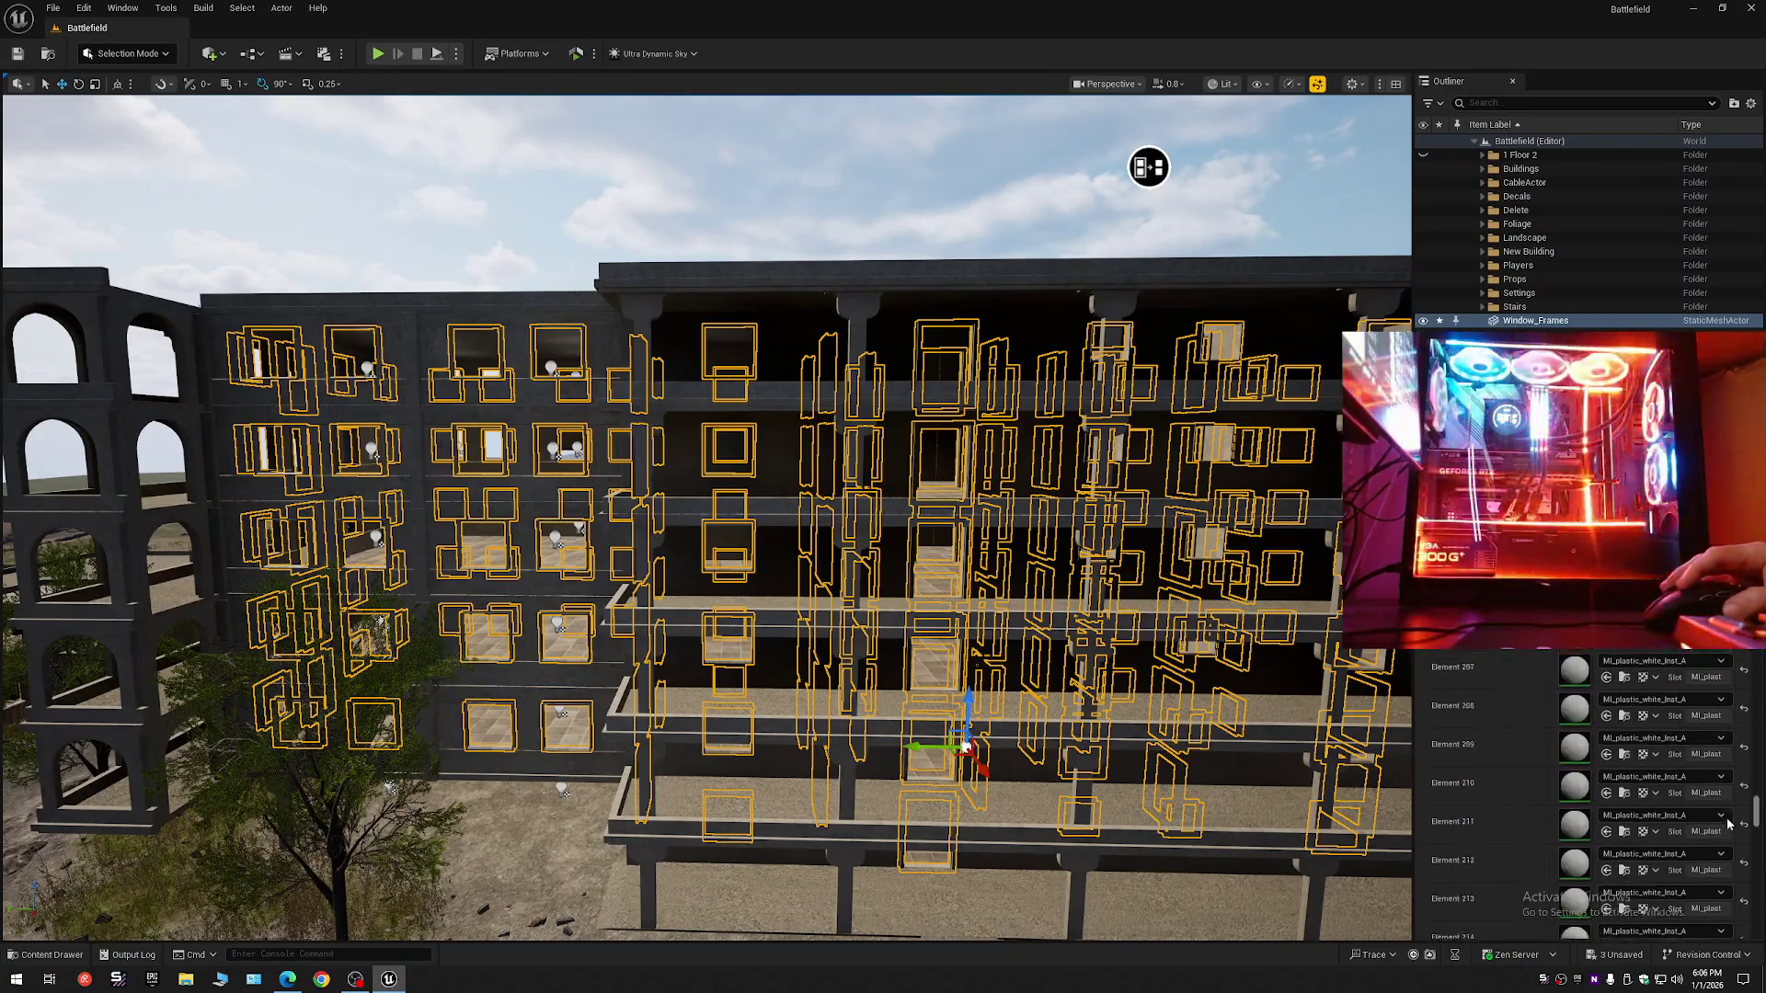
scroll(1734, 860, up, 5)
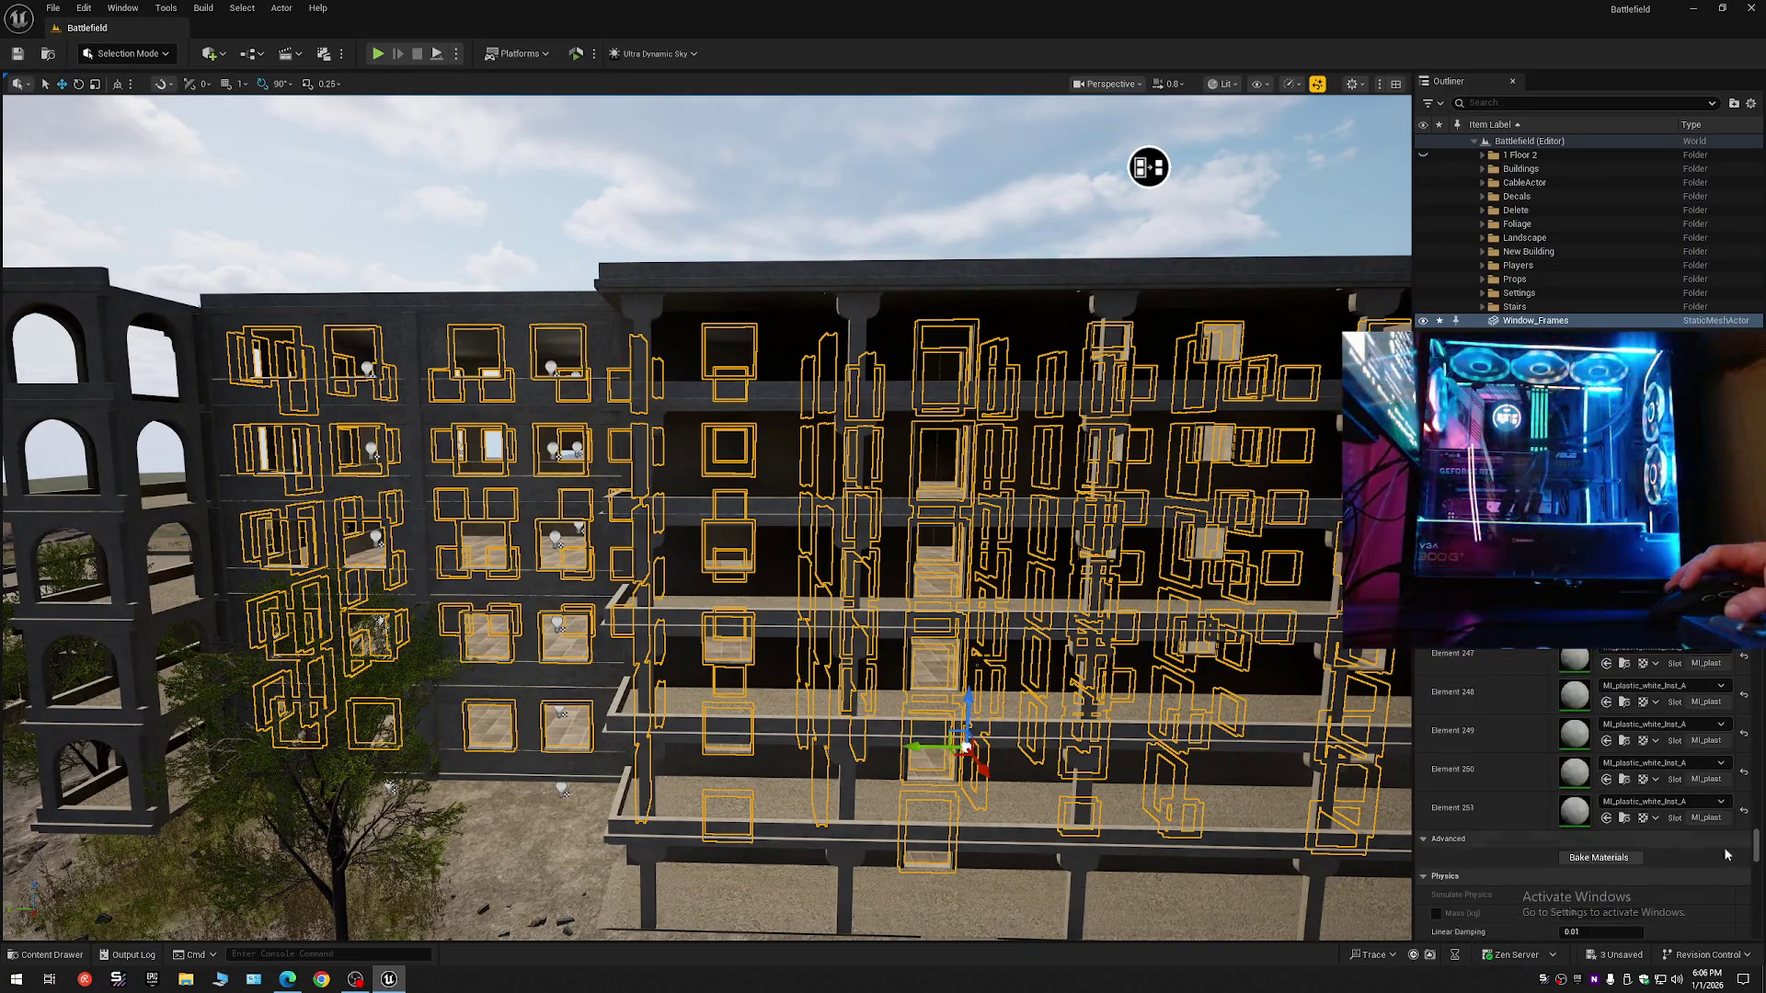
click(1750, 103)
key(Escape)
key(Escape)
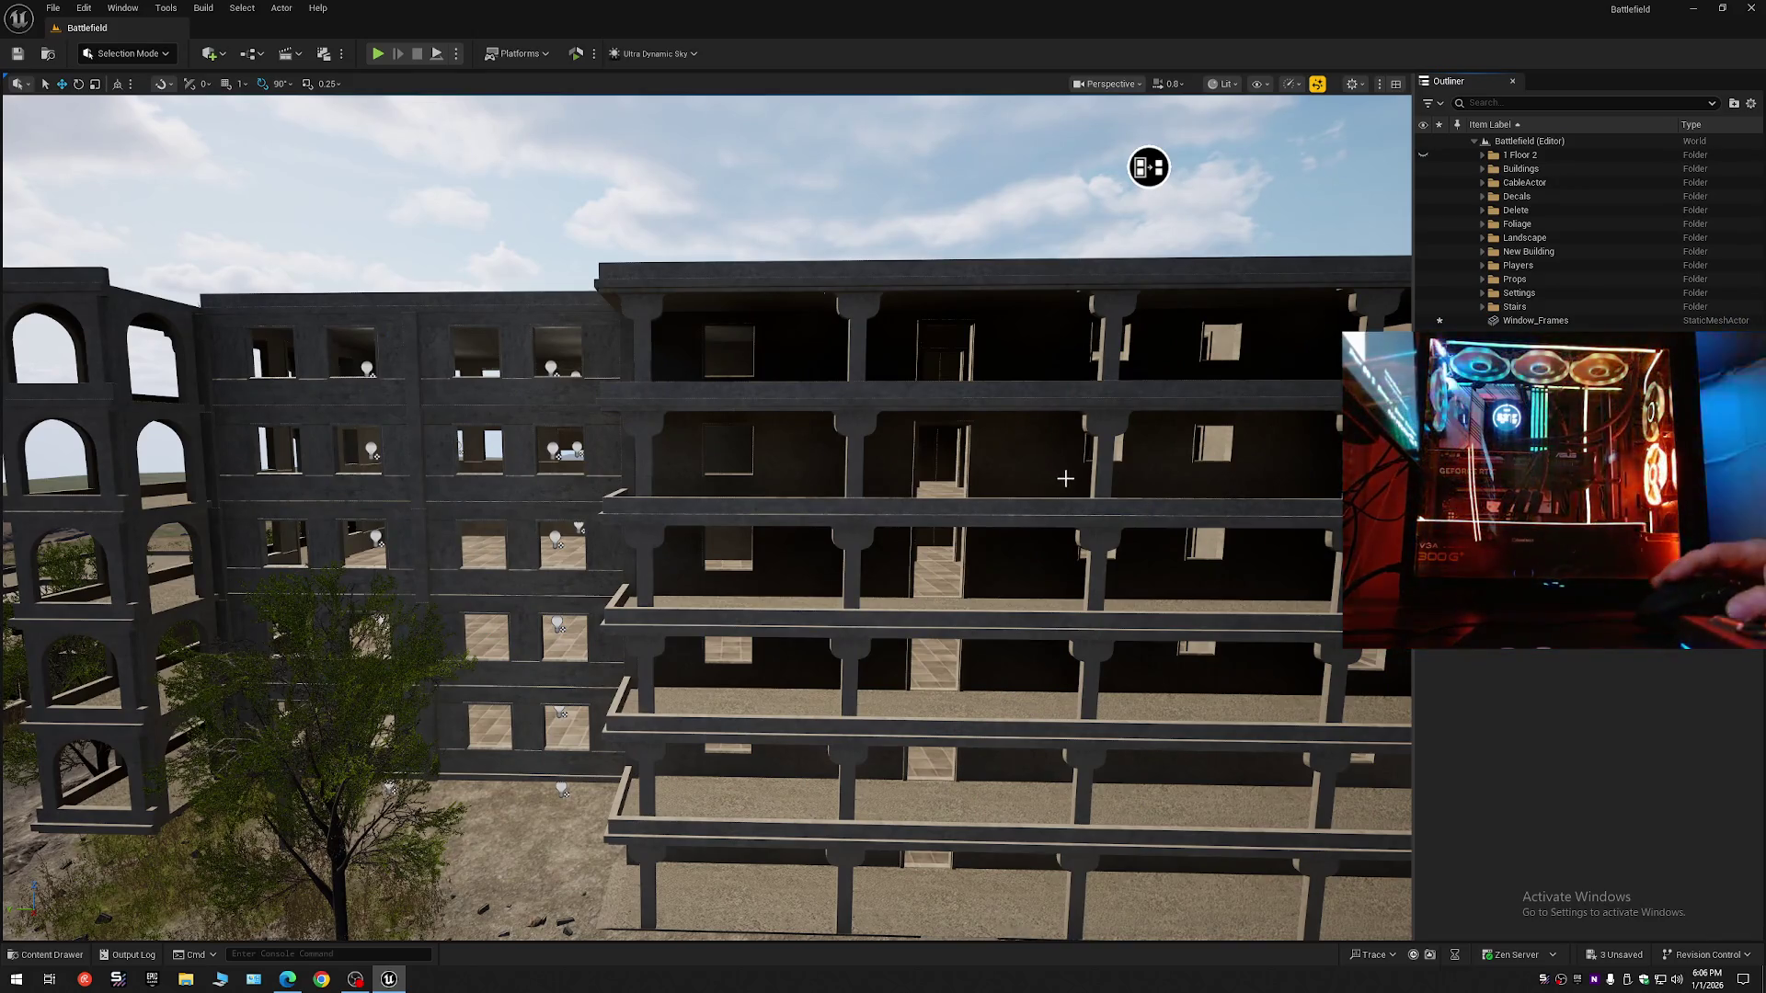
scroll(1048, 481, up, 10)
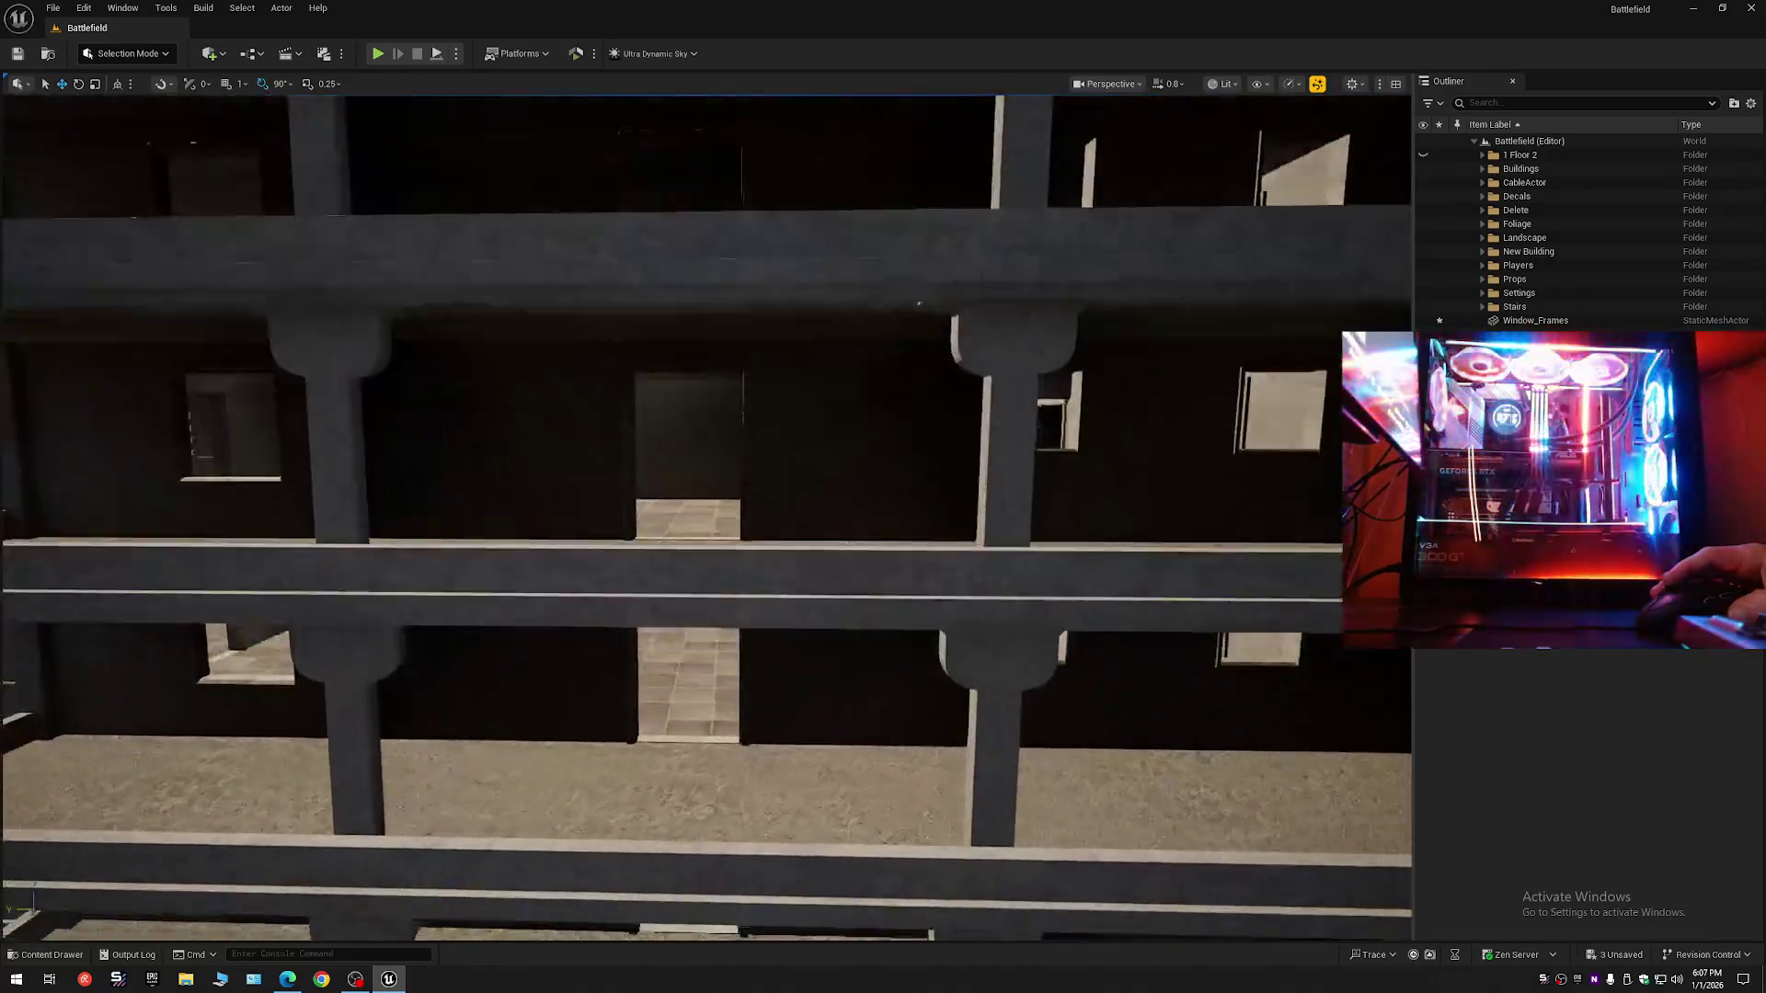
scroll(706, 515, up, 10)
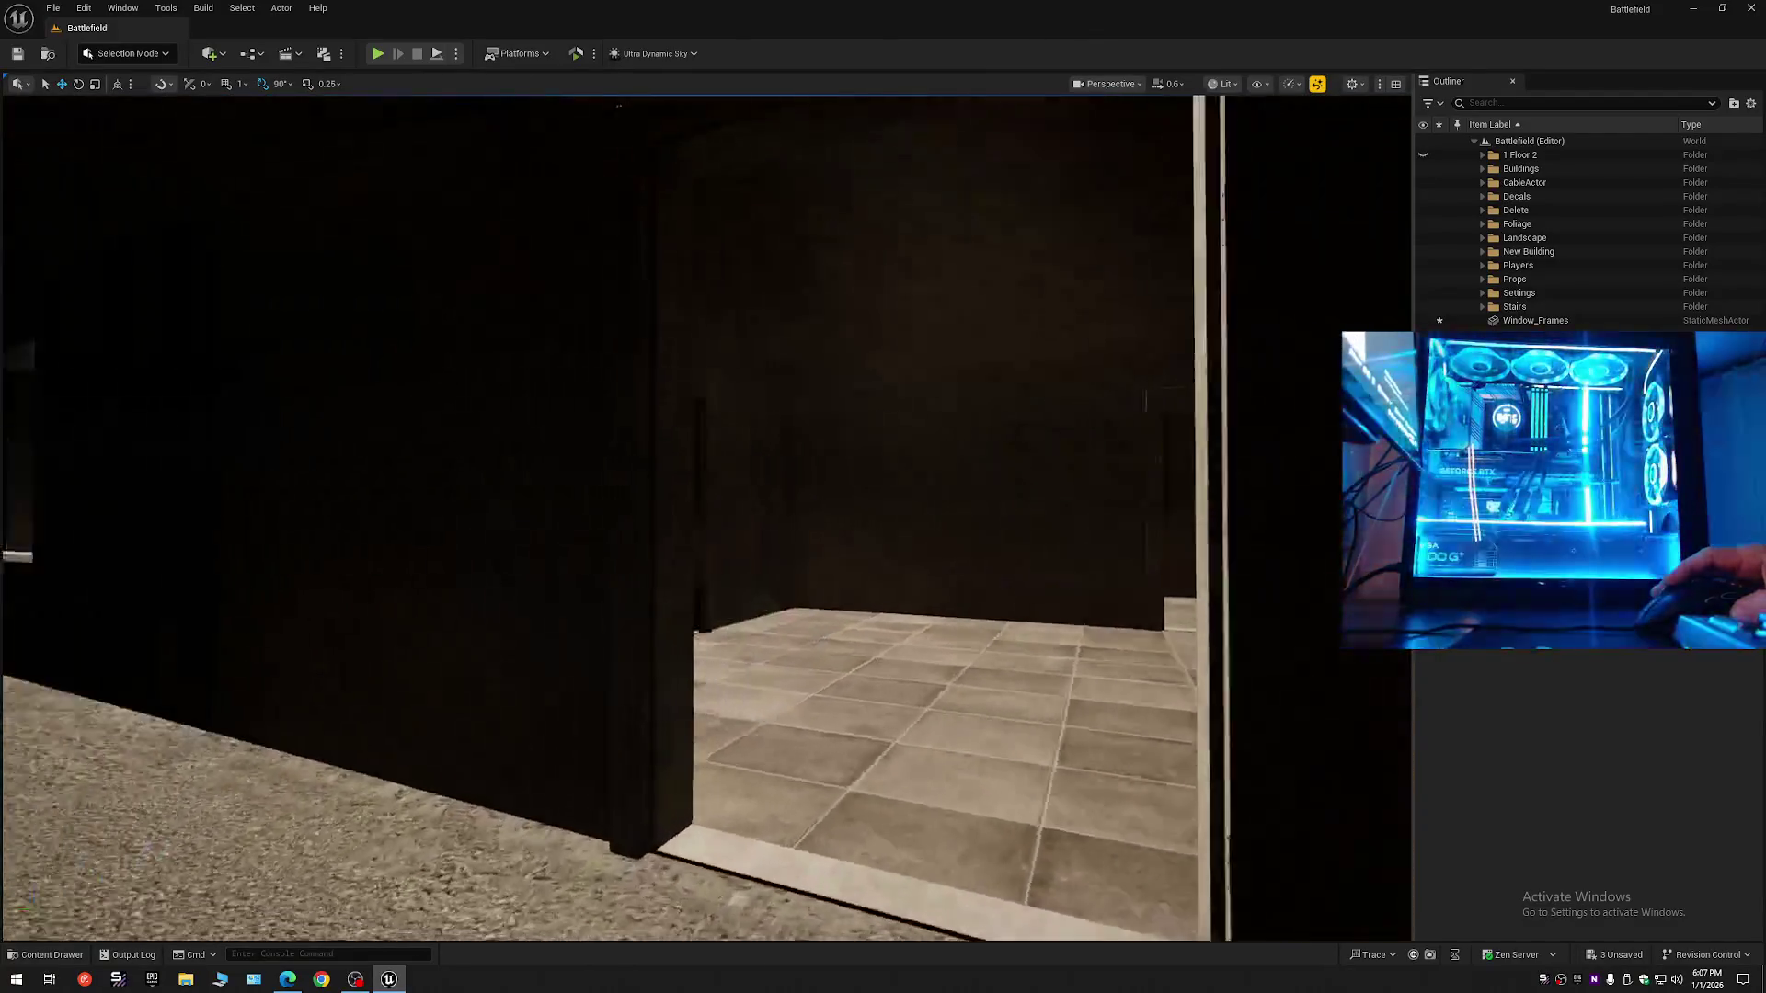
scroll(706, 515, up, 10)
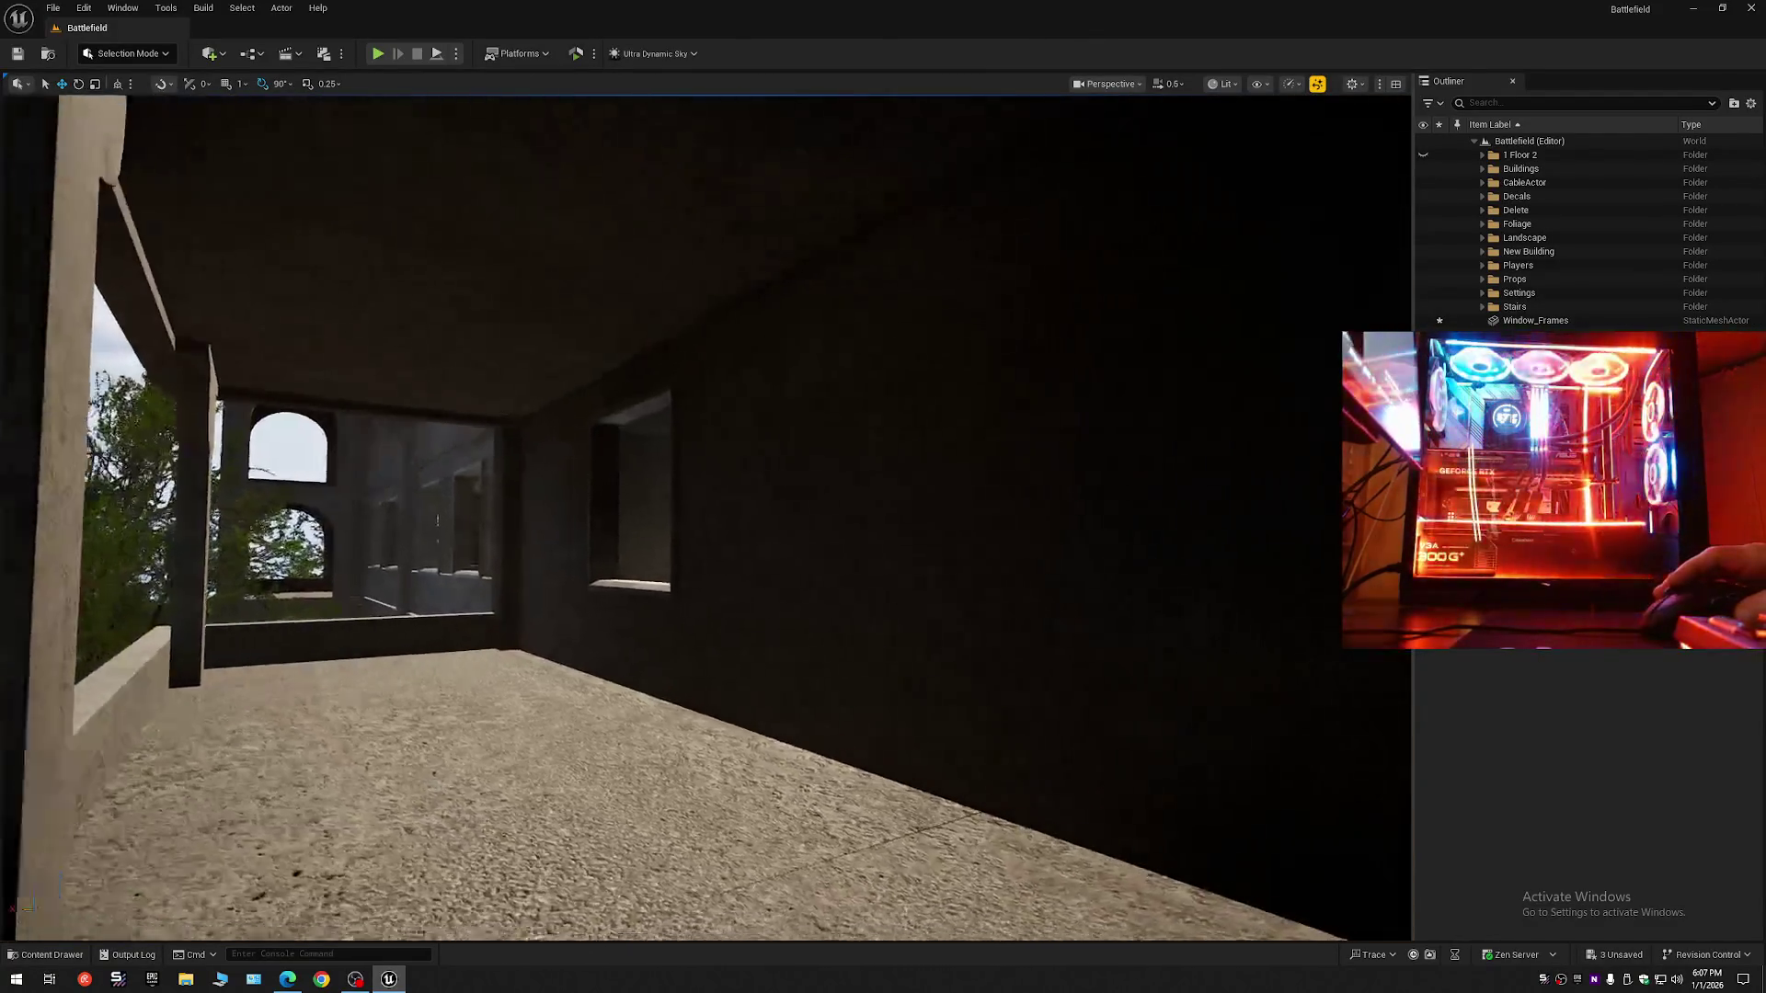
scroll(708, 564, up, 10)
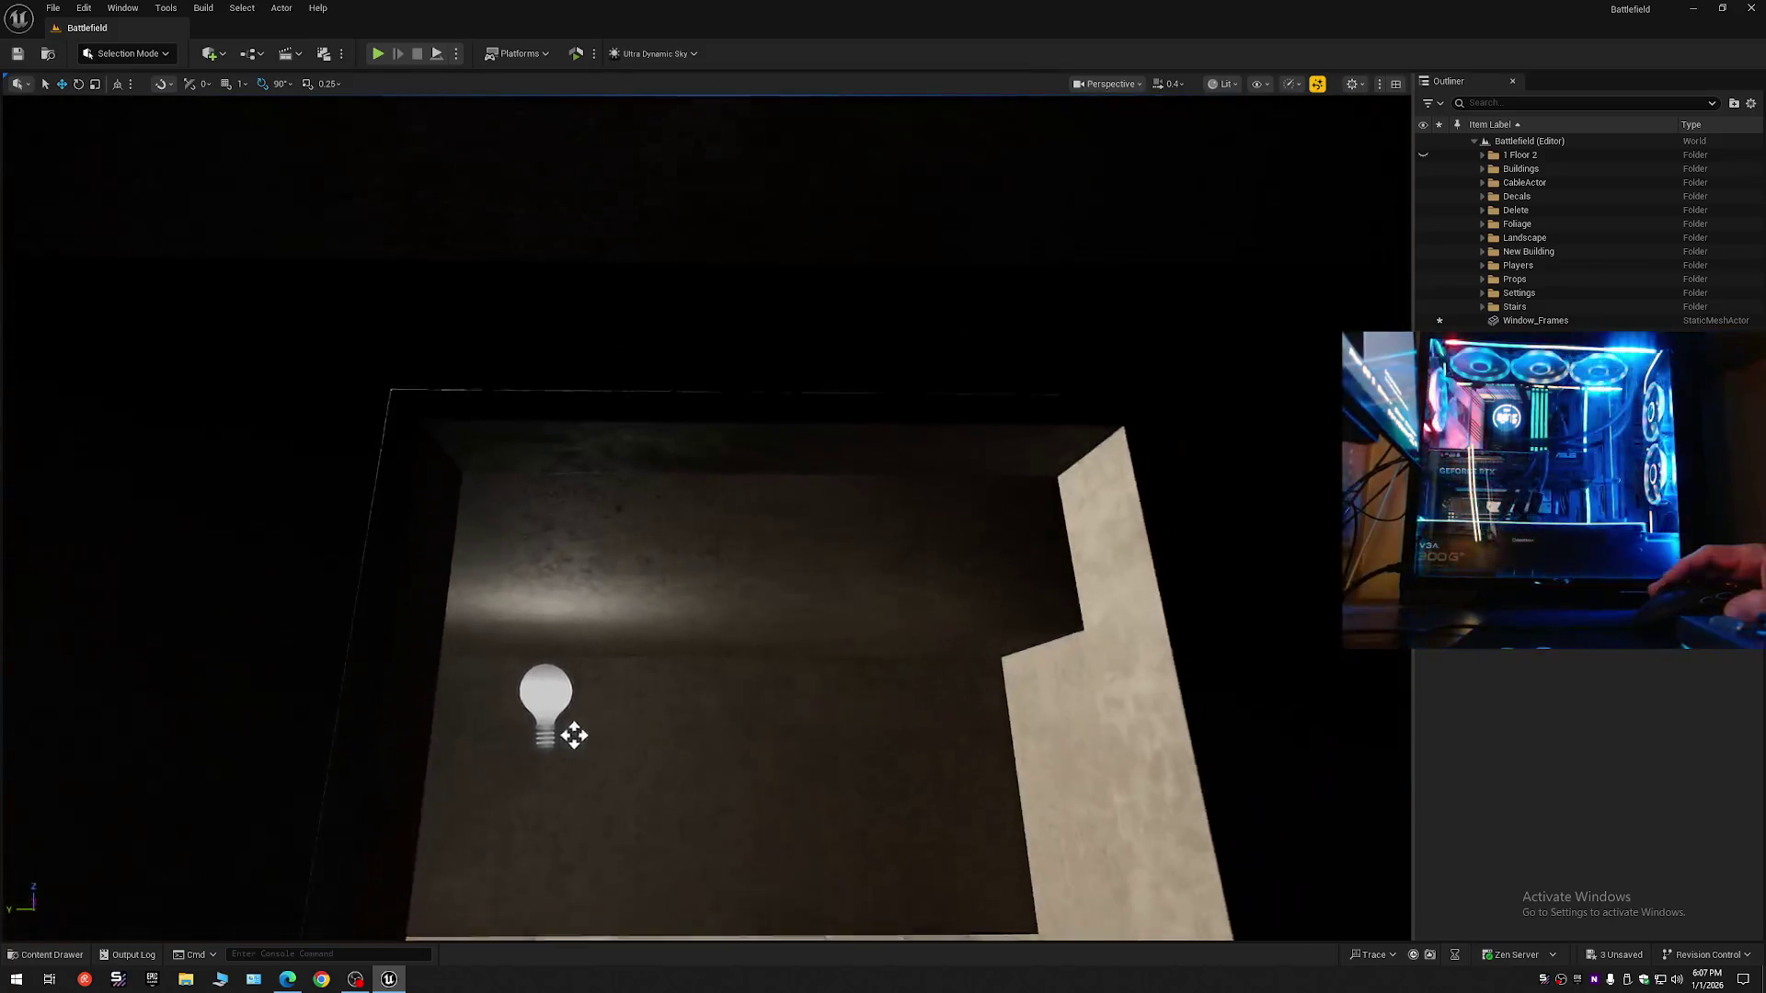
scroll(587, 817, up, 10)
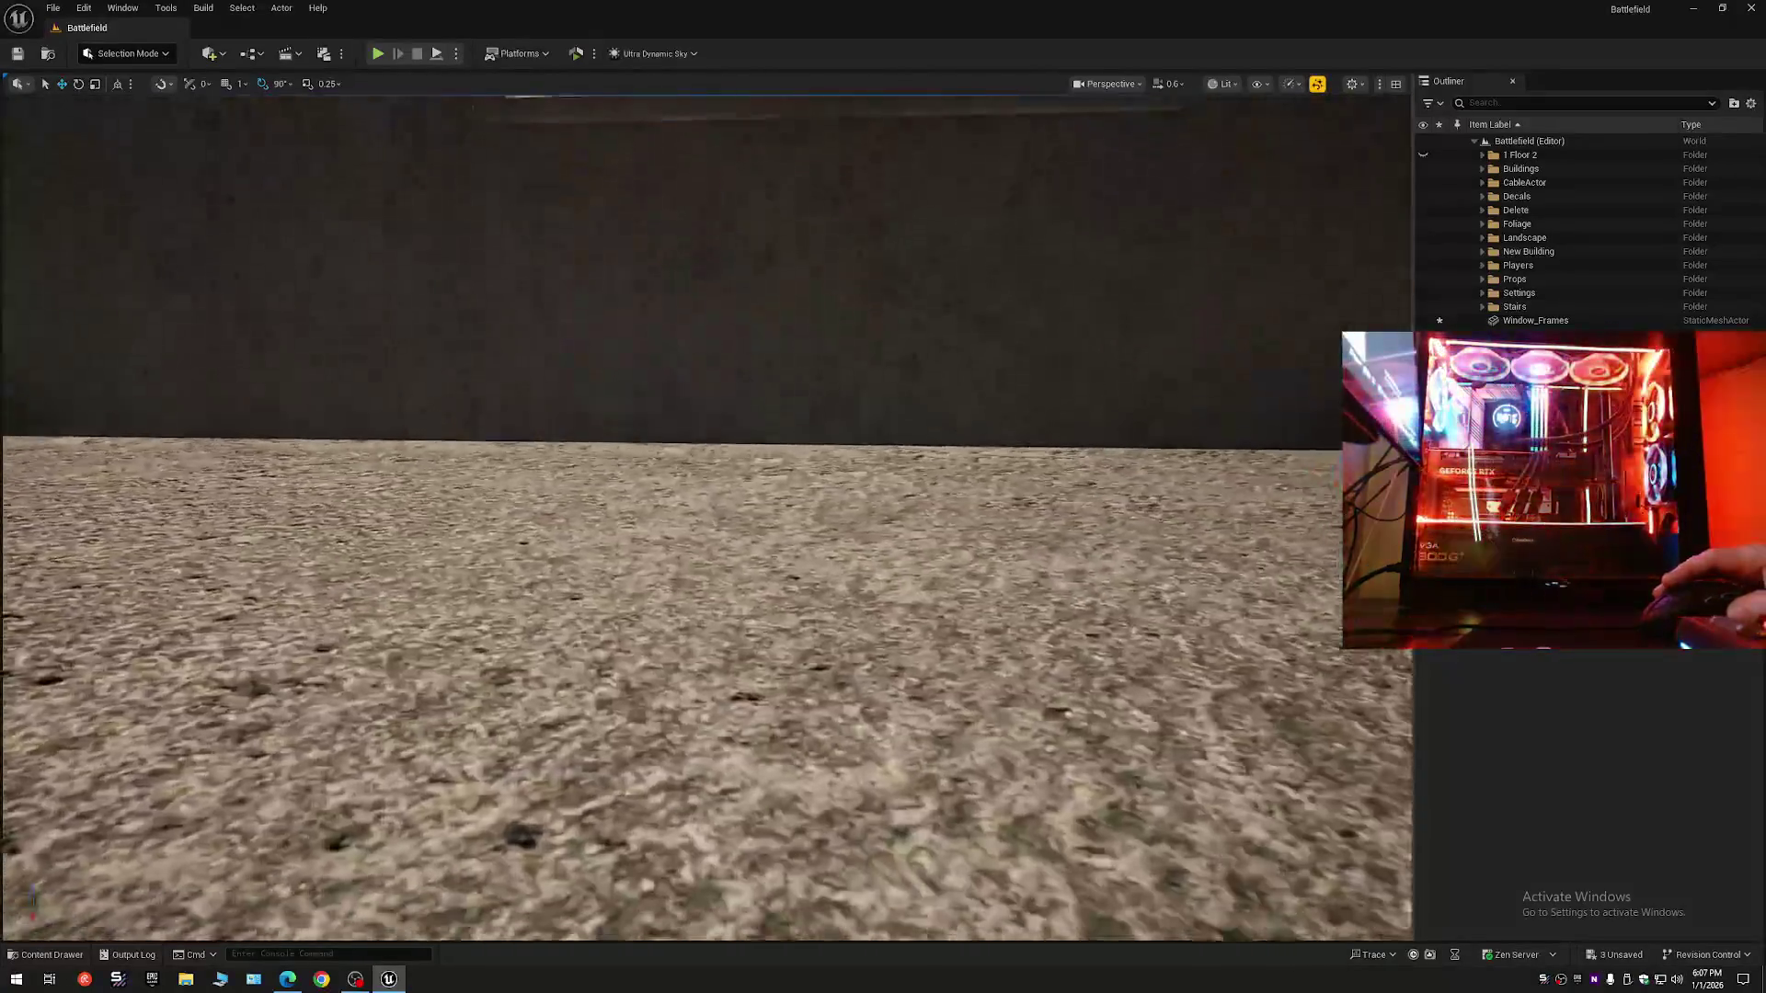
scroll(706, 515, down, 10)
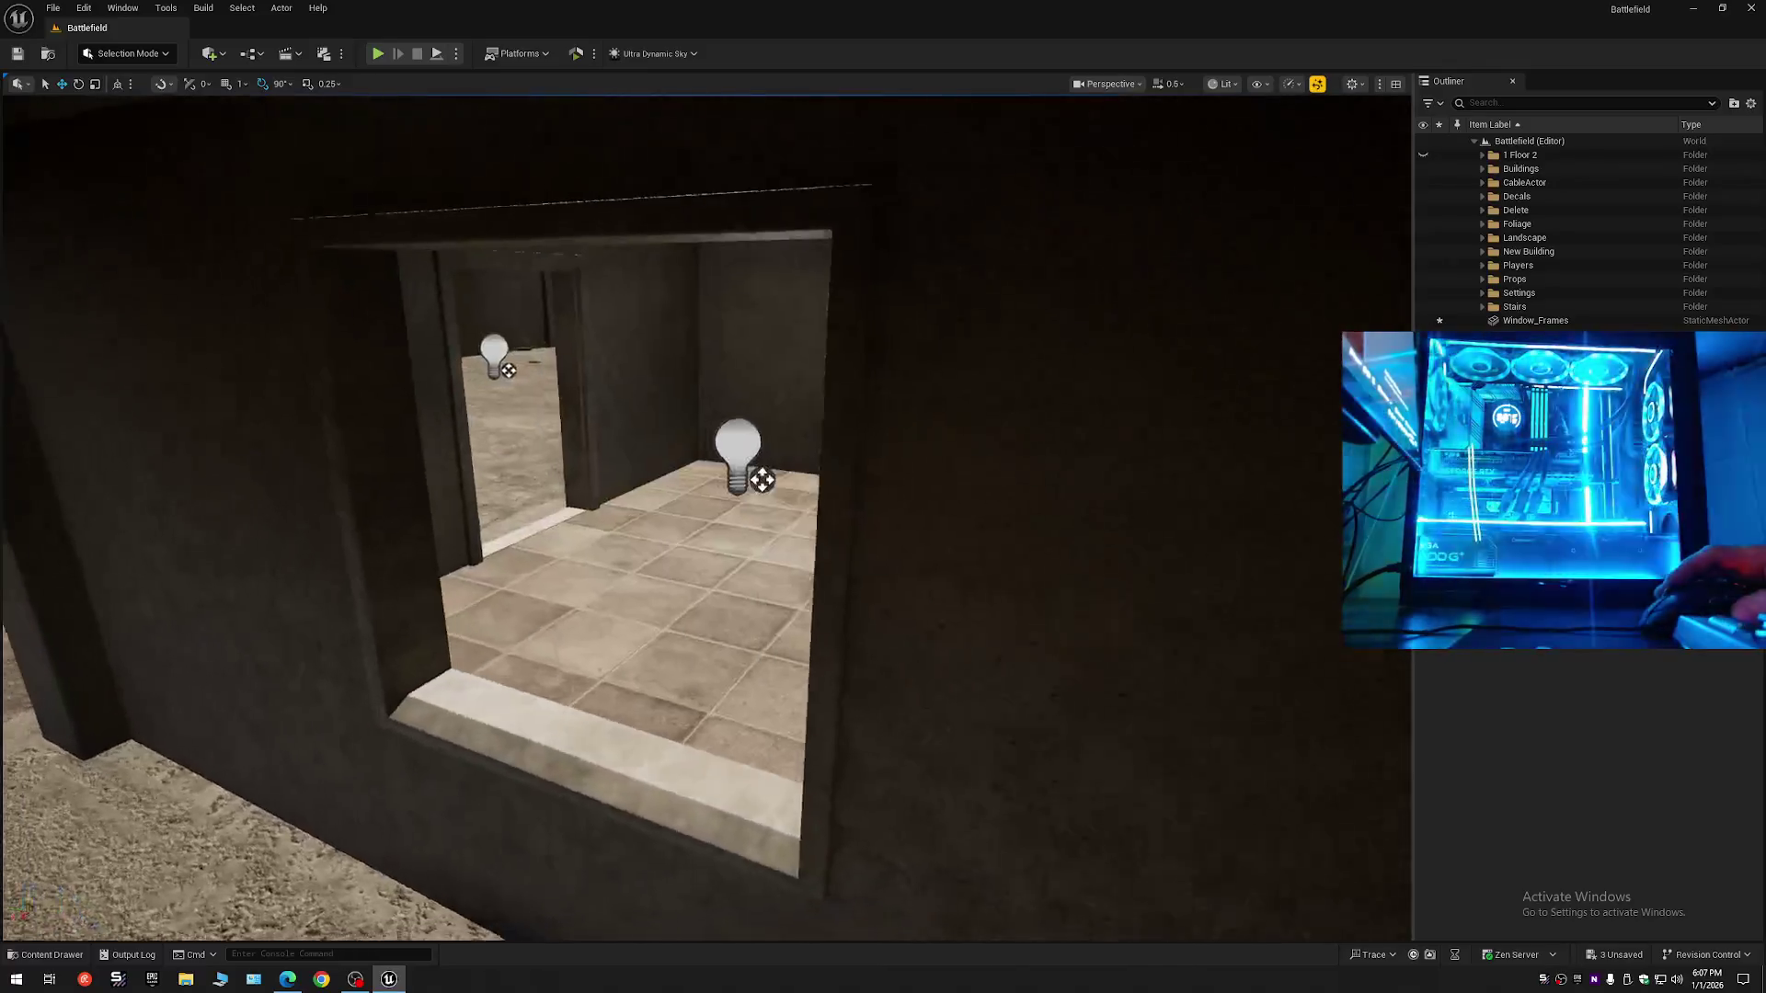
scroll(706, 515, down, 15)
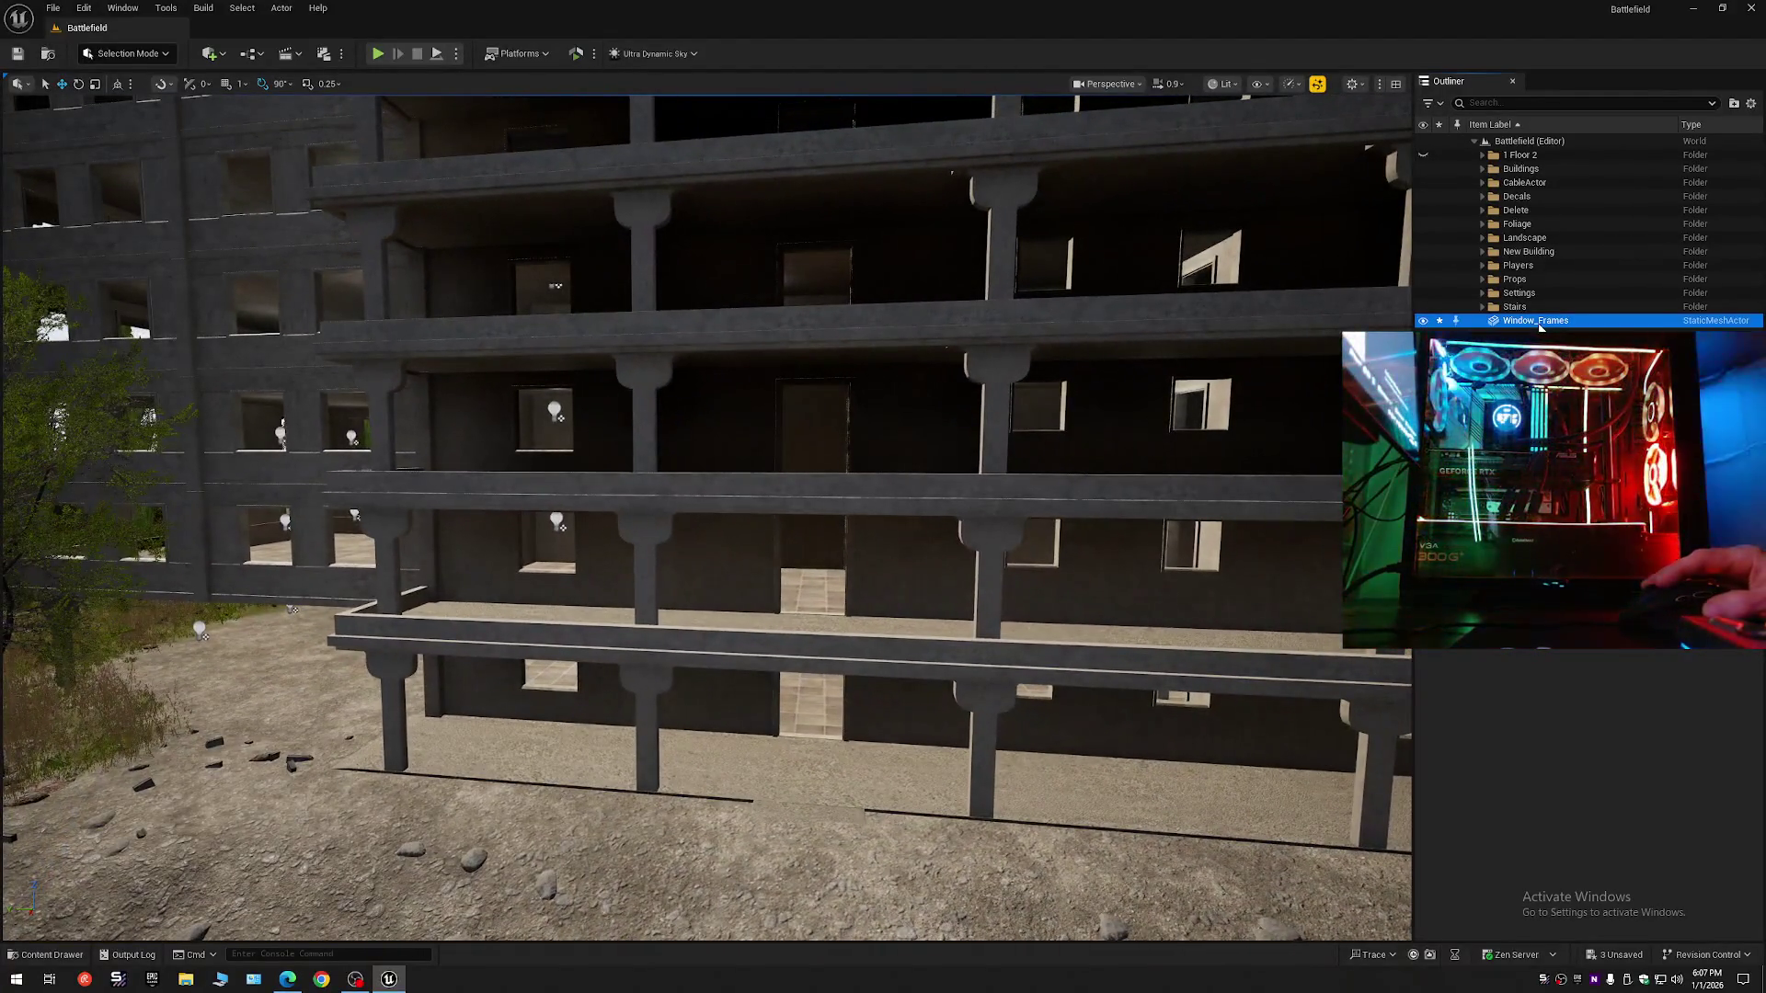
- Select the merged Window_Frames mesh and switch the editor to Modeling Mode
click(541, 214)
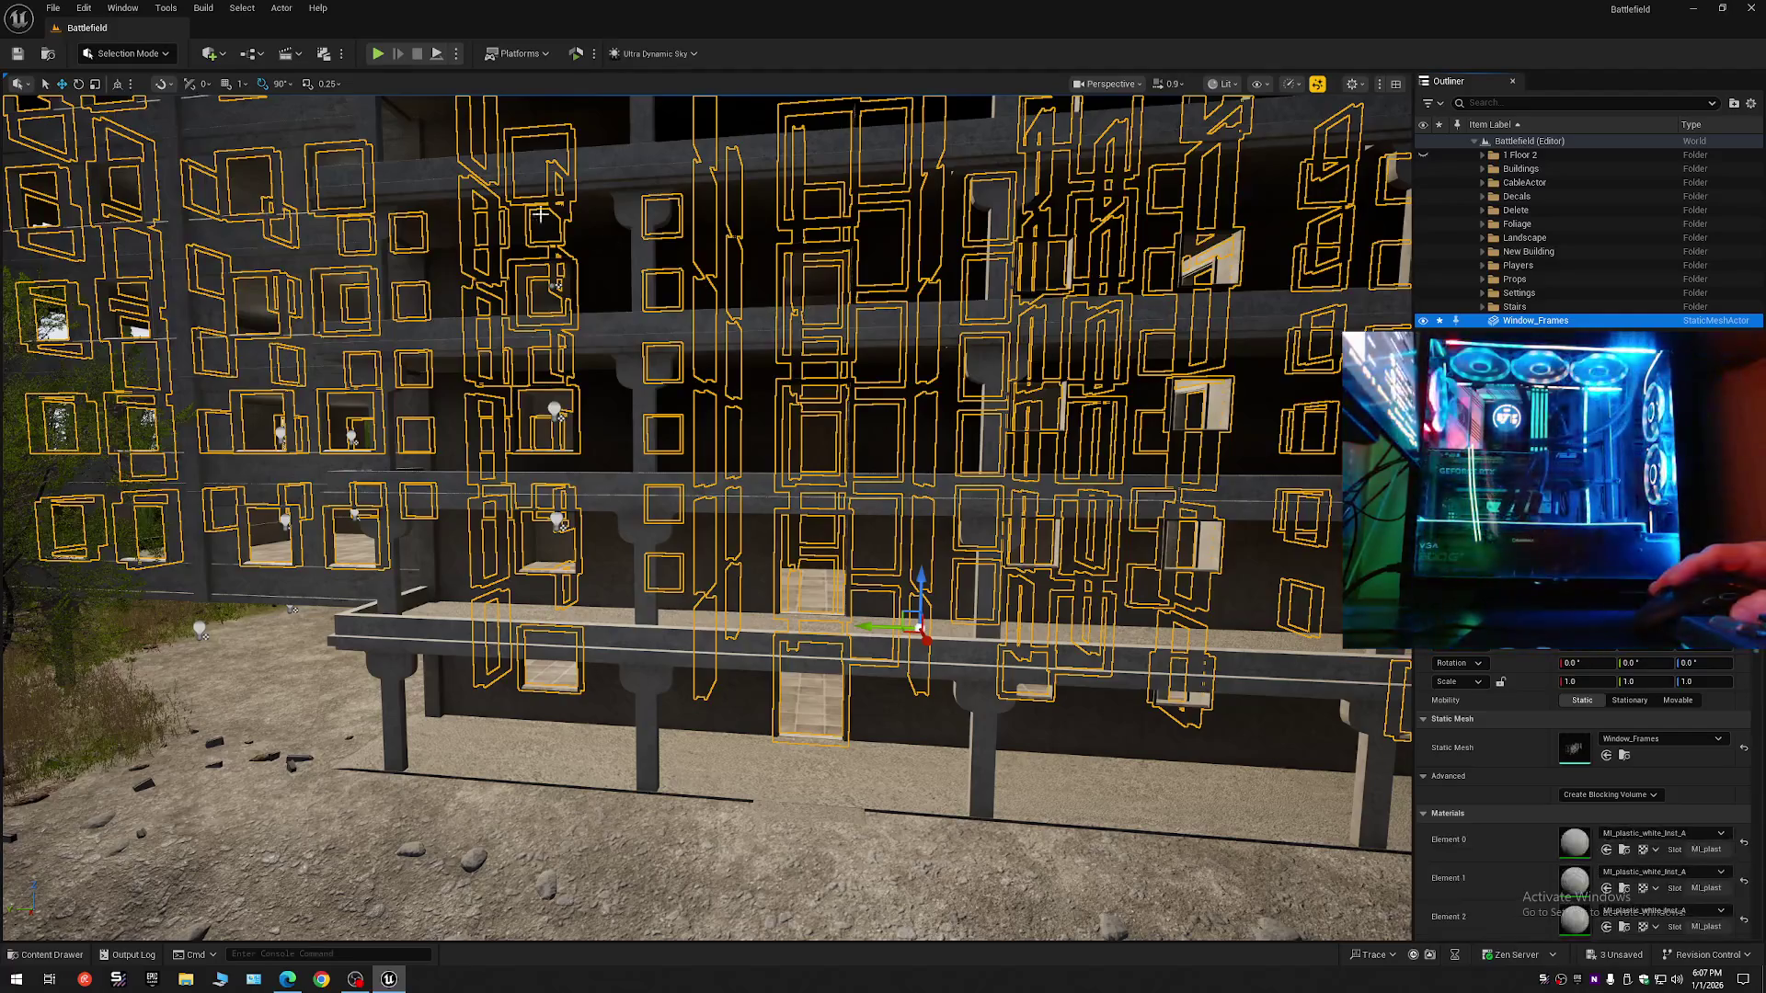
click(111, 52)
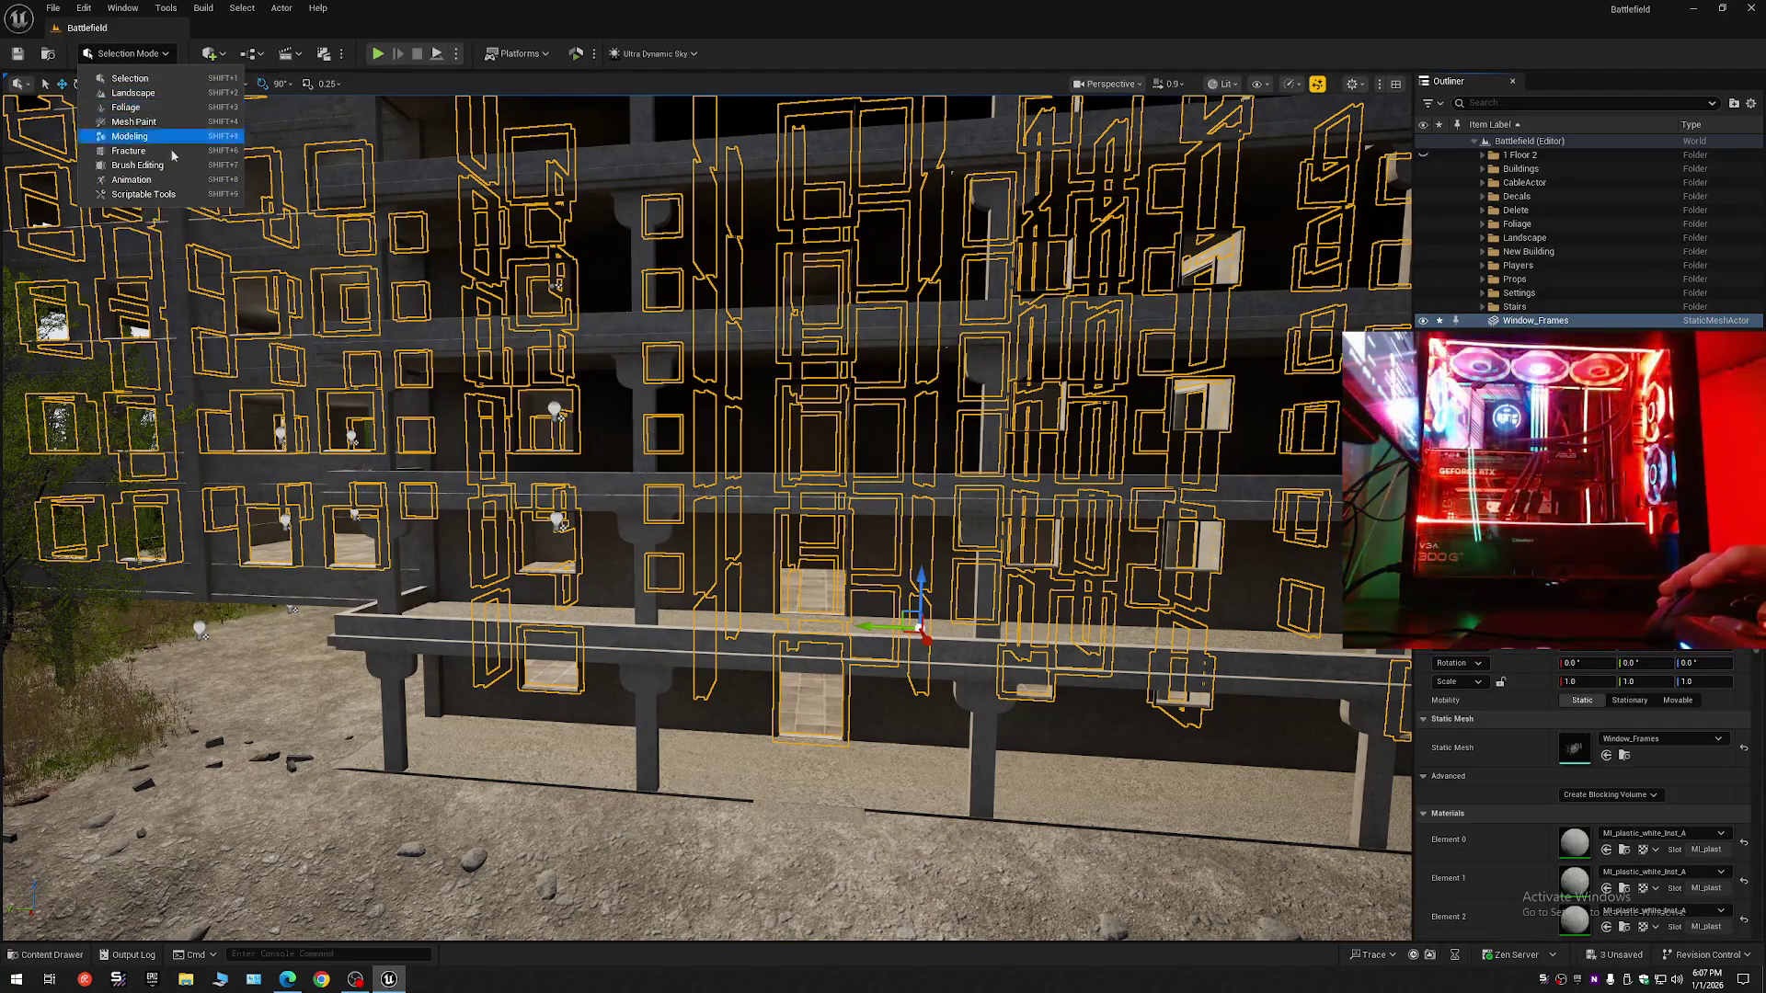
scroll(1563, 735, down, 2)
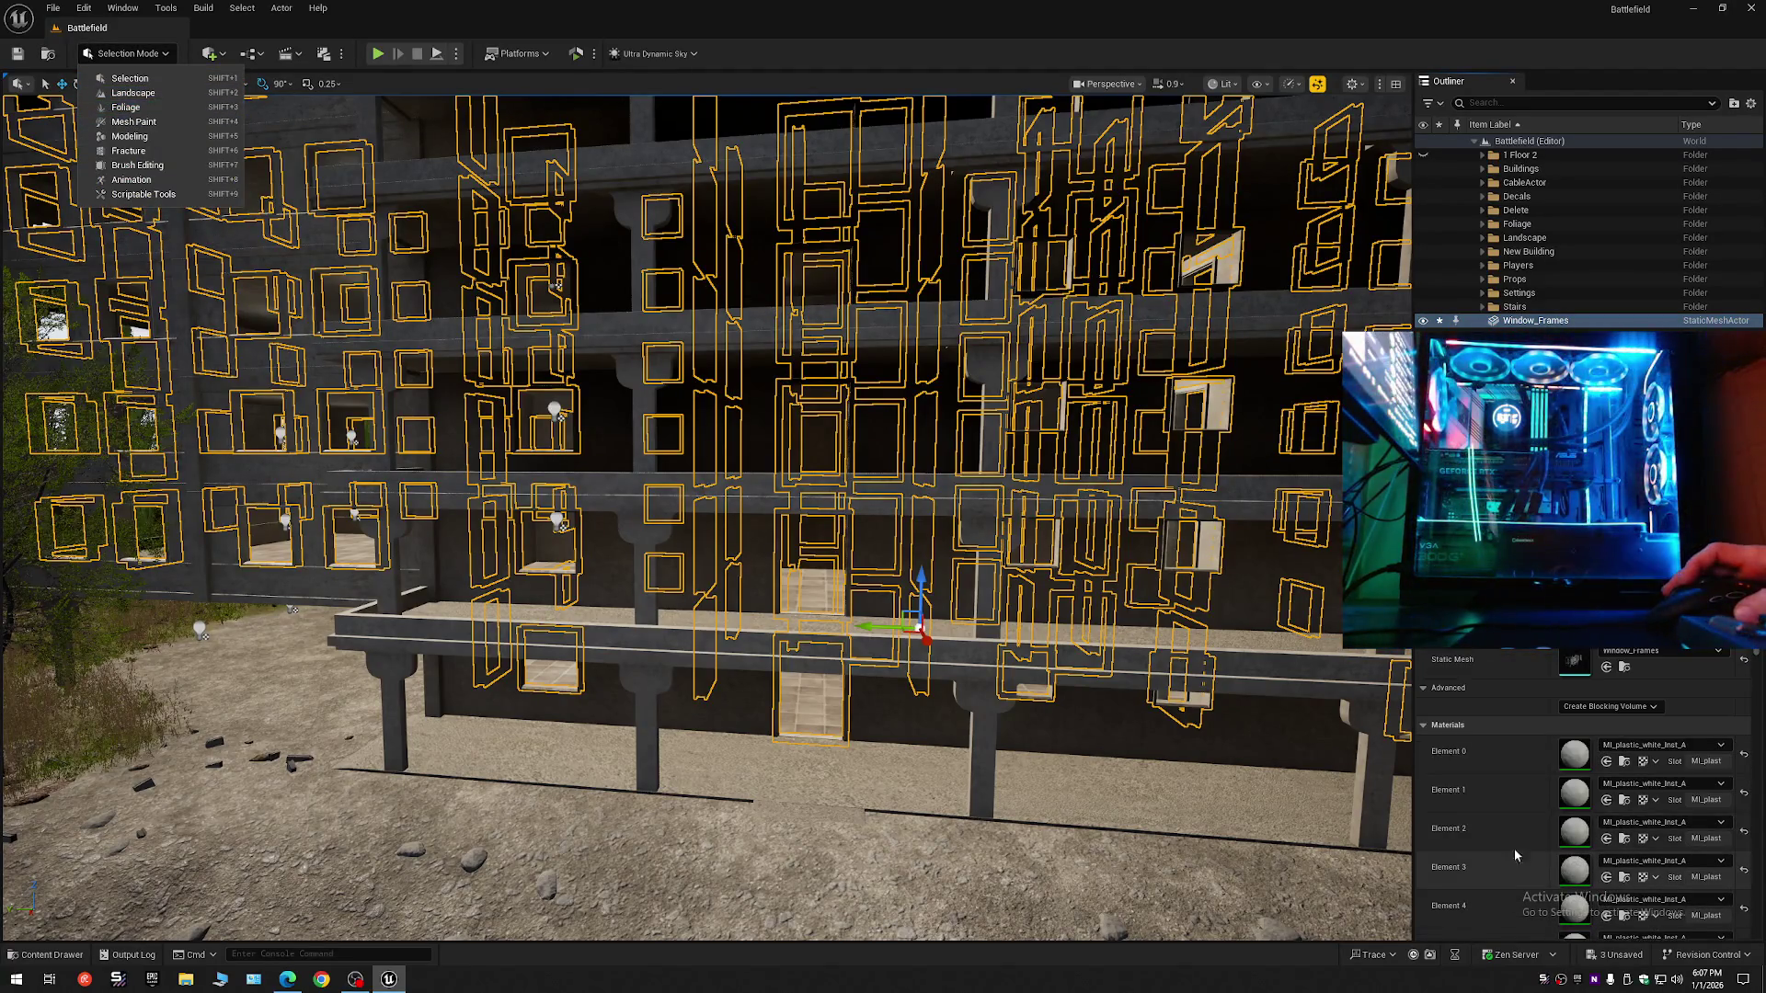
click(1626, 762)
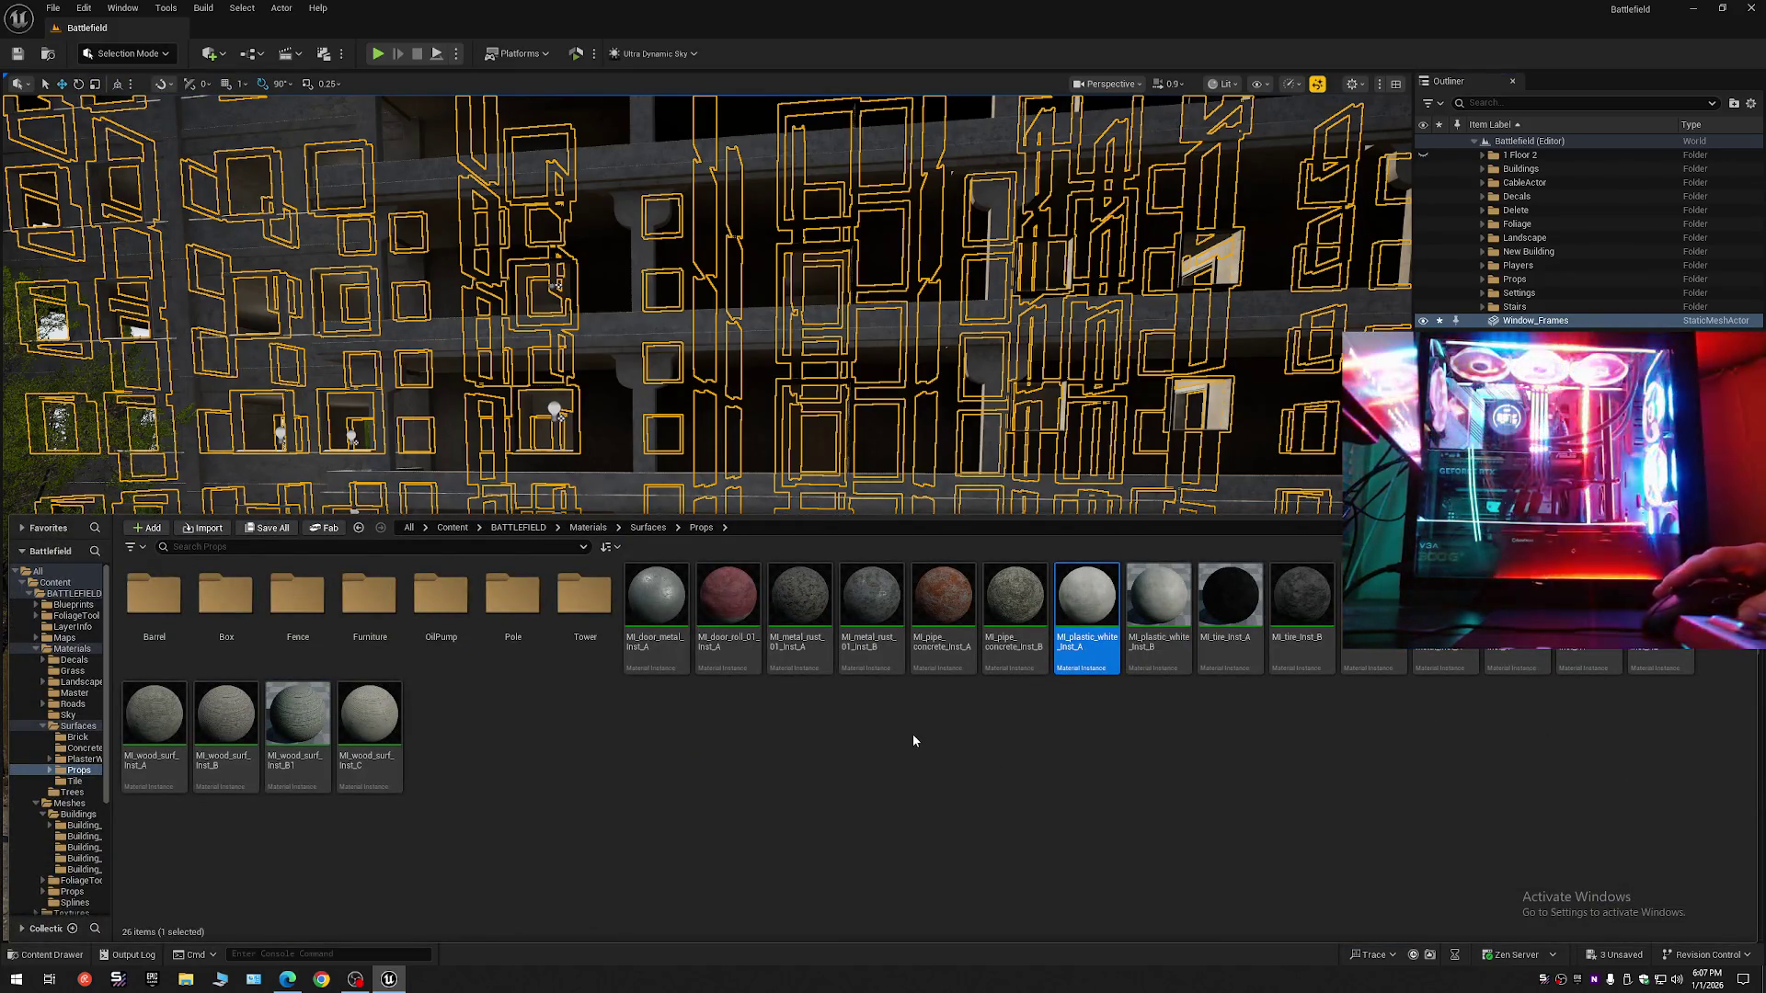
scroll(1016, 439, down, 10)
scroll(492, 118, up, 8)
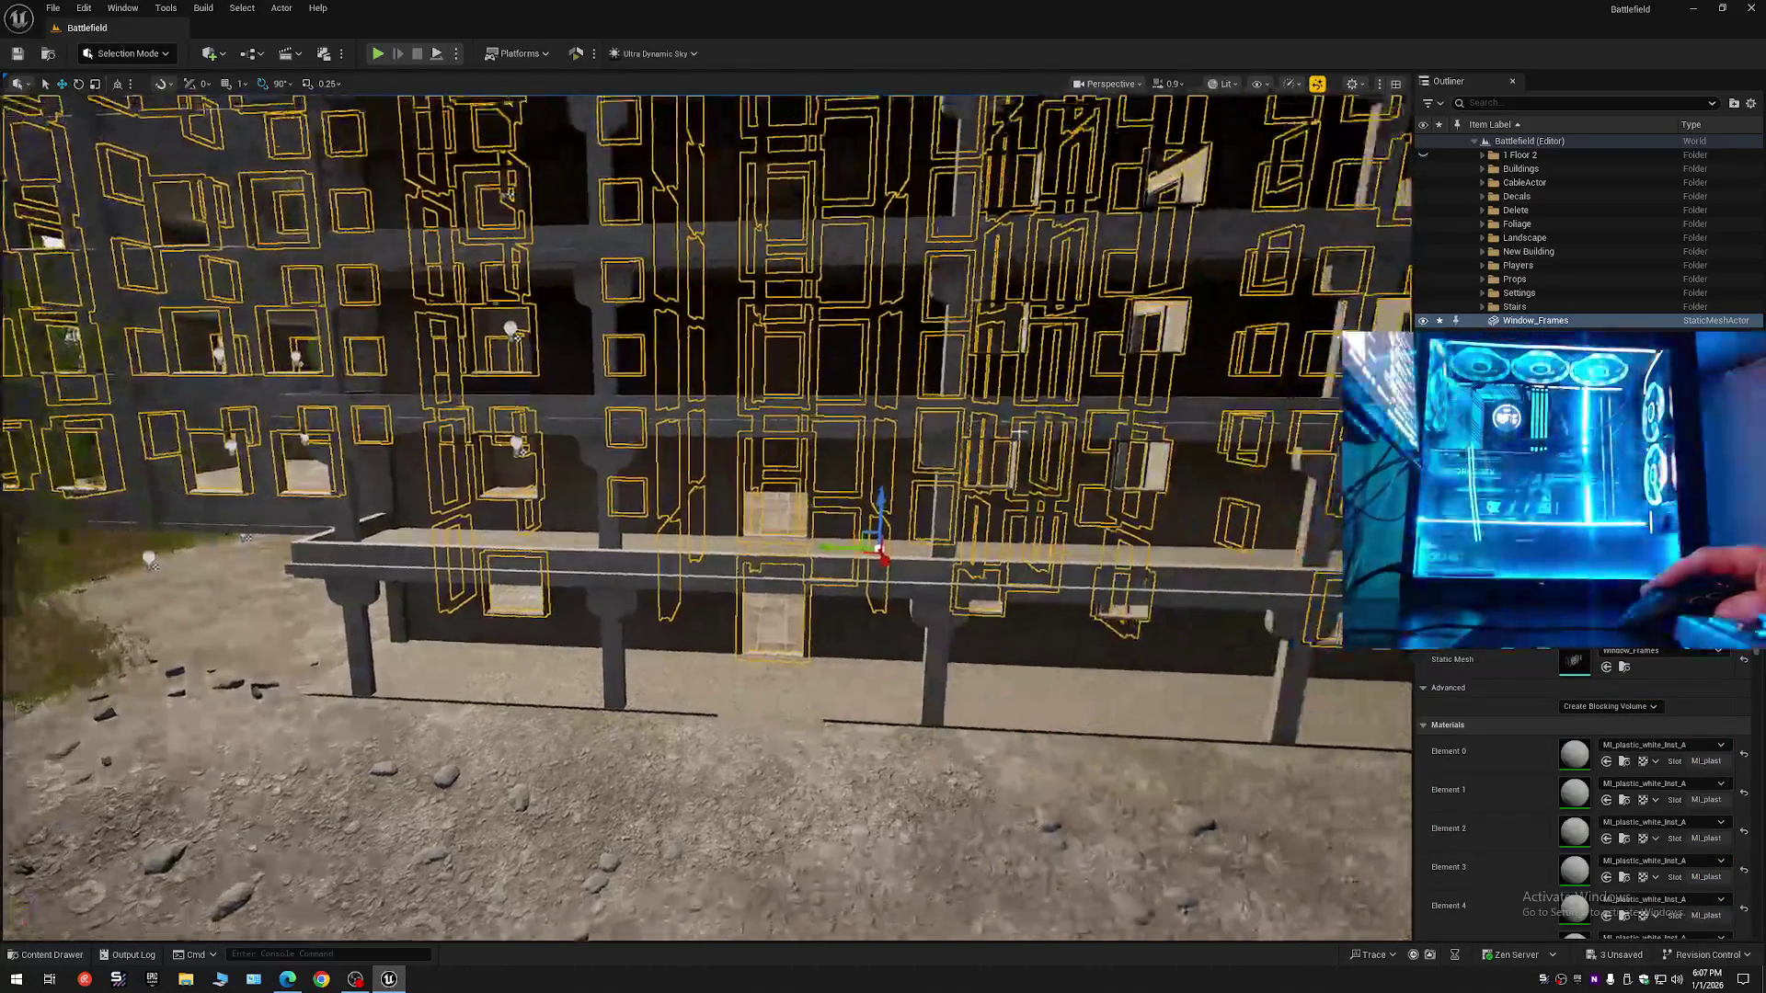
click(141, 53)
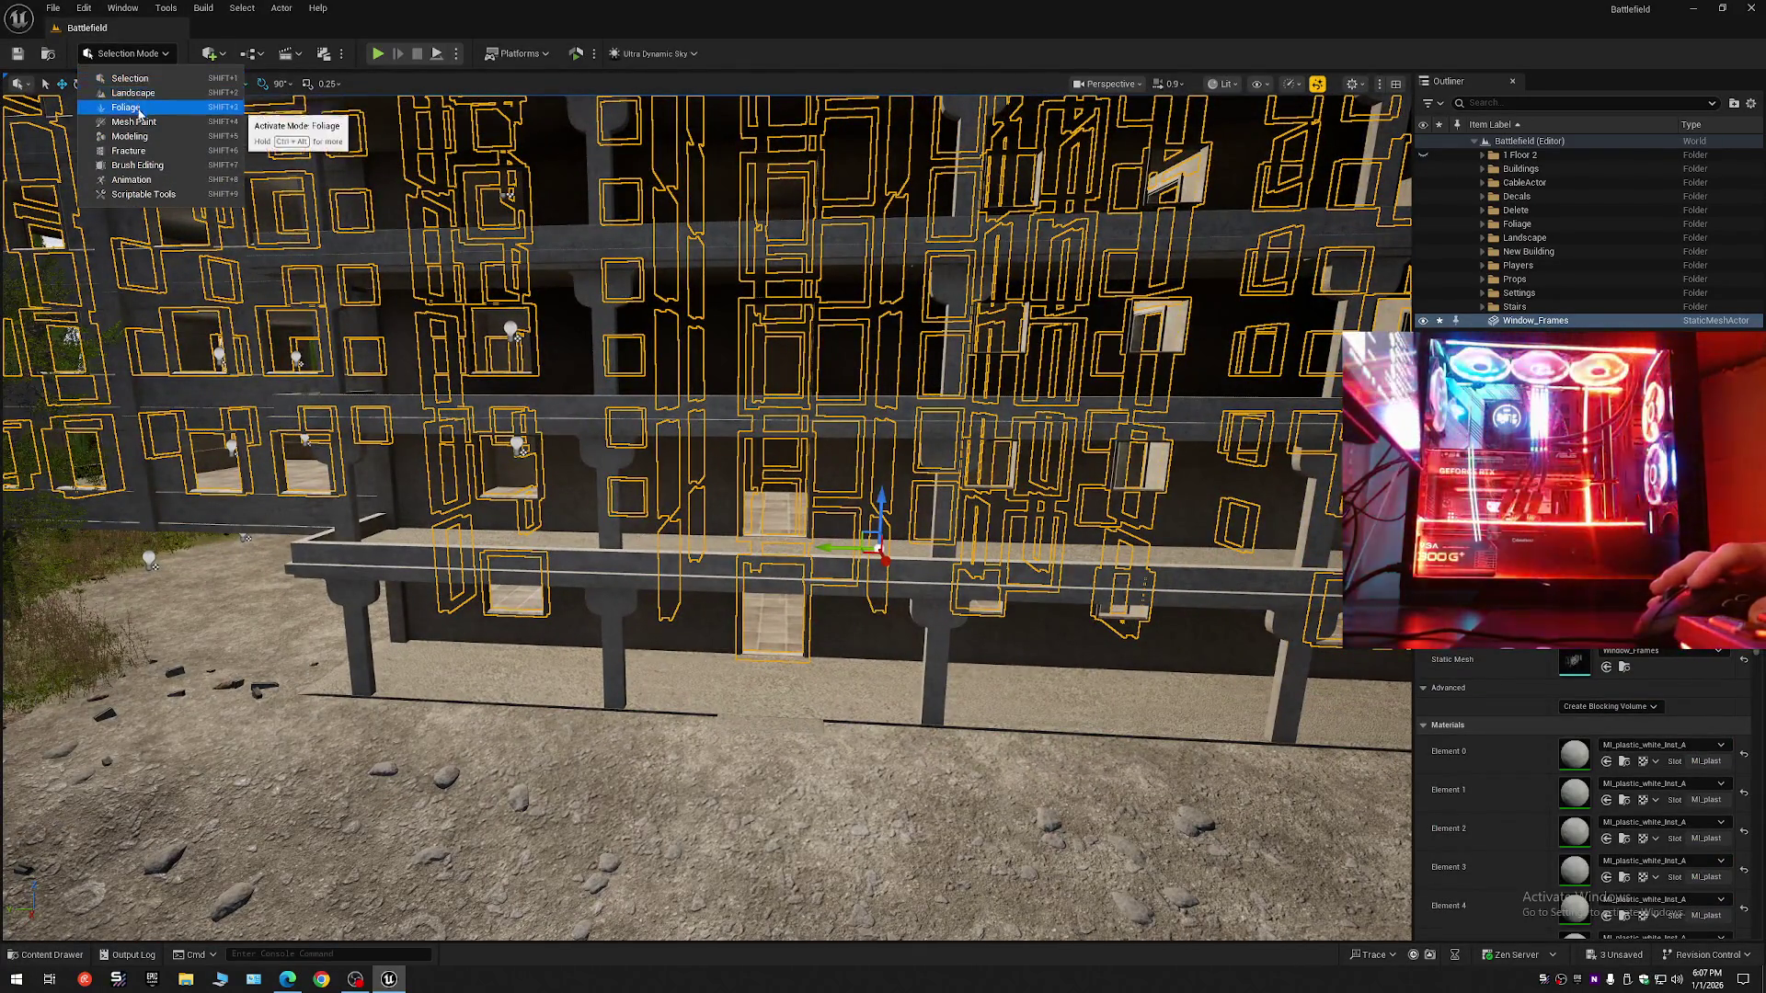
click(134, 139)
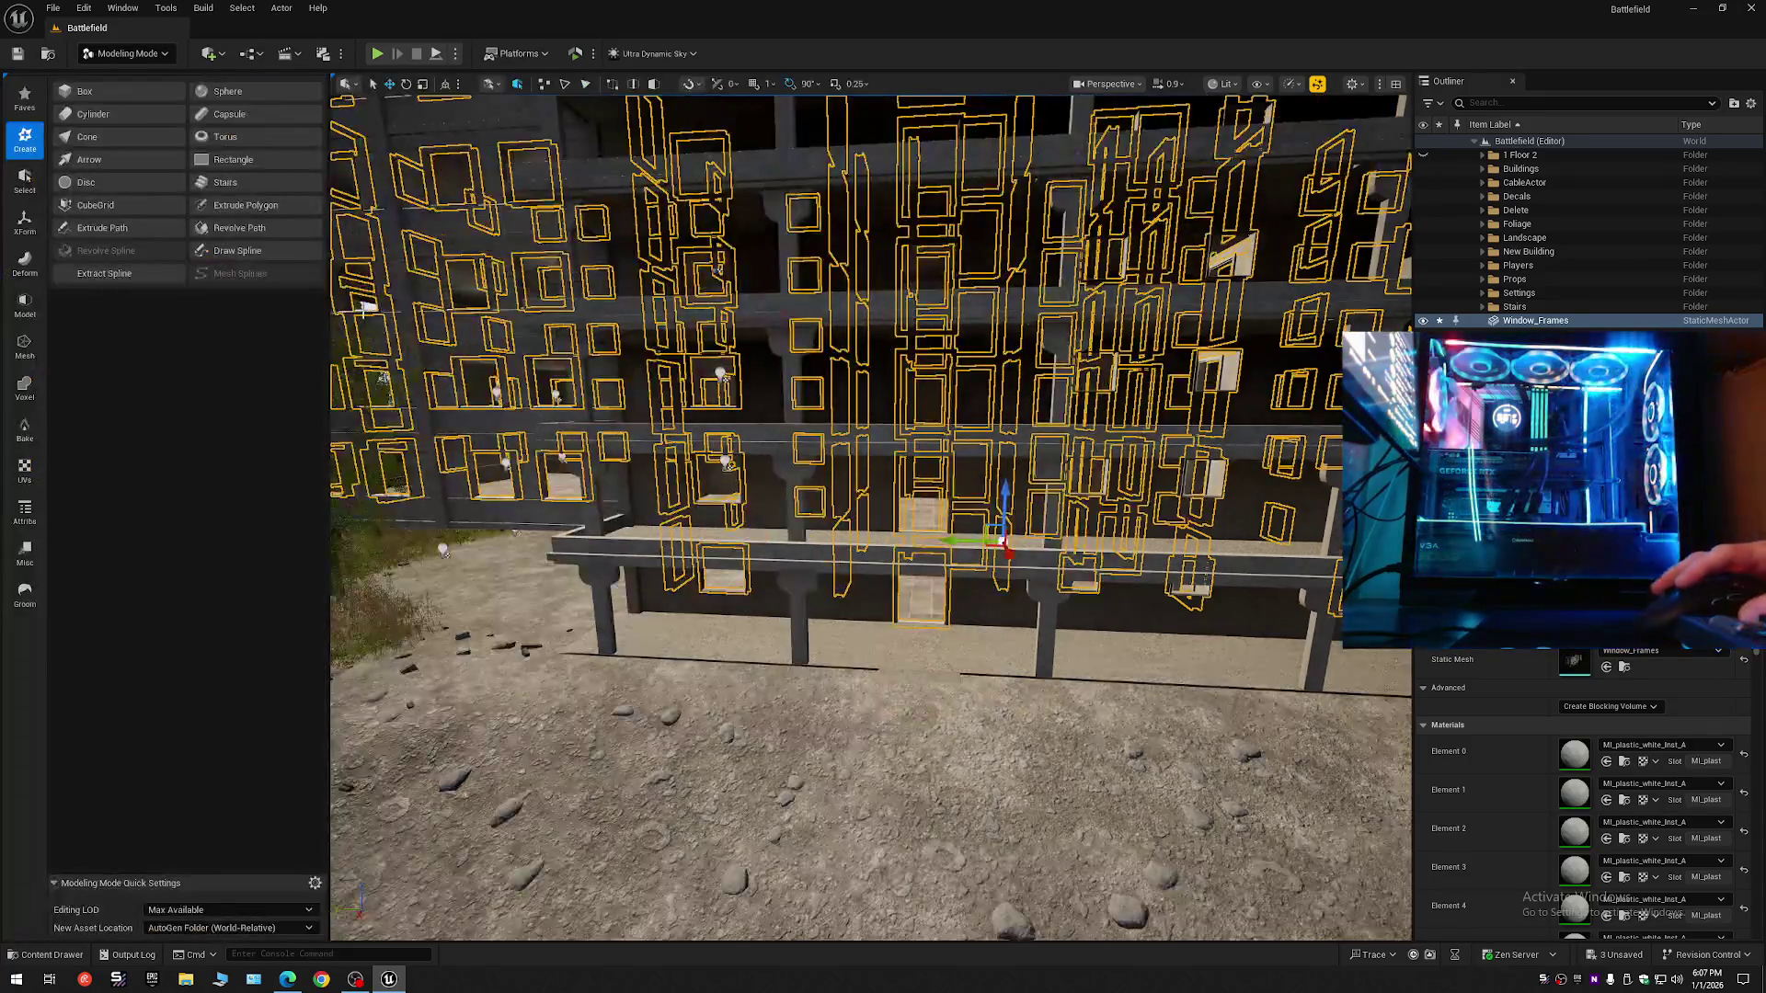
- In Attribs > Edit Materials, clear all 252 slots and add one MI_plastic_white_Inst_A slot
click(28, 101)
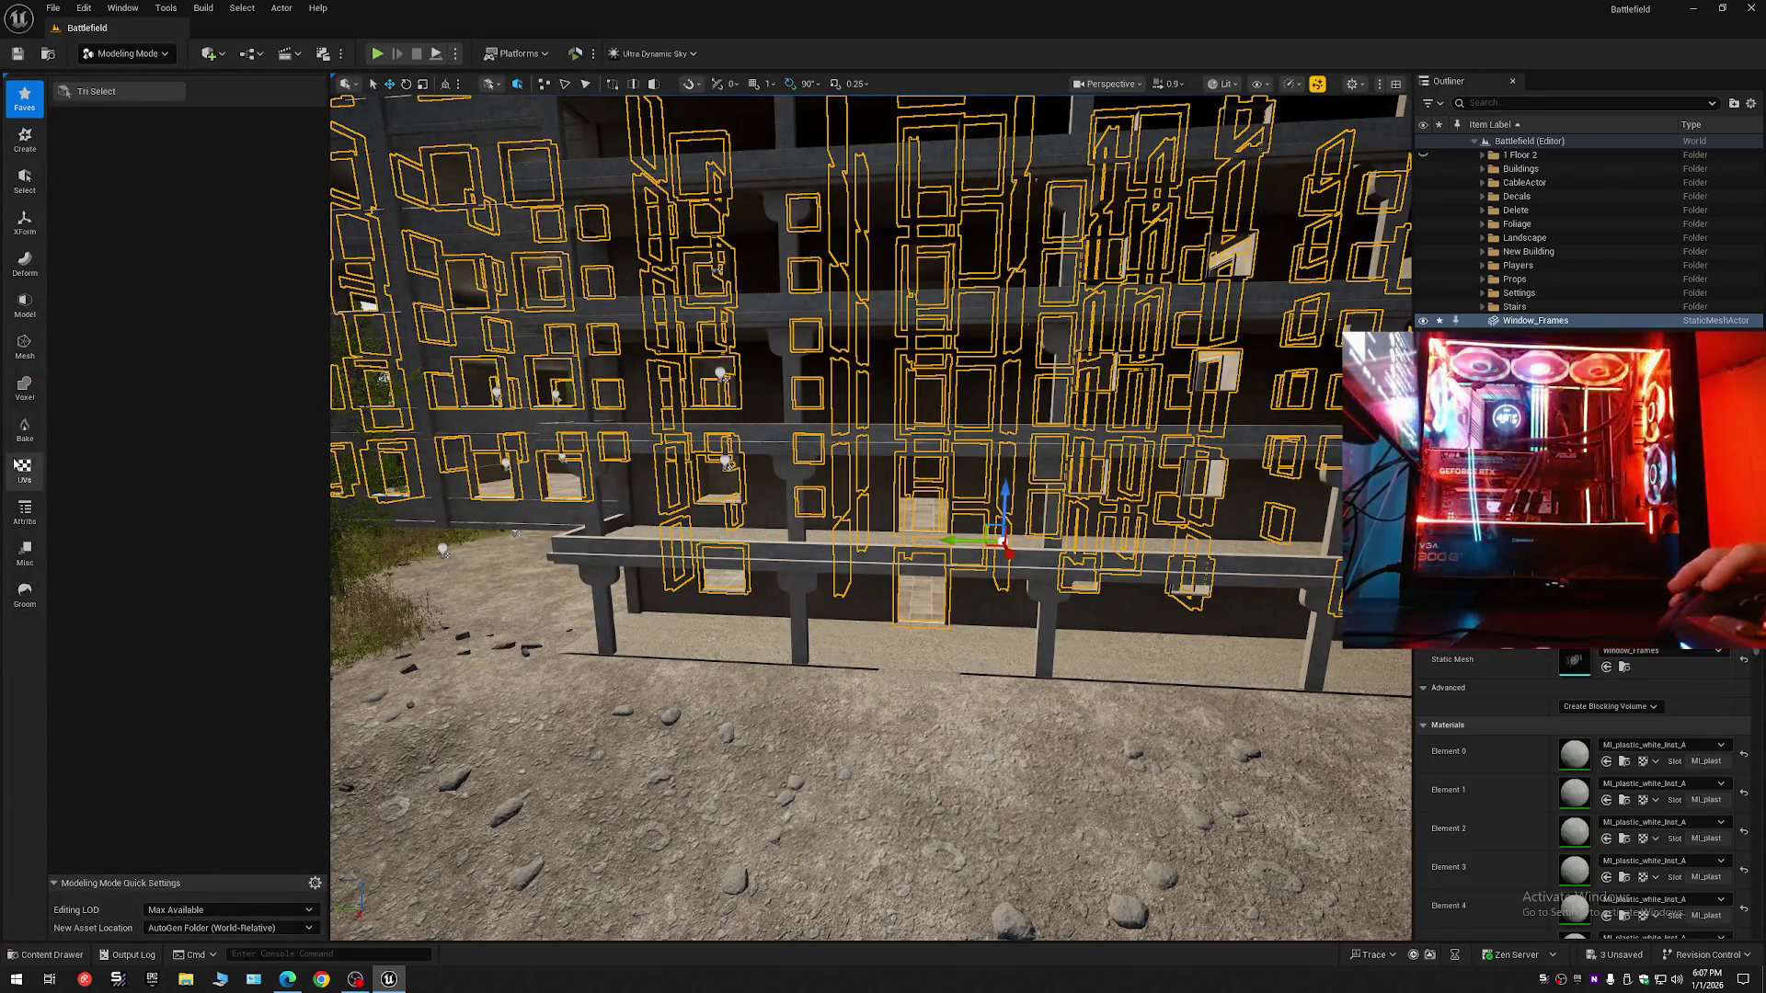
click(25, 511)
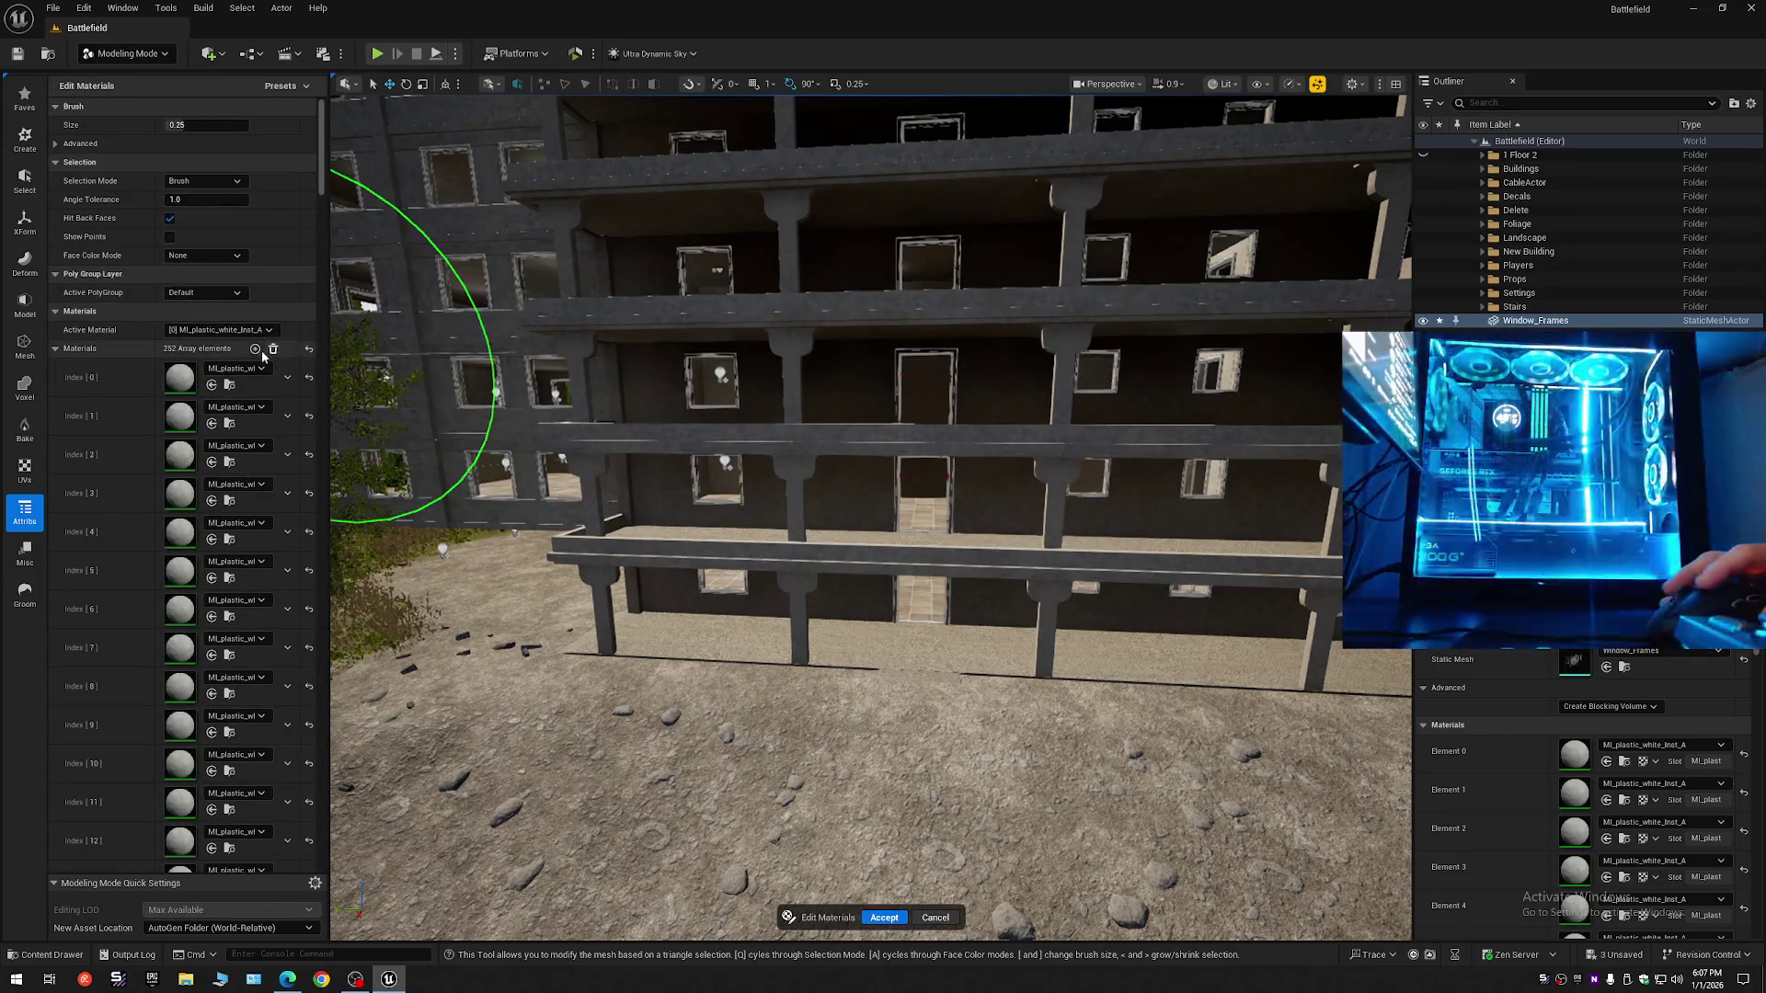
mouse_move(320, 182)
mouse_down()
mouse_move(300, 840)
mouse_move(276, 303)
mouse_move(241, 230)
mouse_up()
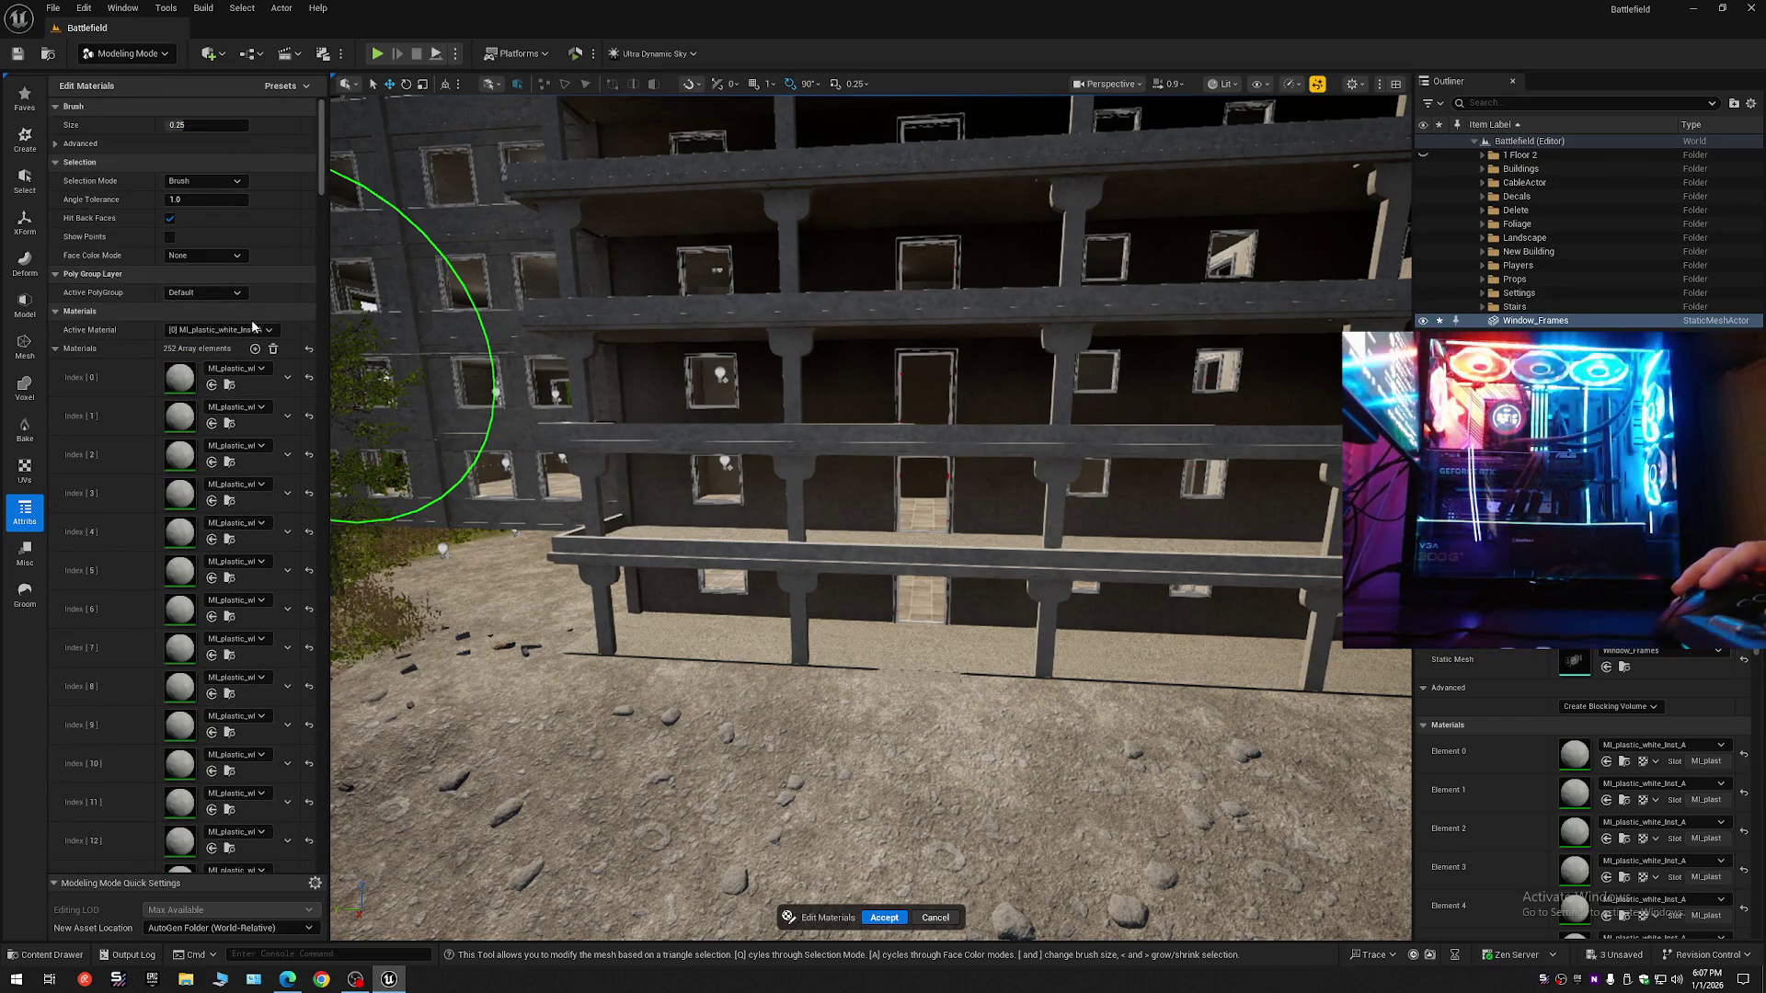
click(273, 351)
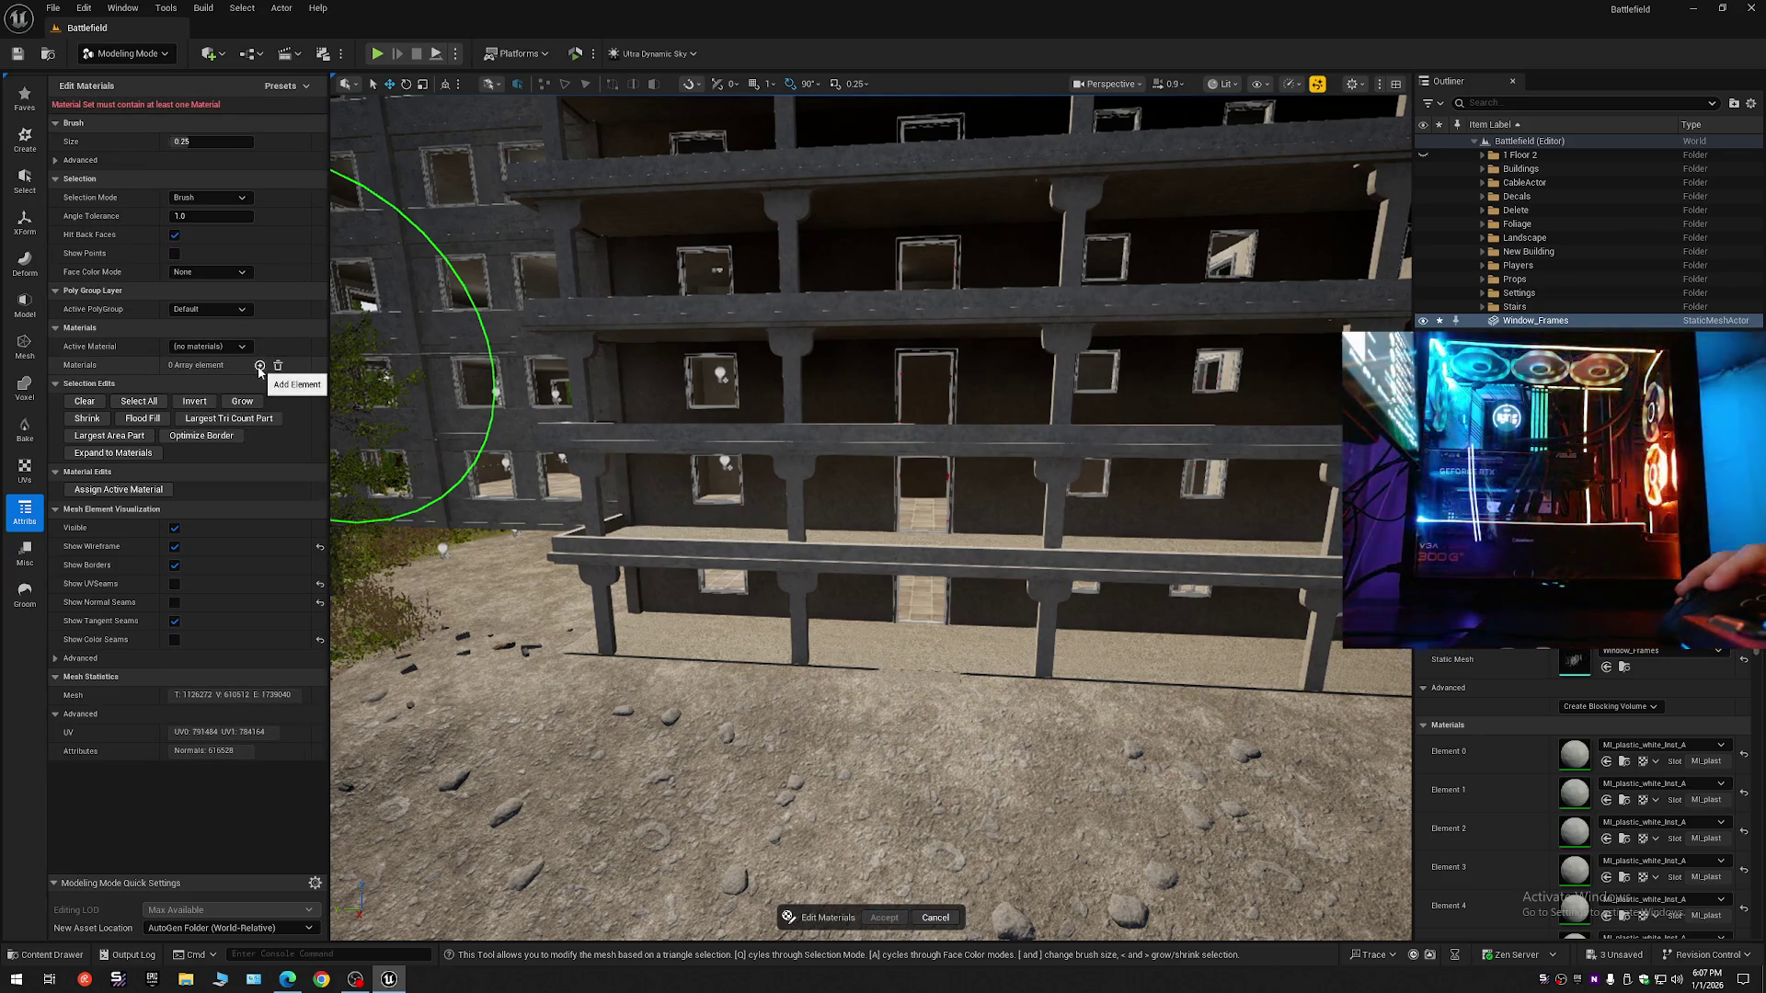
click(260, 367)
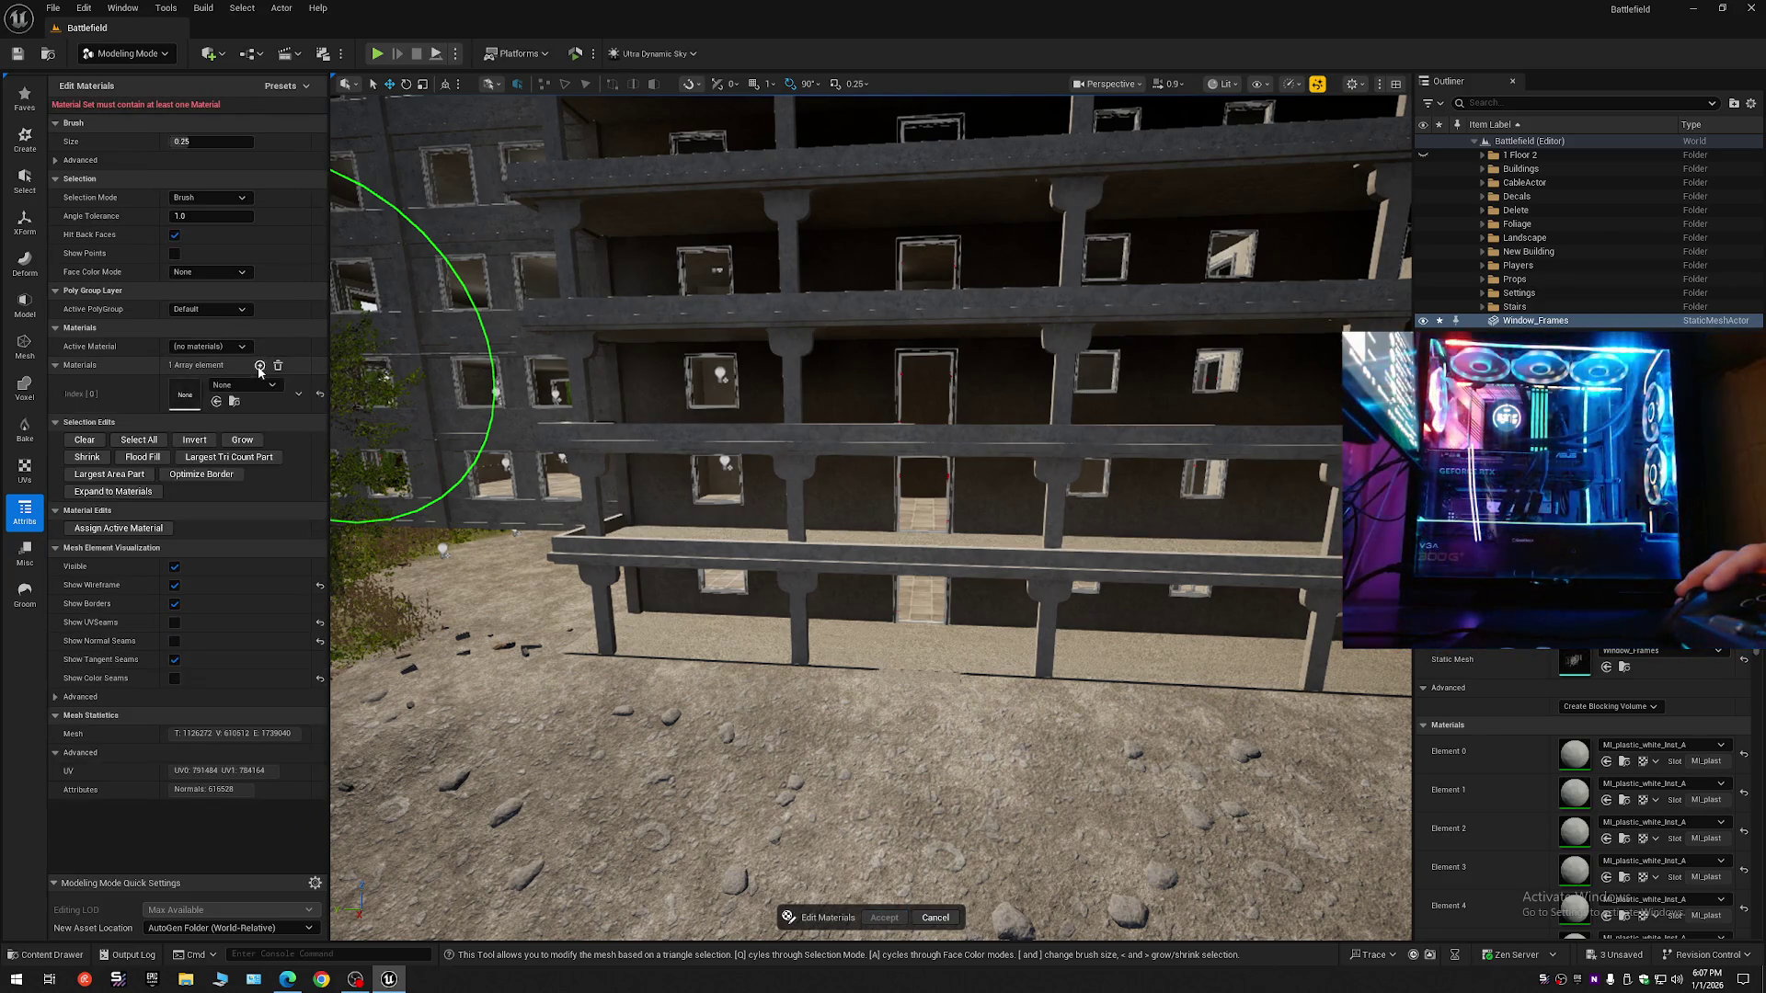
click(217, 412)
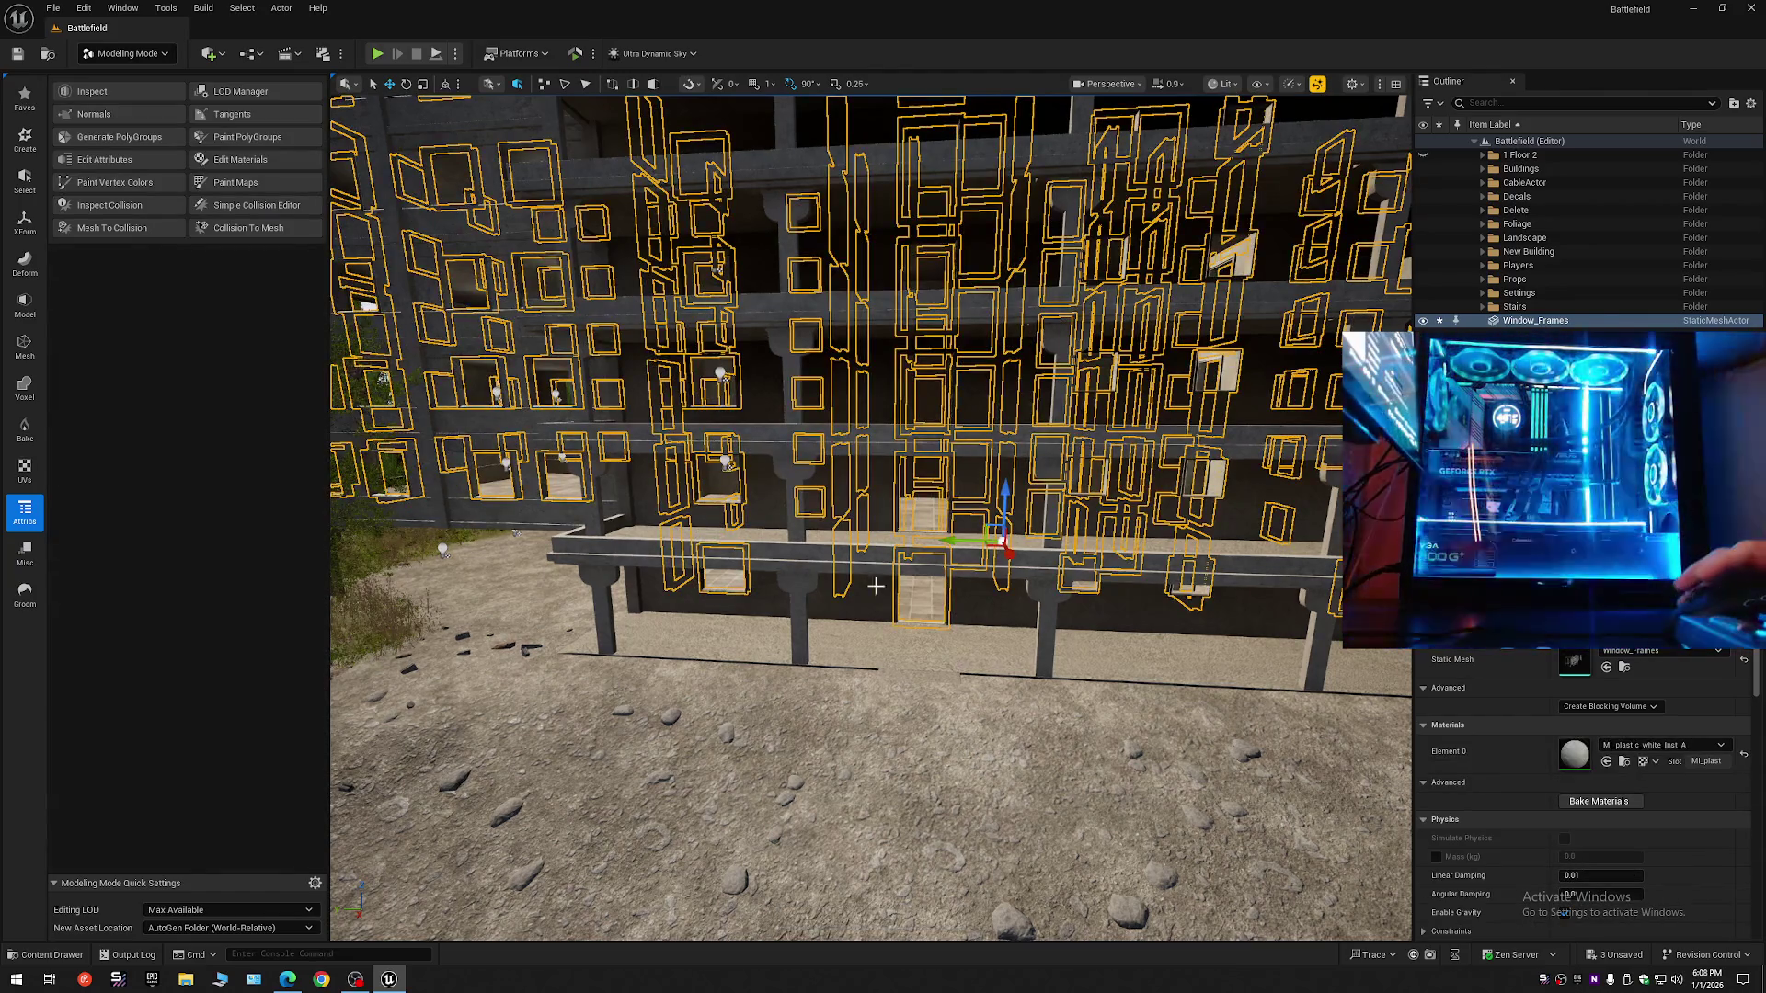
key(Escape)
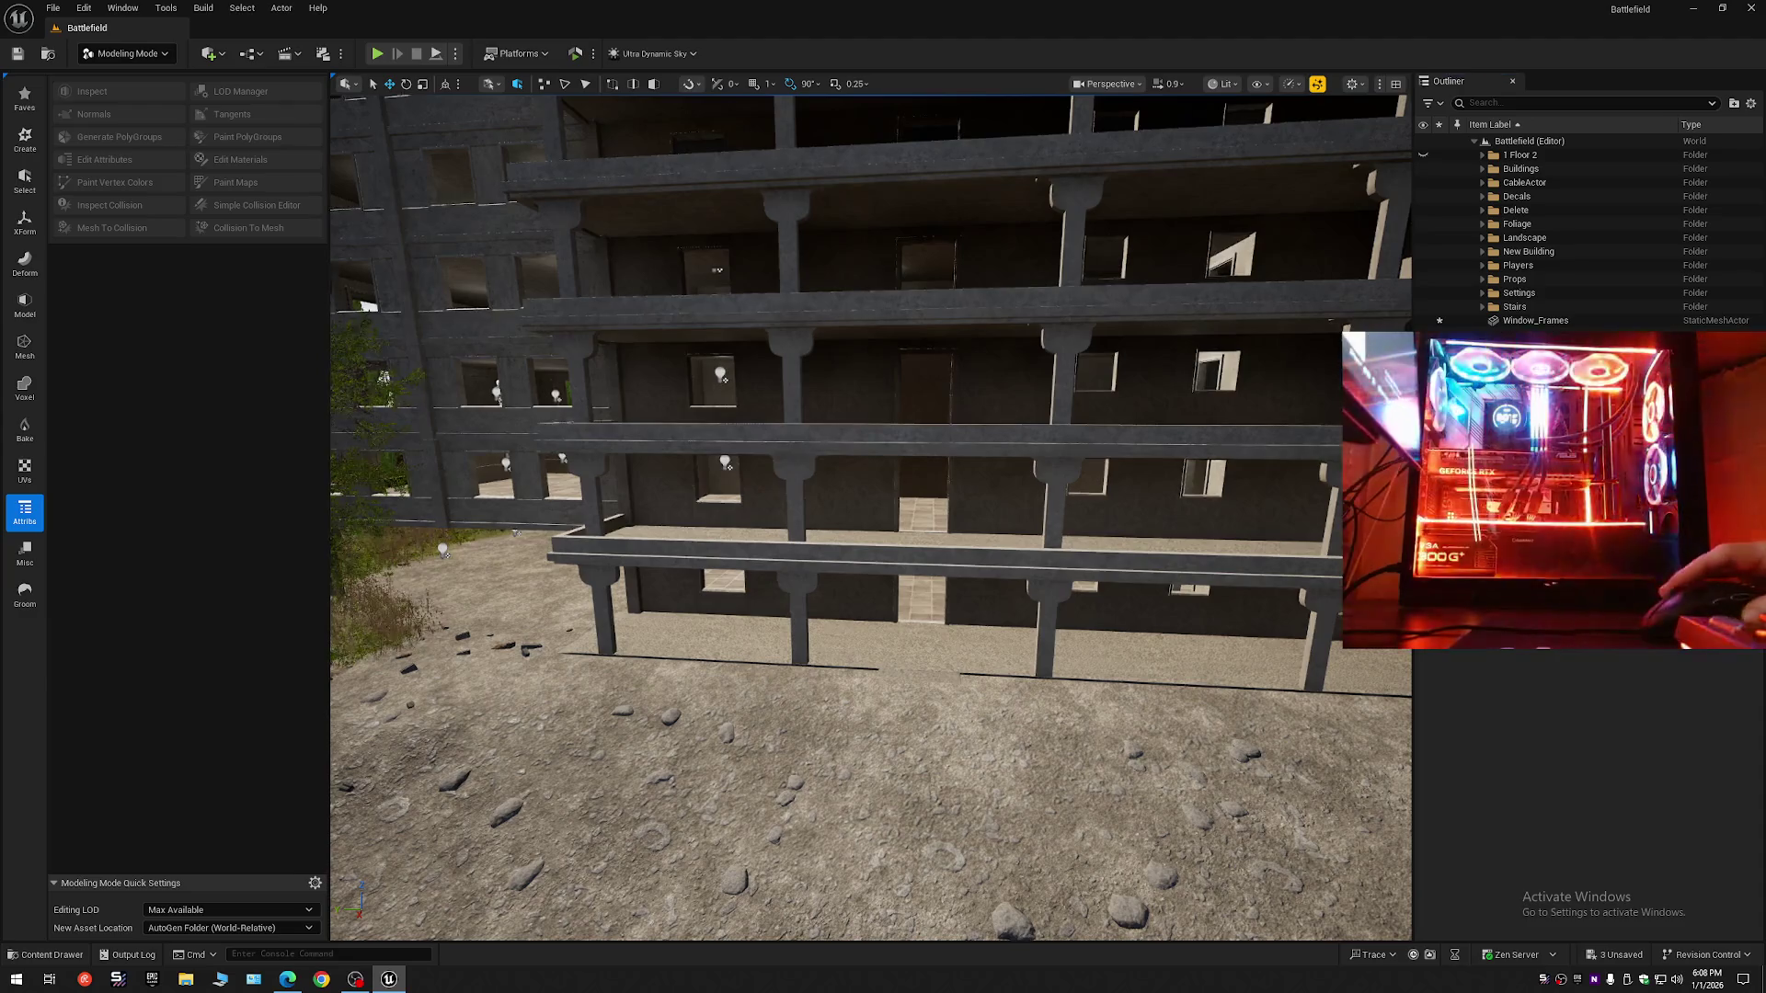
key(w)
scroll(870, 517, down, 2)
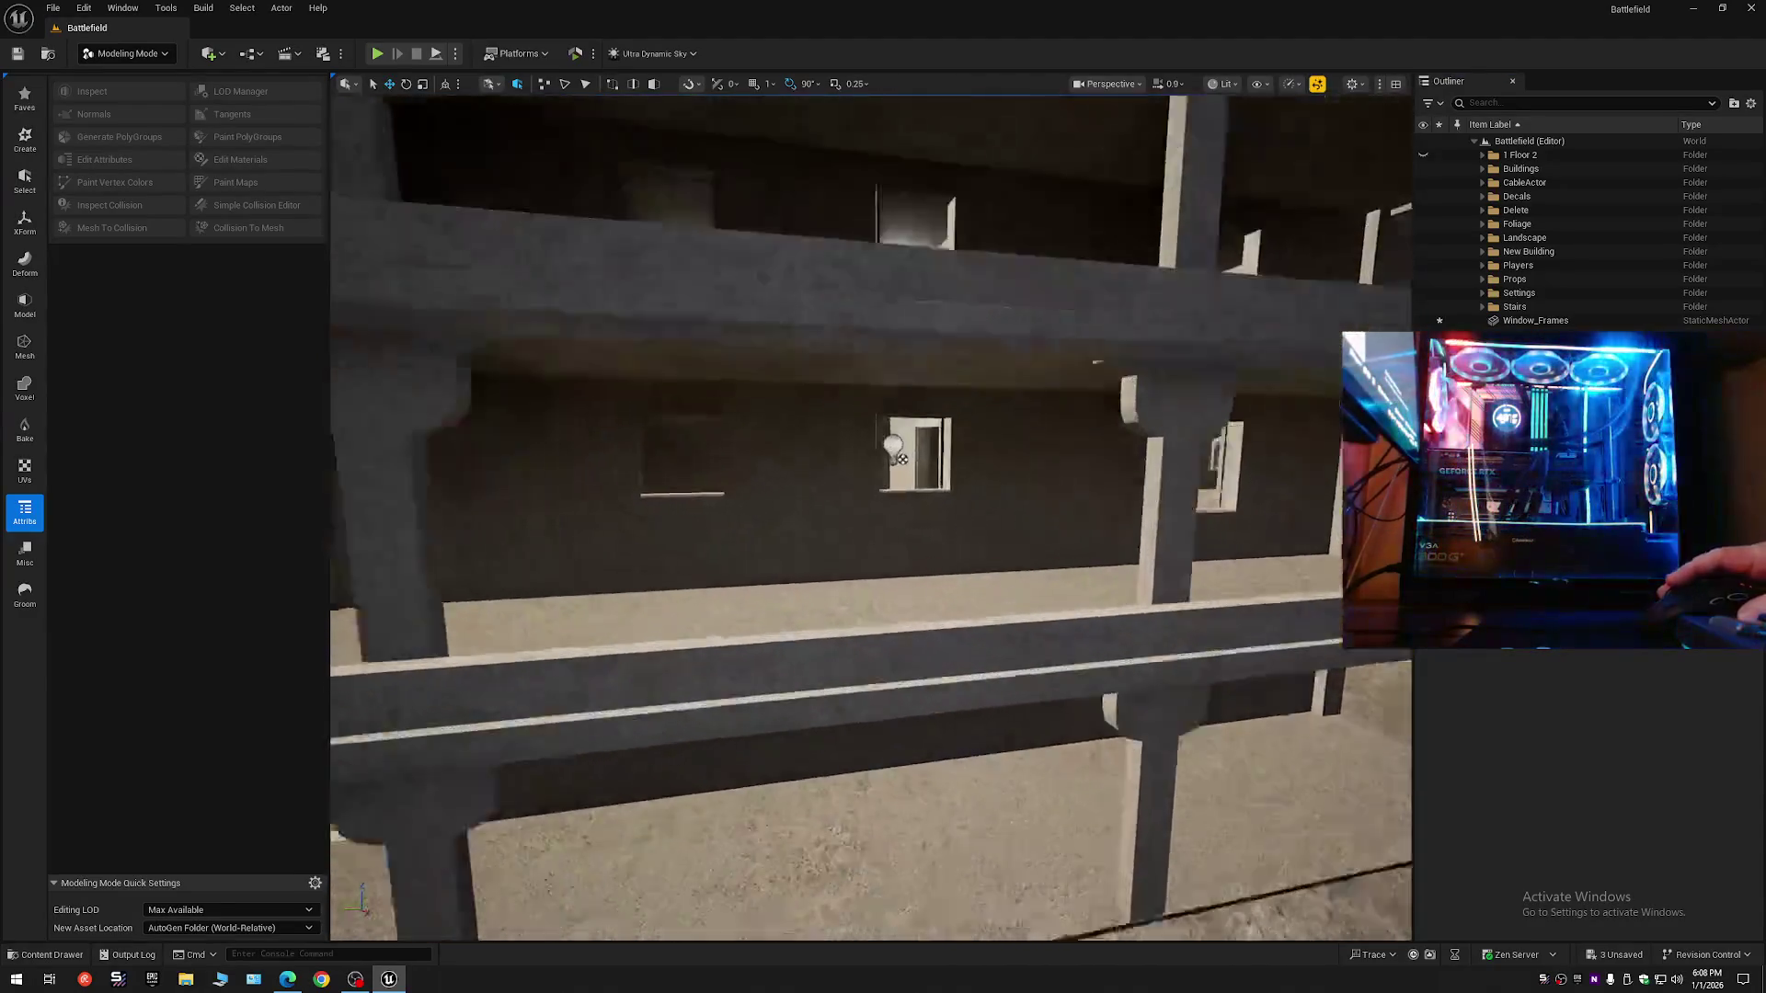
key(w)
scroll(1237, 438, down, 3)
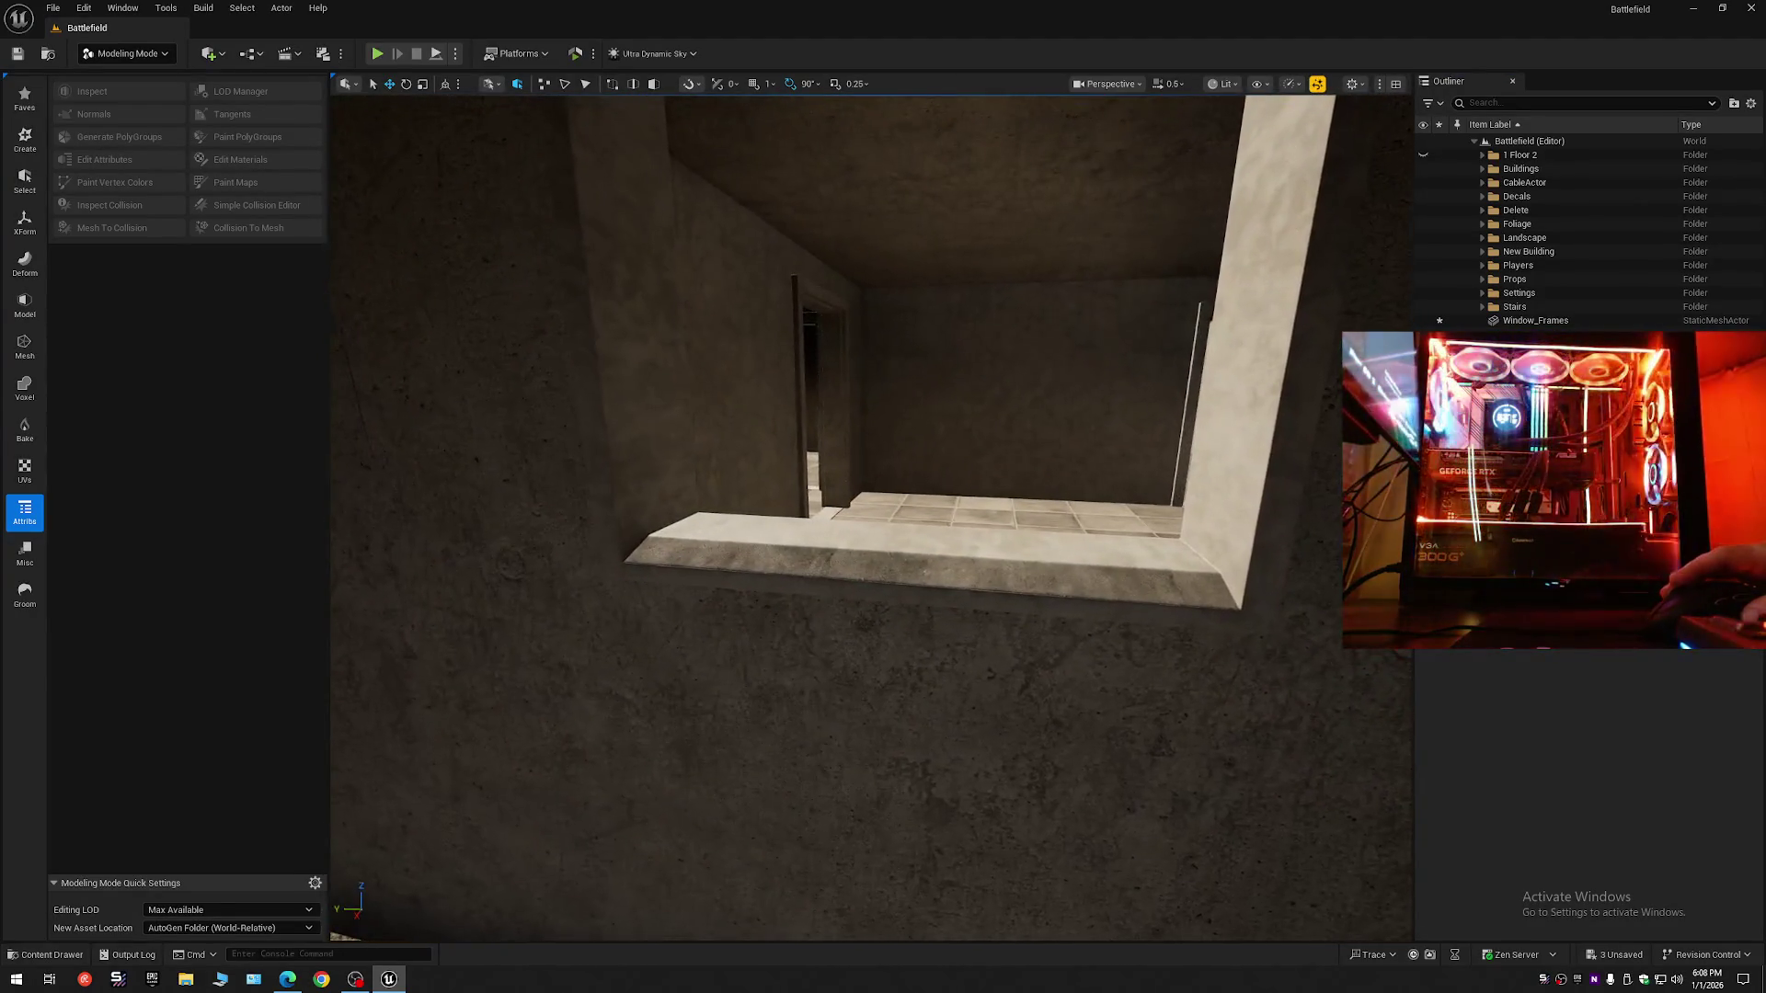
key(w)
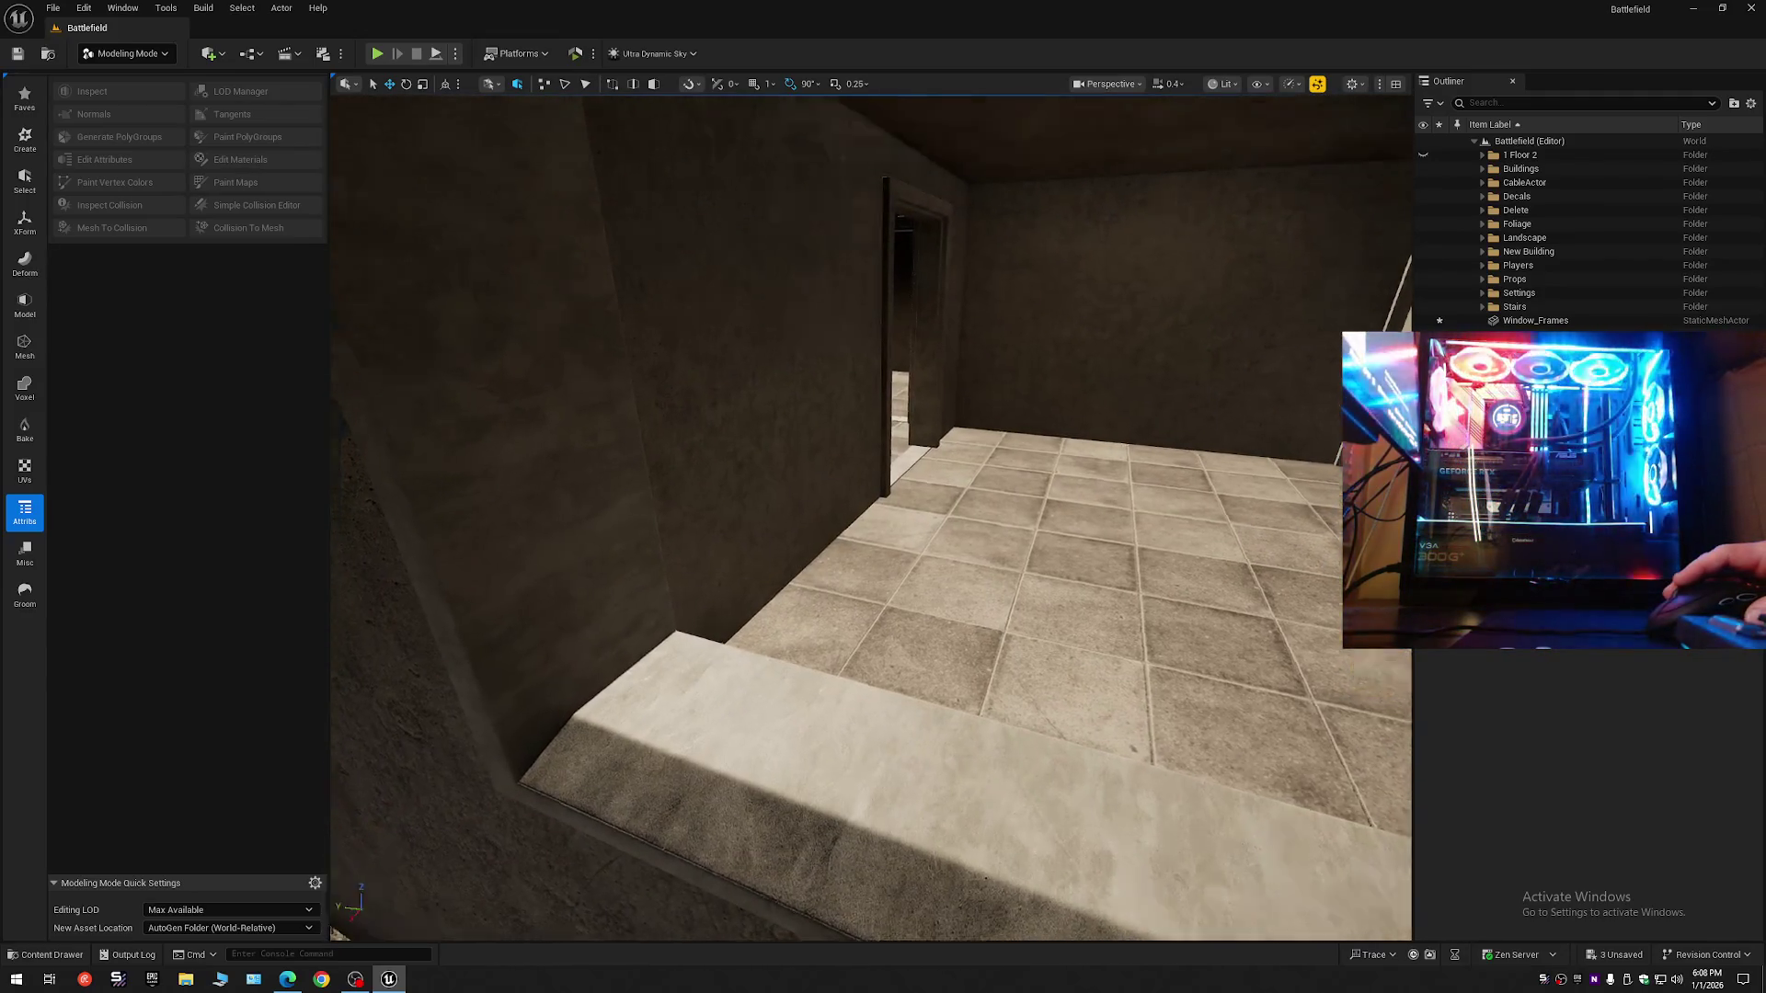
key(w)
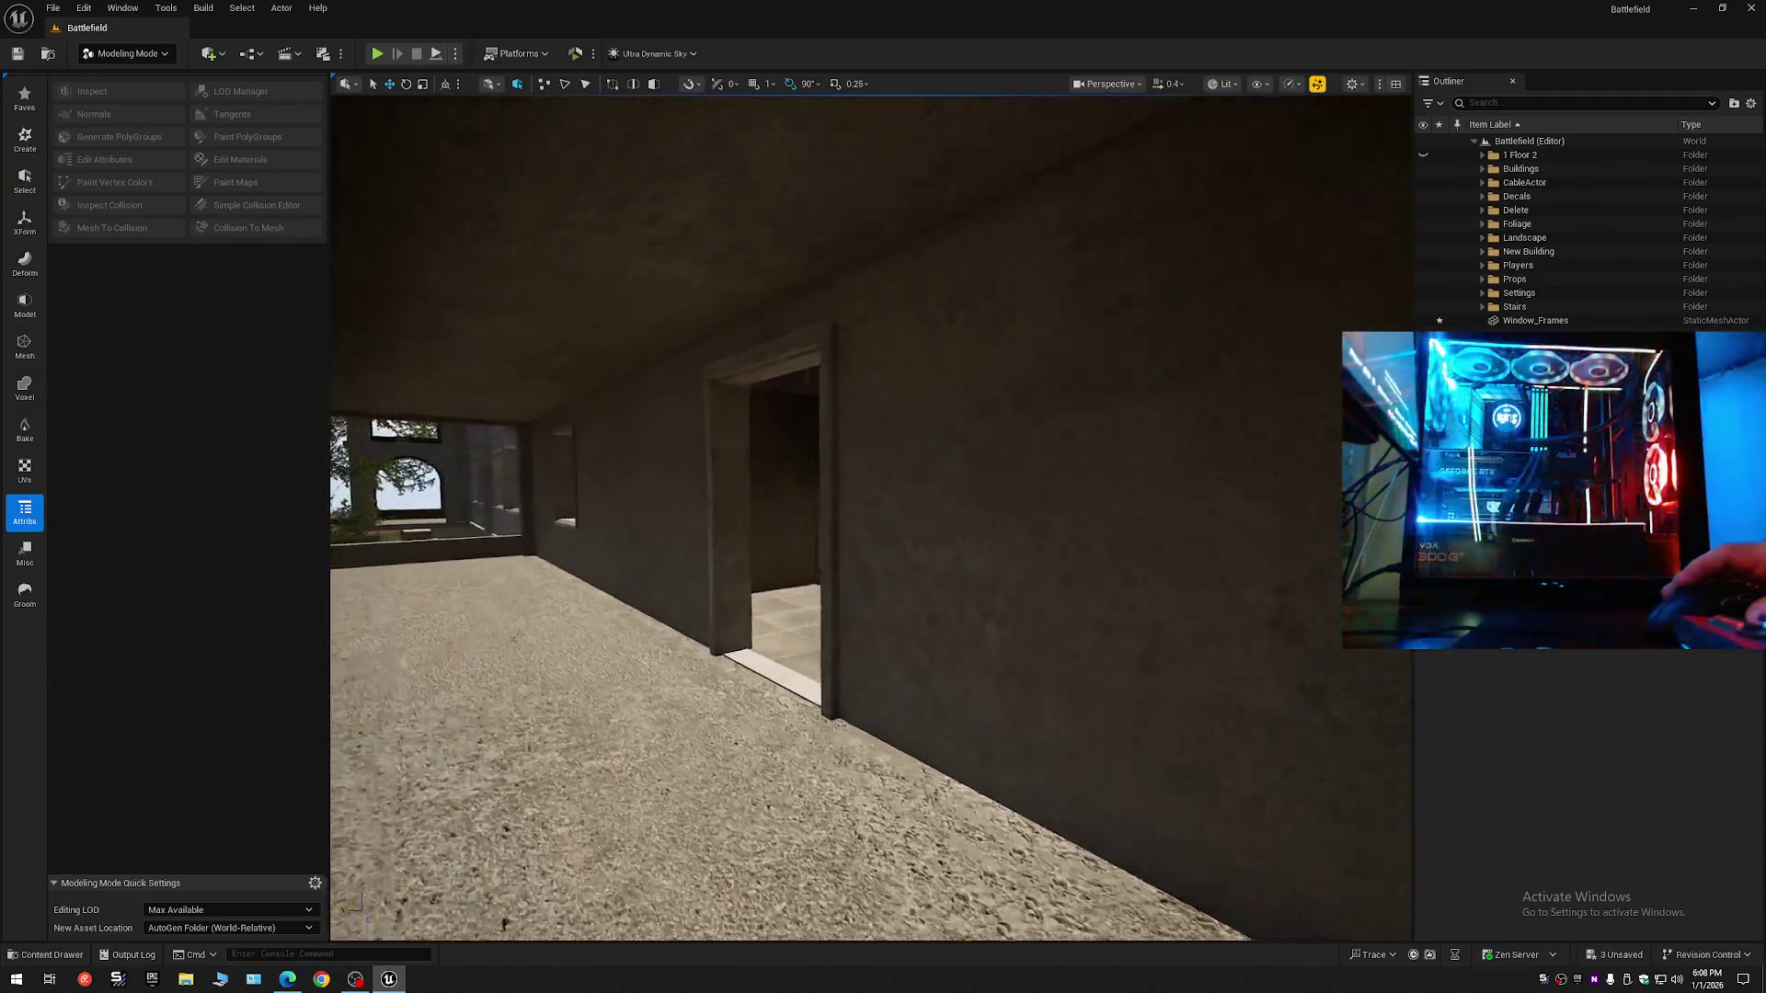
key(w)
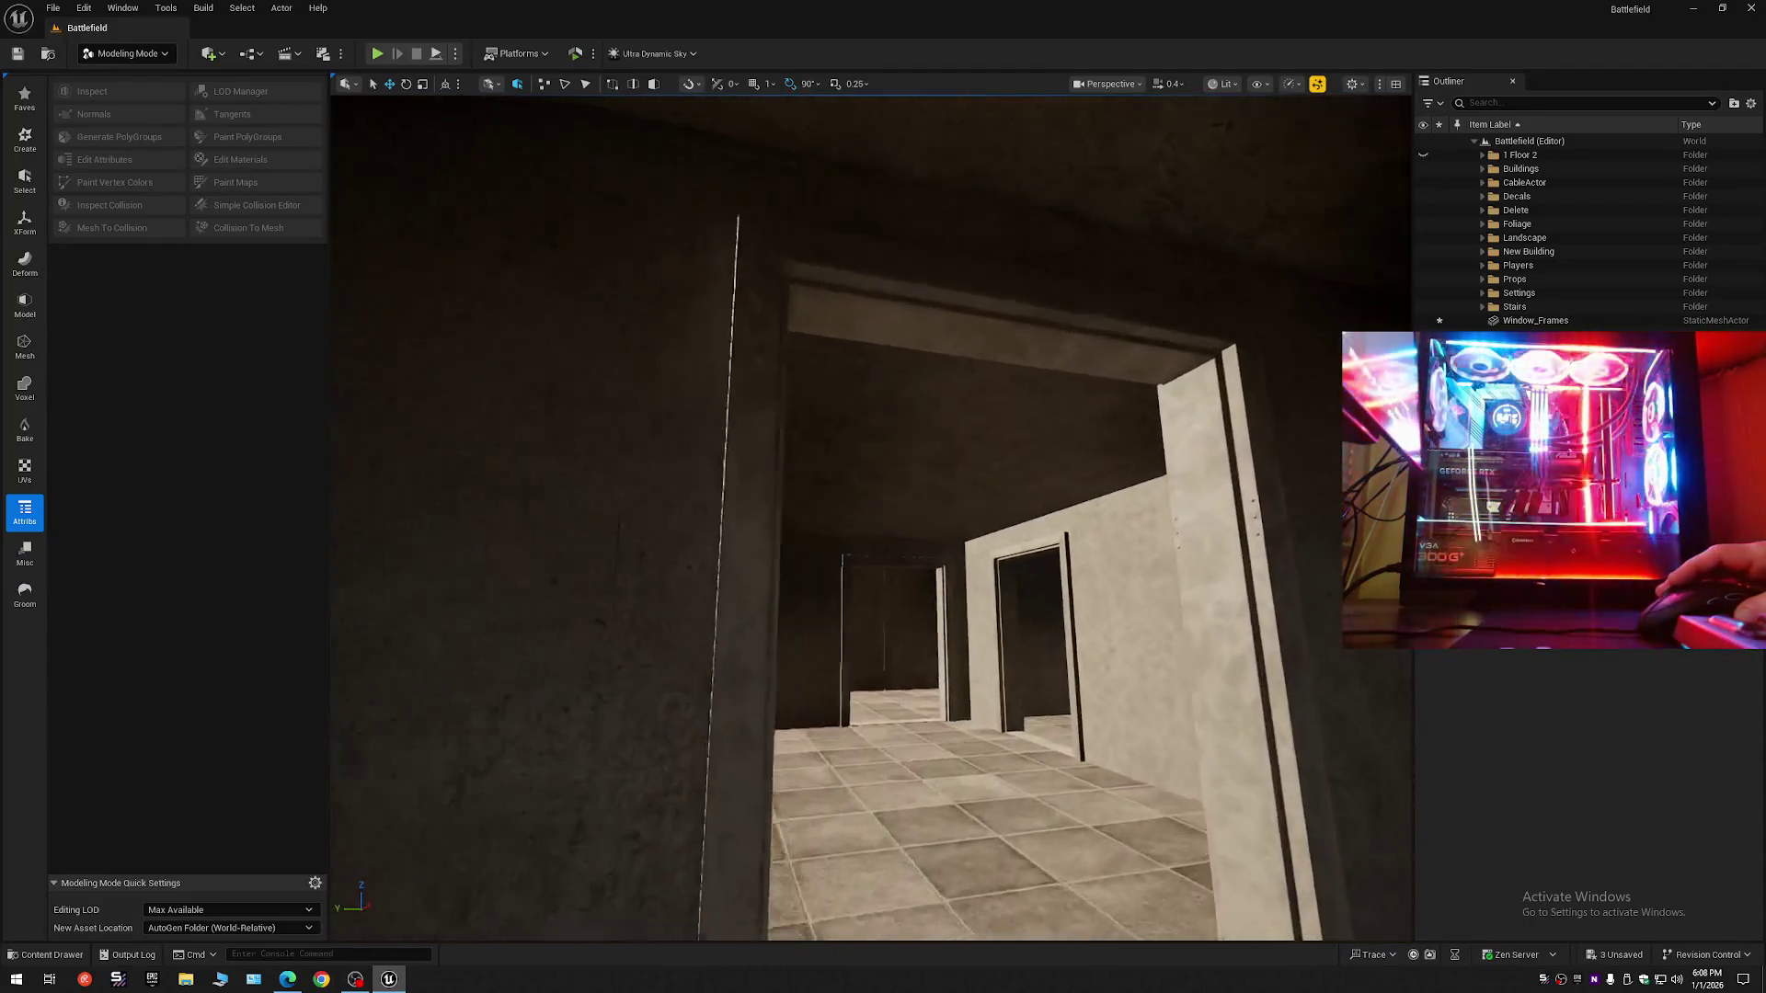
key(w)
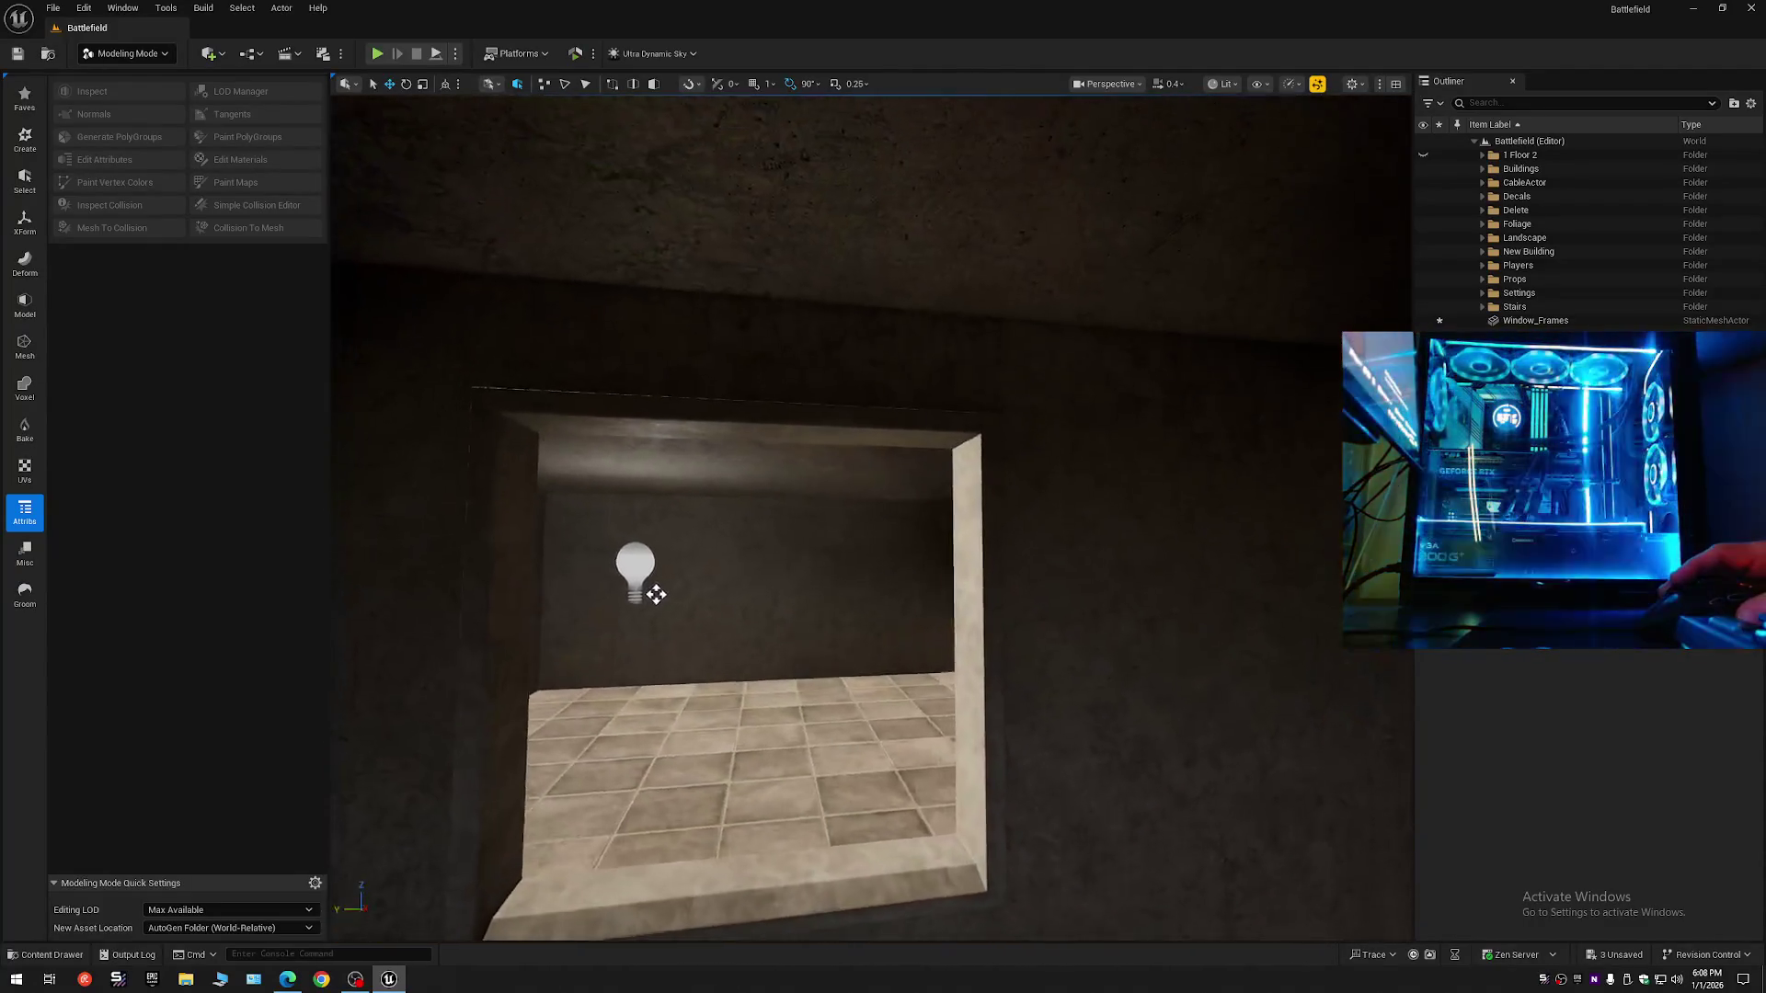
key(w)
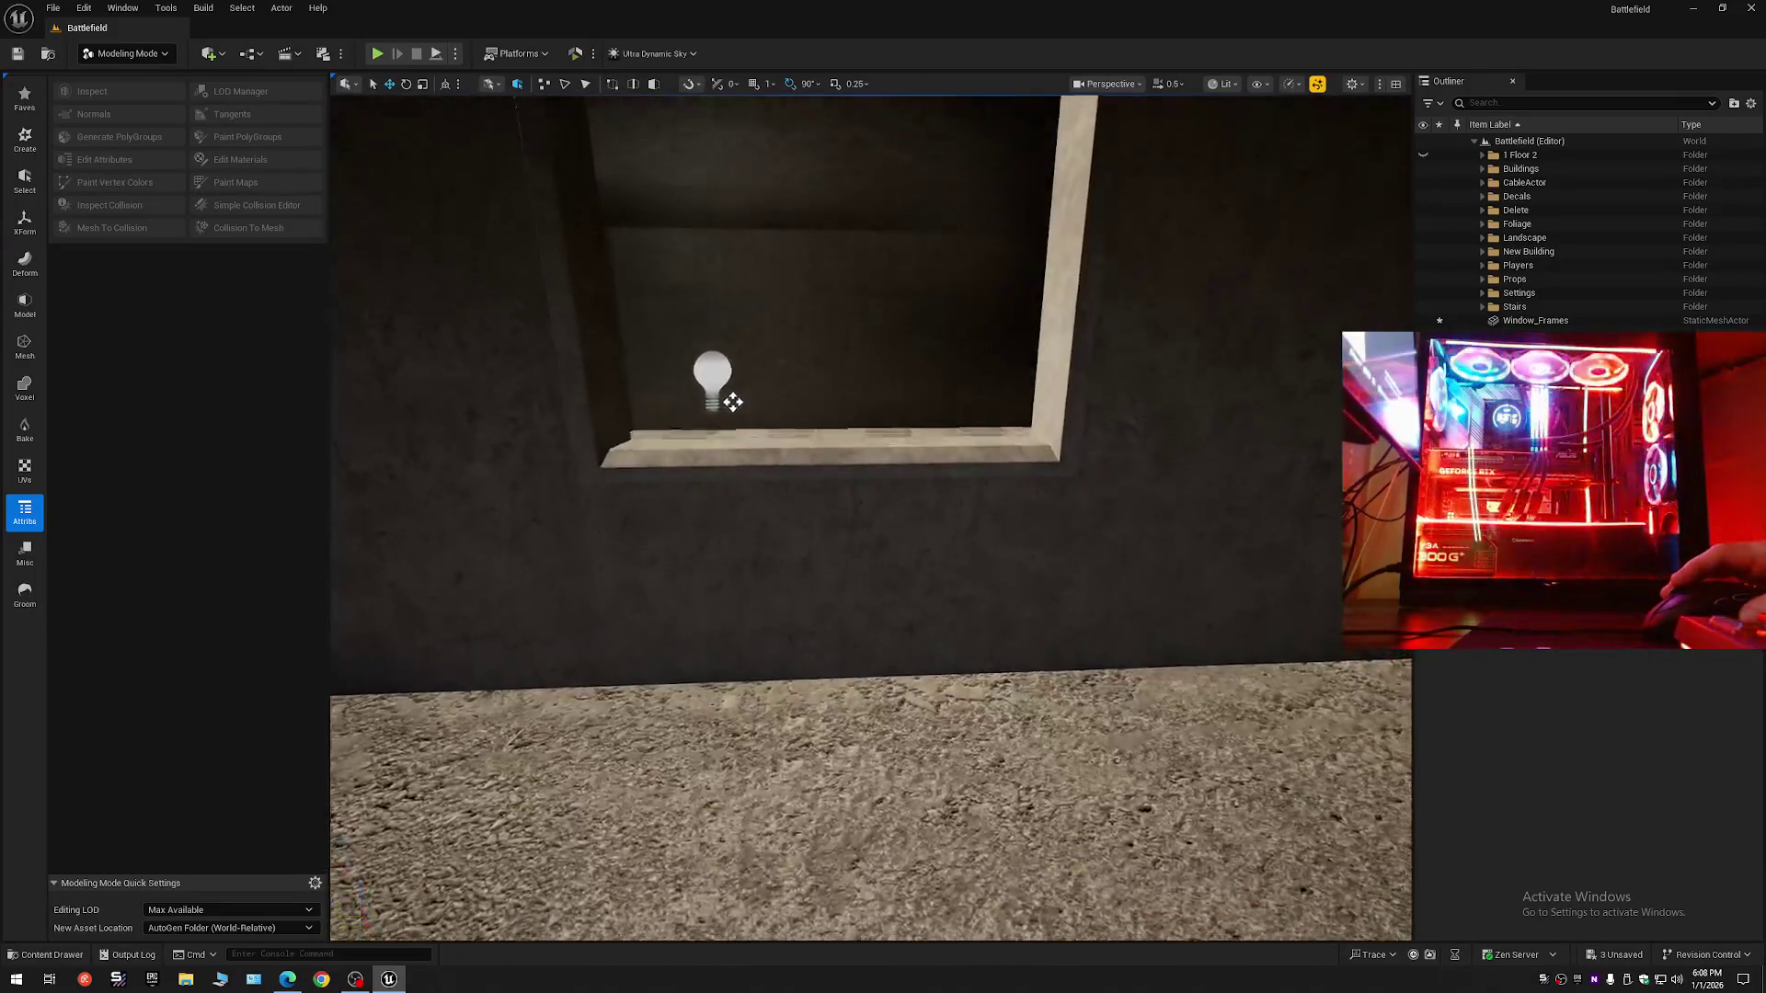
key(s)
scroll(725, 482, up, 2)
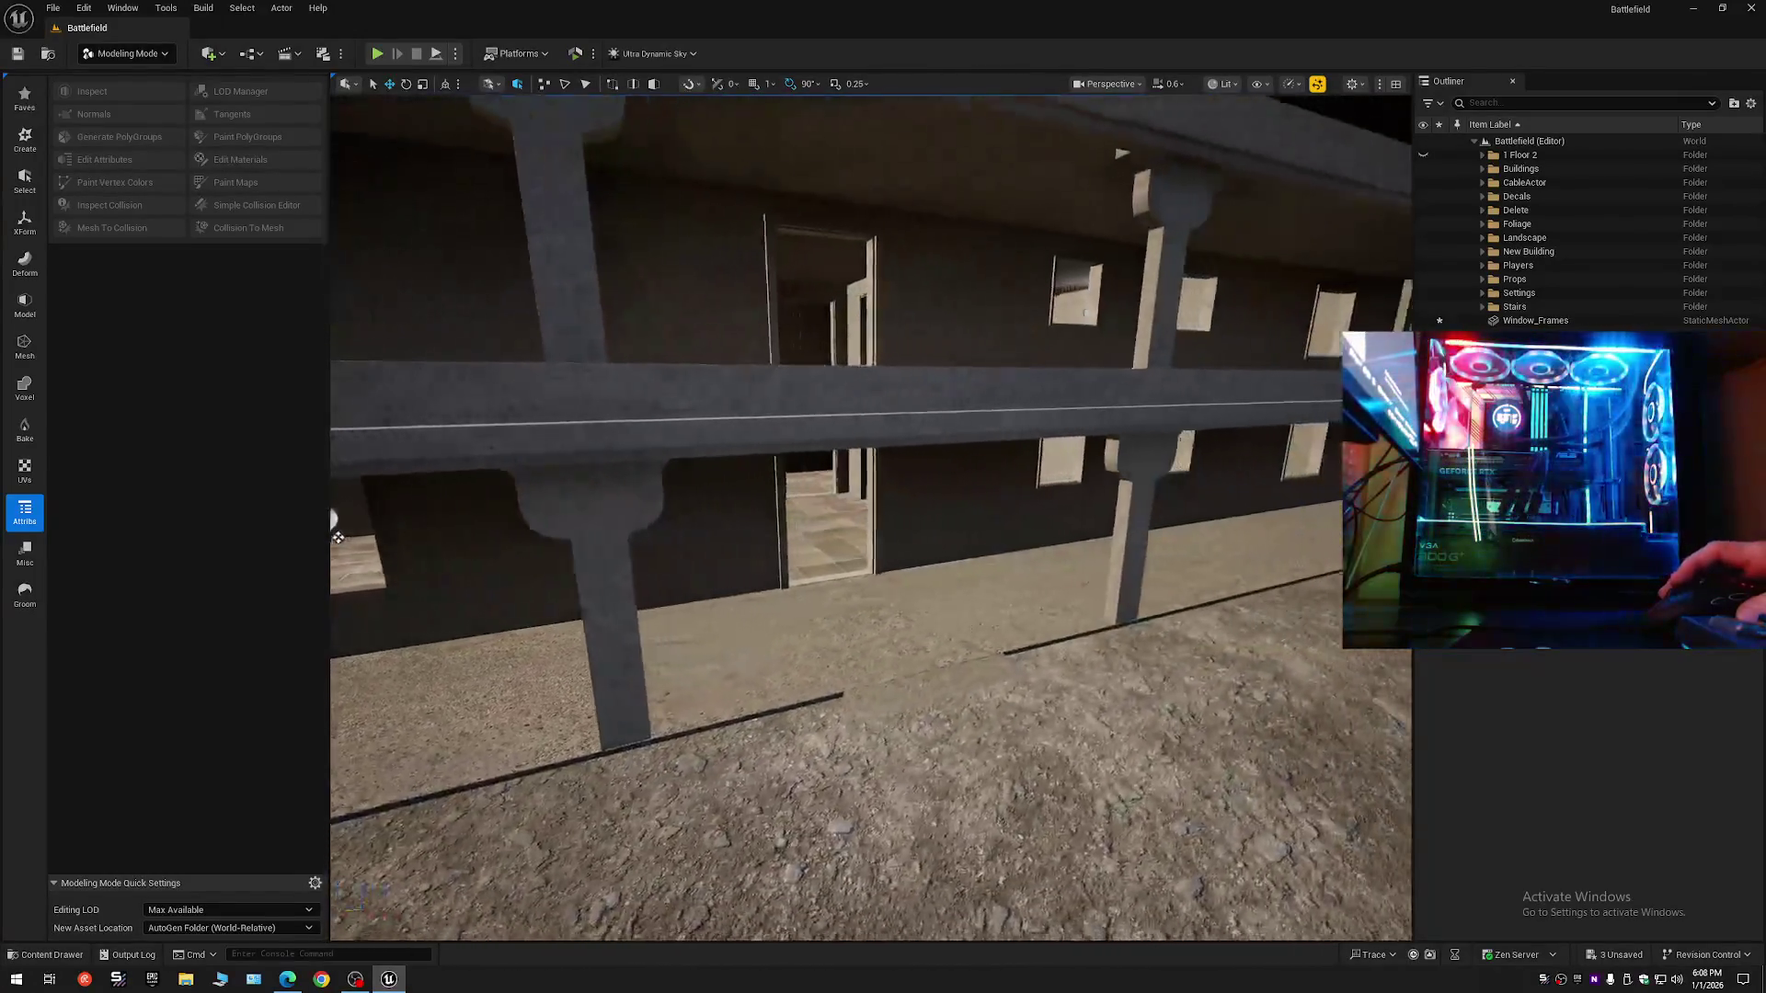
key(s)
scroll(989, 229, up, 1)
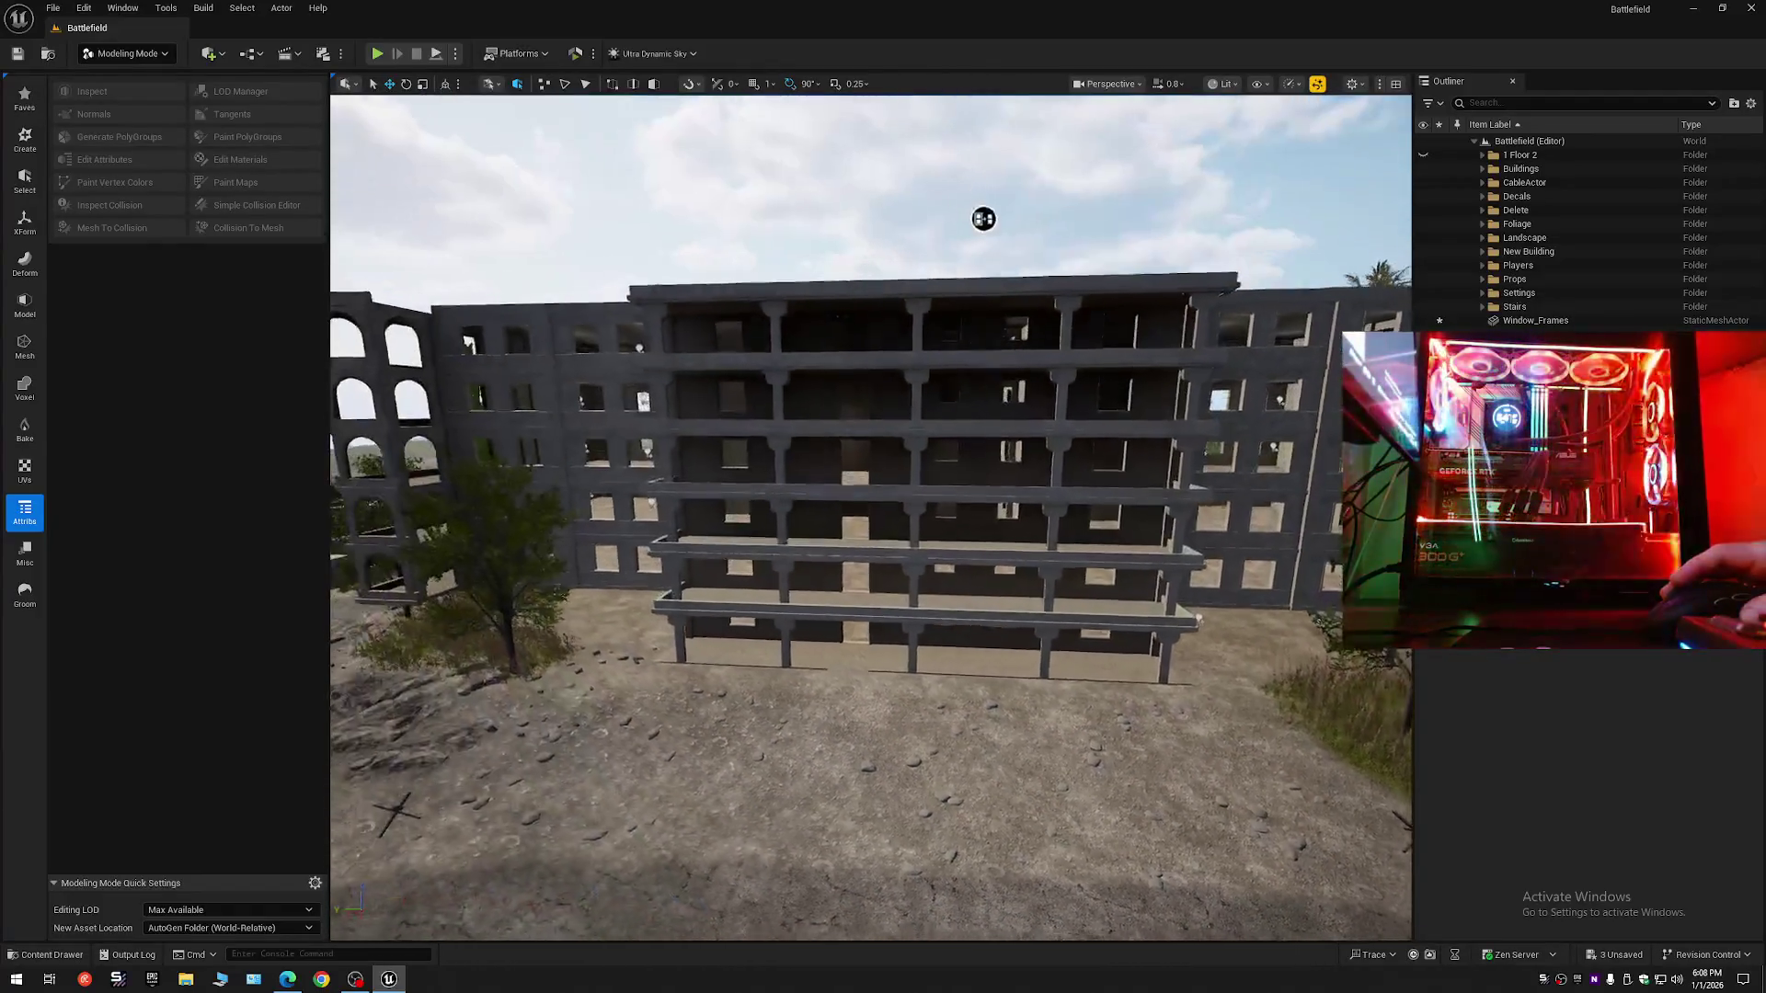
key(d)
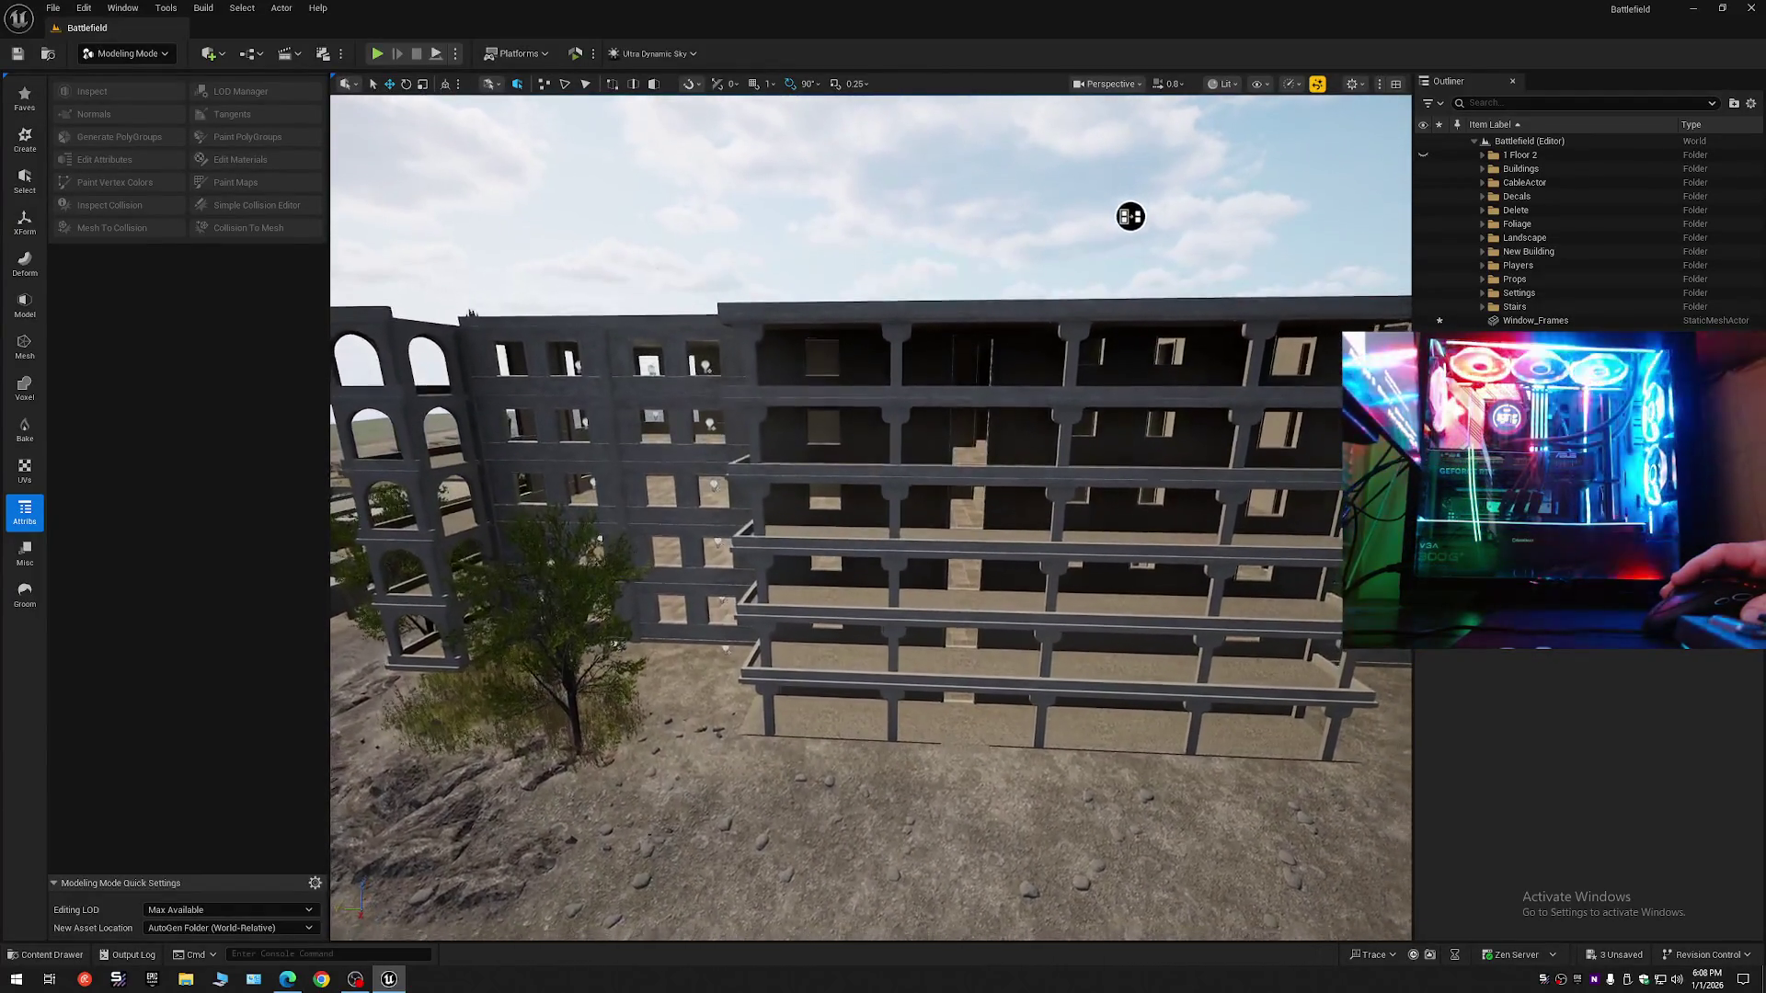
key(a)
scroll(1281, 303, up, 1)
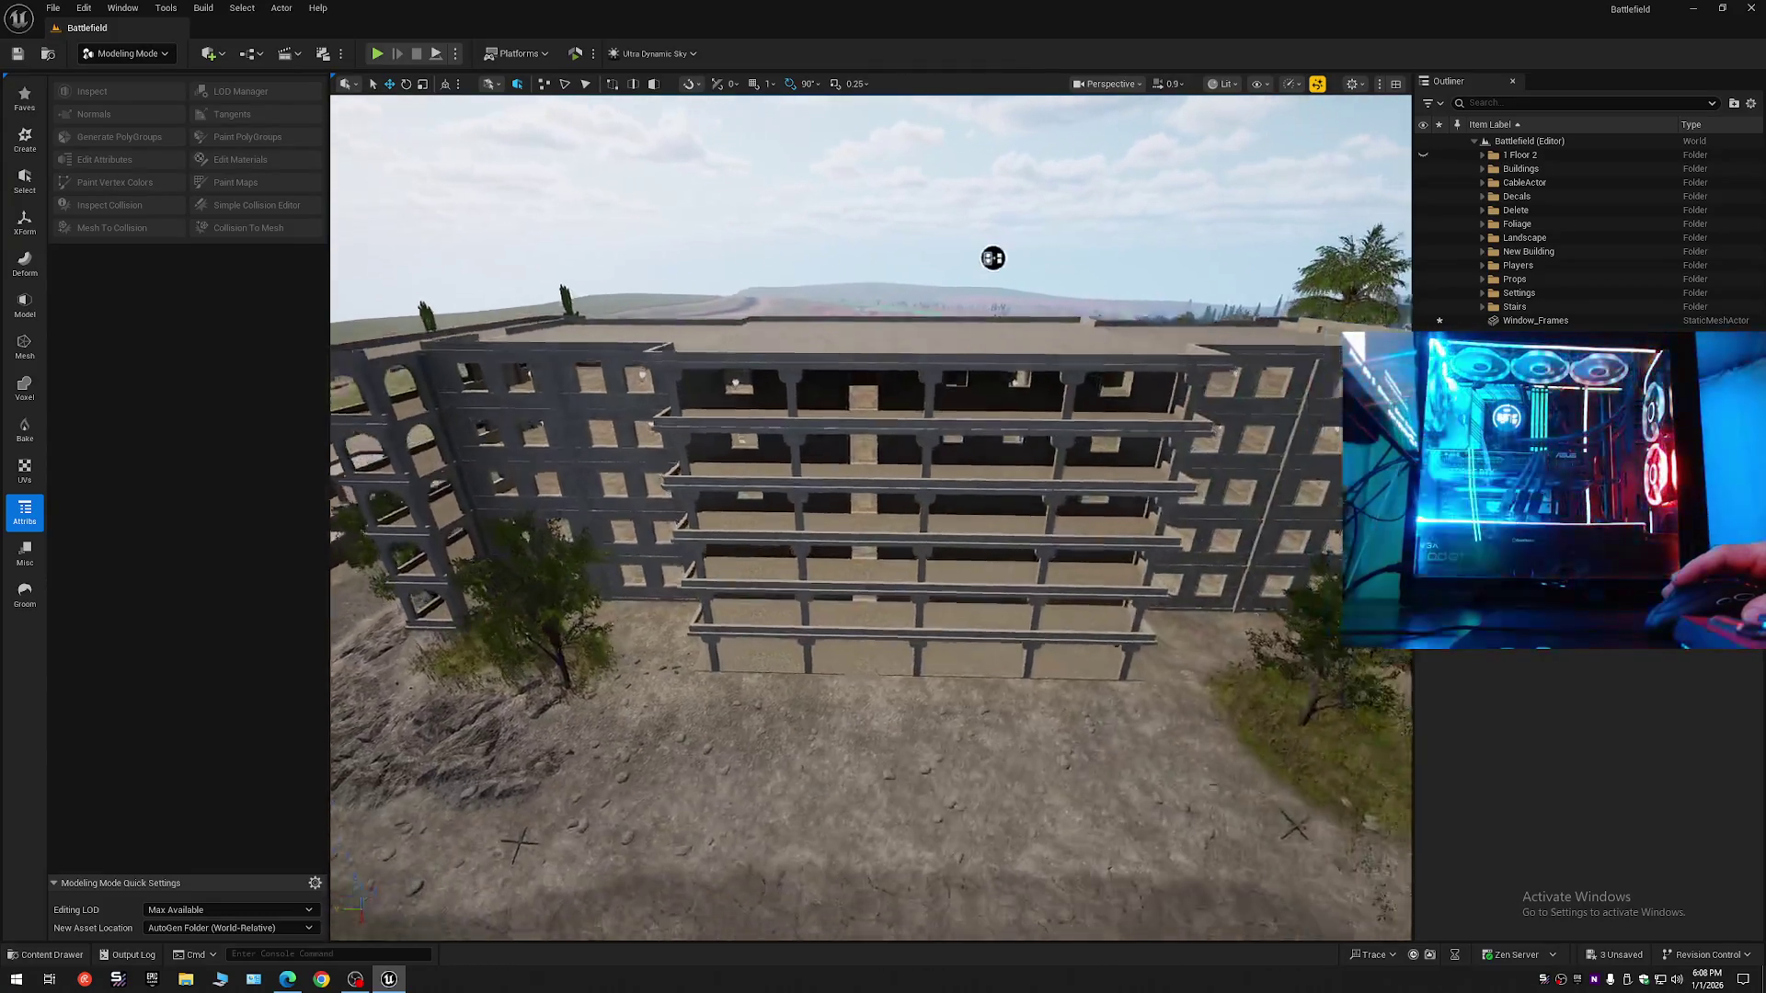
key(w)
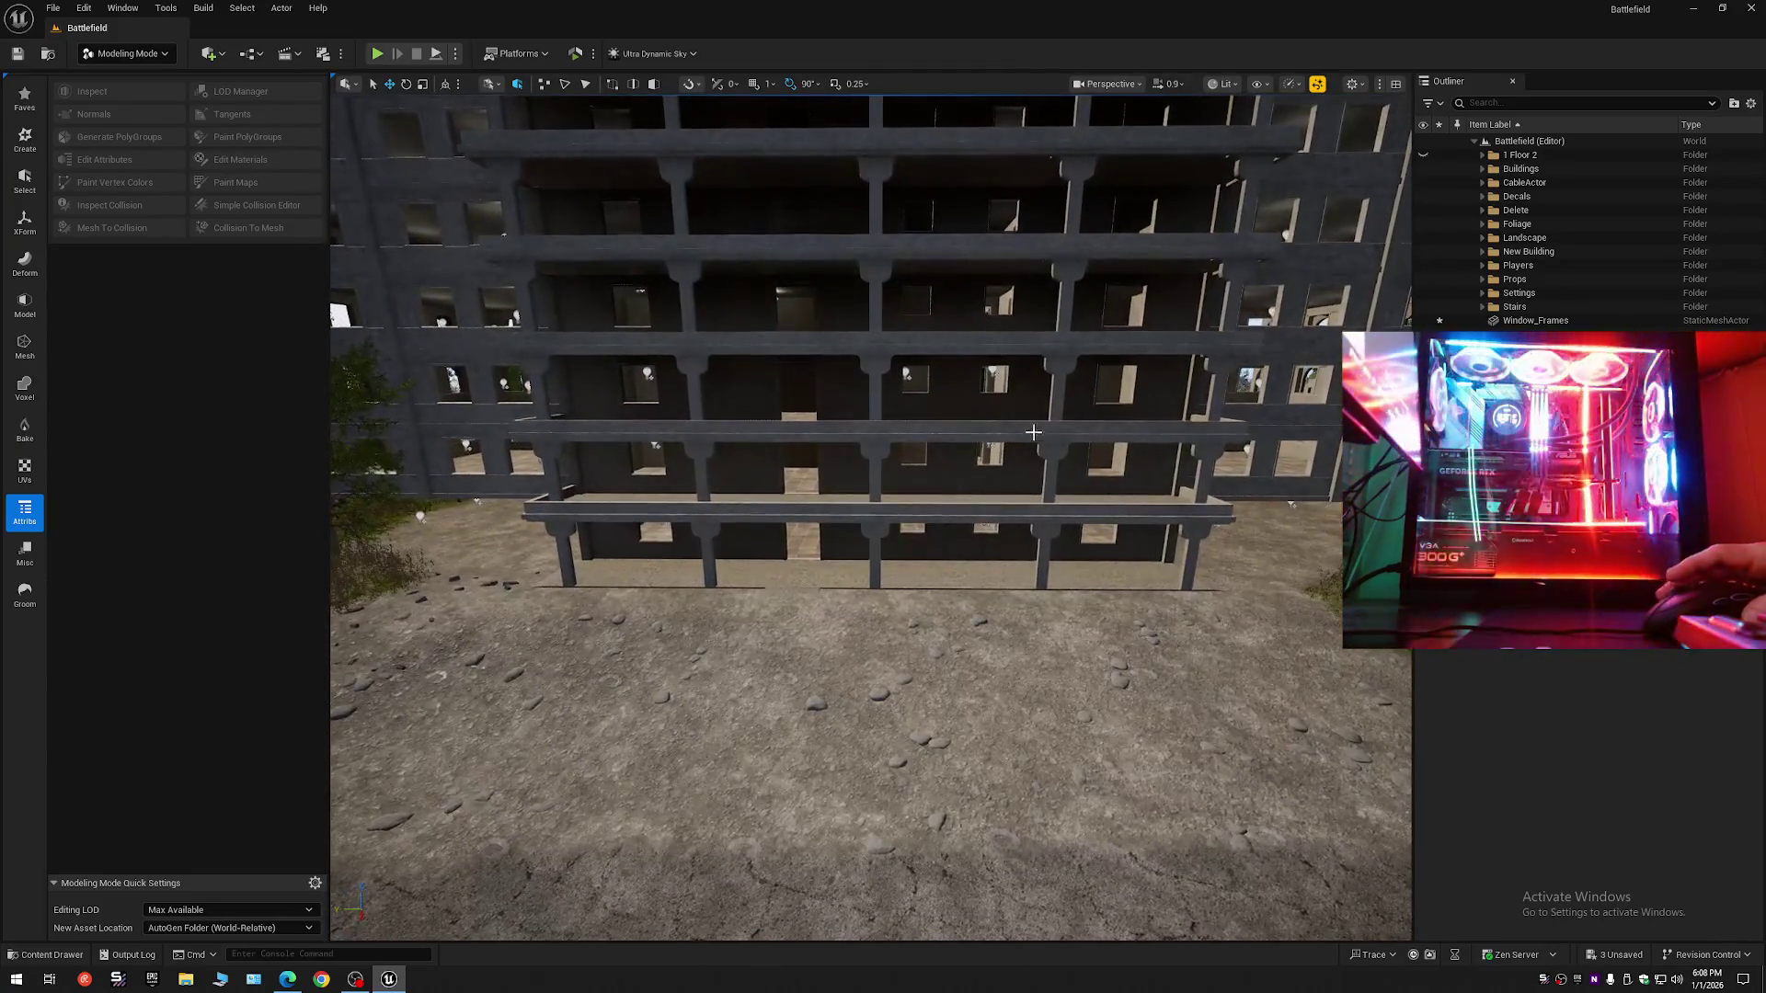
- Move Window_Frames into the New Building folder and collapse the Outliner tree
click(1554, 321)
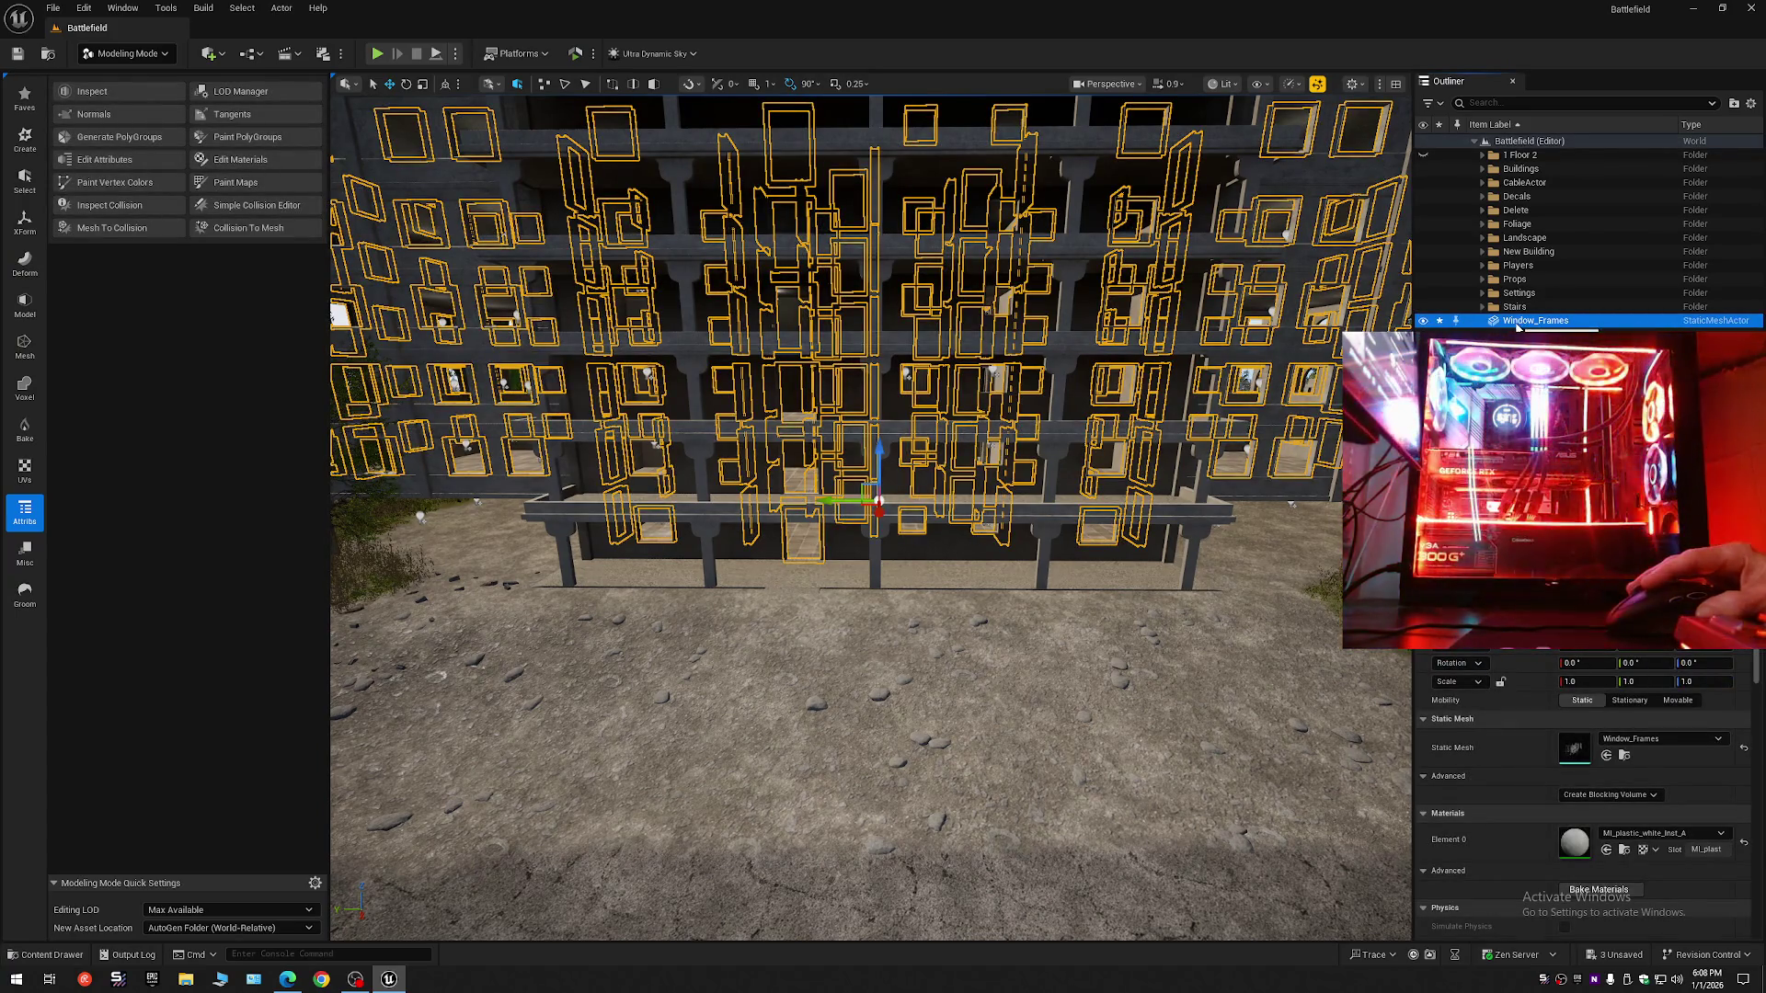
drag(1517, 254, 1520, 254)
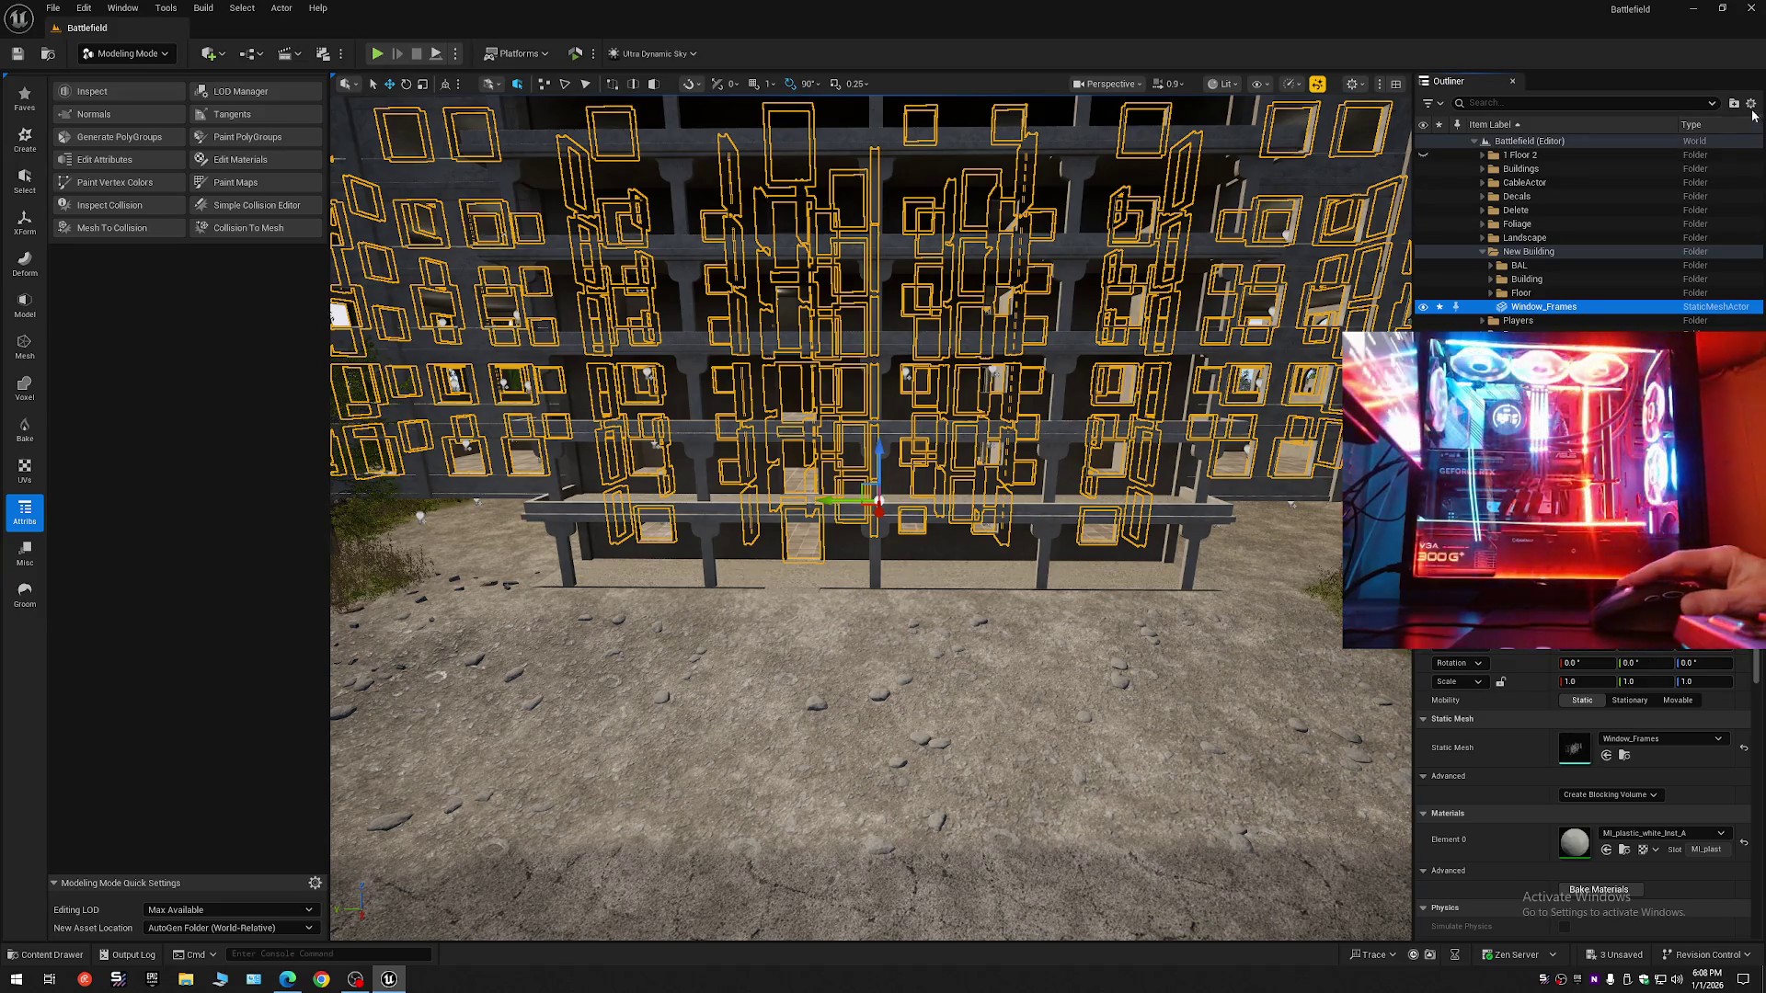
click(1750, 103)
click(1636, 174)
click(1474, 140)
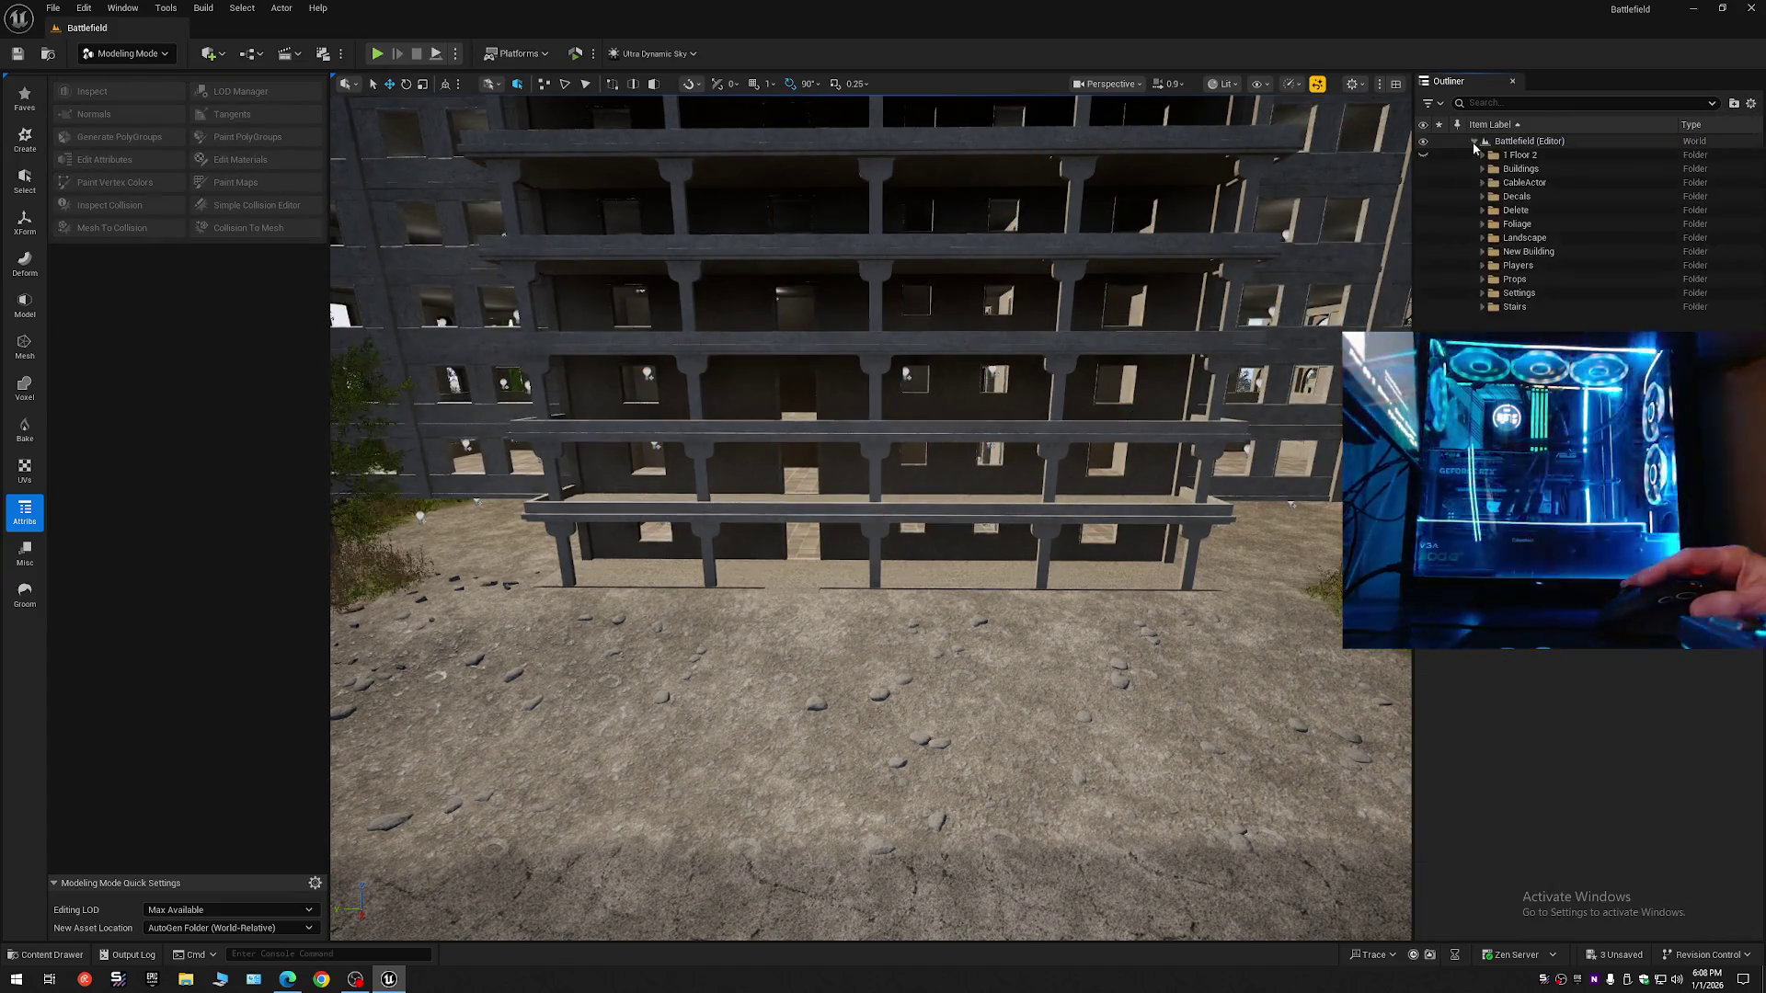
- Fly to a window and select the Window_Frames mesh there
mouse_move(1103, 432)
mouse_down()
mouse_move(1313, 396)
mouse_move(990, 477)
mouse_up()
click(860, 561)
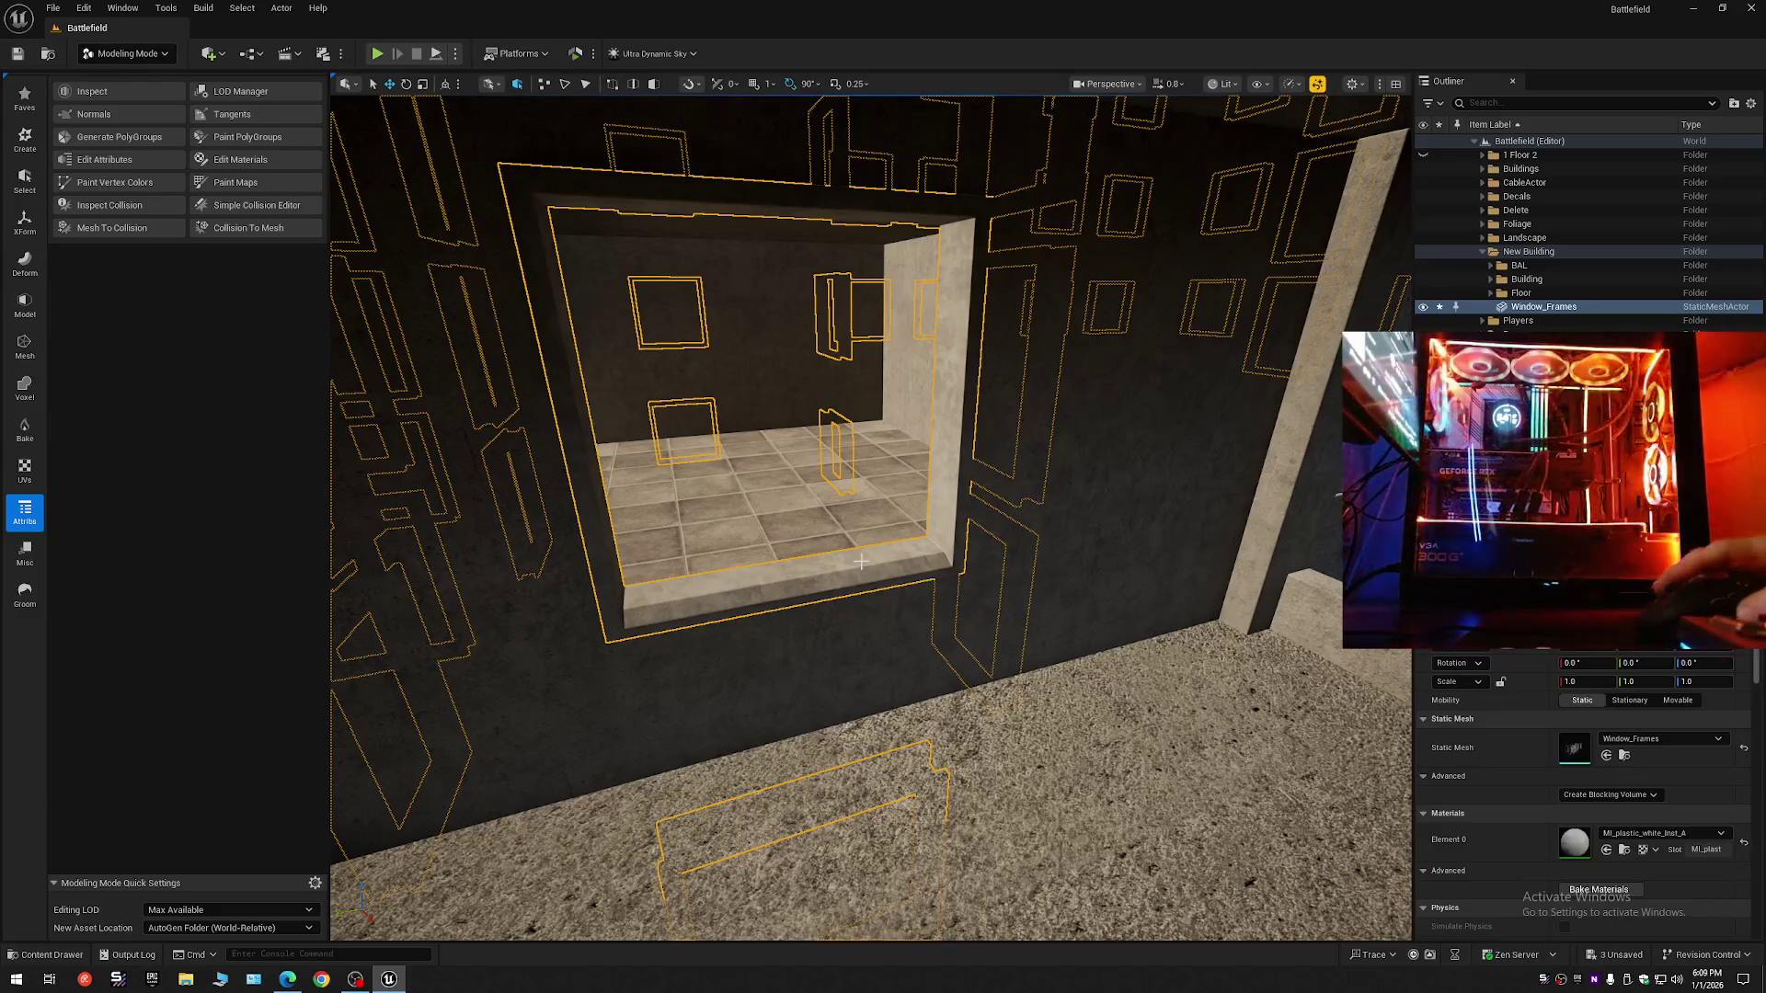
click(127, 54)
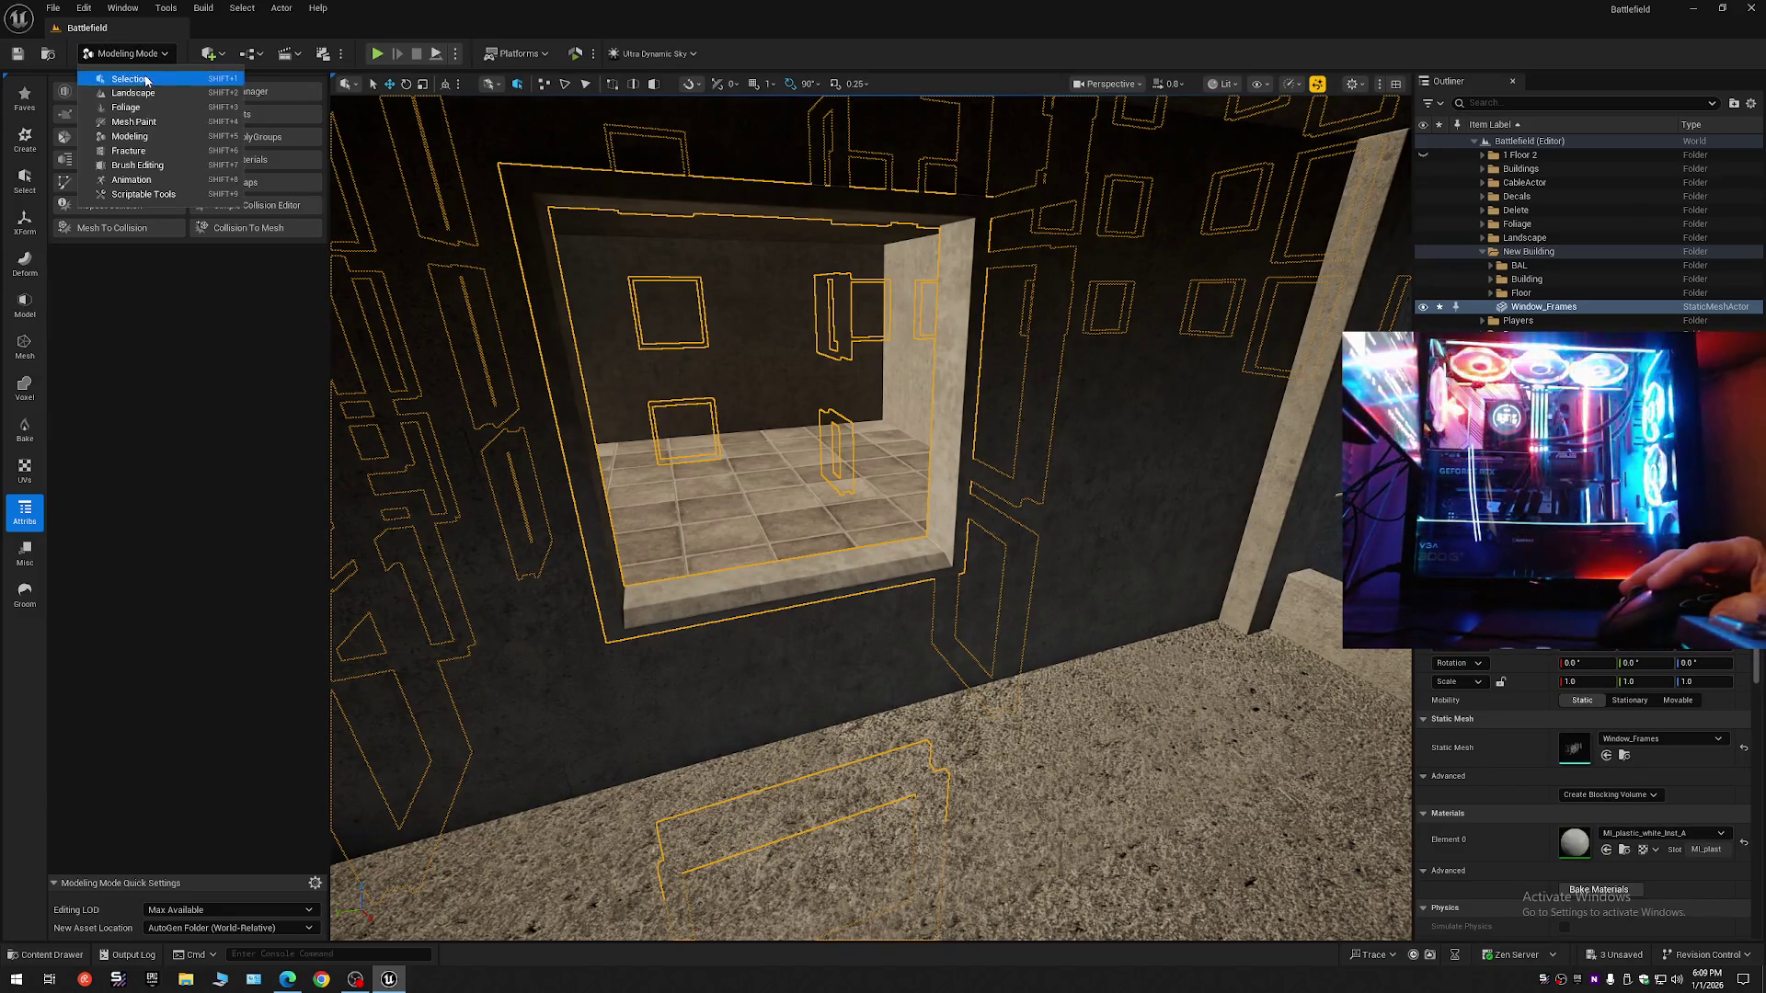
- Switch to Selection Mode and dock the Content Browser at Materials/Surfaces/Props
click(129, 80)
click(50, 955)
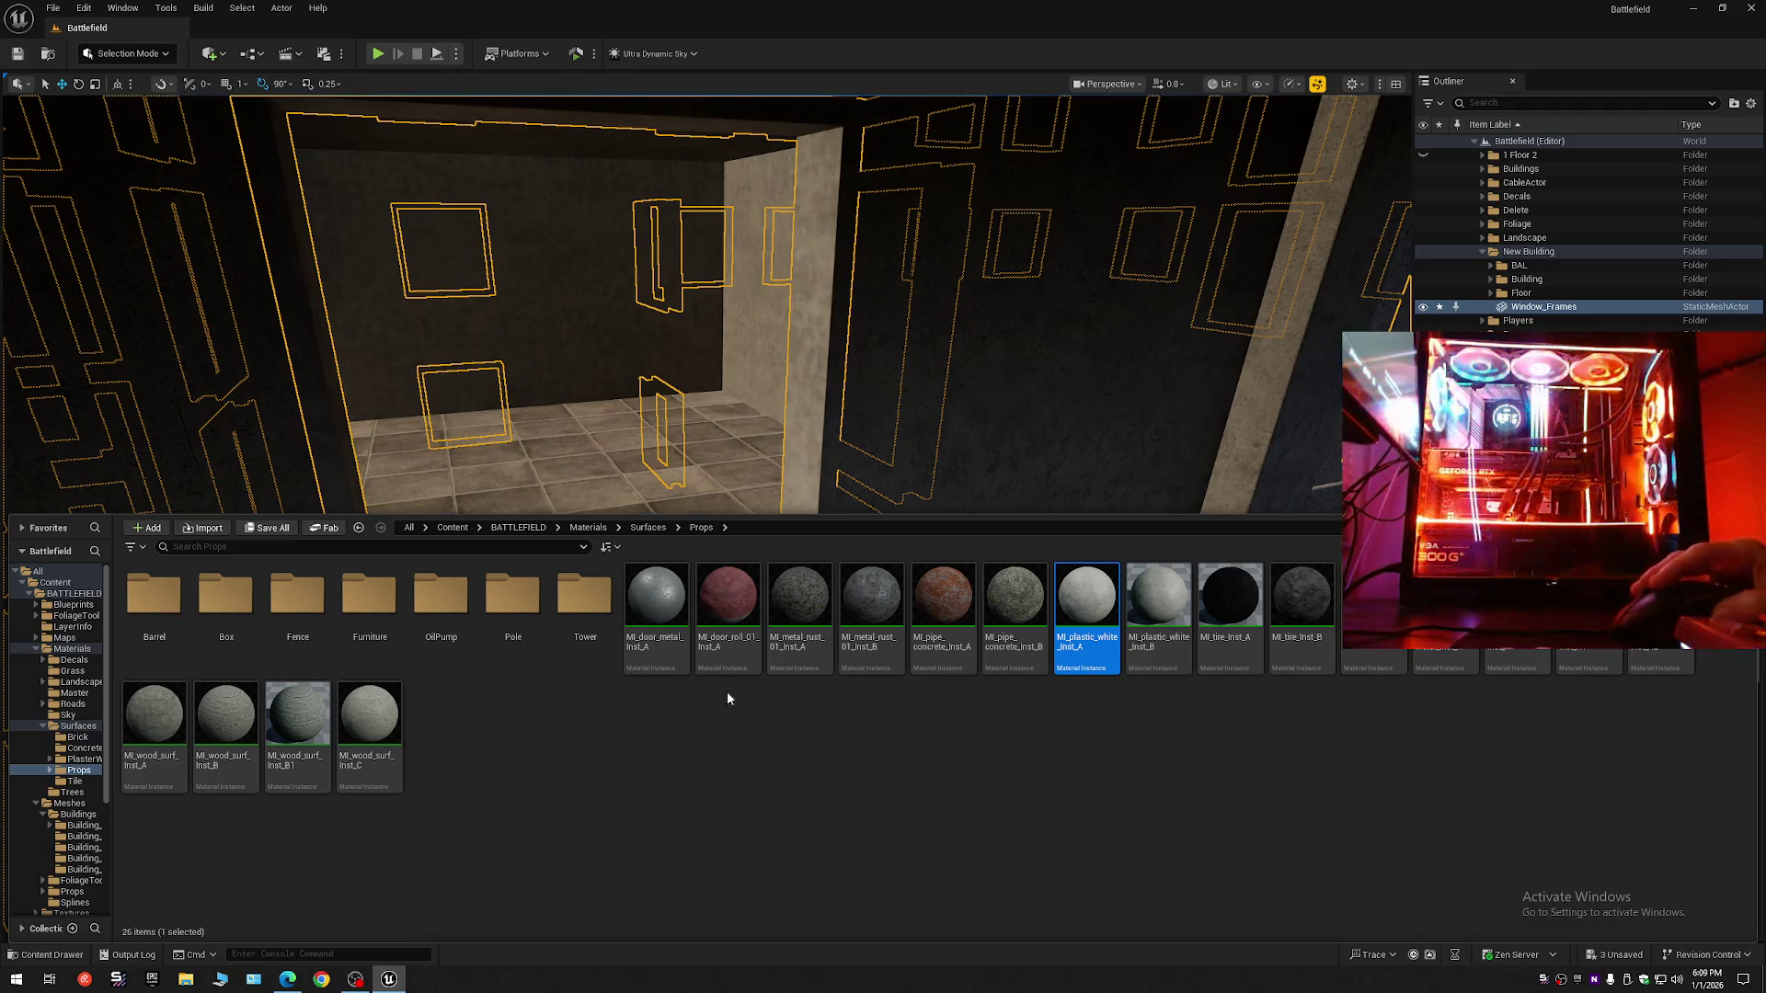
click(796, 603)
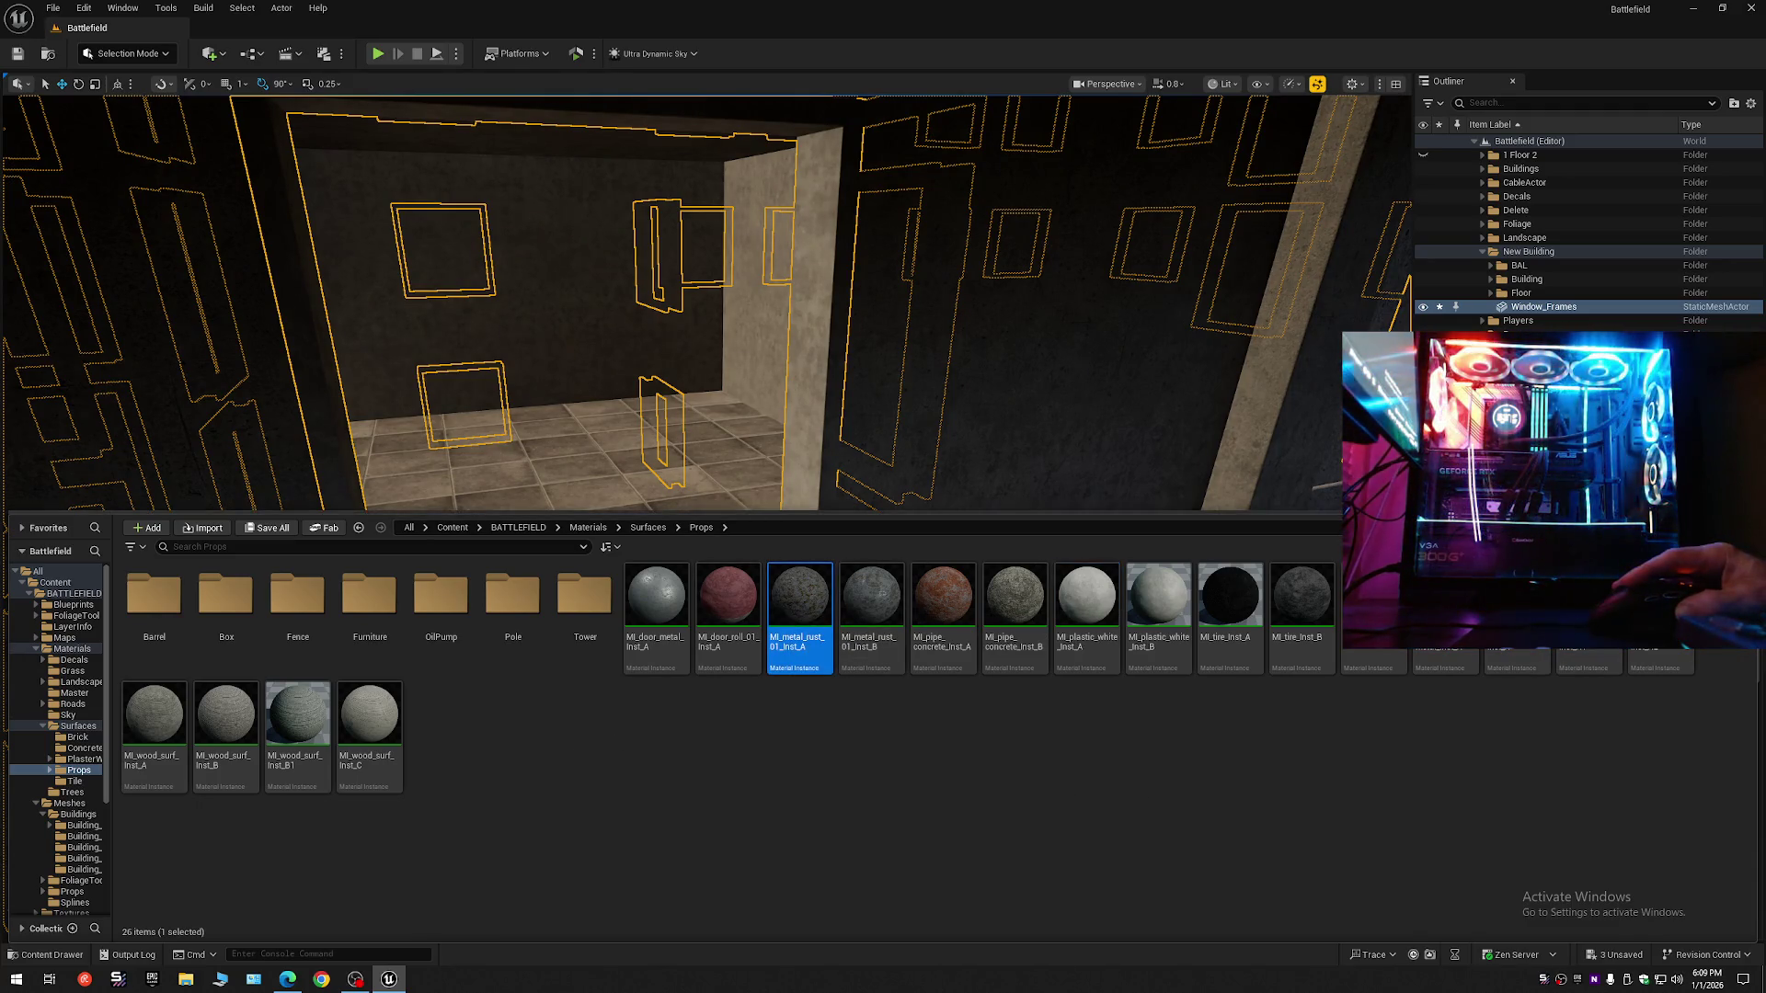
double_click(1494, 311)
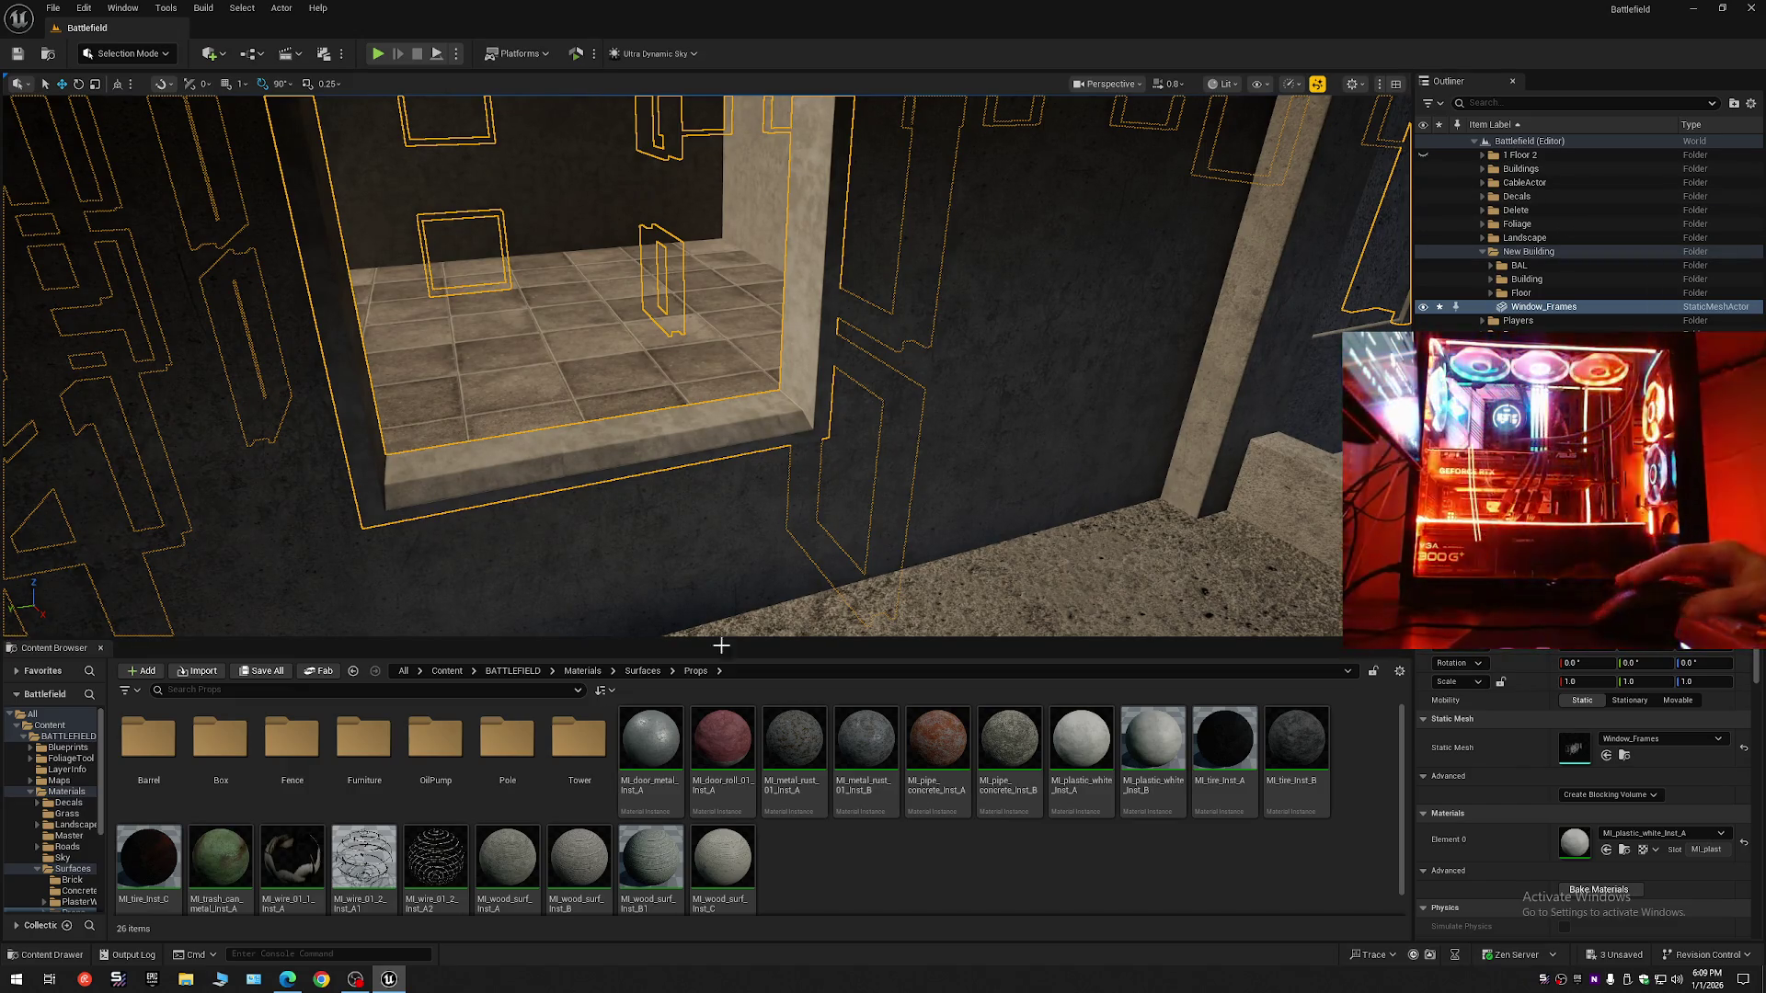
- Try MI_trash_can_metal_Inst_A on Window_Frames' Element 0 and inspect a window opening
click(219, 856)
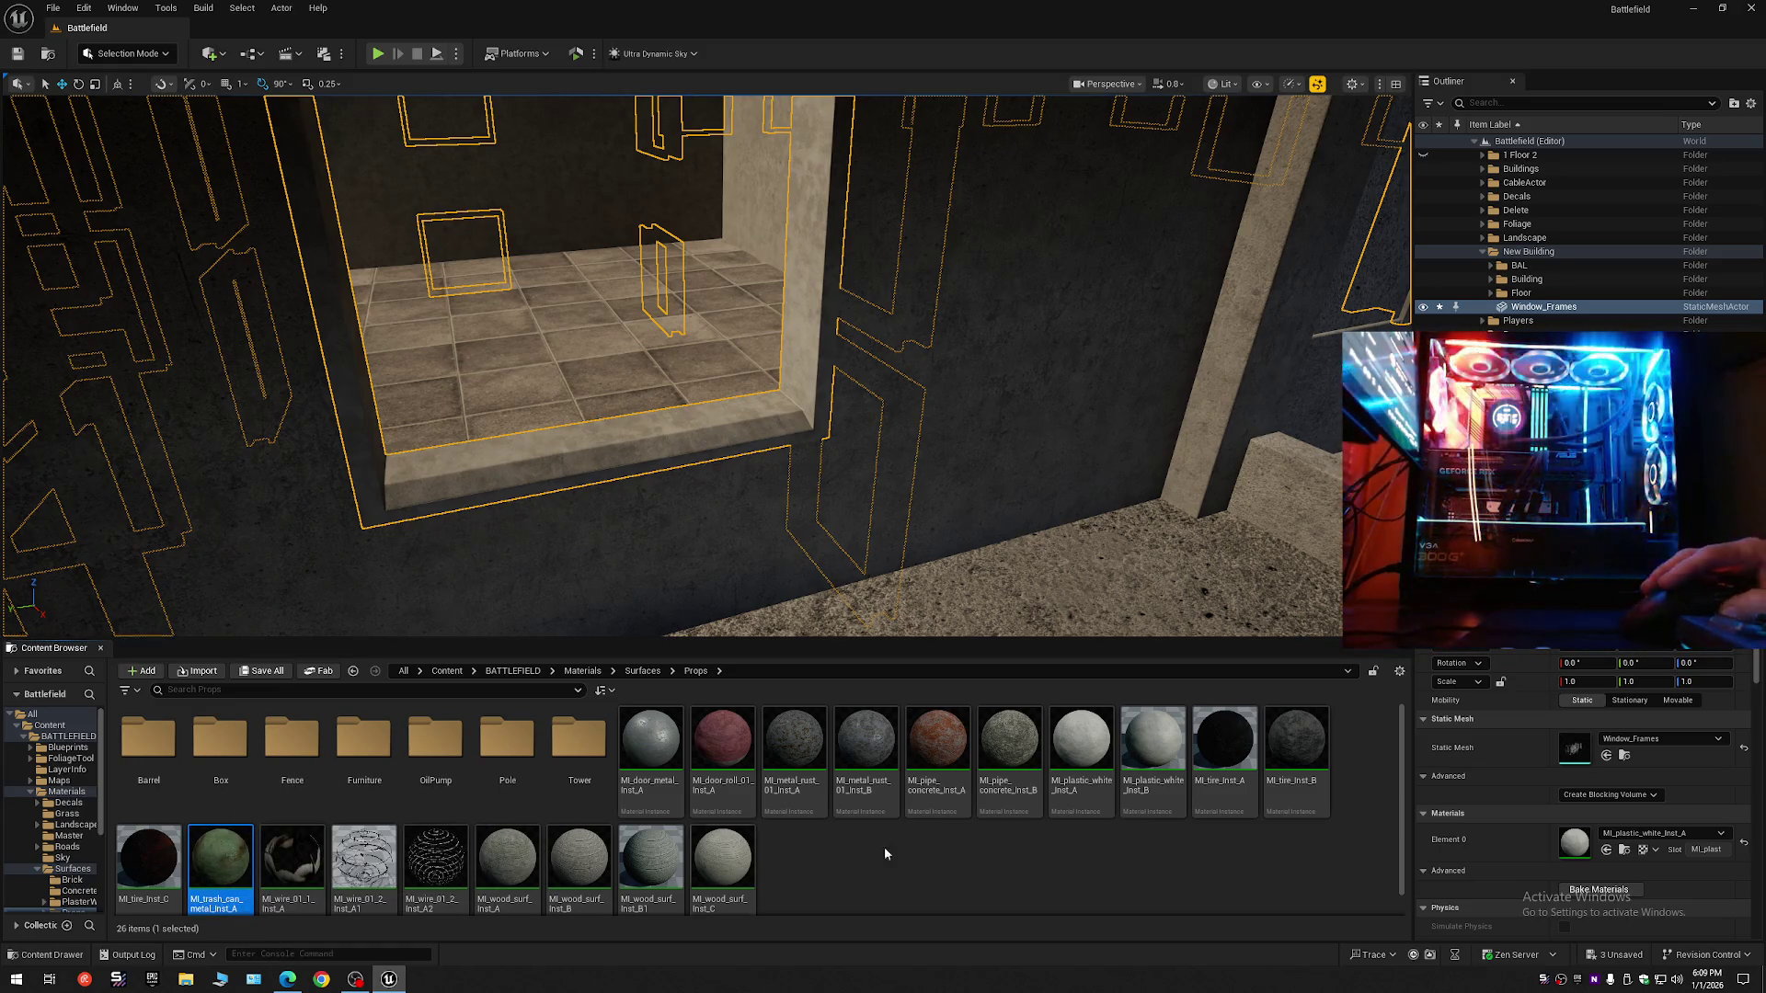
click(1606, 850)
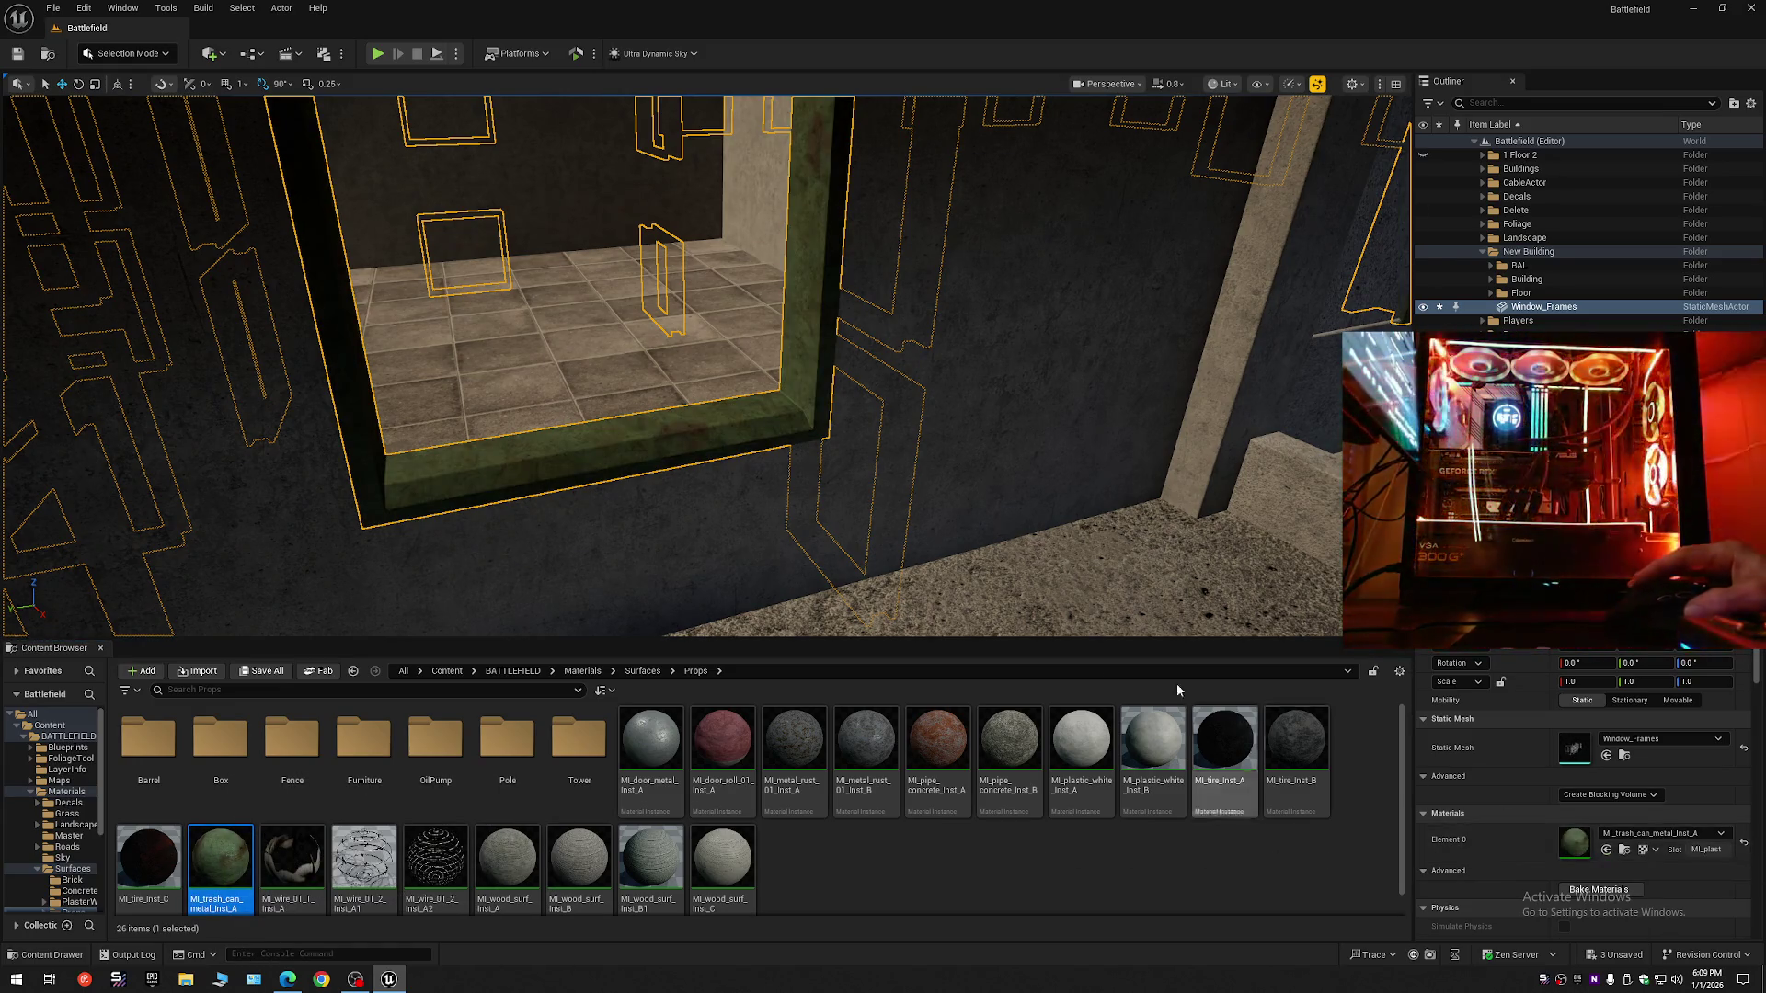
scroll(921, 504, down, 10)
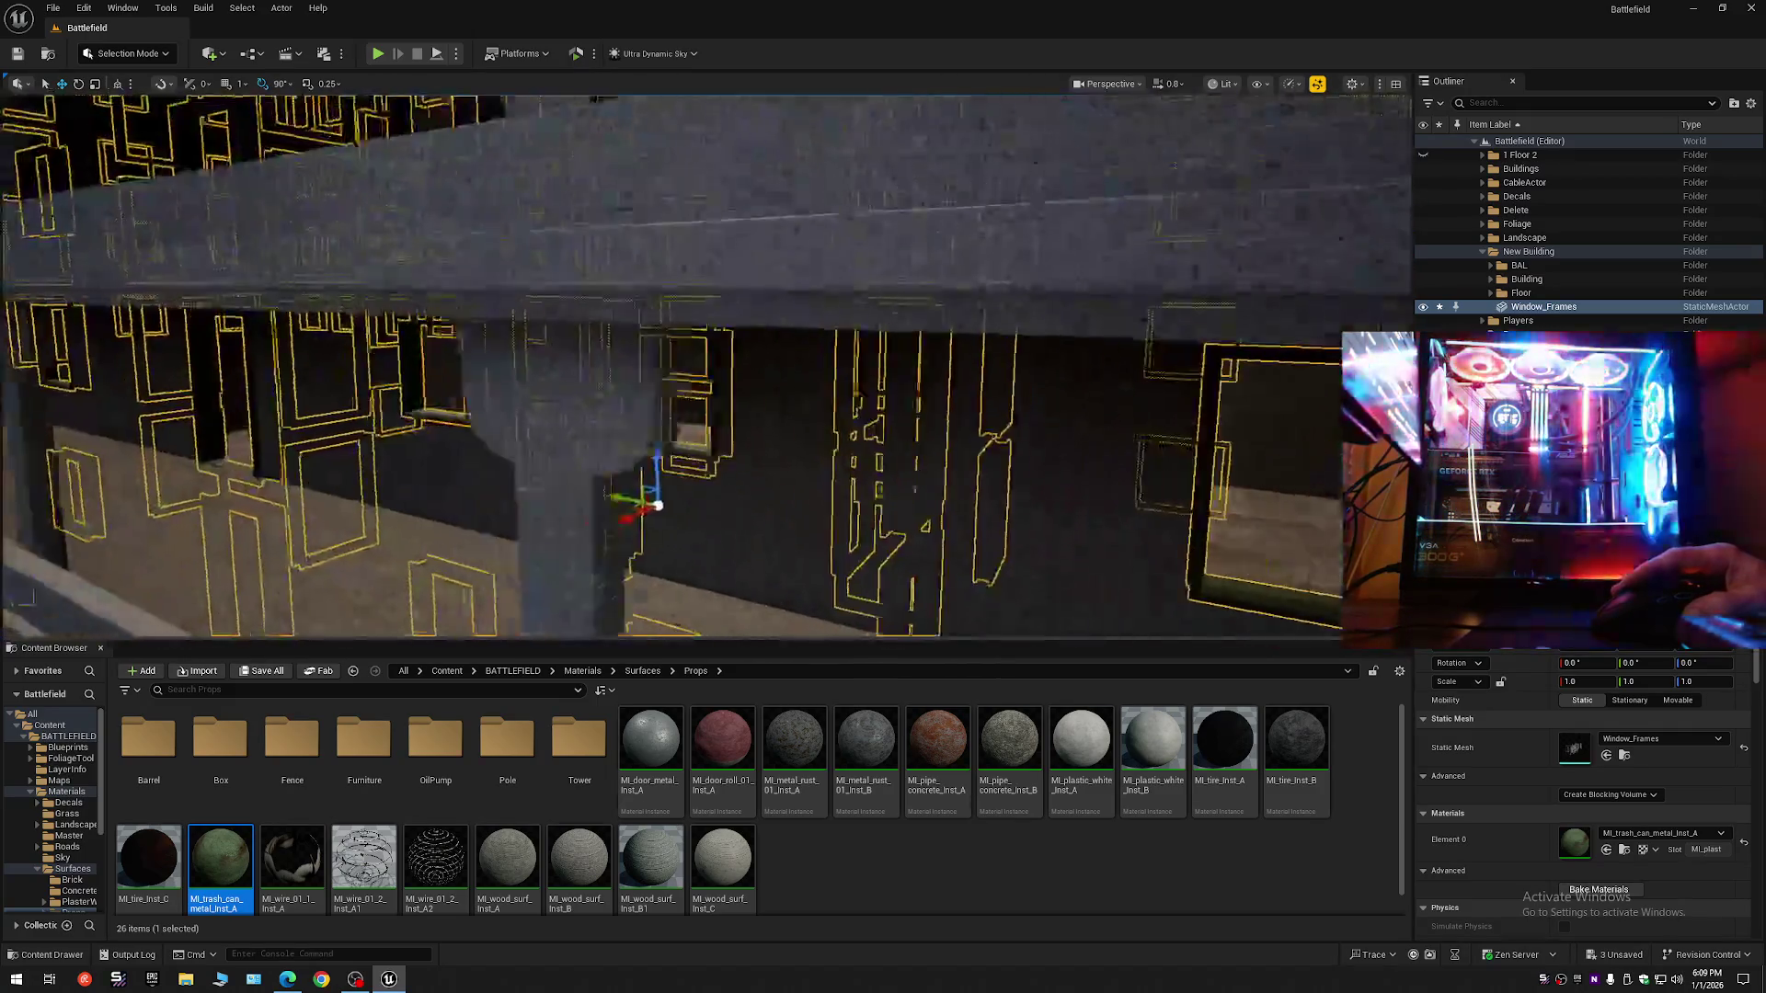
mouse_move(923, 504)
mouse_down()
mouse_move(828, 497)
mouse_move(901, 511)
mouse_up()
mouse_move(562, 236)
mouse_down()
mouse_move(563, 207)
mouse_move(563, 236)
mouse_move(524, 221)
mouse_move(496, 147)
mouse_up()
mouse_move(846, 505)
mouse_down()
mouse_move(845, 570)
mouse_move(846, 505)
mouse_up()
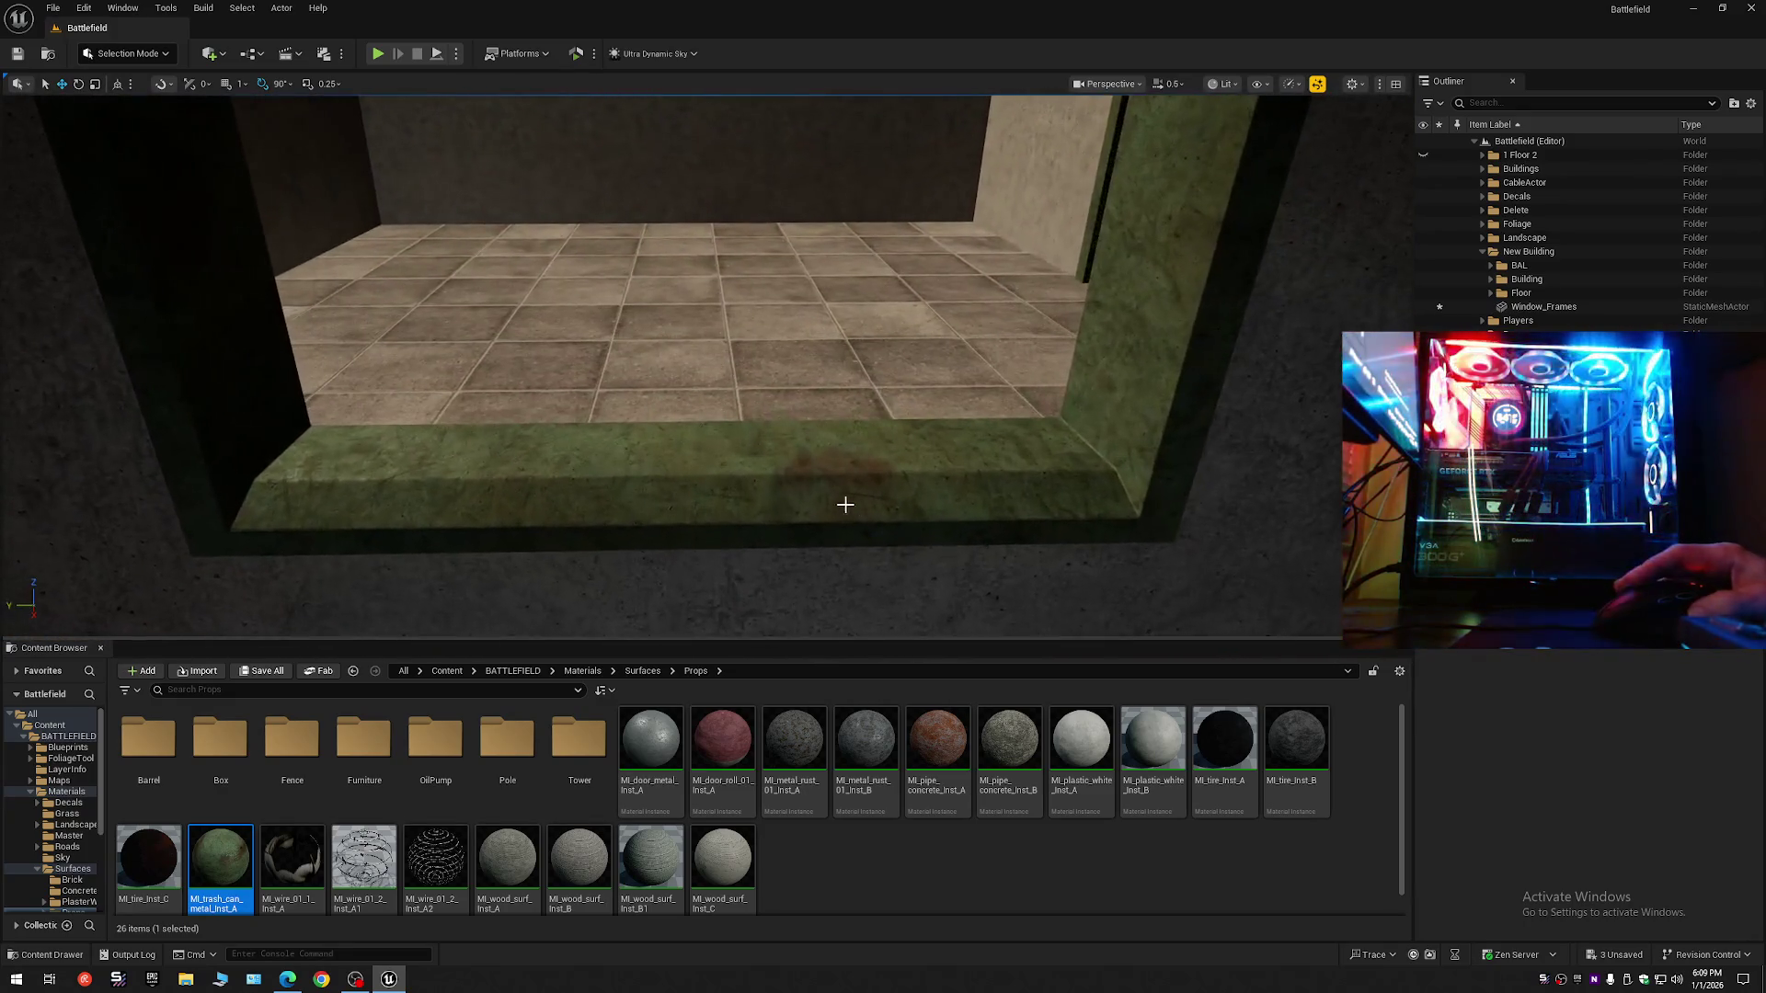
- Apply MI_metal_rust_01_Inst_A to the frames instead and view the building front deselected
click(745, 493)
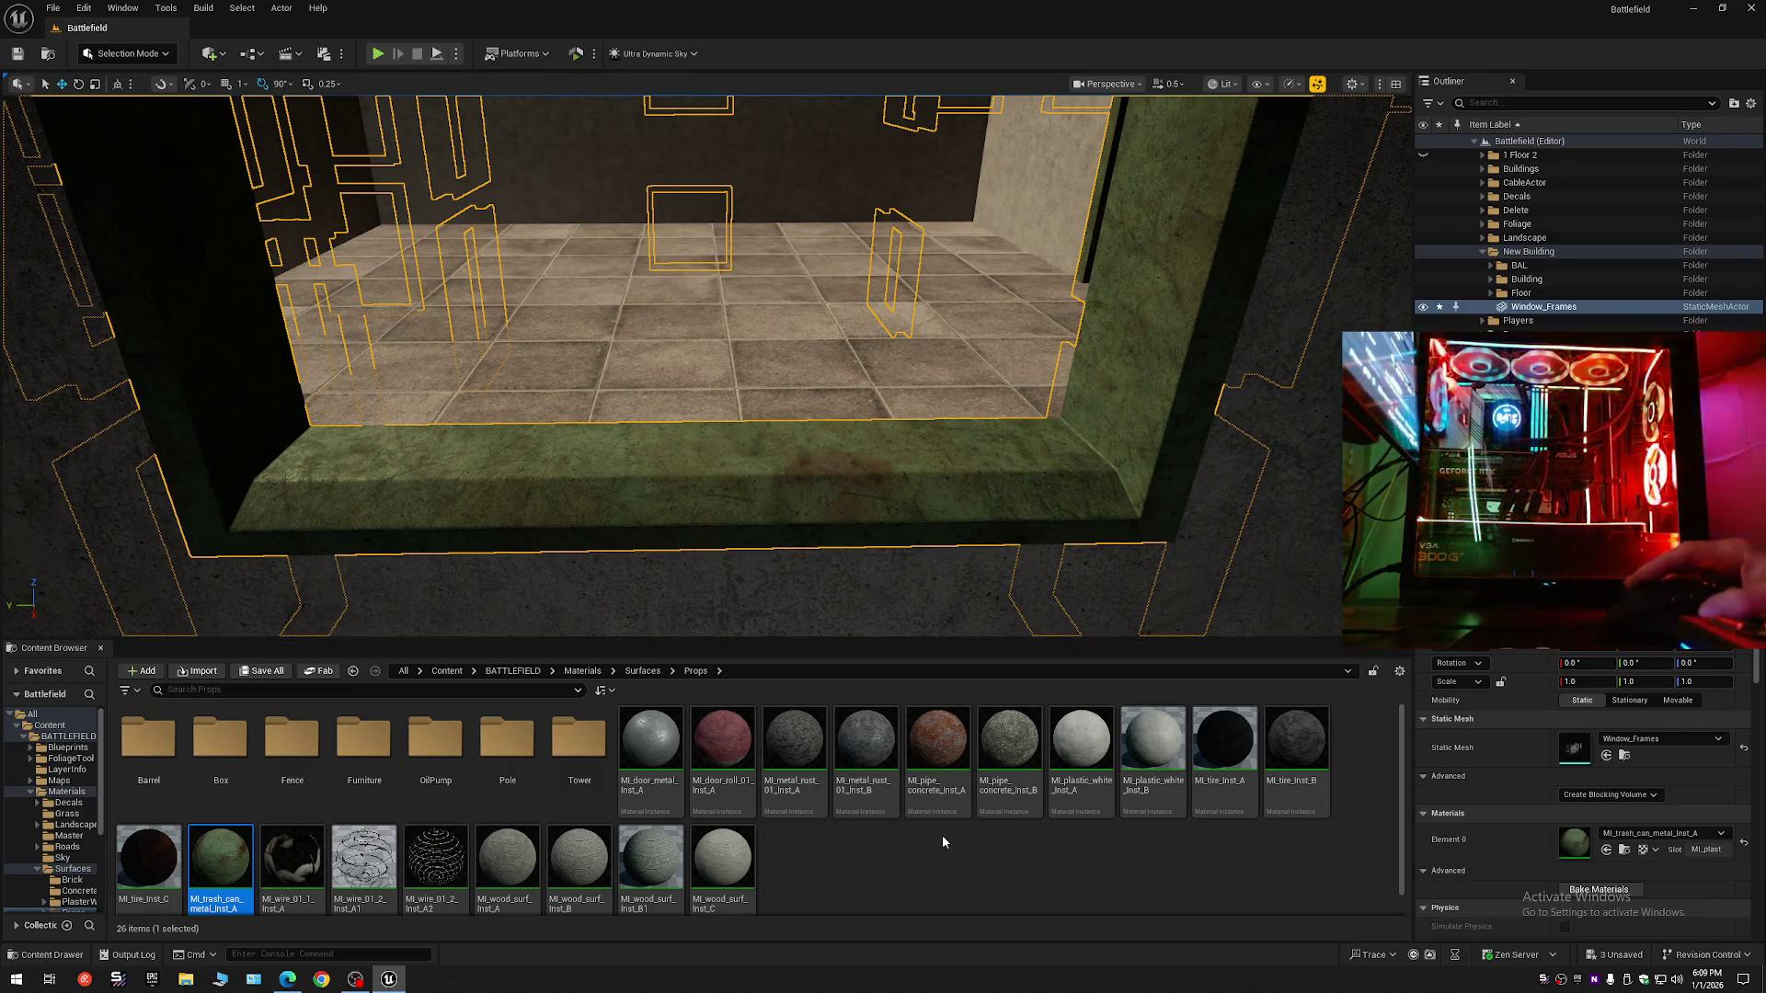
click(817, 788)
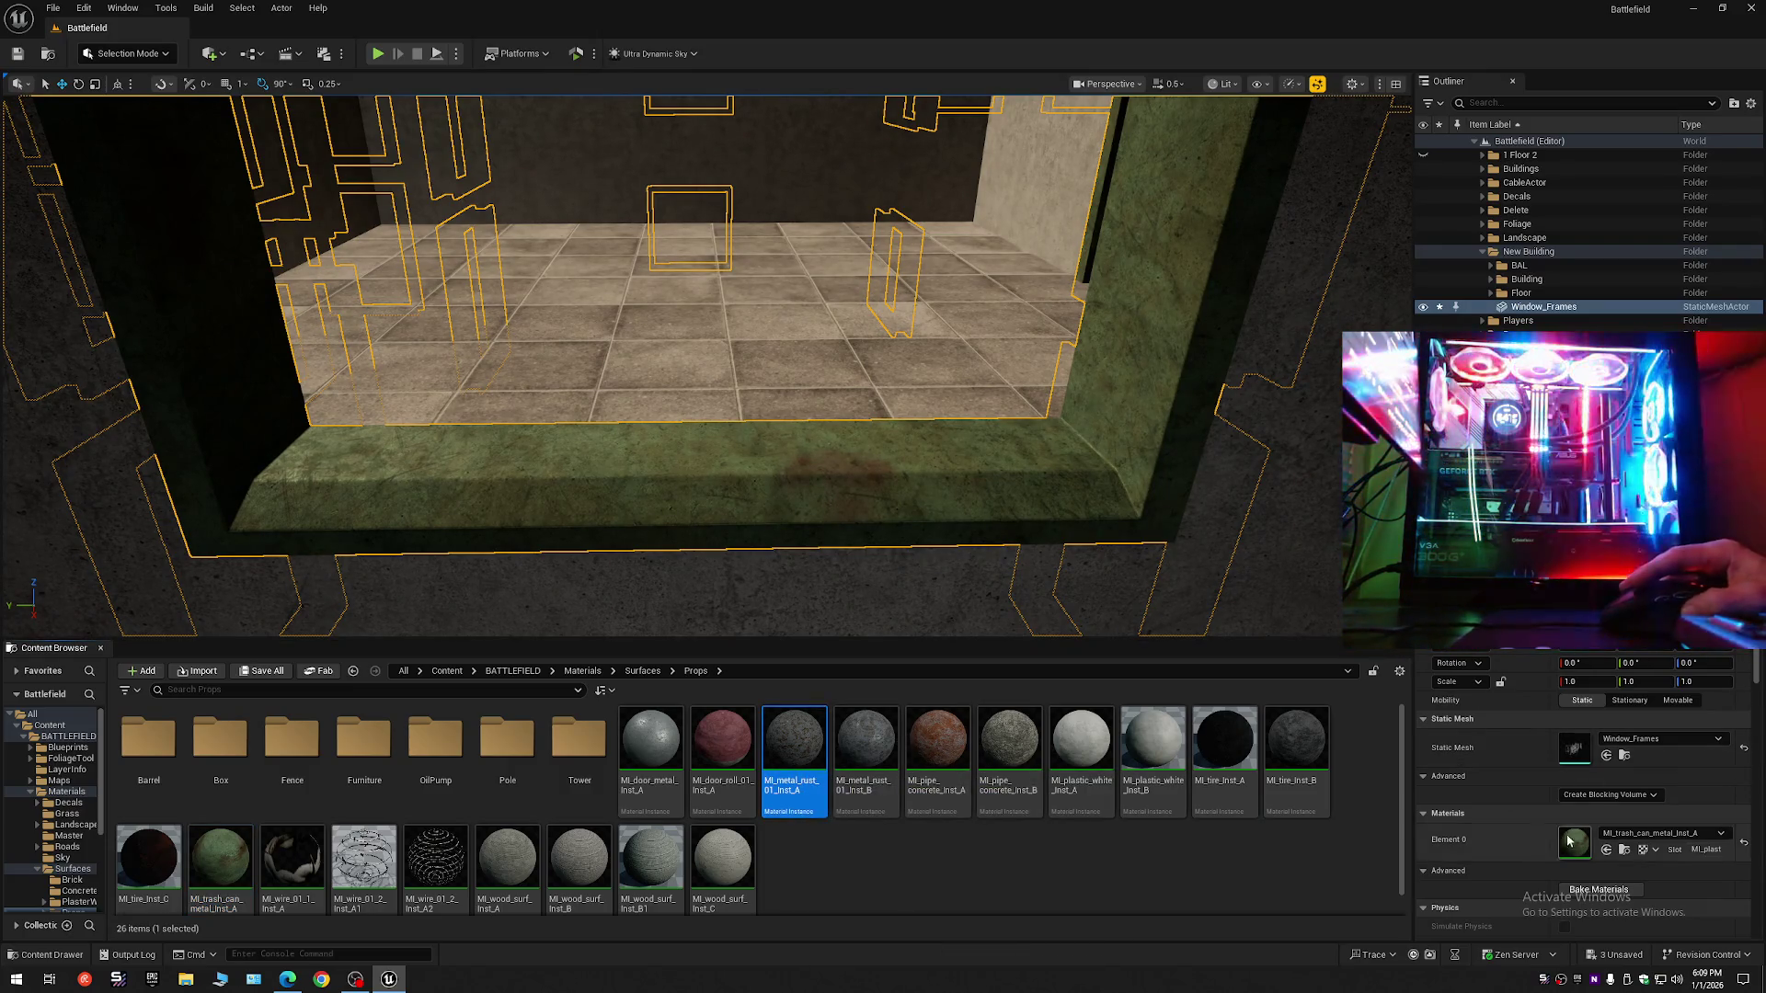
click(1607, 850)
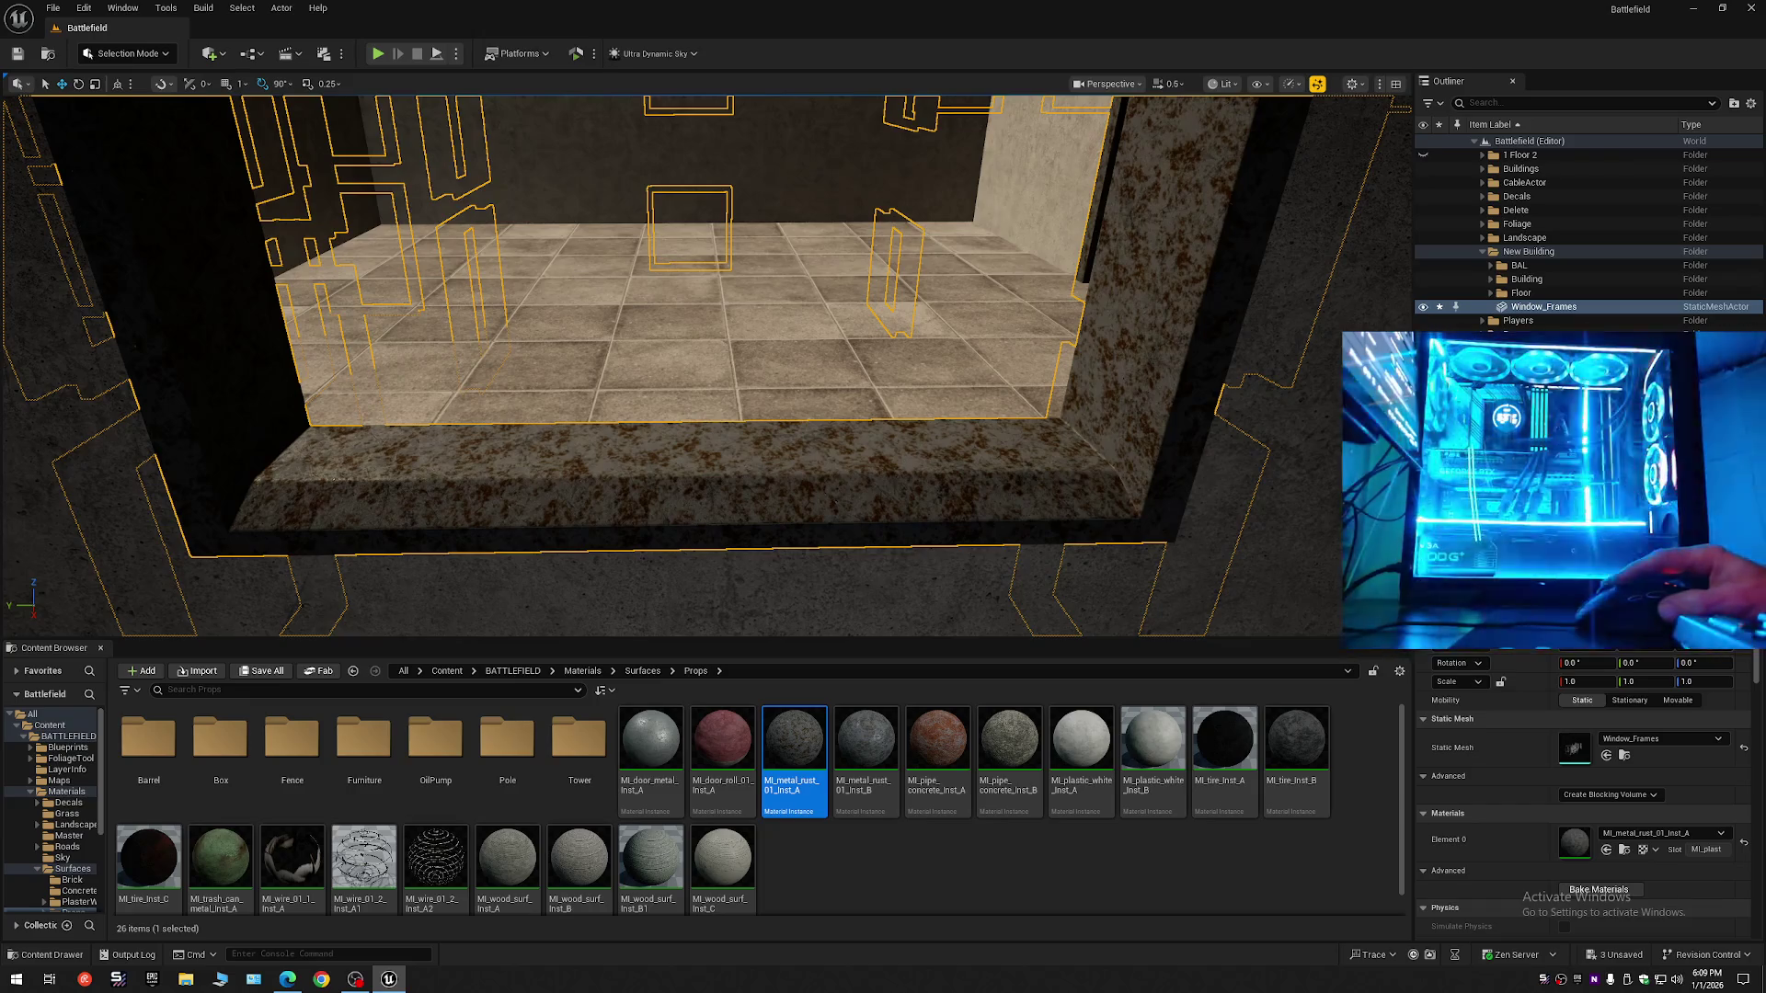
key(Escape)
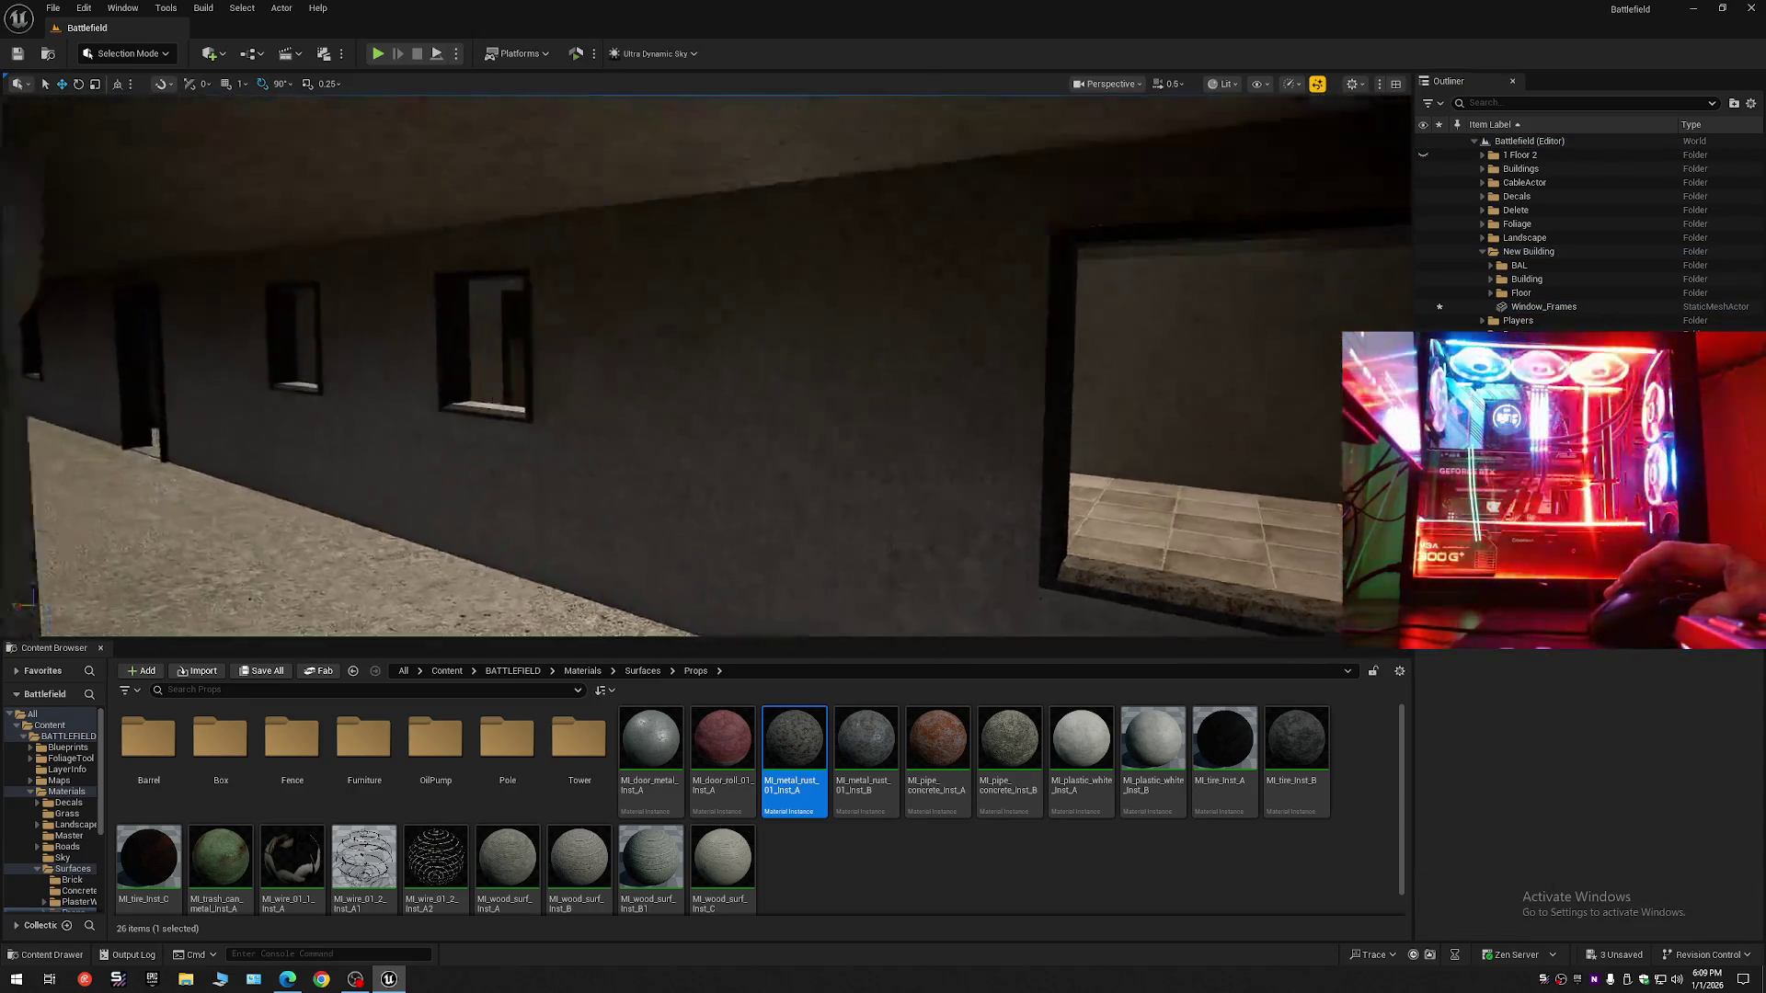
mouse_move(771, 414)
mouse_down()
mouse_move(770, 493)
mouse_move(832, 406)
mouse_move(828, 355)
mouse_move(977, 258)
mouse_move(864, 295)
mouse_move(800, 340)
mouse_move(699, 364)
mouse_up()
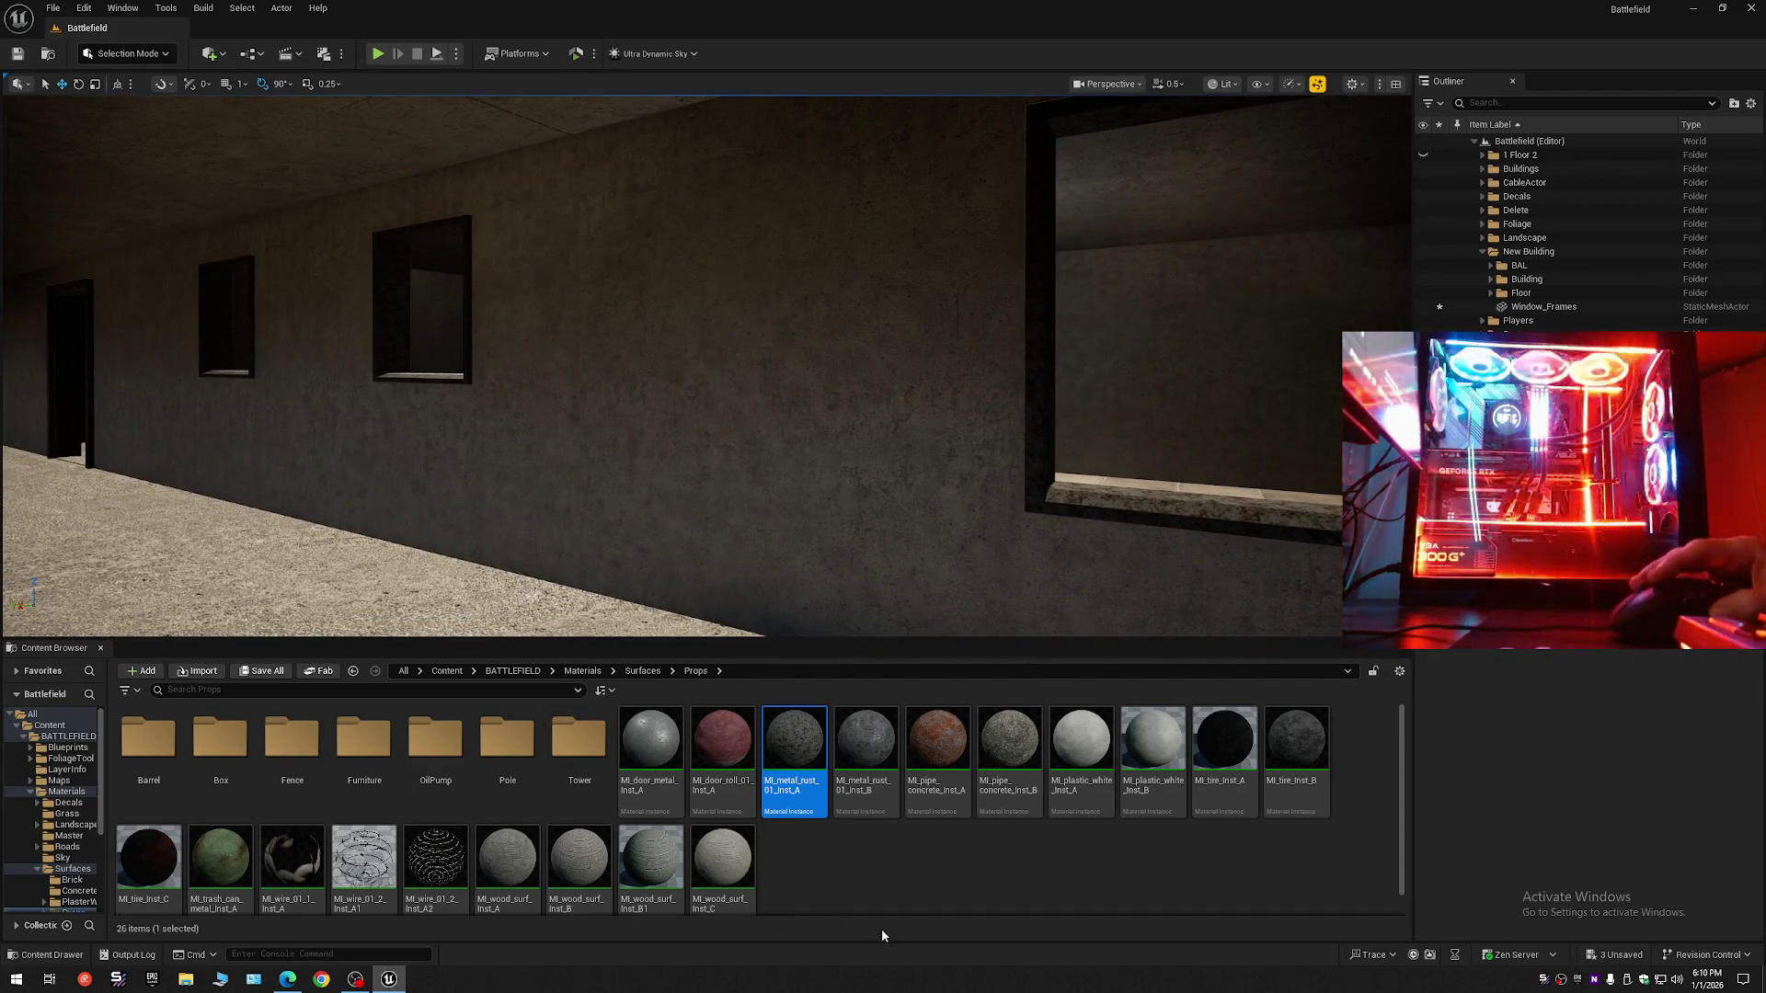
- Try red MI_door_roll_01_Inst_A on the frames, revert to rusty metal, and open the Tower folder
click(722, 740)
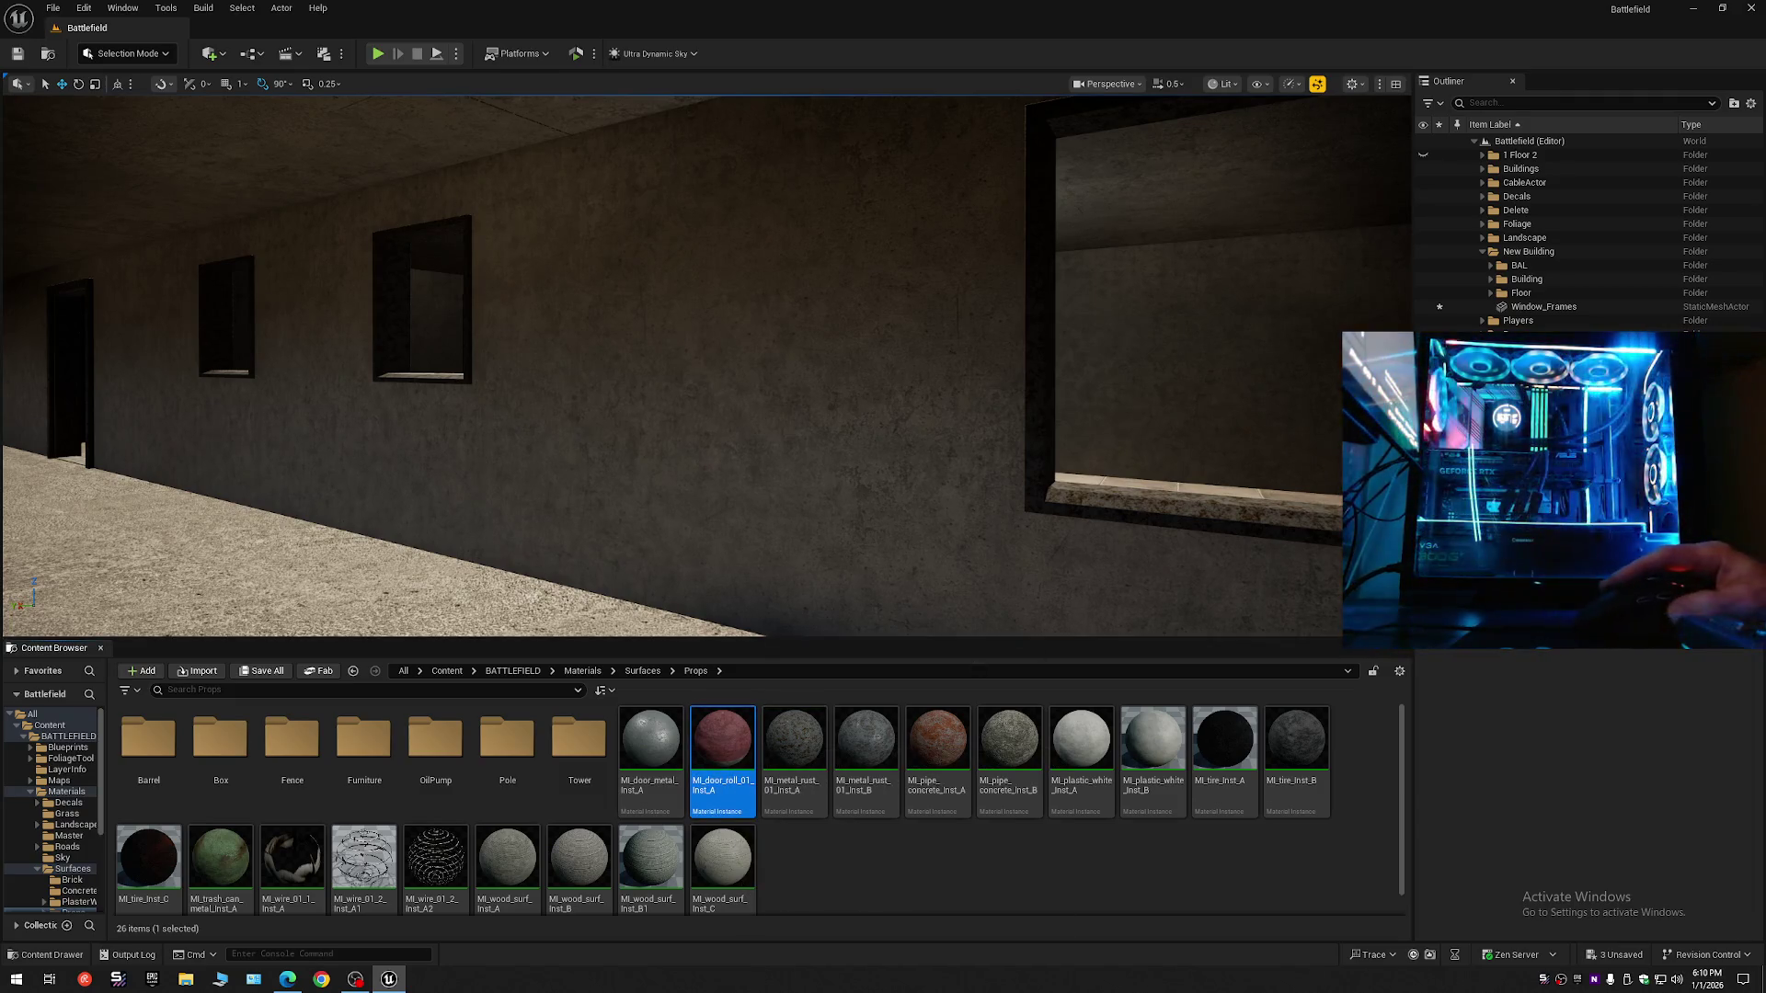
click(1208, 500)
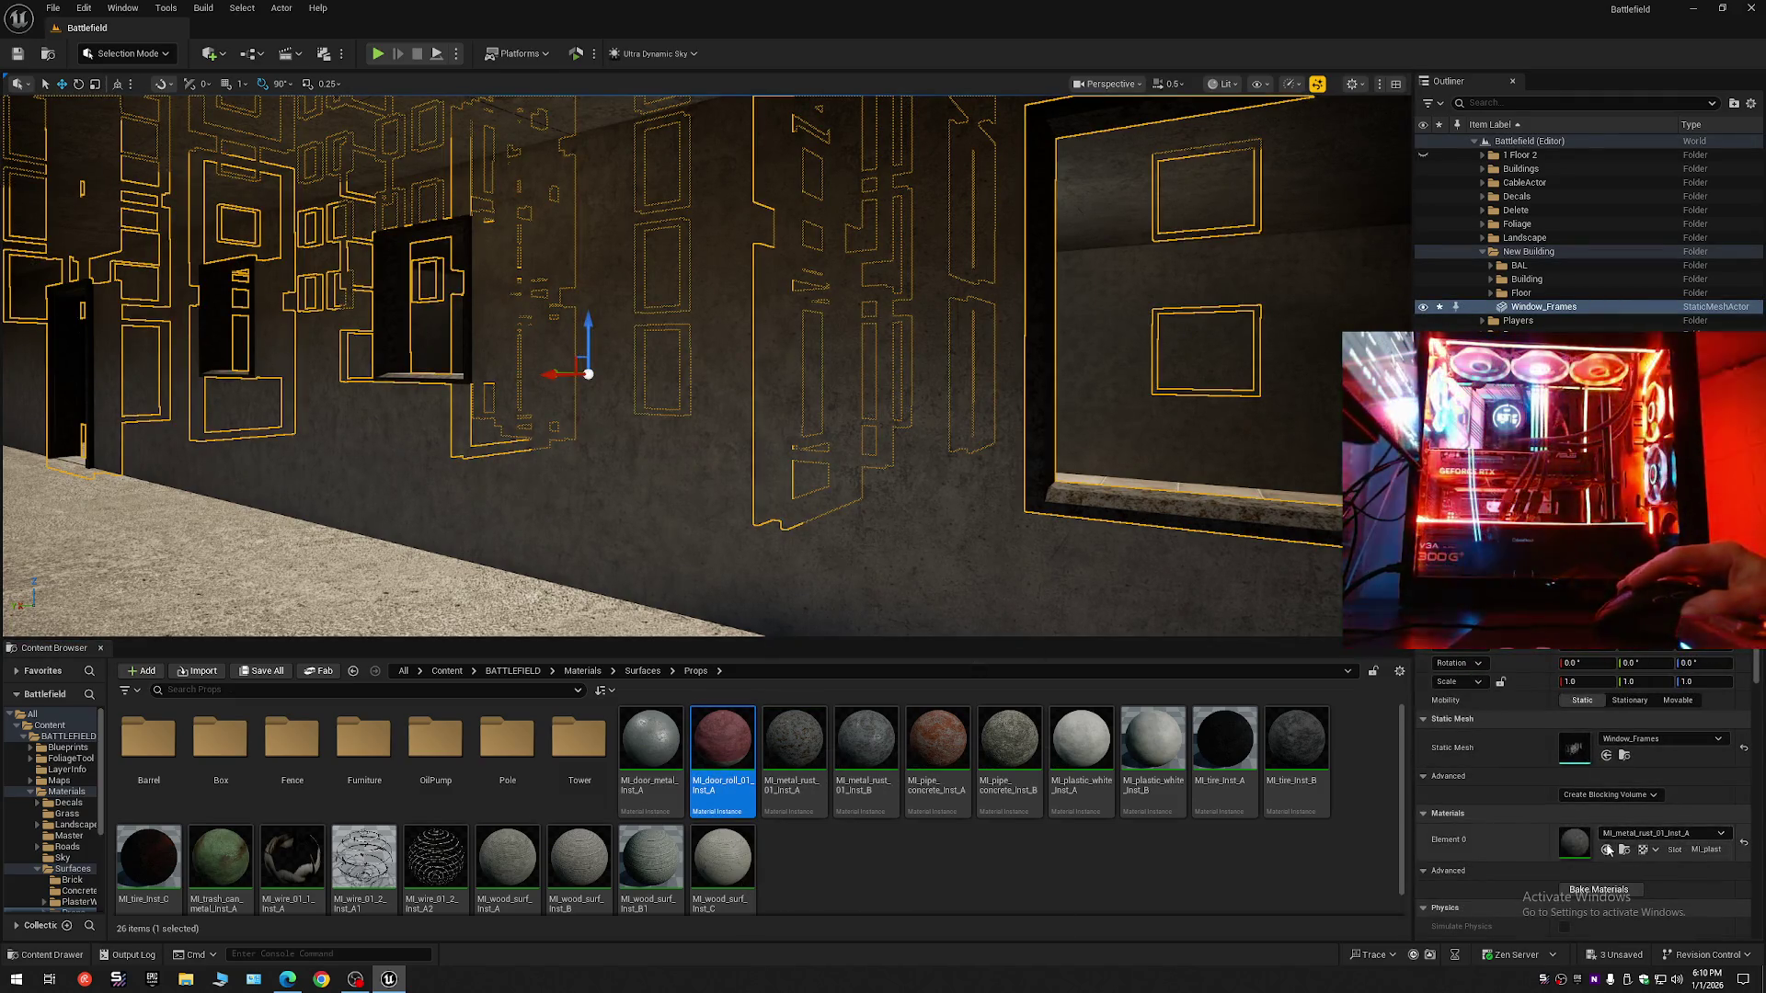
drag(1073, 541, 1079, 545)
mouse_move(520, 473)
mouse_down()
mouse_move(501, 442)
mouse_move(520, 474)
mouse_move(252, 457)
mouse_move(654, 378)
mouse_move(598, 417)
mouse_up()
click(952, 570)
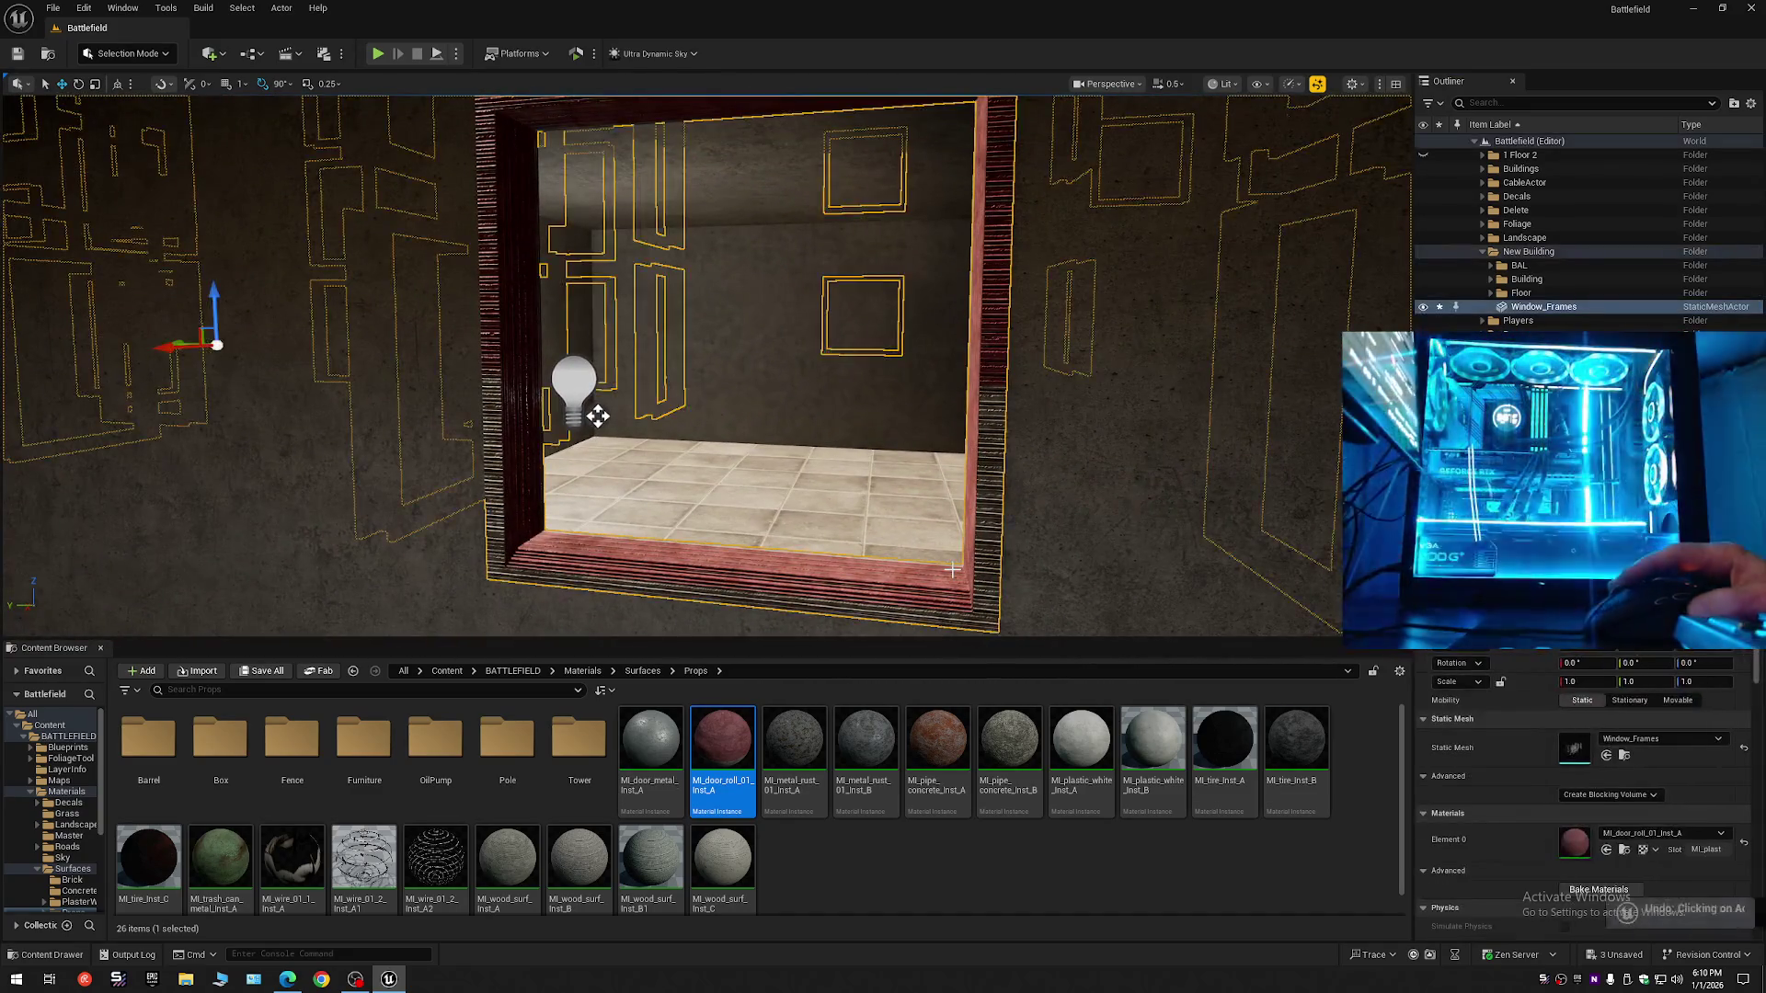
key(ctrl+z)
key(ctrl+z)
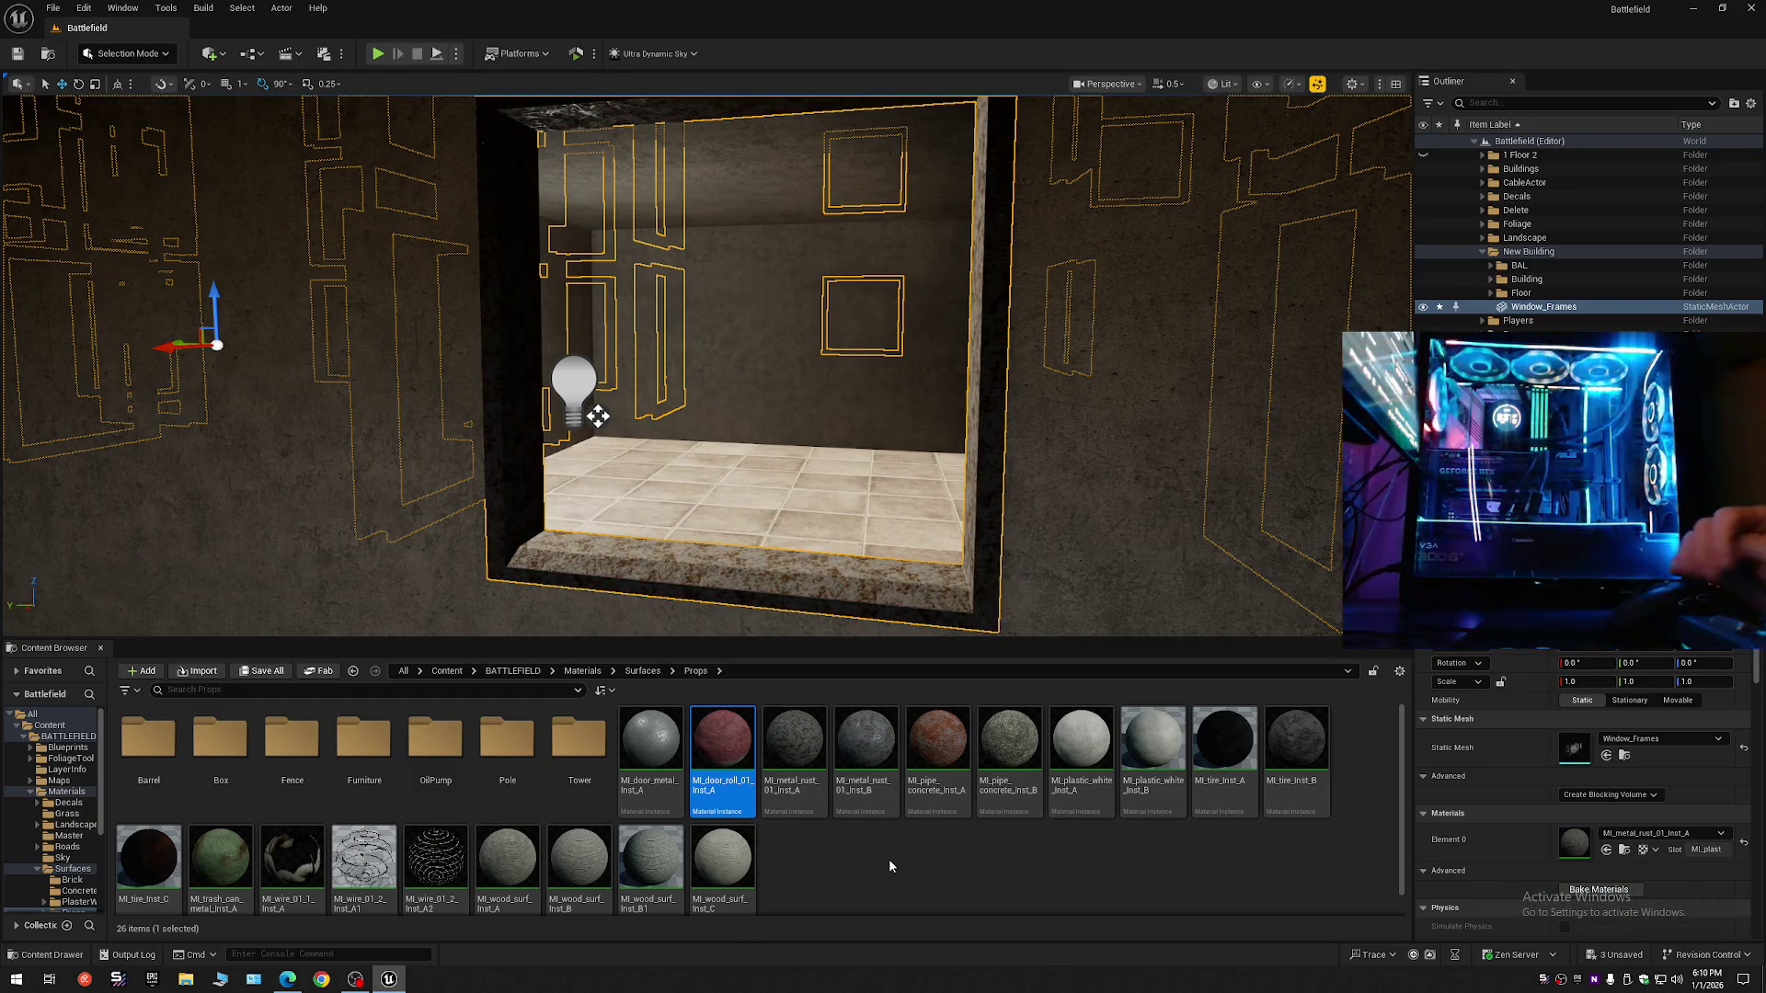
double_click(581, 746)
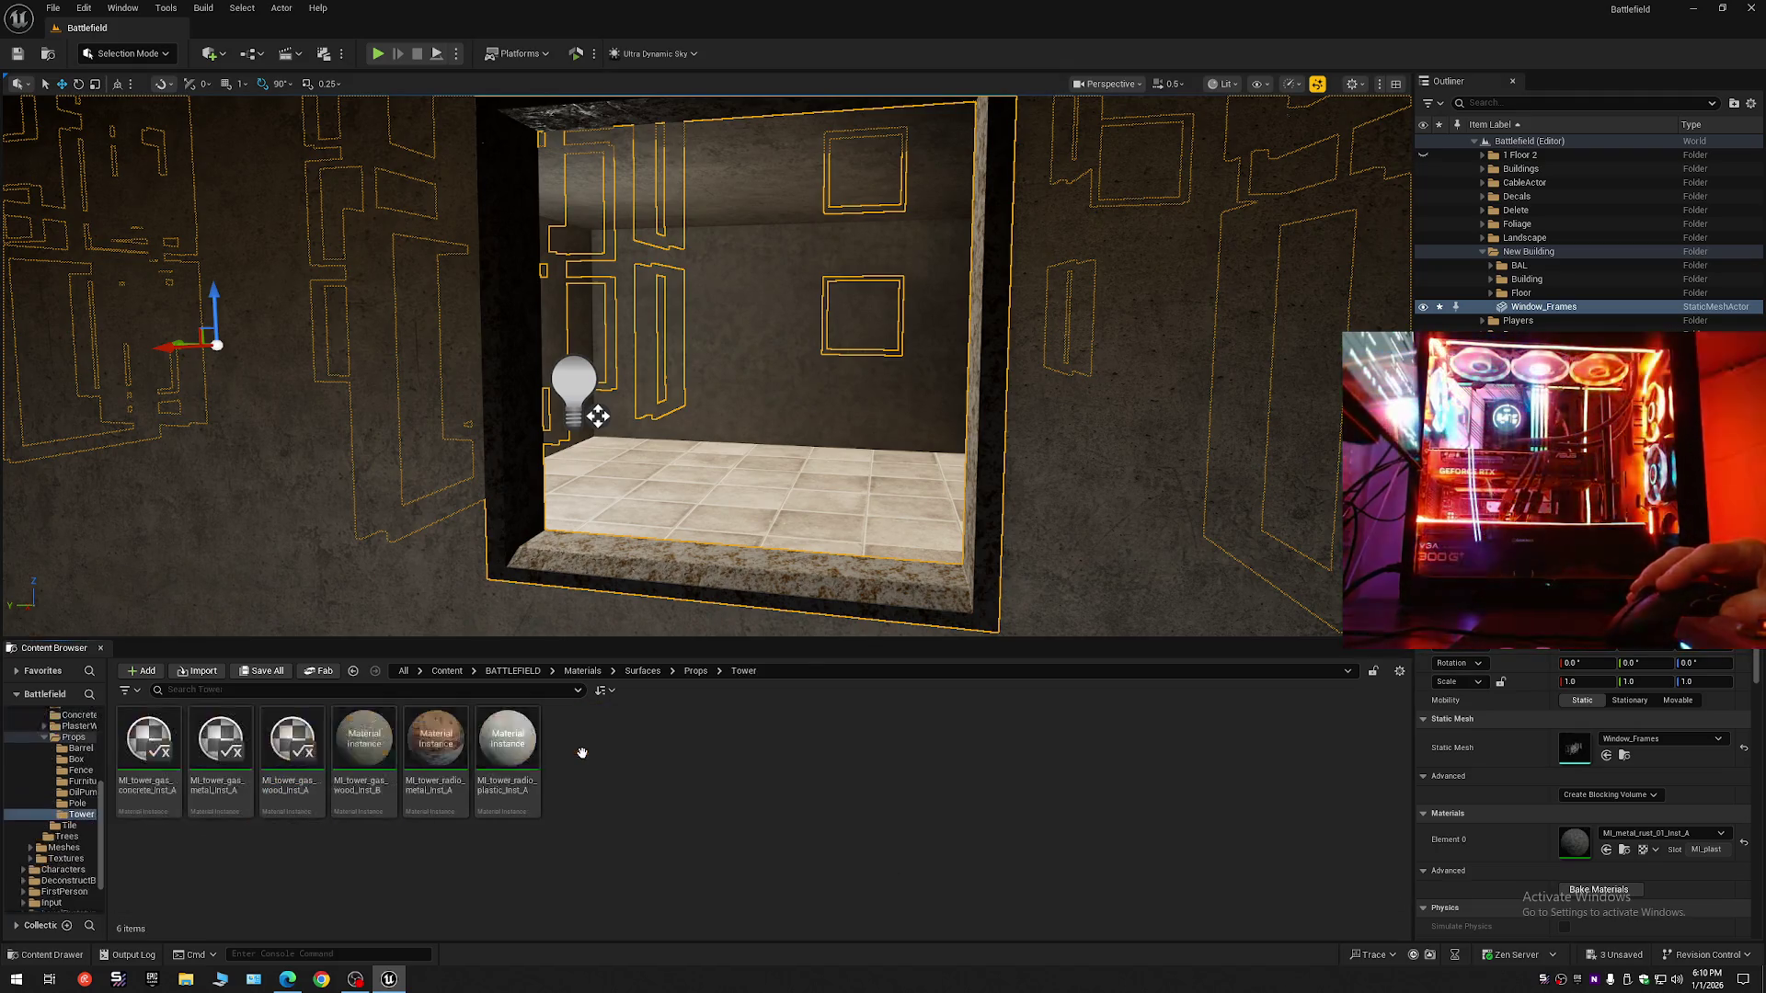
- Browse the Pole, OilPump, Furniture, Fence and Box prop folders, ending in Barrel
key(alt+Left)
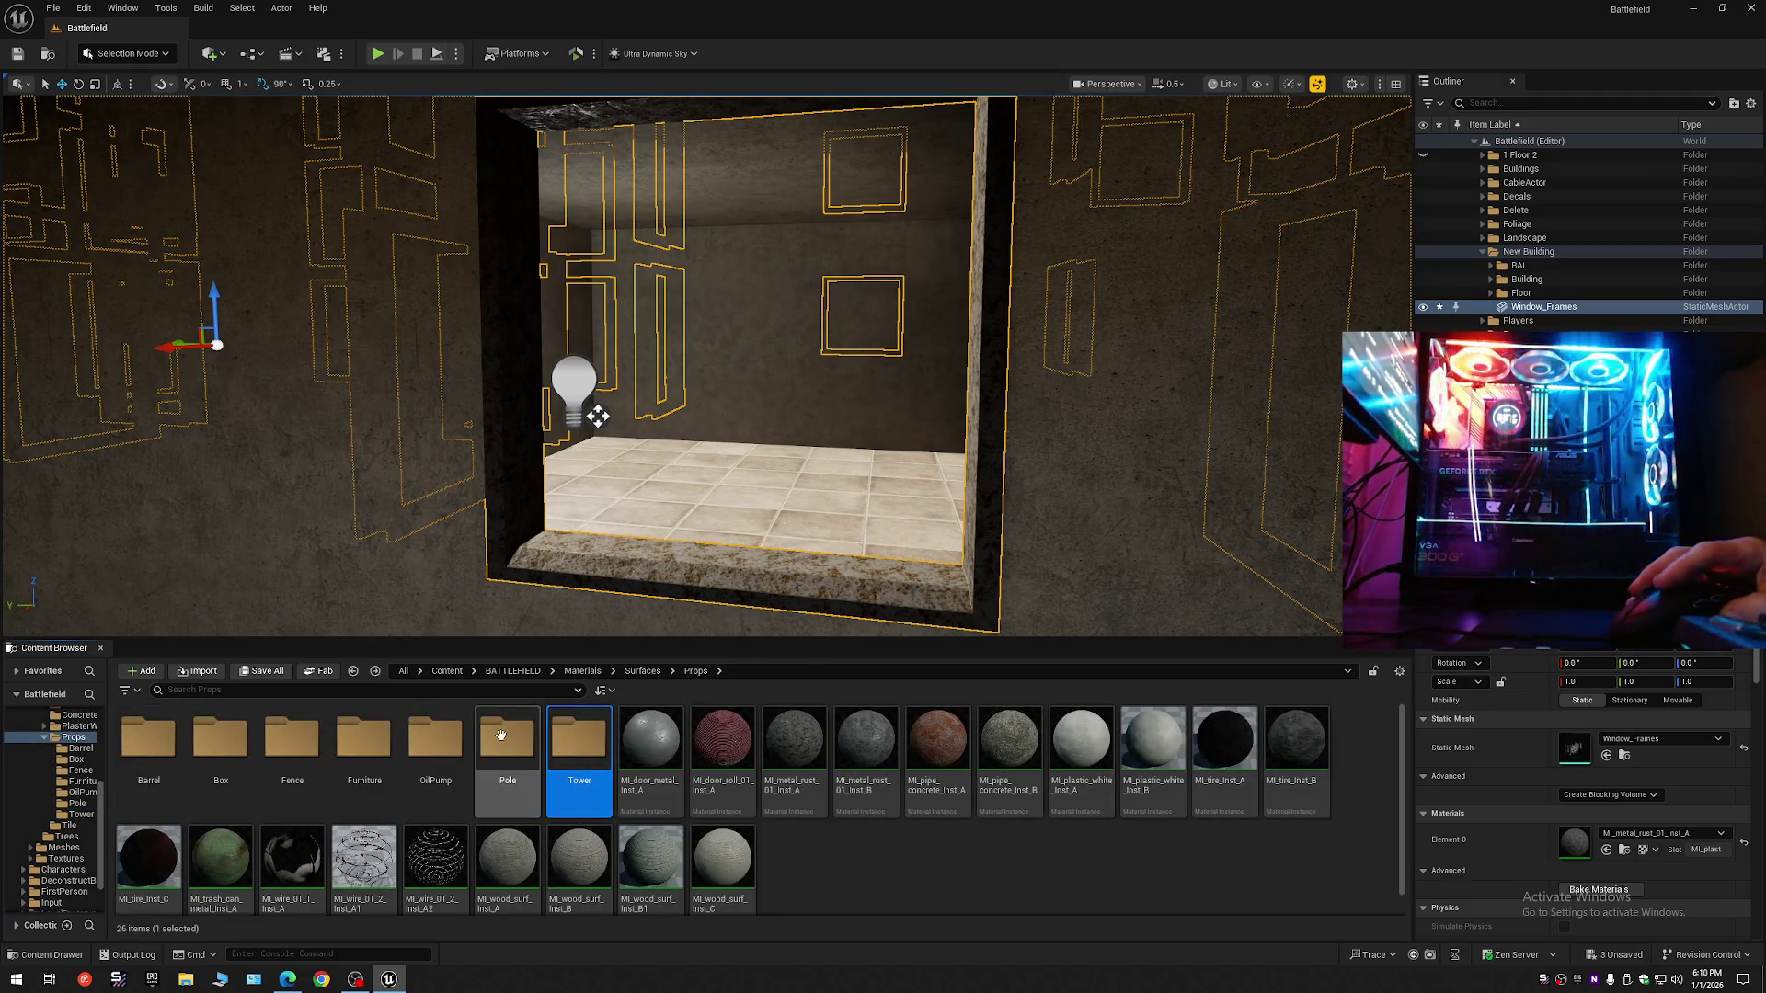
double_click(515, 750)
key(alt+Left)
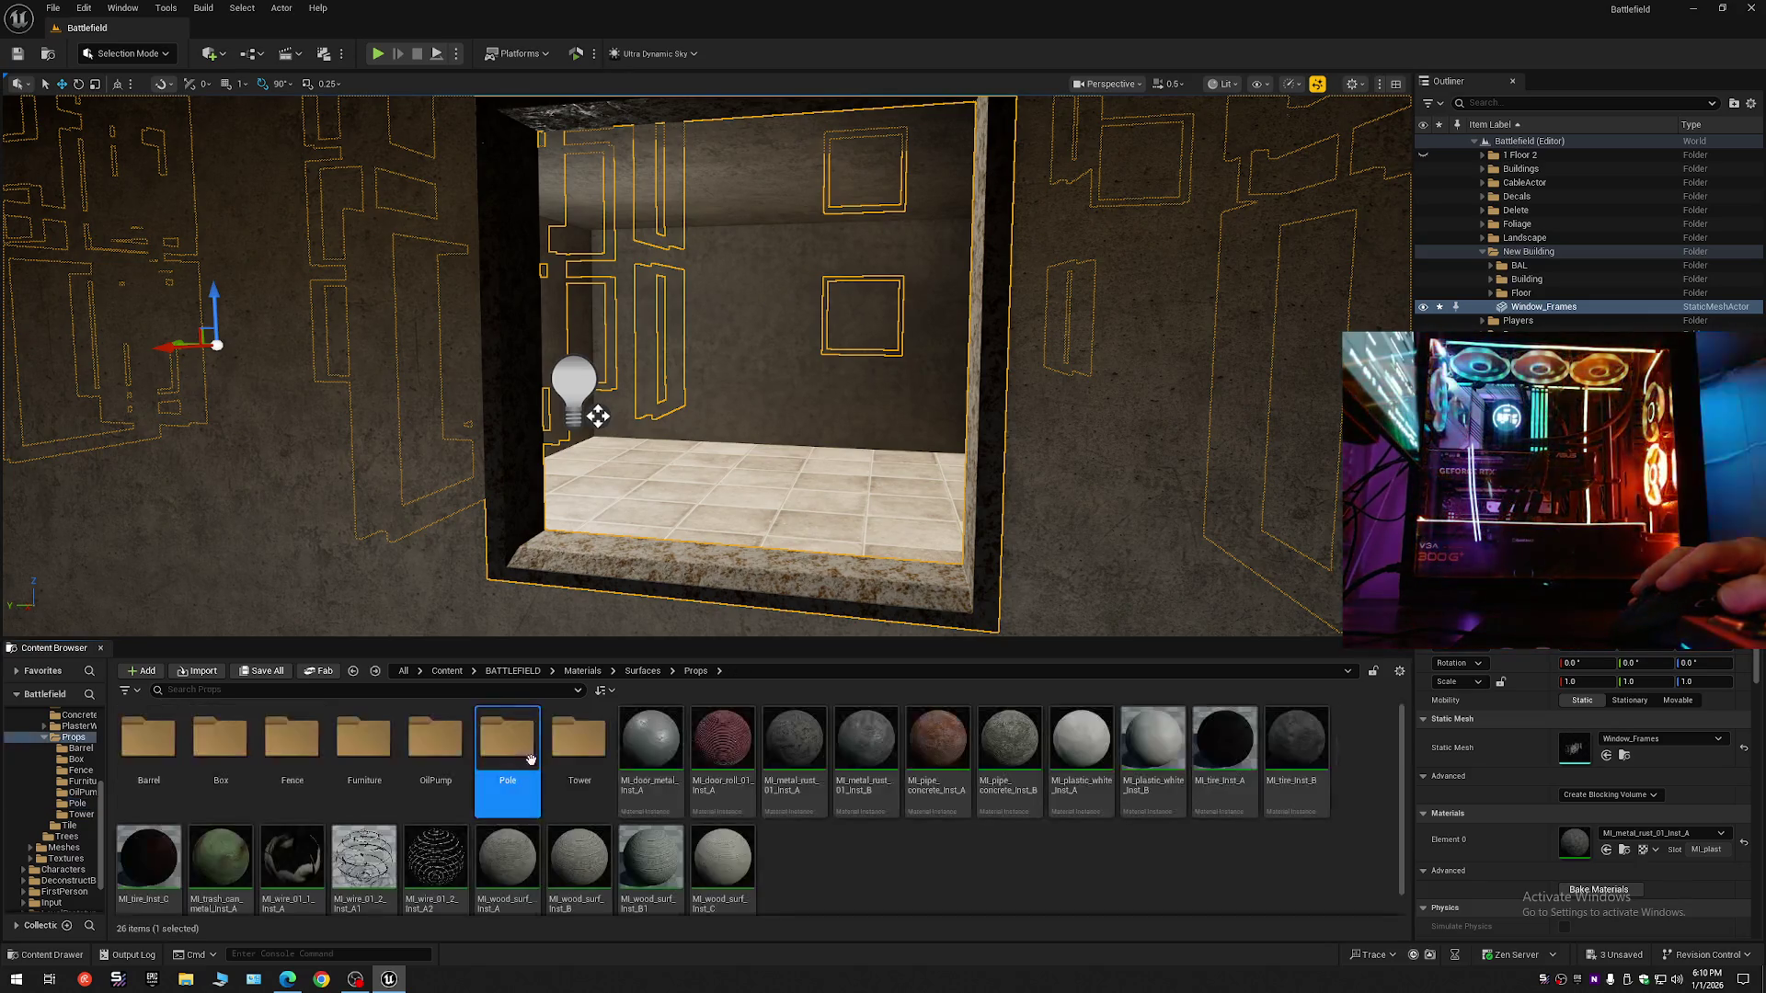
double_click(440, 747)
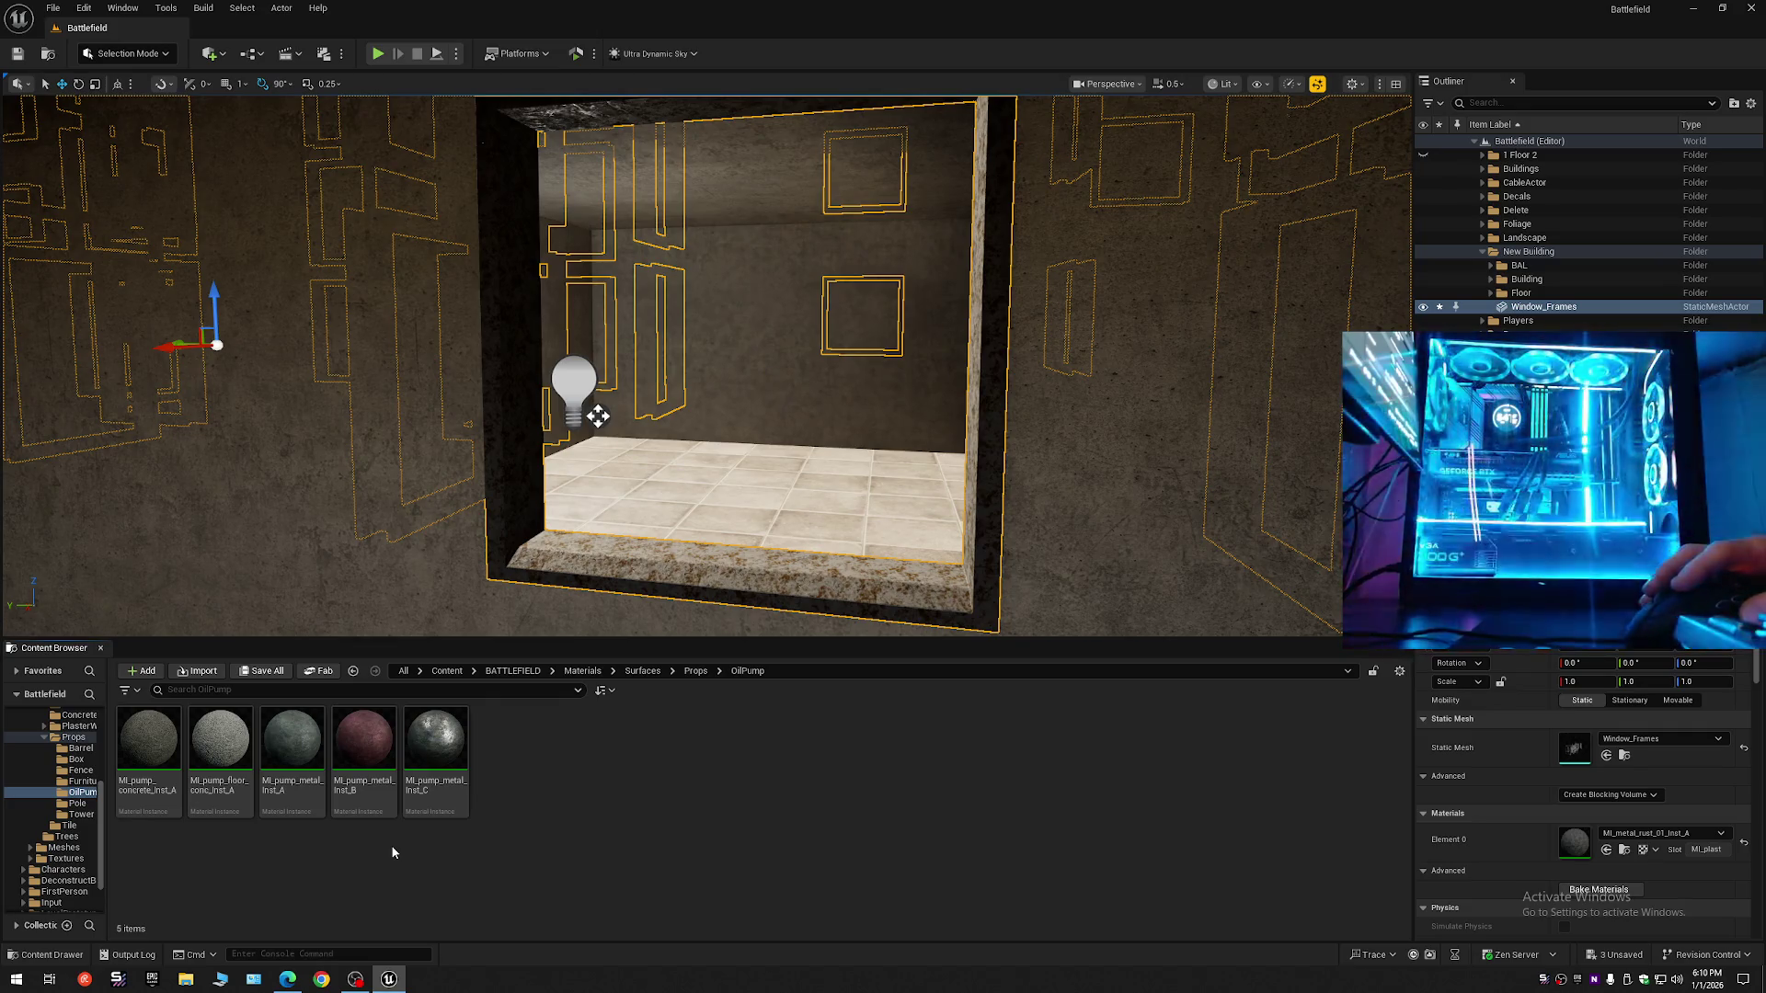
key(alt+Left)
double_click(365, 746)
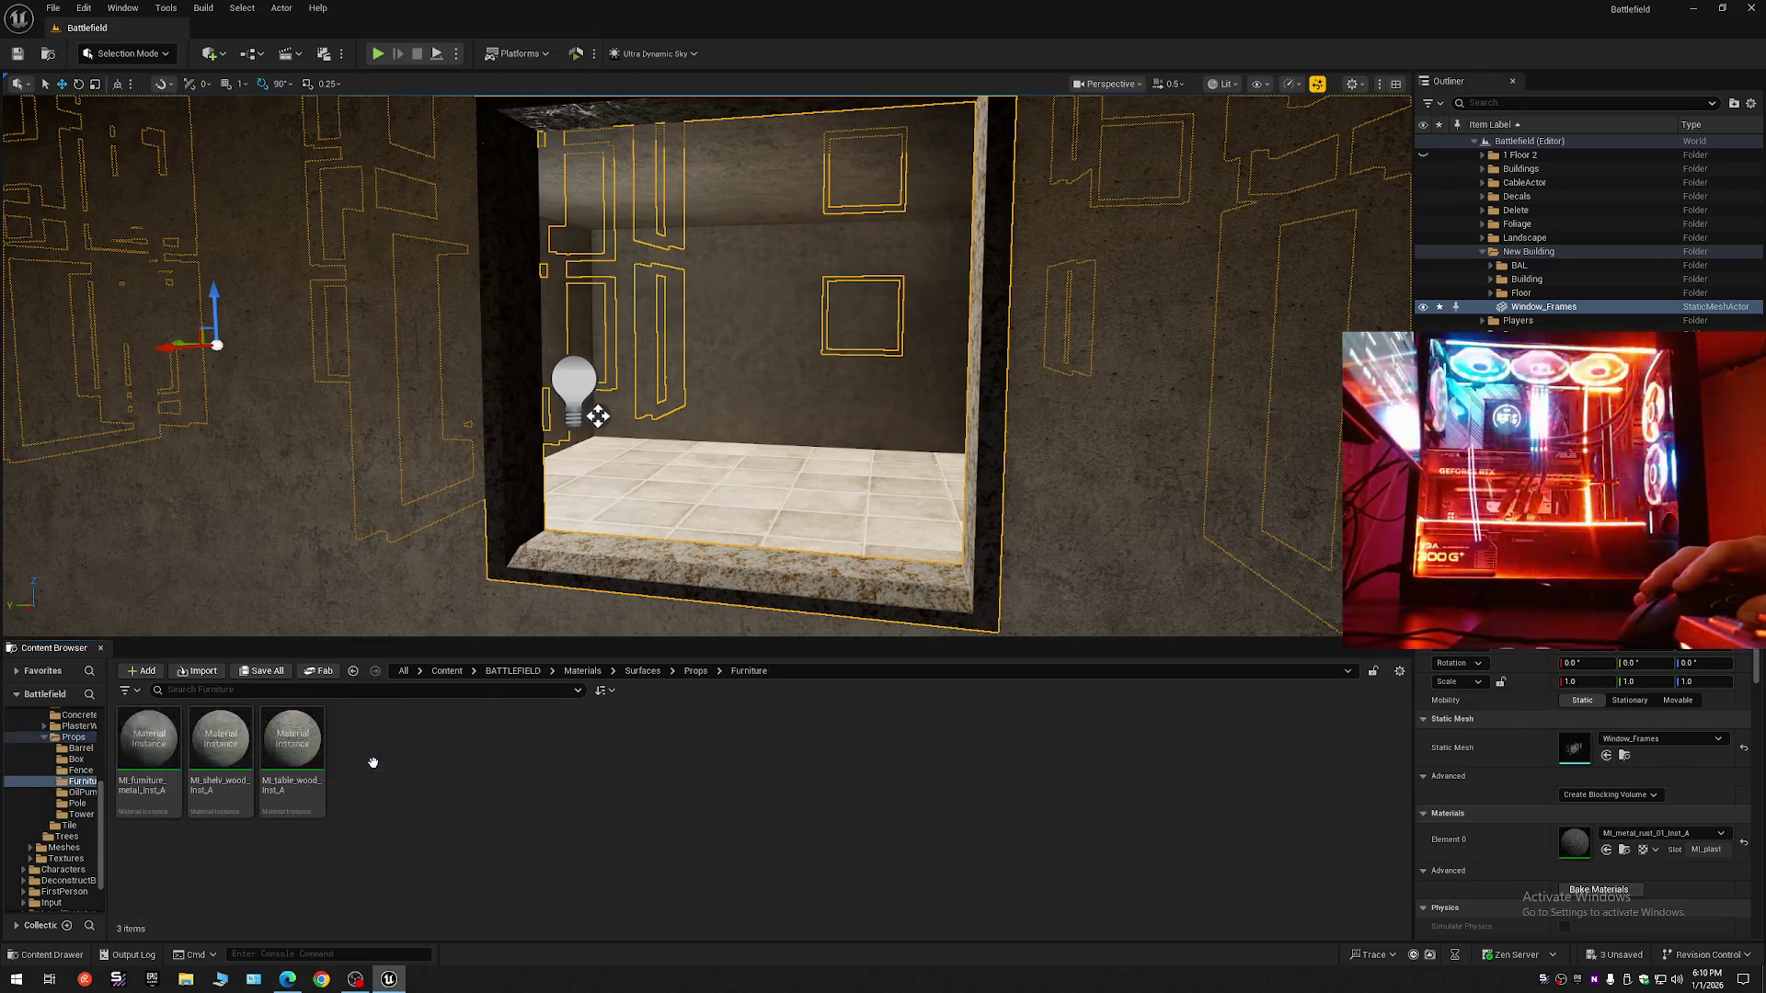
key(alt+Left)
double_click(292, 743)
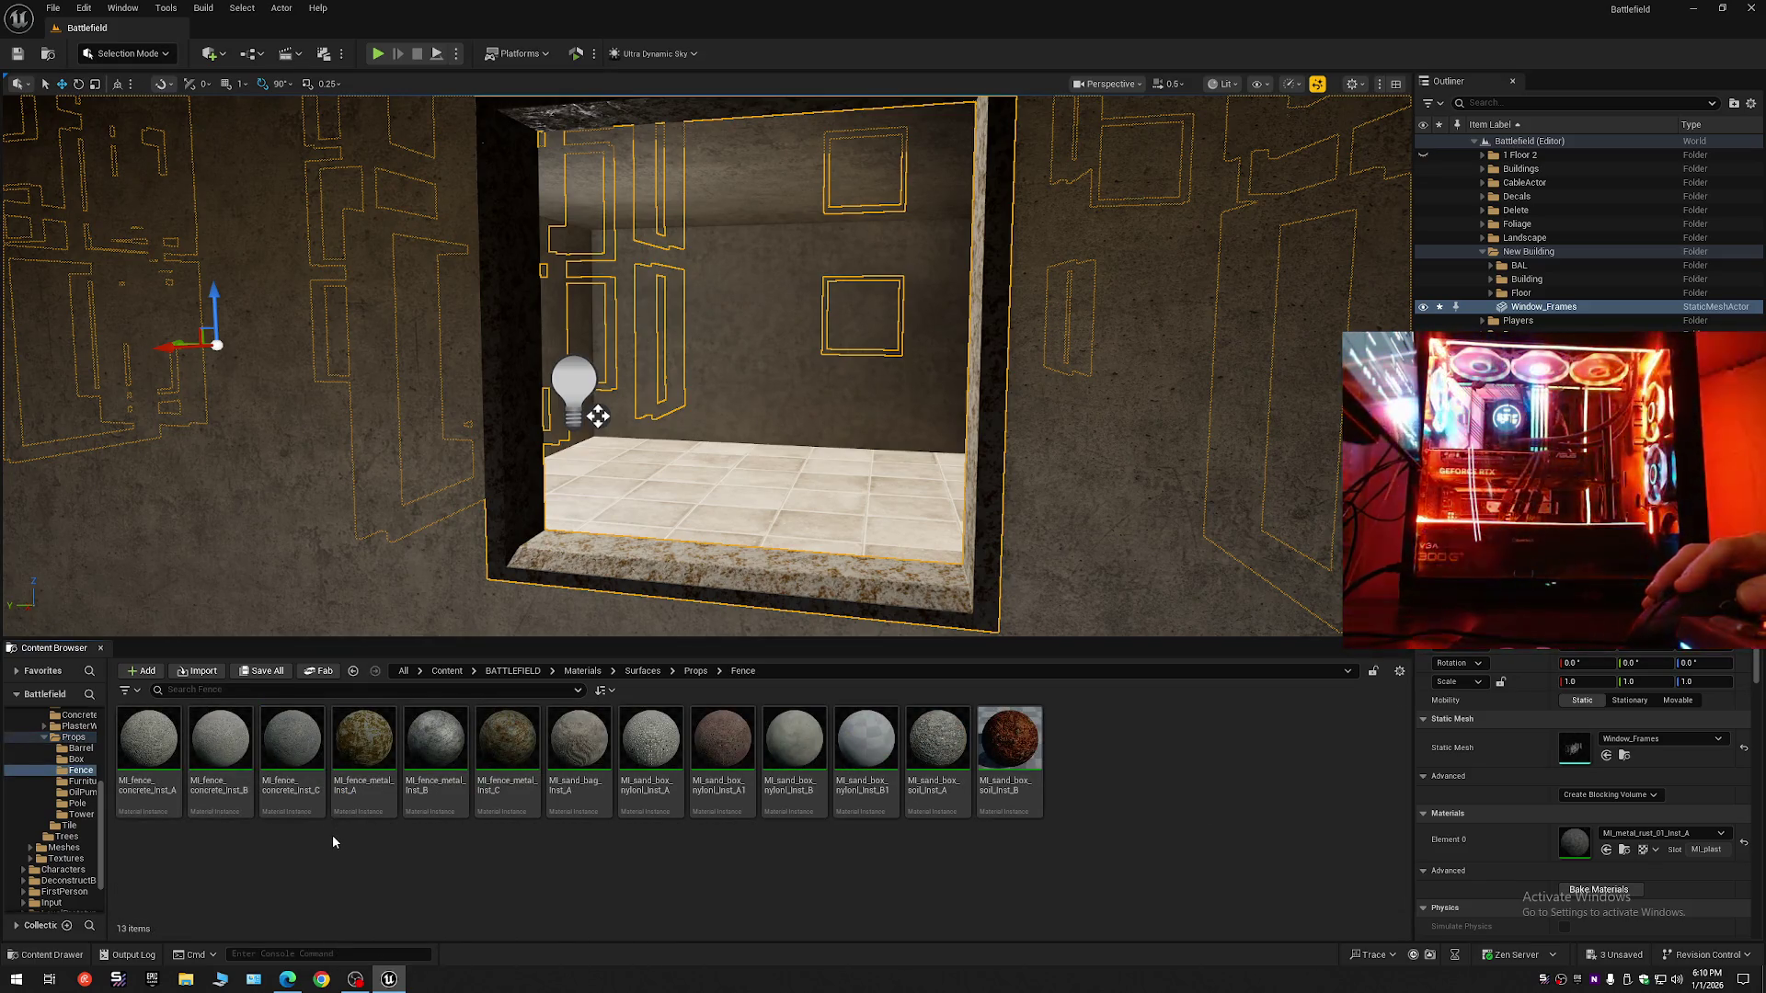
key(alt+Left)
double_click(220, 743)
key(alt+Left)
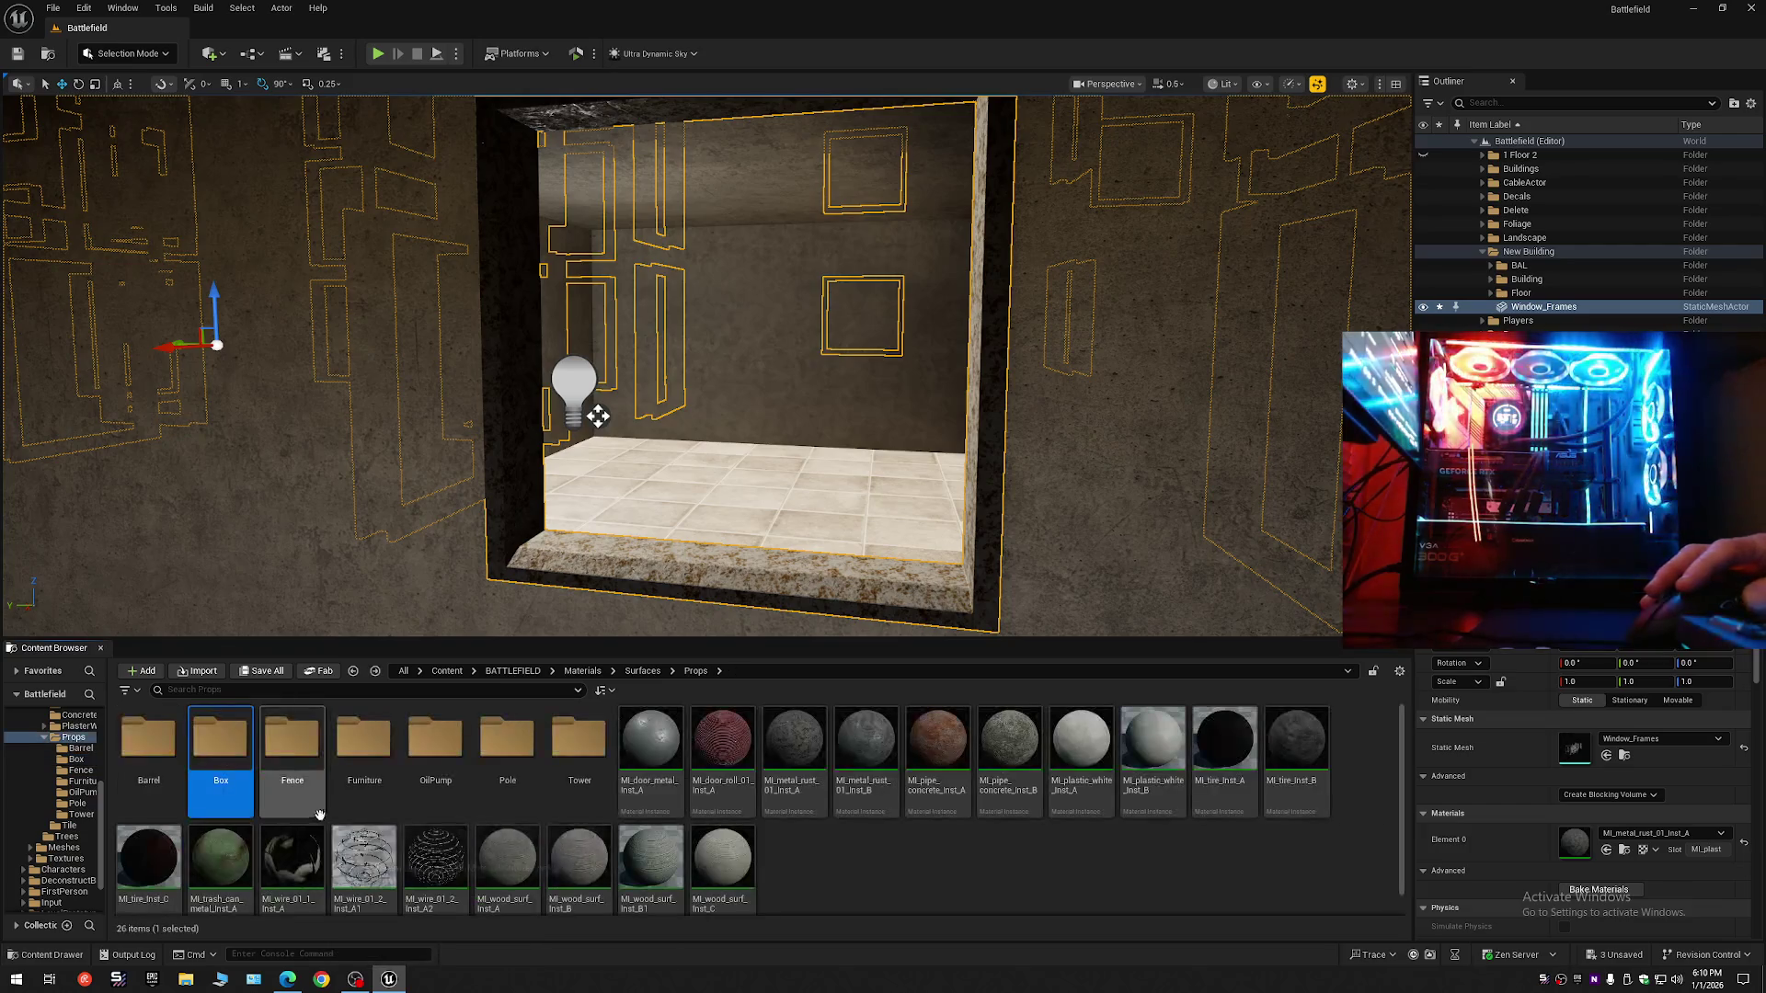
double_click(147, 740)
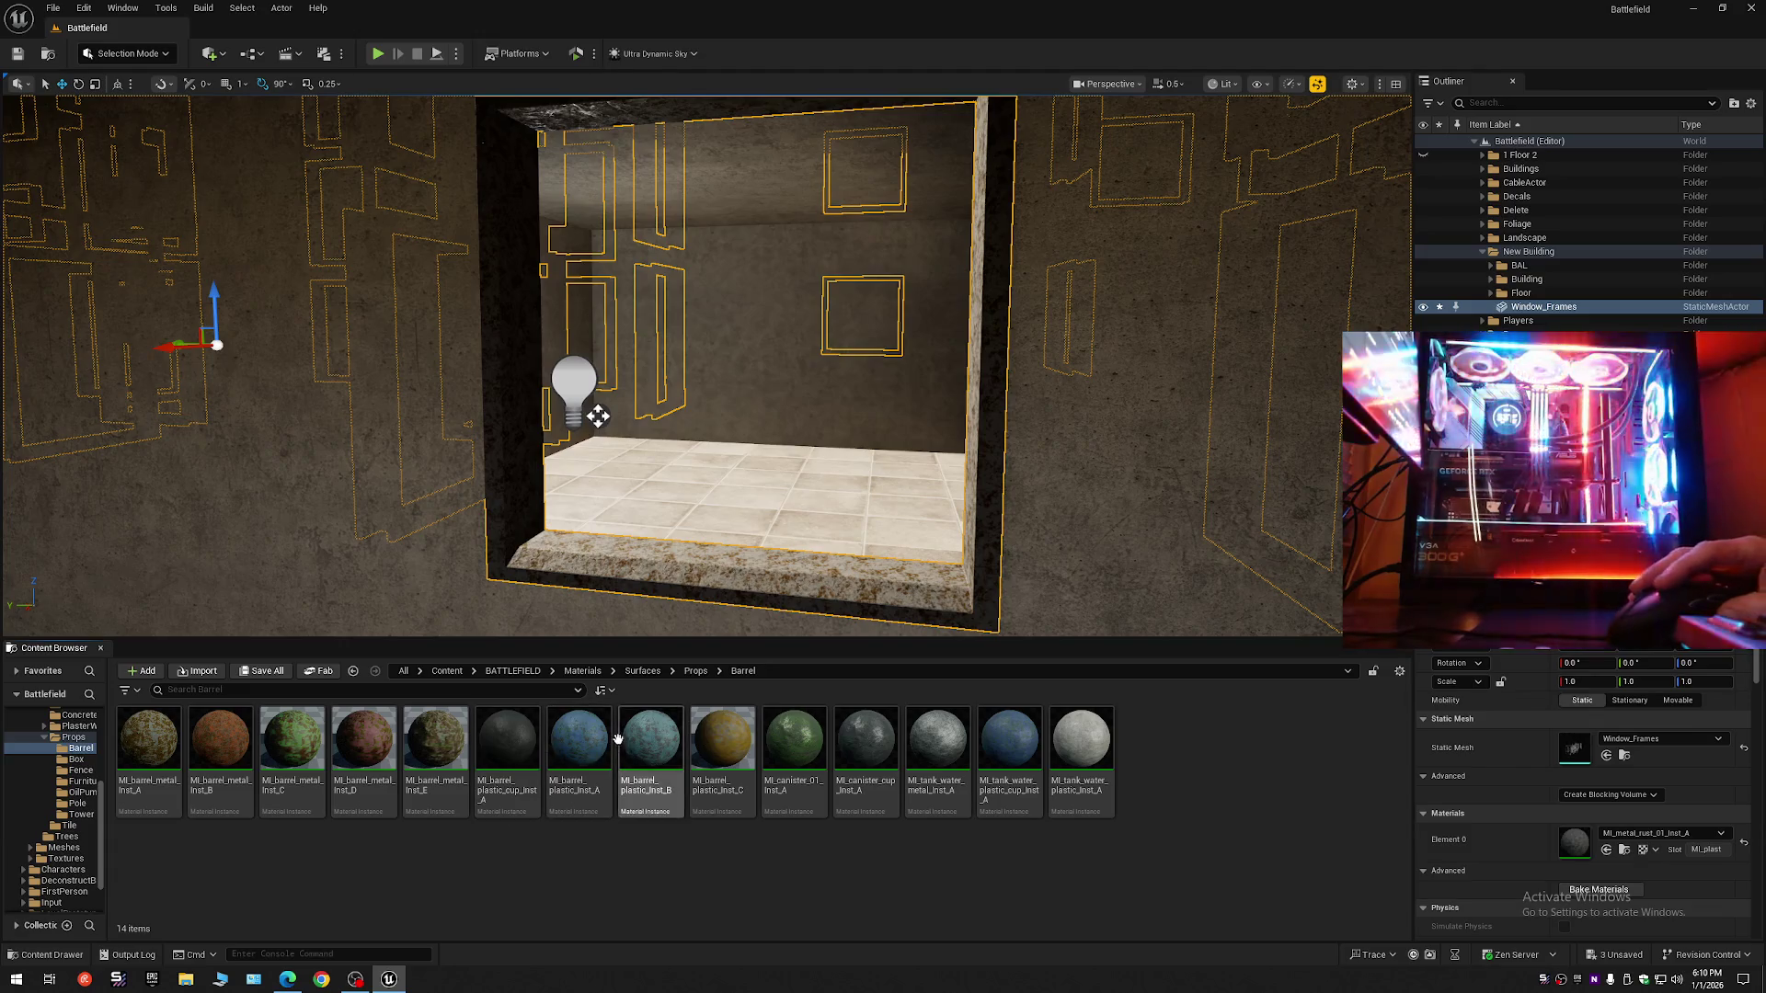
- Apply MI_barrel_plastic_Inst_A to Element 0 and view the bluish frames from outside
click(580, 750)
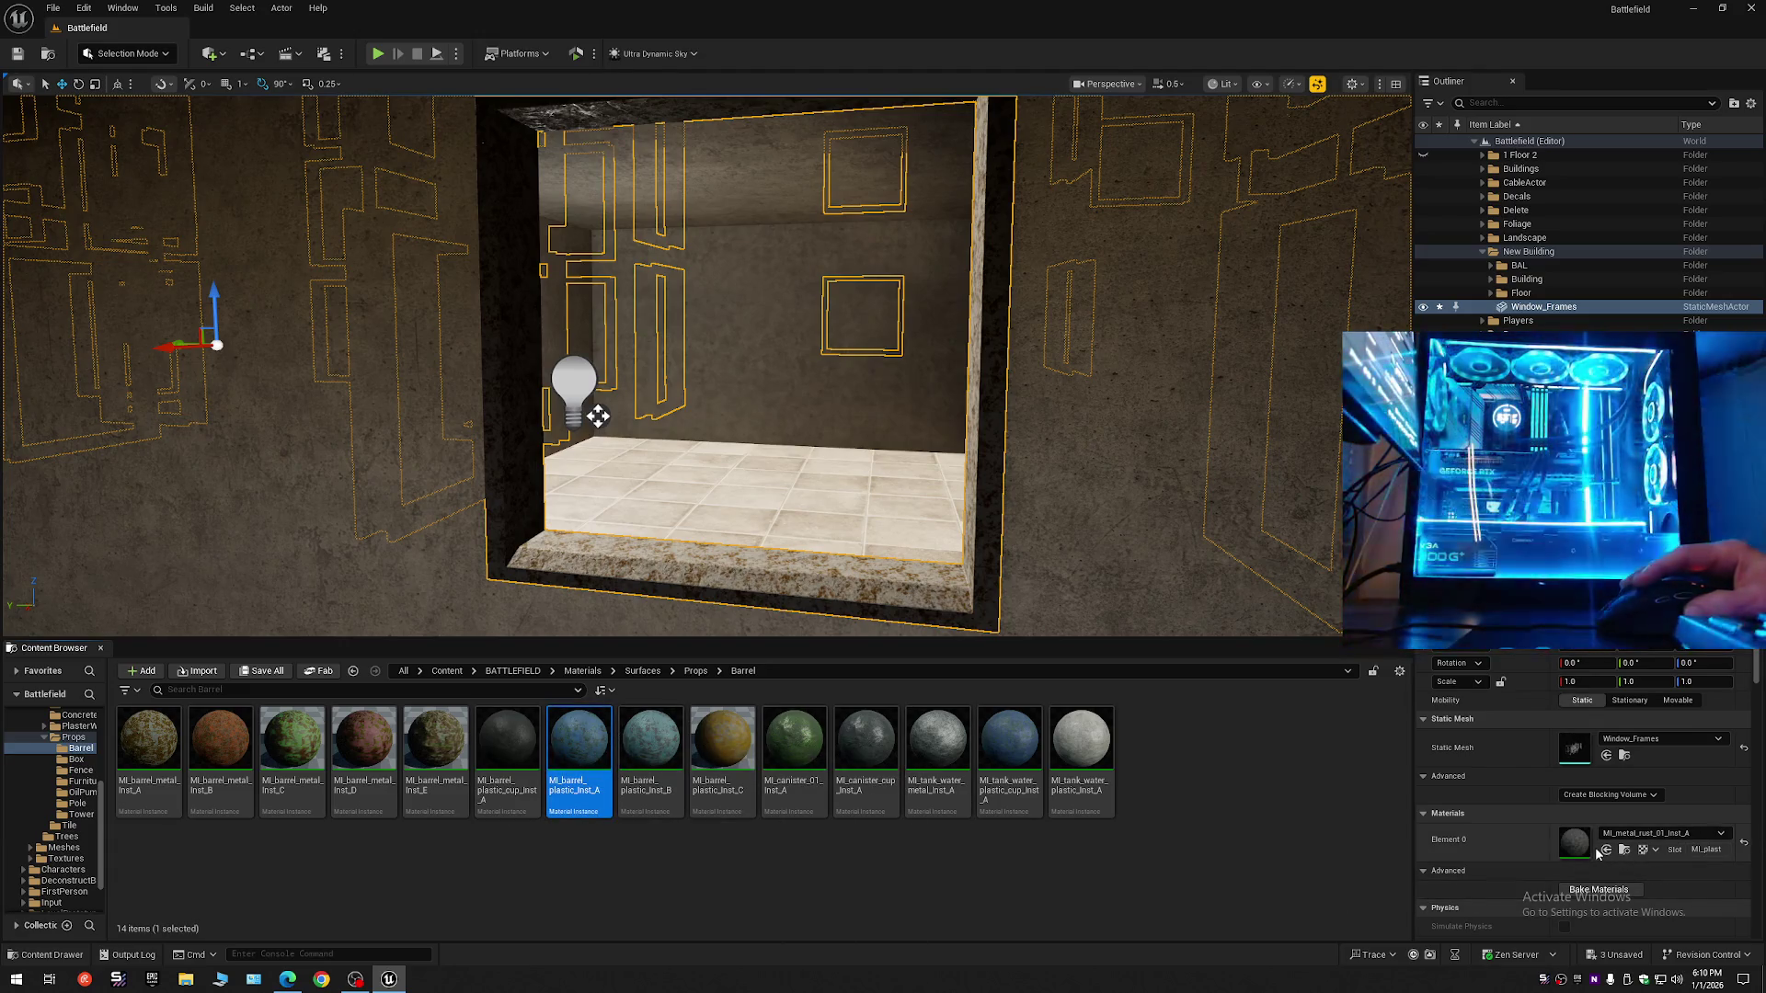
click(1605, 854)
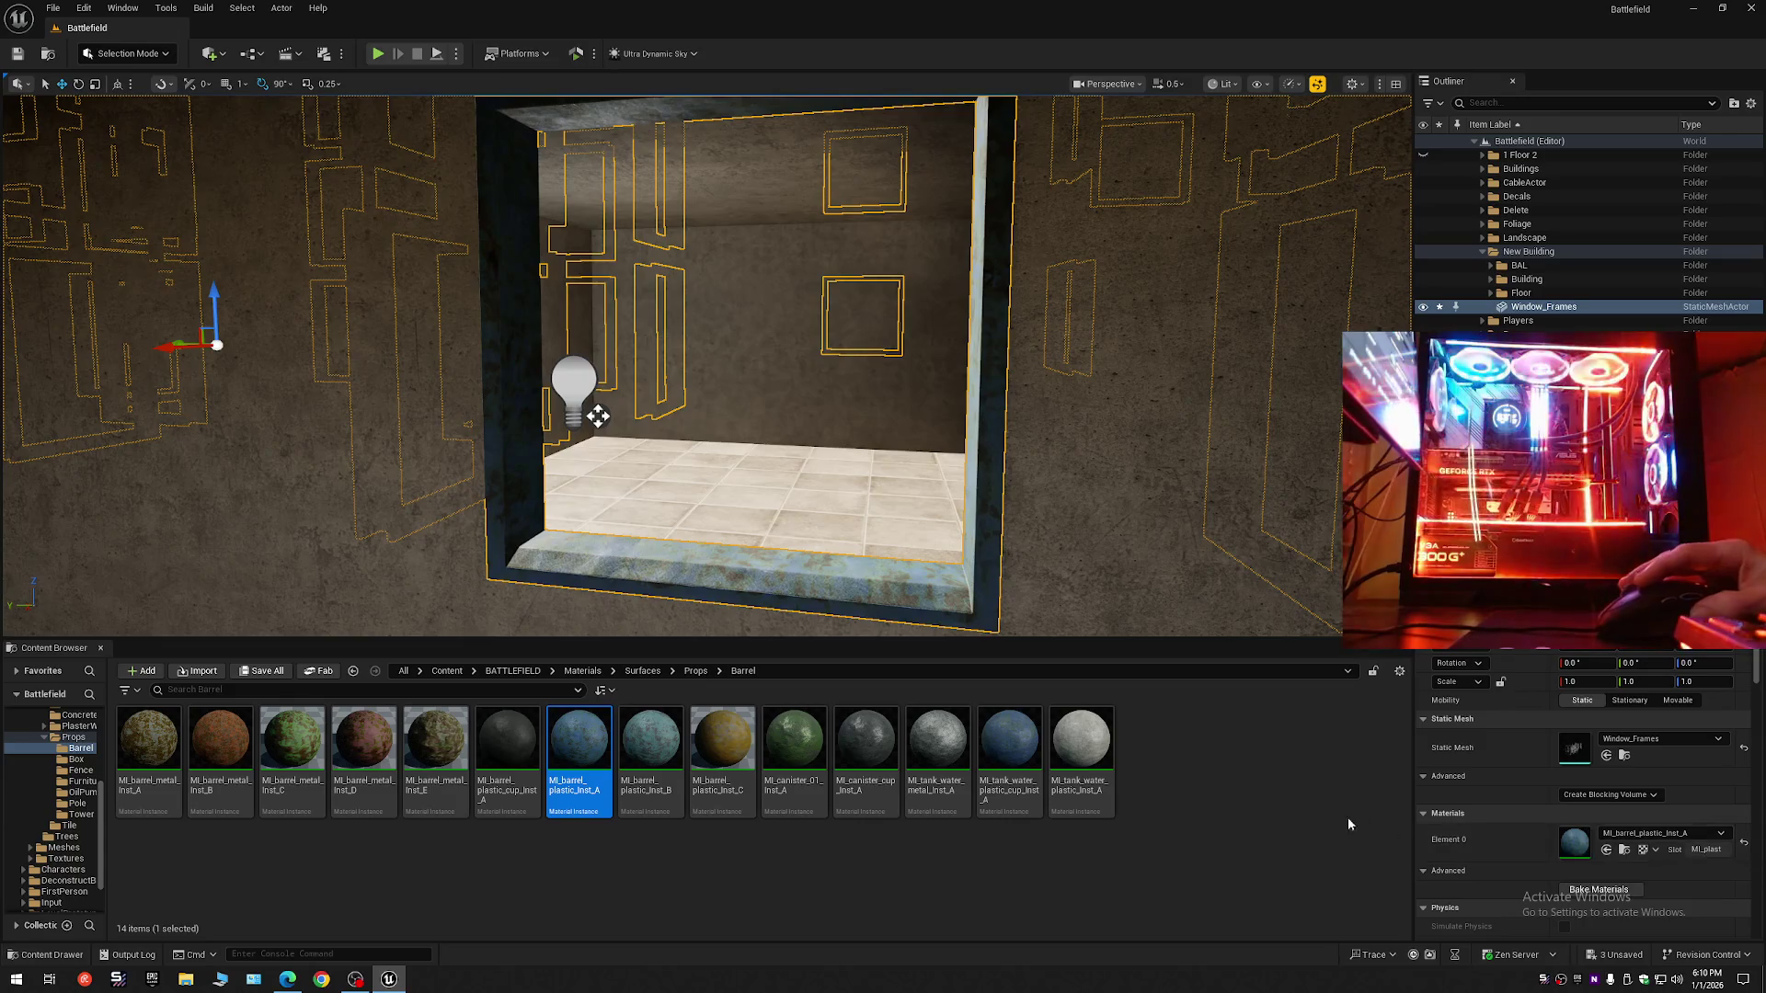
drag(1062, 566, 919, 566)
drag(1328, 444, 1058, 561)
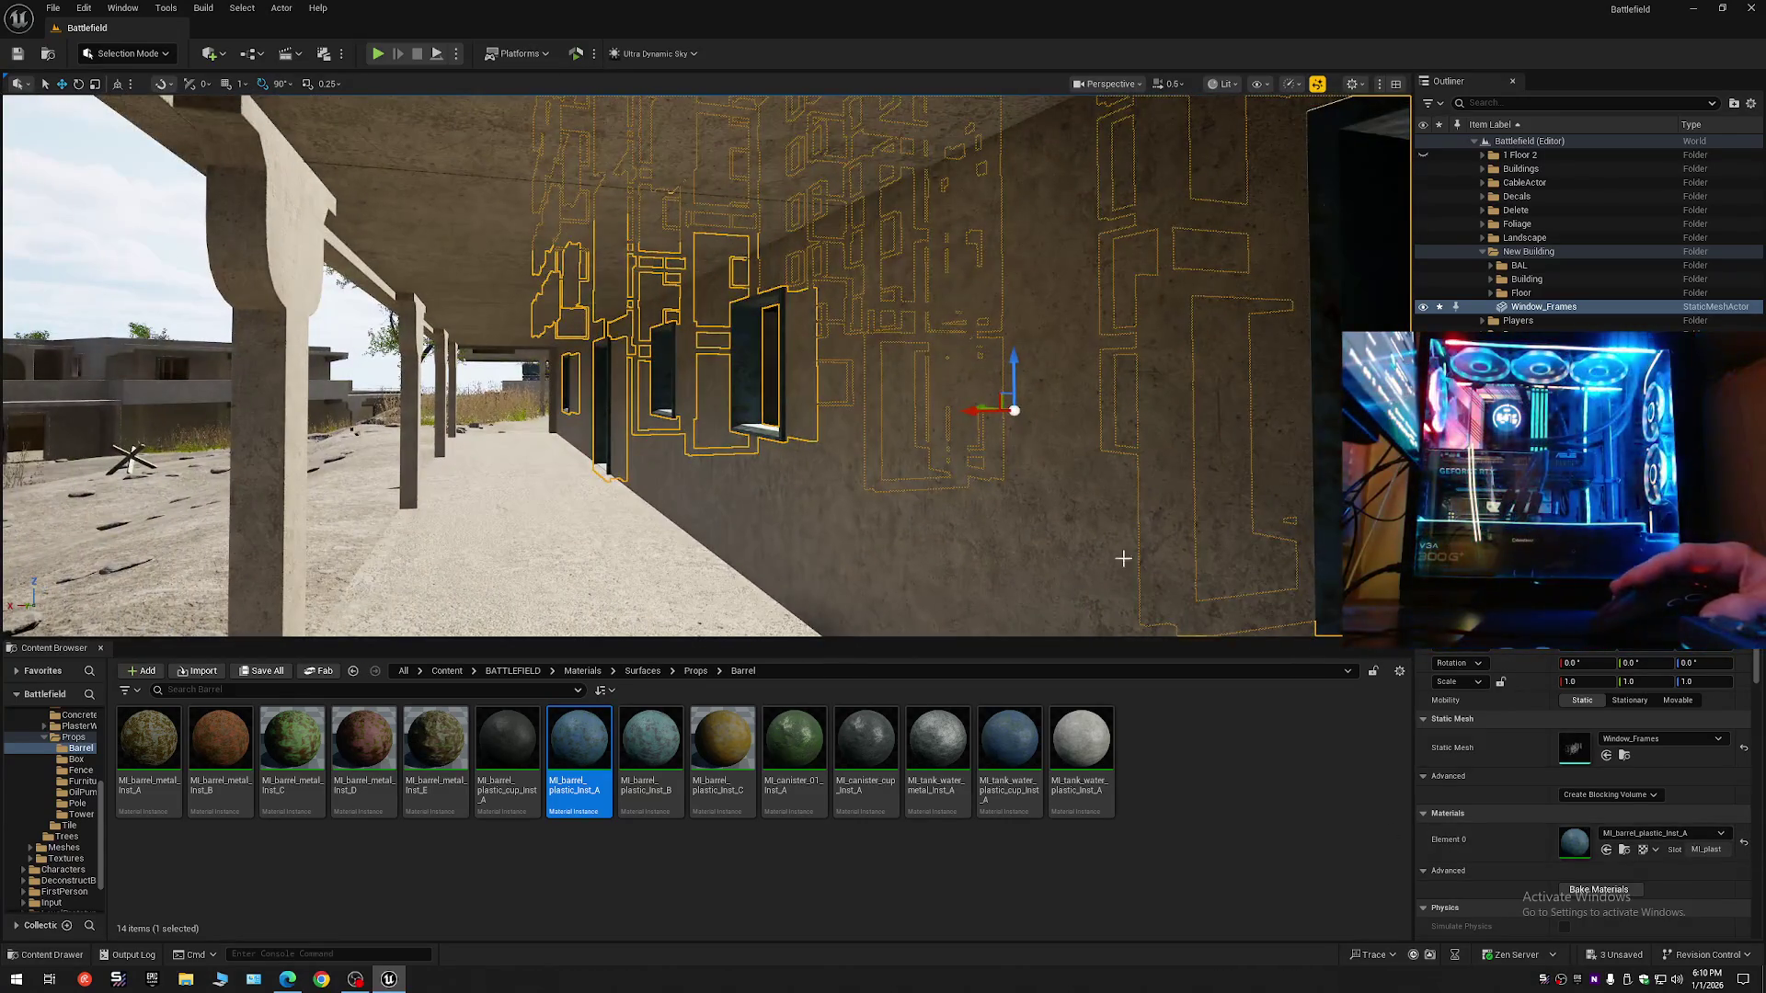
key(Escape)
drag(699, 368, 588, 396)
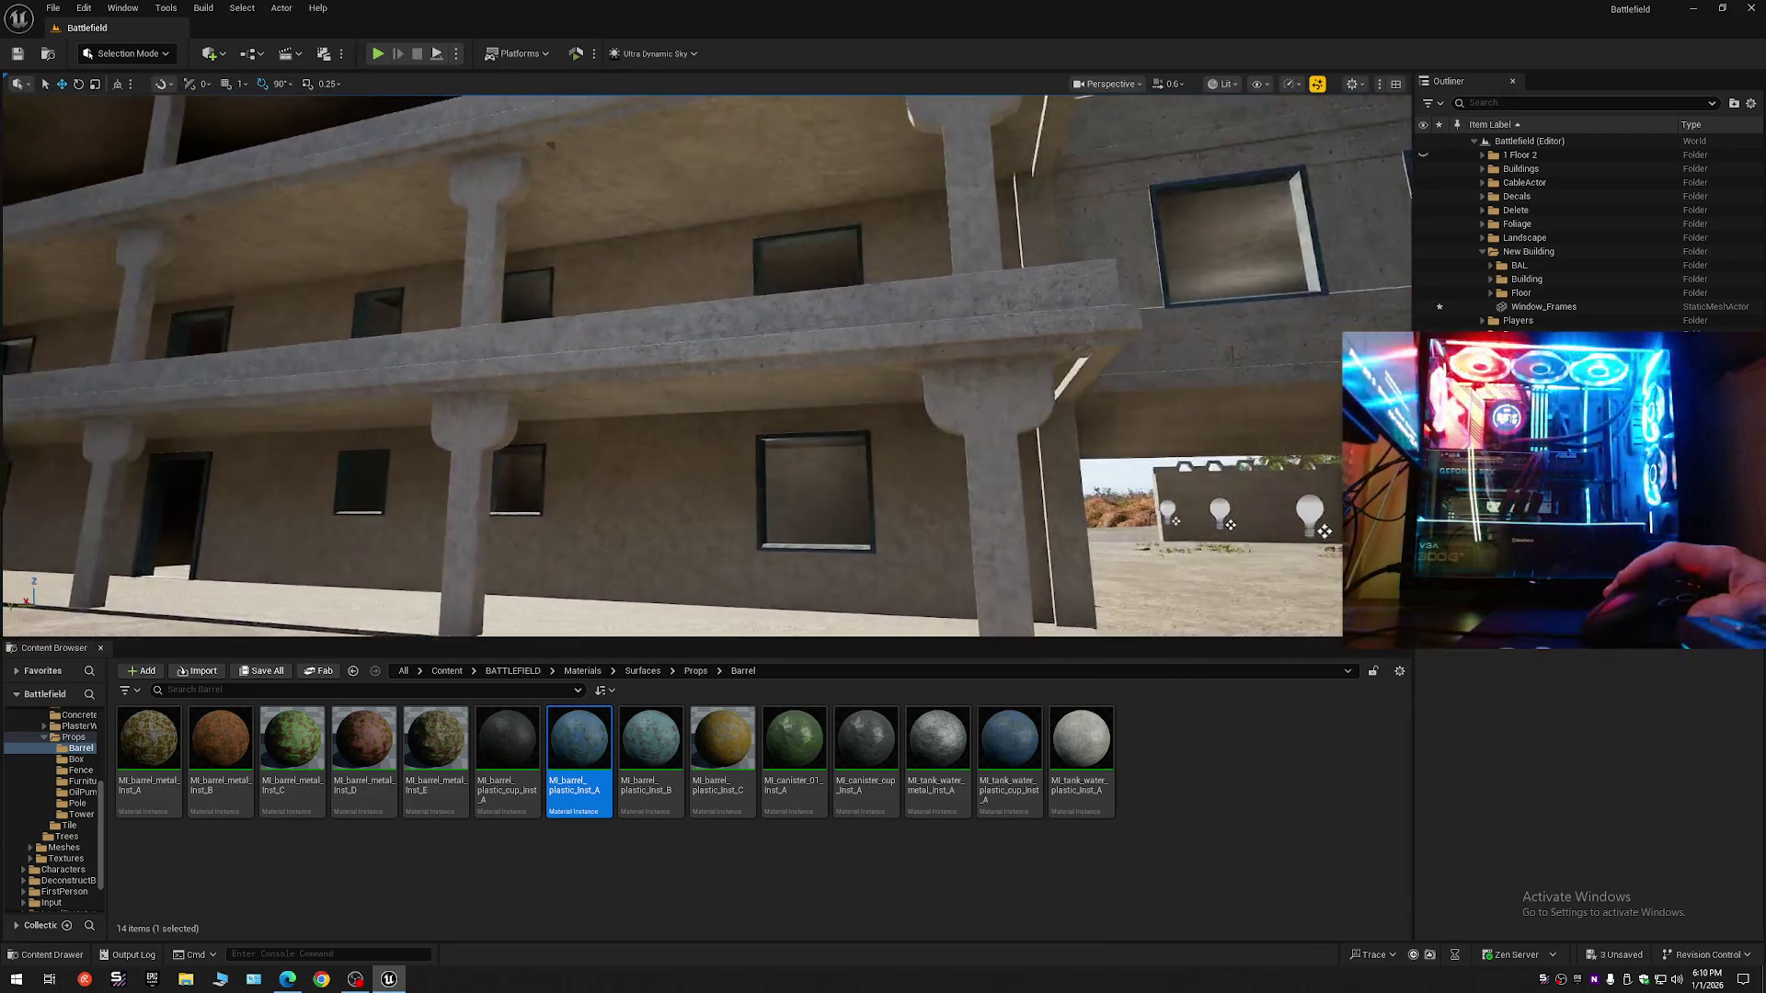
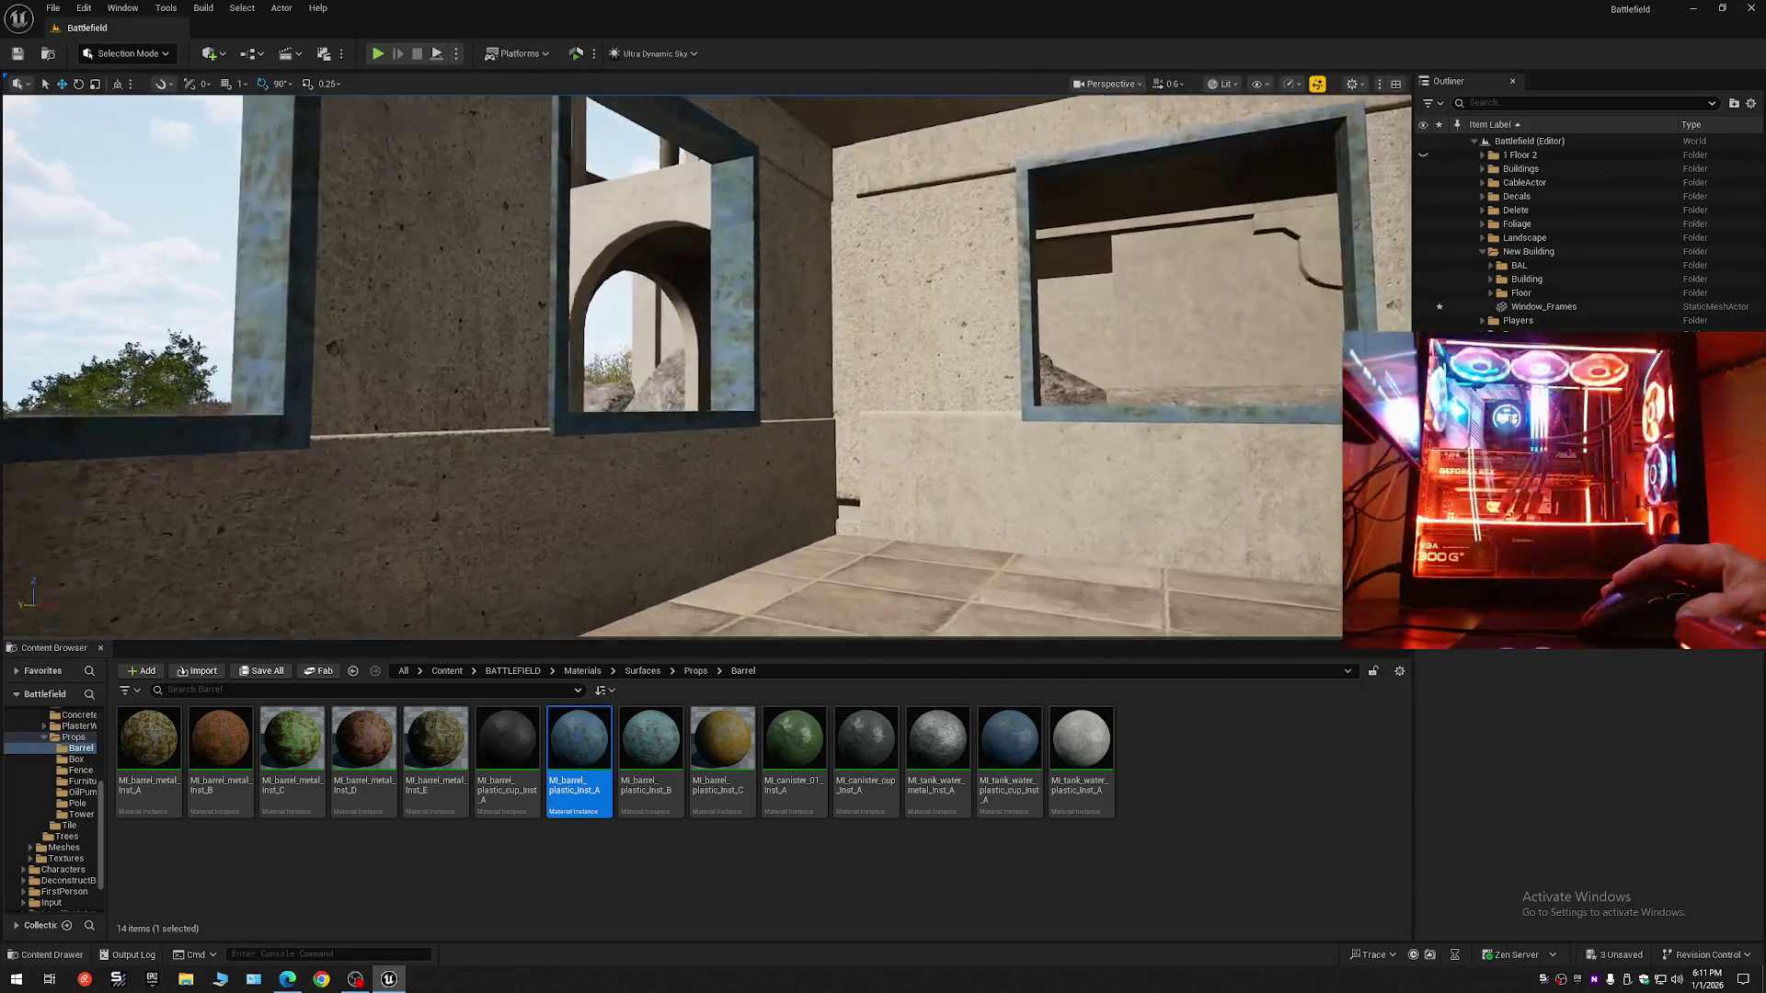
- Select the 6_Story_Building mesh and fly up close to a windowed wall to inspect it
click(414, 506)
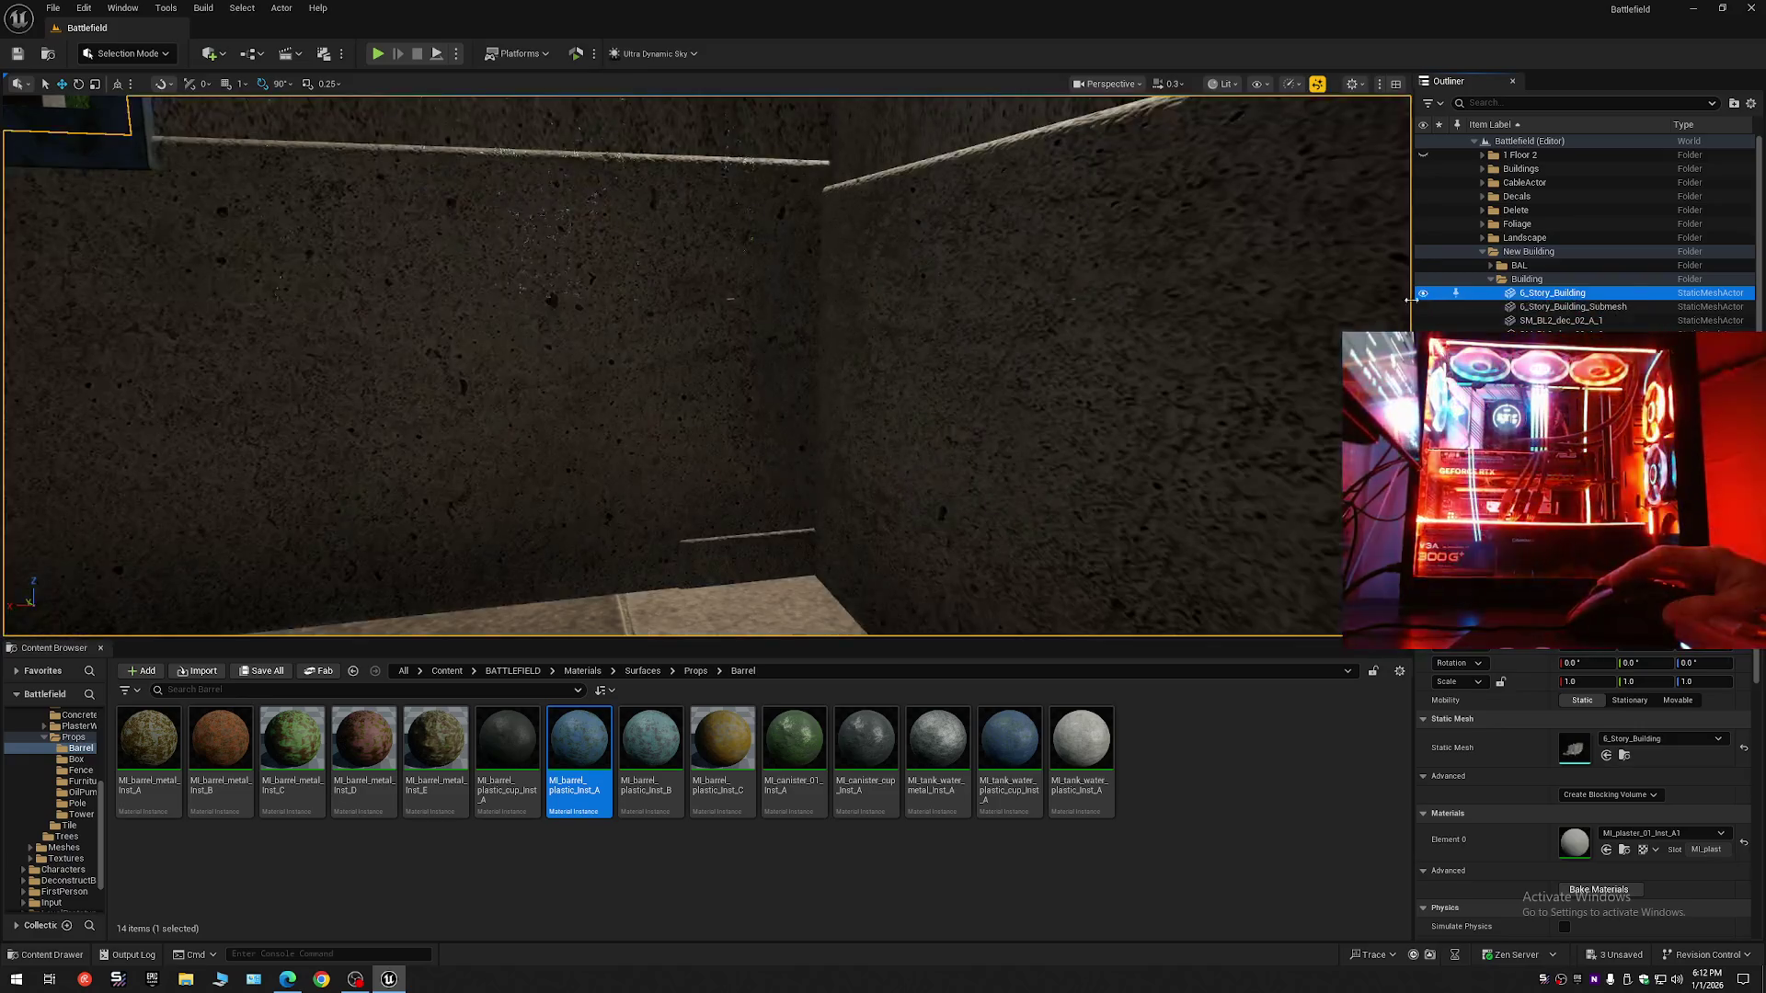
drag(1407, 299, 1407, 299)
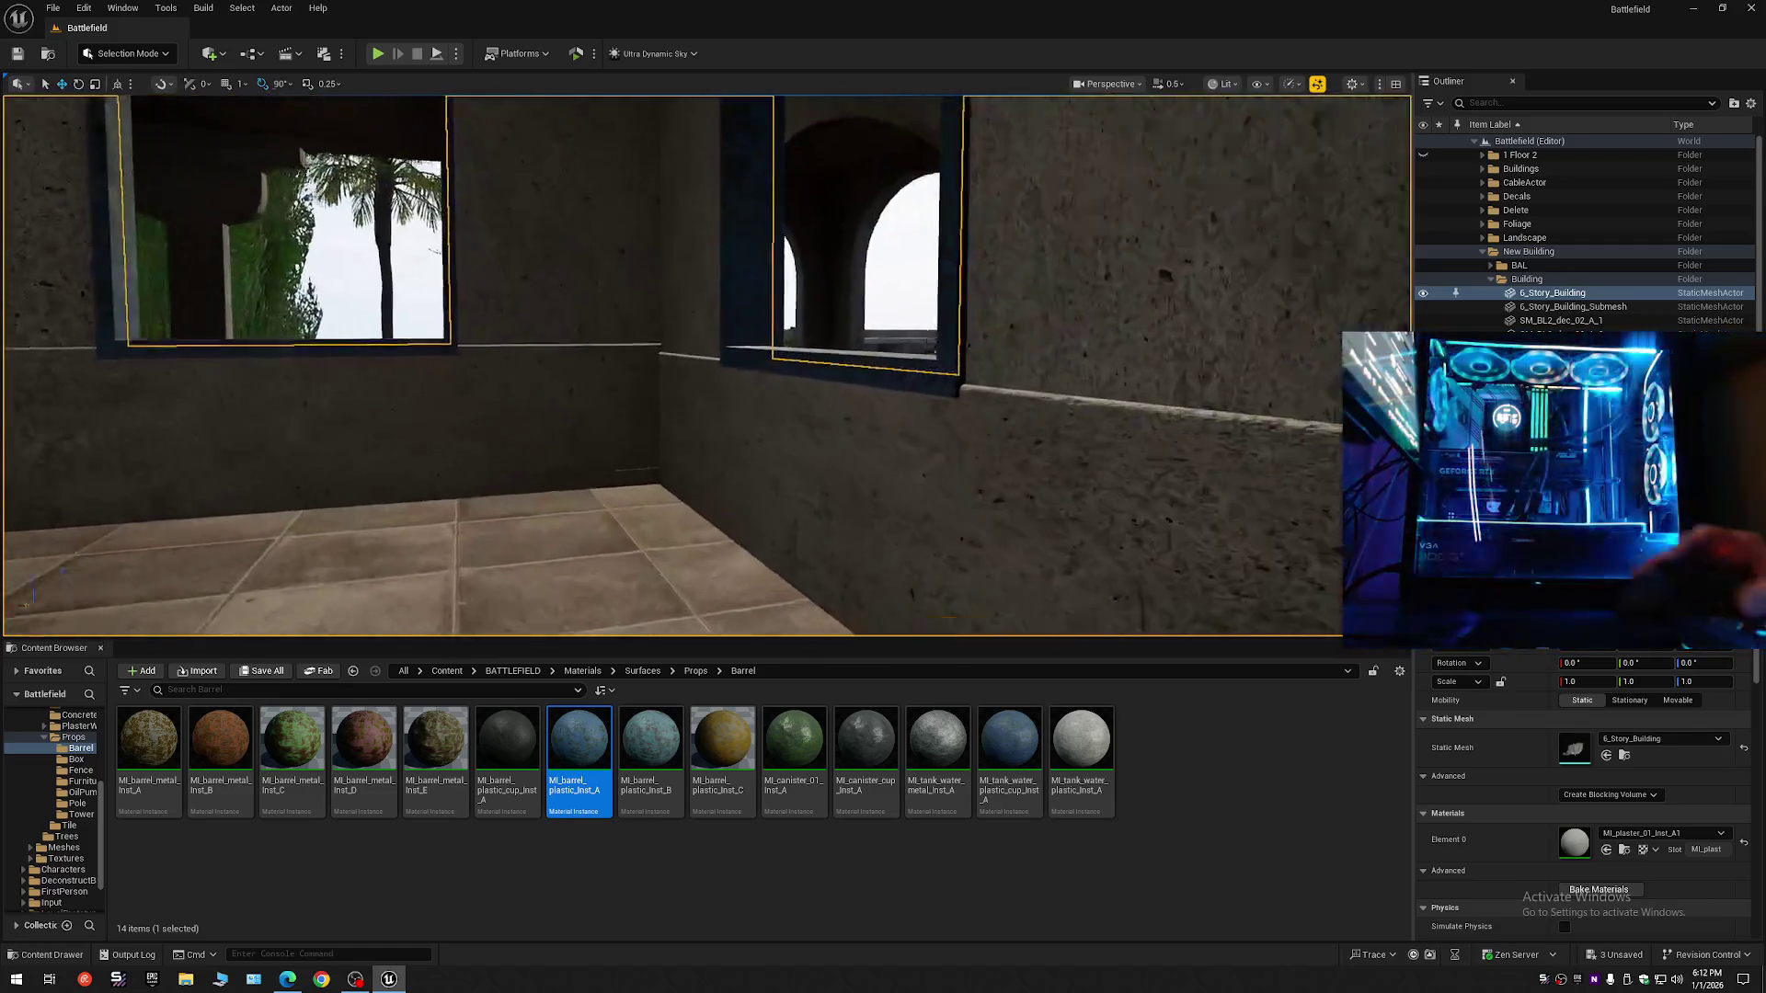
drag(699, 367, 699, 368)
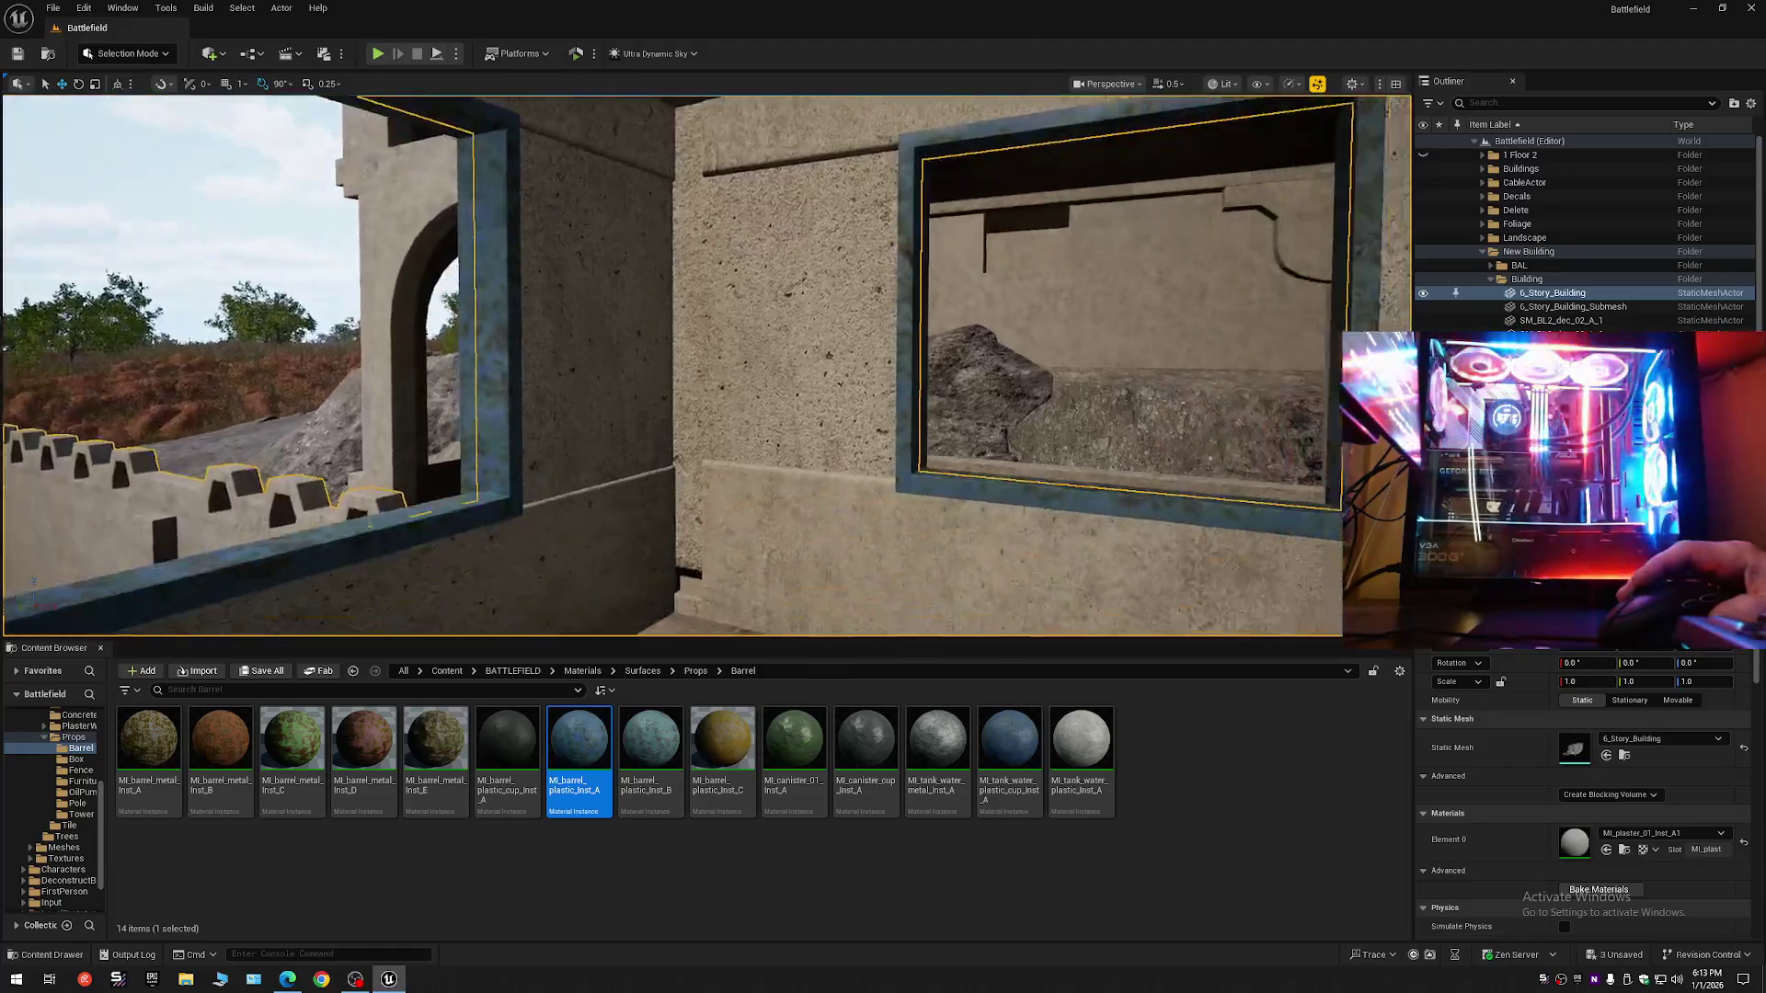
key(Left)
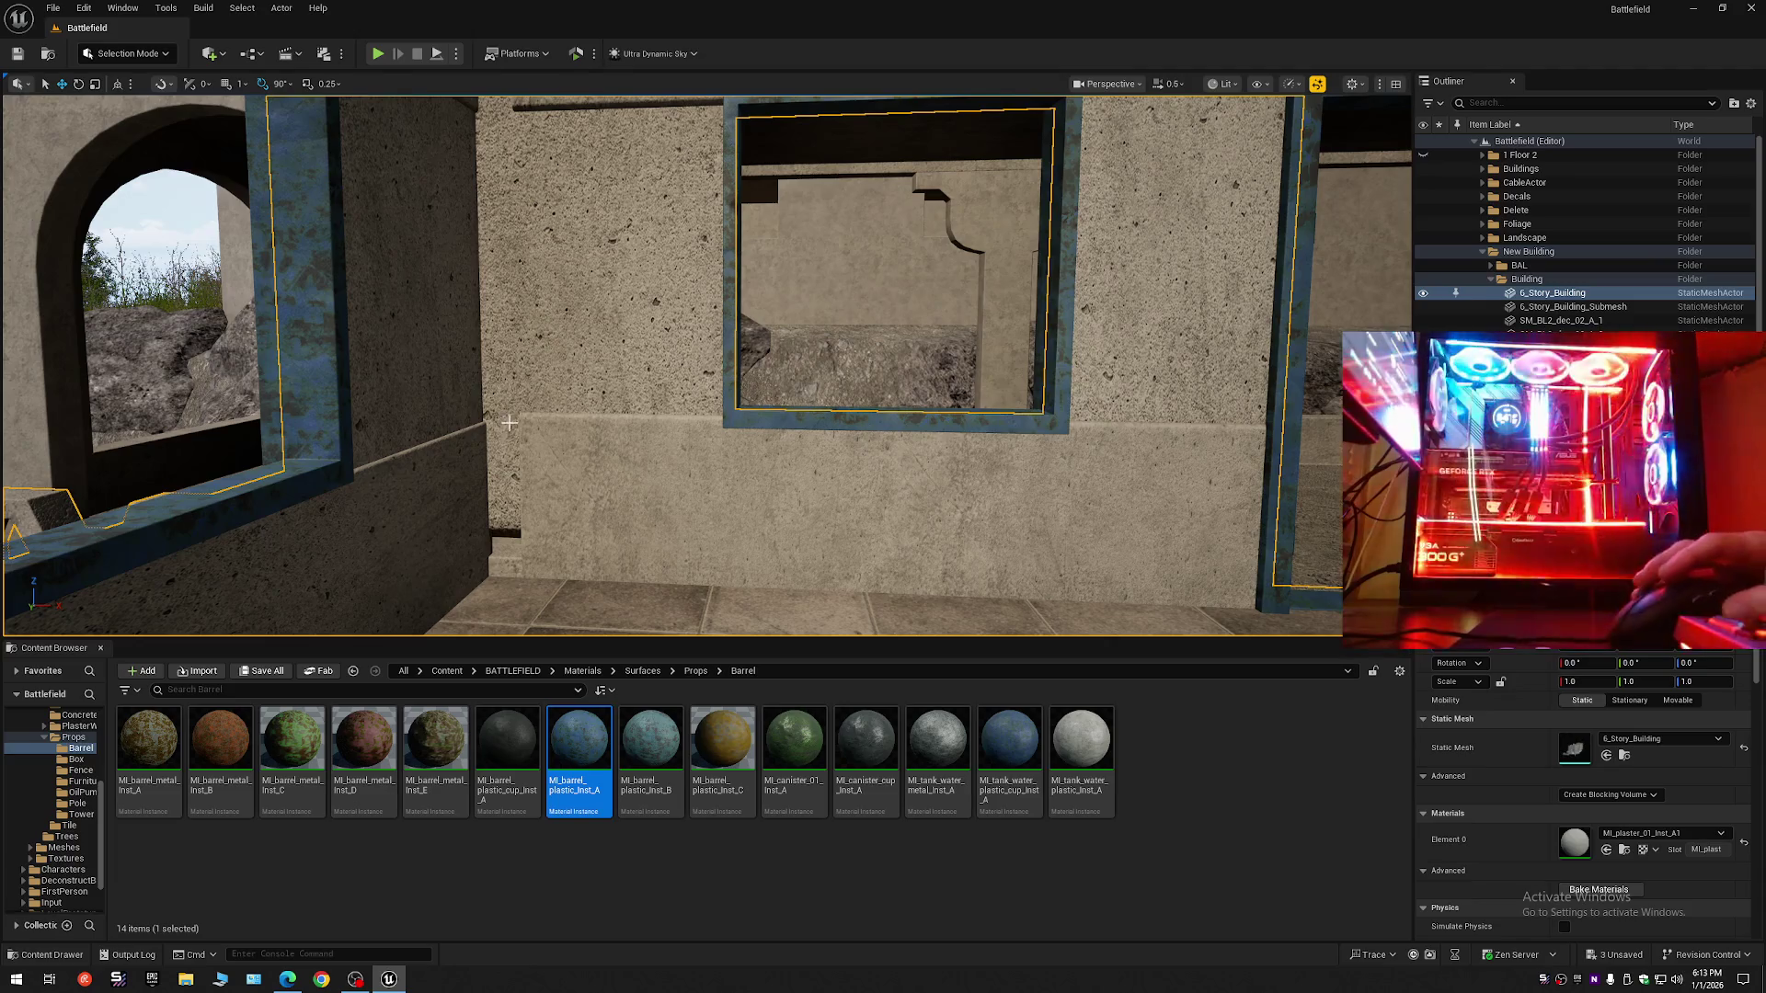
- Switch to Modeling Mode and start Tri Select with All Connected selection and By UVIsland face colours
click(138, 55)
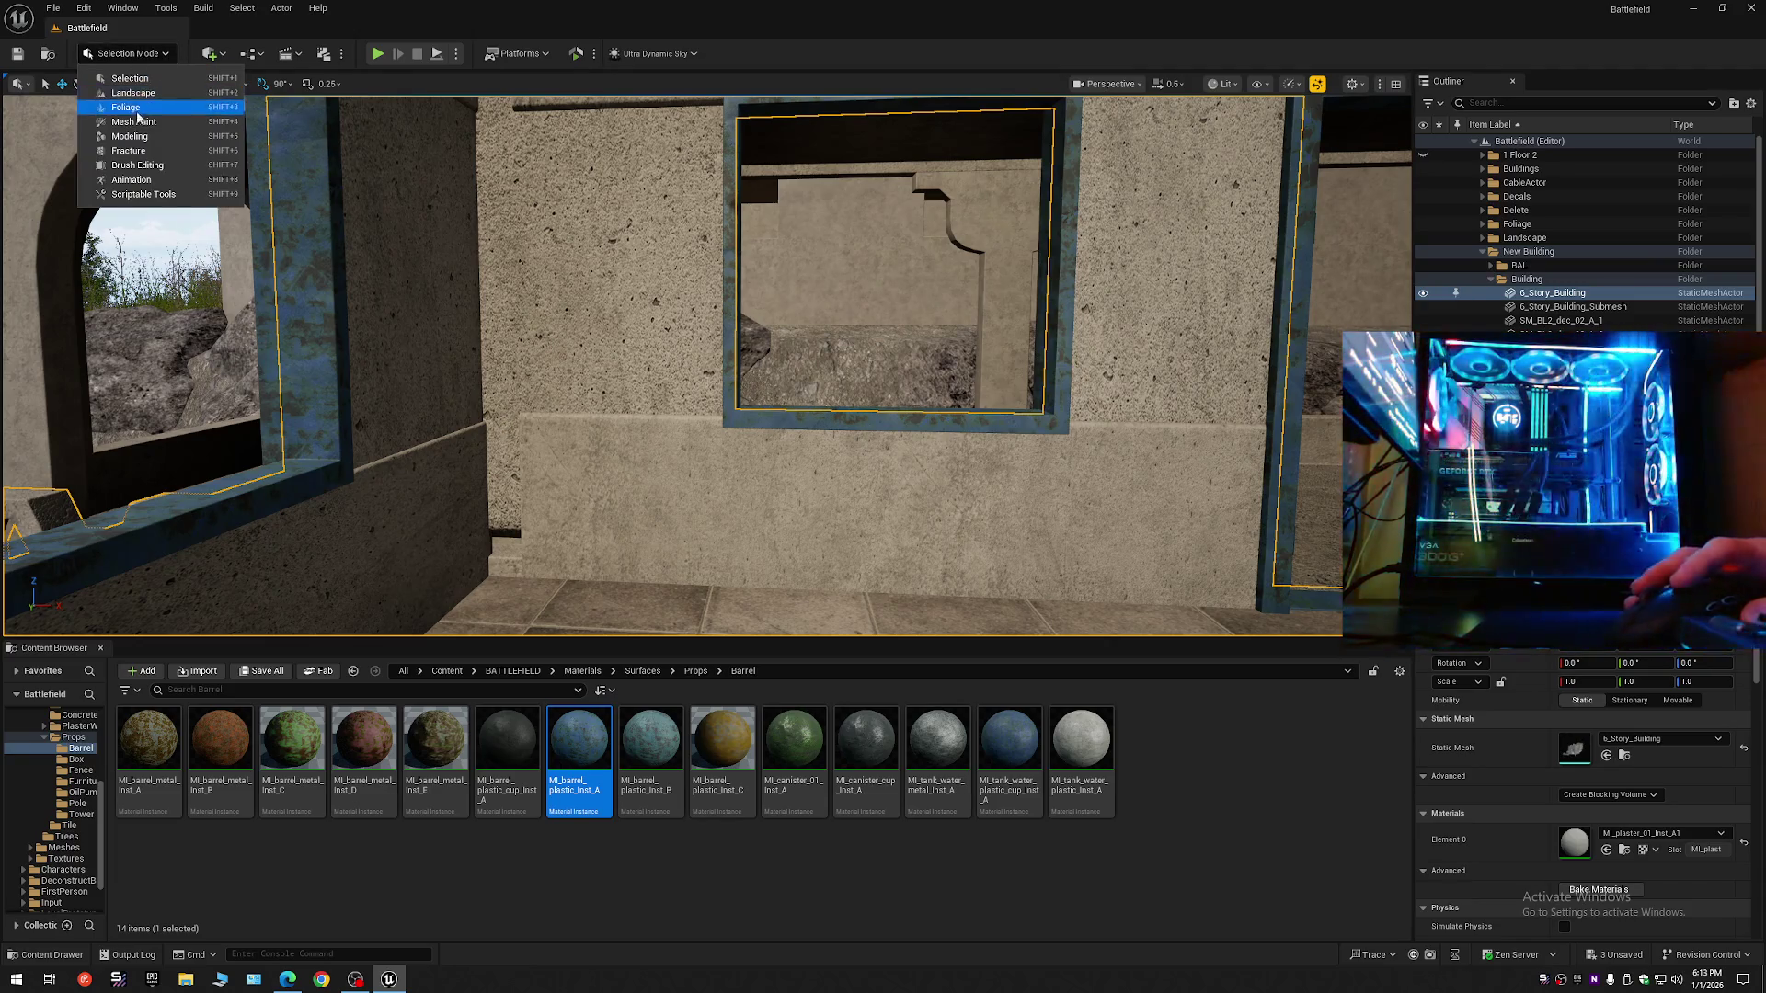
click(130, 138)
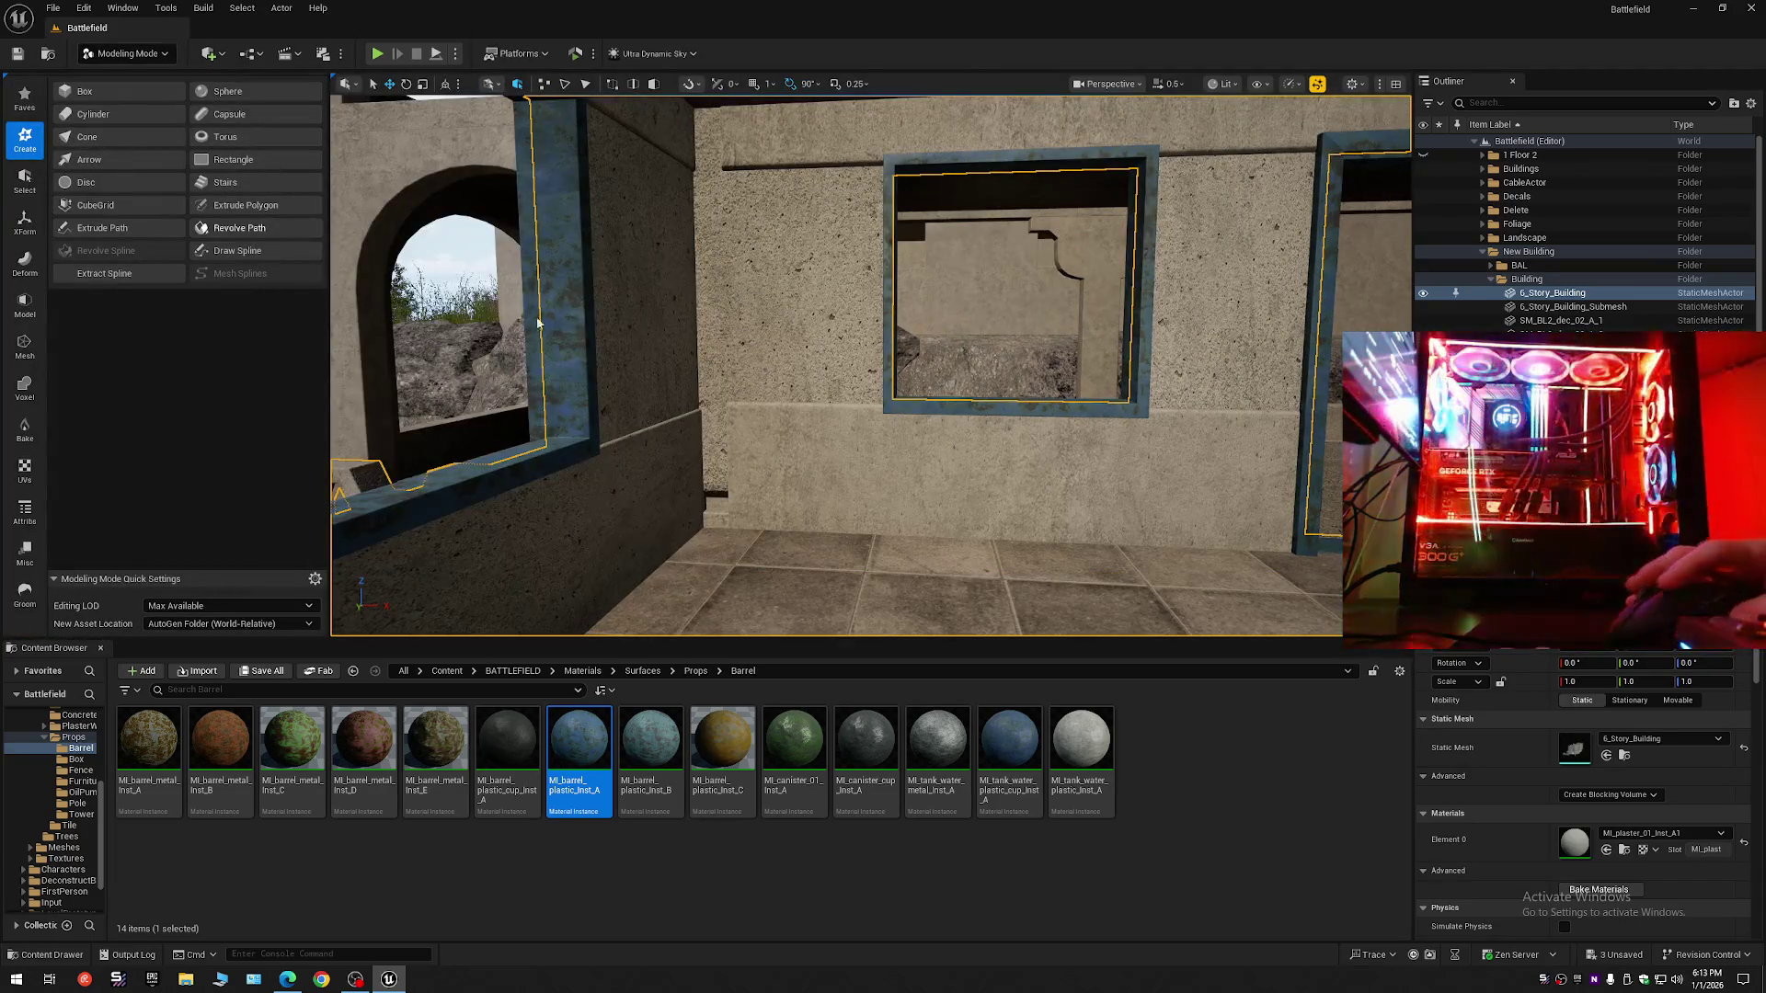
click(25, 98)
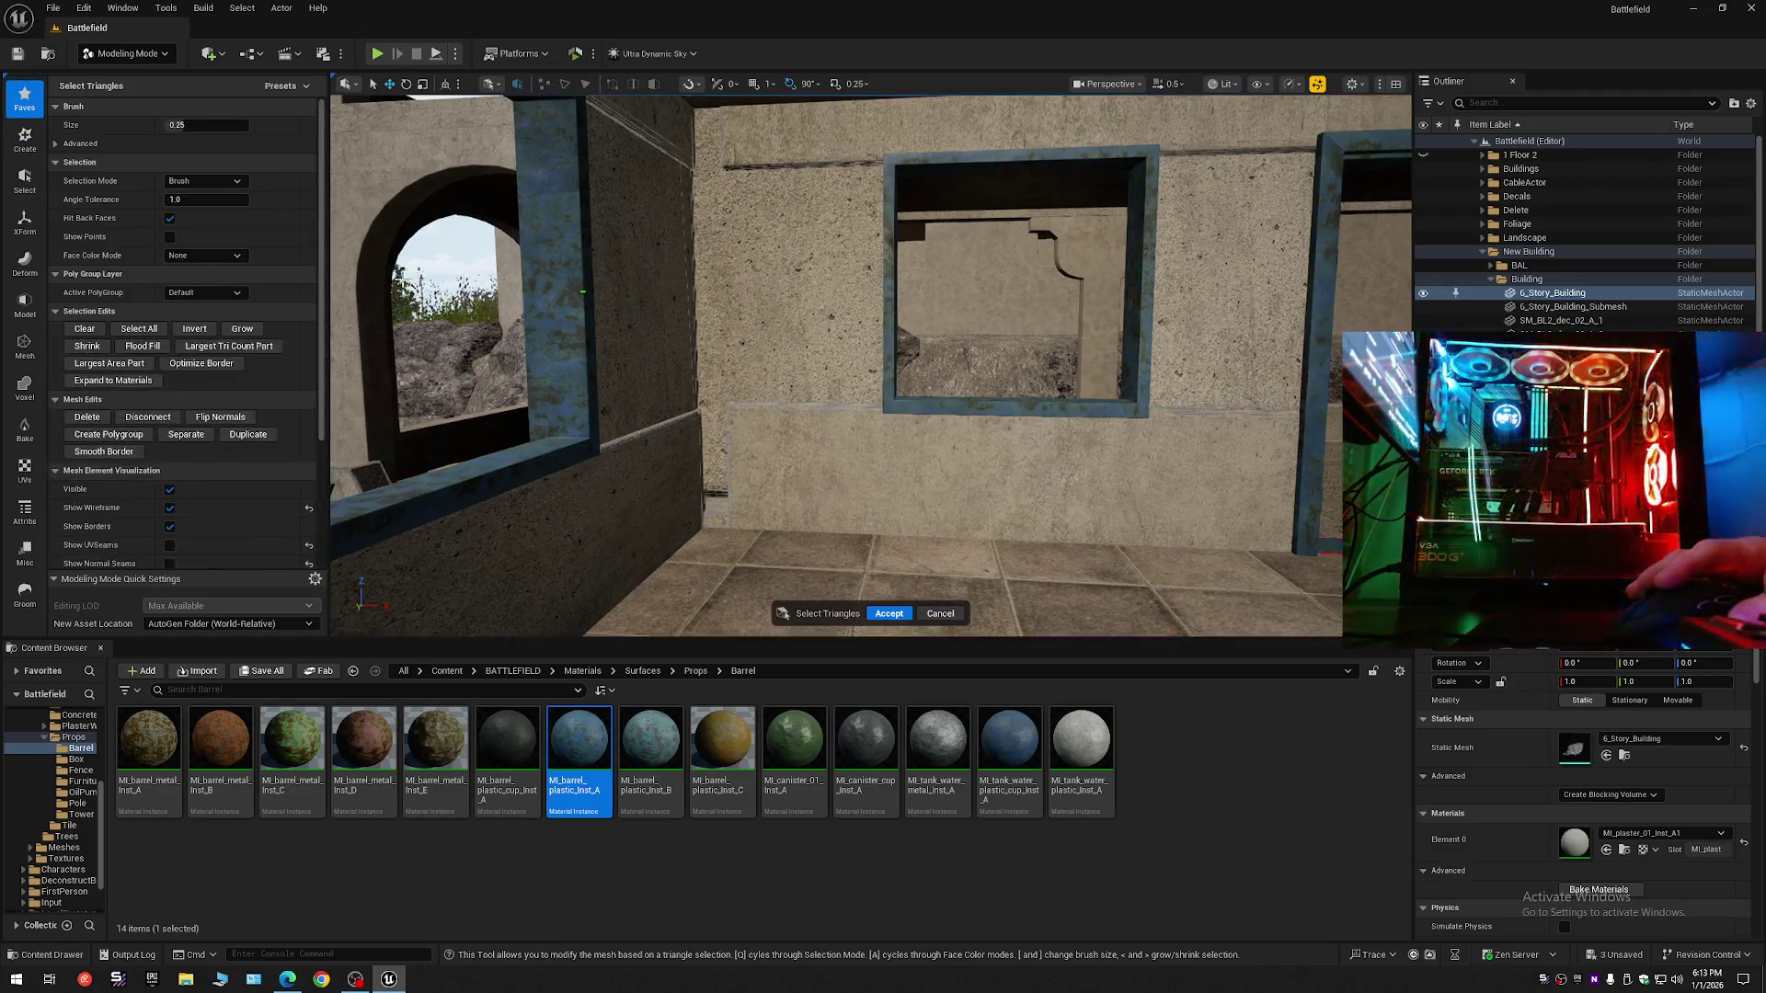
click(192, 181)
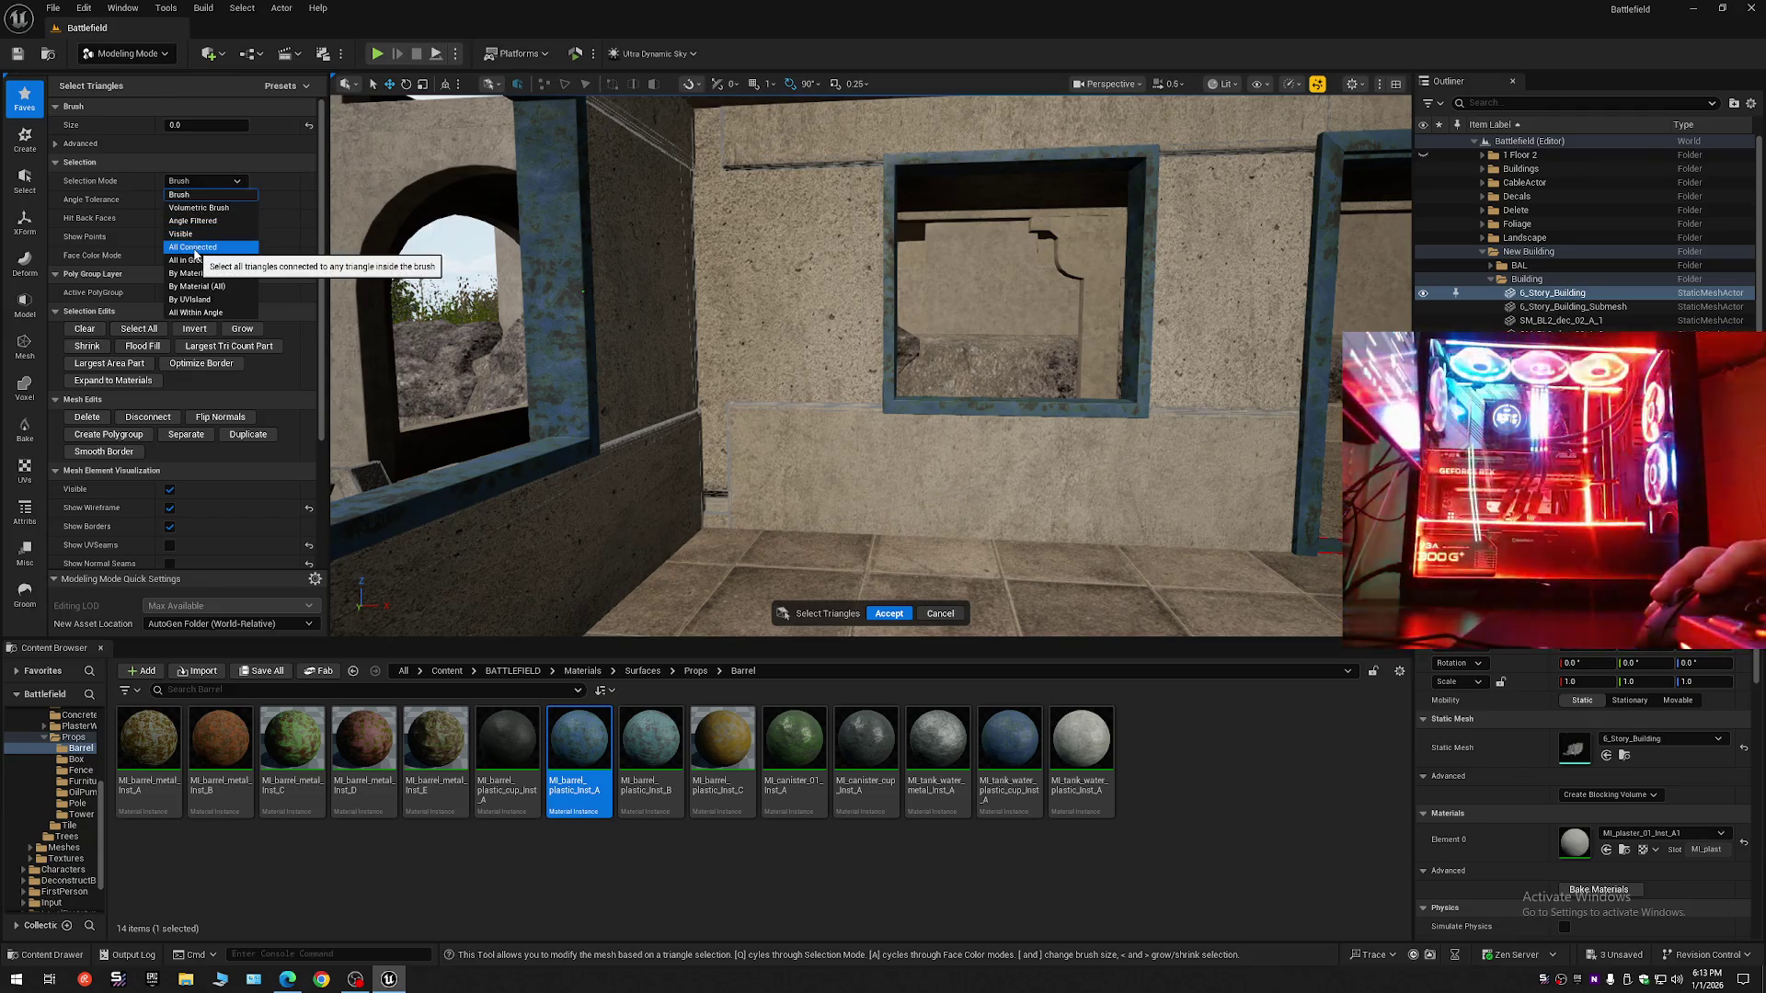
click(194, 247)
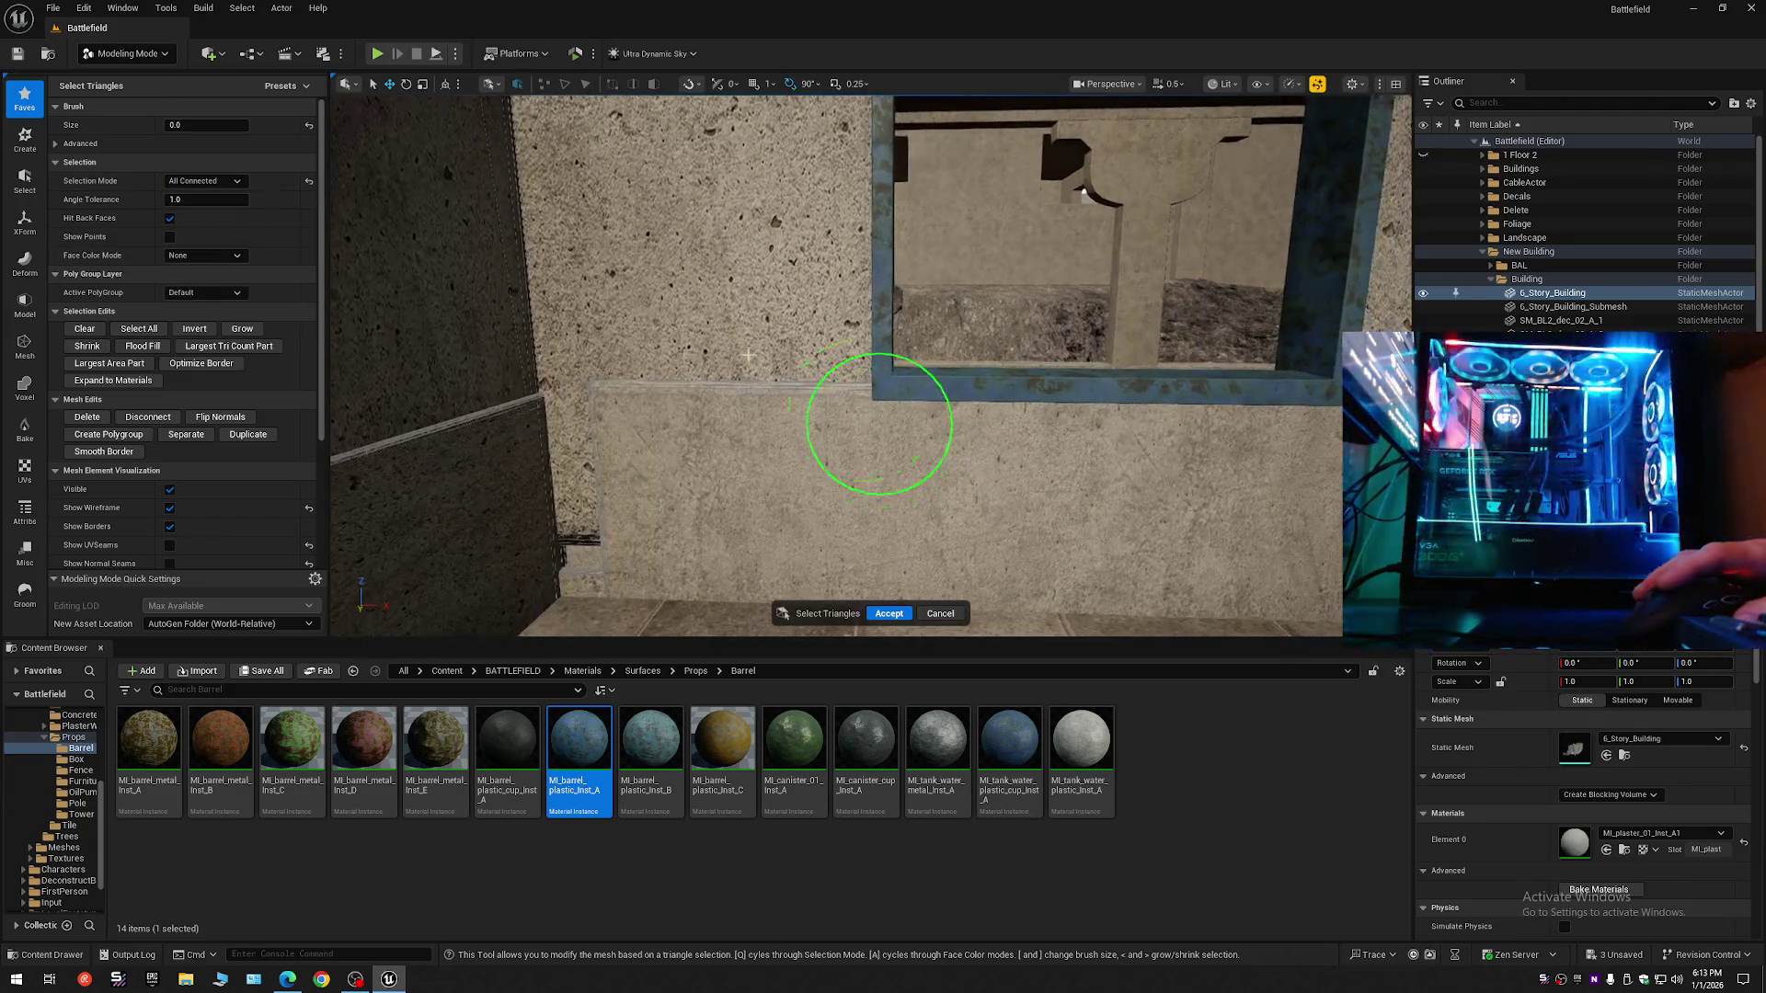
click(202, 256)
click(214, 308)
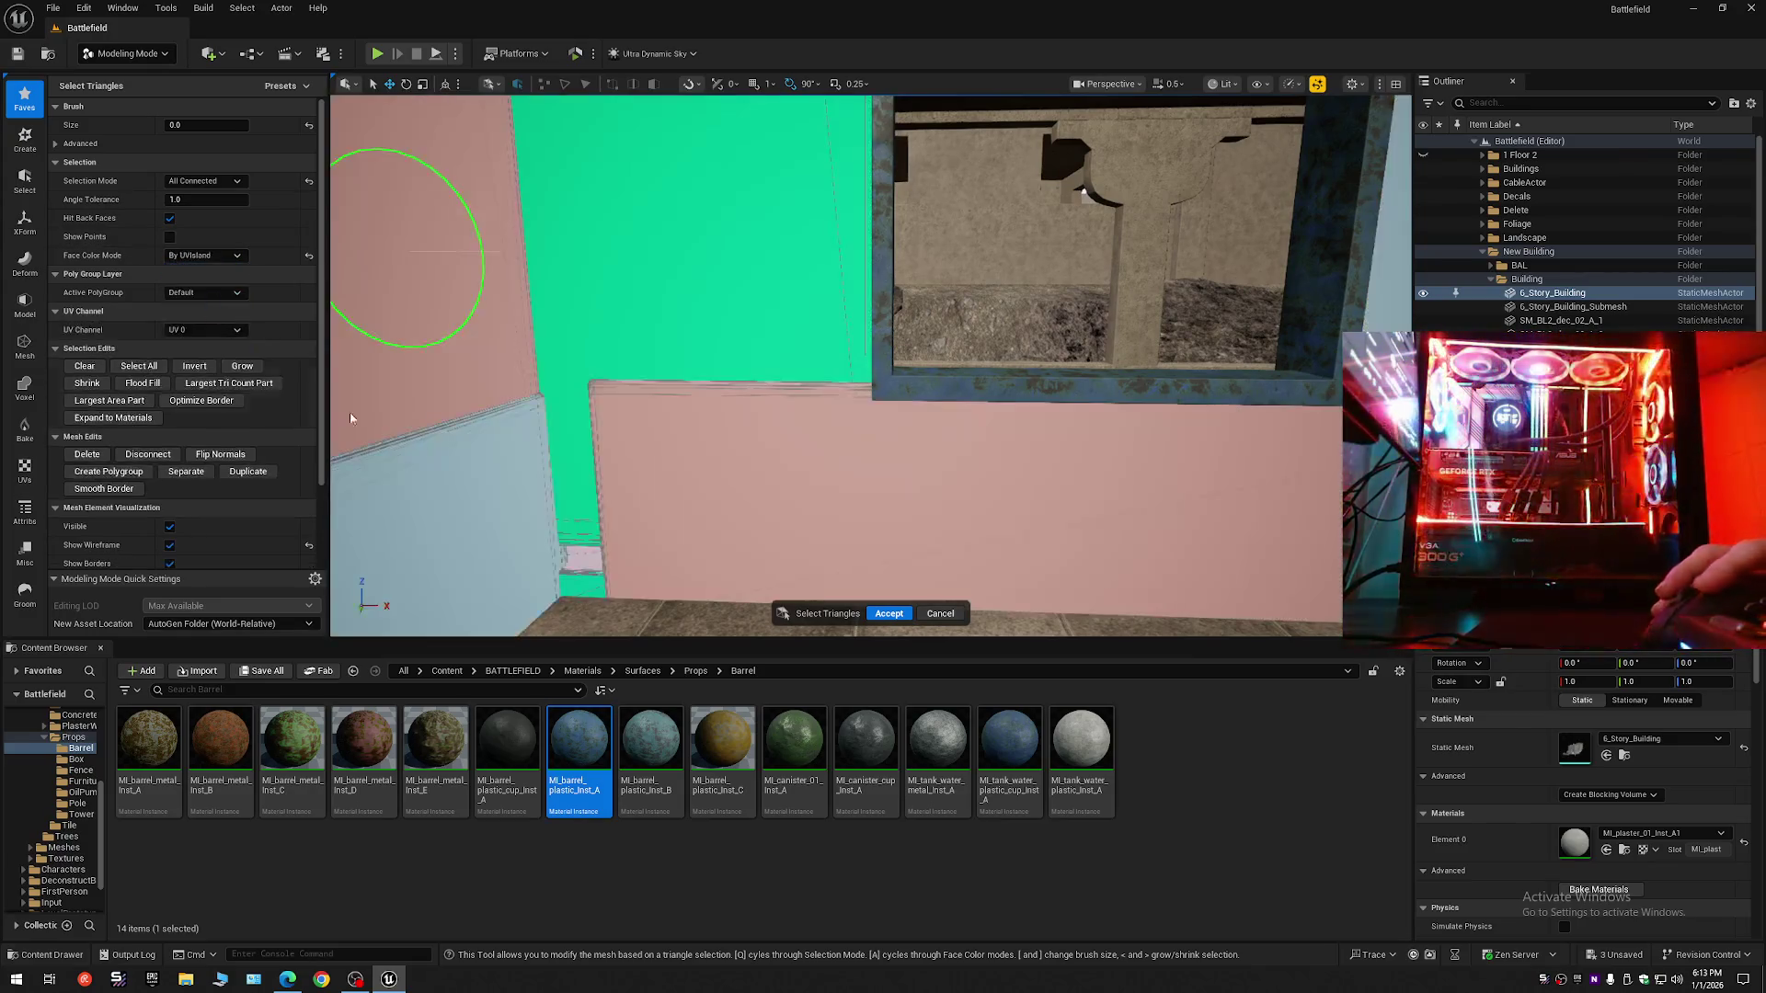
- Paint the low wall band beneath the windows and duplicate it into a new mesh
scroll(926, 485, up, 3)
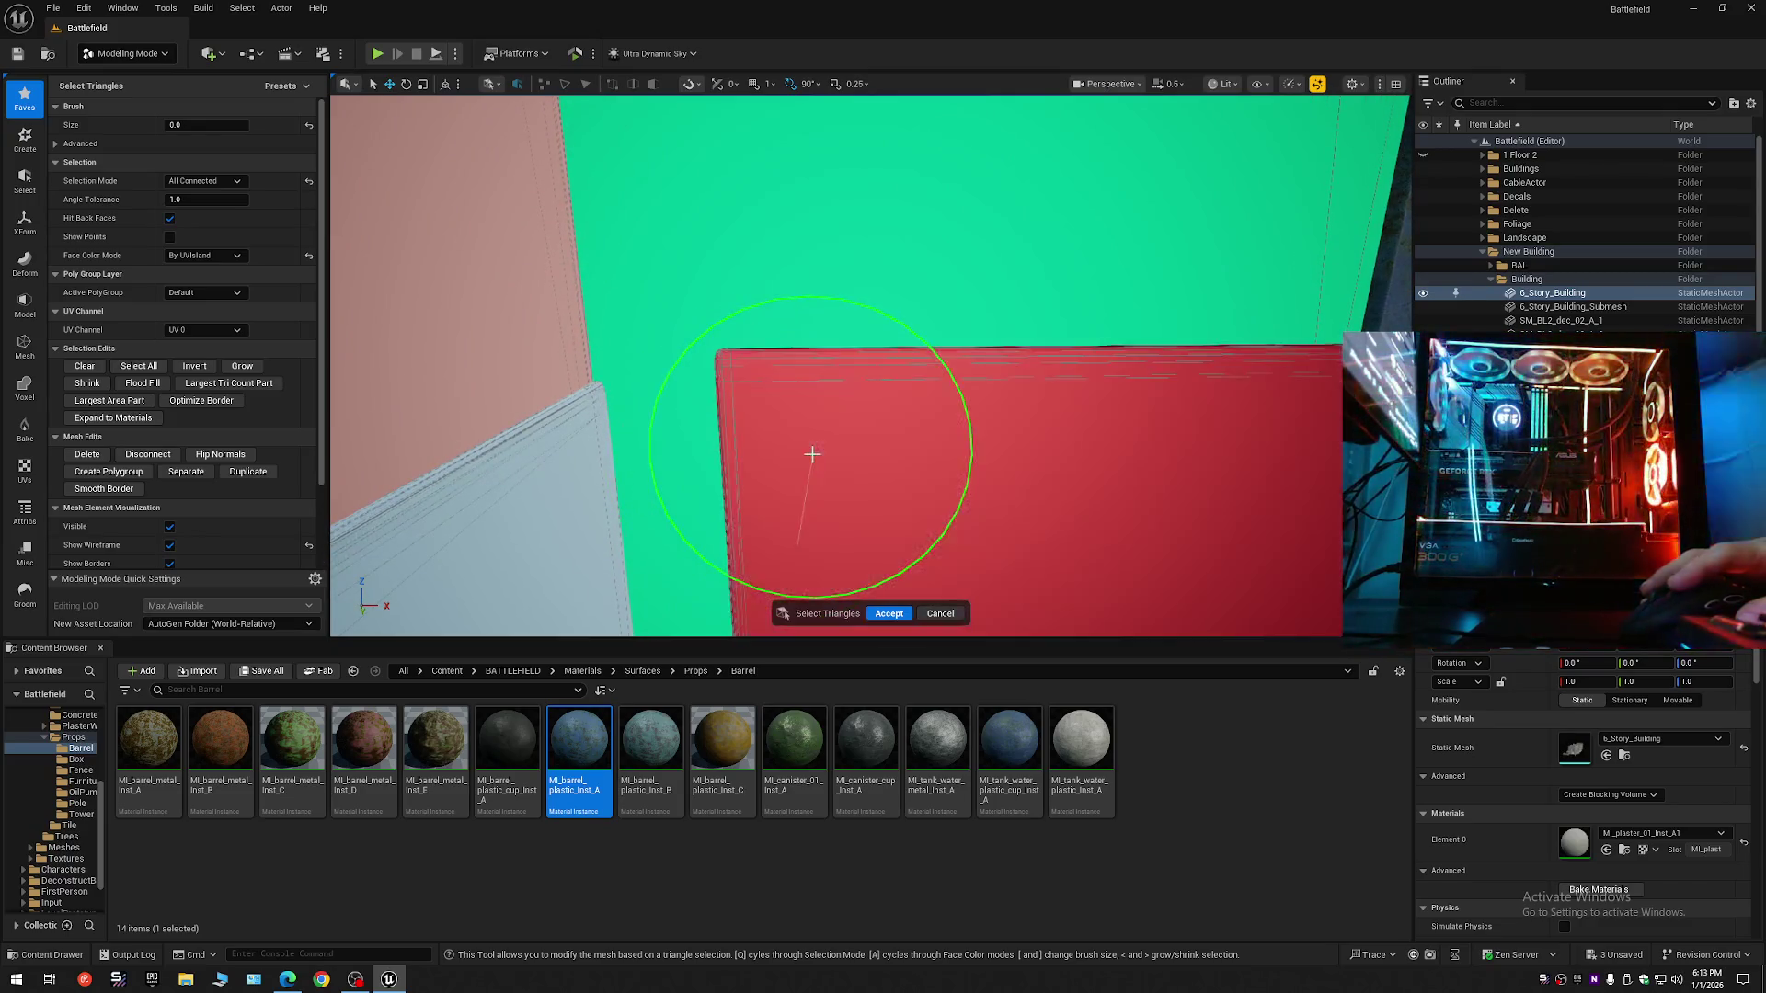
scroll(432, 469, down, 3)
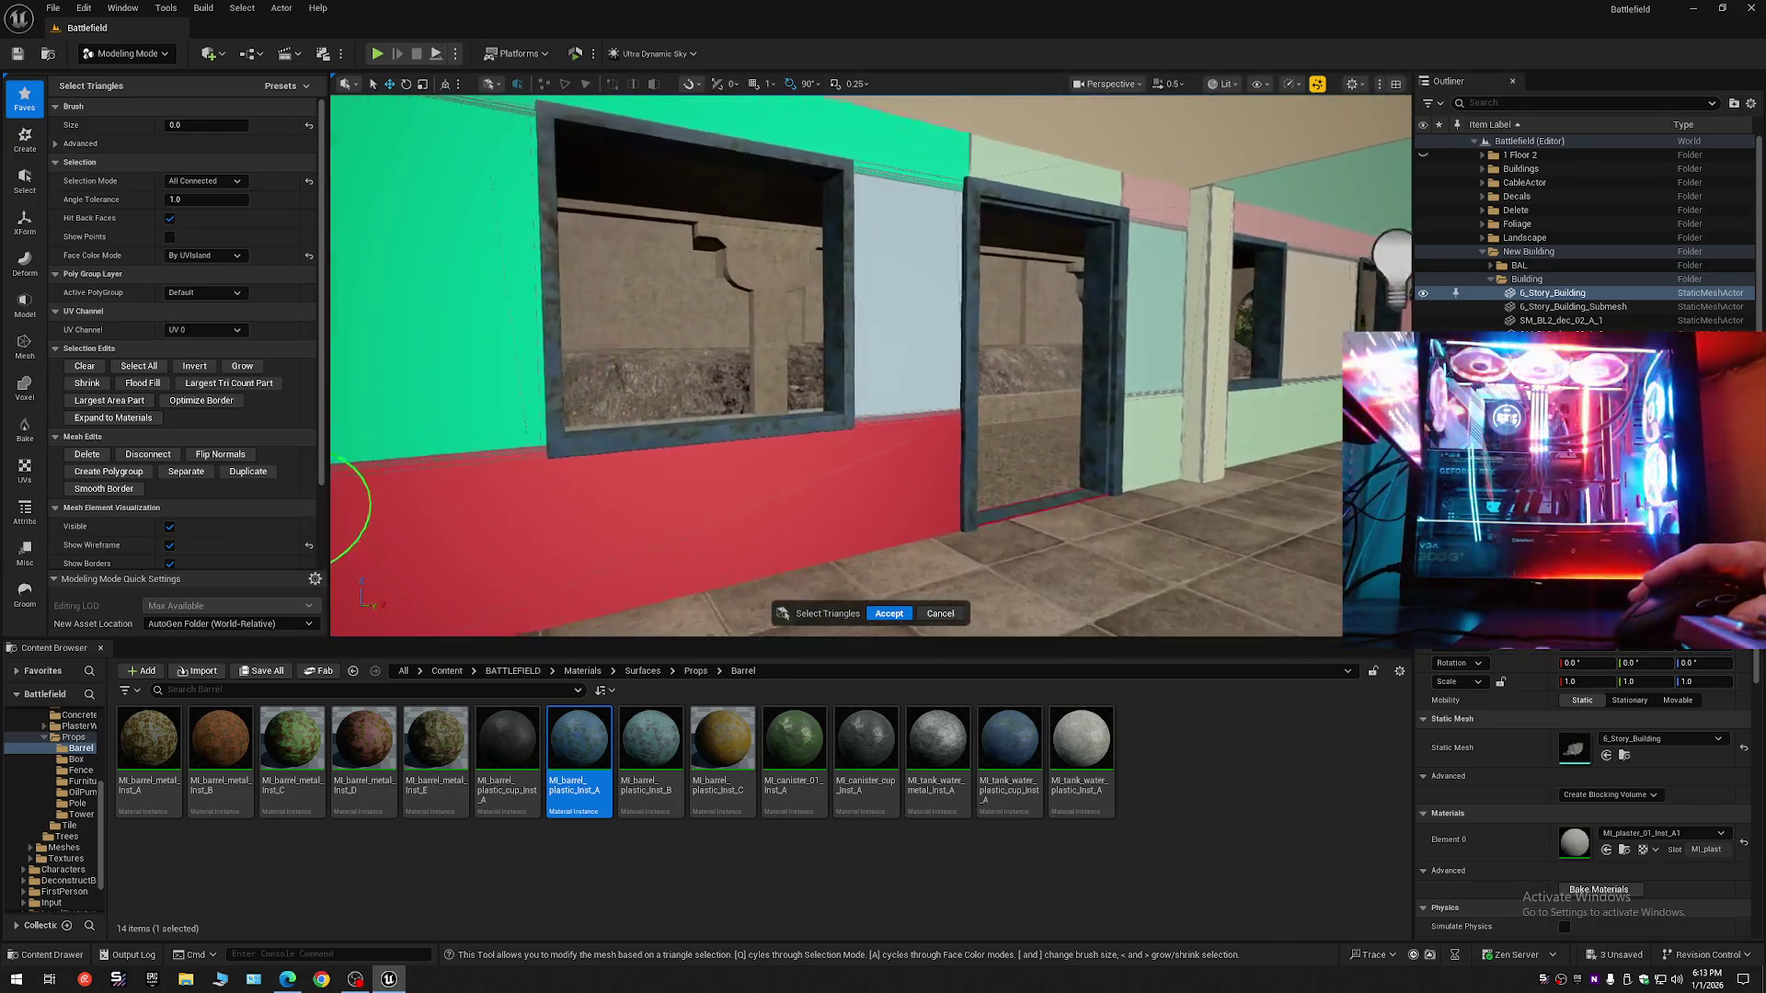
scroll(828, 440, up, 3)
scroll(830, 434, up, 5)
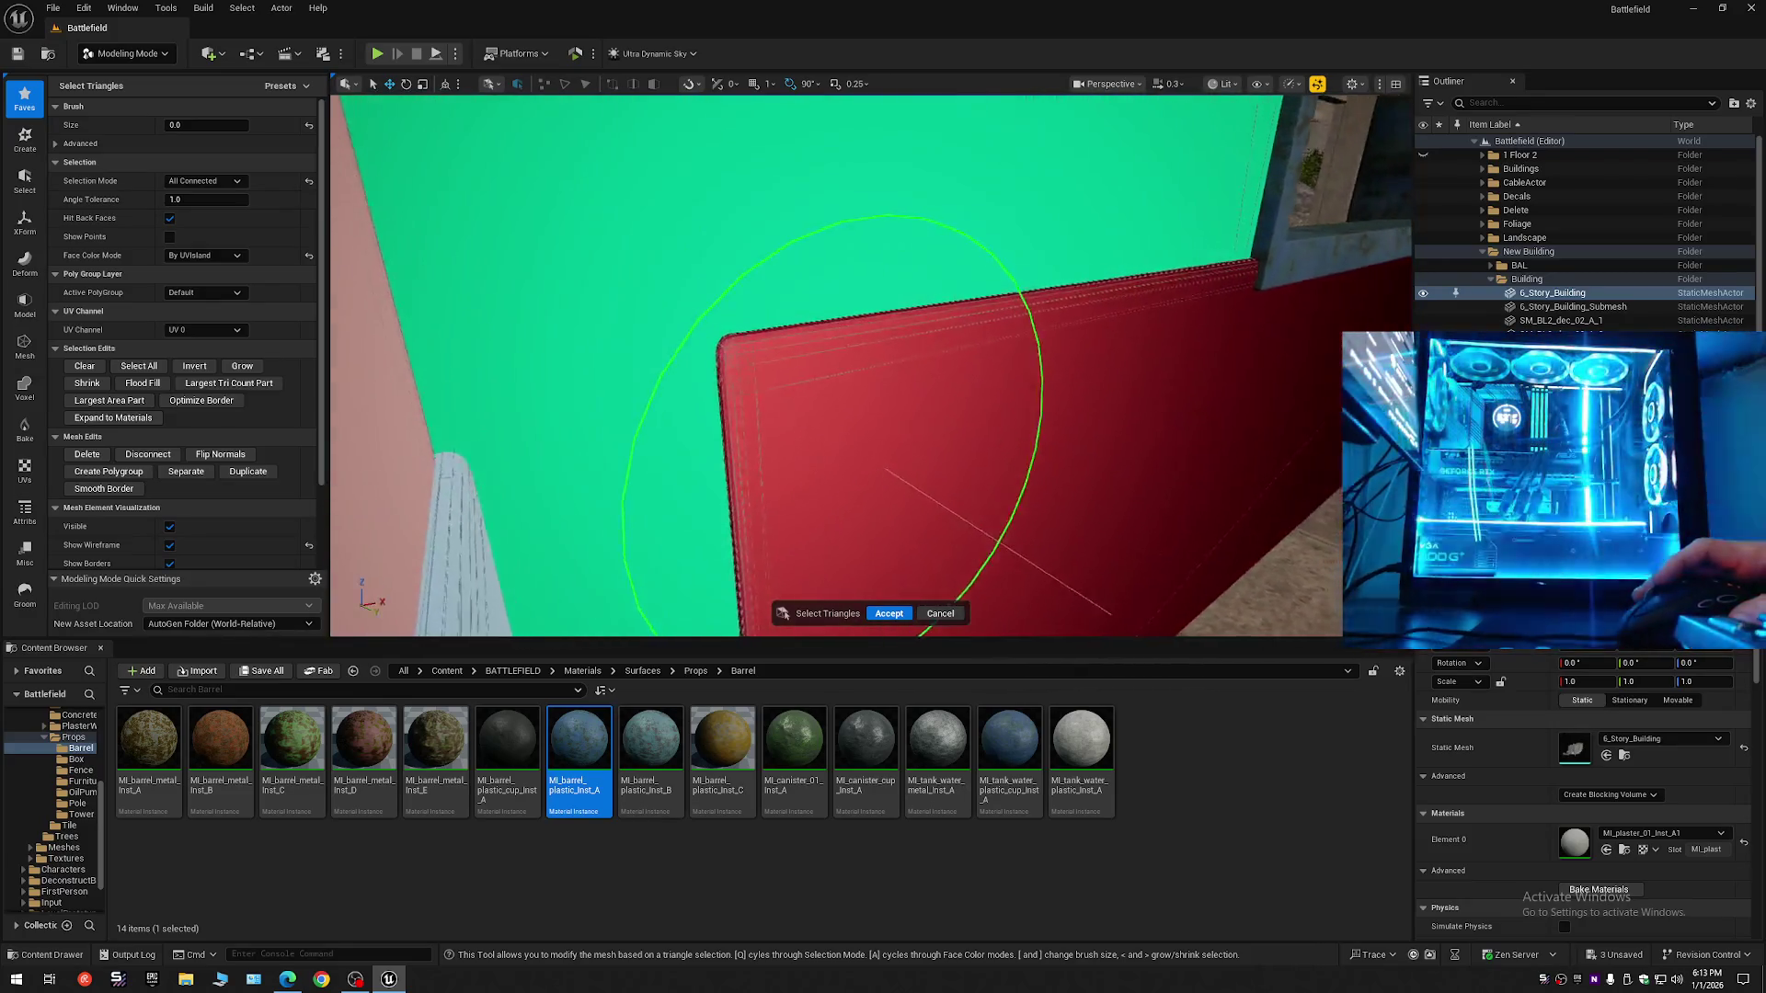
scroll(1016, 386, down, 5)
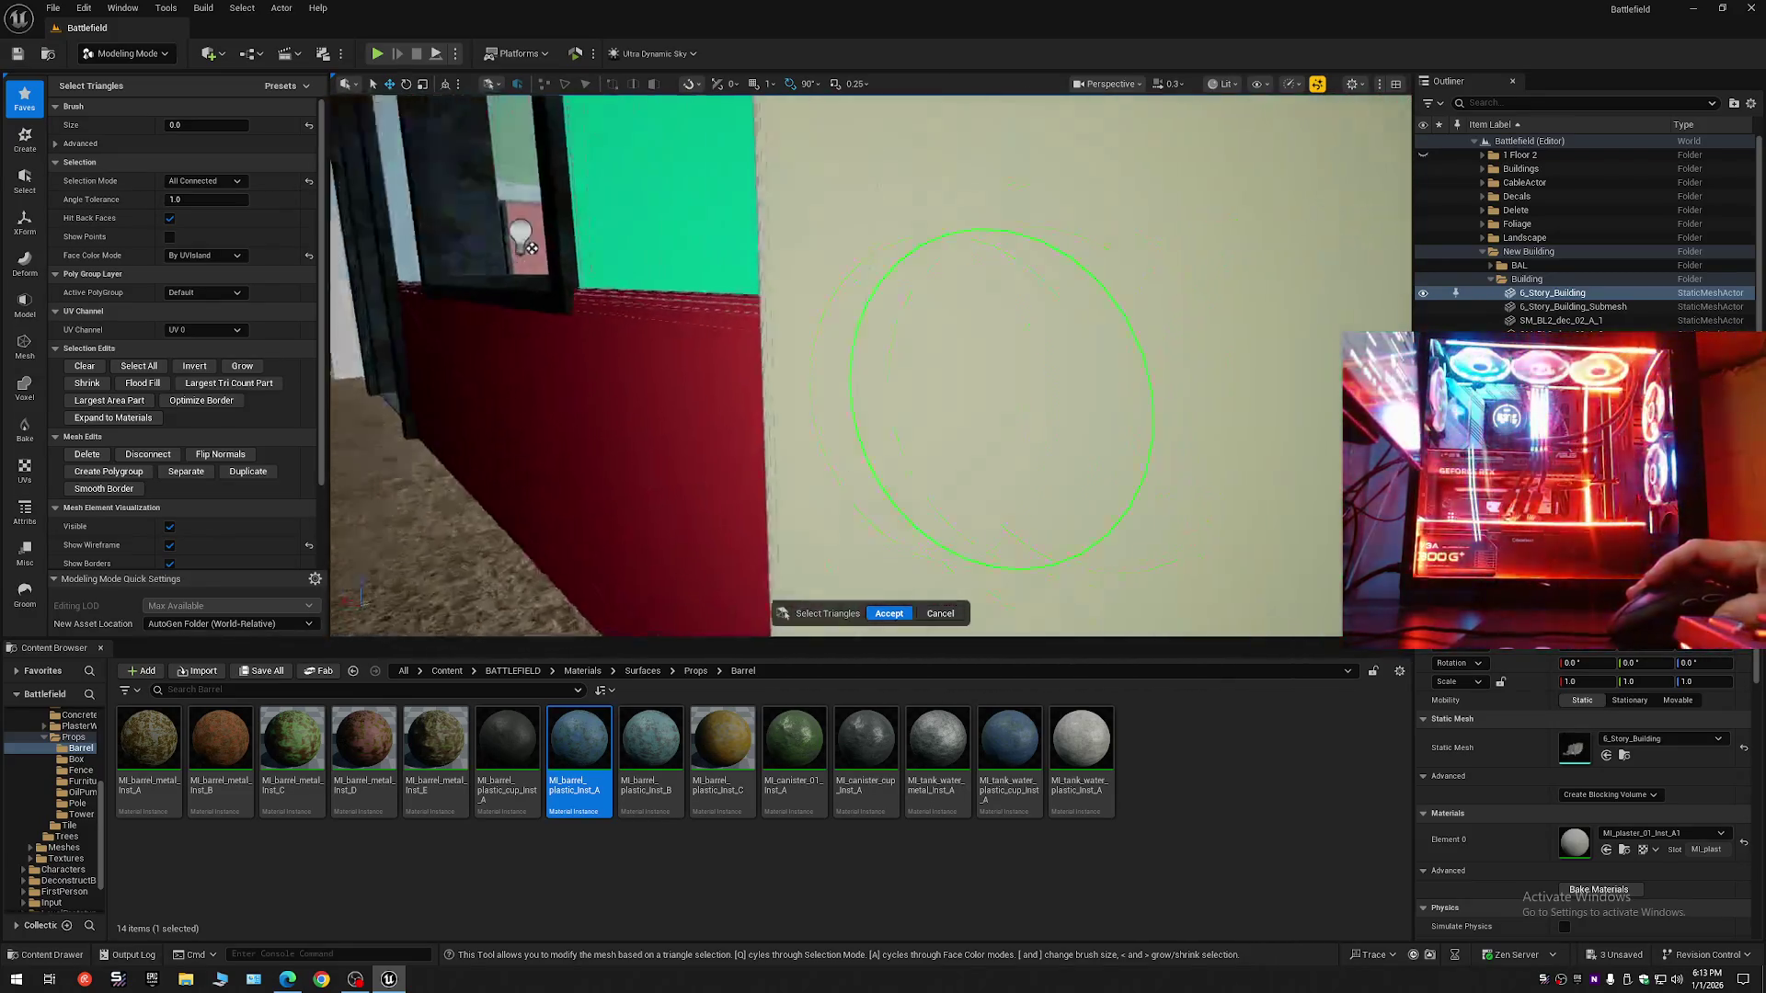
mouse_move(1016, 386)
mouse_down()
mouse_move(946, 529)
mouse_move(874, 384)
mouse_move(1163, 432)
mouse_move(1143, 236)
mouse_move(807, 492)
mouse_move(589, 589)
mouse_move(906, 515)
mouse_move(1183, 552)
mouse_move(1033, 512)
mouse_move(1090, 502)
mouse_move(926, 101)
mouse_move(958, 92)
mouse_move(847, 124)
mouse_move(809, 505)
mouse_up()
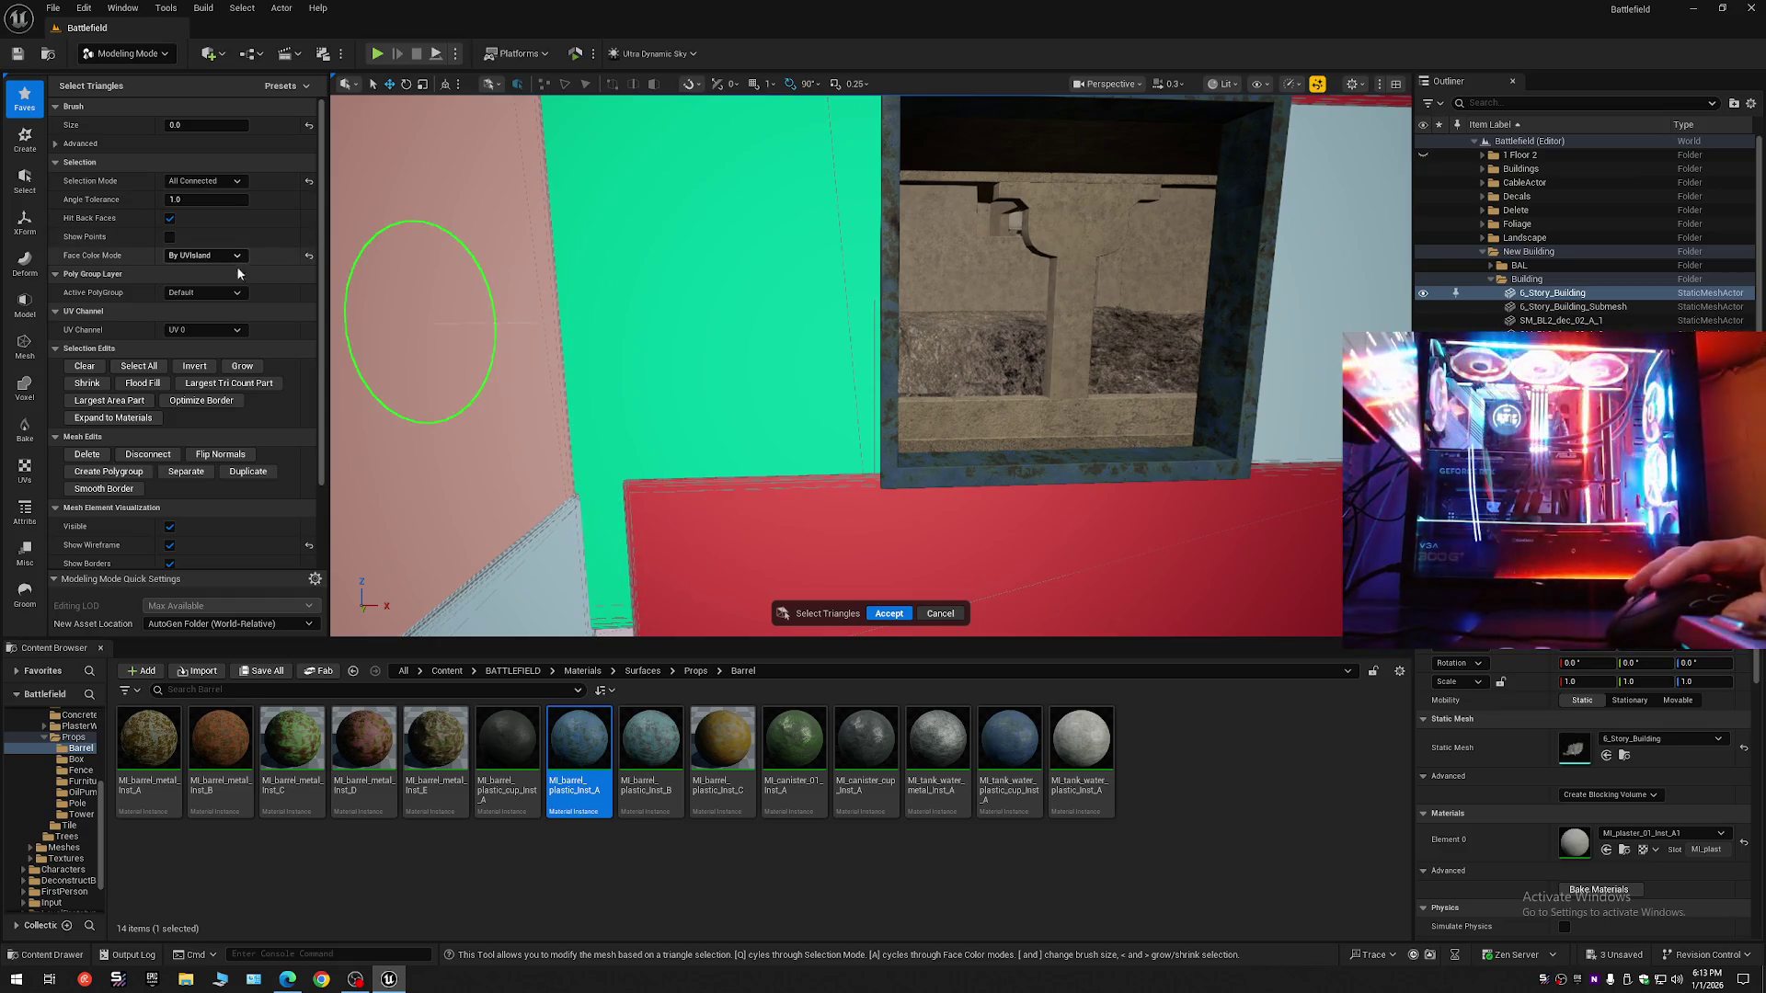
click(102, 651)
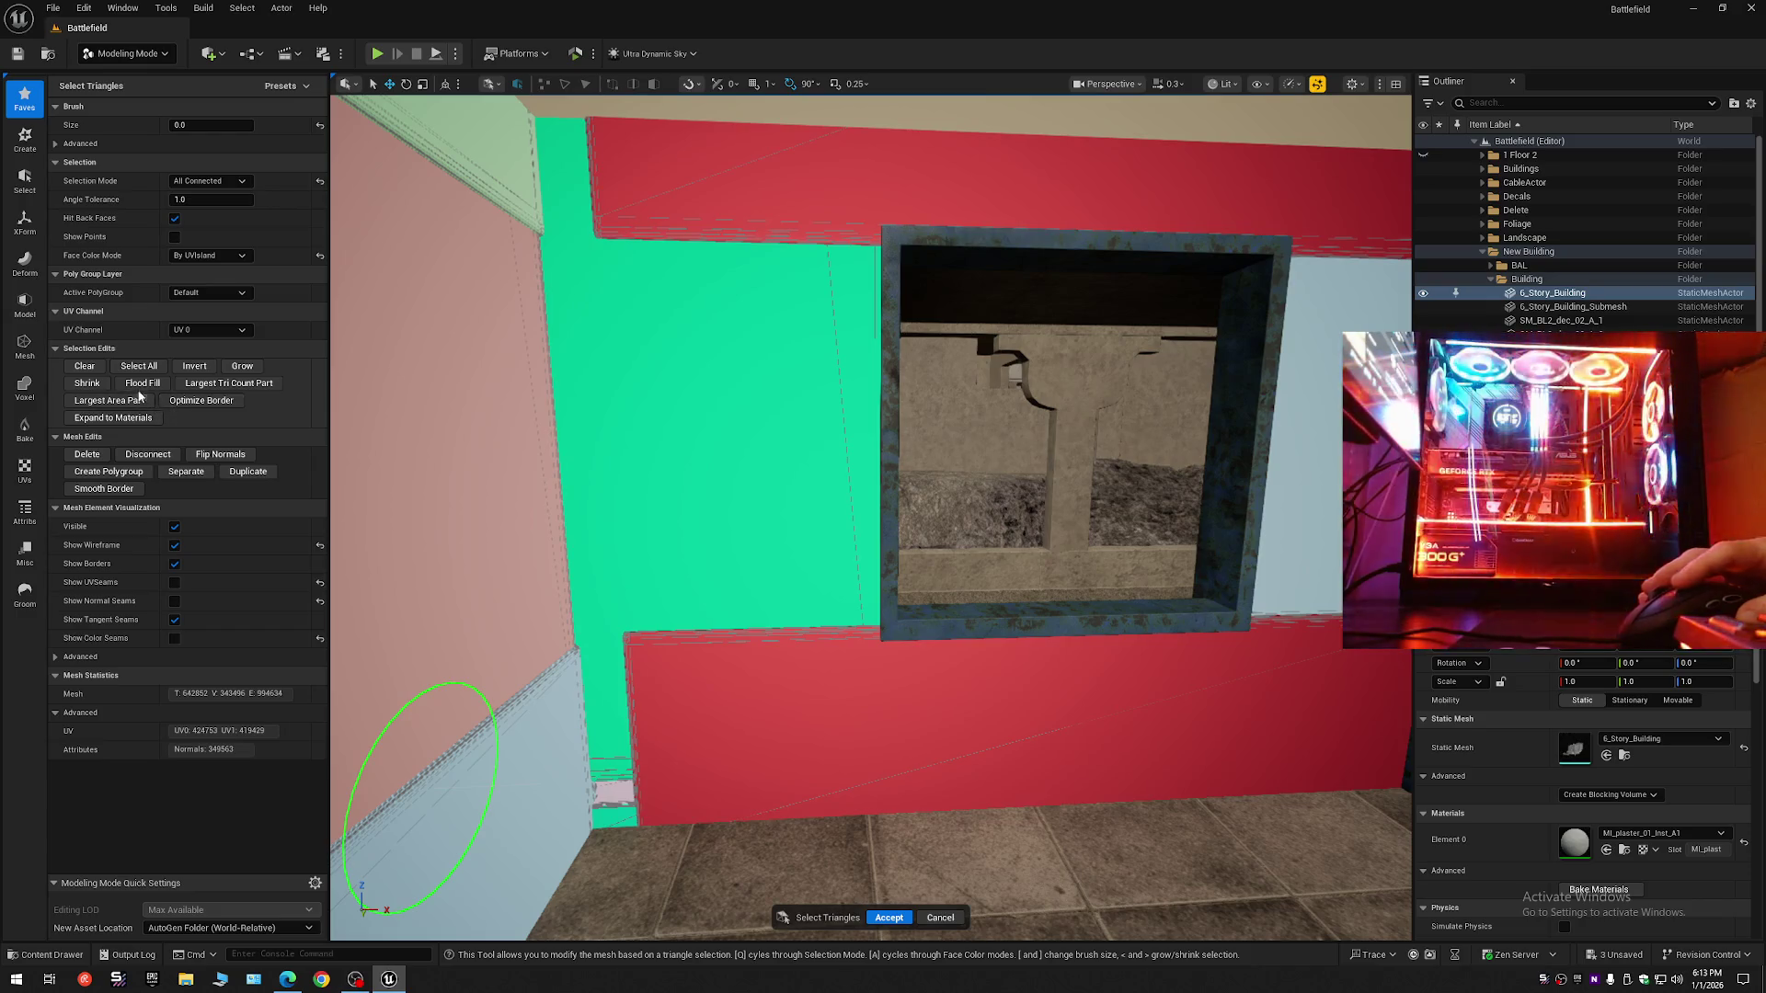
click(241, 471)
- Accept the duplicate, hide 6_Story_Building, and shrink the new wall piece along X into a narrow block
click(884, 914)
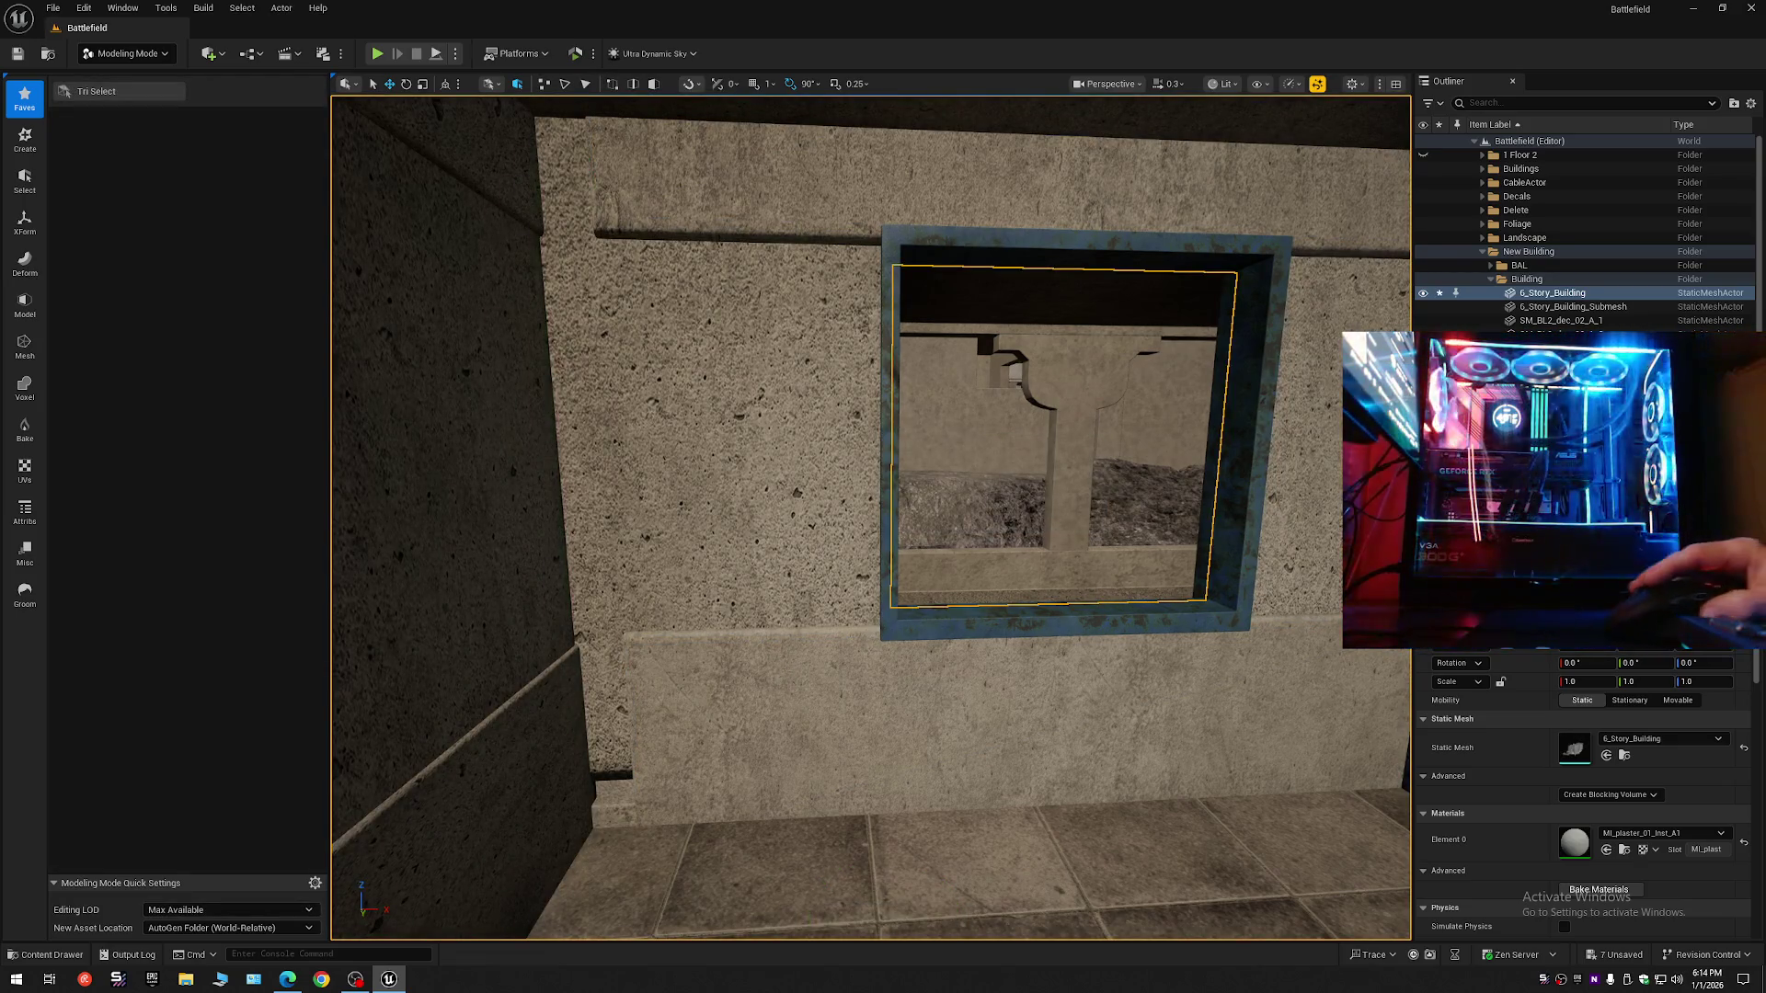
click(1422, 294)
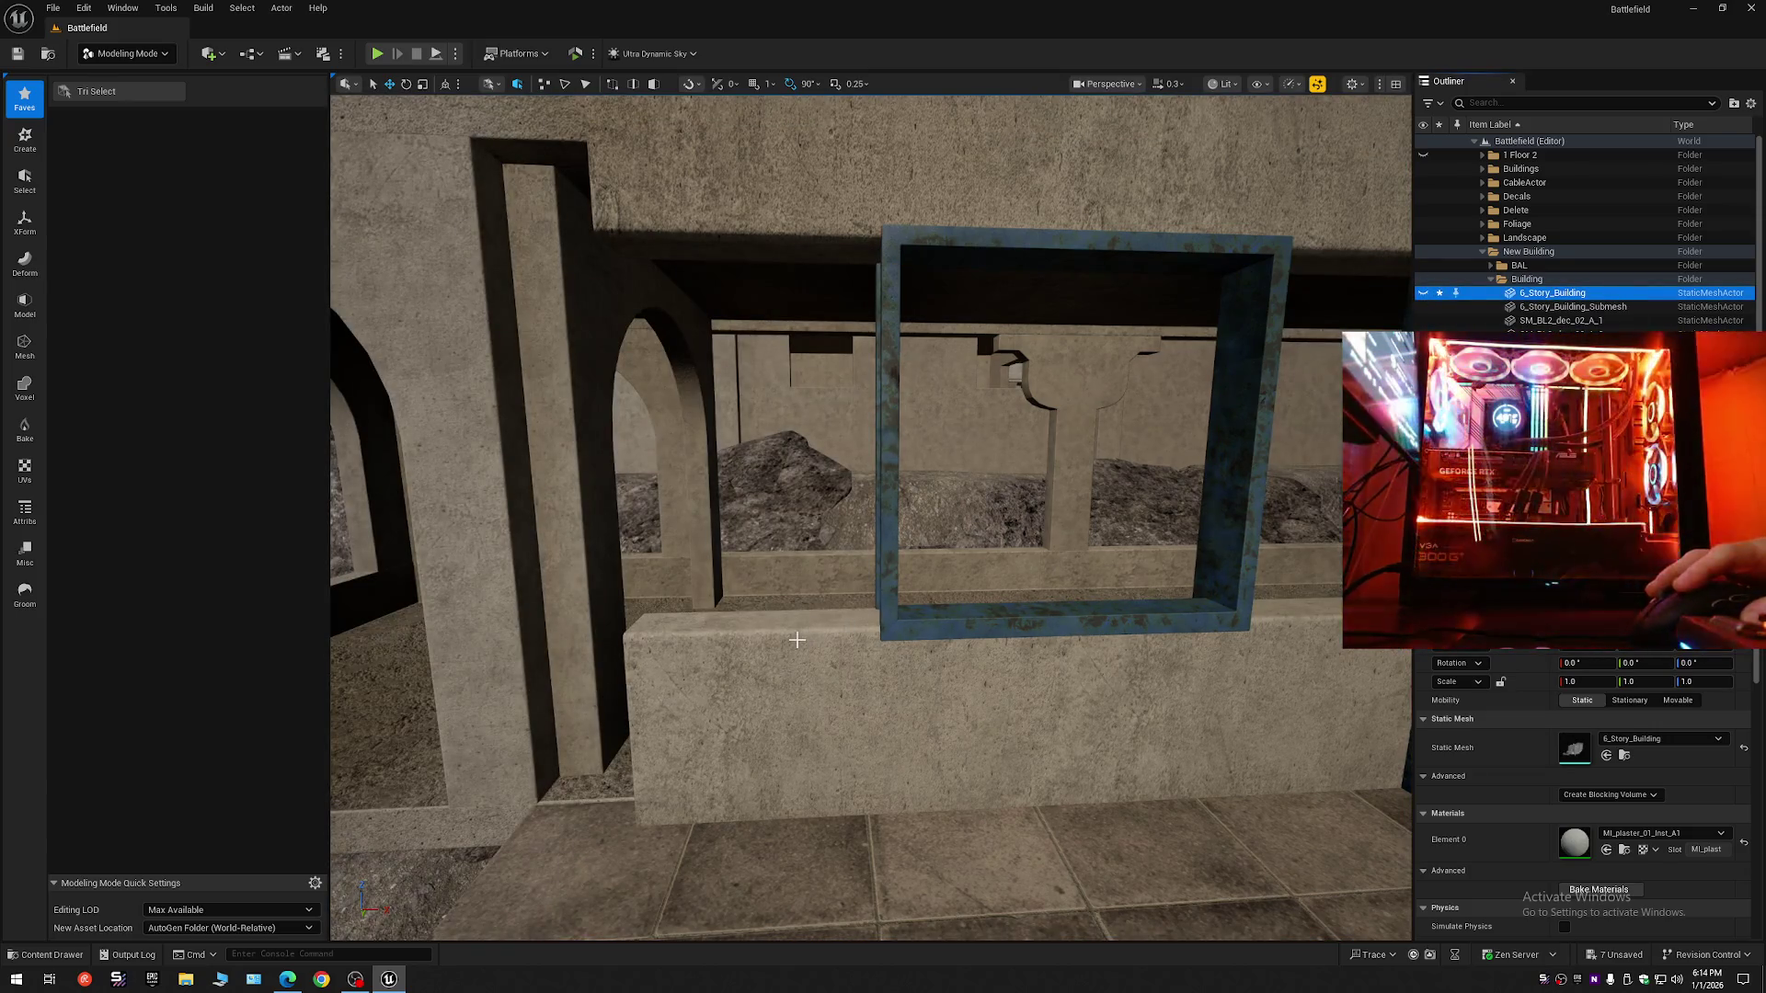
click(796, 640)
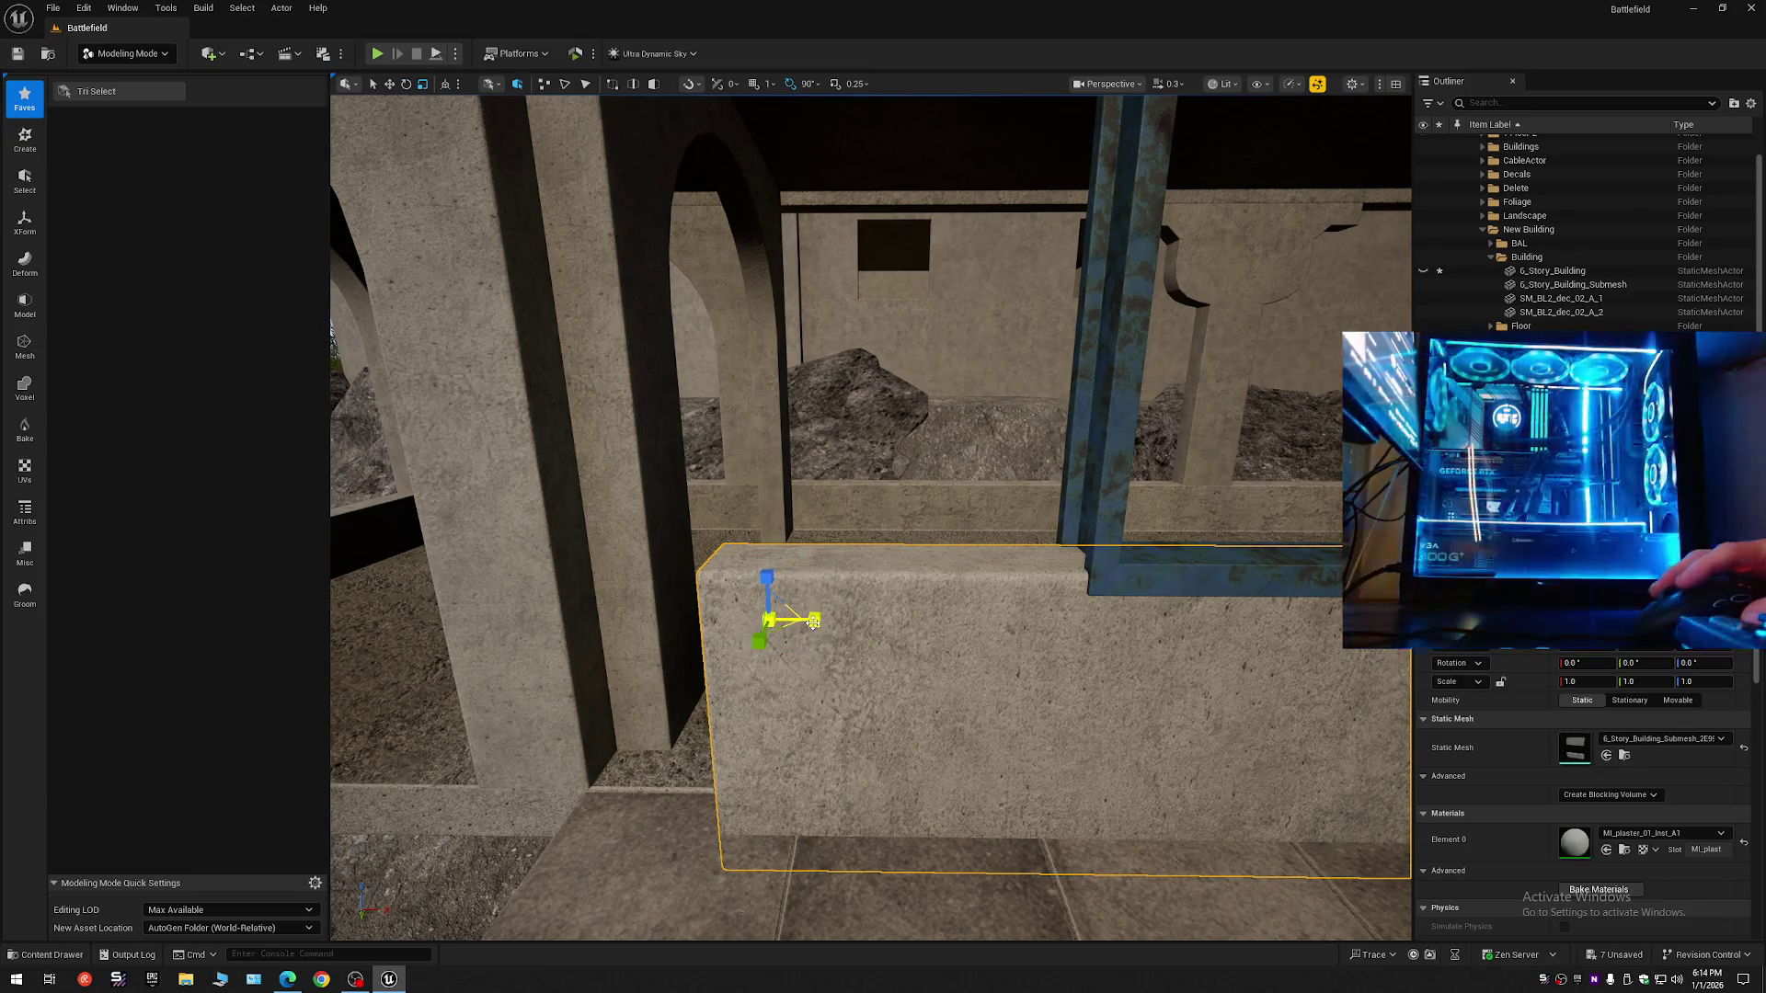
drag(813, 623, 605, 619)
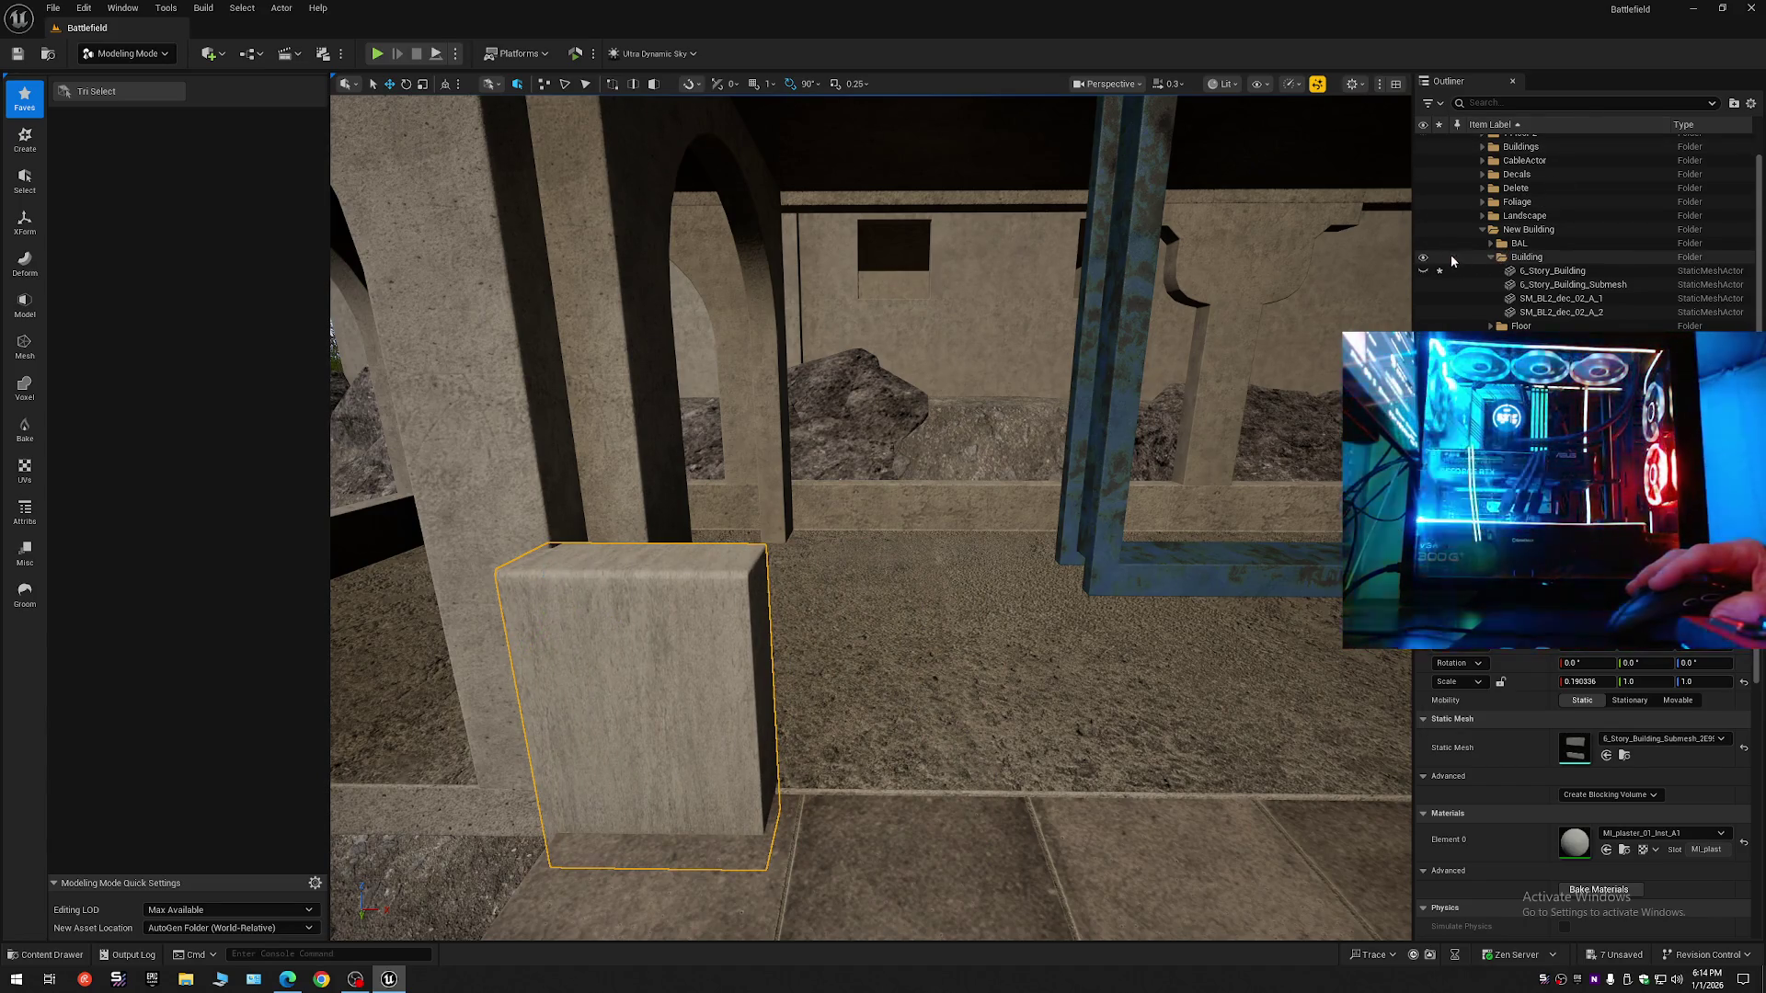
click(1424, 257)
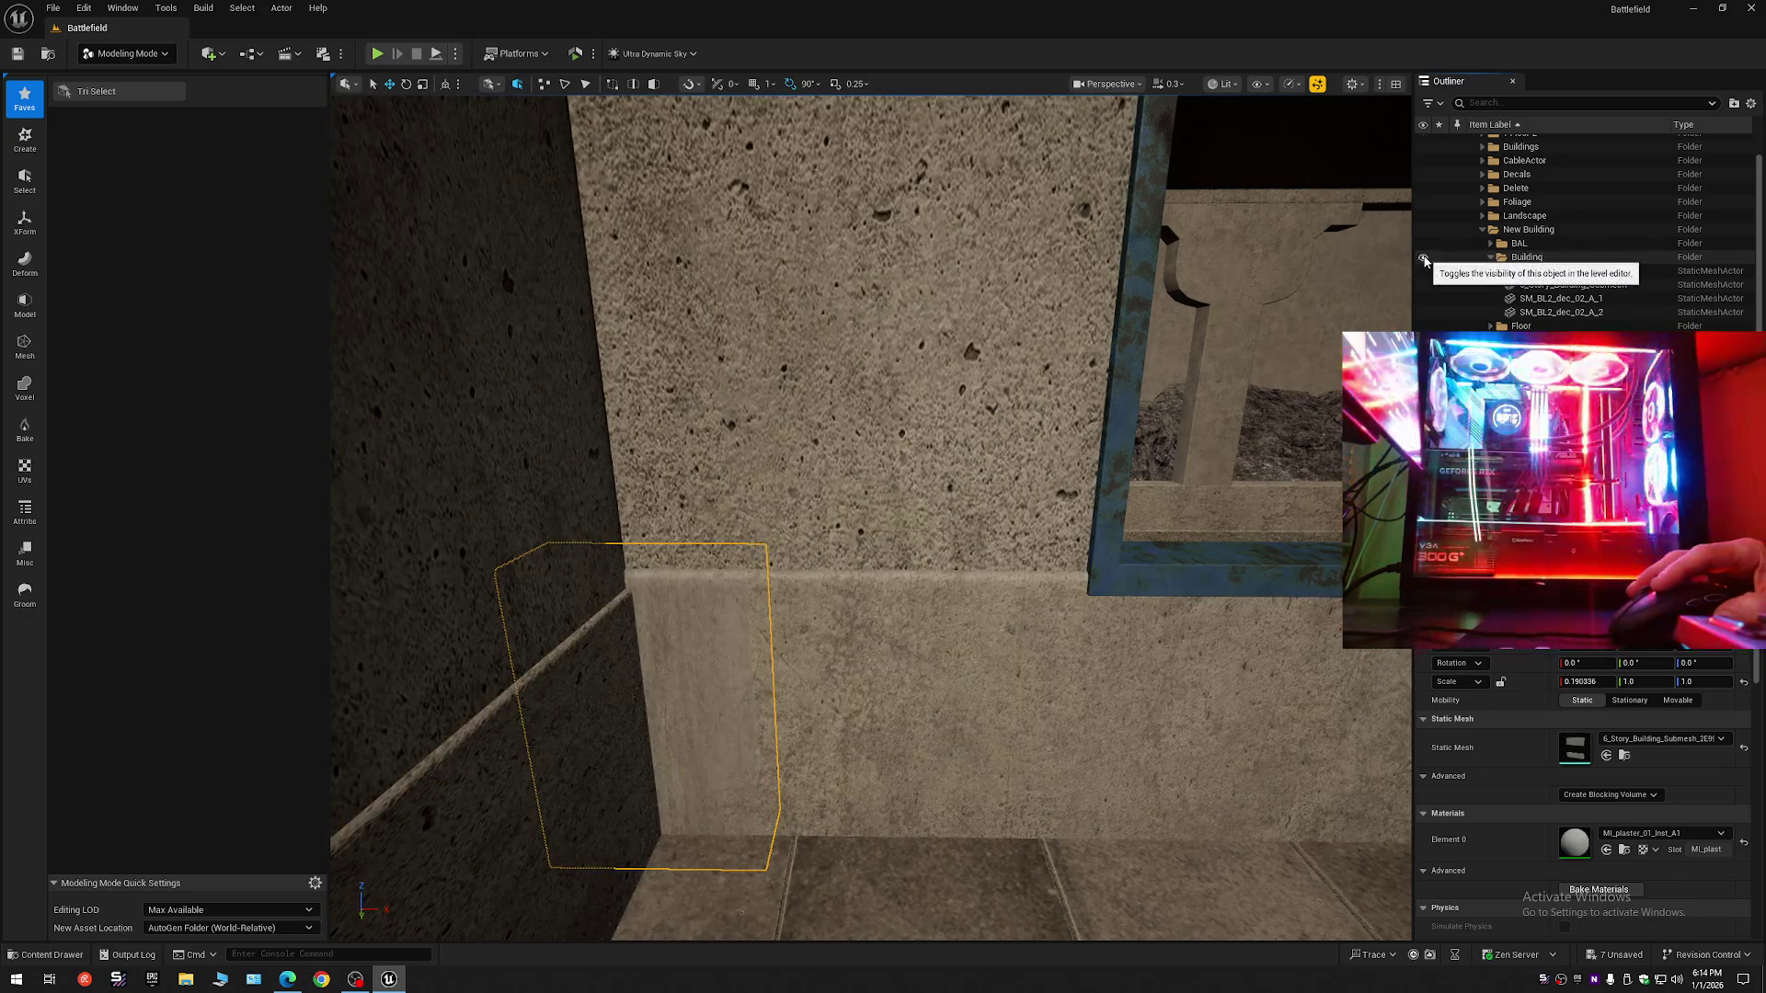
mouse_move(874, 515)
mouse_down()
mouse_move(791, 505)
mouse_move(775, 407)
mouse_move(740, 416)
mouse_move(875, 649)
mouse_move(1058, 540)
mouse_up()
- Select the pillar and thin wall strip, undo the strip's move, and collapse the Outliner tree
click(875, 648)
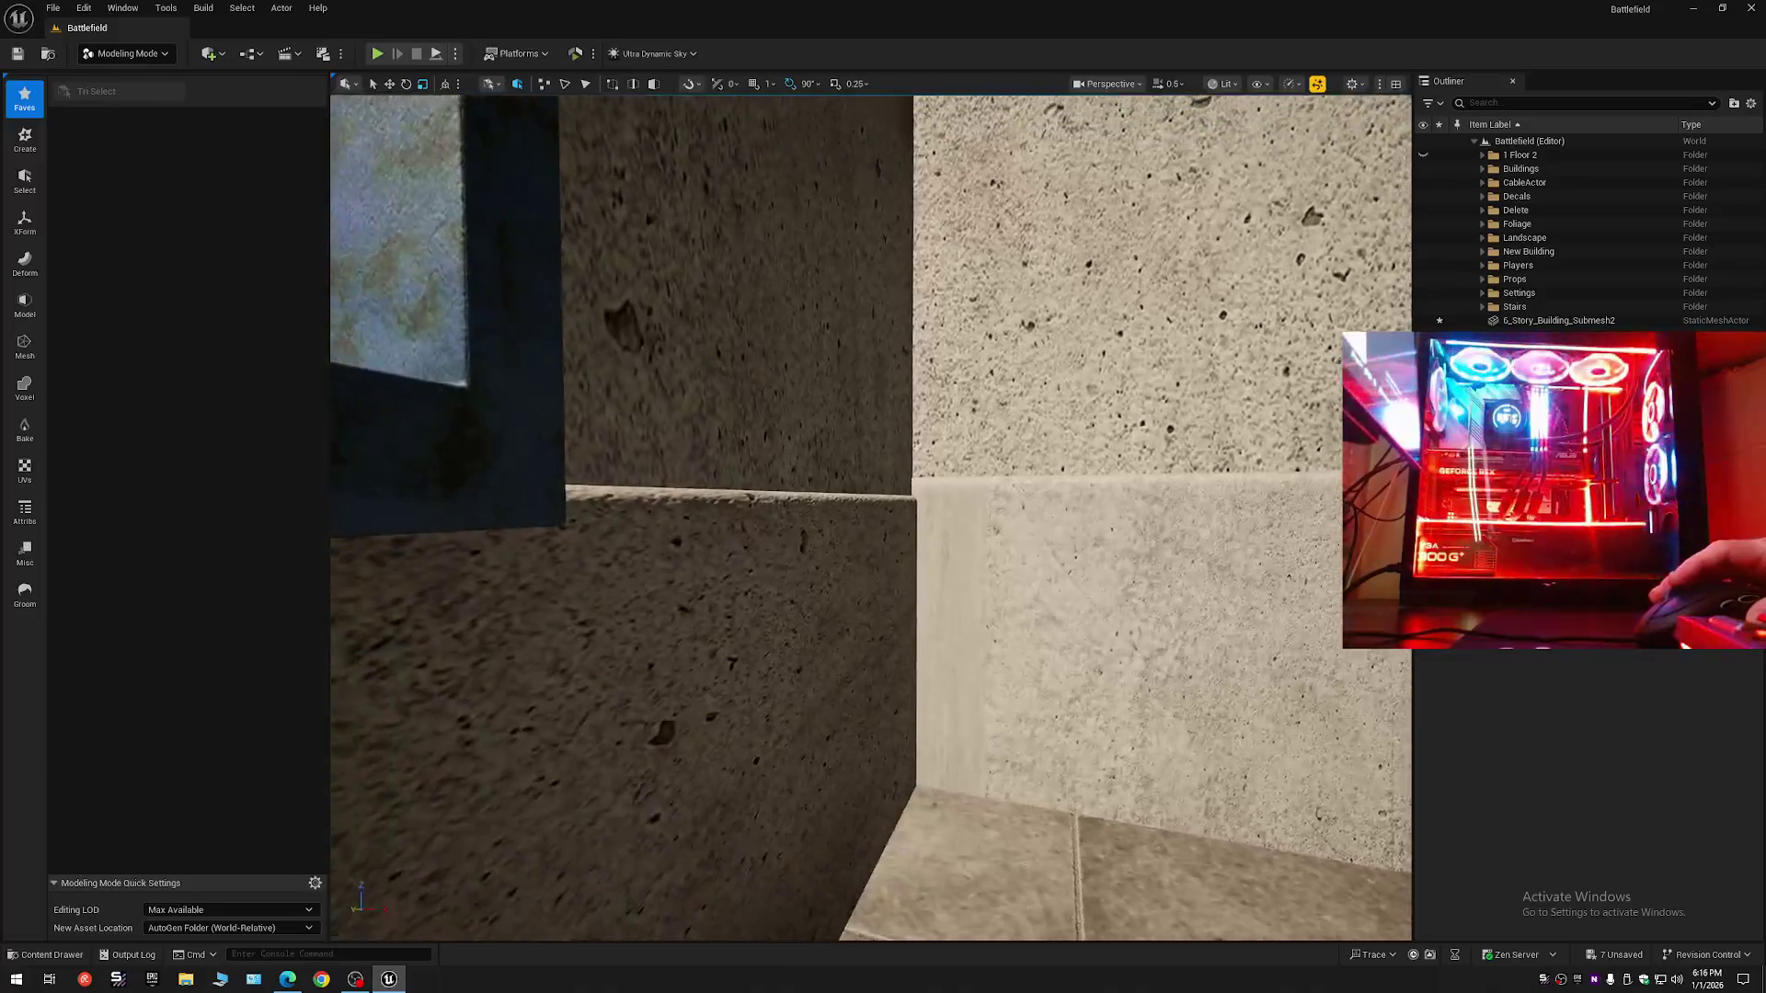
click(759, 635)
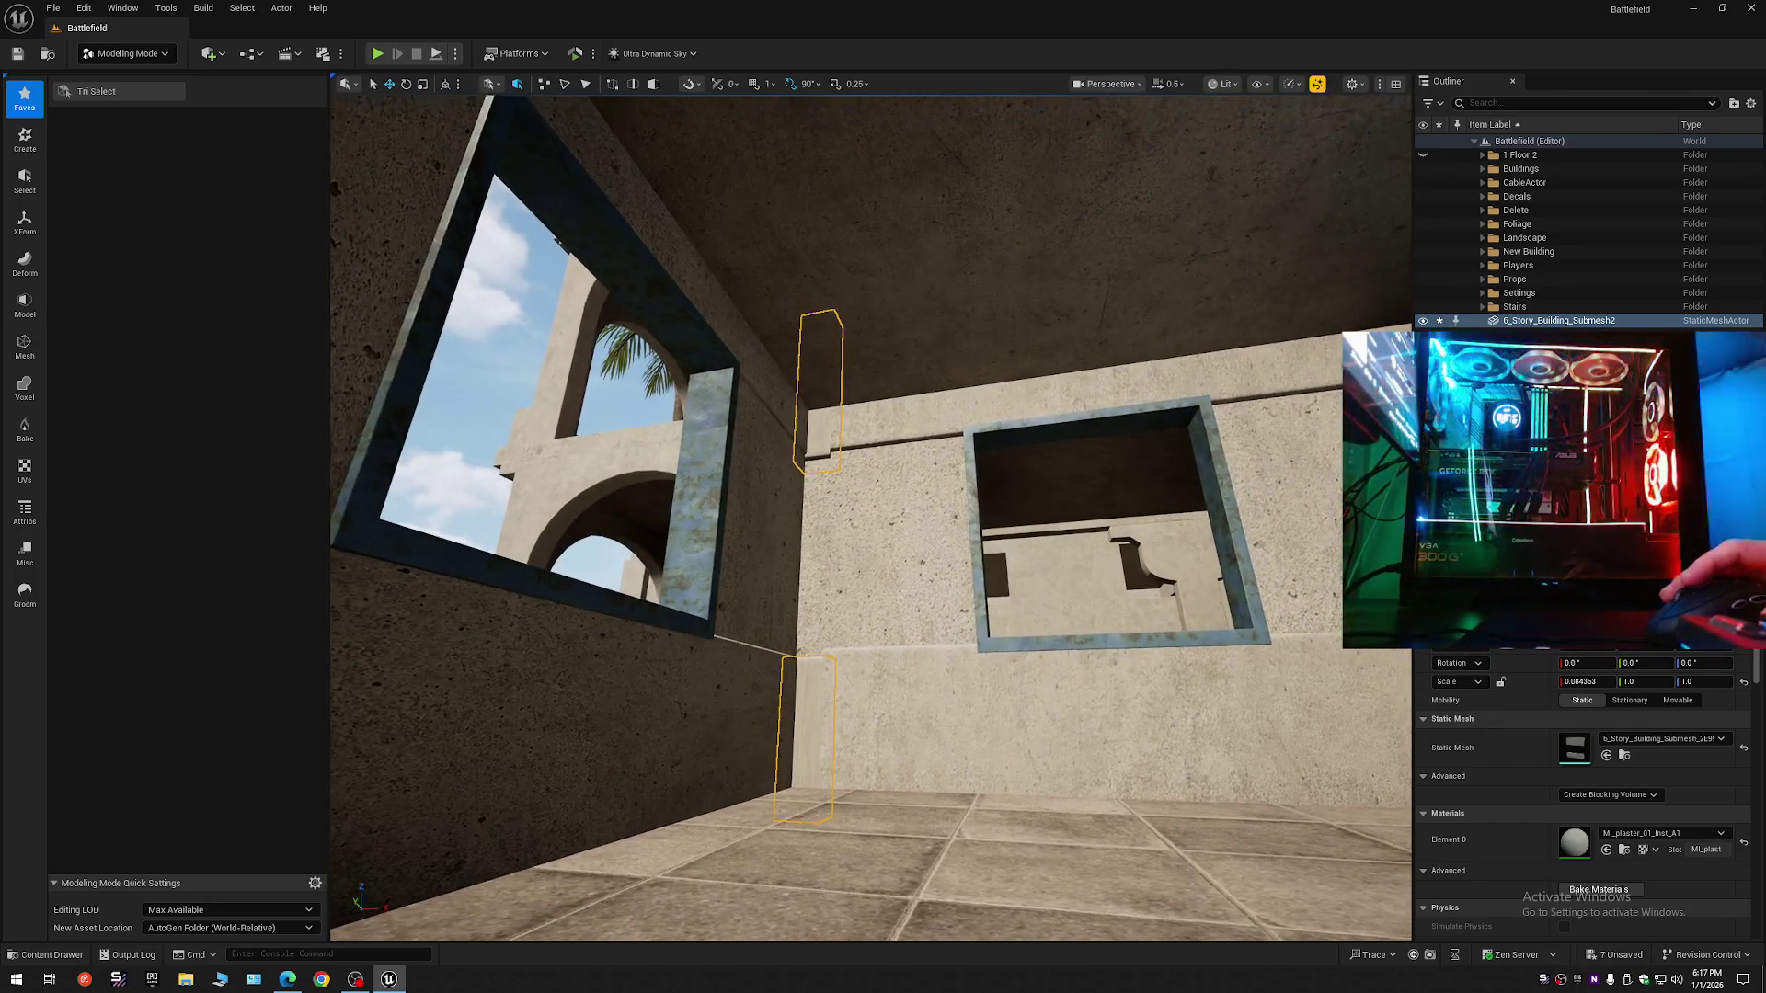
key(ctrl+z)
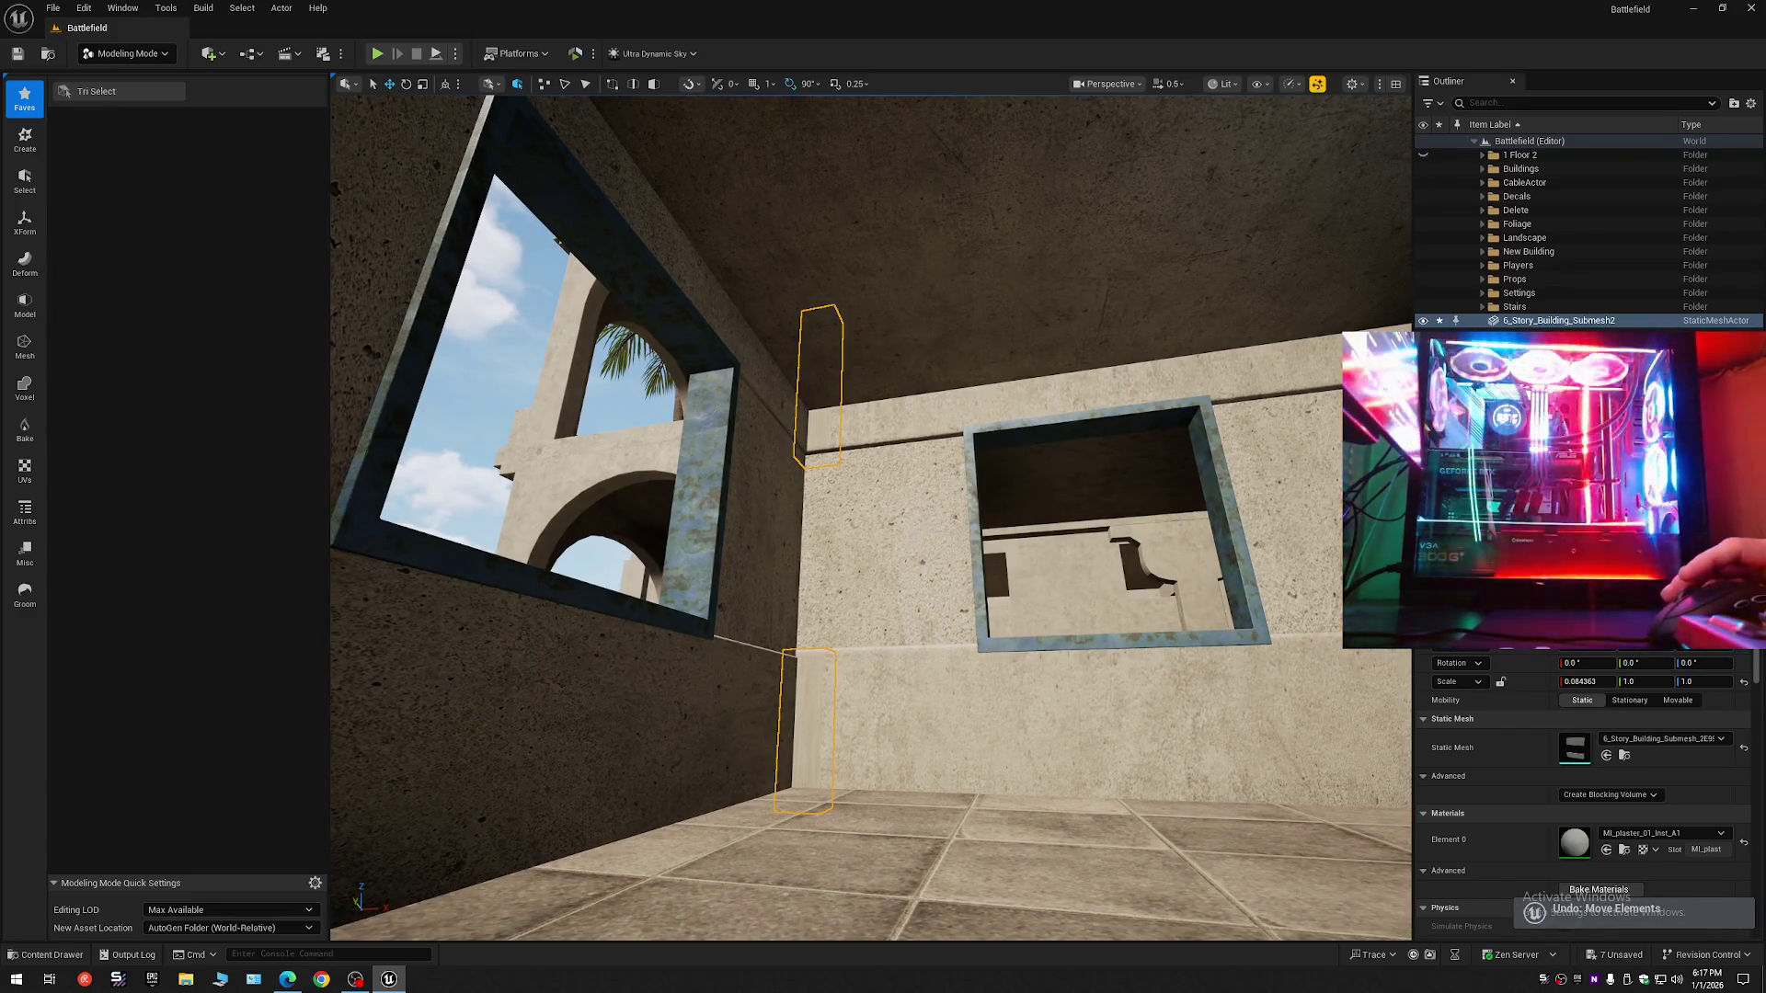
click(1750, 103)
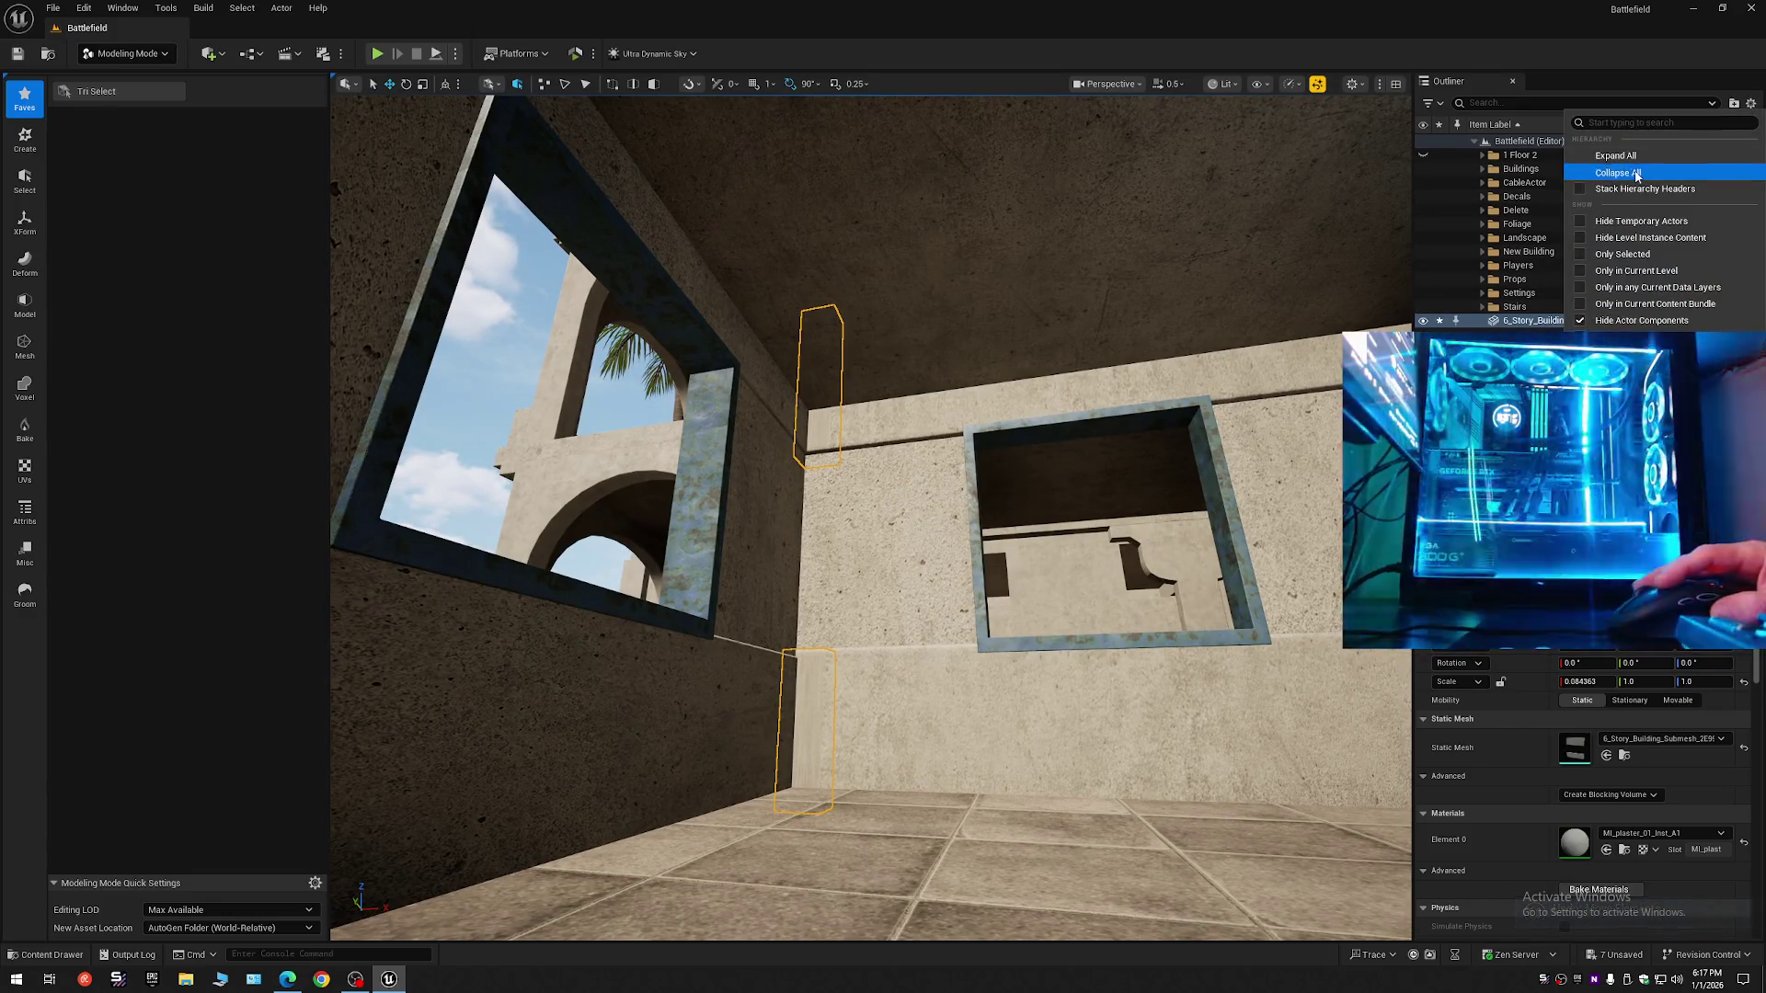
click(1636, 173)
click(1474, 141)
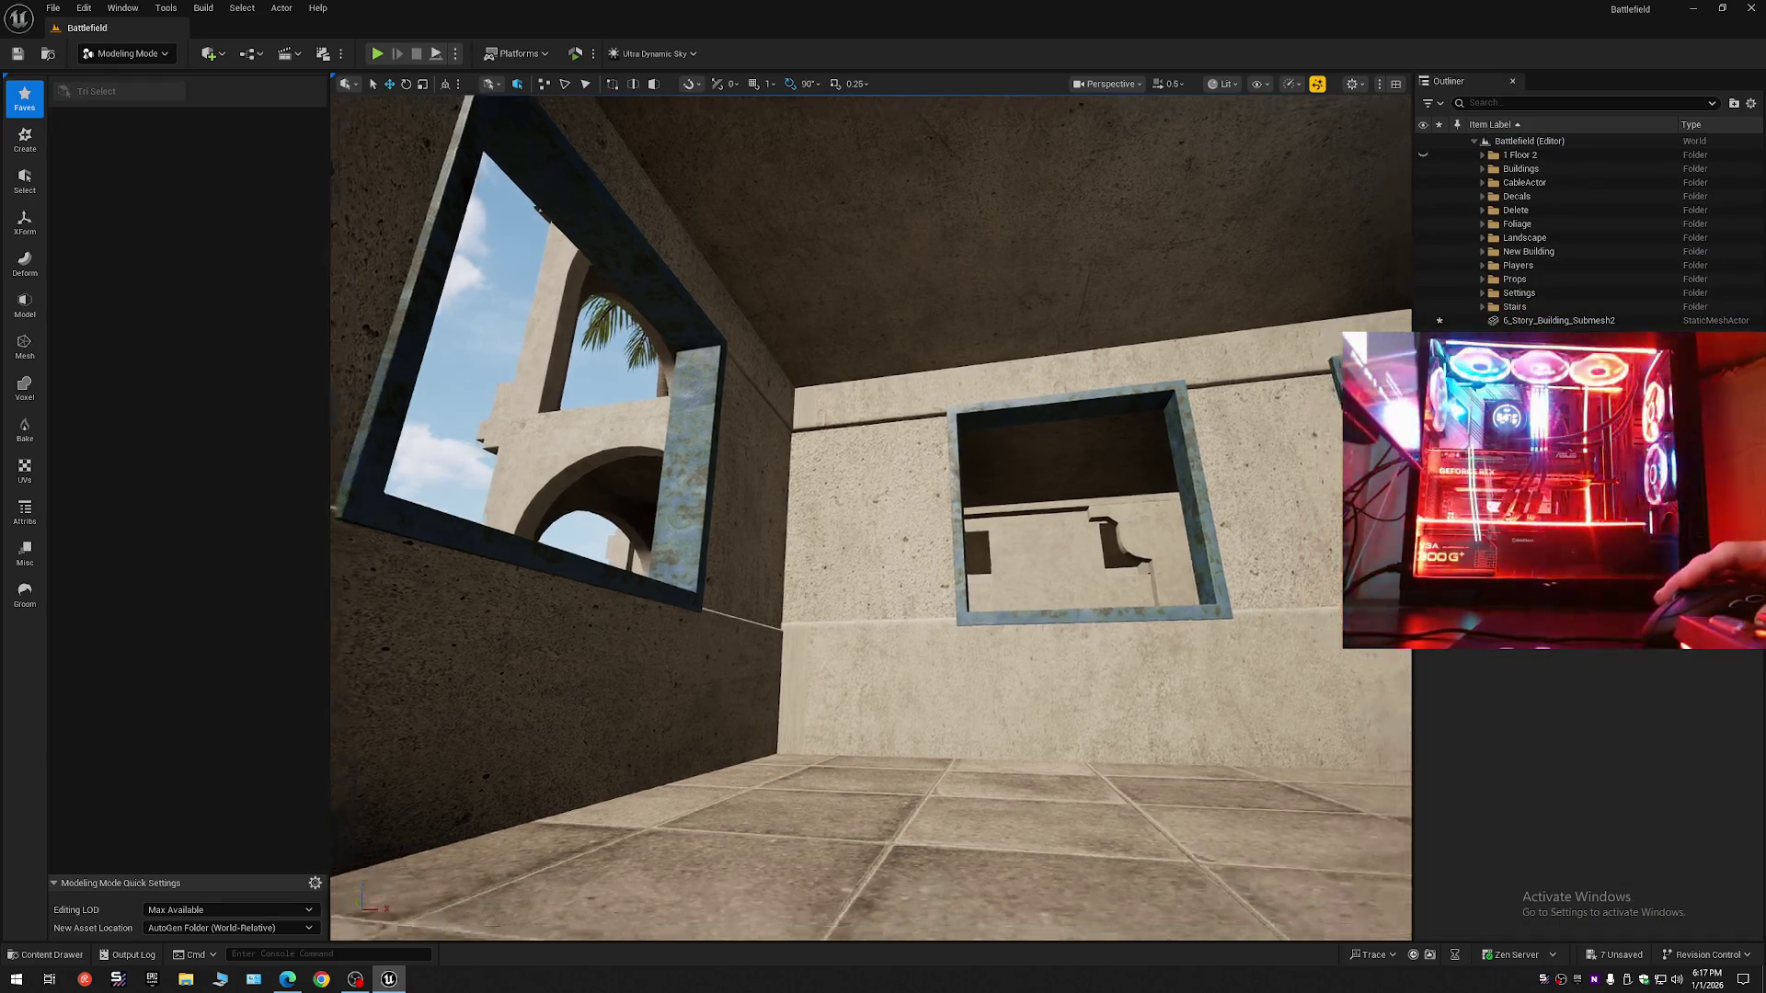
- Fly into the room and reselect 6_Story_Building facing the blue-framed window
key(s)
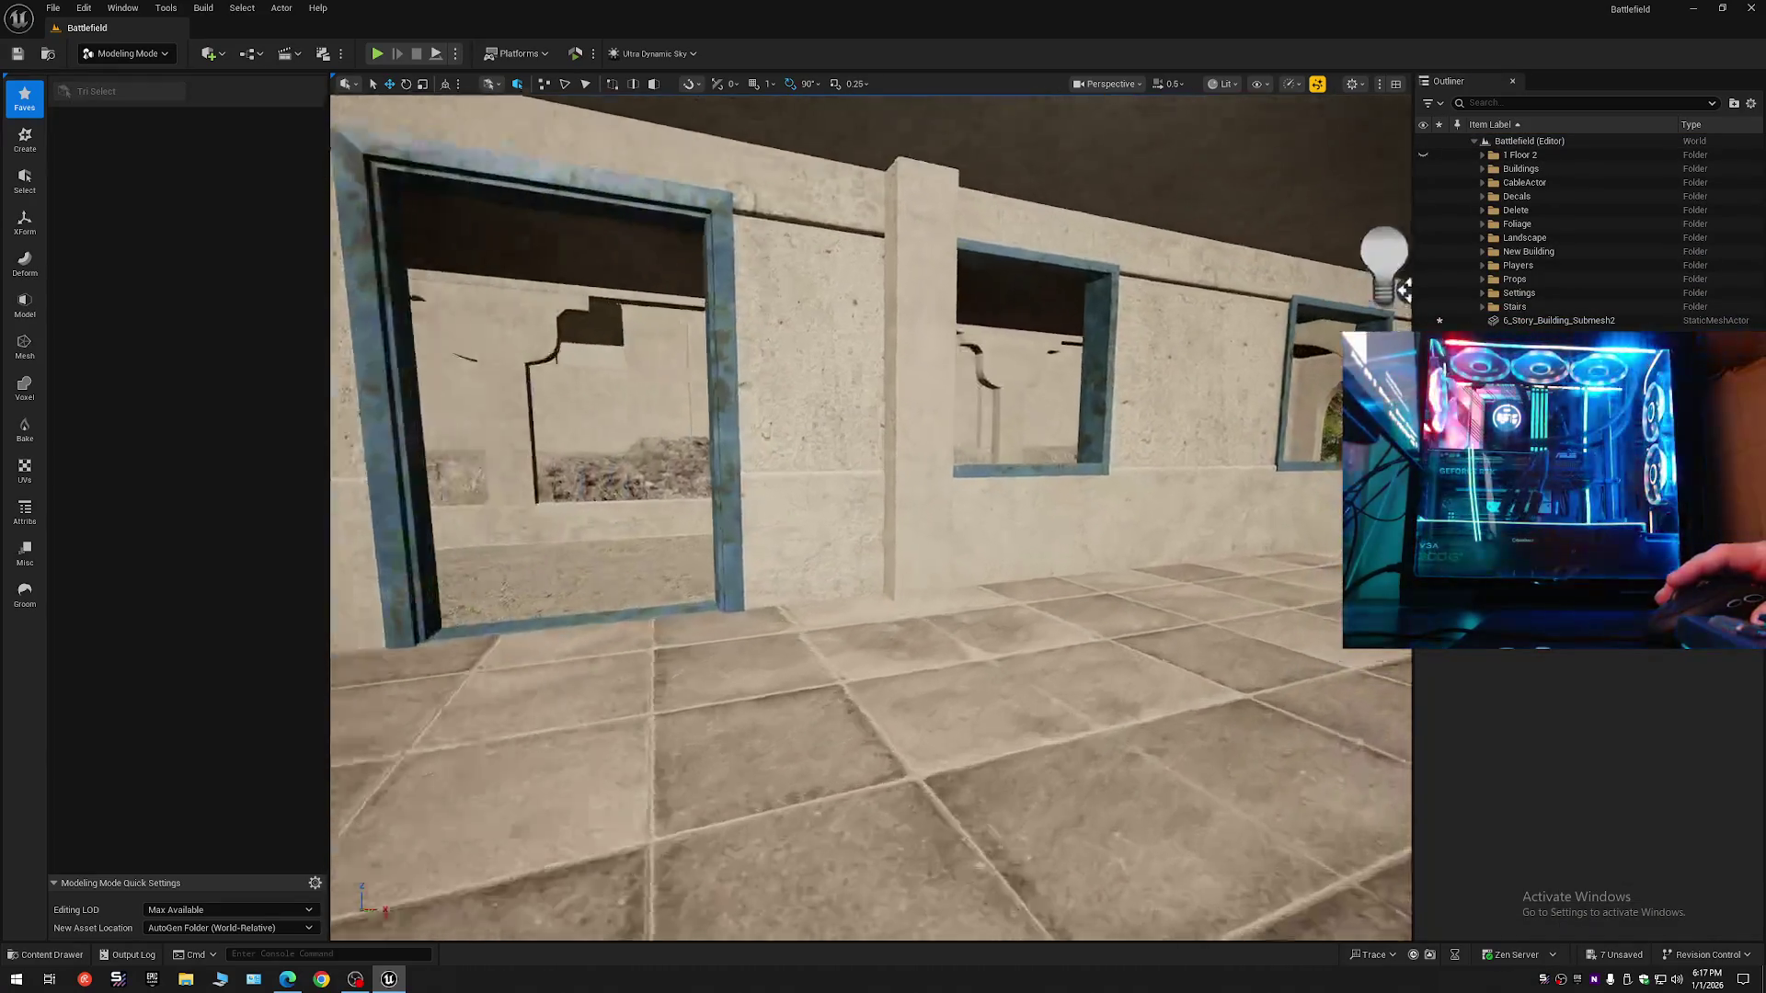
key(w)
key(s)
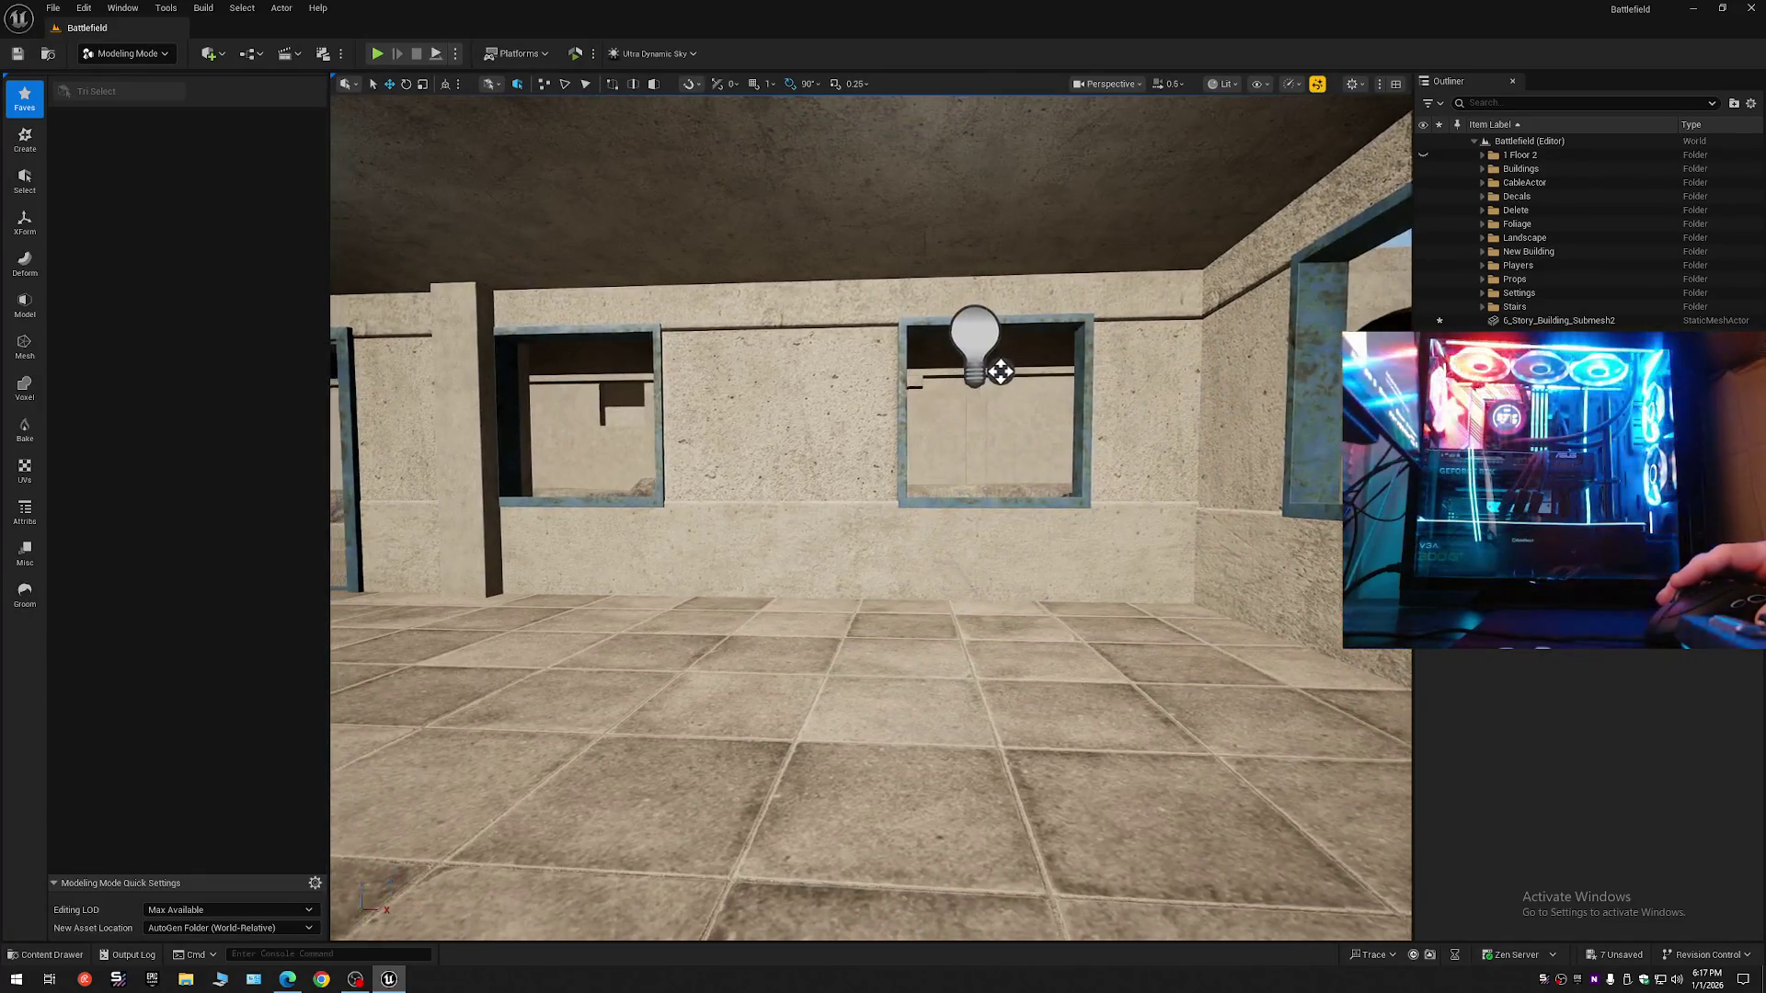
key(w)
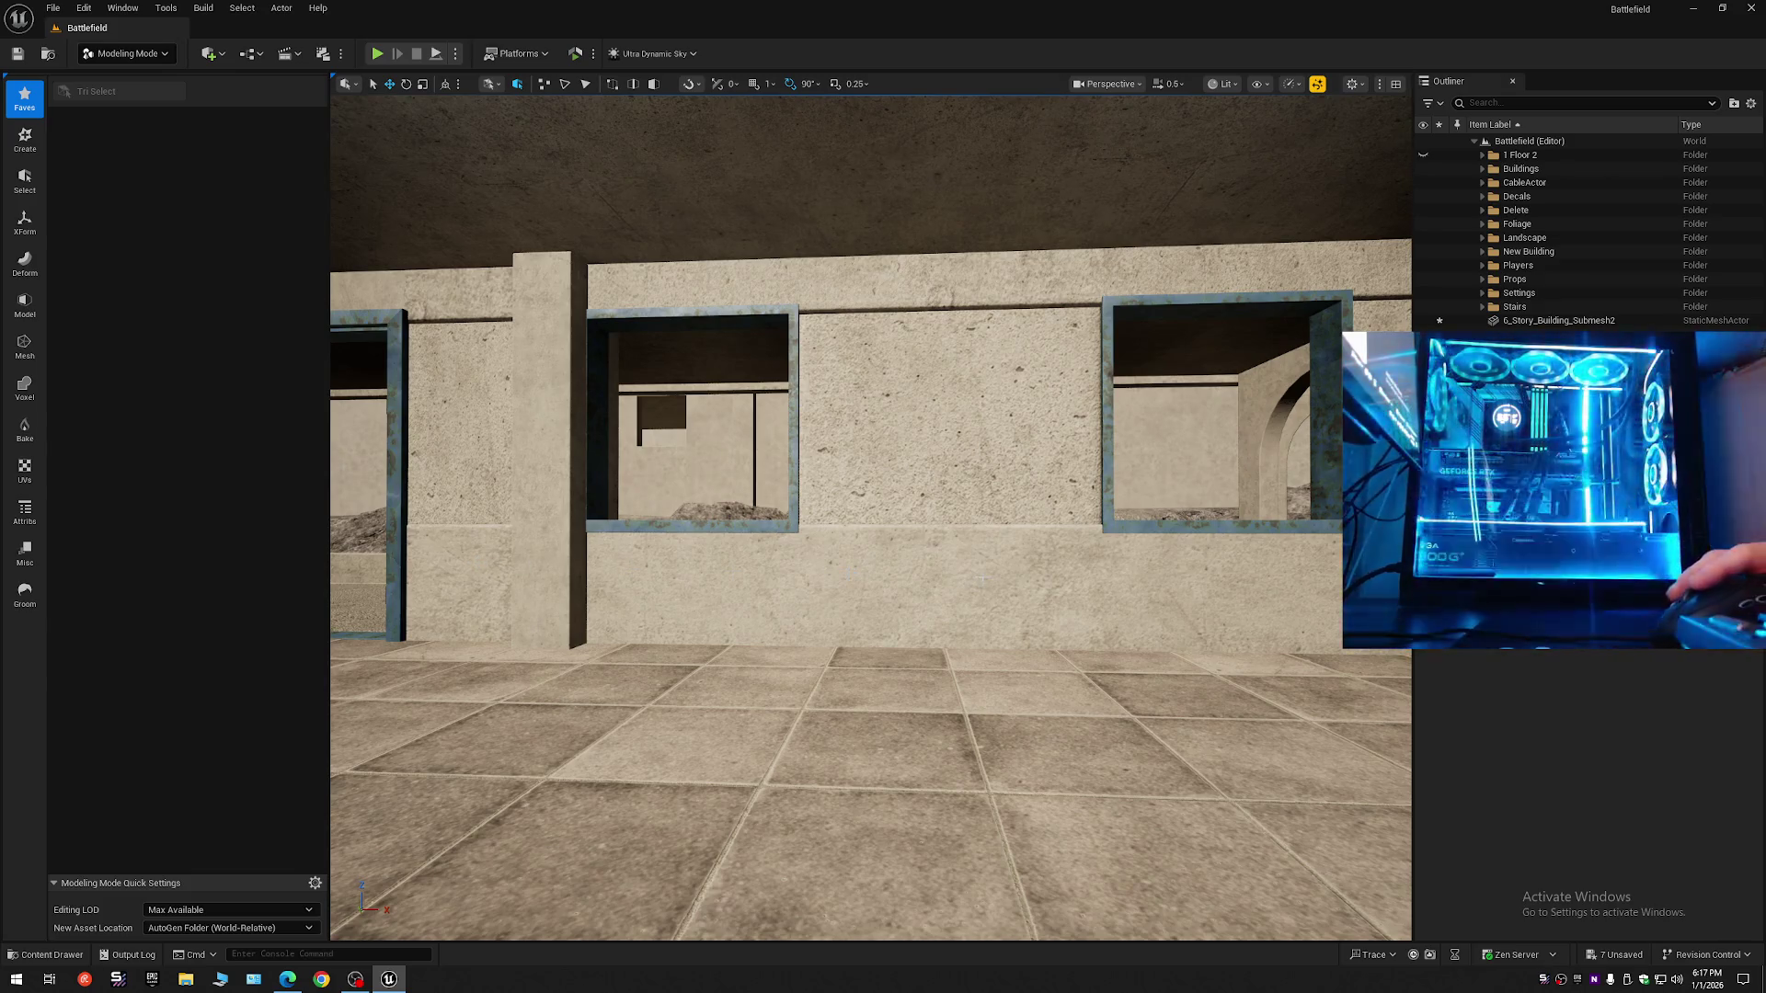
key(s)
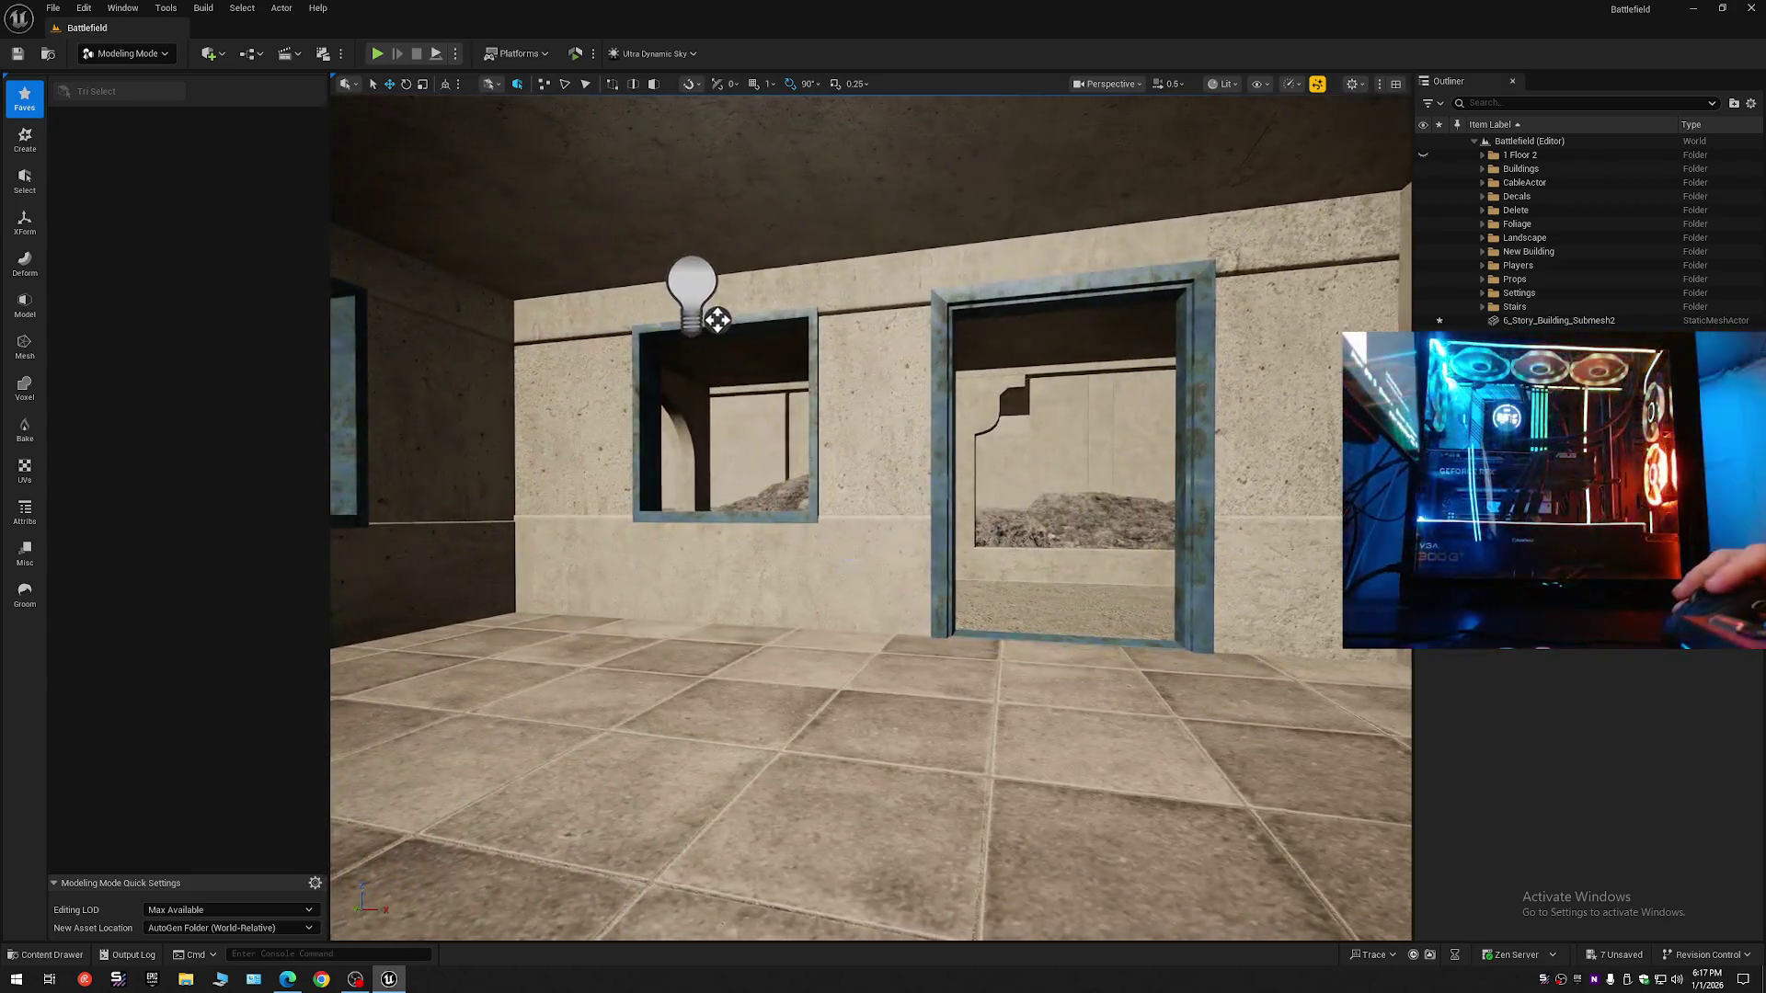
click(717, 320)
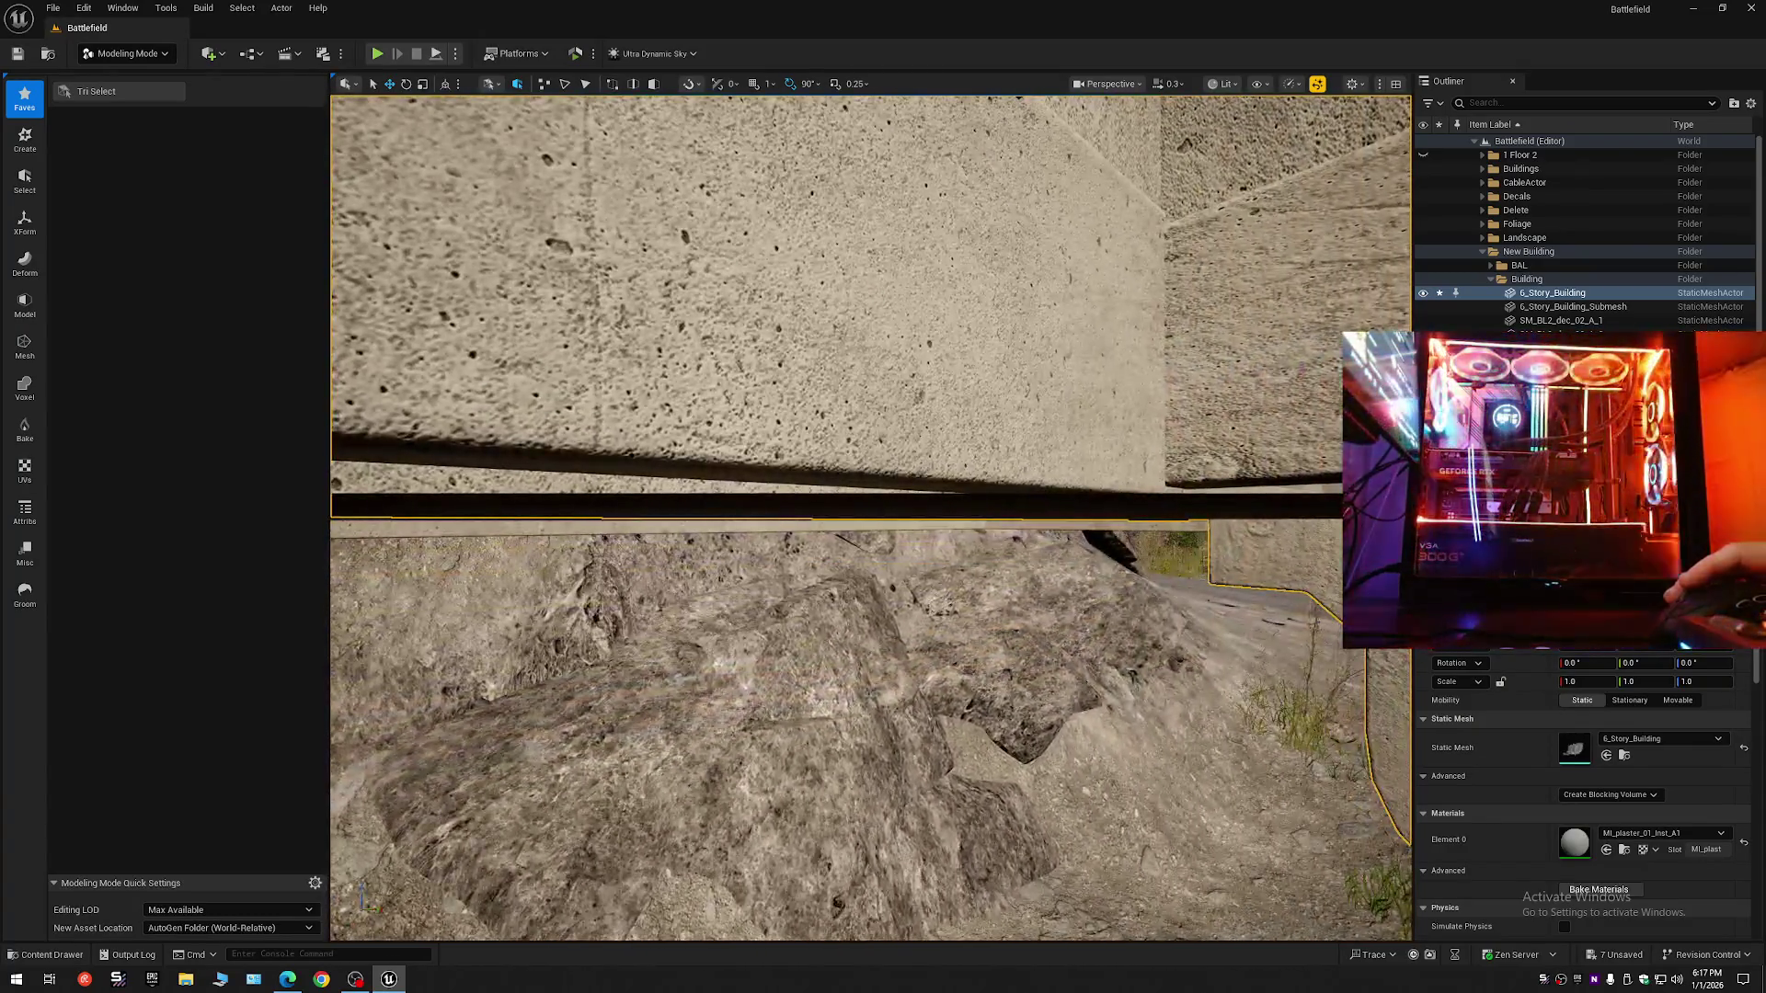
mouse_move(870, 517)
mouse_down()
mouse_move(851, 450)
mouse_move(865, 492)
mouse_move(919, 473)
mouse_up()
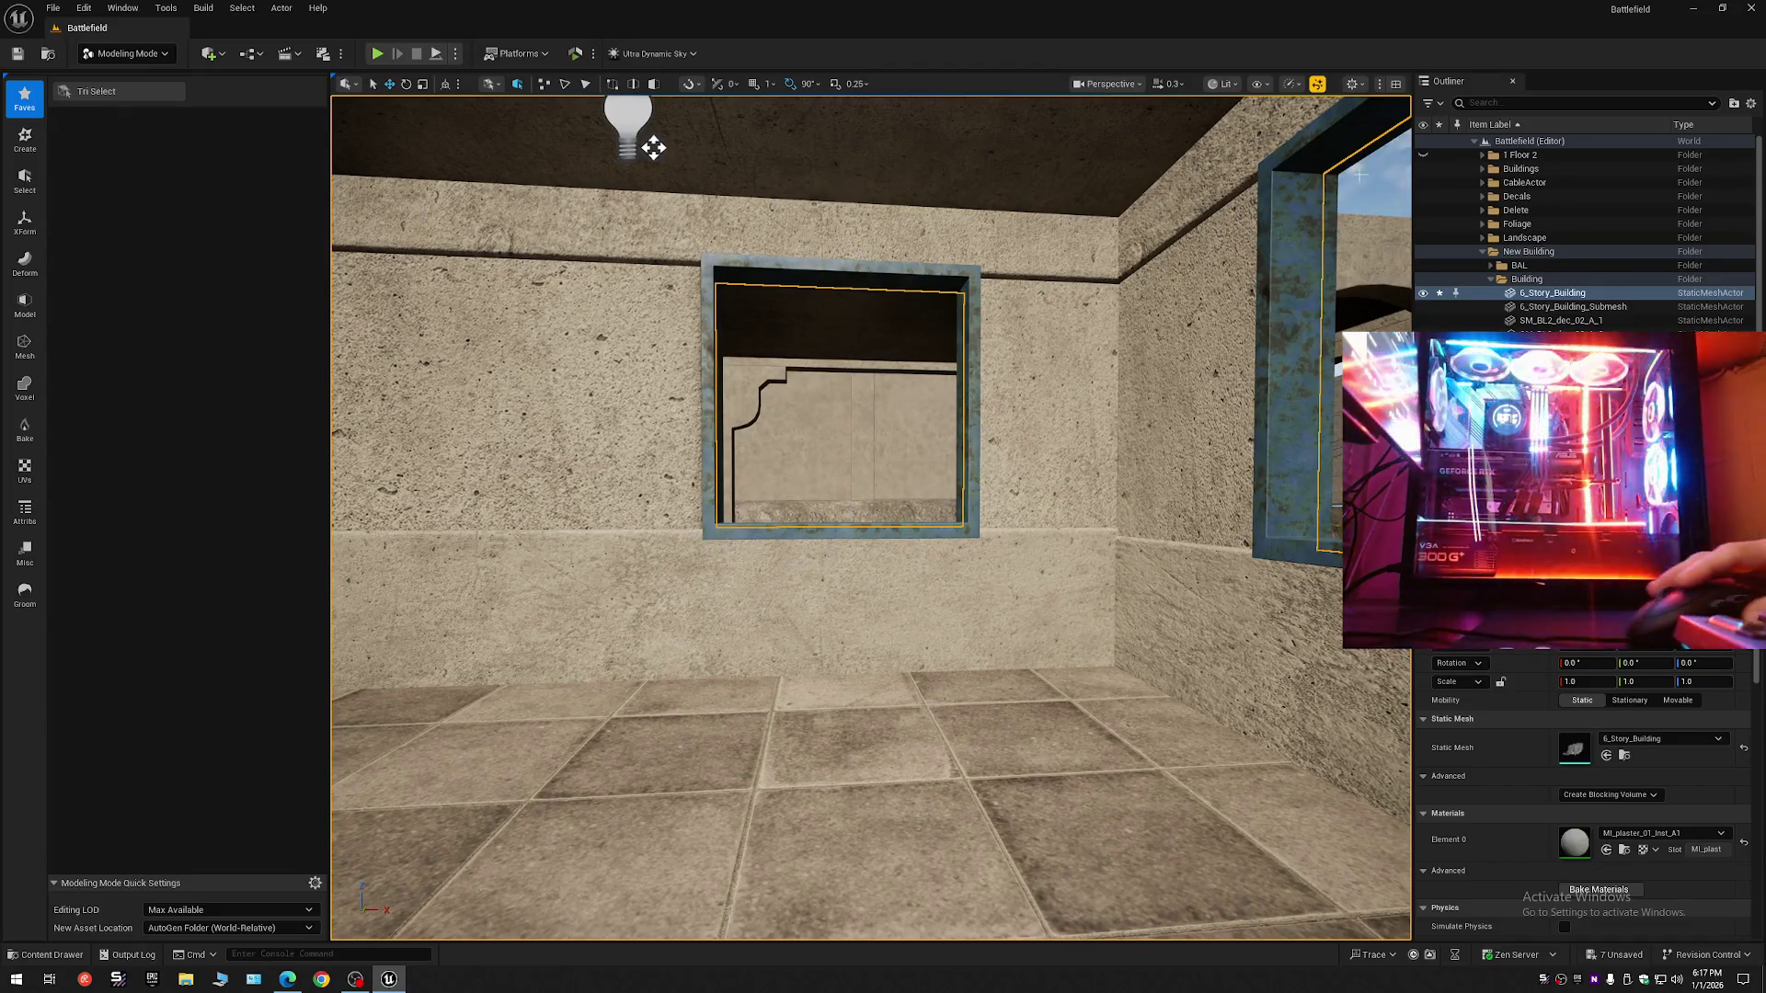
click(1750, 103)
- Collapse the Outliner, then select 6_Story_Building_Submesh2 and drag it into the Building folder
click(1619, 166)
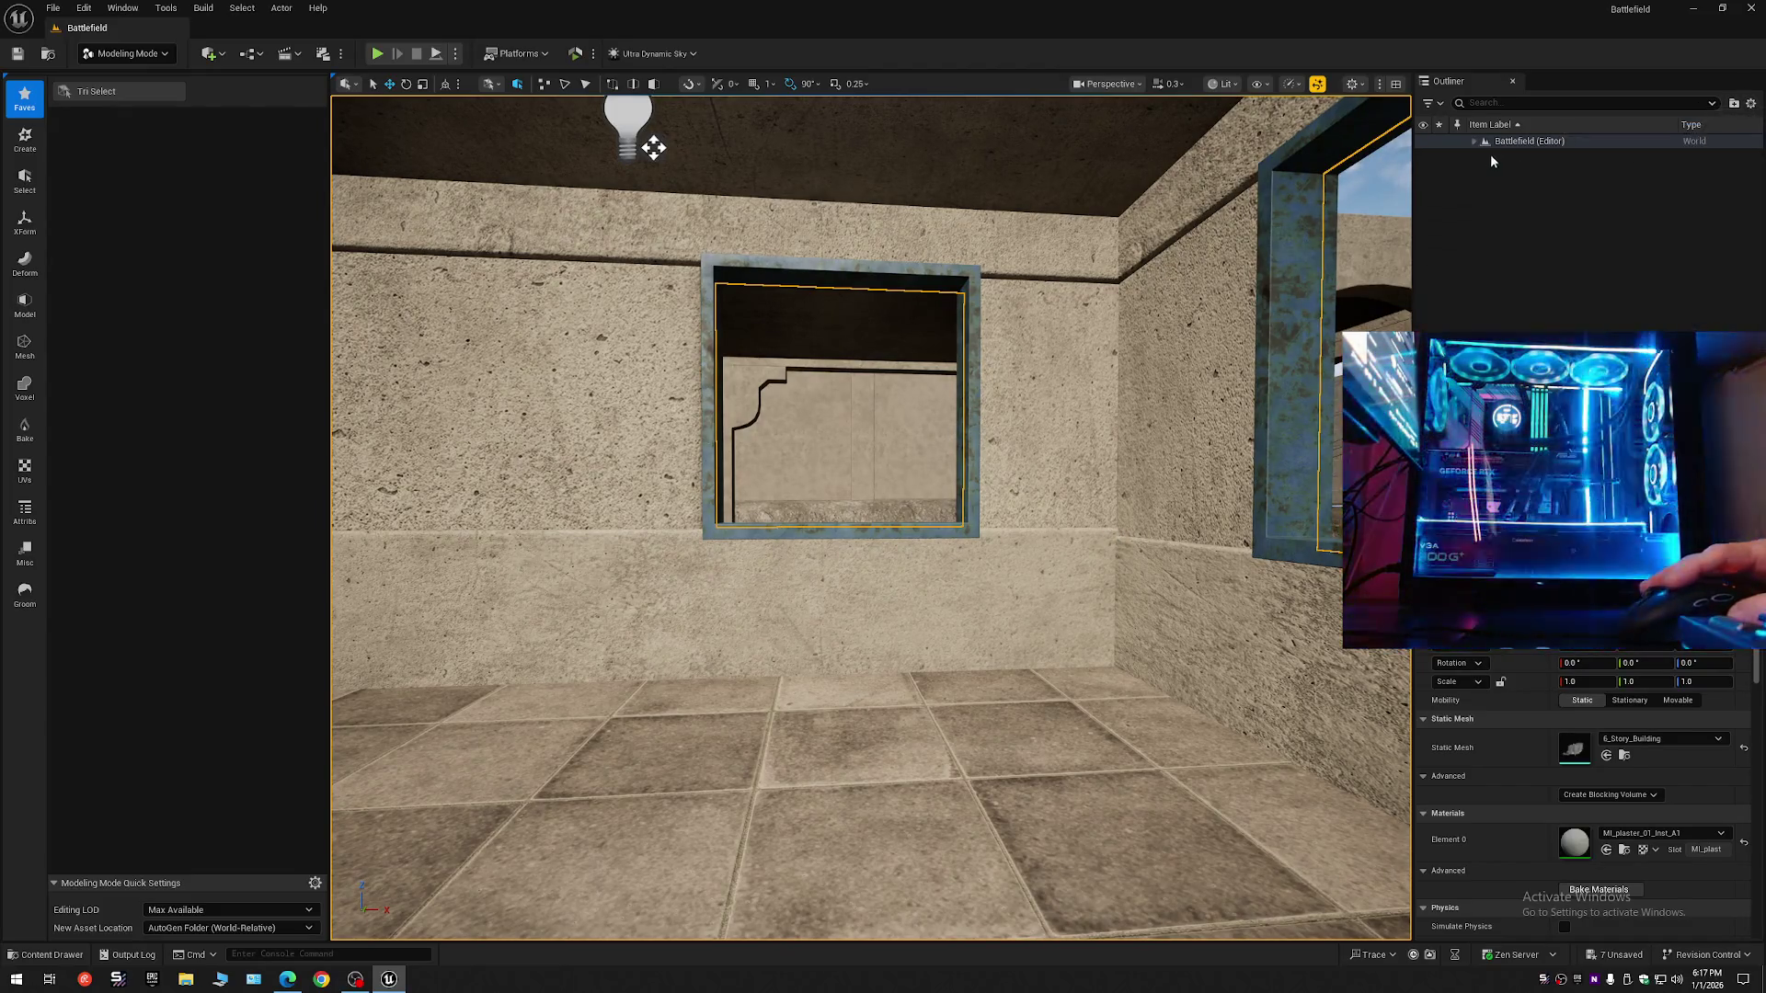
click(1474, 140)
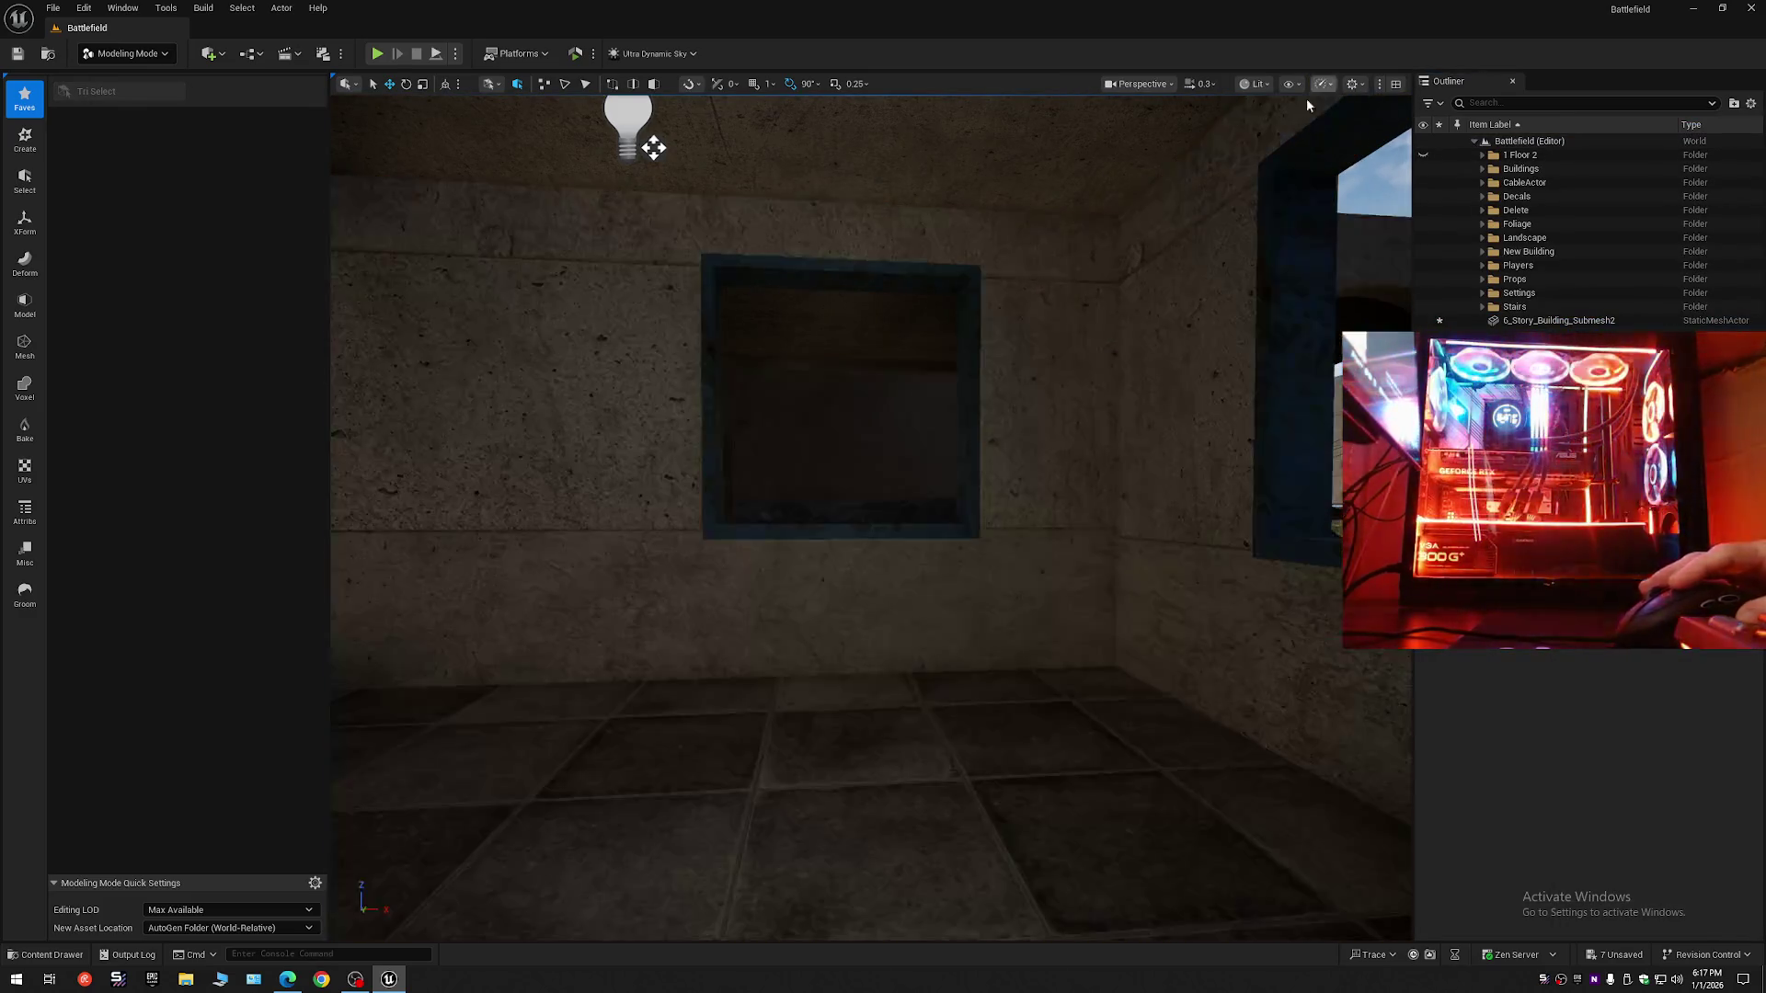
mouse_move(1159, 472)
mouse_down()
mouse_move(1122, 566)
mouse_move(1011, 554)
mouse_move(689, 410)
mouse_move(1219, 481)
mouse_move(1026, 497)
mouse_move(1112, 497)
mouse_up()
scroll(1103, 562, up, 2)
scroll(1039, 496, down, 2)
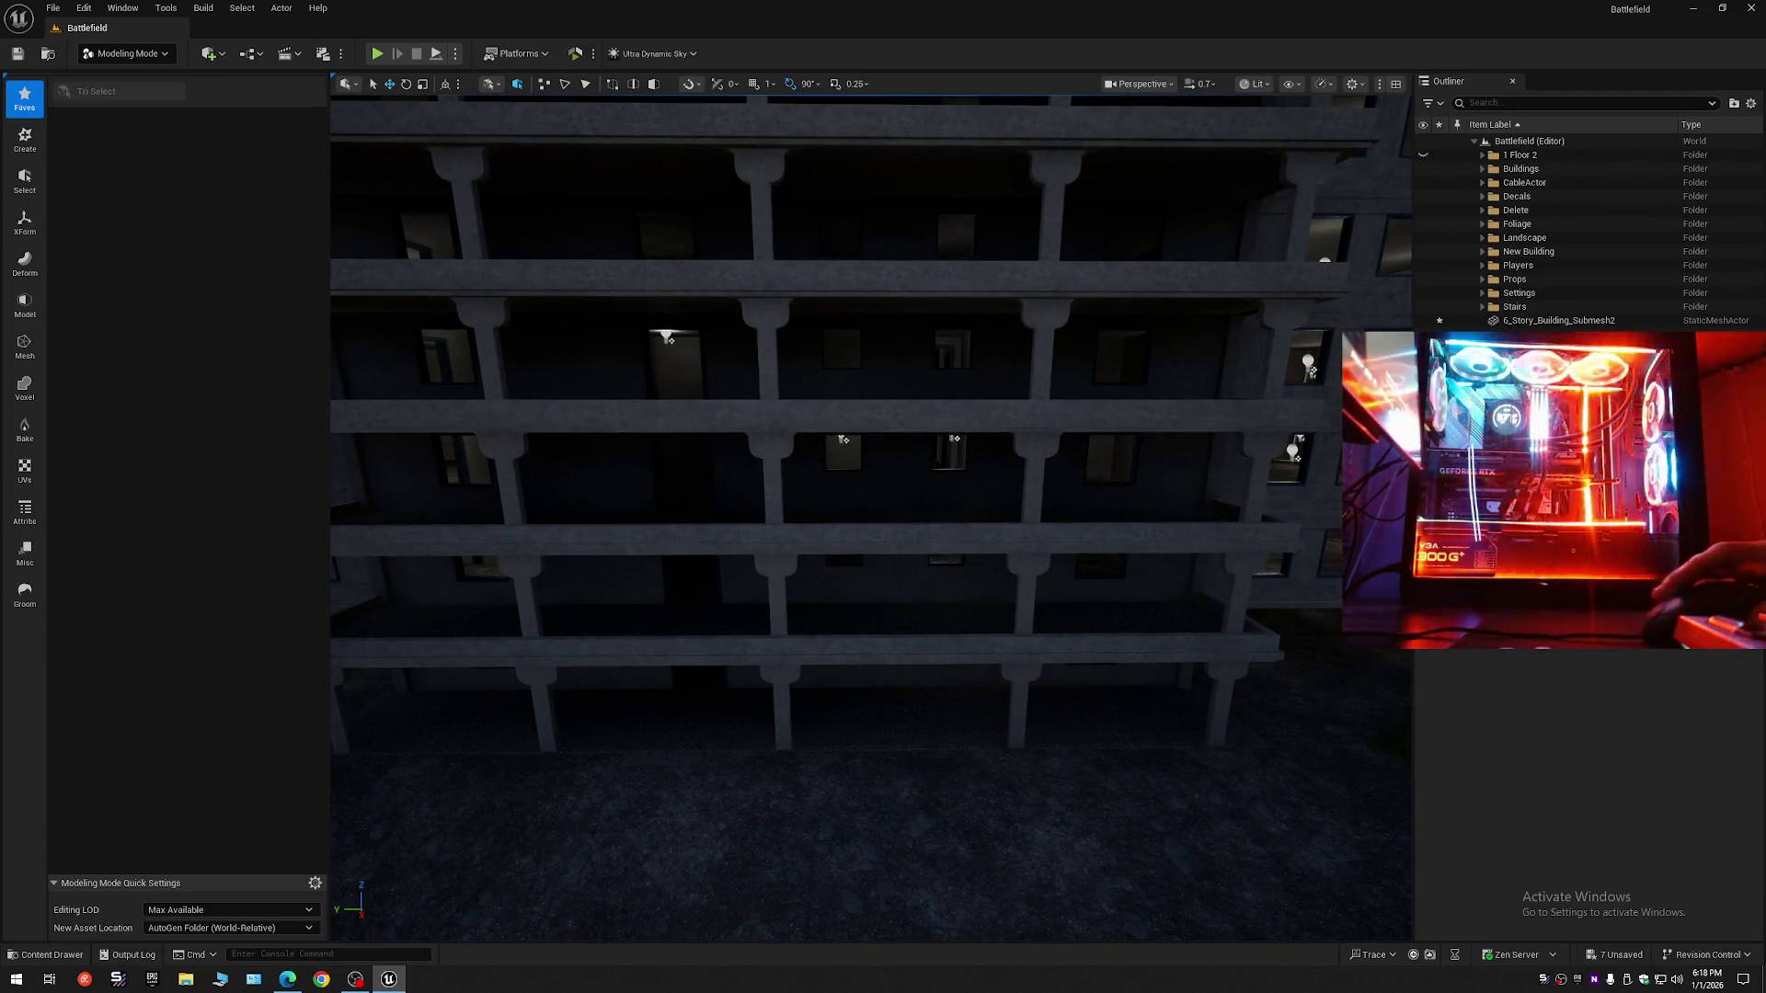
click(1542, 321)
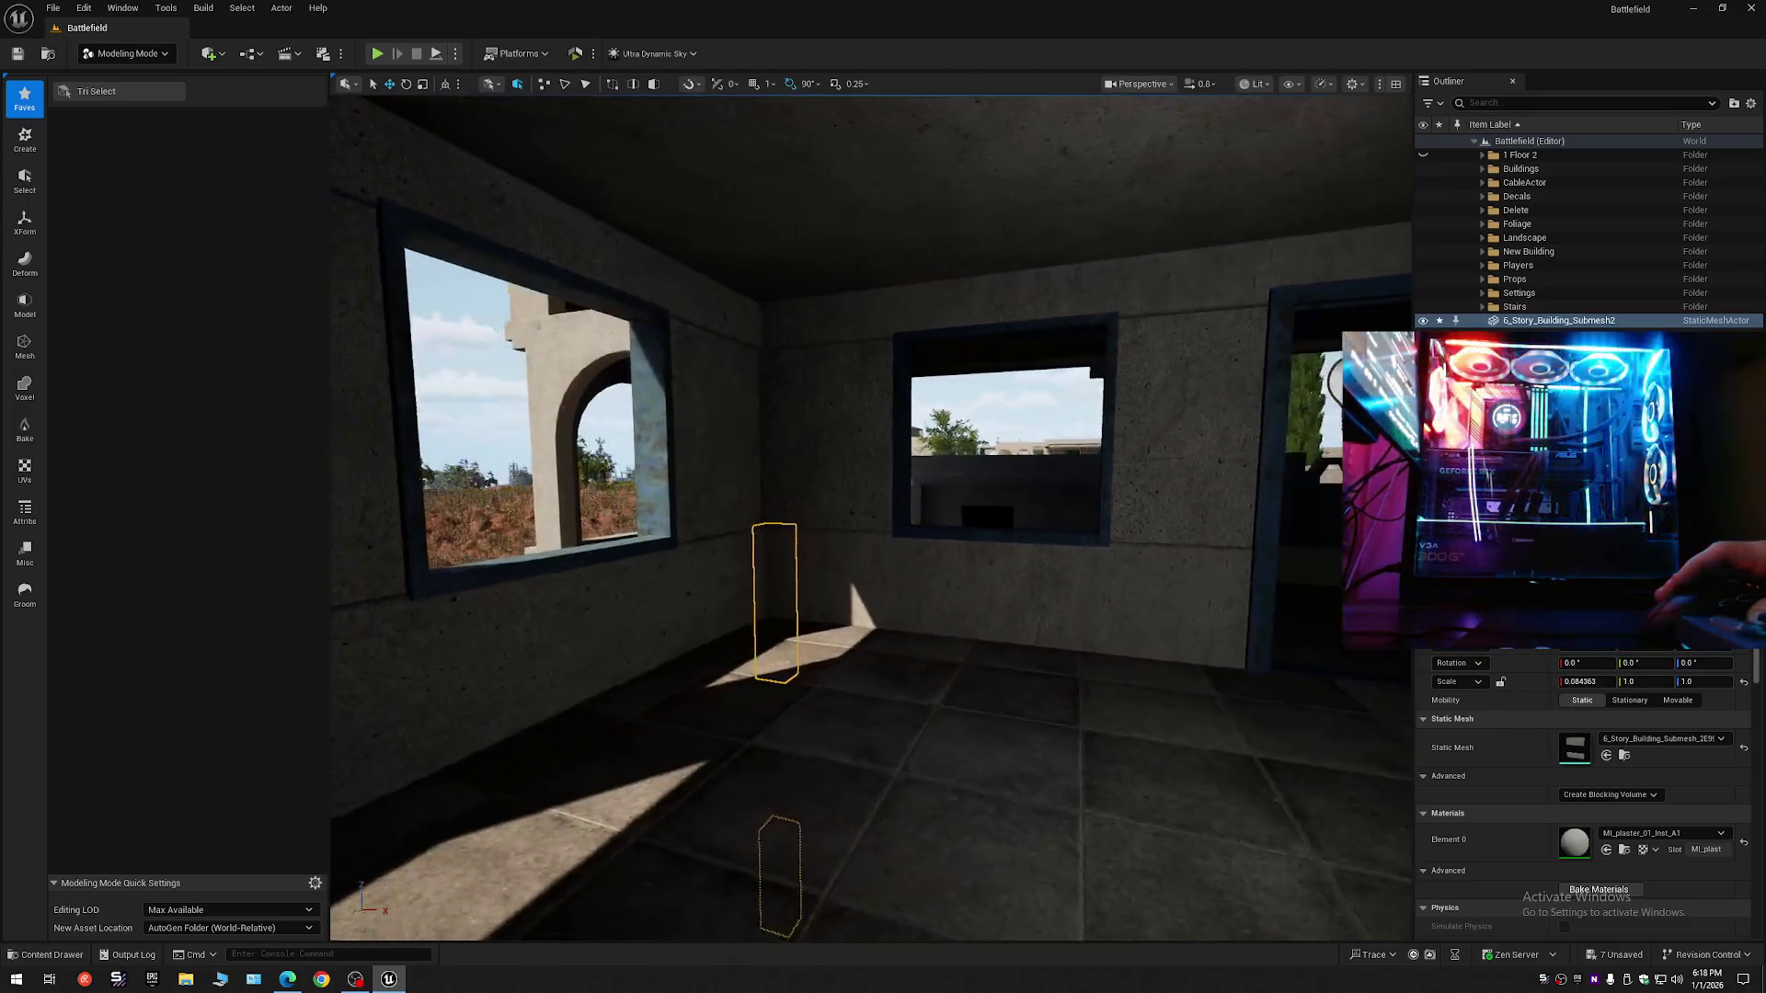
mouse_move(1525, 324)
mouse_down()
mouse_move(1528, 252)
mouse_move(1499, 281)
mouse_up()
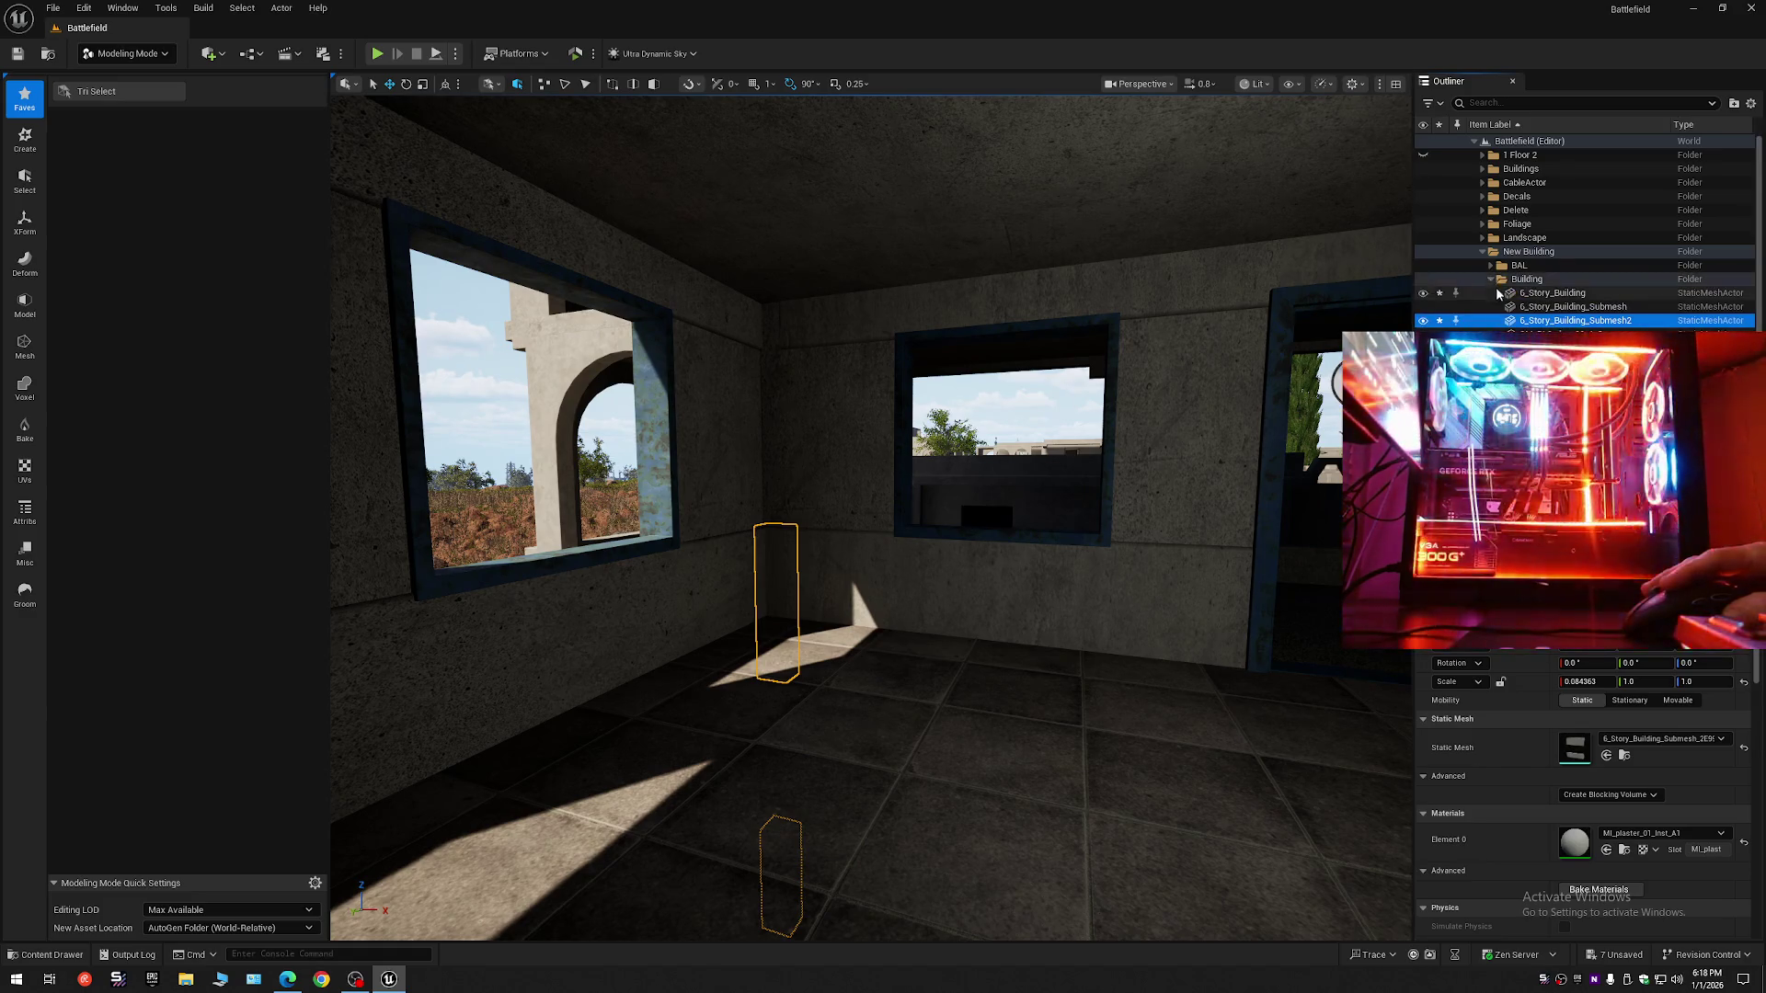
- Hide the main 6_Story_Building mesh and fly around the building's exterior and roof
click(1422, 293)
key(s)
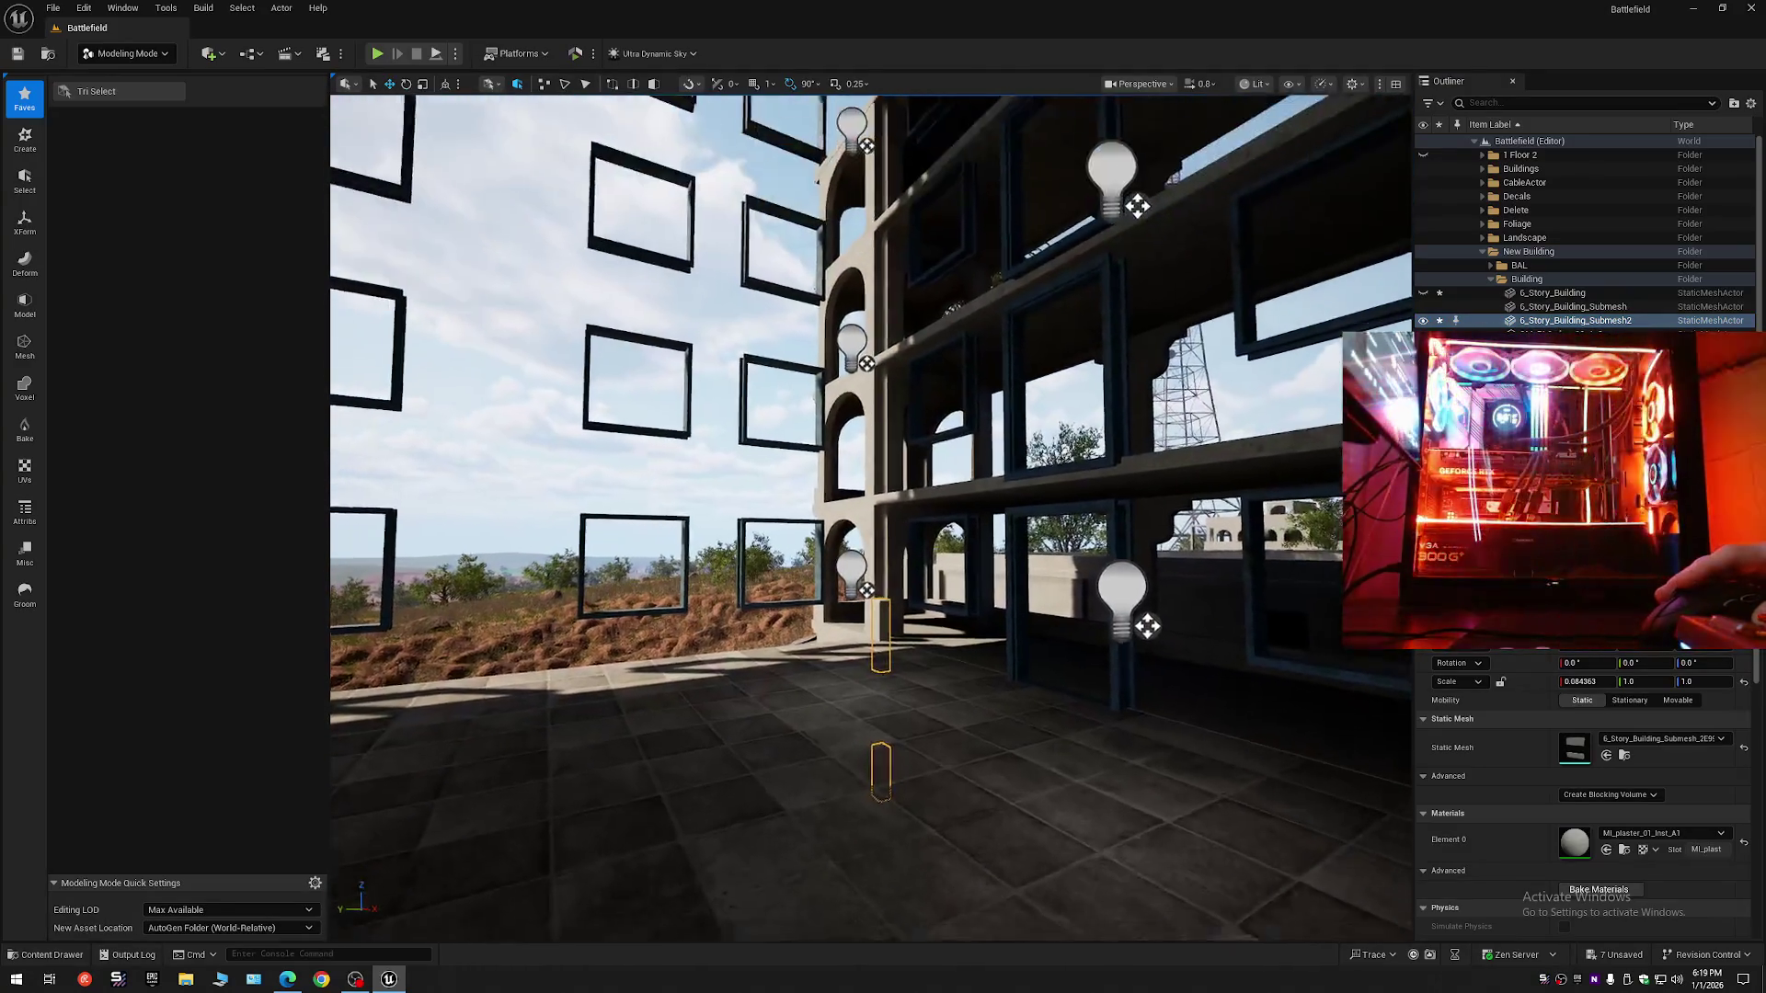
key(s)
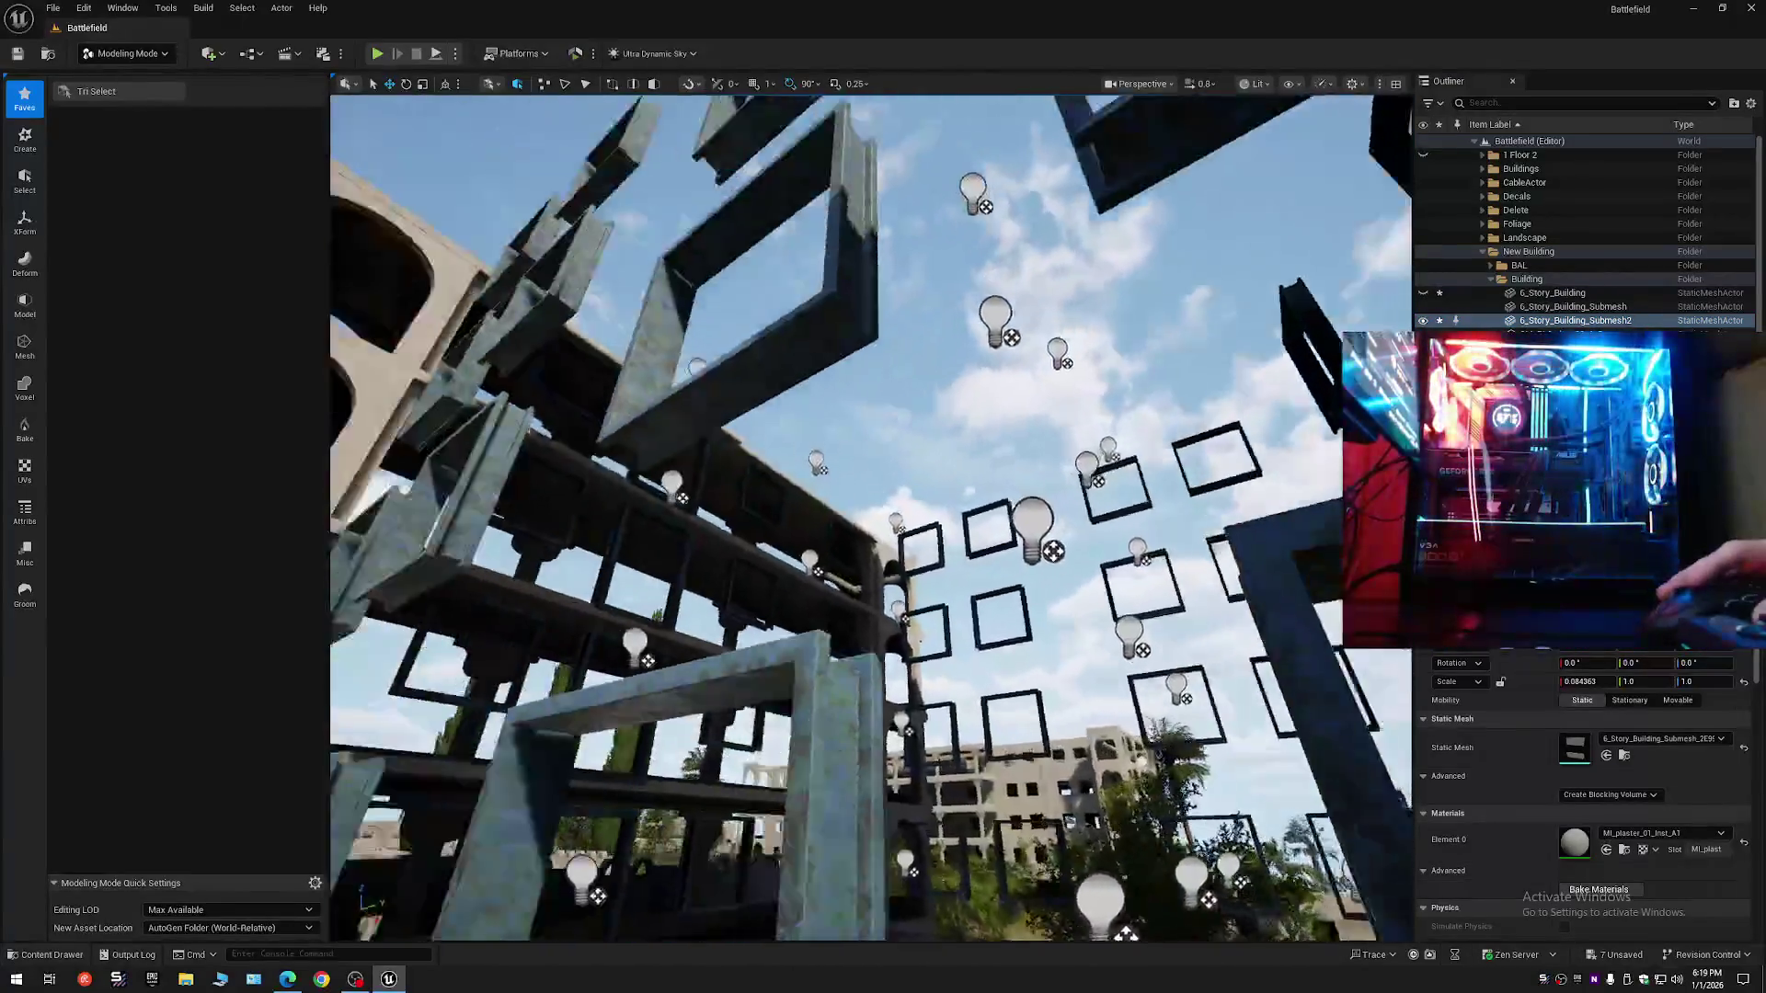
key(s)
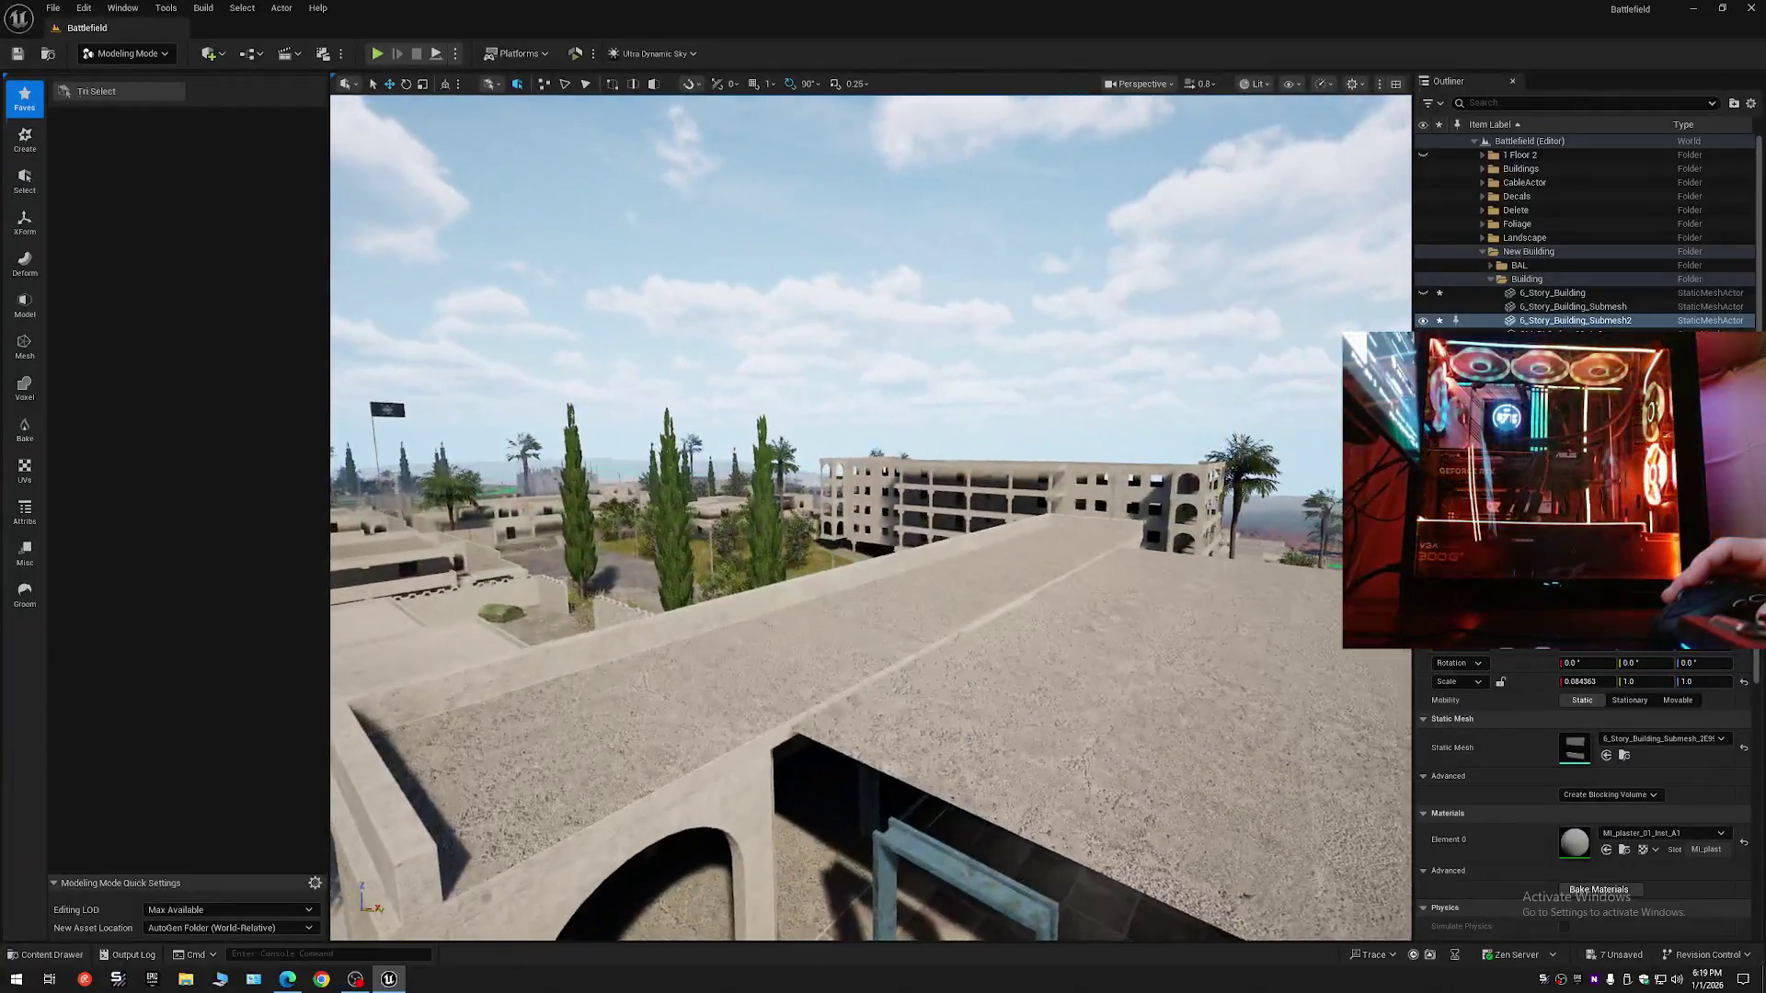
key(s)
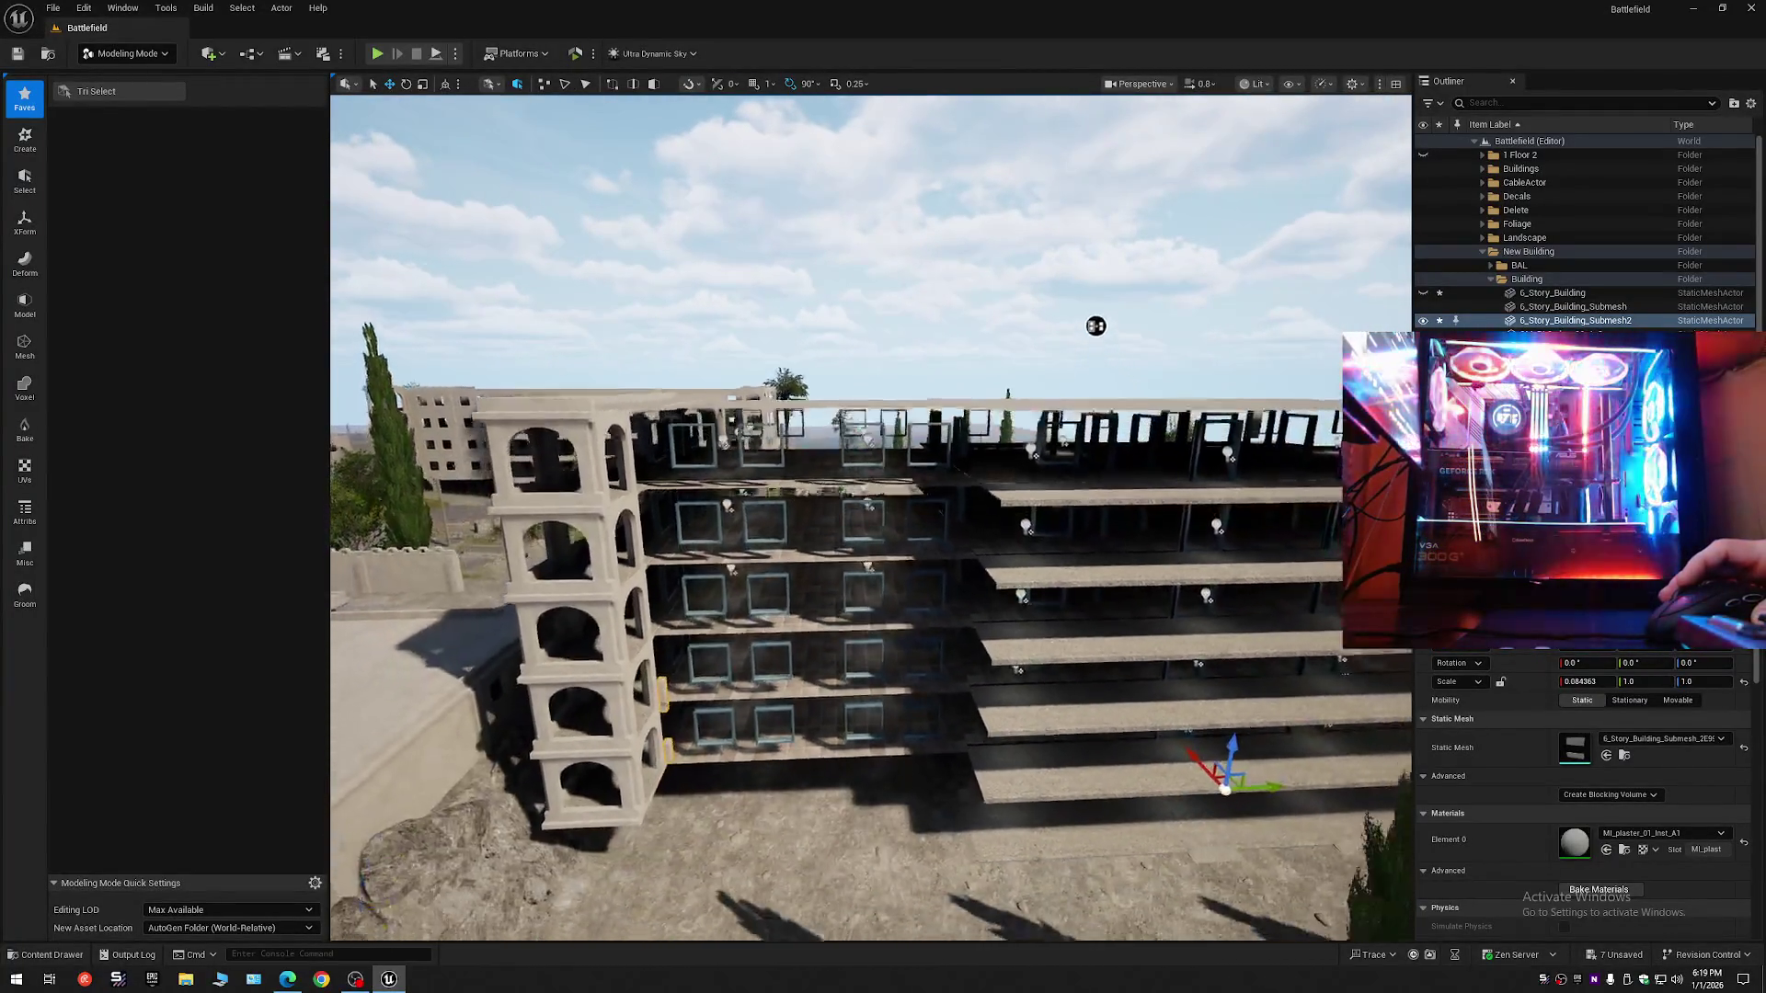
key(w)
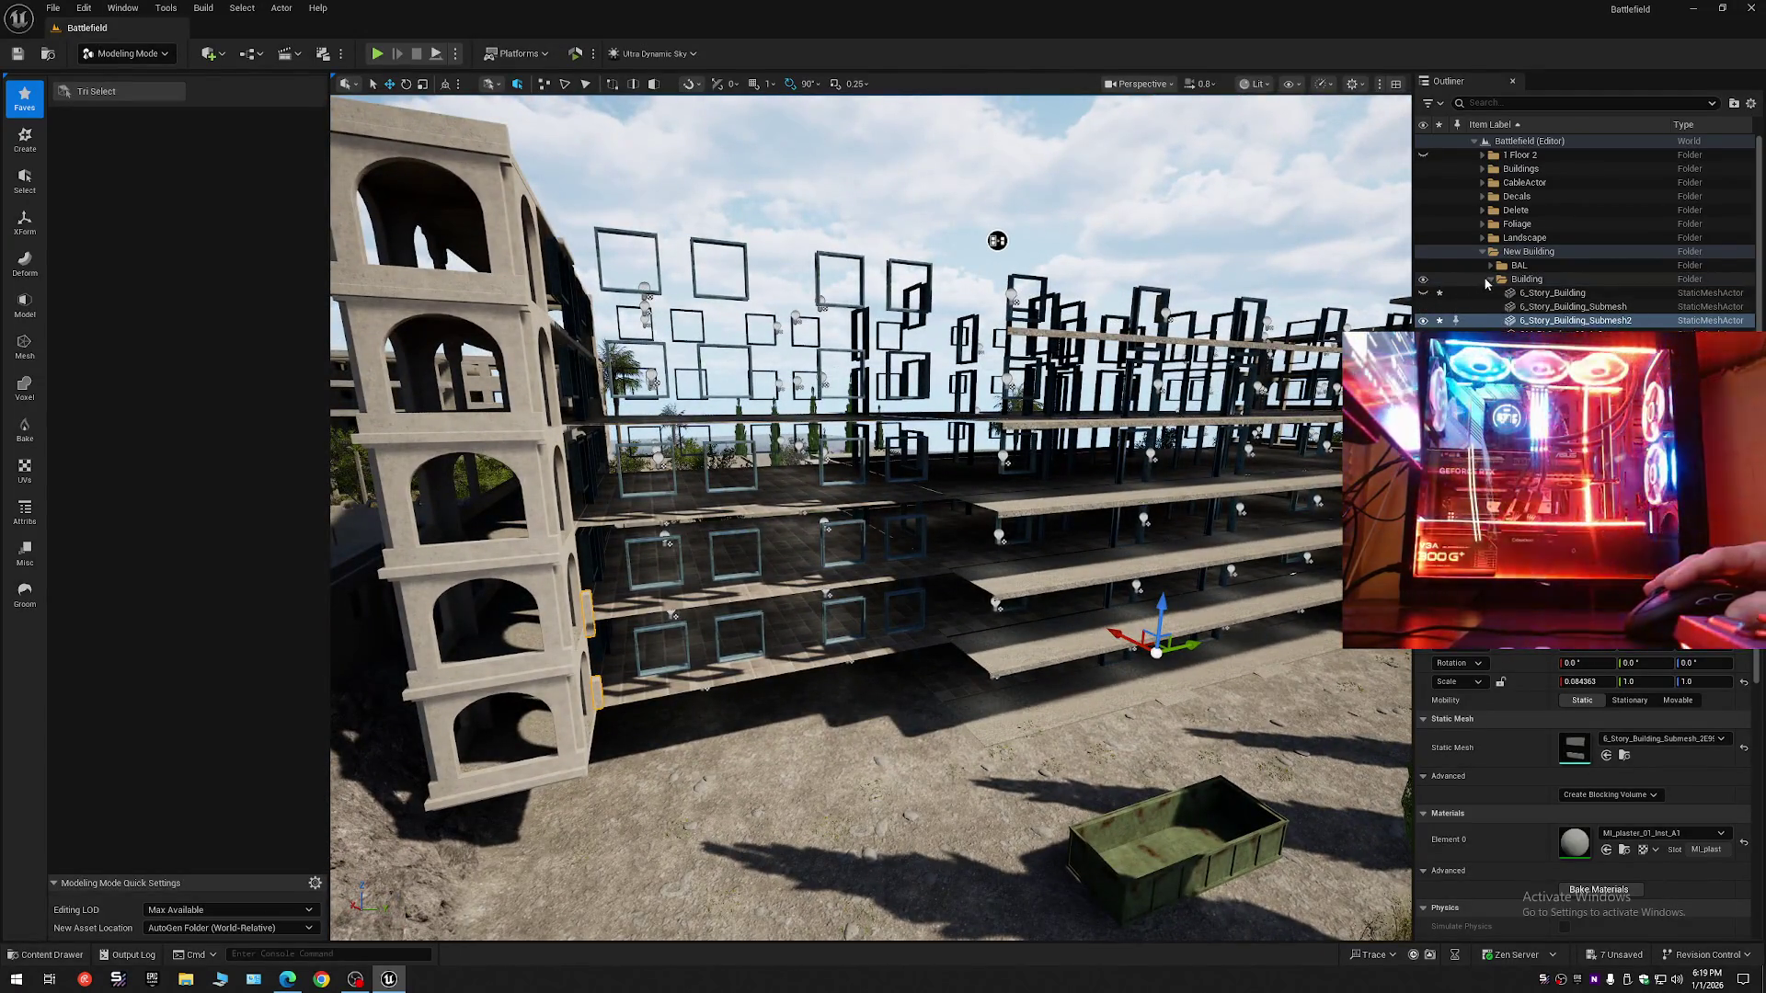
- Make the Building folder's meshes visible again and collapse all Outliner folders
click(1490, 279)
click(1423, 279)
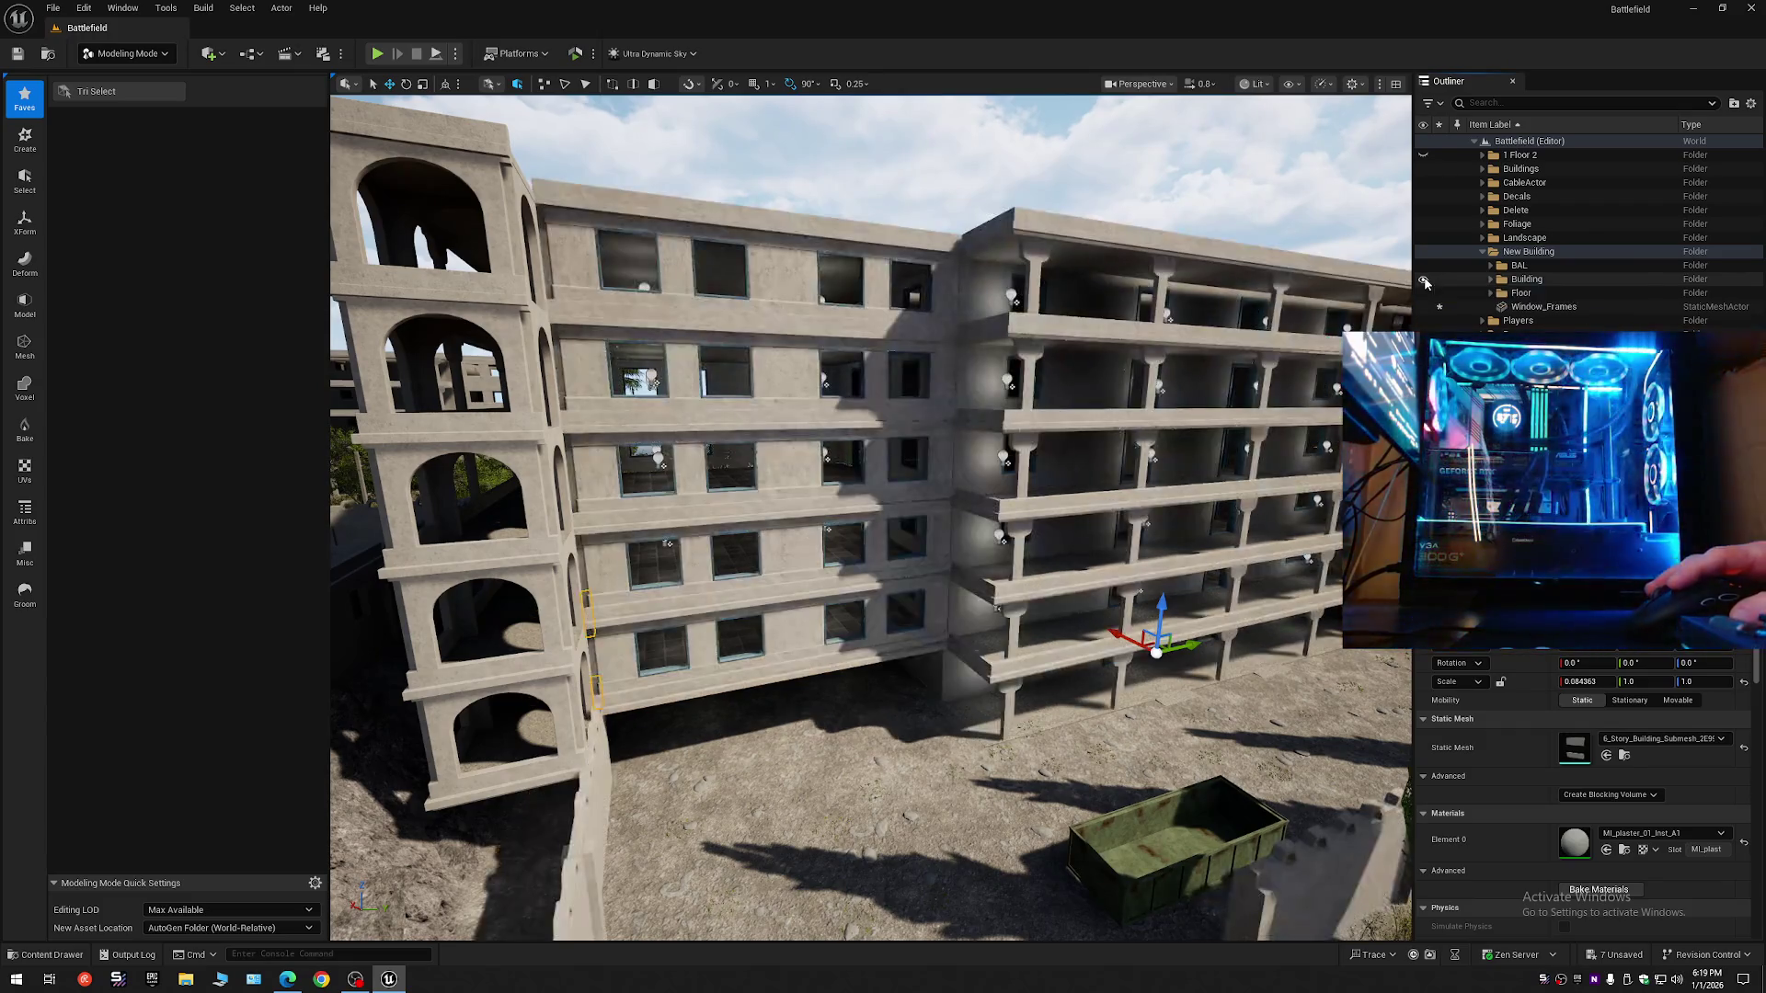
click(1751, 103)
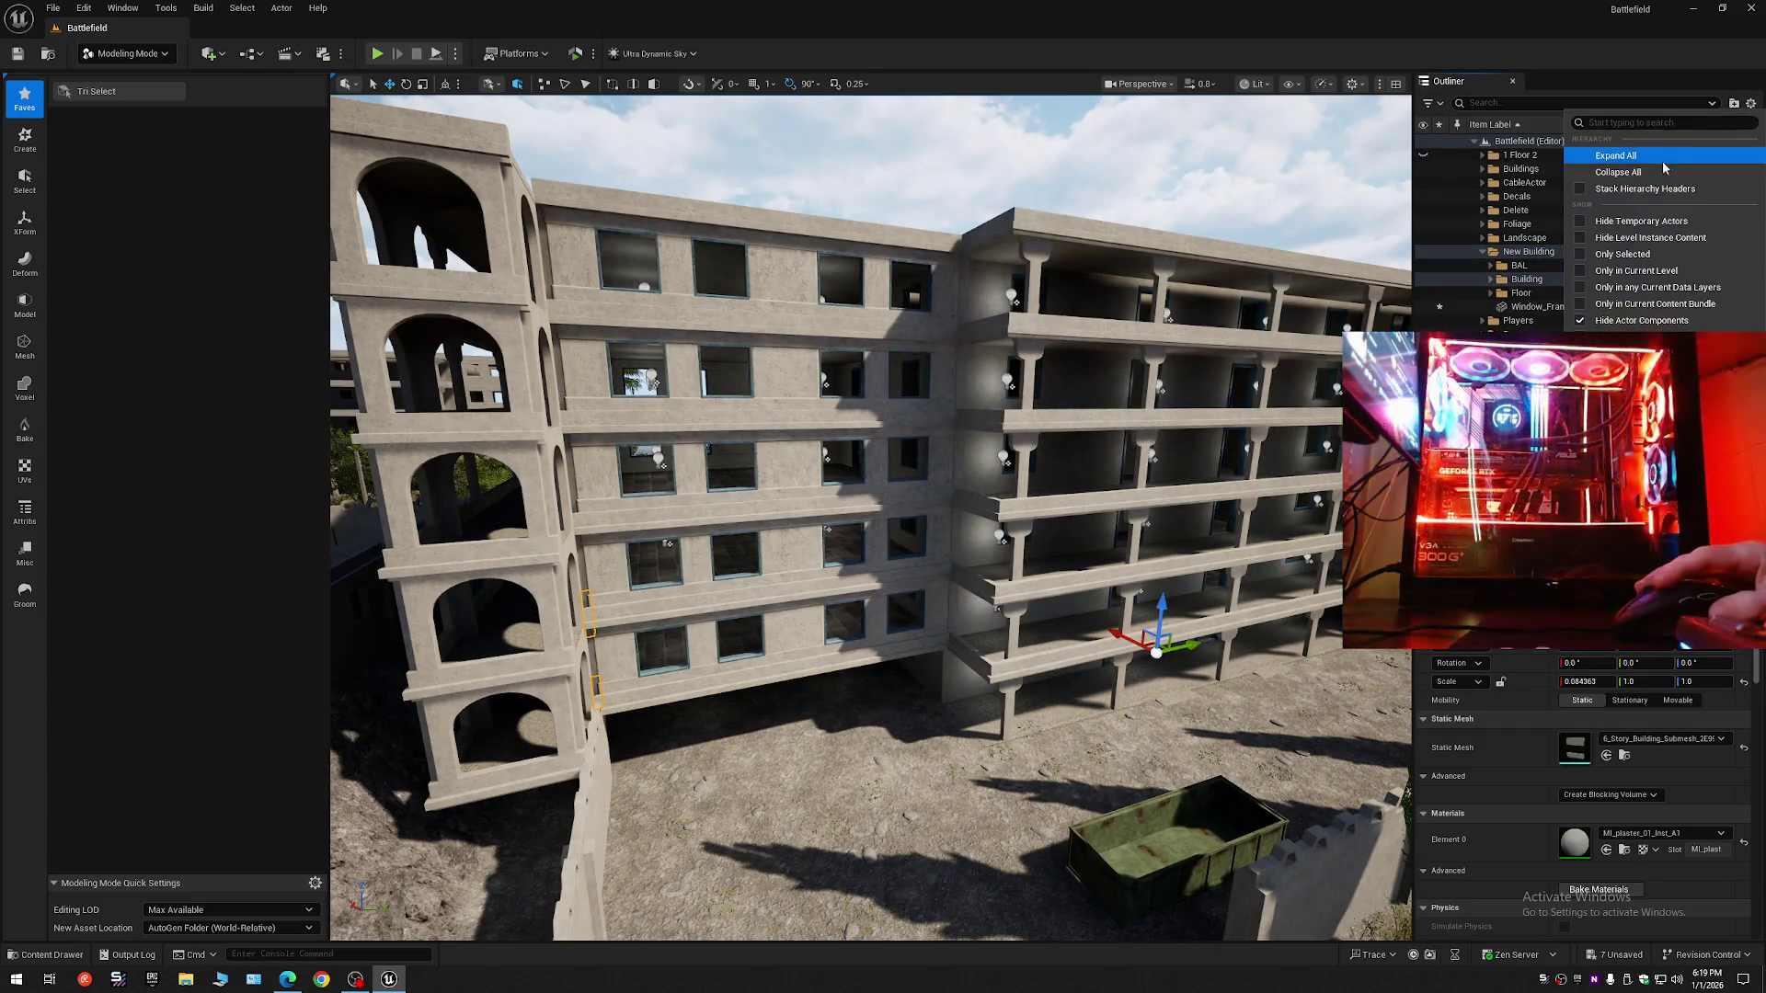
click(1618, 162)
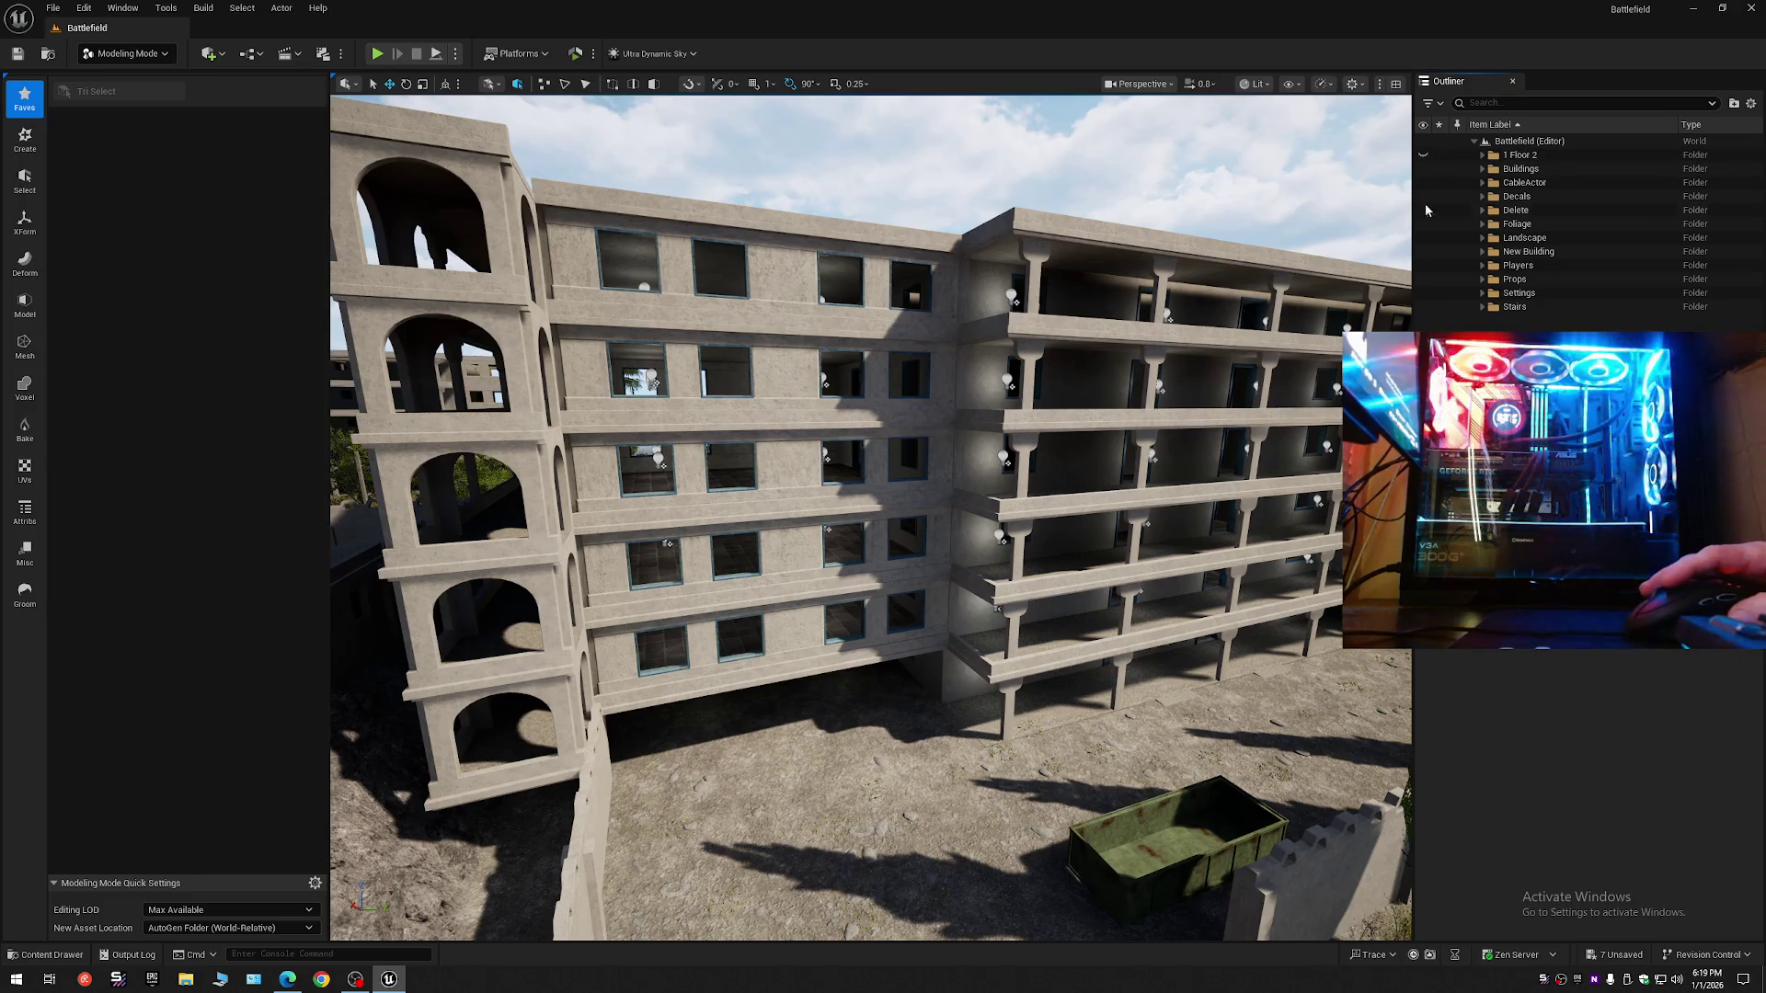
click(1483, 155)
click(1482, 156)
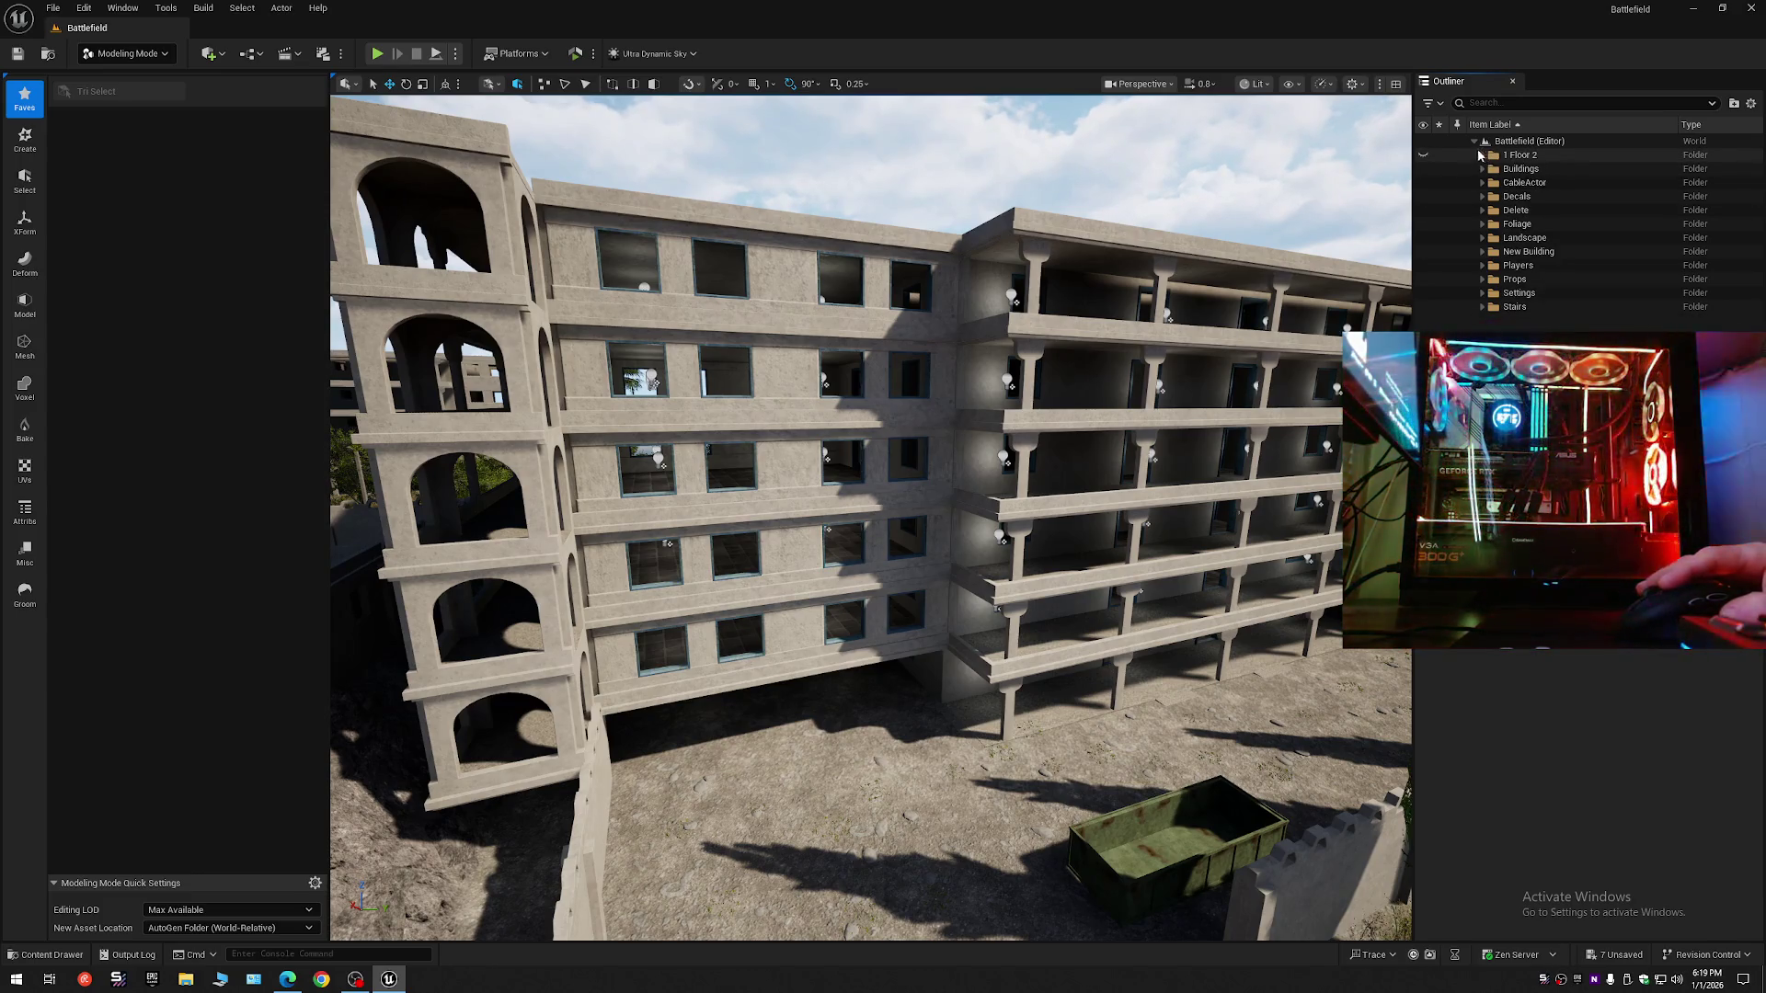
- Fly through the dark interior toward the window and the lit room
scroll(870, 518, up, 1)
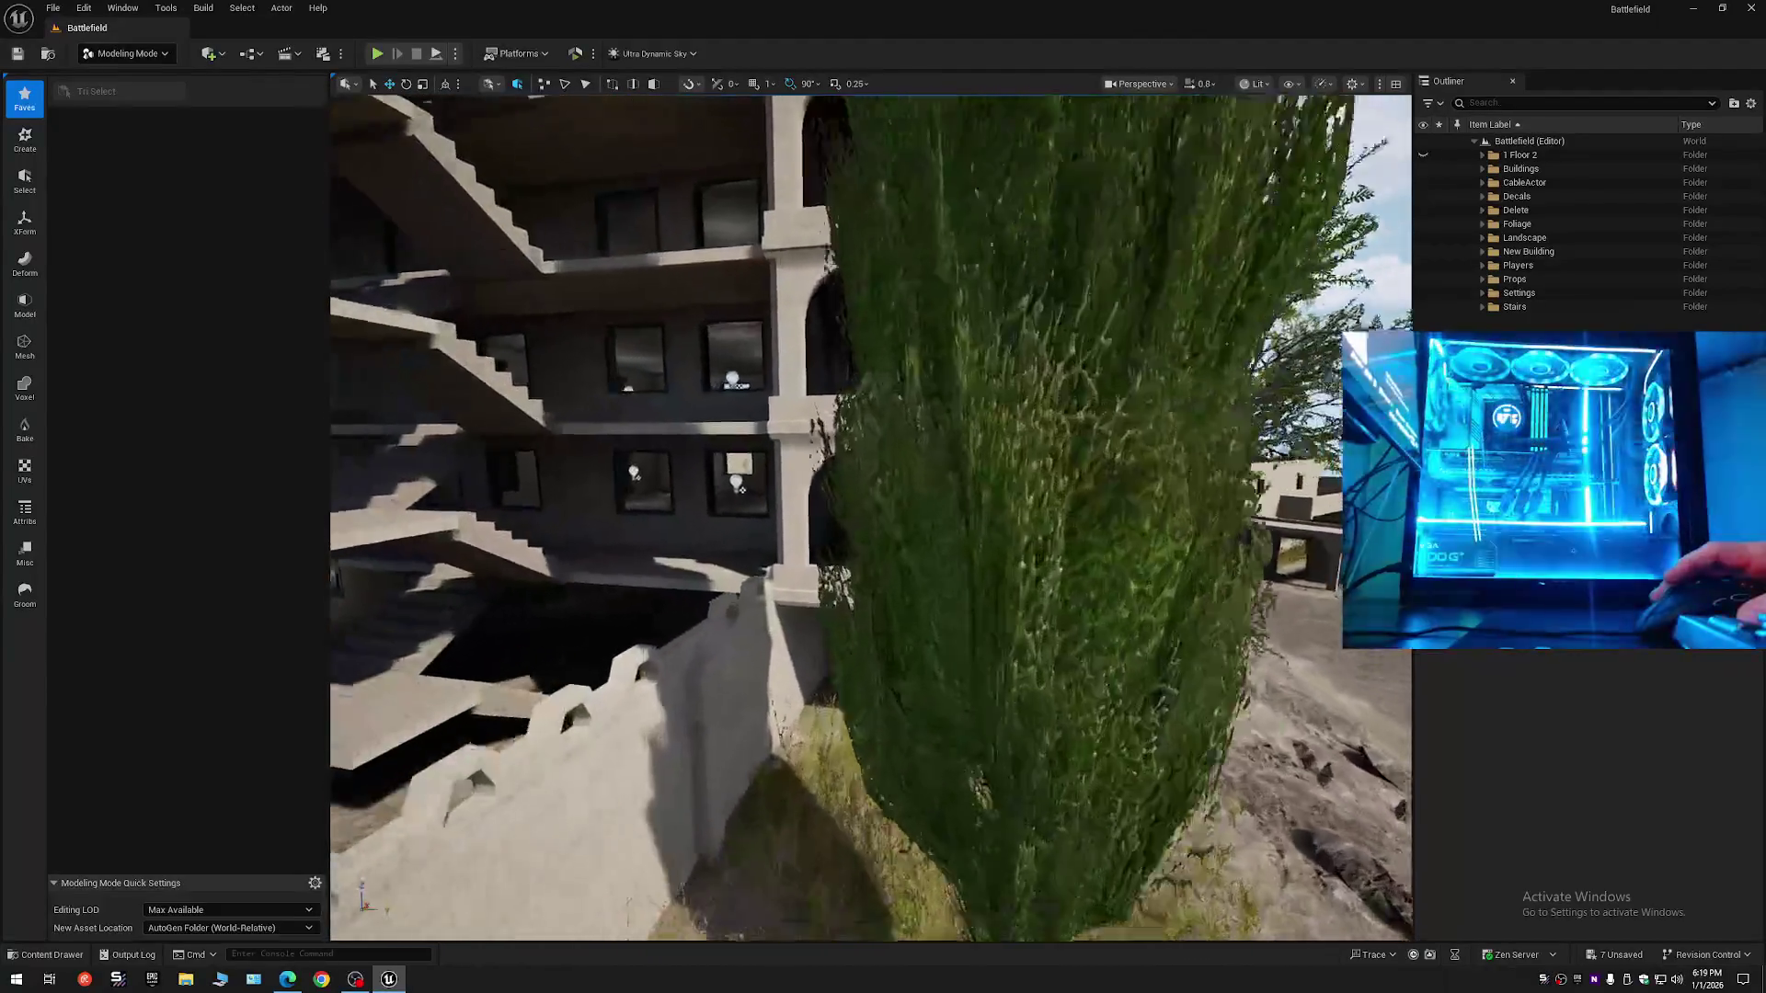
scroll(870, 517, down, 2)
scroll(870, 517, down, 1)
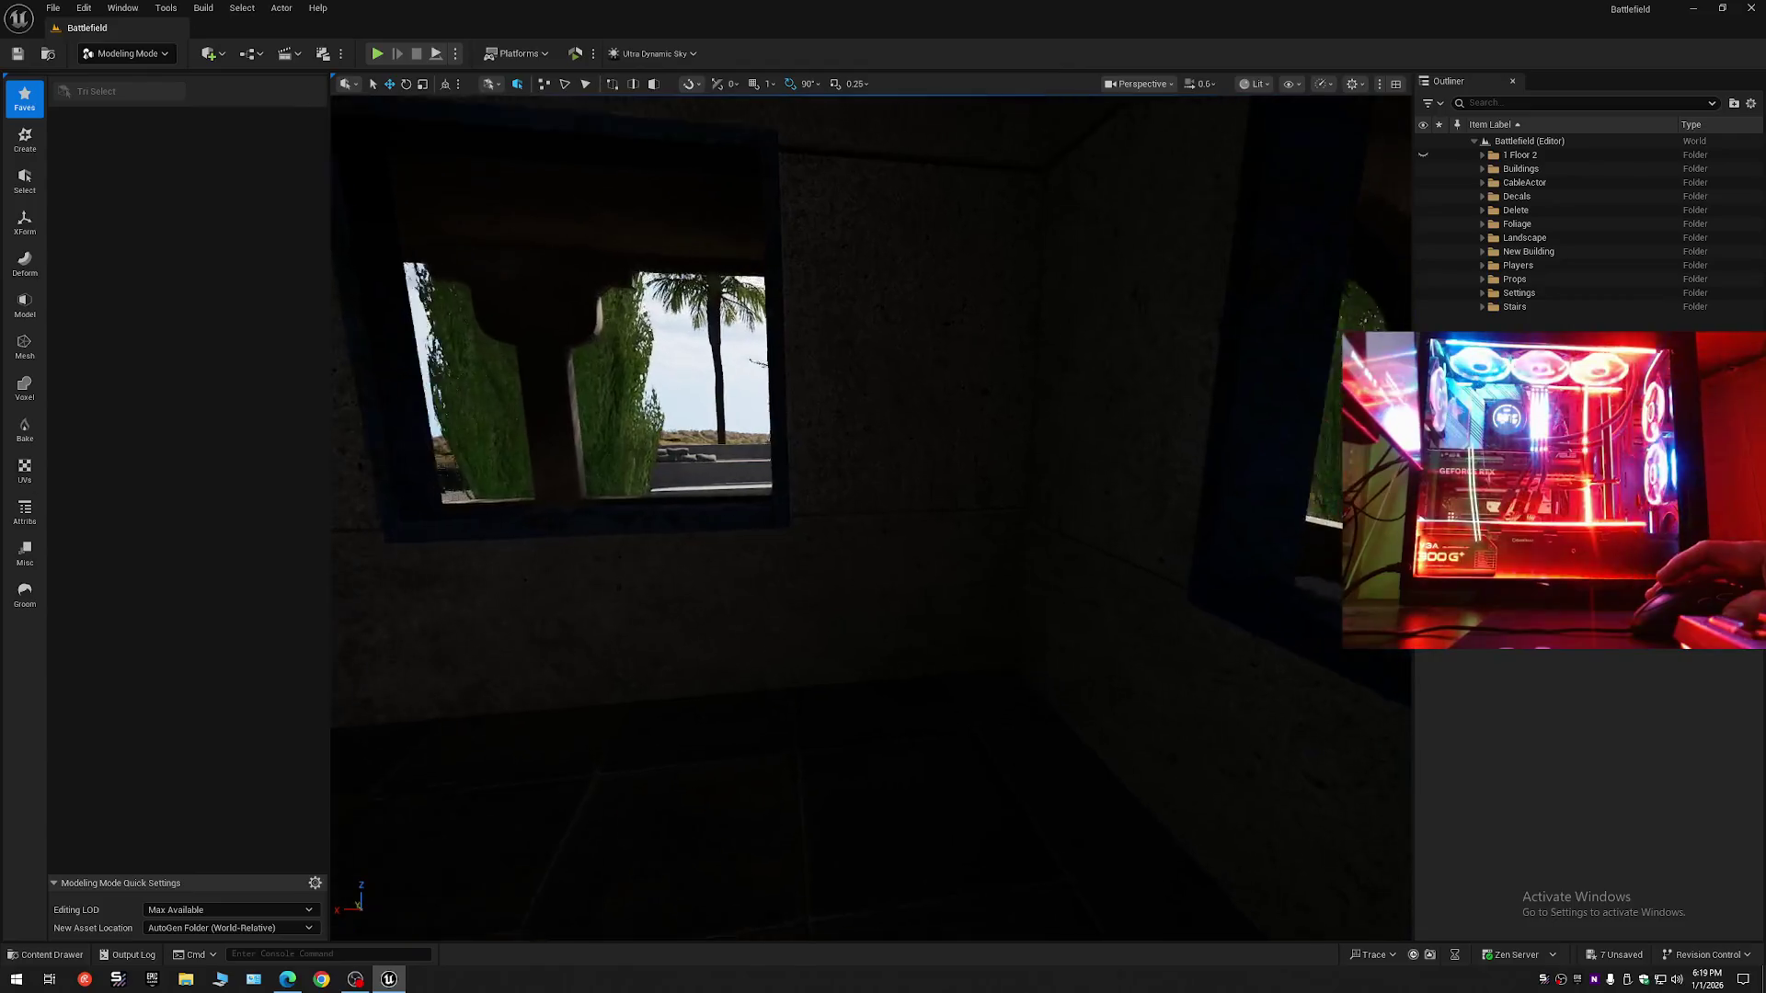
mouse_move(945, 447)
mouse_down()
mouse_move(929, 450)
mouse_move(945, 447)
mouse_up()
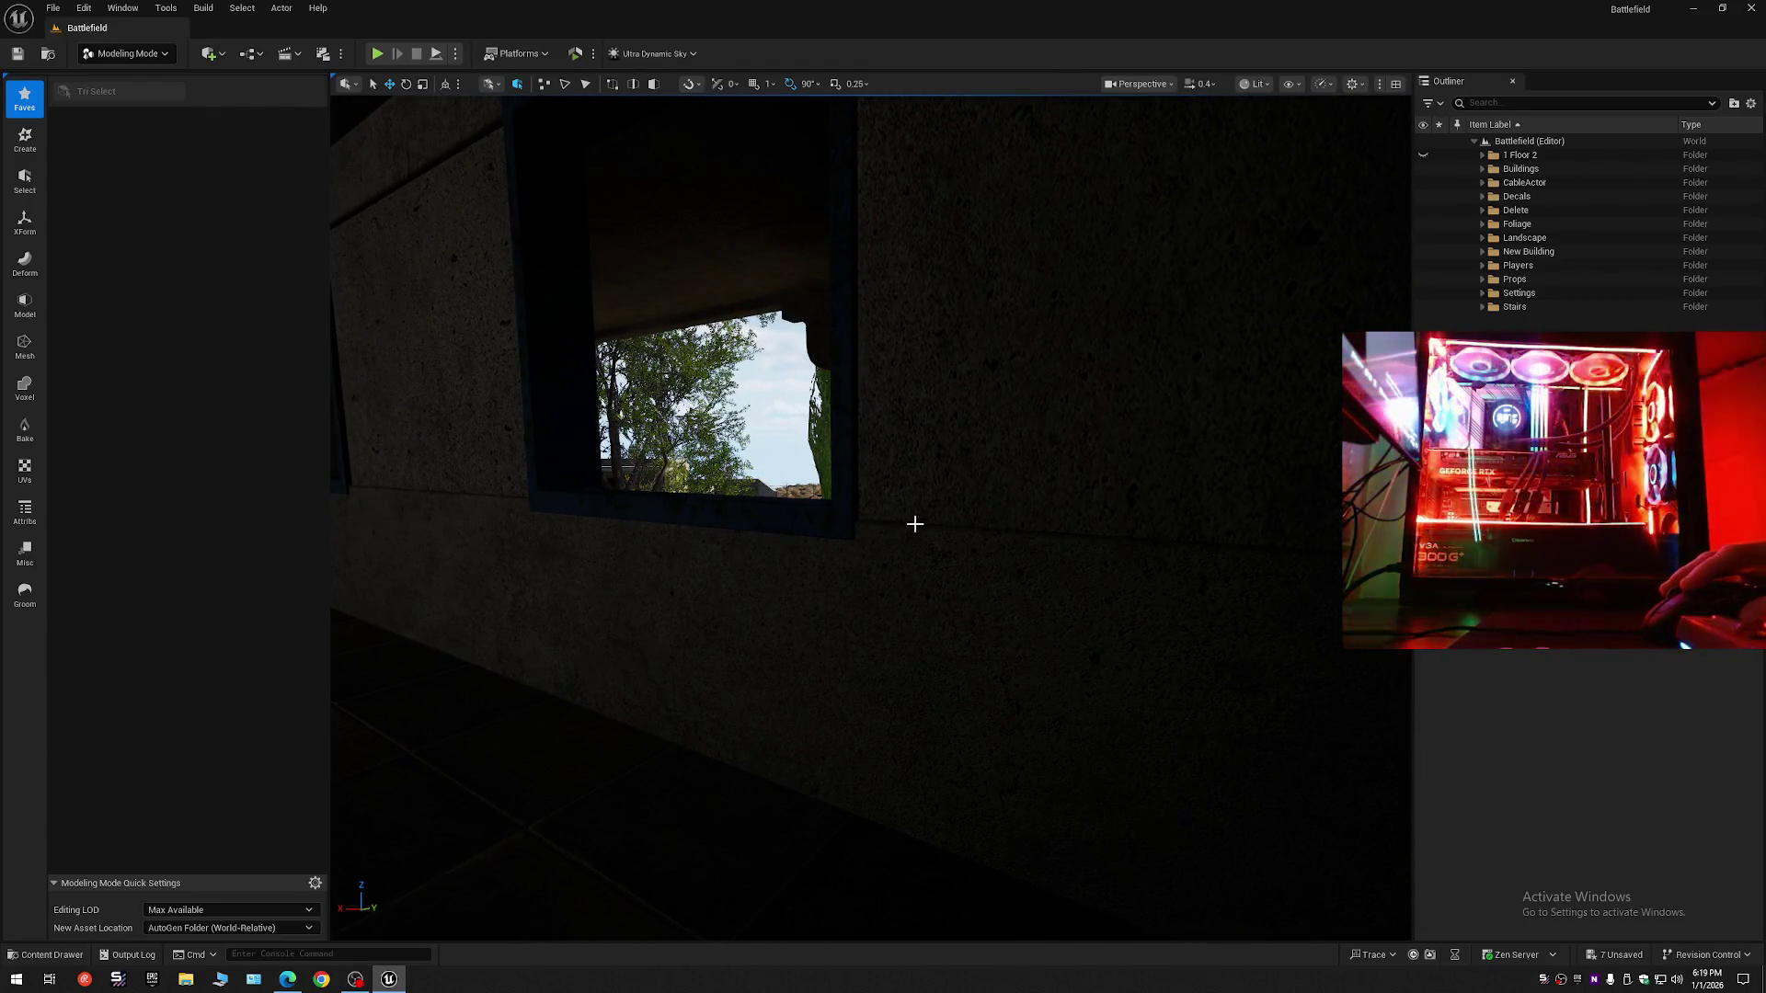
mouse_move(854, 614)
mouse_down()
mouse_move(946, 614)
mouse_move(974, 643)
mouse_up()
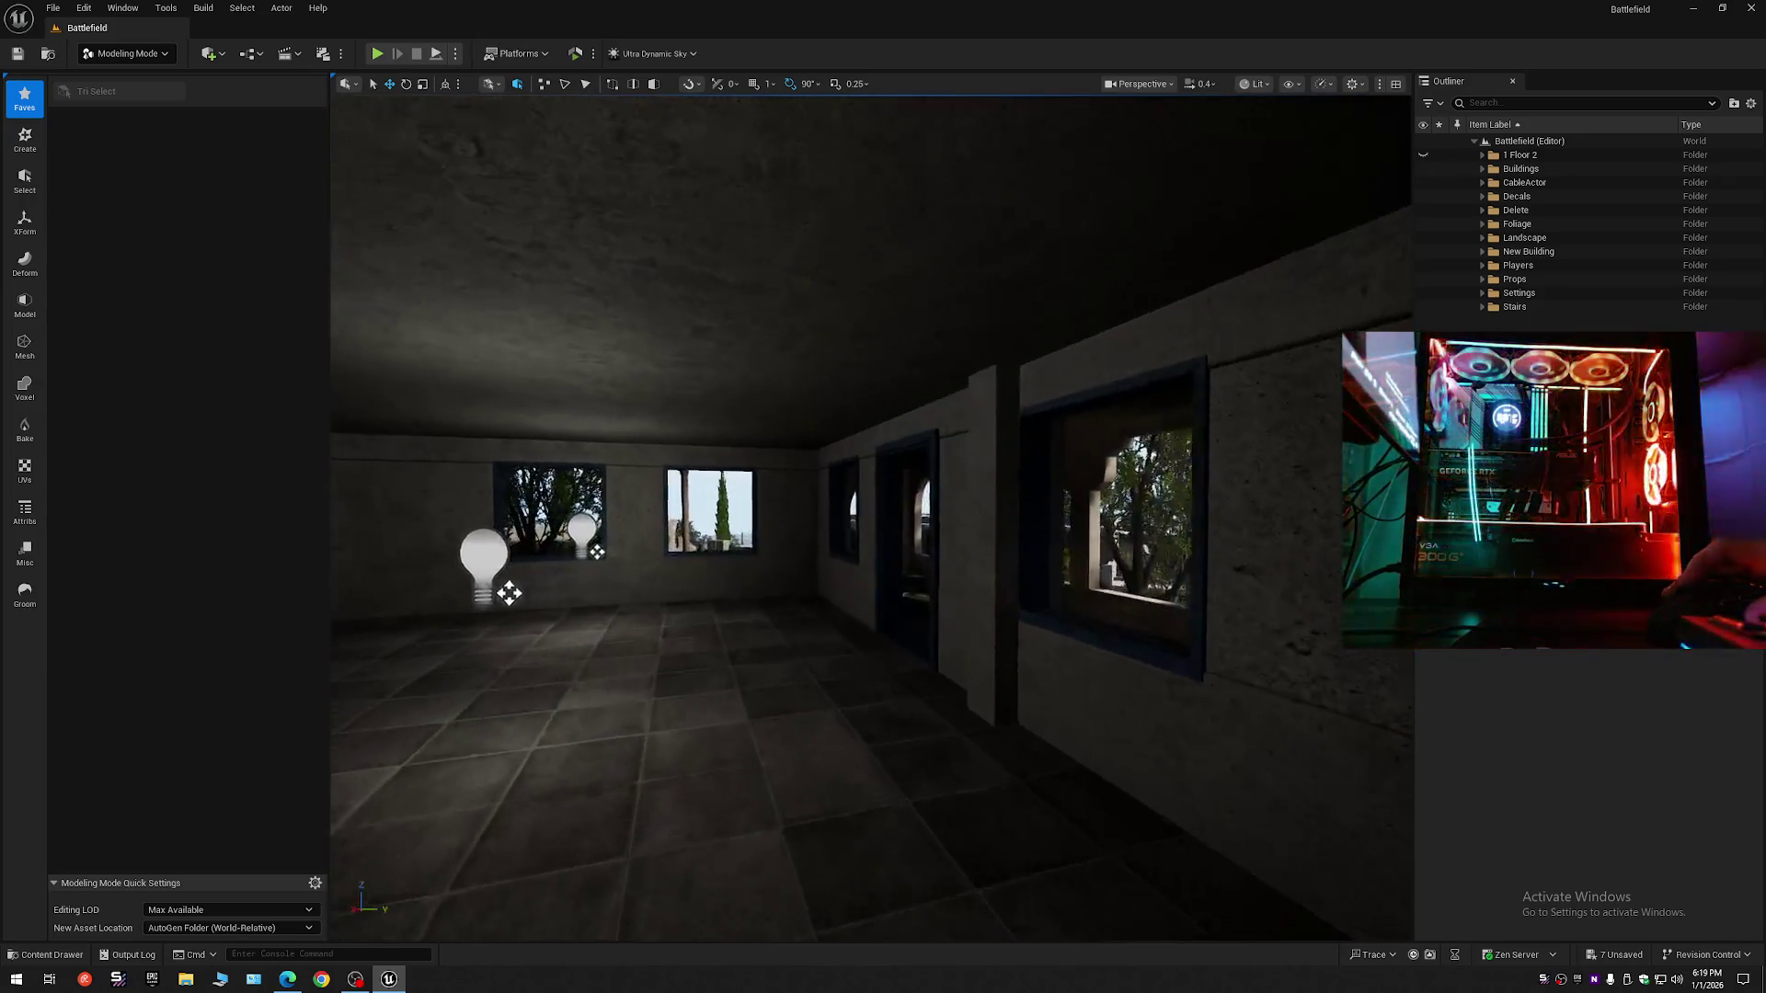
drag(883, 515, 993, 515)
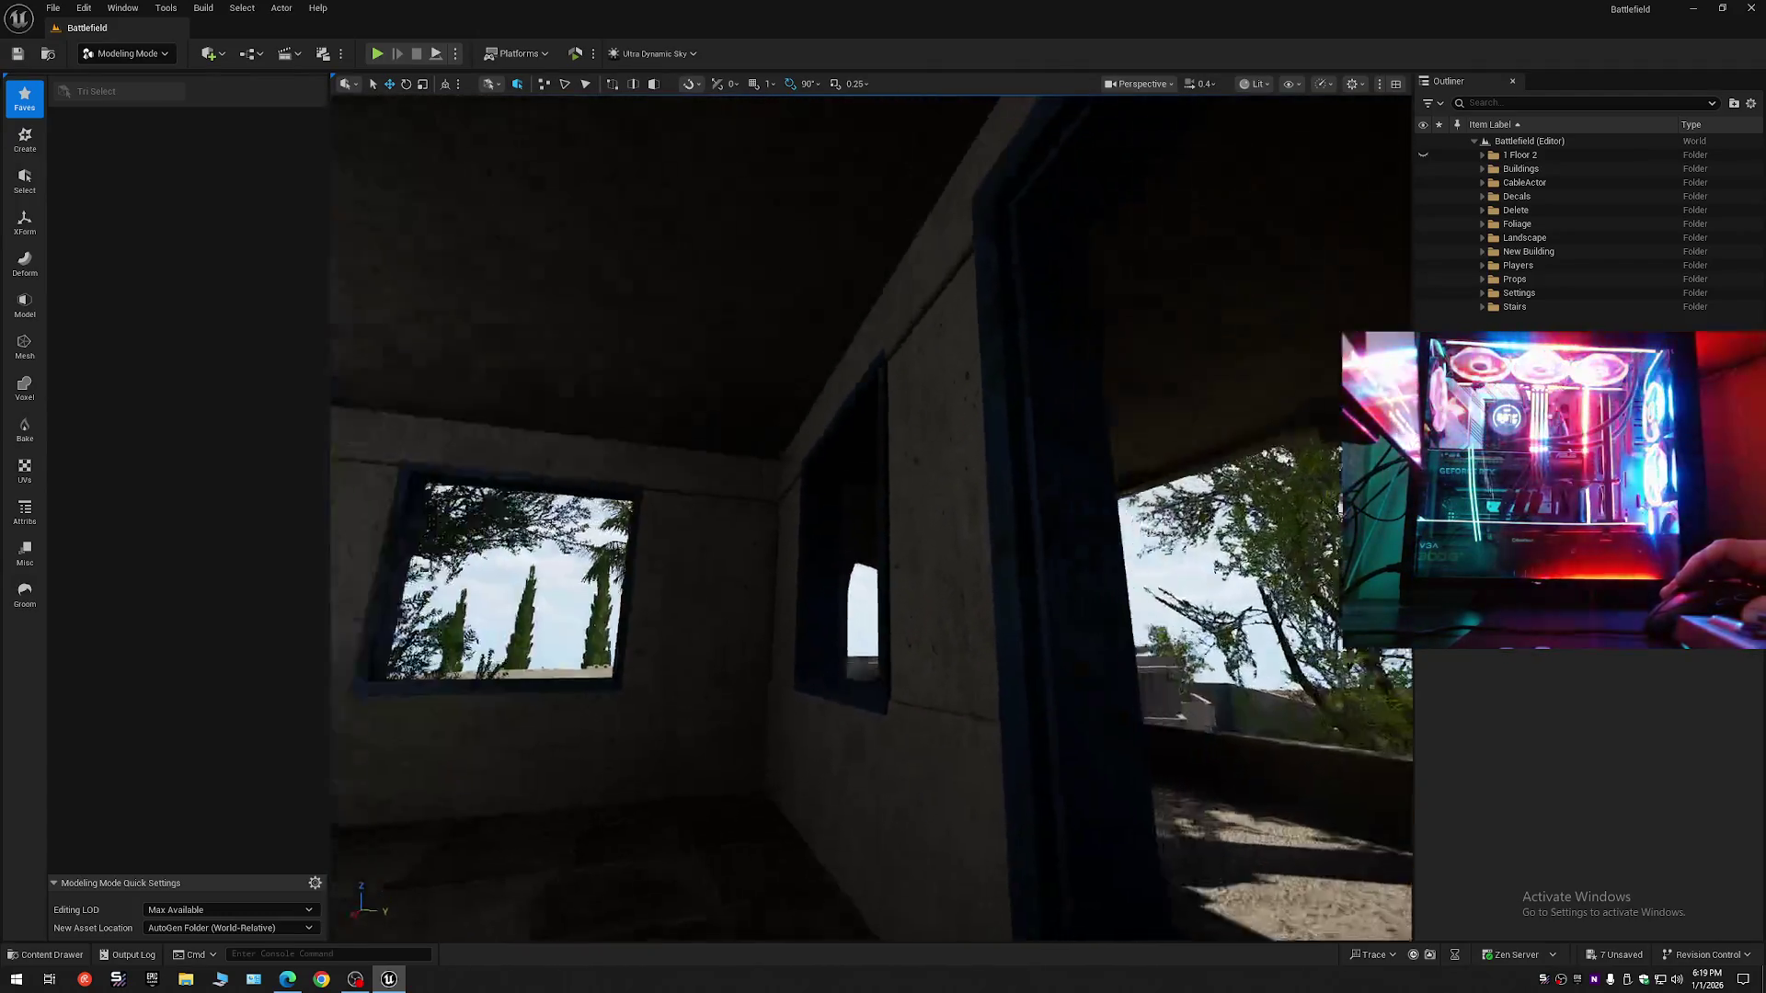
mouse_move(872, 518)
mouse_down()
mouse_move(872, 607)
mouse_move(823, 607)
mouse_move(872, 459)
mouse_up()
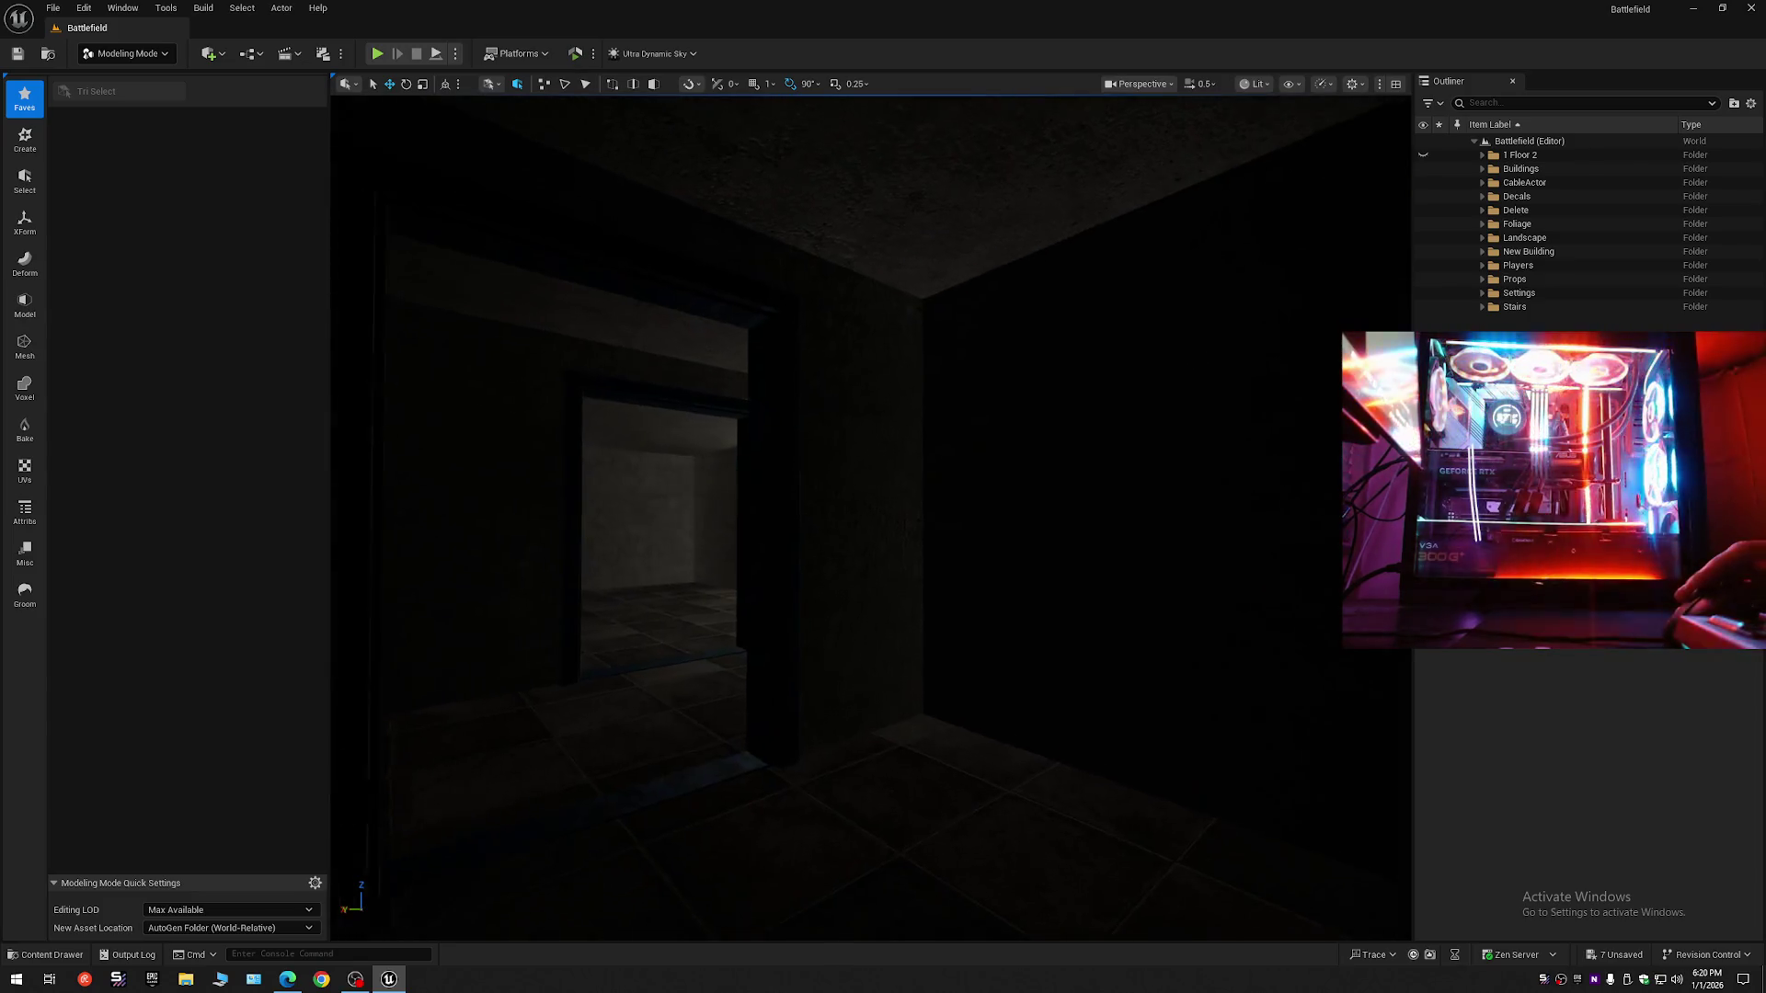
- Fly through the corridor to the dark concrete wall and select the wall mesh
key(w)
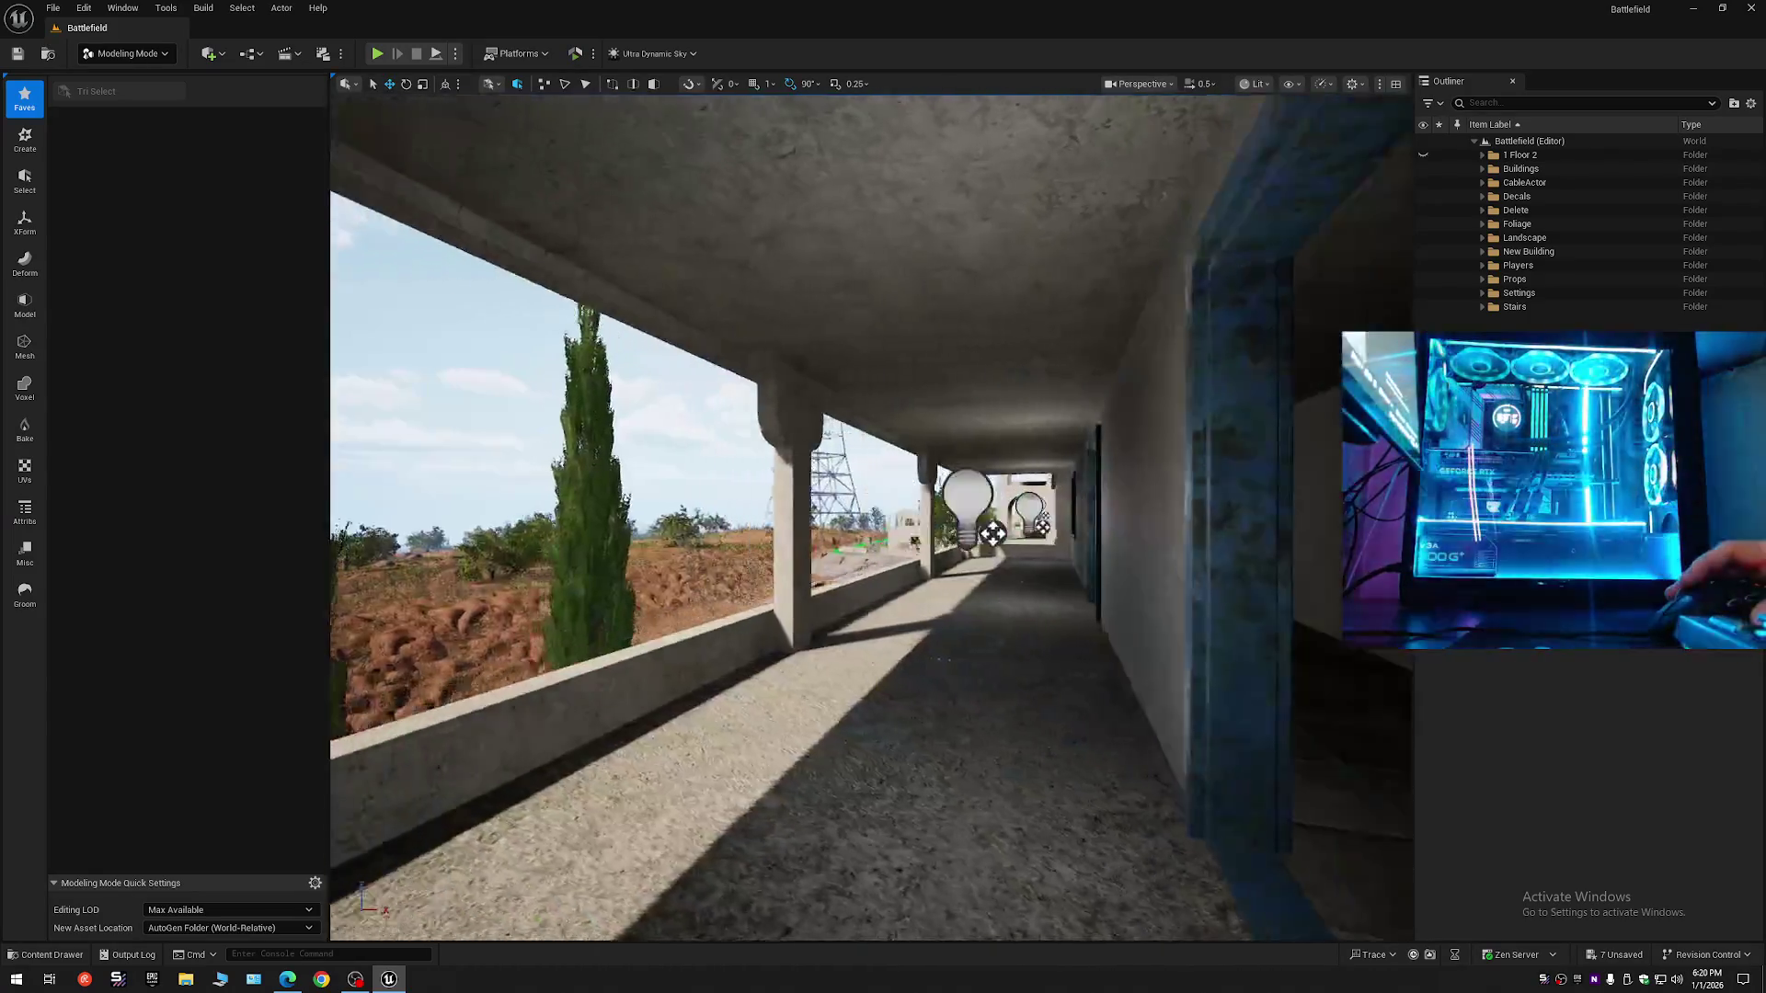
key(w)
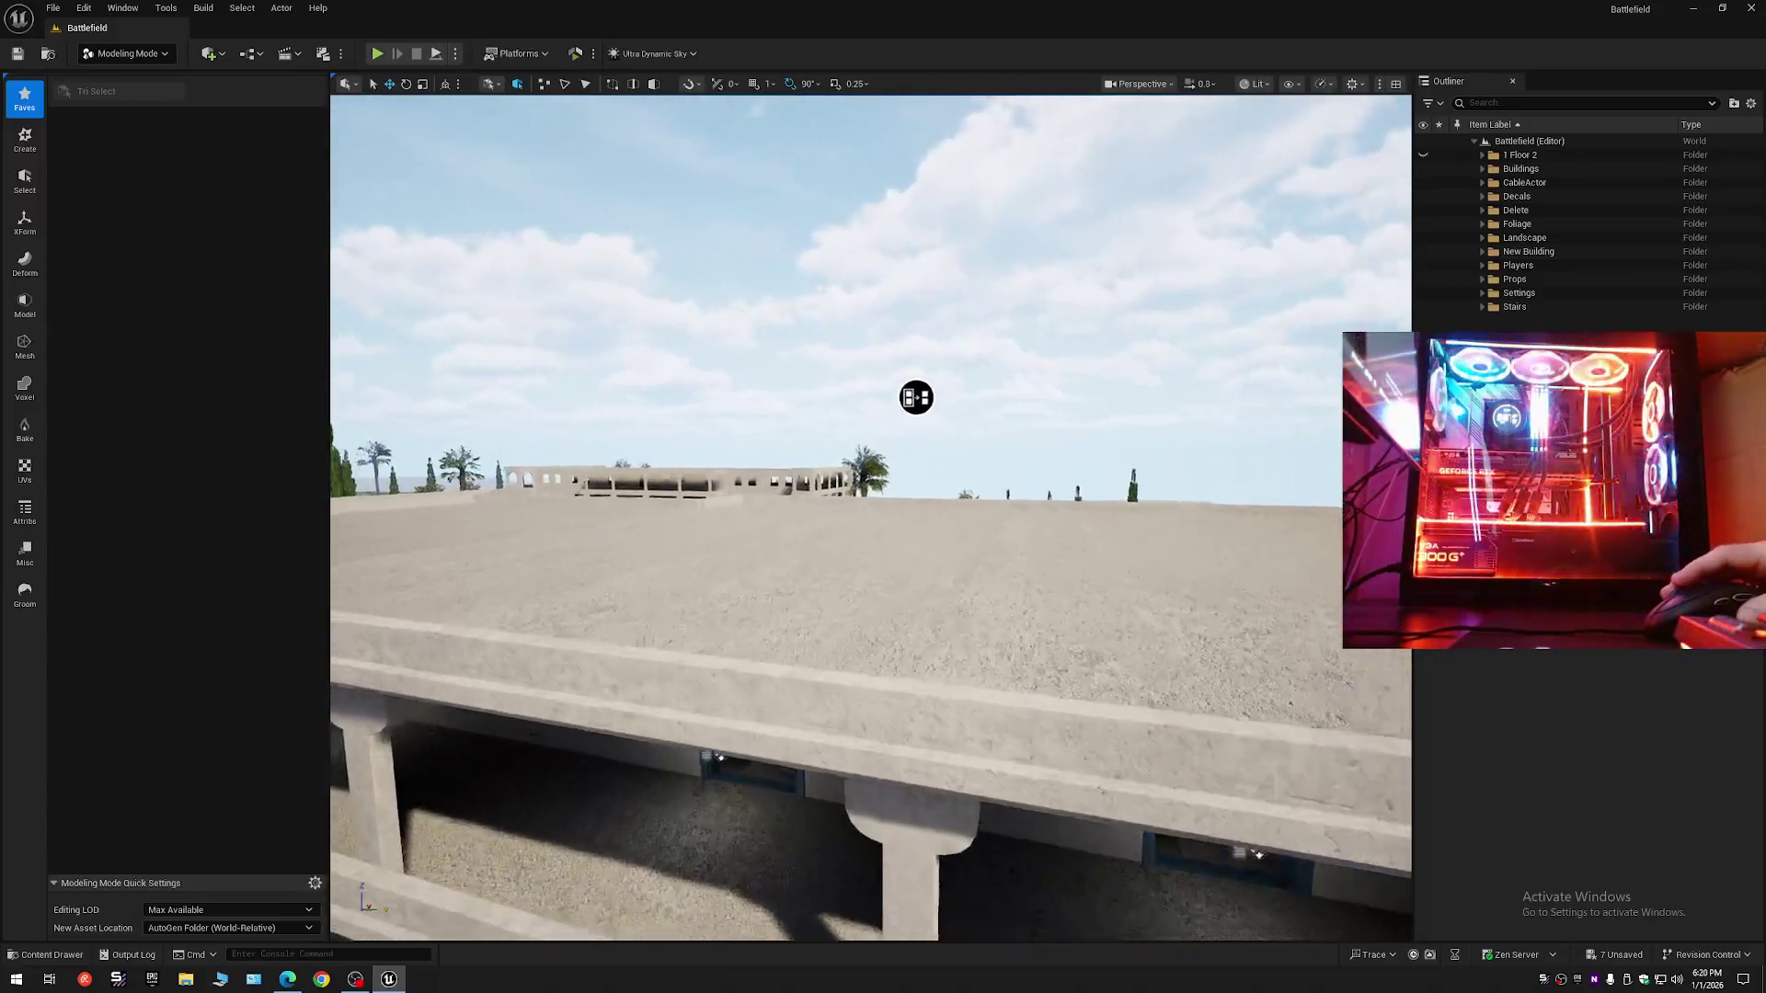
key(w)
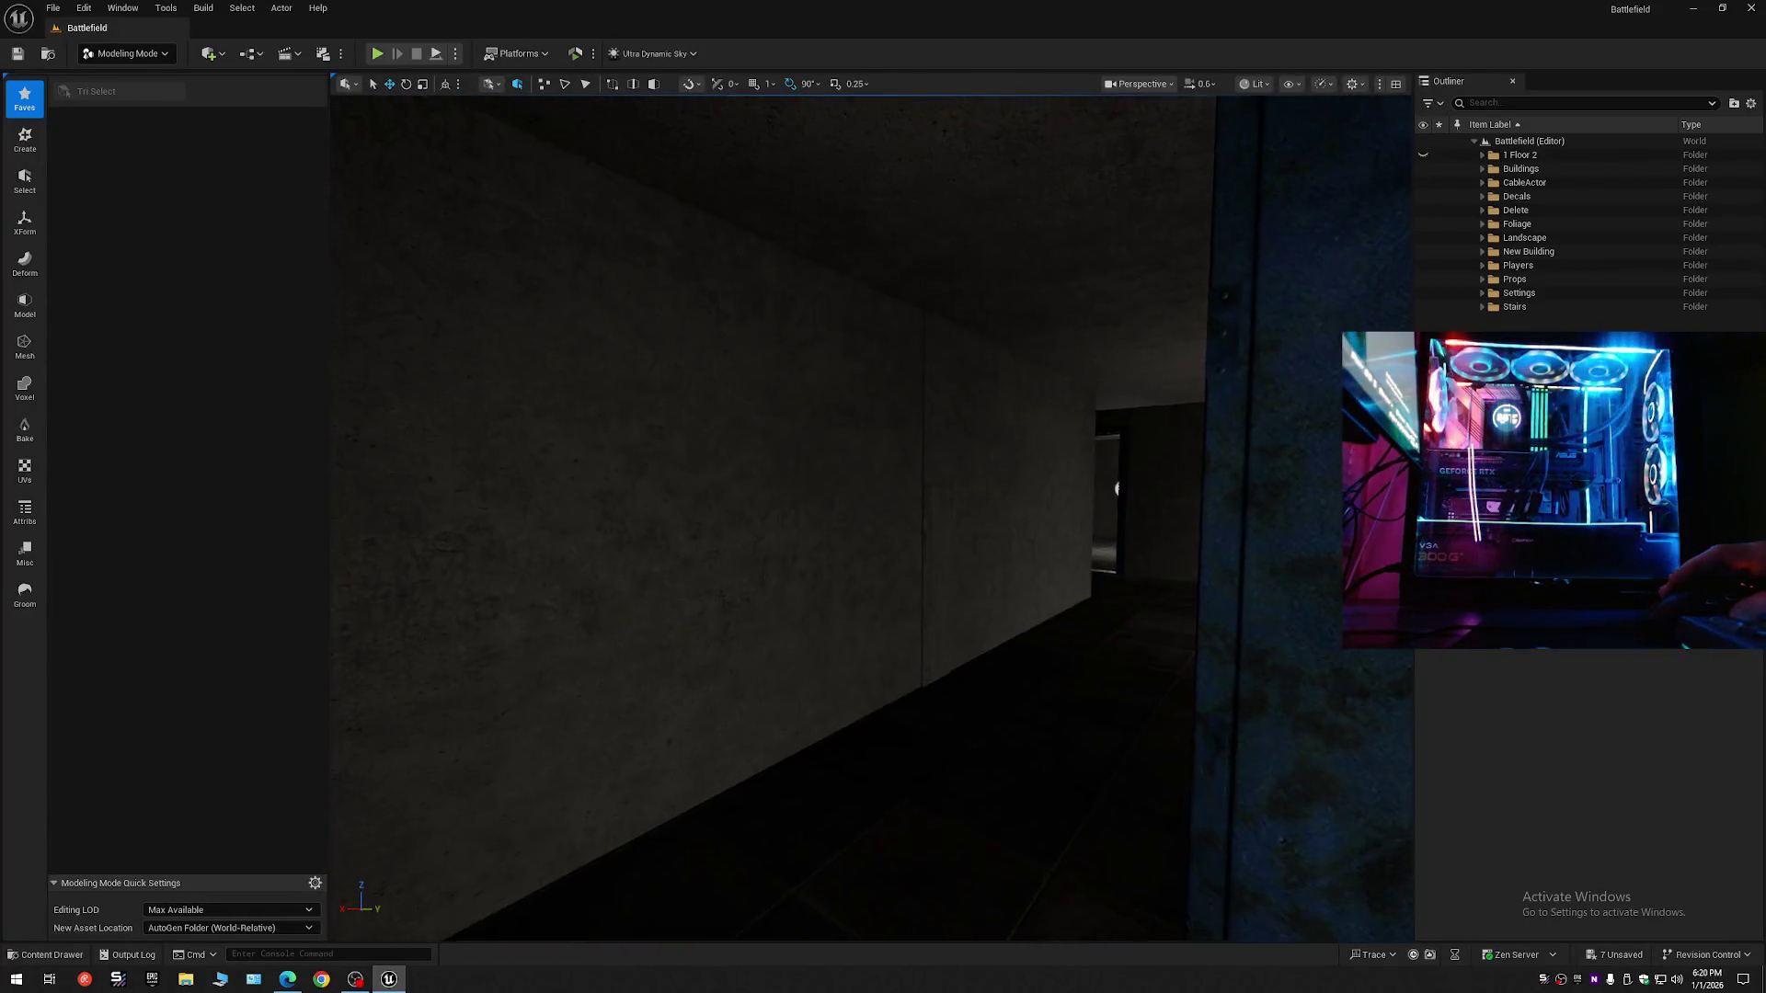
key(w)
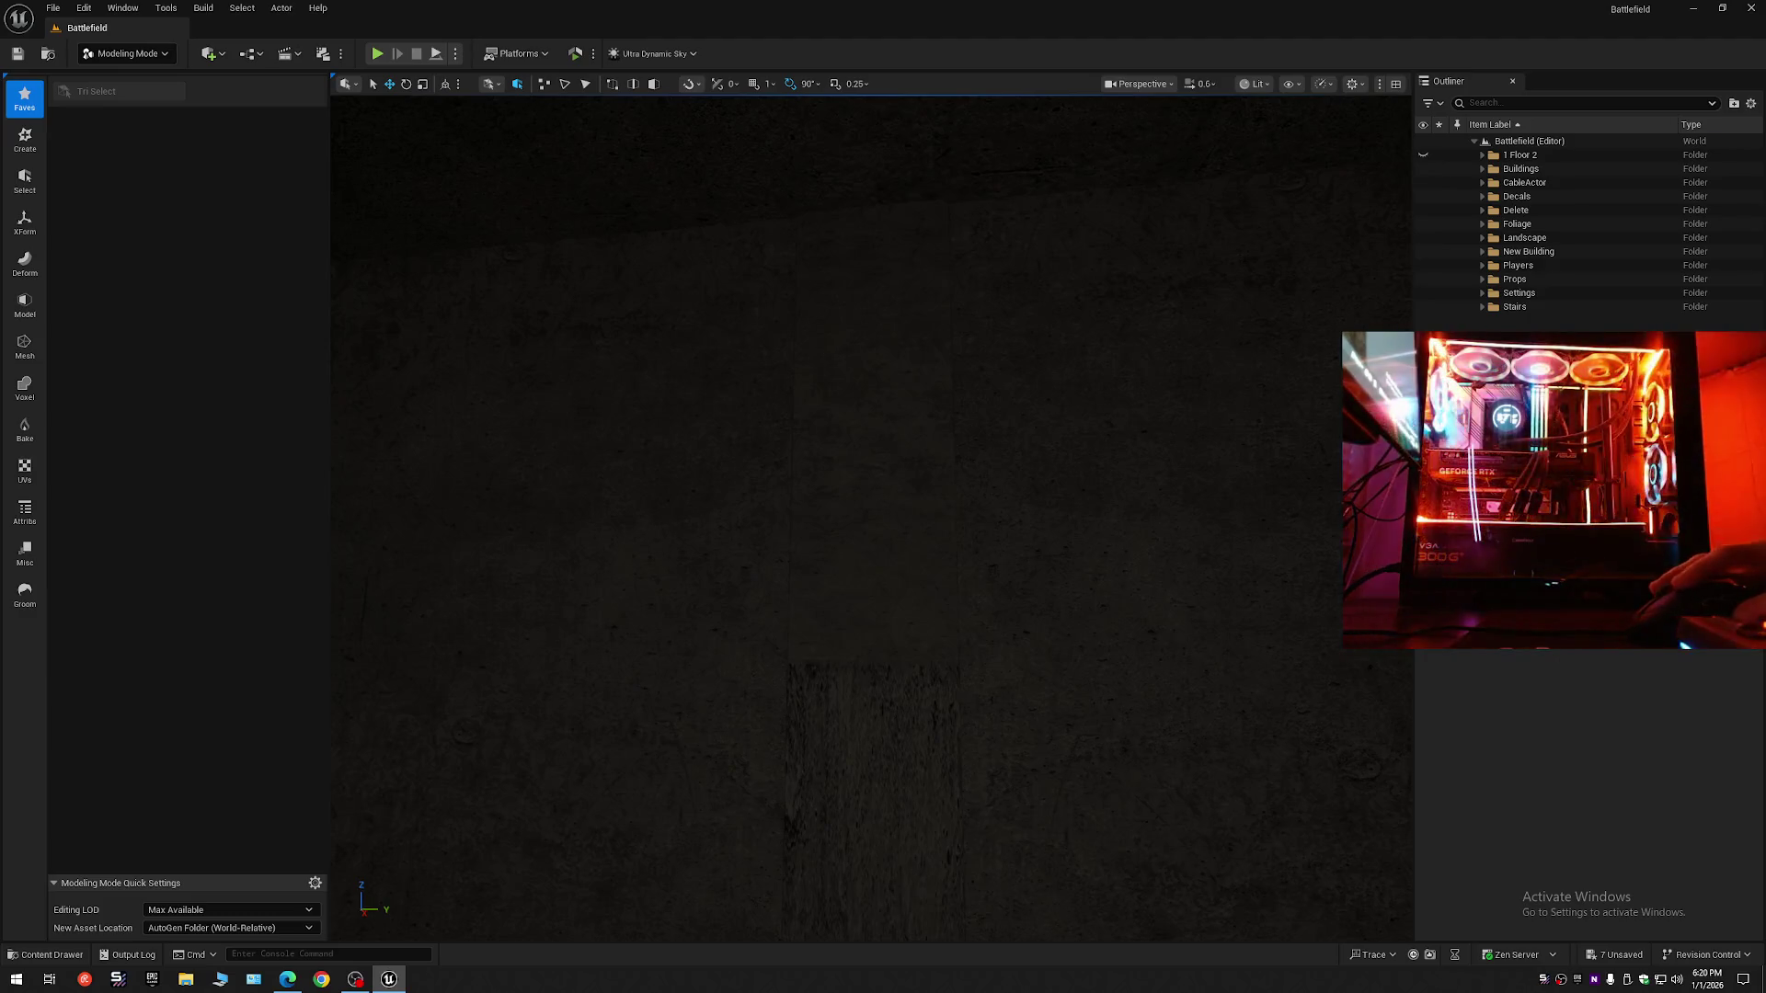
click(858, 459)
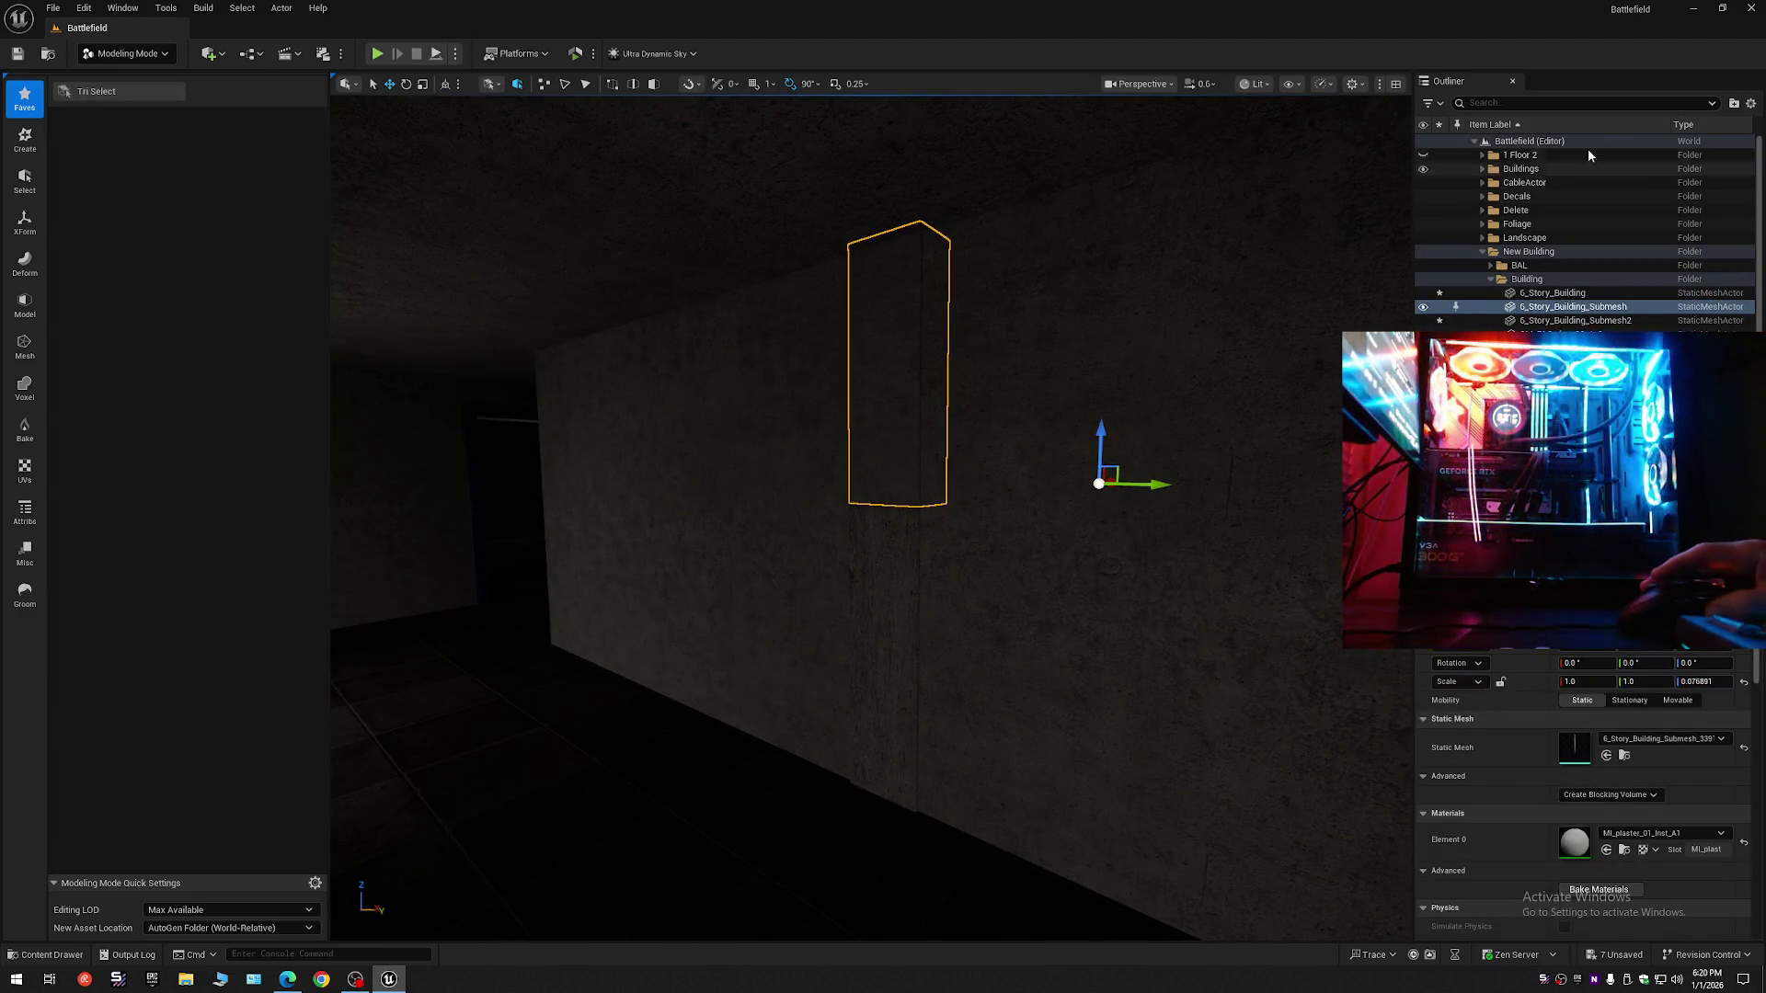
- Collapse the Outliner to top-level folders and switch to Selection Mode
click(1750, 105)
click(1591, 163)
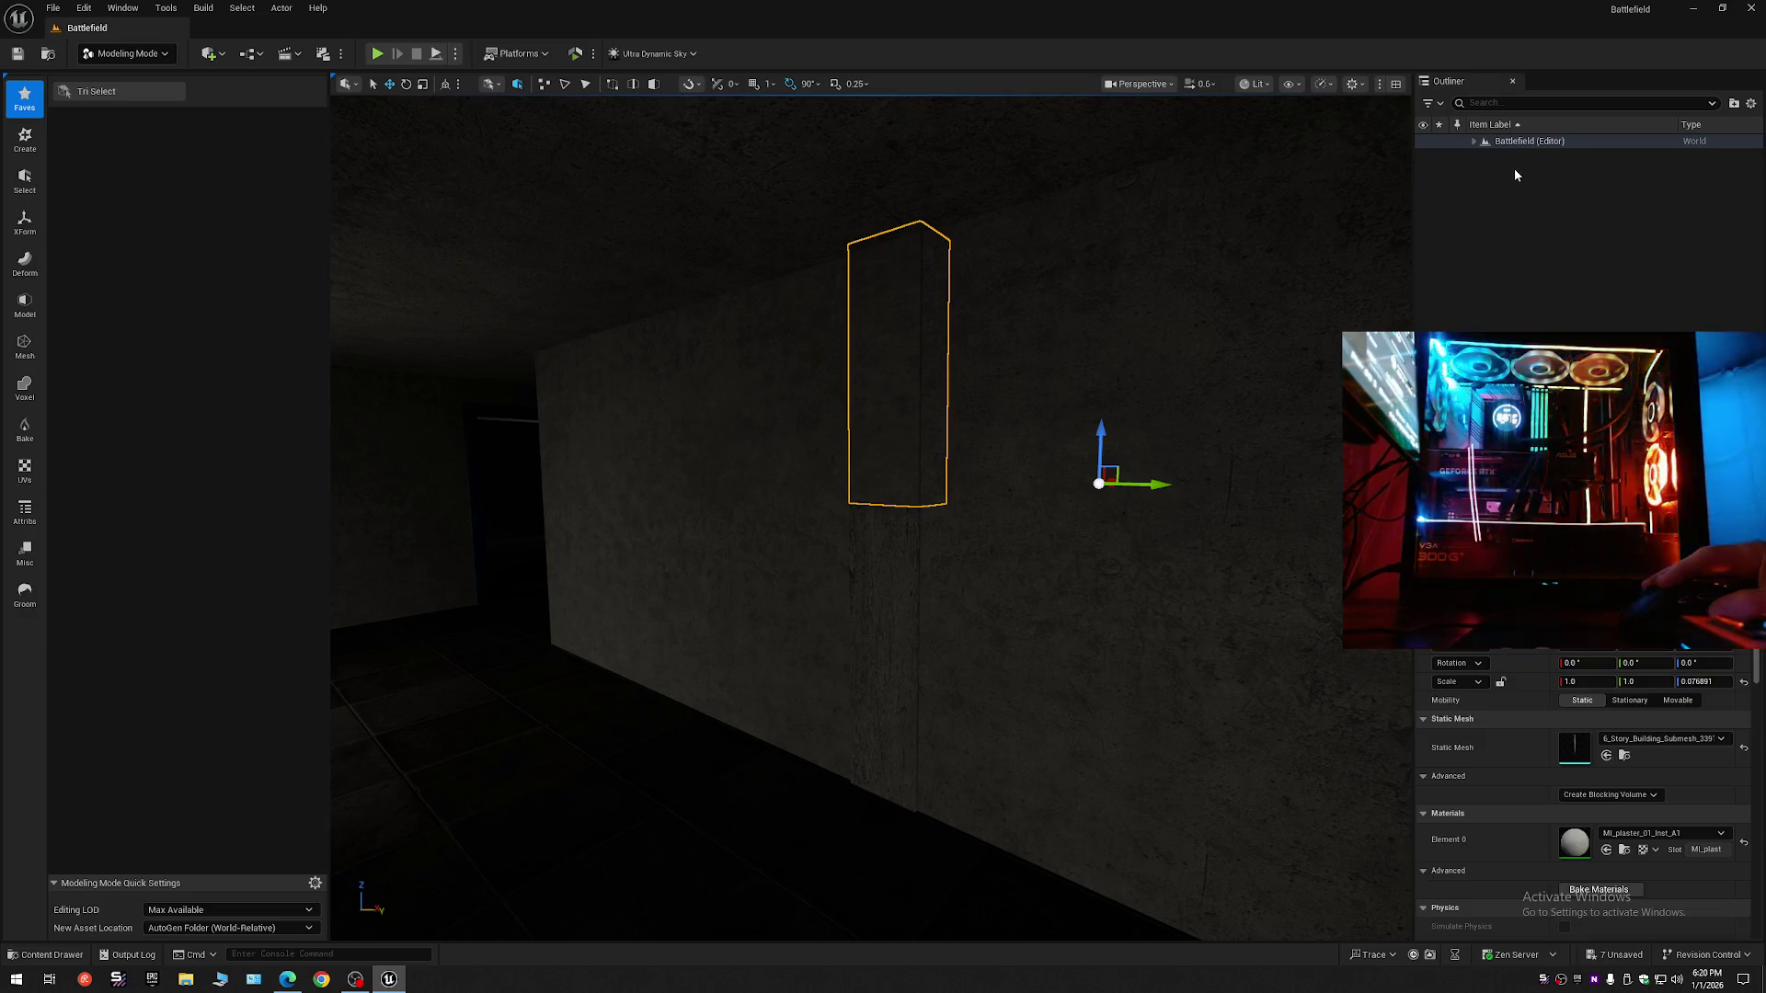
click(1470, 141)
click(127, 54)
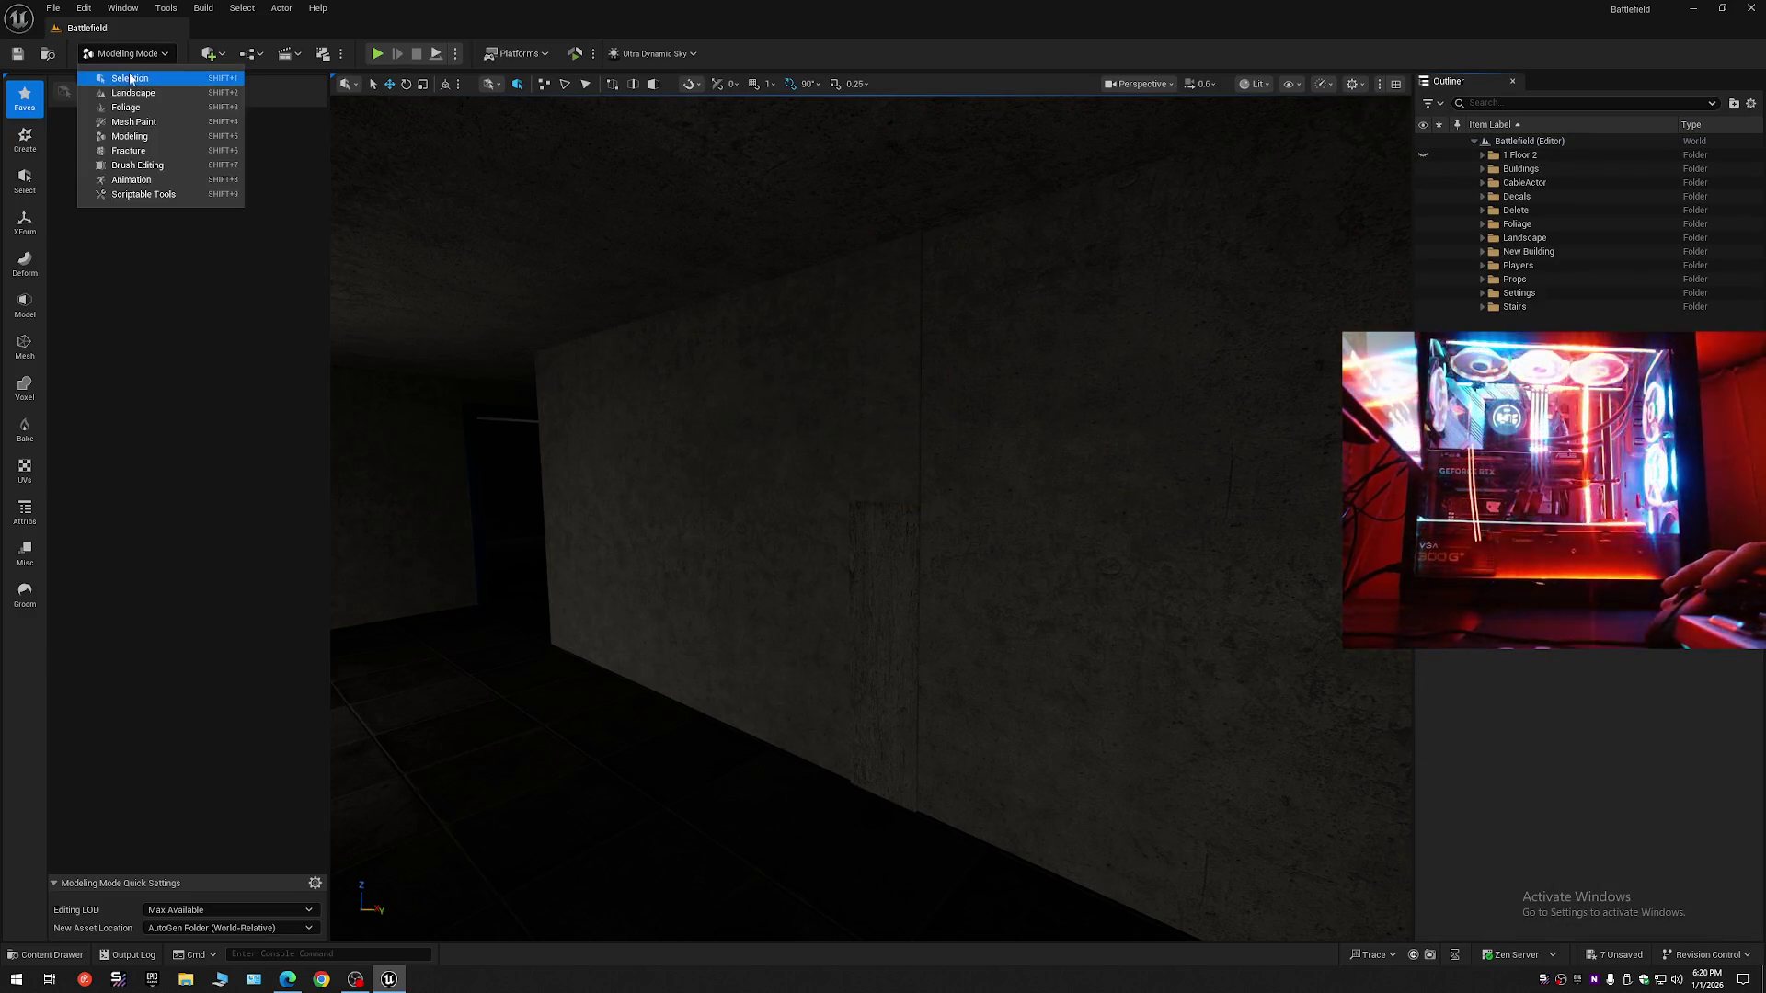
click(119, 71)
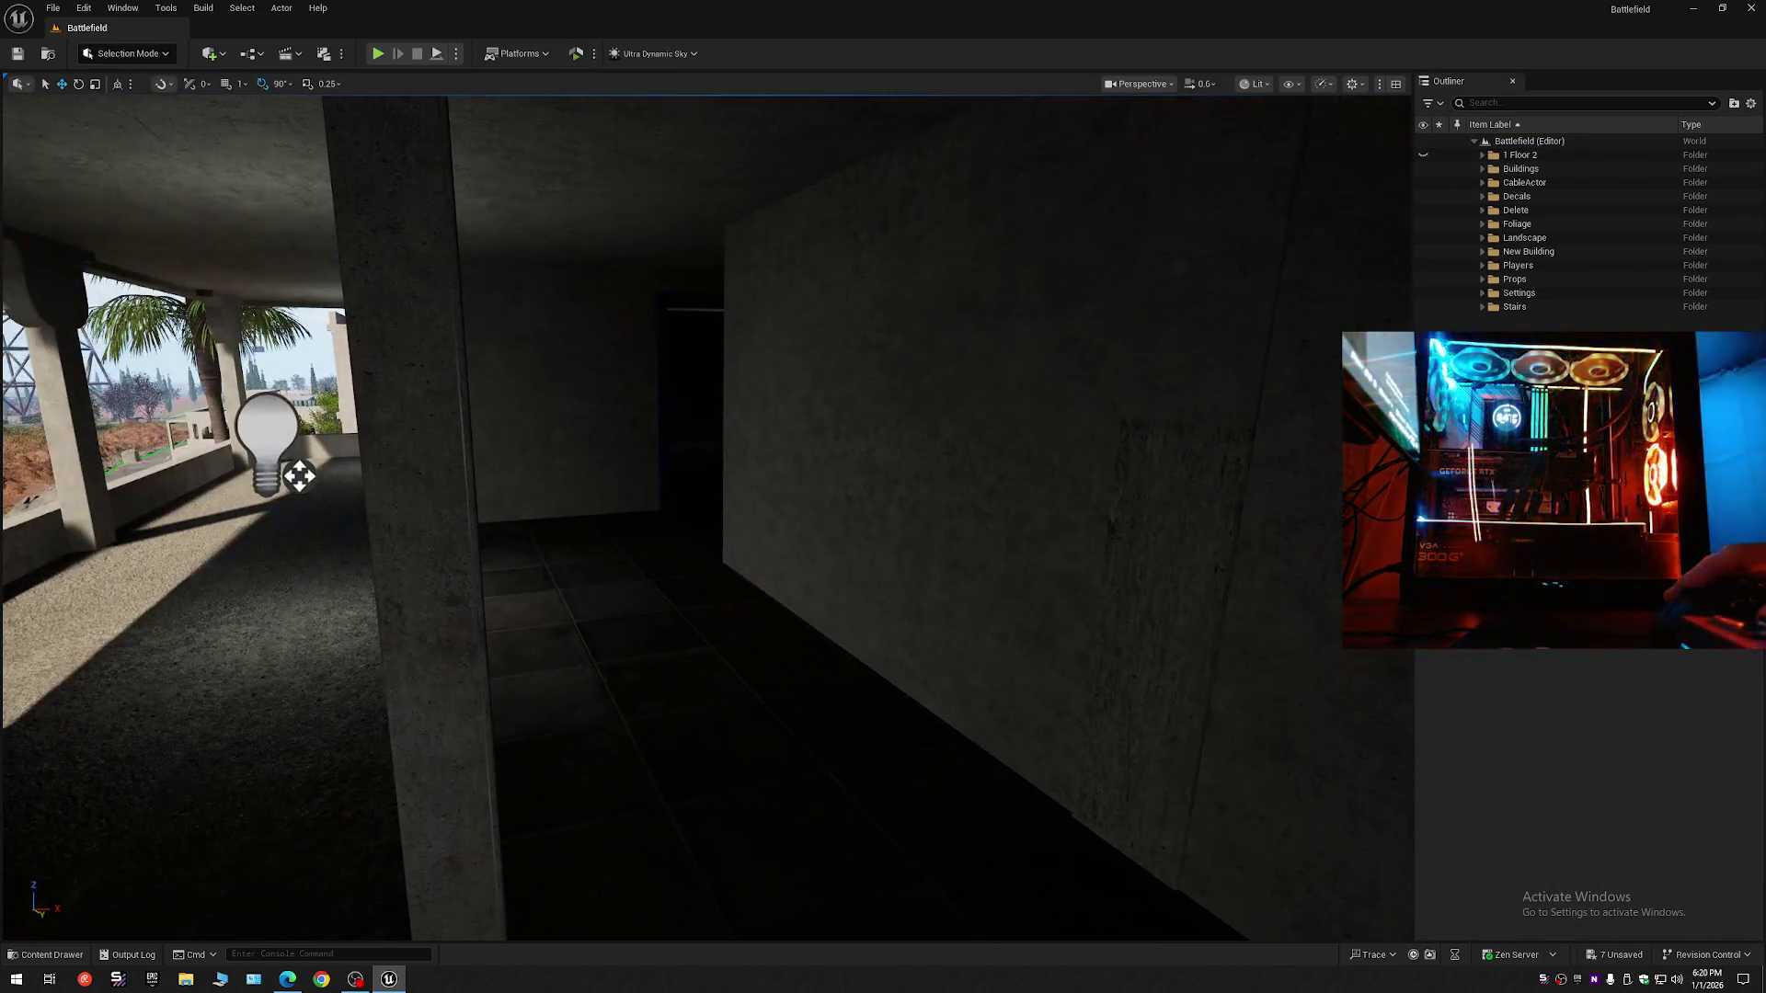
- Fly out along the balcony corridor toward the stairs and low parapet
drag(808, 443, 791, 401)
scroll(791, 401, down, 2)
drag(649, 520, 649, 521)
drag(966, 558, 901, 600)
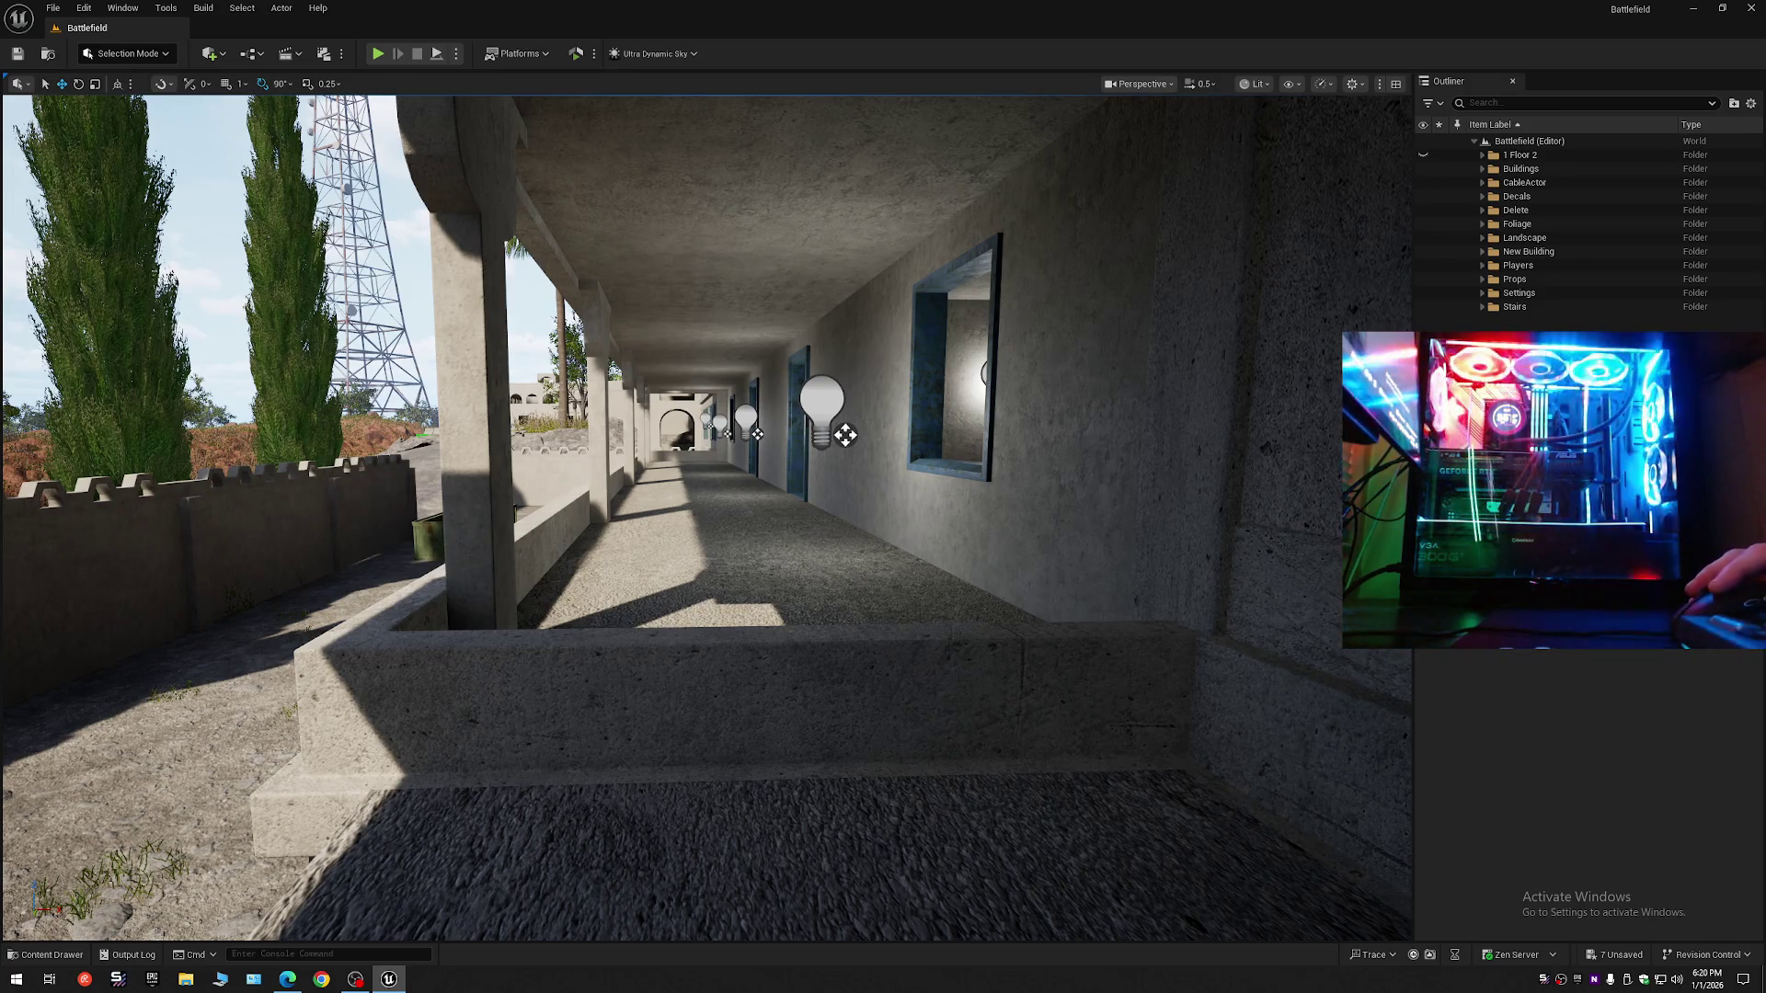
- Select the 6_Story_Building mesh and collapse the Outliner to its top-level folders
click(667, 673)
click(1745, 104)
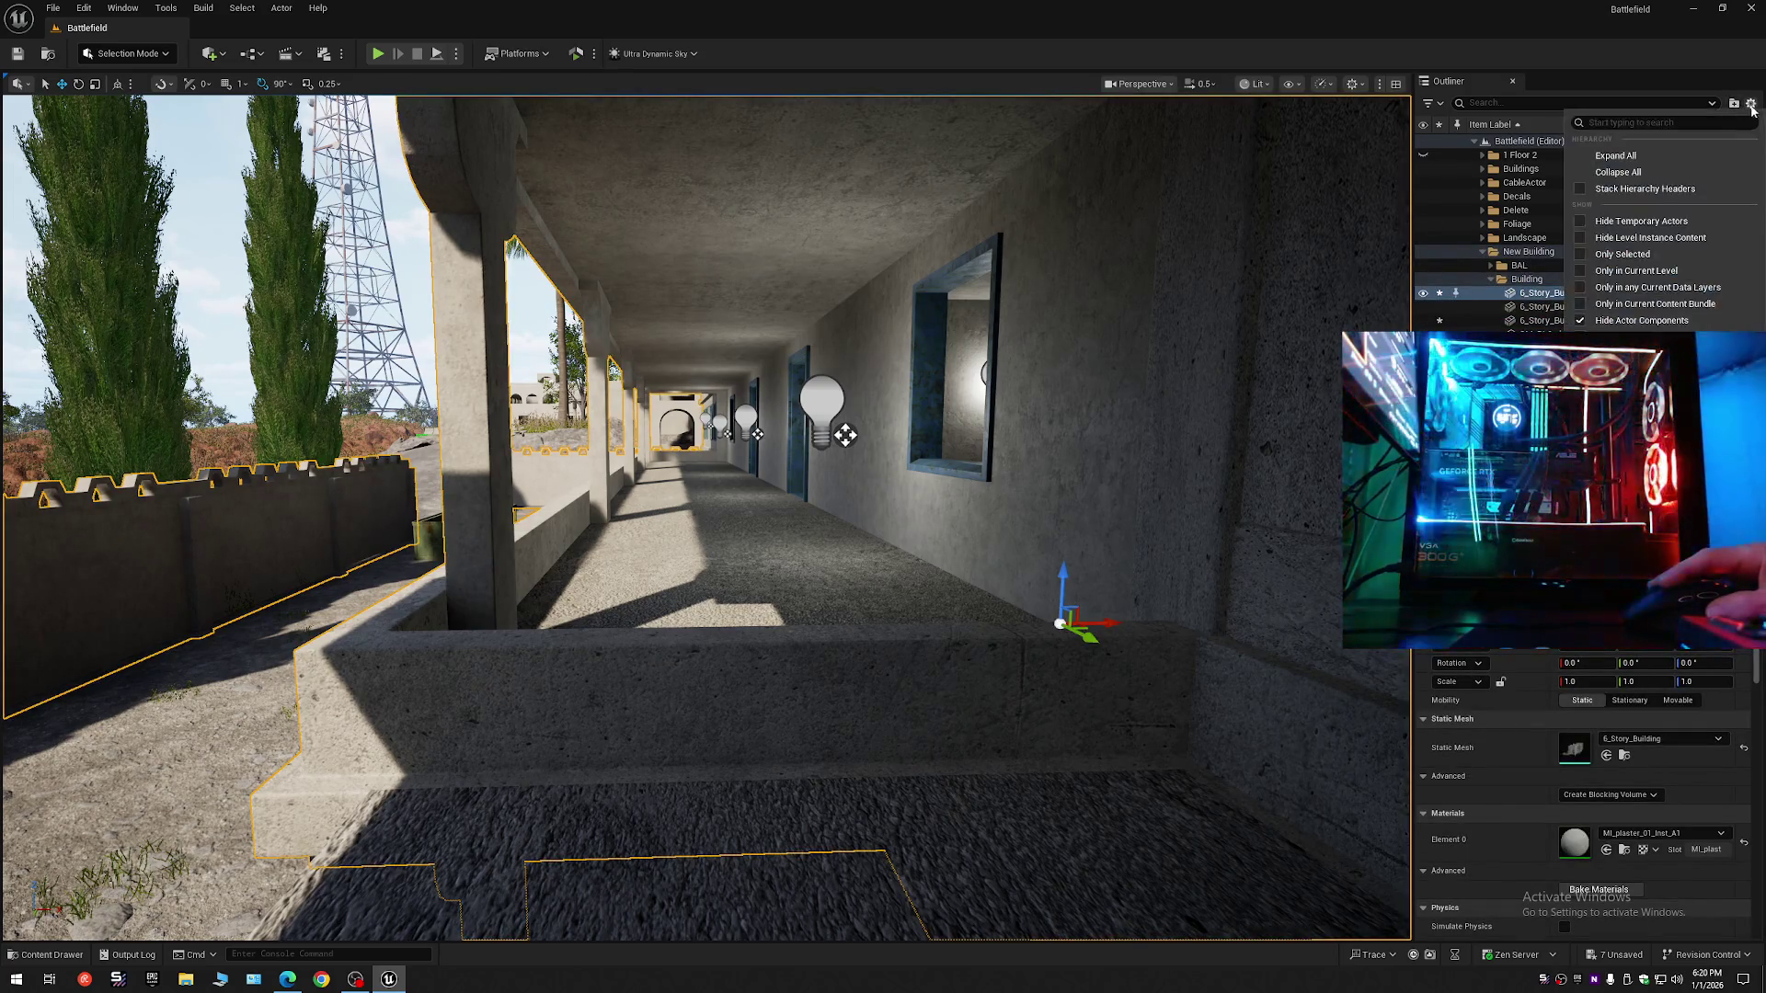
click(1581, 158)
click(1474, 142)
drag(1299, 217, 1299, 217)
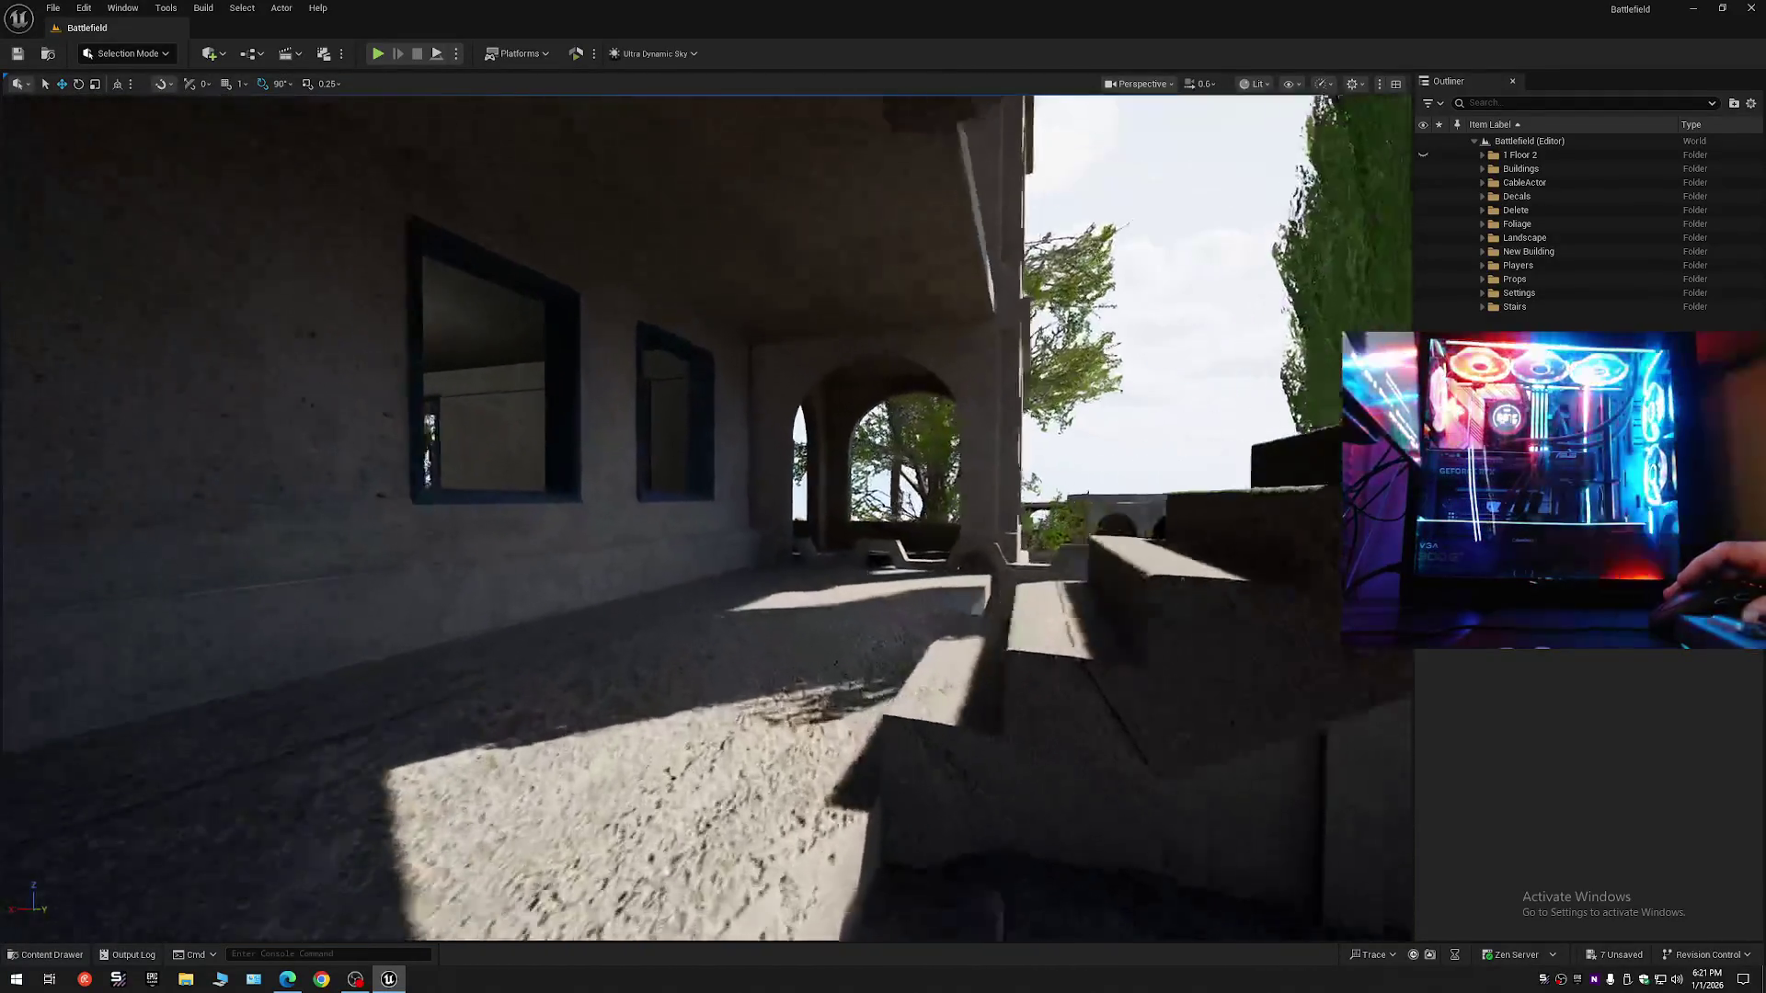
- Fly through the arch to the notched parapet, select its building mesh, and browse to it with Ctrl+B
key(w)
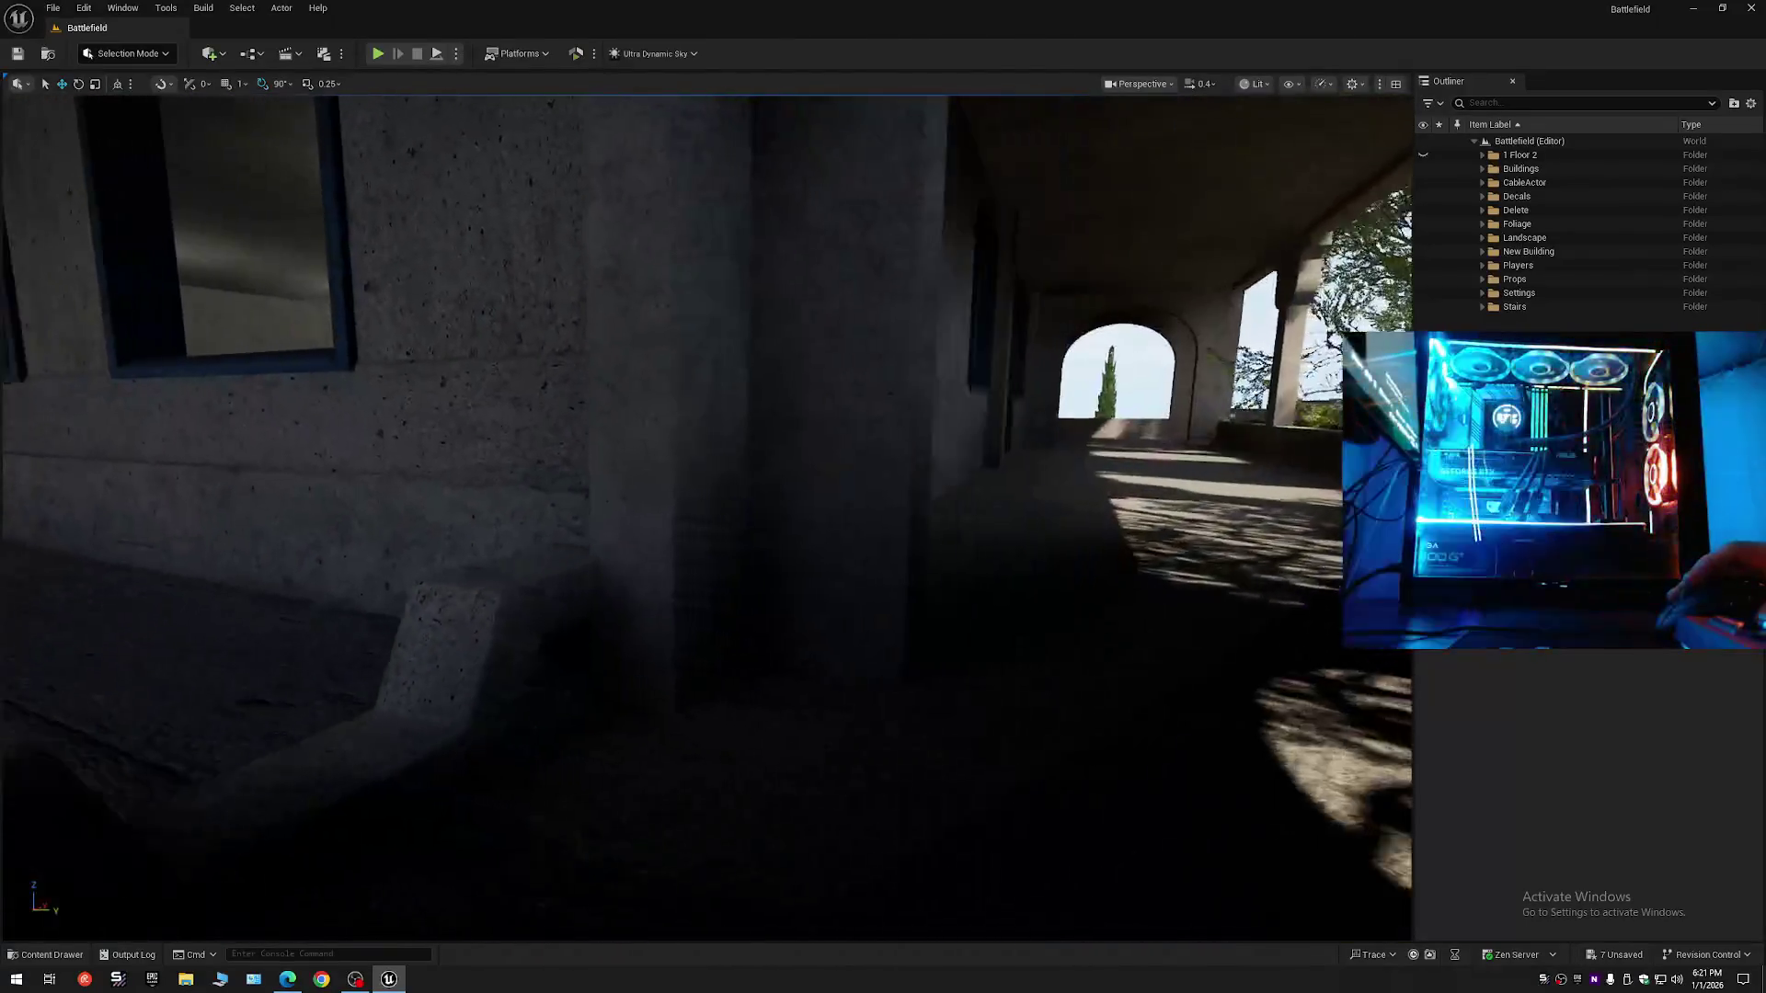
key(w)
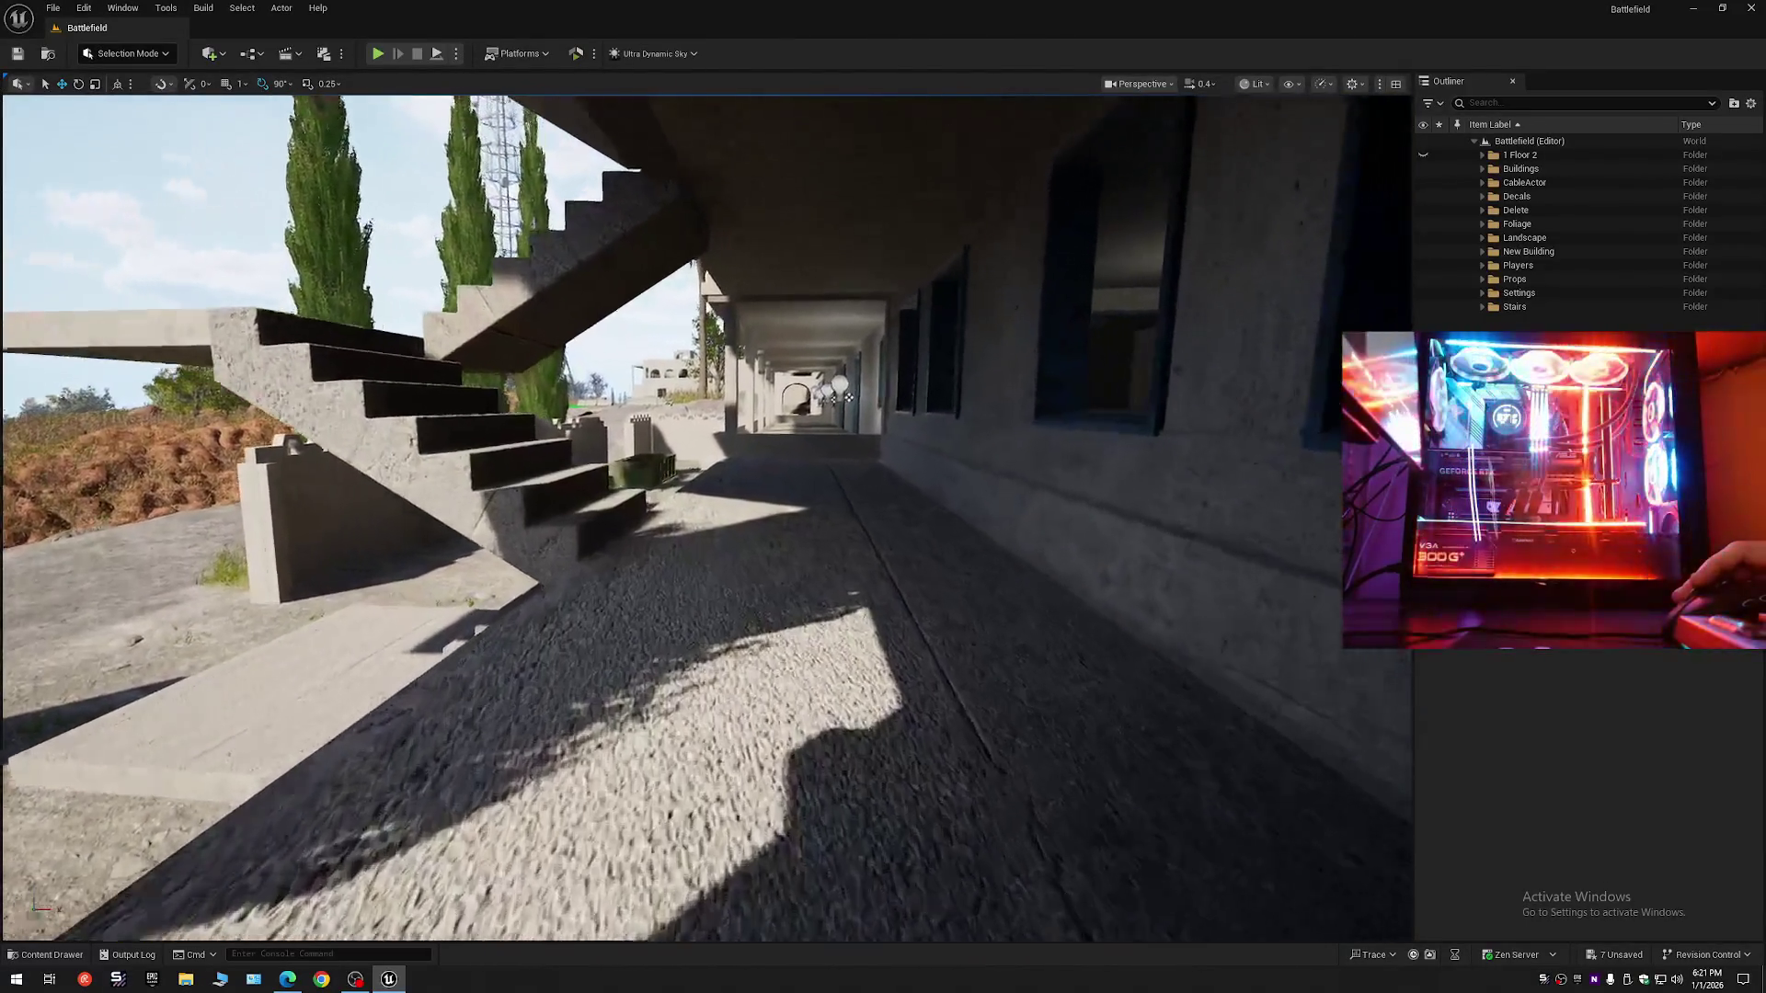
scroll(706, 515, up, 2)
key(w)
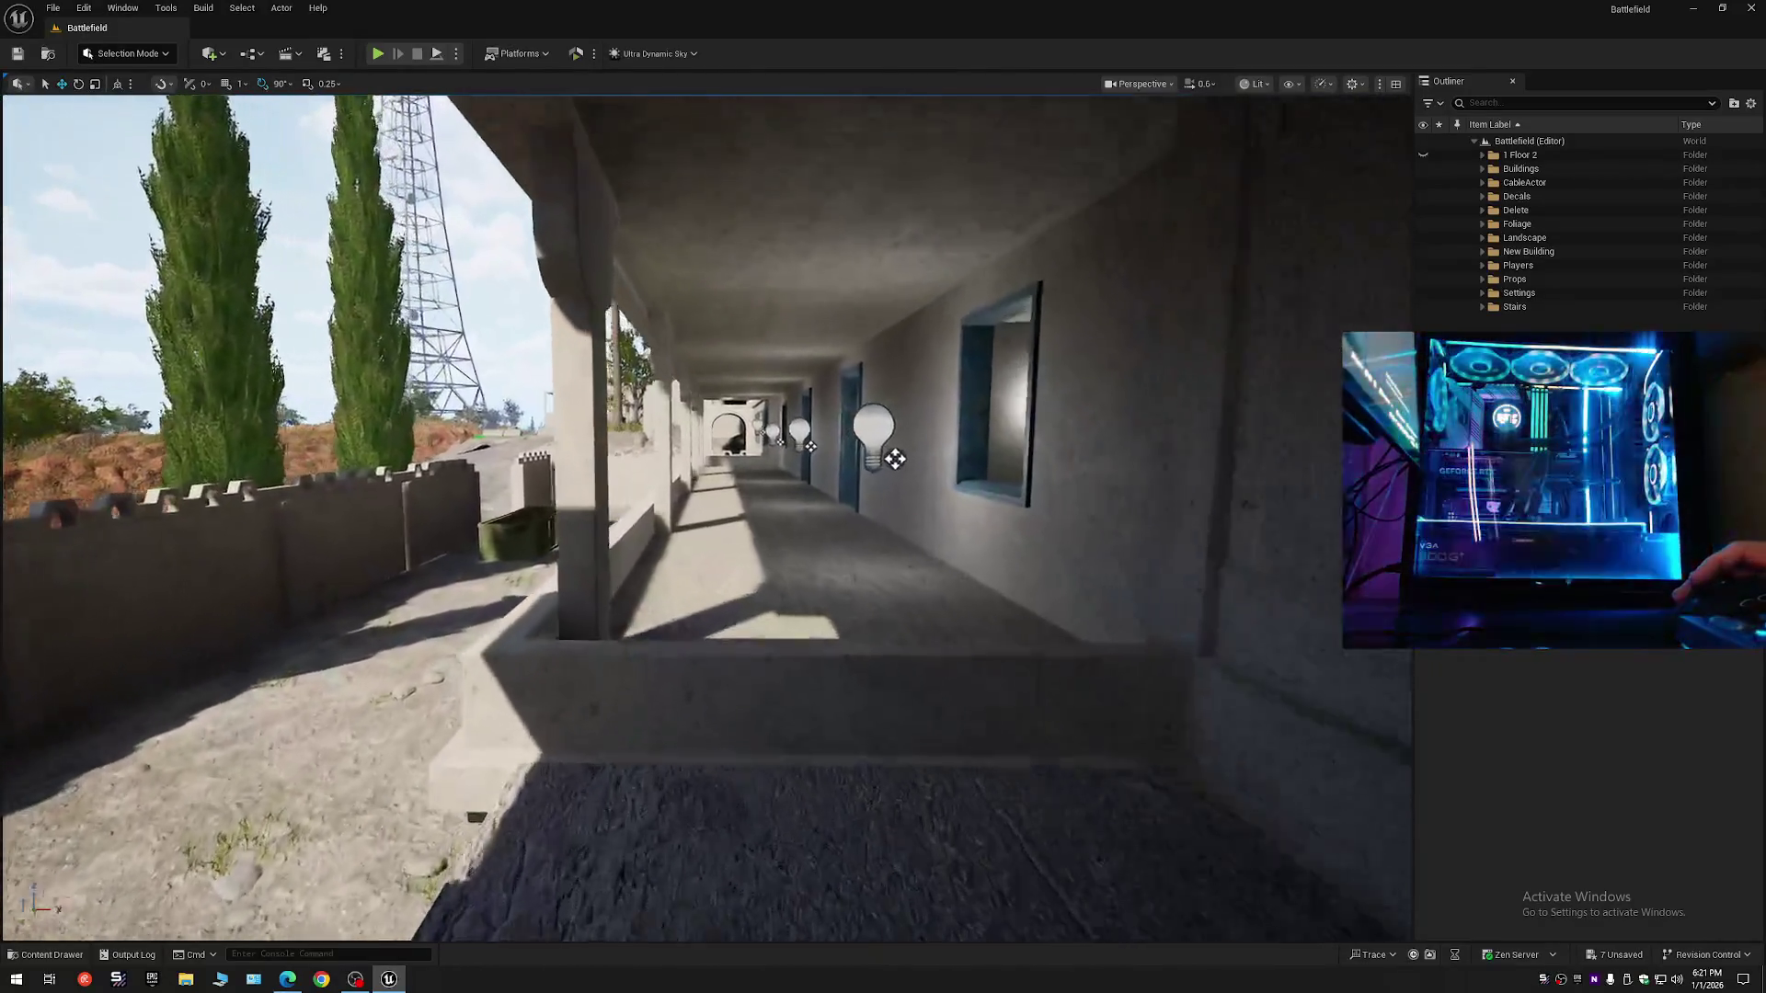
key(w)
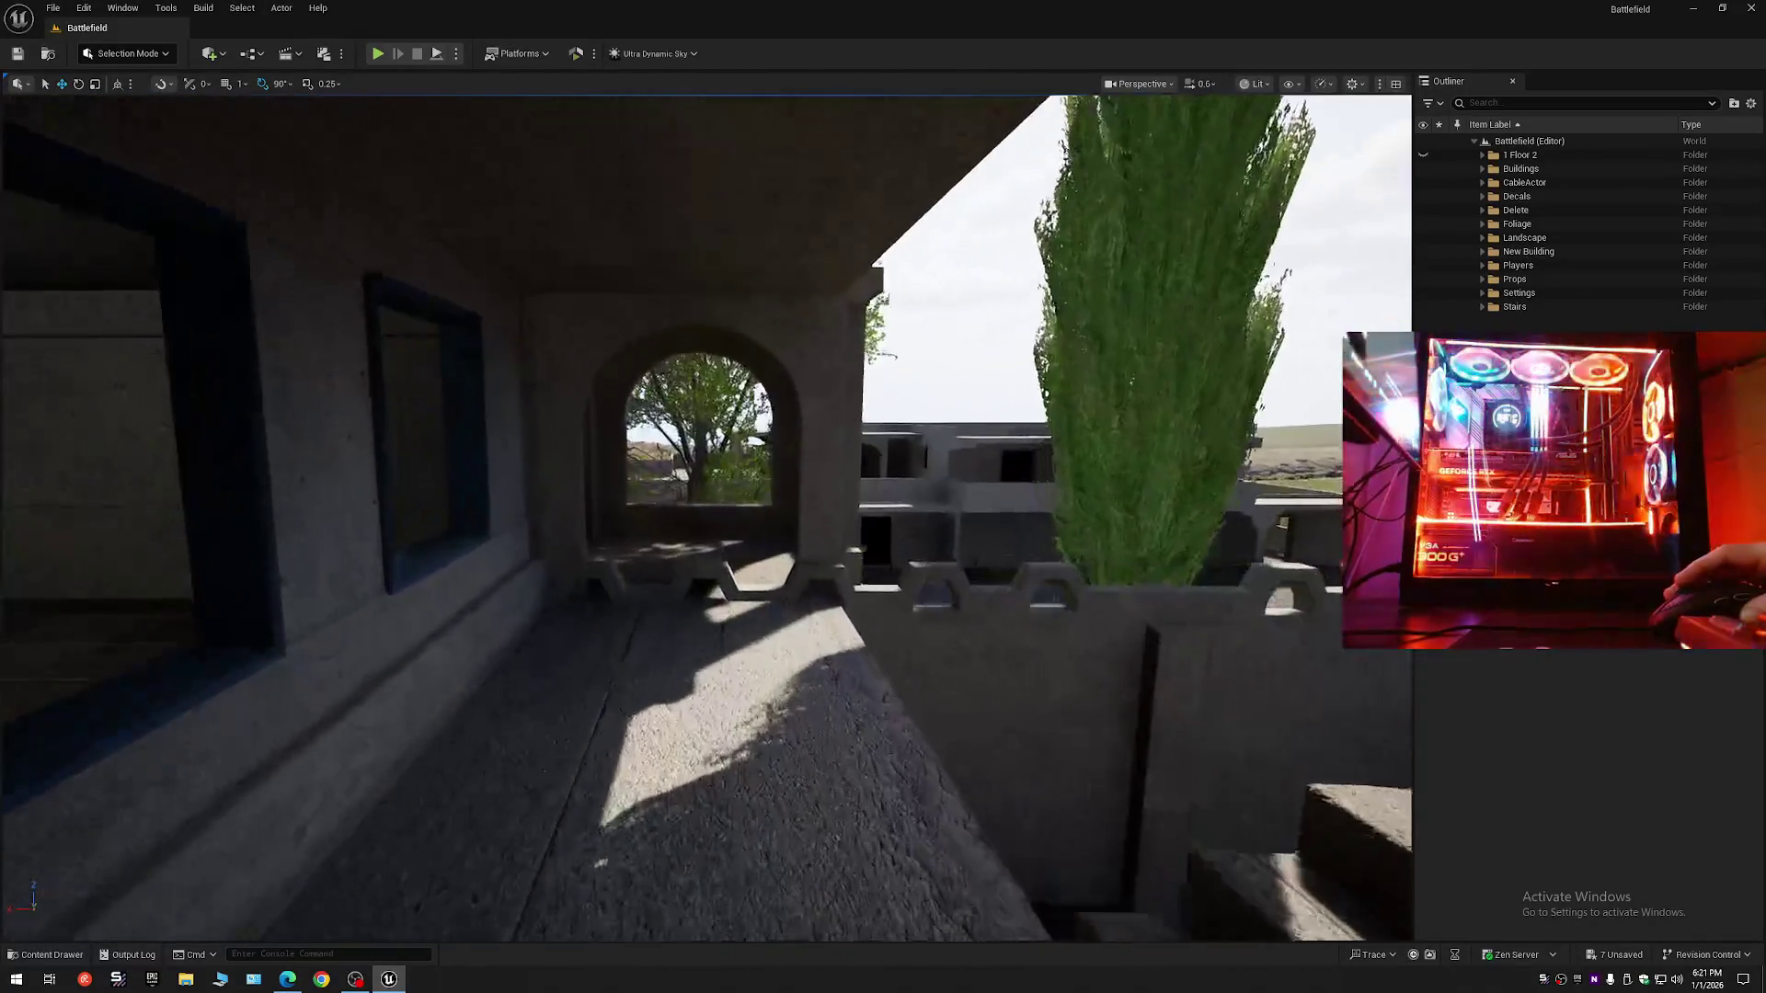
key(s)
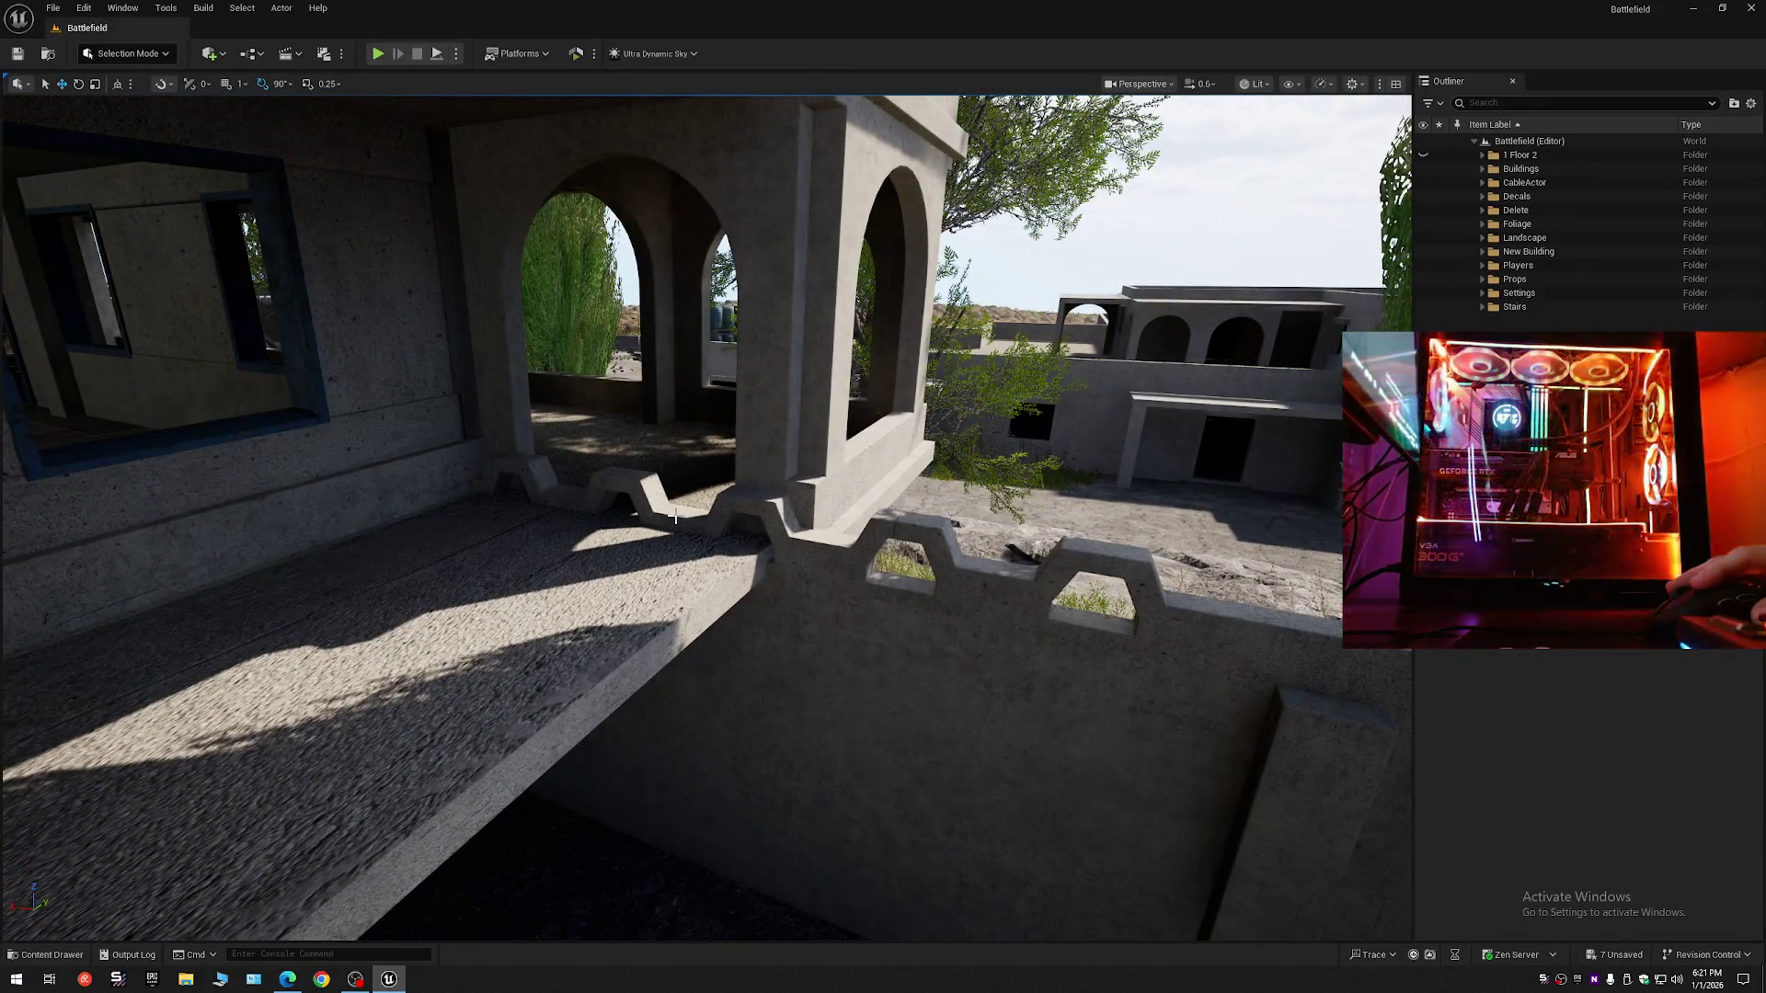
click(674, 518)
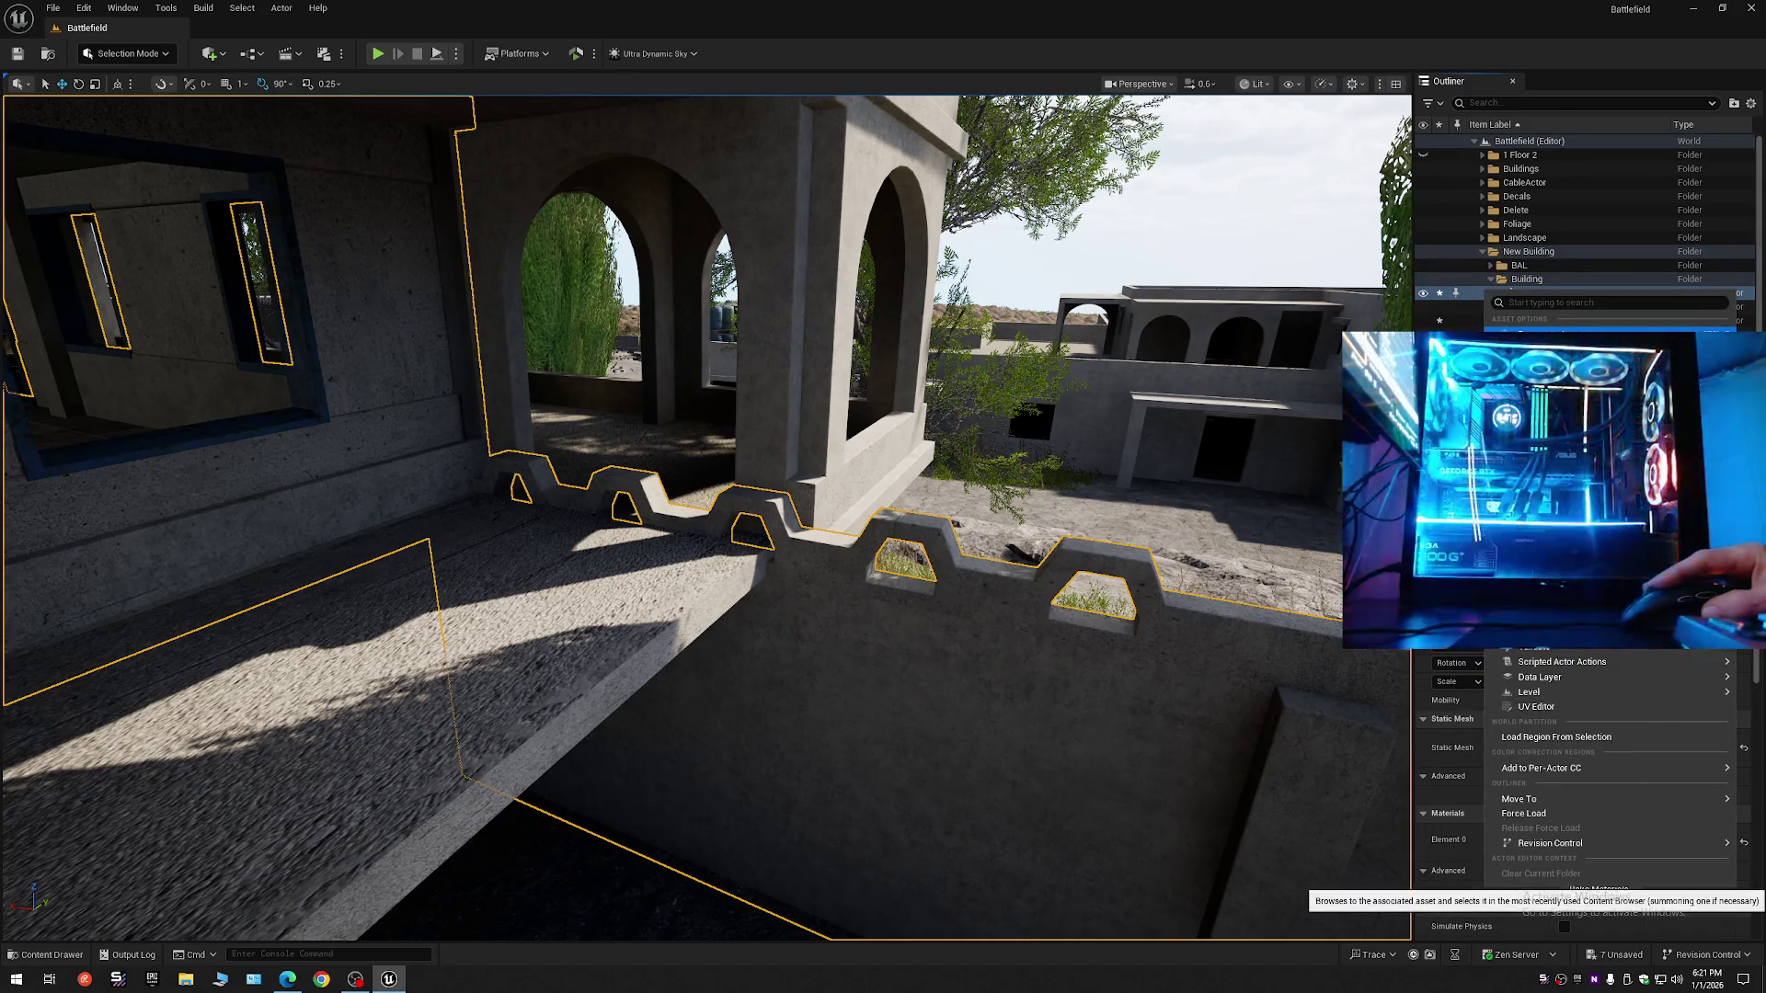
key(ctrl+b)
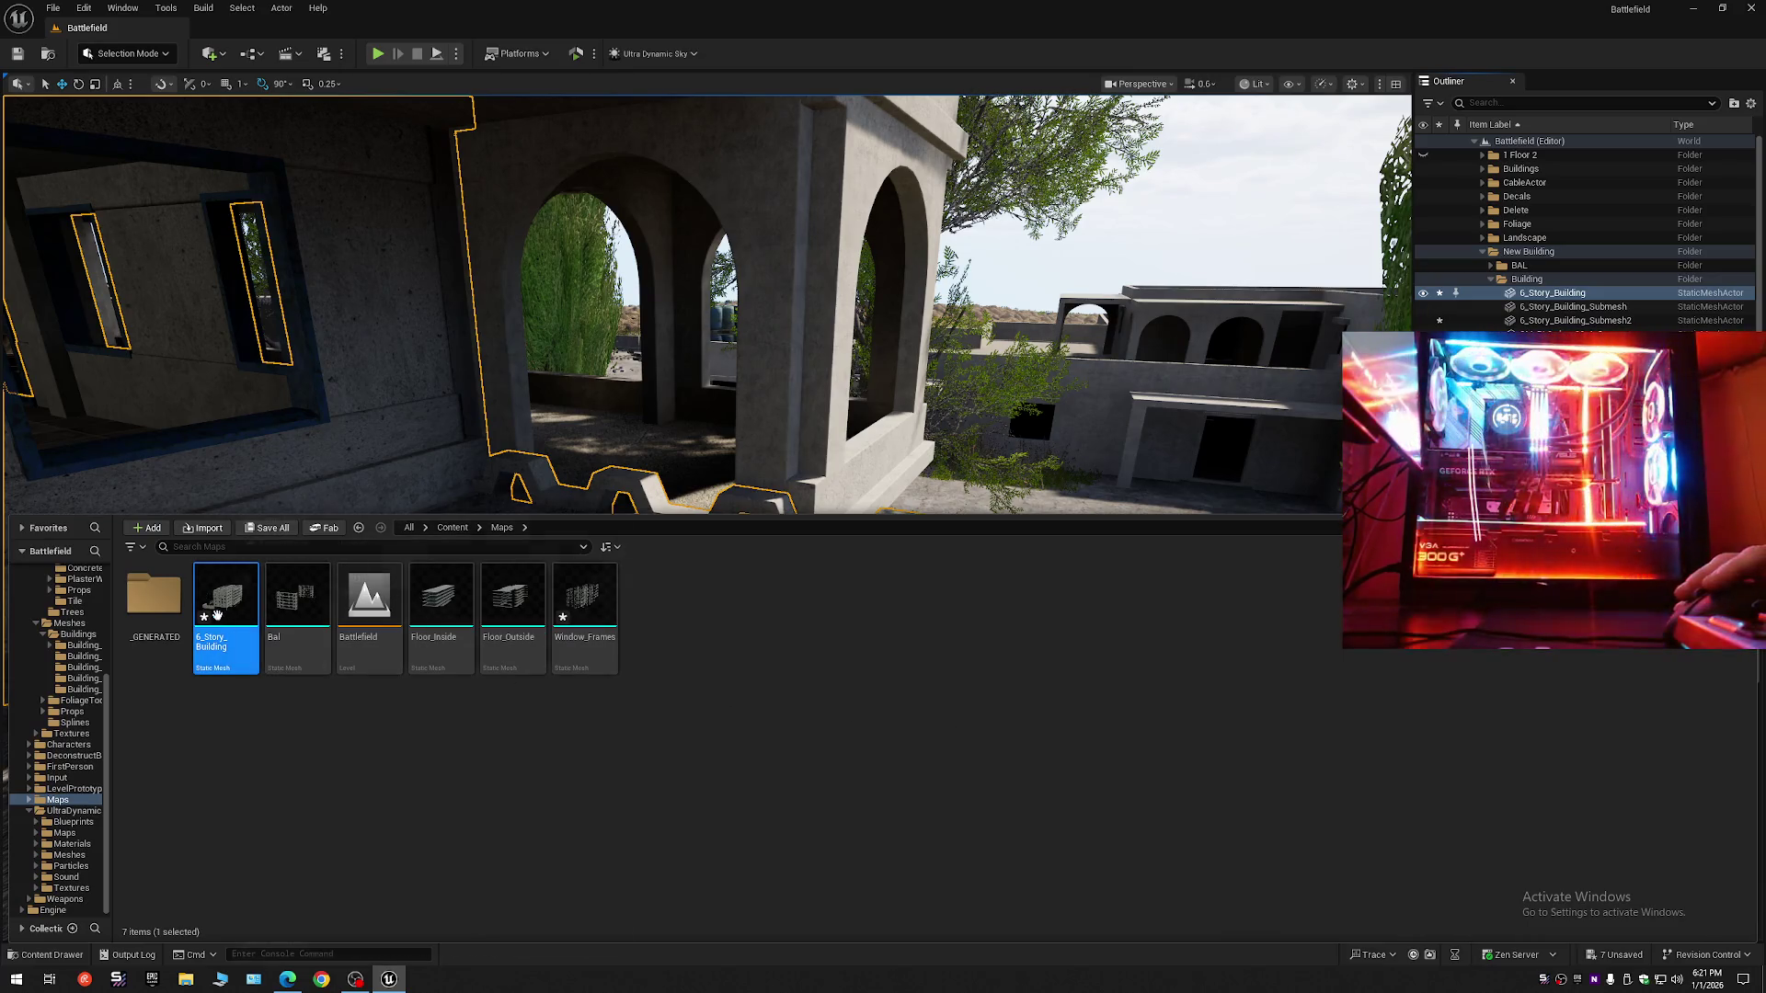
mouse_move(796, 438)
mouse_down()
mouse_move(797, 469)
mouse_move(797, 426)
mouse_up()
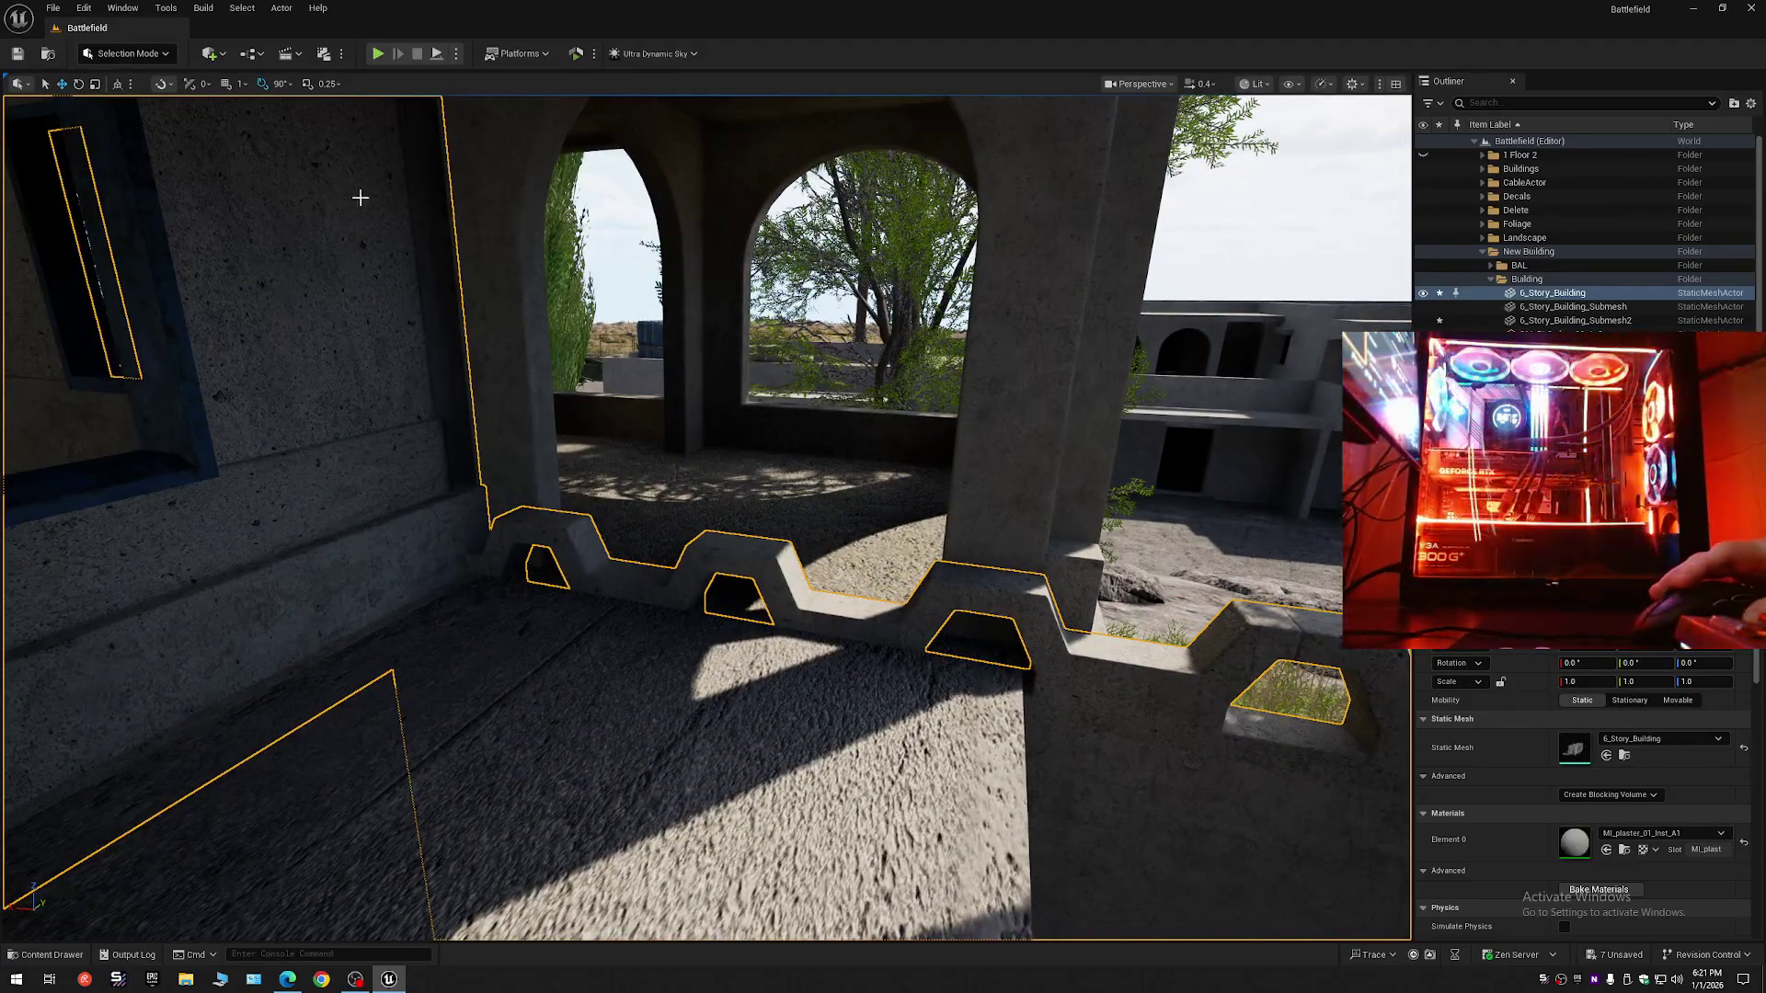
click(129, 57)
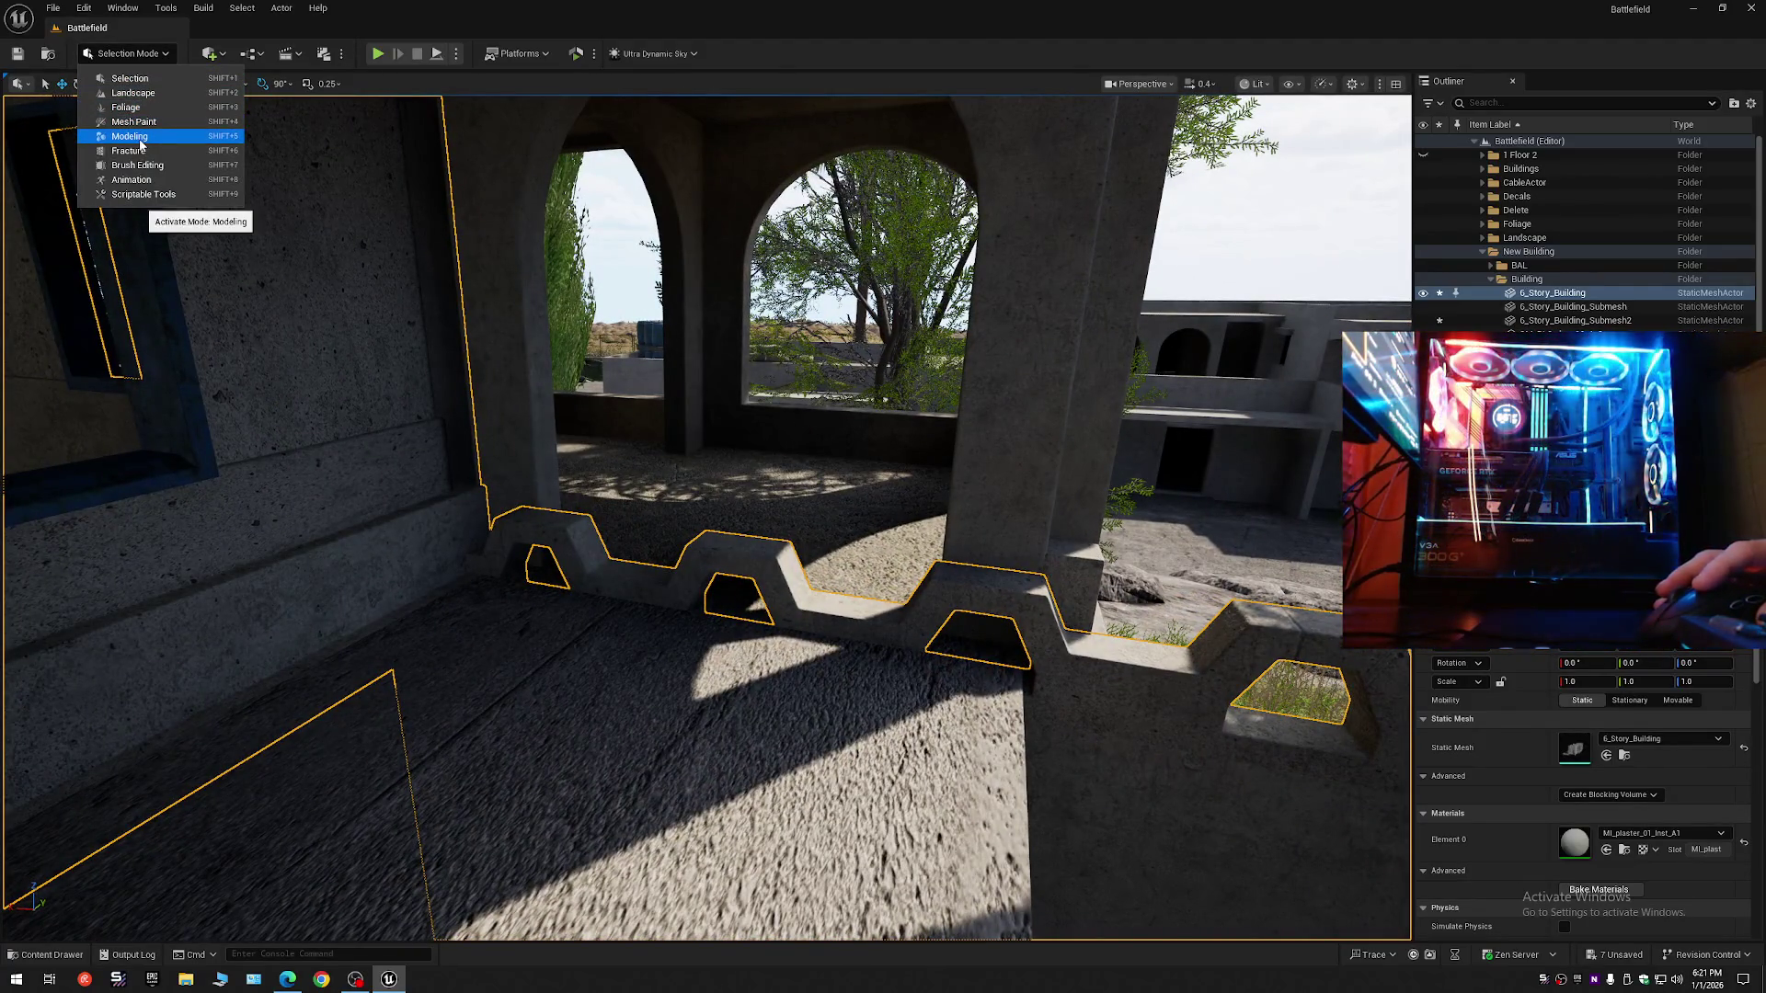
- Enter Modeling Mode, start Tri Select, and undo a first connected pick on the zigzag trim
click(140, 143)
click(18, 97)
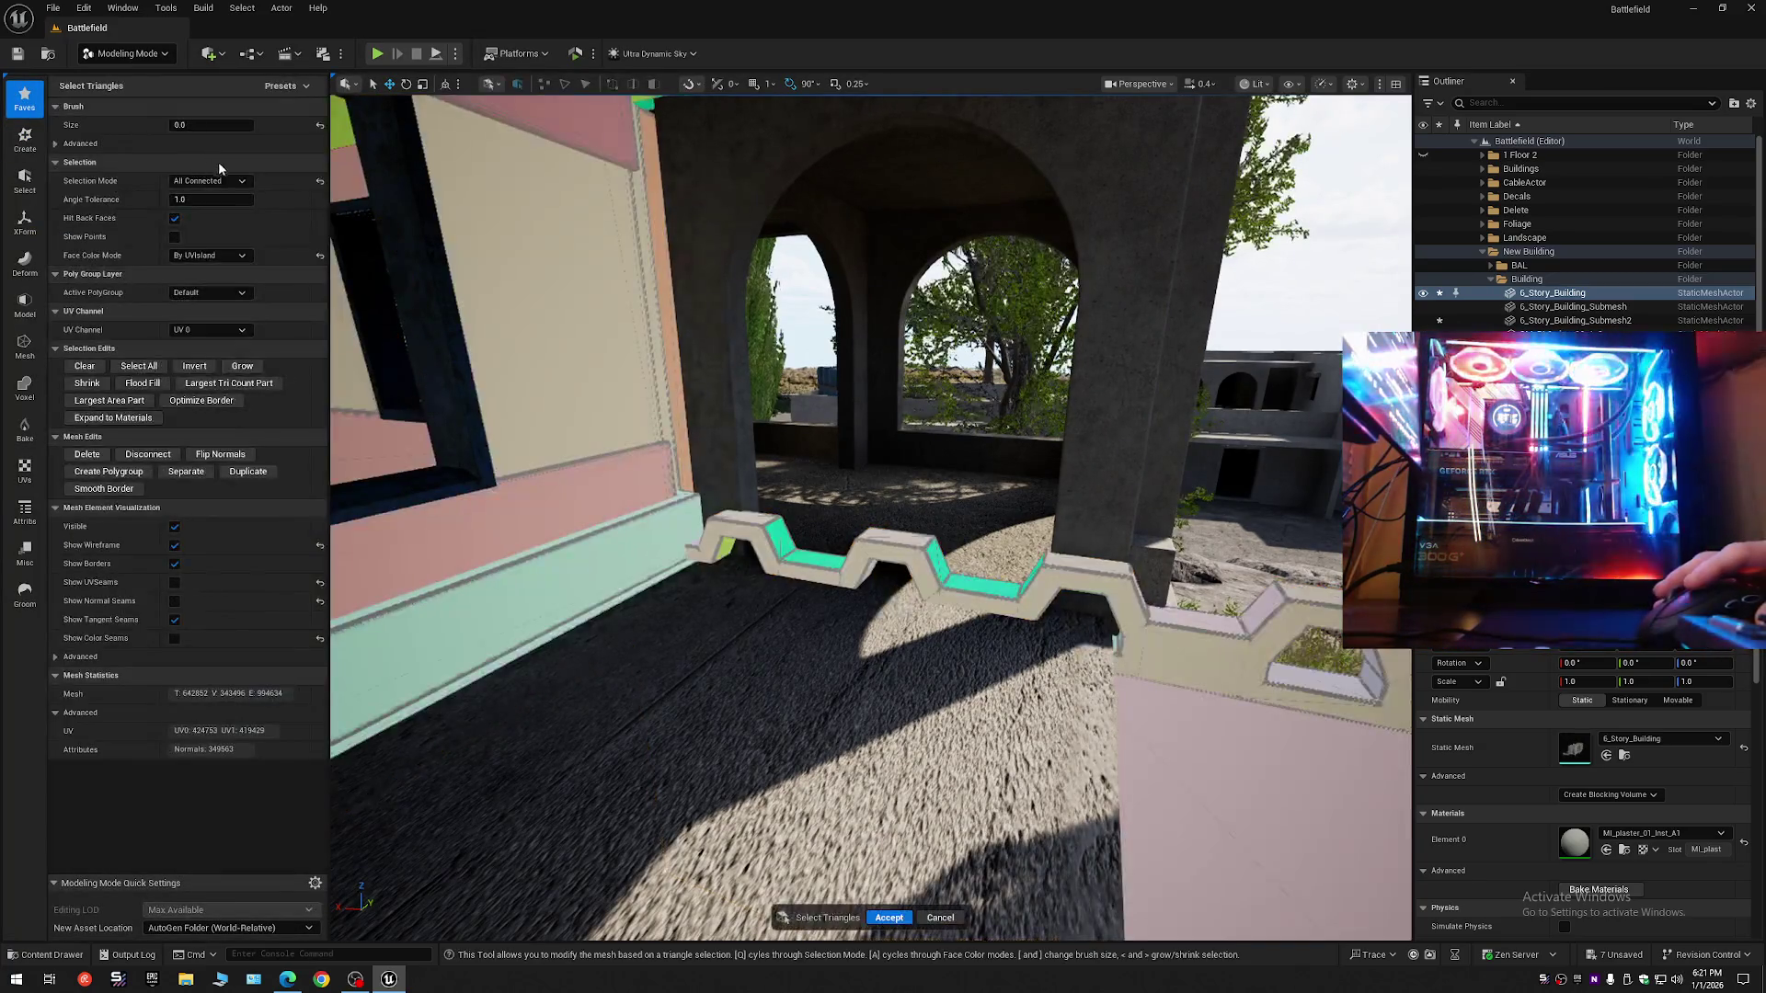
scroll(958, 465, up, 10)
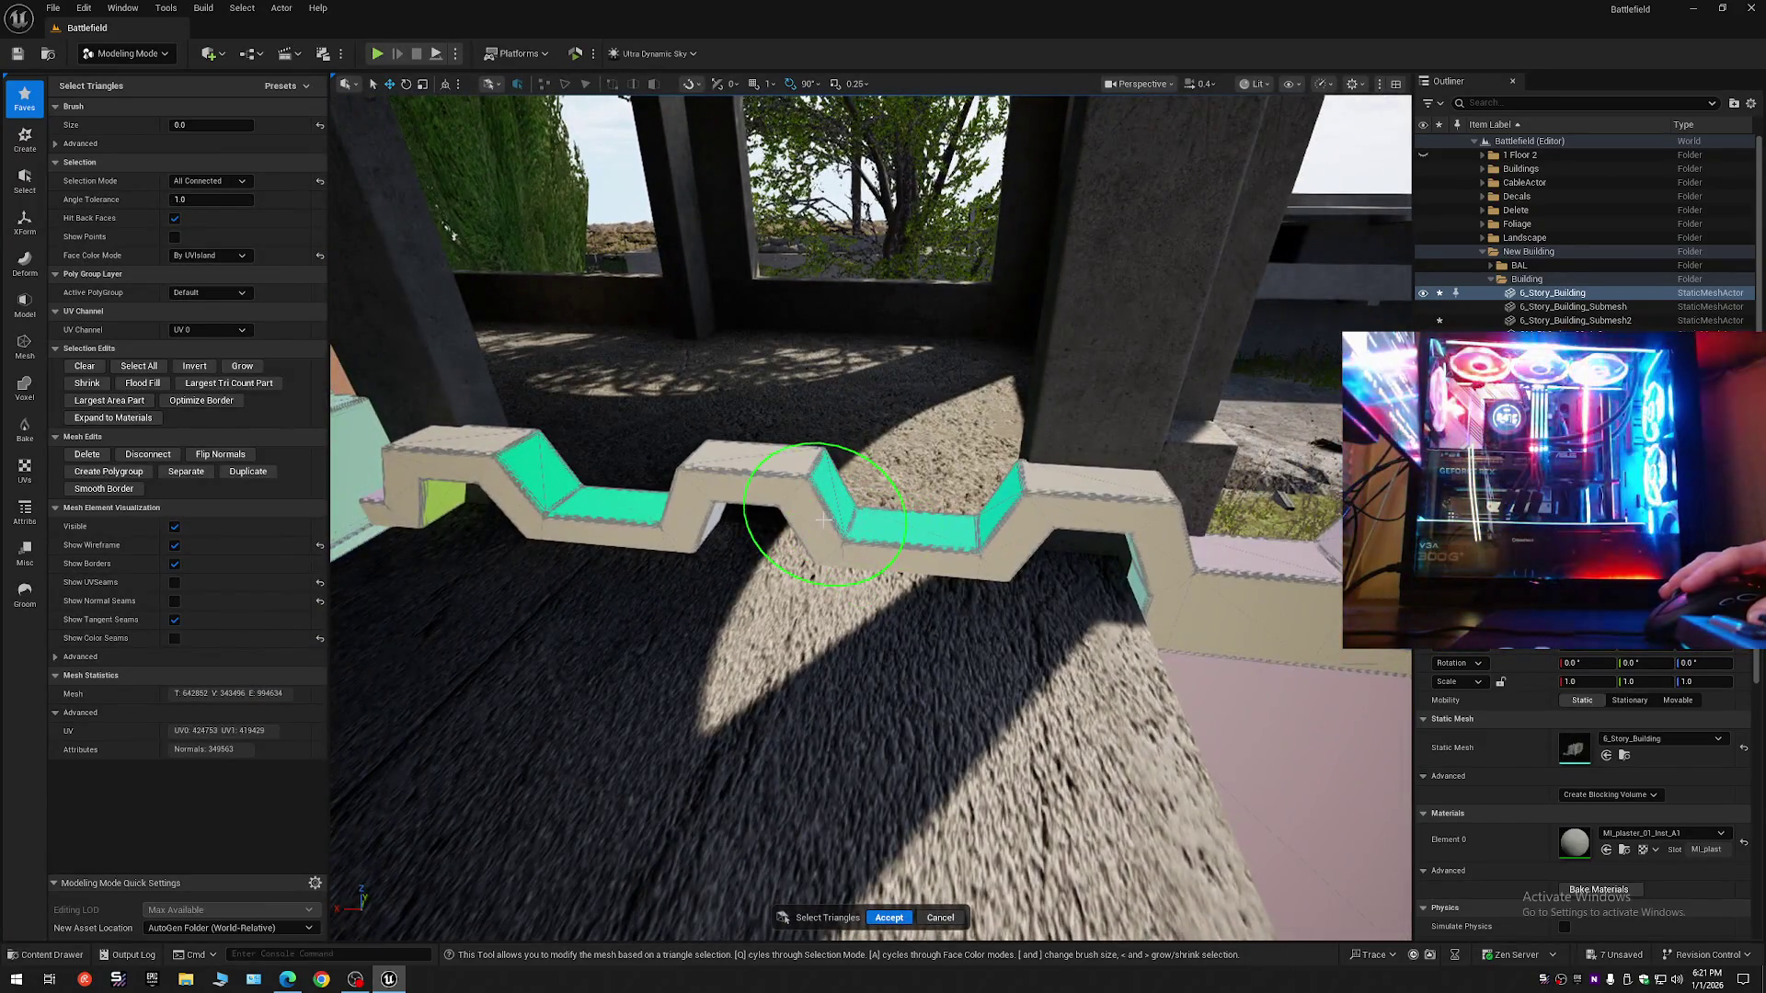
click(823, 520)
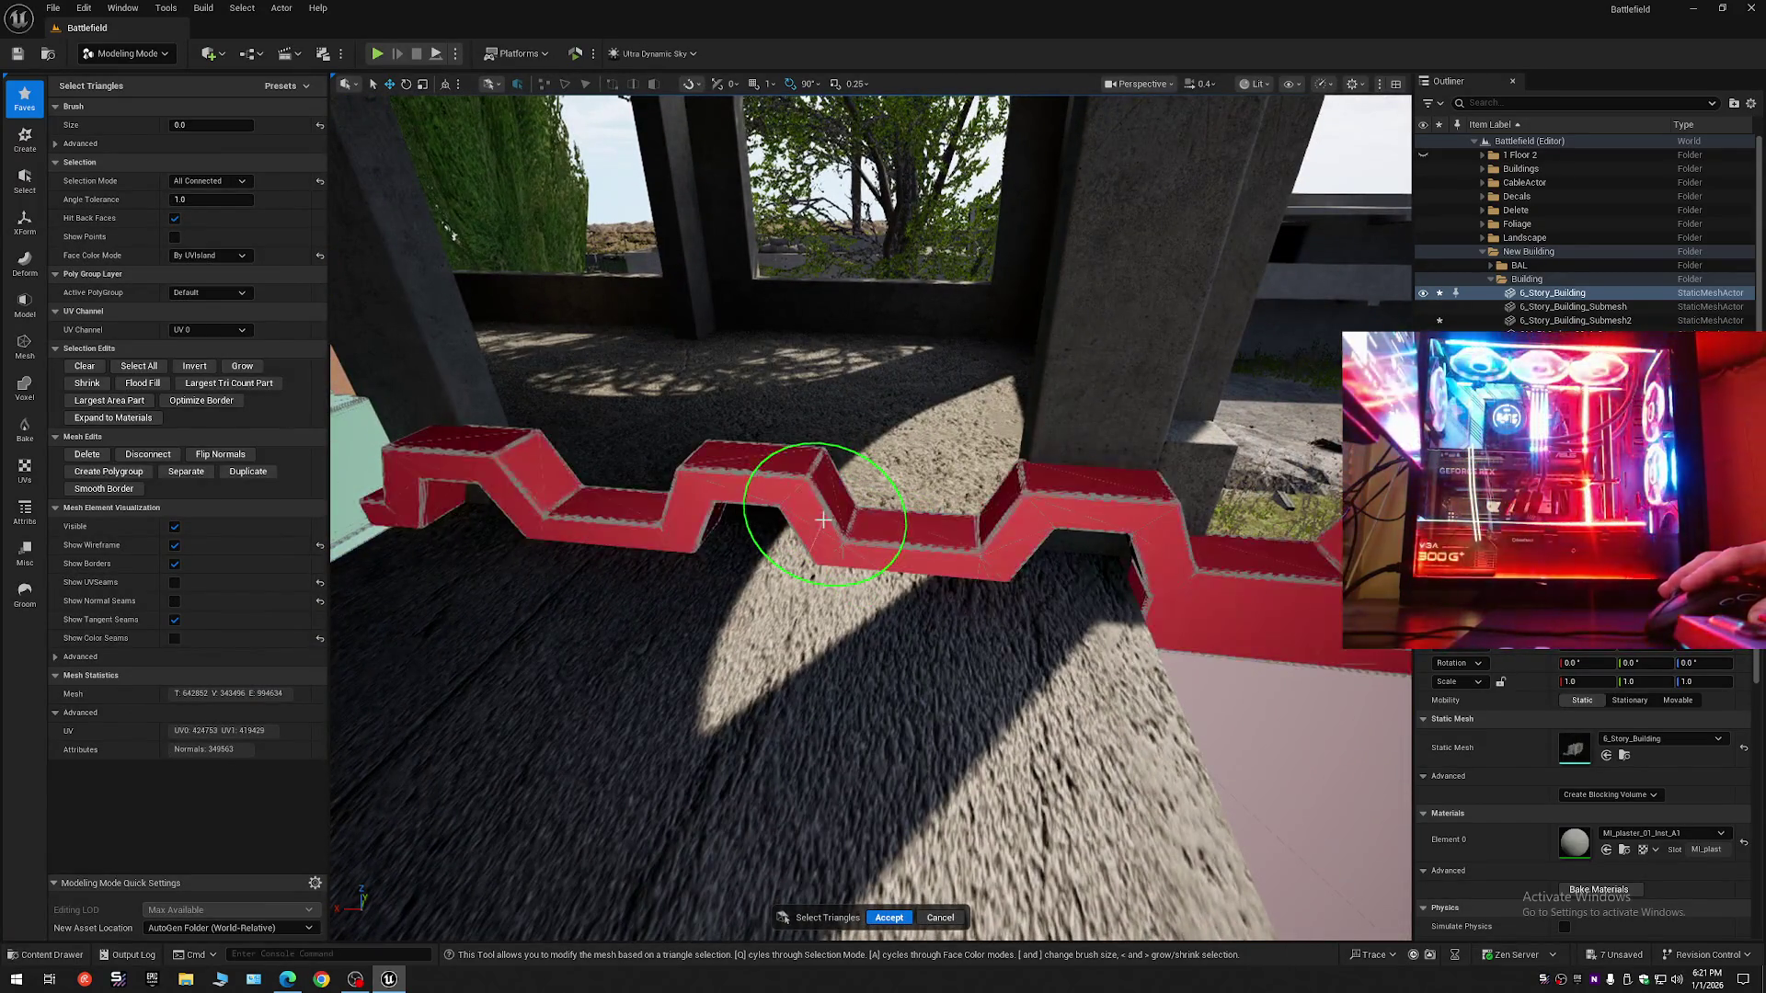
key(ctrl+z)
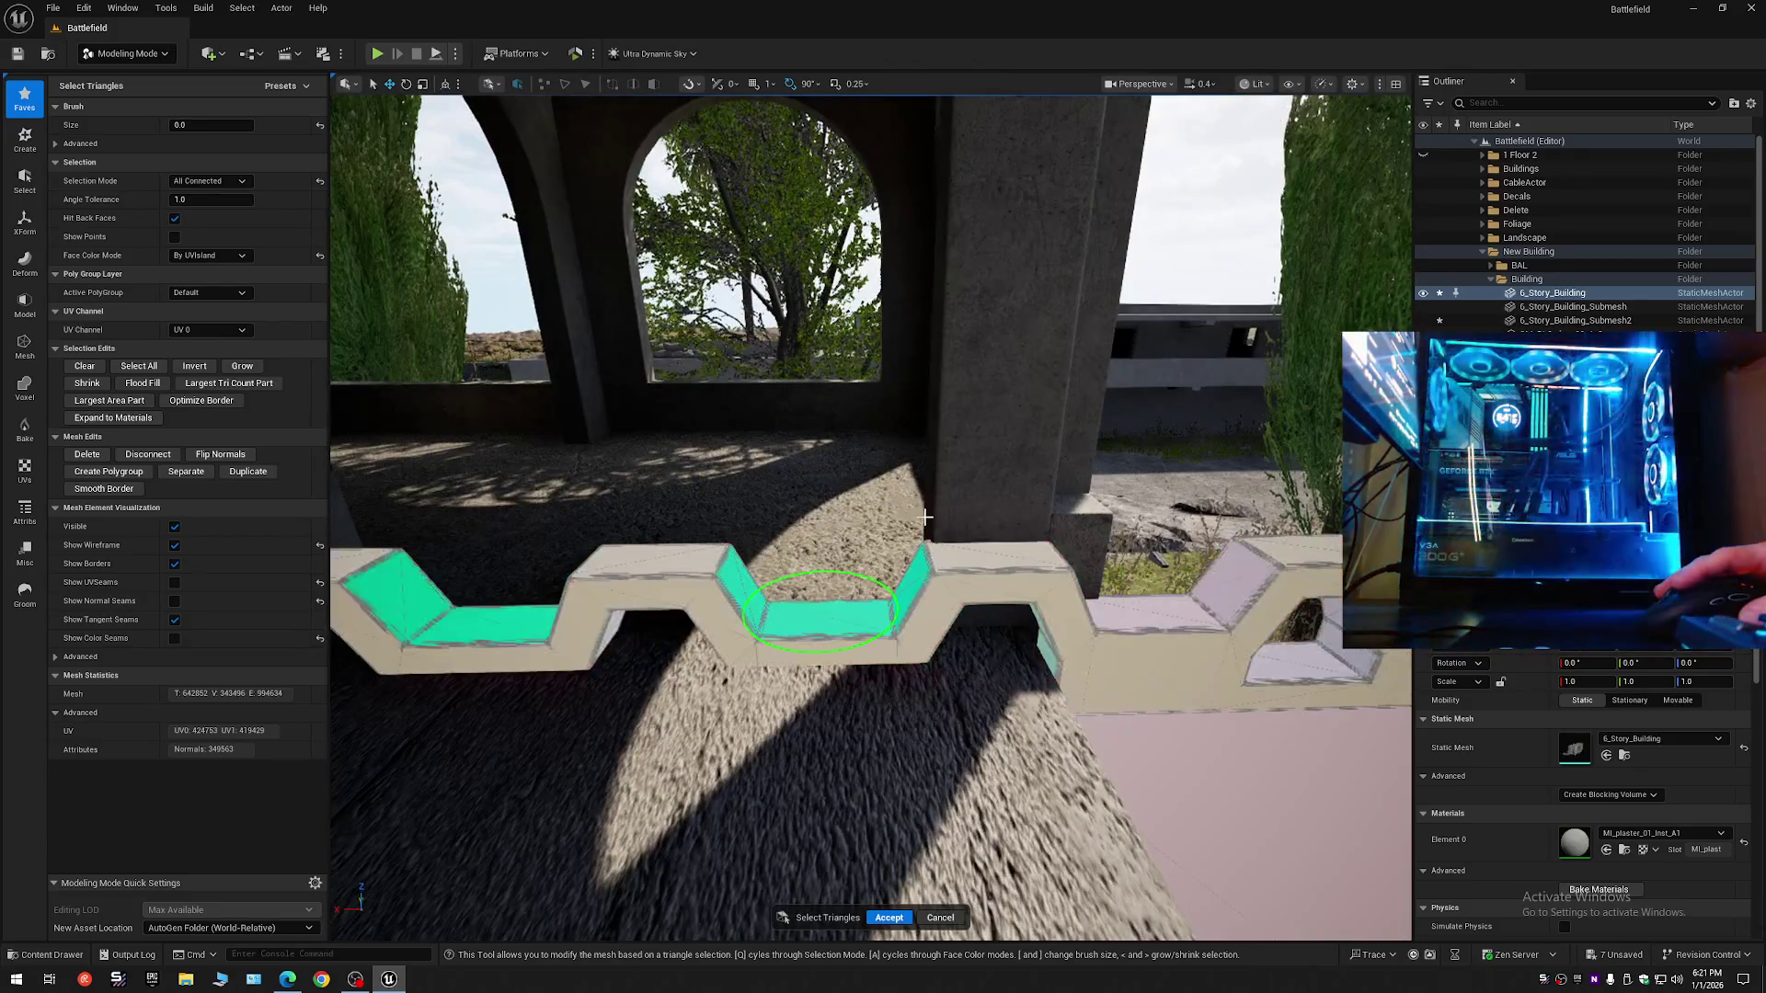
- Try Angle Filtered and All Within Angle selection on the trim, undoing the result
click(210, 181)
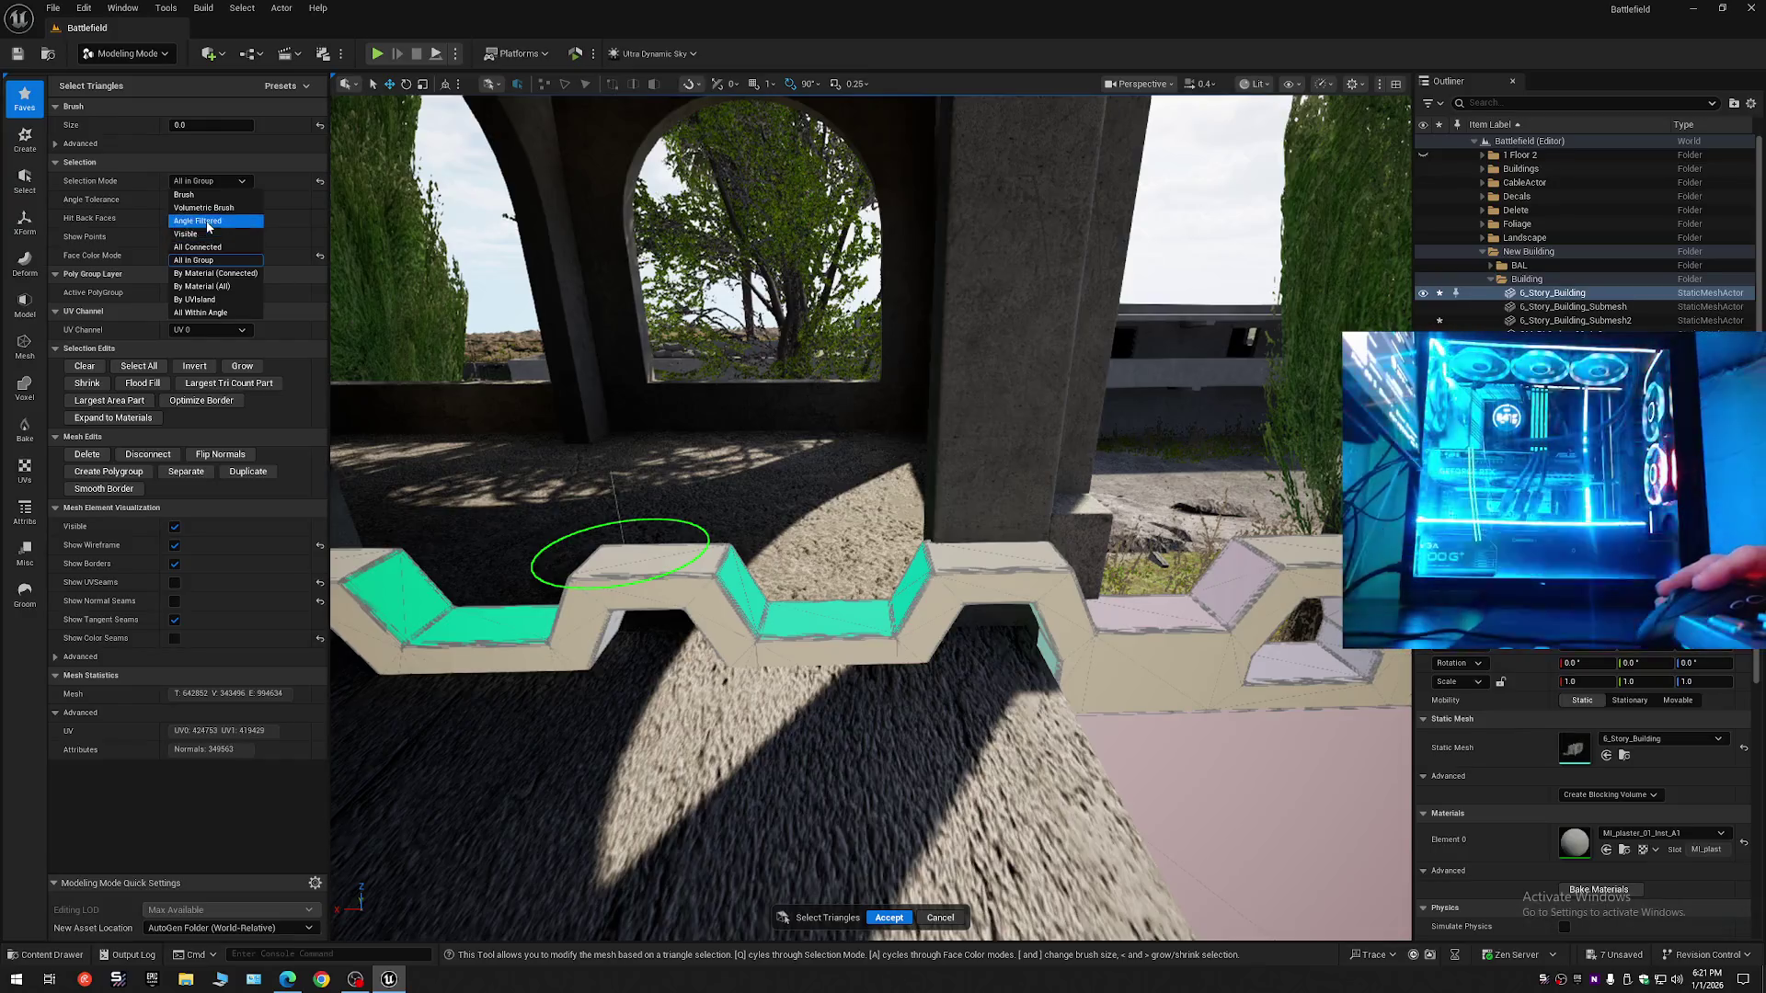
click(203, 206)
click(707, 598)
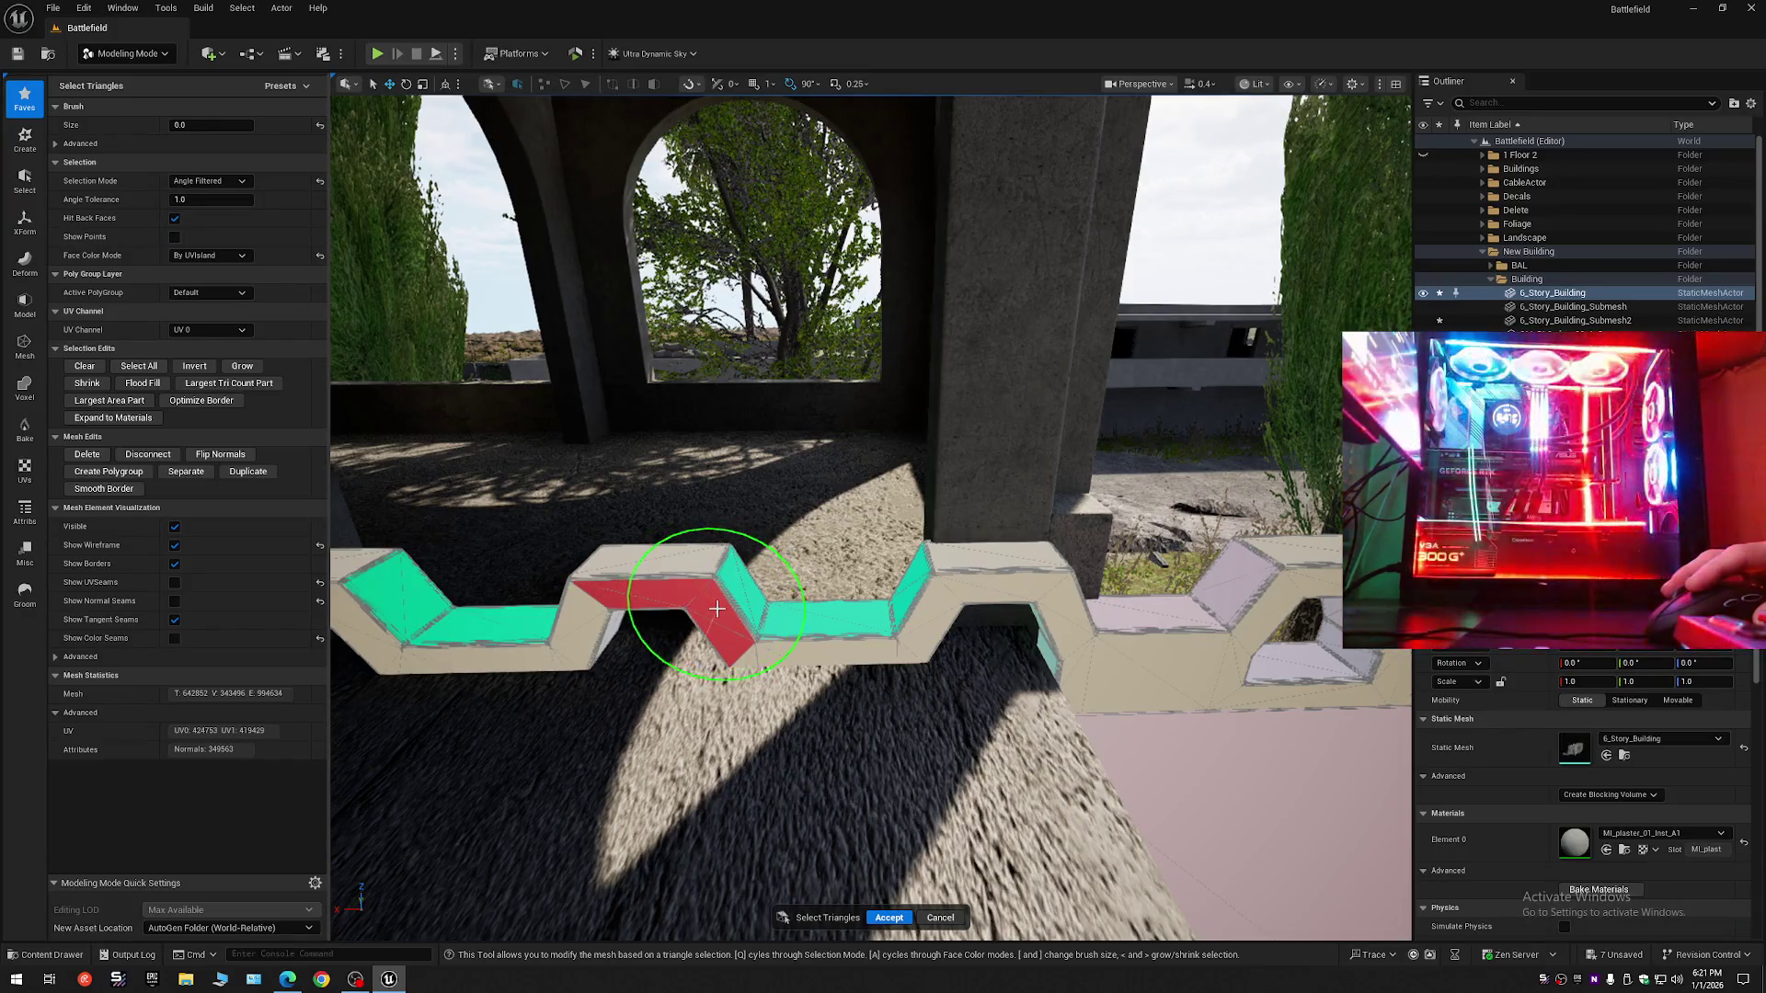
click(210, 180)
click(210, 327)
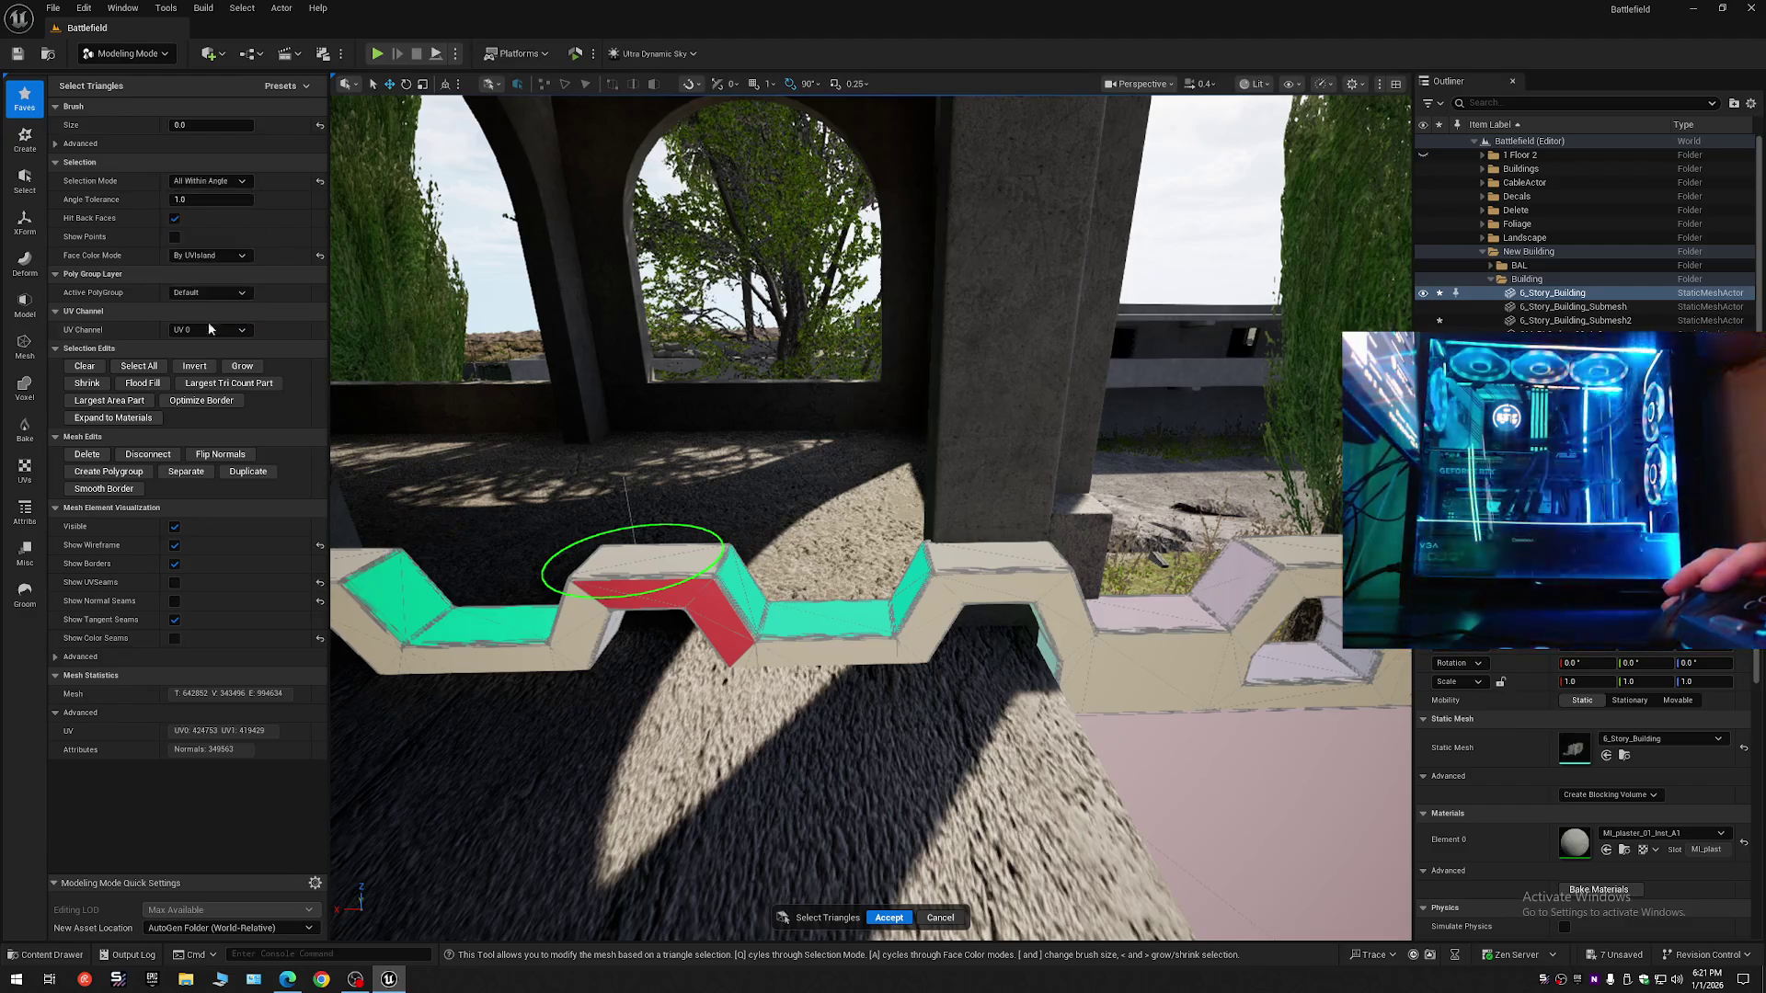
click(706, 591)
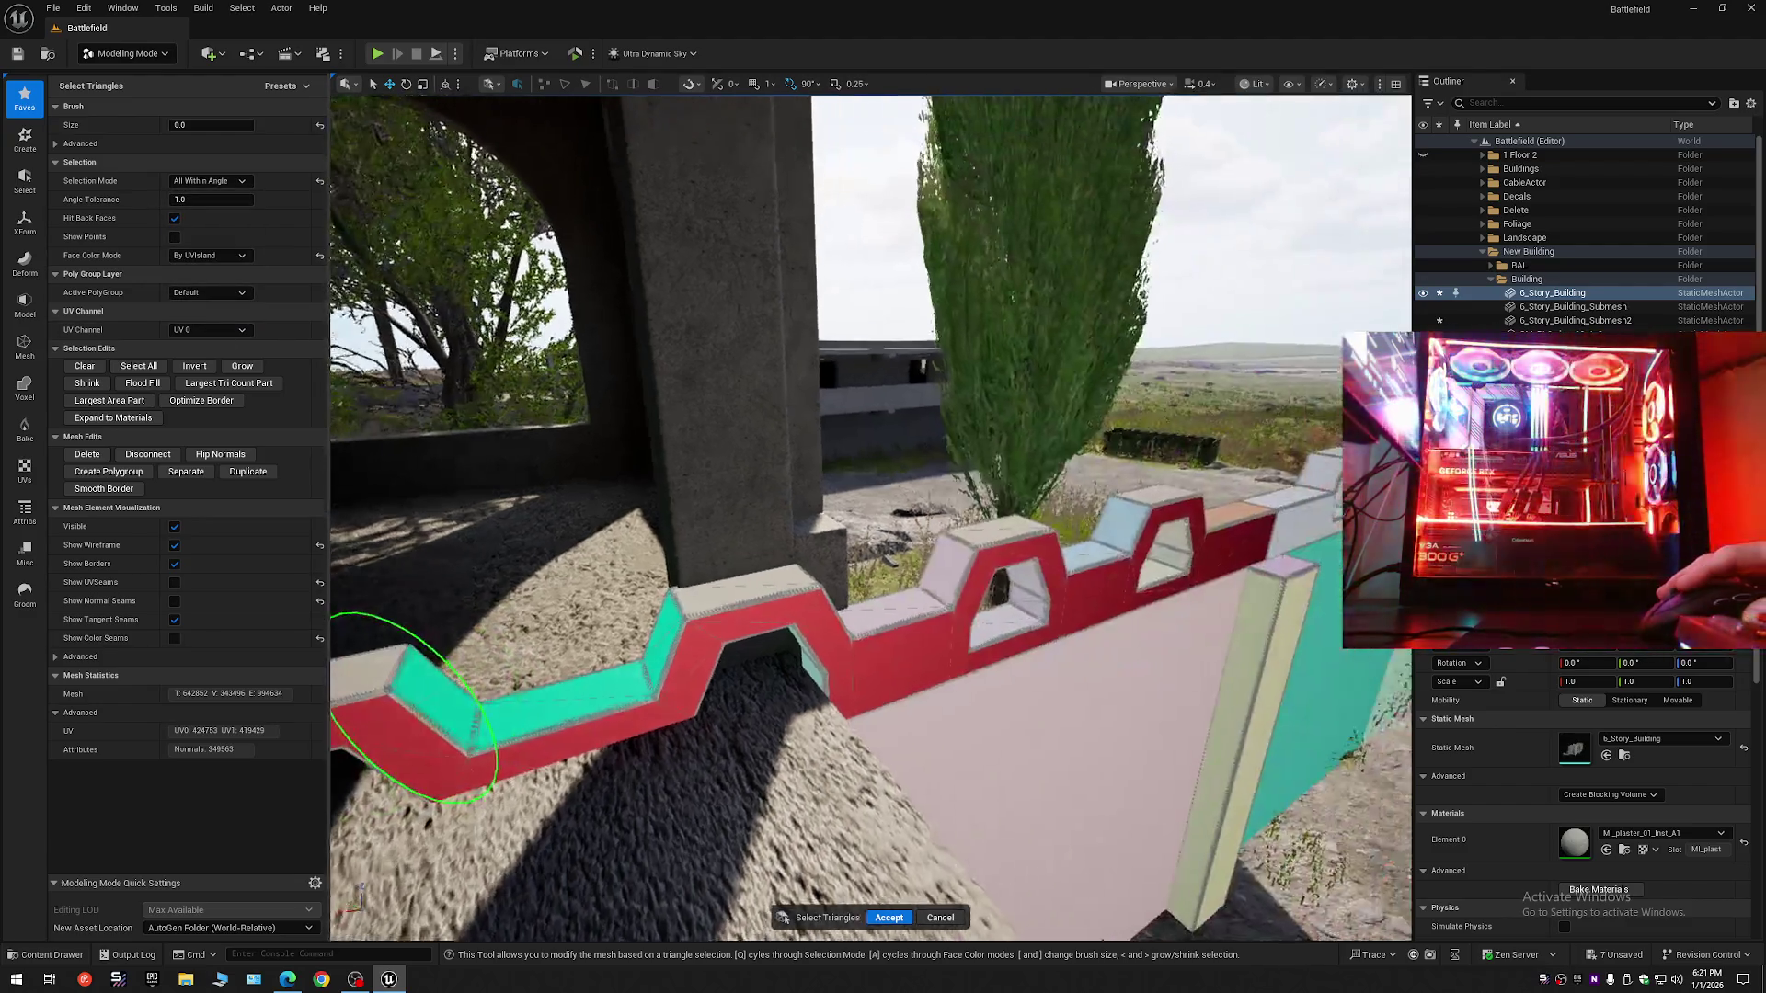
key(ctrl+z)
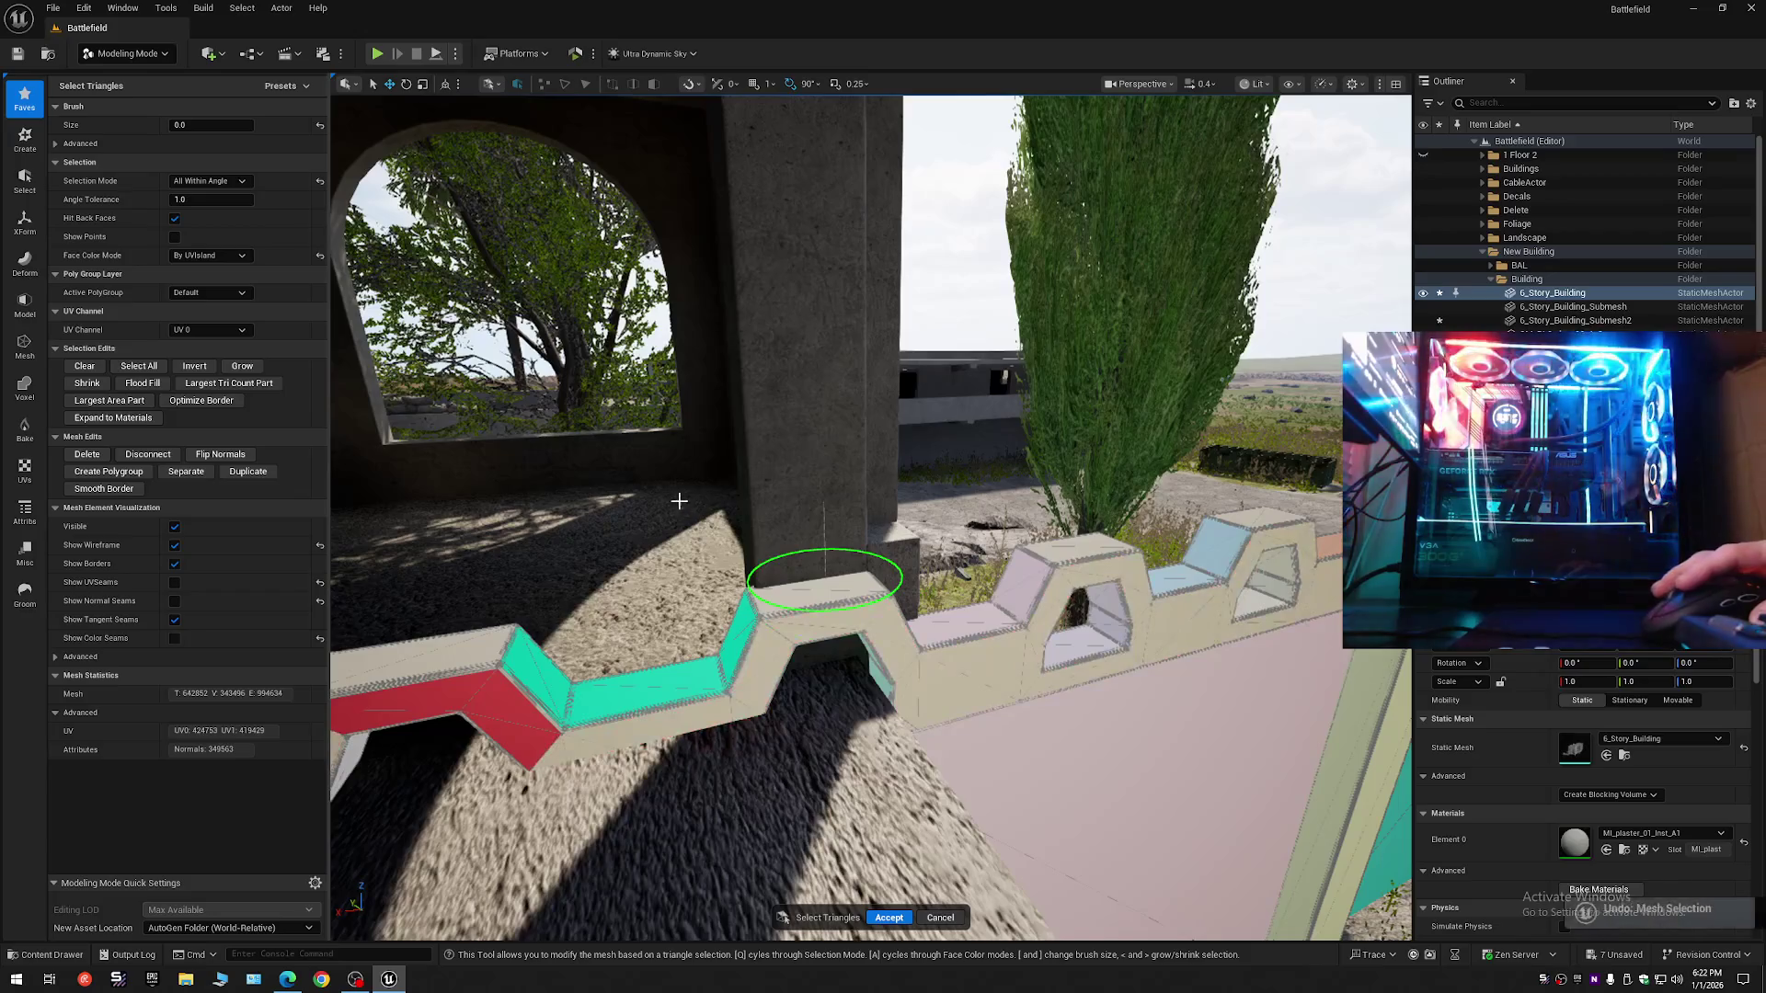
- Return to All Connected mode and select the whole connected parapet
click(209, 181)
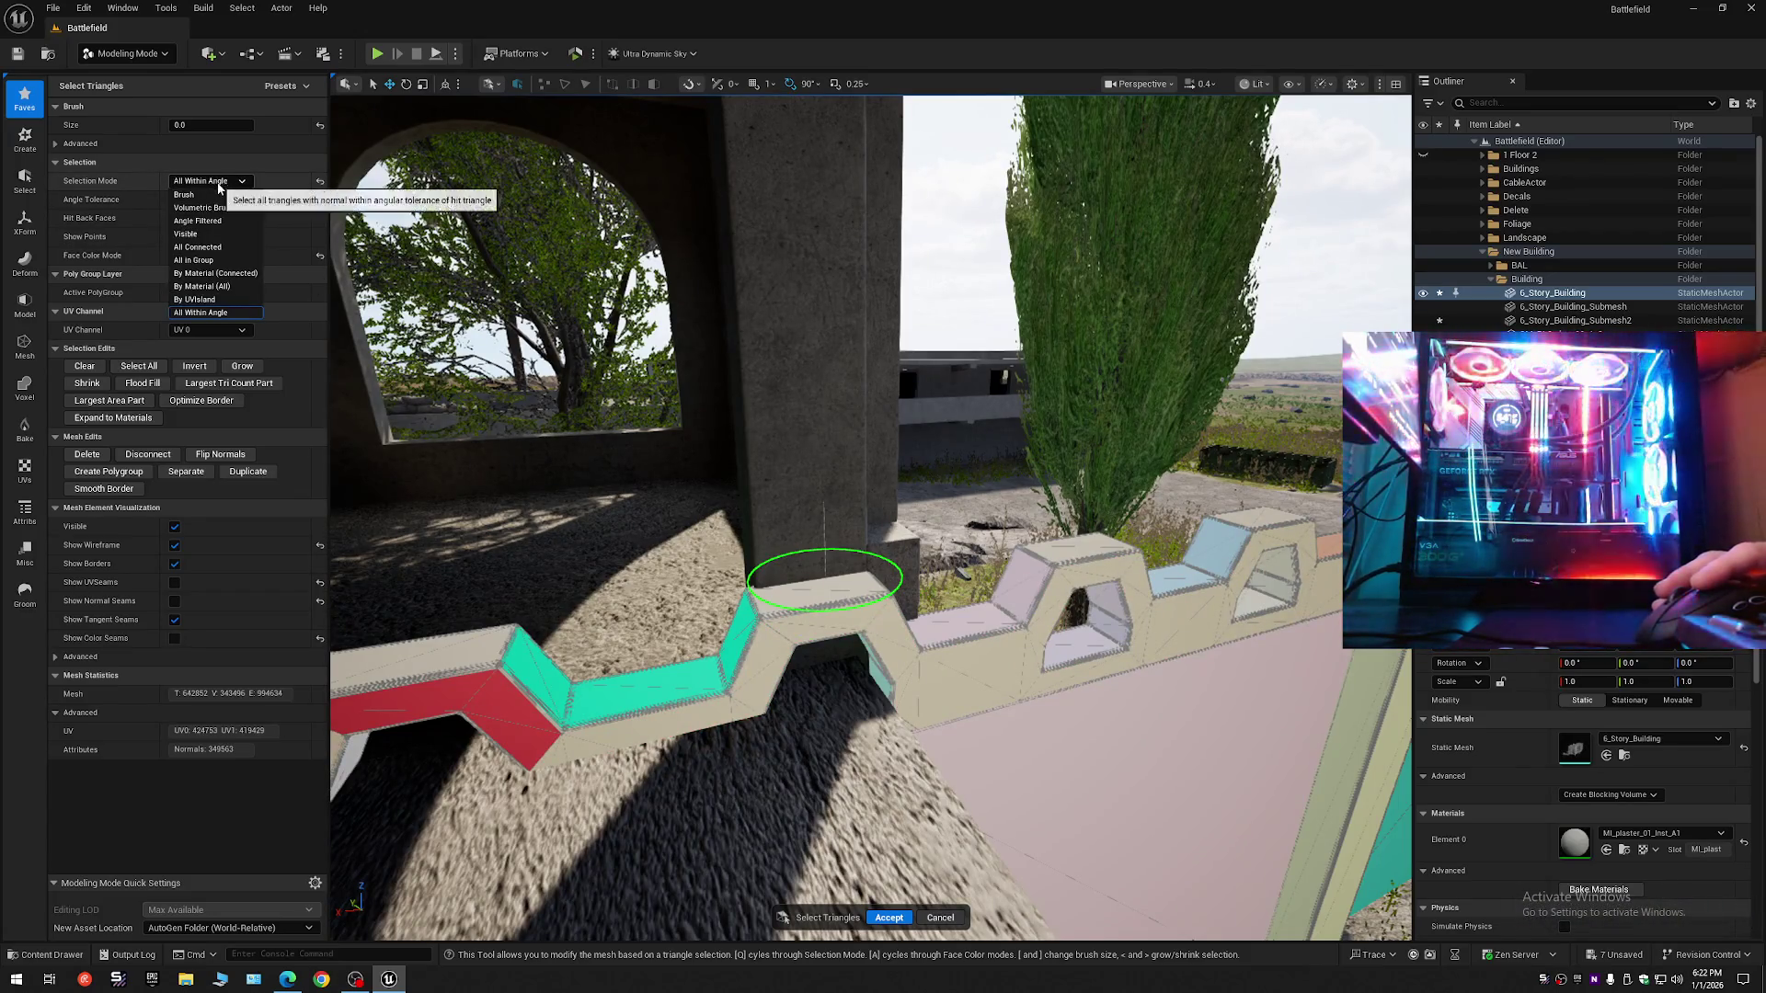
click(203, 246)
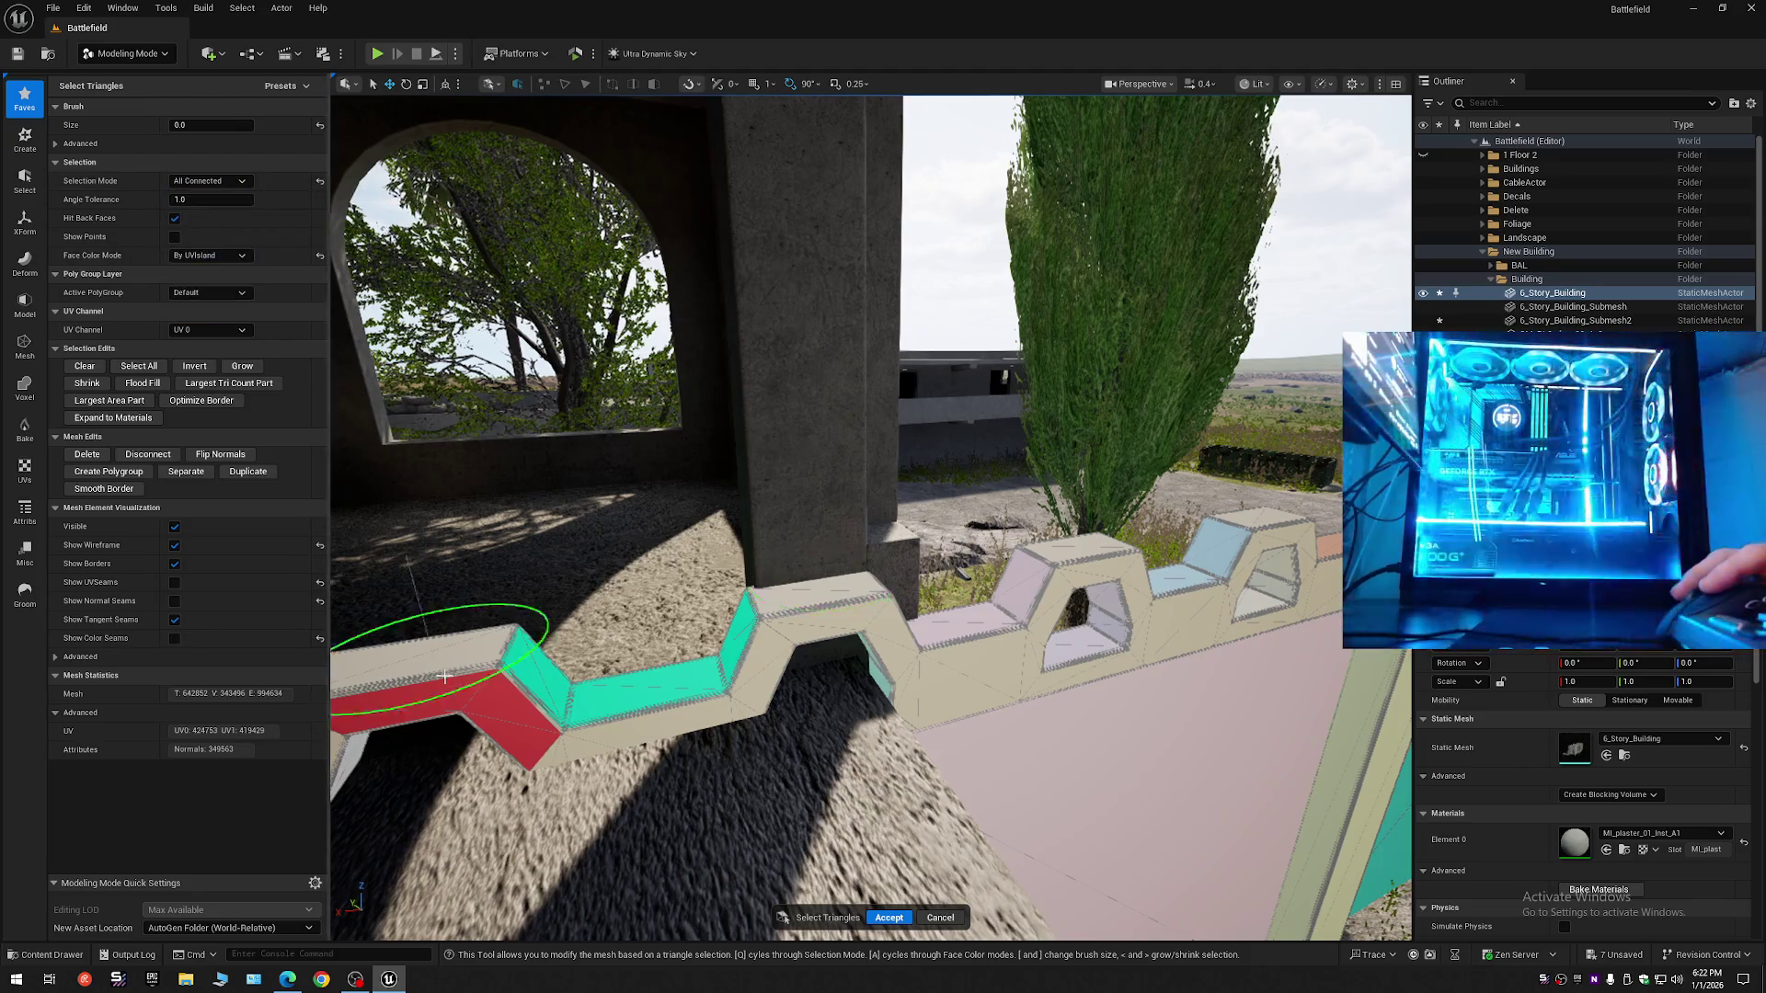
click(469, 688)
drag(485, 689, 589, 657)
click(231, 163)
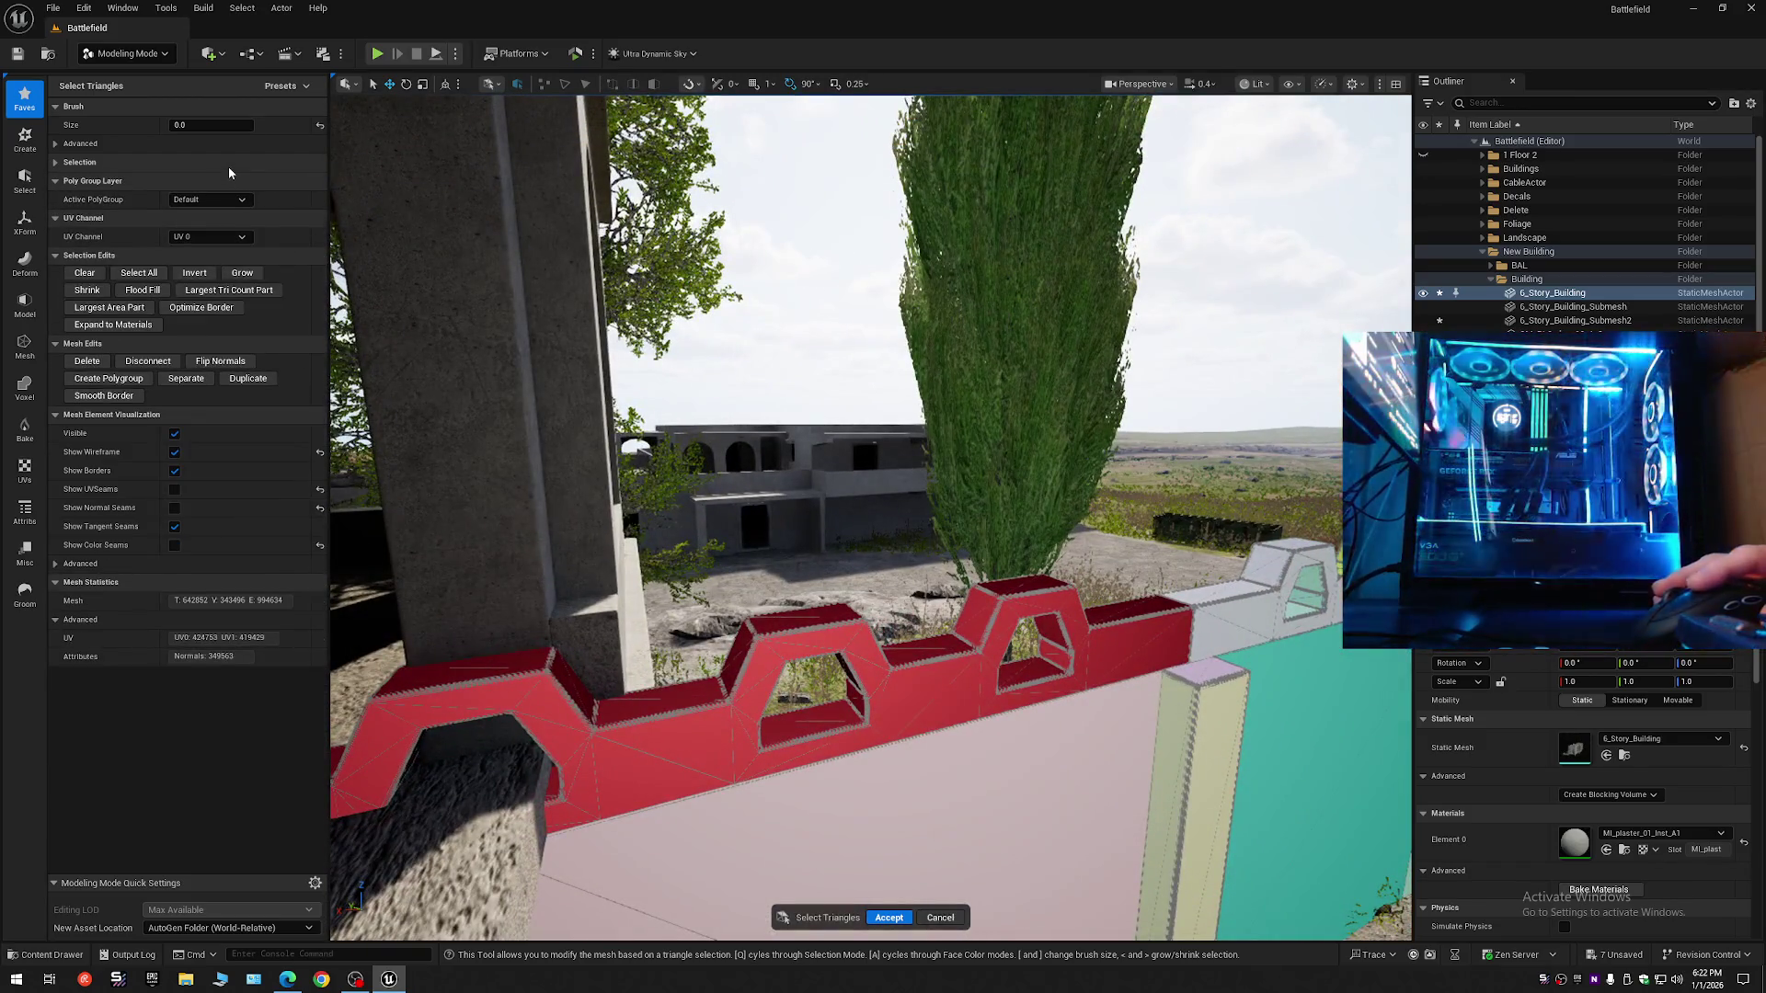
- Switch the triangle selection to Volumetric Brush mode
click(229, 163)
click(209, 181)
click(213, 207)
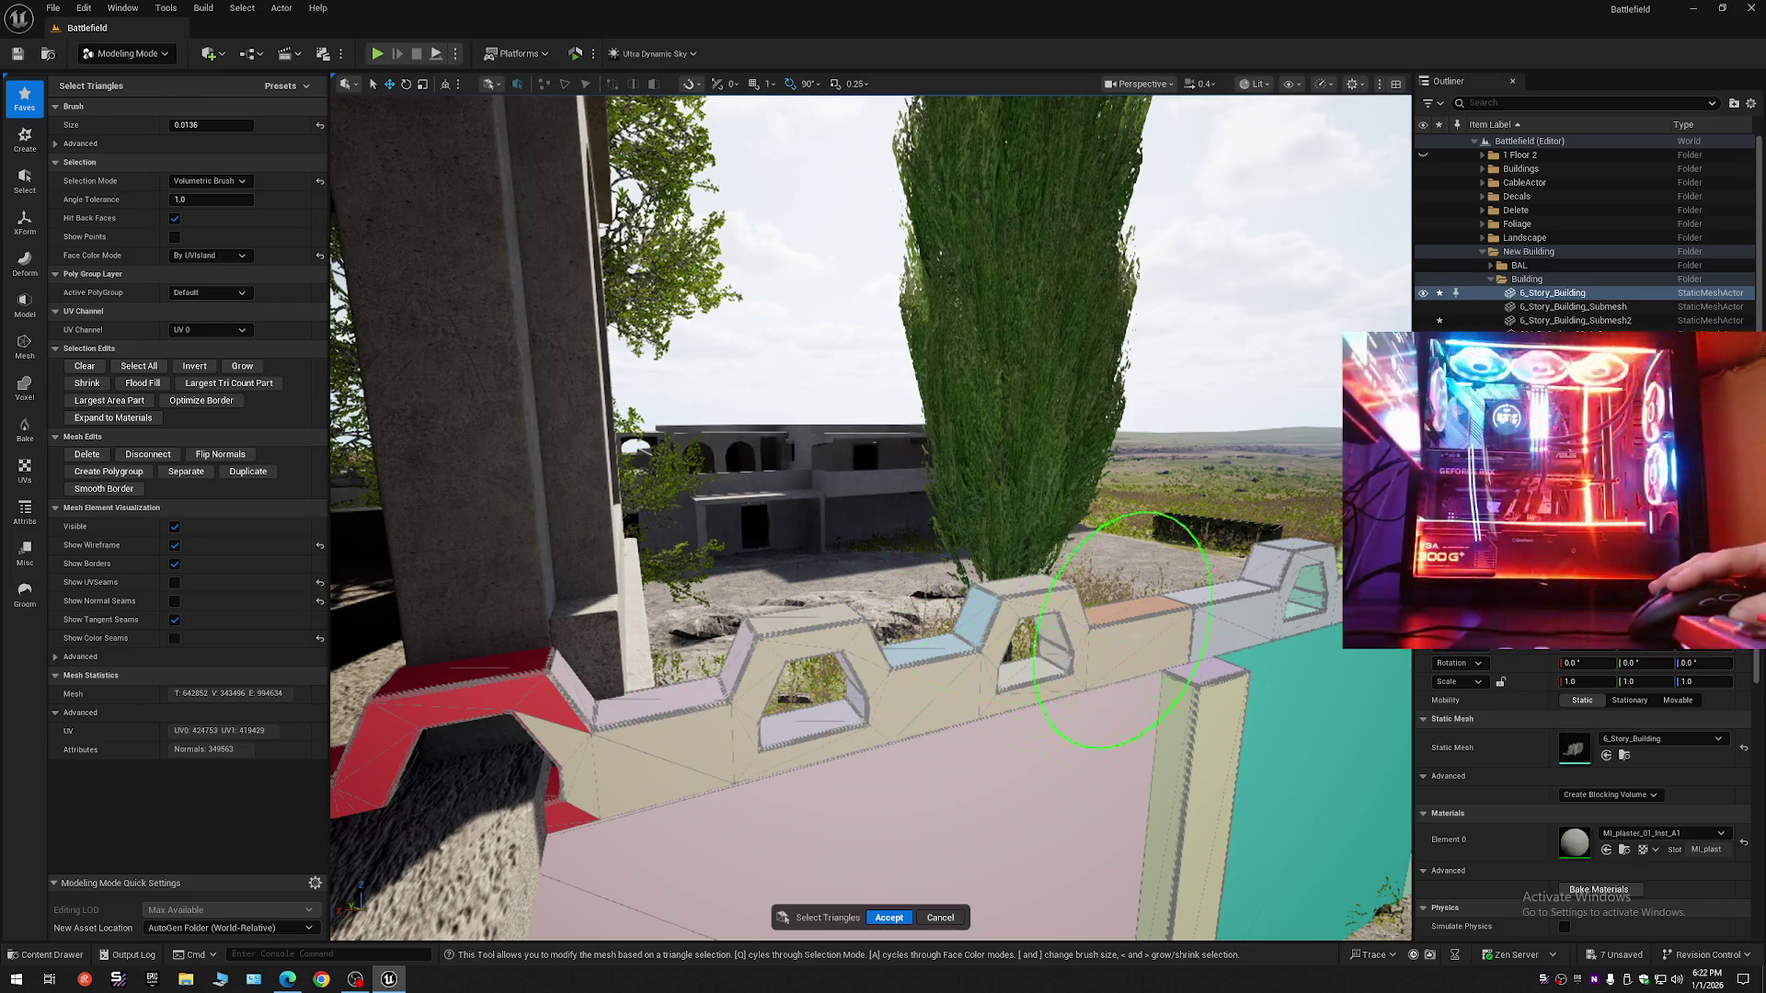
- Frame the red zigzag parapet up close with the column behind, and shrink the brush size to zero
key(w)
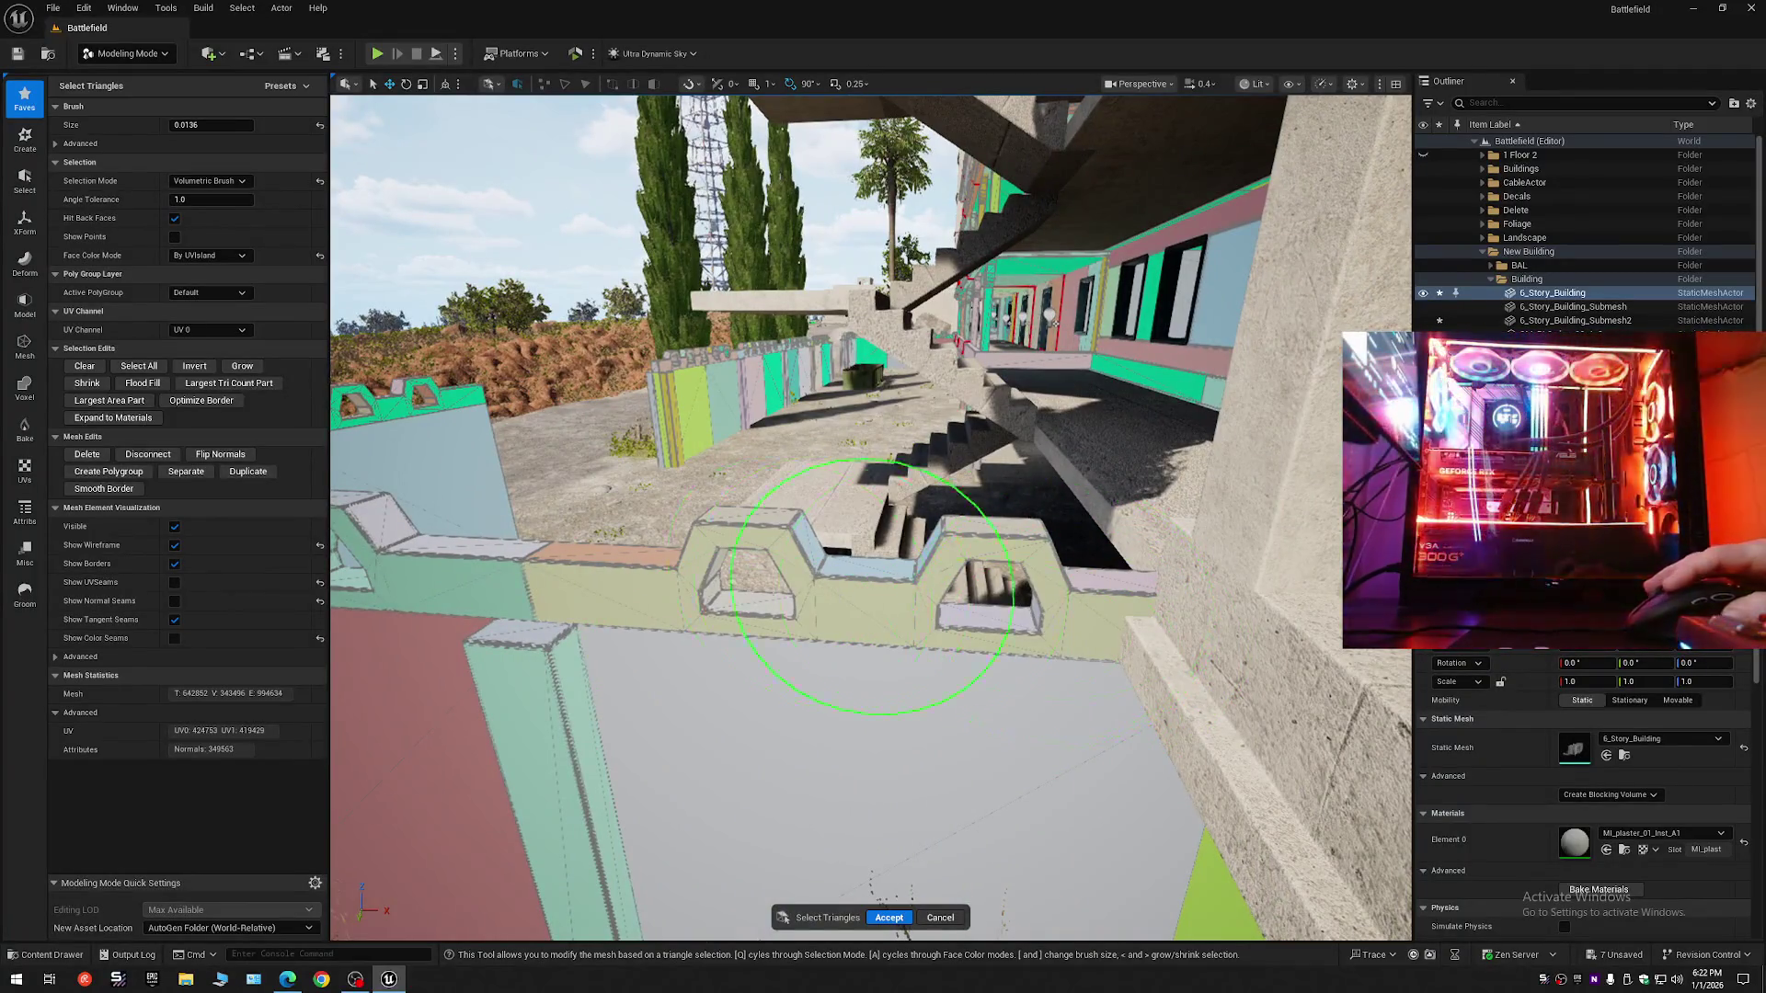
key(w)
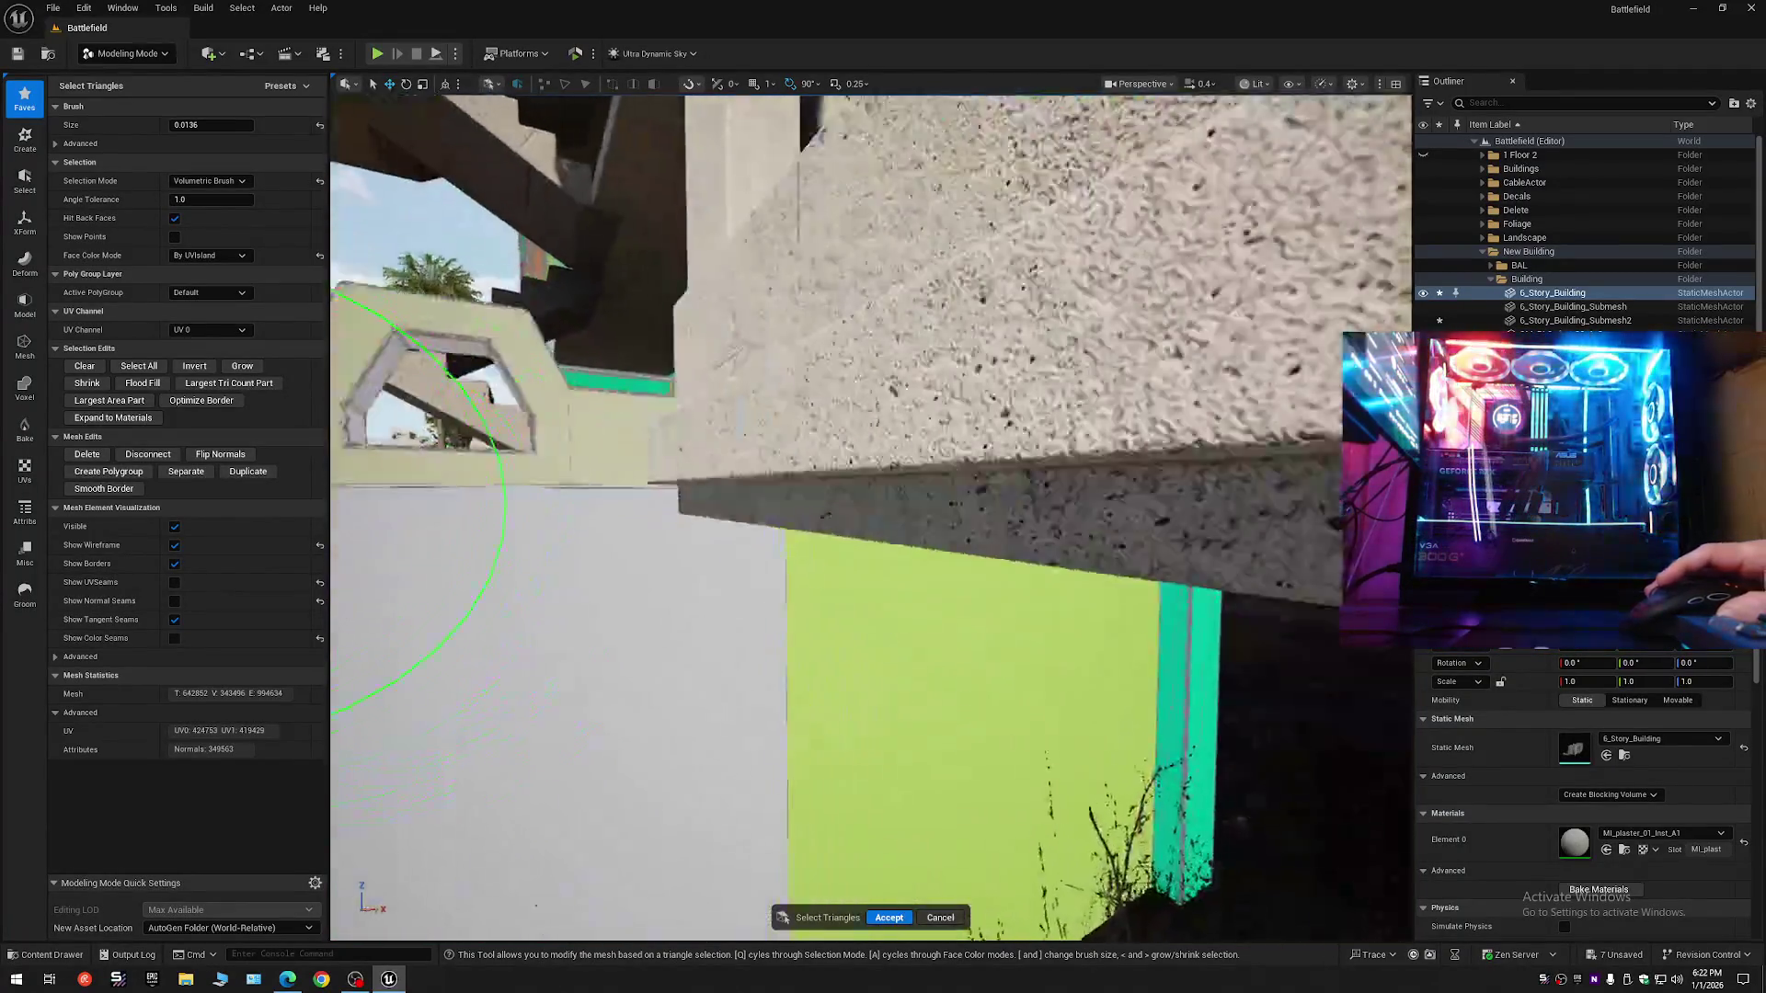
key(w)
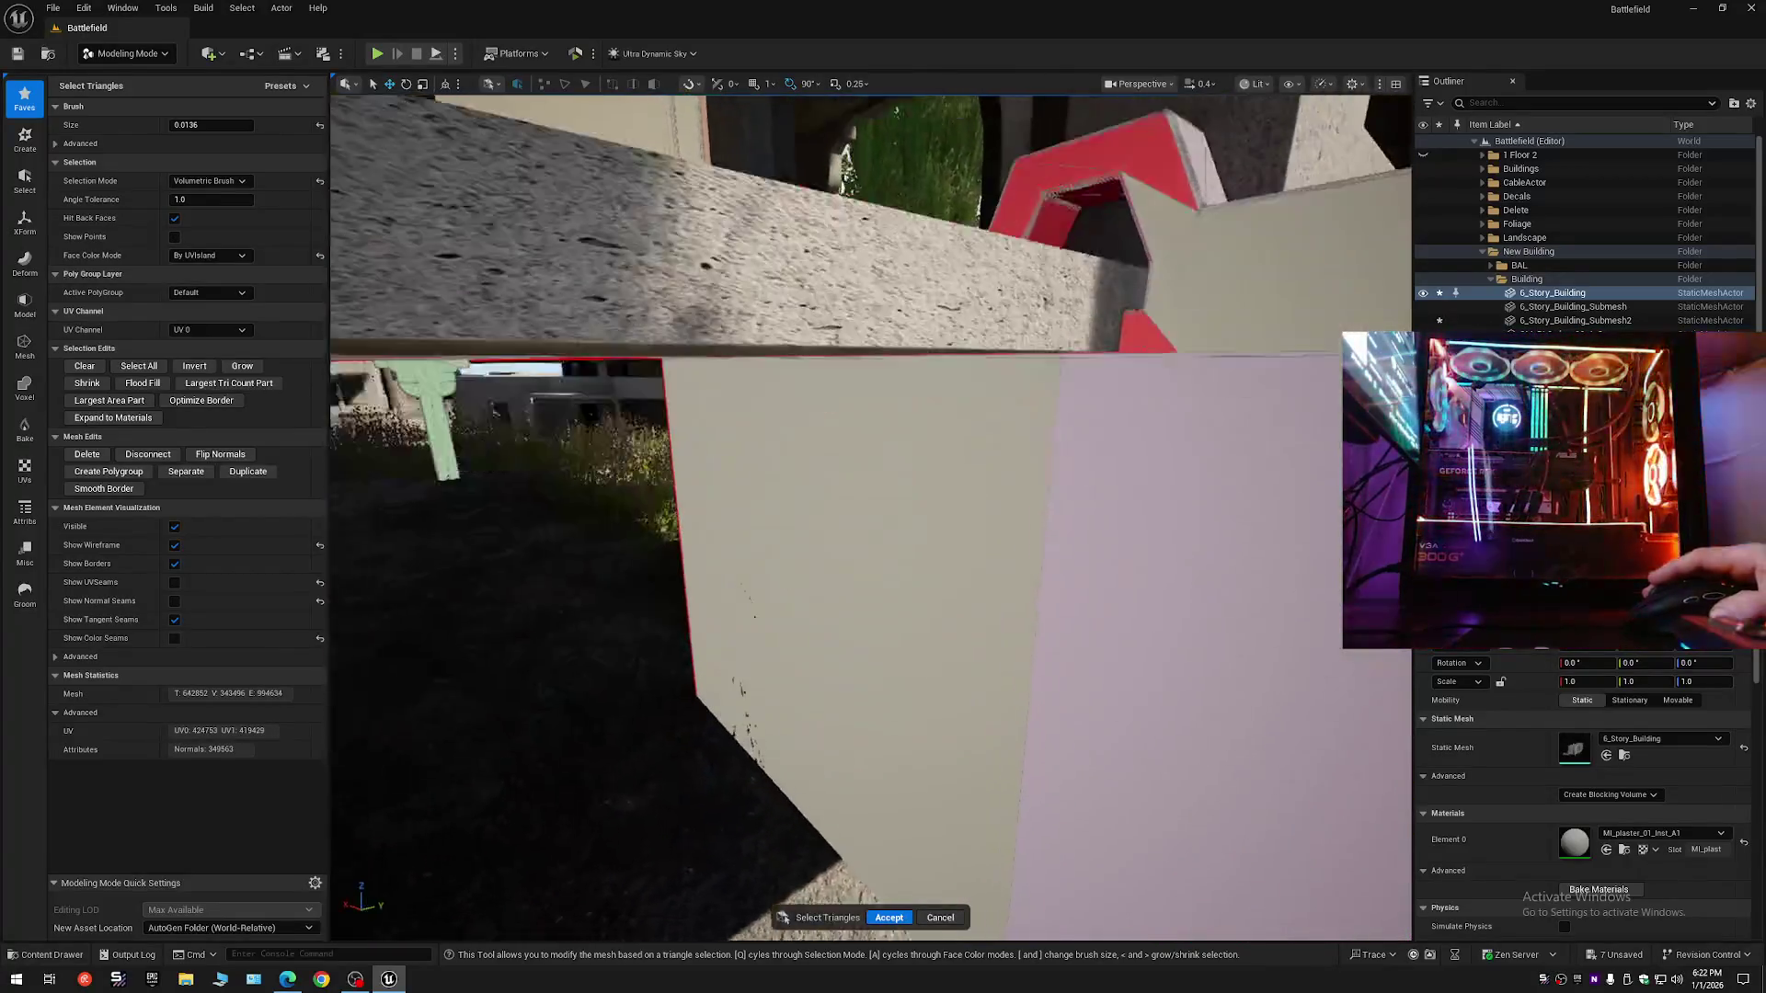
key(w)
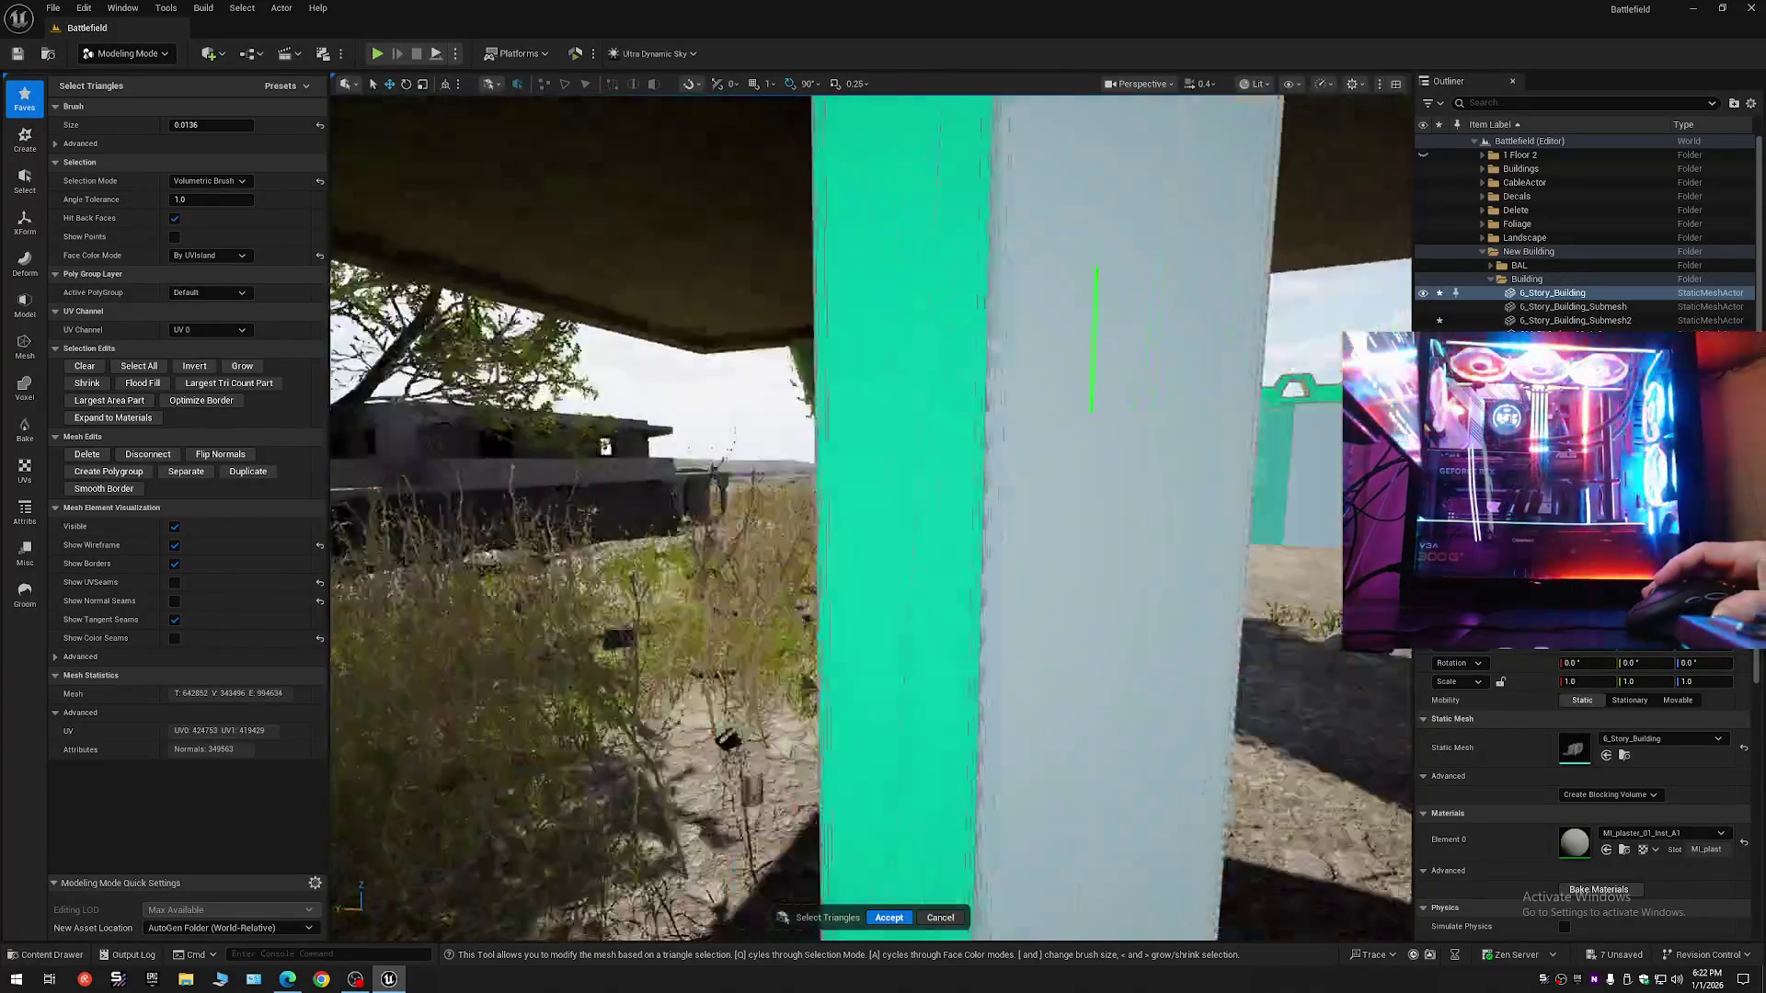
key(w)
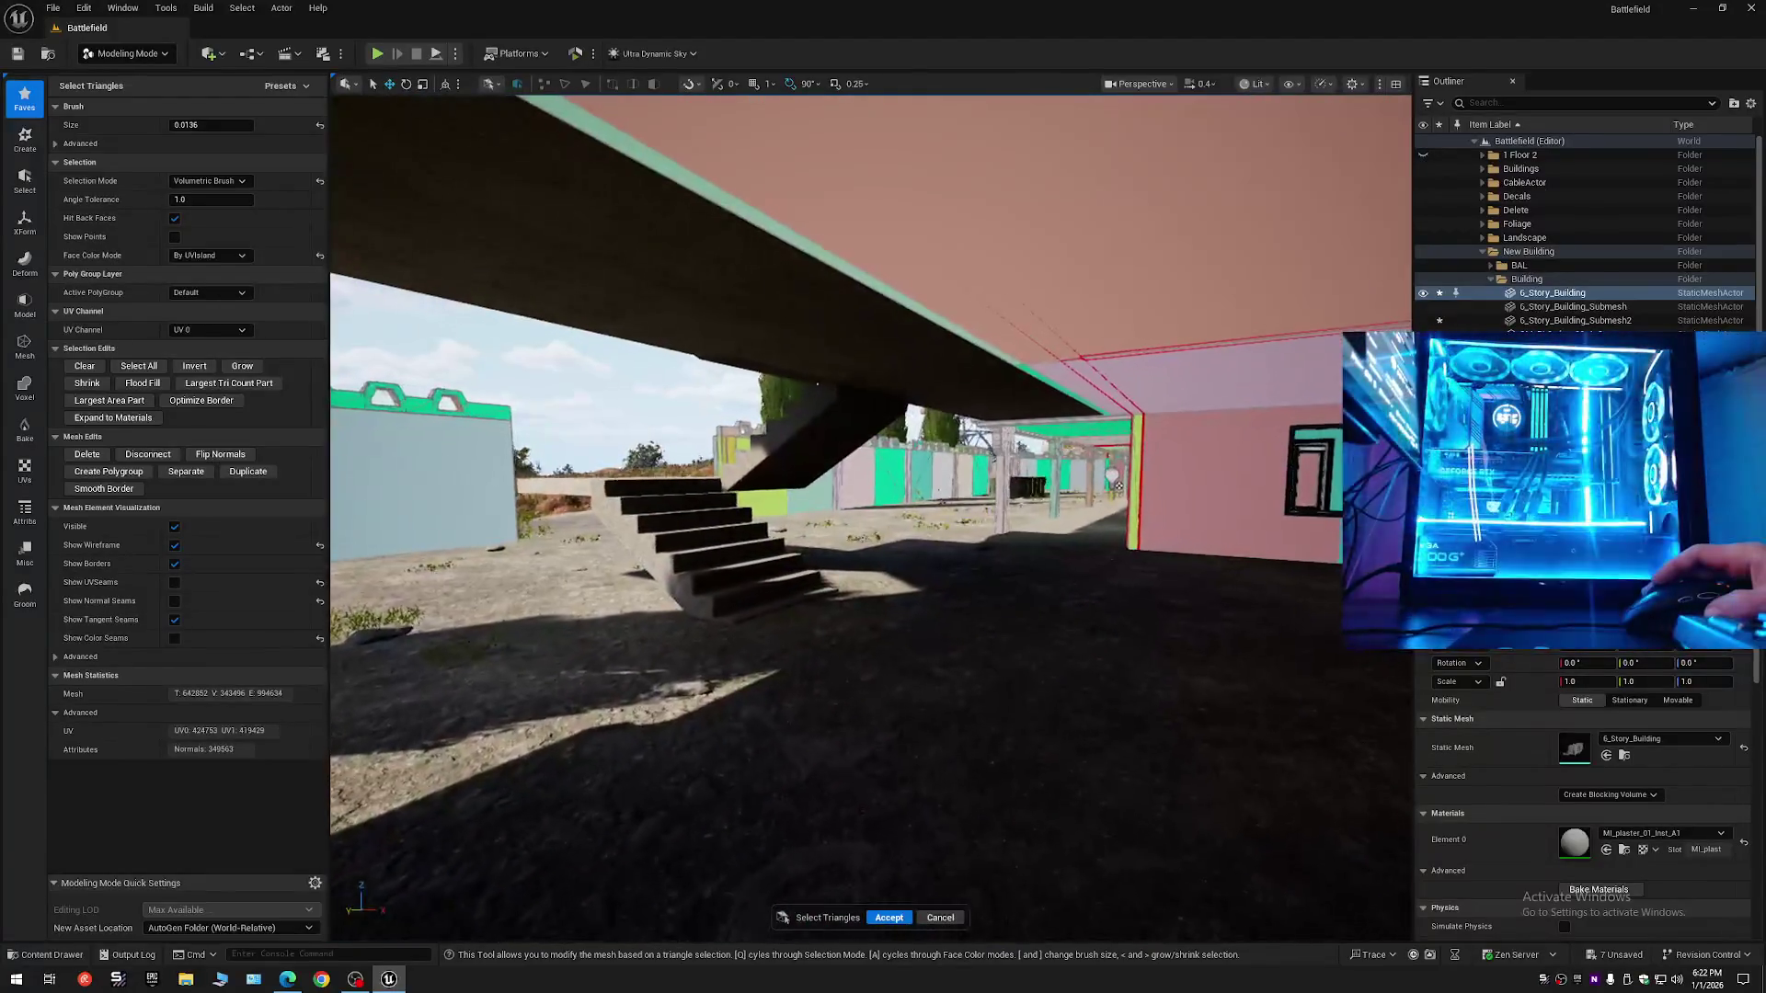
key(w)
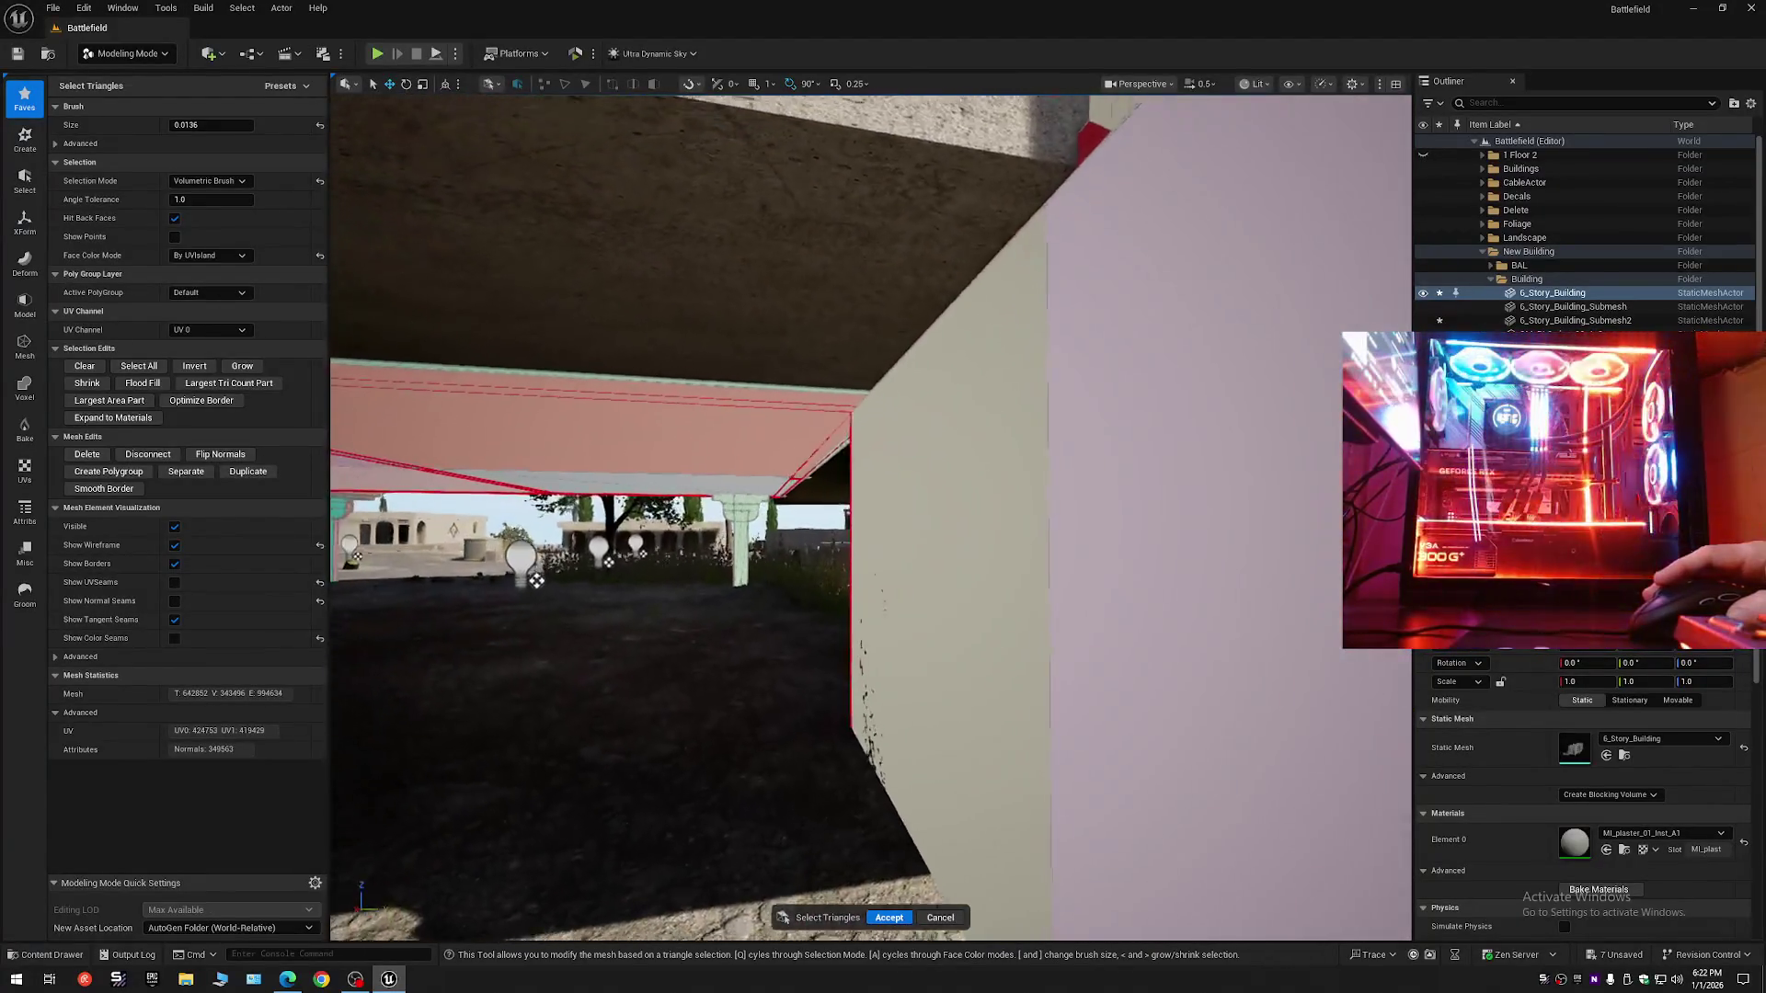
key(w)
scroll(870, 515, down, 1)
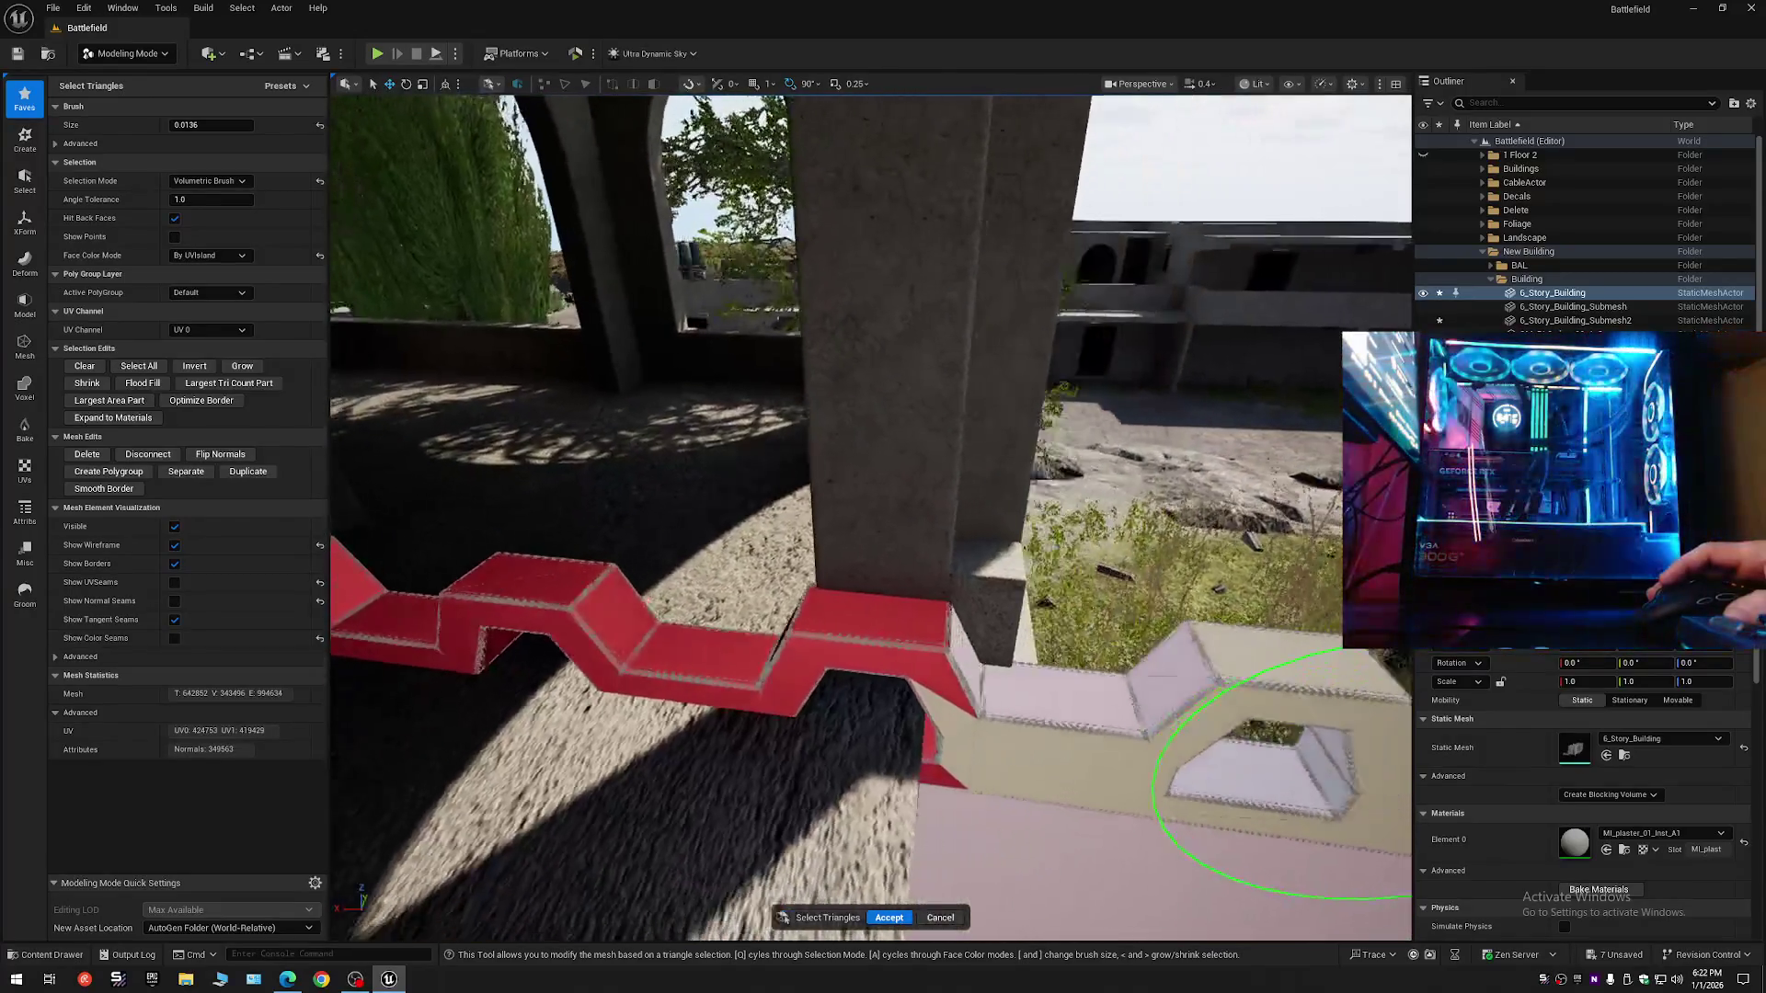
key(w)
scroll(870, 515, up, 1)
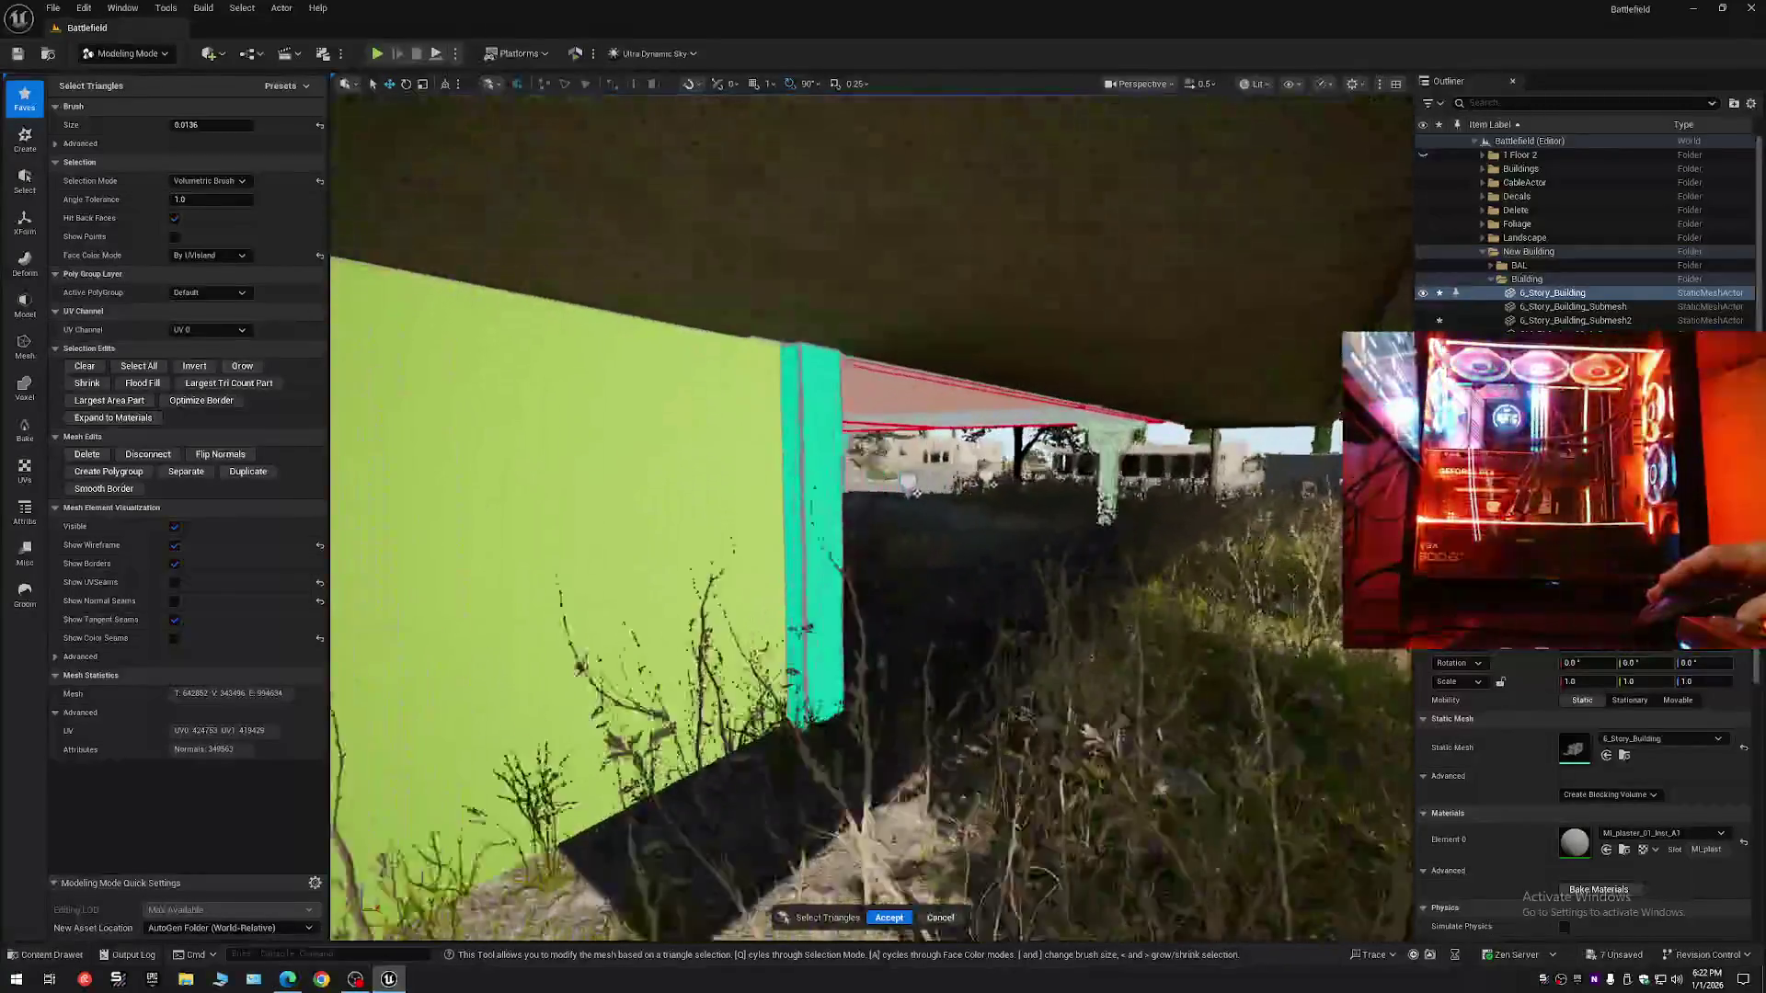
key(w)
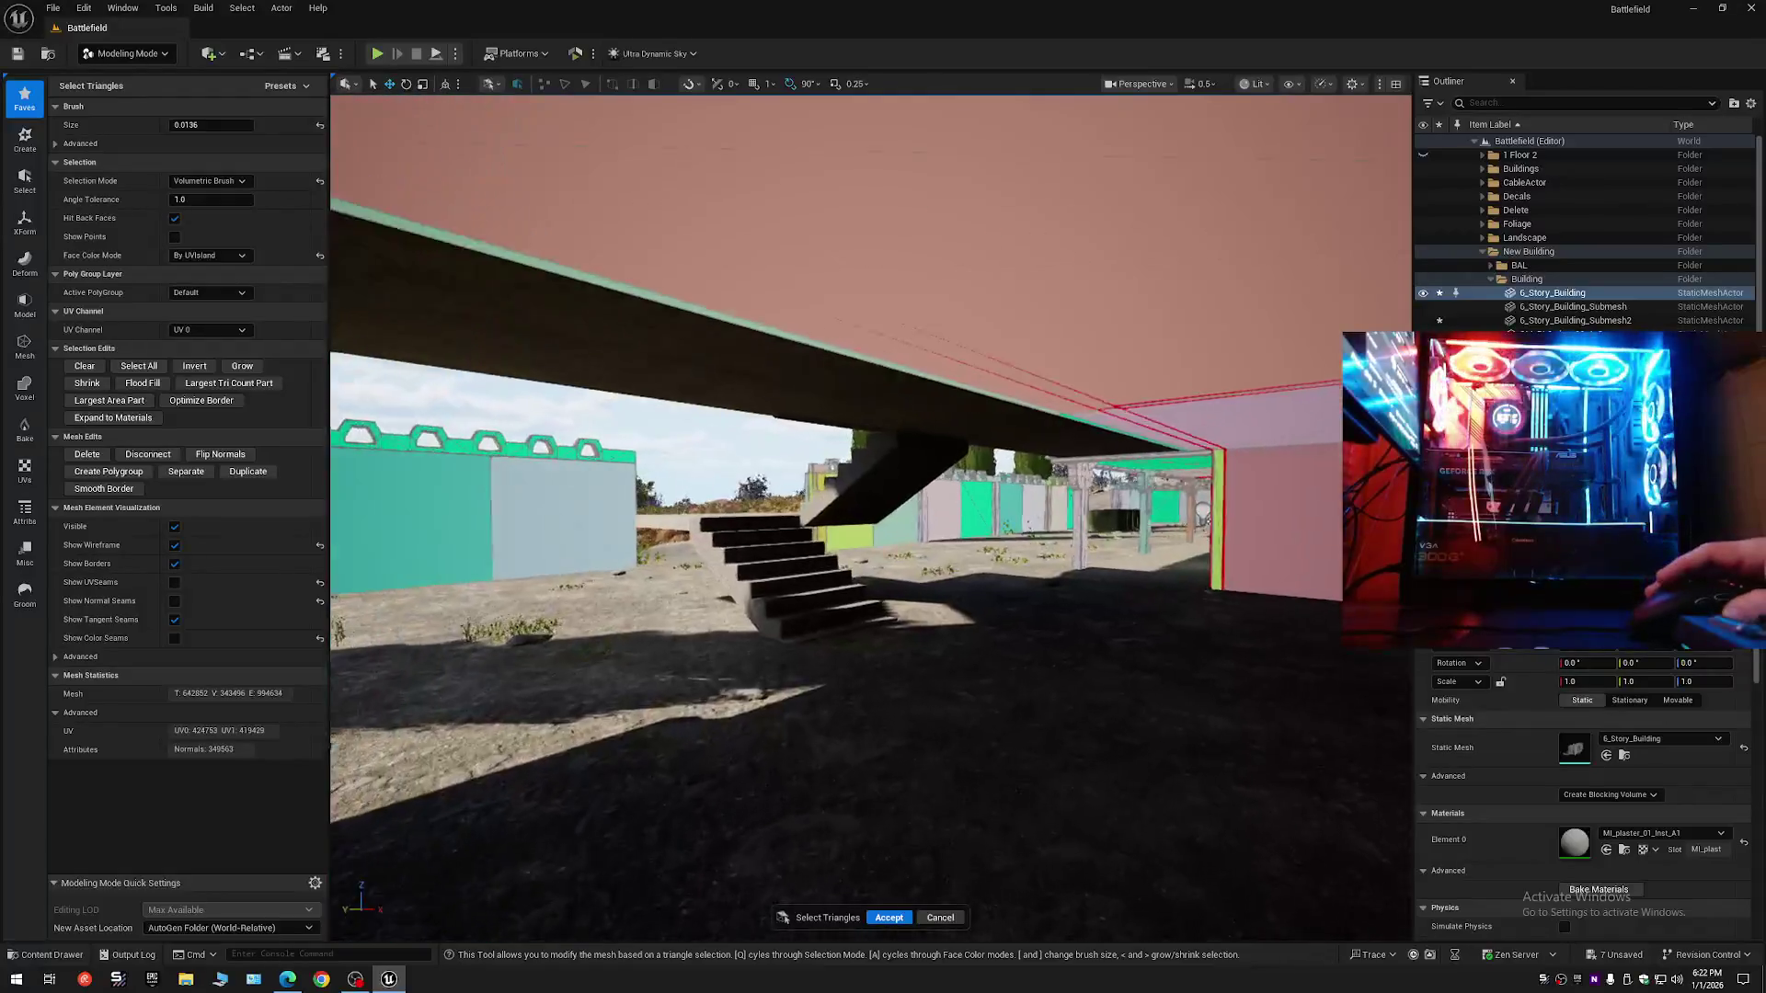
key(w)
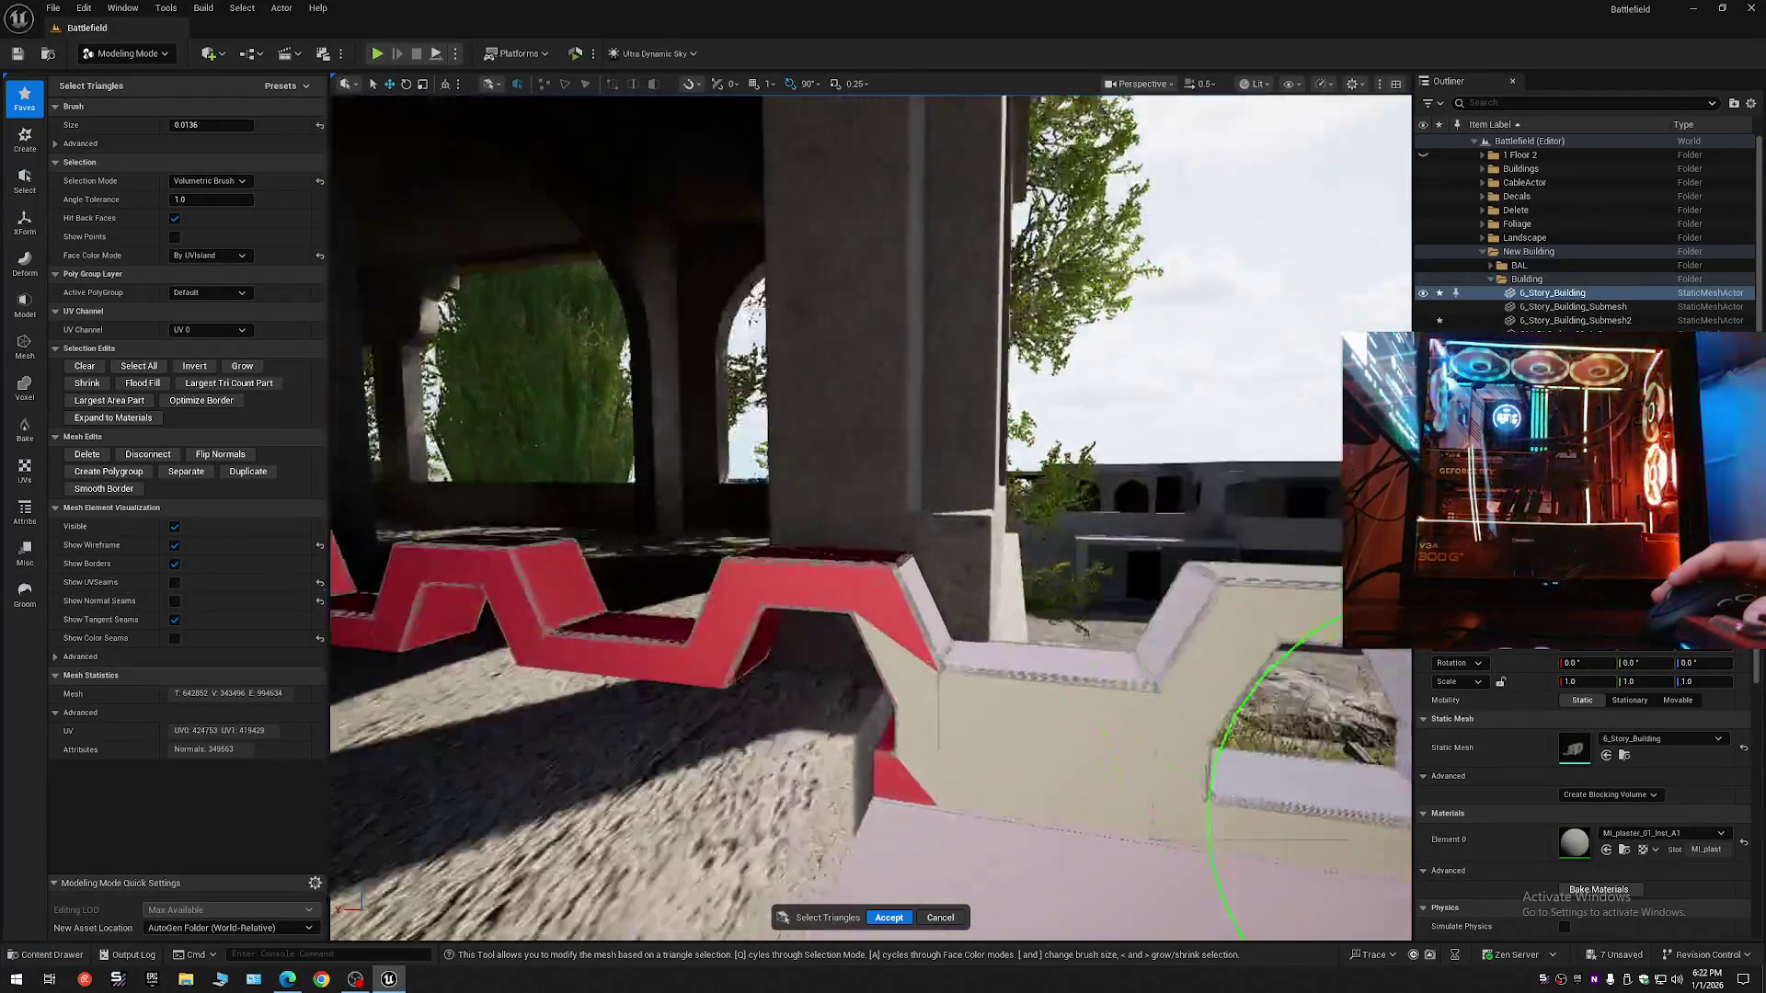
key(w)
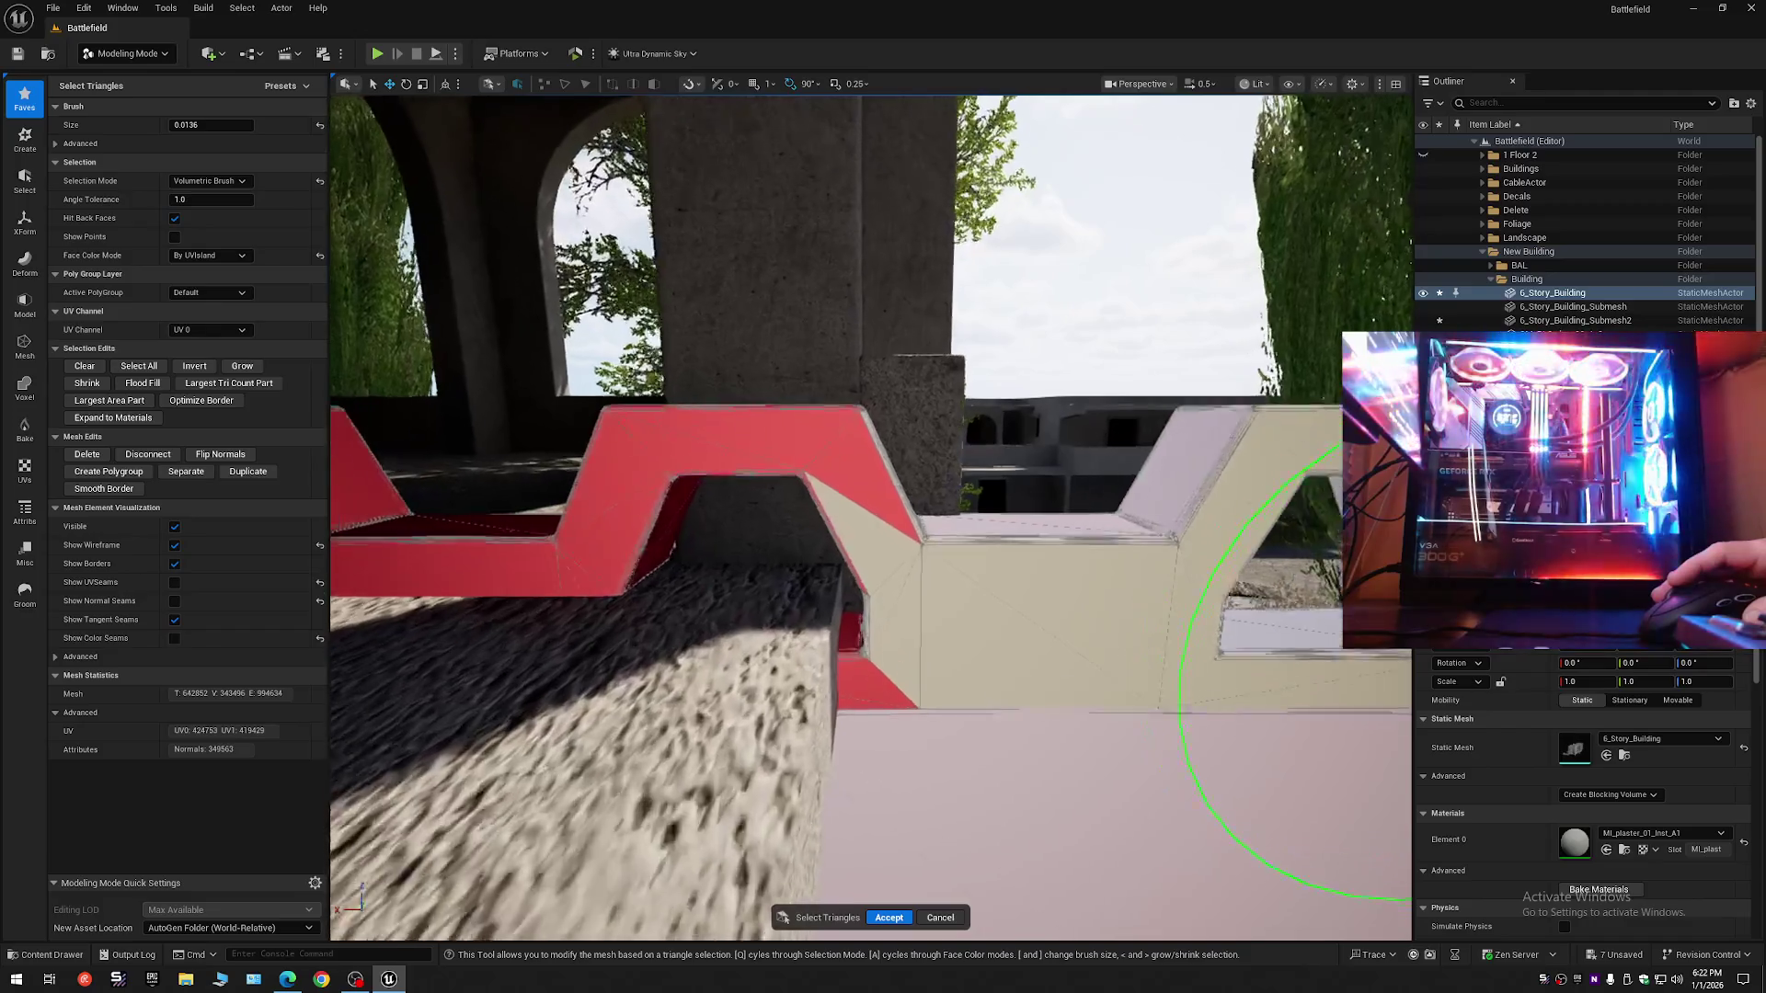
key(w)
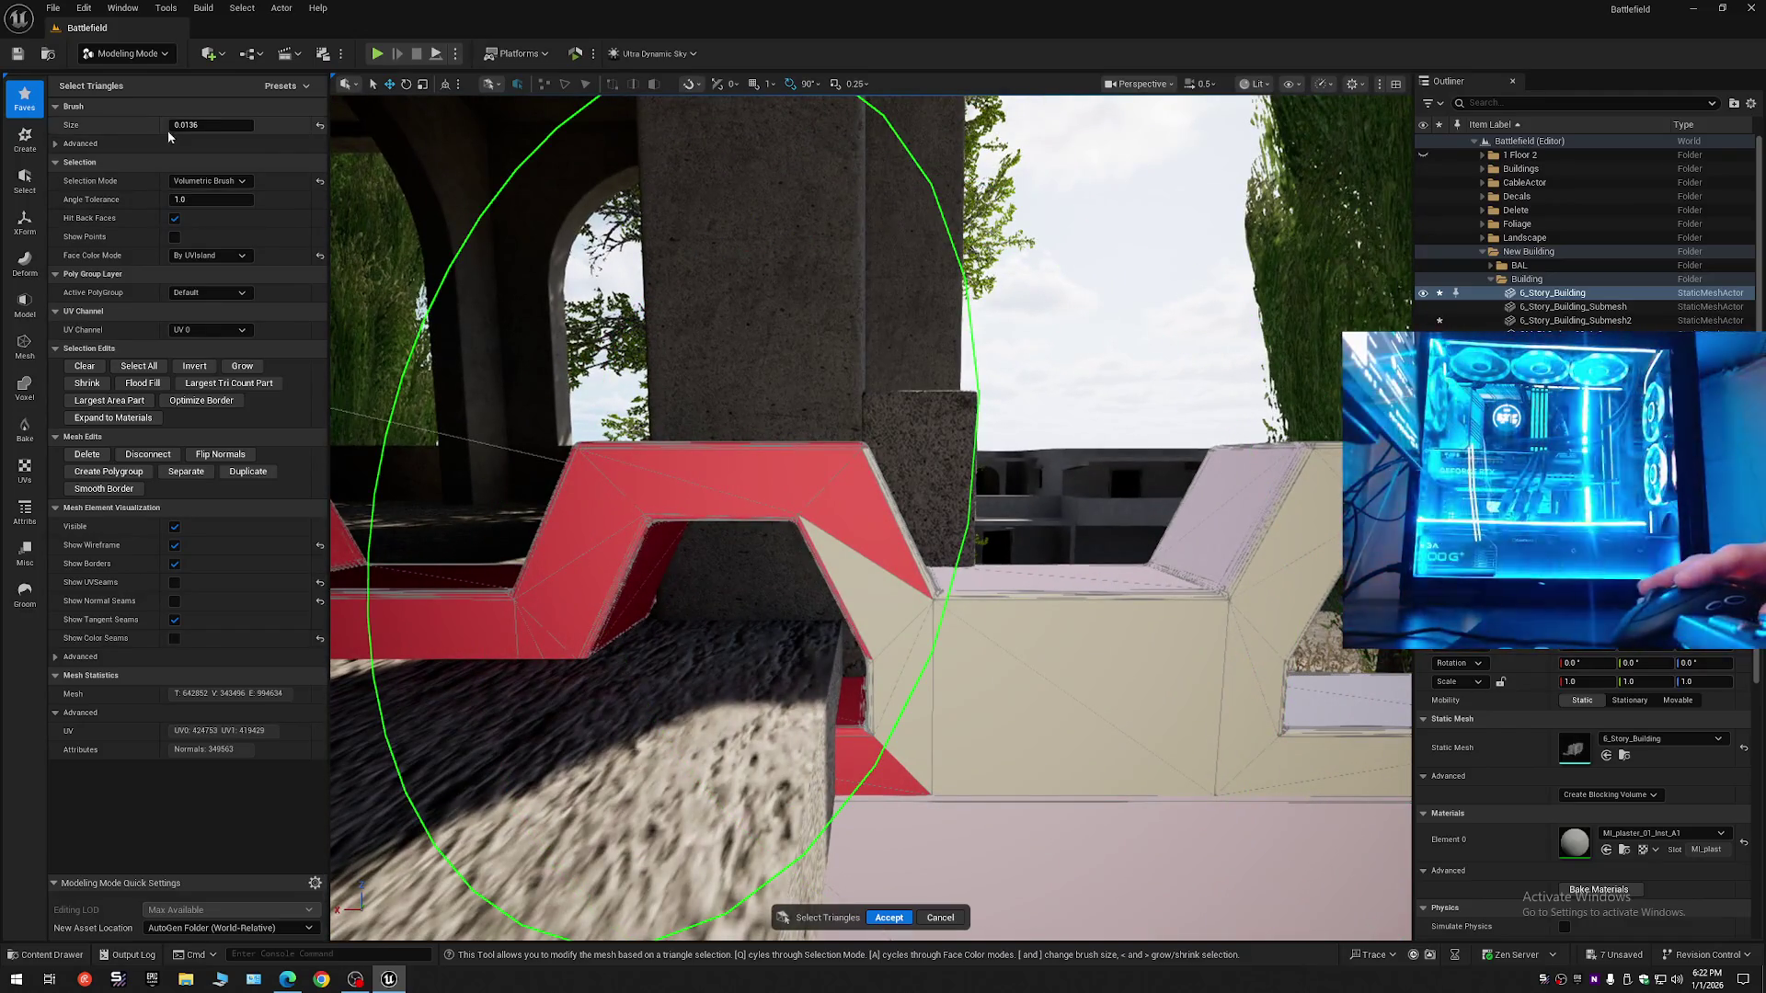
key([)
- Try All Within Angle selection on the parapet face, then undo it
click(208, 181)
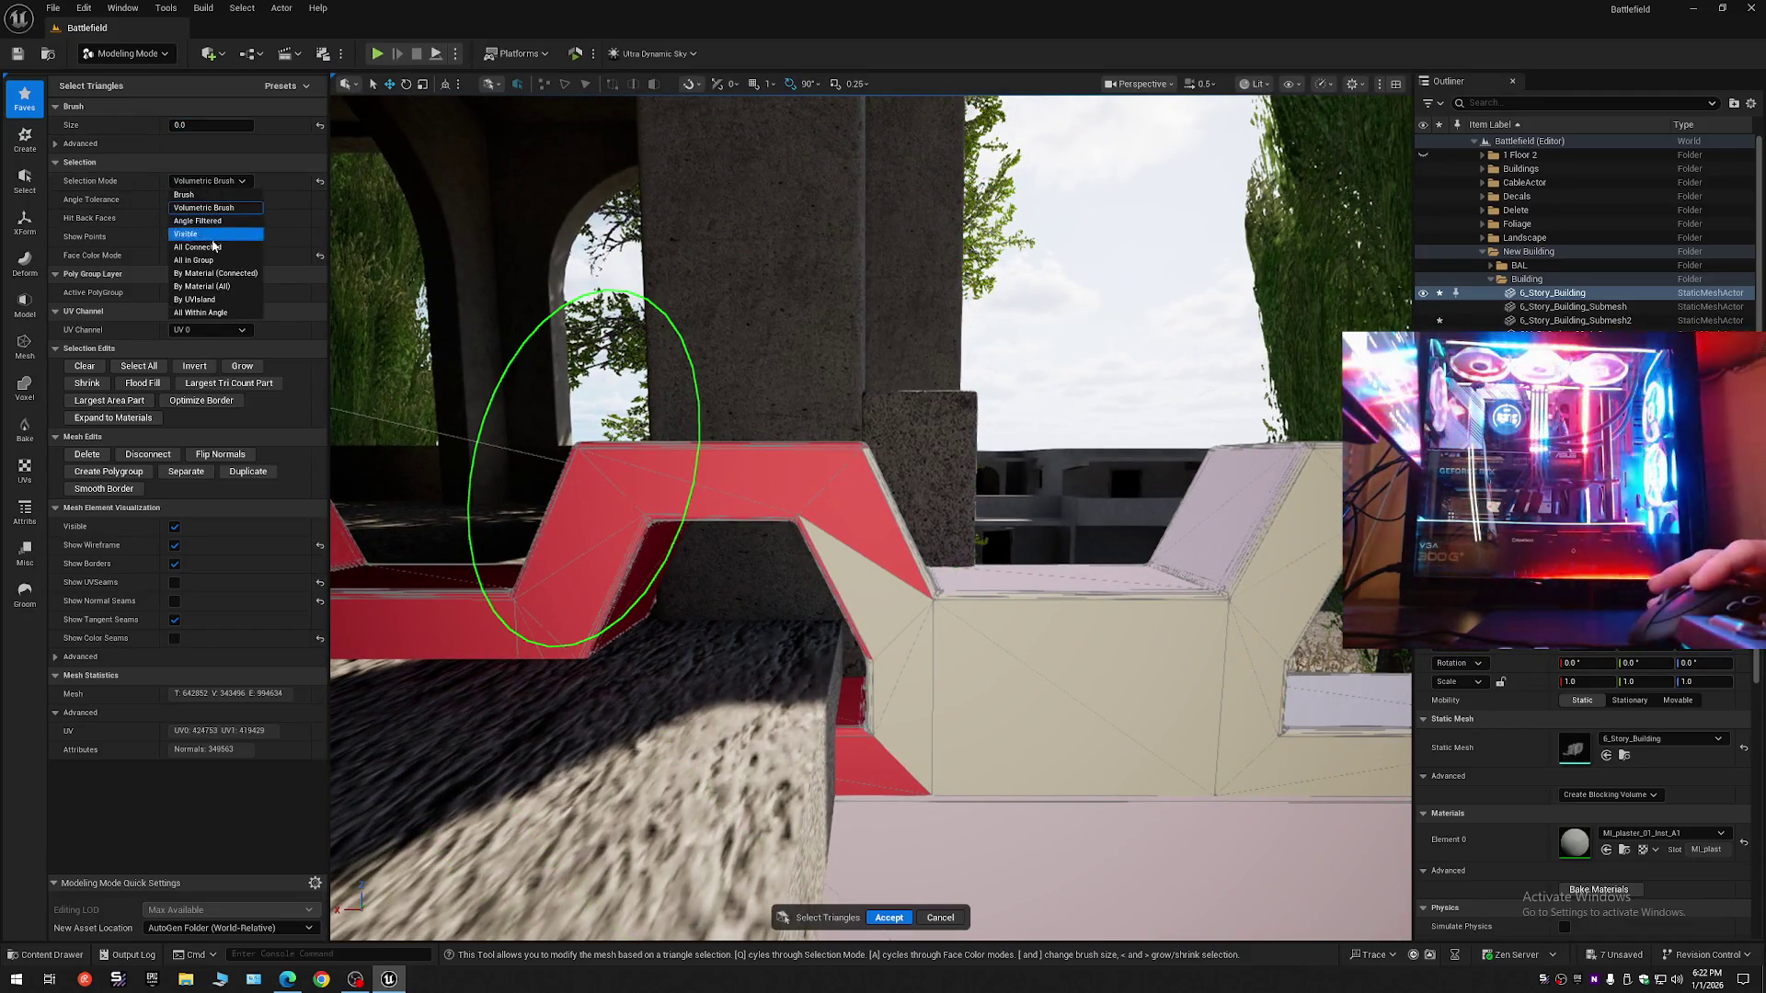
click(208, 313)
click(862, 593)
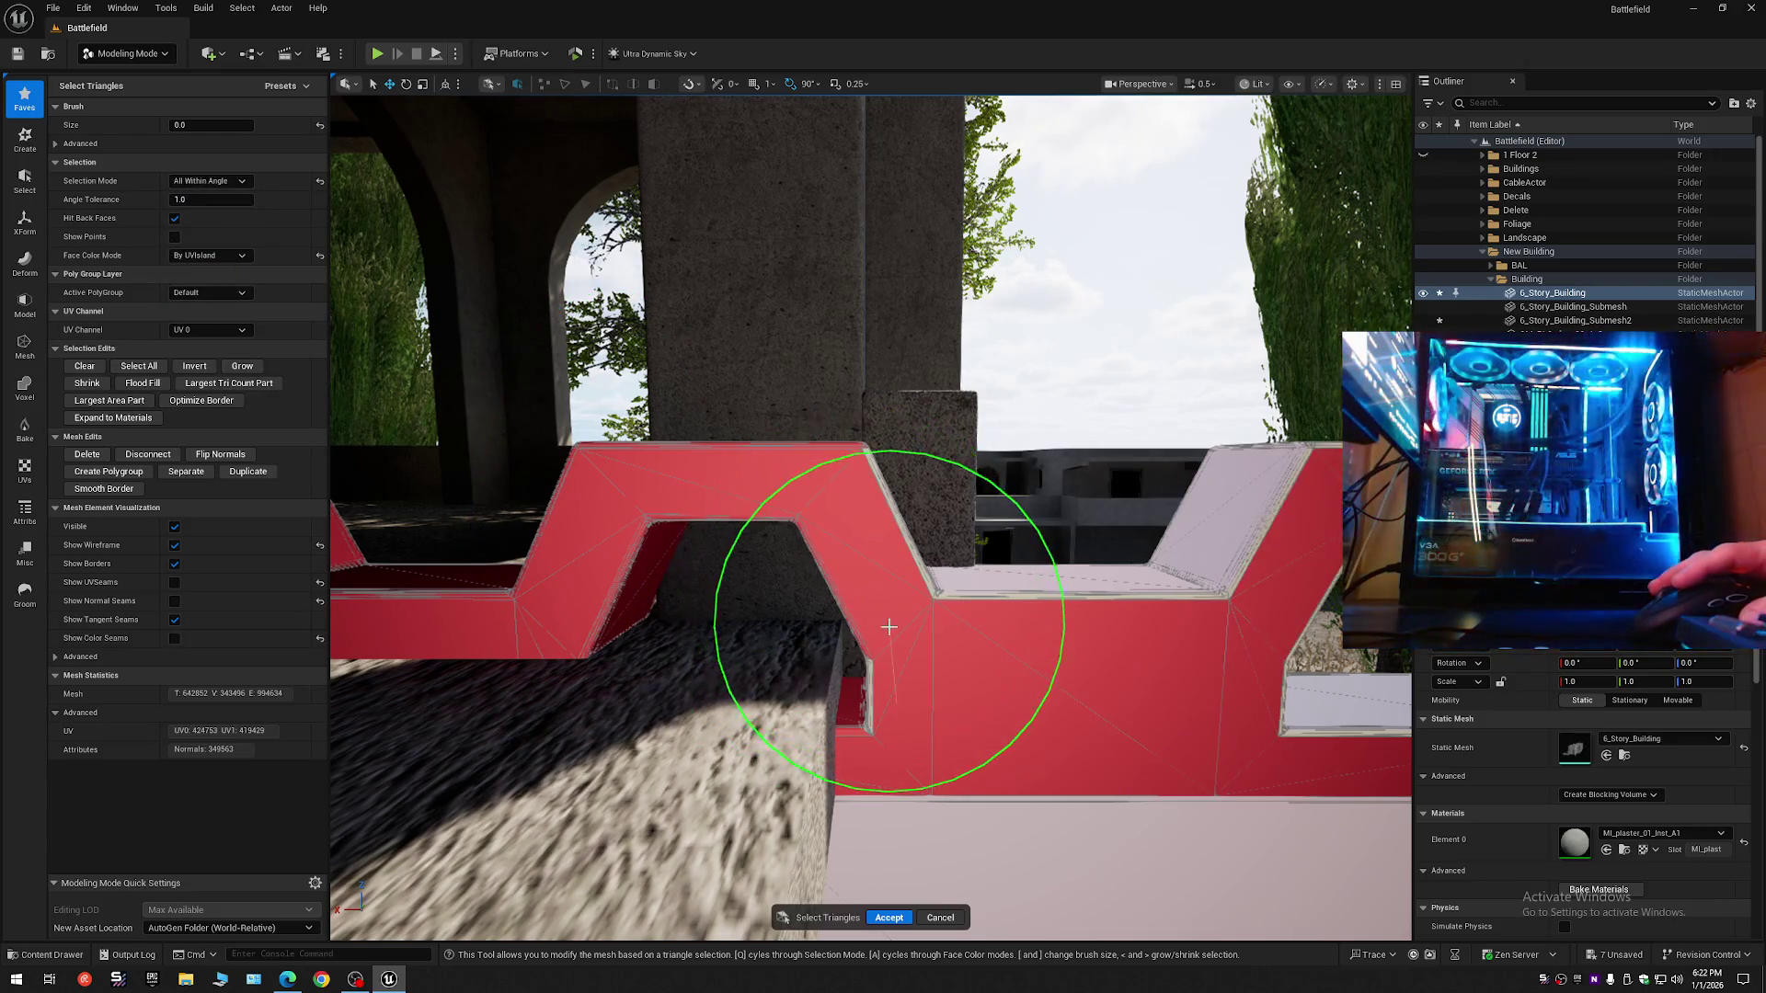
key(ctrl+z)
- Switch to Angle Filtered selection and toggle the large wall triangle in and out of the selection
click(208, 181)
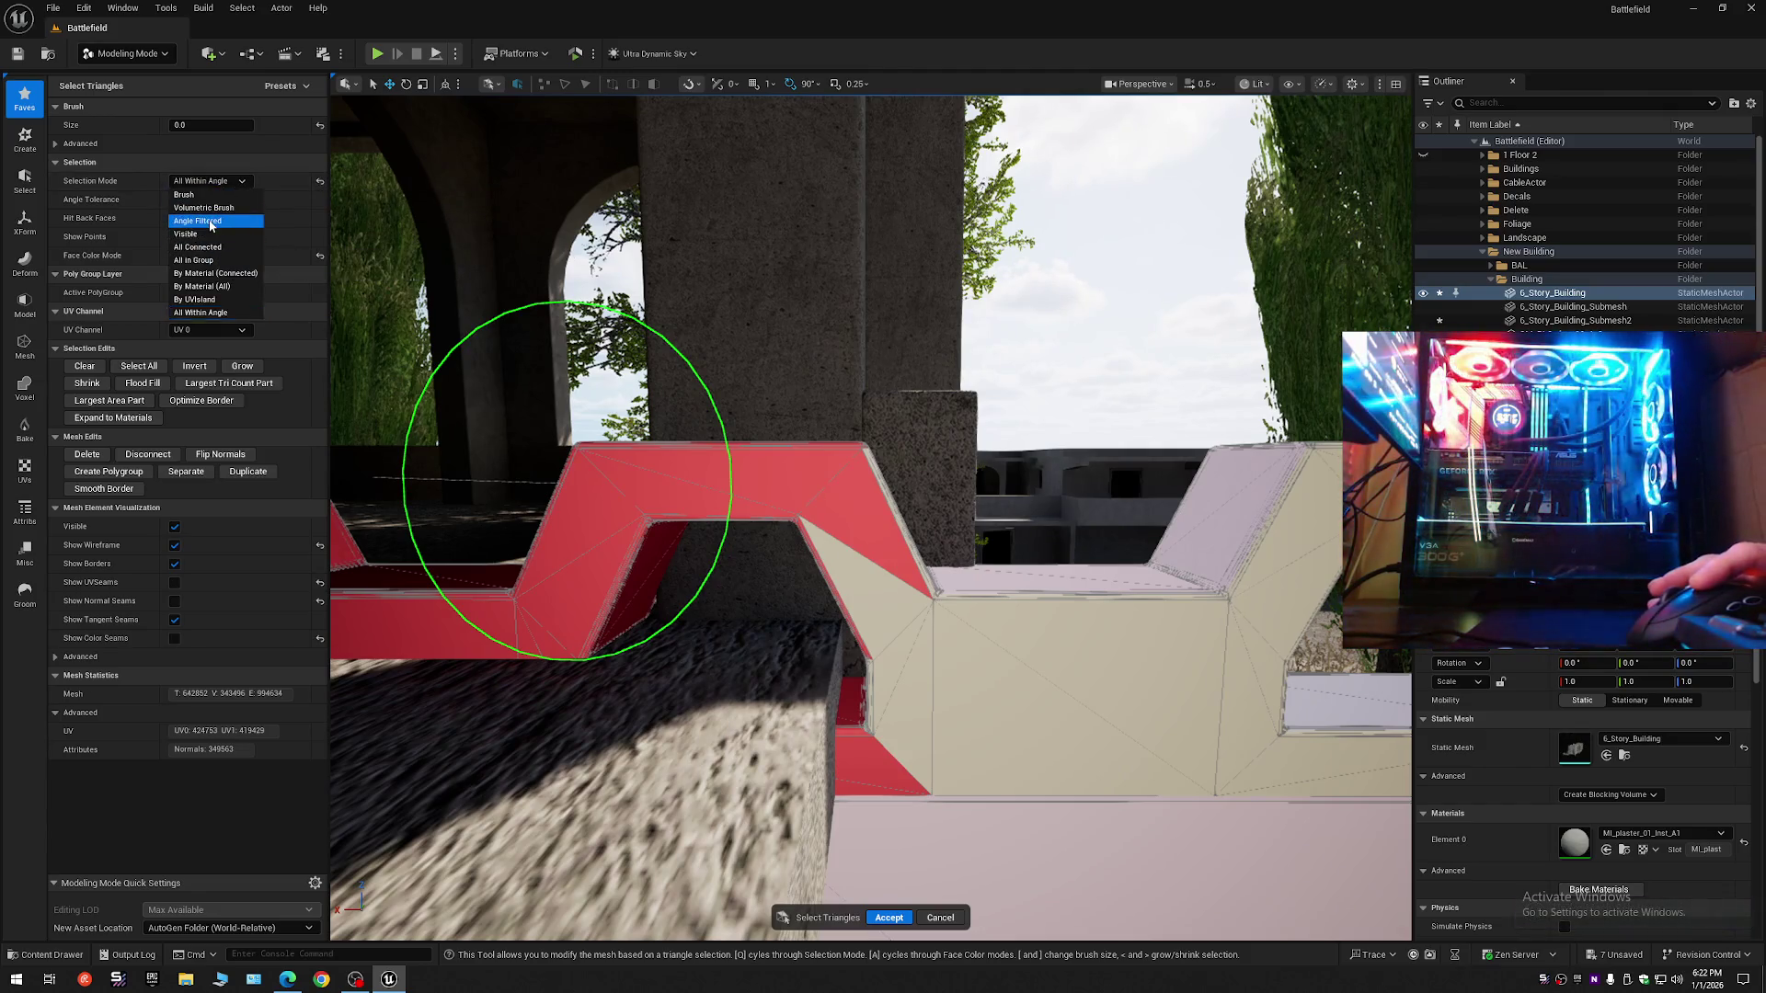
click(201, 221)
click(872, 681)
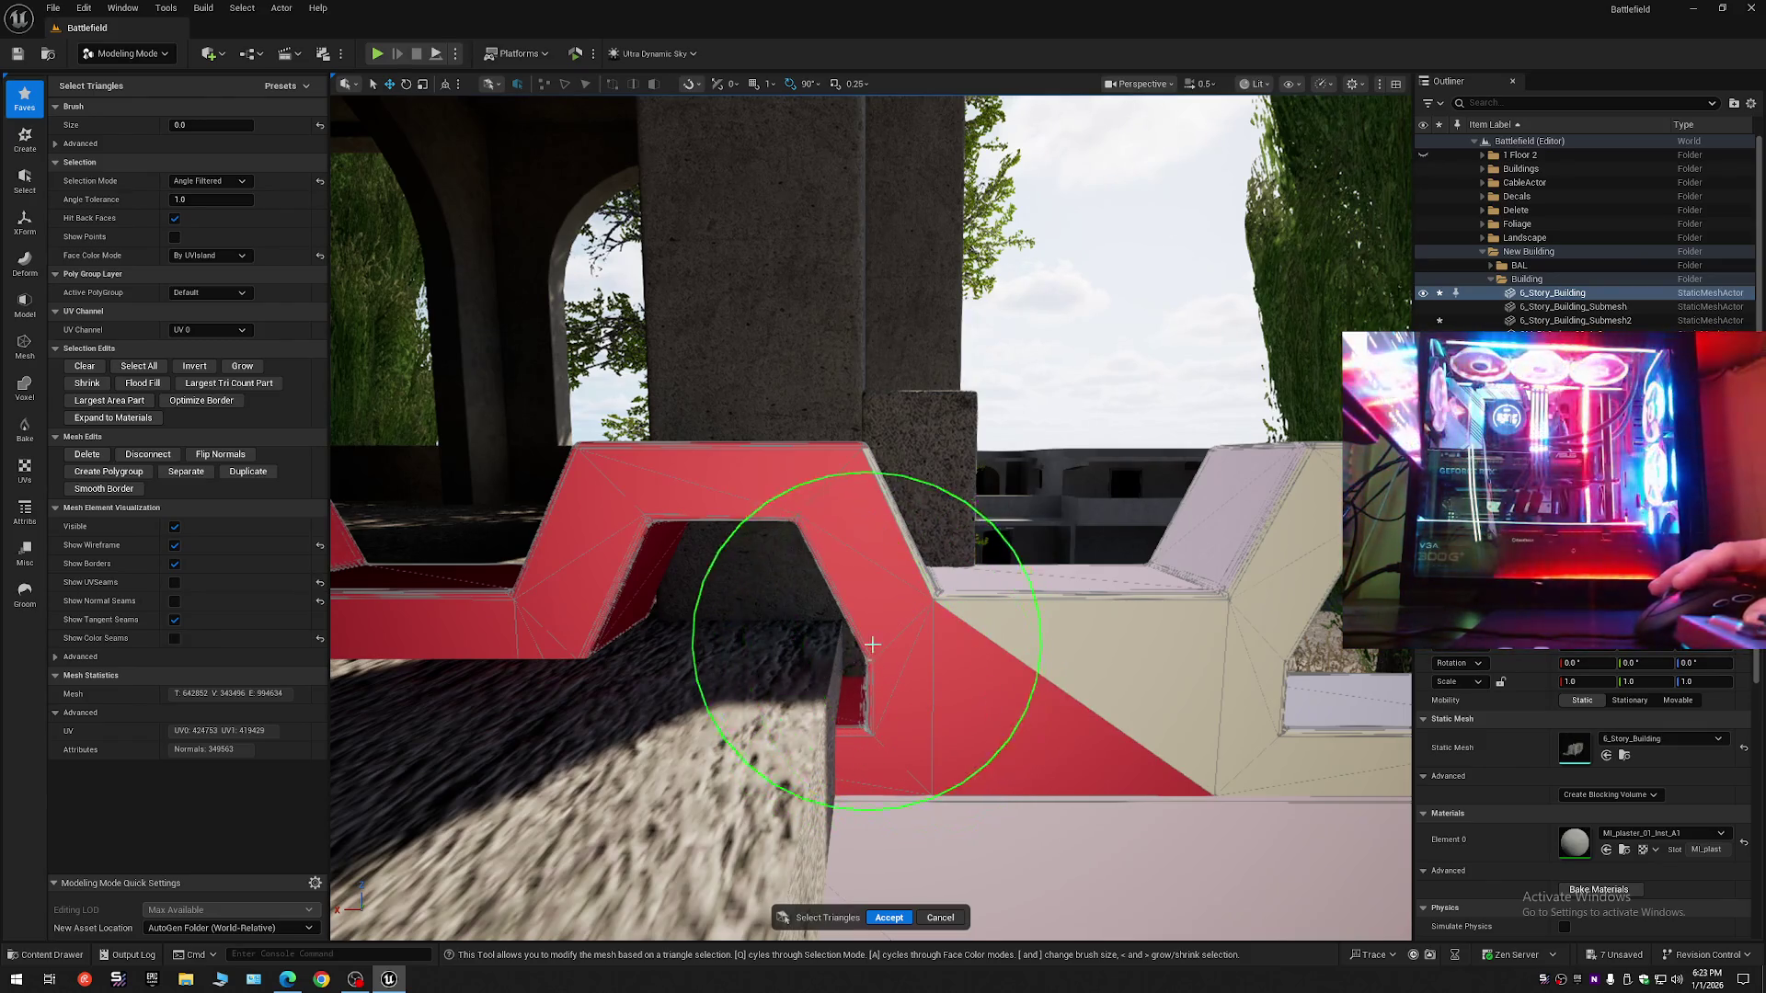
ctrl+click(1076, 717)
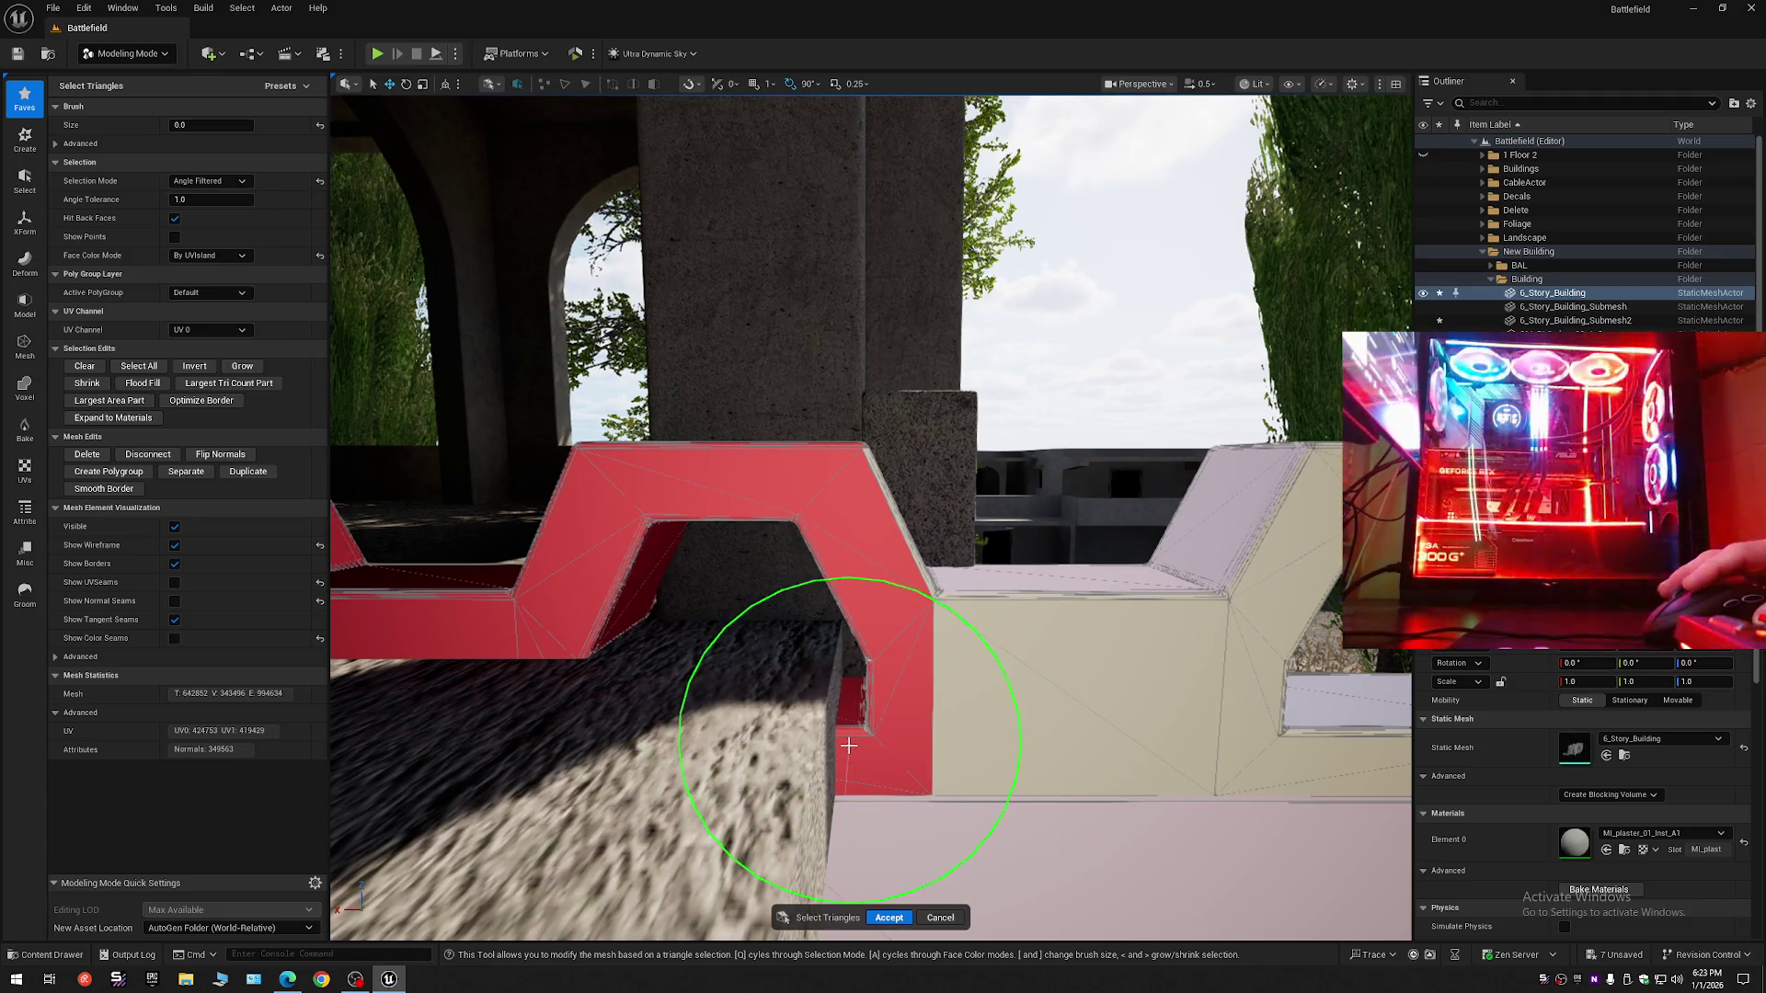
- Fly around the red ledge and concrete wall to inspect the selection
scroll(867, 729, down, 2)
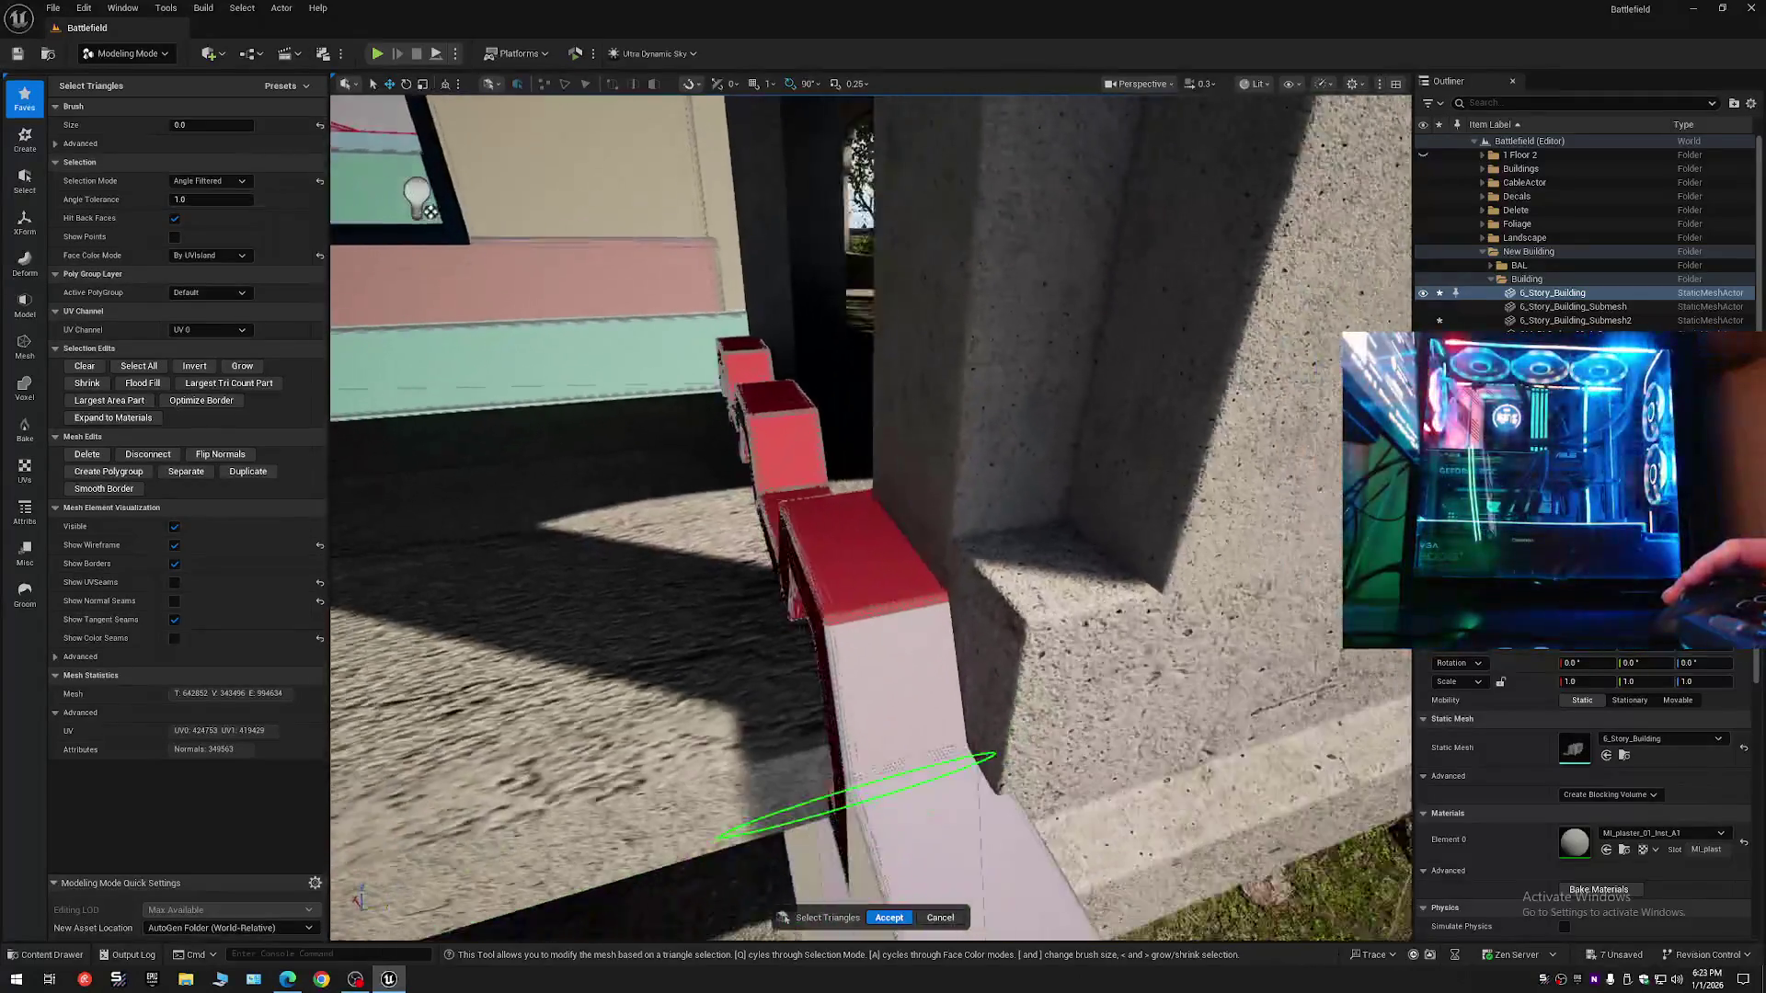
key(w)
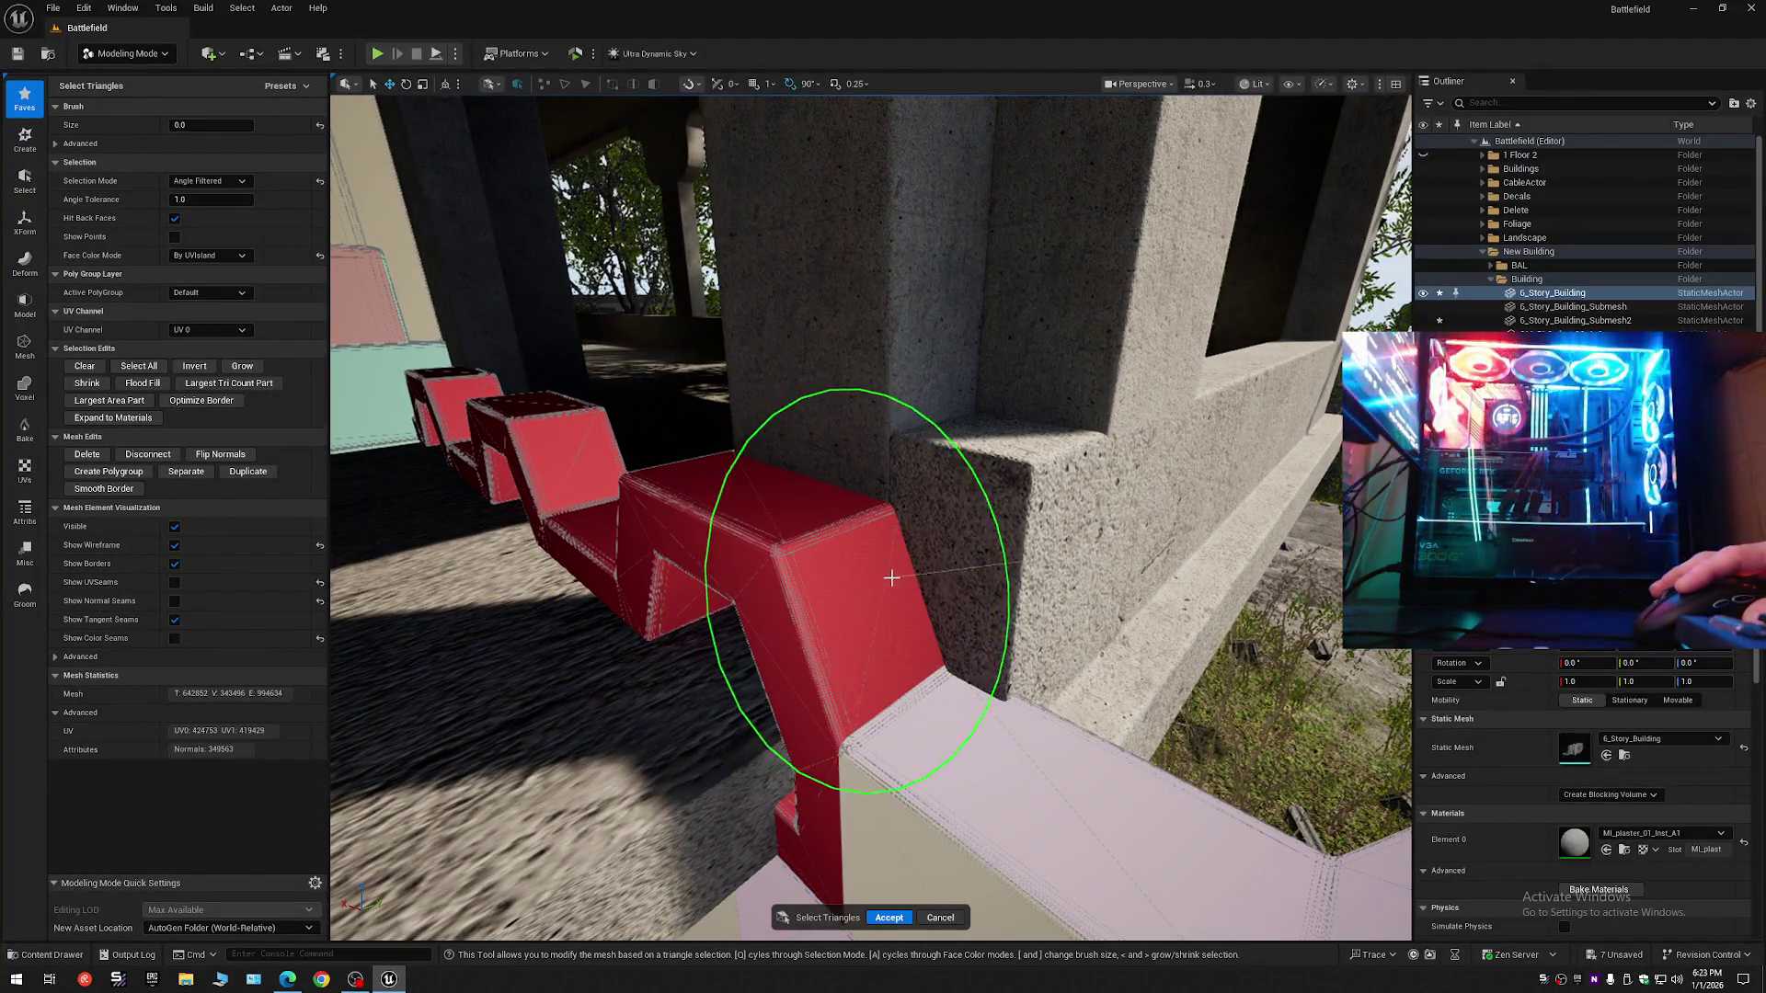
scroll(891, 576, down, 2)
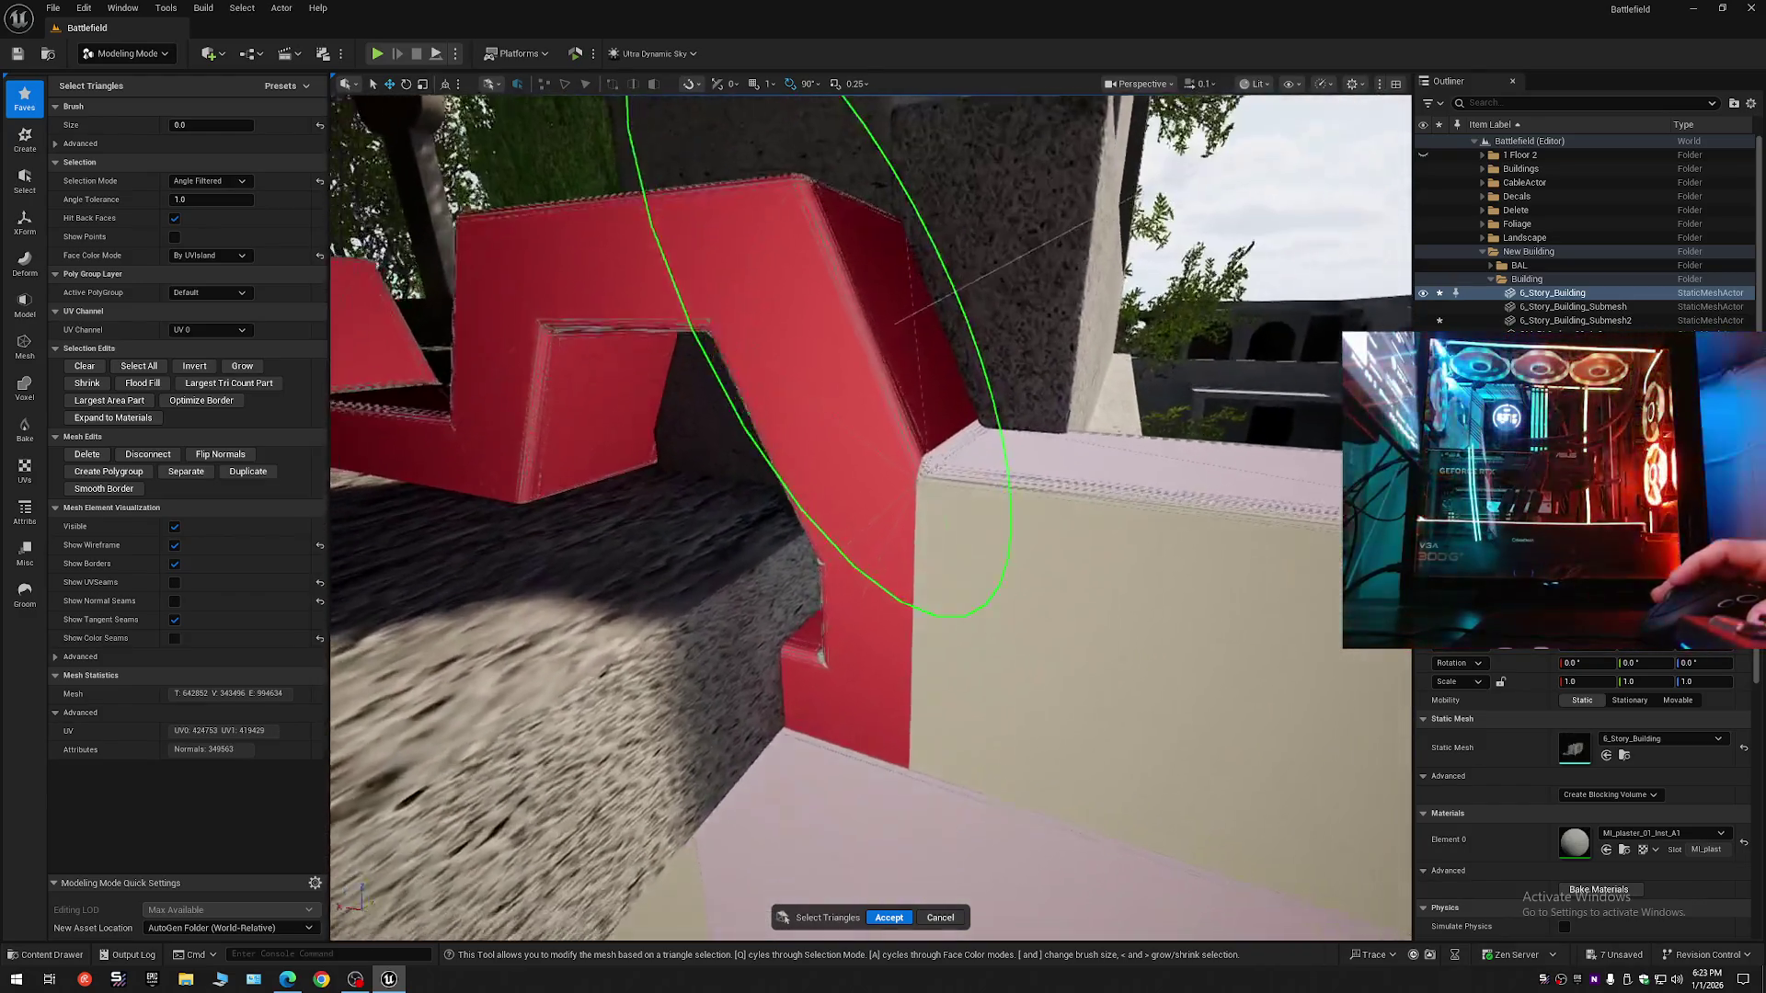
key(w)
key(w)
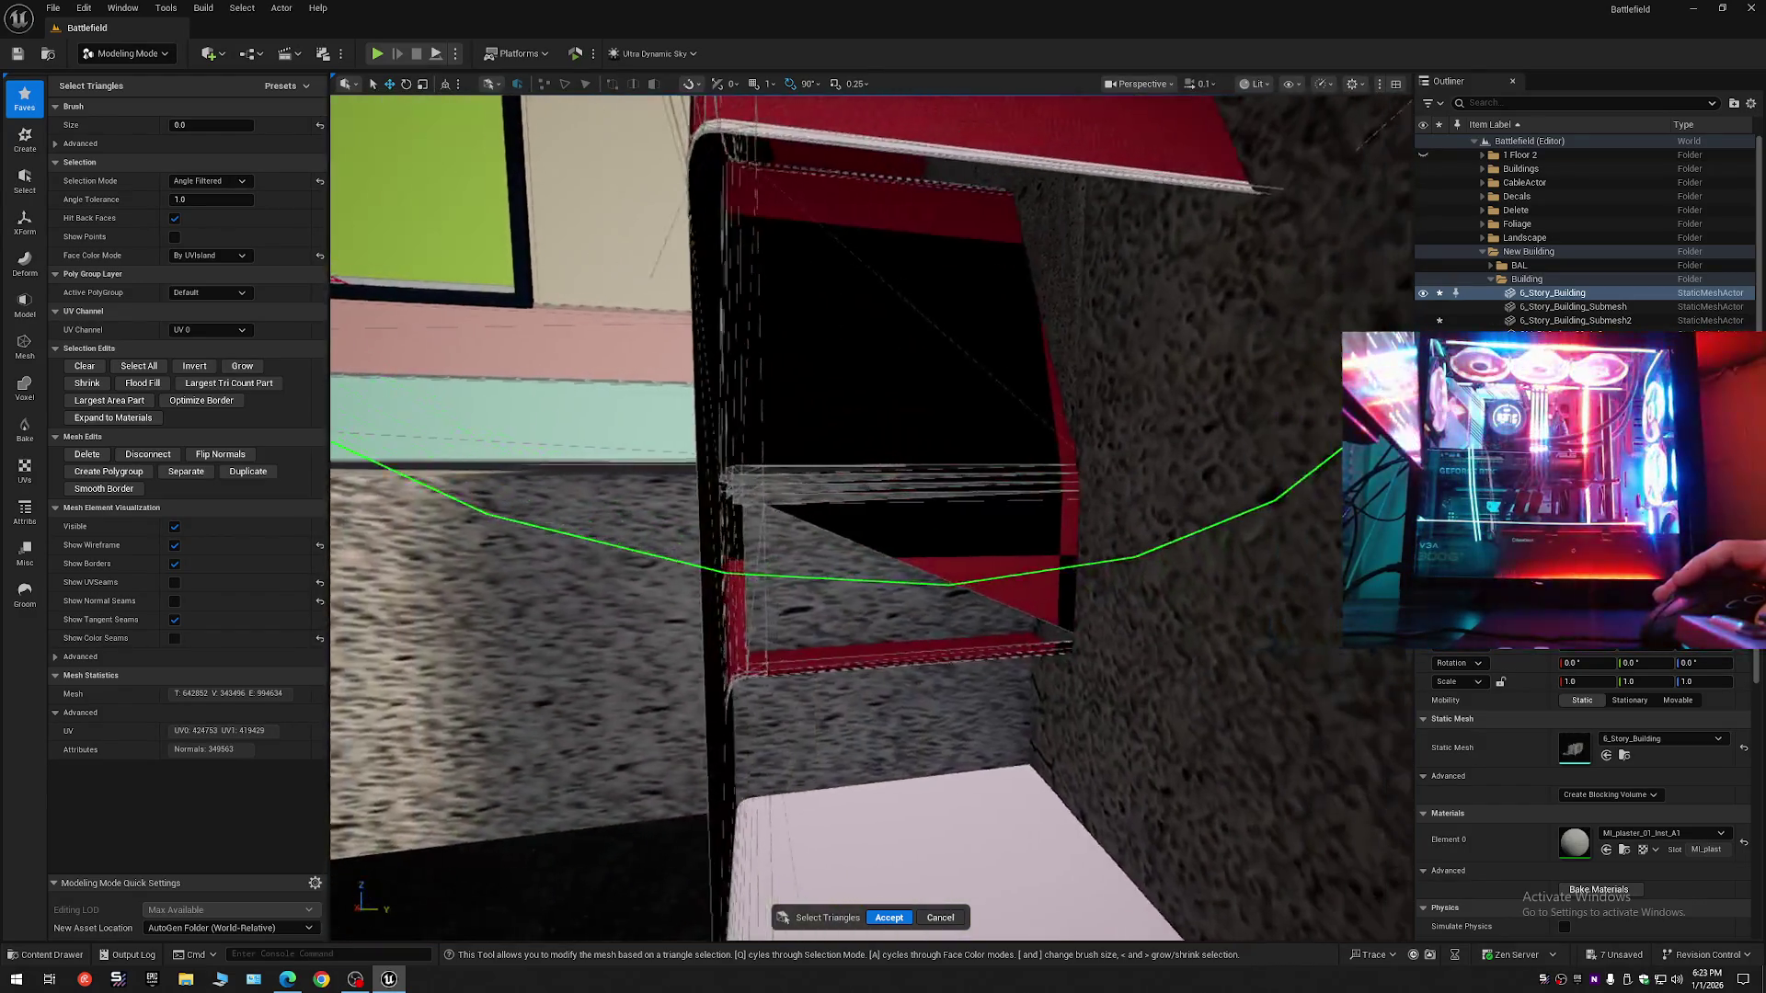
key(s)
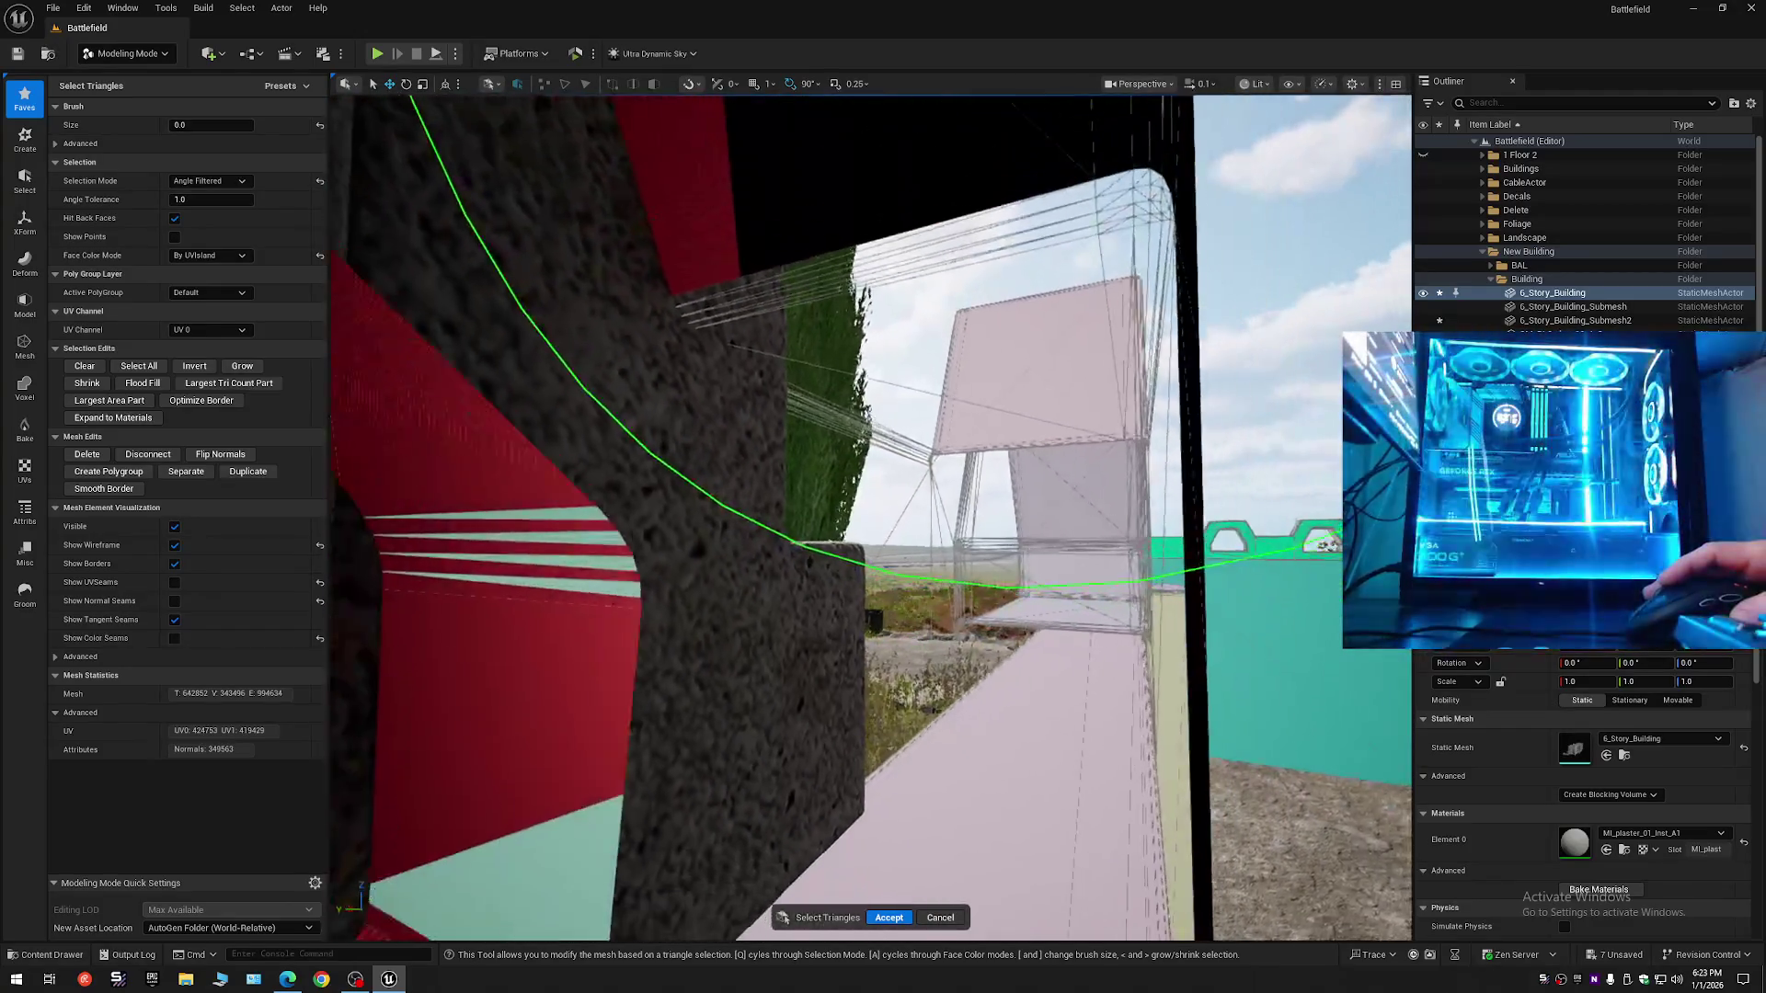
scroll(871, 517, up, 1)
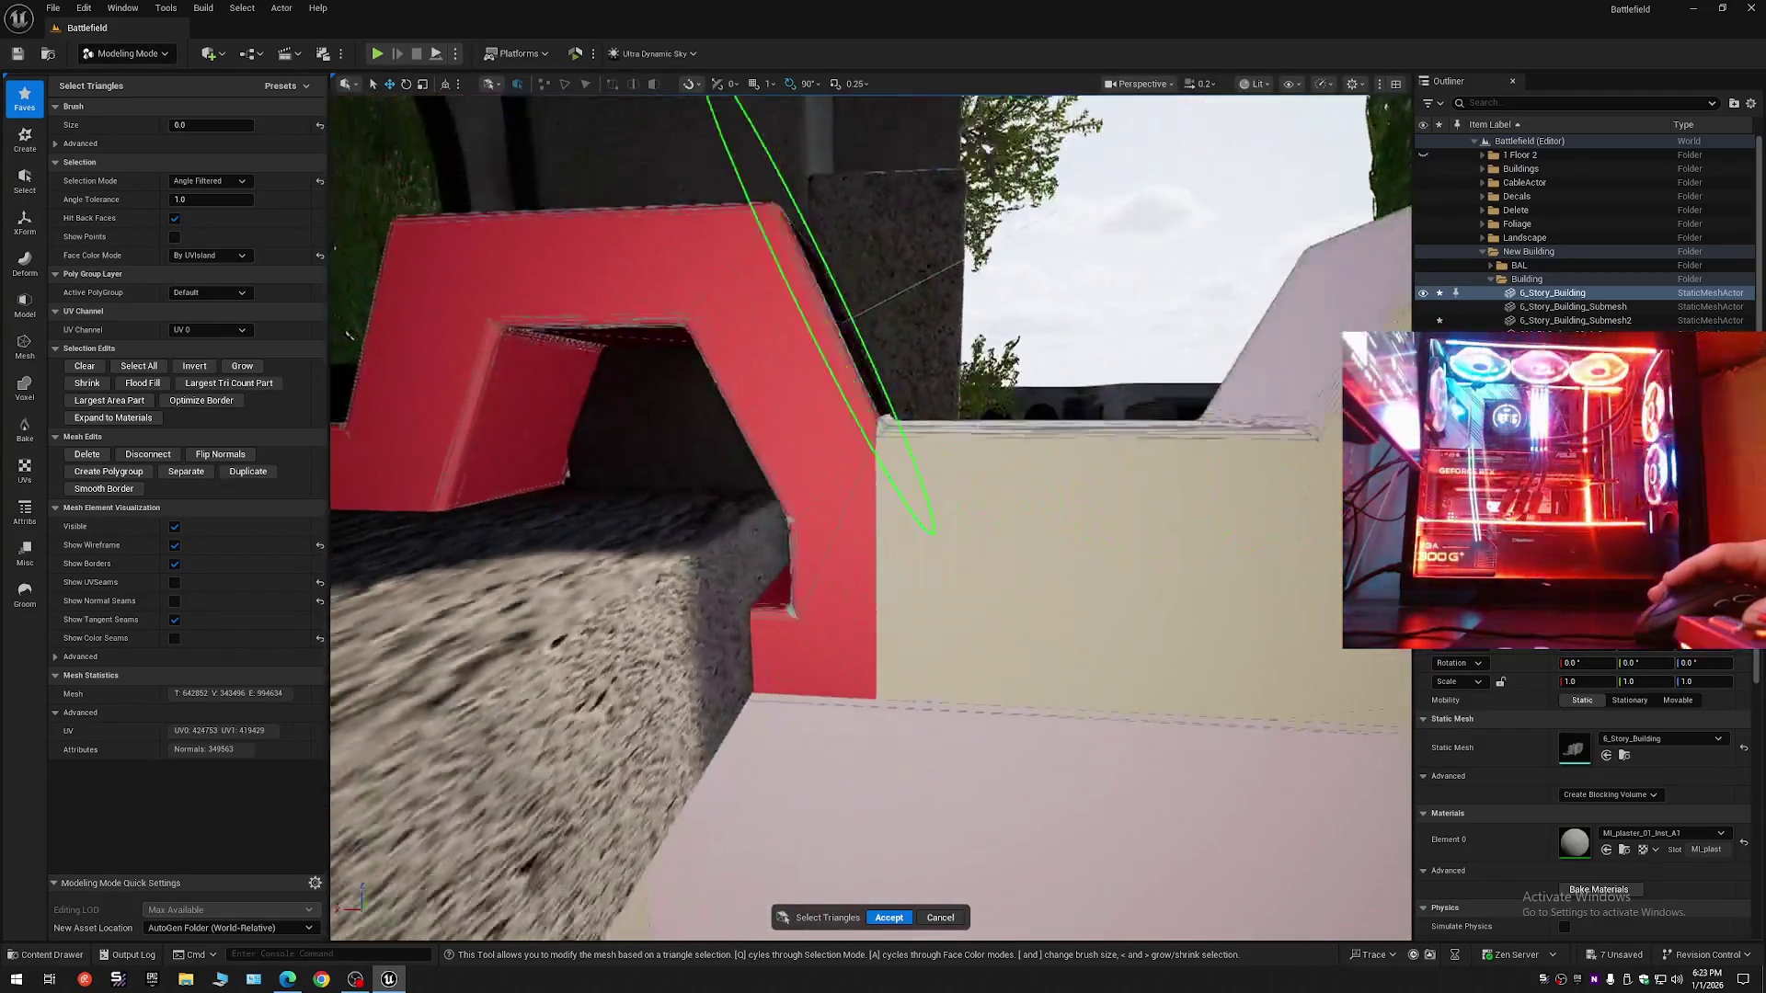
scroll(871, 516, down, 1)
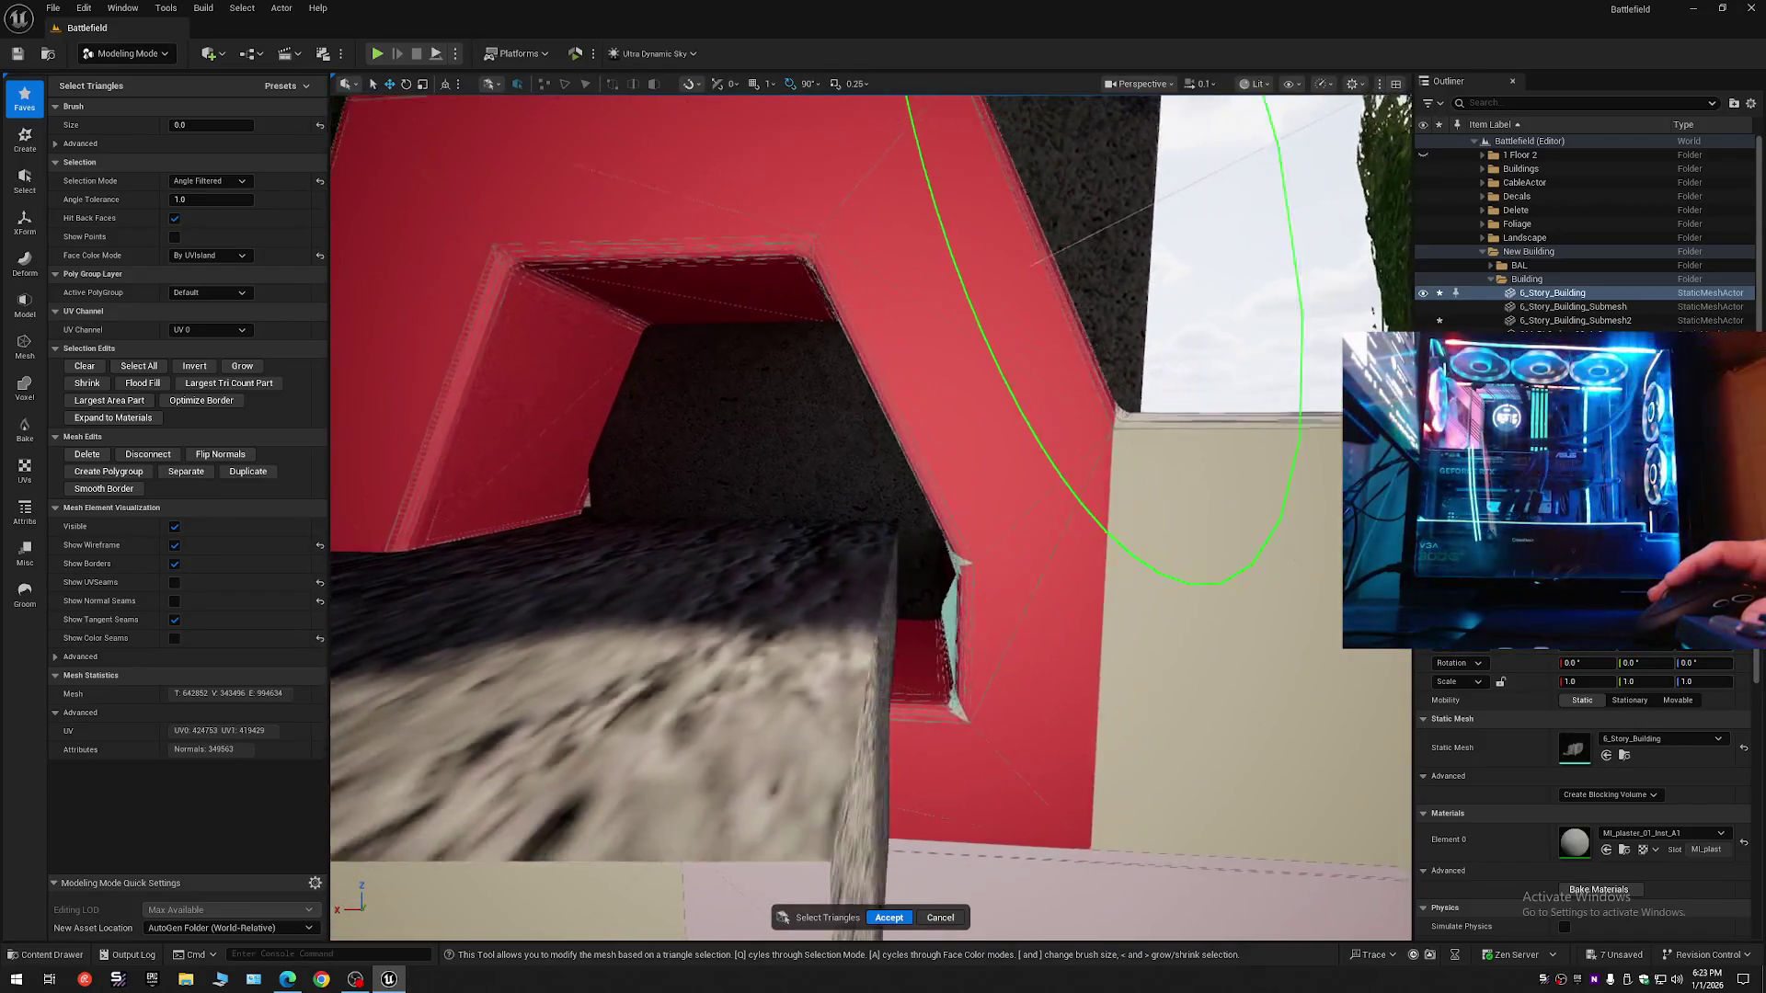
scroll(871, 517, up, 1)
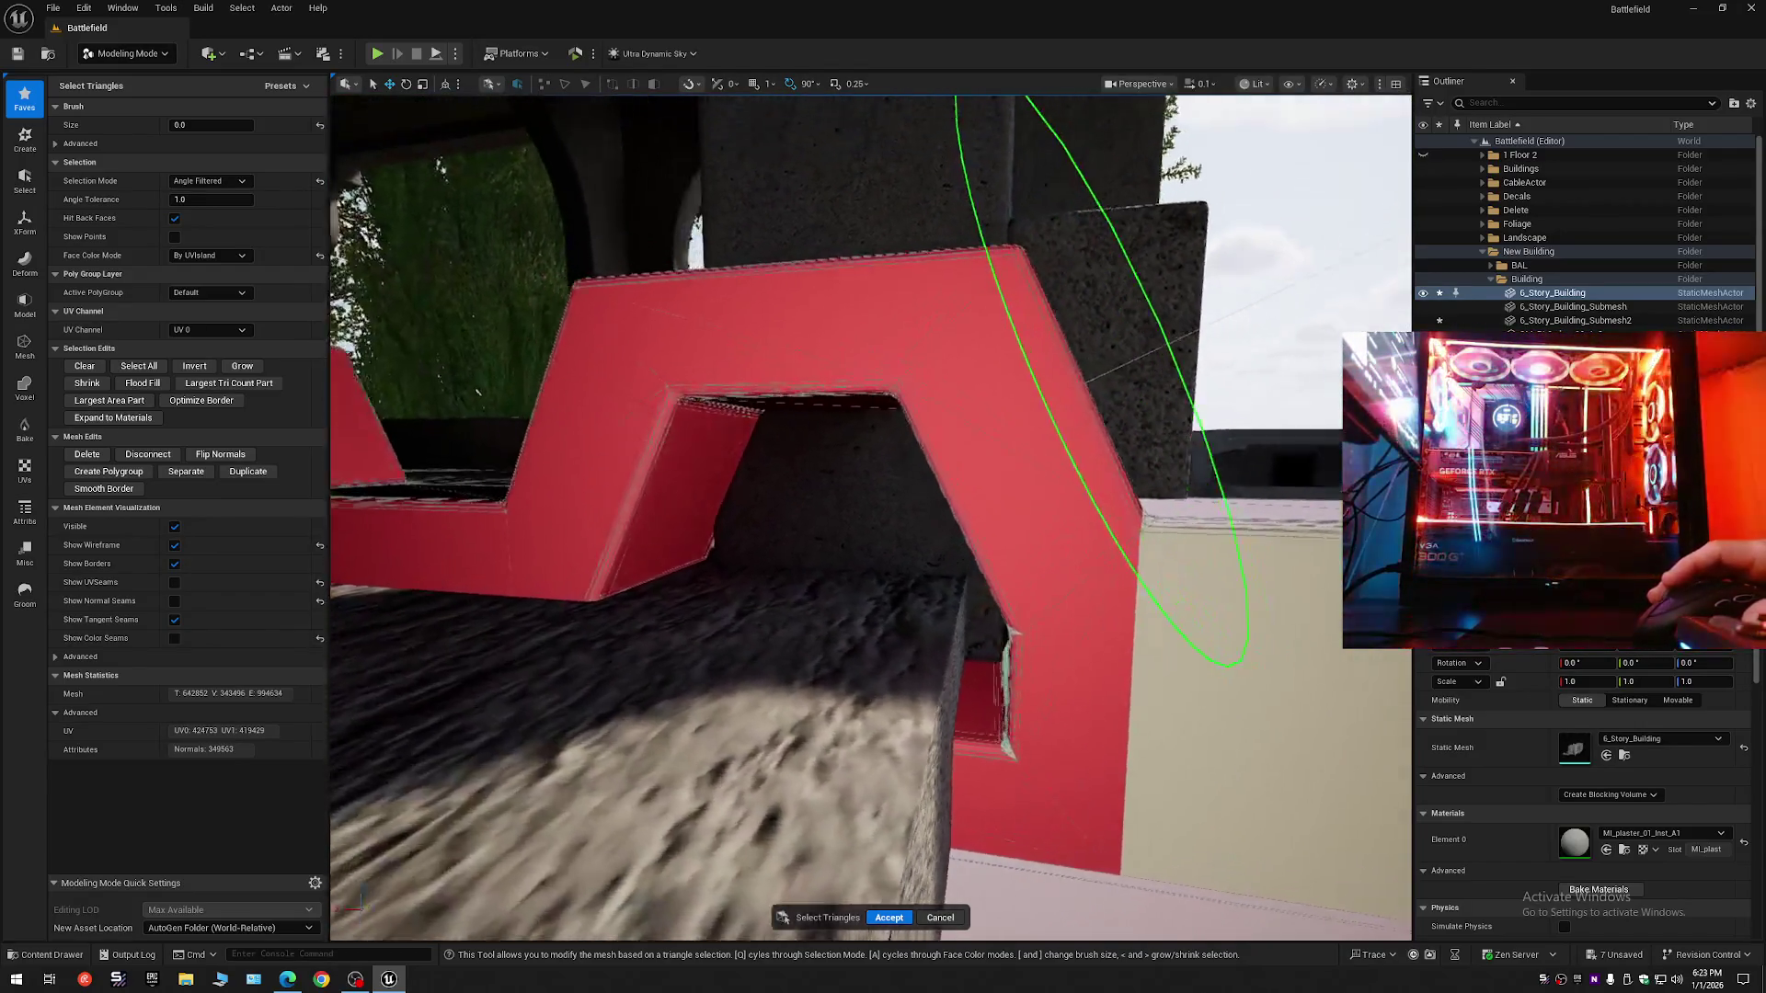
scroll(973, 538, up, 4)
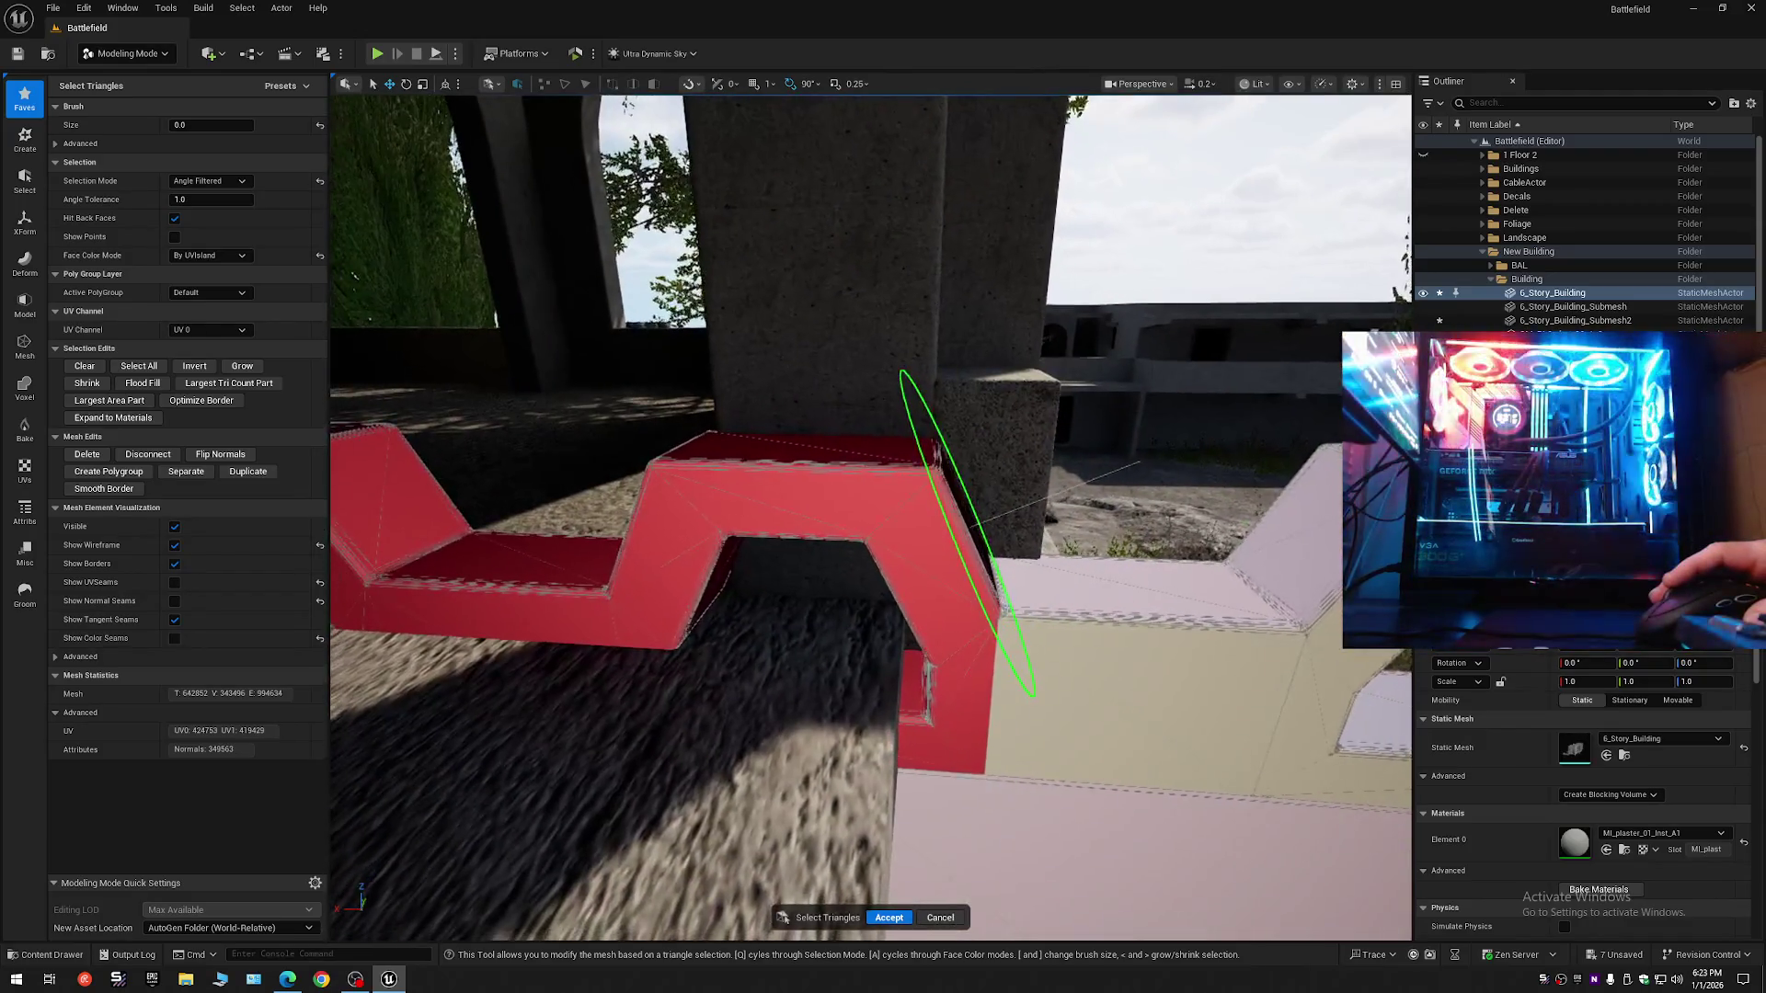
scroll(758, 610, down, 3)
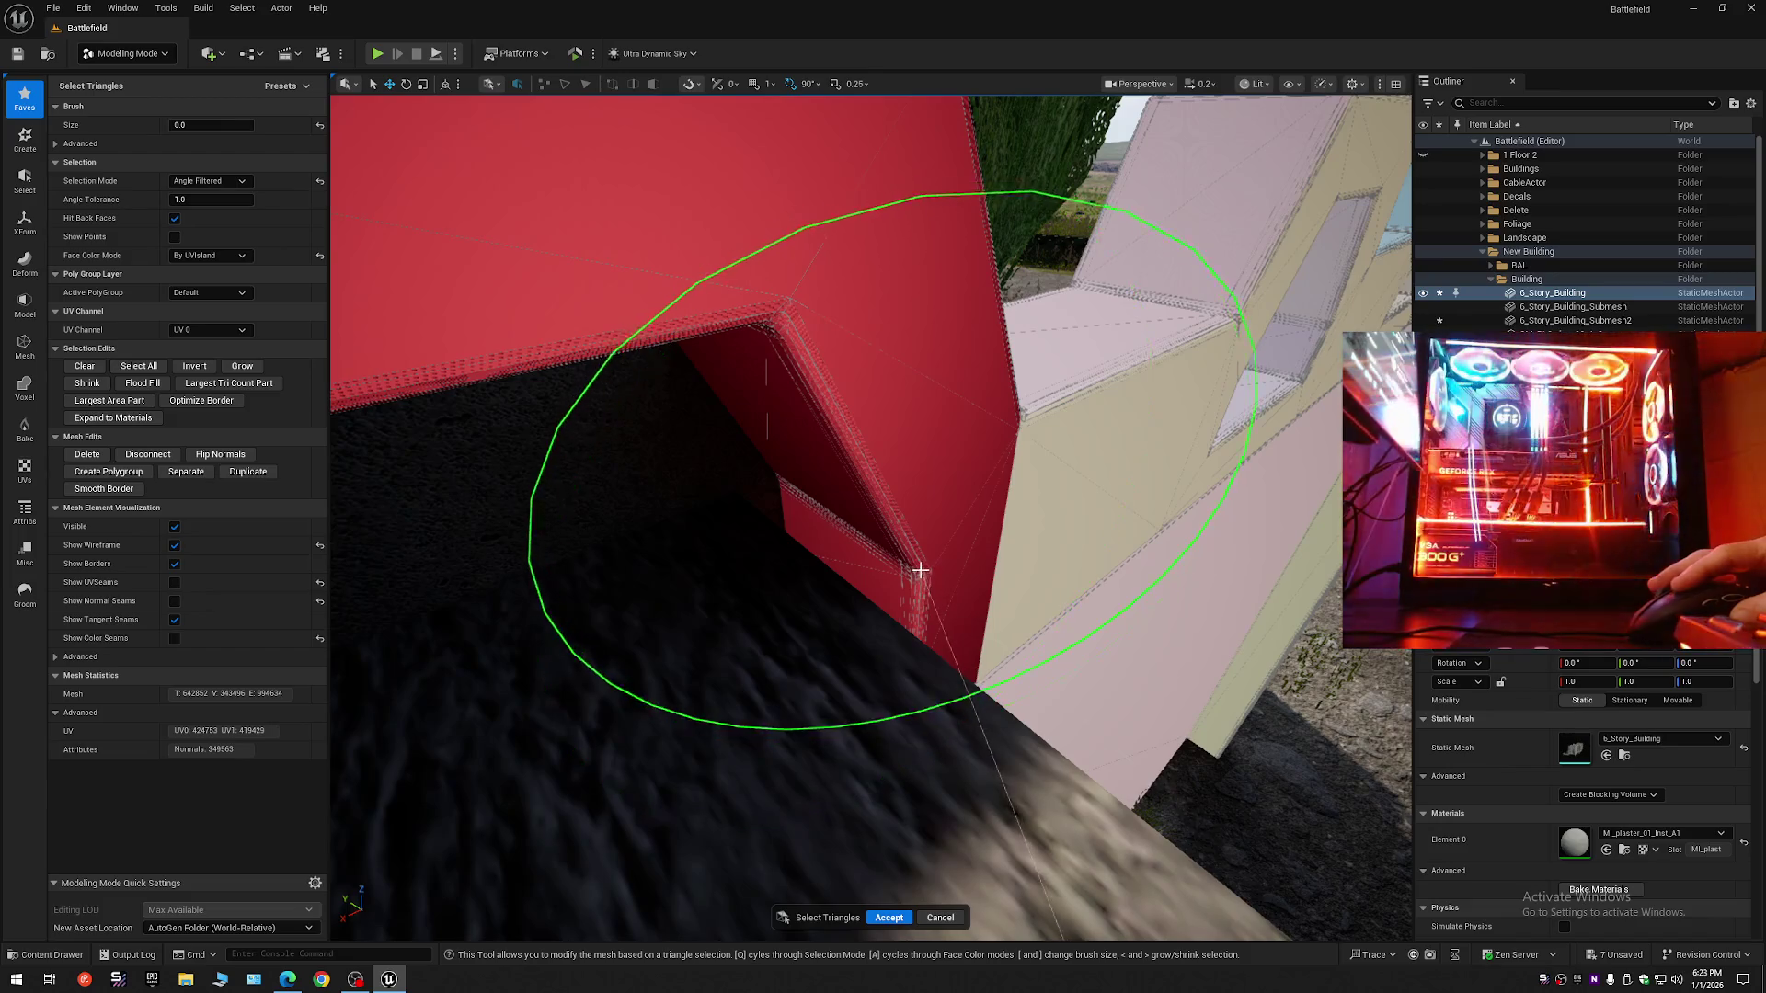
scroll(870, 516, down, 2)
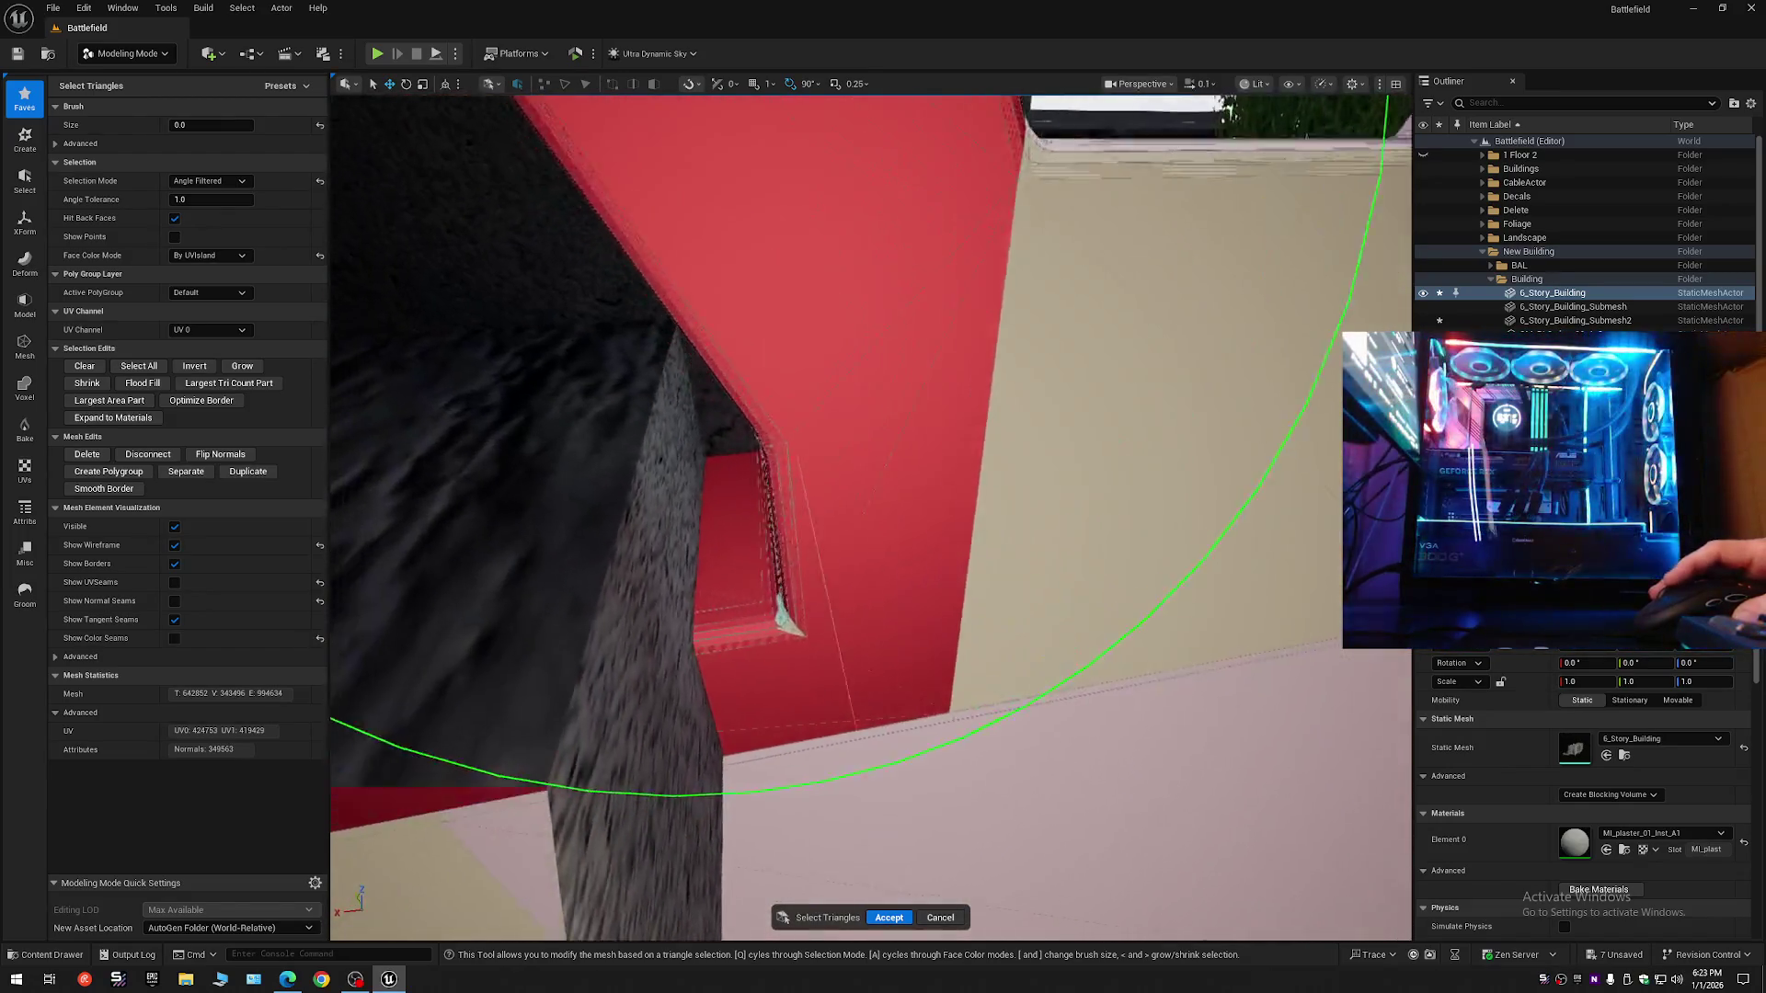
scroll(866, 581, down, 1)
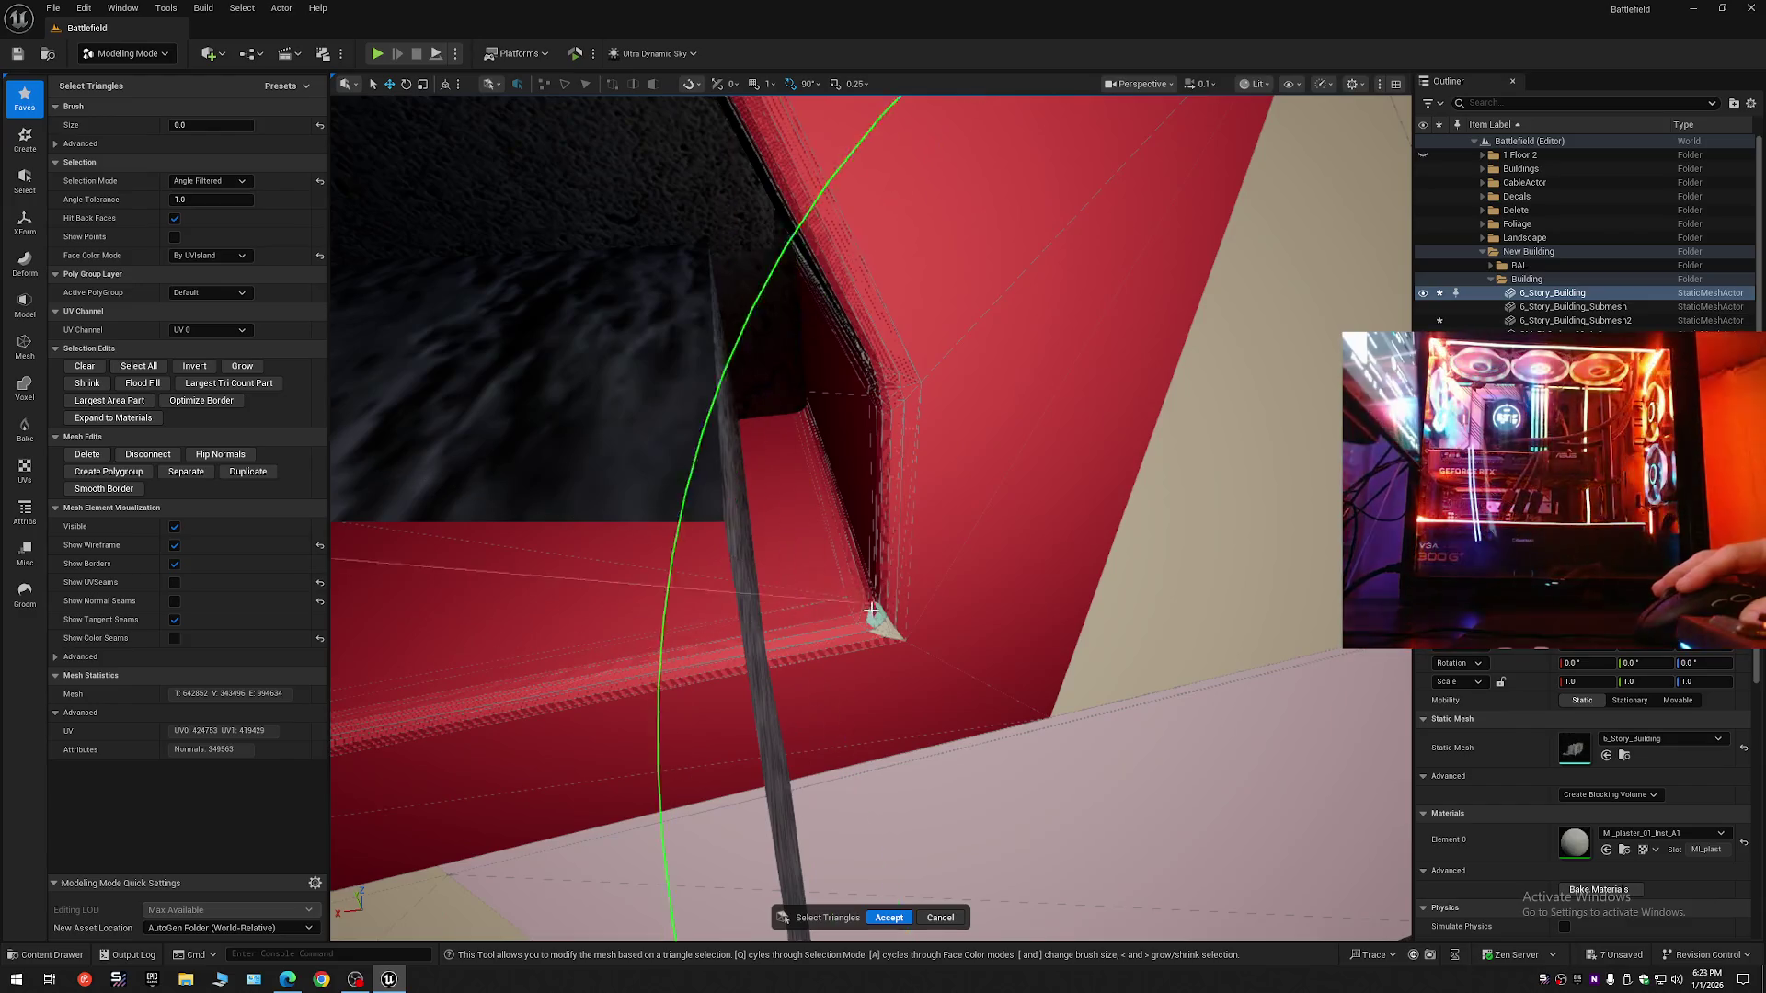
scroll(887, 624, down, 2)
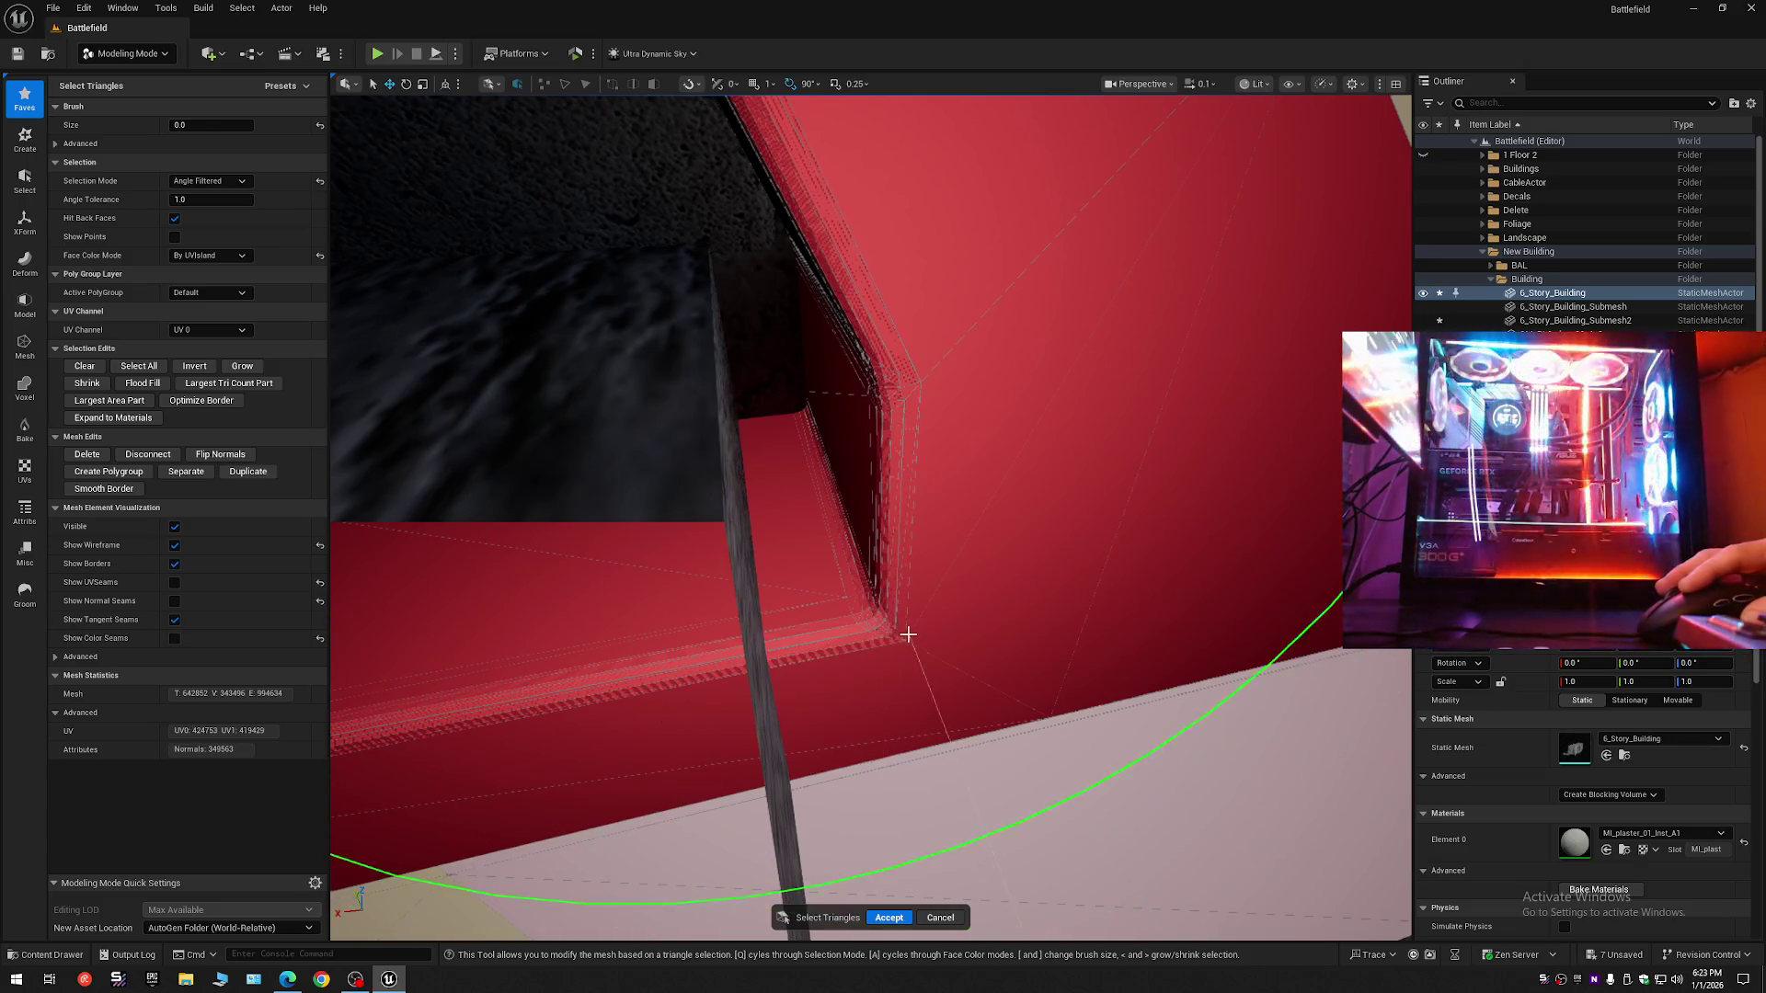
scroll(907, 646, up, 4)
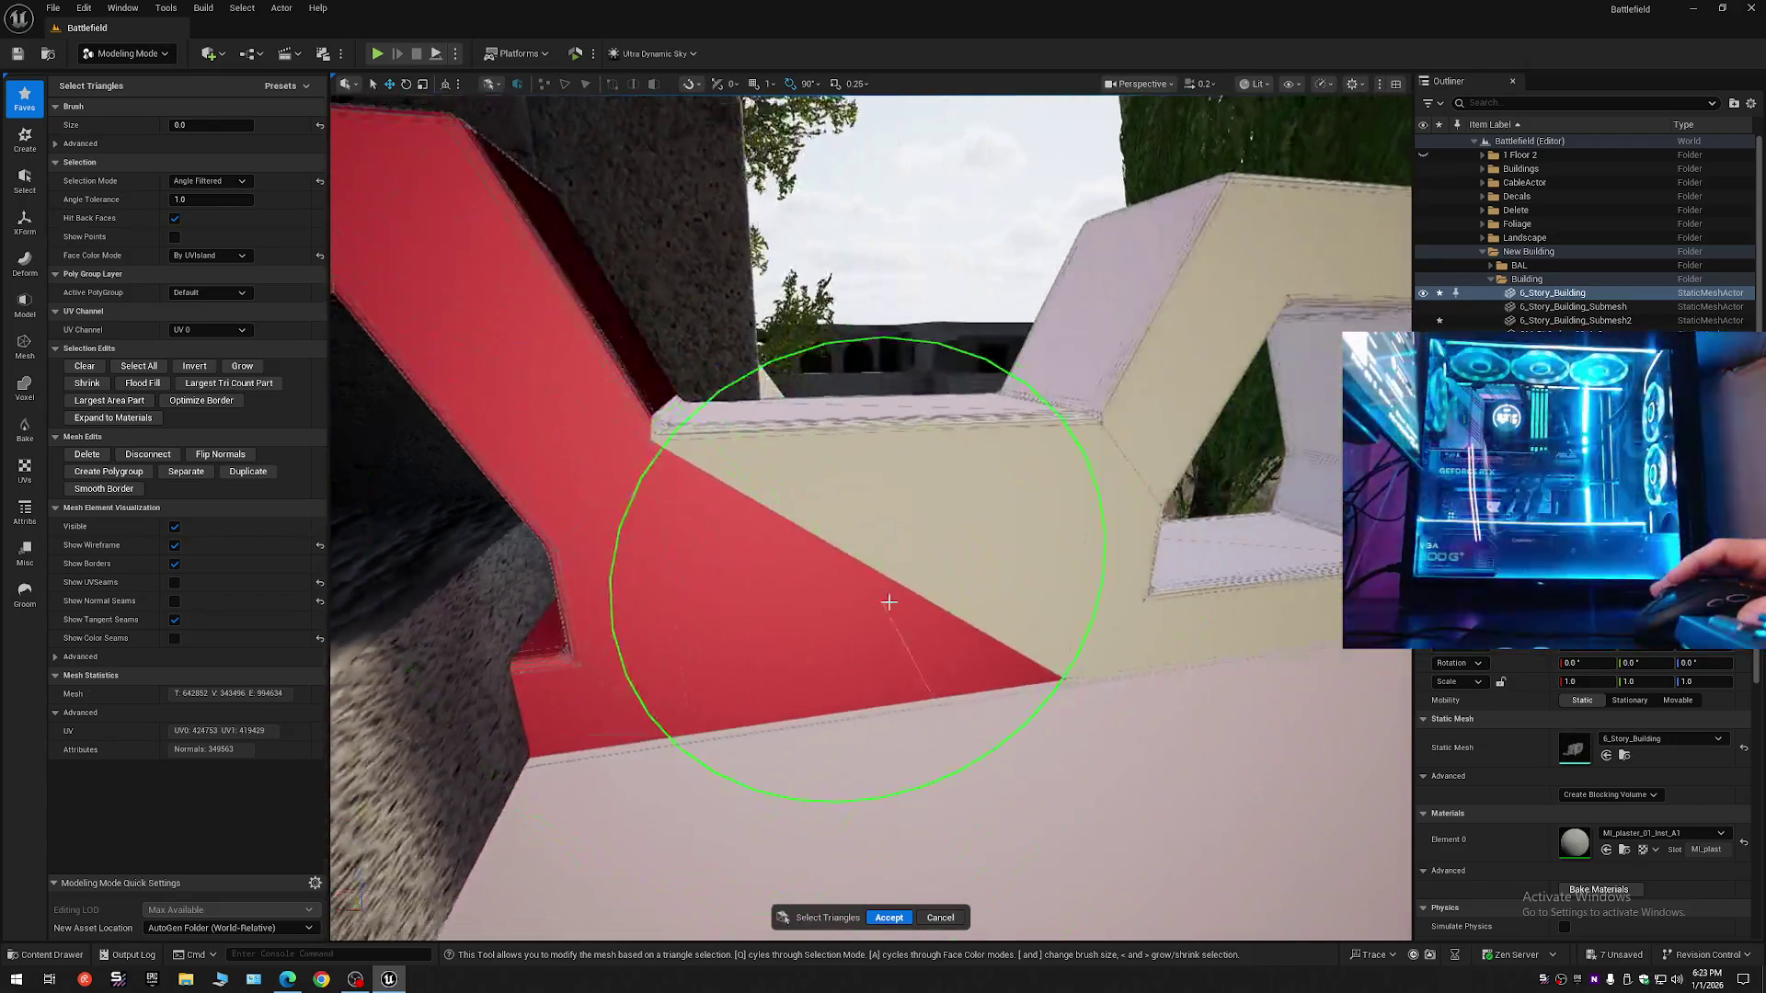
scroll(969, 589, down, 5)
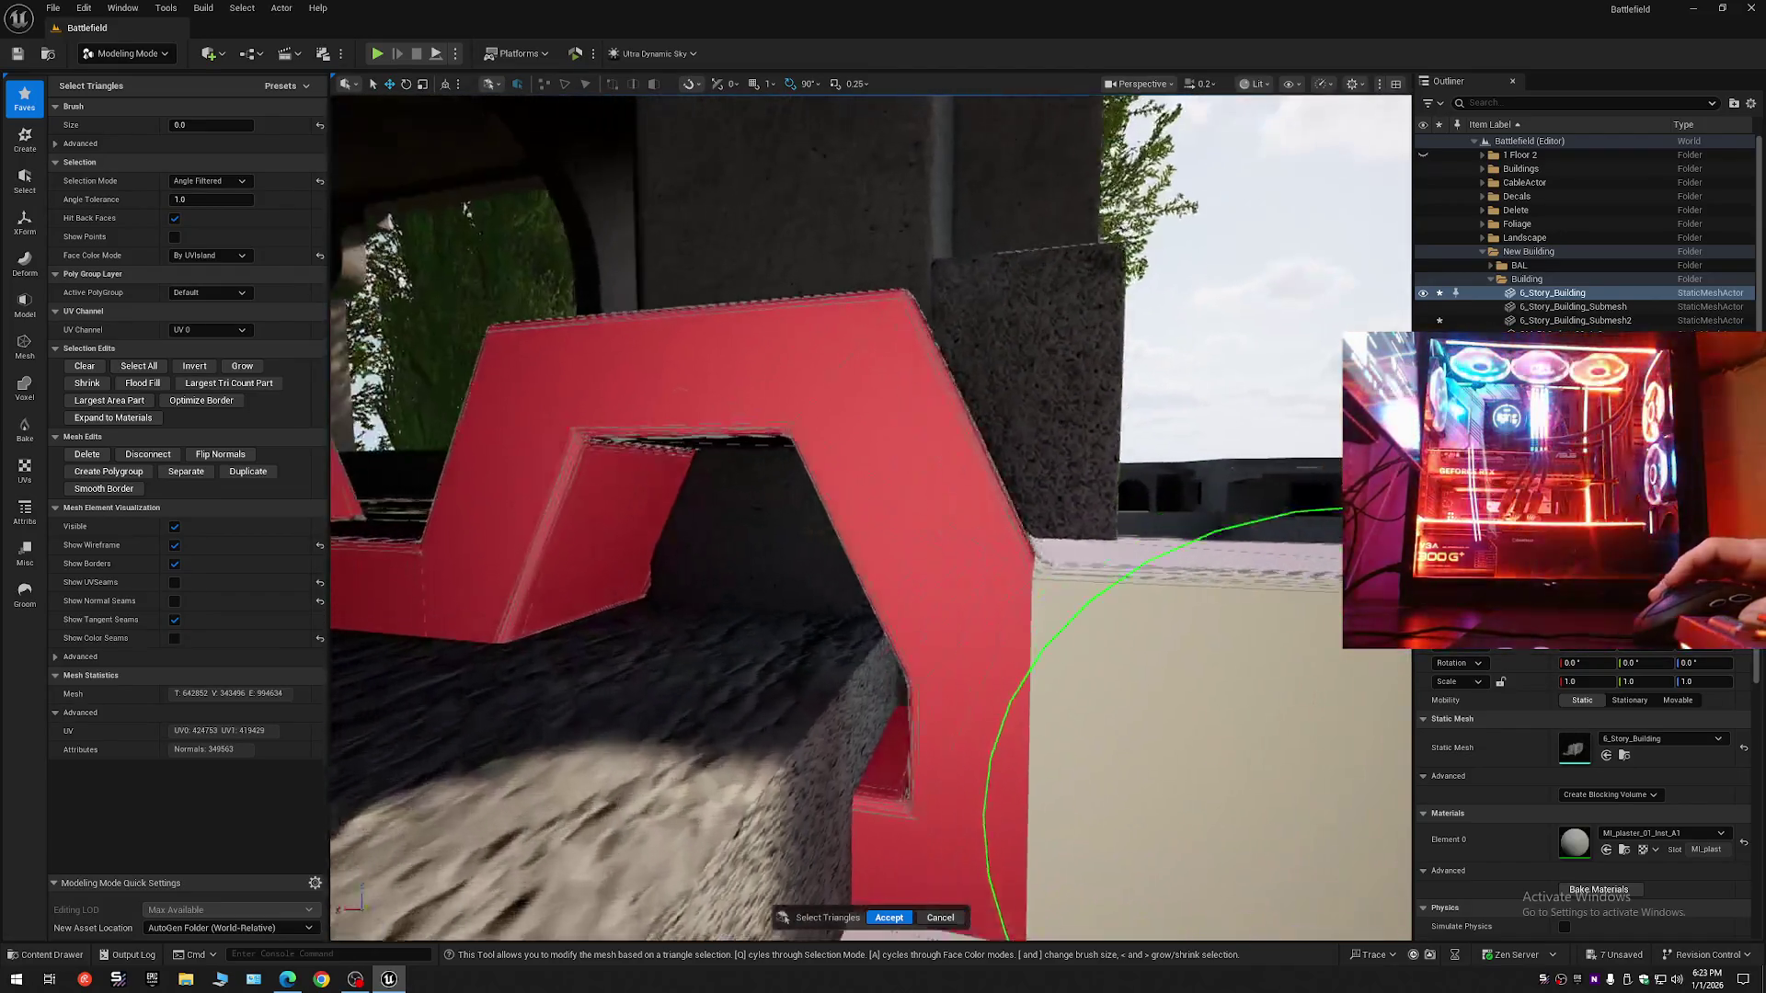
scroll(685, 536, up, 1)
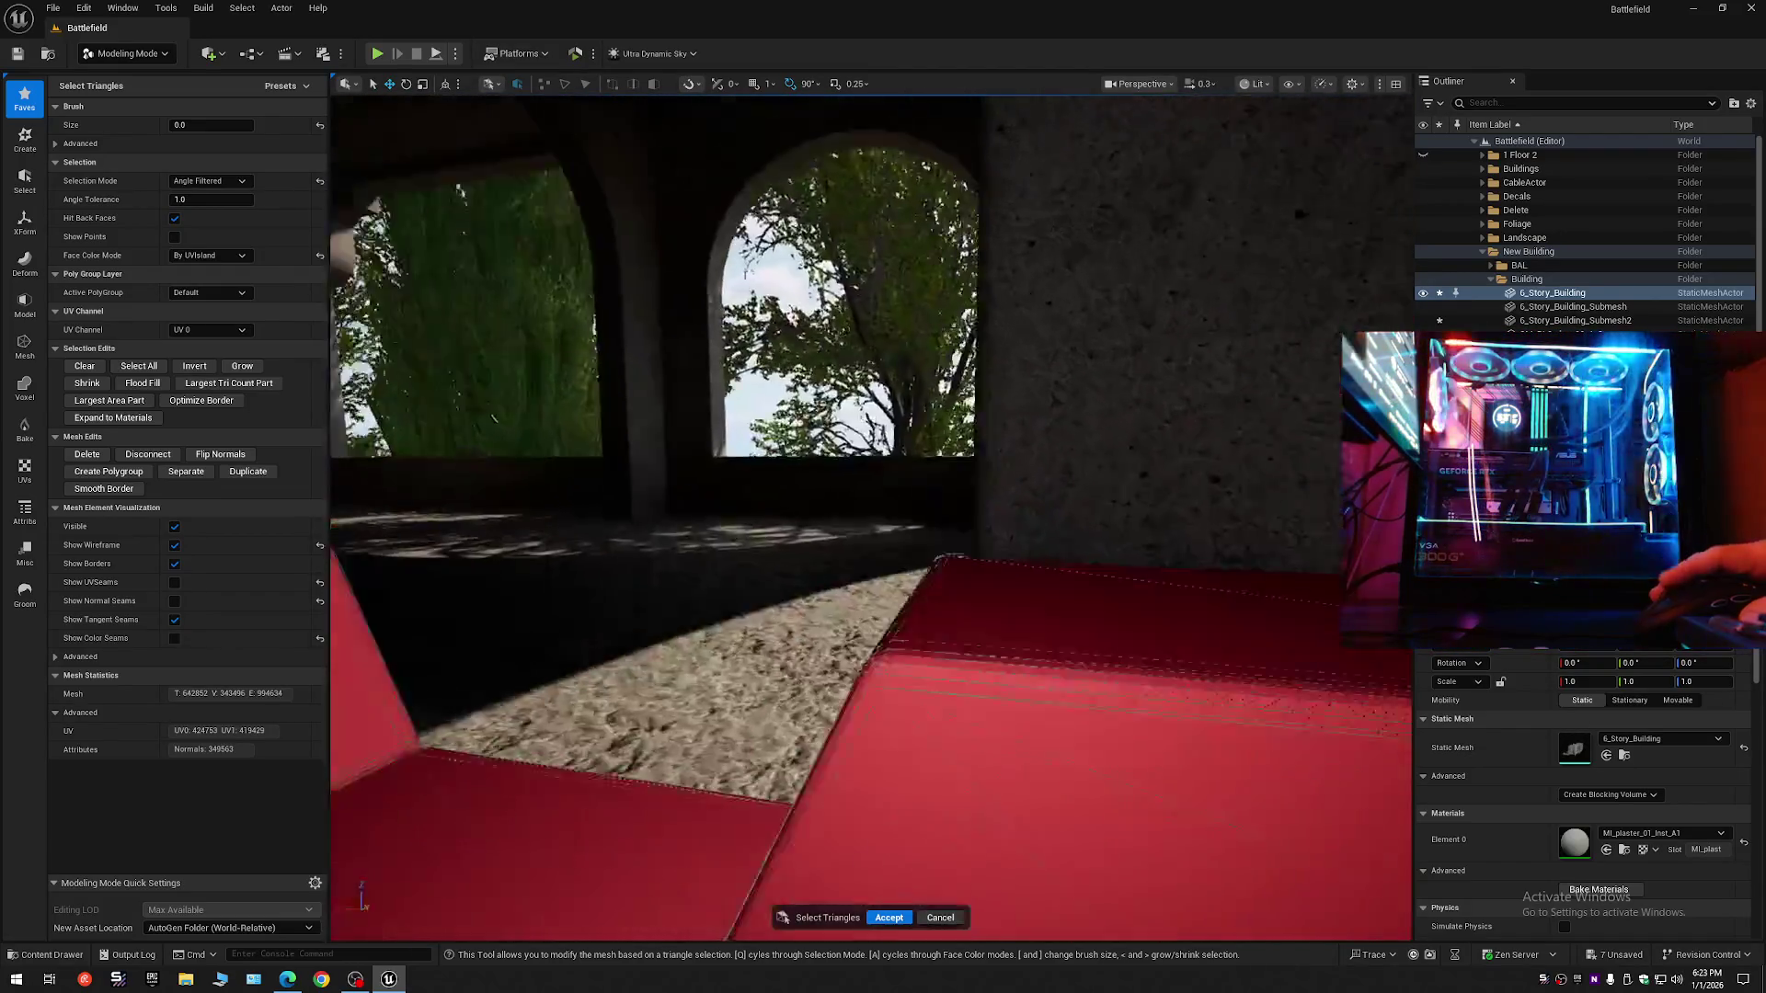
scroll(686, 536, down, 2)
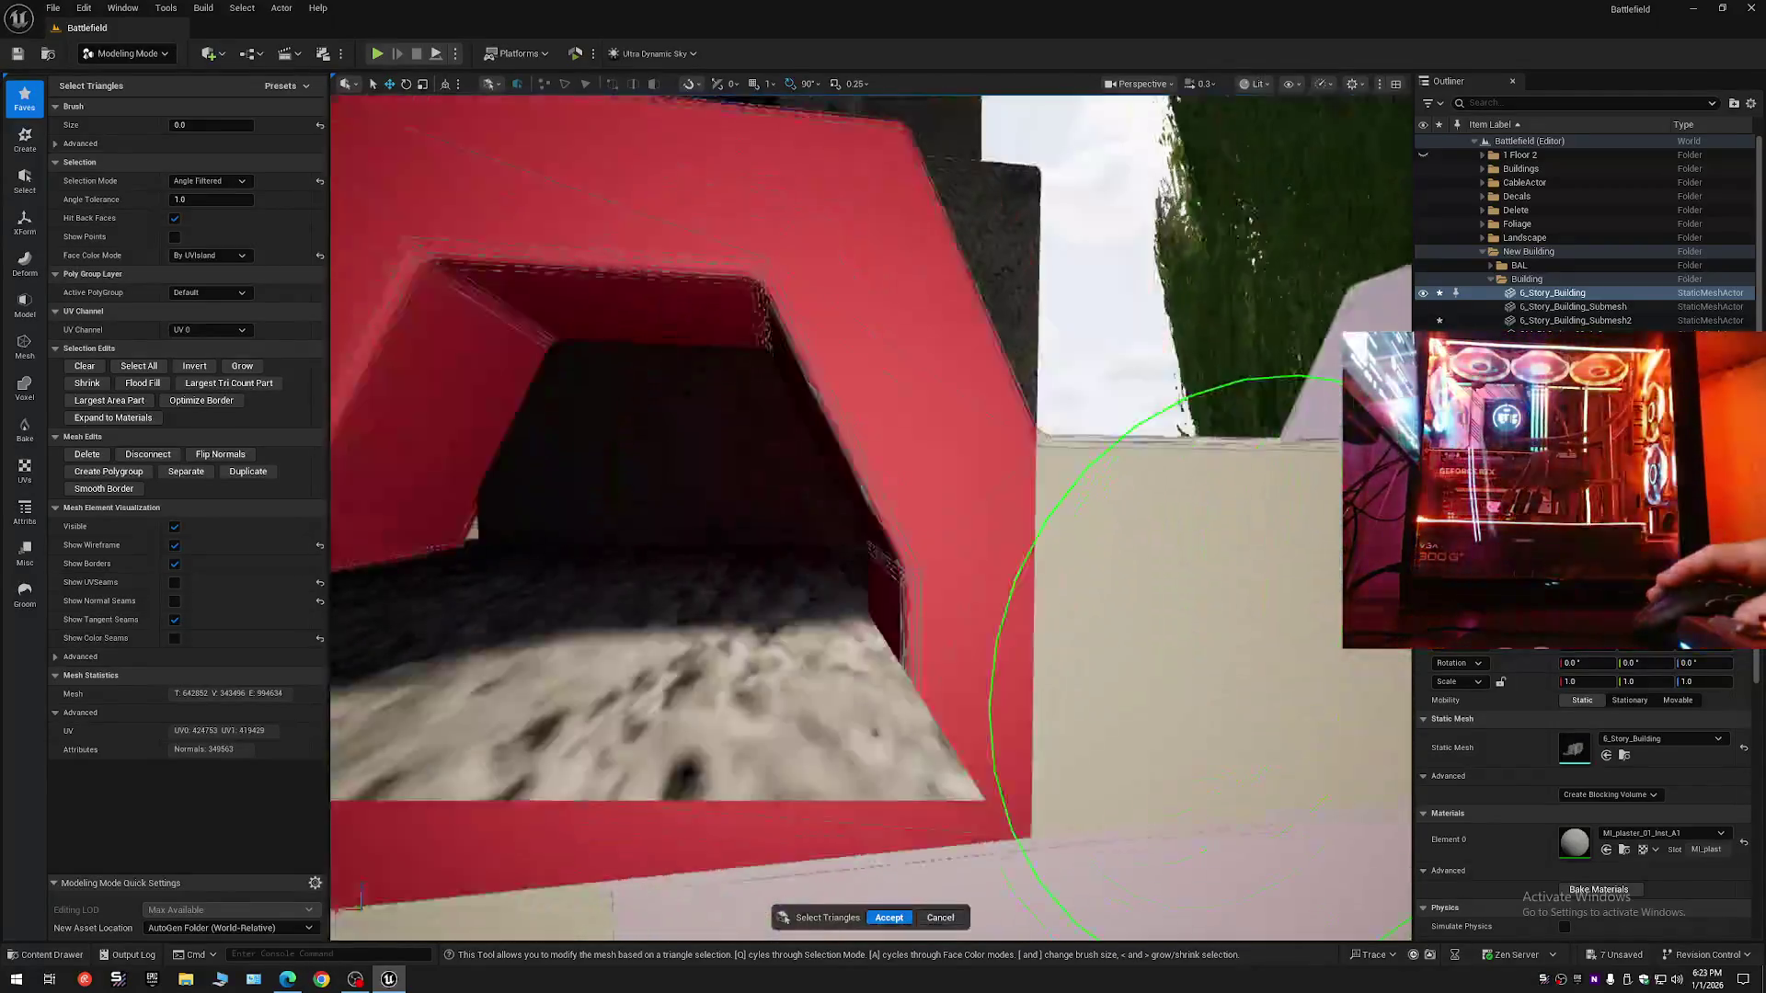
scroll(685, 537, up, 1)
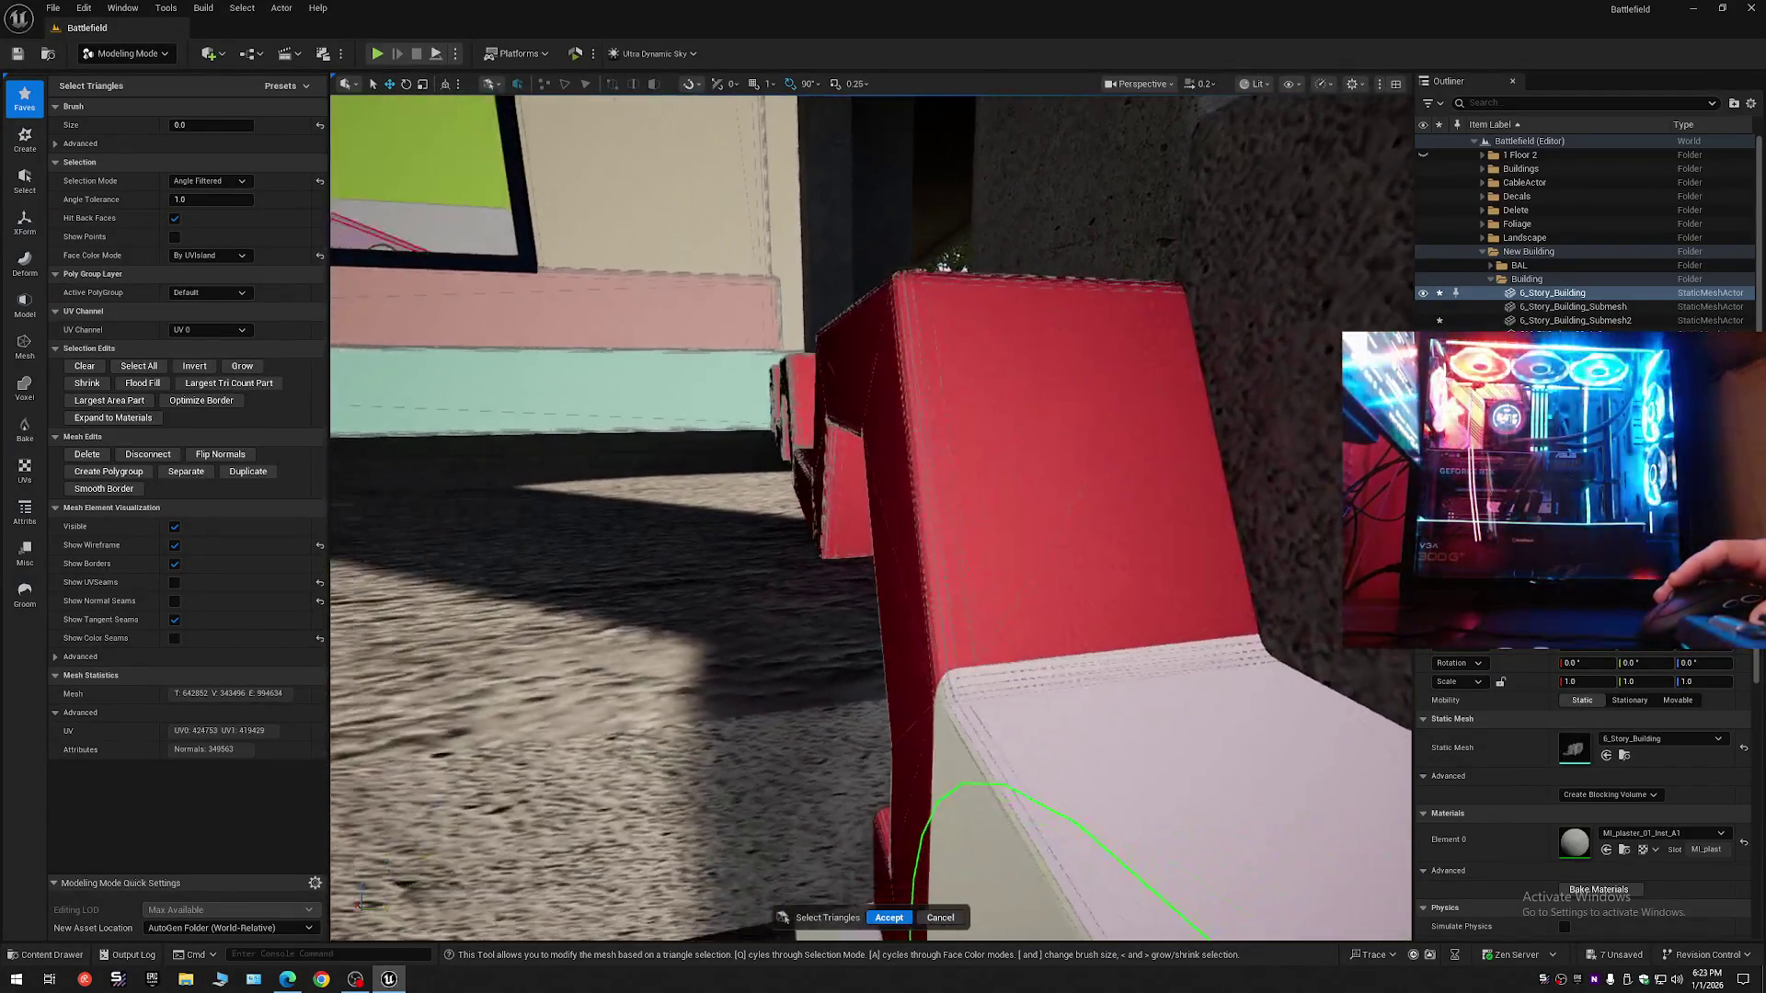
key(w)
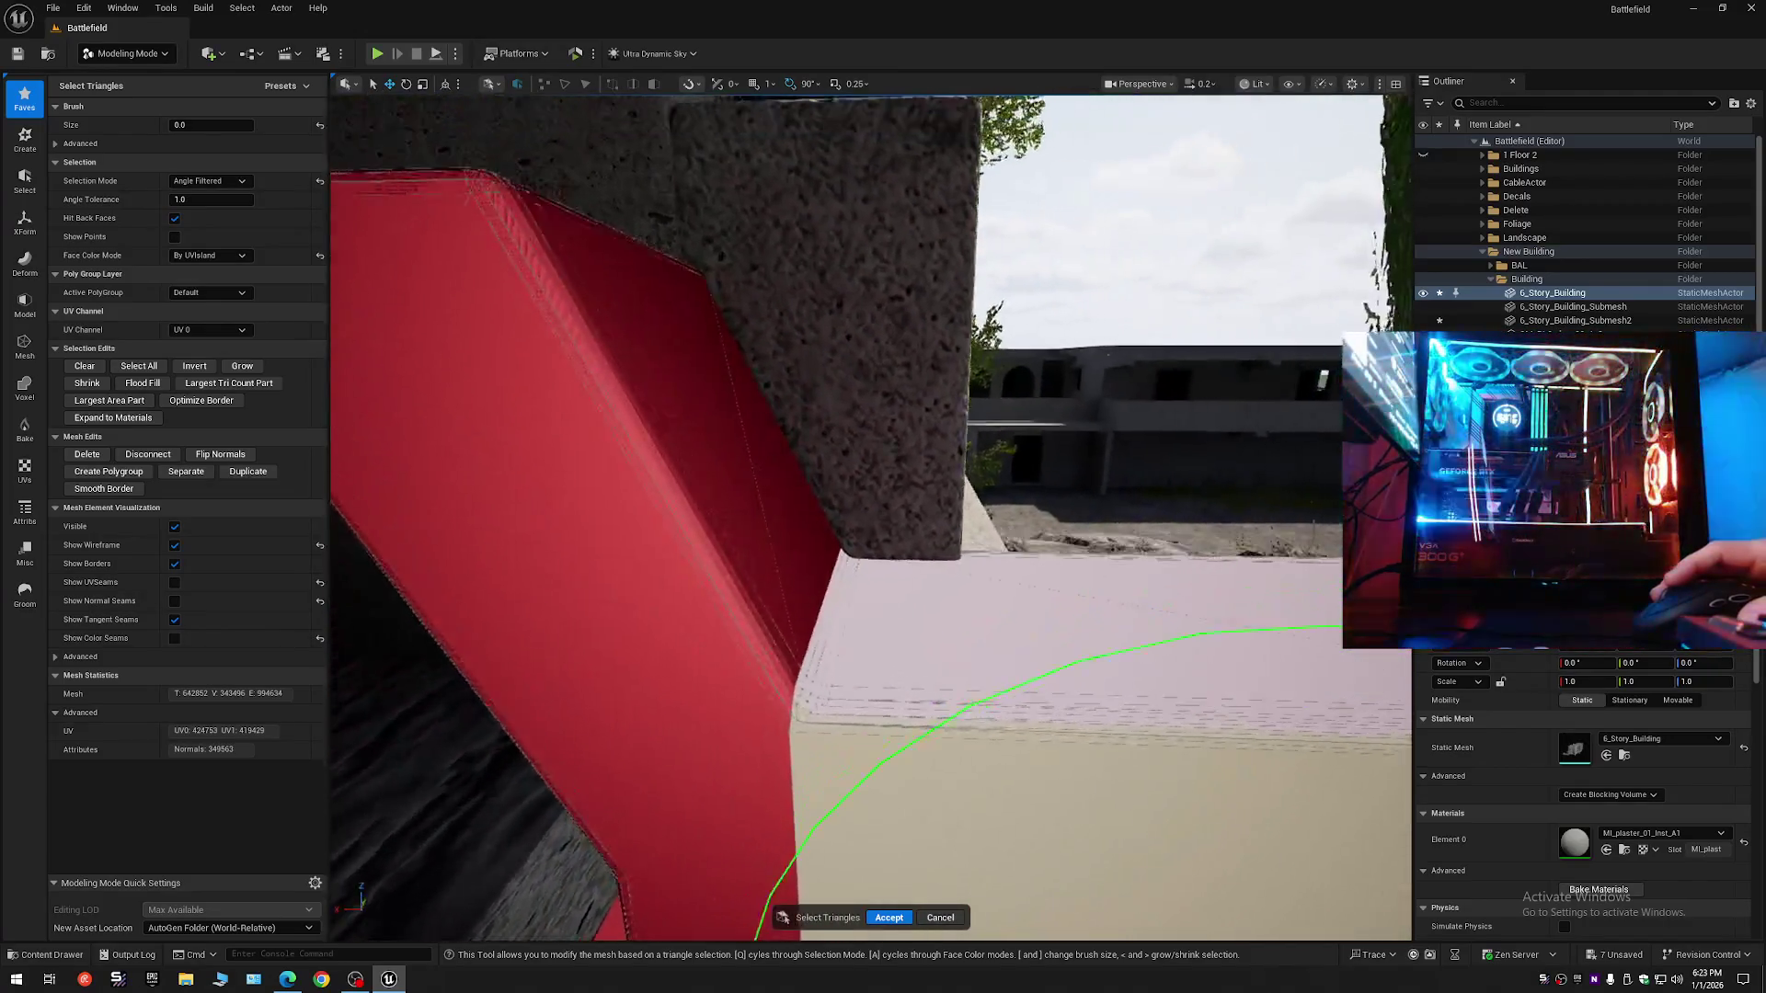
key(w)
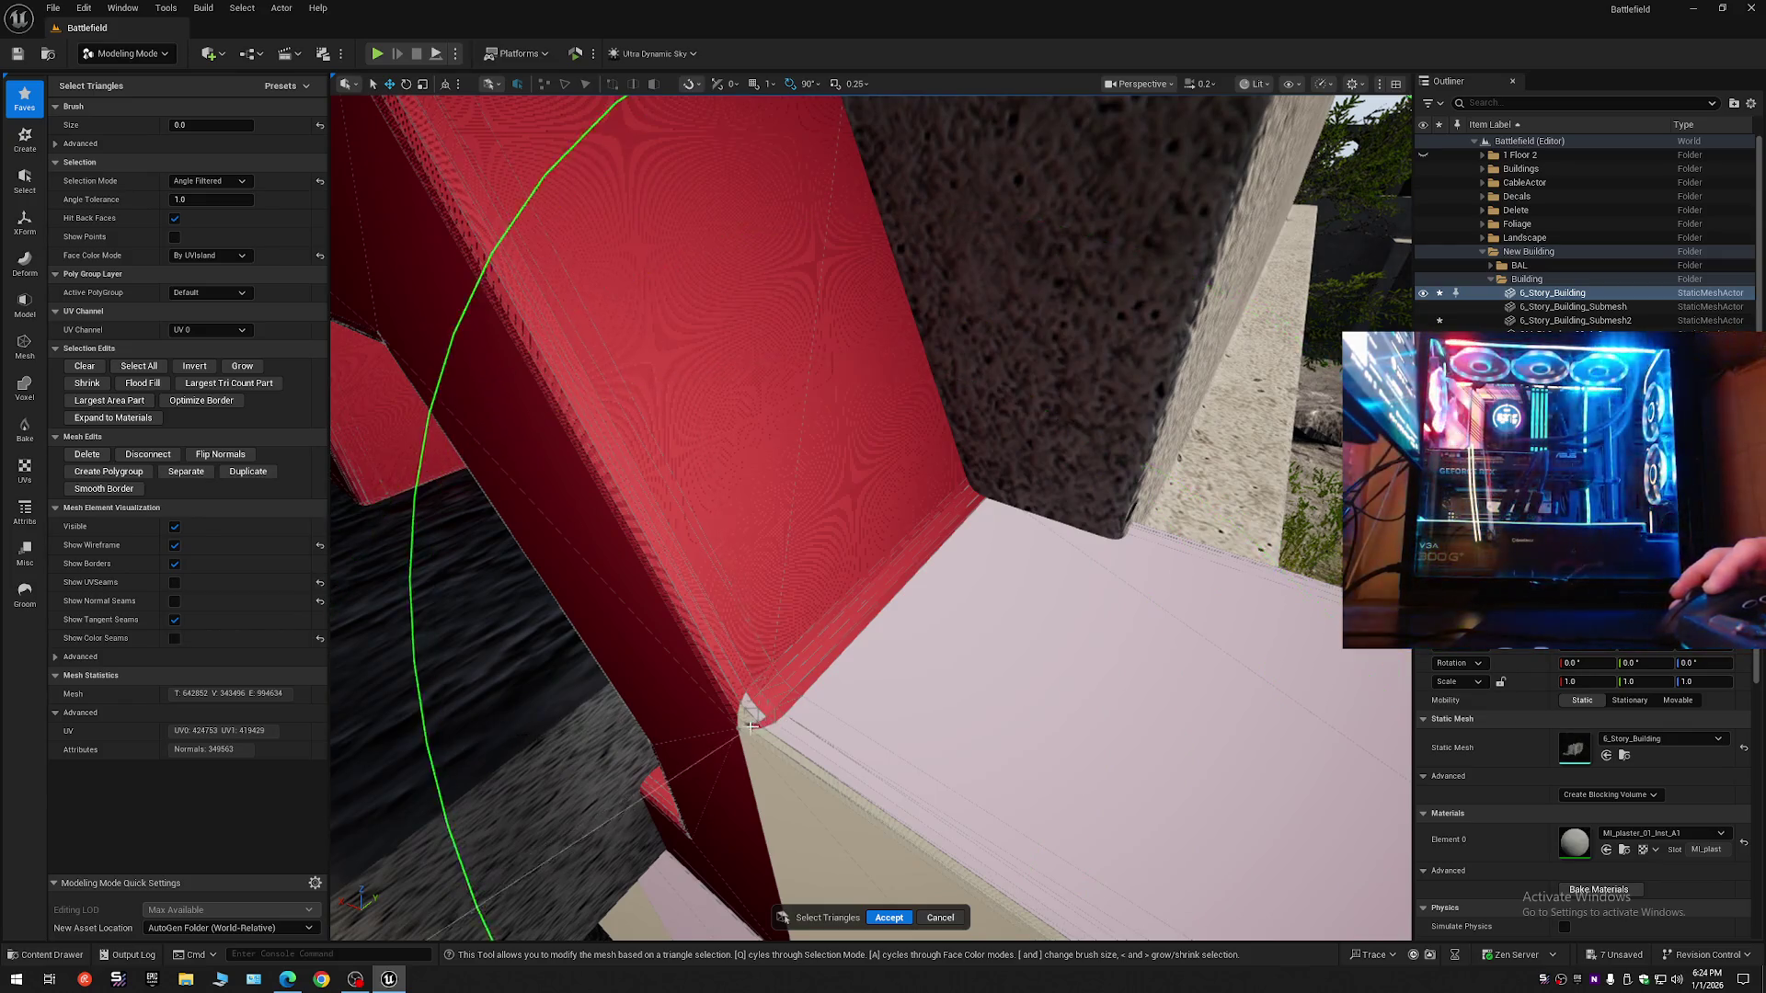
scroll(743, 720, up, 2)
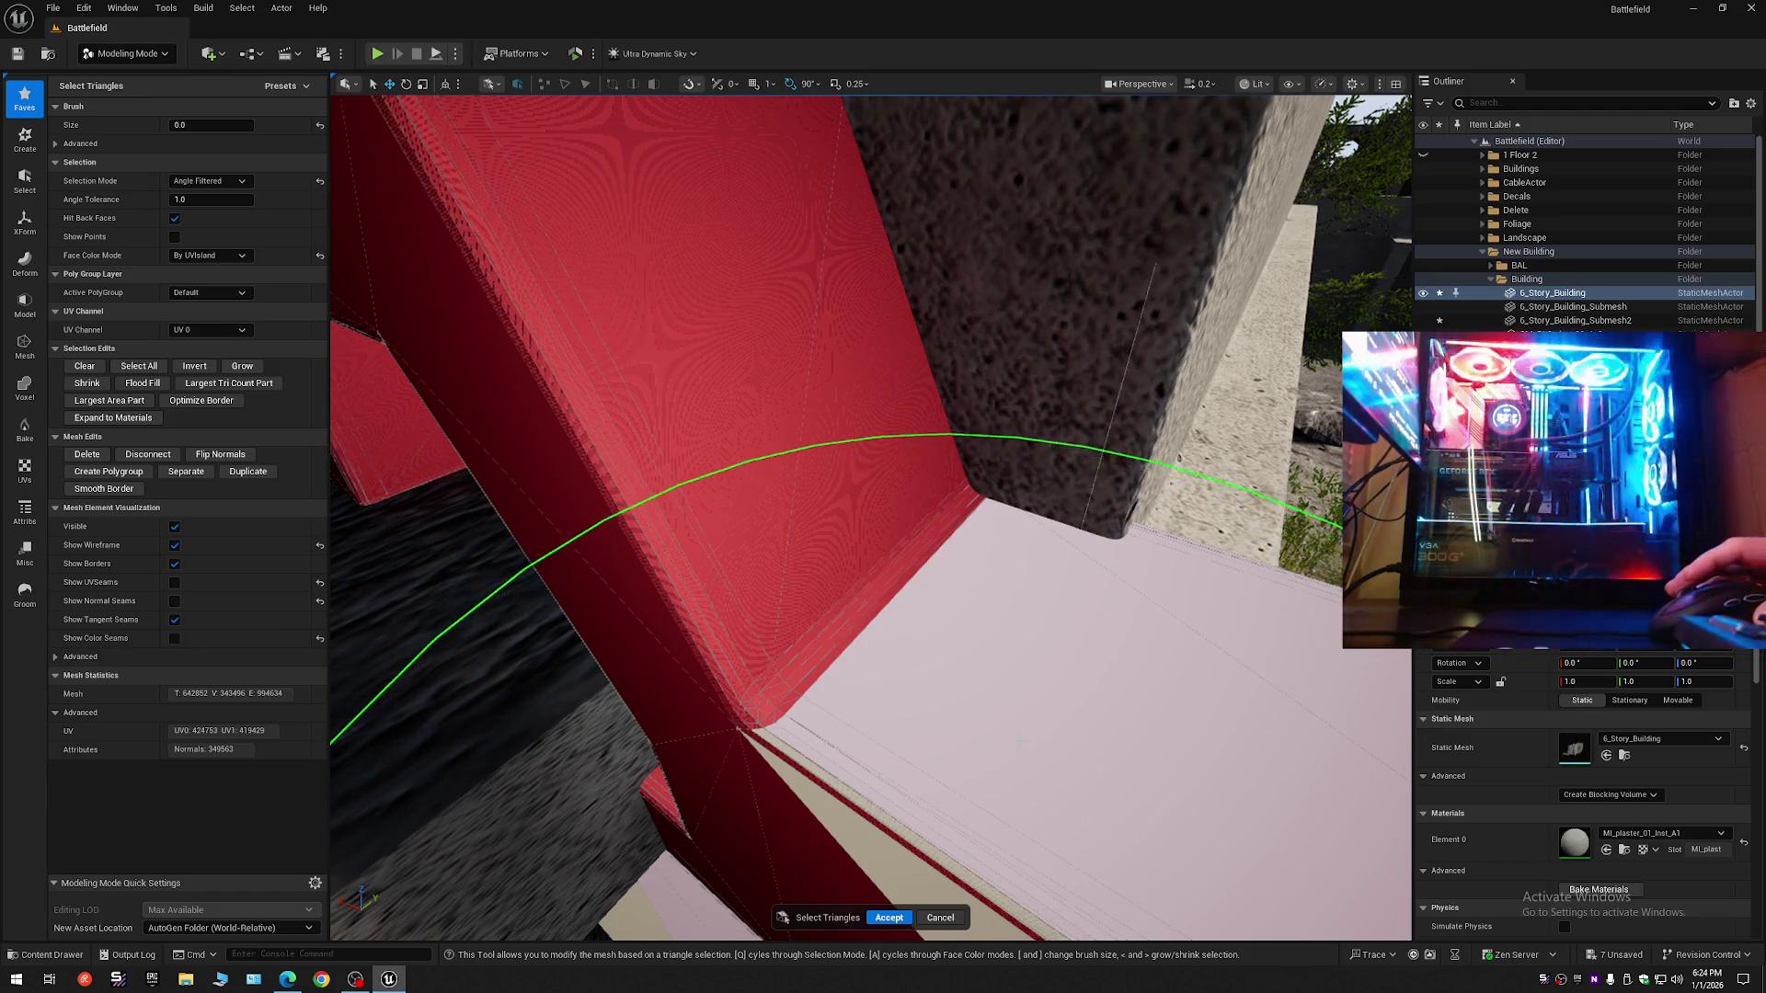
scroll(1019, 739, down, 6)
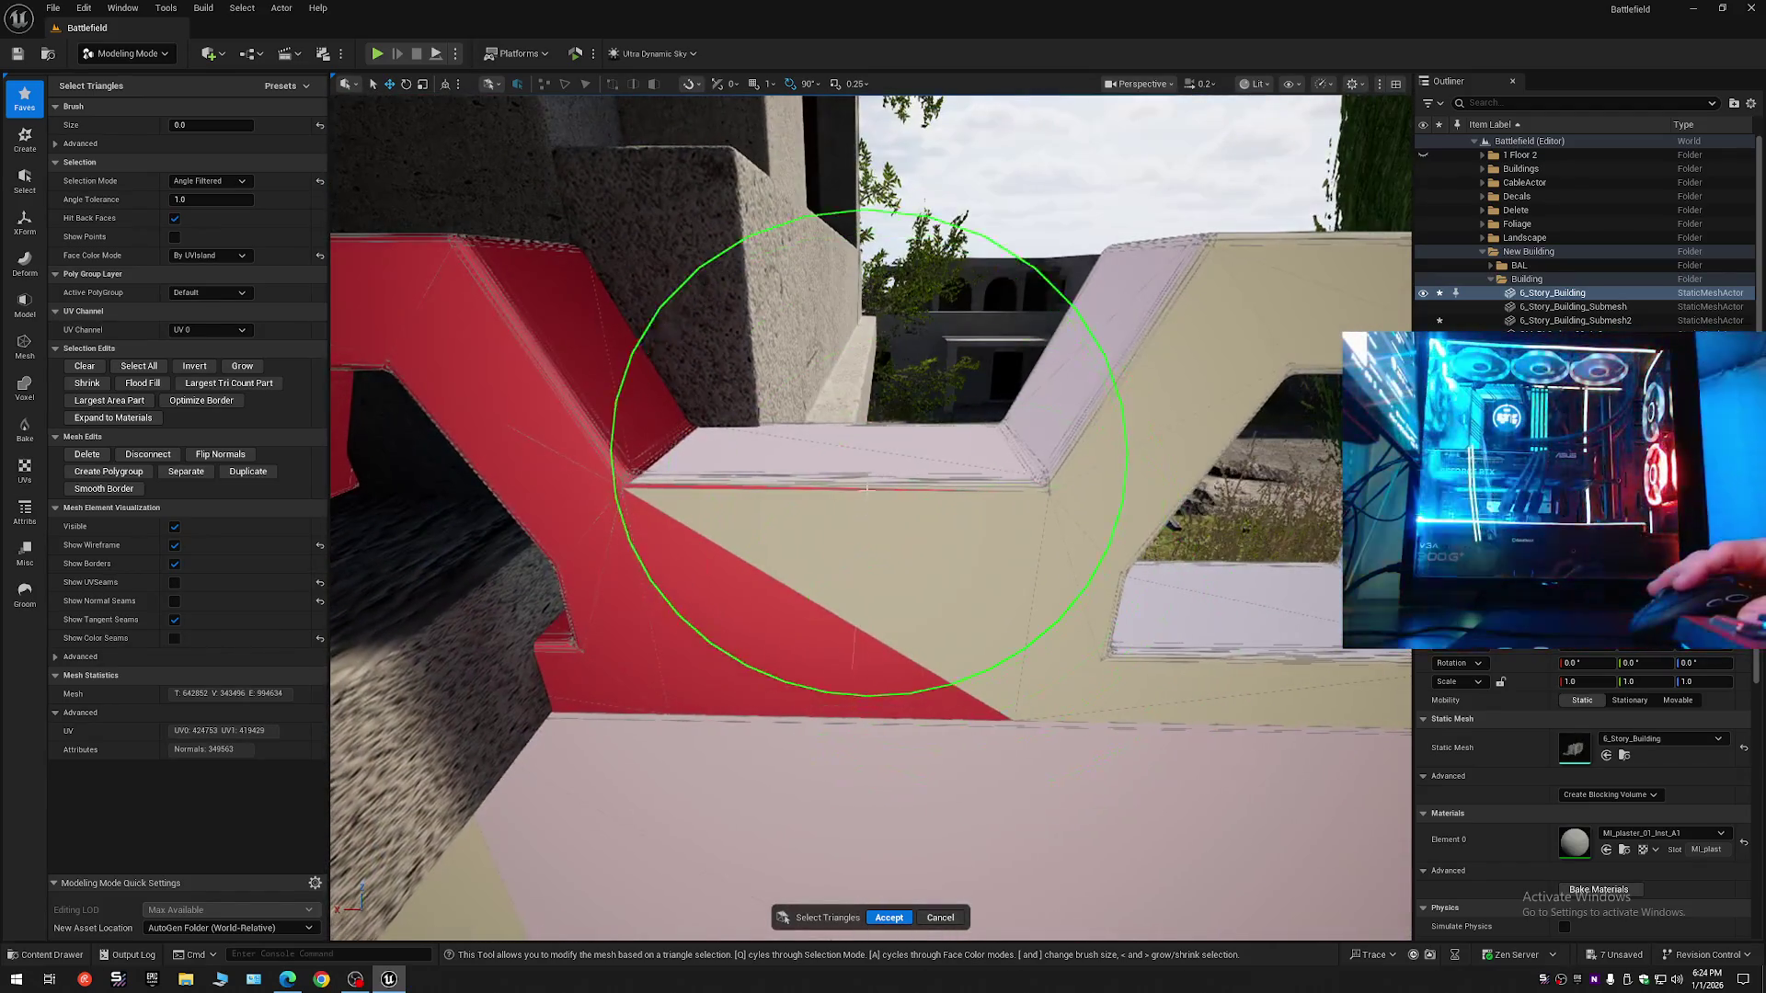
scroll(903, 615, up, 8)
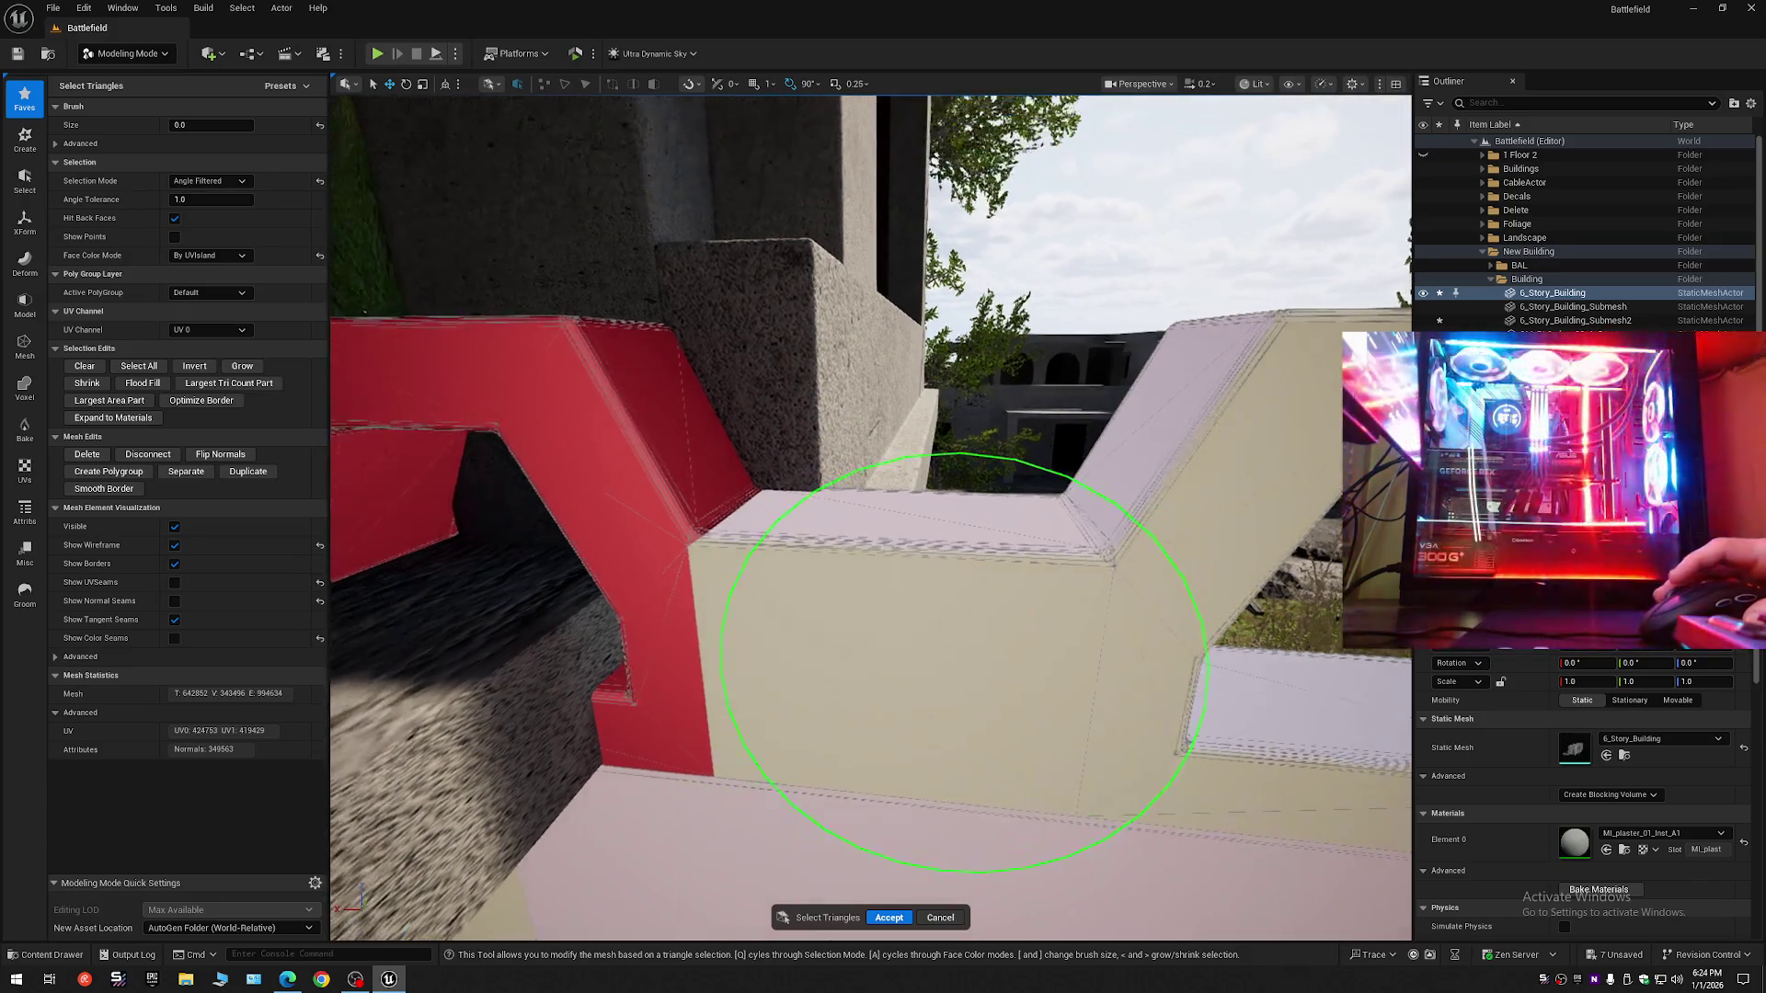
scroll(874, 515, down, 8)
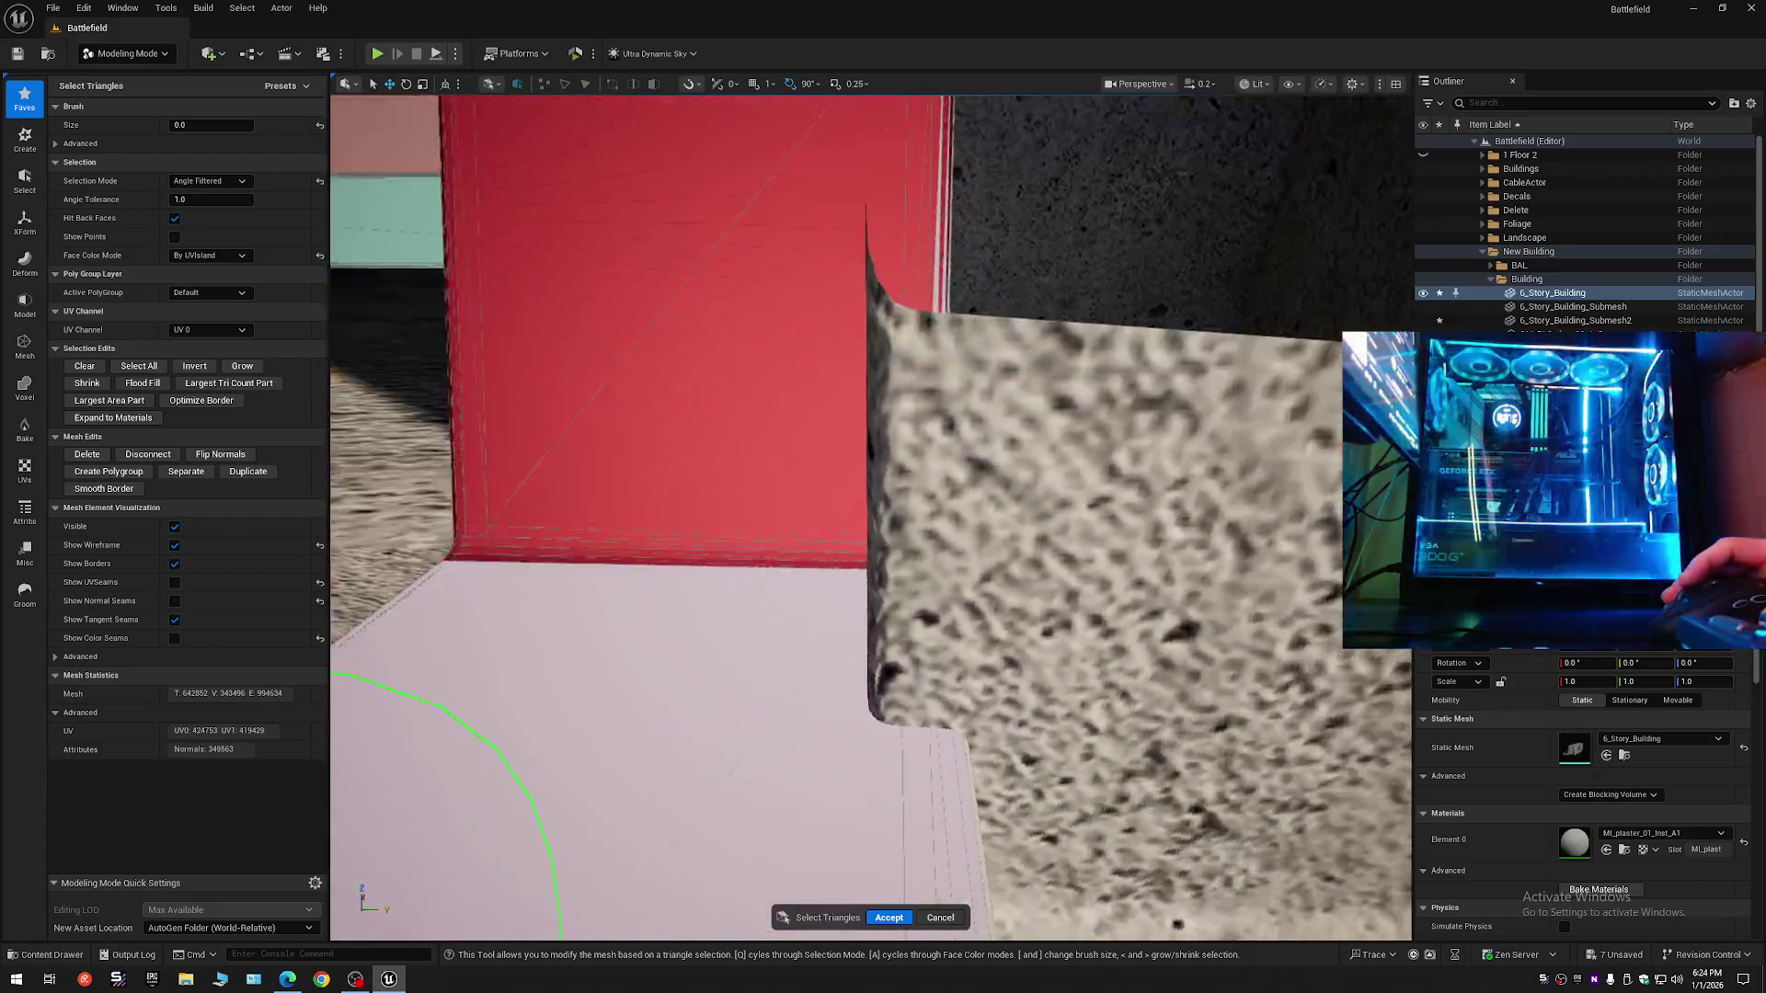
scroll(1187, 662, down, 10)
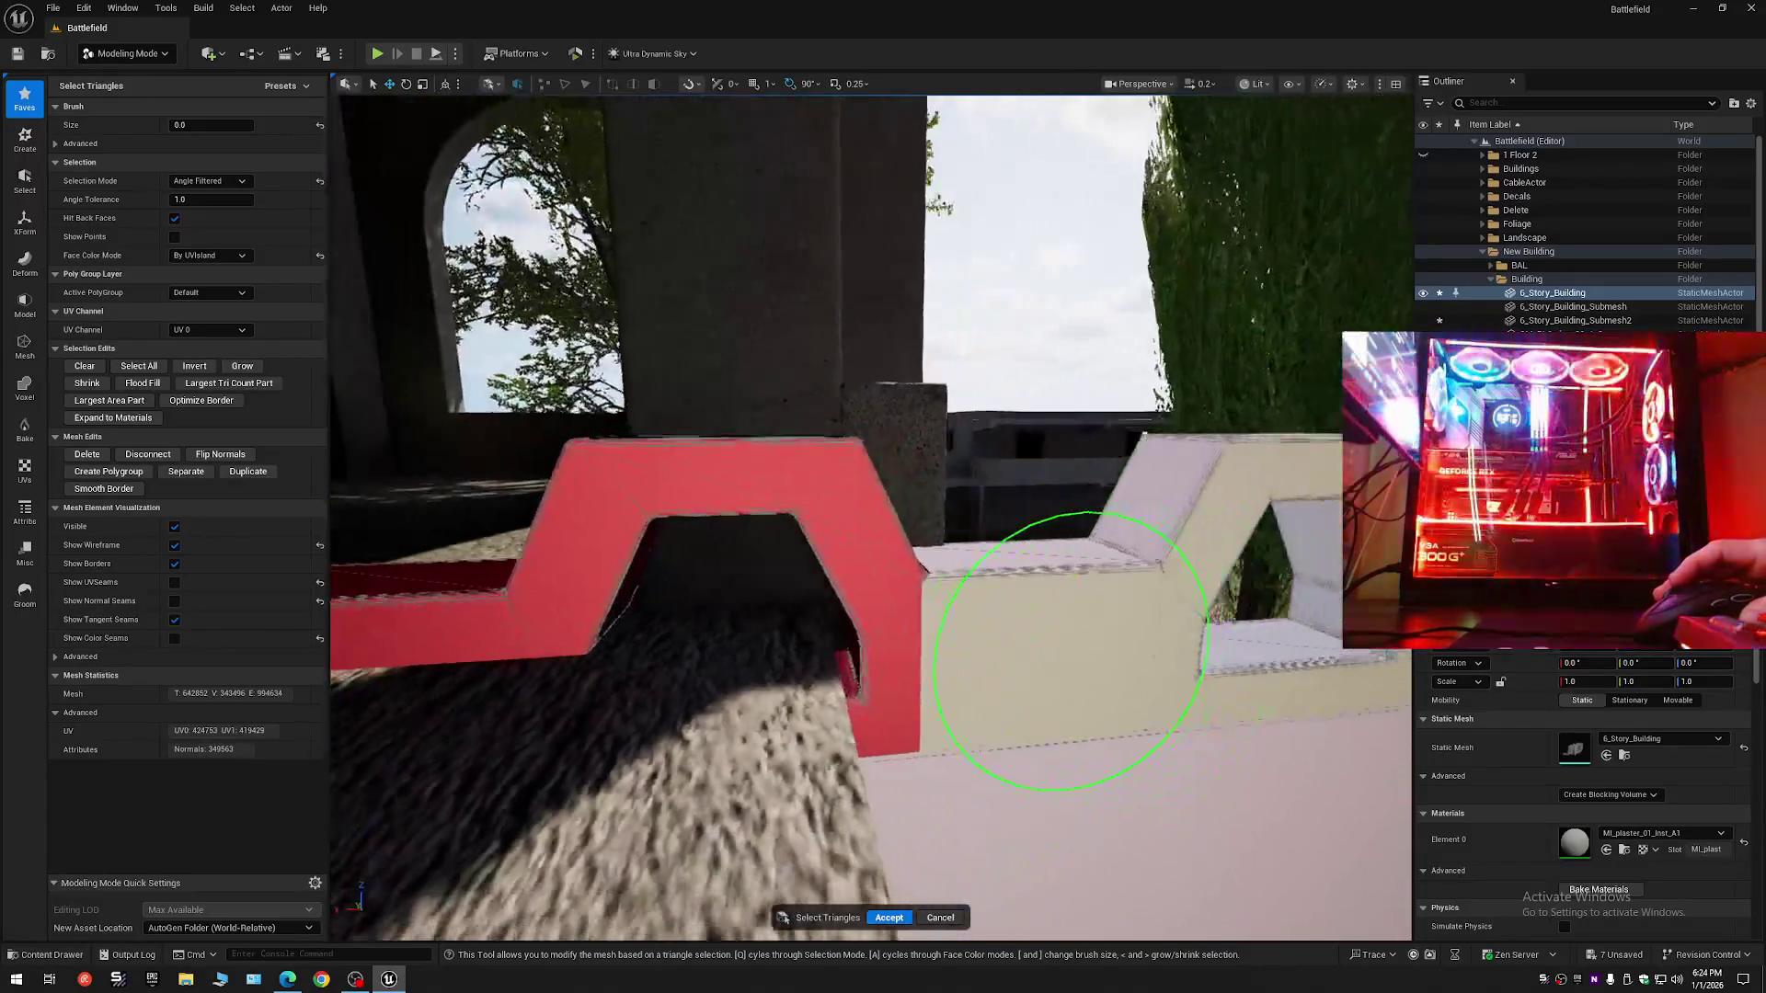
scroll(874, 515, up, 10)
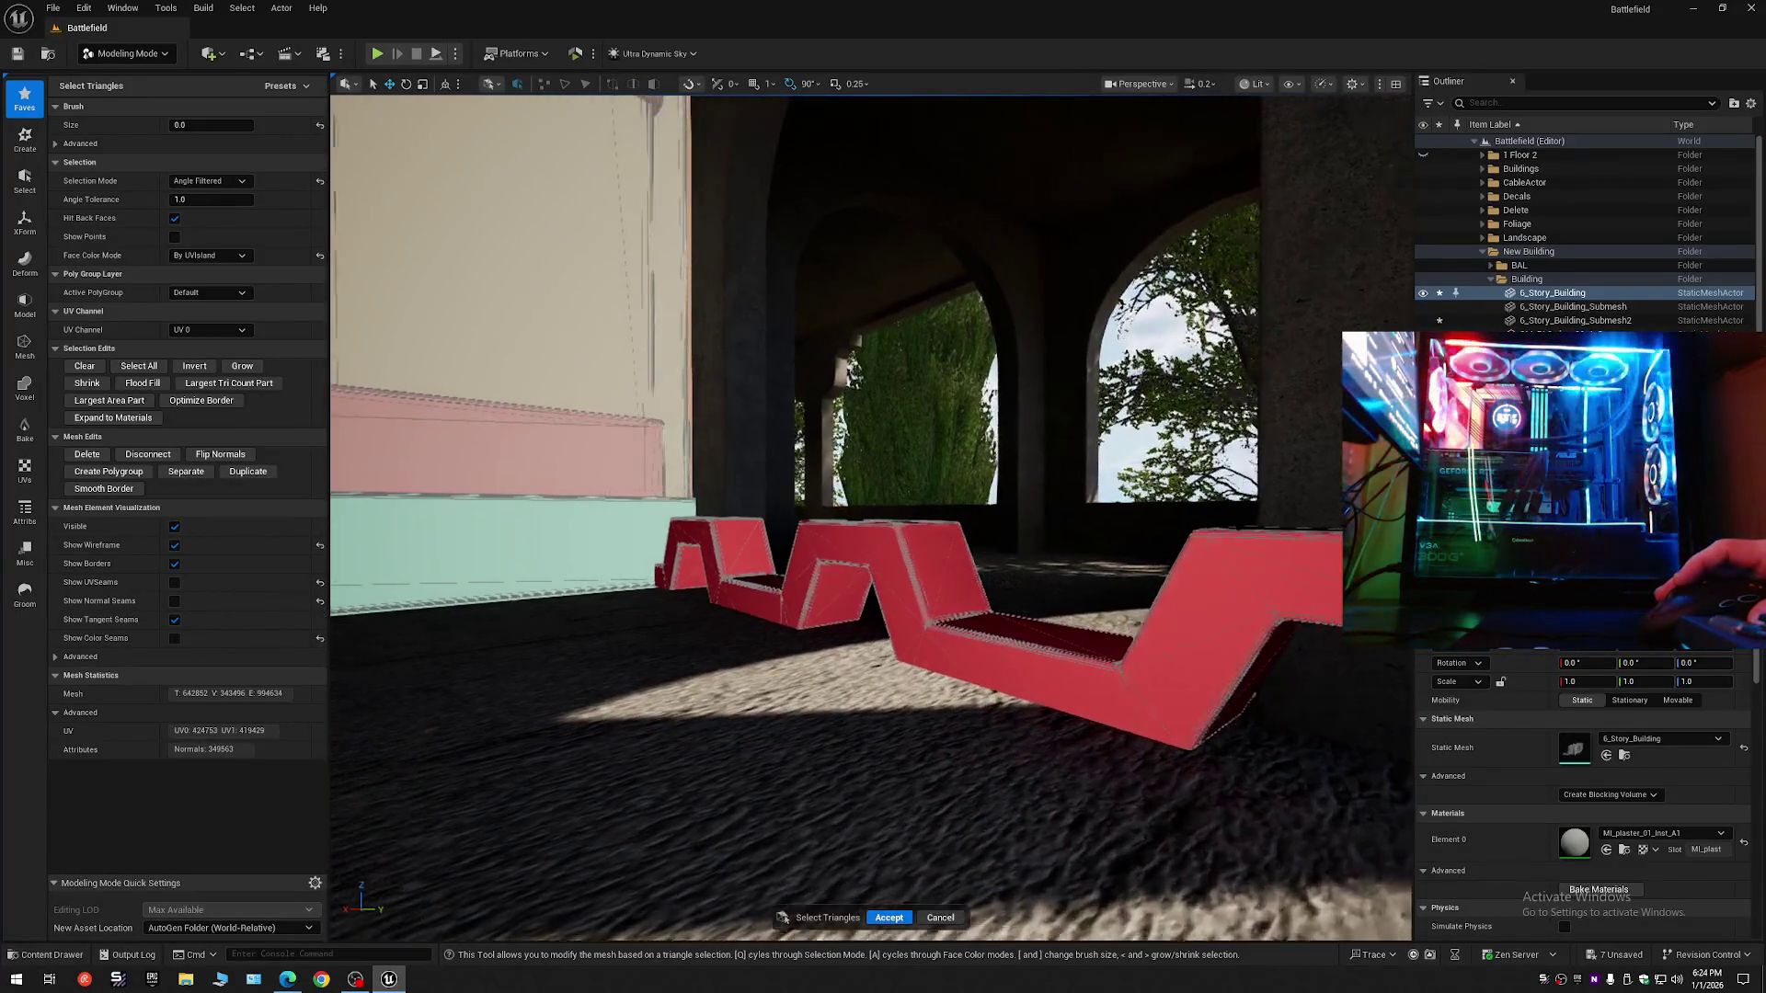
scroll(871, 515, up, 8)
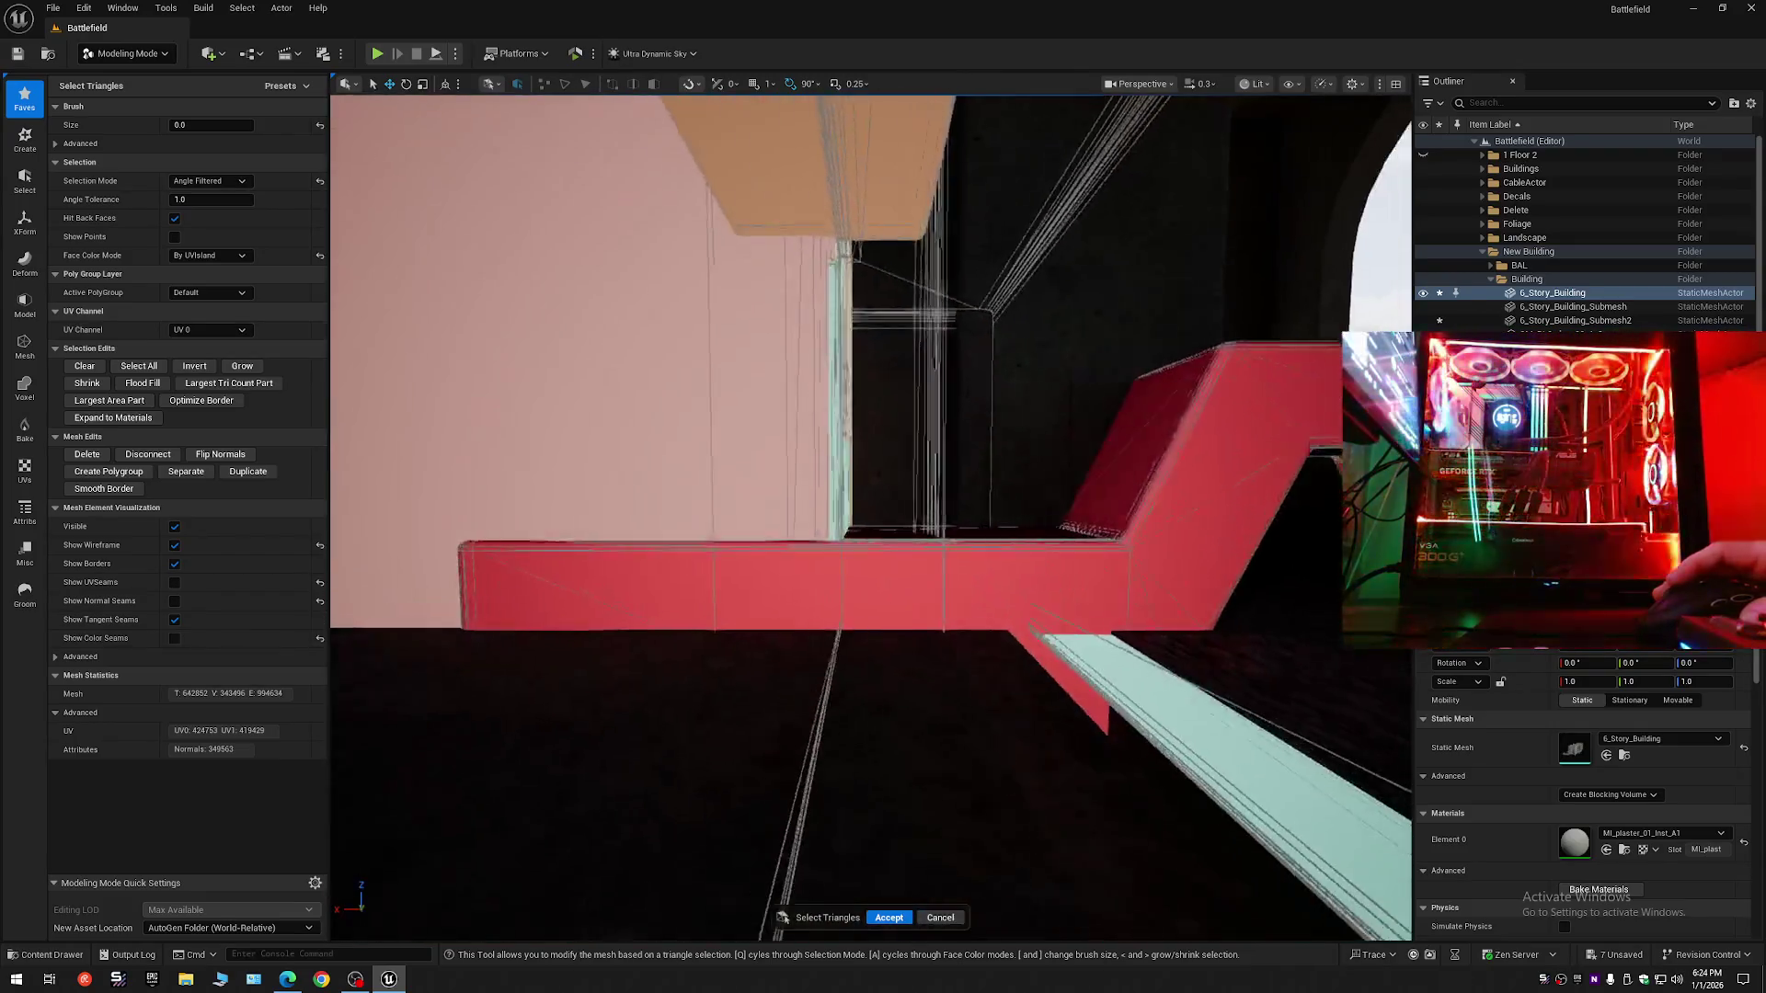
scroll(909, 525, up, 8)
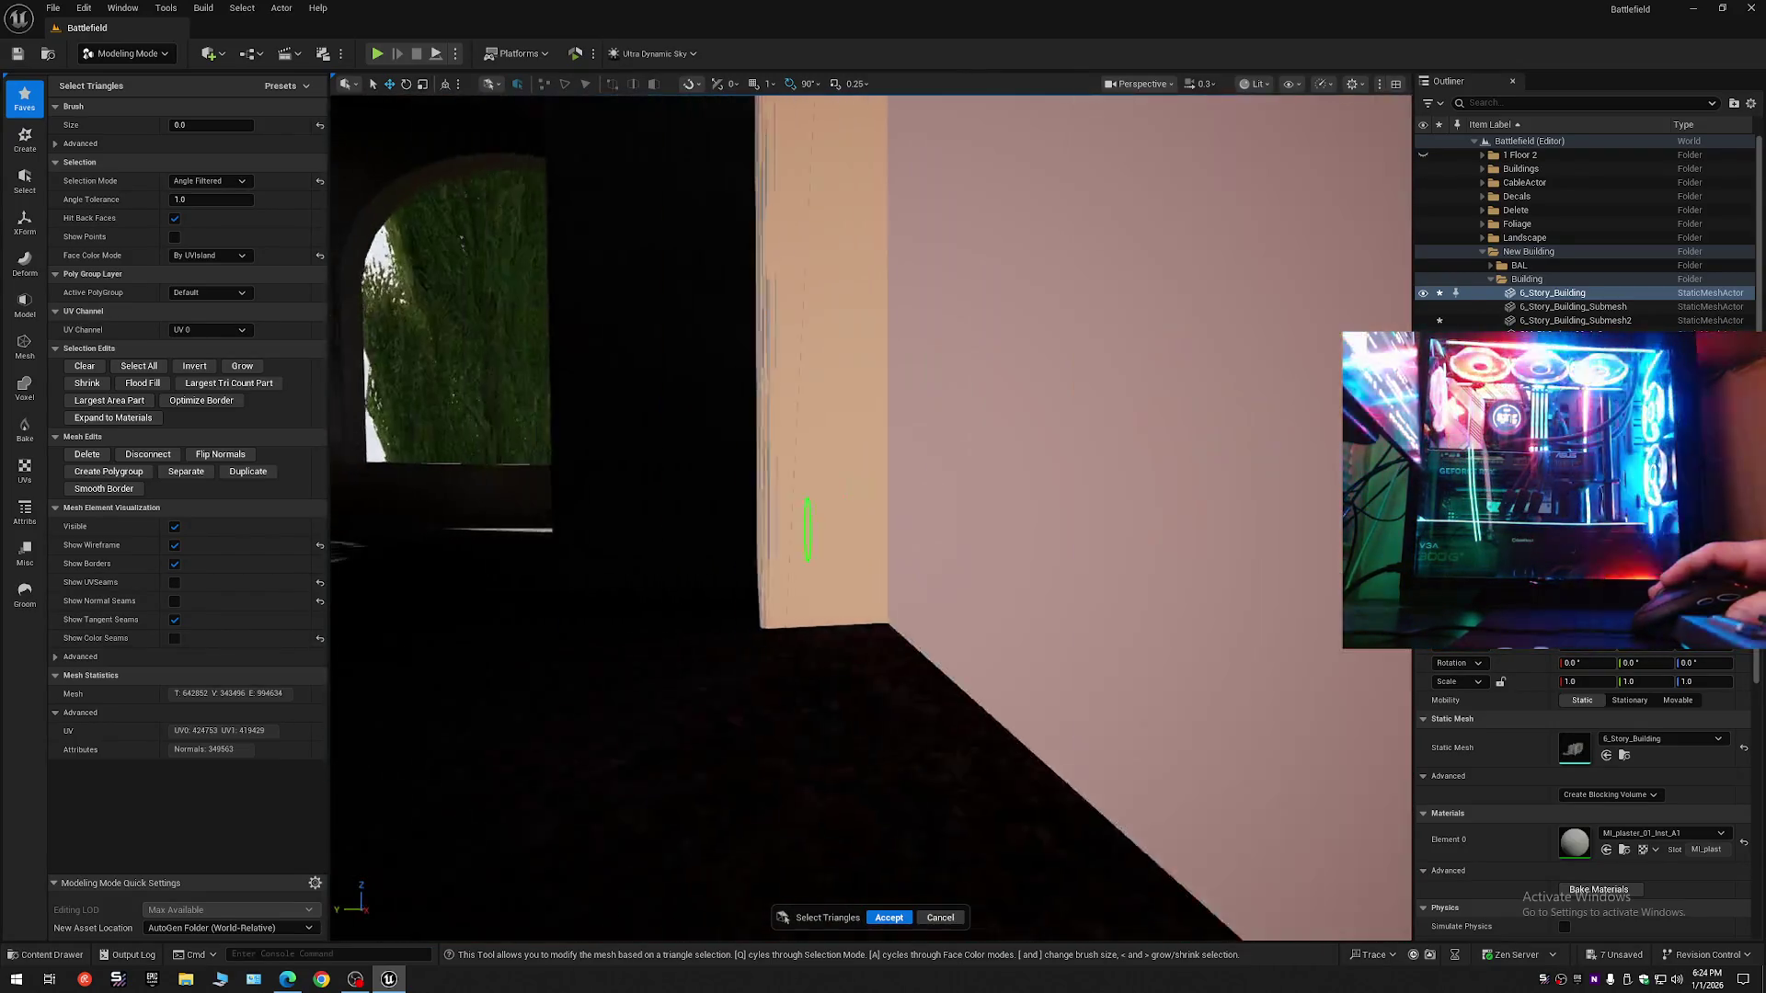
scroll(871, 515, down, 8)
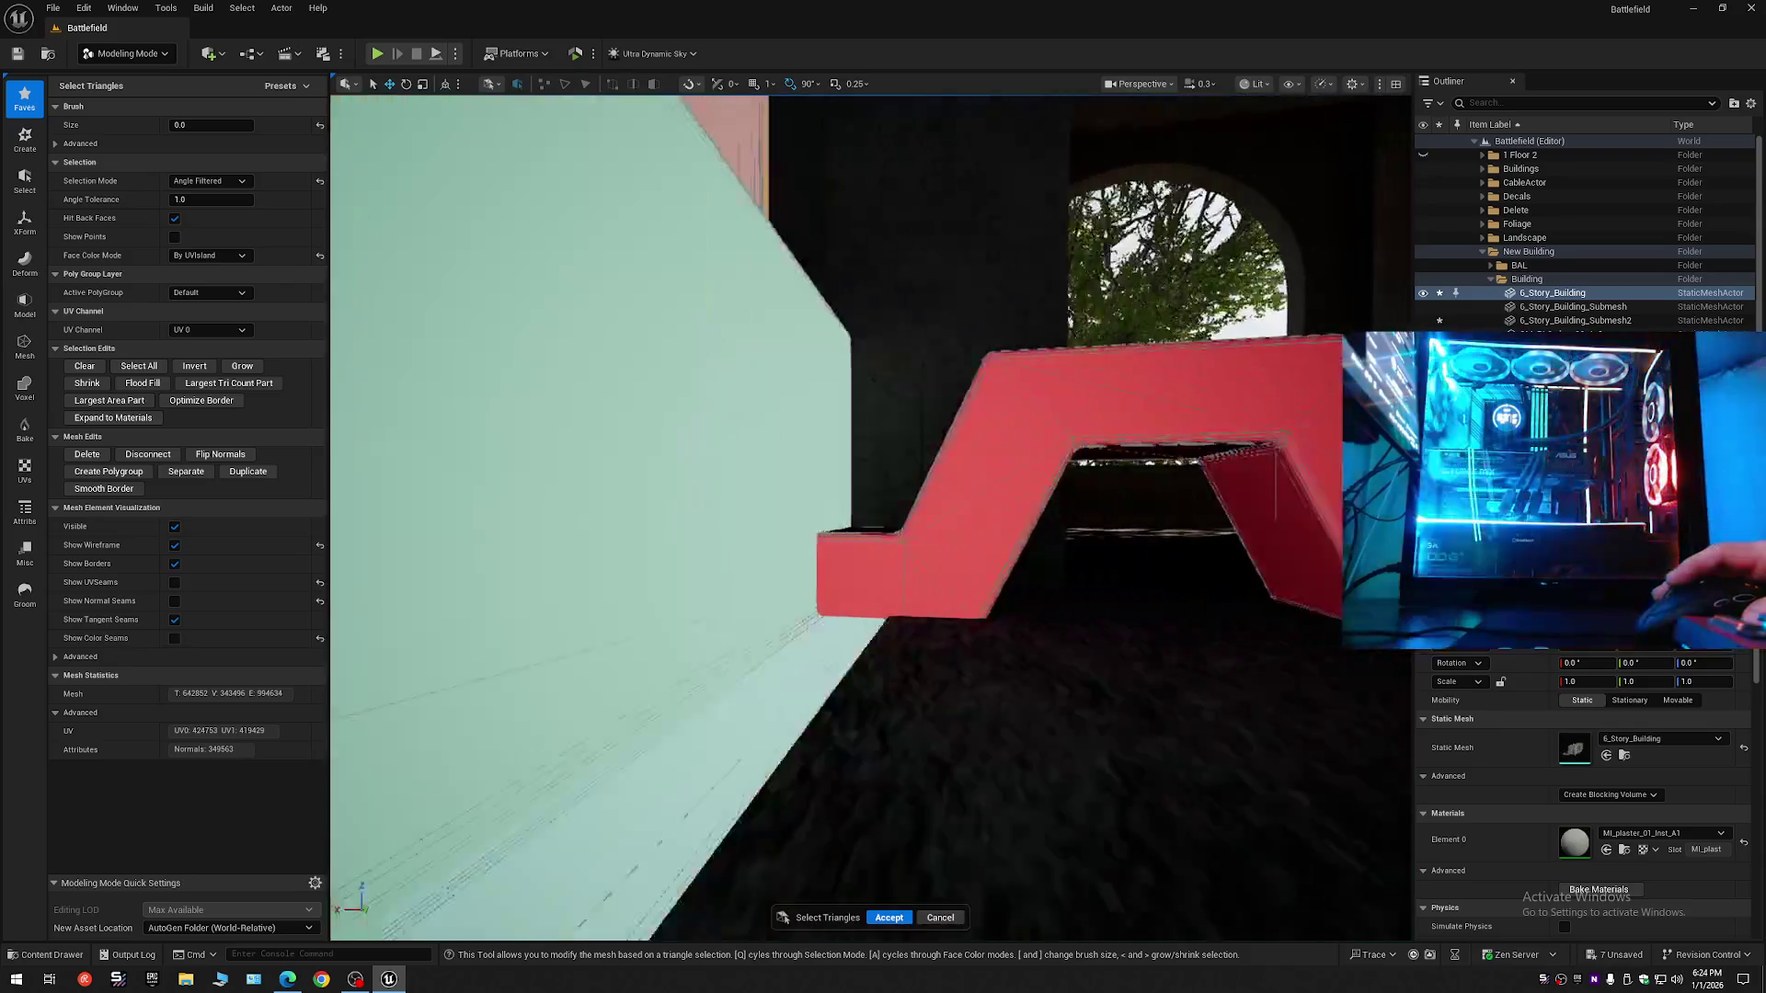
scroll(904, 616, down, 5)
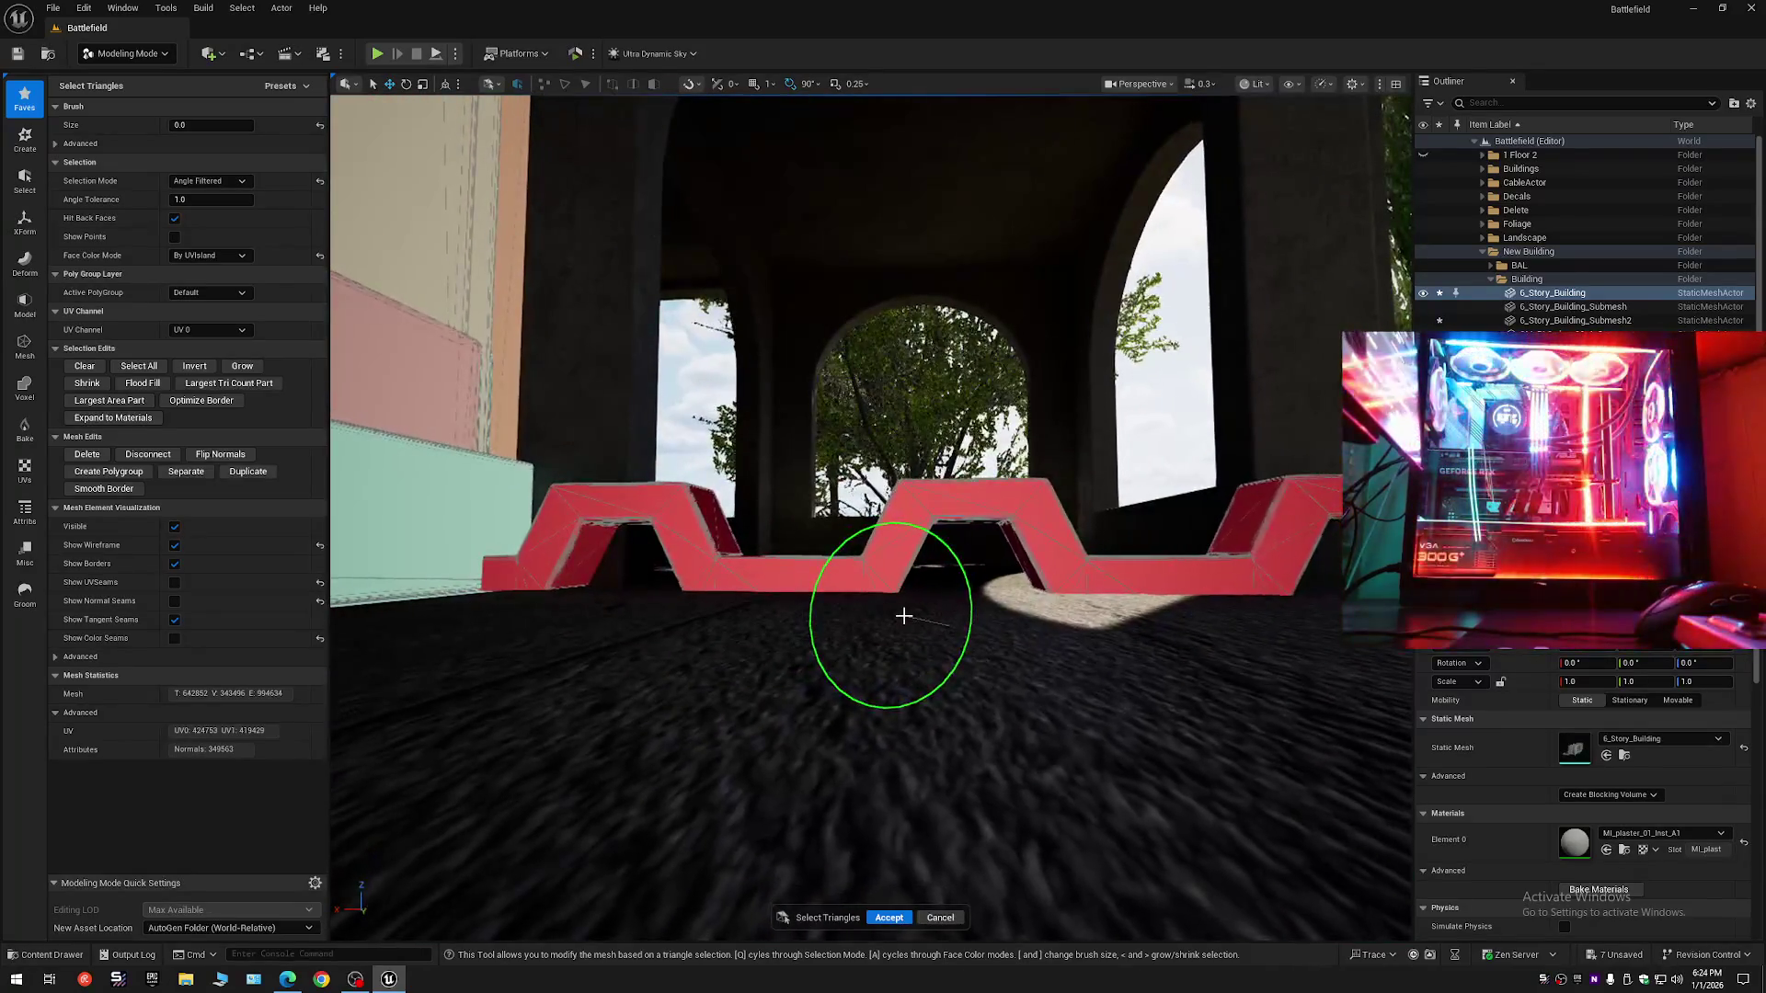
scroll(902, 616, up, 10)
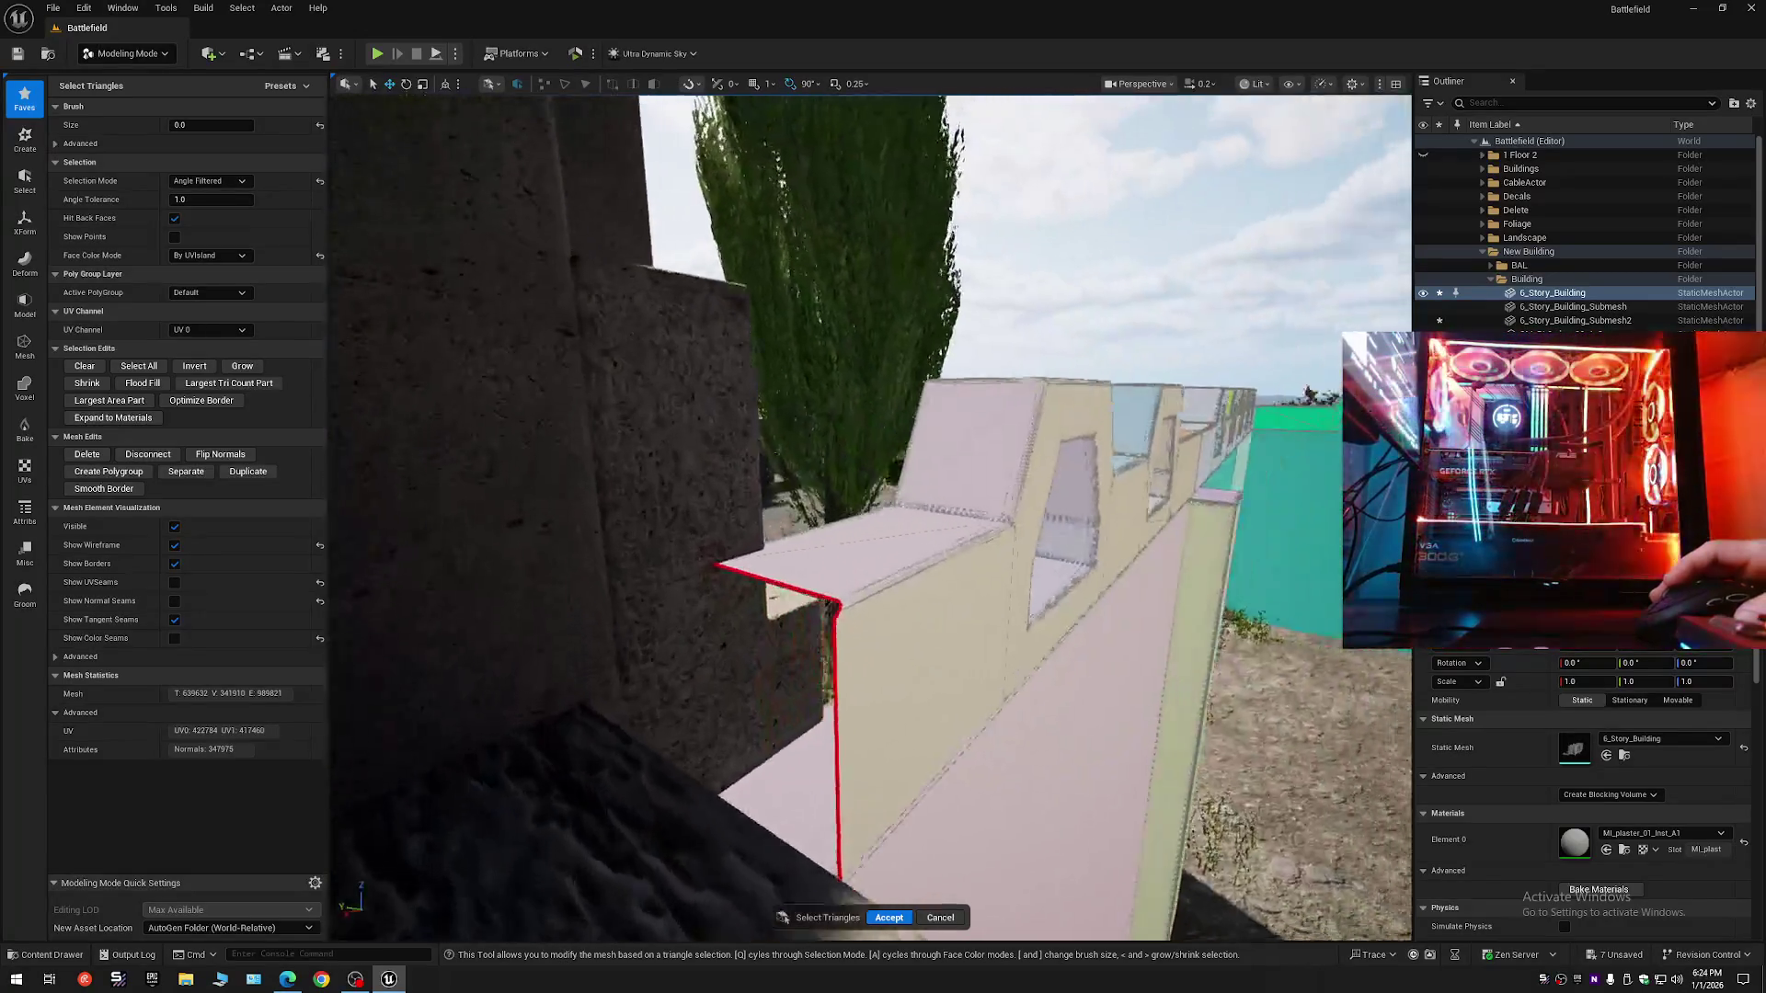
scroll(870, 518, up, 5)
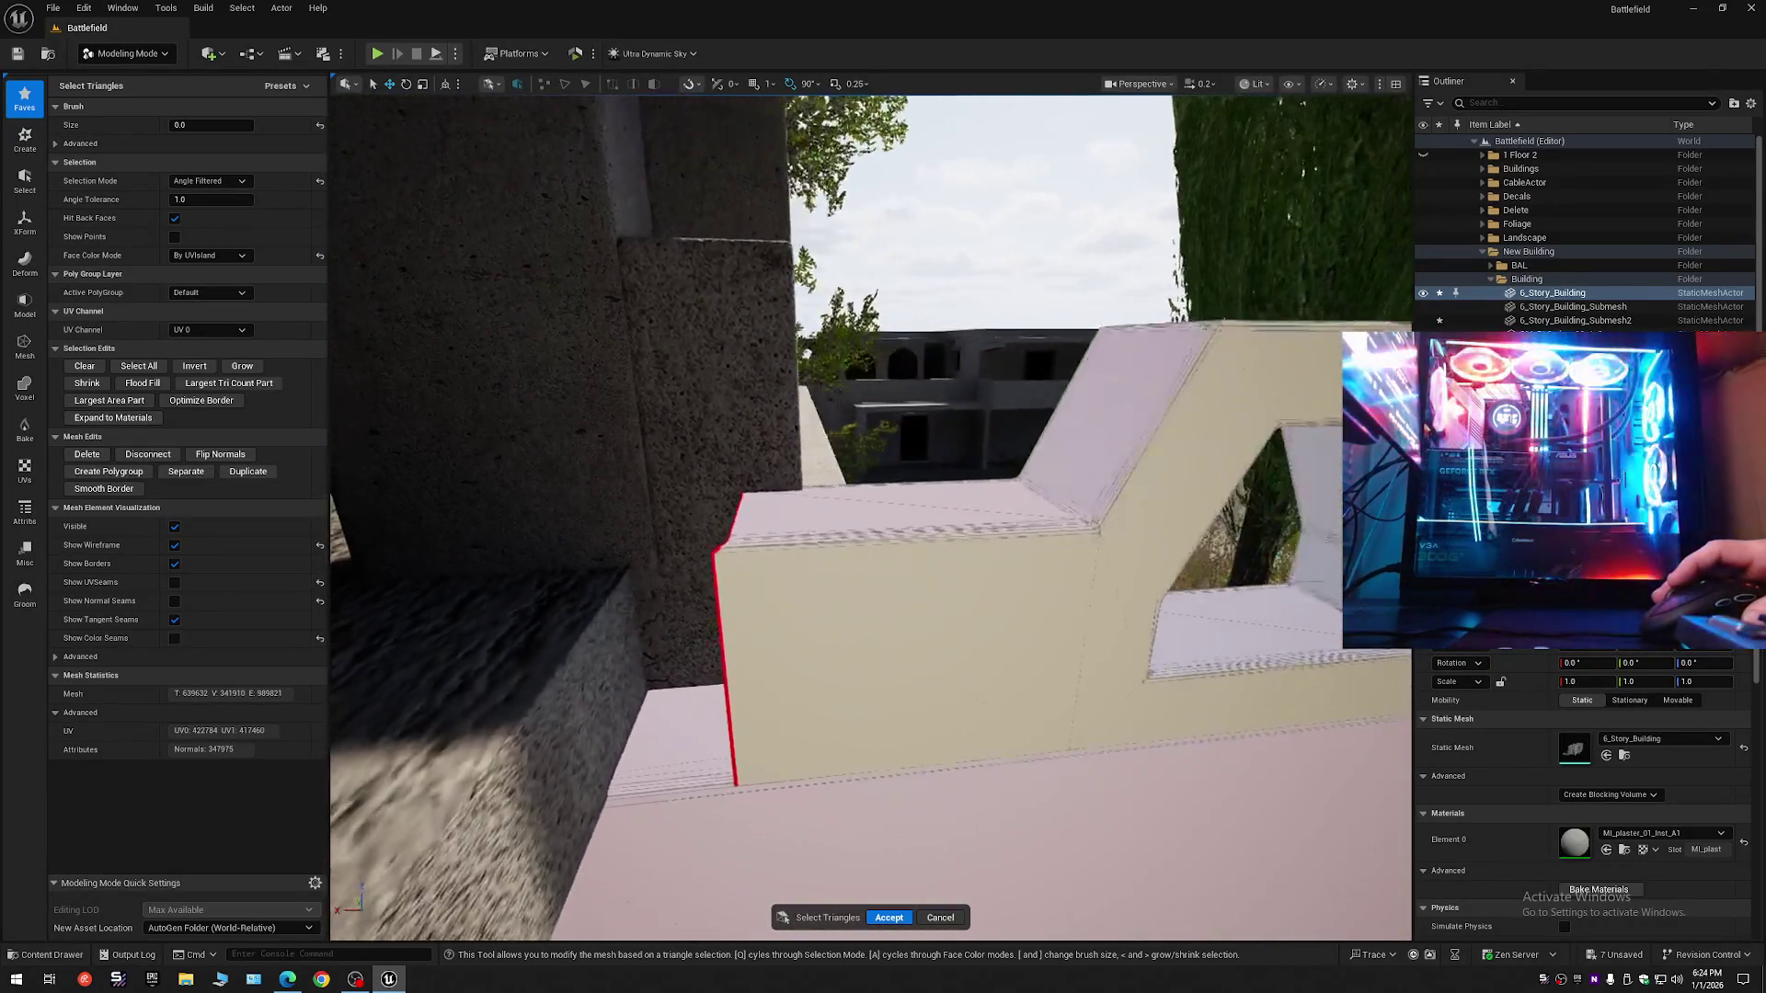
scroll(563, 524, down, 5)
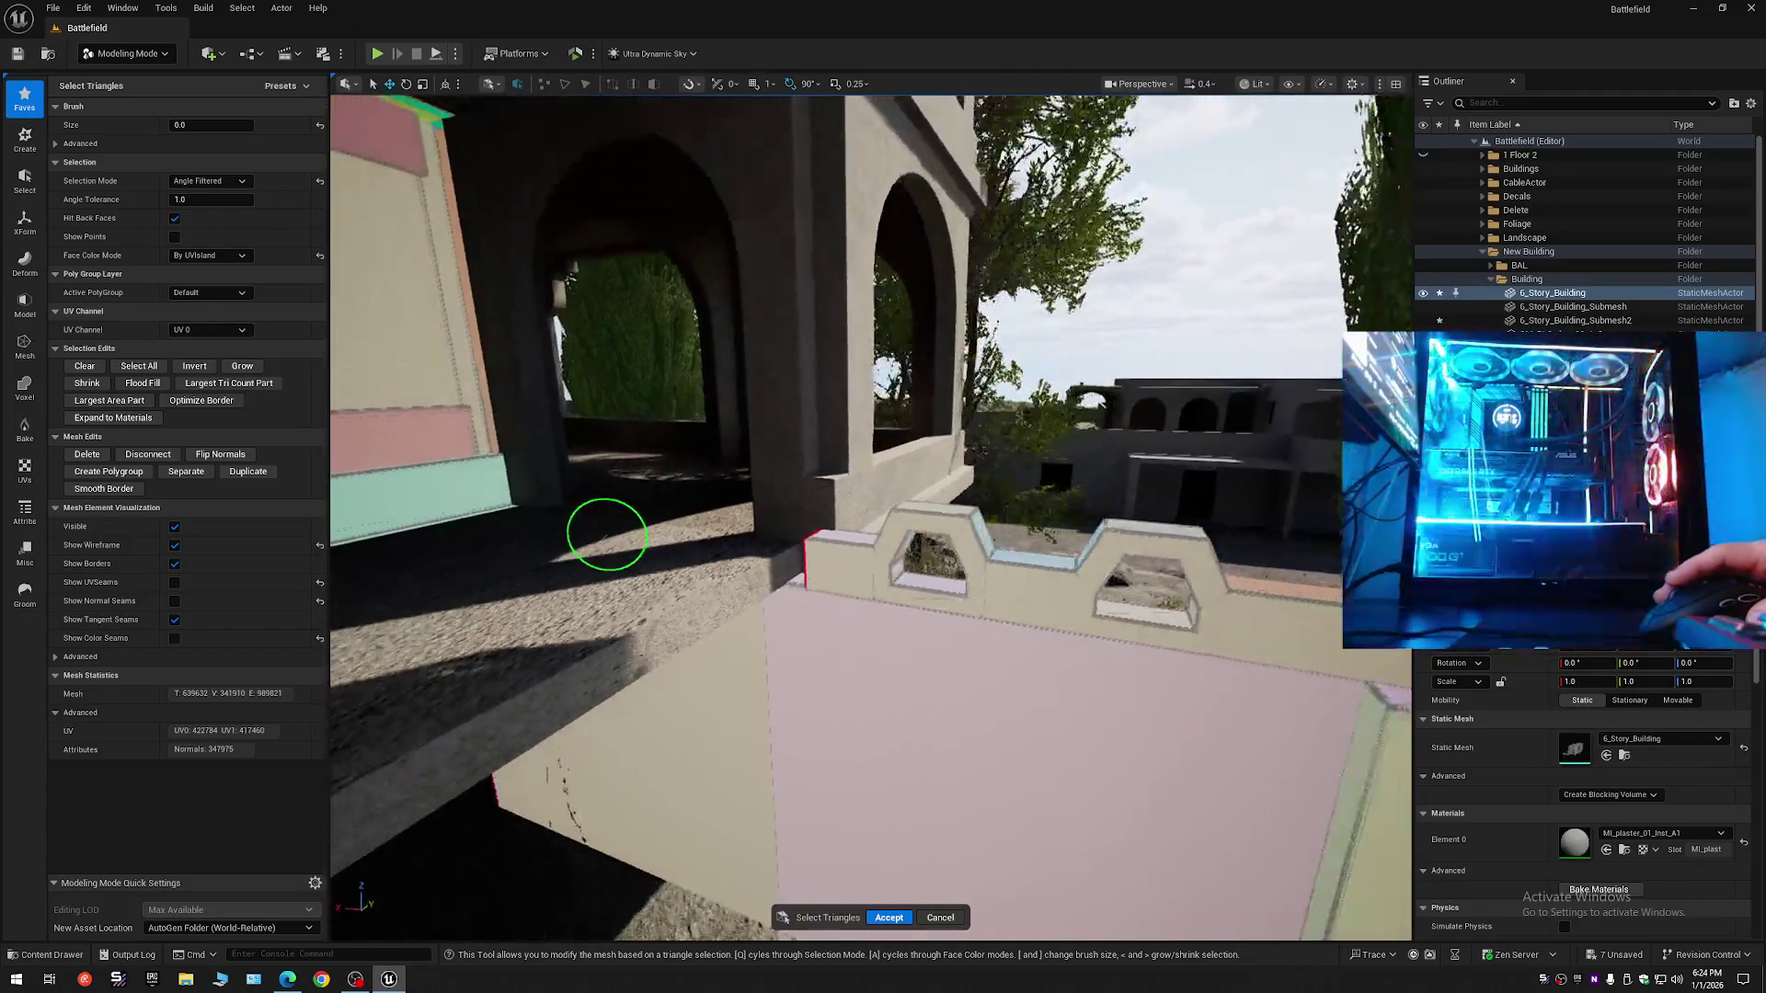
scroll(578, 560, up, 8)
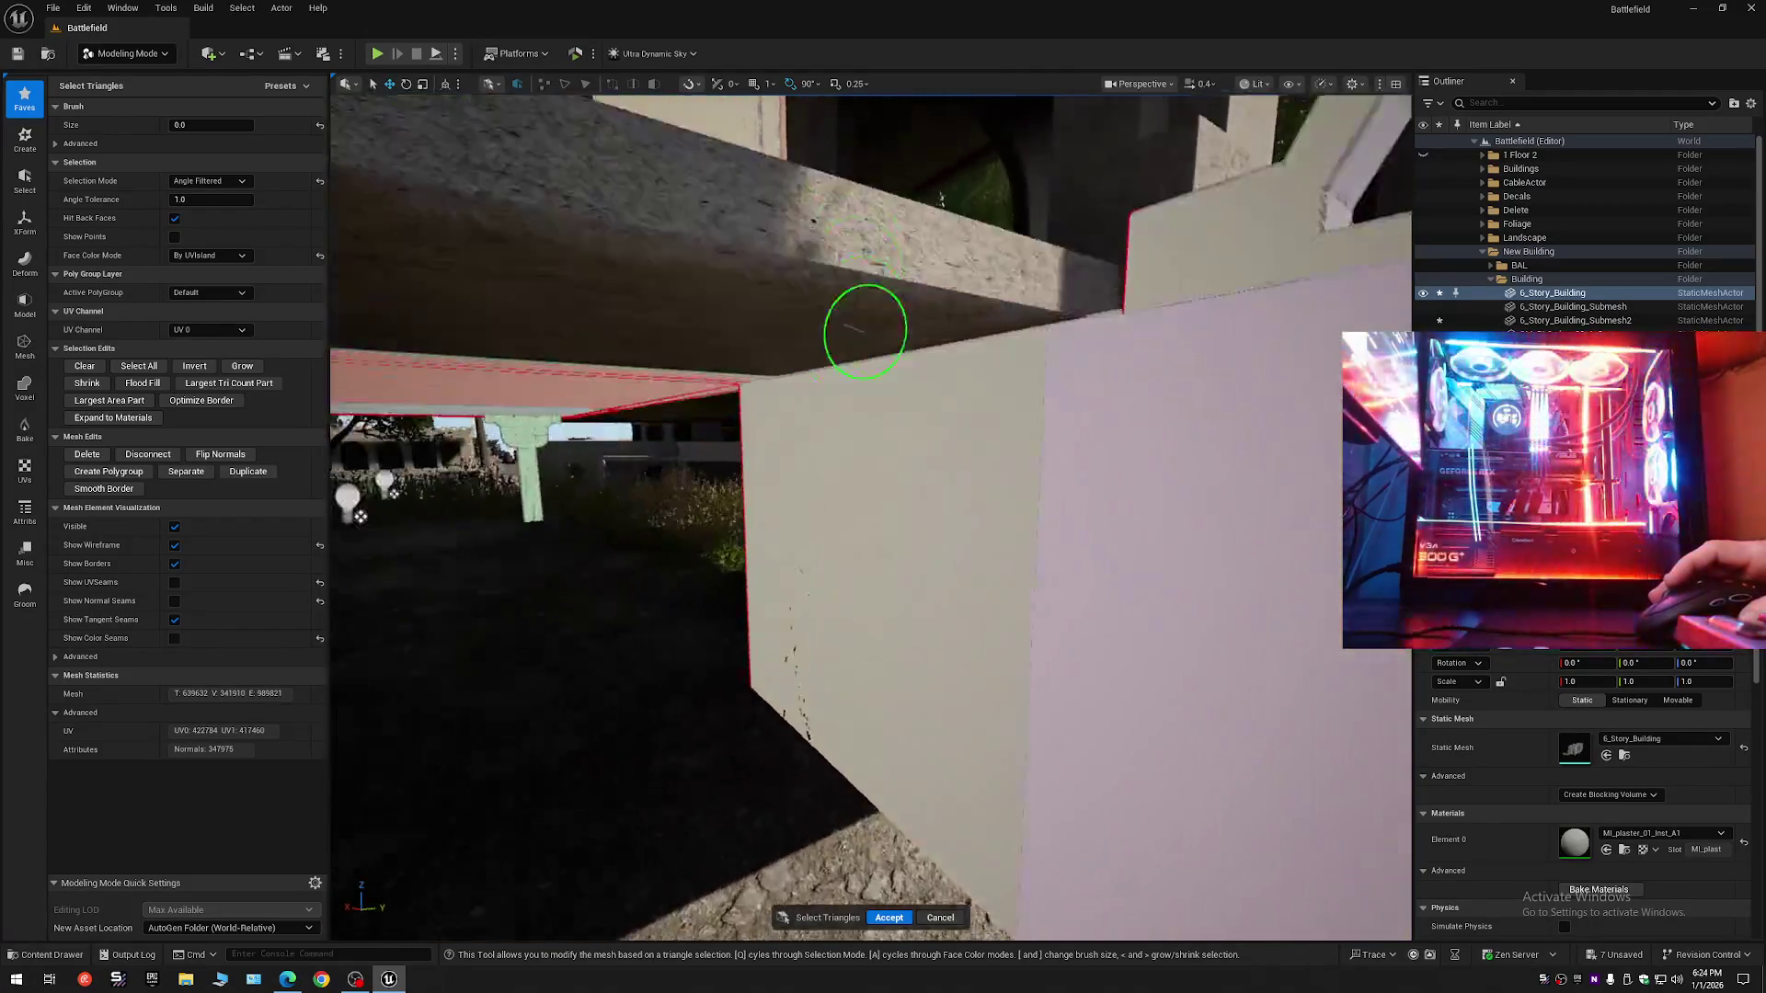
scroll(1104, 387, down, 5)
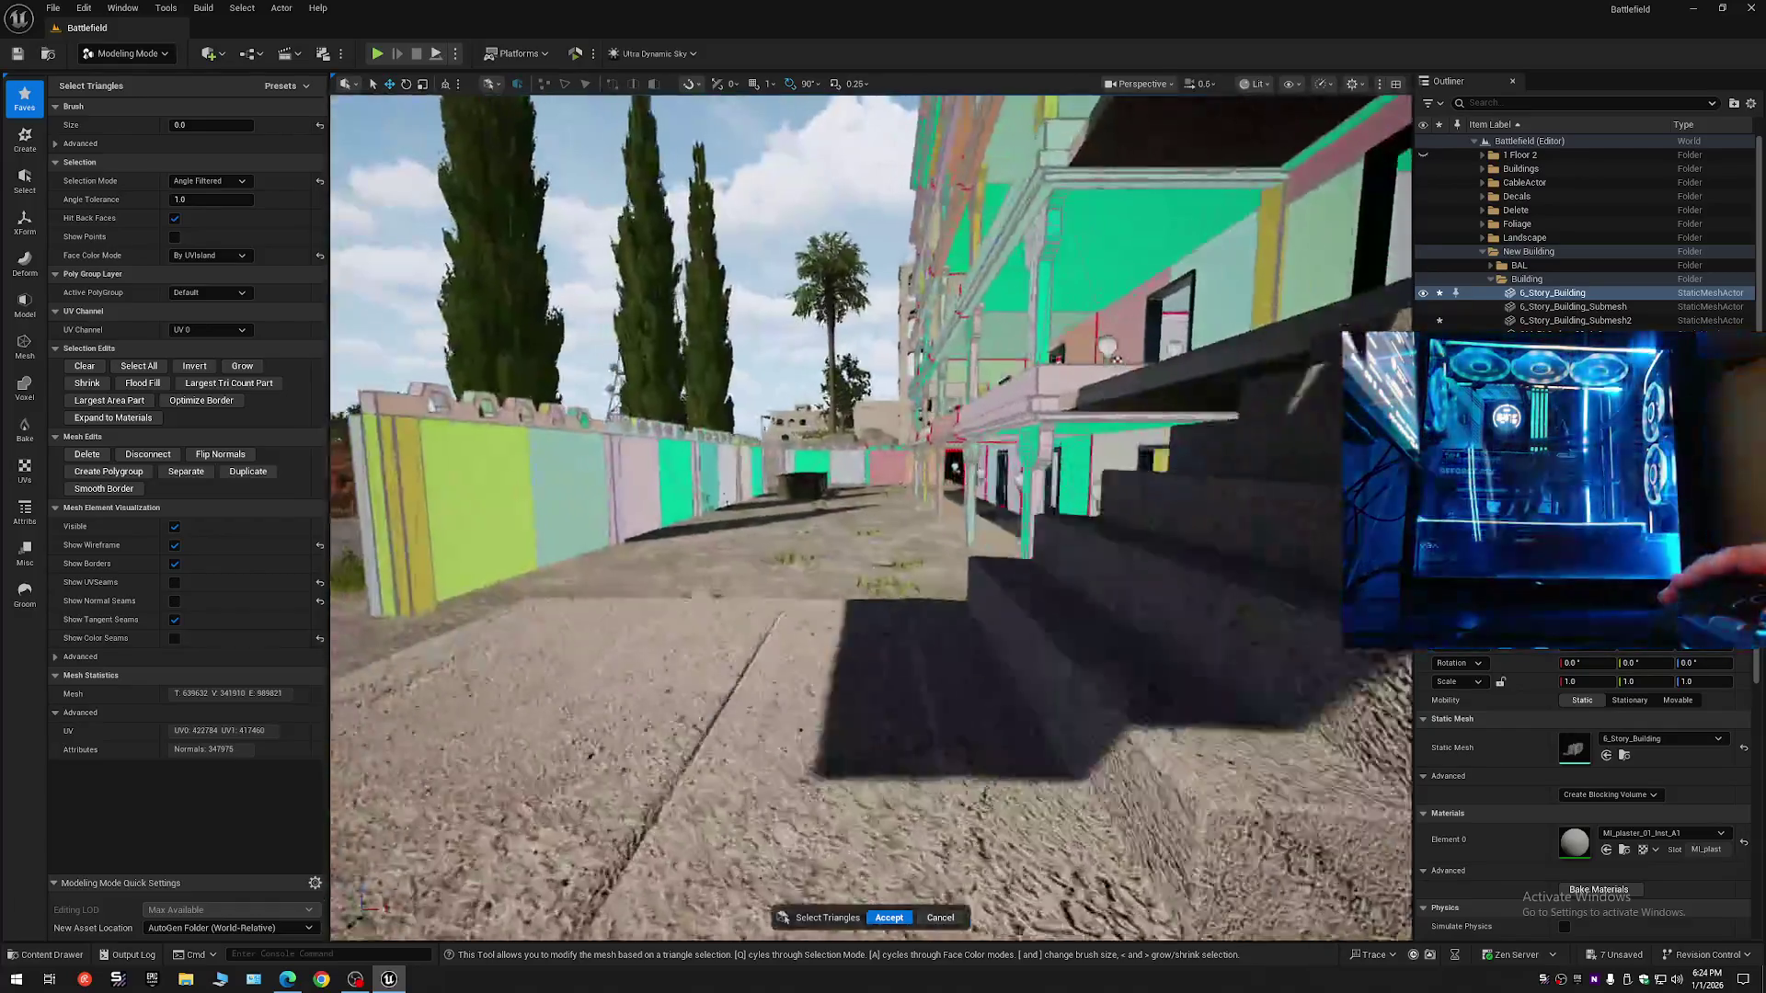
scroll(1115, 484, up, 10)
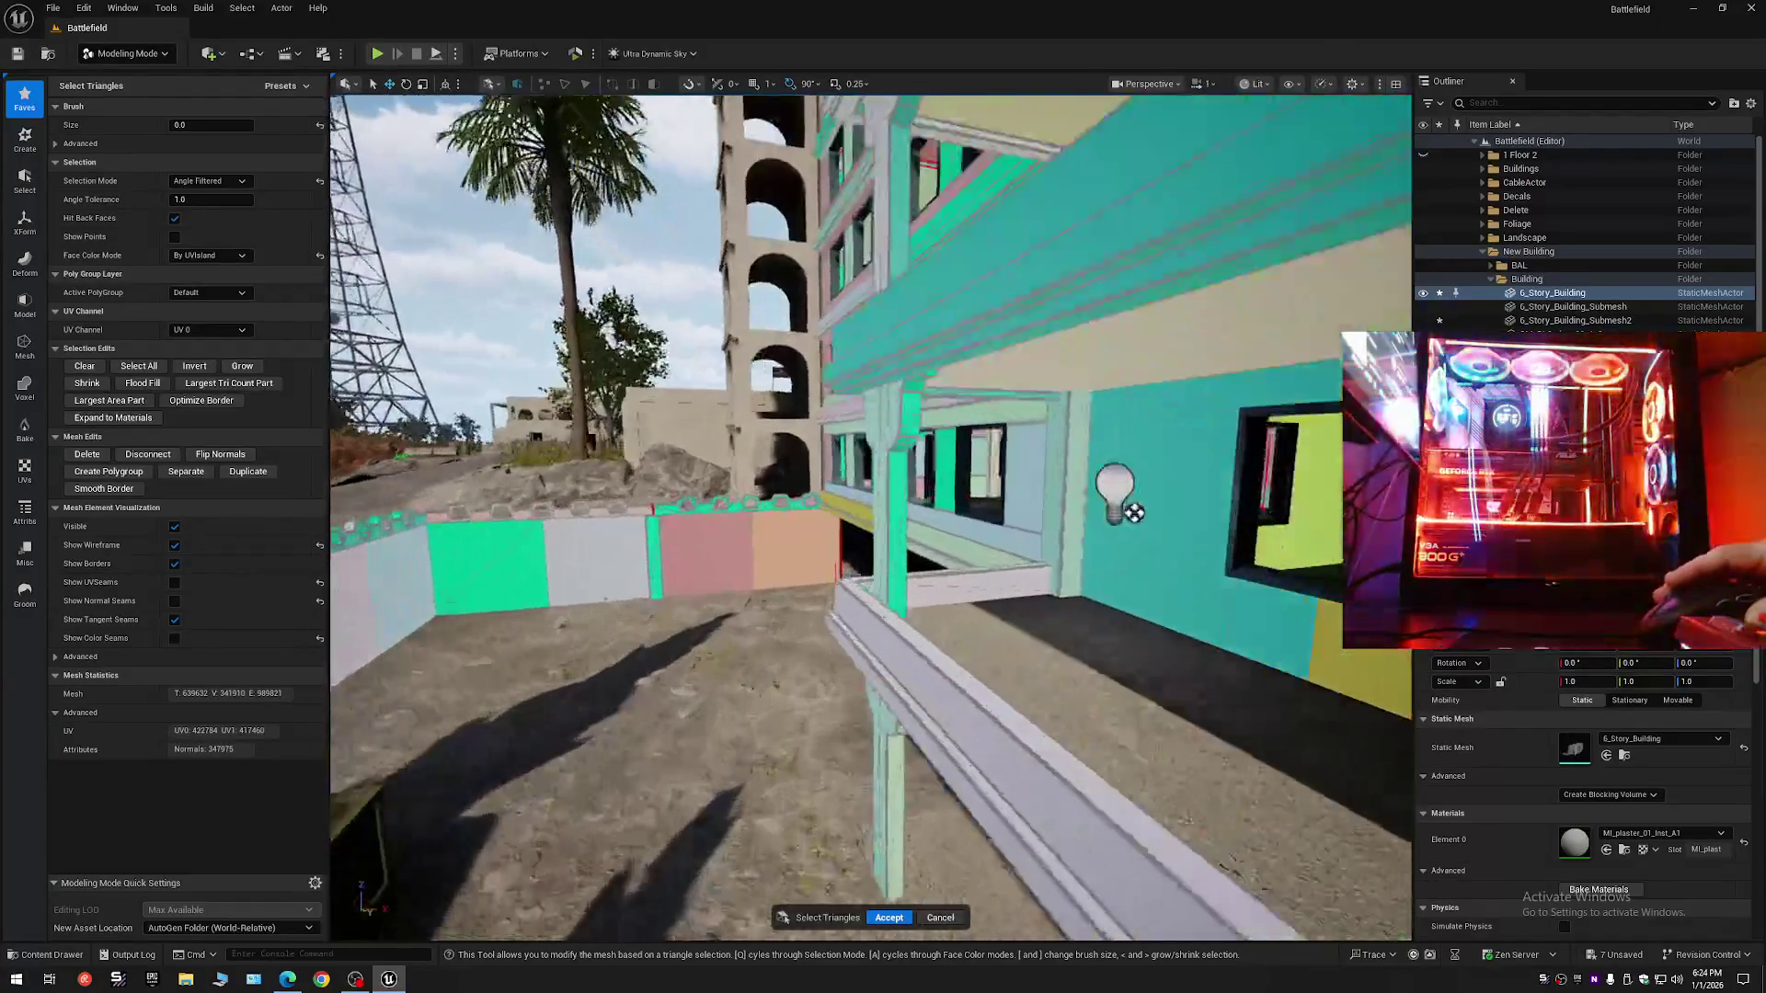
scroll(1219, 589, up, 8)
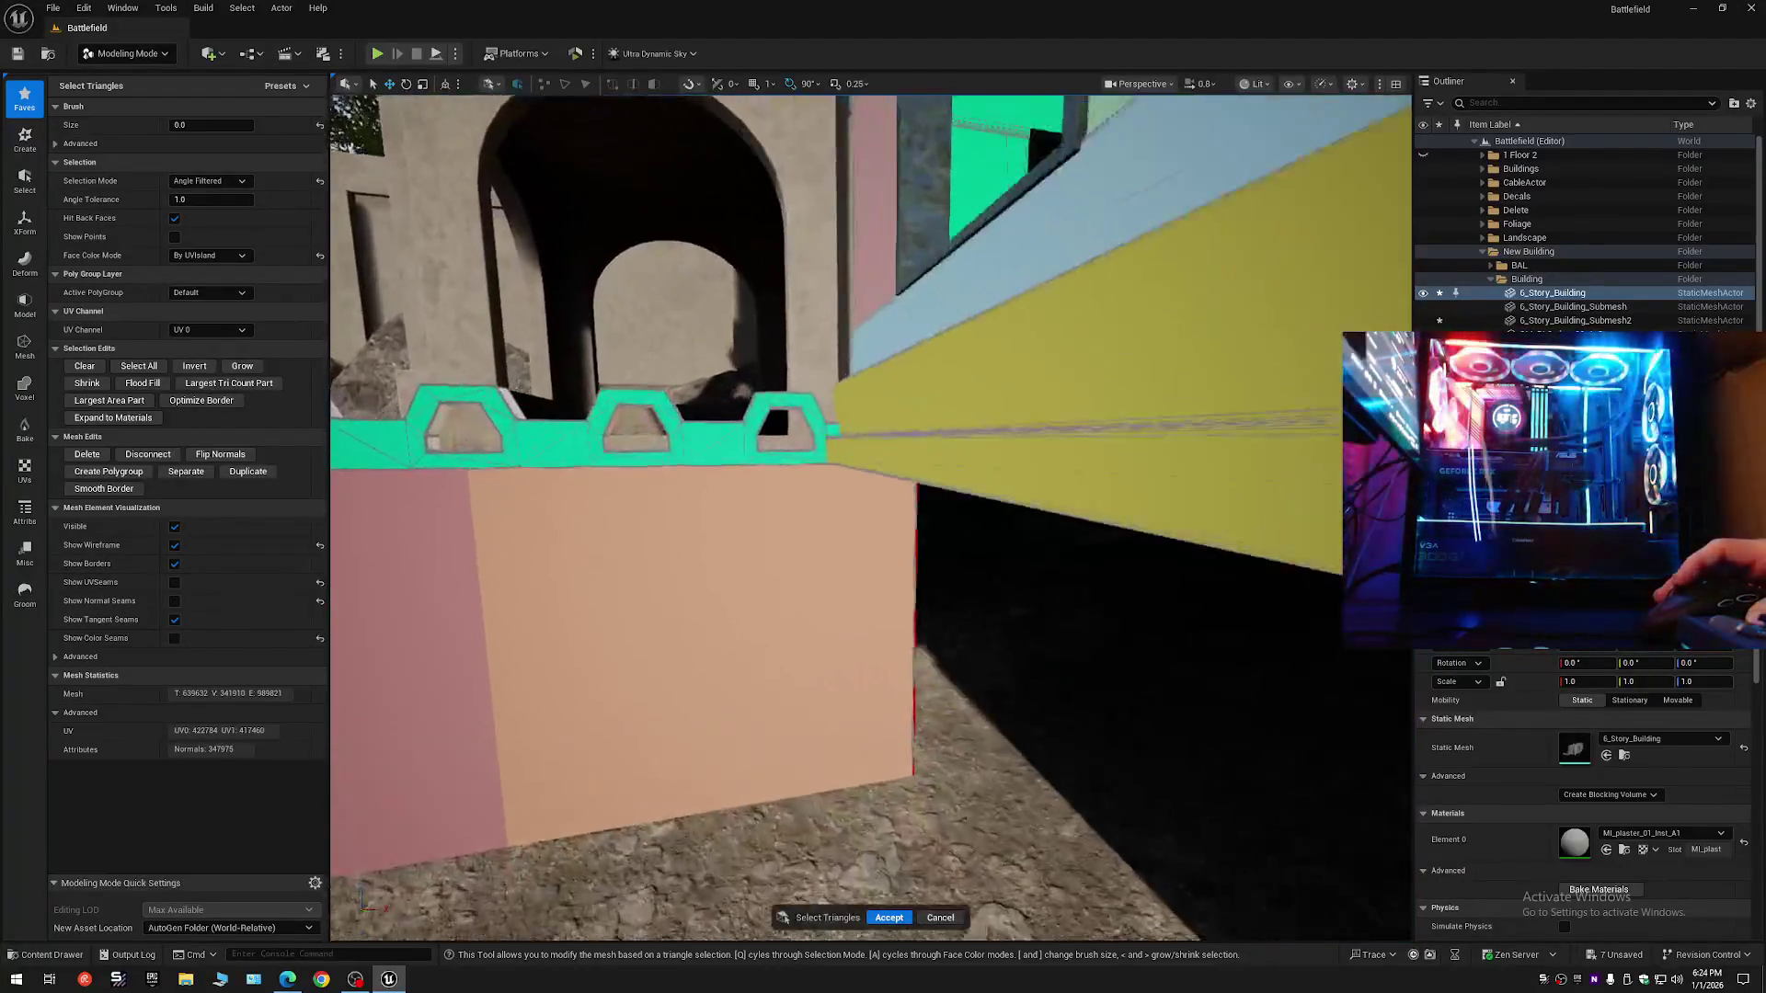
- Select the whole crenellated parapet piece using All Connected selection
scroll(894, 612, down, 5)
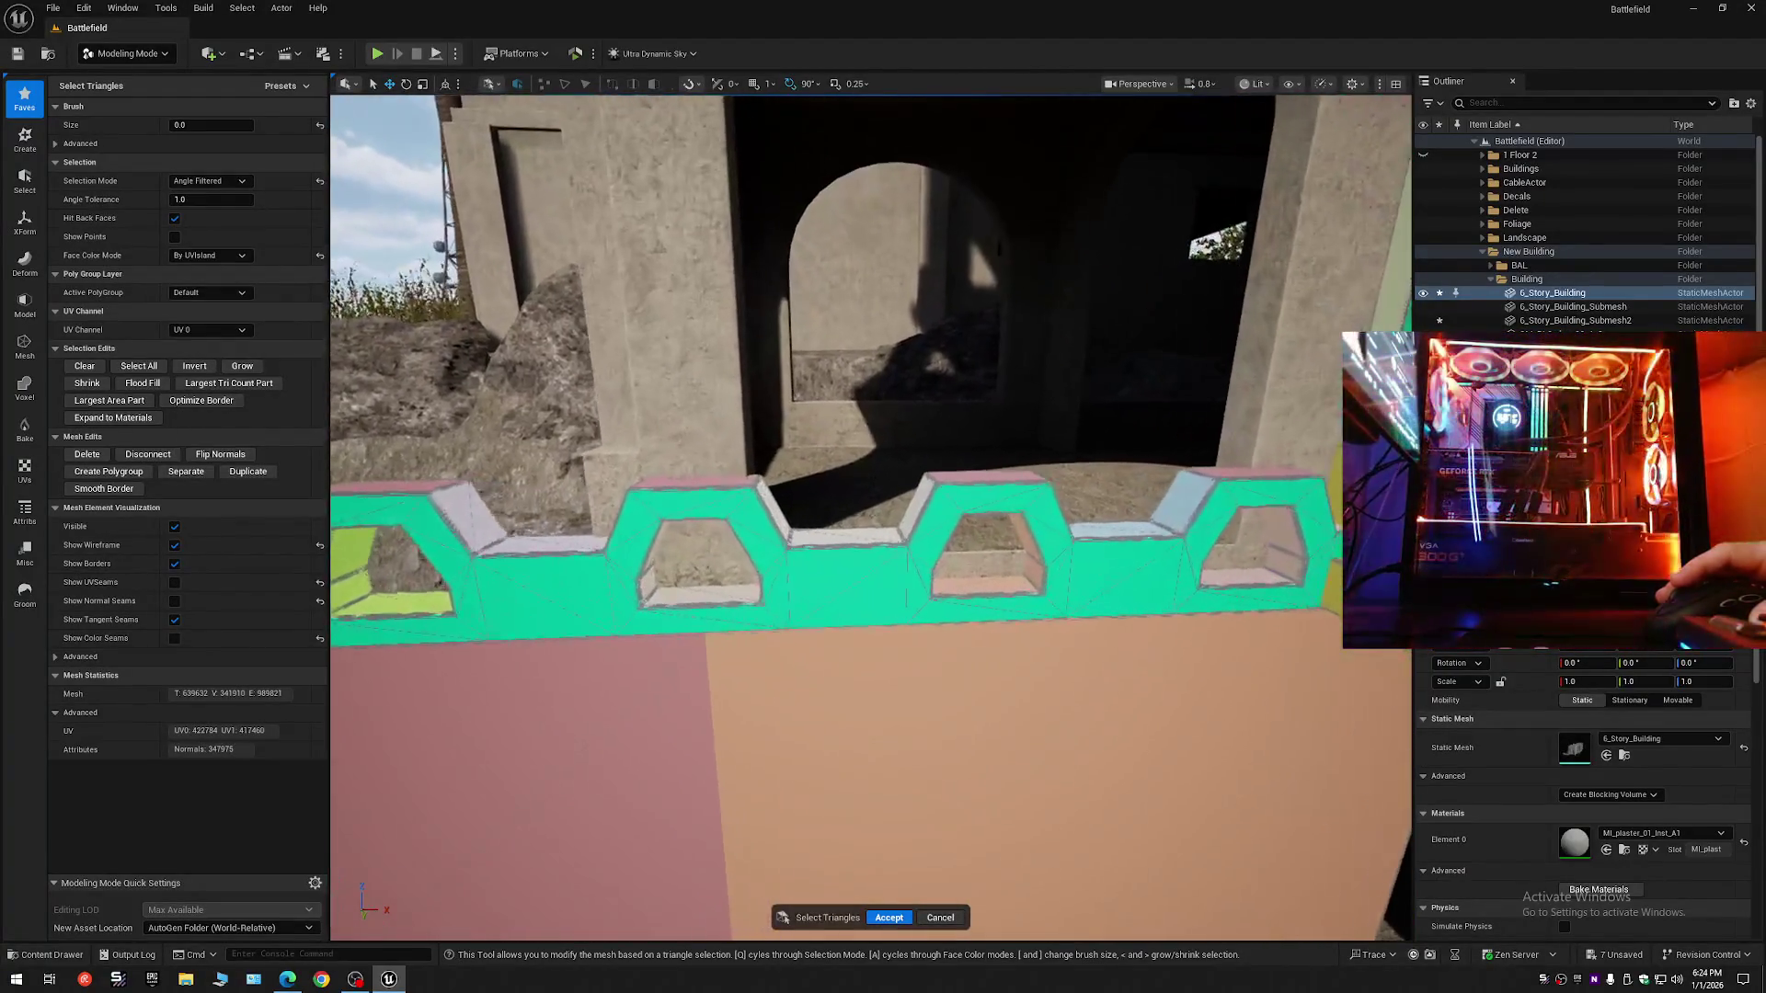
click(211, 181)
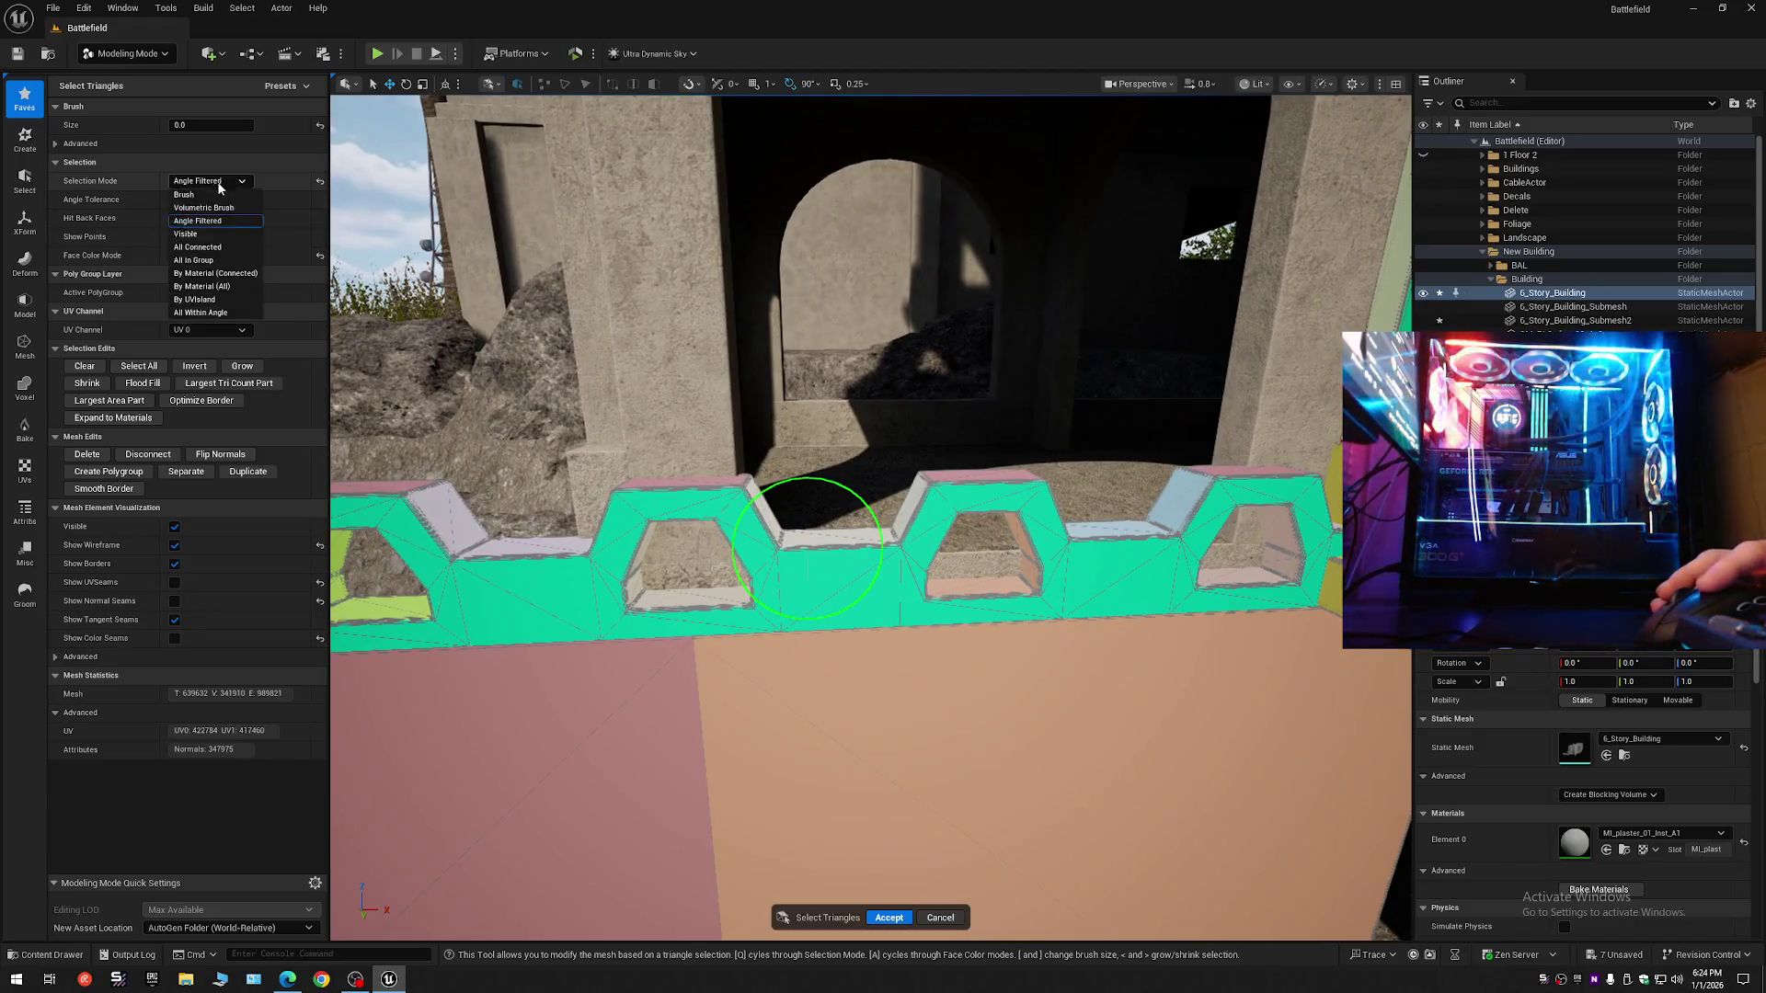
click(214, 247)
click(980, 504)
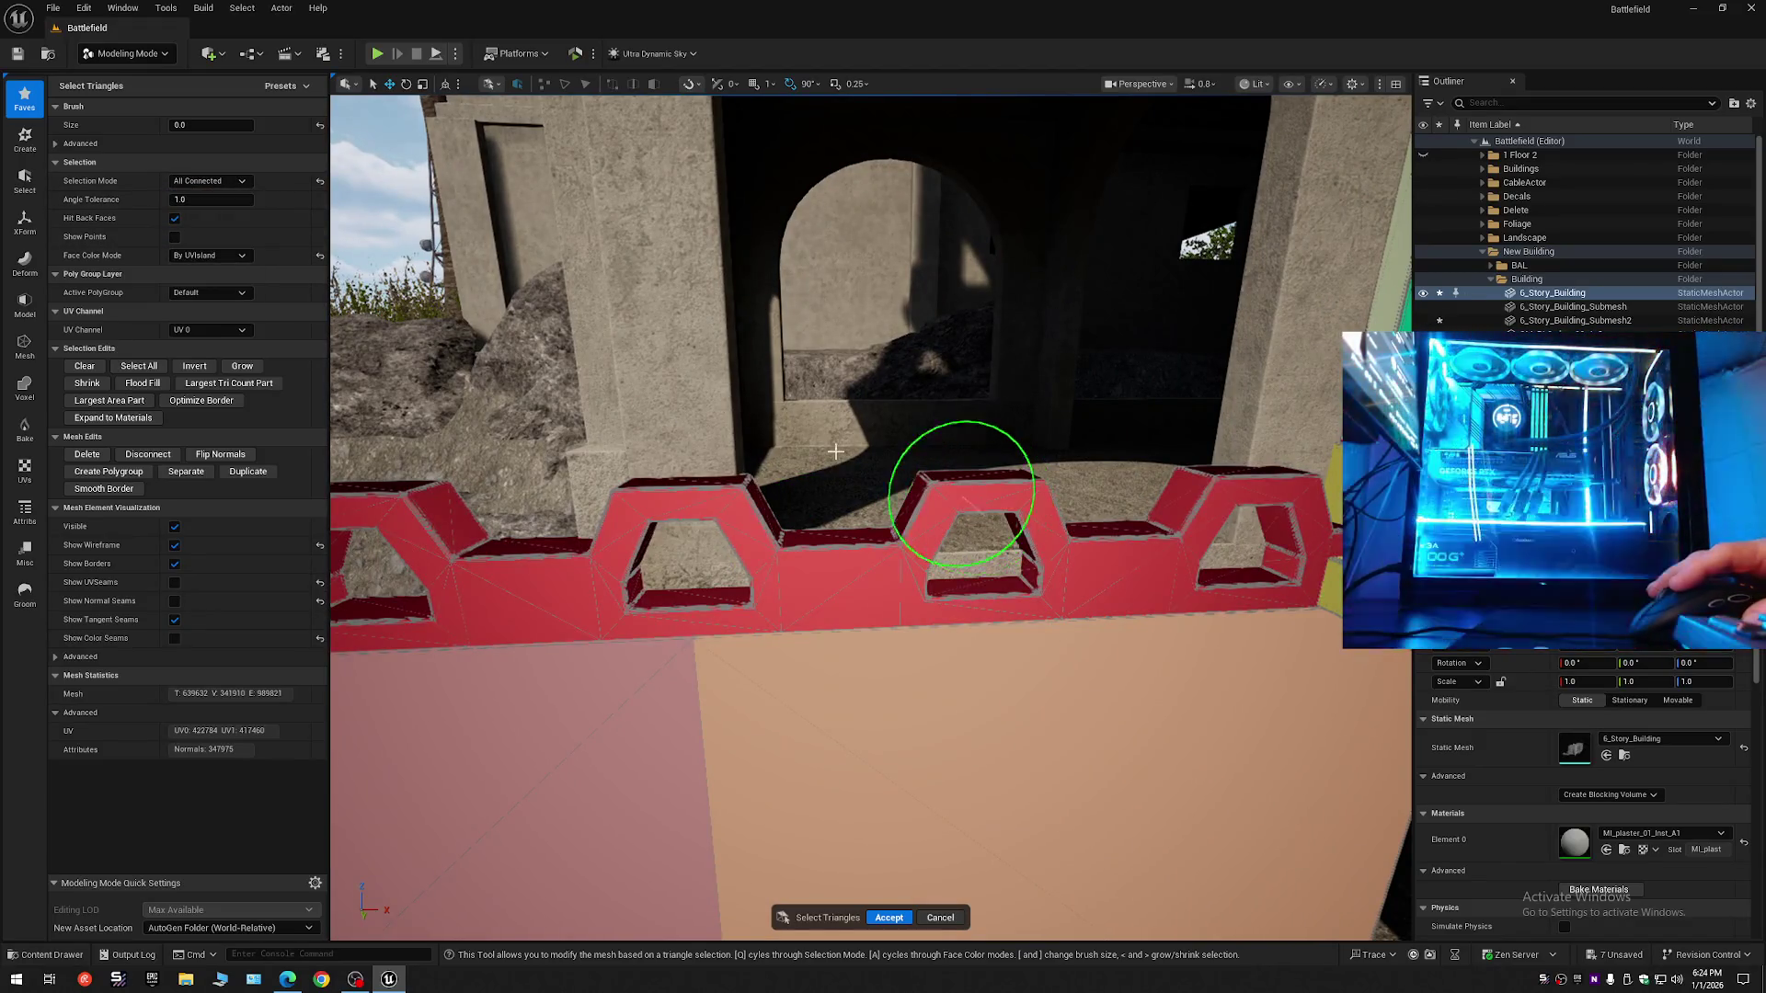
- Switch to Volumetric Brush selection and orbit to view the wall from other sides
click(217, 182)
click(210, 208)
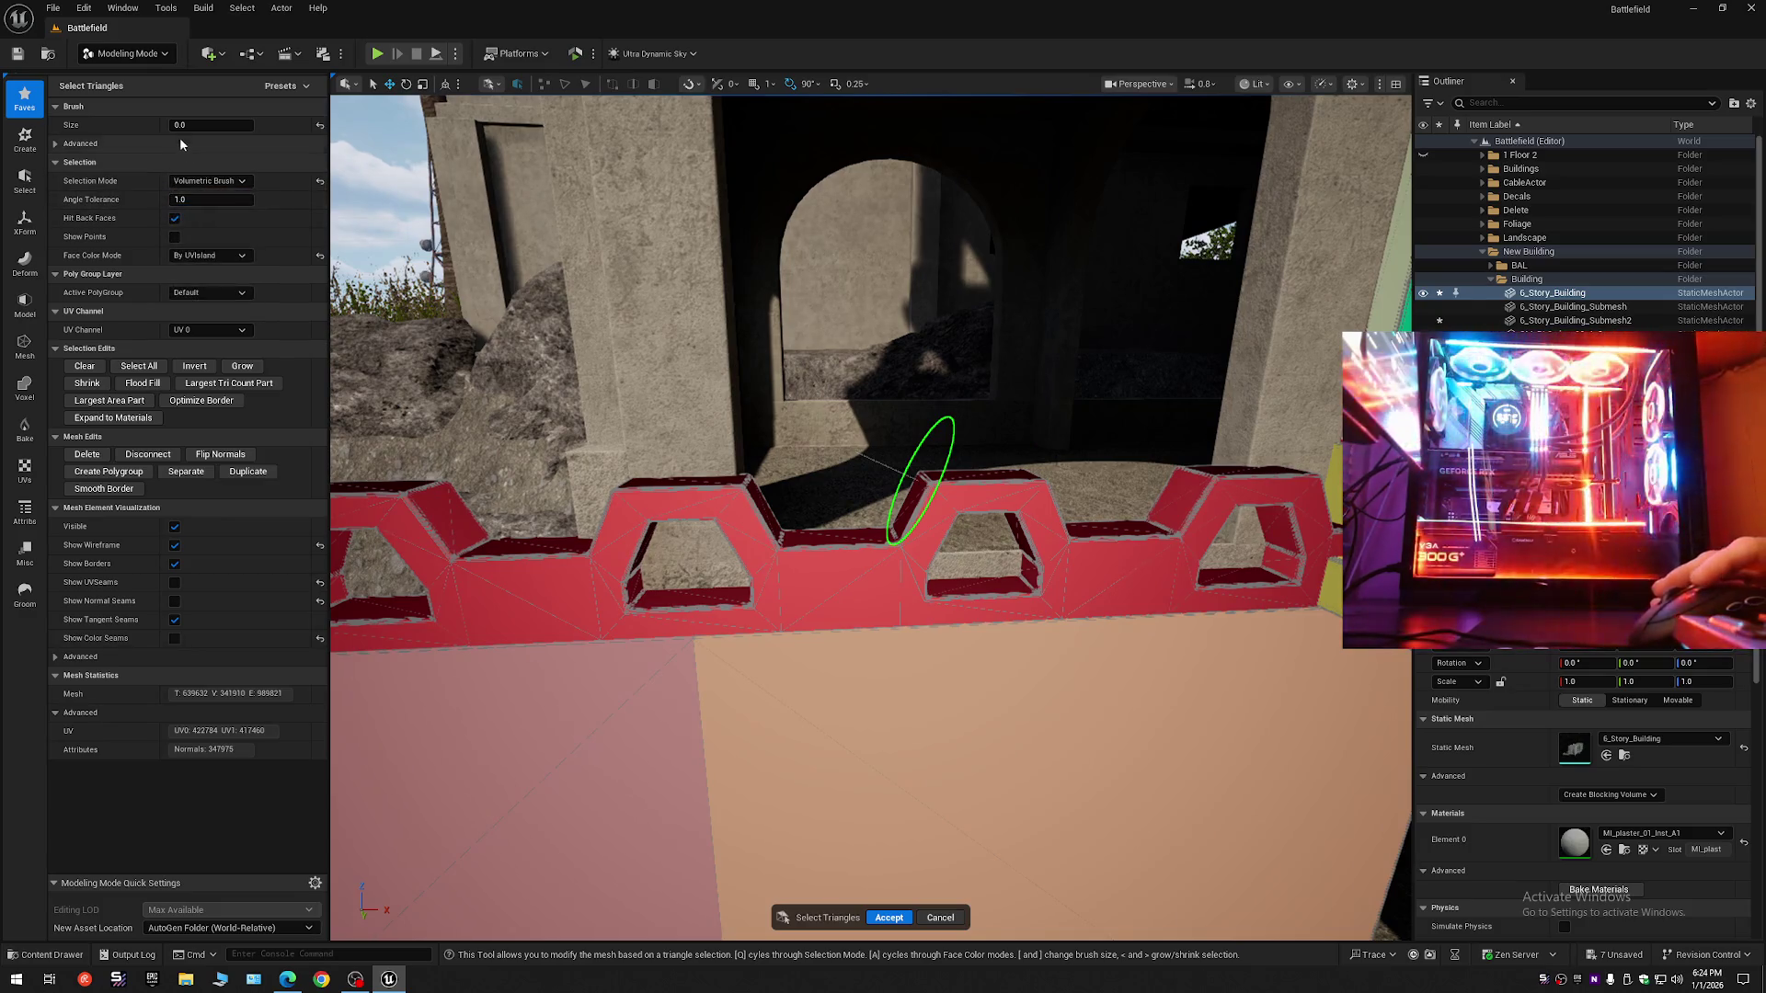
drag(644, 478, 556, 474)
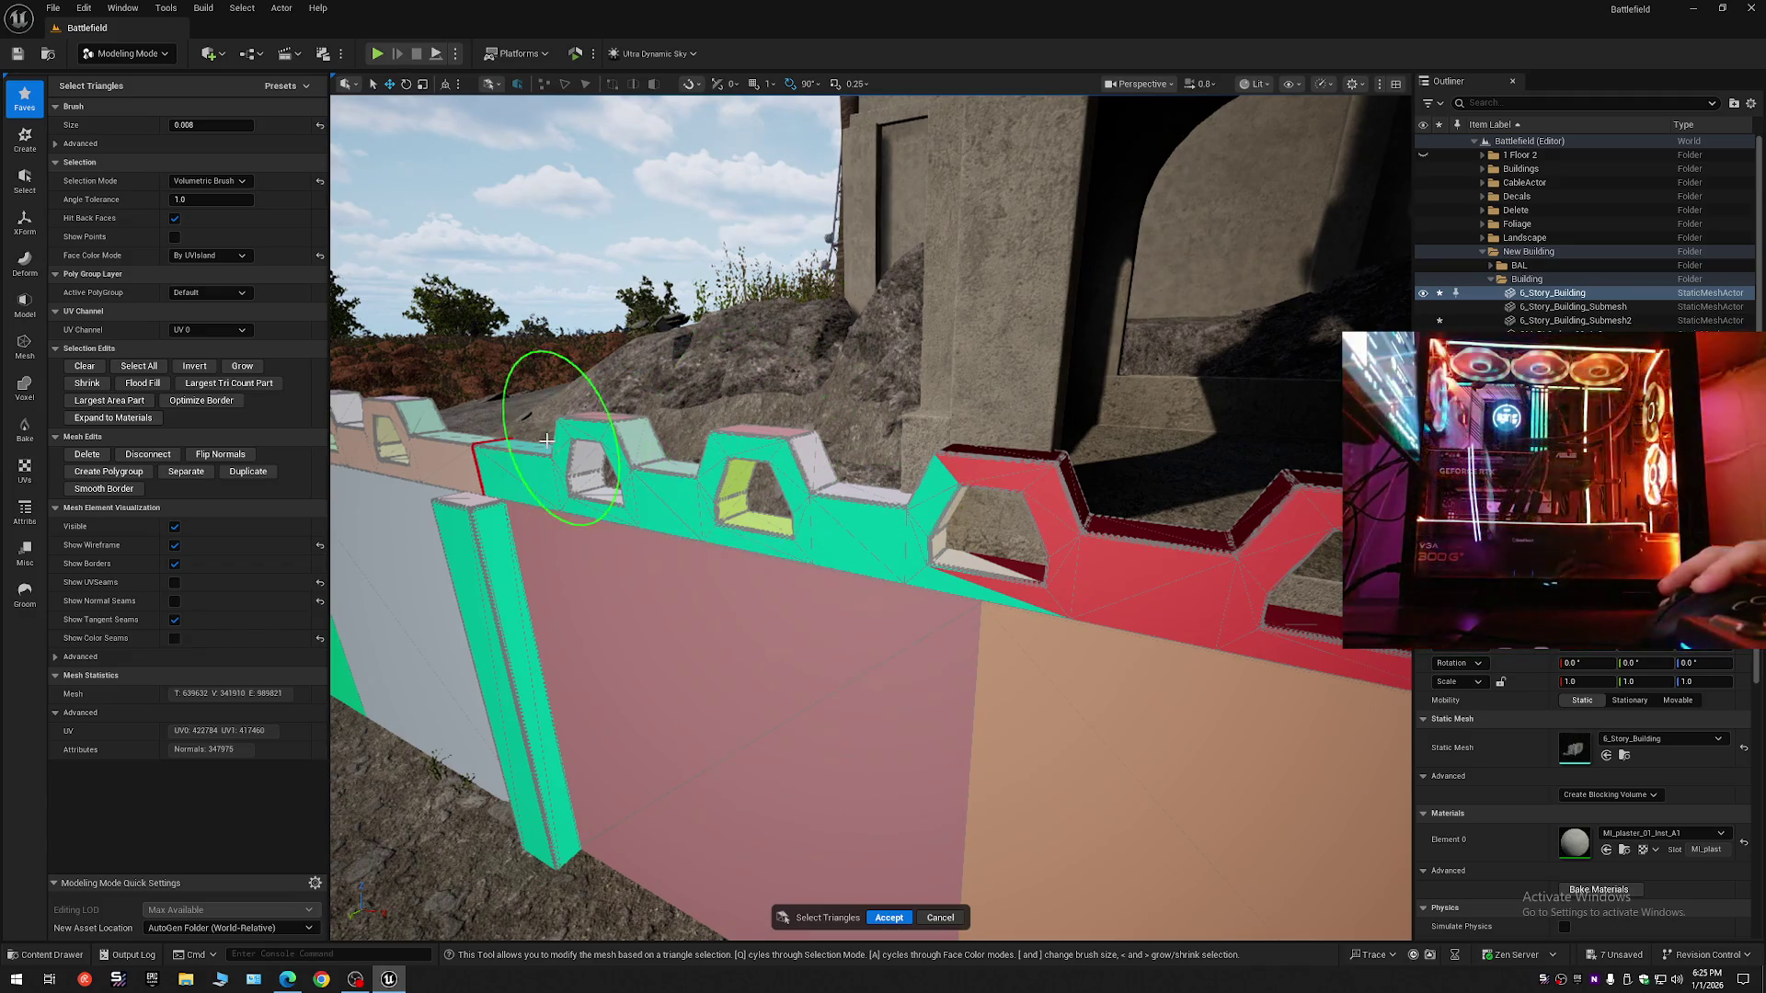
mouse_move(775, 509)
mouse_down()
mouse_move(809, 551)
mouse_move(809, 493)
mouse_move(570, 589)
mouse_move(1123, 481)
mouse_move(1320, 788)
mouse_move(809, 704)
mouse_move(699, 712)
mouse_up()
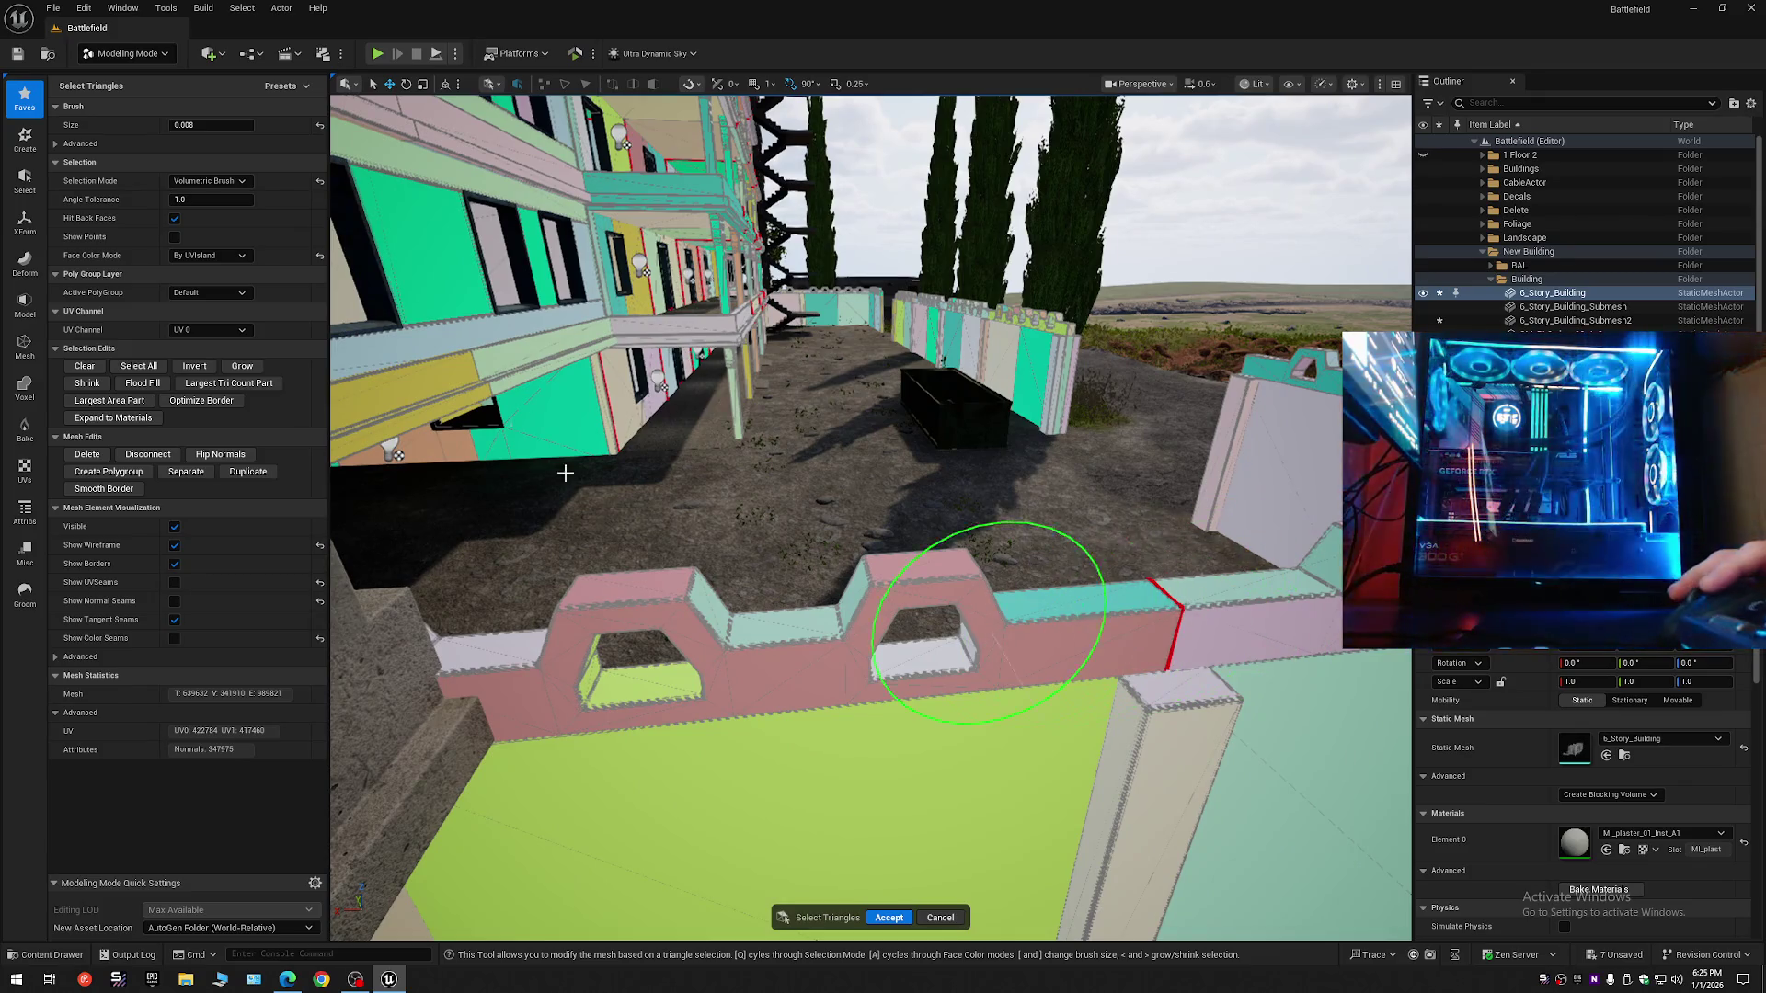
click(209, 181)
- Return to Brush selection and fly in to face the red crenellated wall
click(198, 193)
mouse_move(699, 515)
mouse_down()
mouse_move(588, 515)
mouse_move(625, 561)
mouse_move(662, 543)
mouse_move(700, 341)
mouse_up()
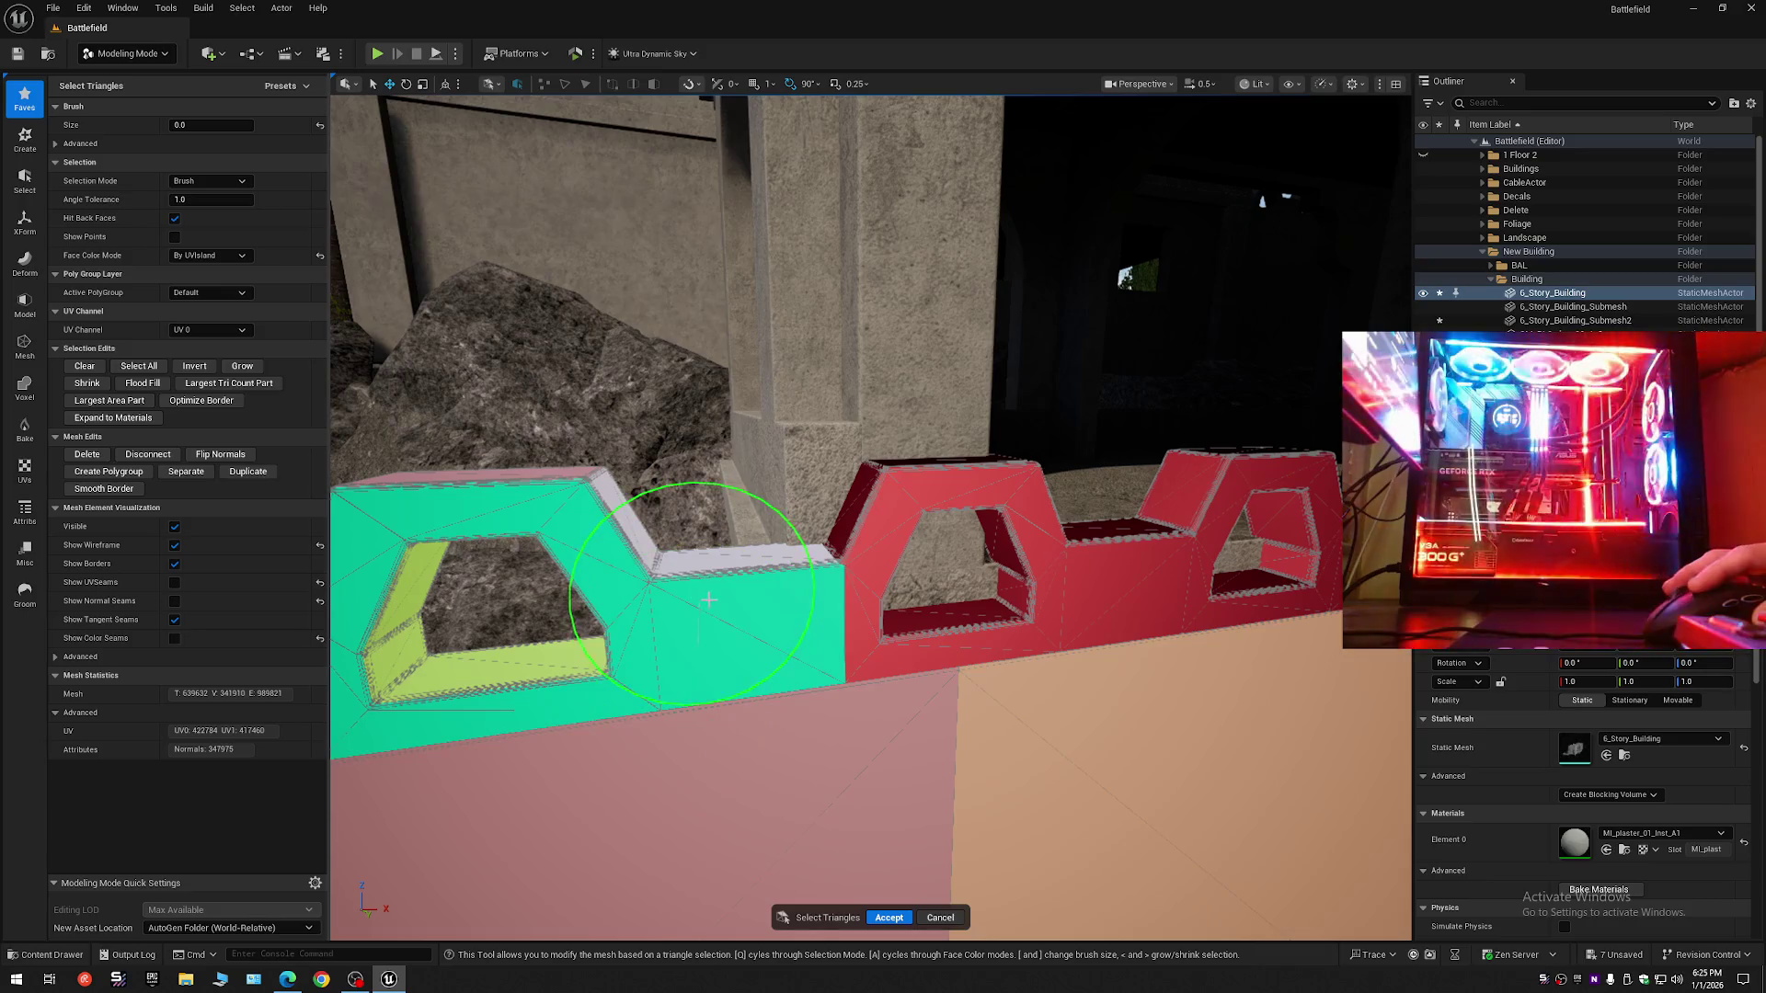
mouse_move(733, 593)
mouse_down()
mouse_move(651, 671)
mouse_move(591, 848)
mouse_move(827, 865)
mouse_move(919, 810)
mouse_move(735, 690)
mouse_move(460, 551)
mouse_move(571, 631)
mouse_move(355, 788)
mouse_move(340, 698)
mouse_move(742, 599)
mouse_up()
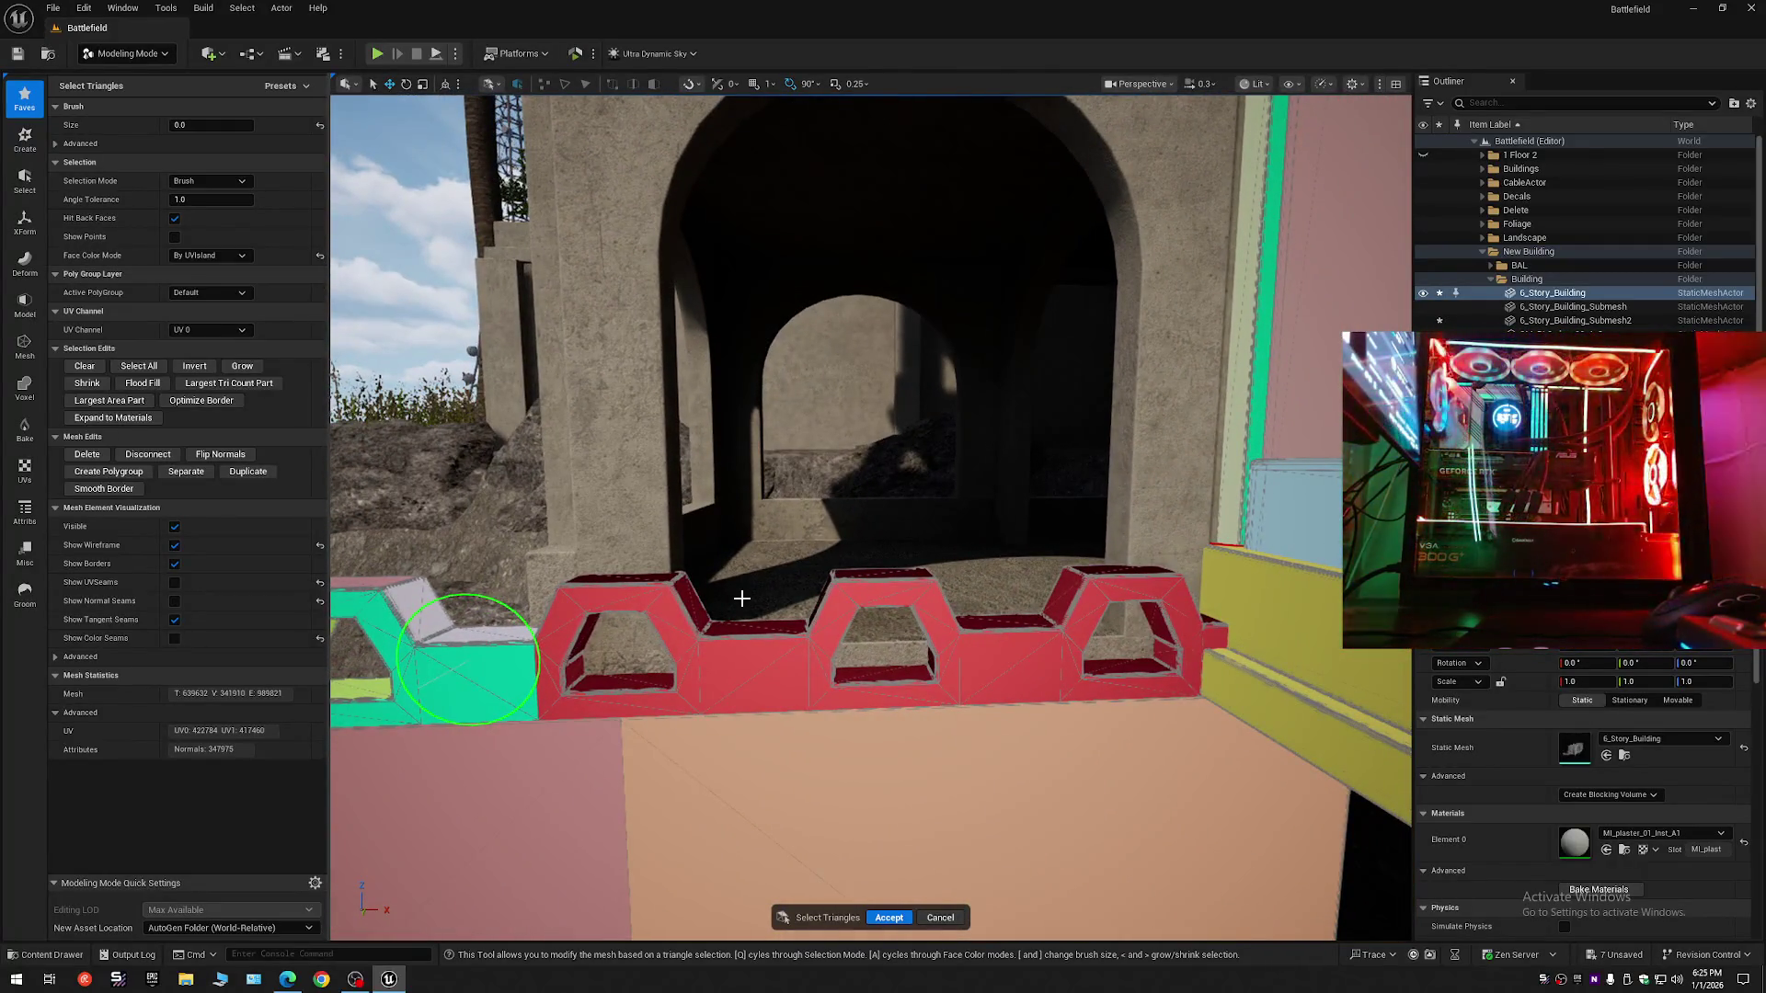
drag(837, 639, 781, 571)
mouse_move(501, 577)
mouse_down()
mouse_move(1103, 690)
mouse_move(859, 634)
mouse_move(907, 592)
mouse_move(1253, 769)
mouse_move(1306, 777)
mouse_move(1274, 759)
mouse_up()
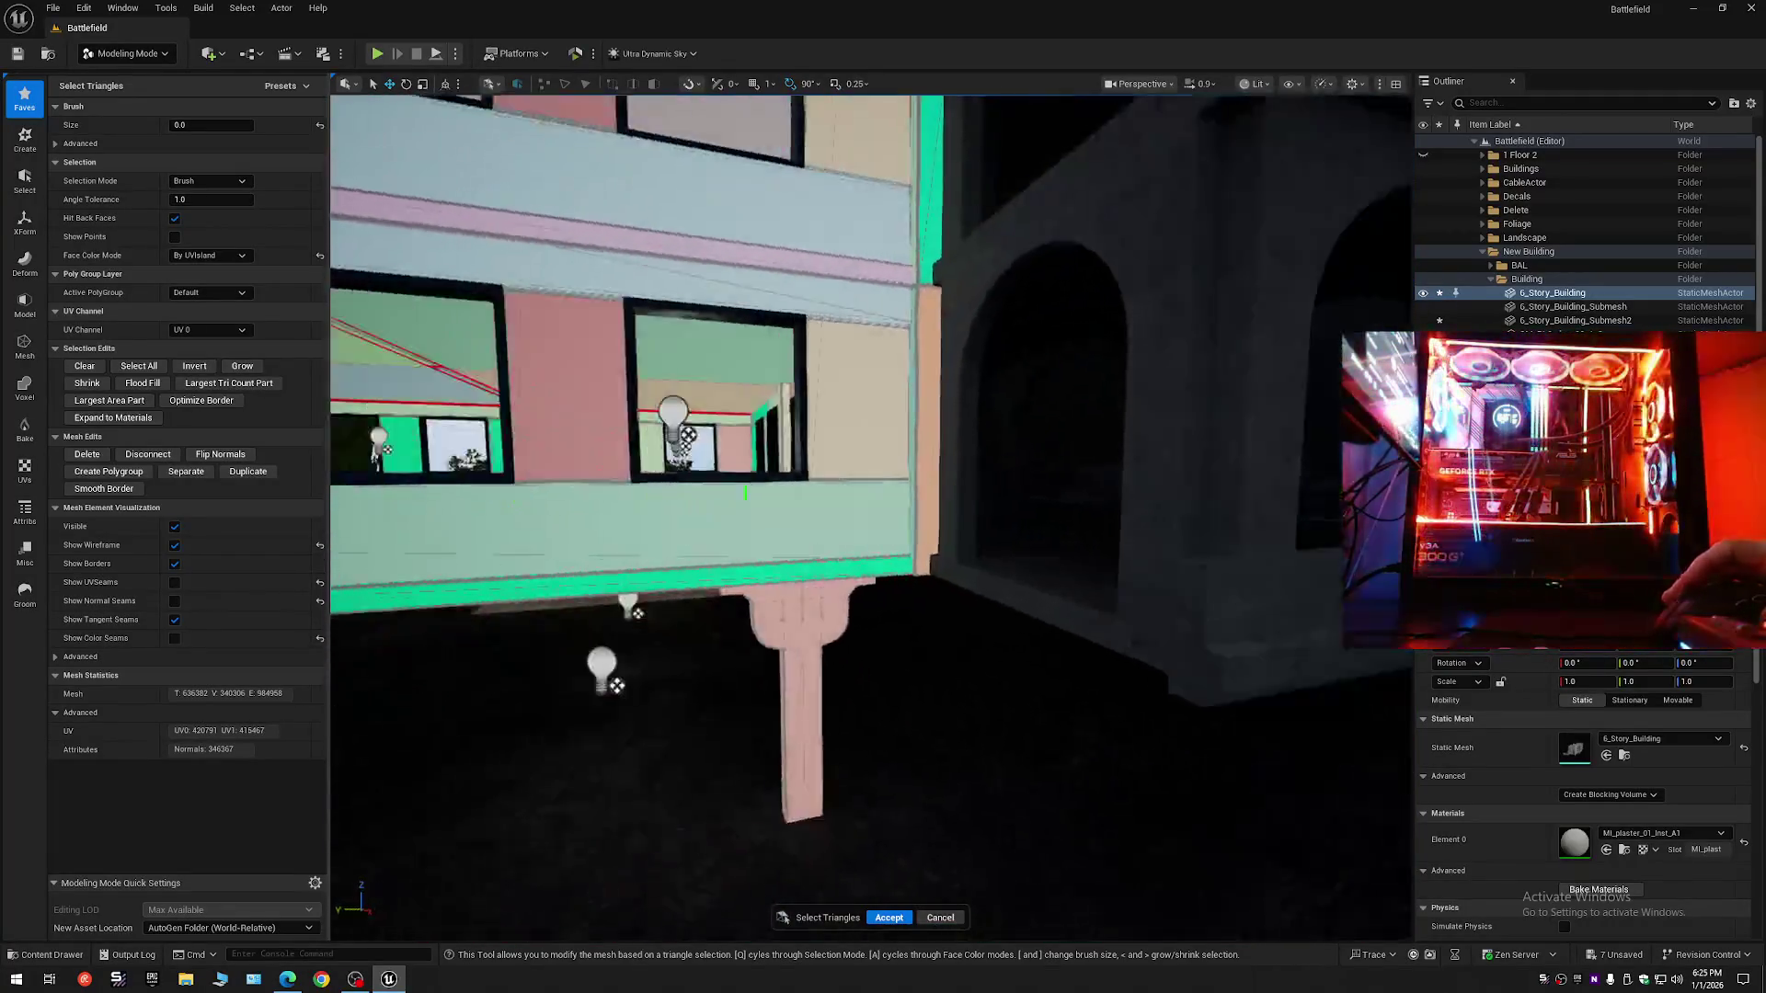
- Fly around the facade, undo the parapet face deletion, and save the building mesh
key(s)
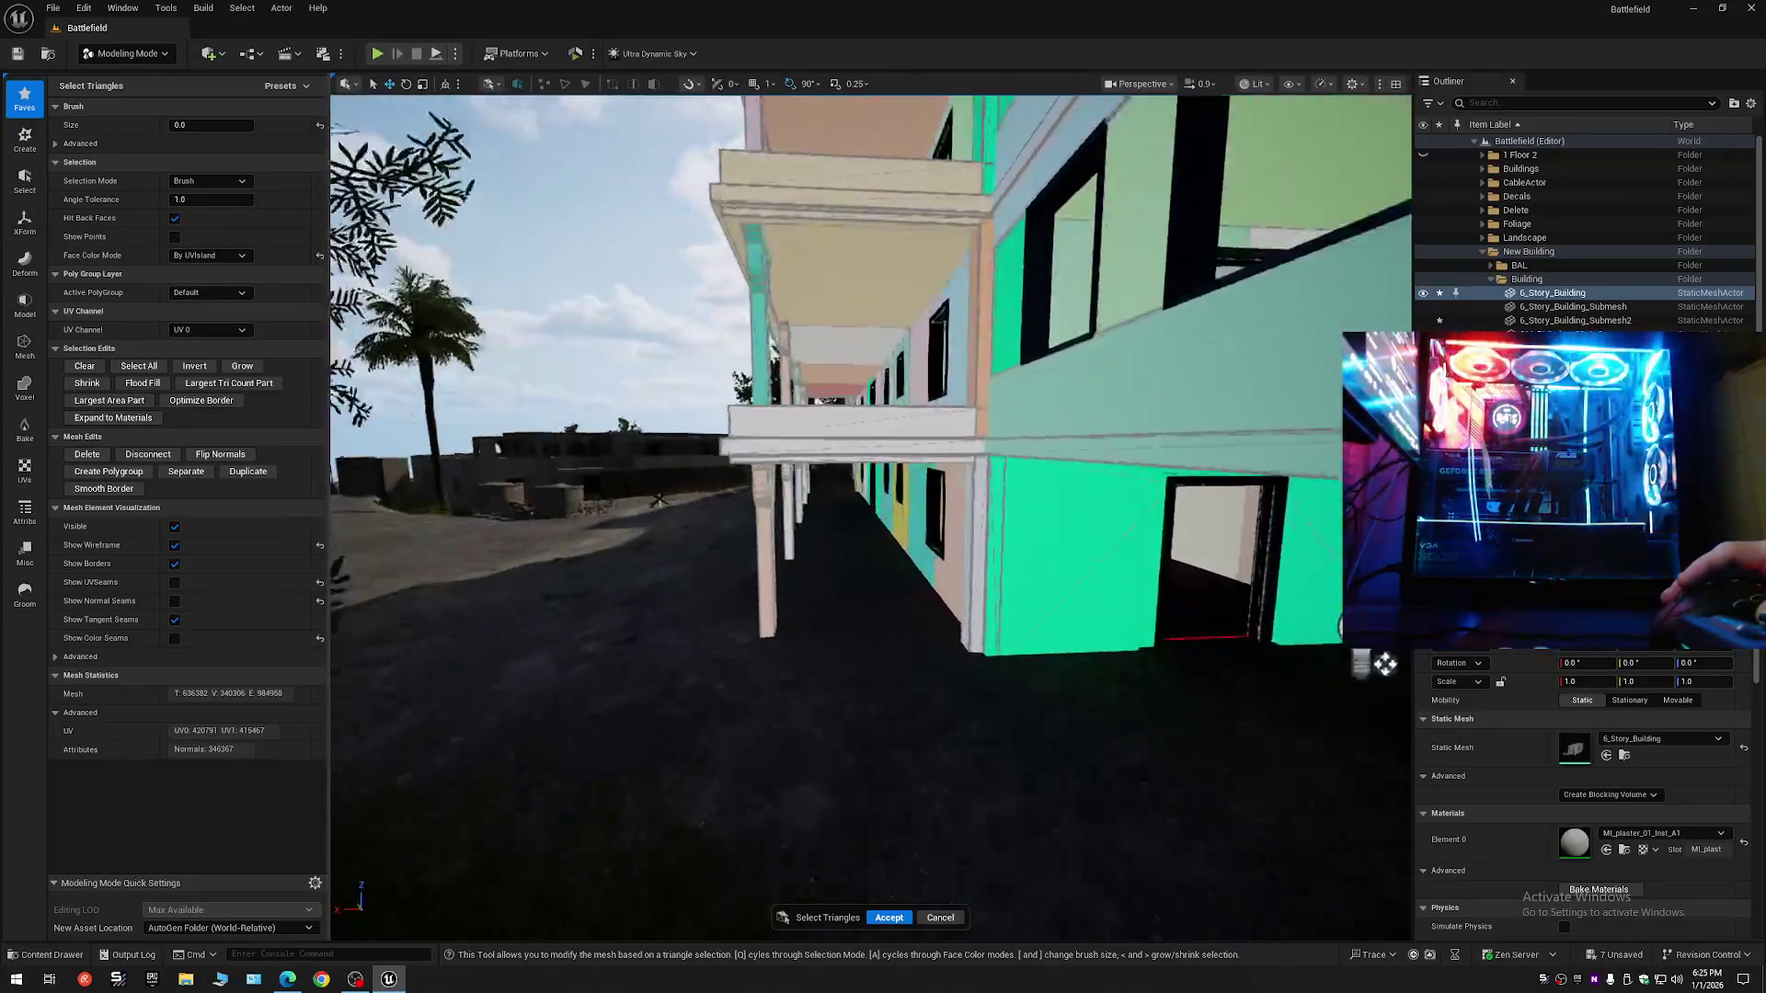
key(w)
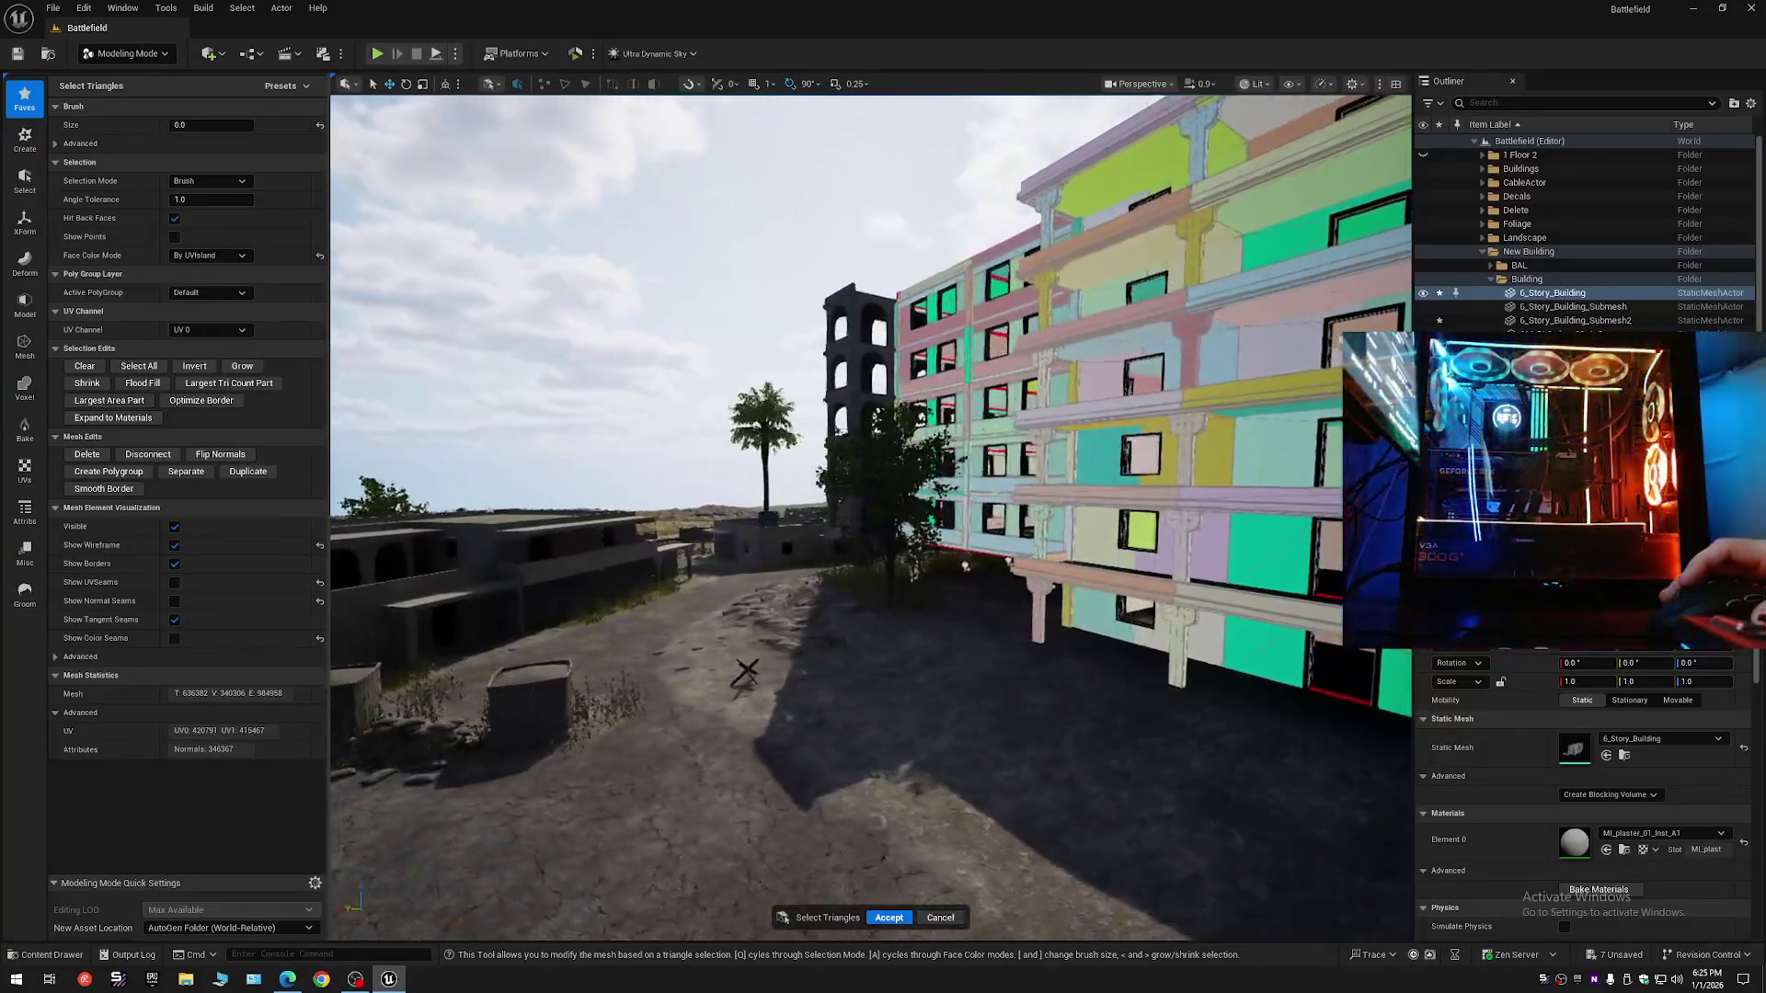
key(w)
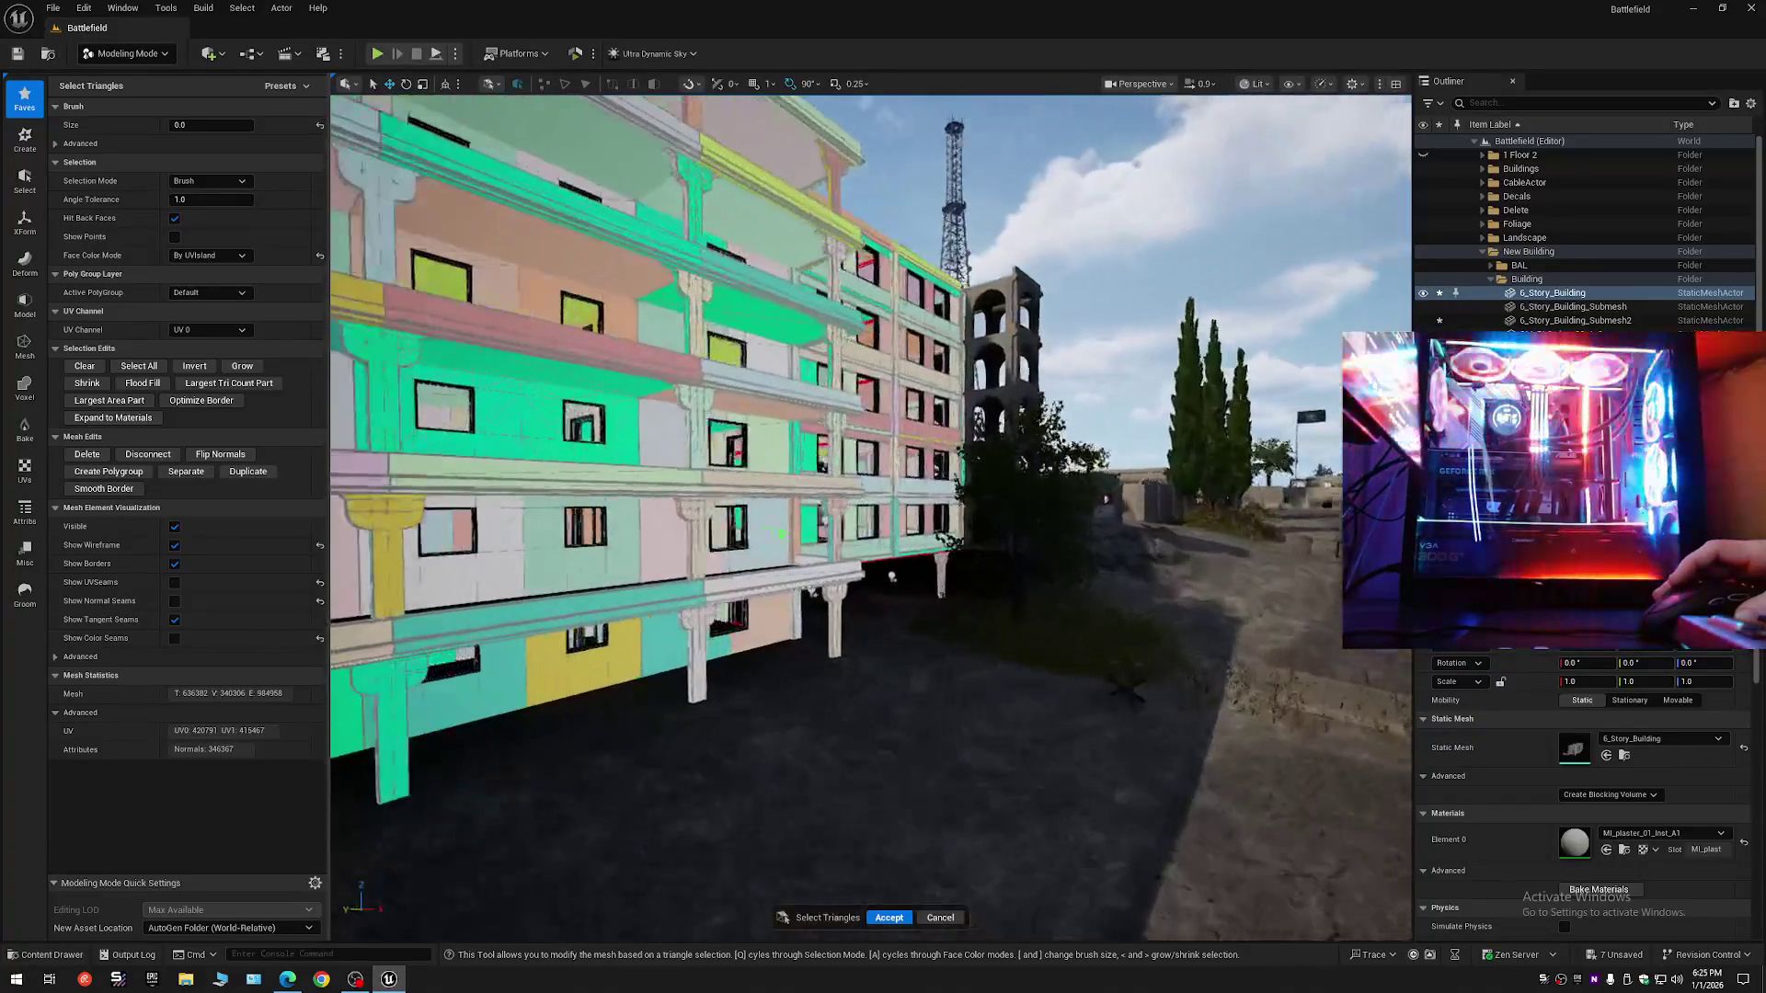
key(s)
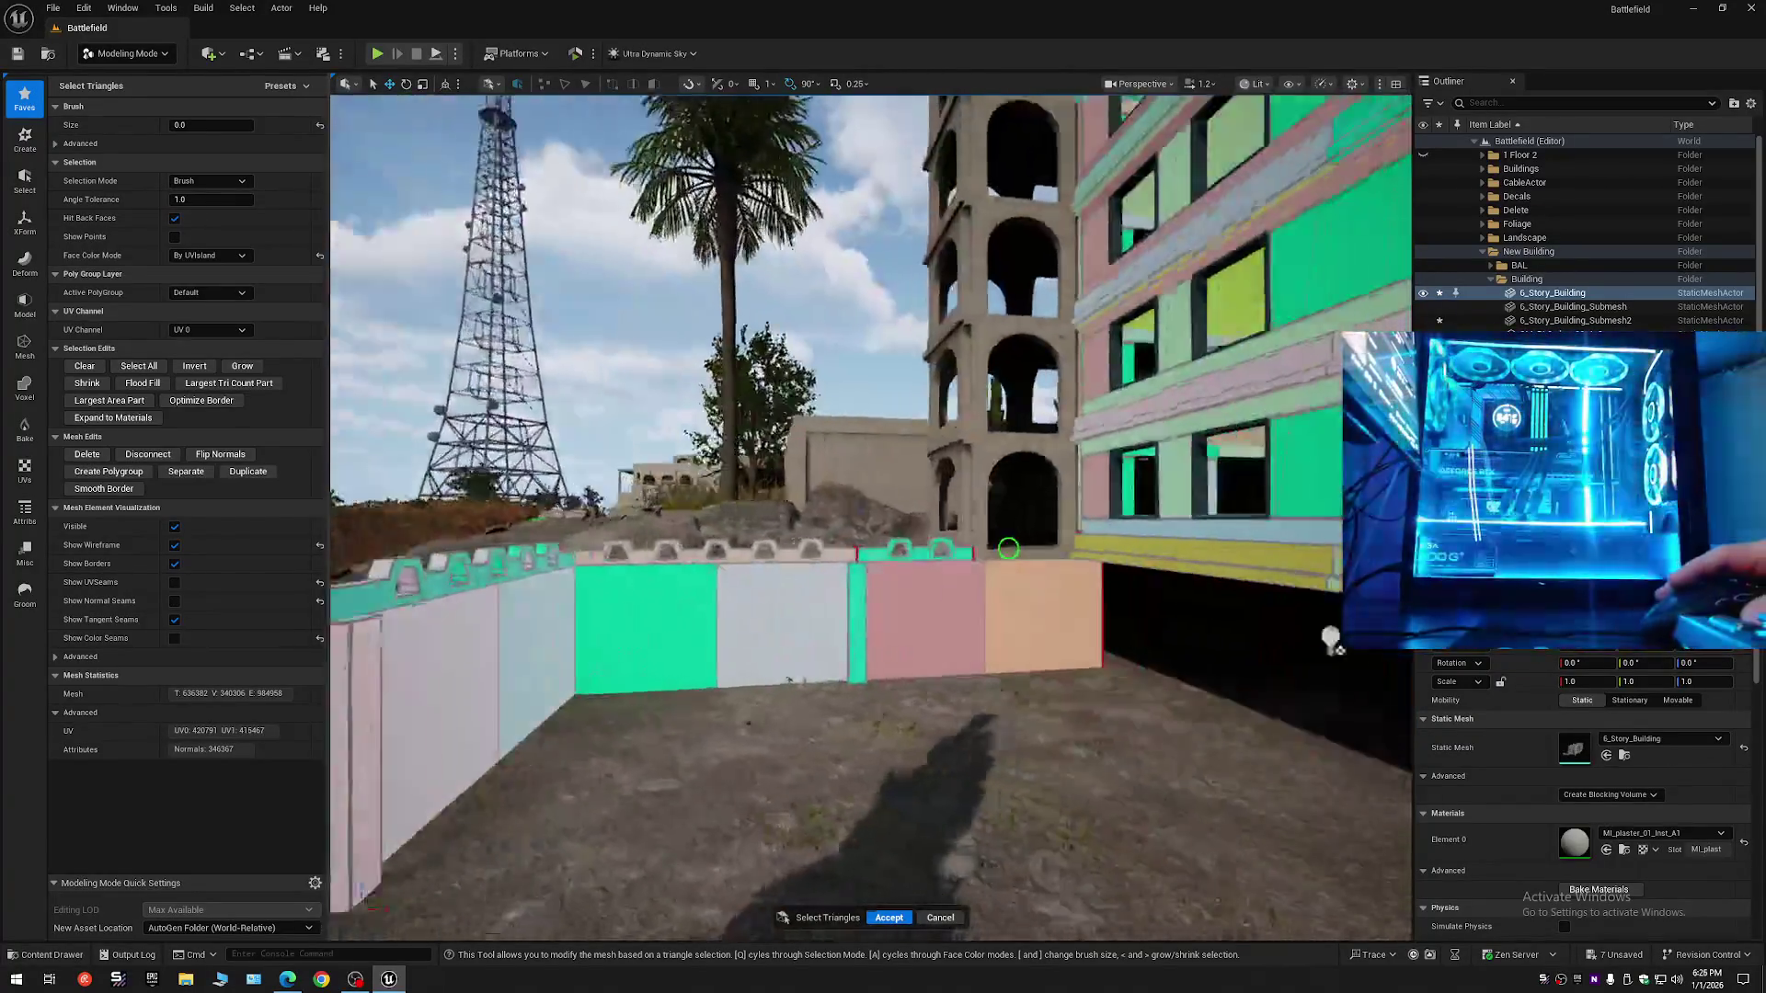
key(w)
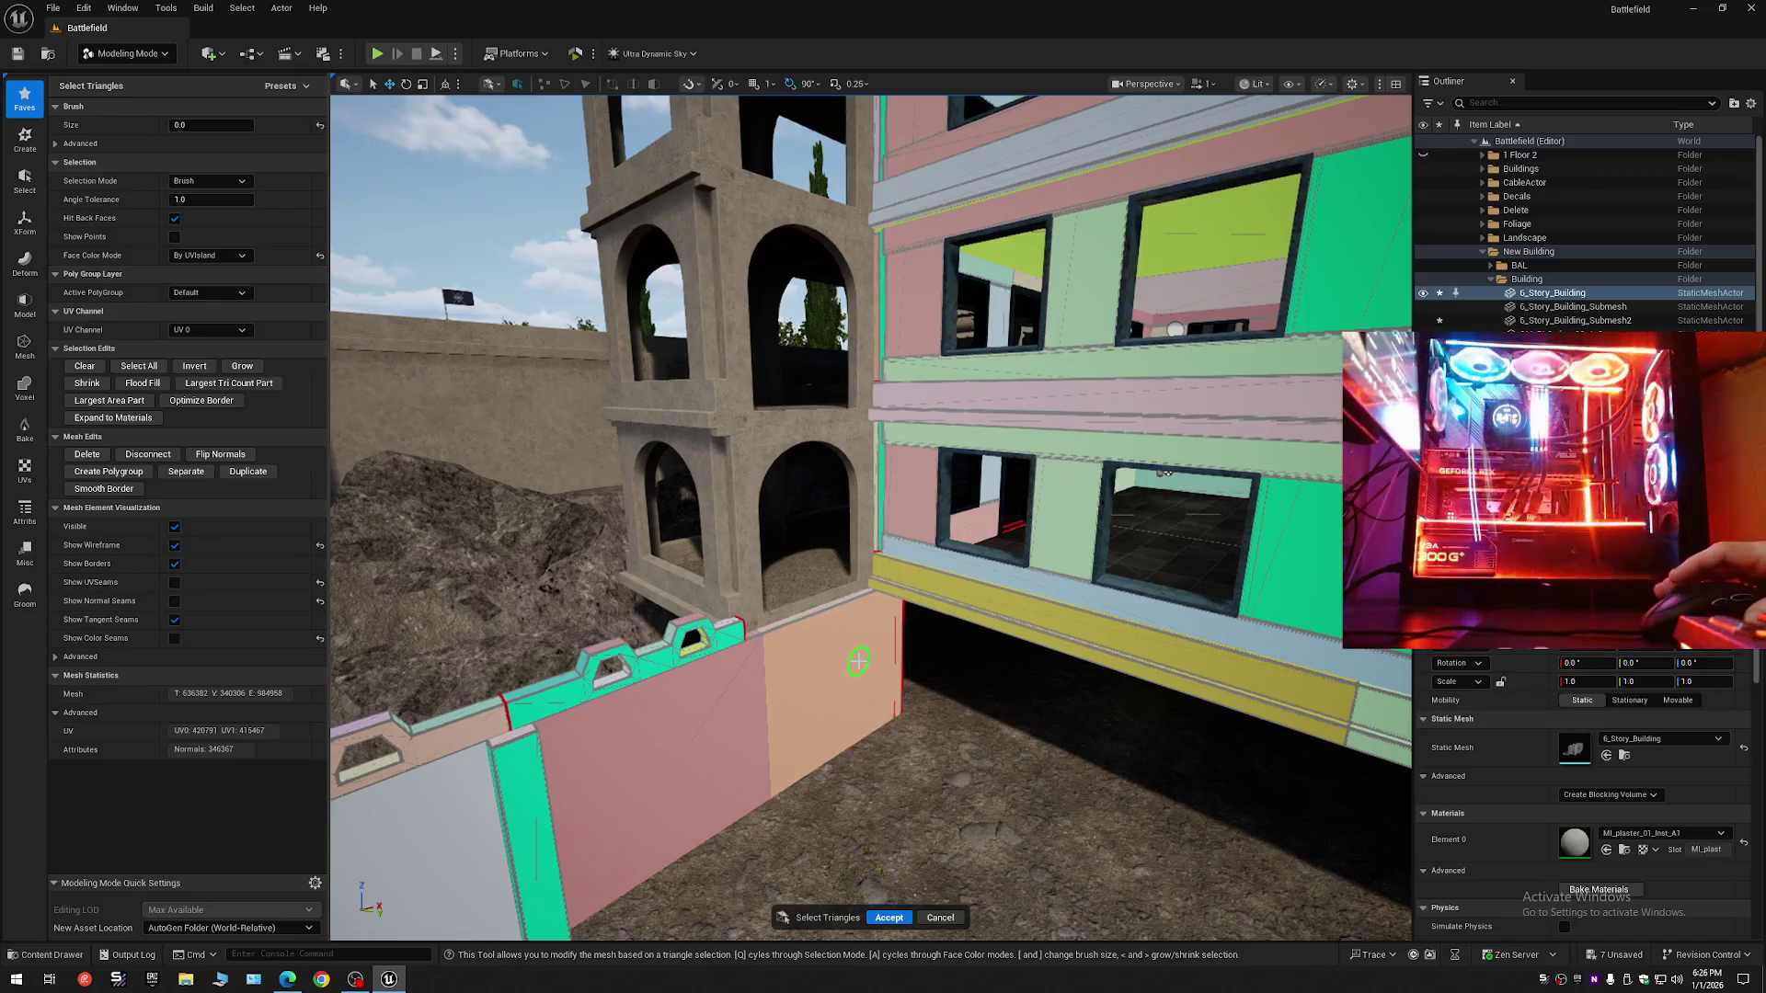
key(ctrl+z)
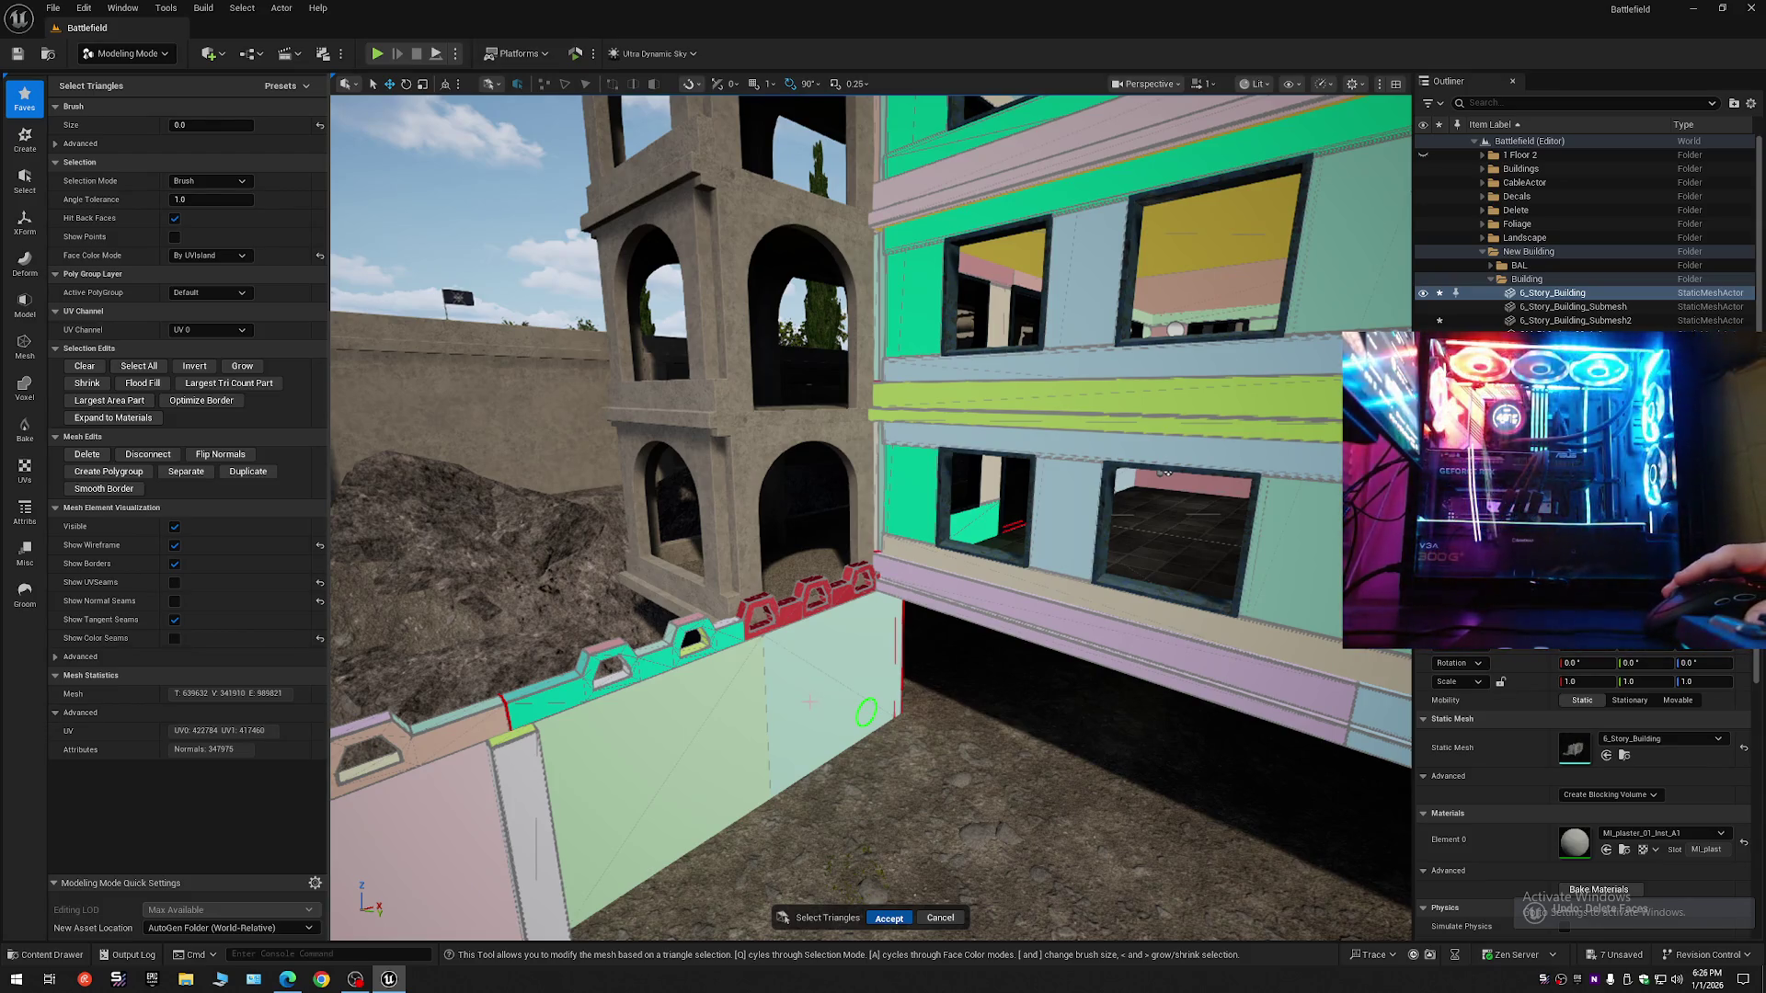
key(ctrl+s)
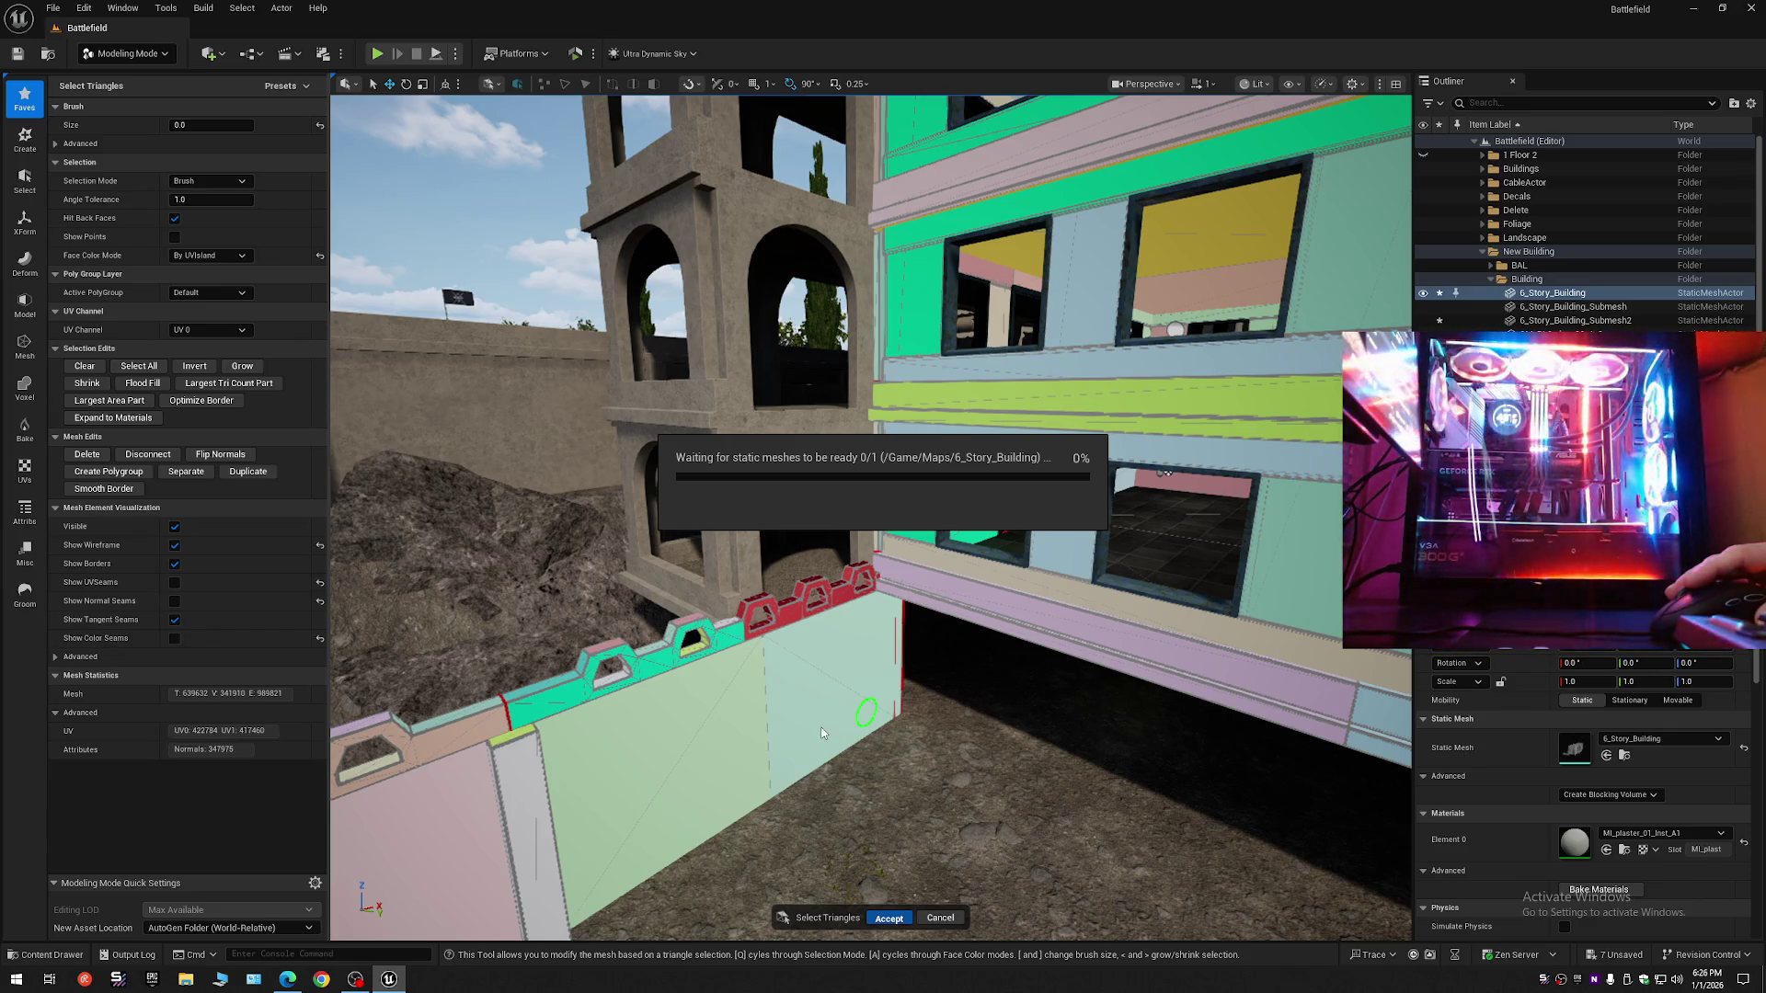
key(Return)
- Fly the camera past the trees to the notched parapet under the archway
drag(975, 705, 1307, 469)
click(1511, 267)
mouse_move(873, 552)
mouse_down()
mouse_move(823, 515)
mouse_move(680, 533)
mouse_up()
mouse_move(925, 522)
mouse_down()
mouse_move(886, 529)
mouse_move(931, 512)
mouse_up()
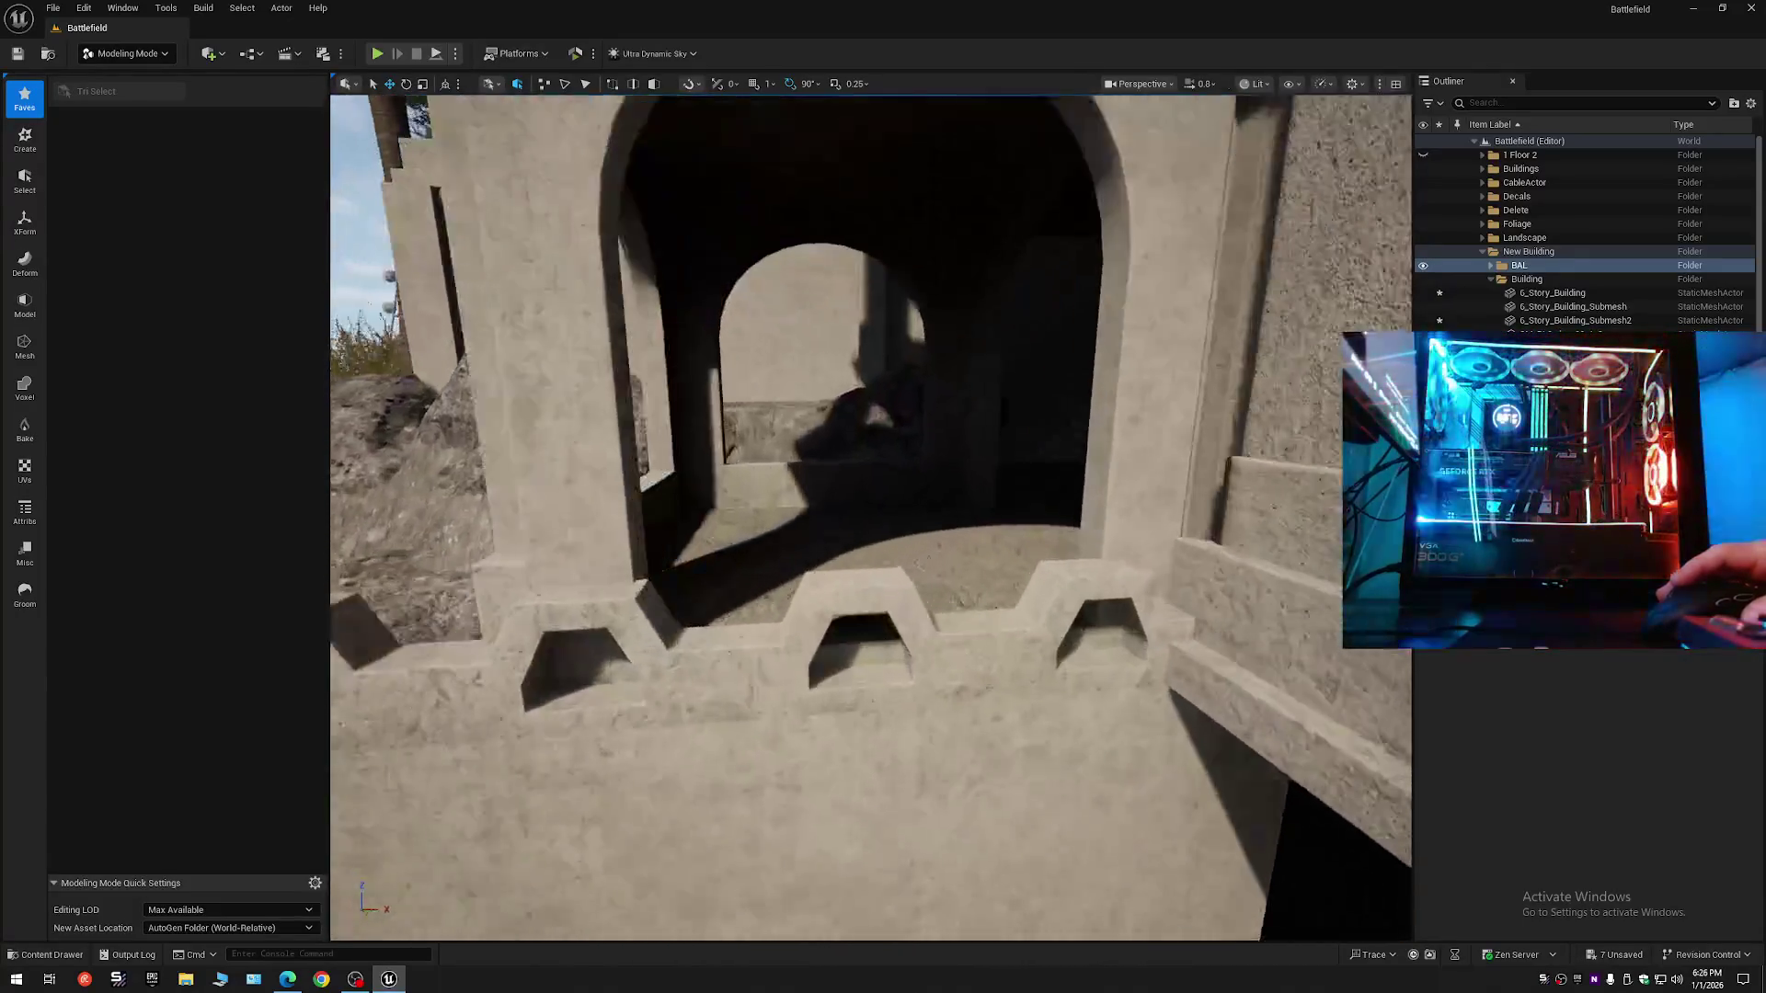
- Select 6_Story_Building, start Tri Select, and pick the parapet with All Connected
click(568, 356)
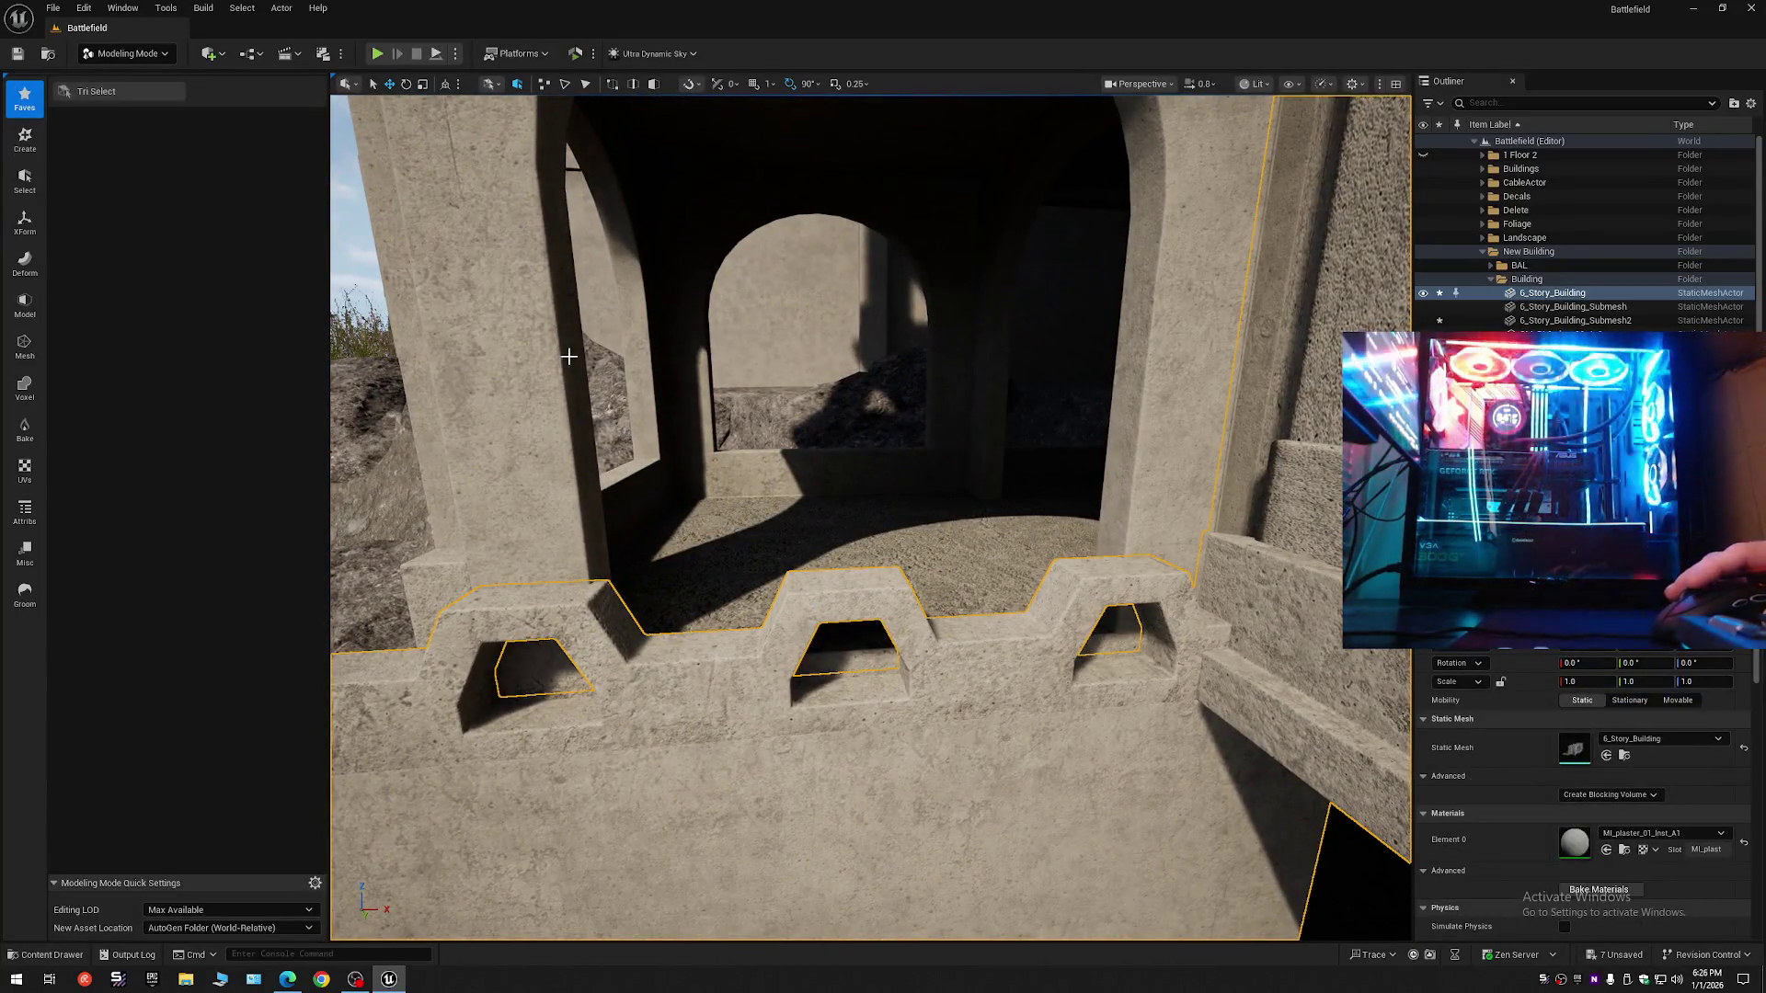
click(95, 91)
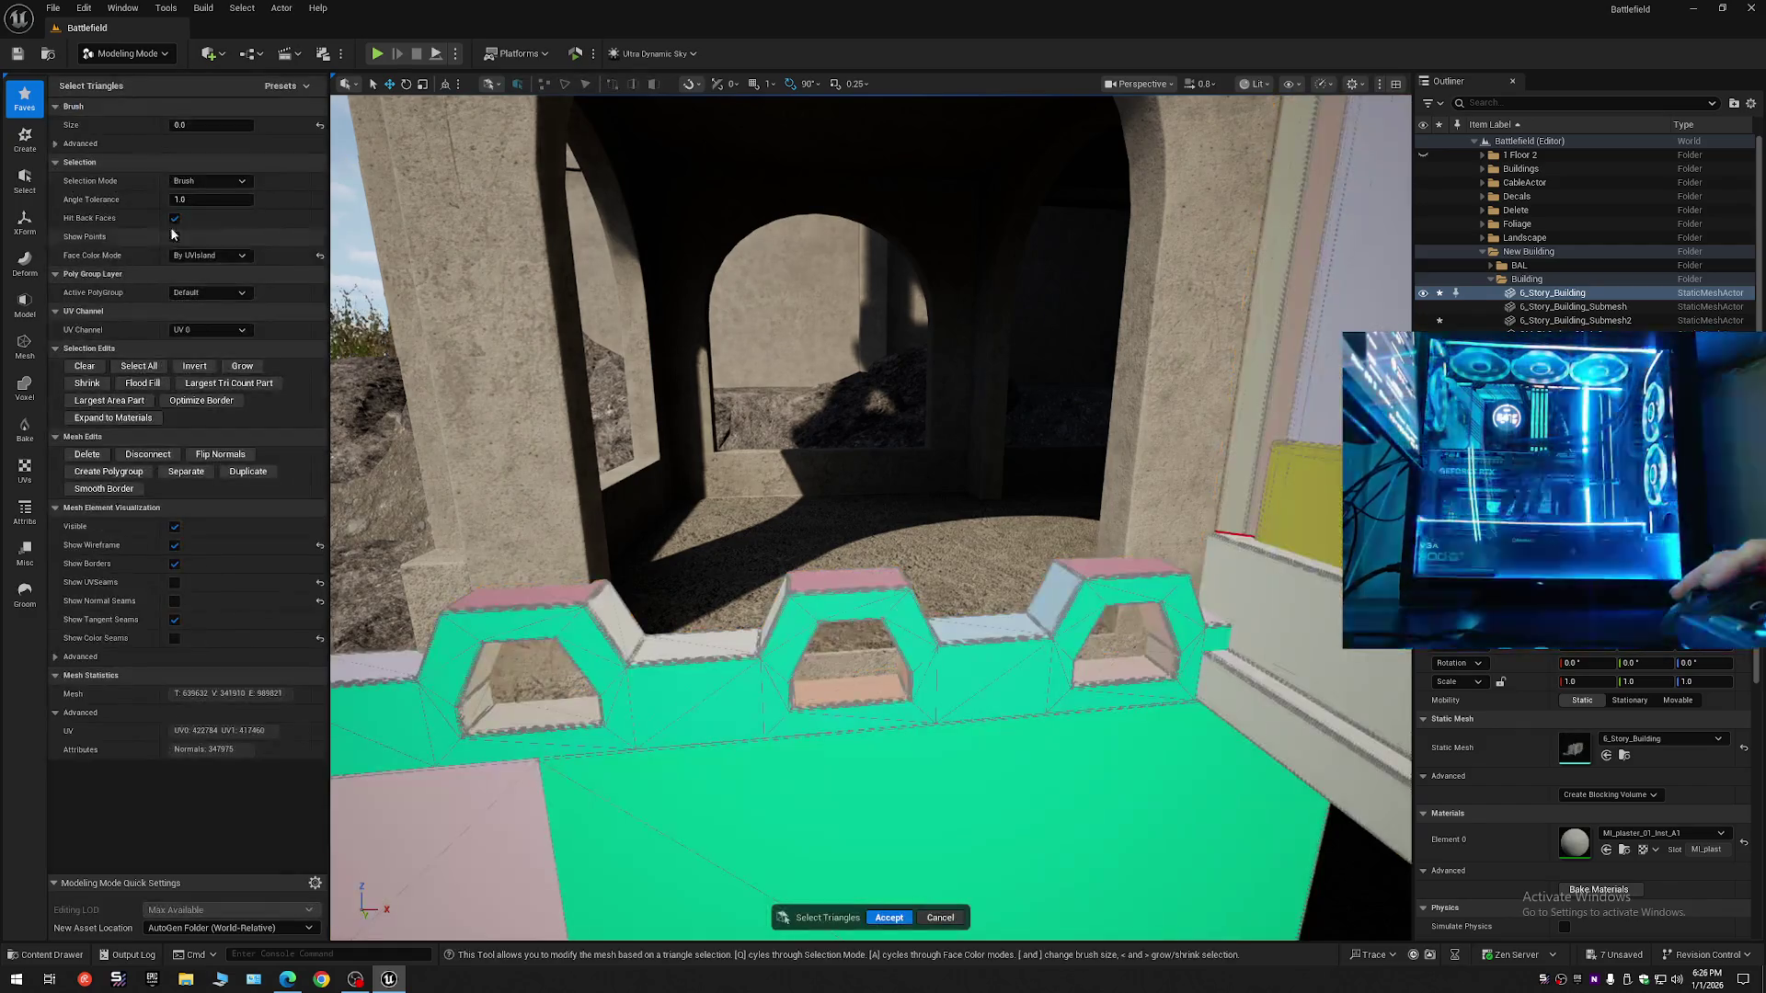
click(191, 182)
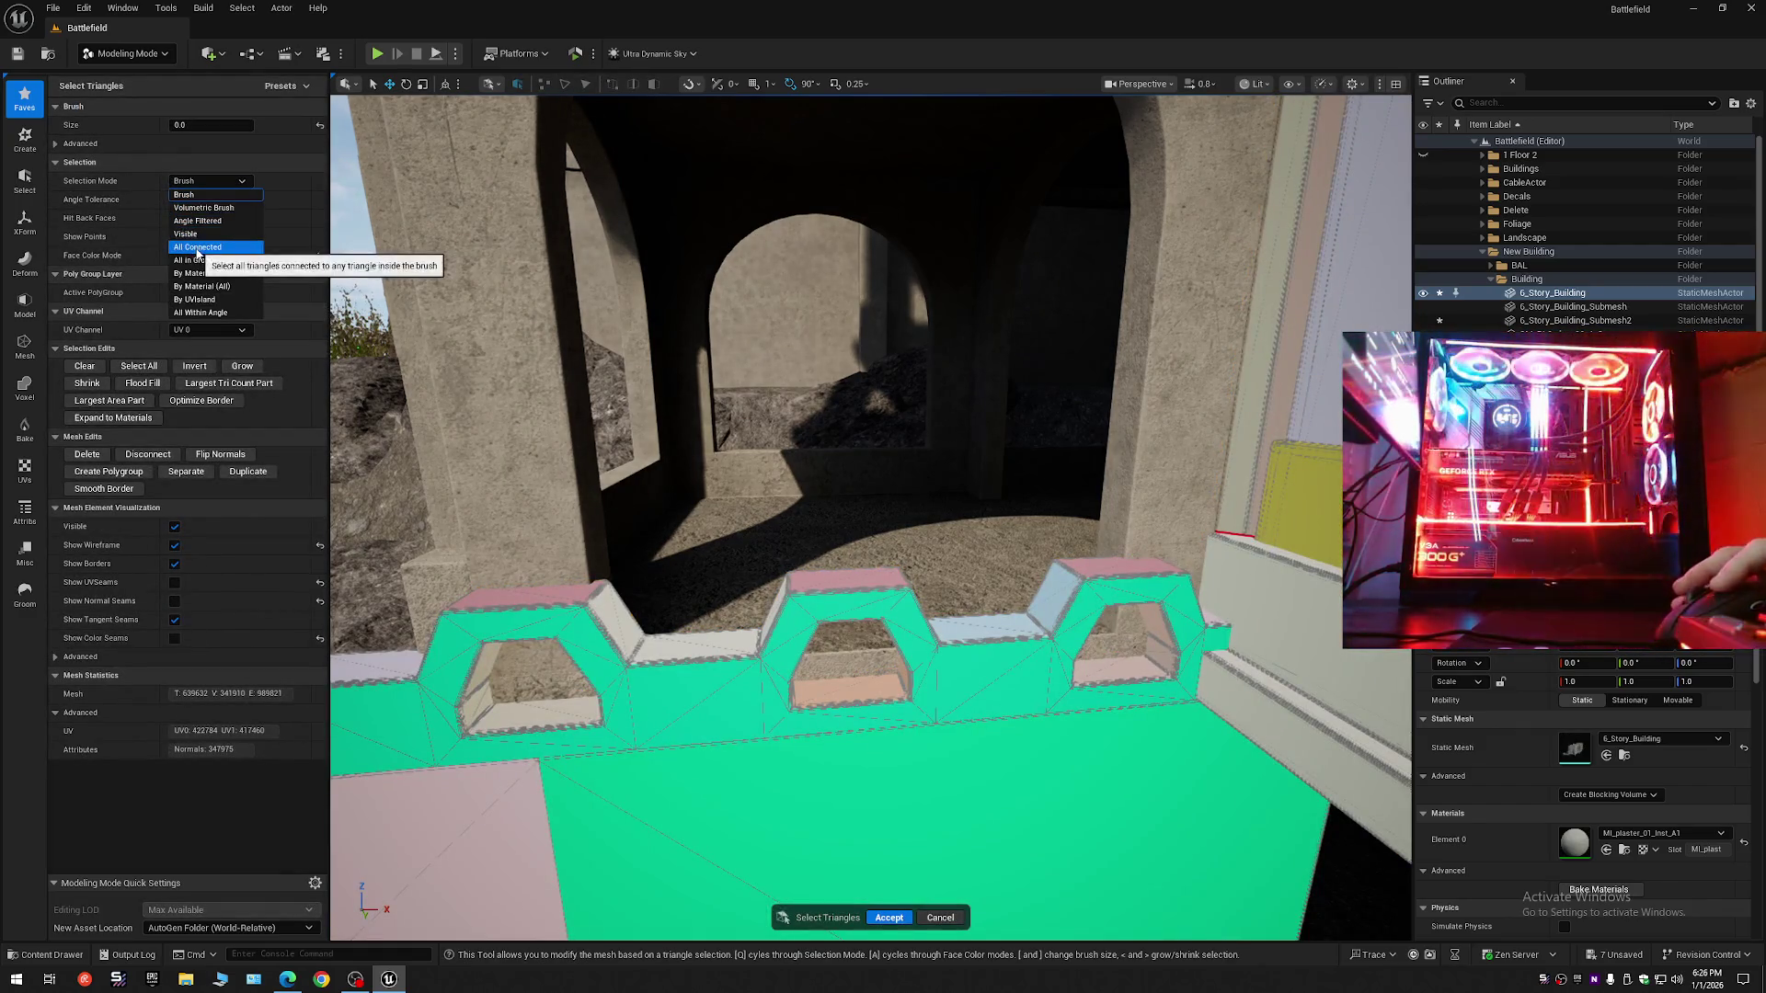
click(197, 257)
click(800, 618)
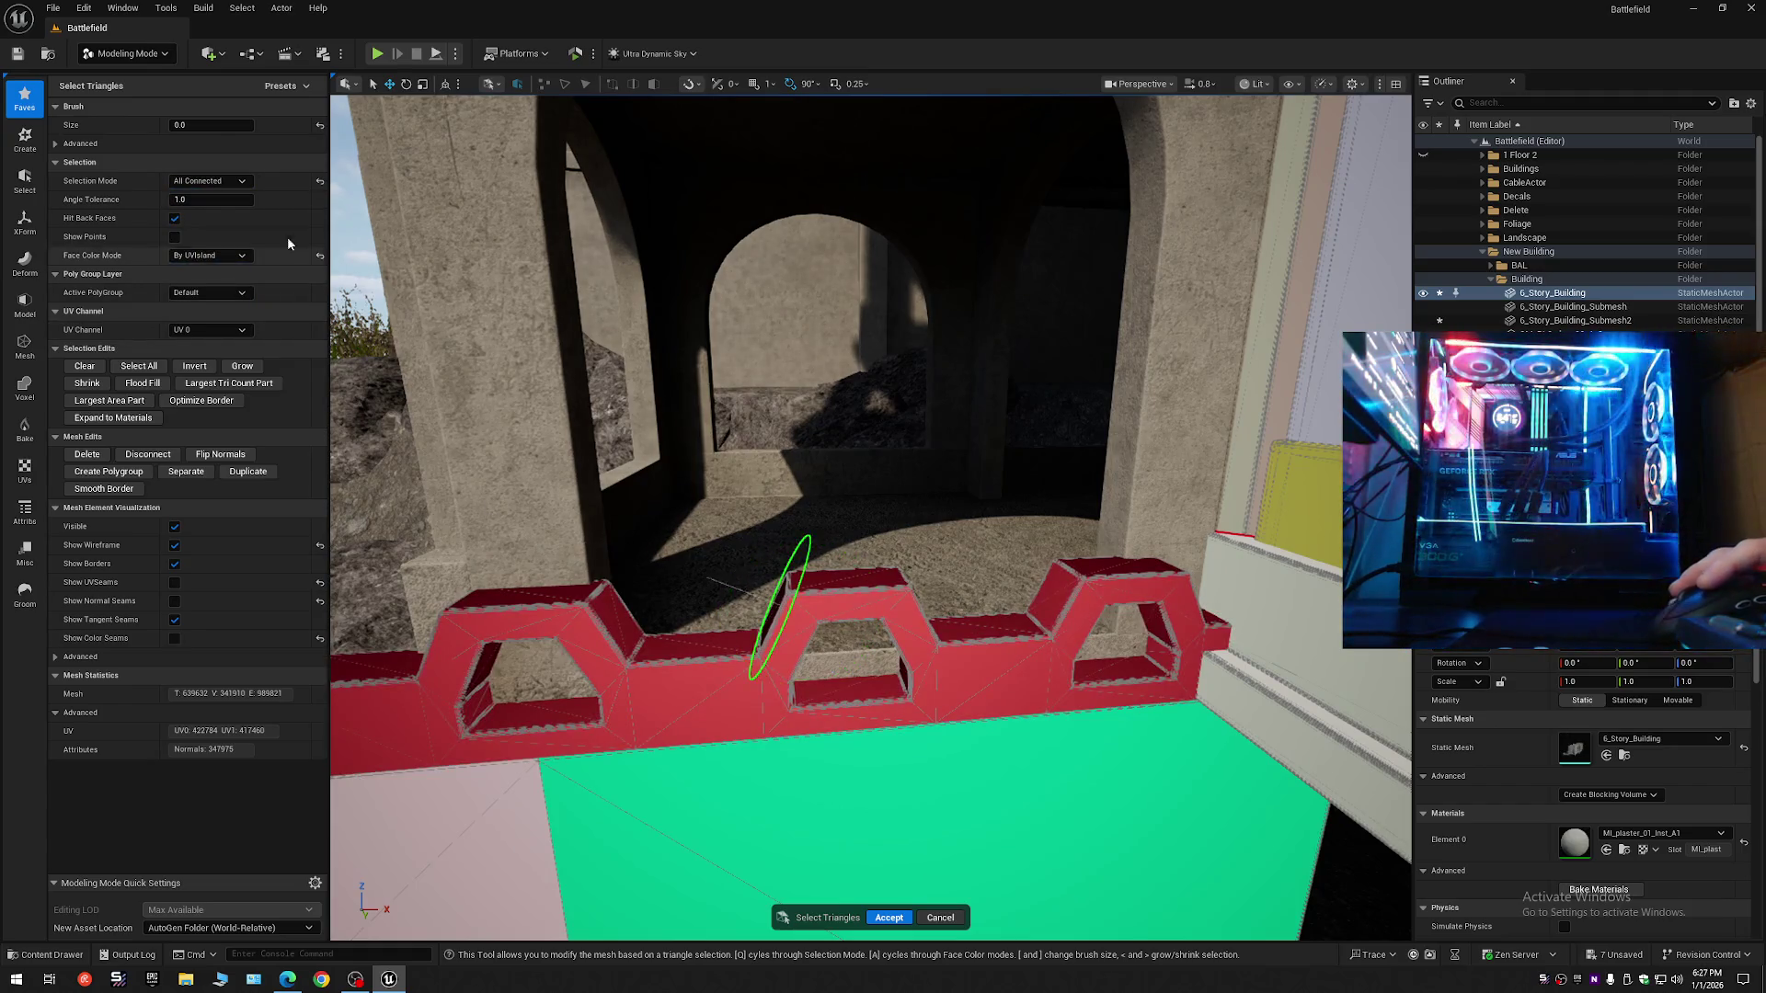
- Switch the selection mode to Volumetric Brush and fly through the archway along the wall
click(209, 180)
click(198, 195)
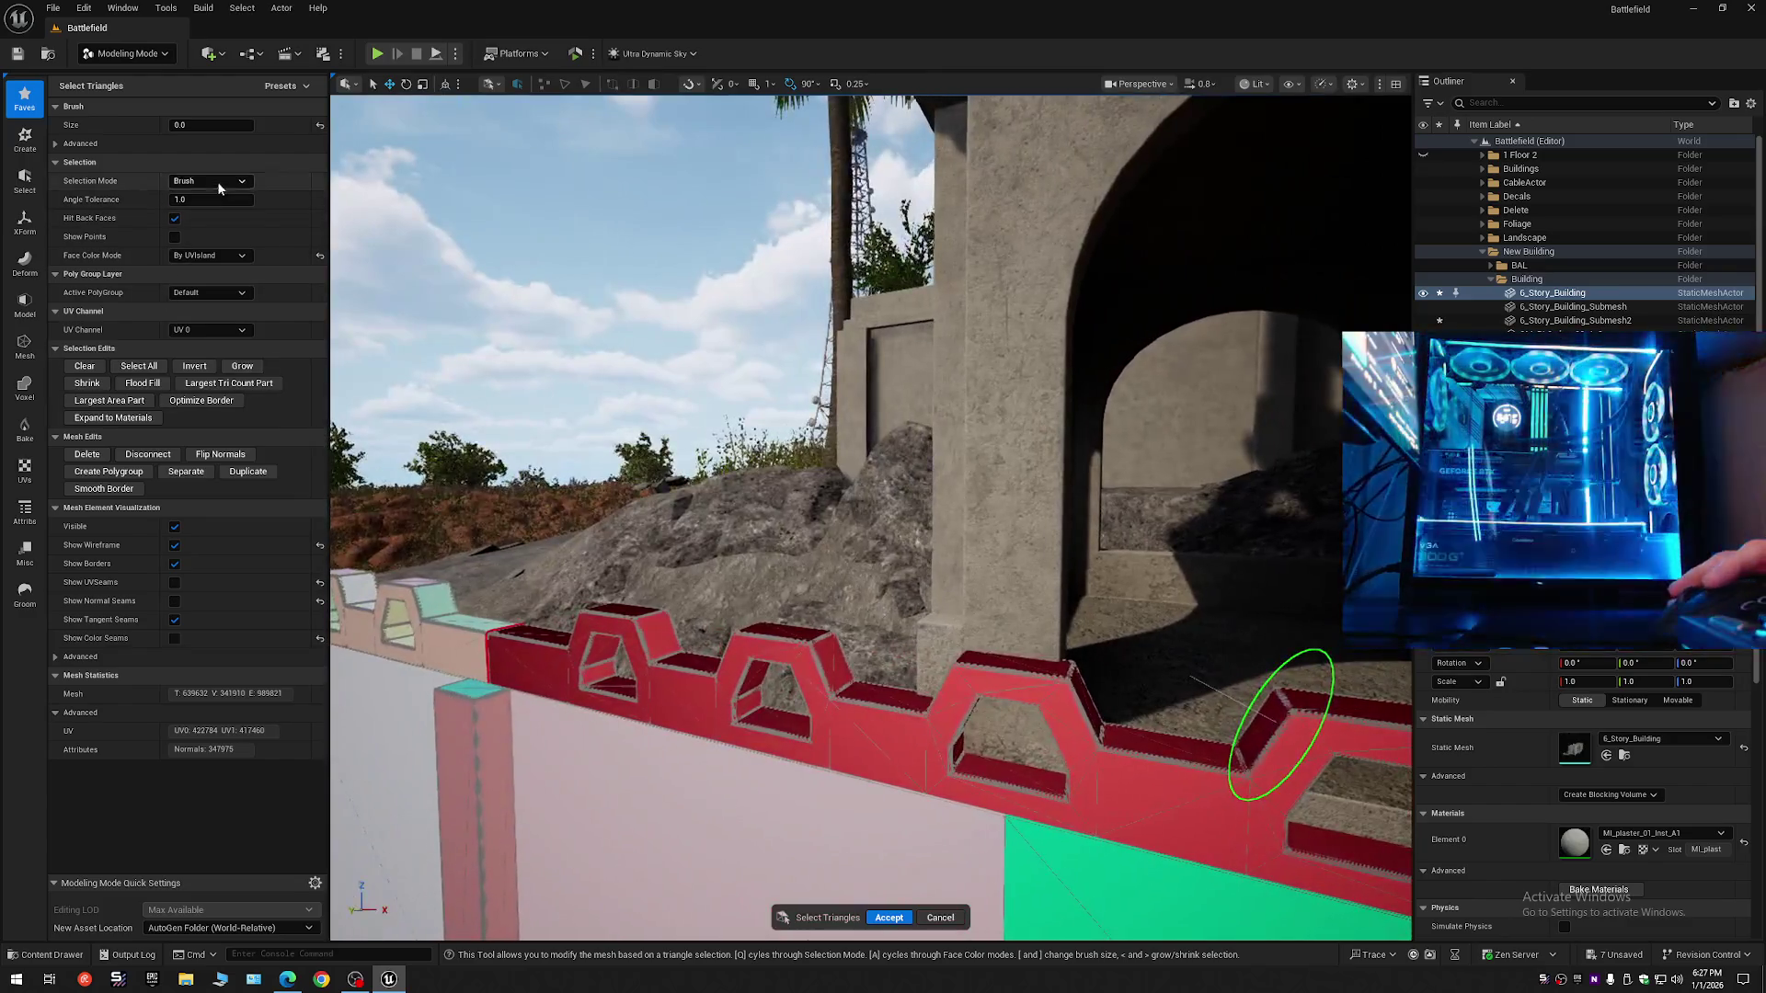
click(217, 180)
click(211, 210)
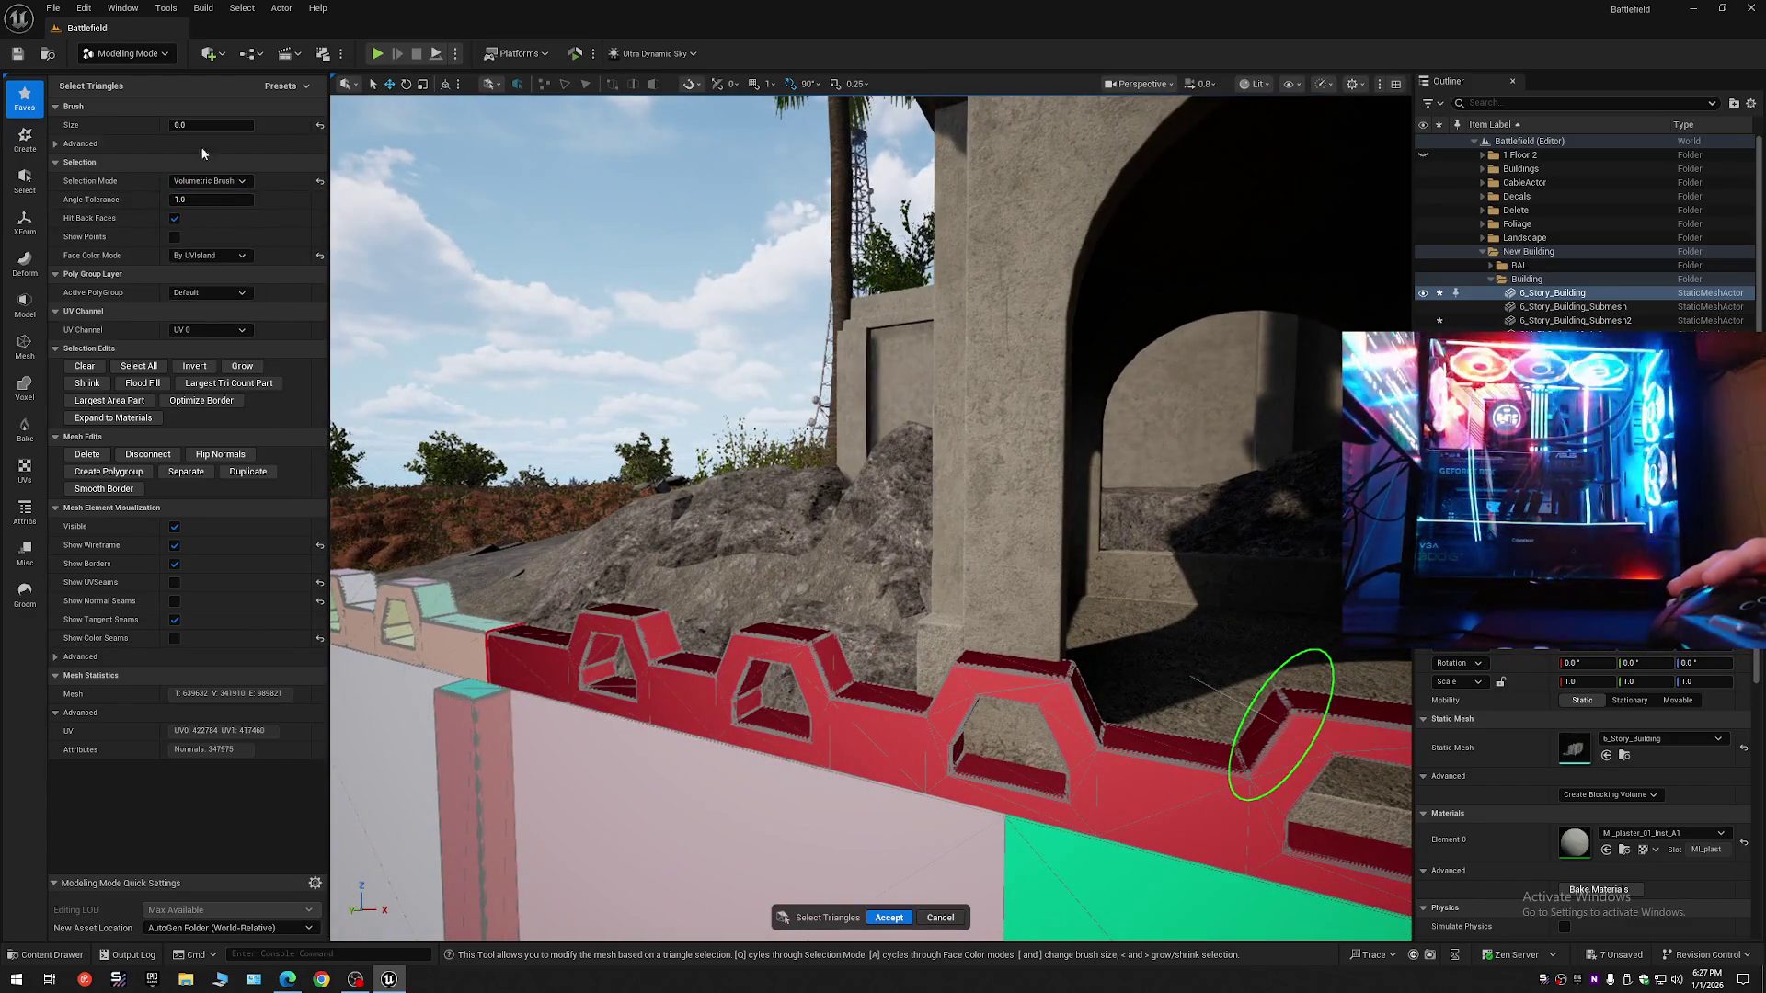
scroll(1292, 727, down, 5)
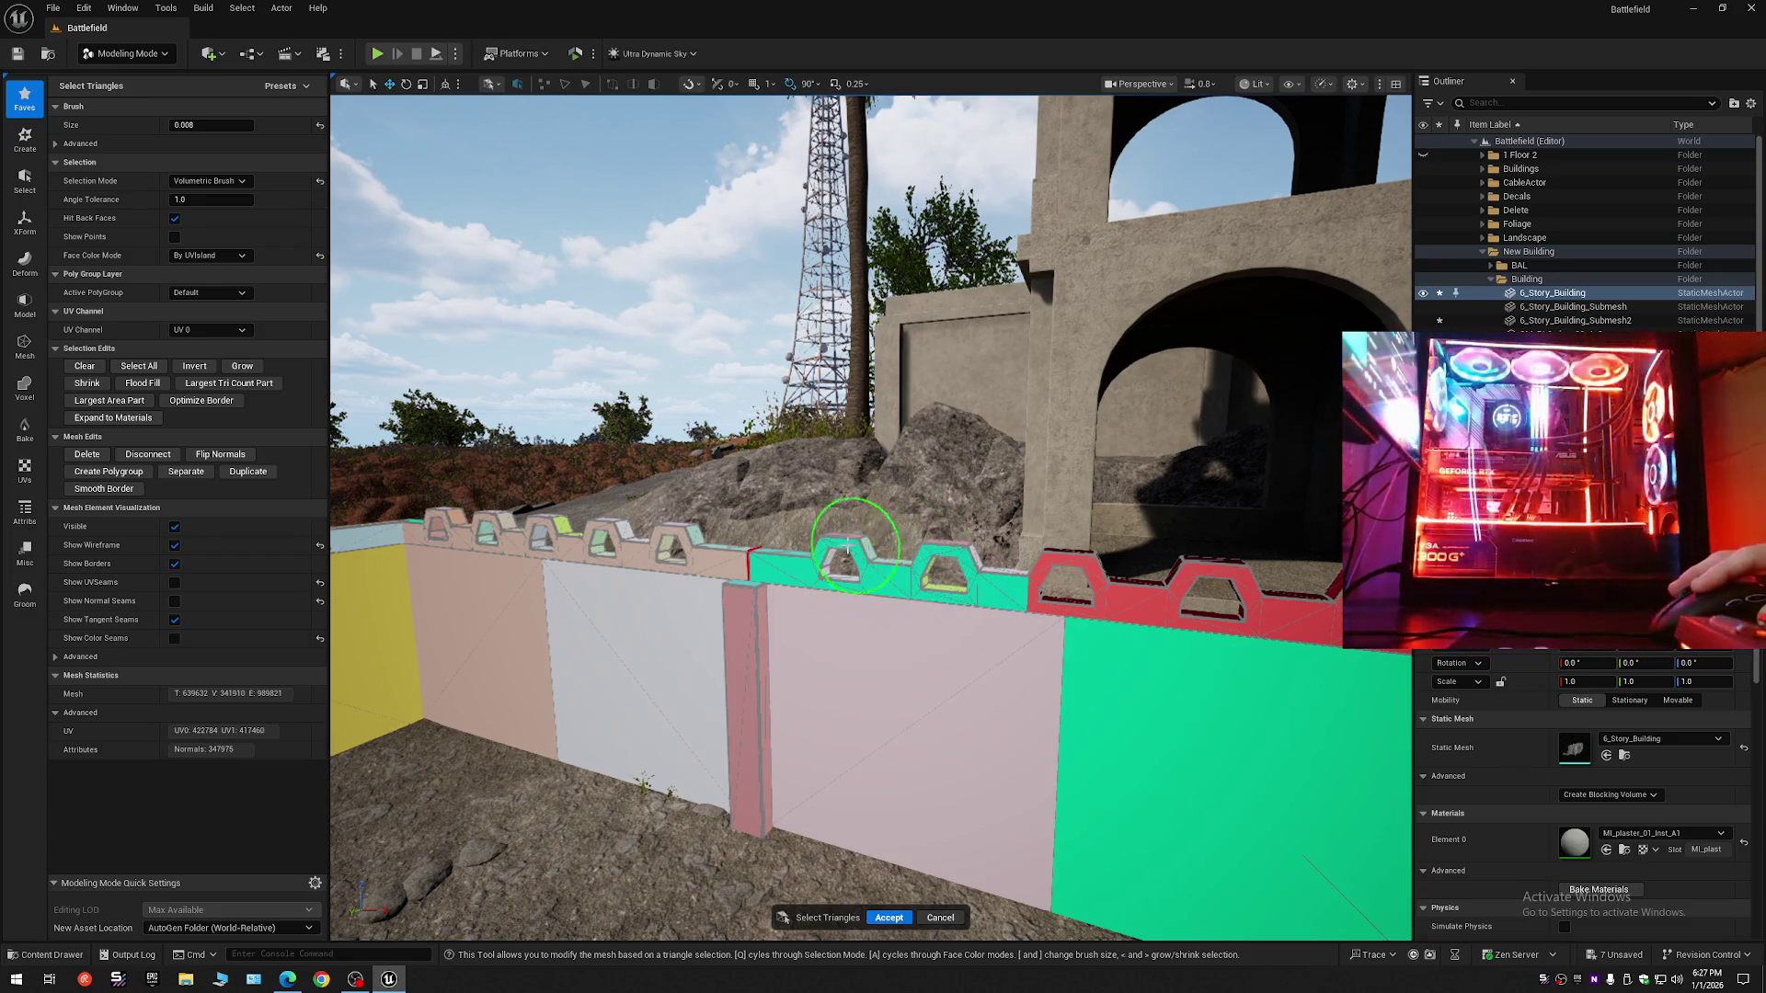
key(w)
text(8)
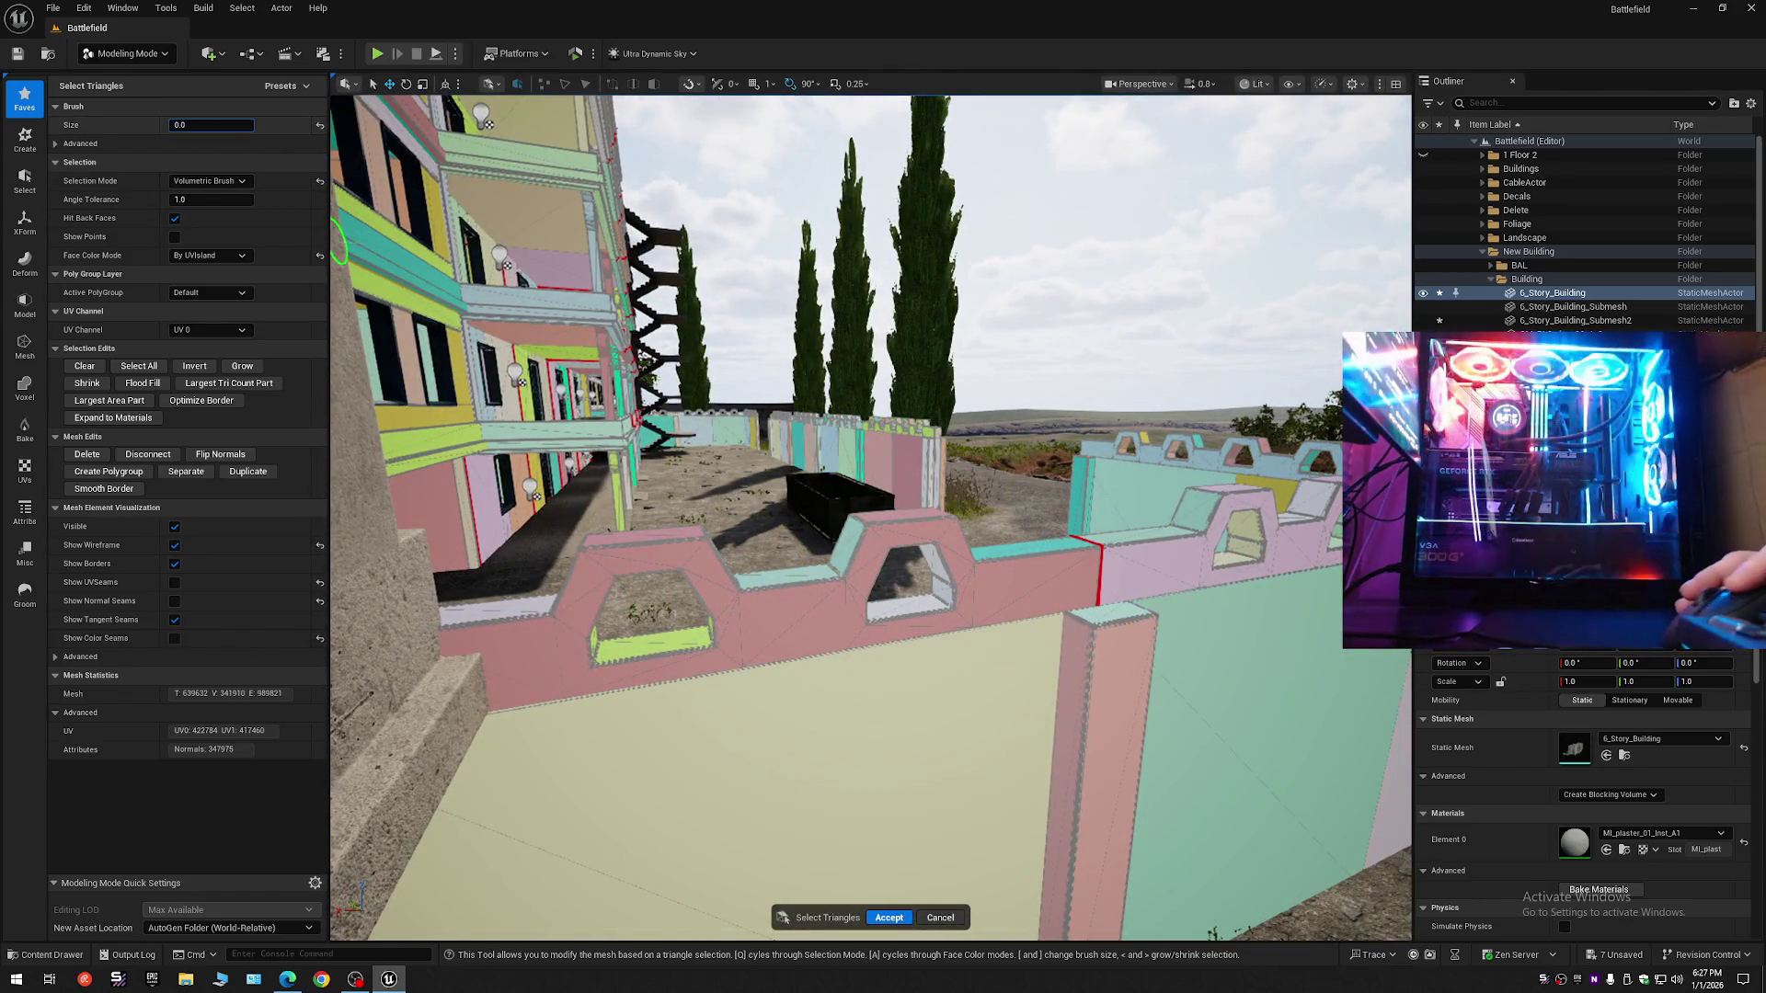
- Return to Brush selection and fly close to the red crenellations
click(218, 179)
click(225, 195)
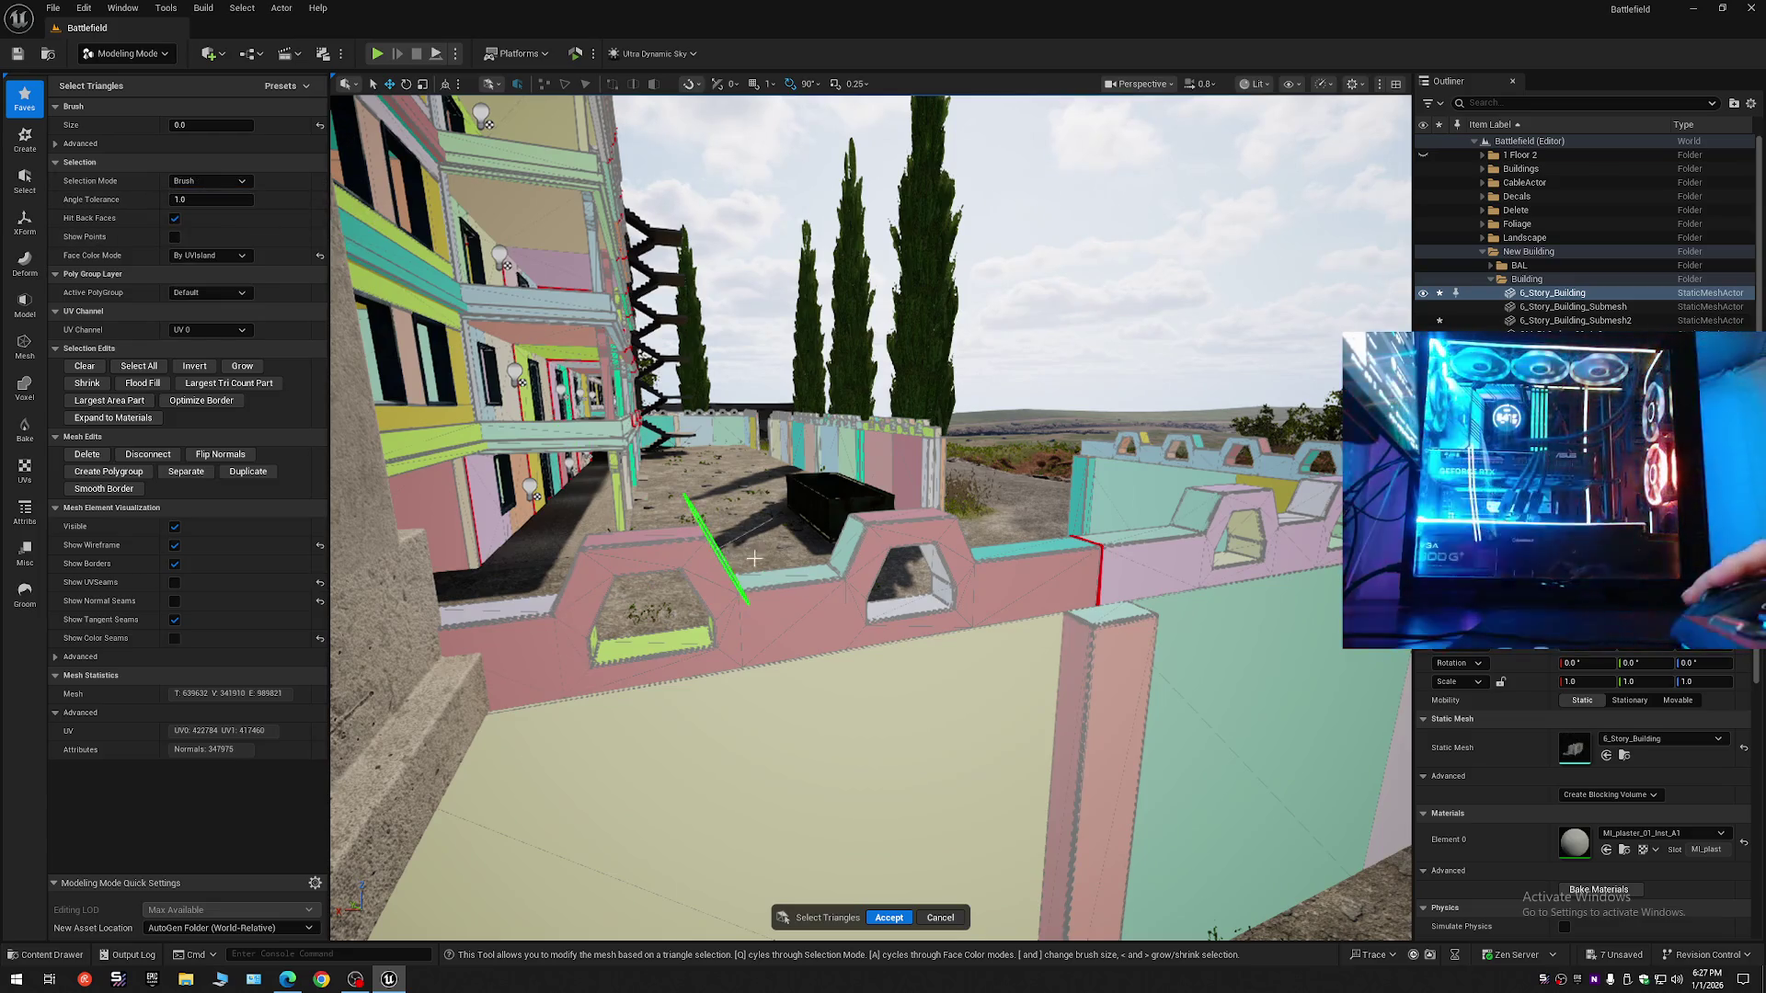
key(w)
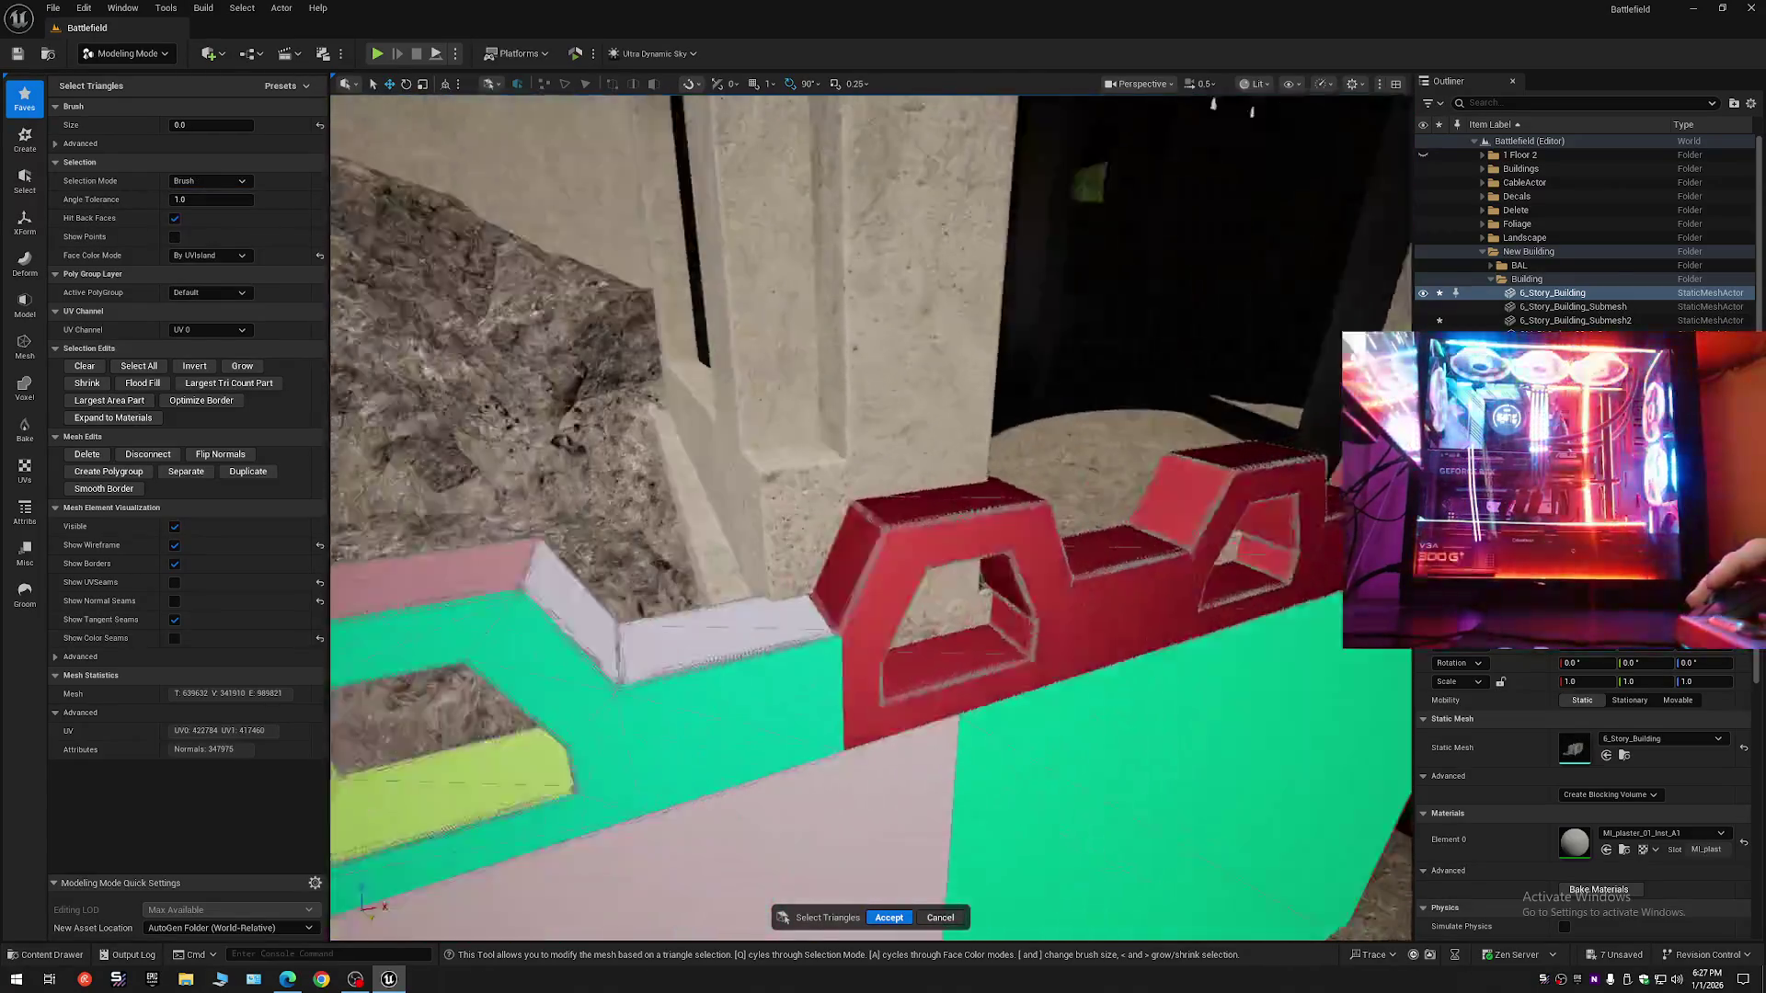
key(w)
scroll(871, 517, down, 1)
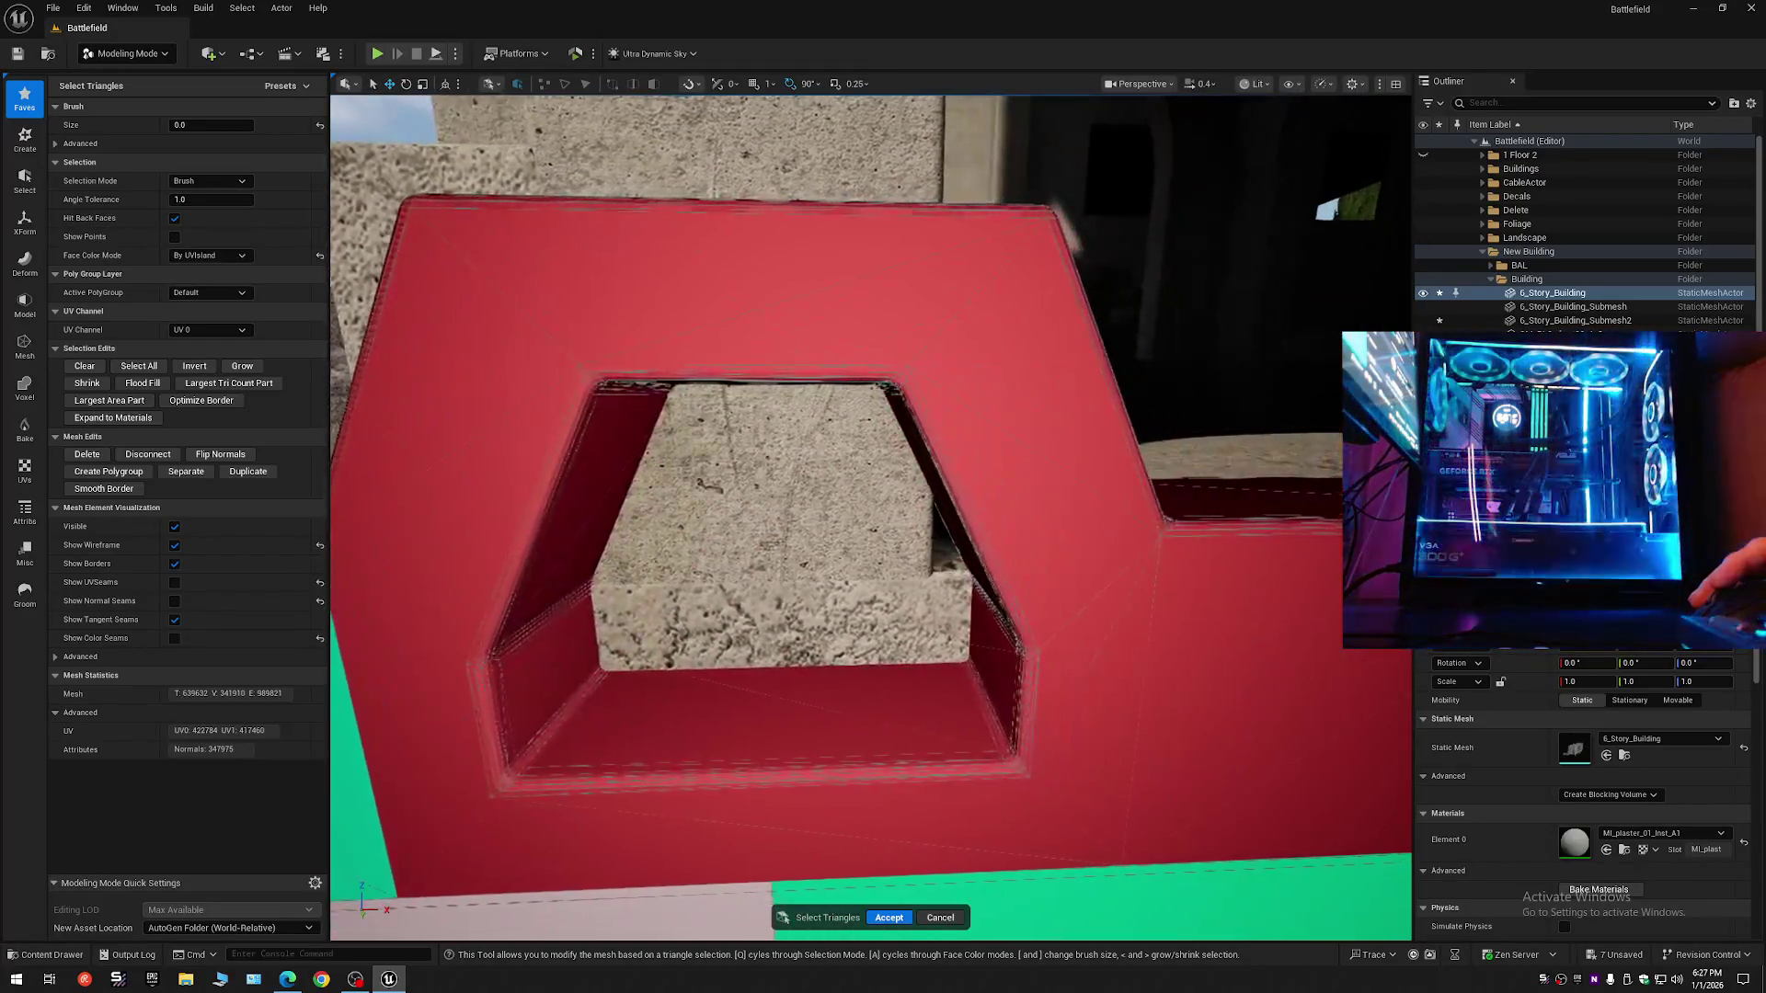
key(s)
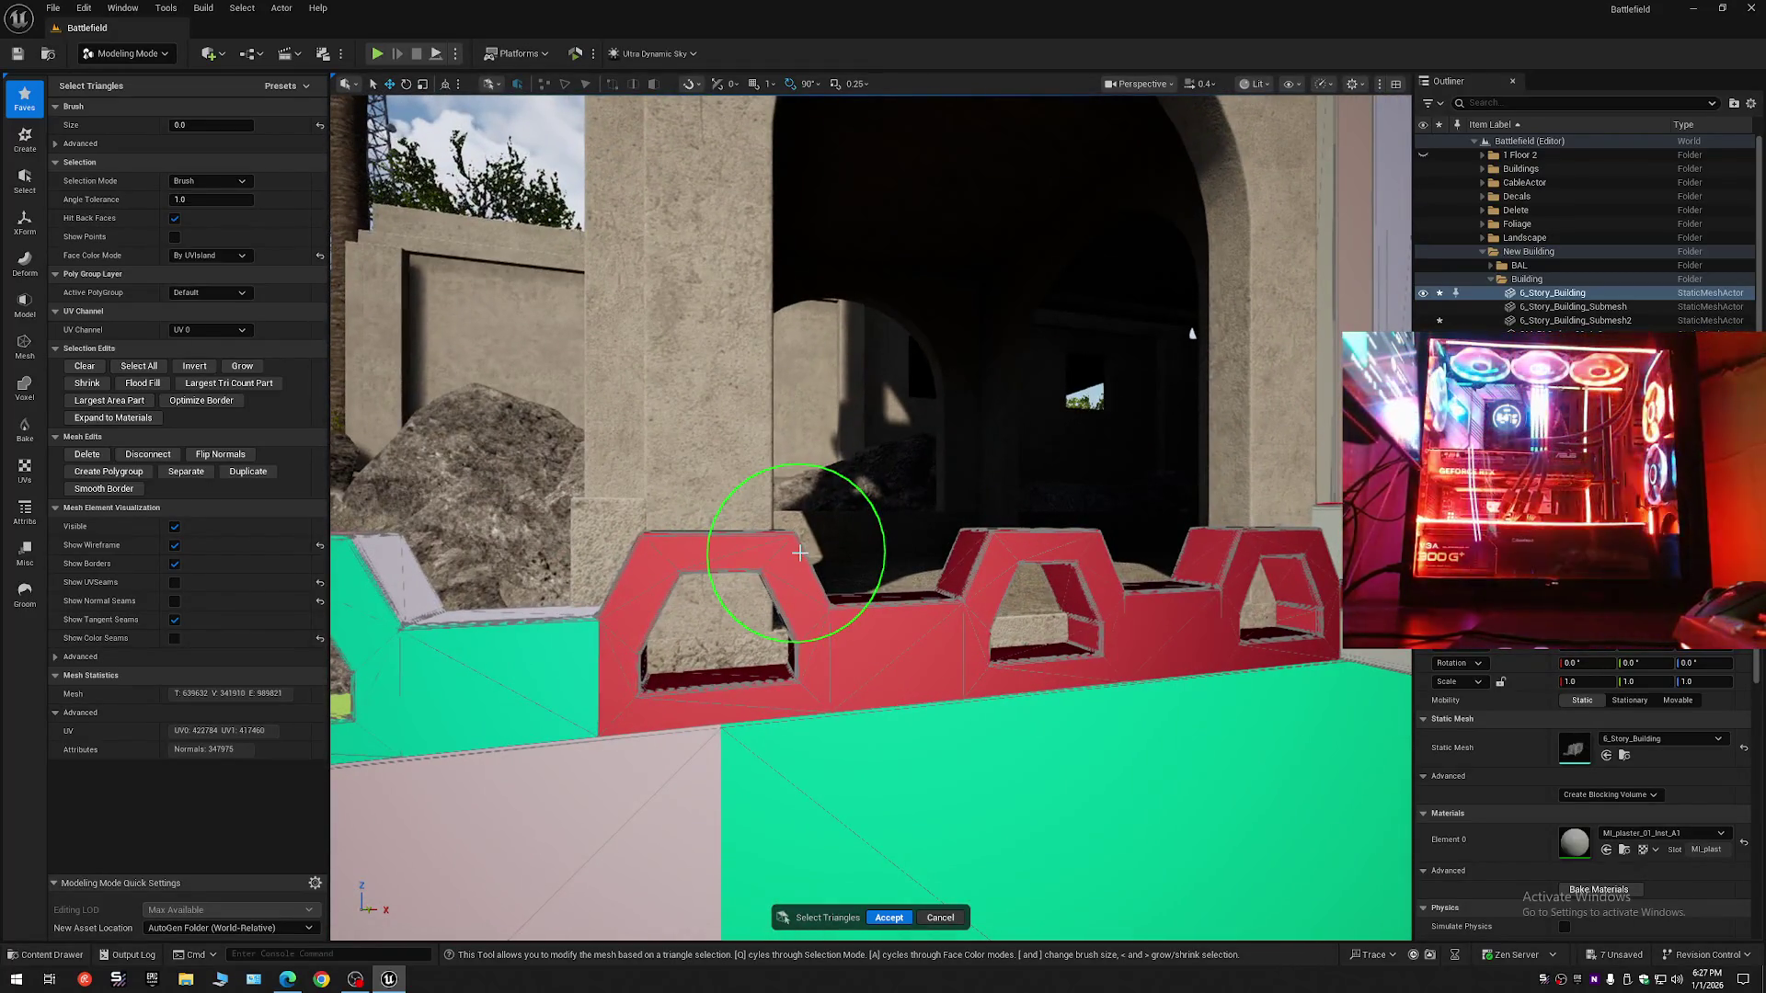
- Delete the selected crenellation triangles and fly out to view the result
key(Delete)
key(w)
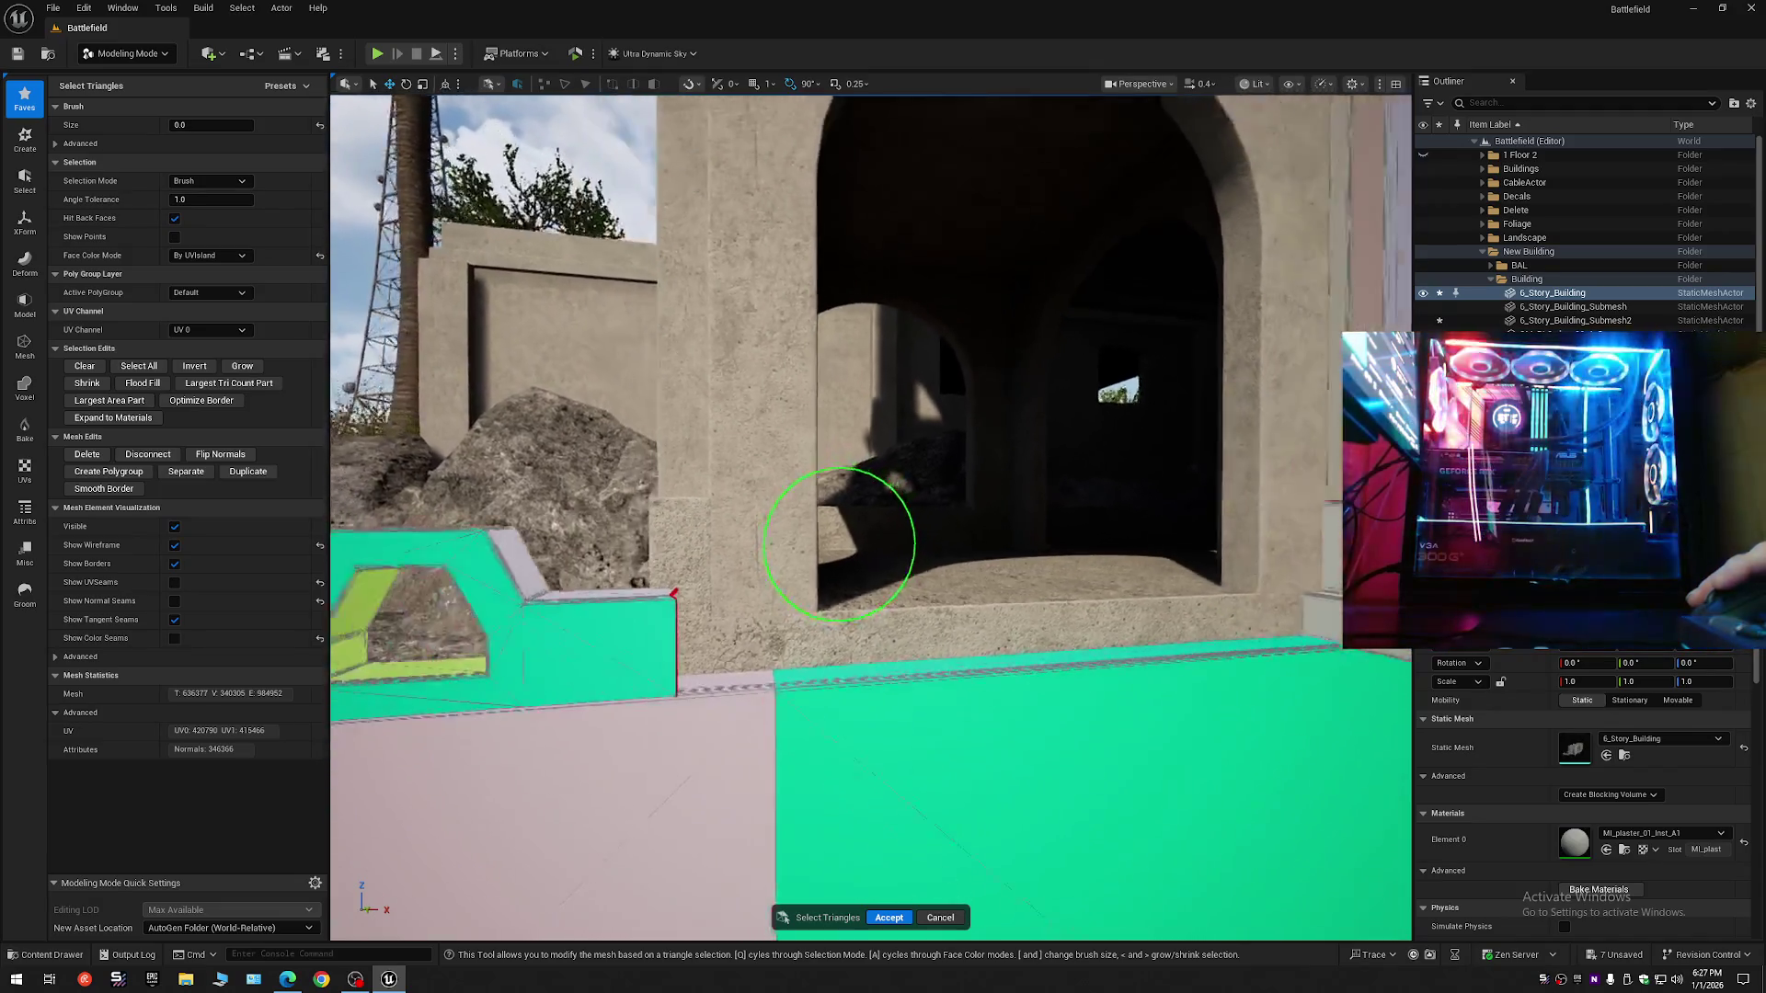
scroll(838, 544, up, 3)
key(w)
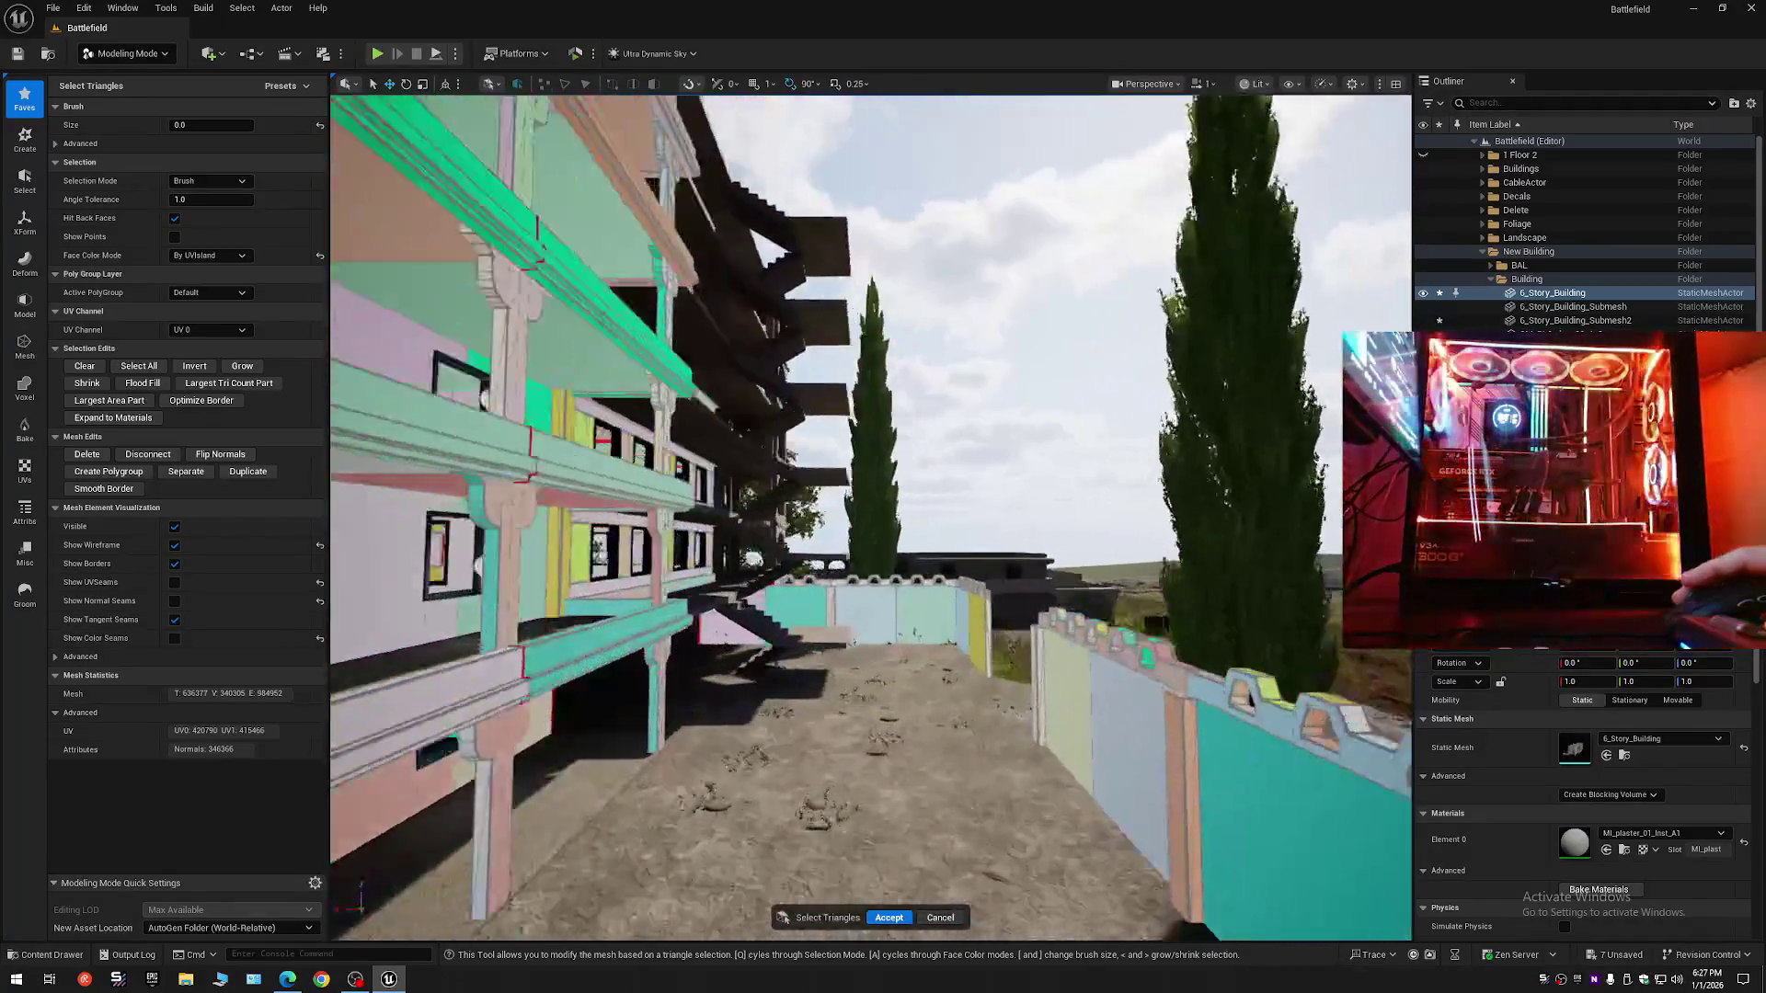
key(w)
scroll(871, 517, down, 2)
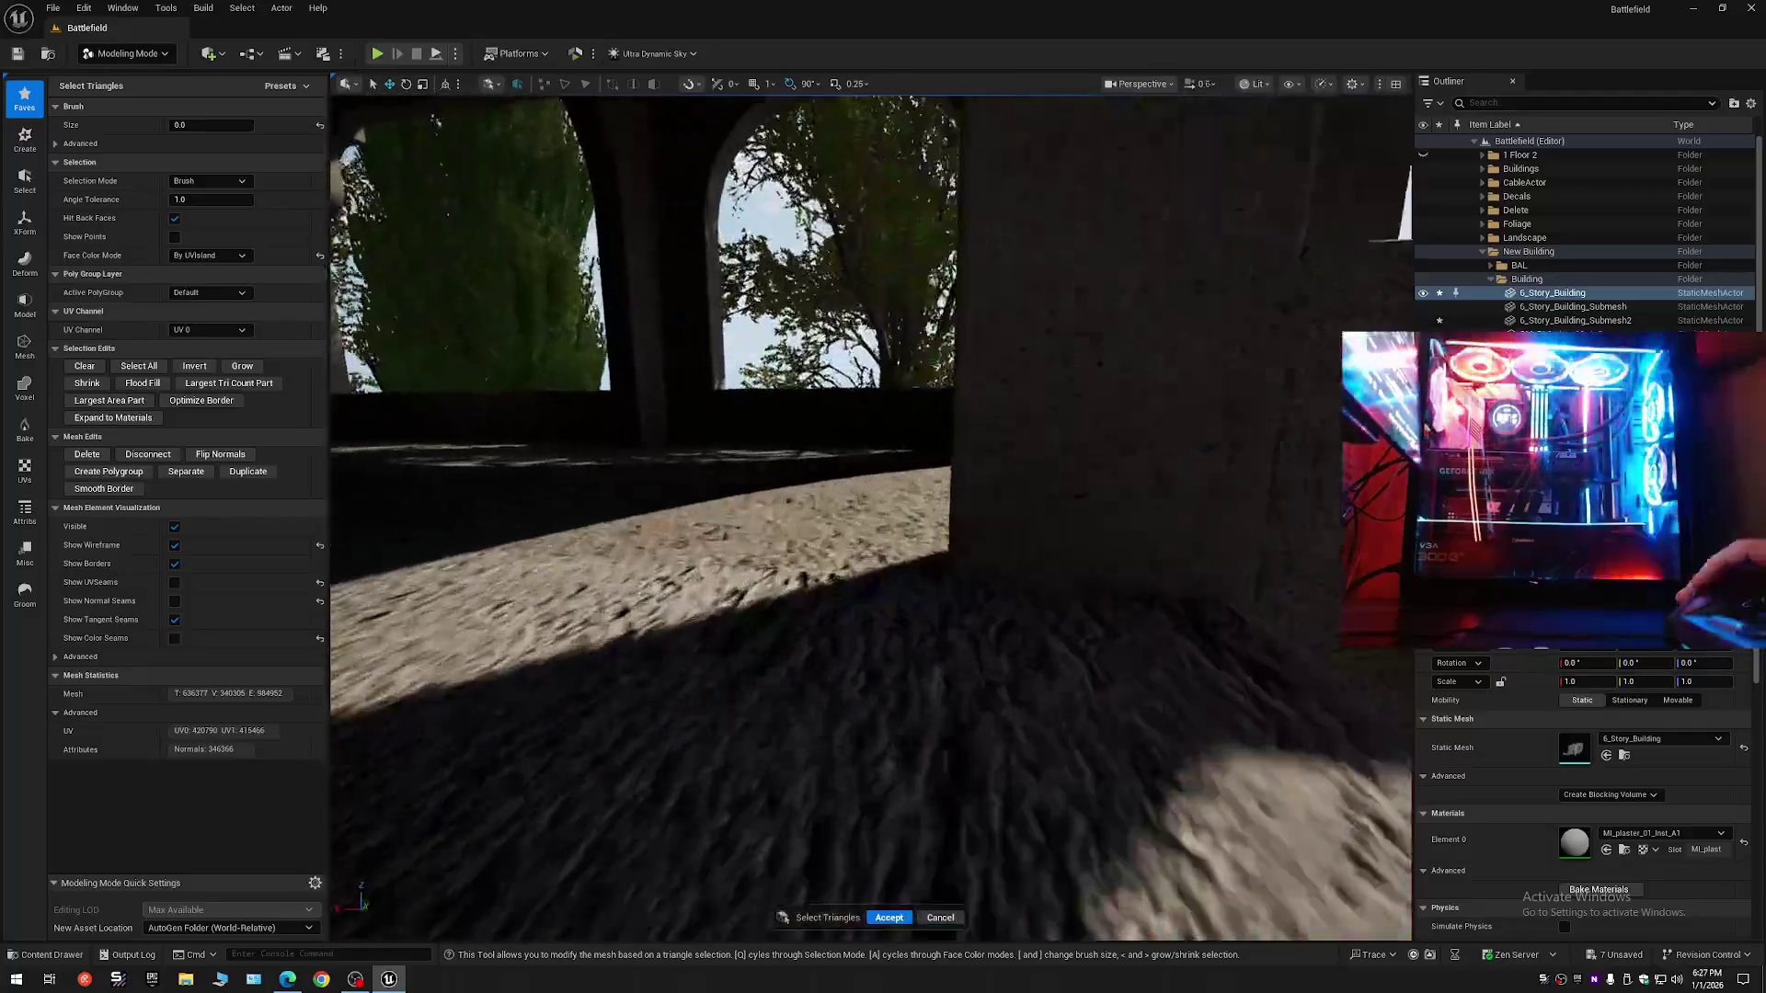
scroll(871, 517, down, 1)
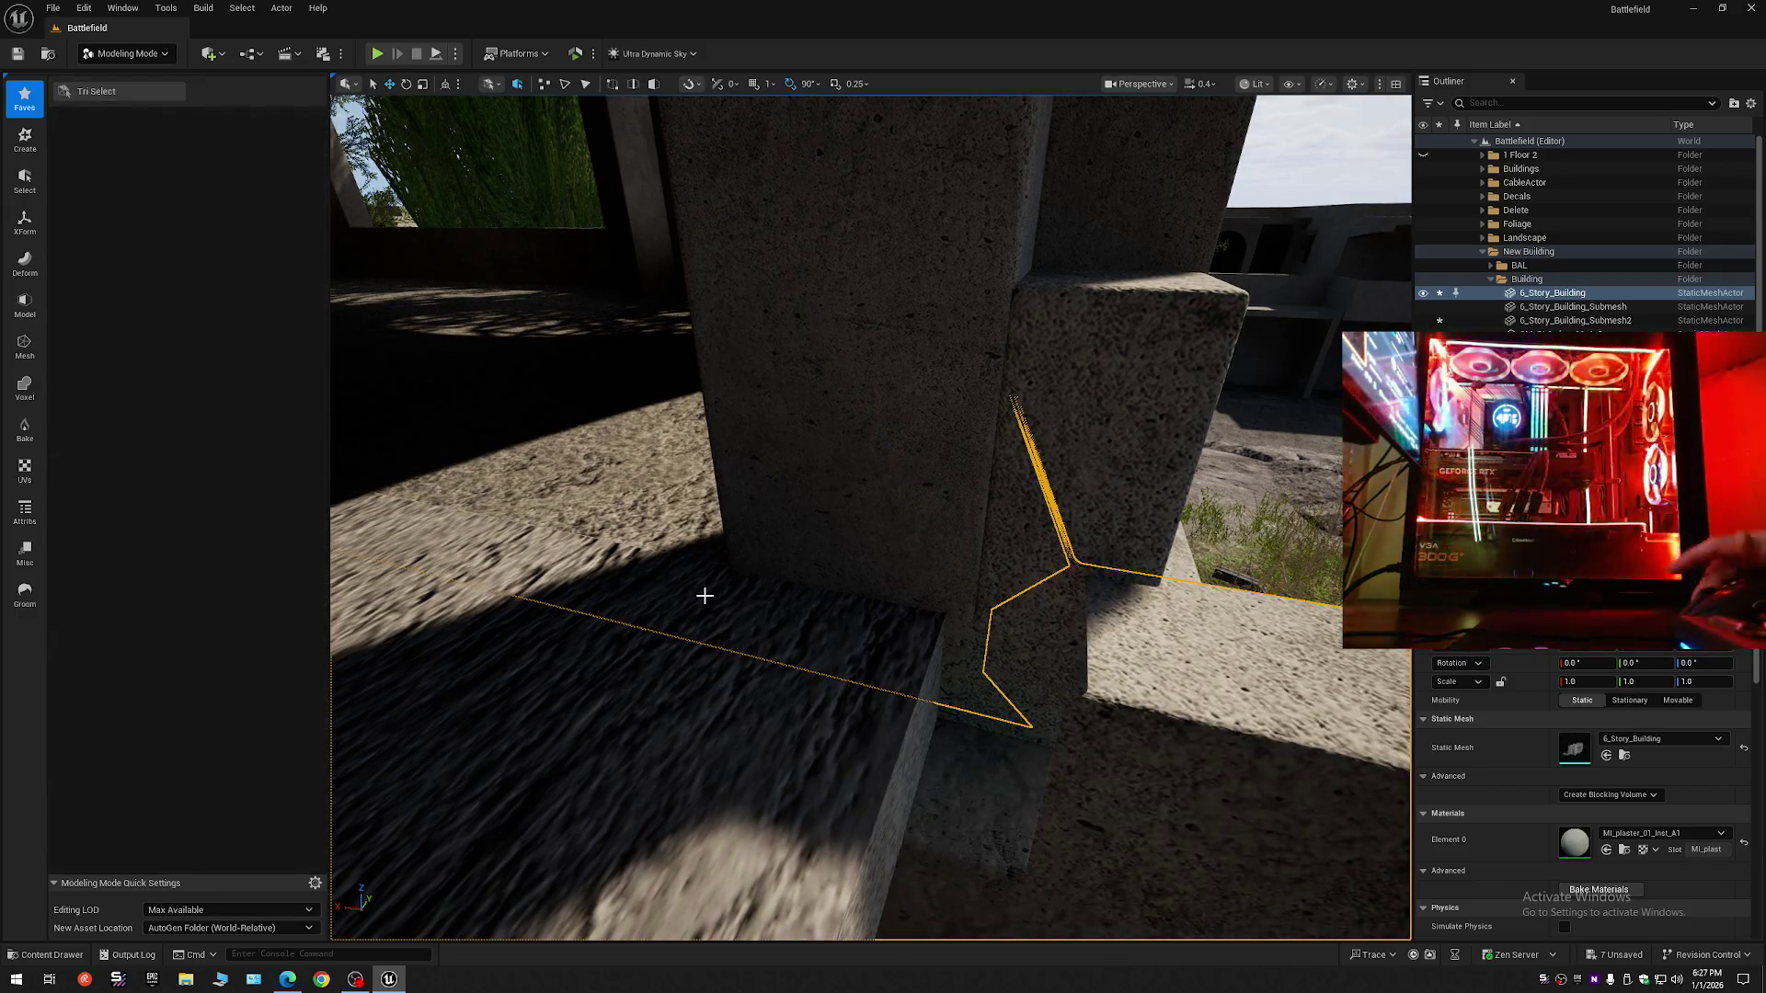
click(1752, 103)
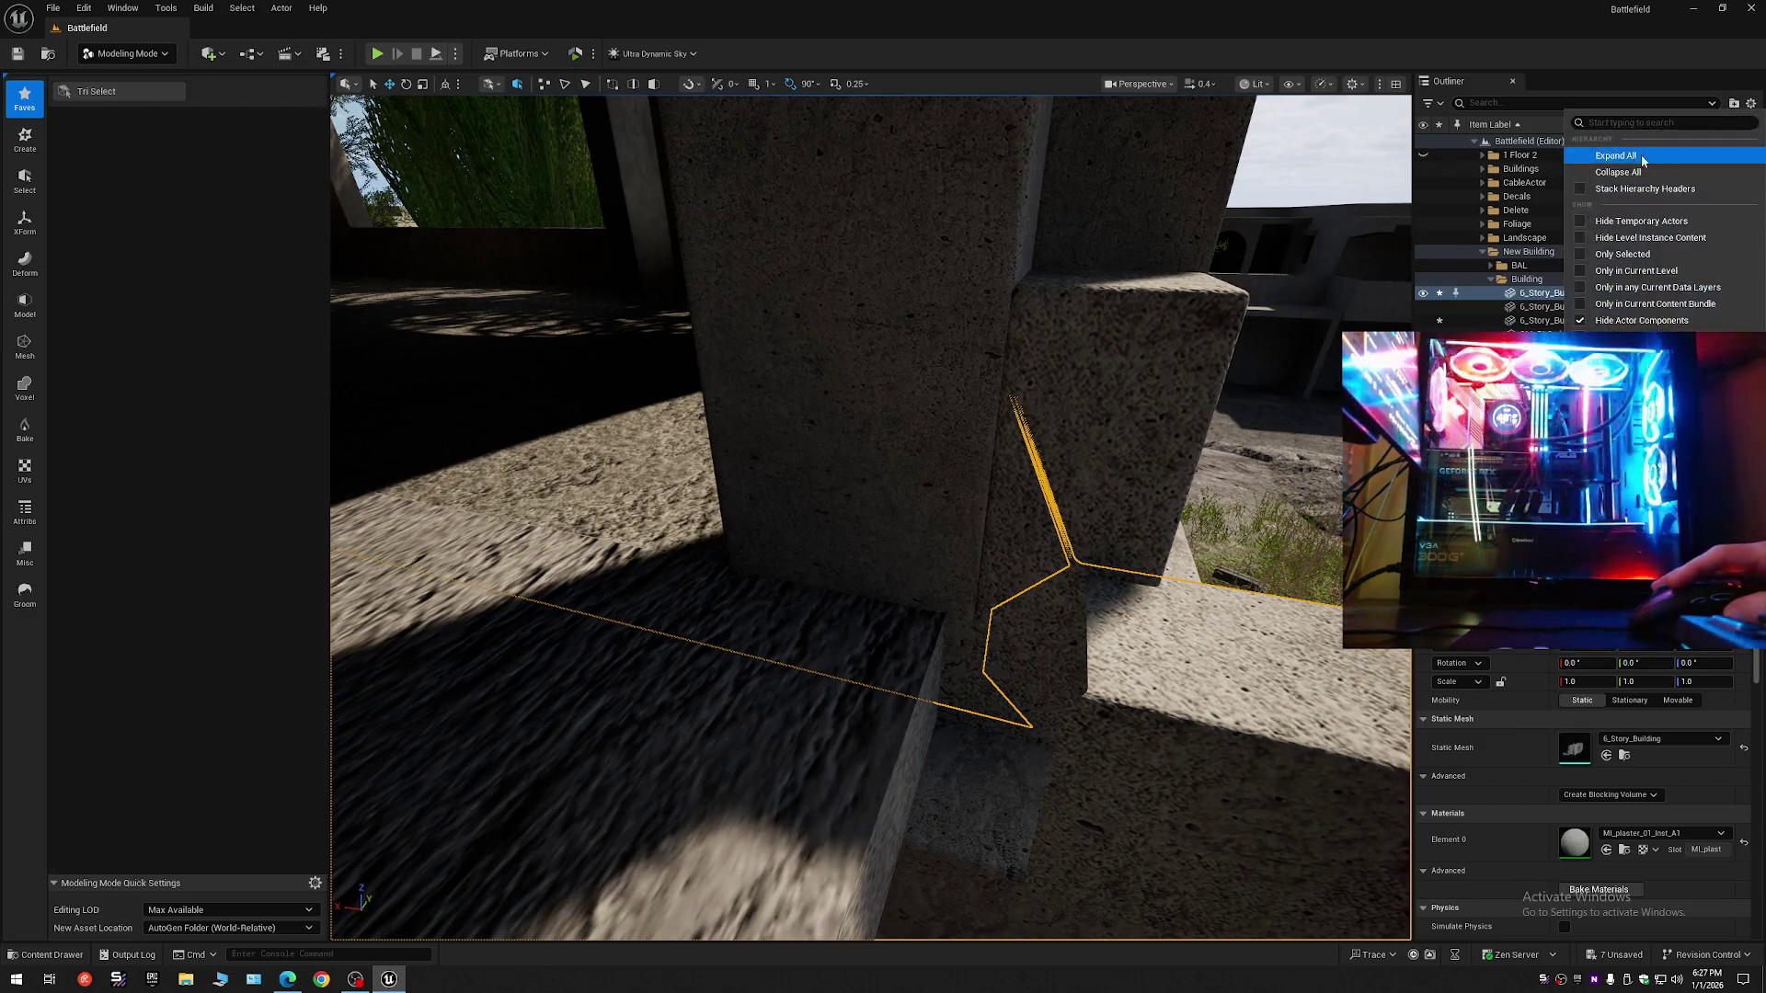
click(1623, 171)
click(1475, 142)
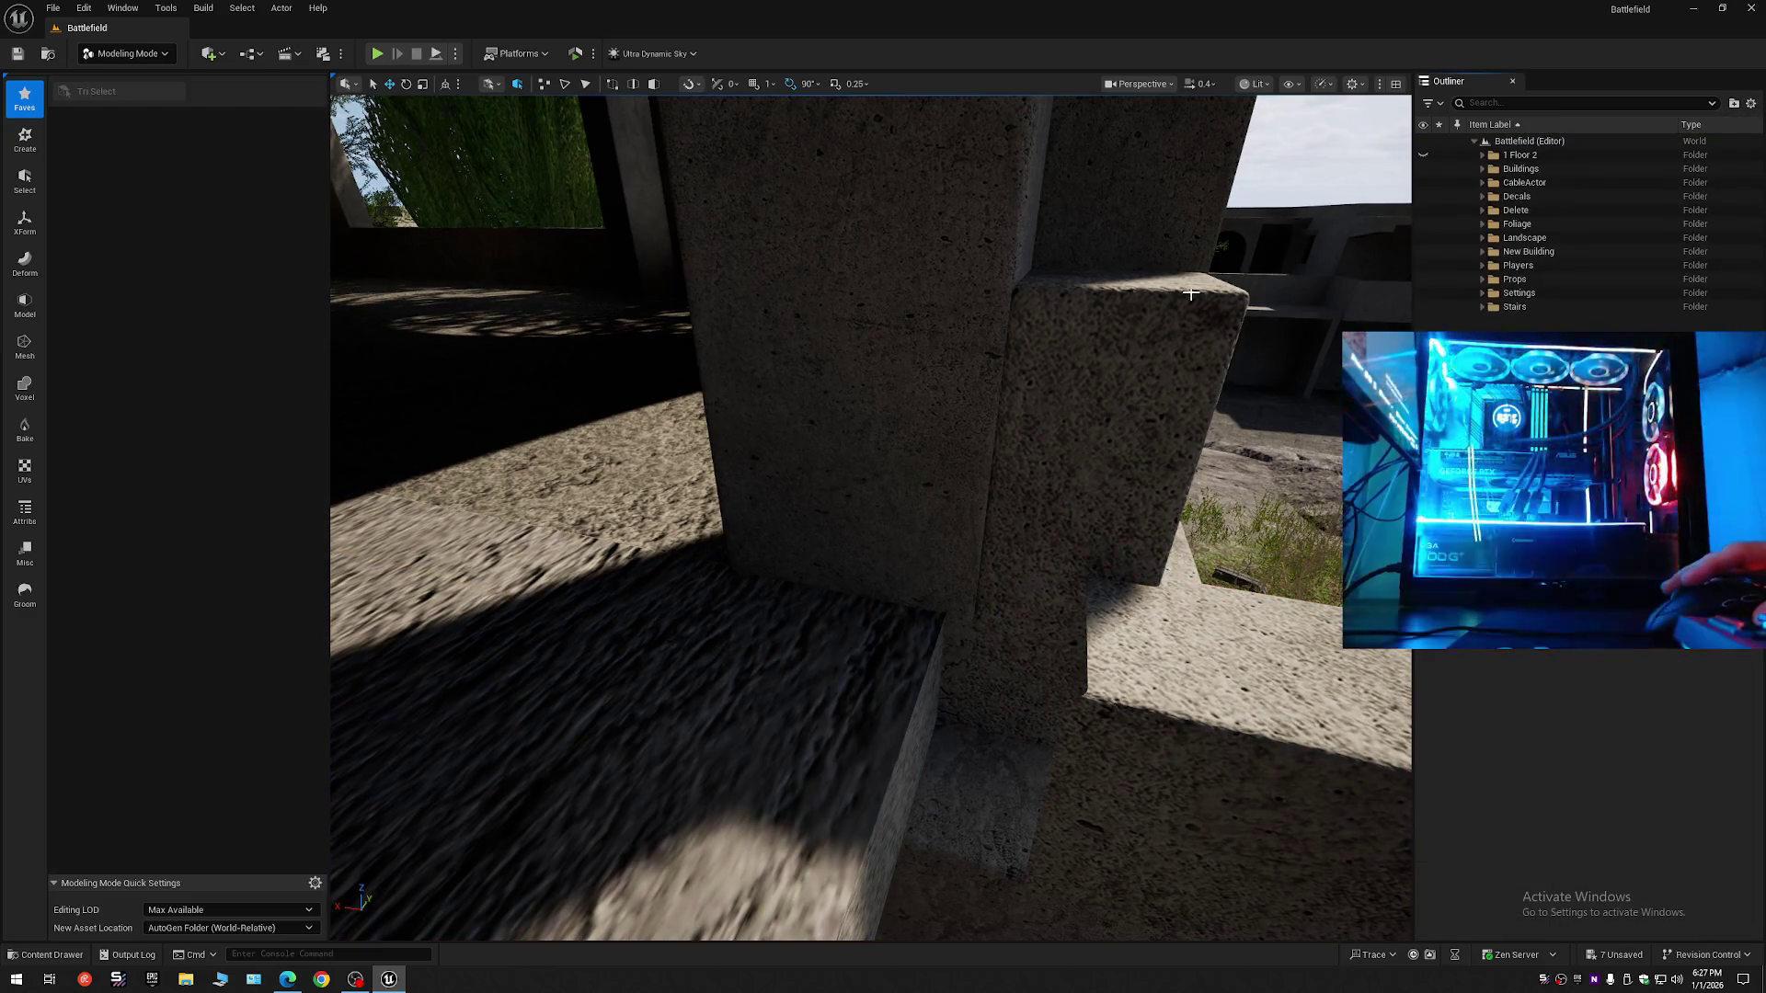
scroll(1038, 356, up, 1)
key(w)
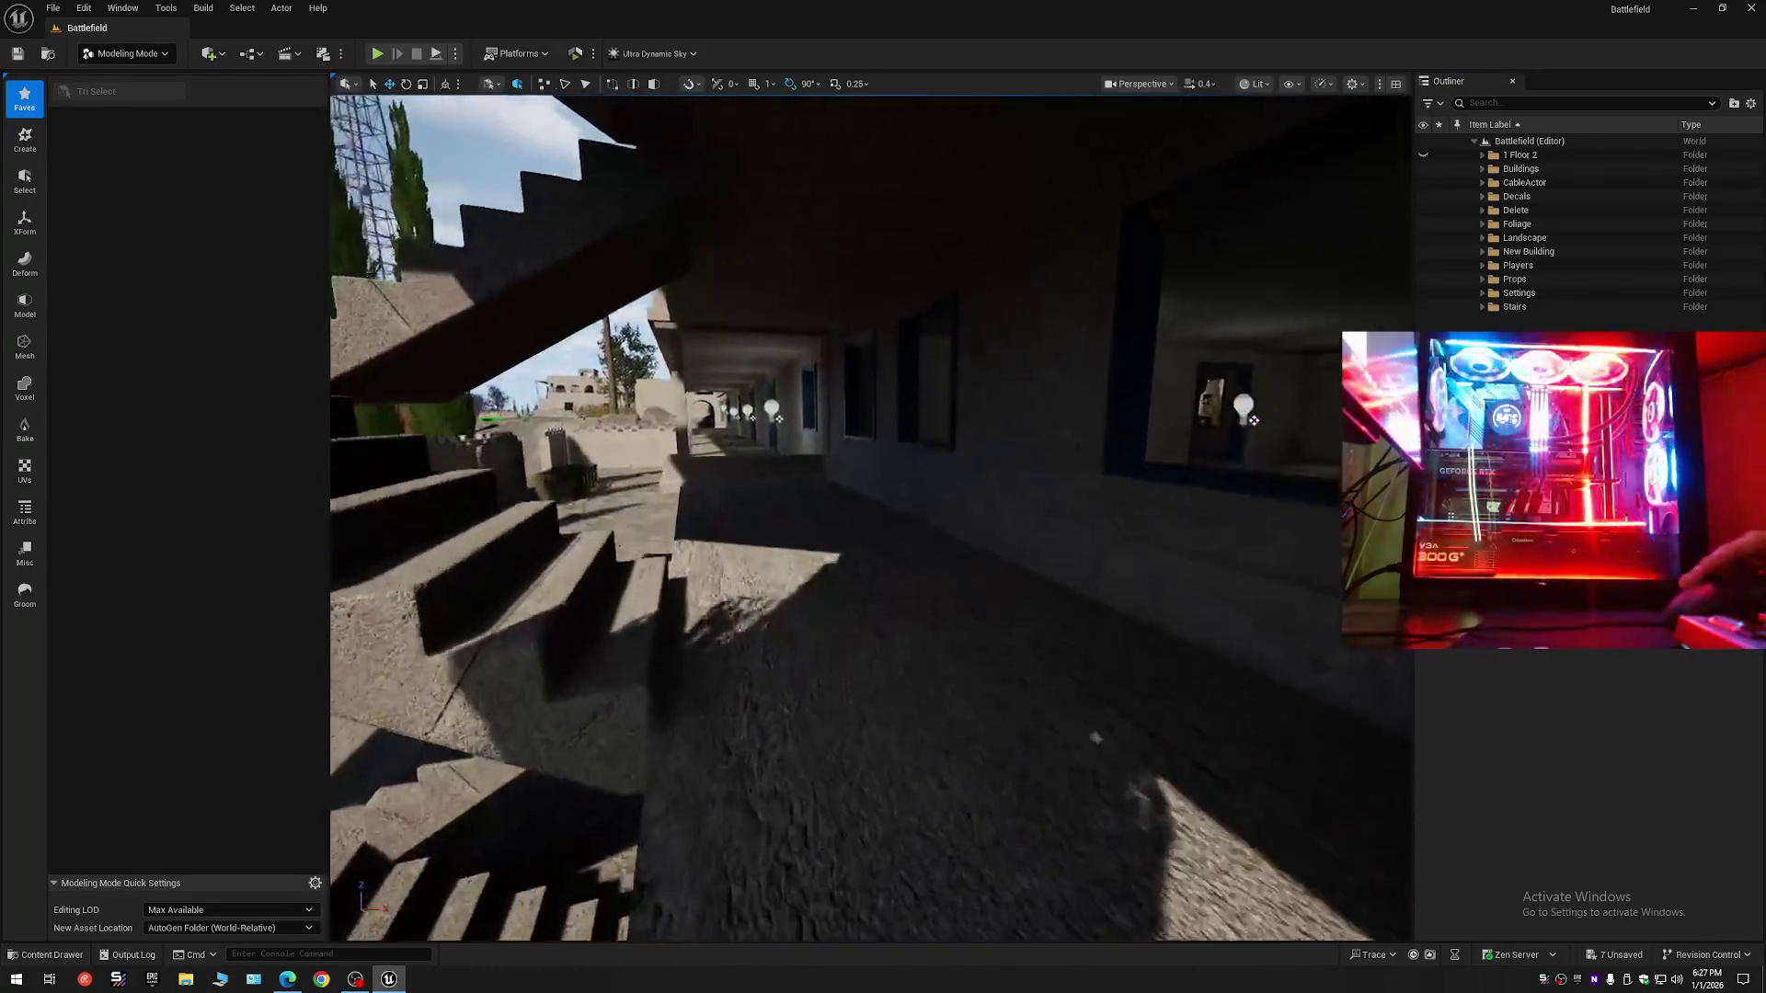
key(w)
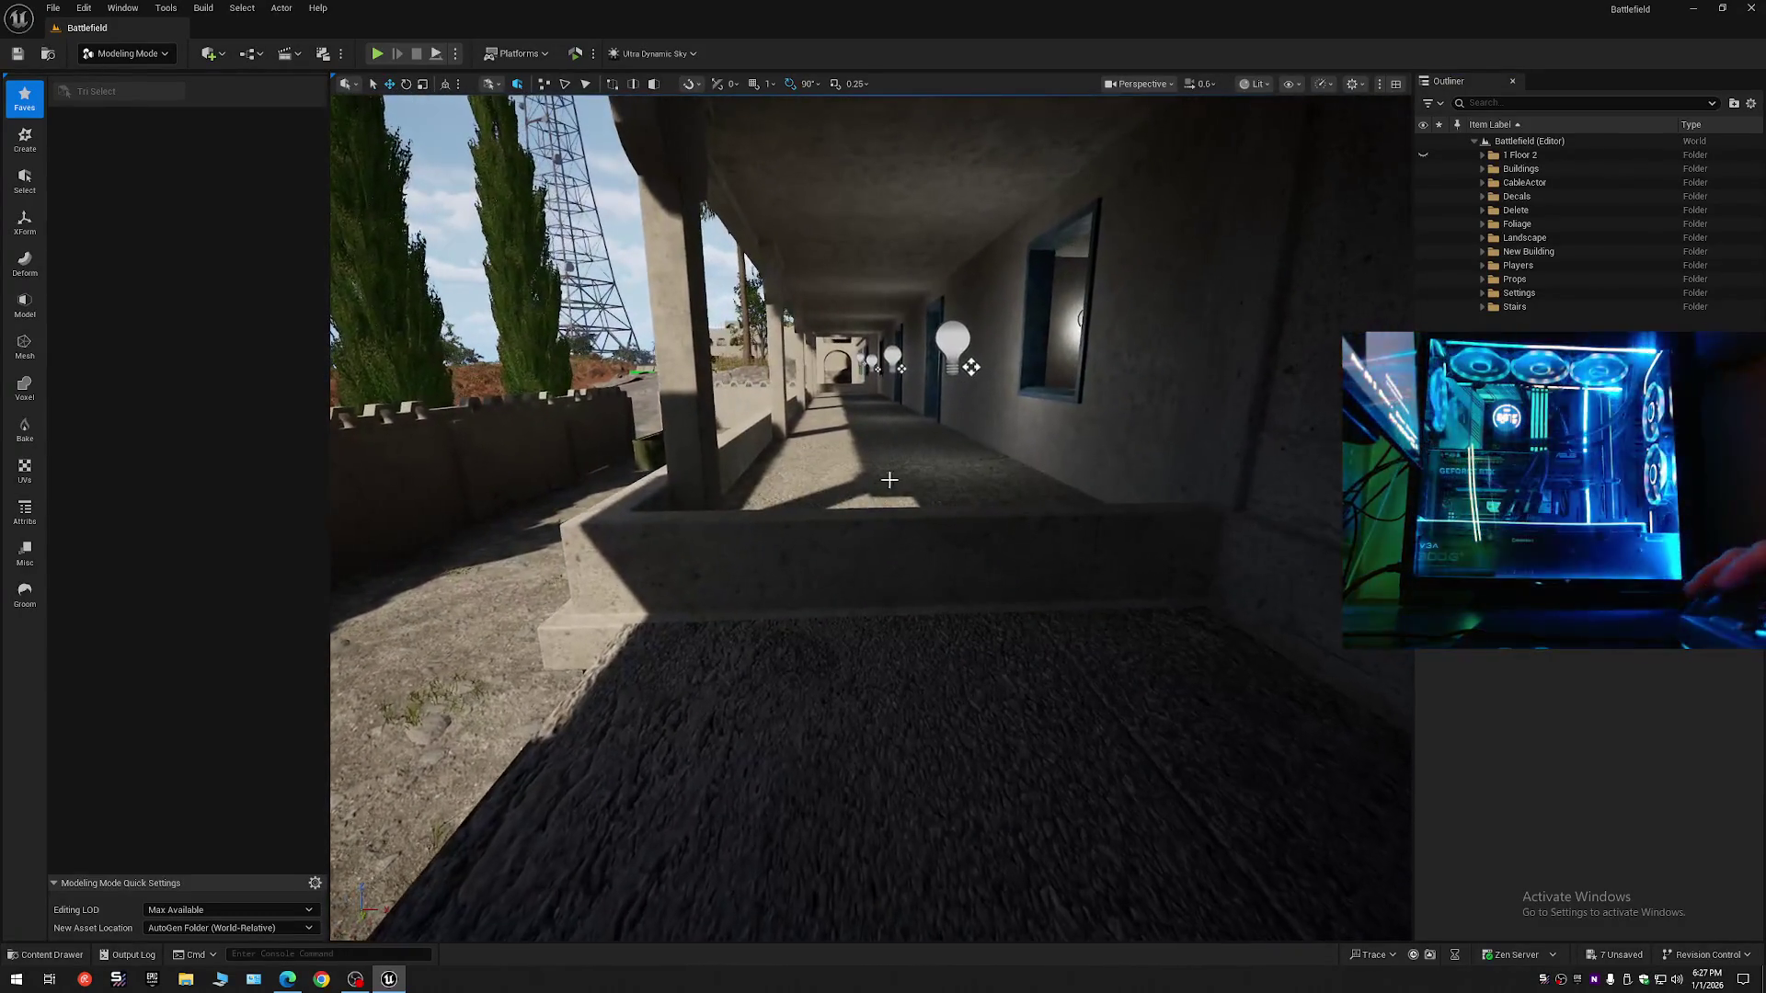
click(846, 522)
scroll(844, 512, up, 2)
key(a)
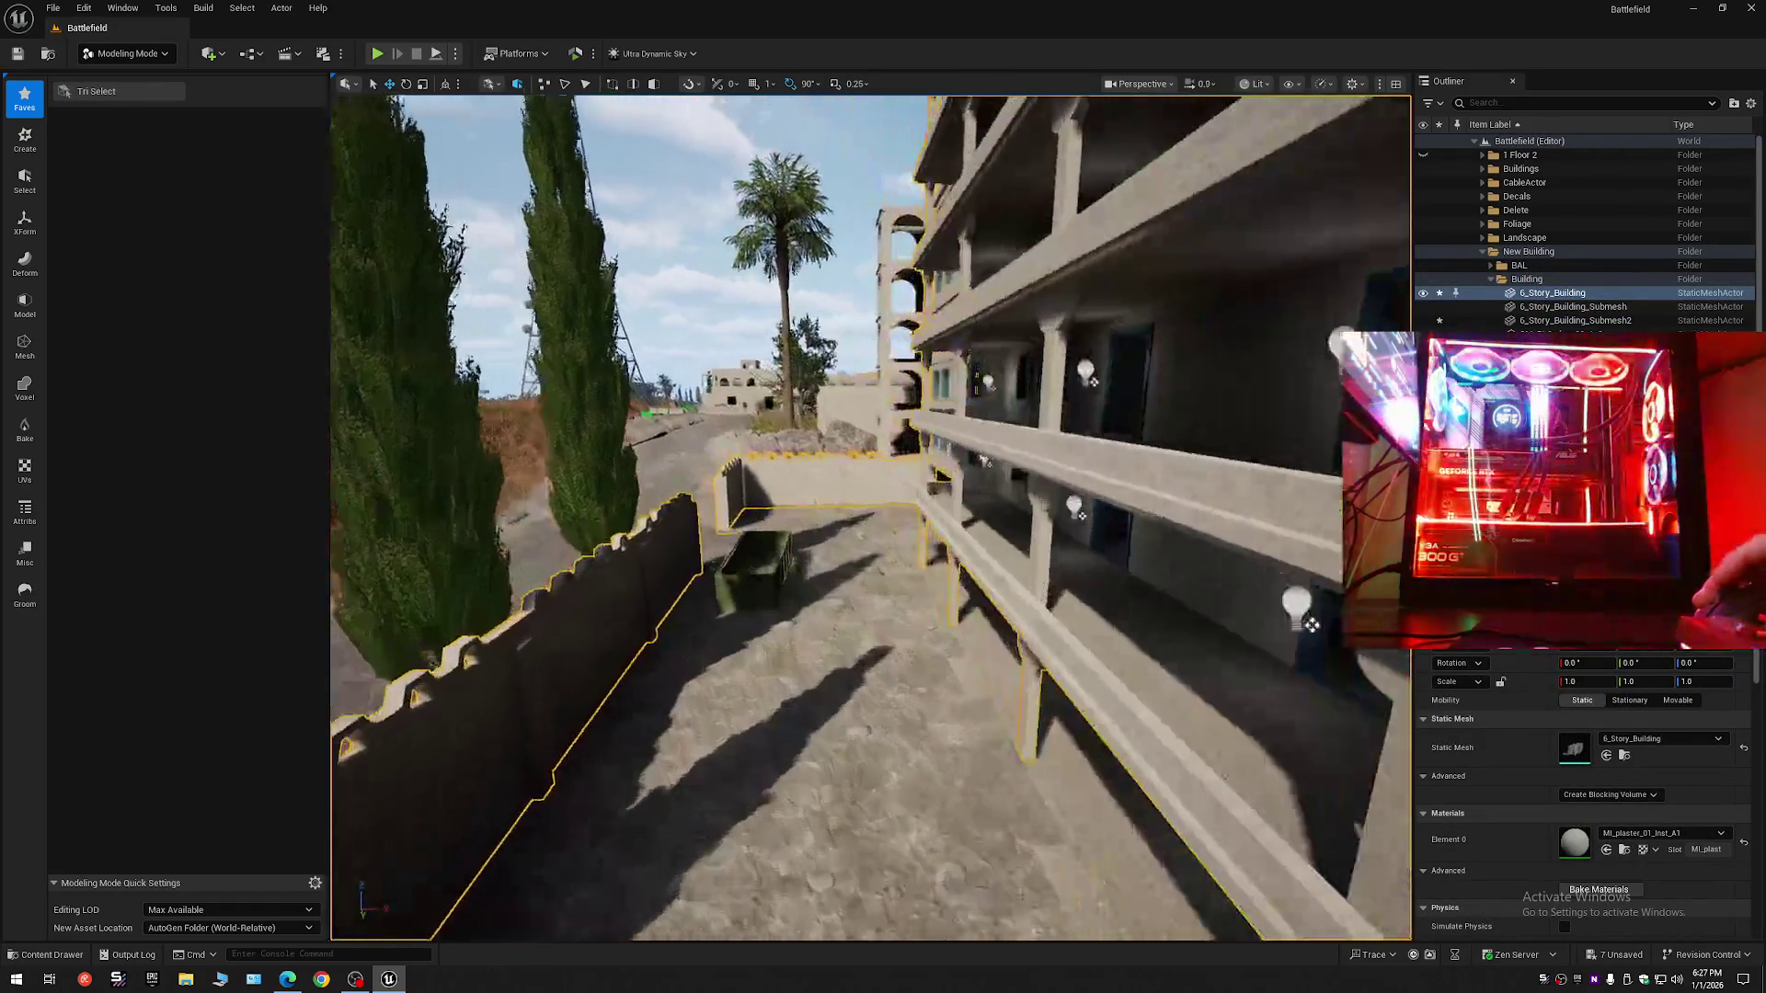
key(w)
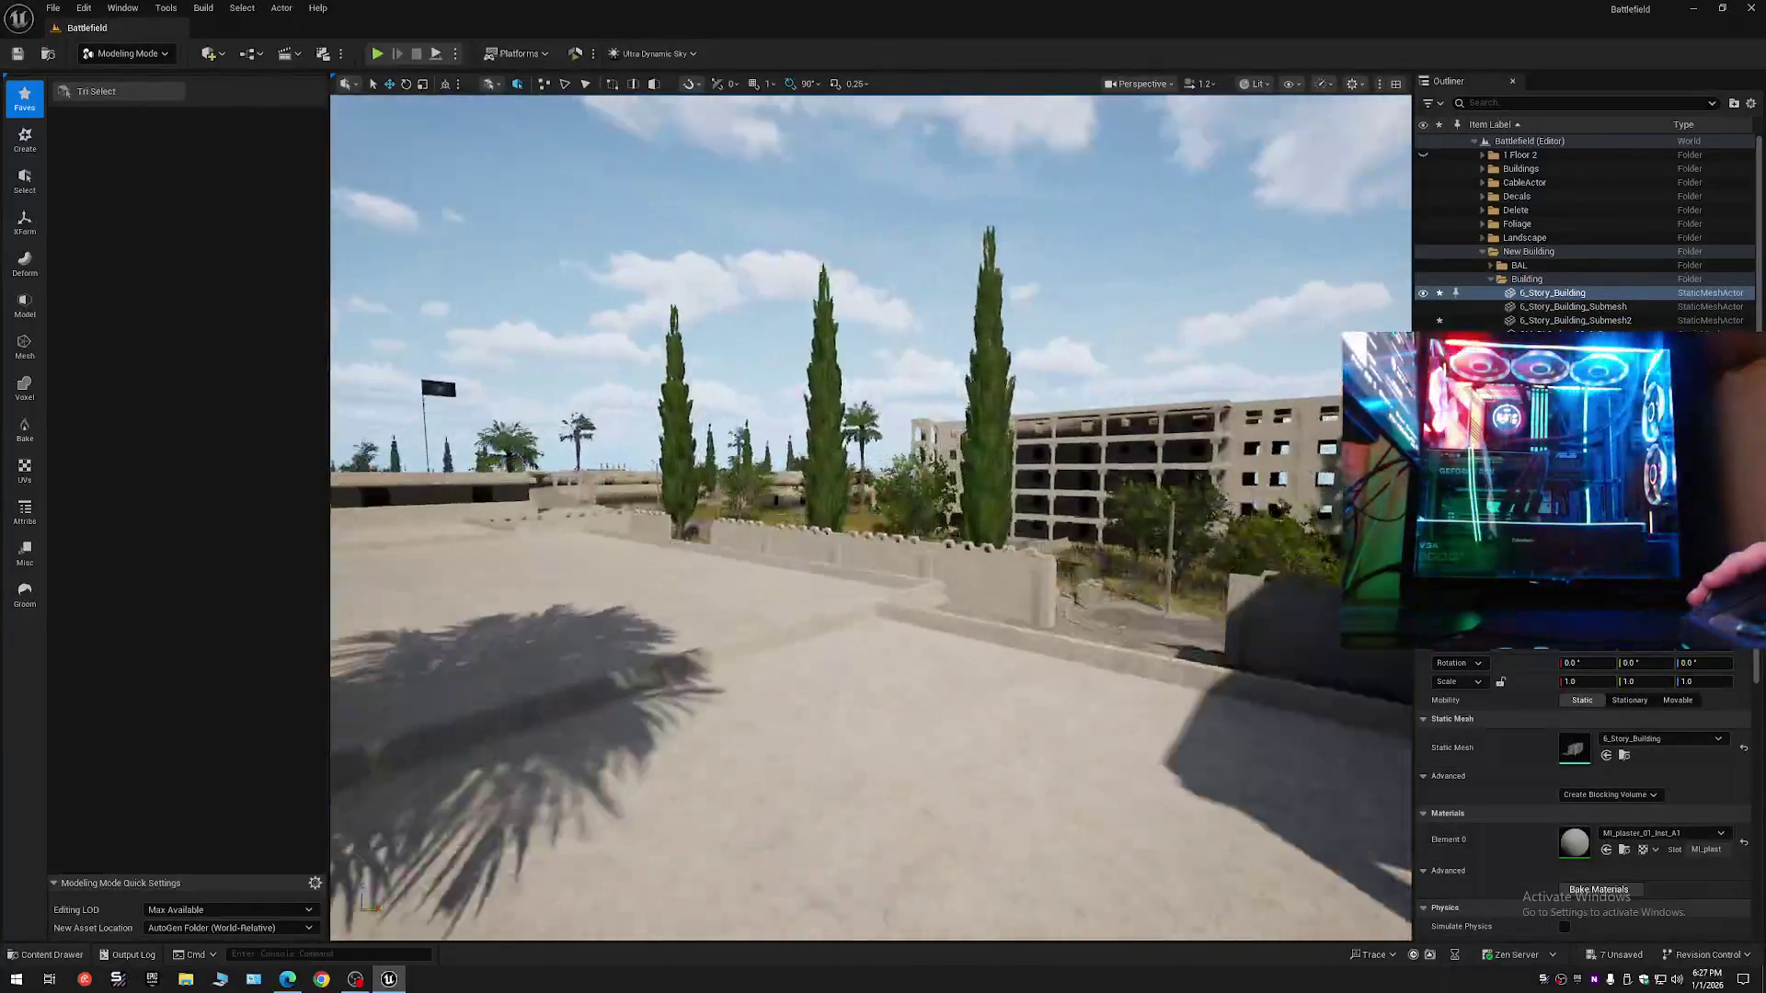
key(w)
scroll(921, 548, down, 1)
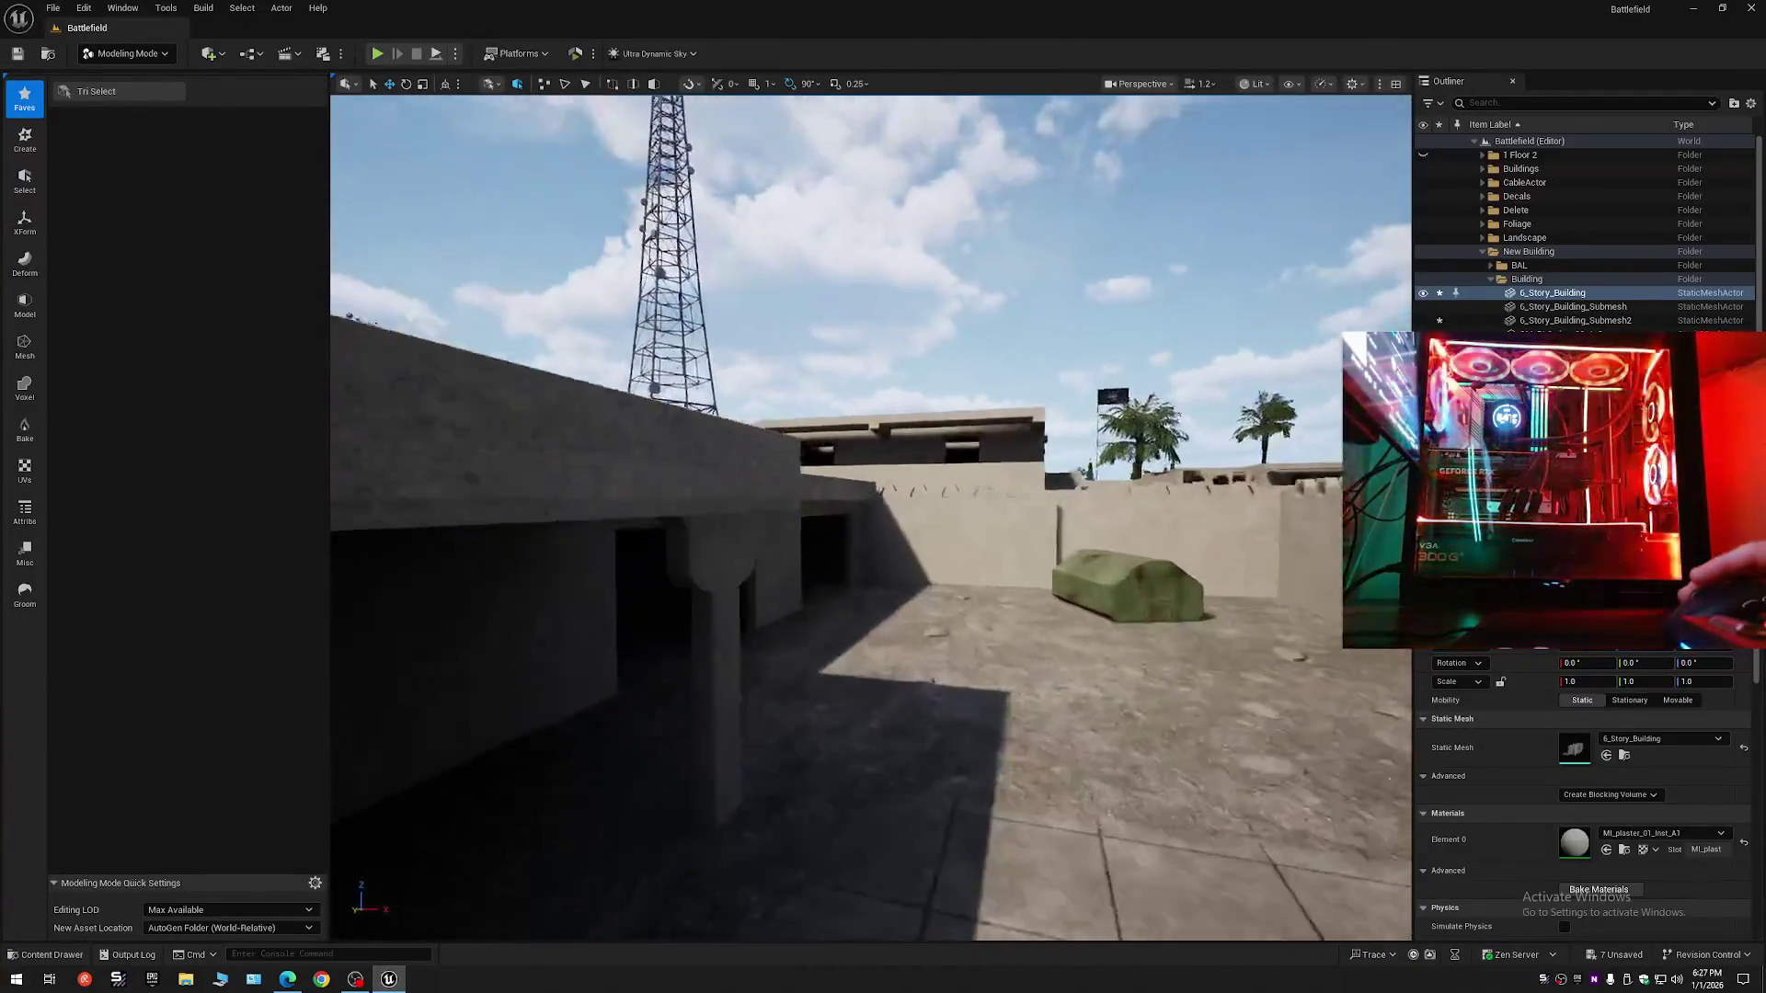
key(w)
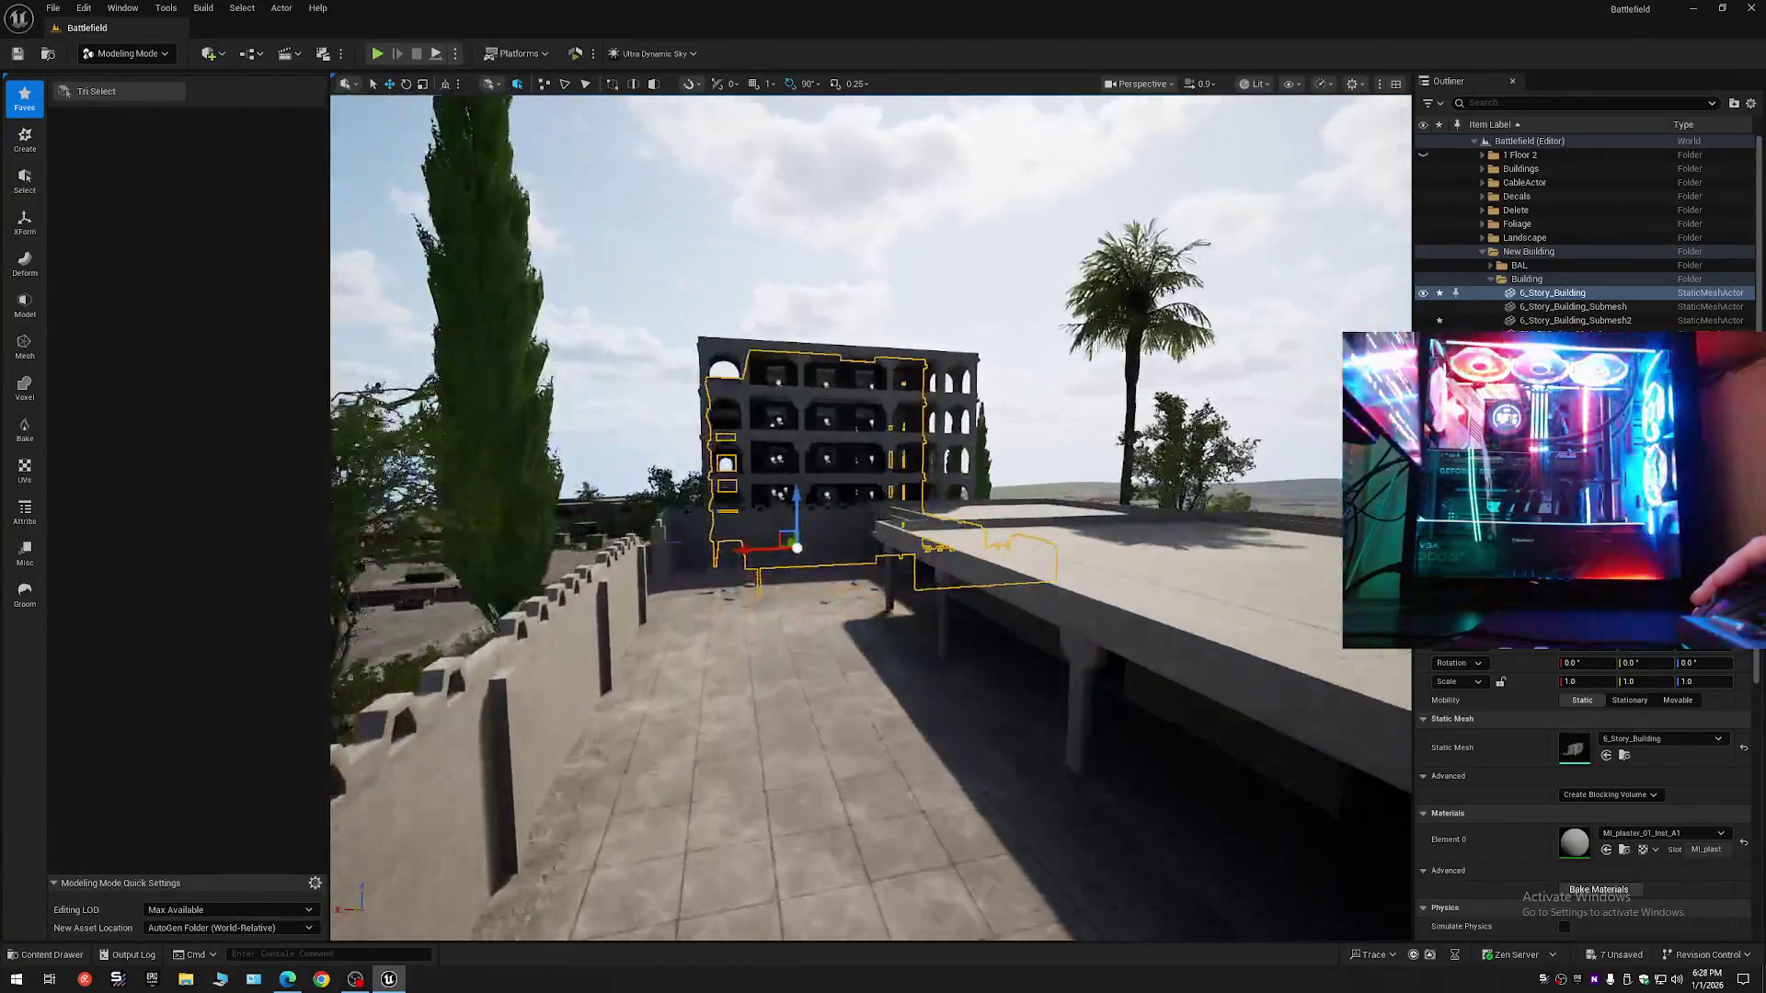
scroll(871, 517, up, 1)
key(w)
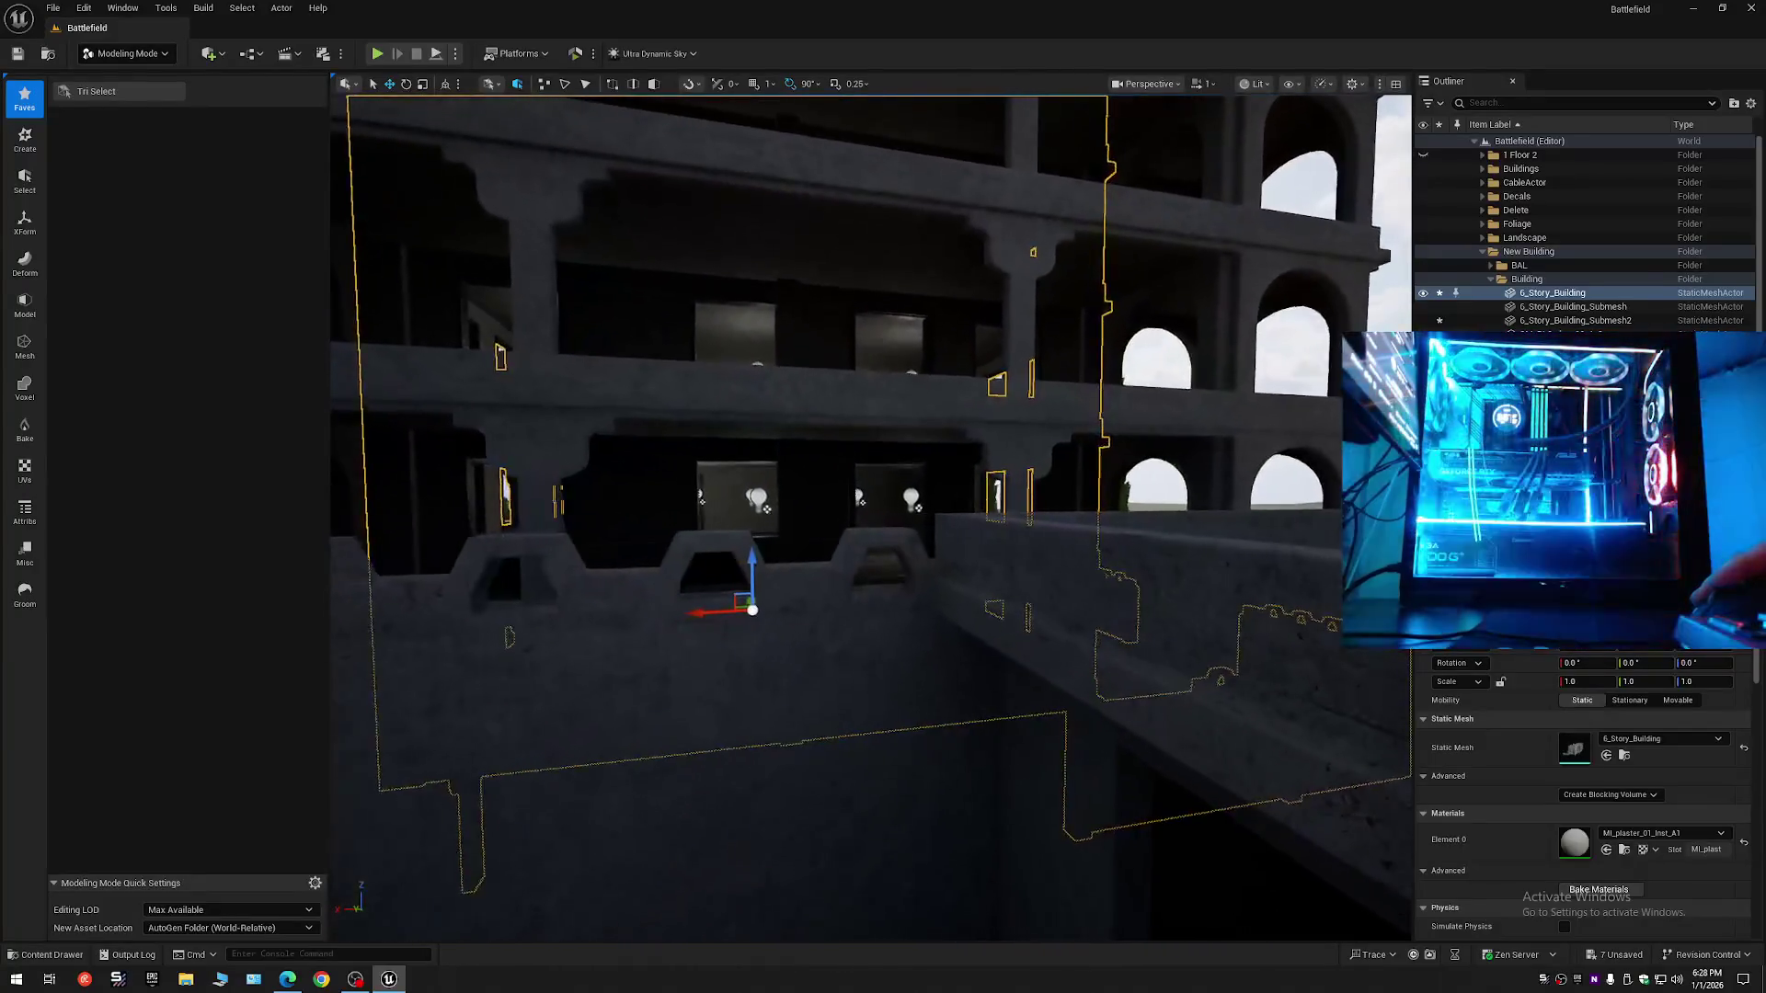
key(s)
scroll(871, 516, up, 1)
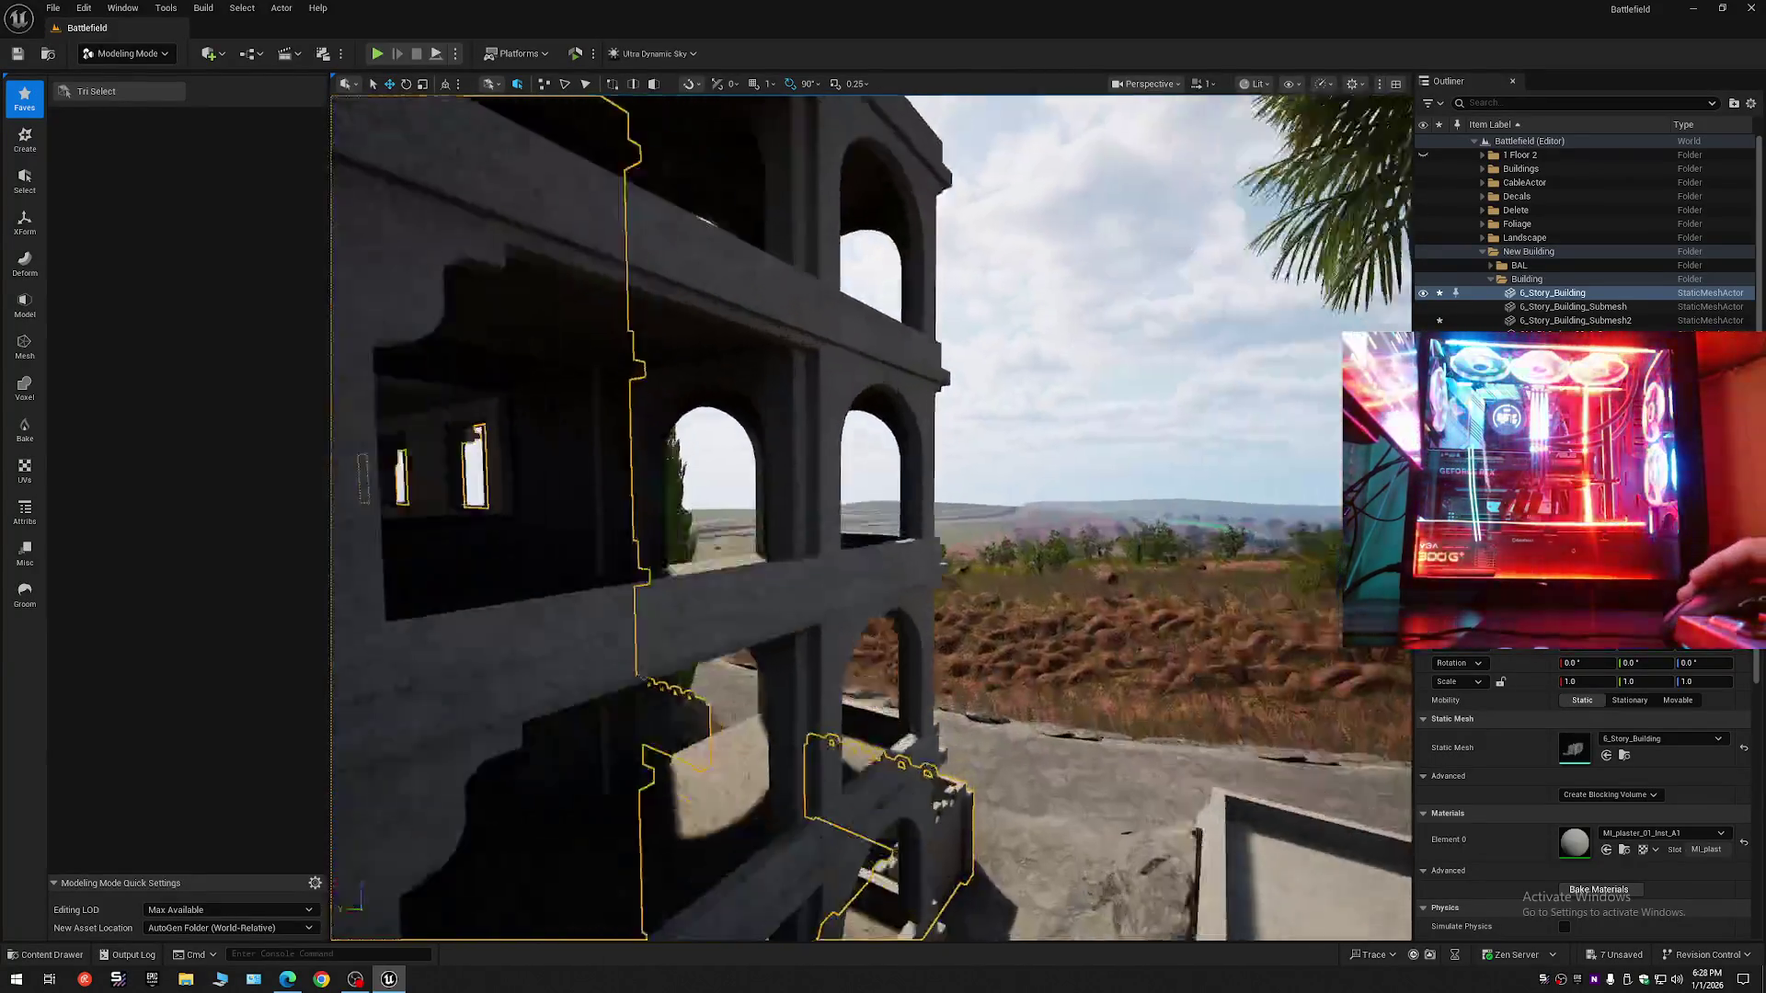
key(w)
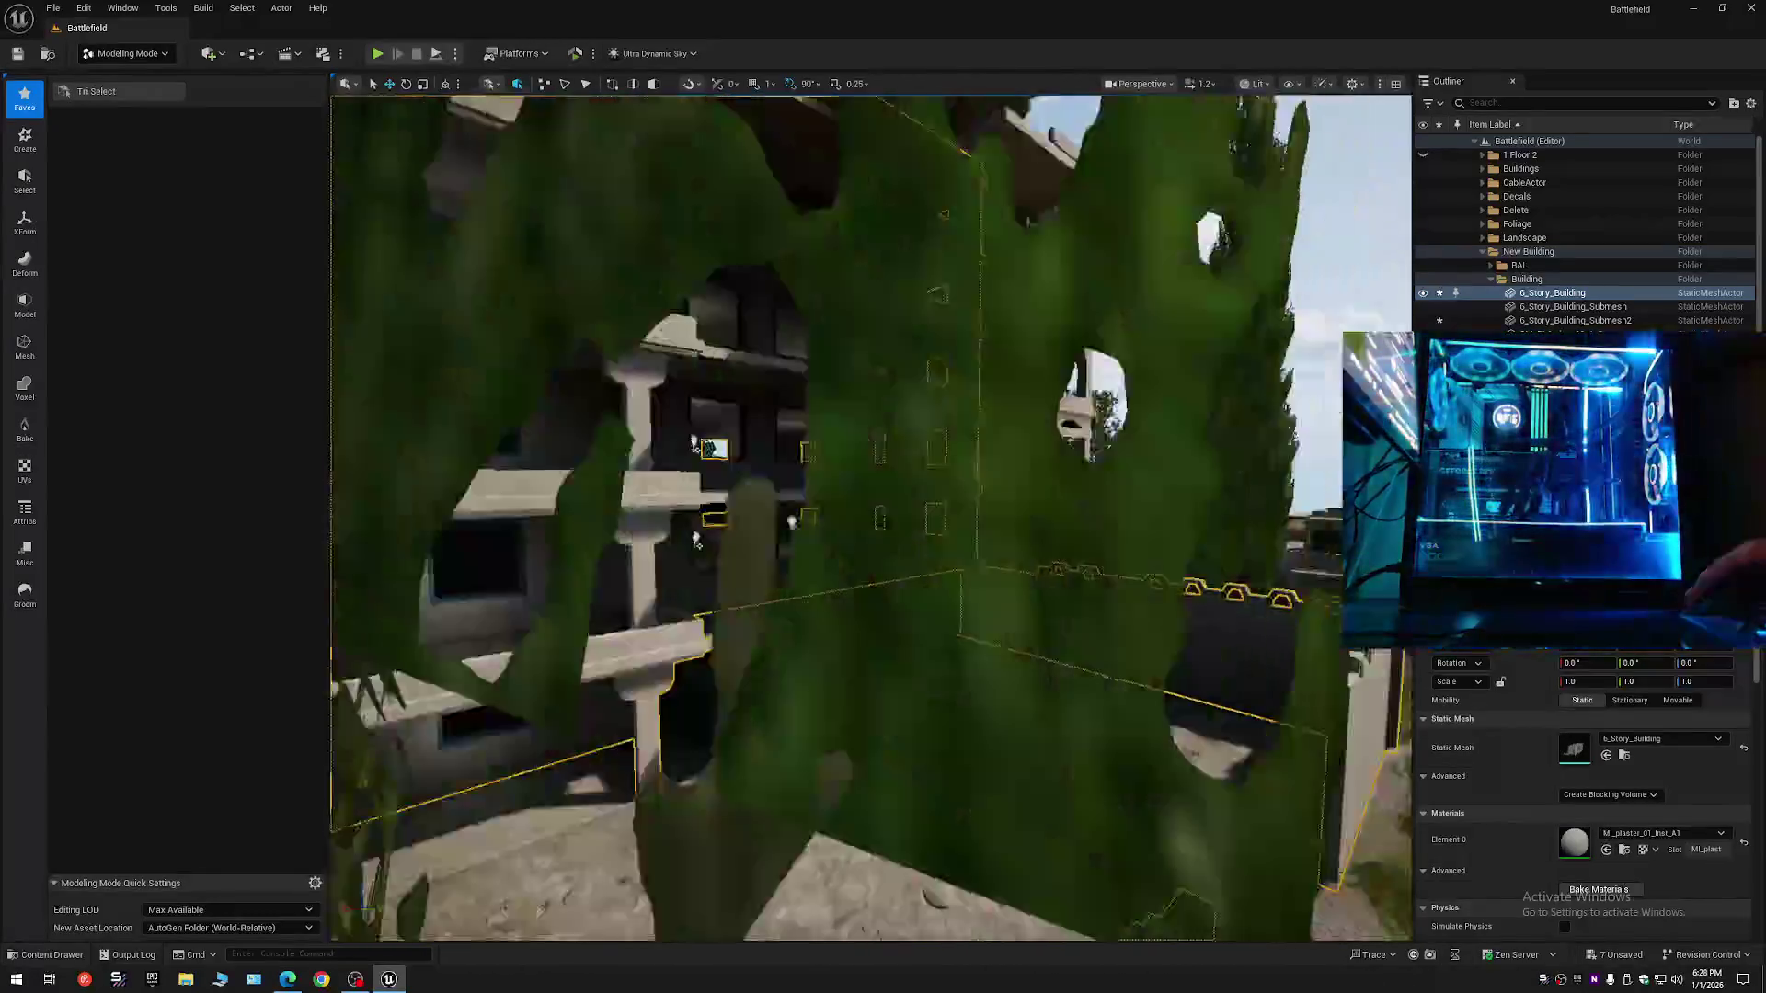
scroll(871, 517, down, 2)
key(w)
scroll(770, 485, down, 1)
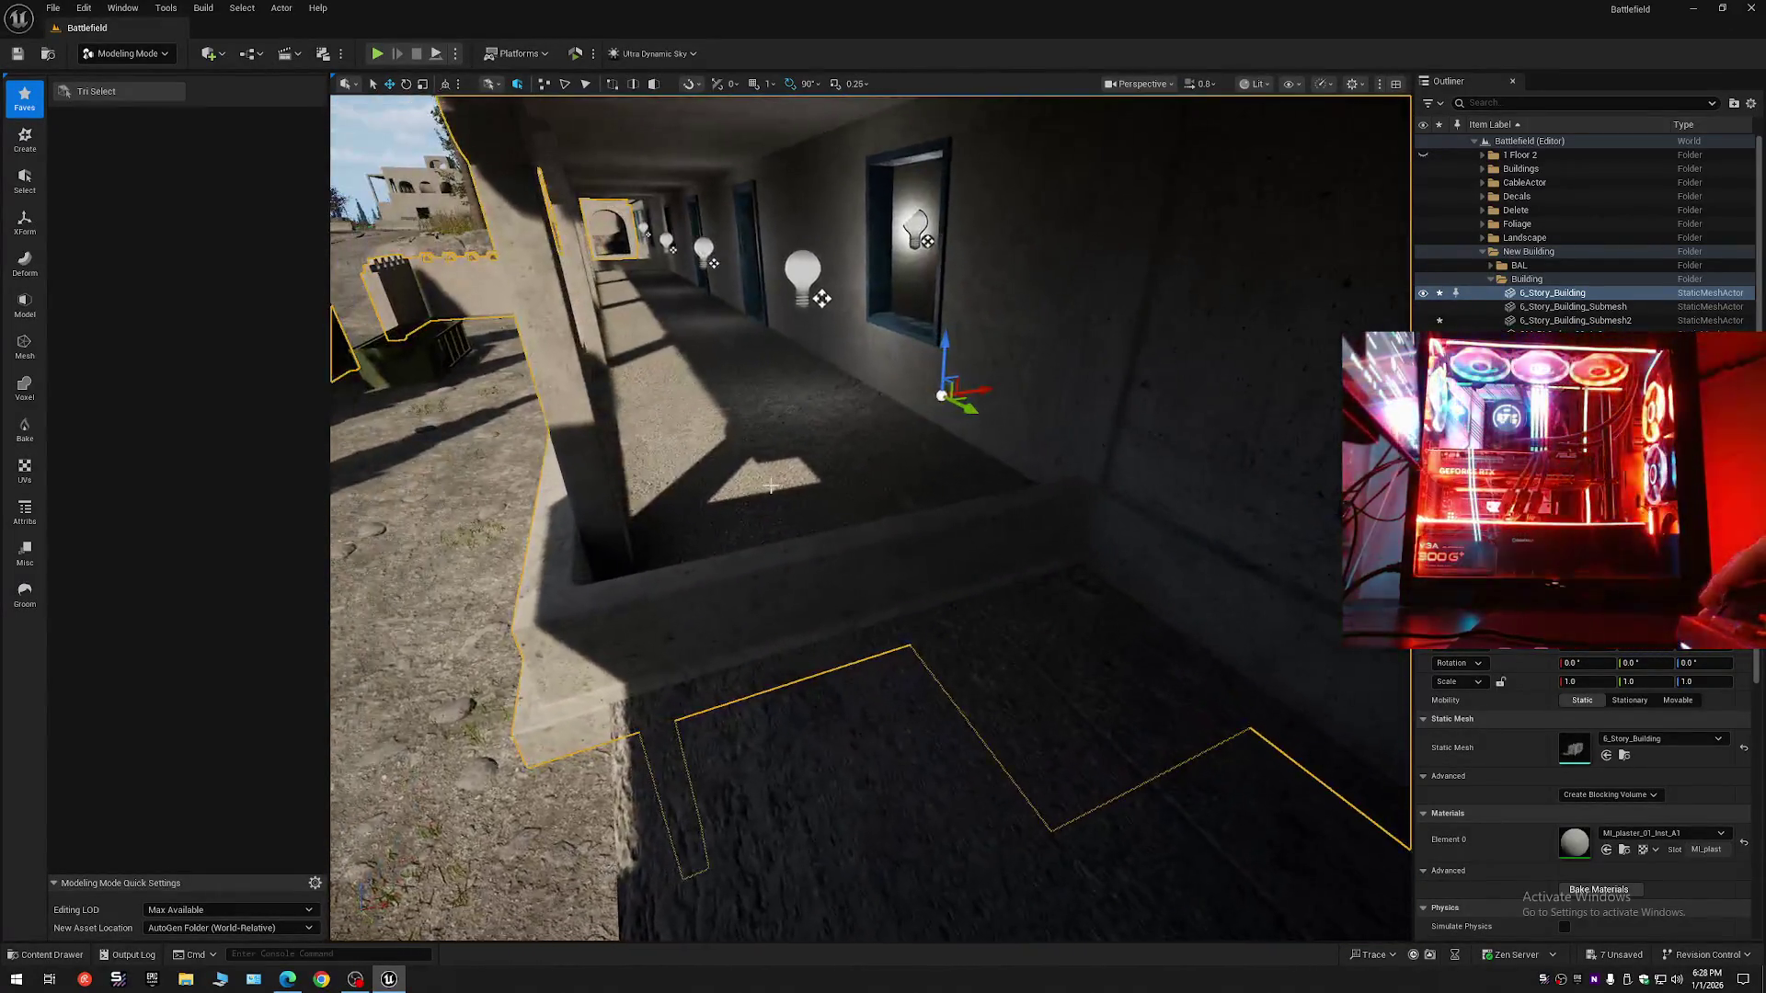
key(s)
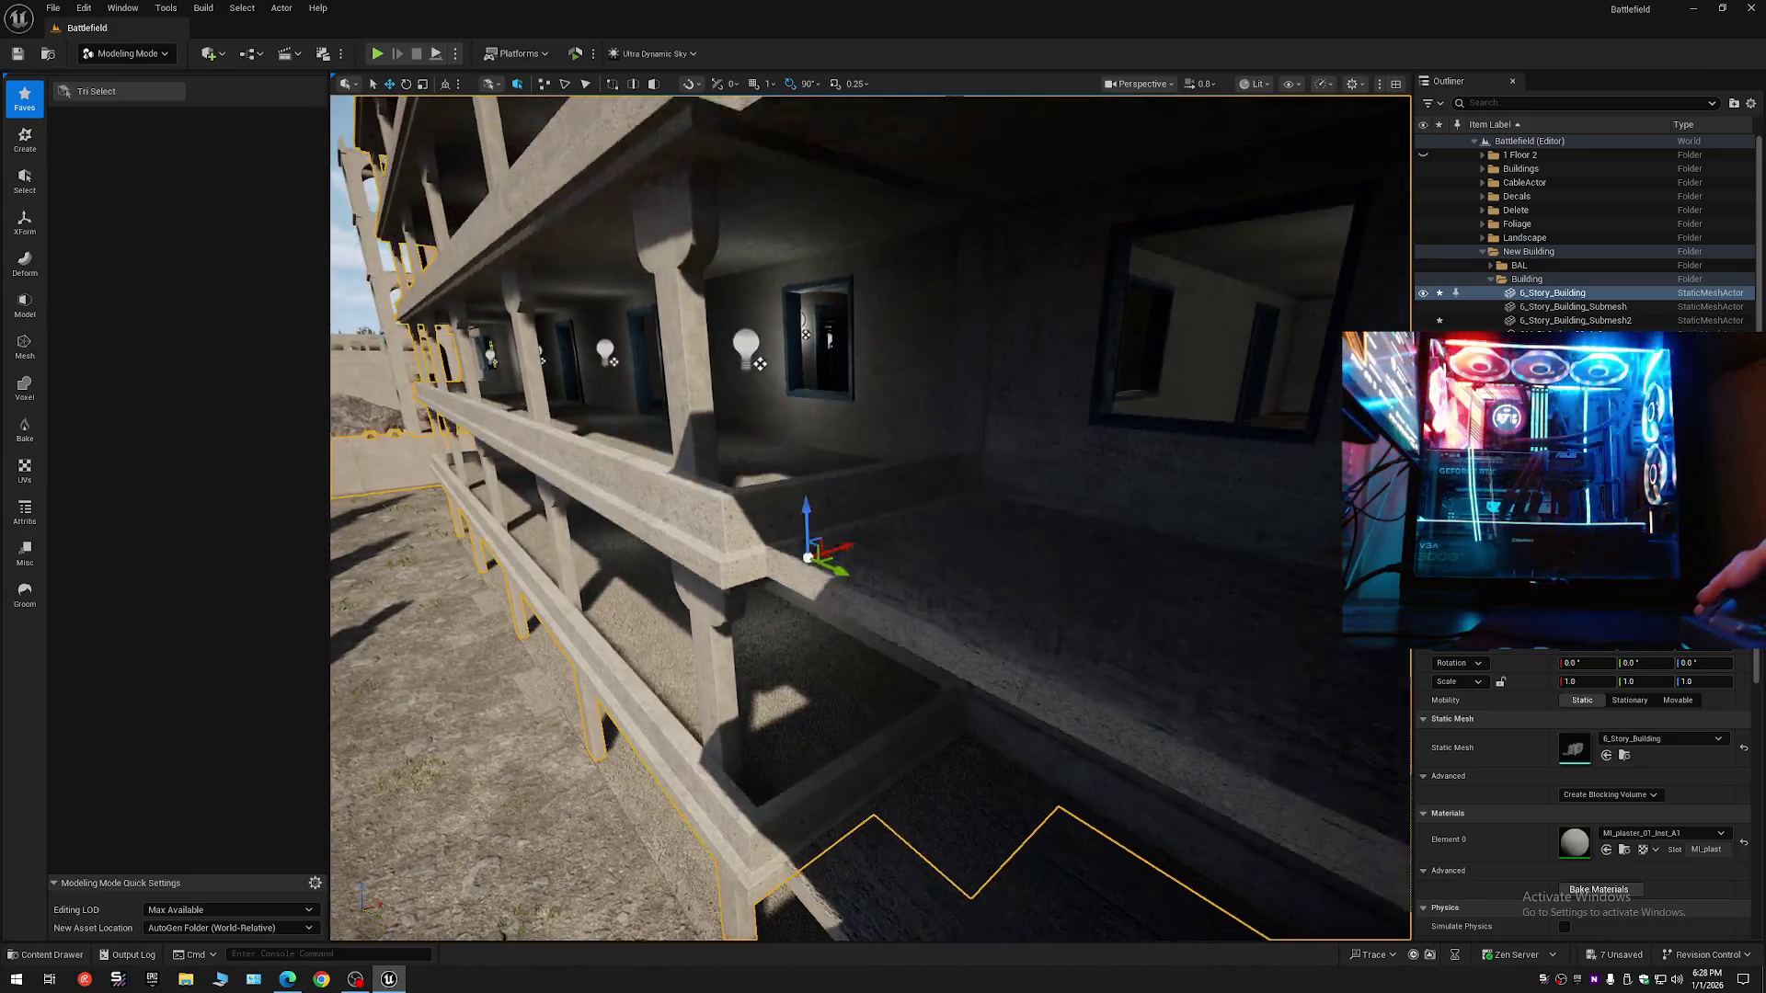
key(s)
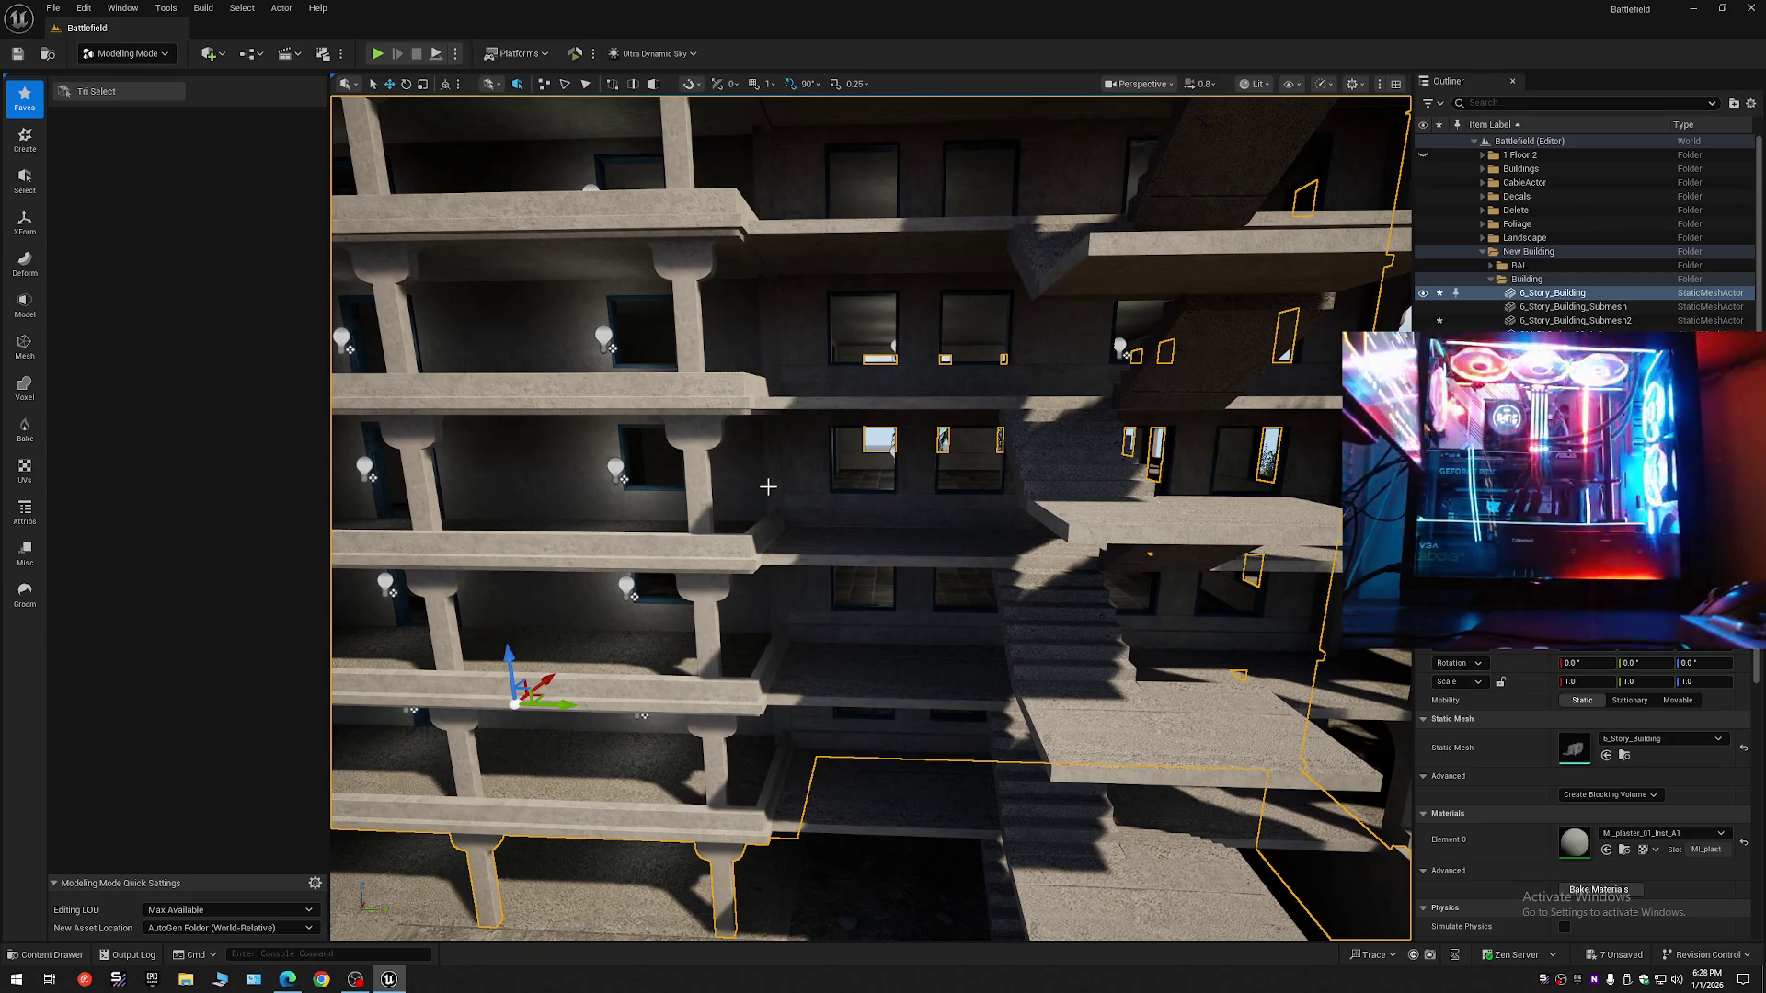
drag(917, 521, 1085, 528)
key(w)
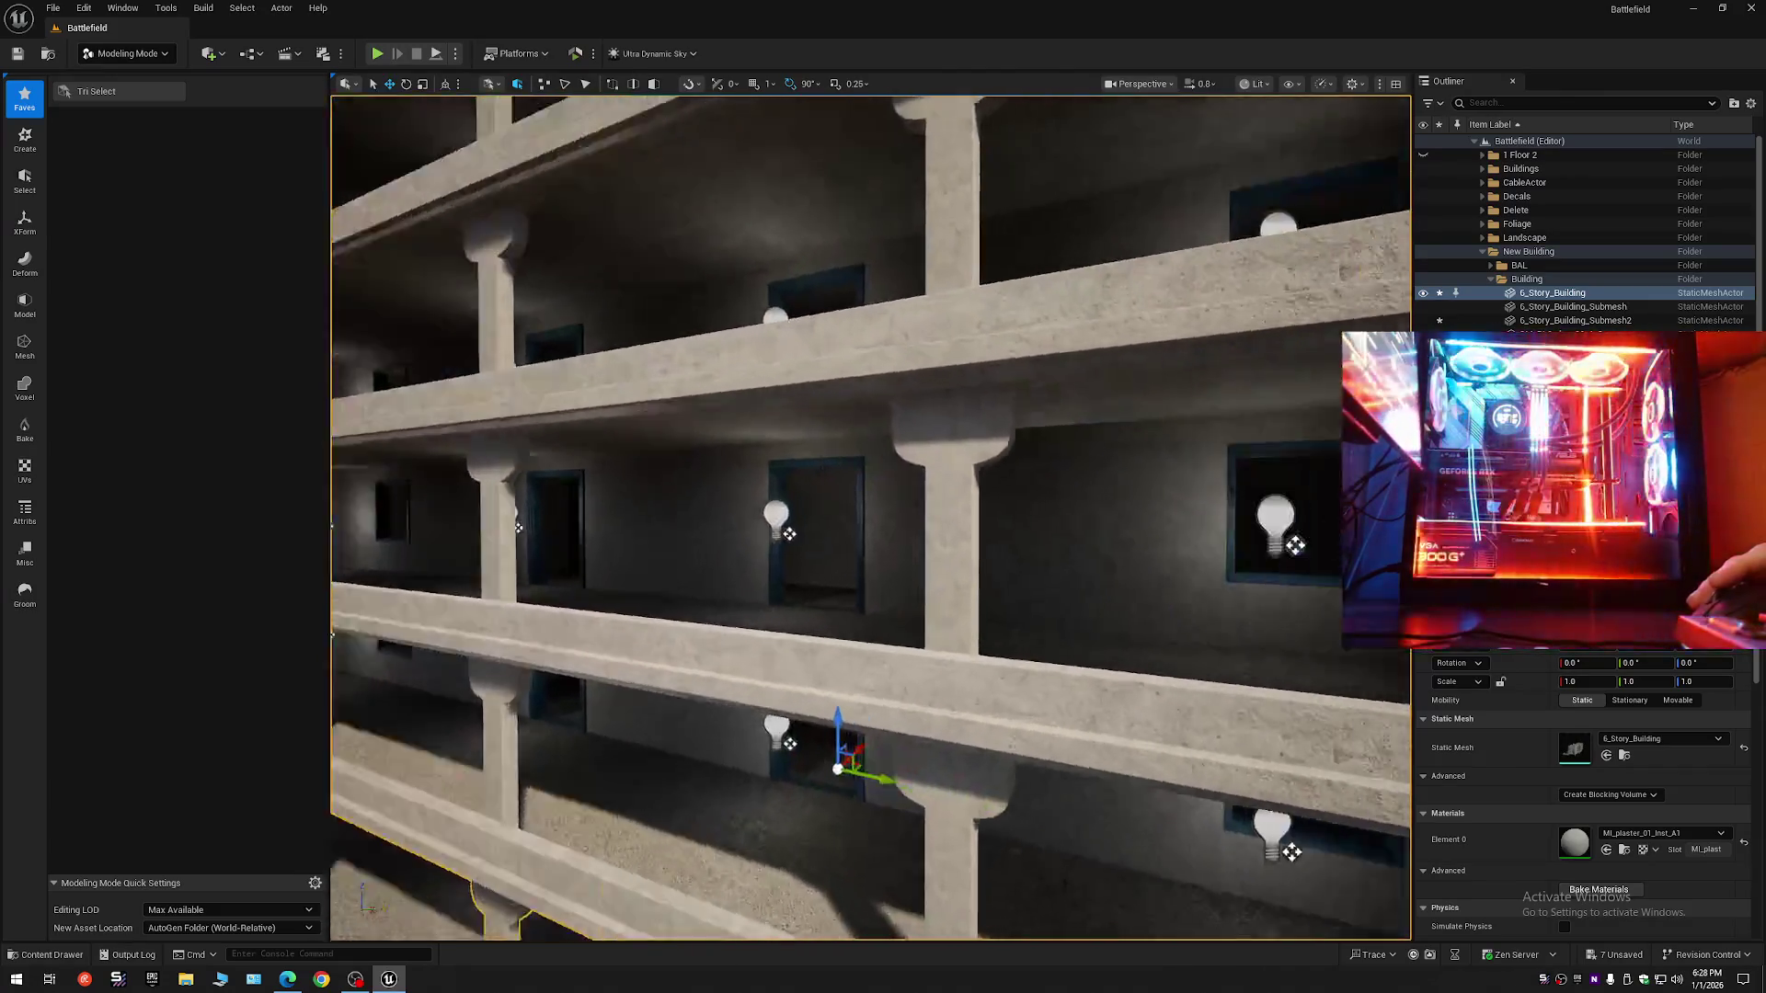
scroll(870, 517, down, 1)
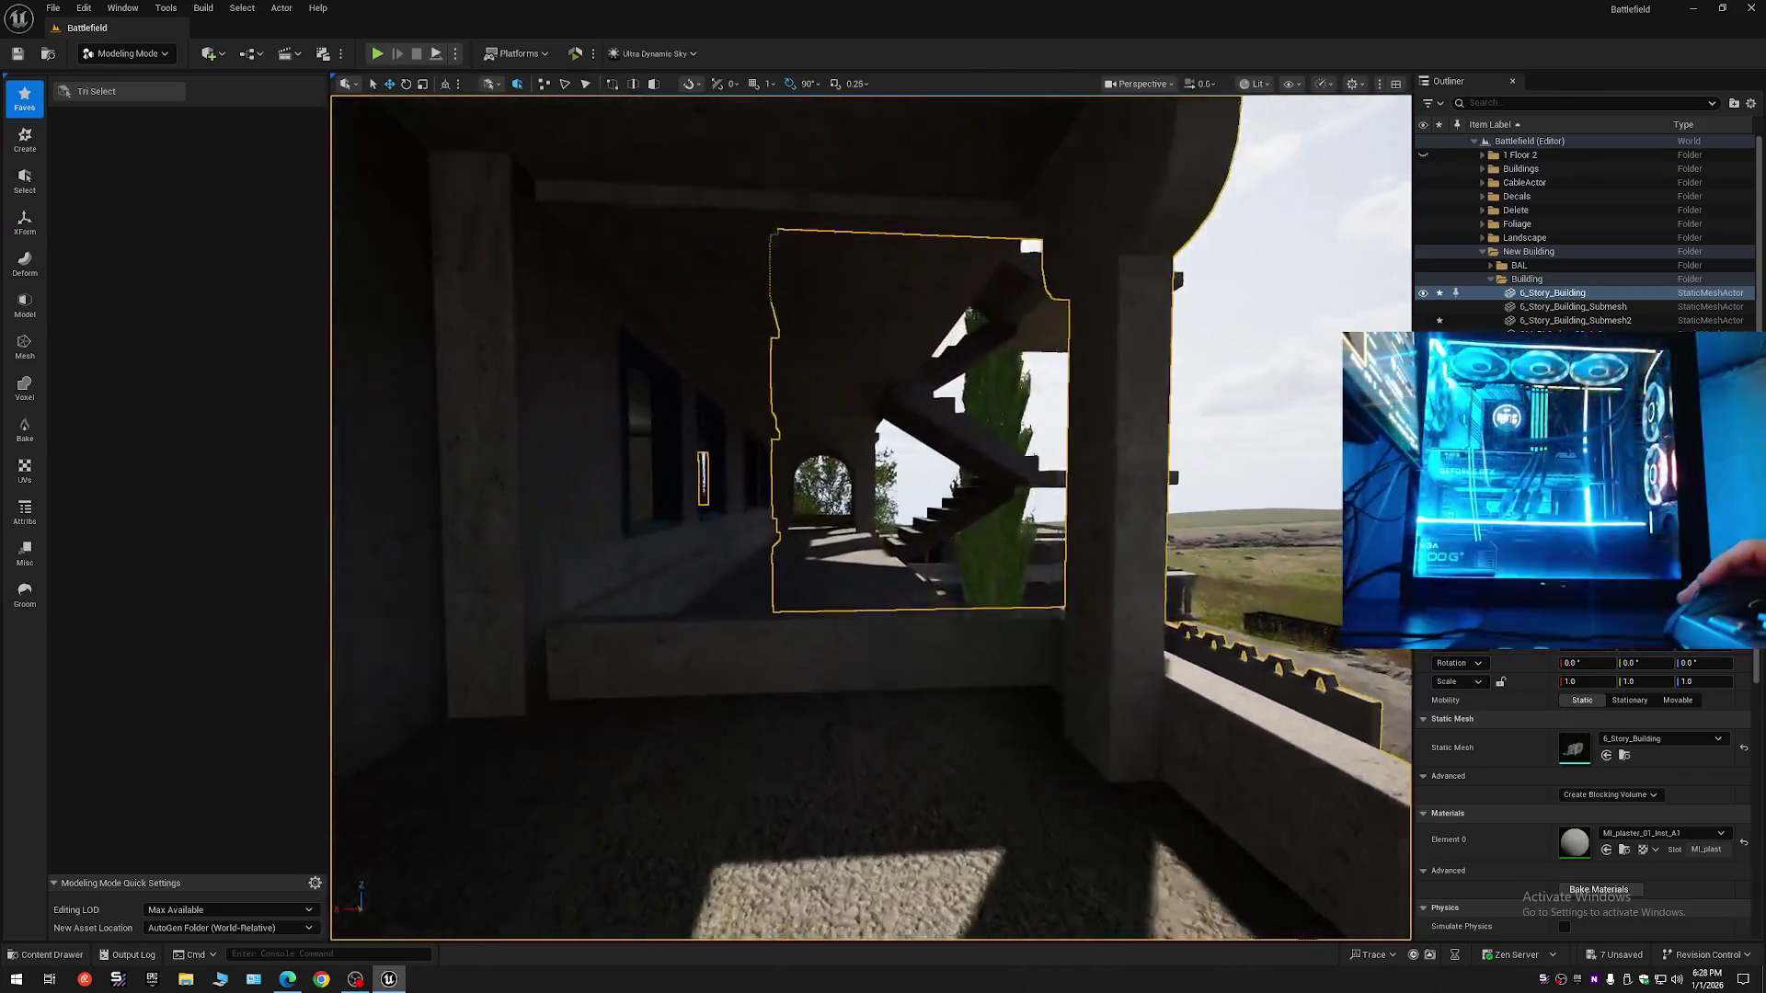
key(w)
mouse_move(498, 873)
mouse_down()
mouse_move(419, 873)
mouse_move(566, 873)
mouse_up()
scroll(552, 873, down, 1)
key(w)
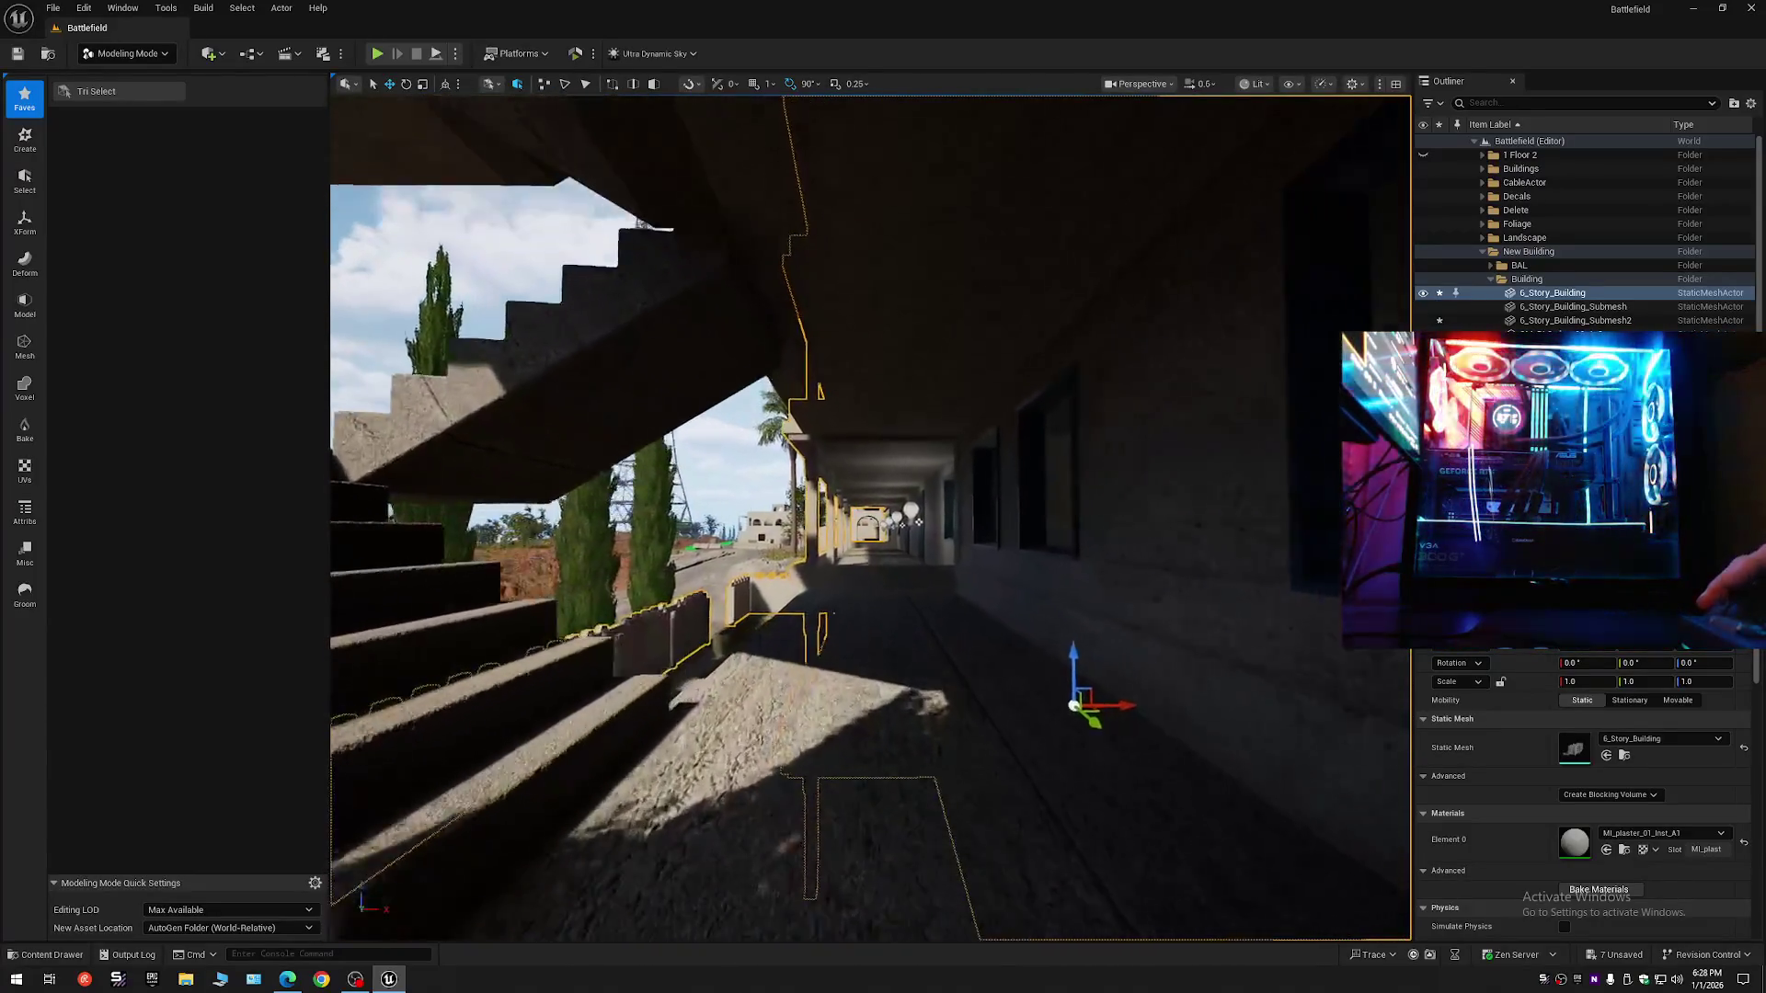
scroll(870, 518, up, 1)
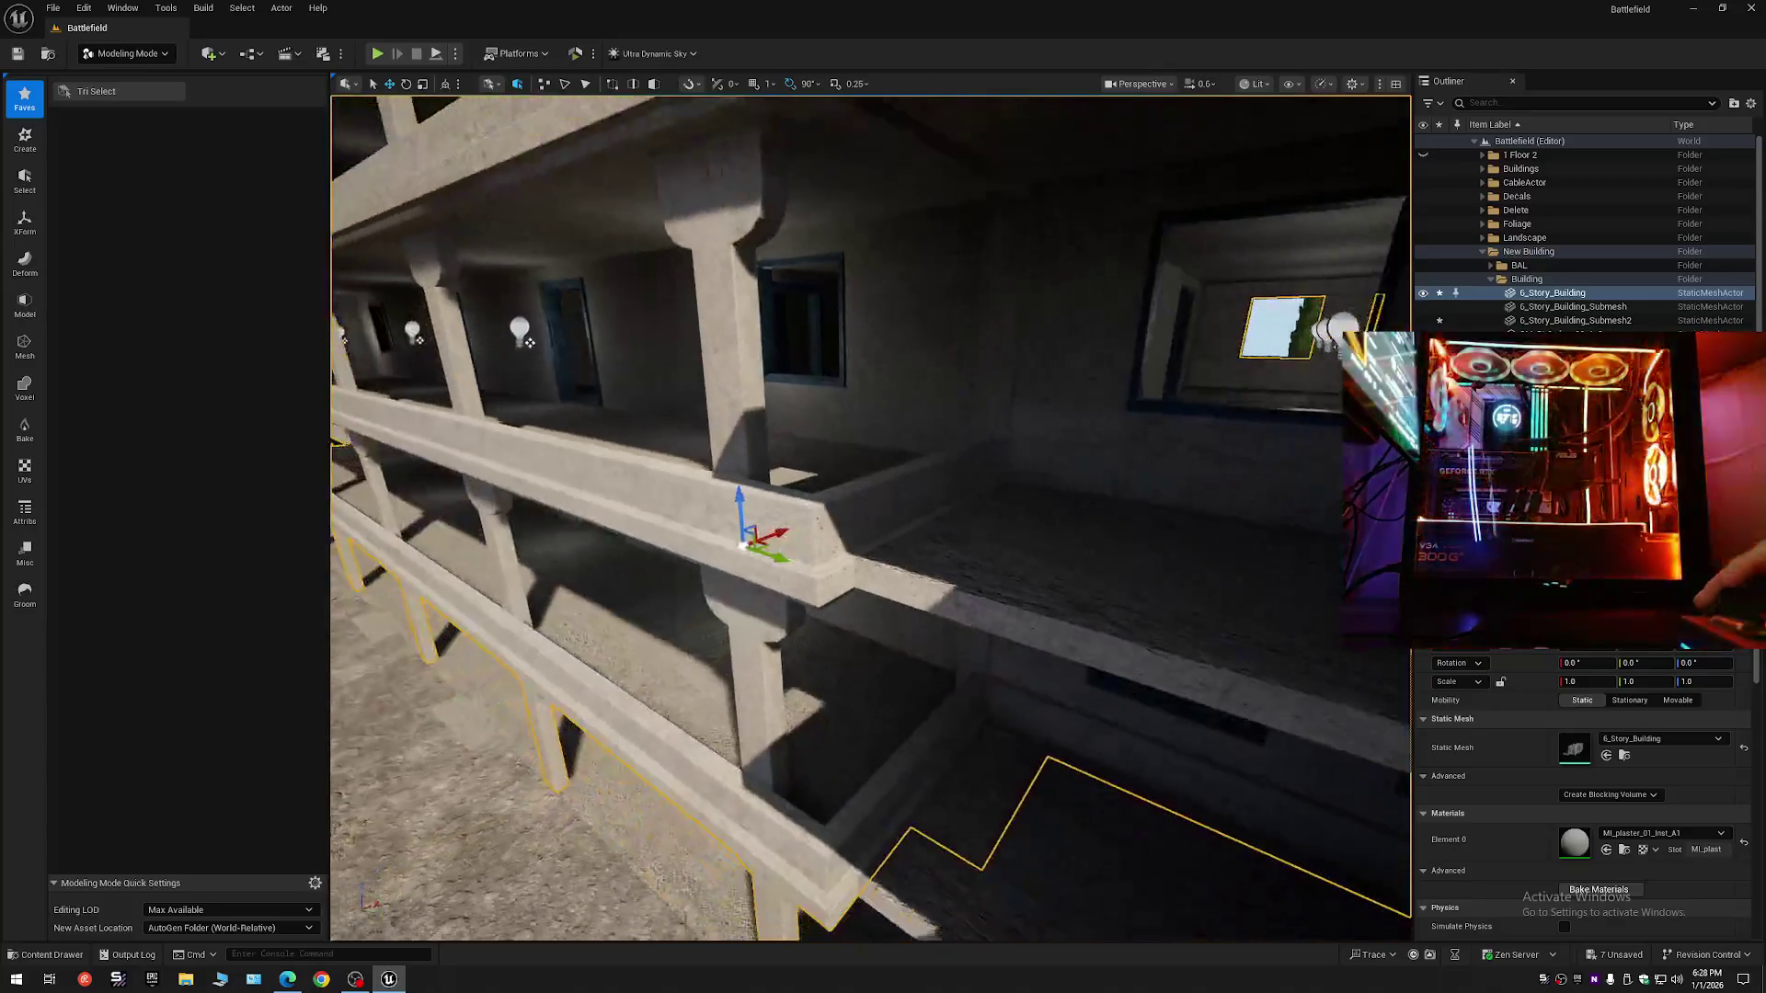
scroll(870, 518, down, 1)
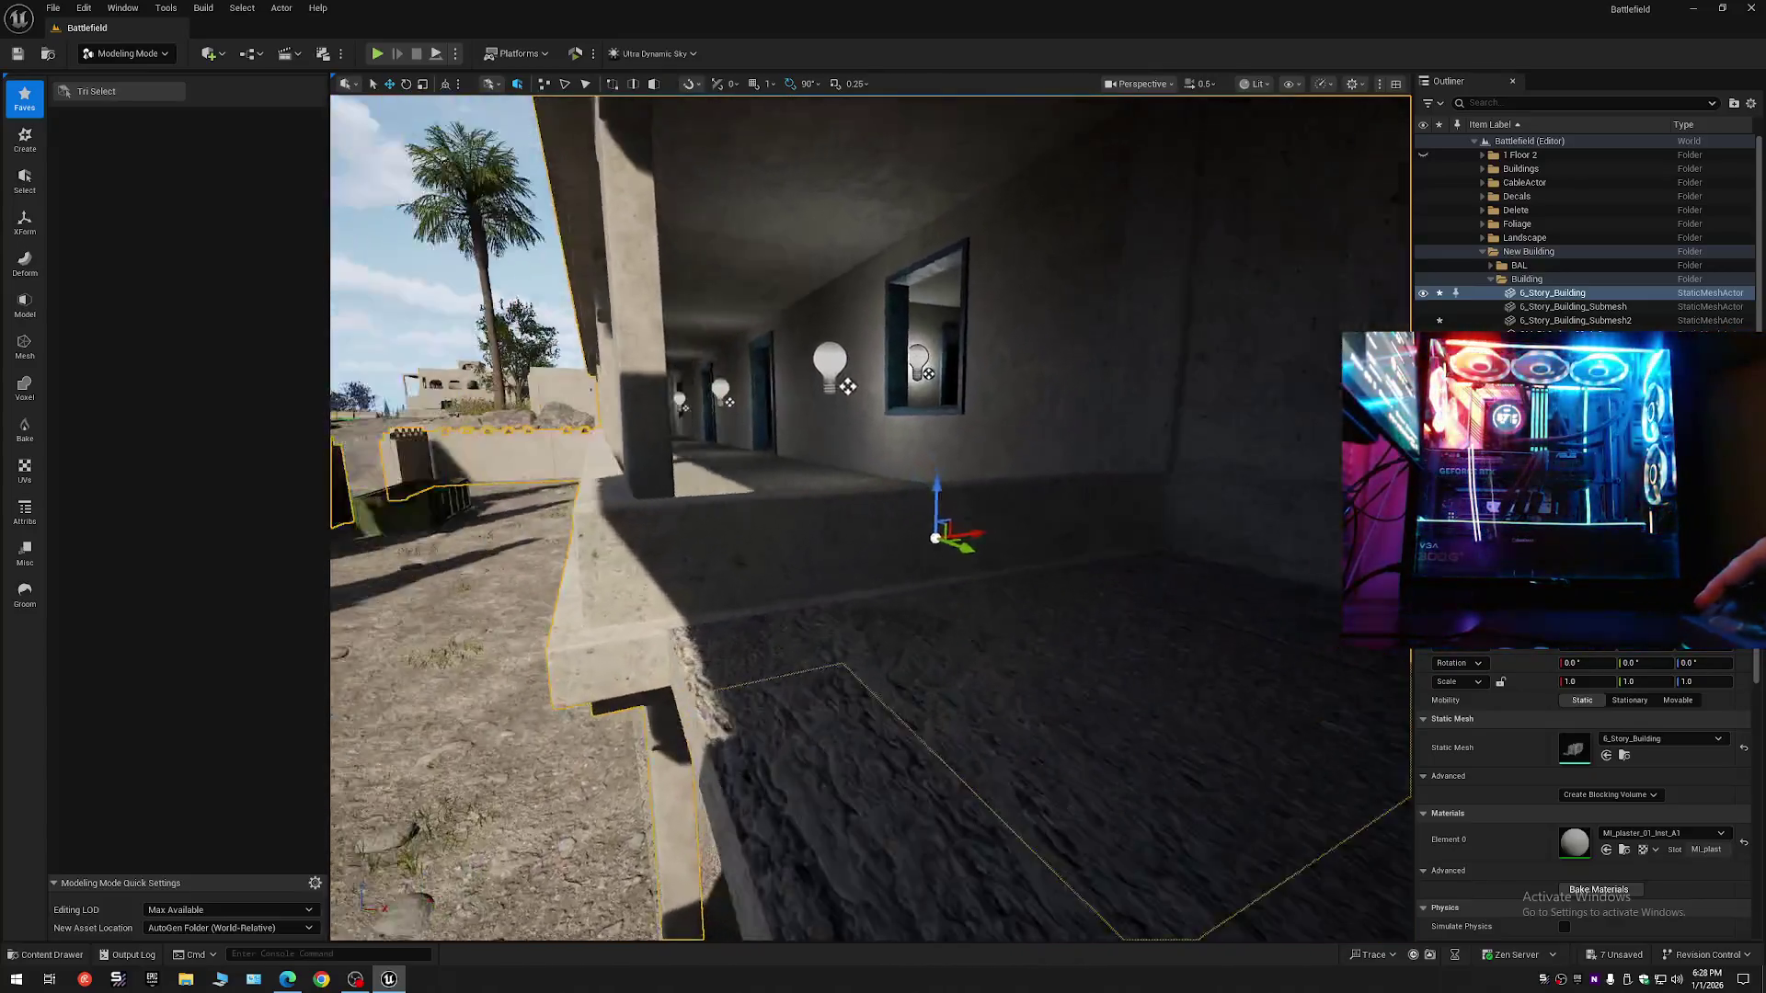
drag(942, 538, 943, 538)
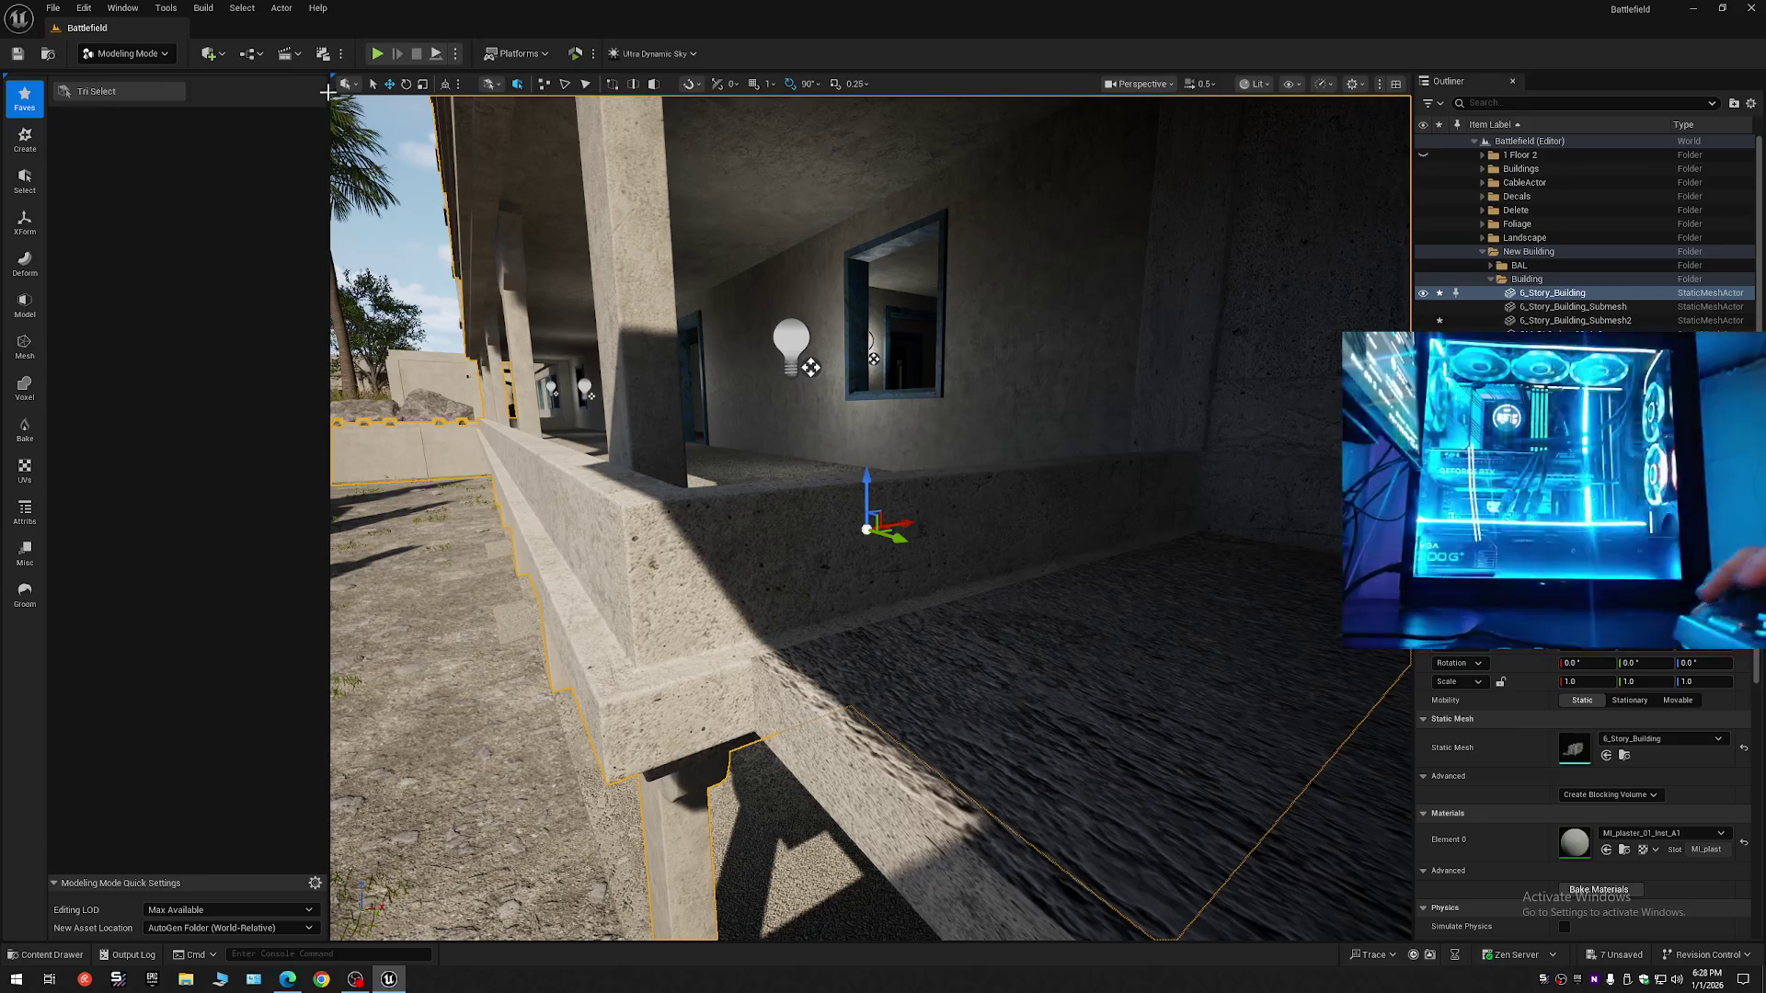
click(65, 92)
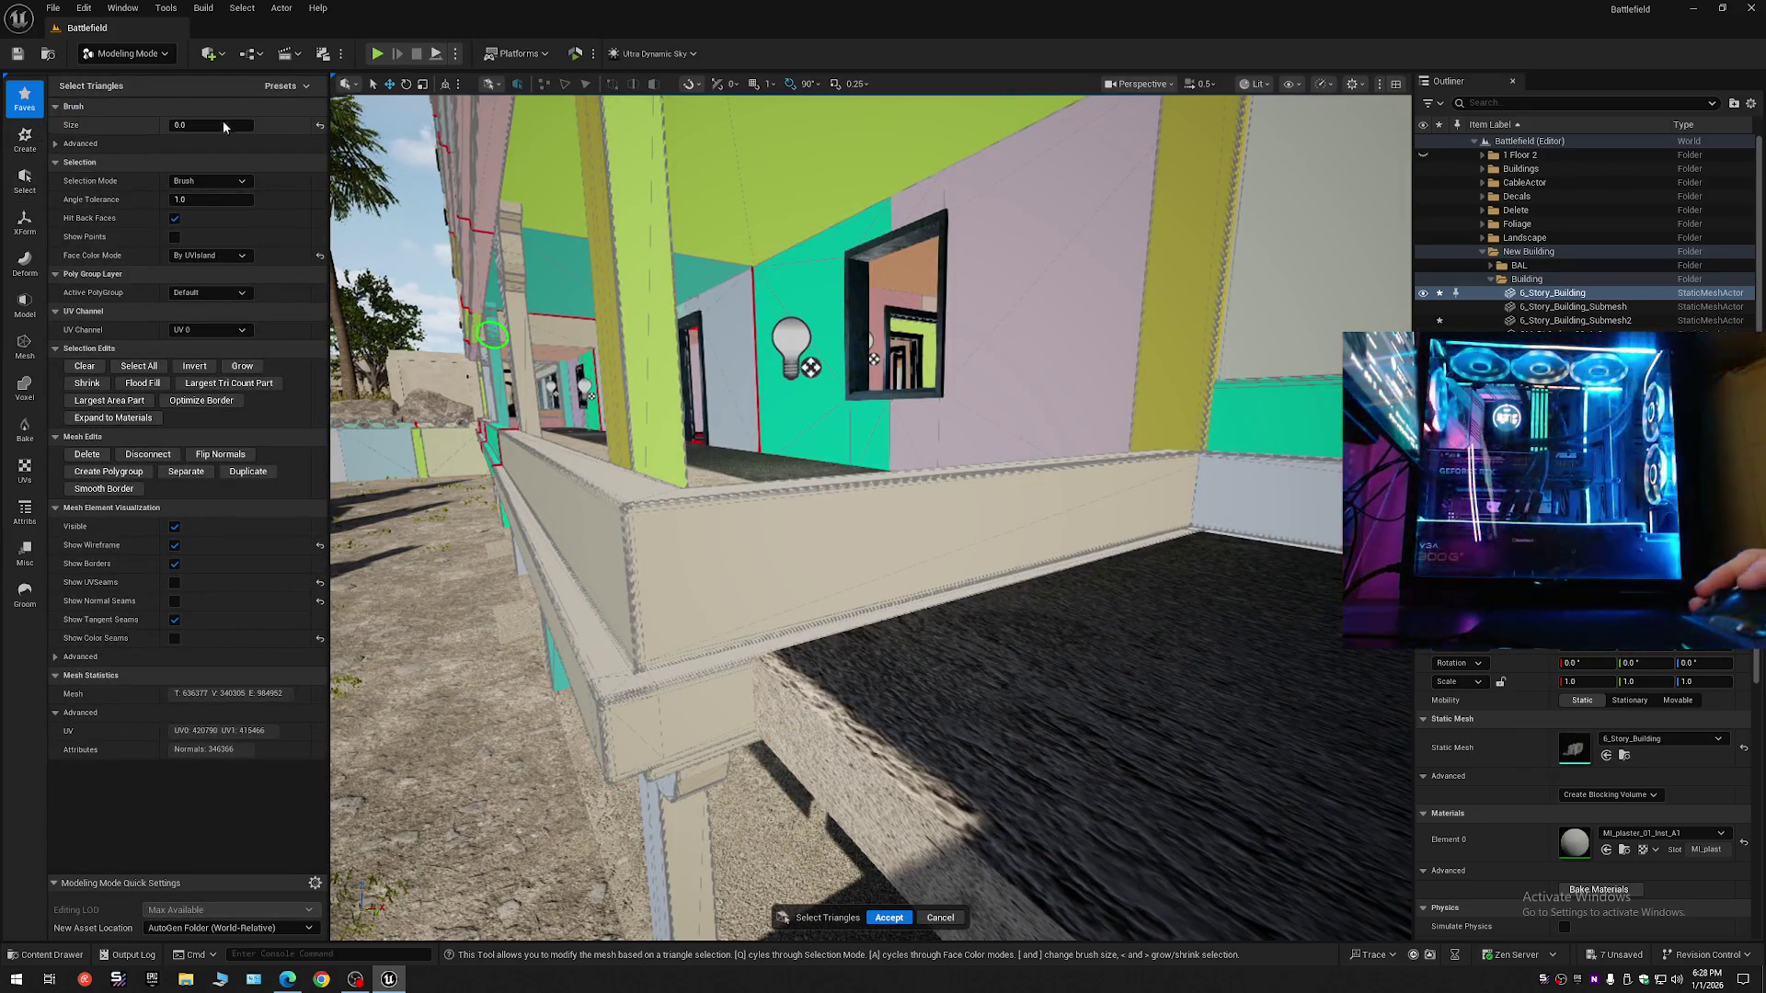
- Try All Connected selection on the balcony beam, then undo it
click(193, 181)
click(198, 247)
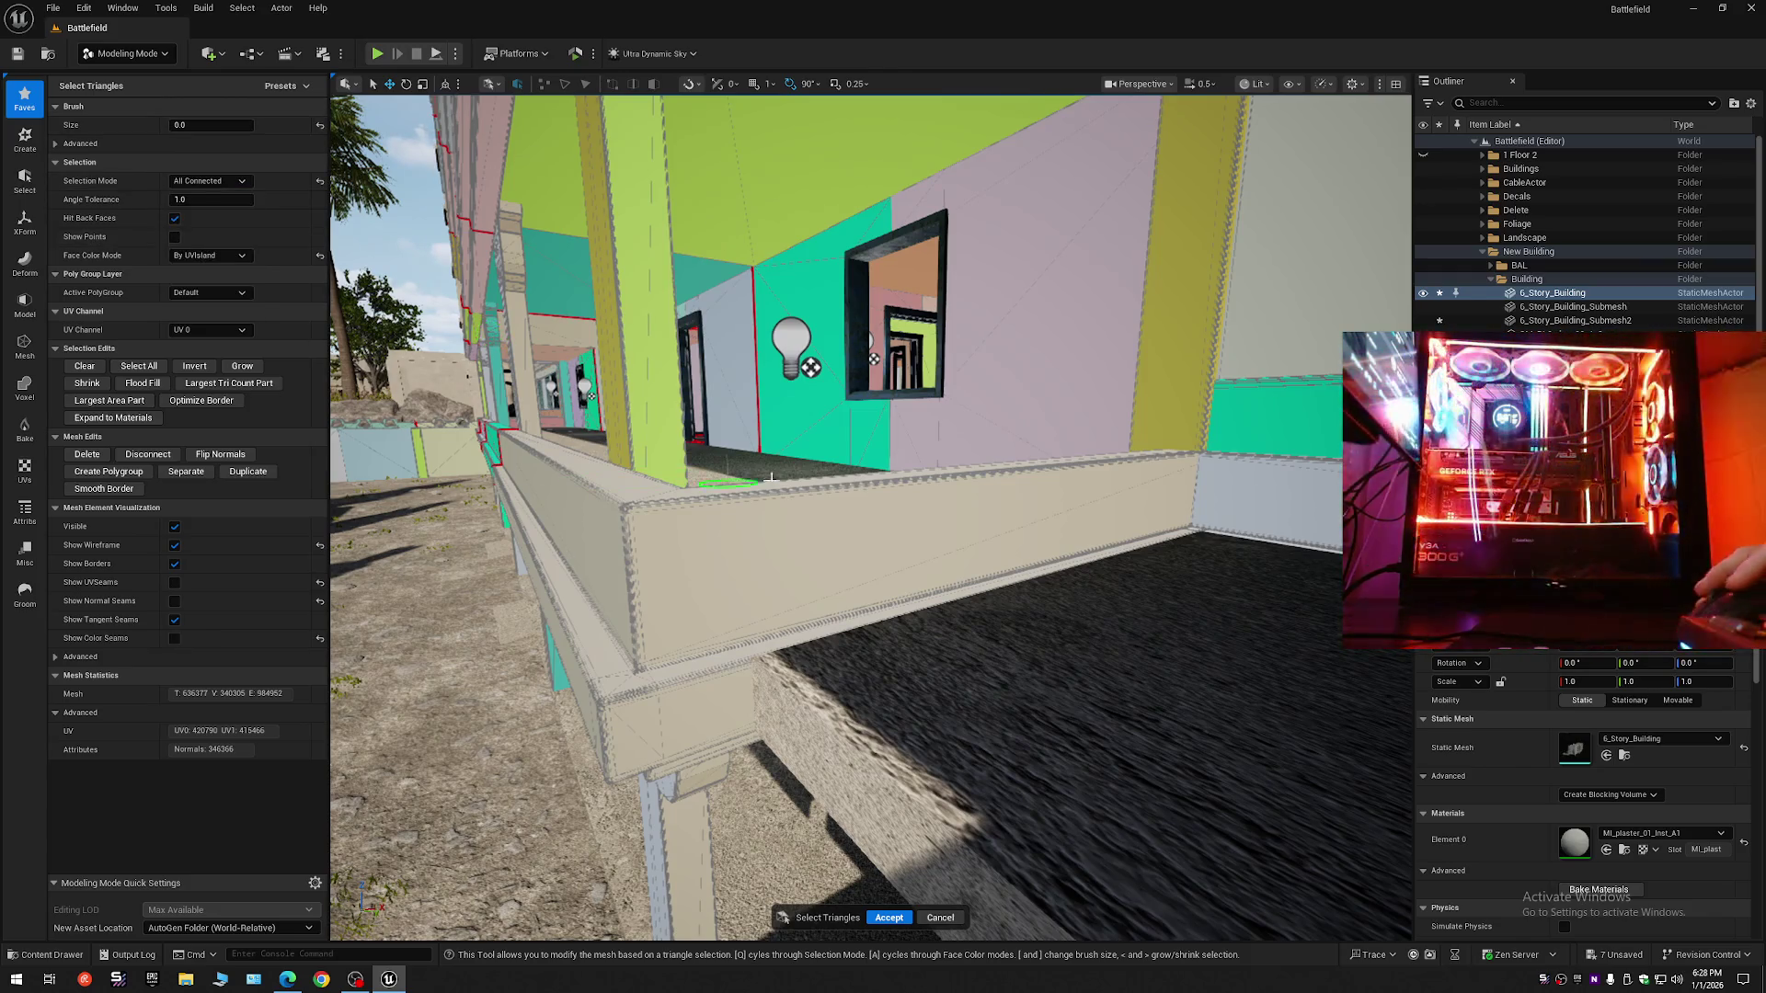
click(901, 520)
key(ctrl+z)
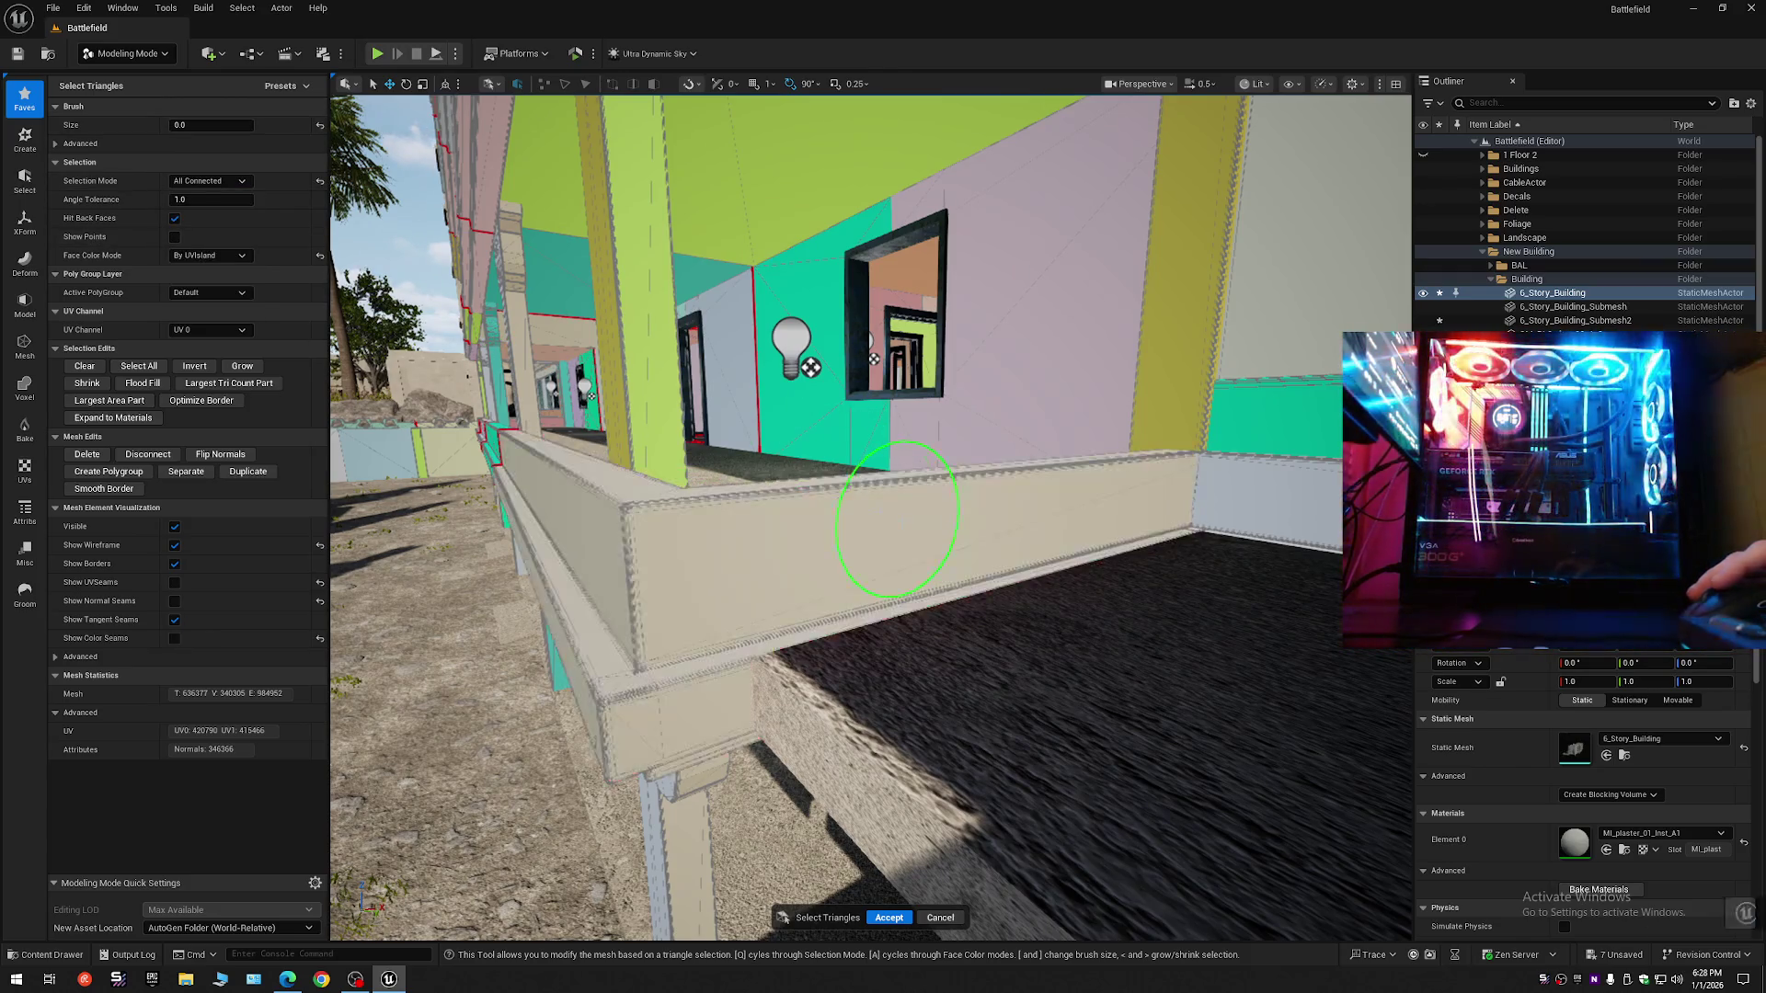
- With All Within Angle, select the parapet's outer, top and side faces
click(208, 182)
click(207, 312)
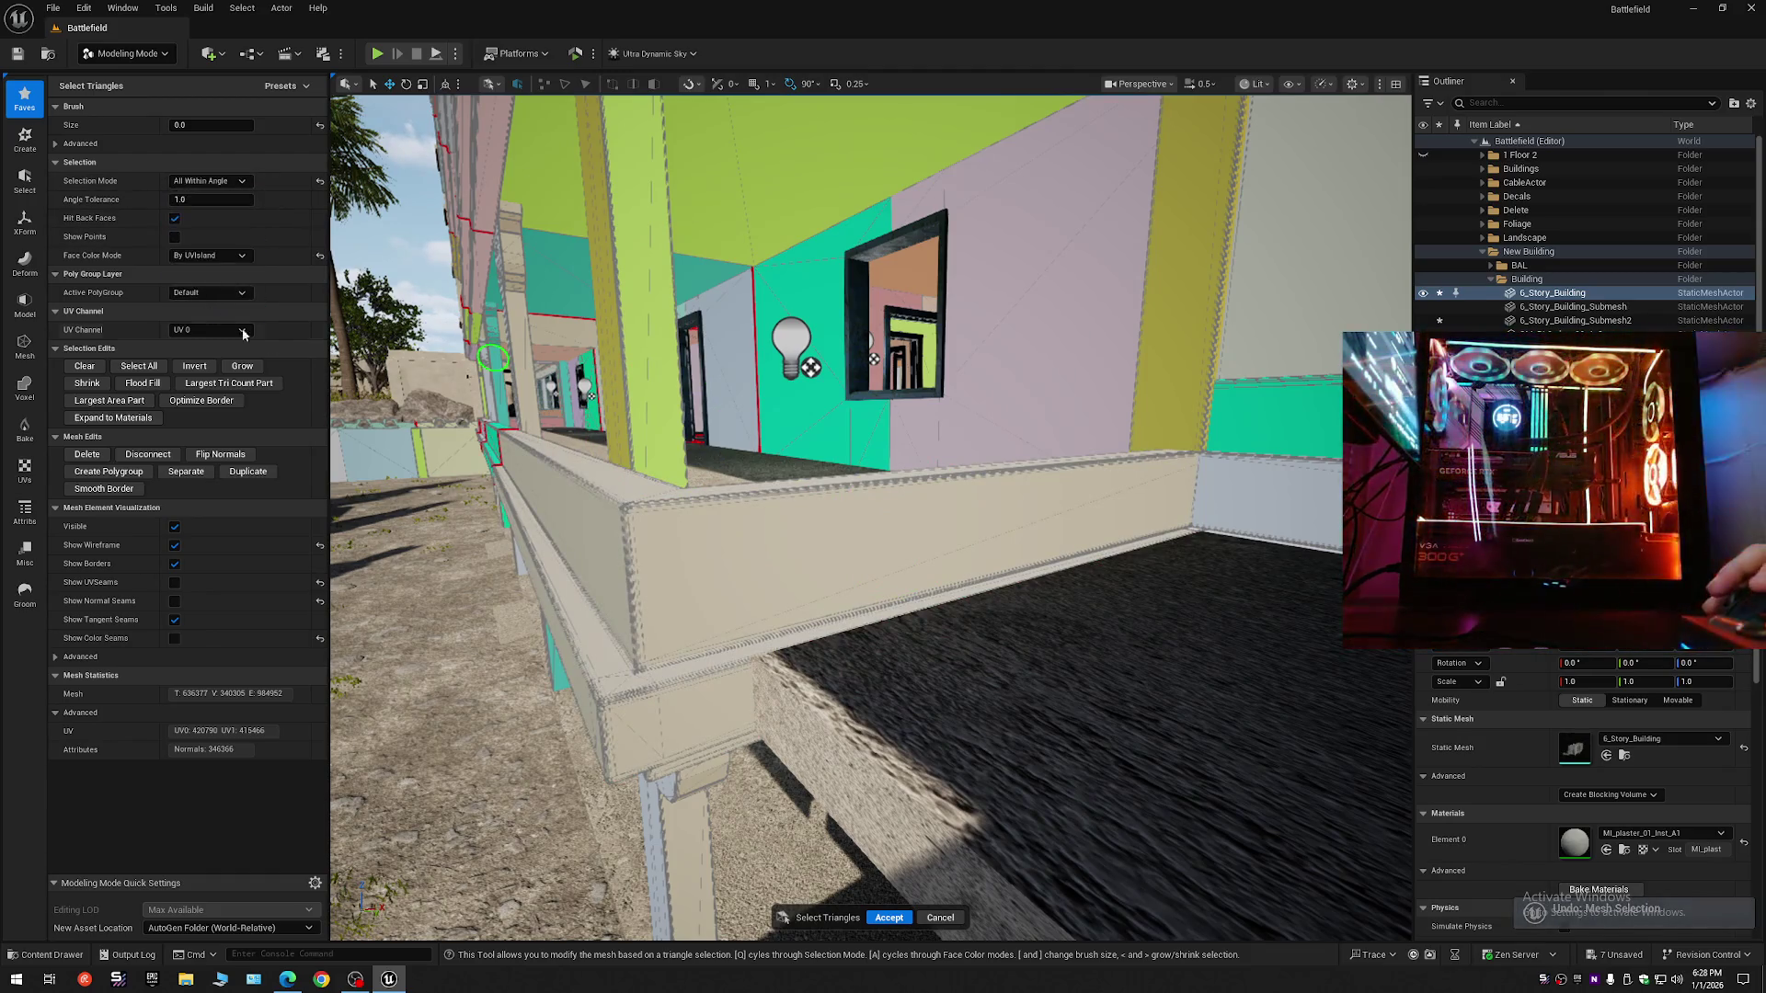
click(892, 517)
scroll(896, 523, up, 5)
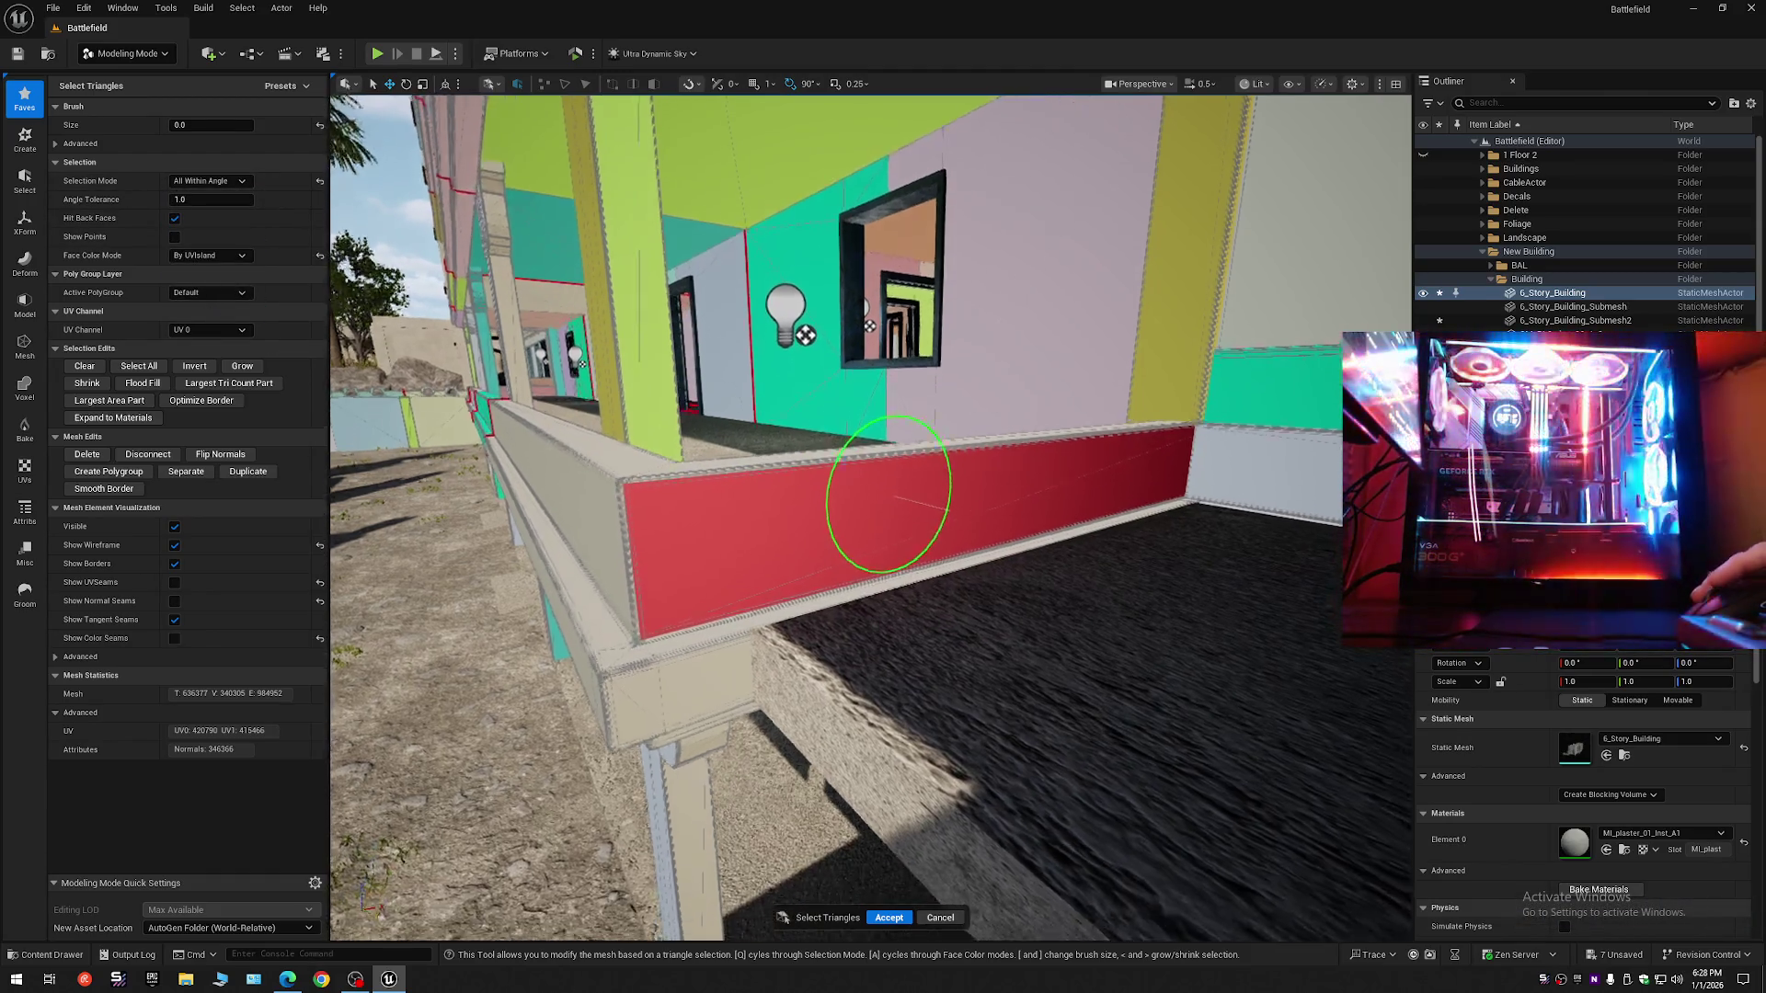
click(947, 600)
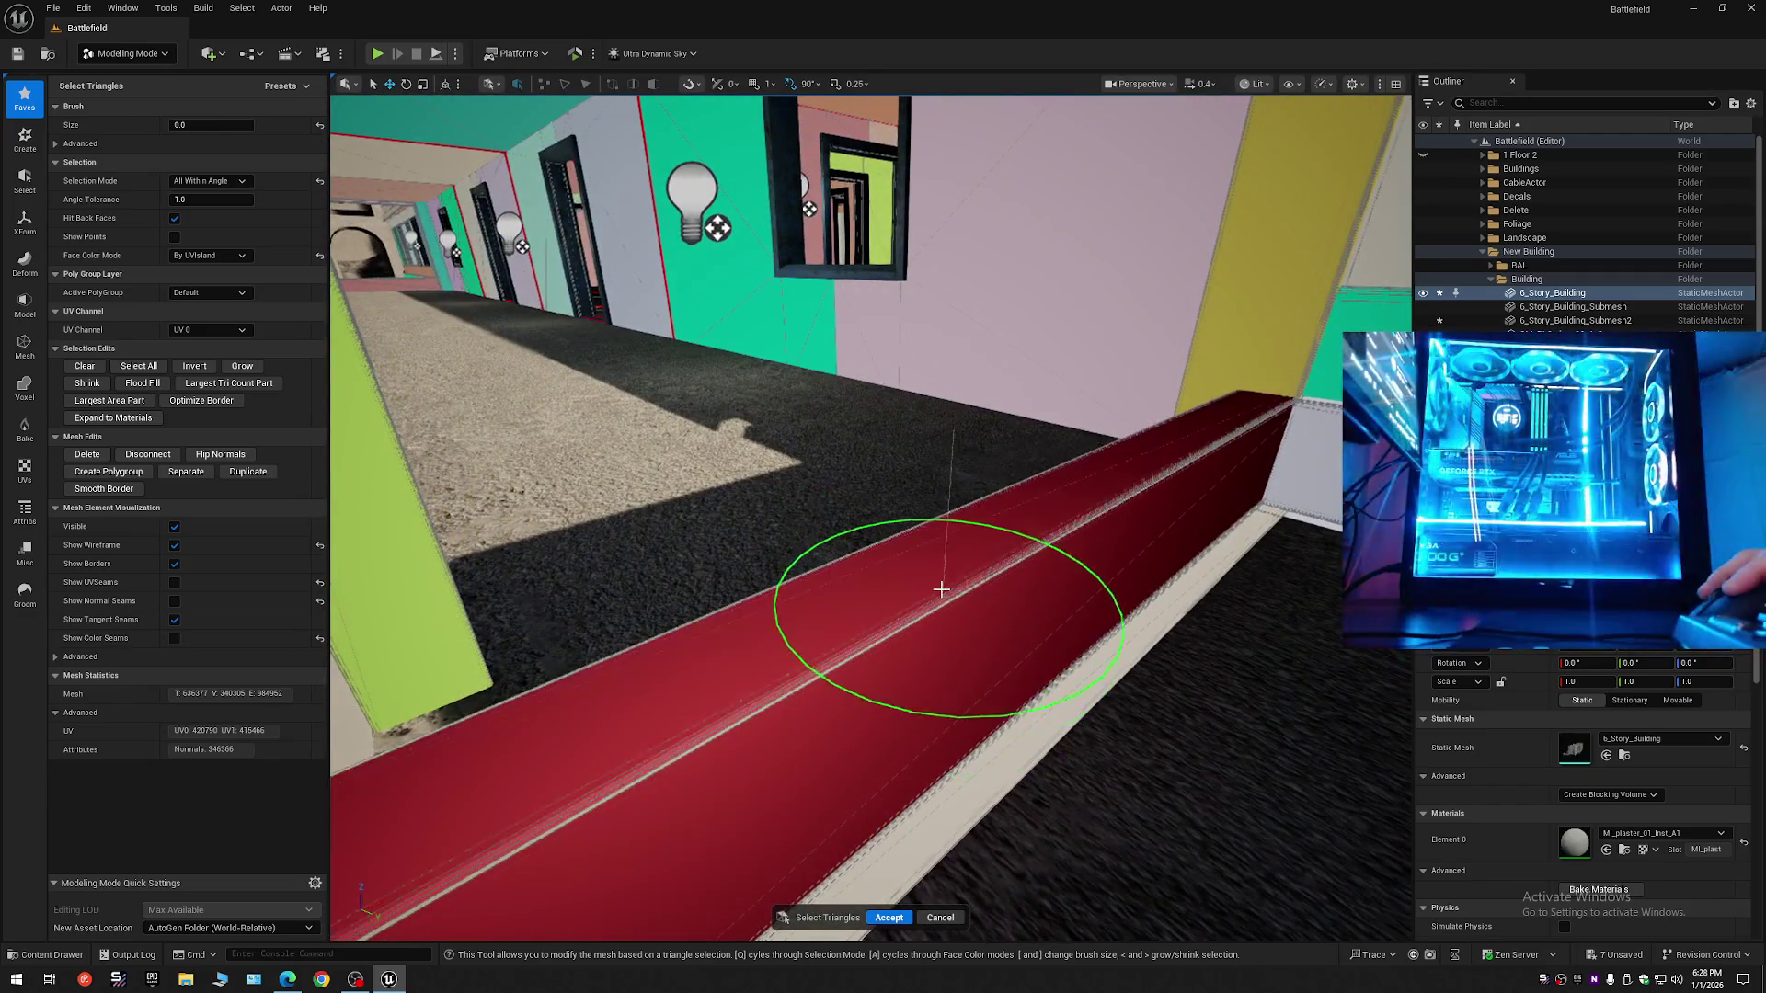
scroll(946, 630, up, 3)
scroll(897, 593, down, 2)
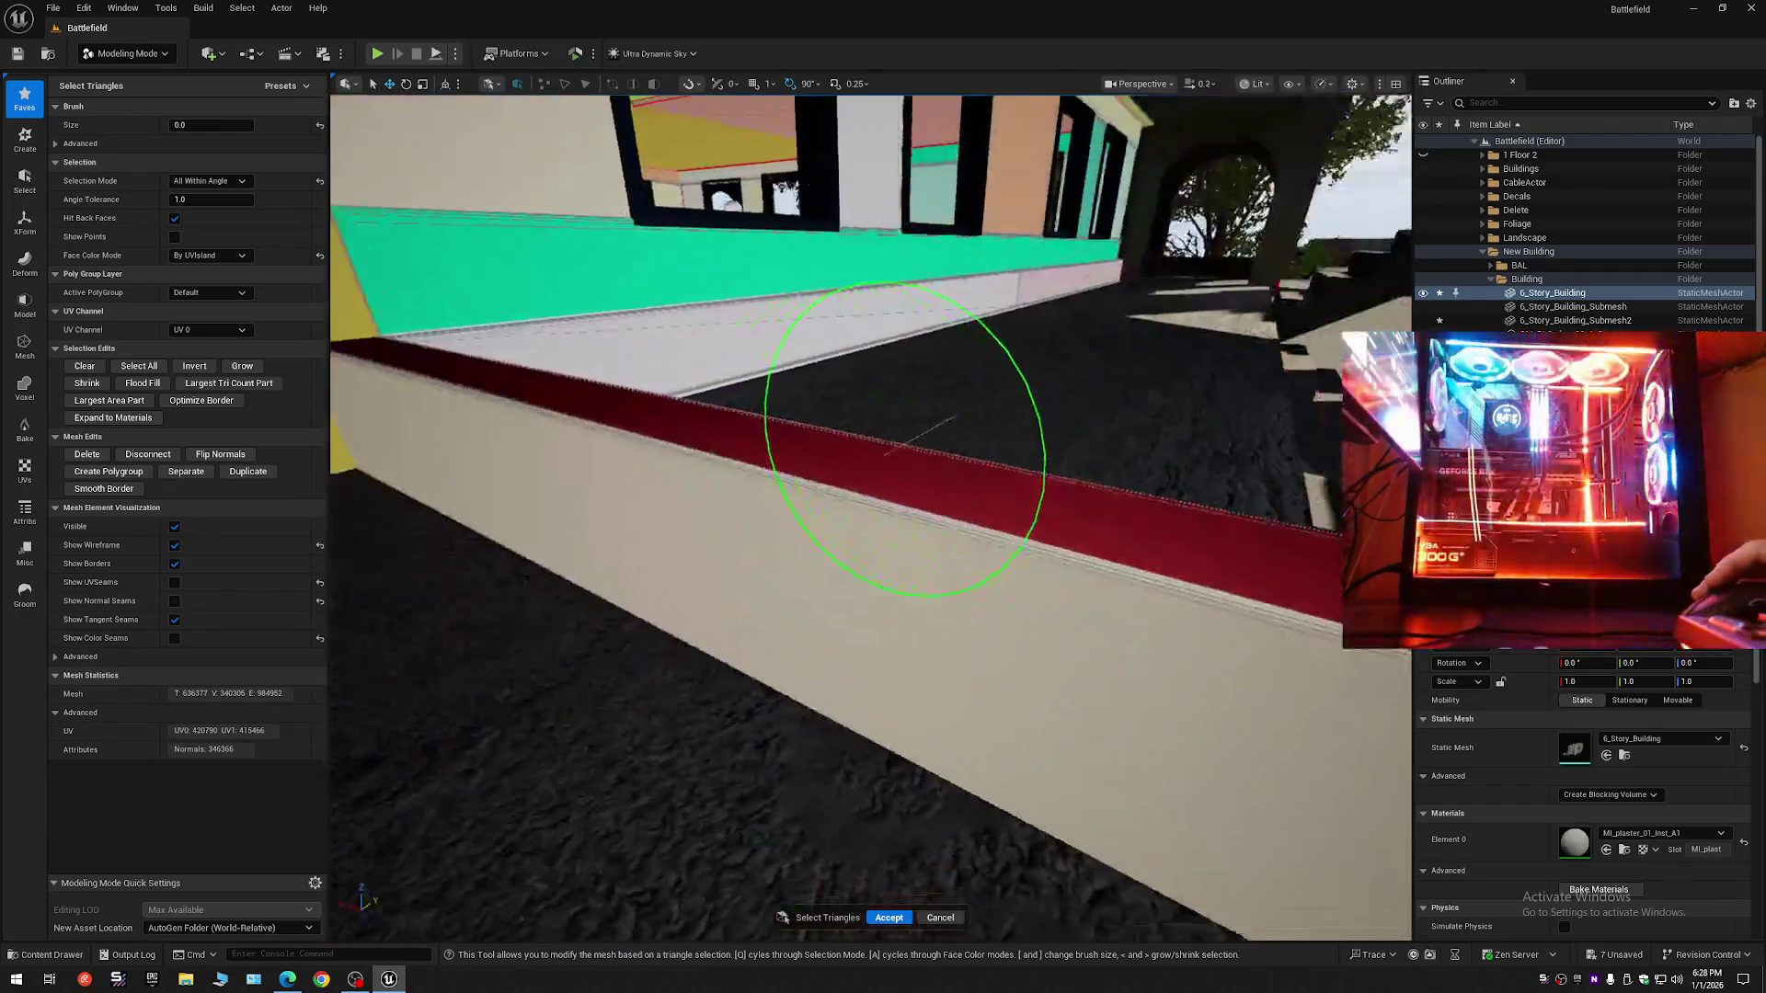
click(913, 524)
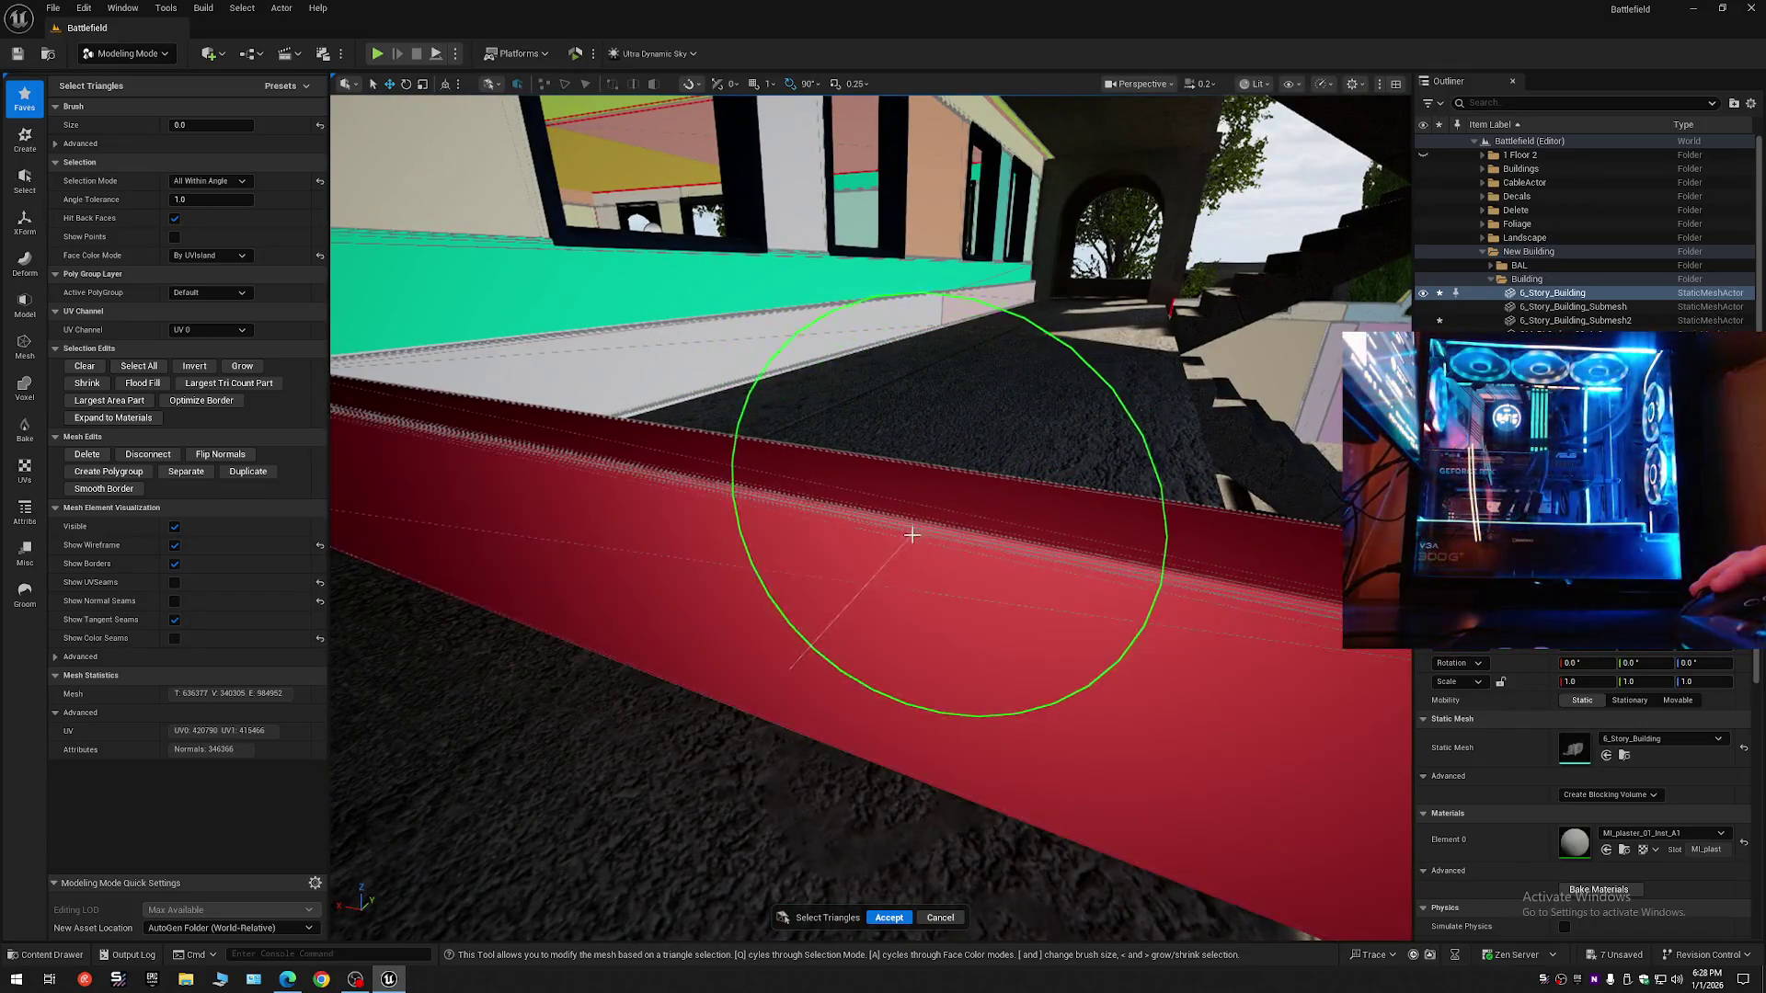
scroll(739, 533, up, 1)
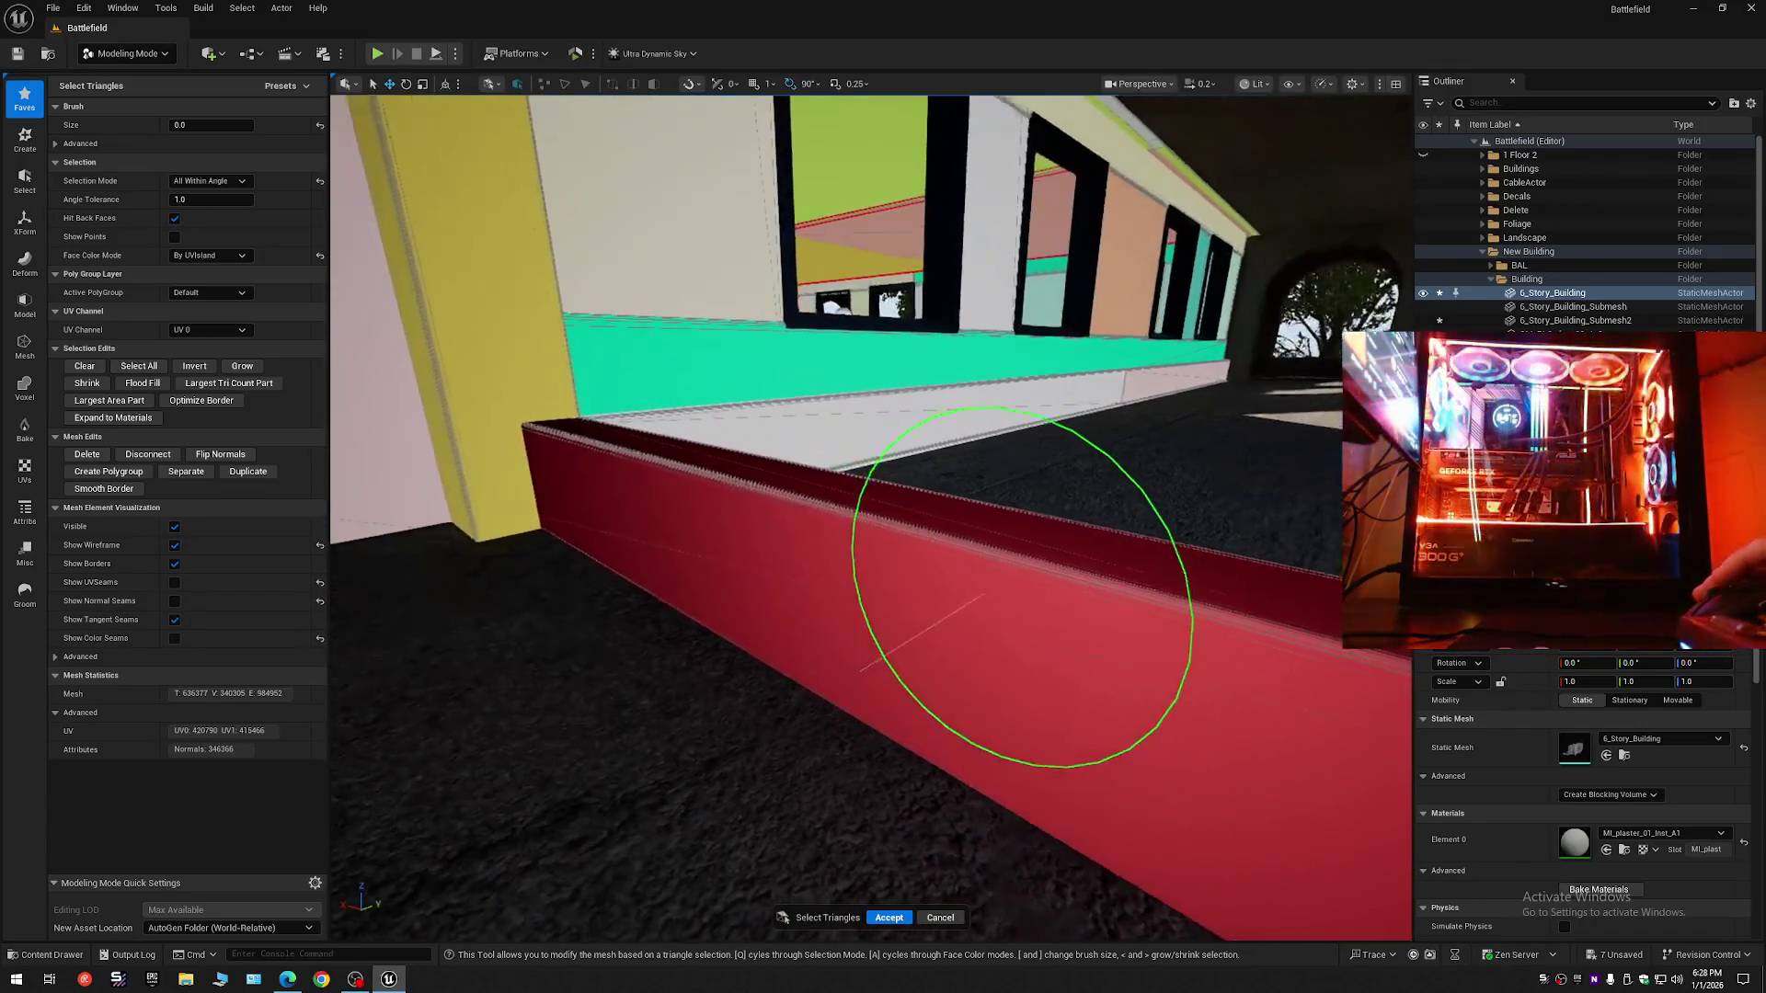
scroll(889, 515, down, 1)
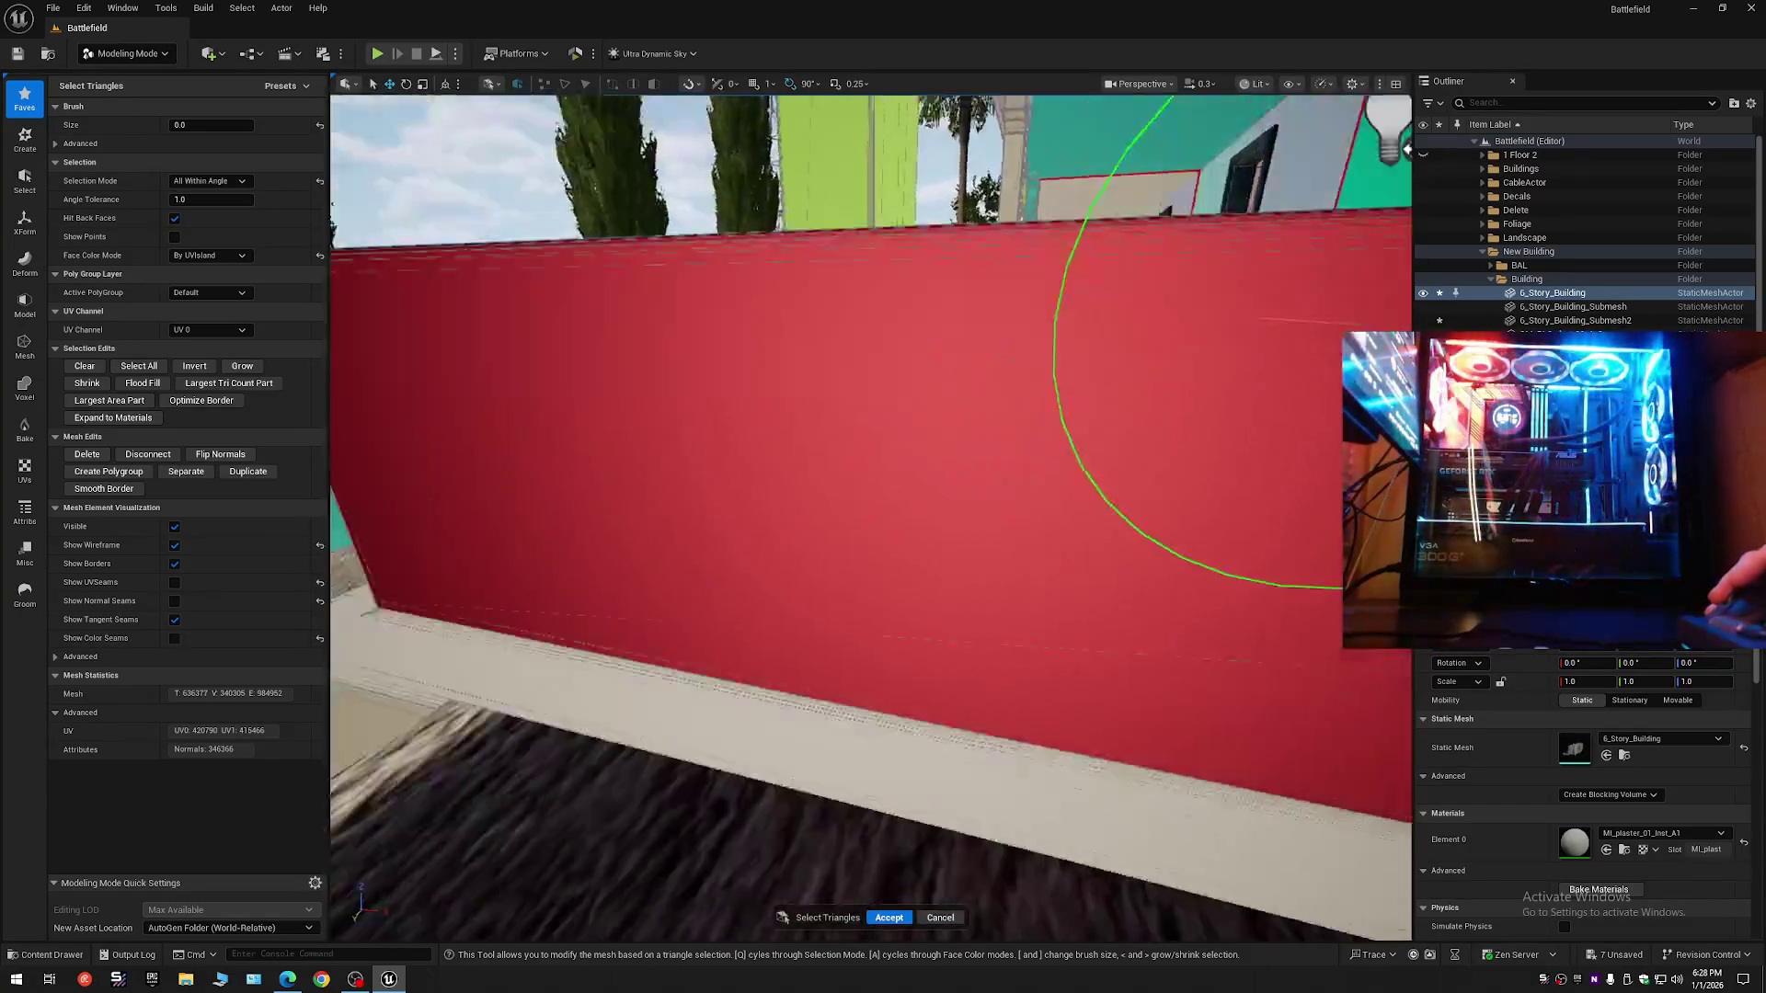
scroll(871, 515, down, 1)
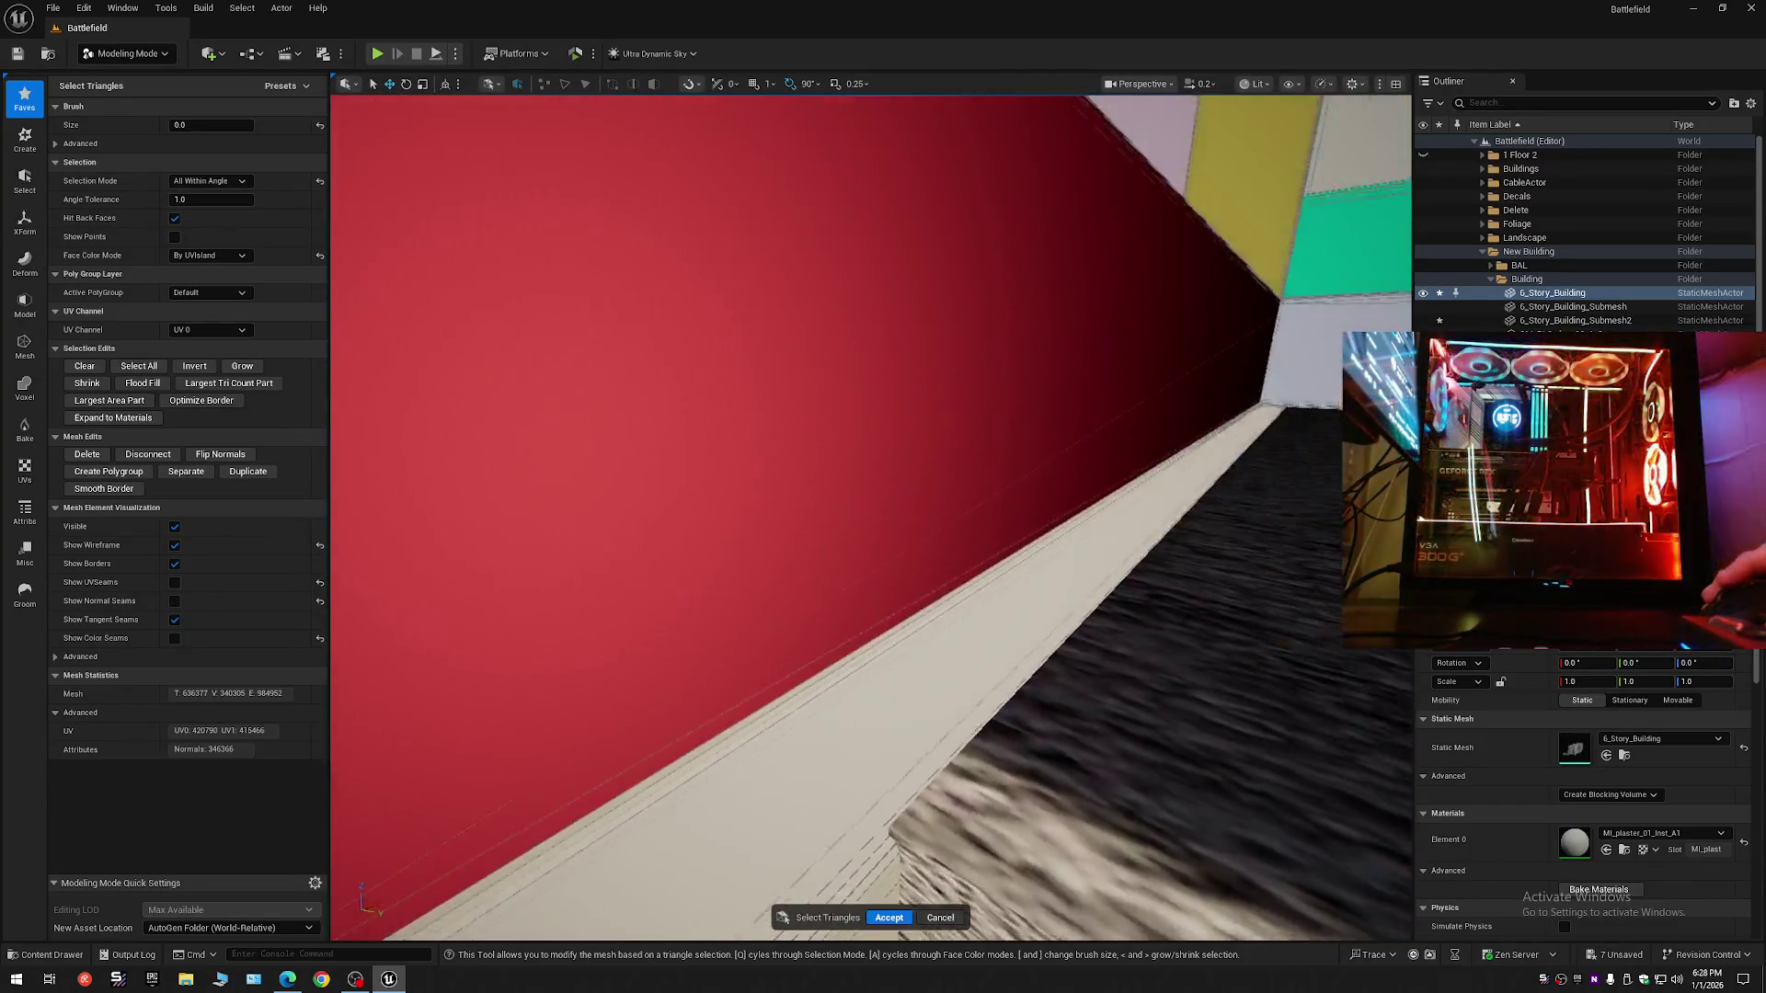
- Fly around the balcony and corridor to inspect the selected parapet ledge
key(s)
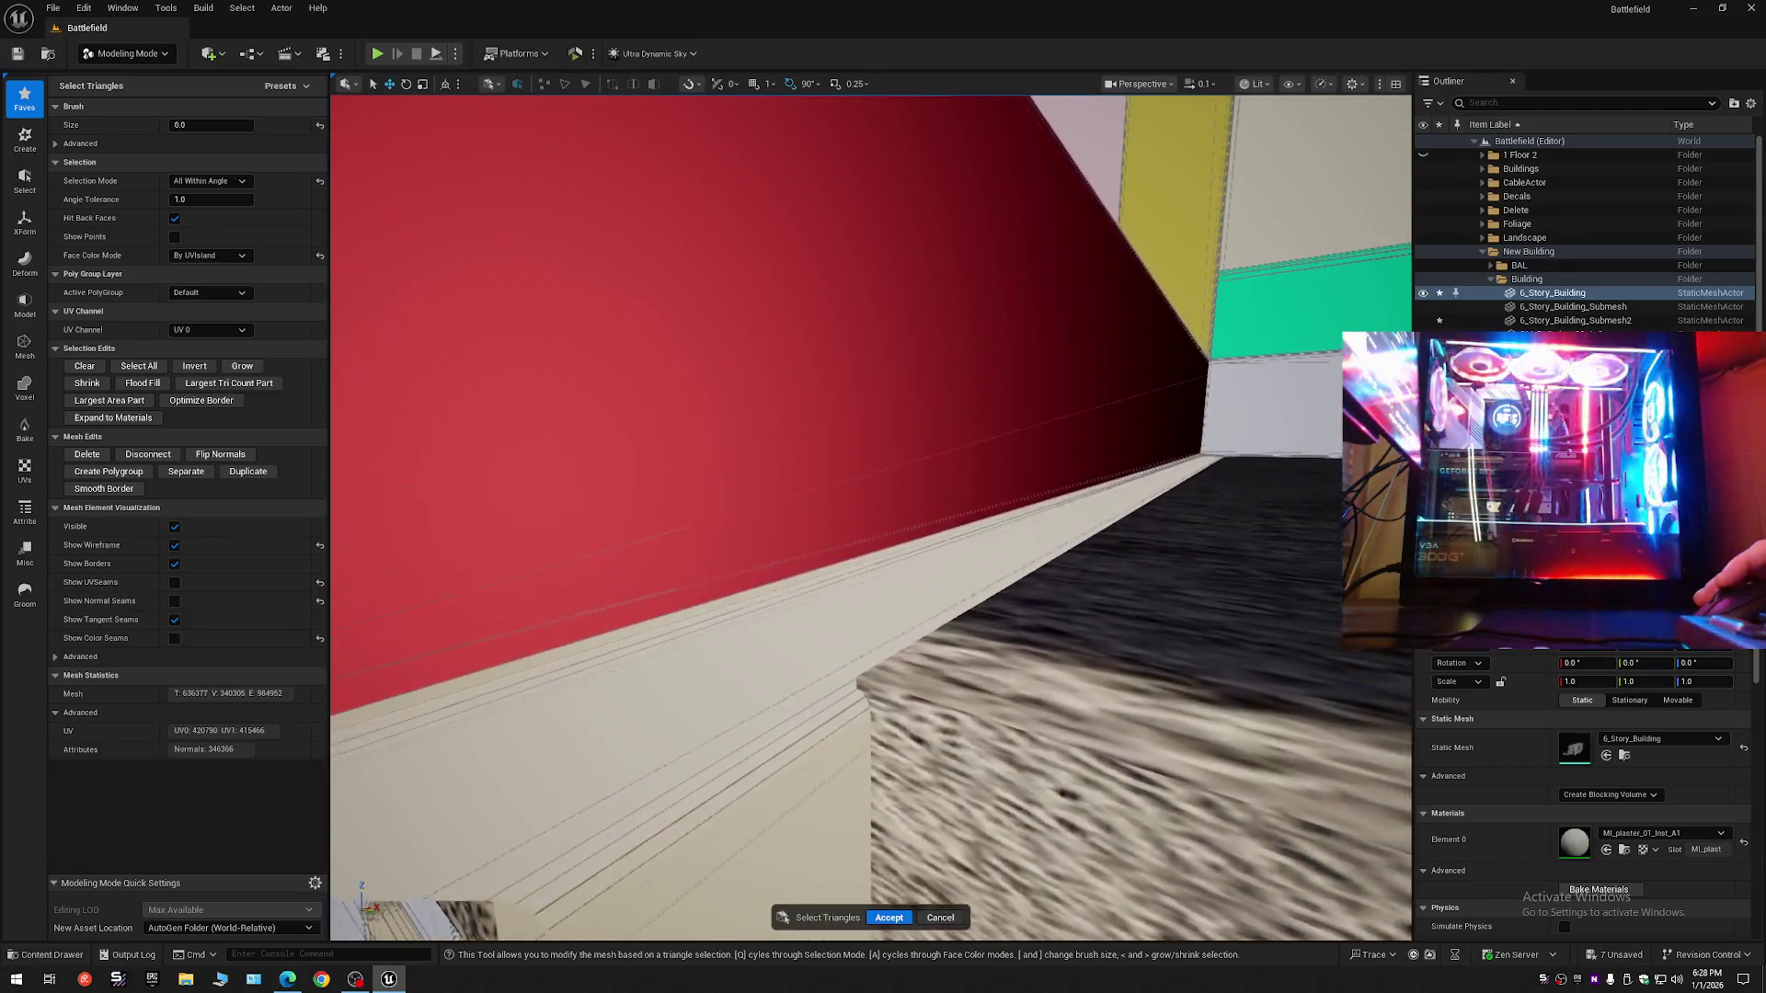
key(a)
key(s)
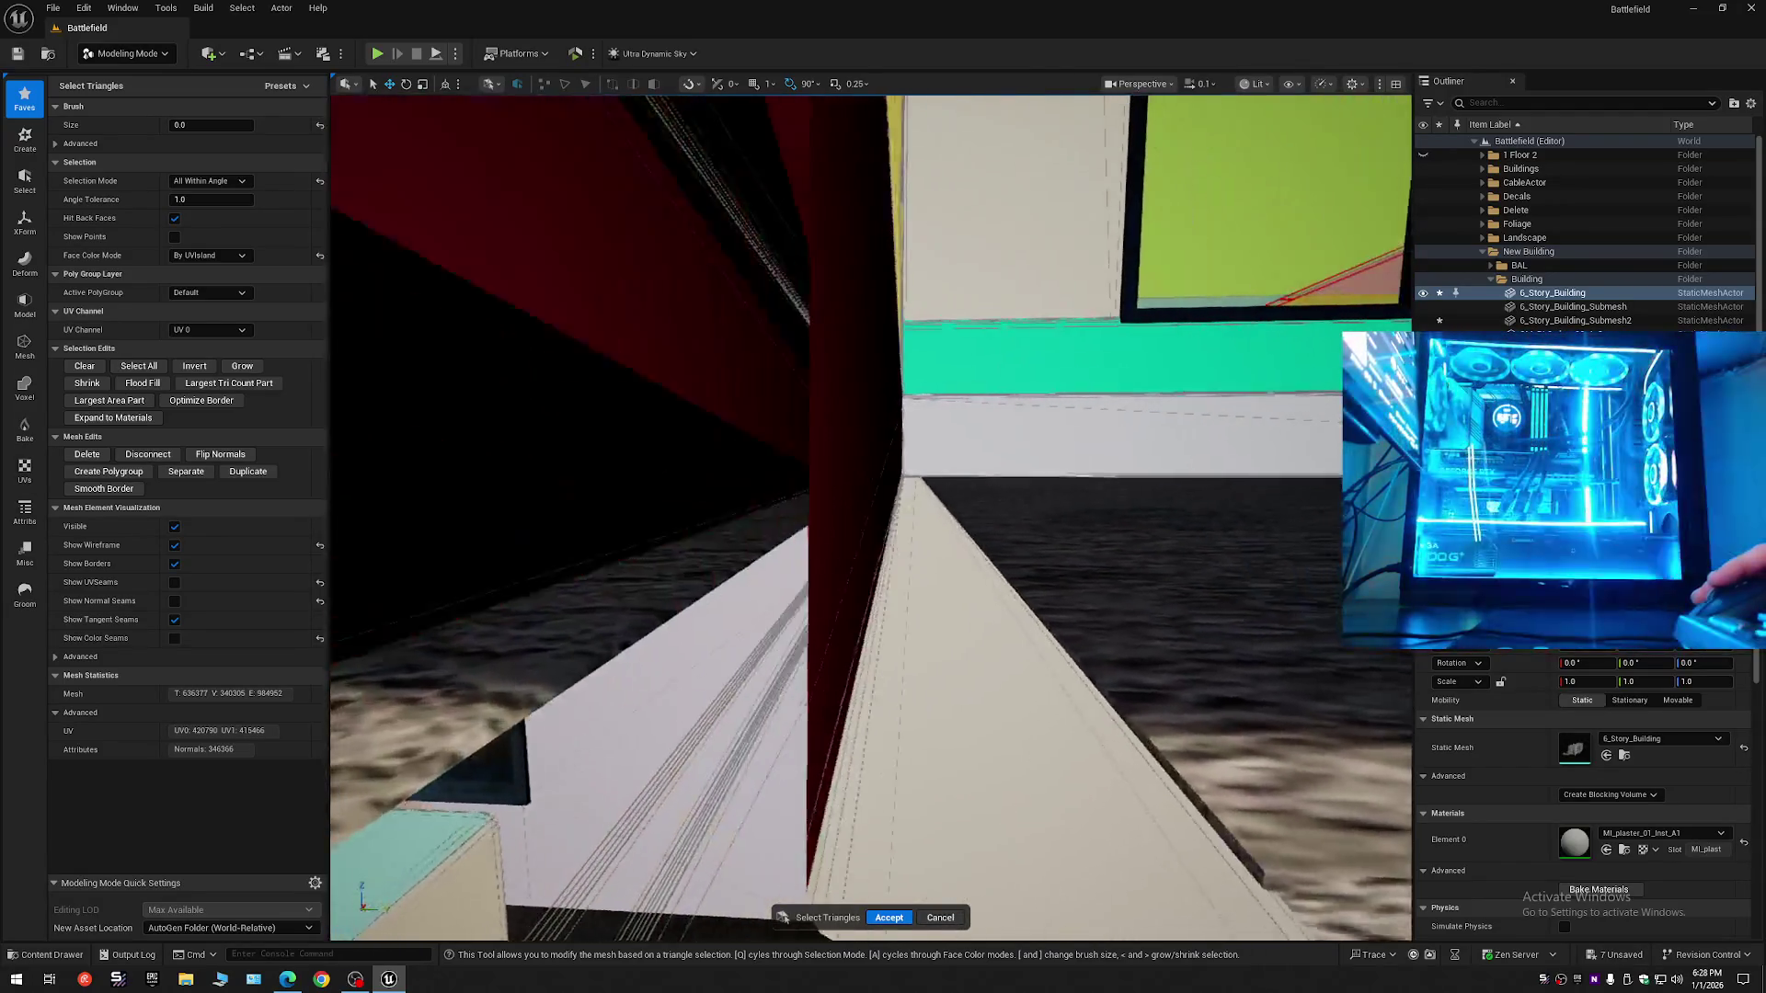
key(a)
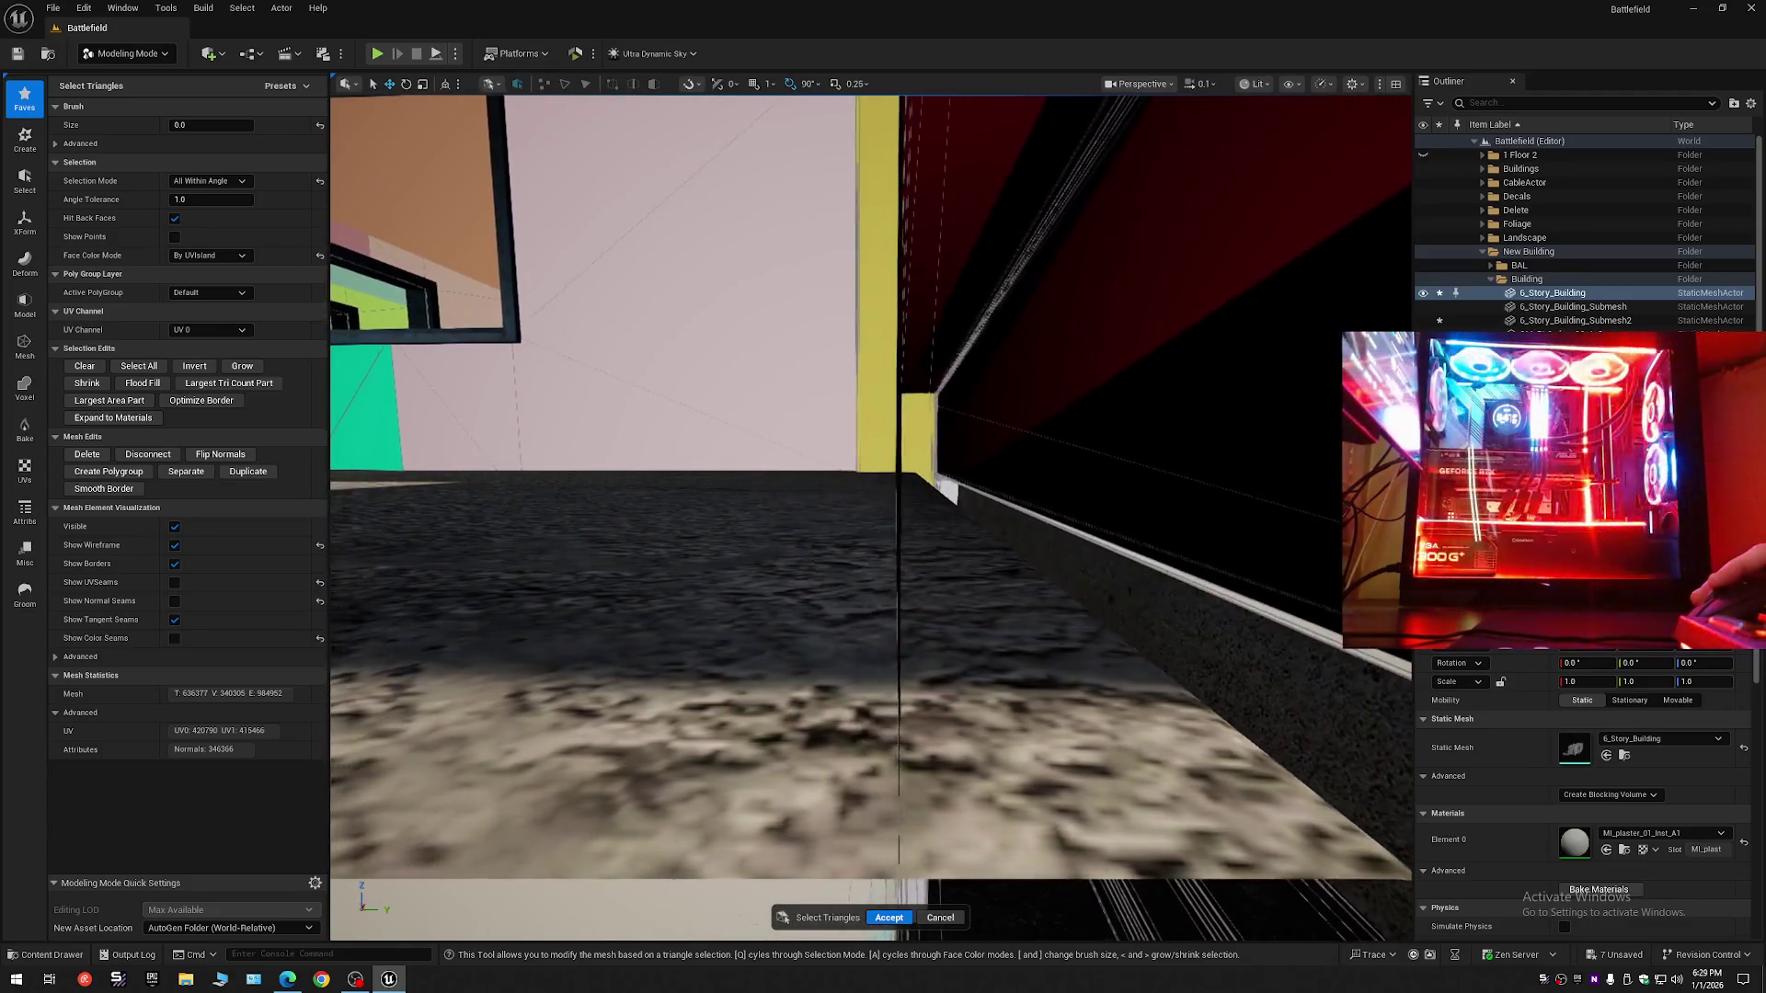
key(d)
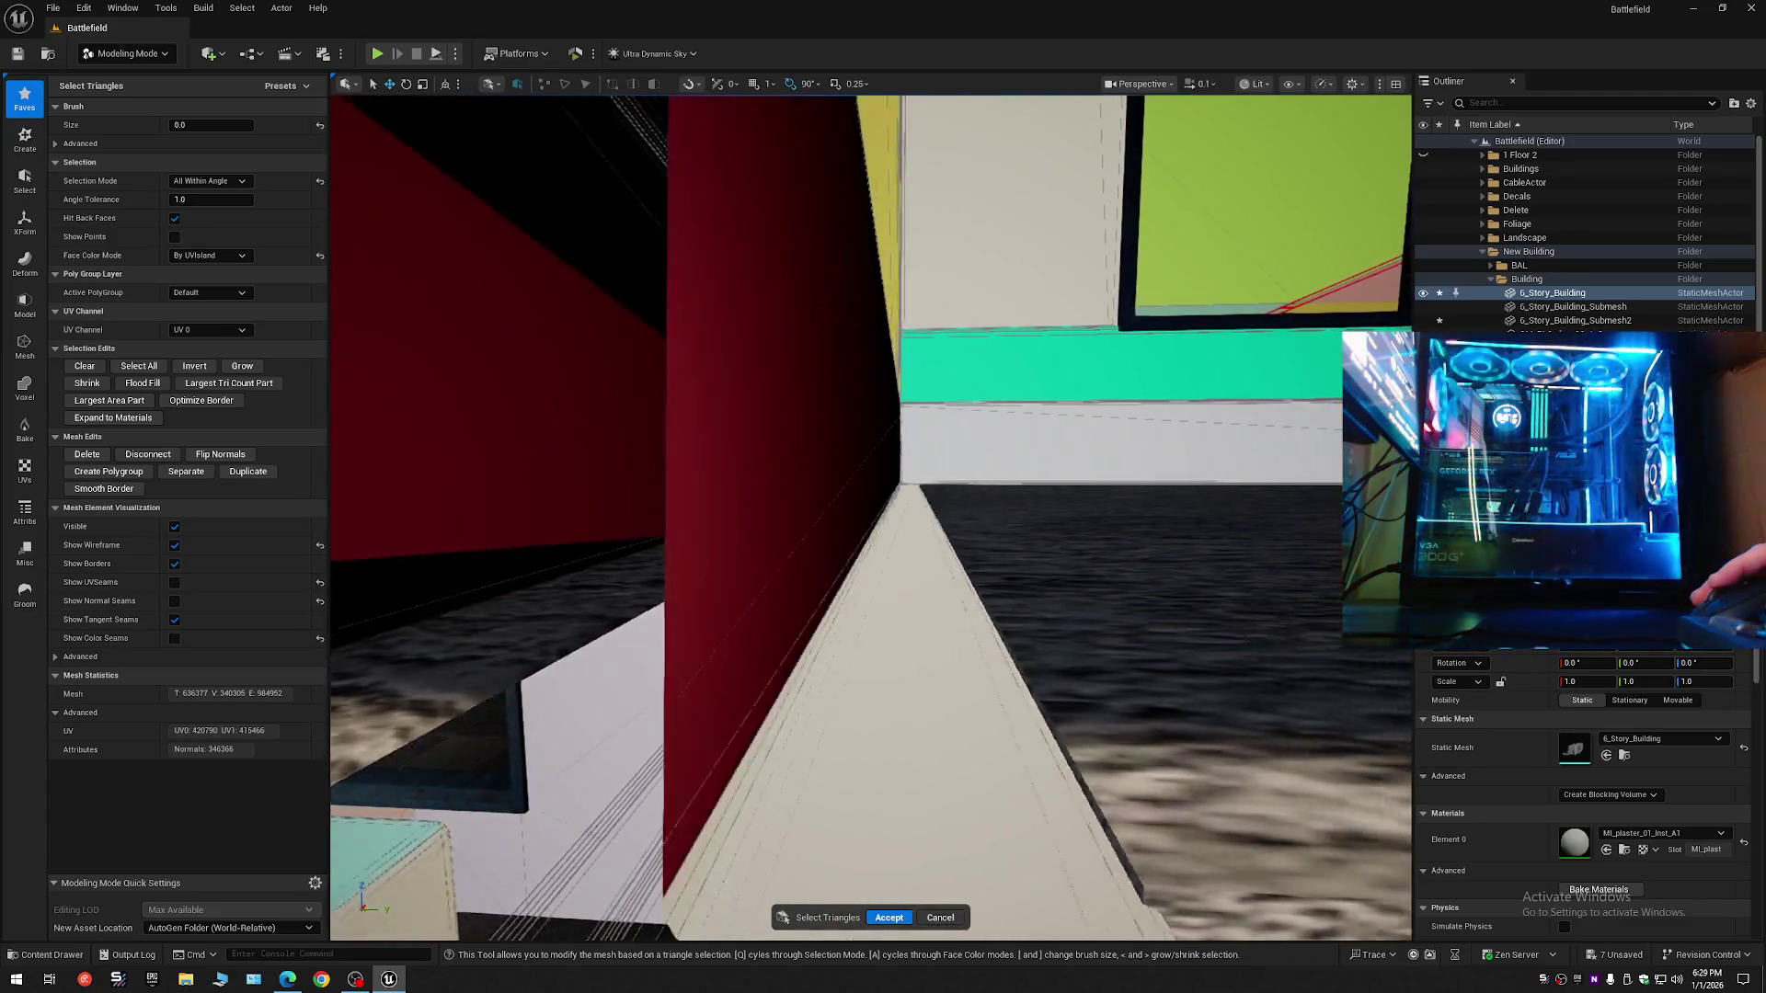
key(d)
key(a)
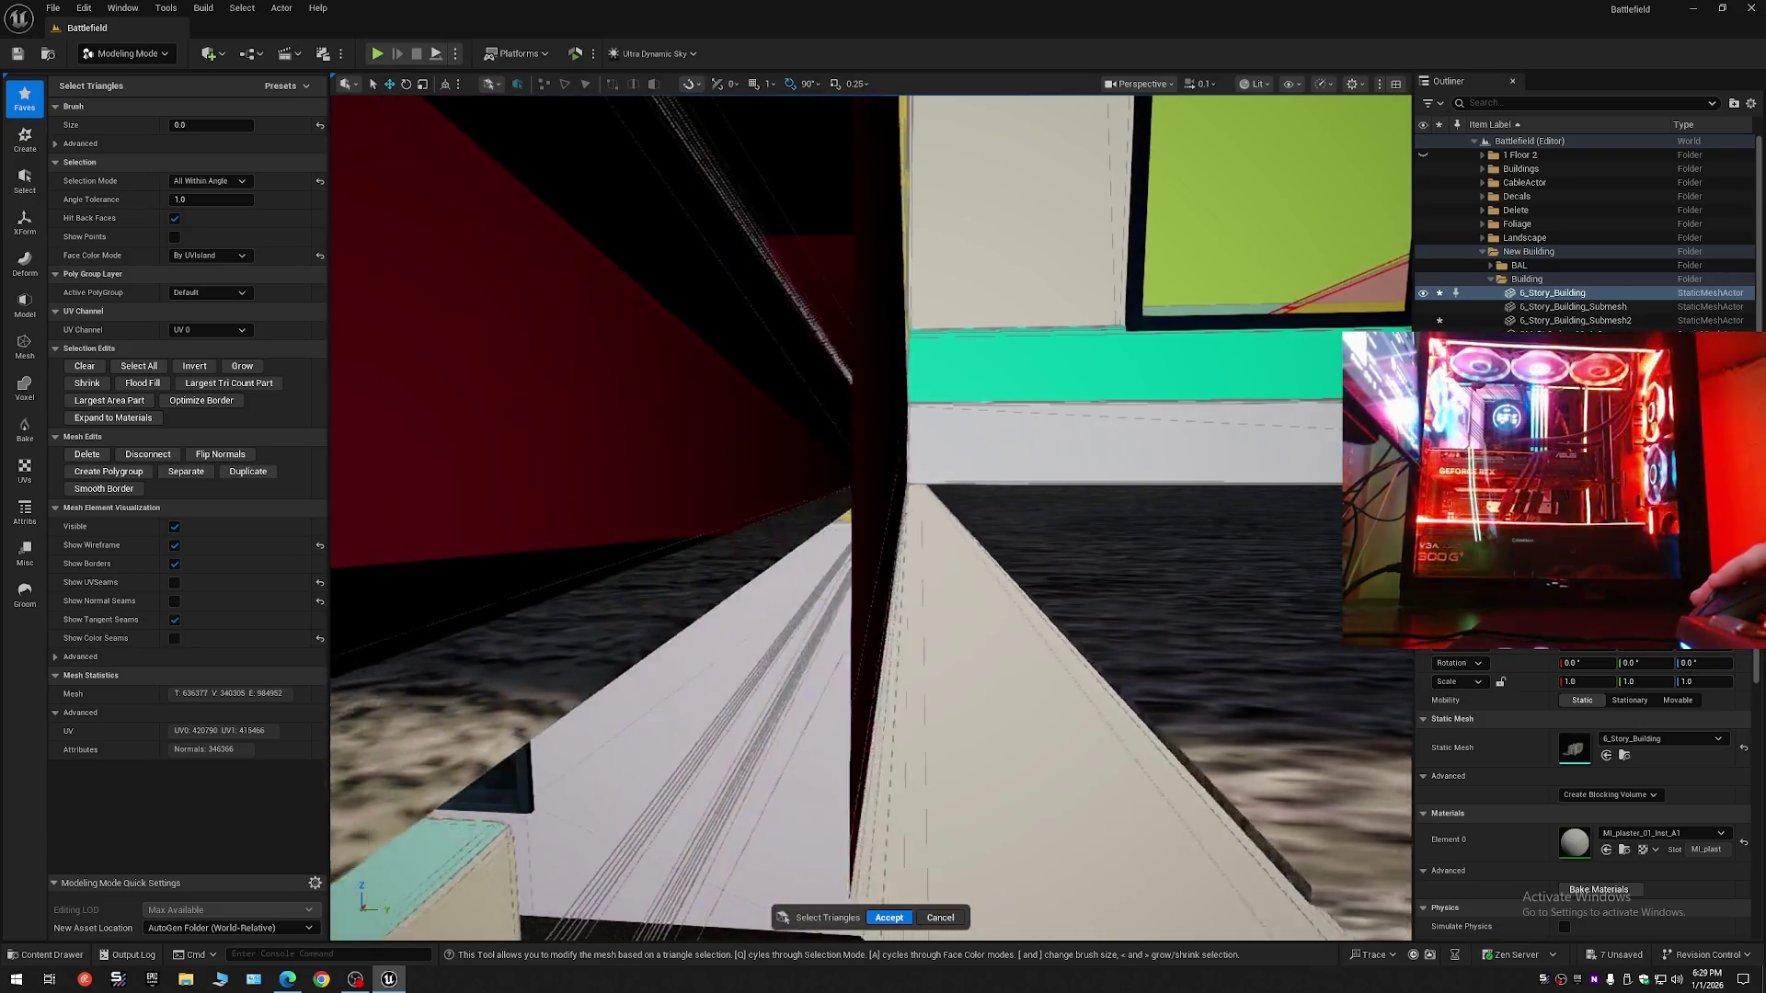
key(a)
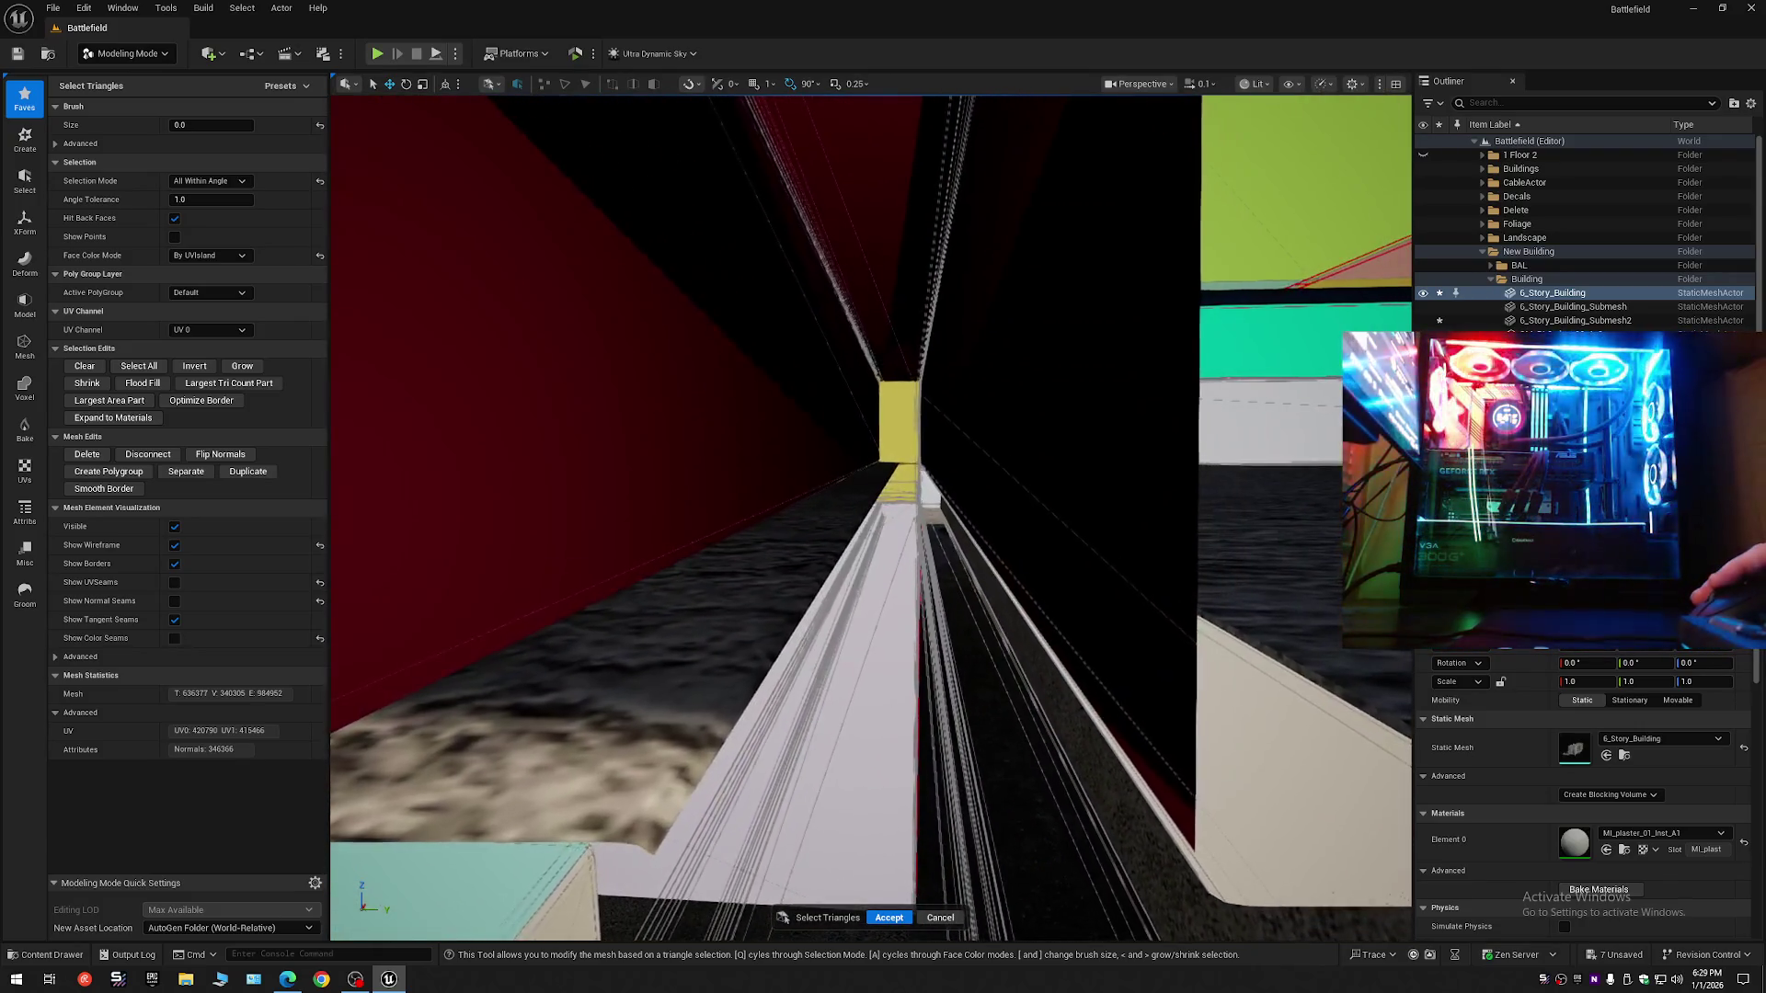
key(s)
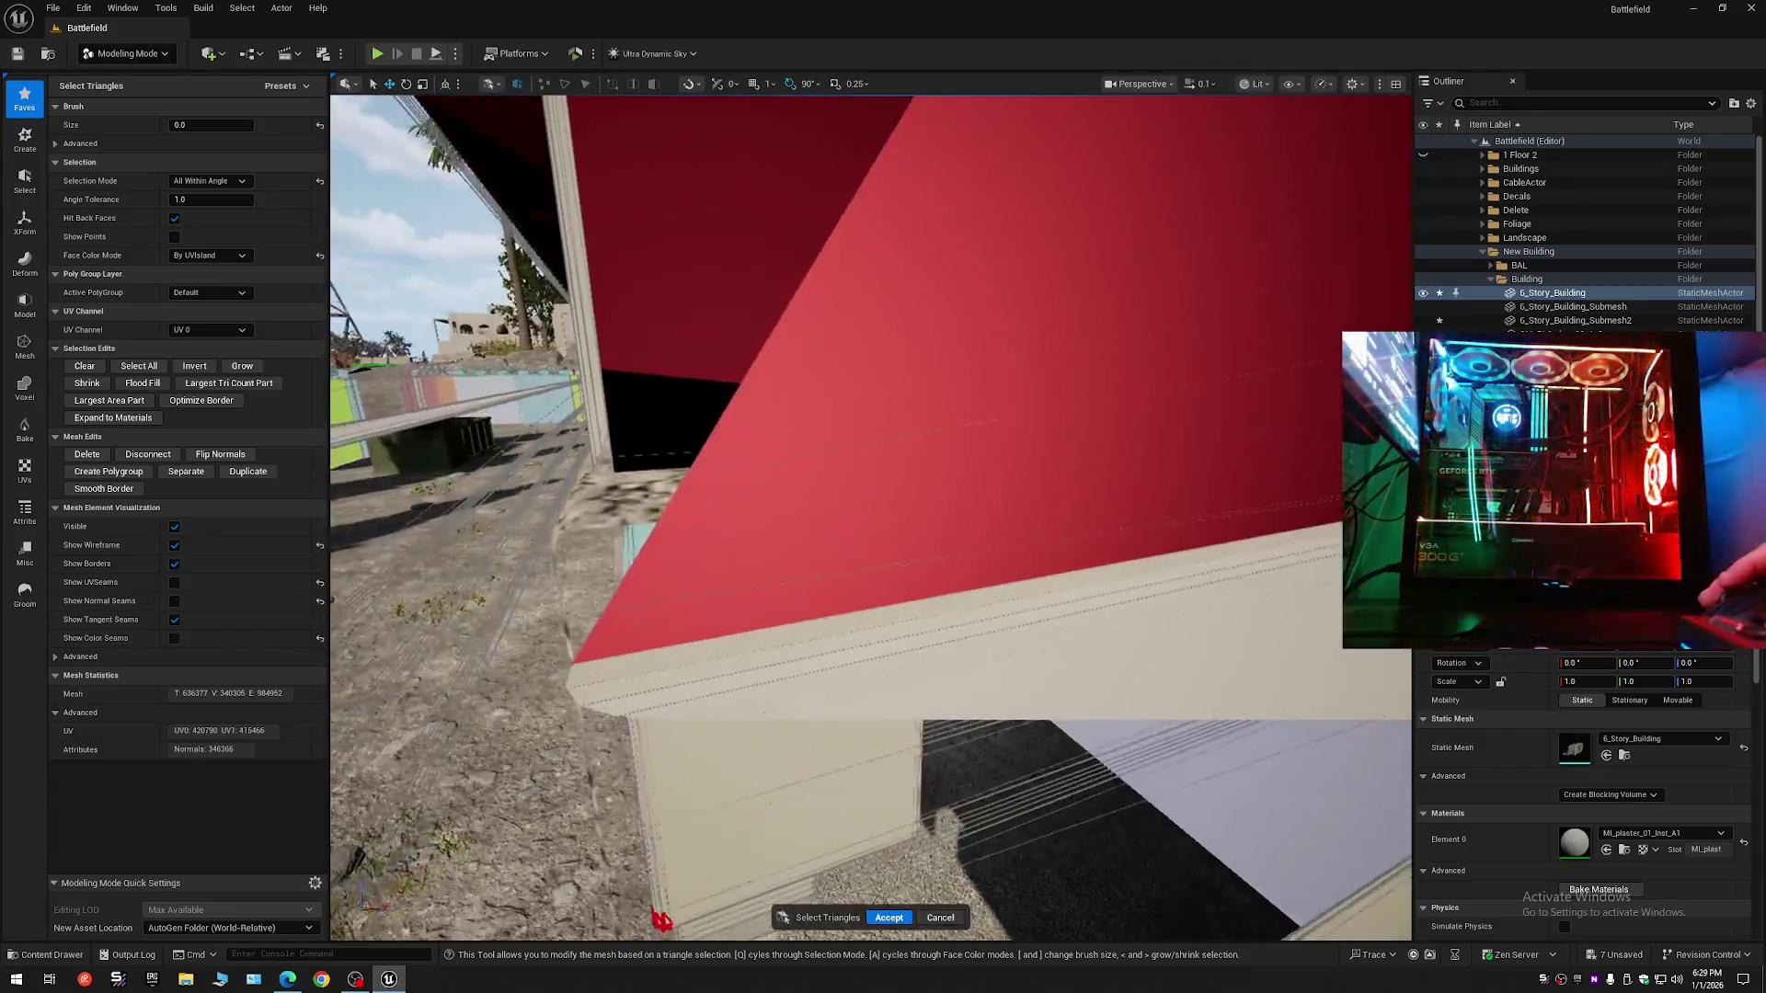
scroll(871, 515, up, 1)
key(d)
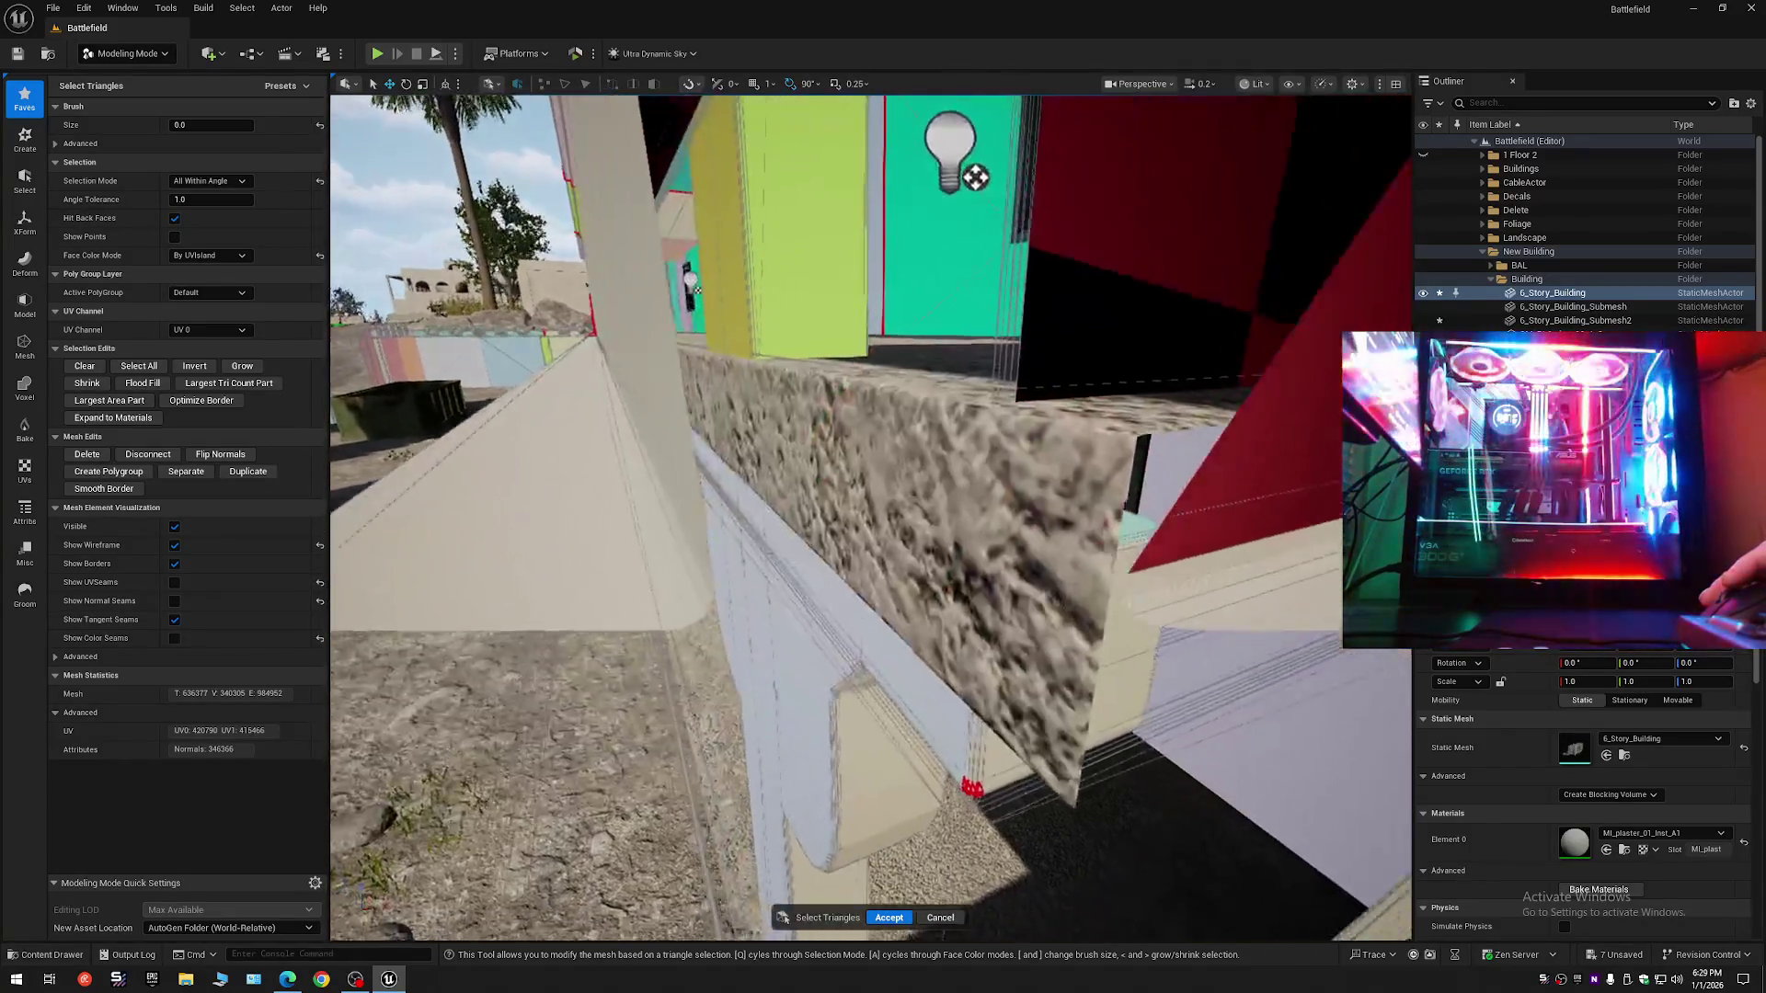
key(d)
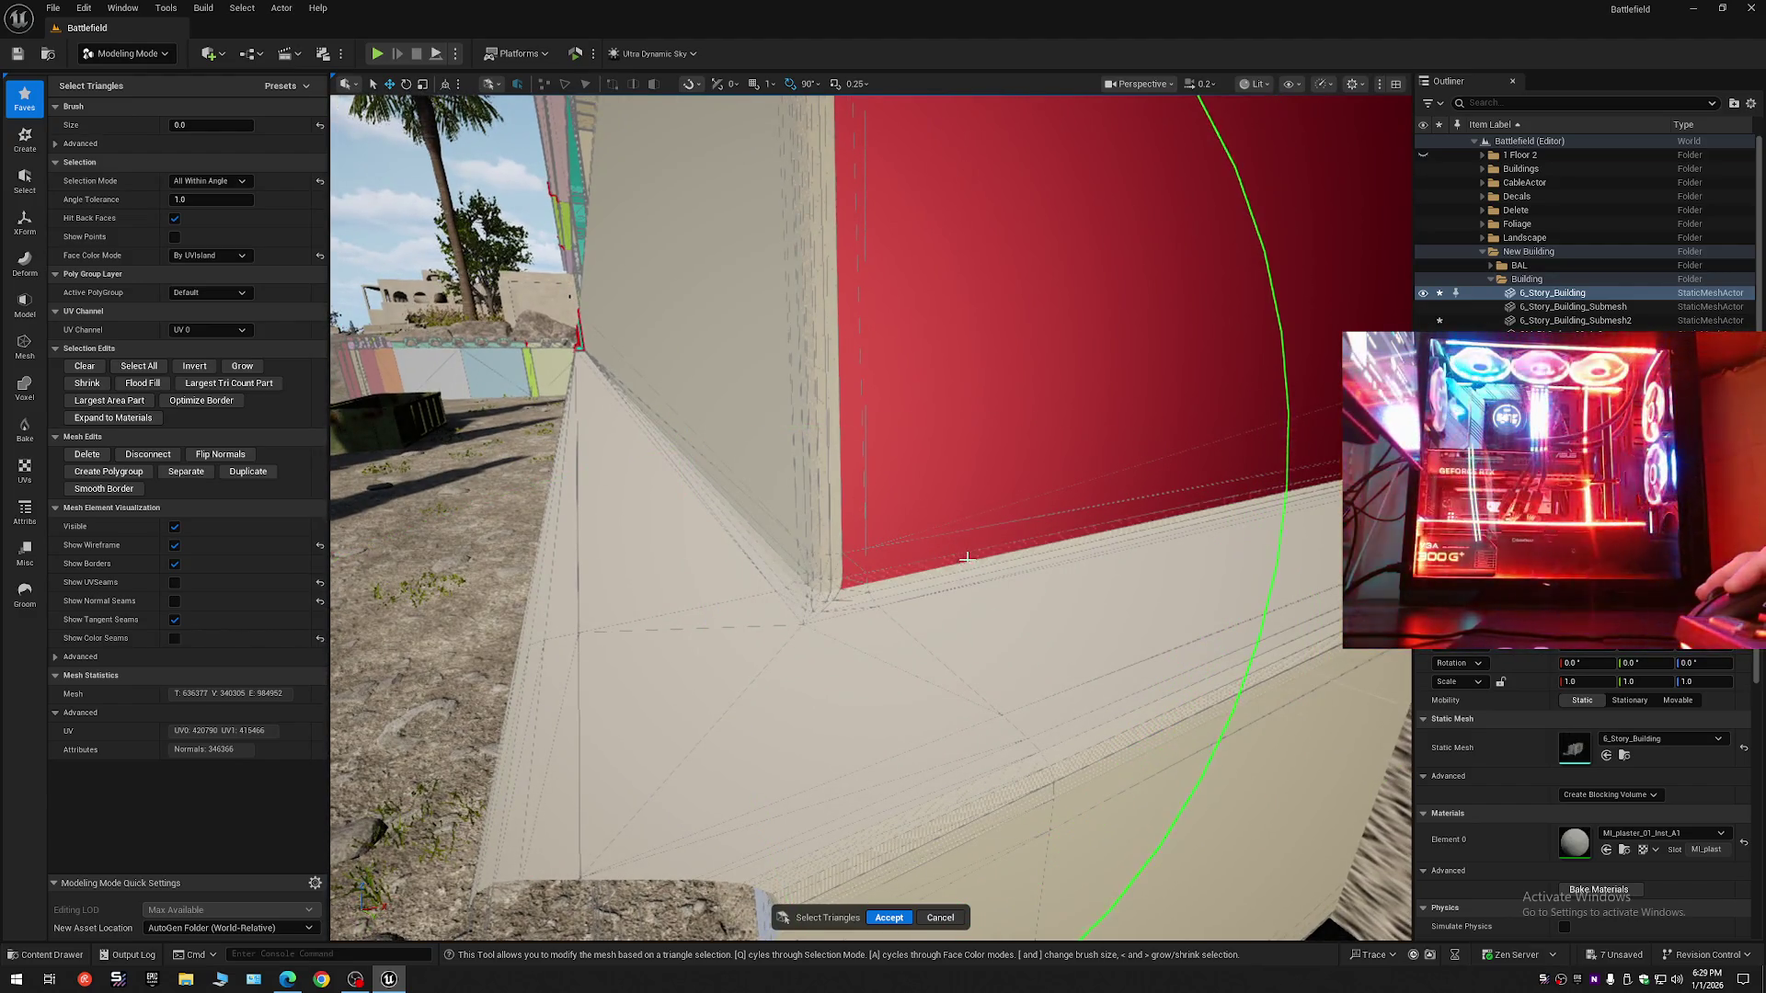
key(w)
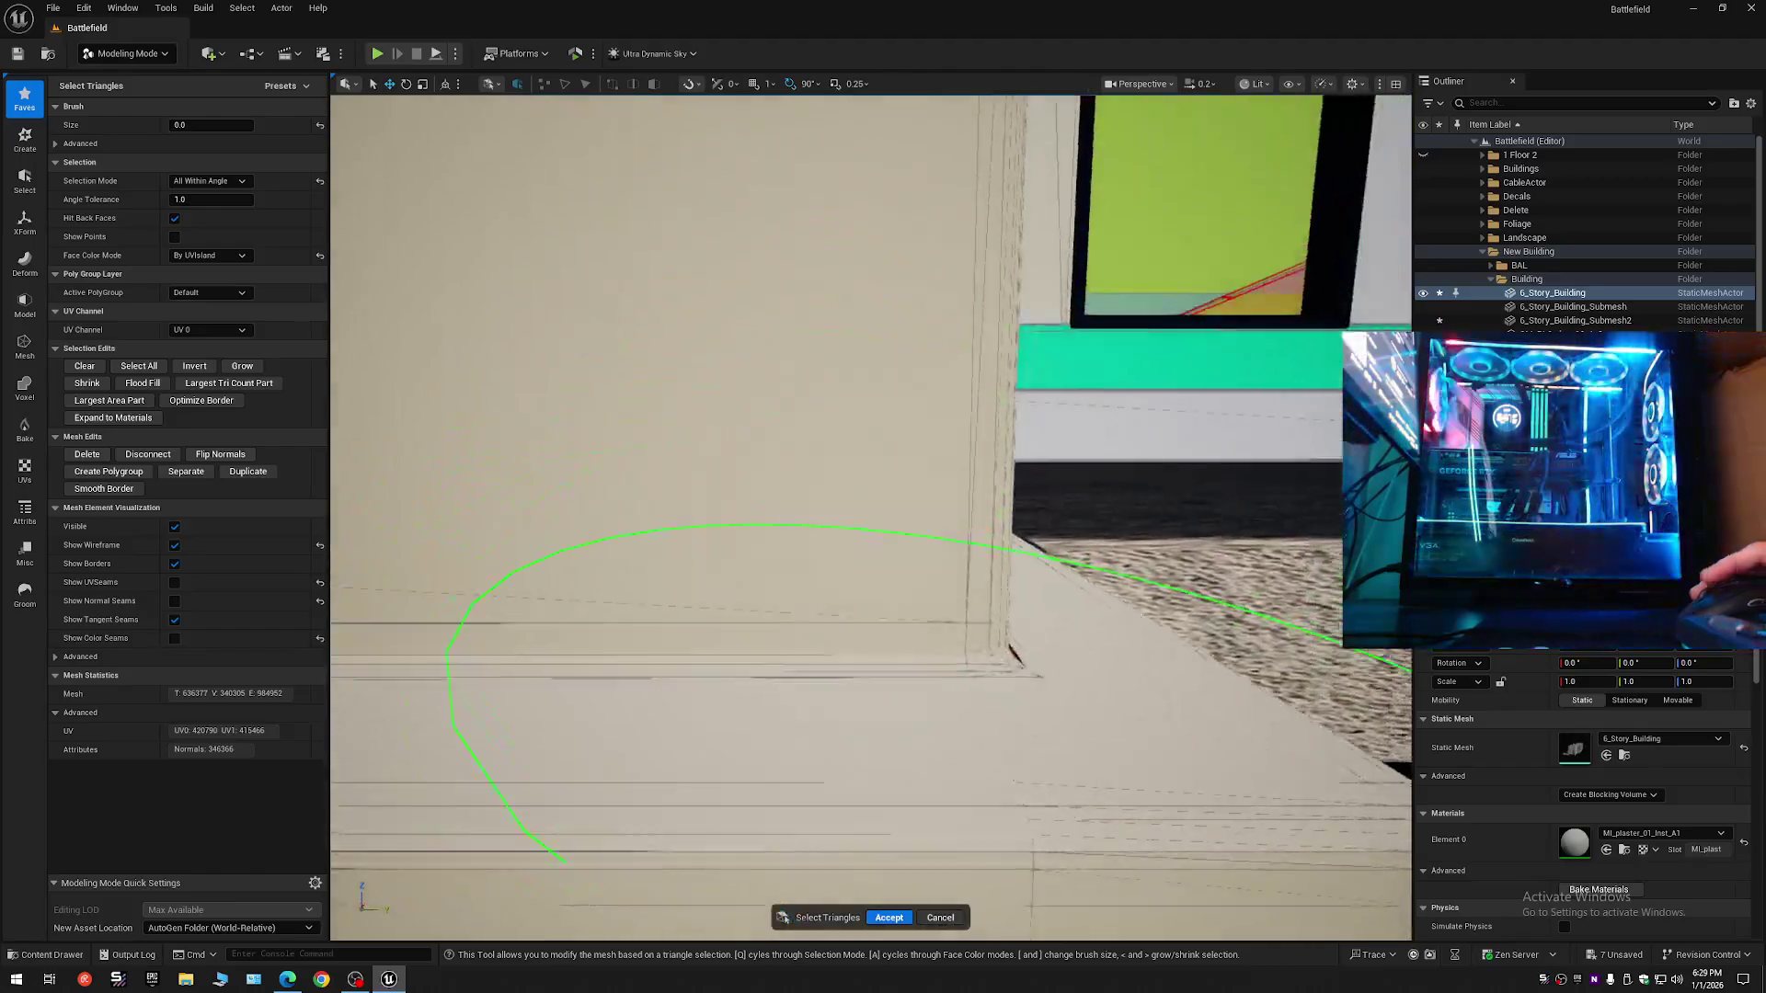
key(q)
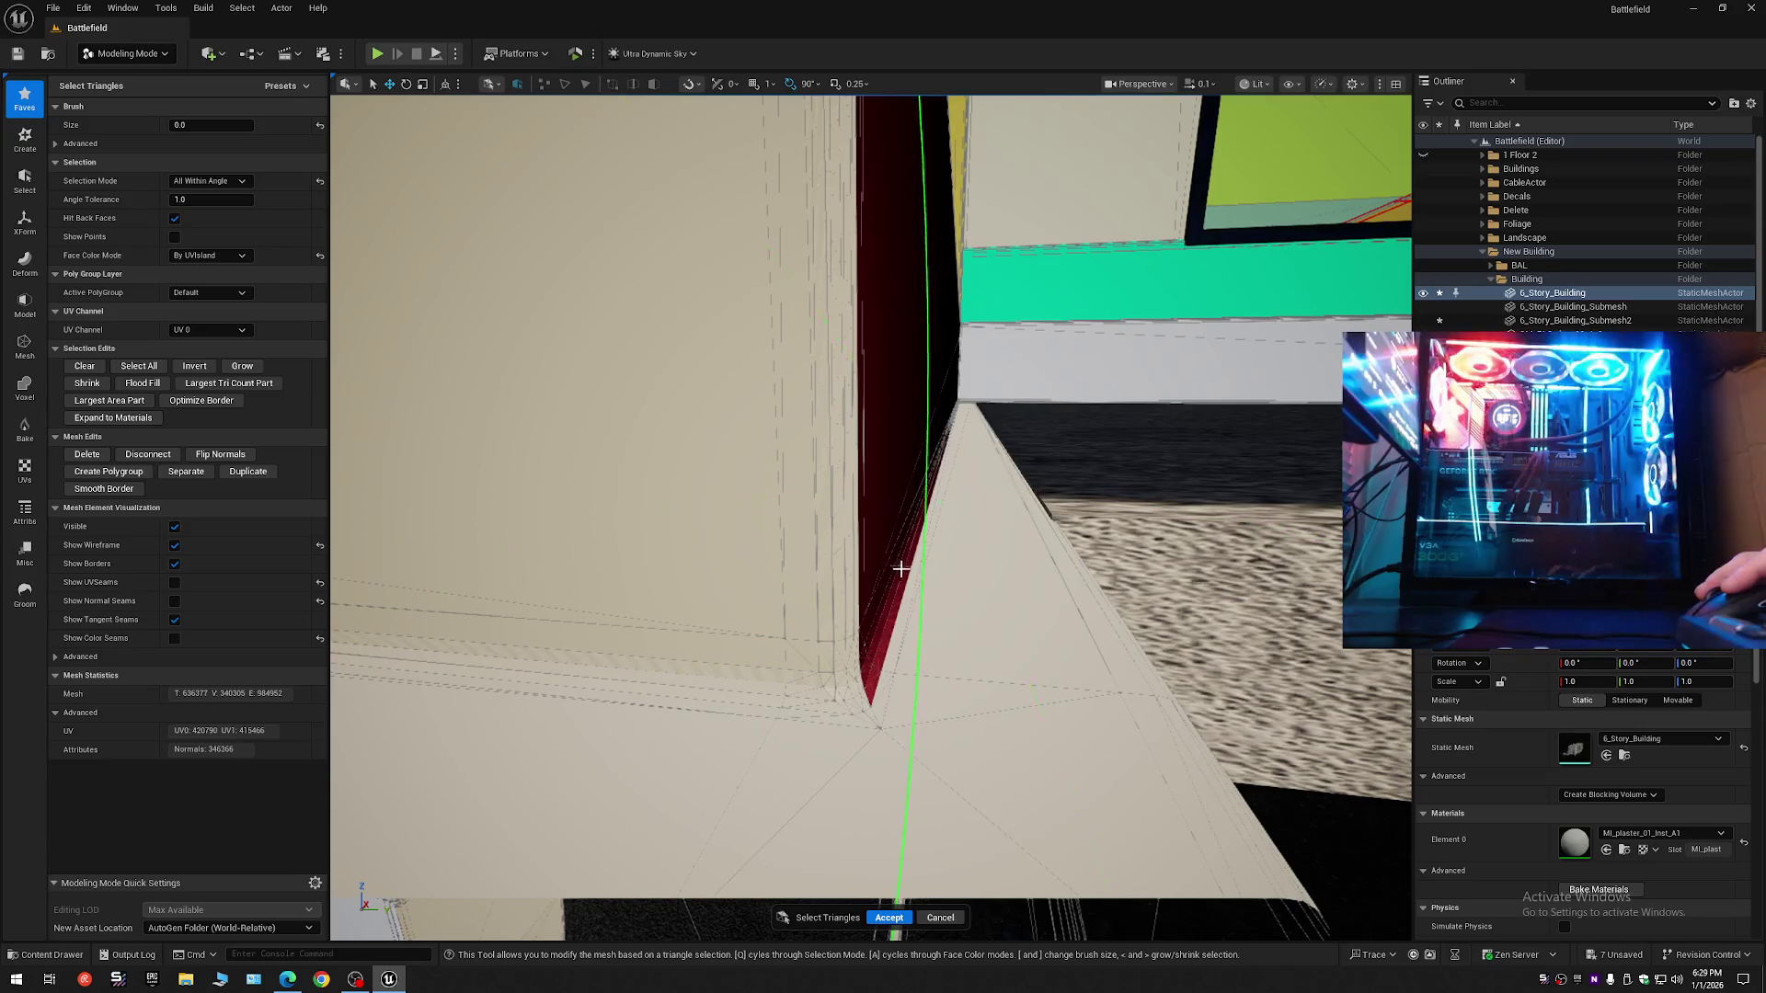
key(s)
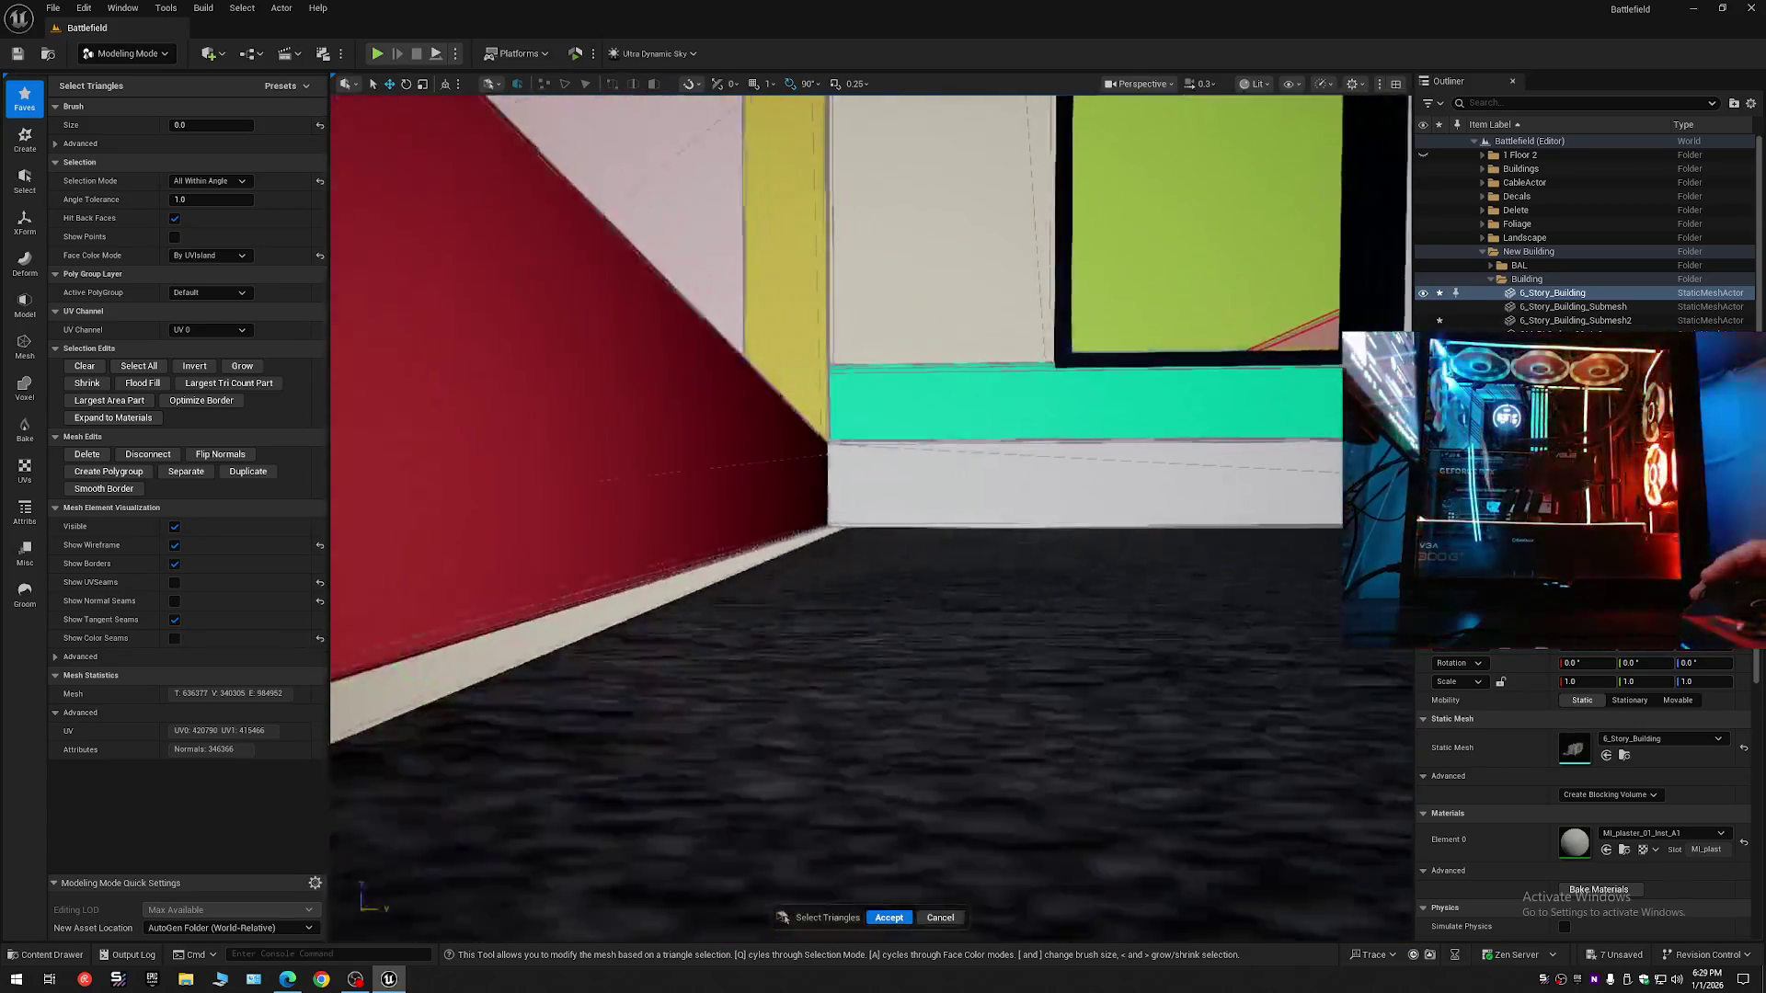
key(s)
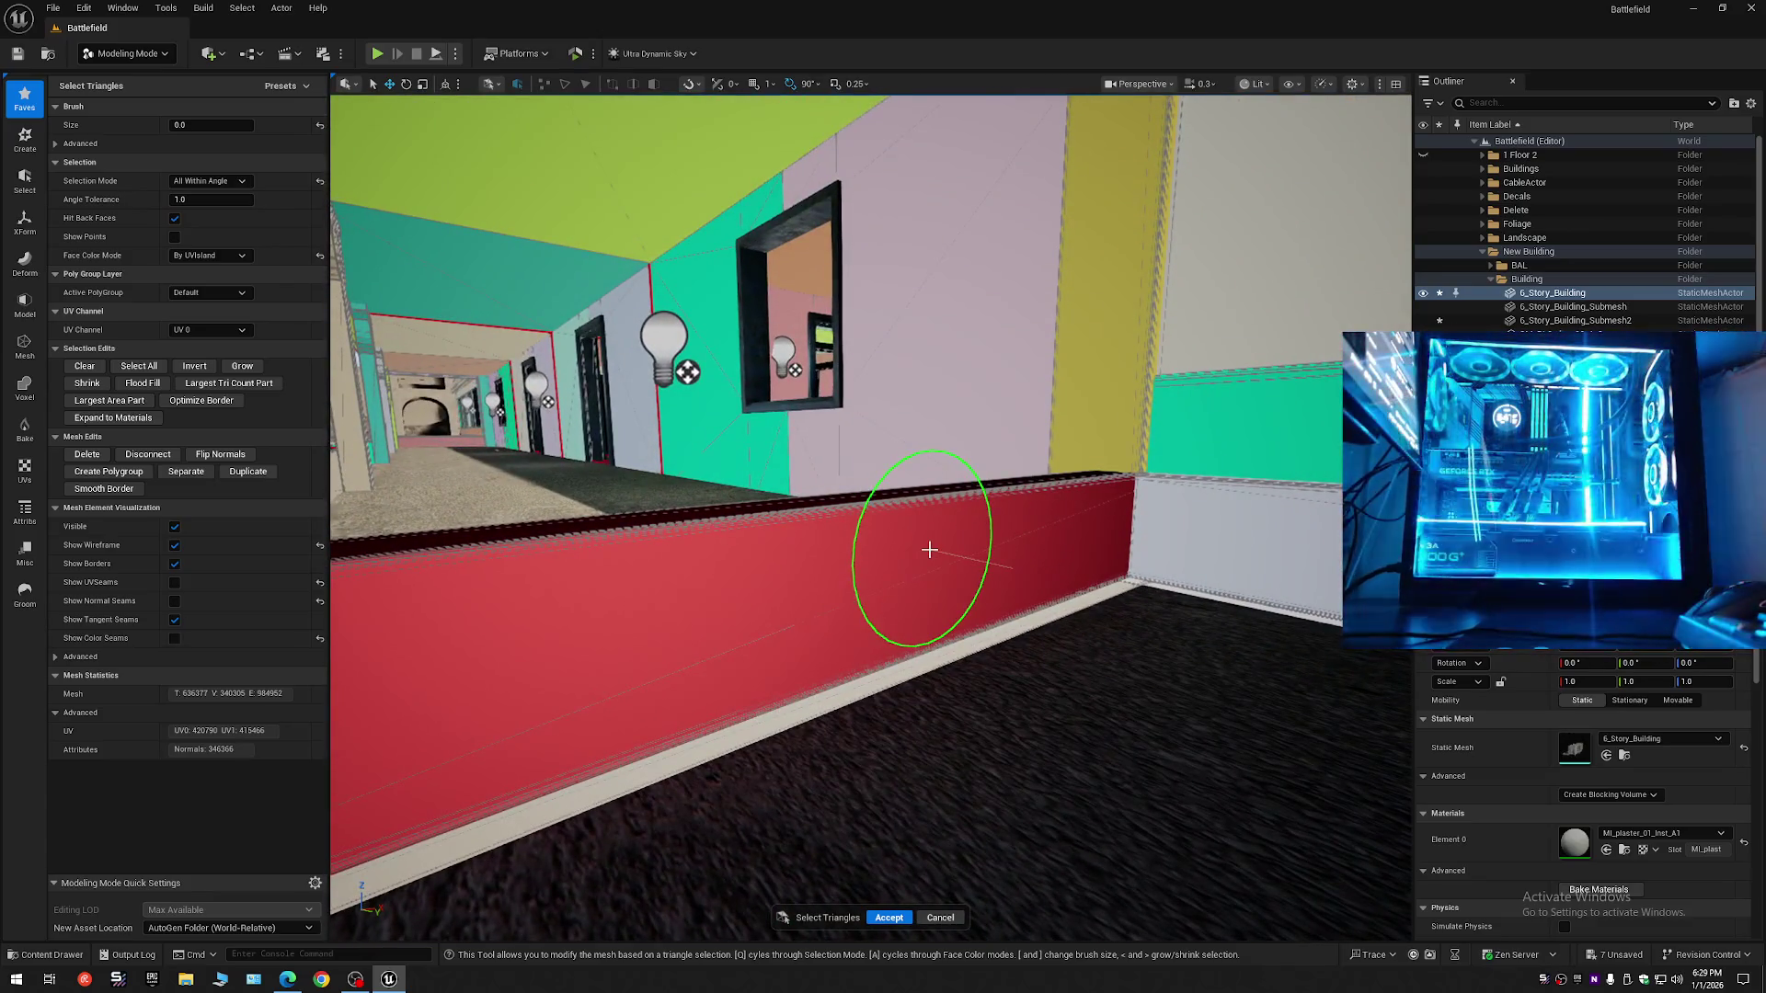
key(s)
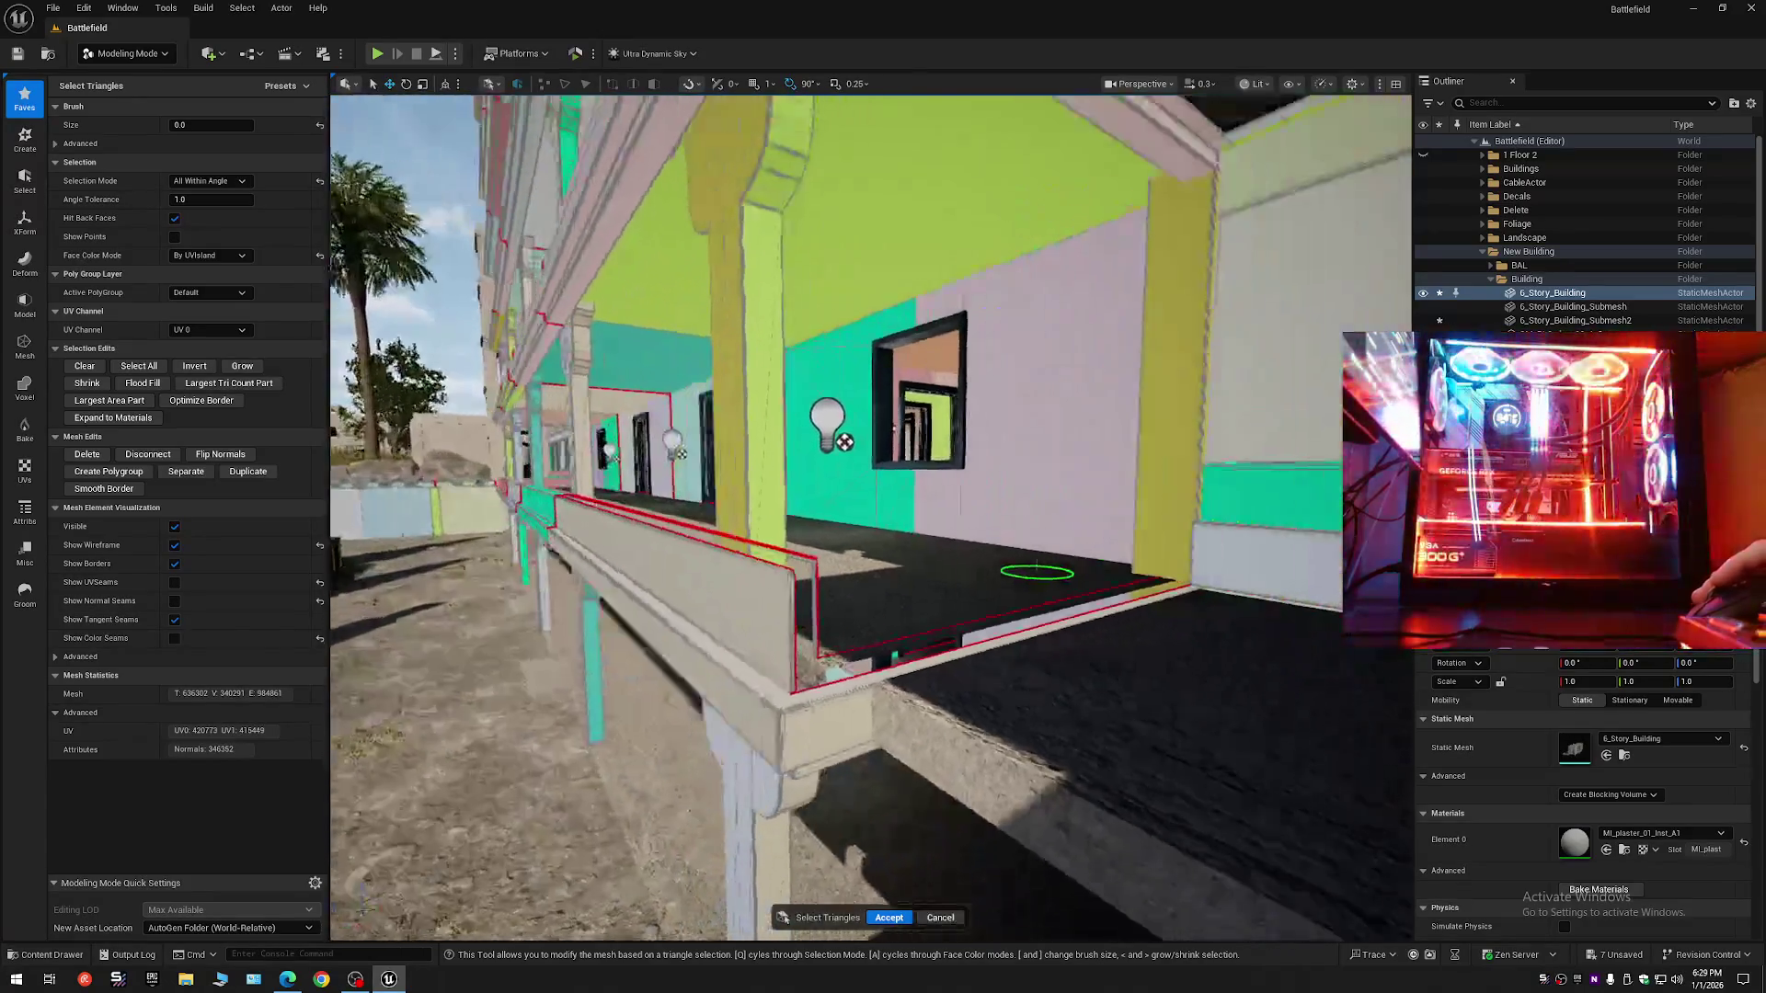
key(a)
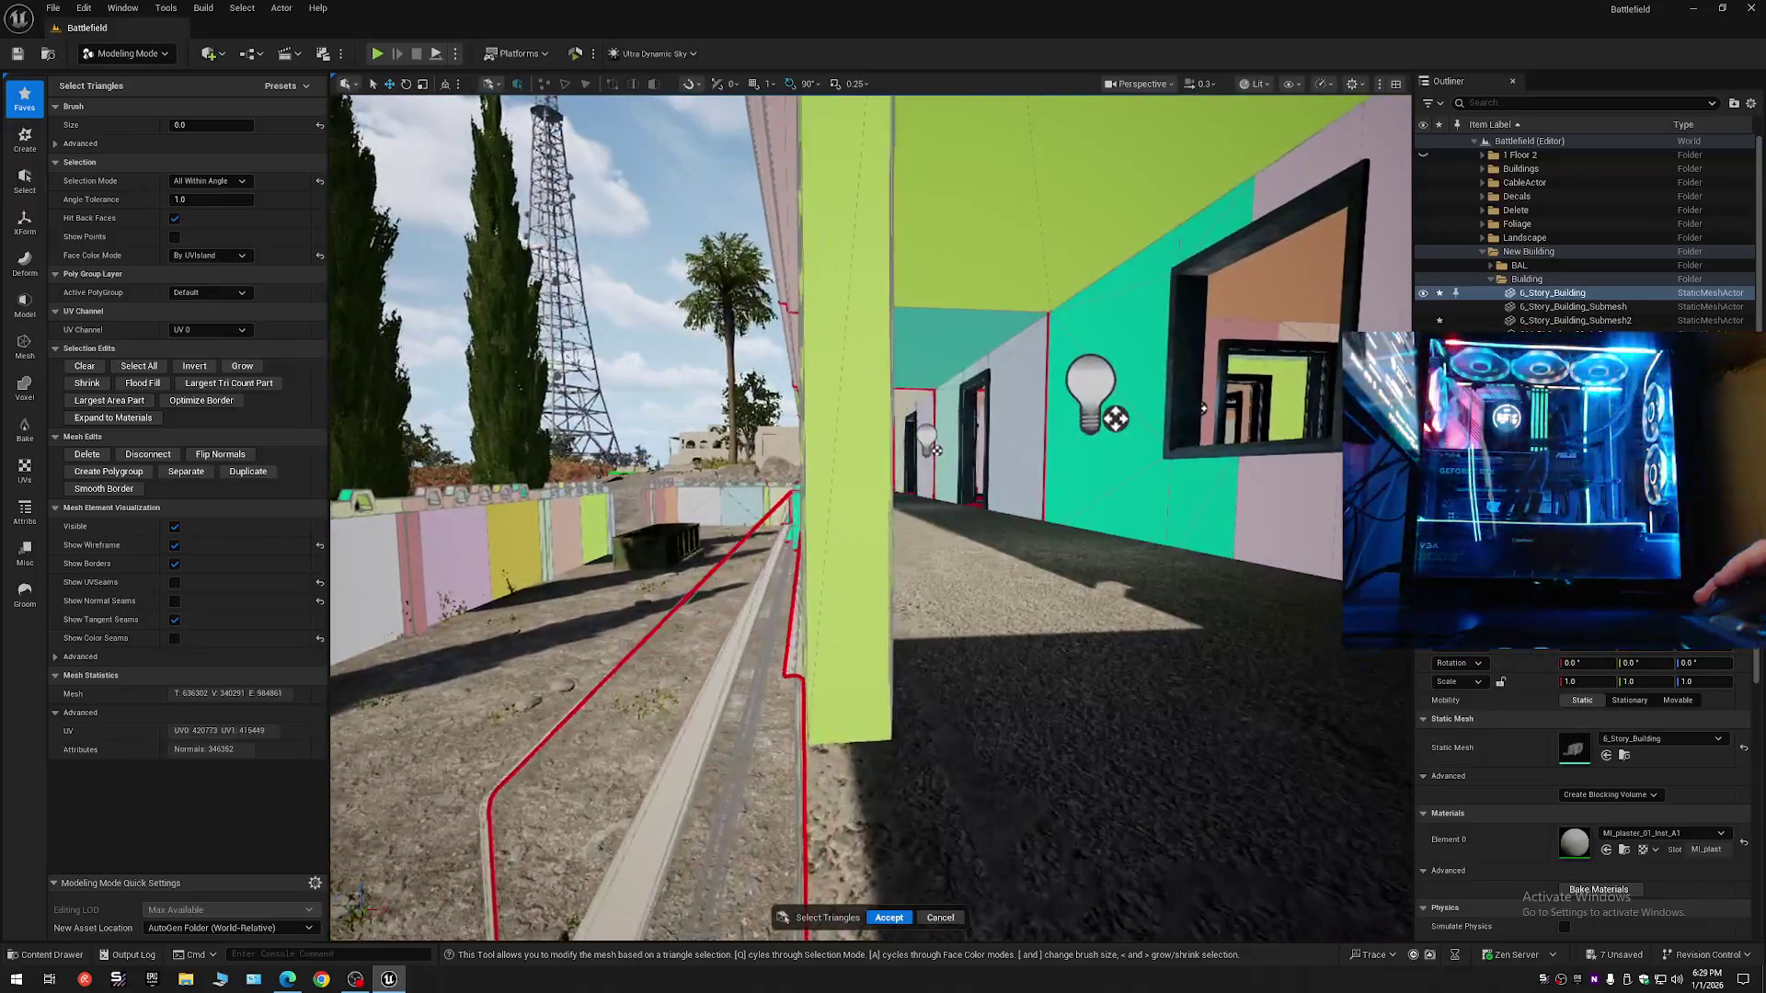
key(w)
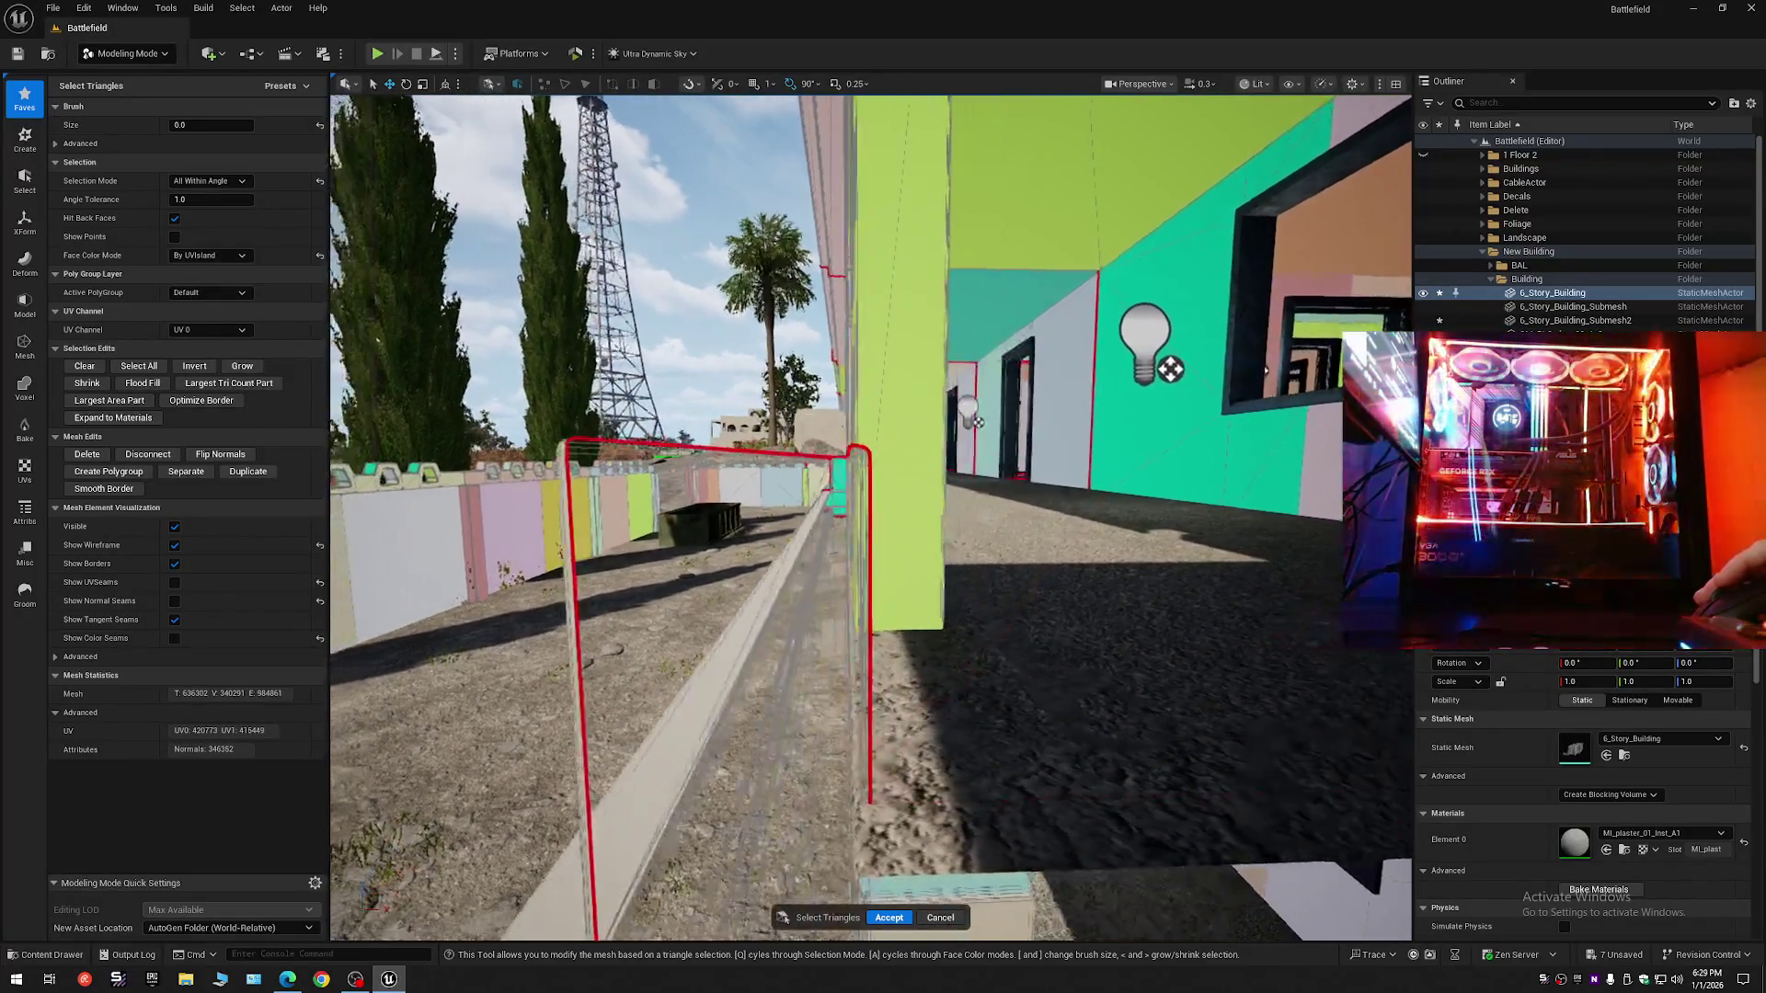
key(w)
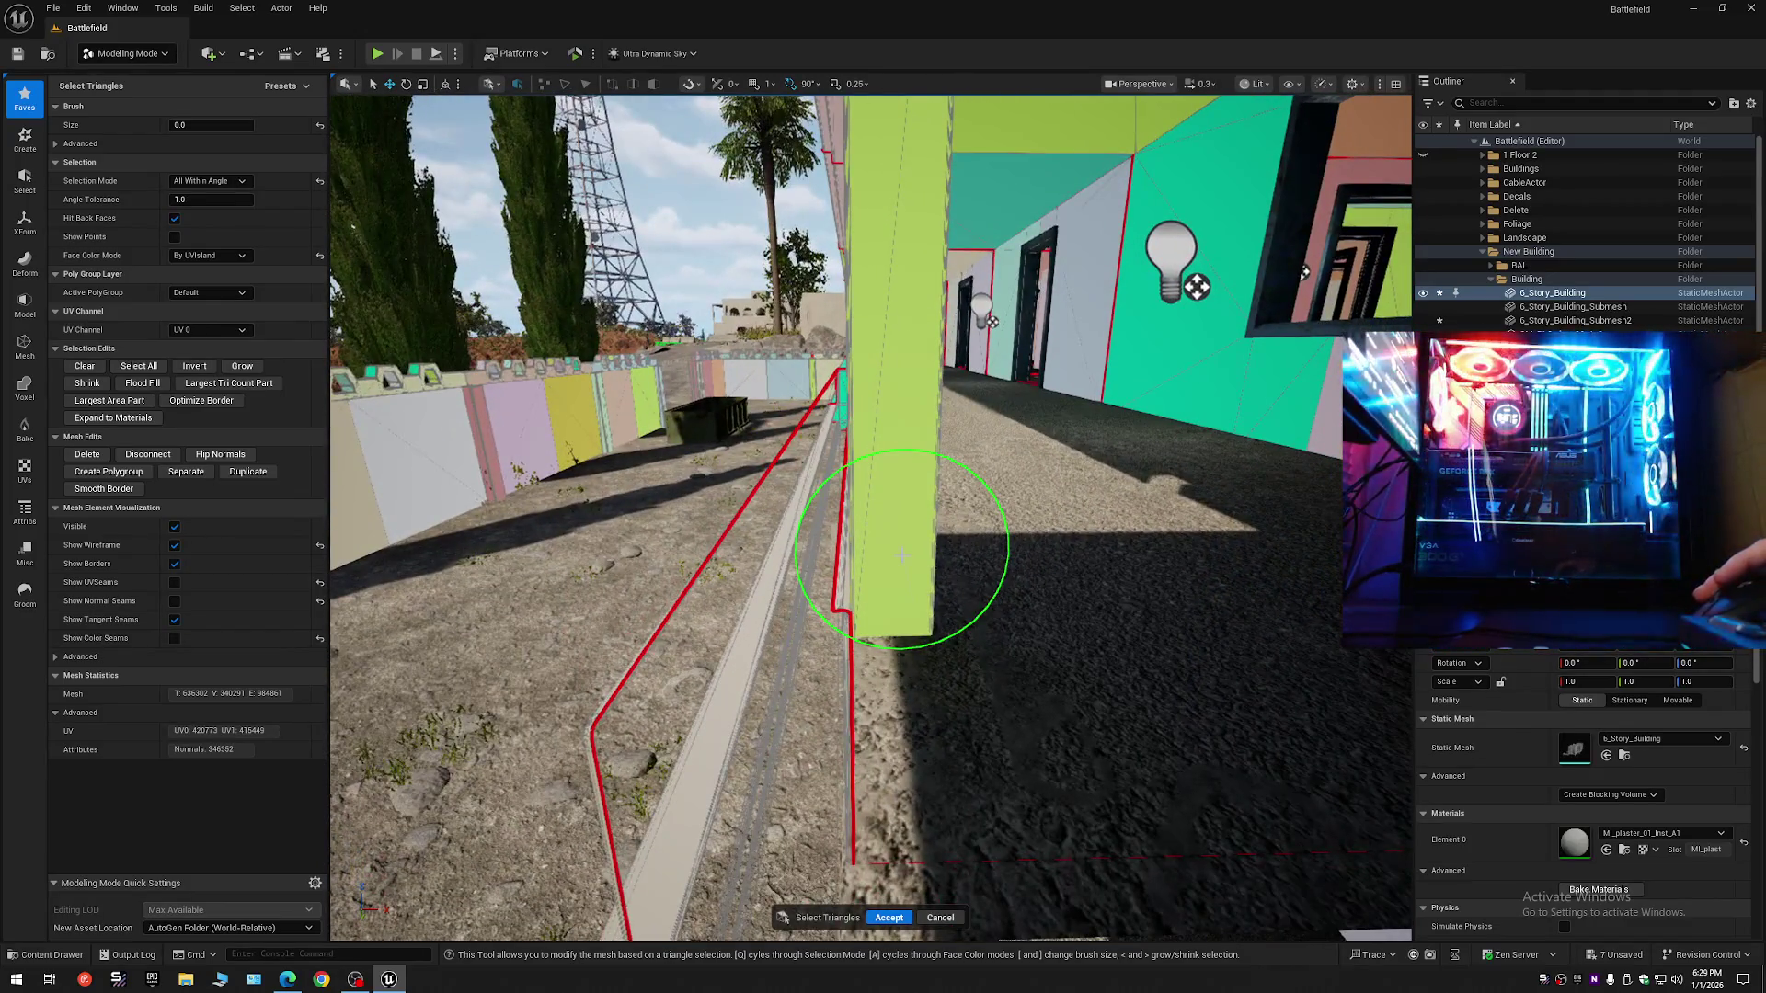
key(a)
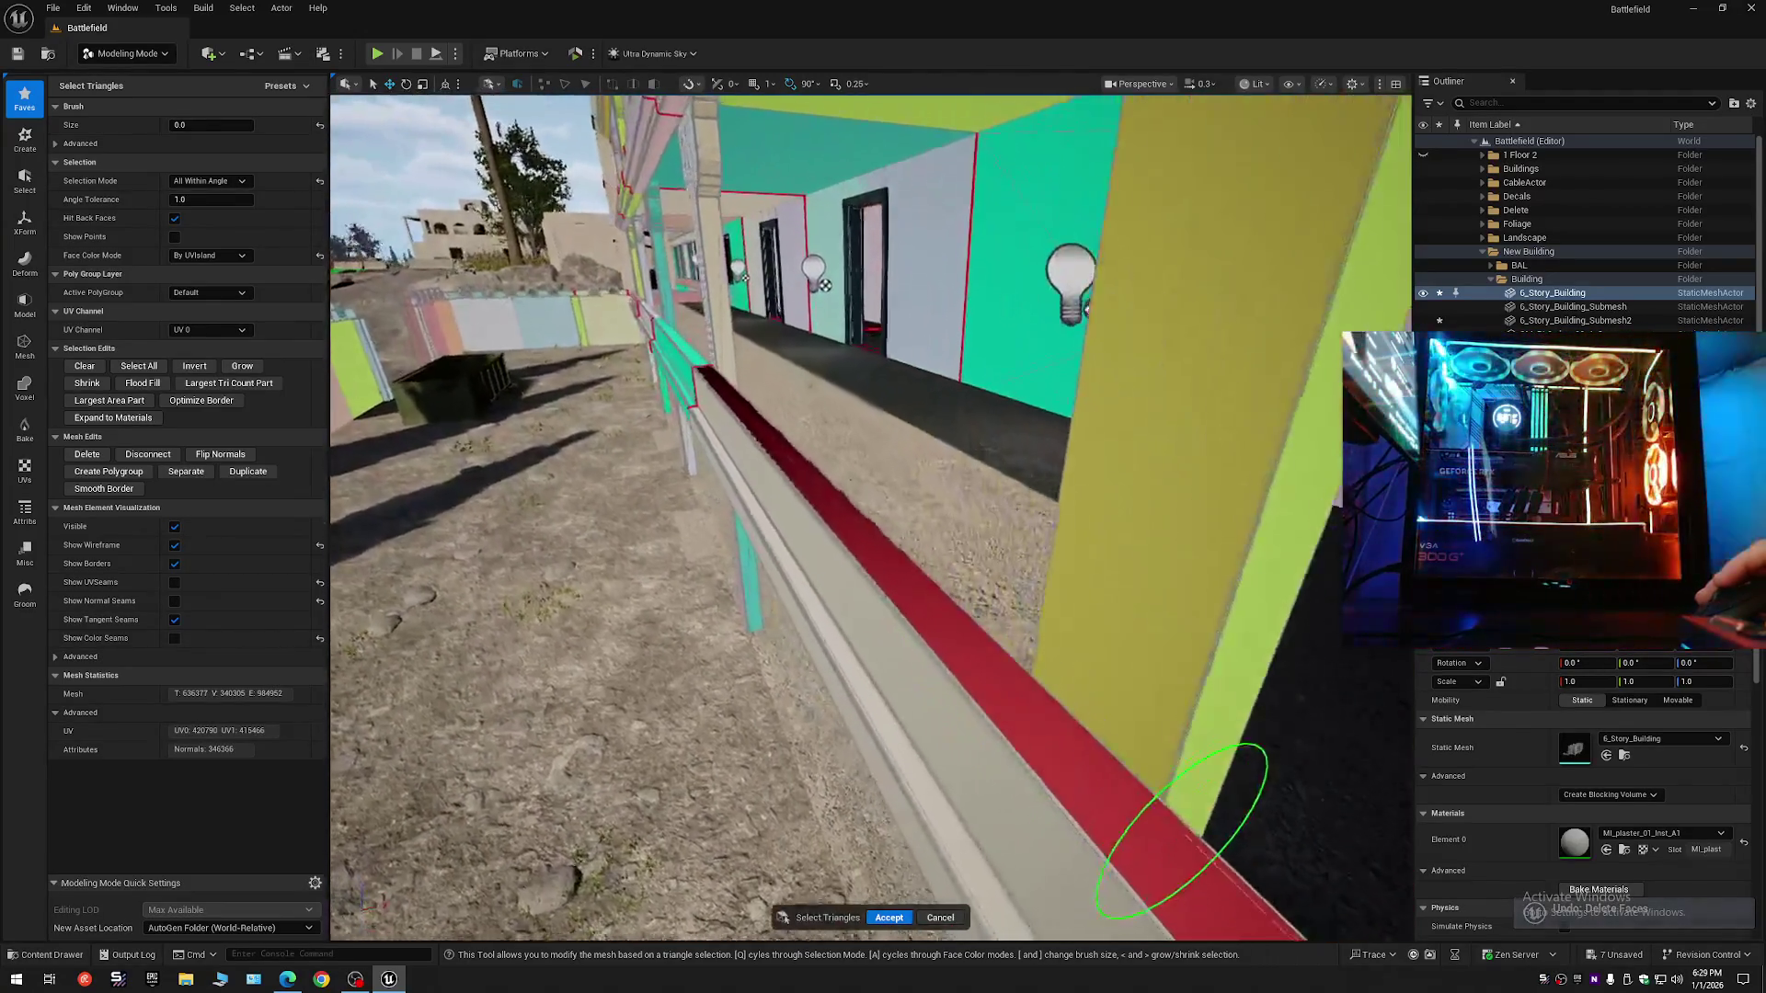
key(w)
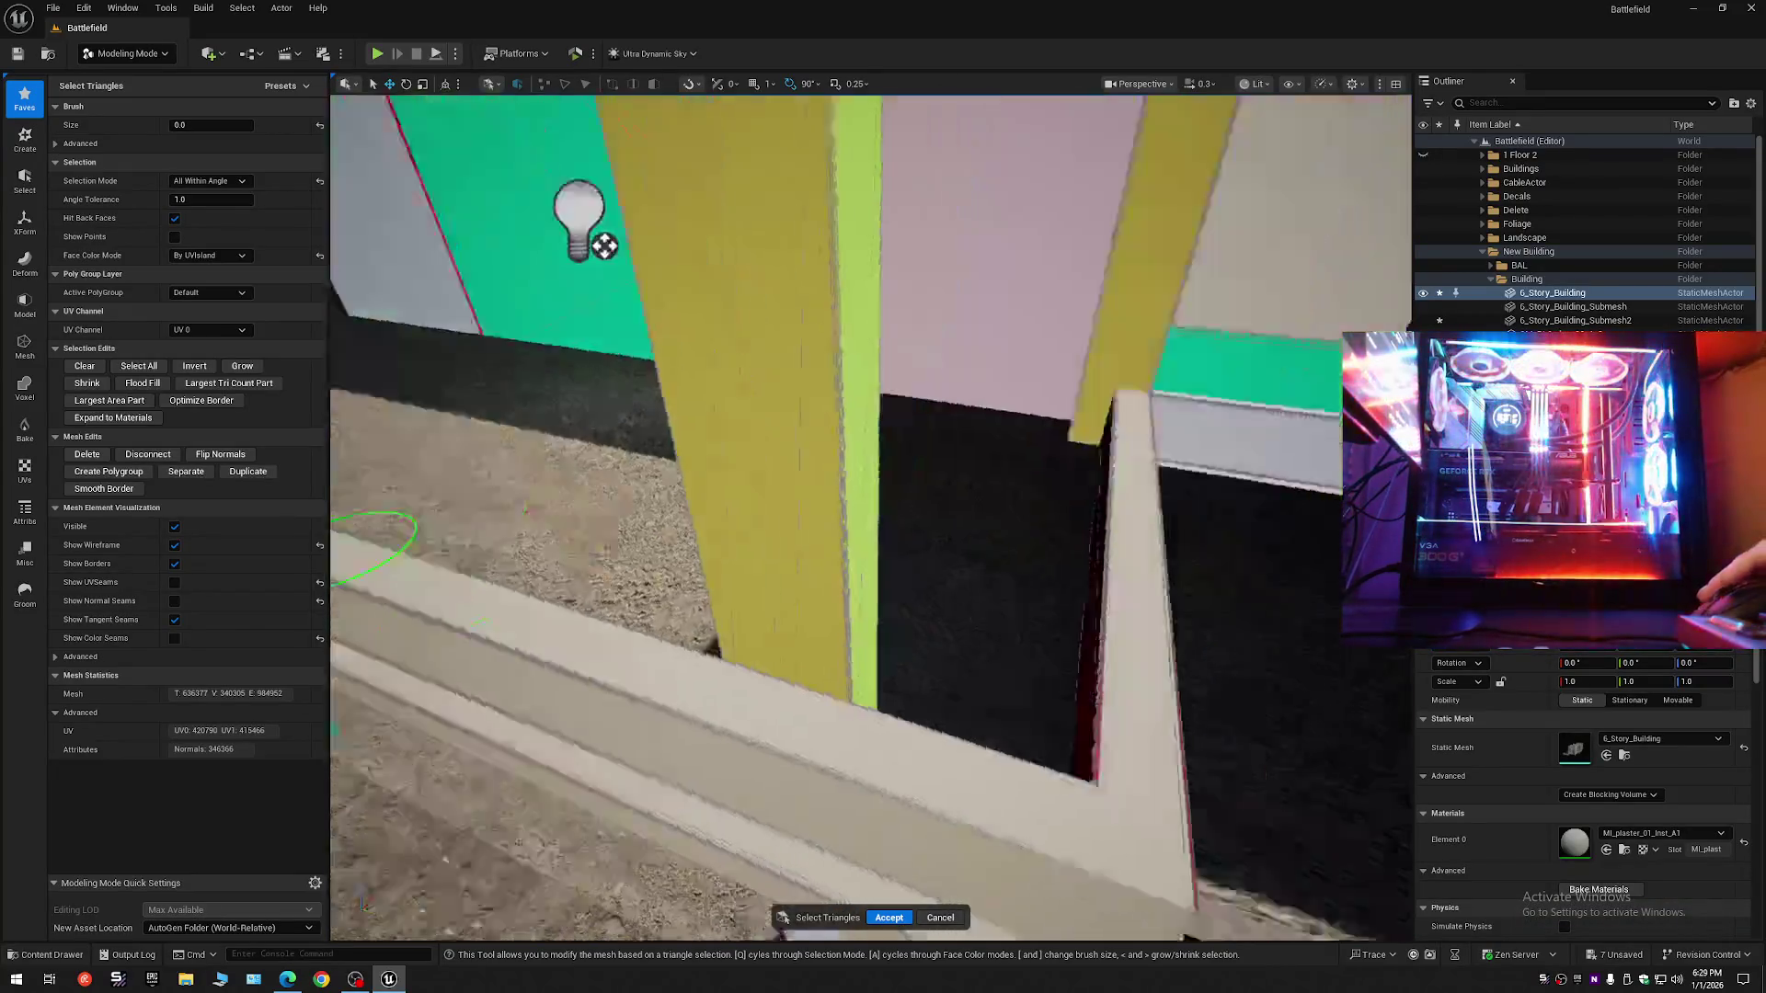
key(s)
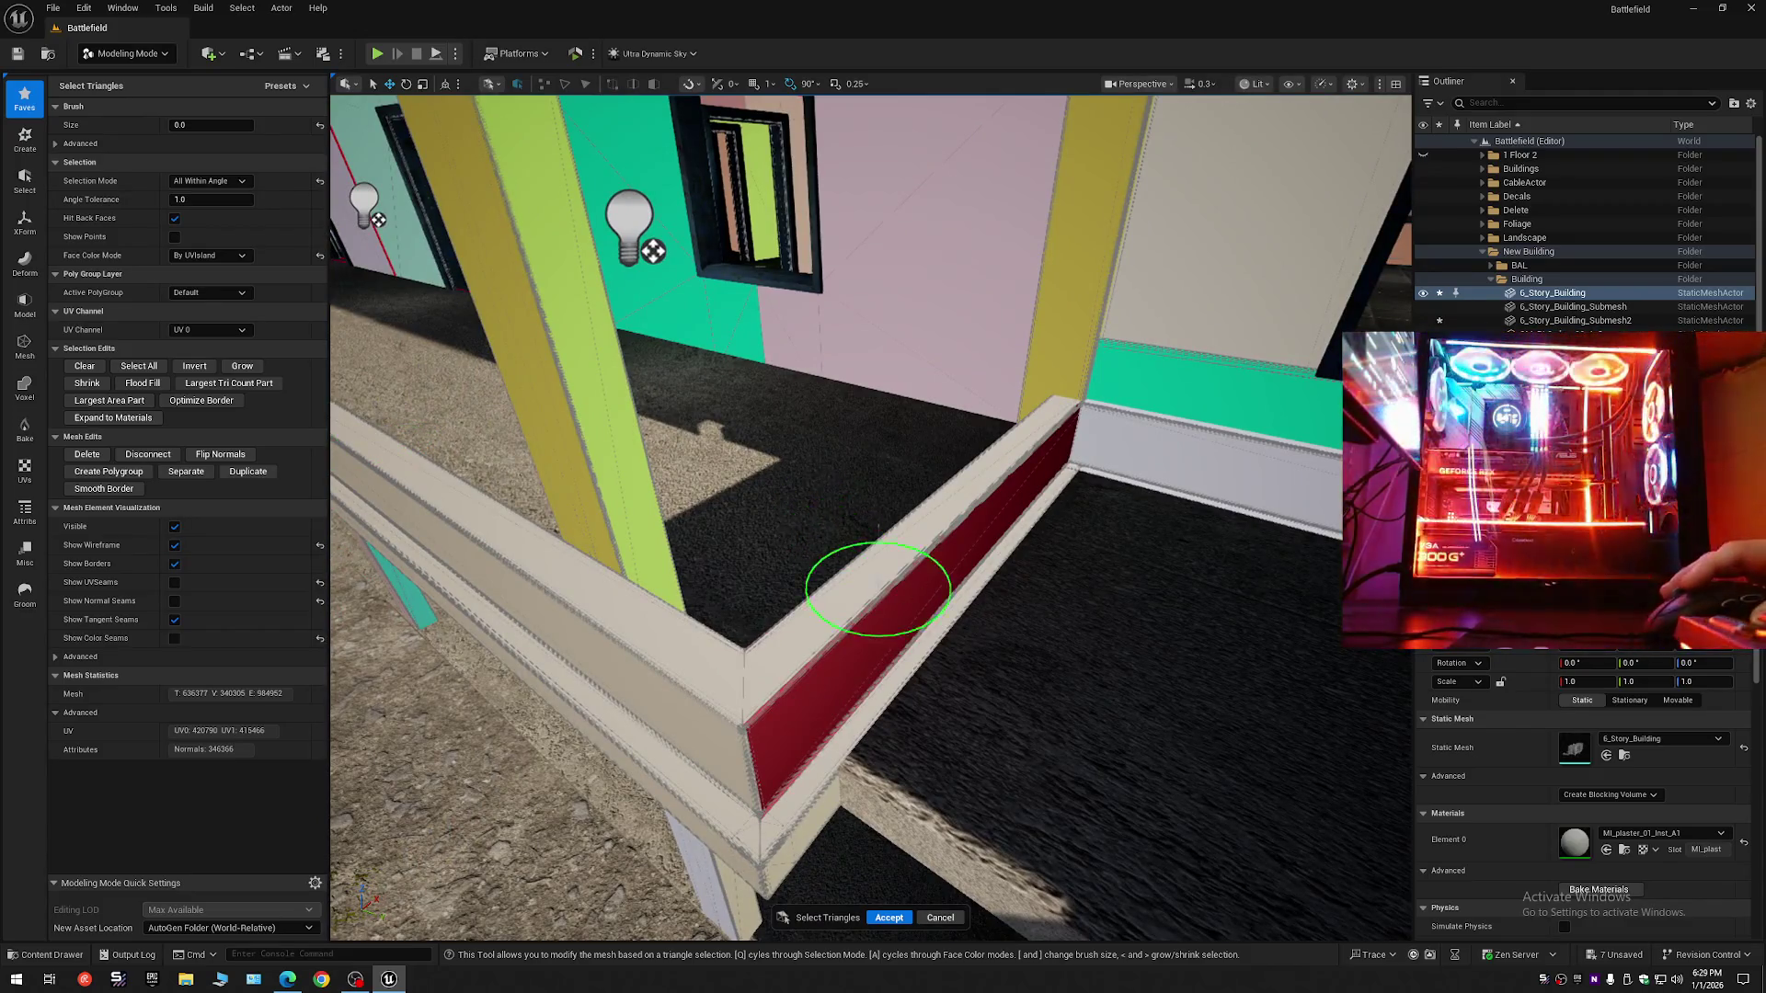
- Switch to Angle Filtered selection and select the remaining ledge face strip
click(216, 180)
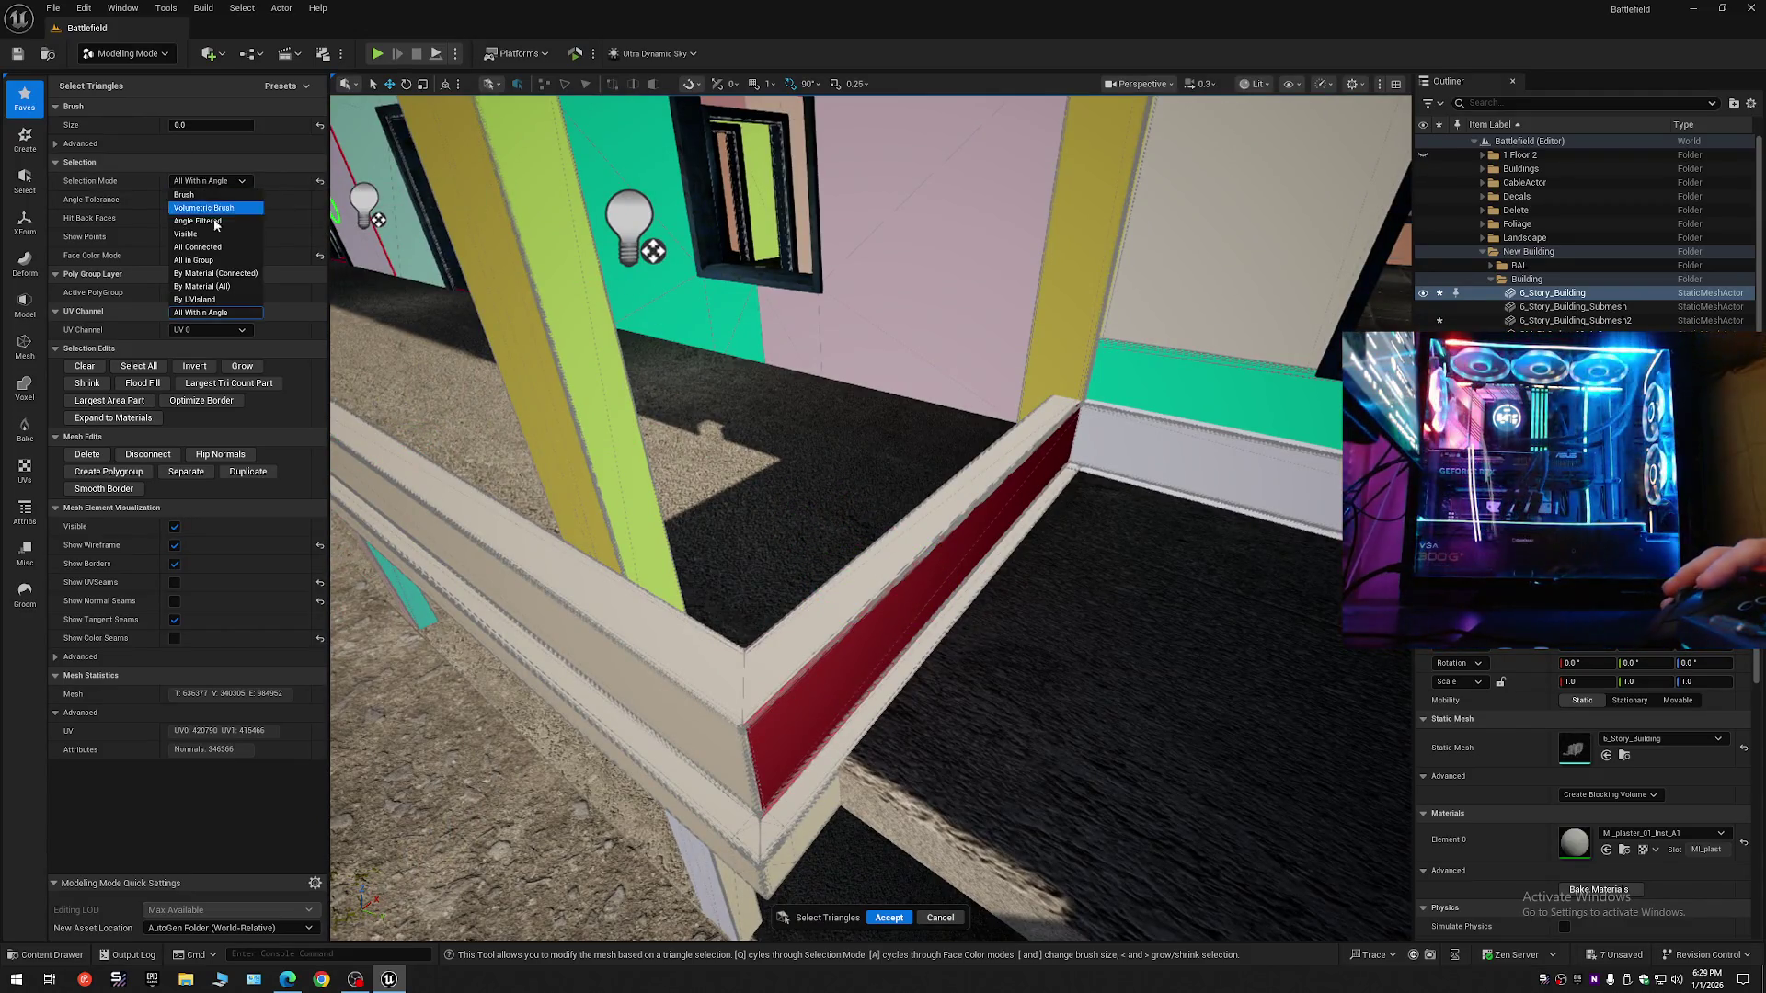
click(217, 223)
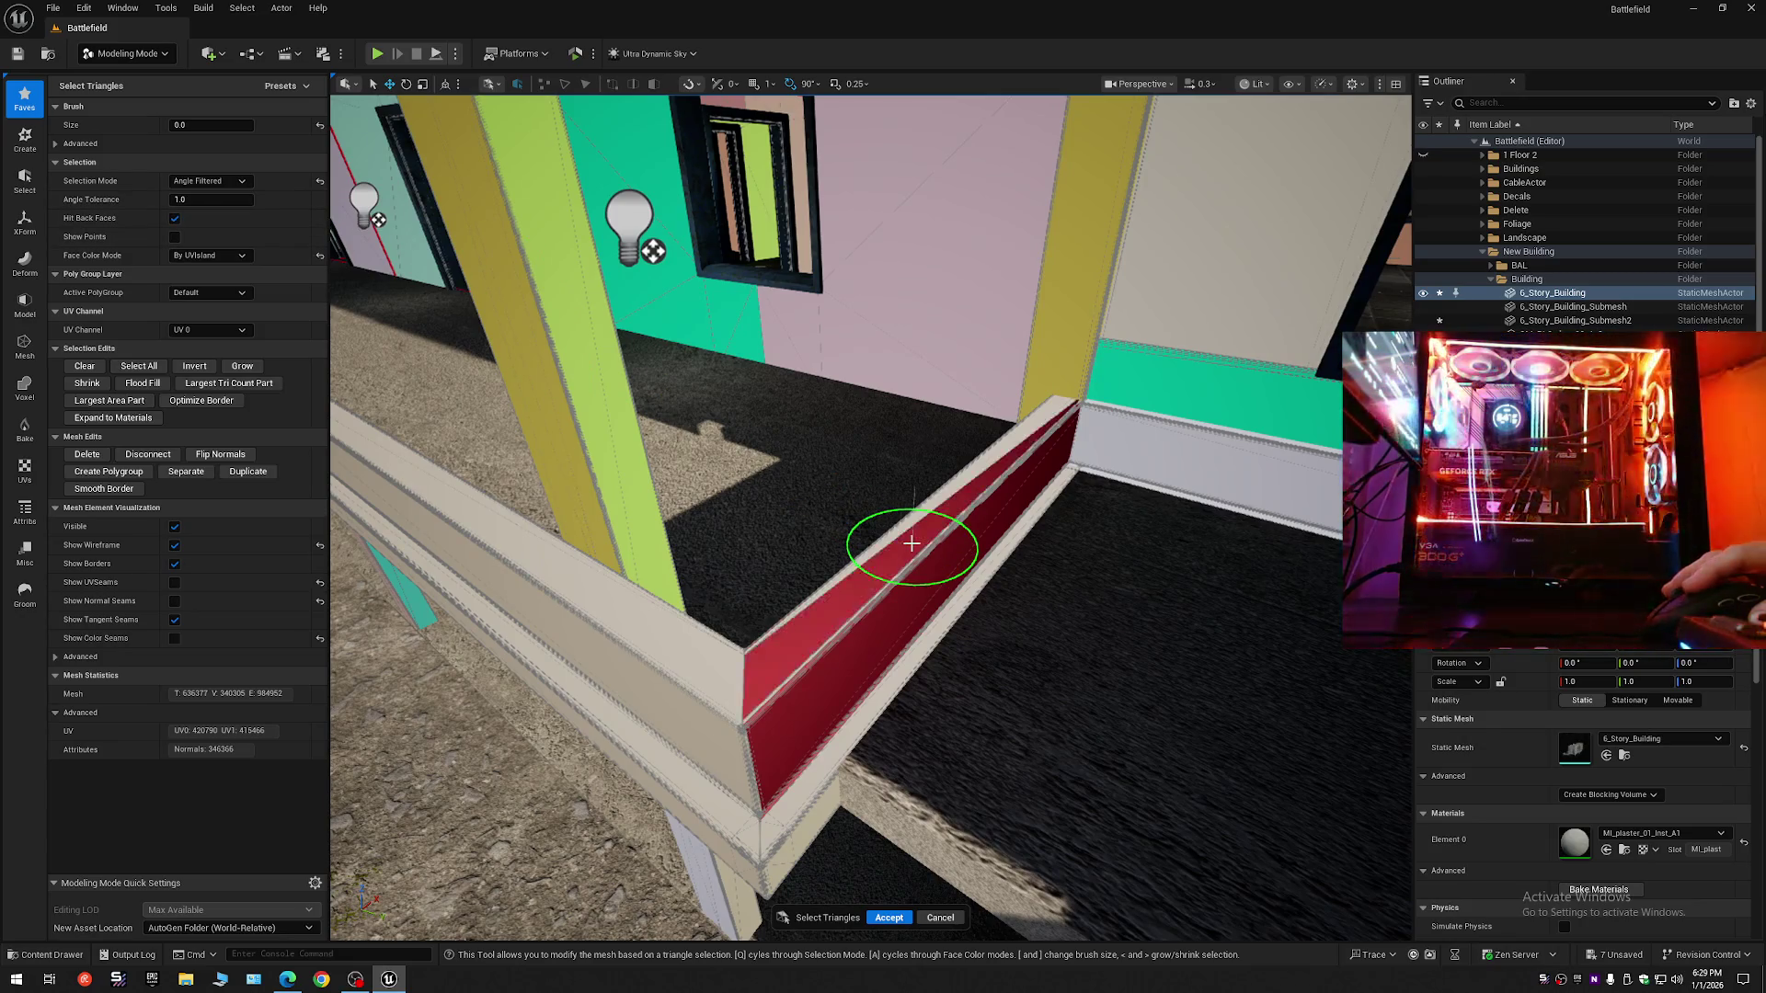
key(w)
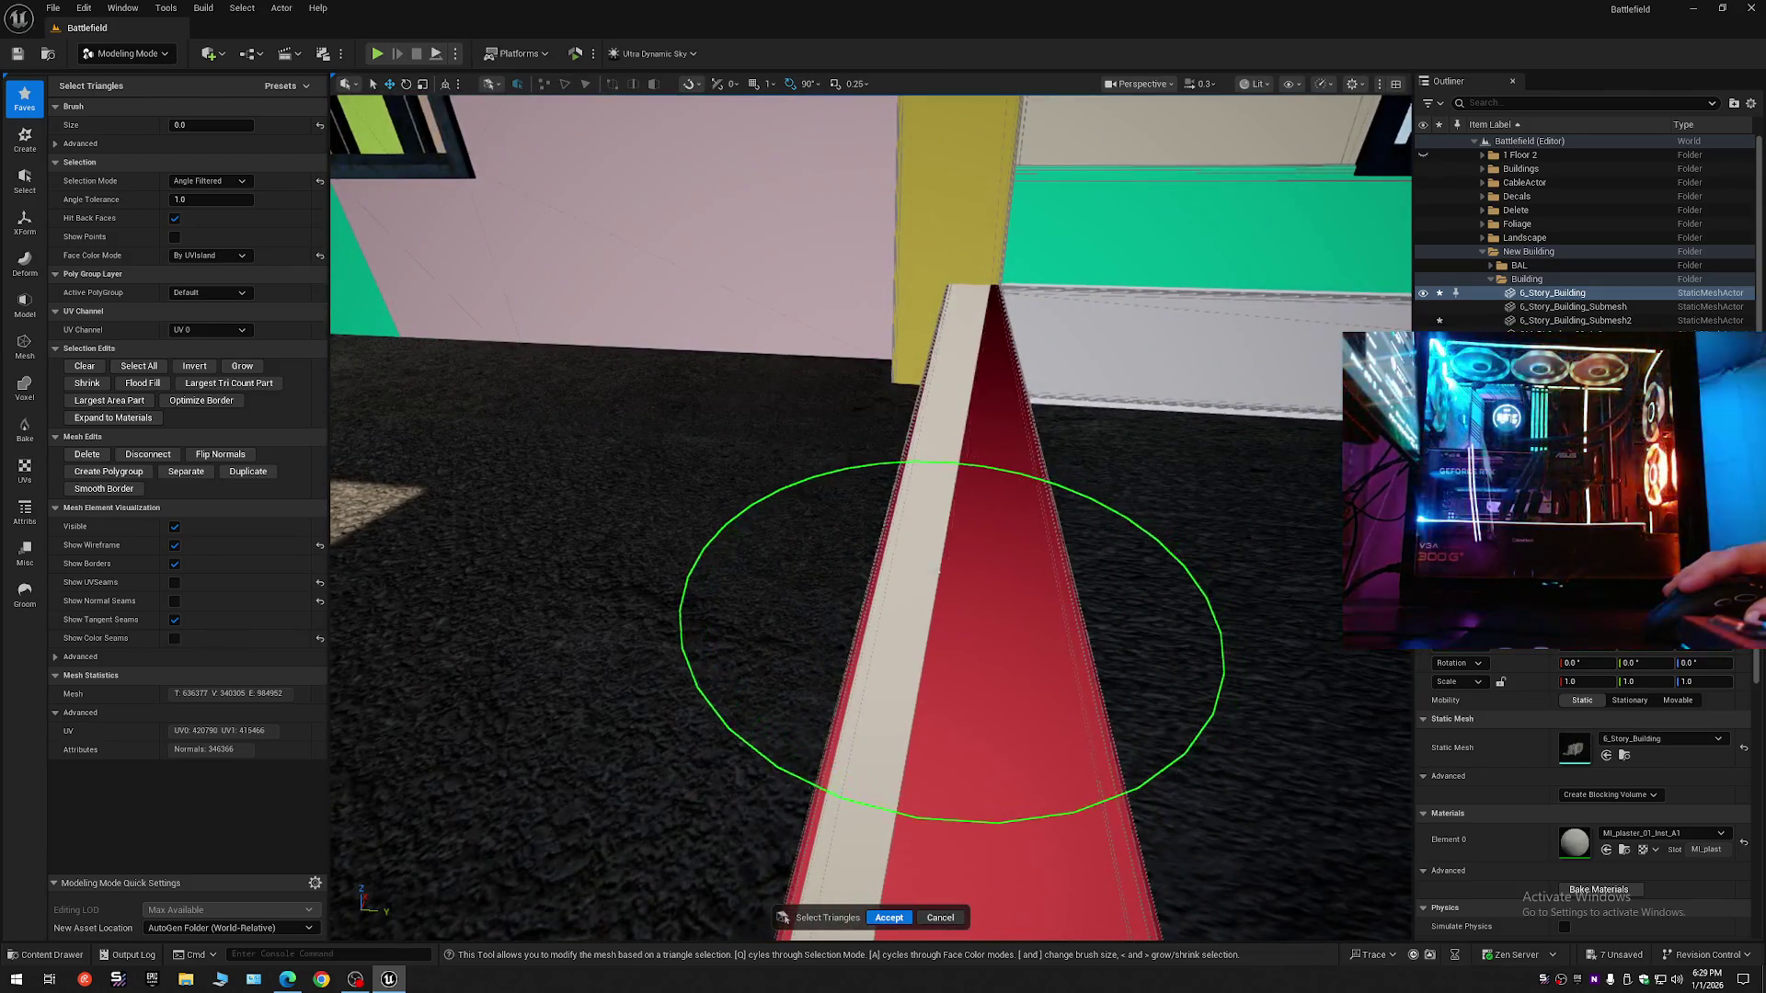
click(876, 575)
key(s)
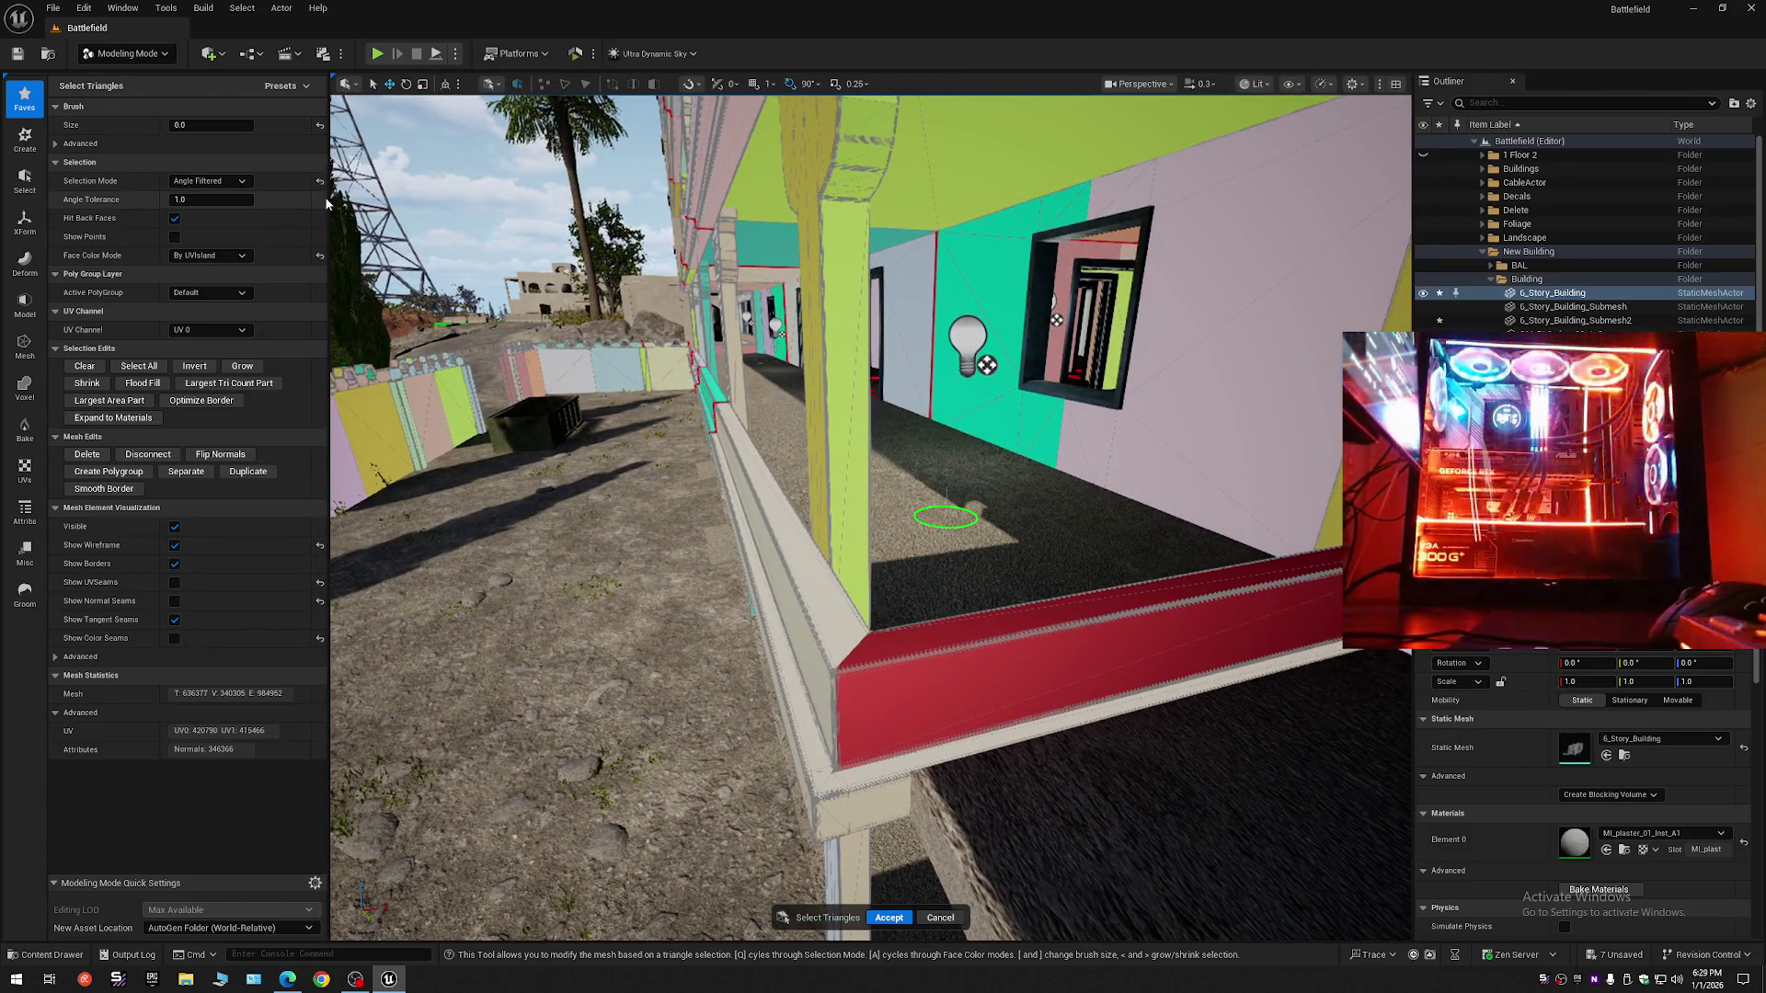
- Delete the selected ledge faces and accept the triangle edit
key(Delete)
key(w)
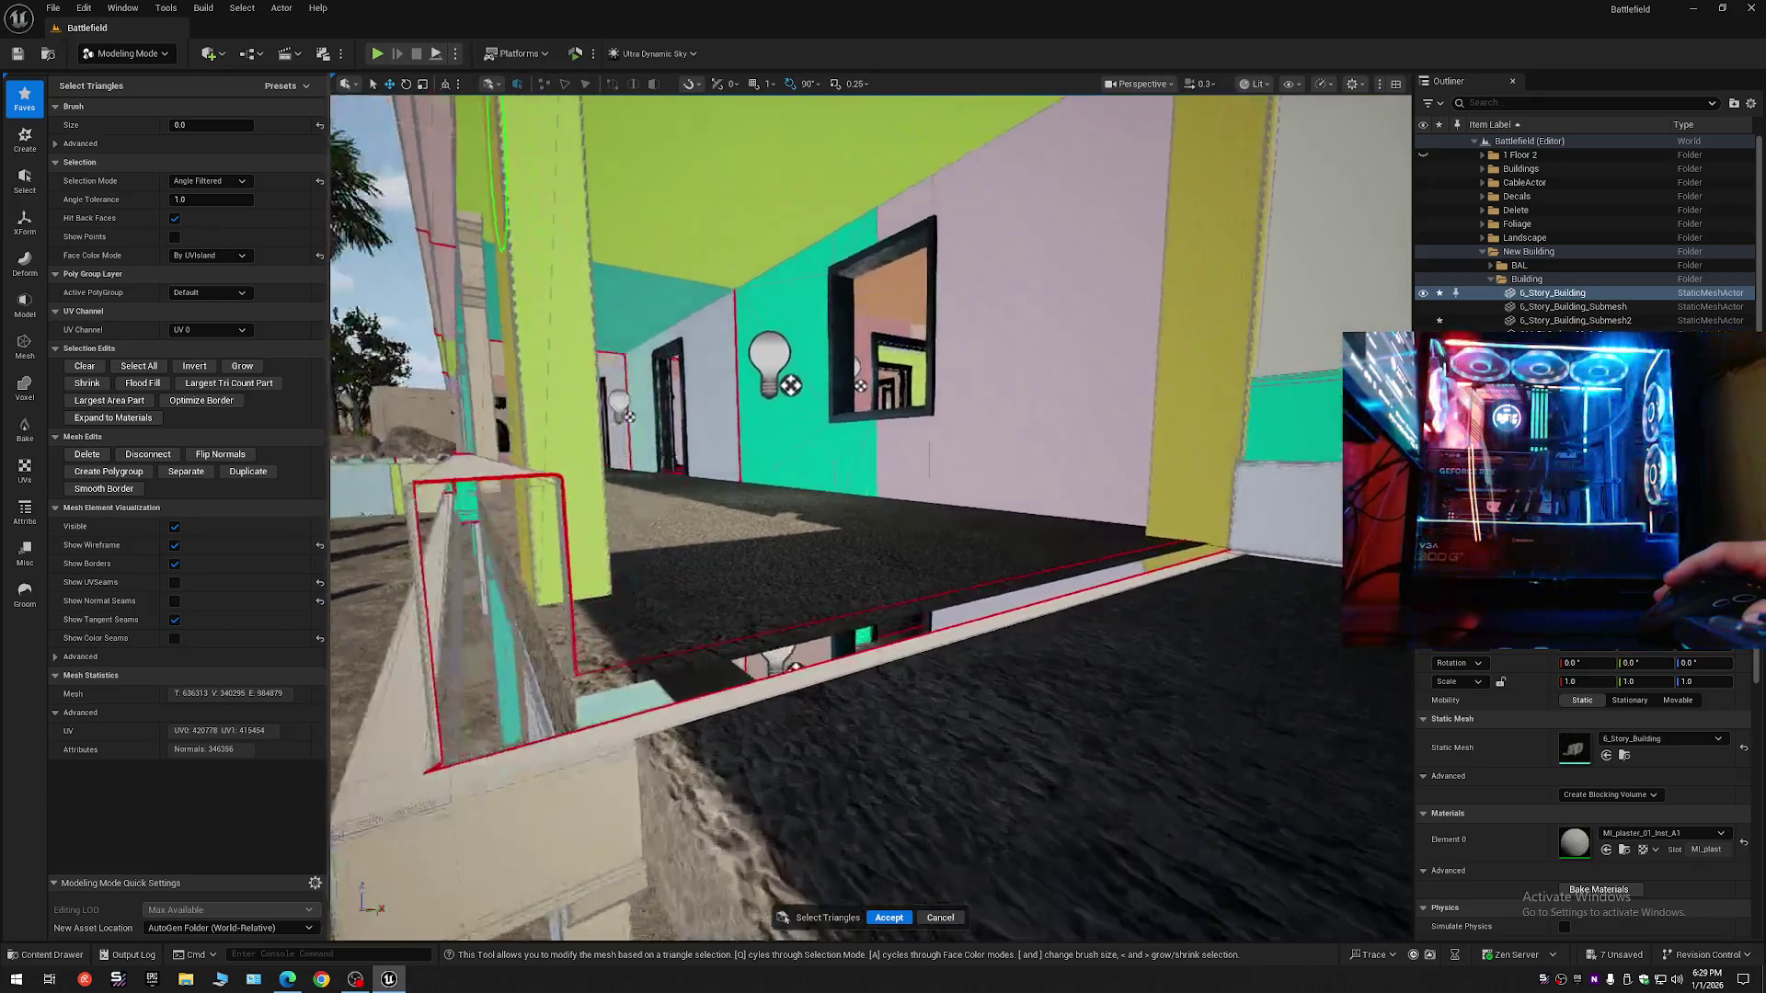
key(a)
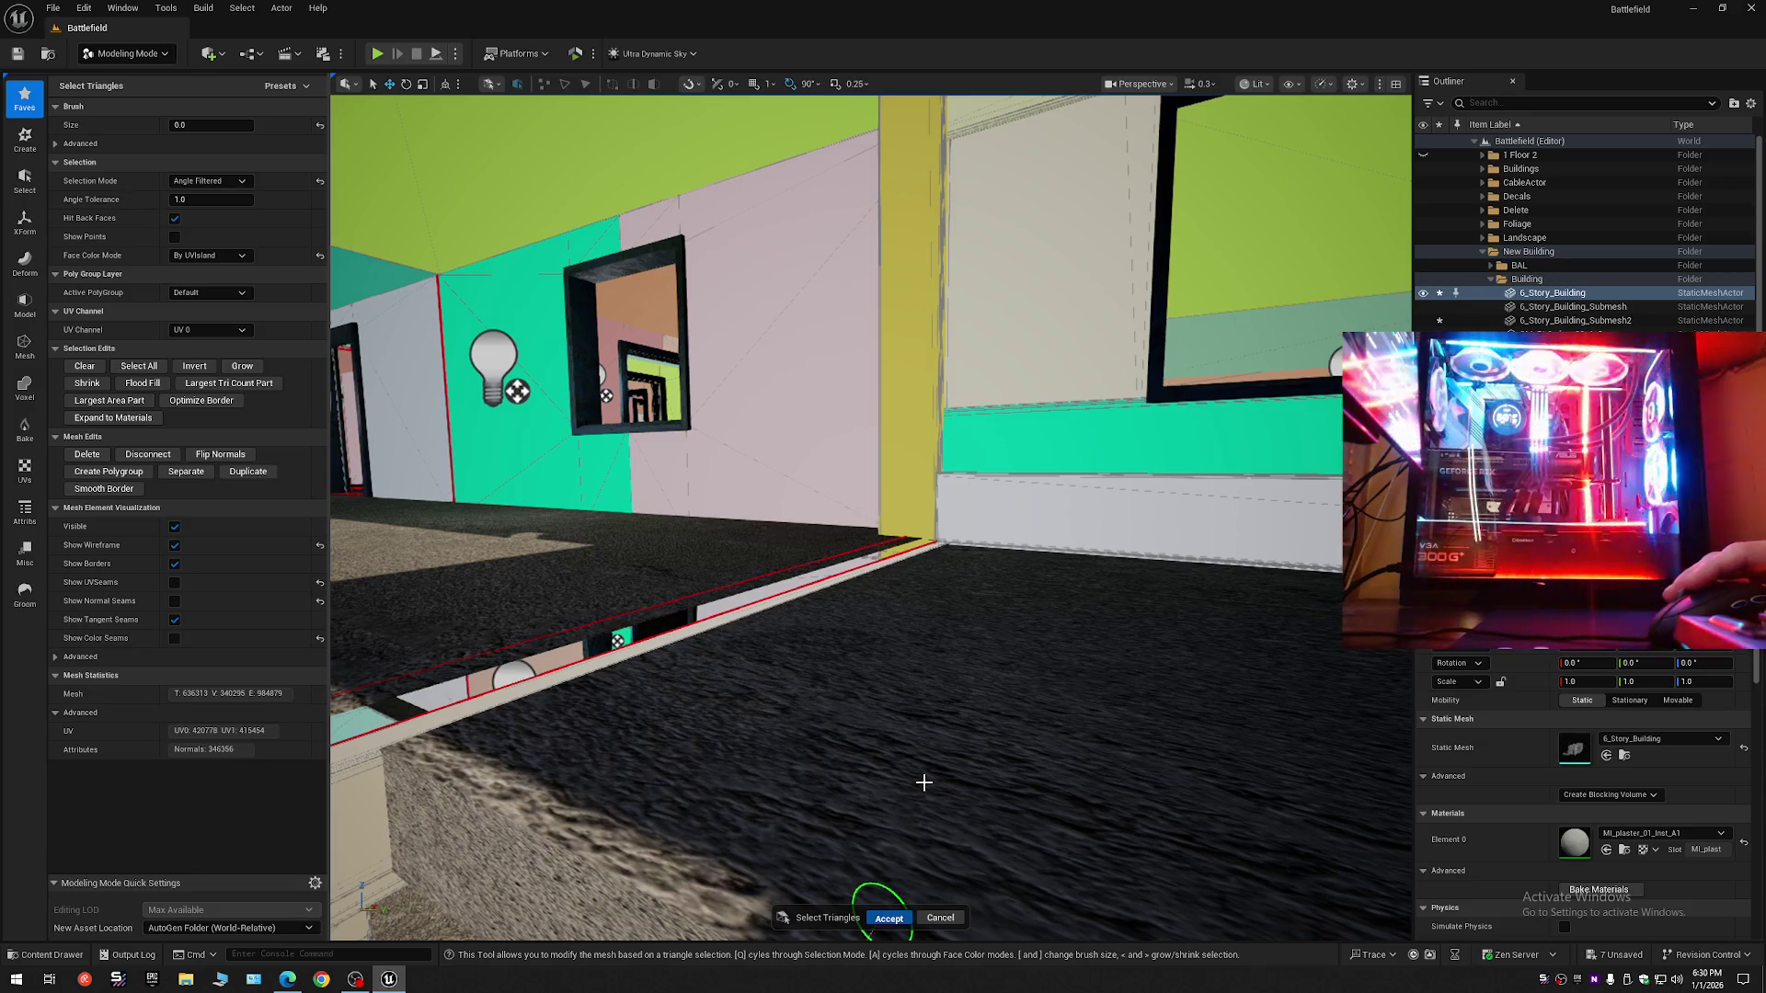
key(Return)
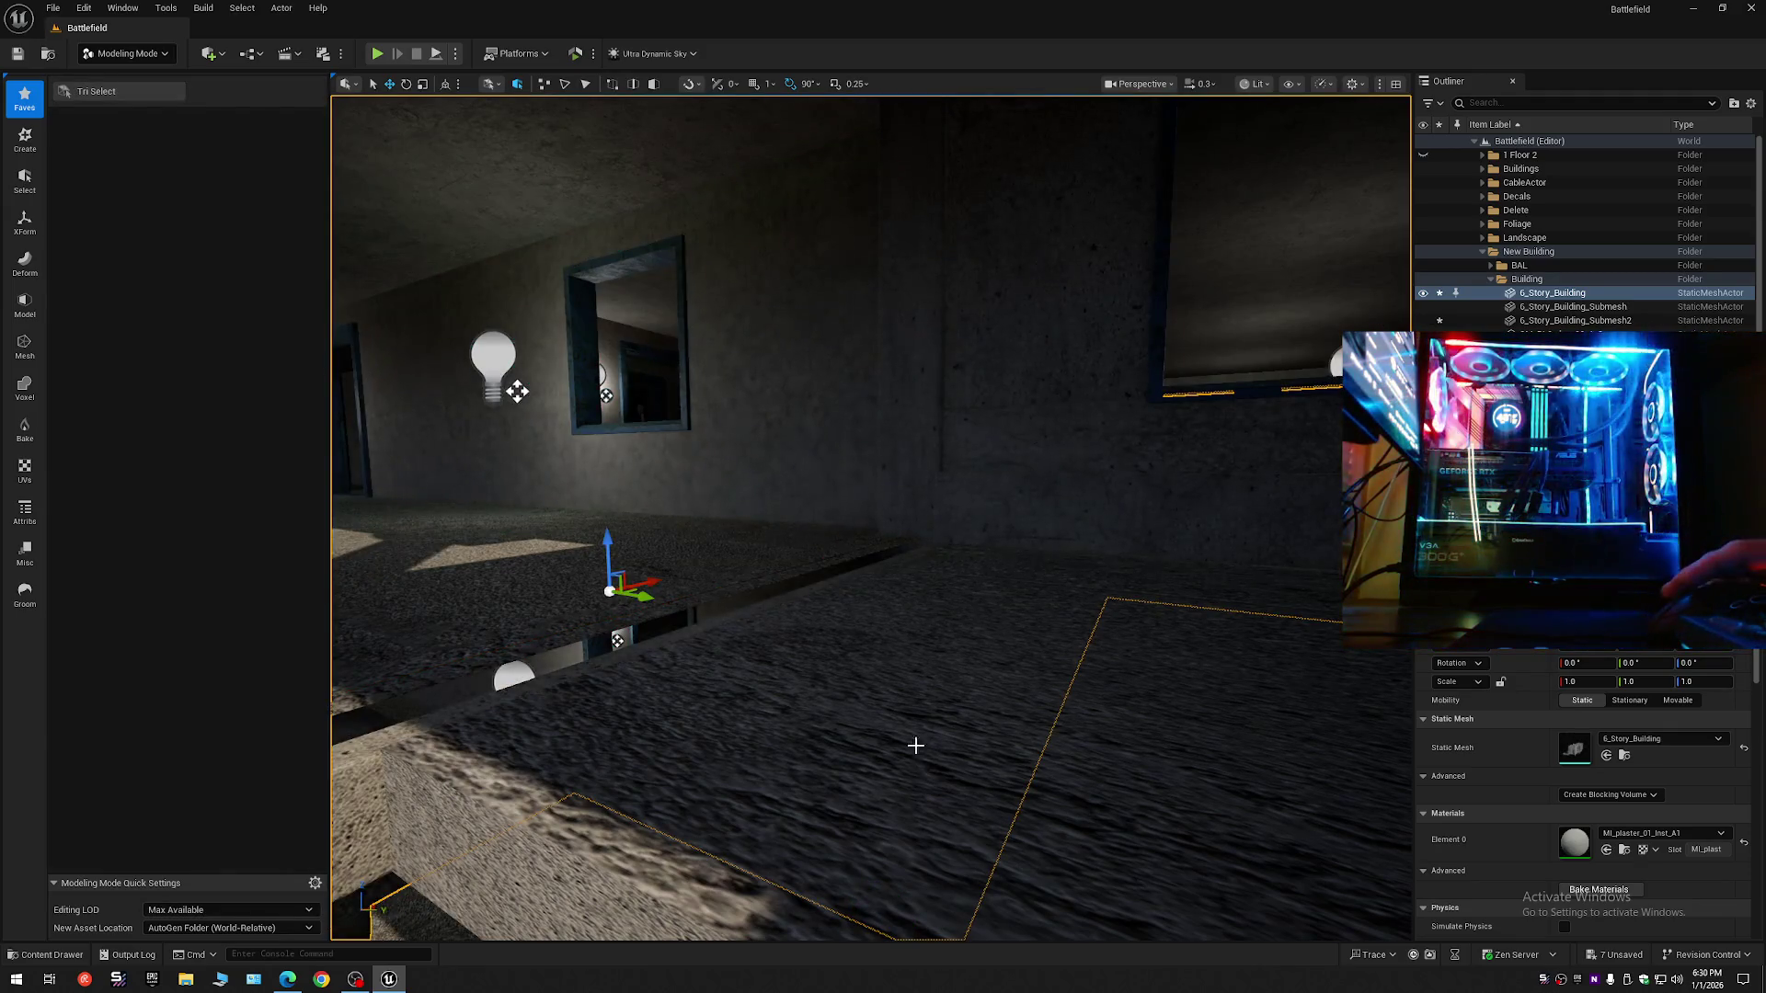
- Select floor slab SM_BL5_flor_360x180_01_A_19 and frame its edge and concrete ledge
mouse_move(915, 745)
mouse_down()
mouse_move(915, 782)
mouse_move(958, 821)
mouse_up()
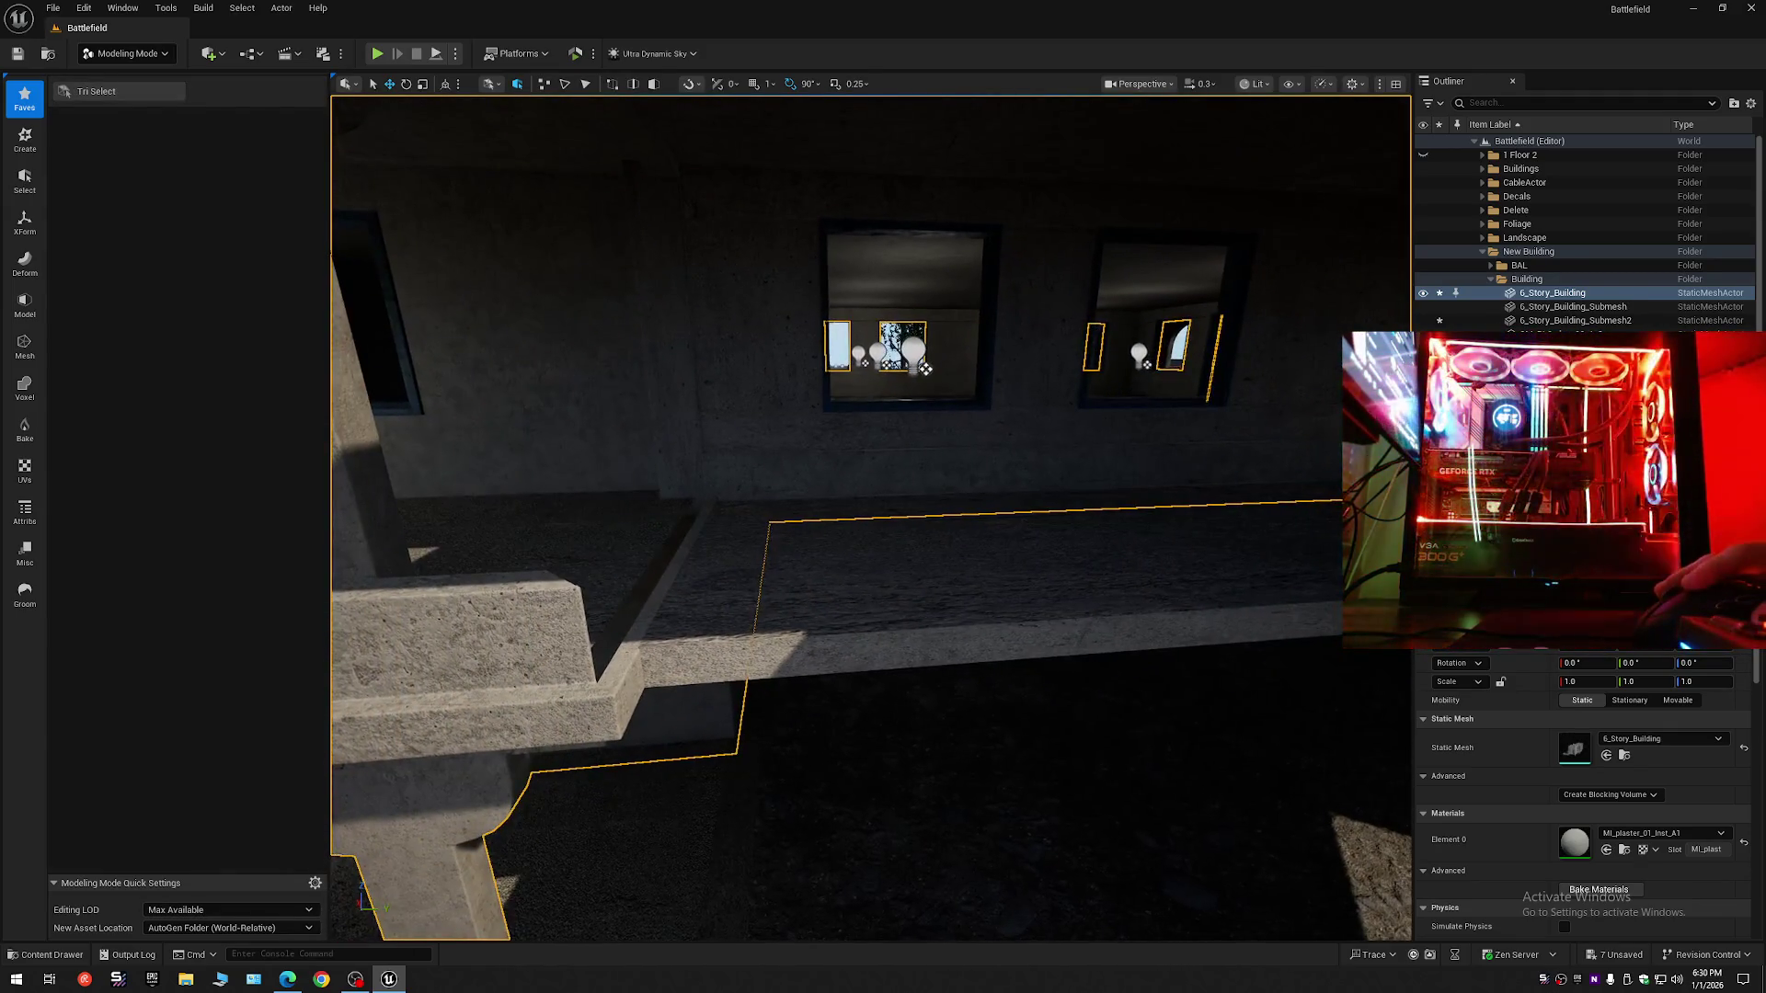
click(919, 570)
drag(920, 570, 920, 515)
mouse_move(876, 607)
mouse_down()
mouse_move(823, 630)
mouse_move(876, 607)
mouse_move(696, 614)
mouse_move(662, 552)
mouse_move(547, 552)
mouse_move(616, 579)
mouse_move(663, 570)
mouse_move(865, 682)
mouse_up()
- Fly the view along the corridor beside the stairs to inspect the floor slab edge and ledge
scroll(699, 588, down, 1)
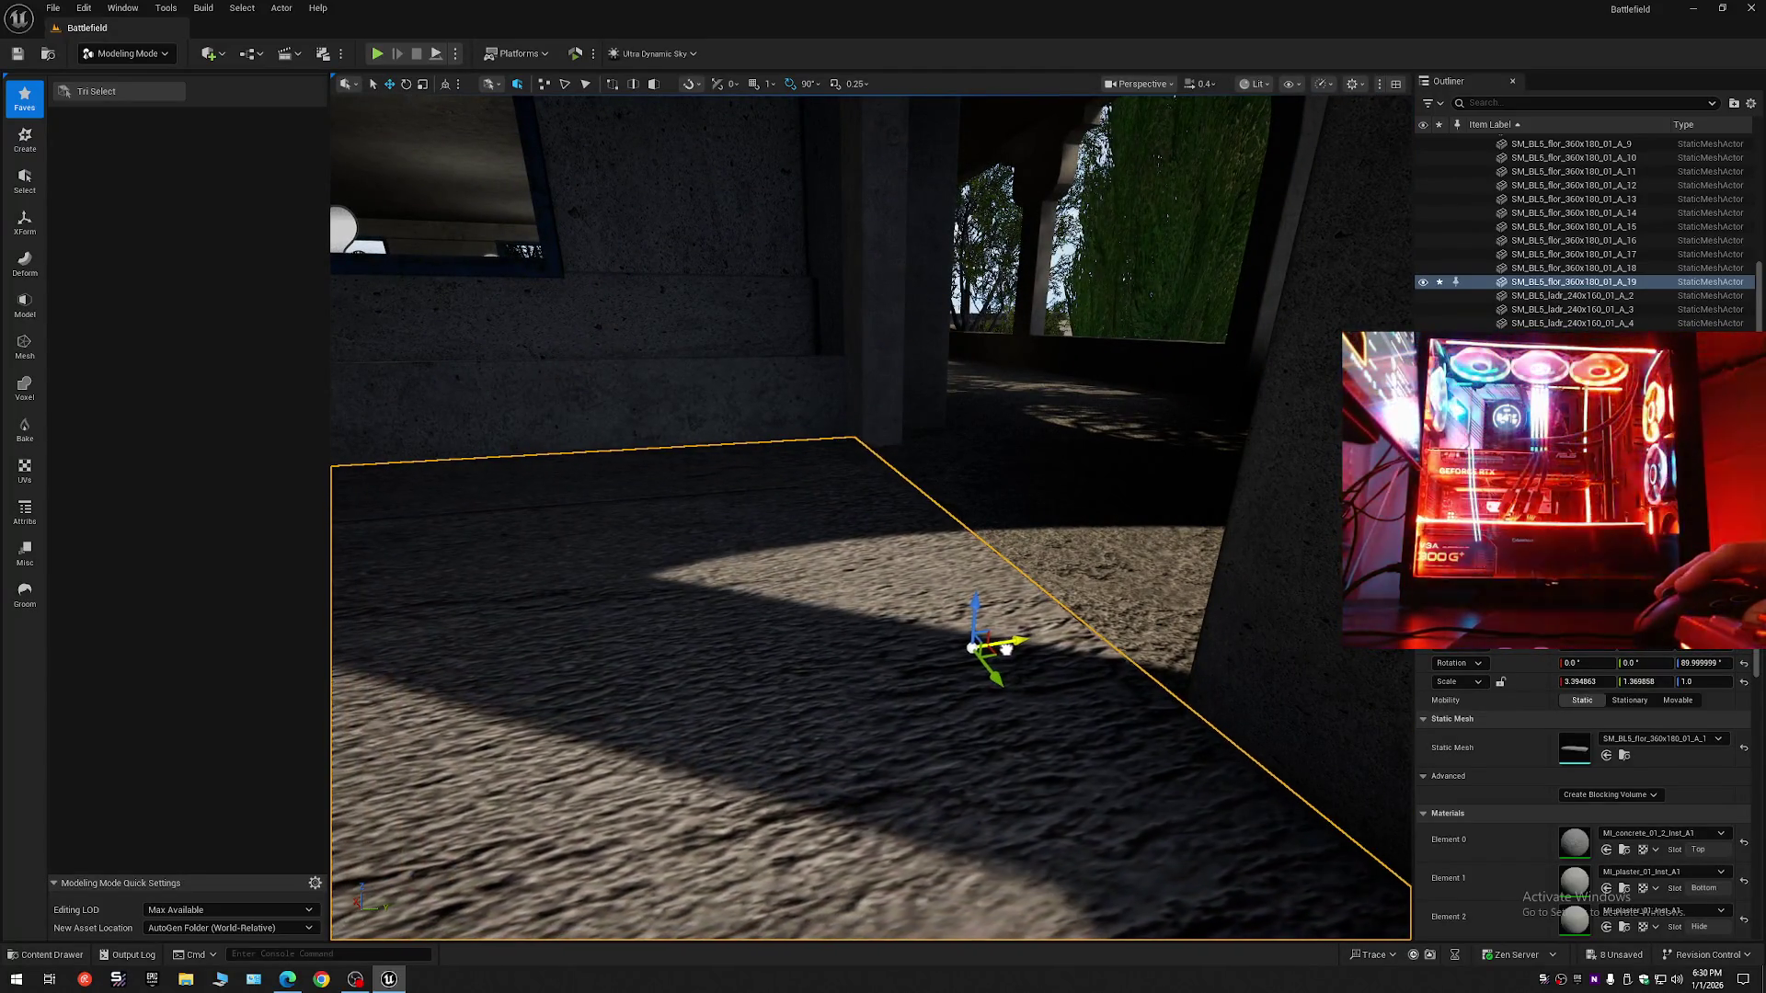
mouse_move(1015, 652)
mouse_down()
mouse_move(864, 589)
mouse_move(920, 607)
mouse_up()
scroll(873, 596, down, 1)
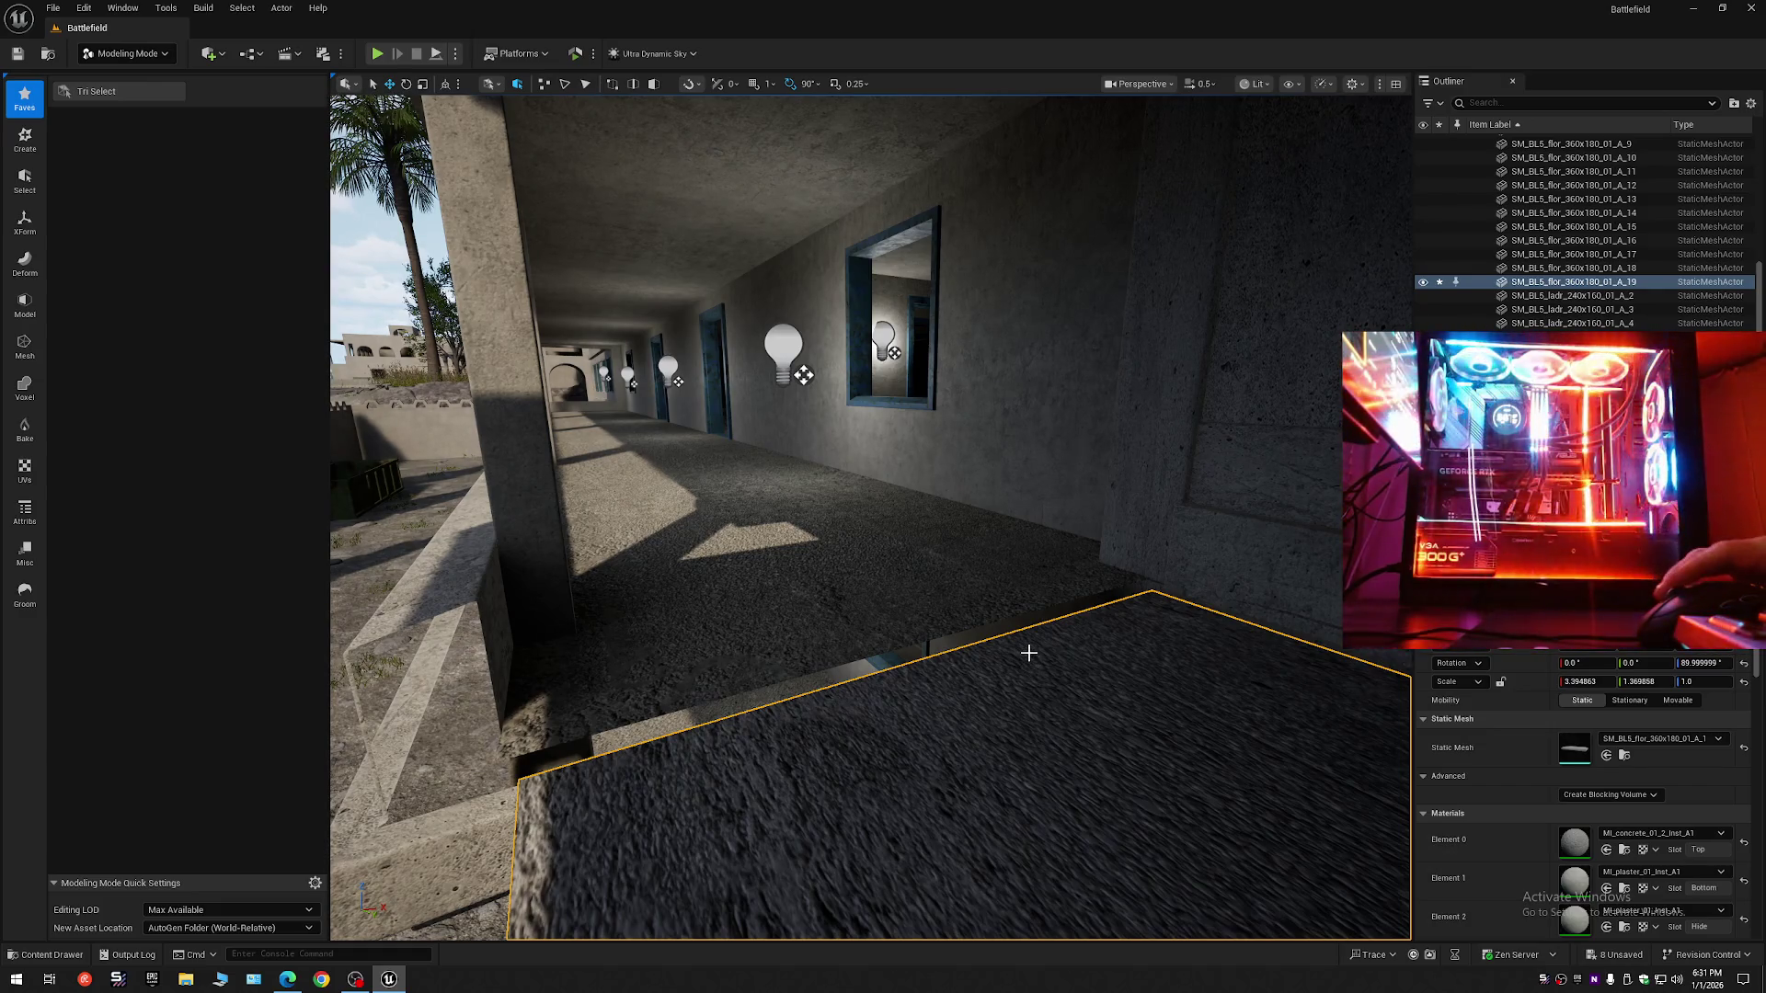
scroll(950, 715, down, 2)
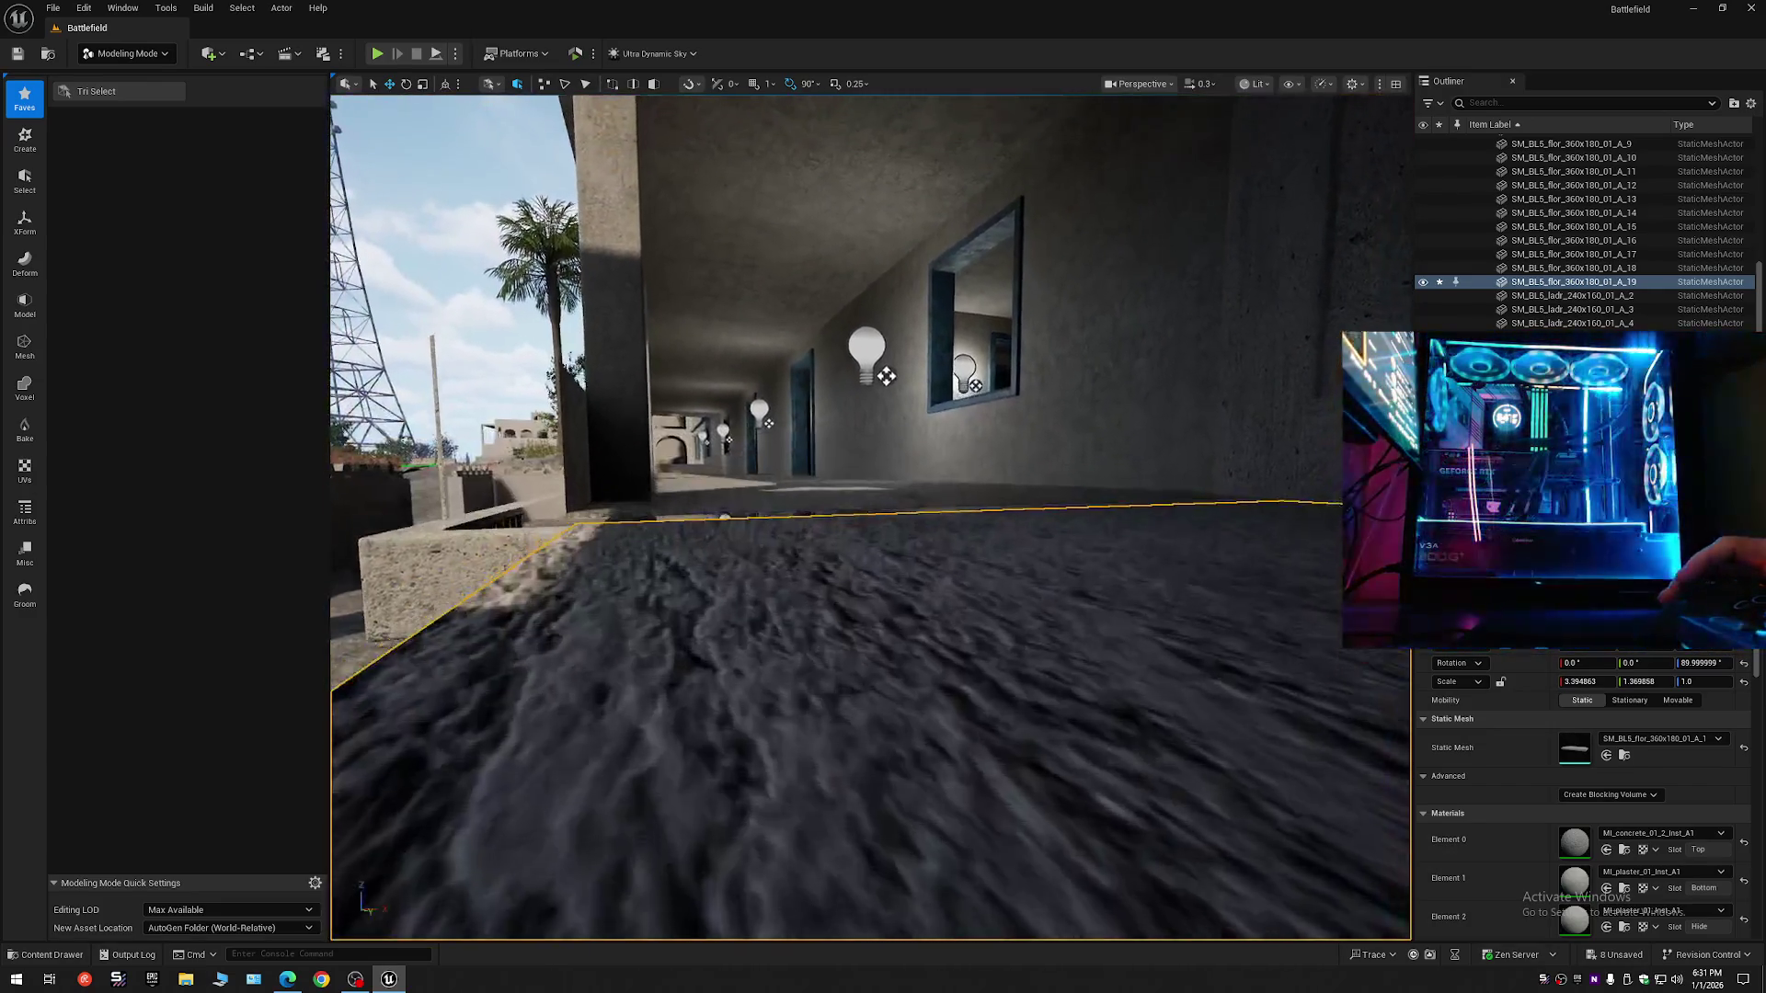
mouse_move(870, 517)
mouse_down()
mouse_move(727, 517)
mouse_move(736, 478)
mouse_move(717, 473)
mouse_move(736, 534)
mouse_move(951, 747)
mouse_up()
key(d)
scroll(791, 511, down, 2)
scroll(717, 473, up, 2)
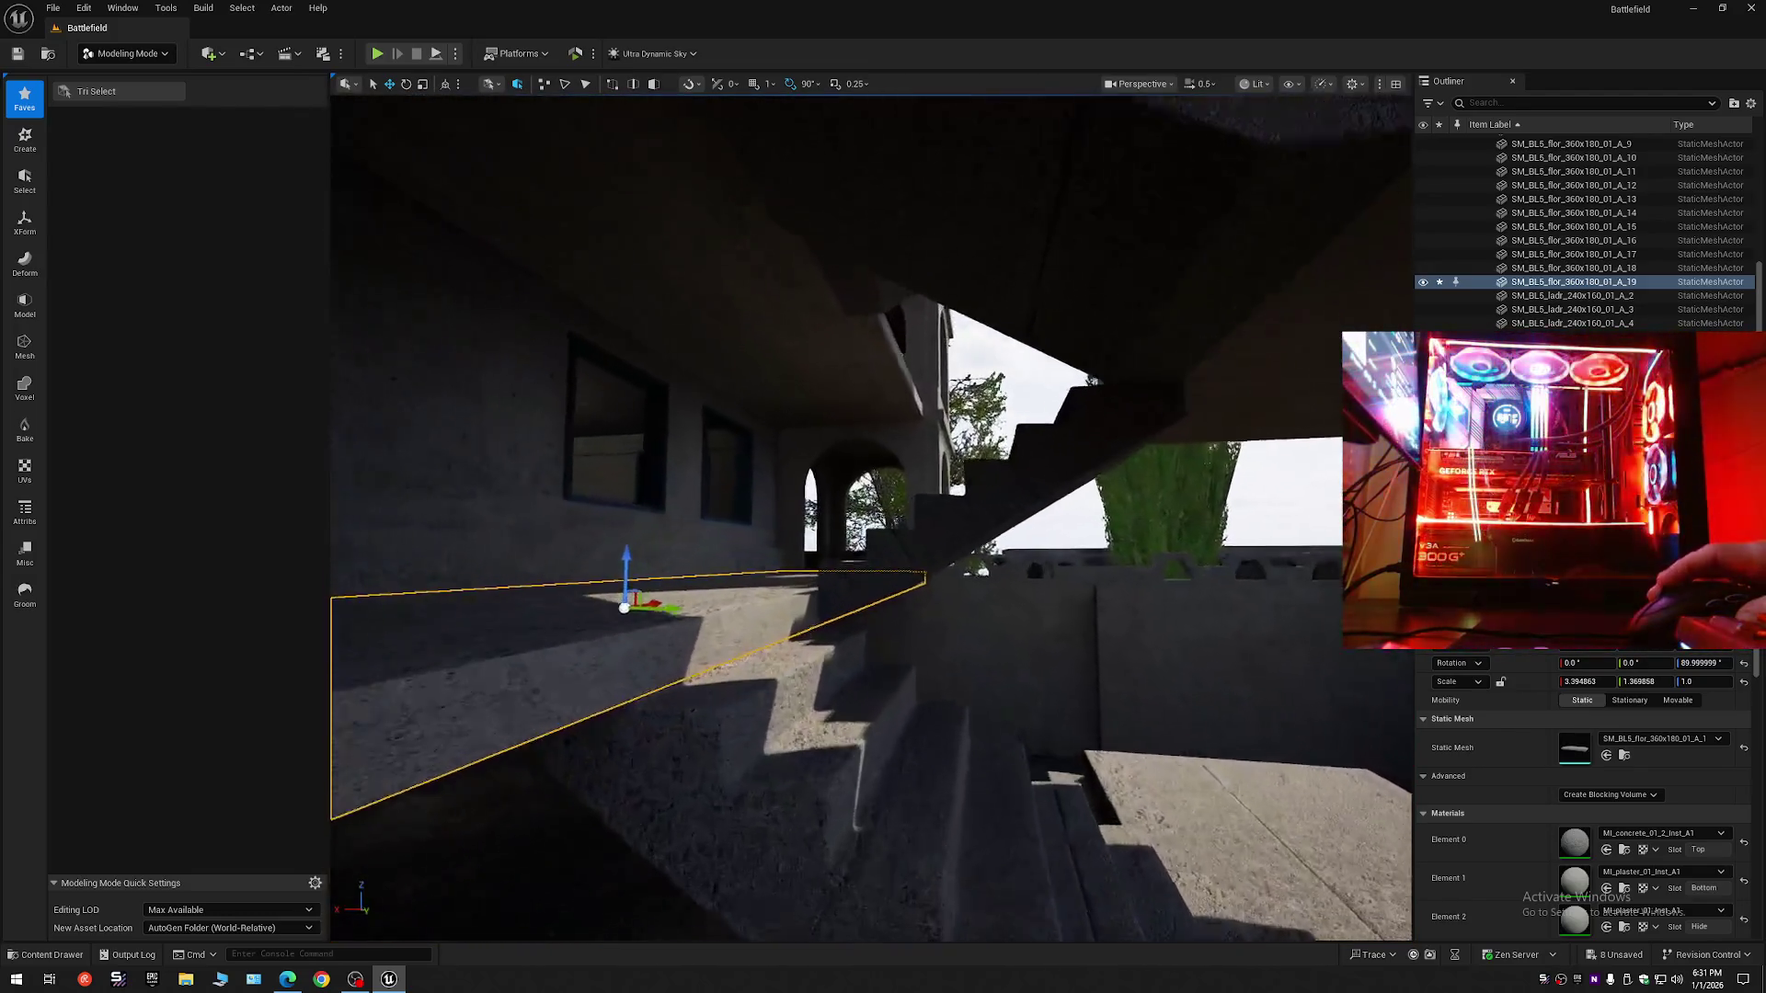
- Select the Bal balcony wall mesh and face its facade head-on
drag(888, 583, 888, 583)
click(888, 583)
scroll(888, 583, up, 1)
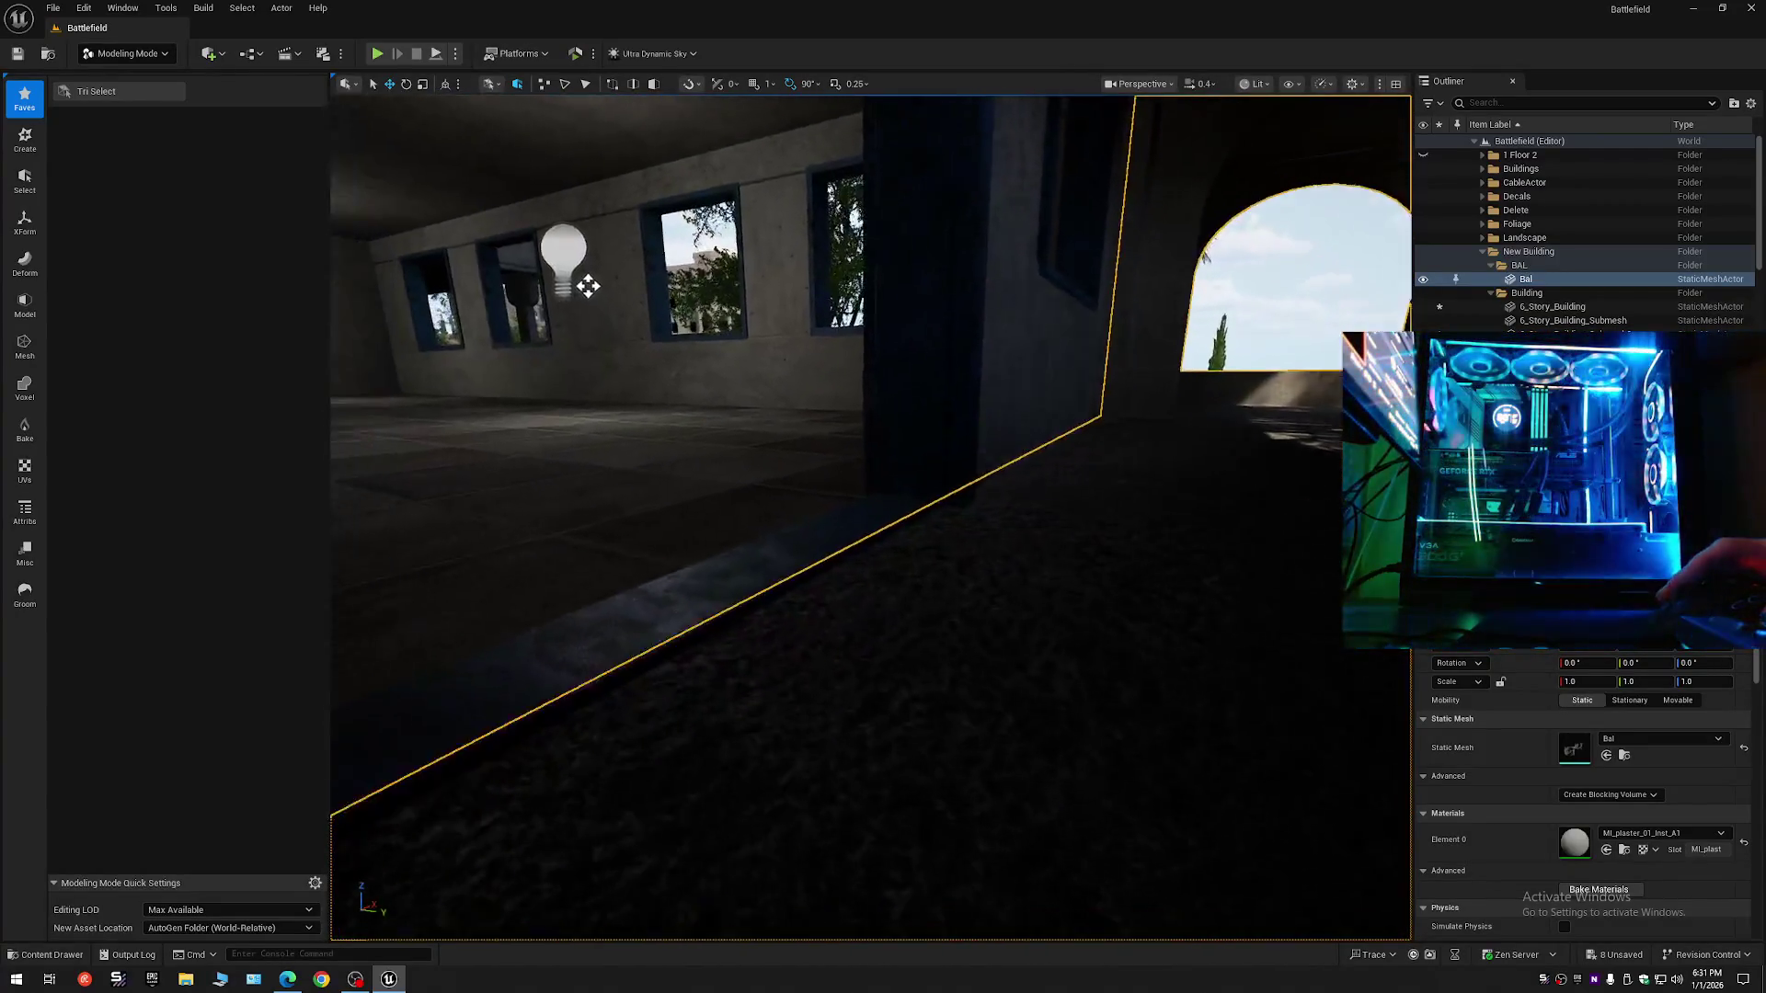
drag(1207, 271, 1207, 271)
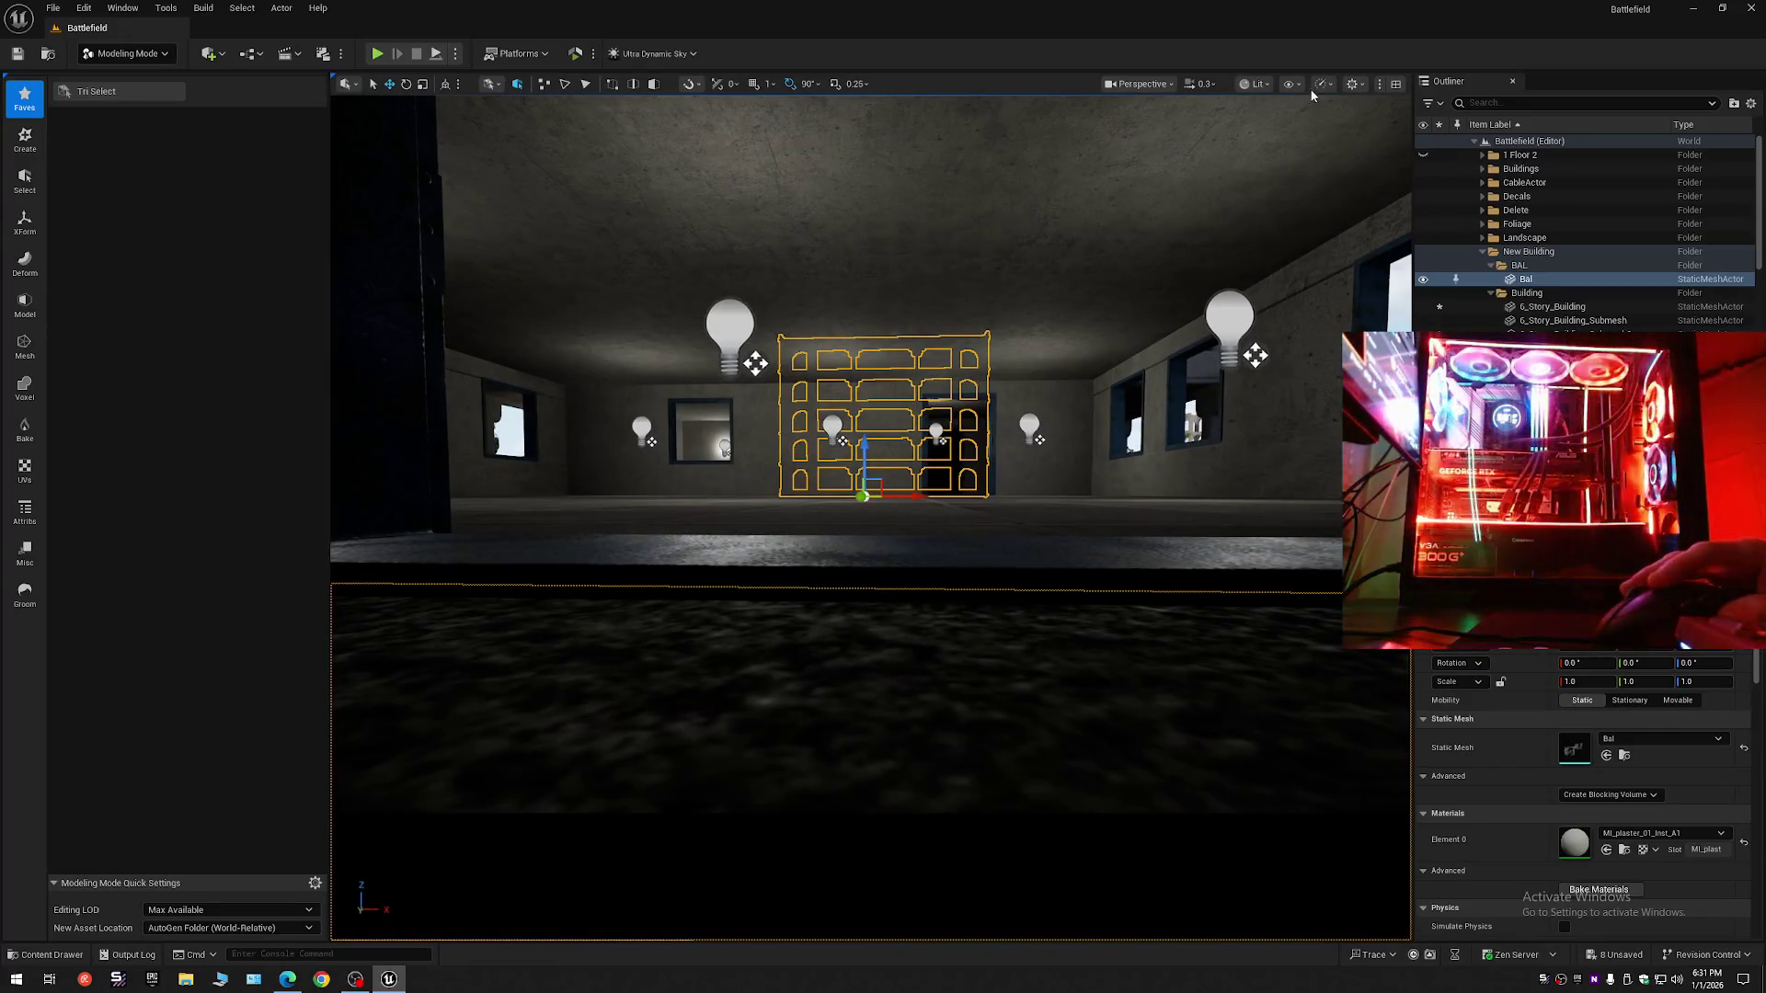
- Lower the viewport scalability preset for bright, shadowless rendering, then select the Delete folder
mouse_move(1374, 189)
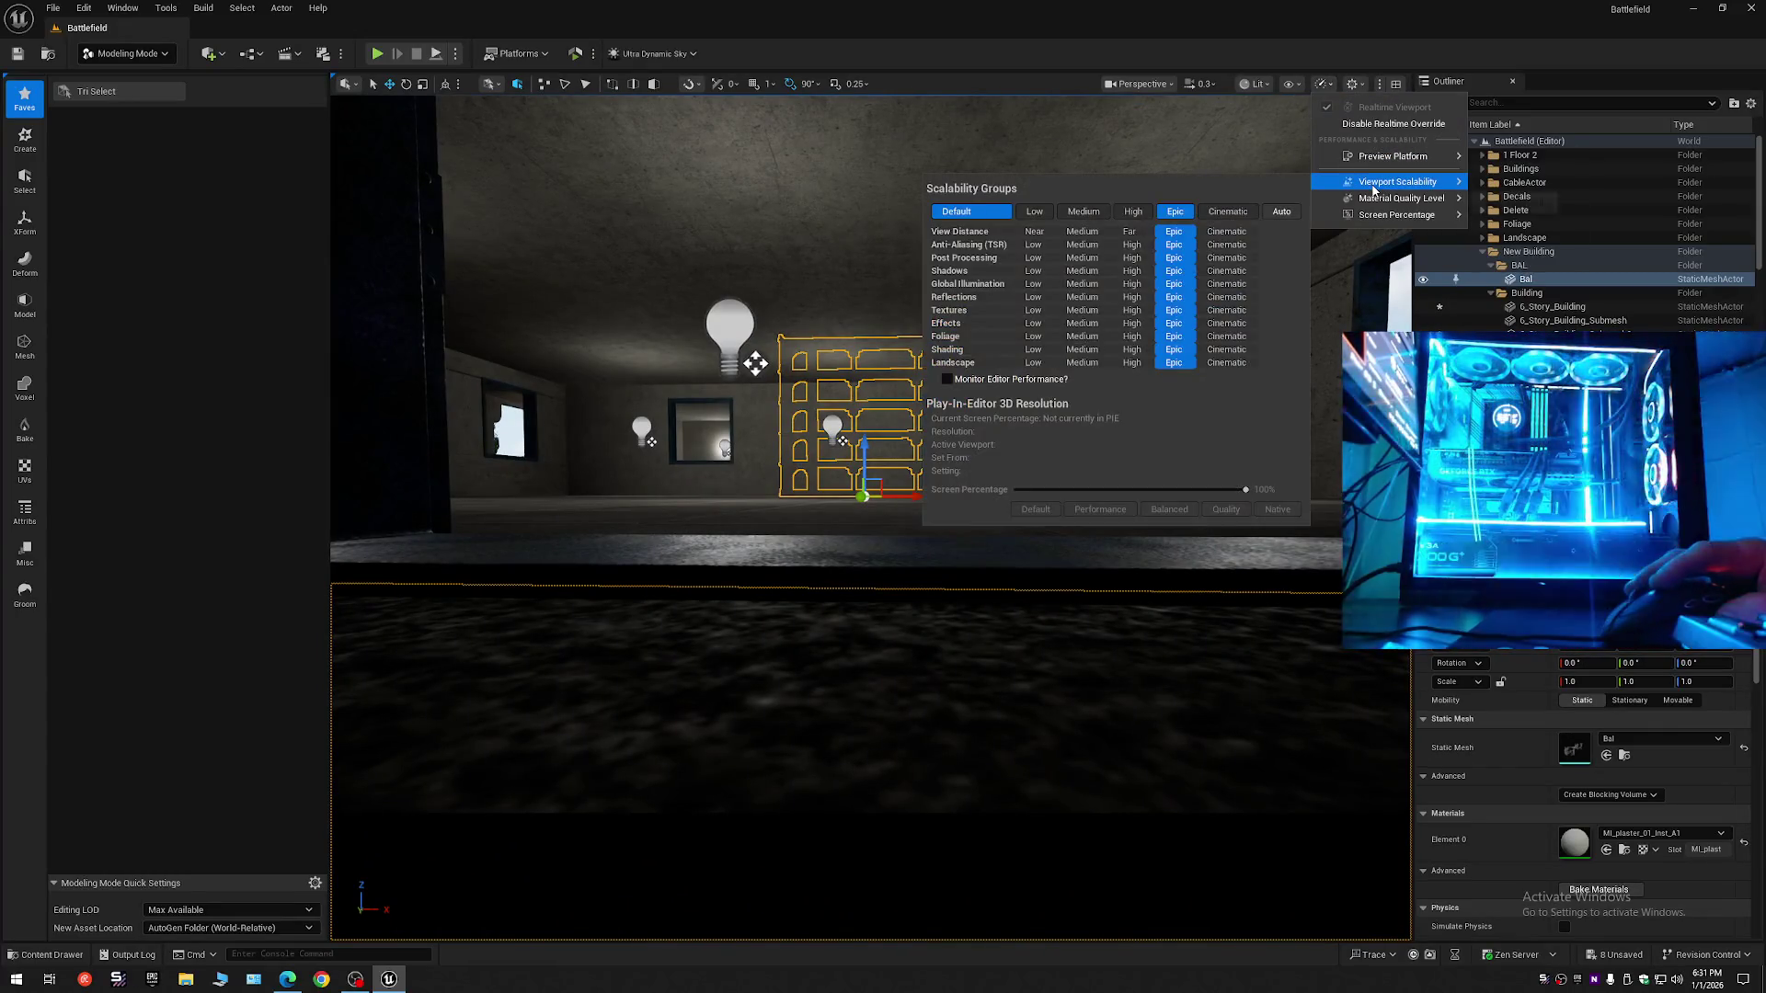
click(1031, 272)
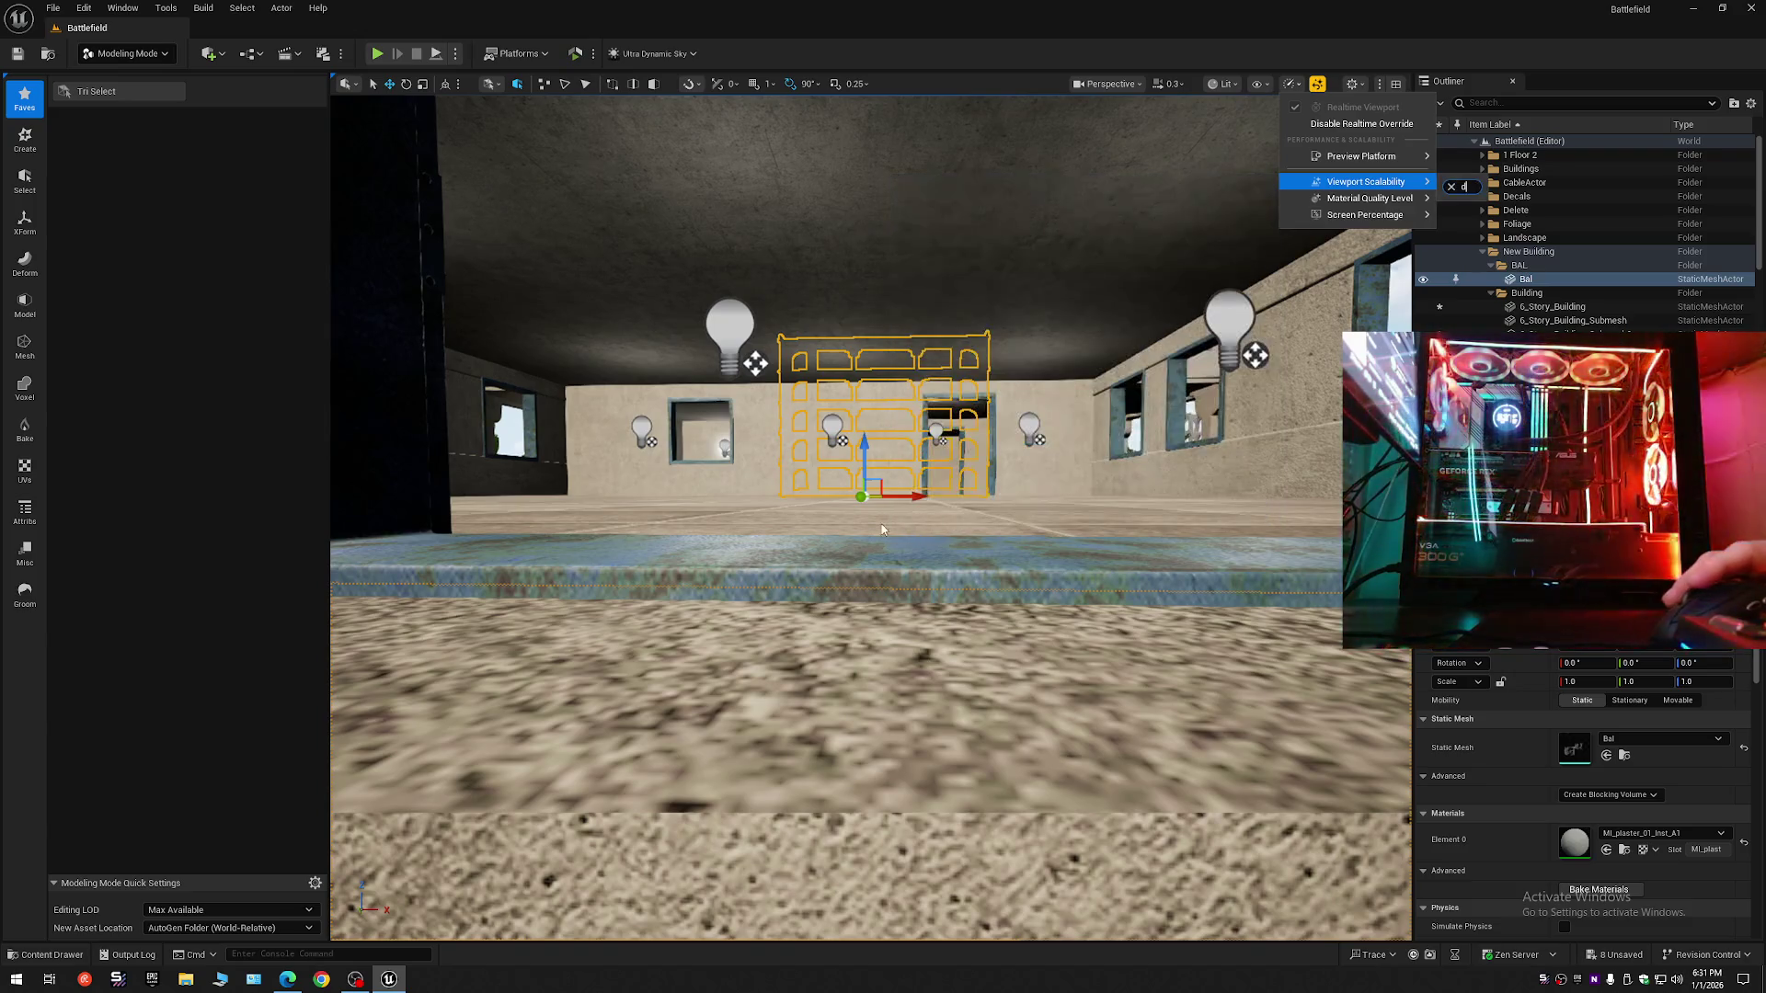
mouse_move(887, 543)
mouse_down()
mouse_move(837, 497)
mouse_move(814, 515)
mouse_move(758, 495)
mouse_move(826, 498)
mouse_move(798, 497)
mouse_up()
click(1518, 209)
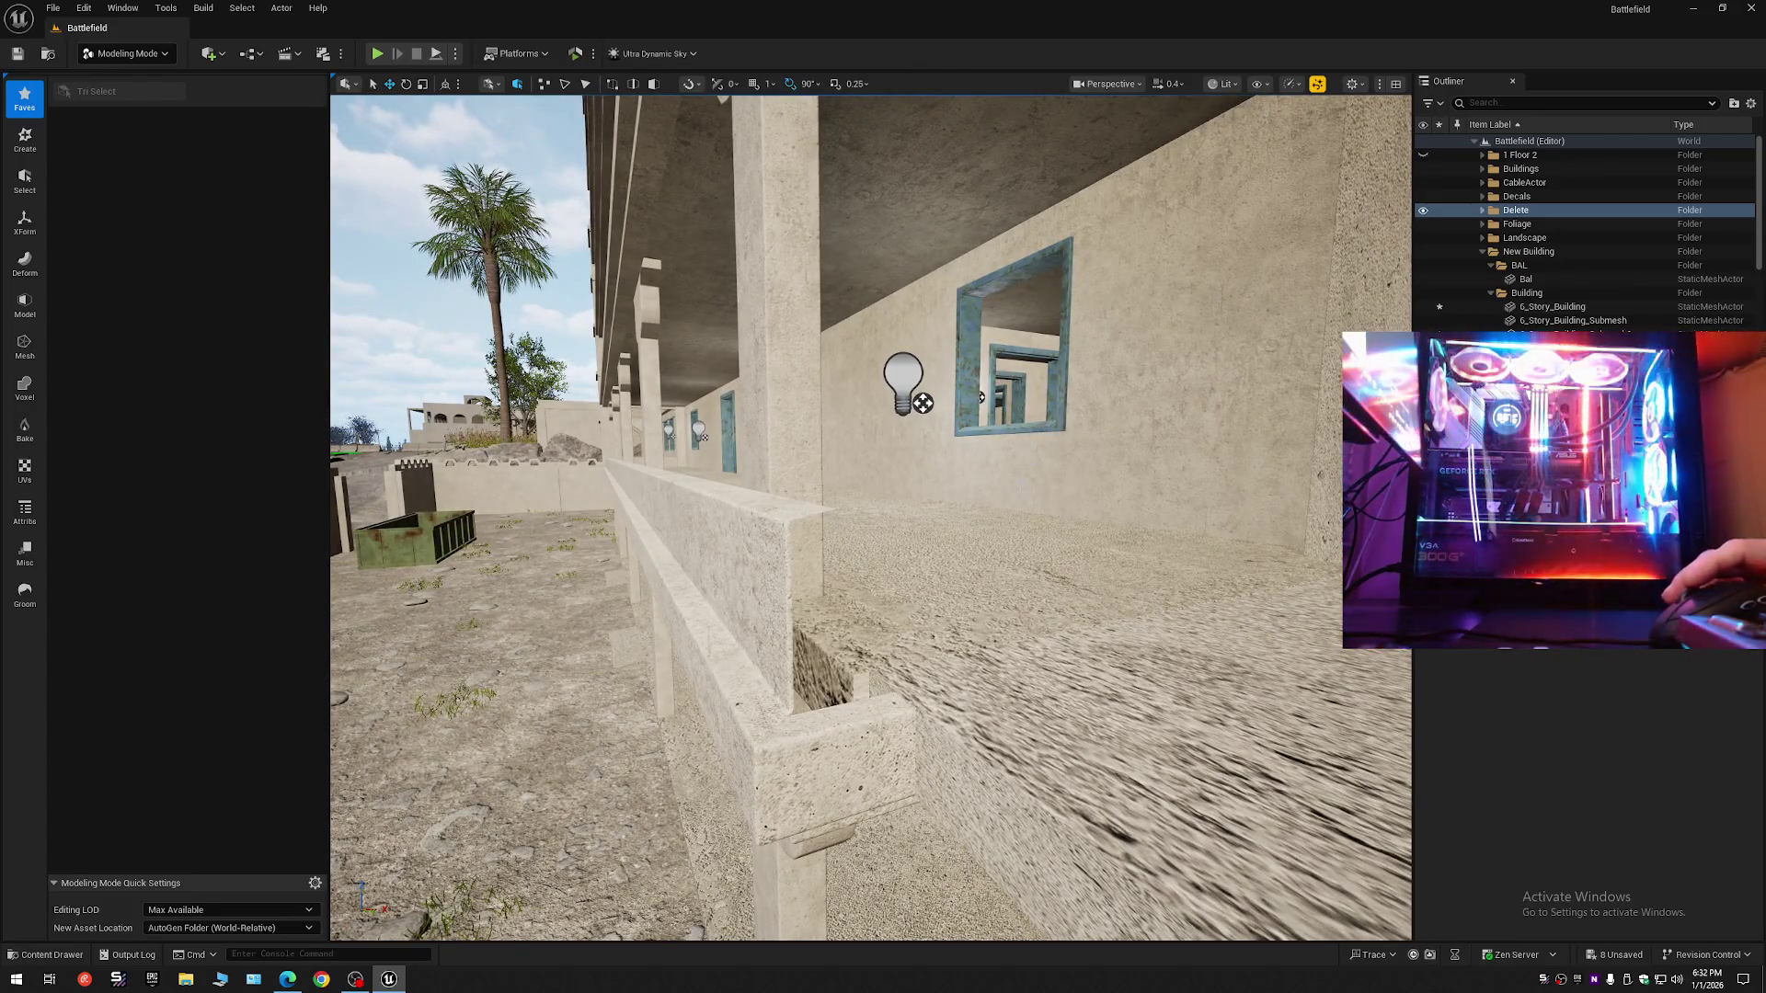
- Swing the view to the building side and collapse the Outliner to the Battlefield level's folders
drag(966, 582, 951, 581)
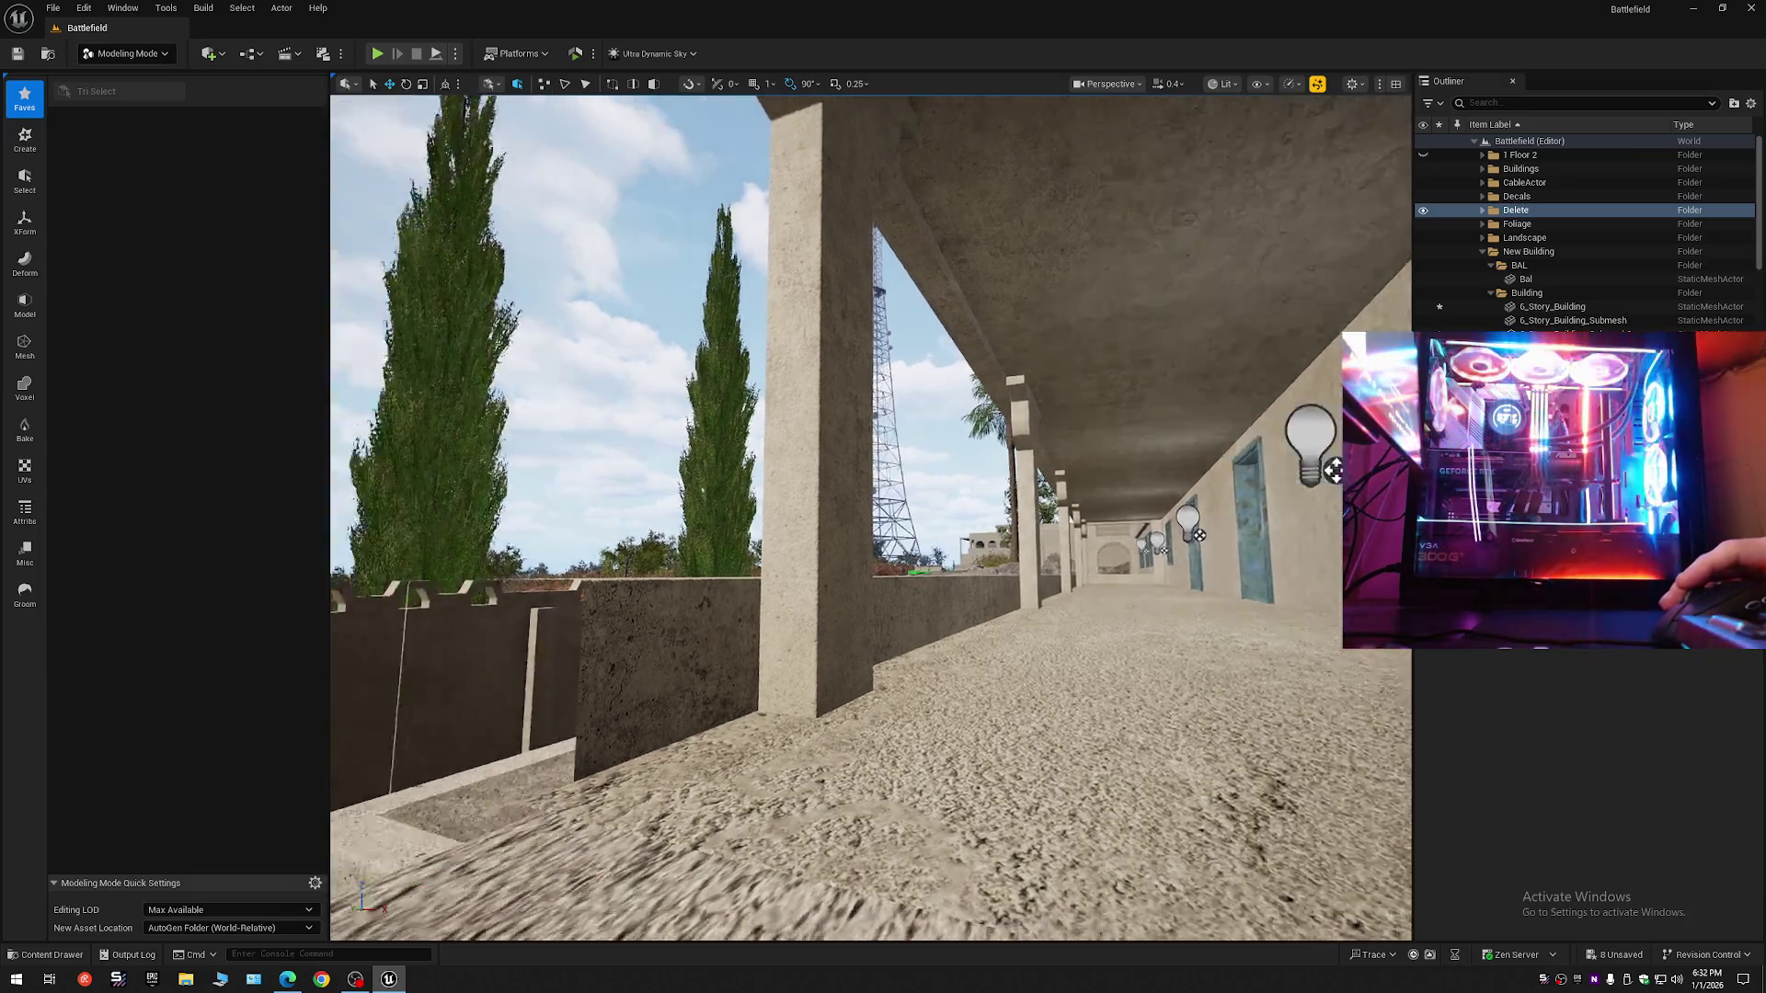
drag(951, 582, 943, 581)
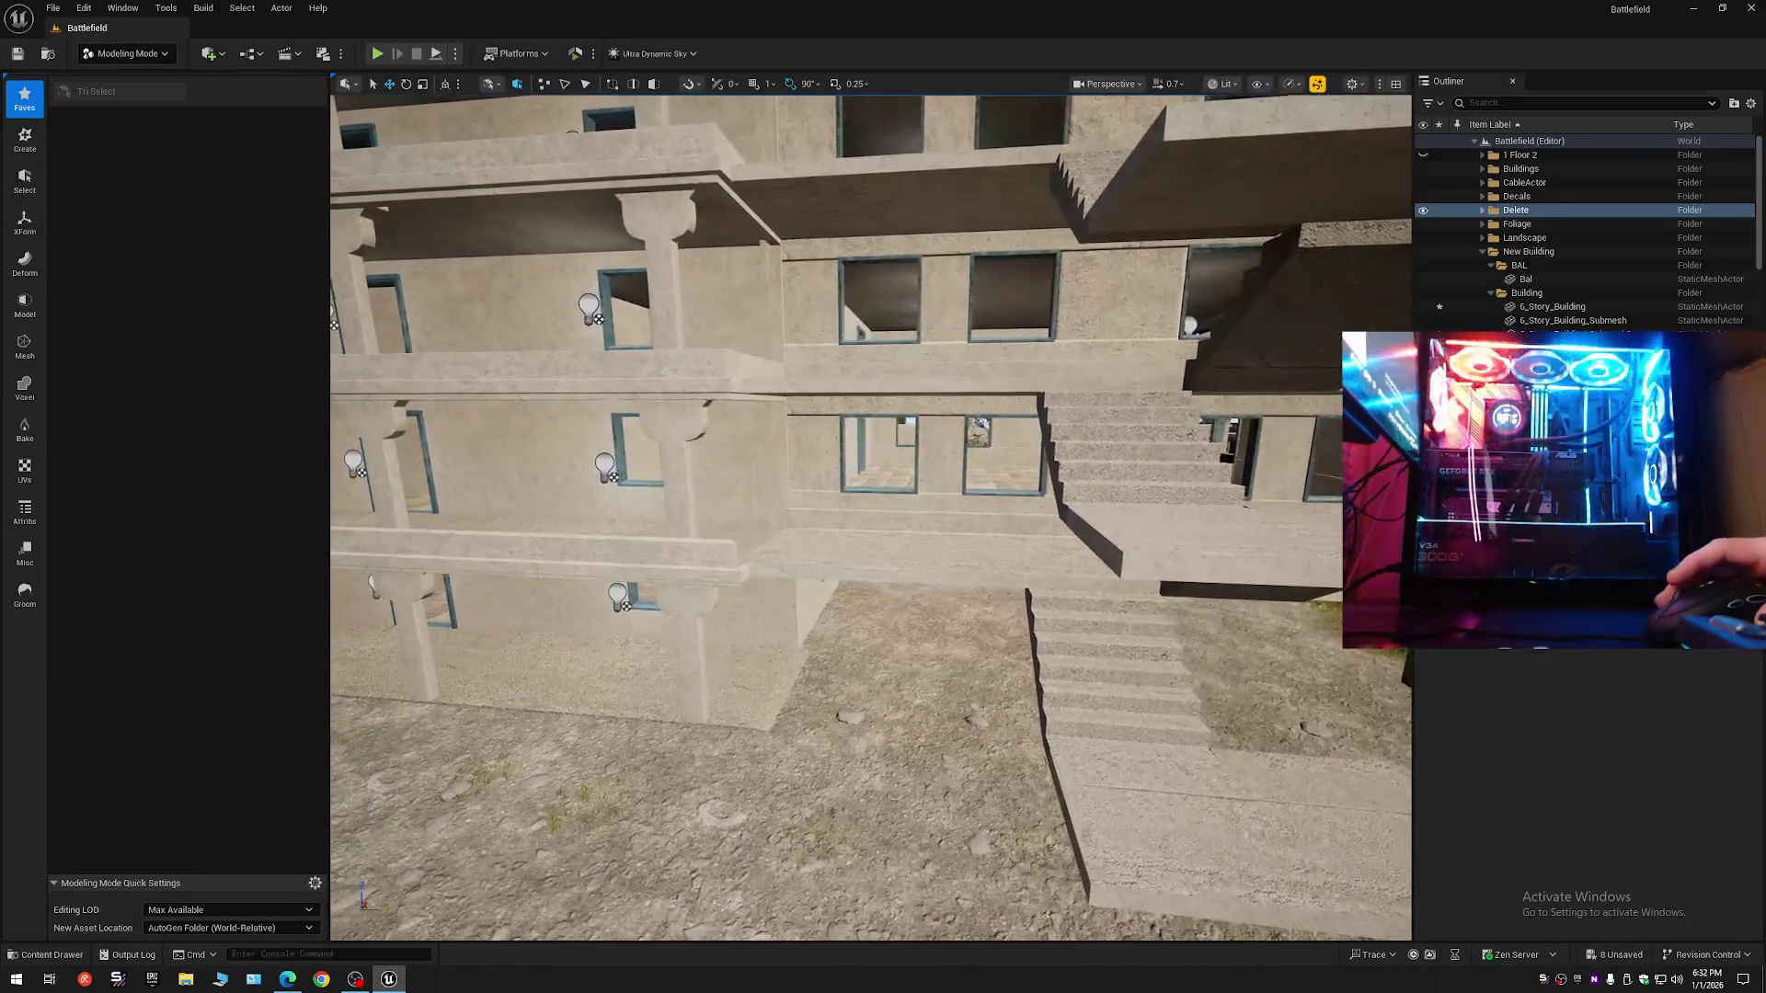
click(1750, 103)
click(1634, 177)
click(1475, 140)
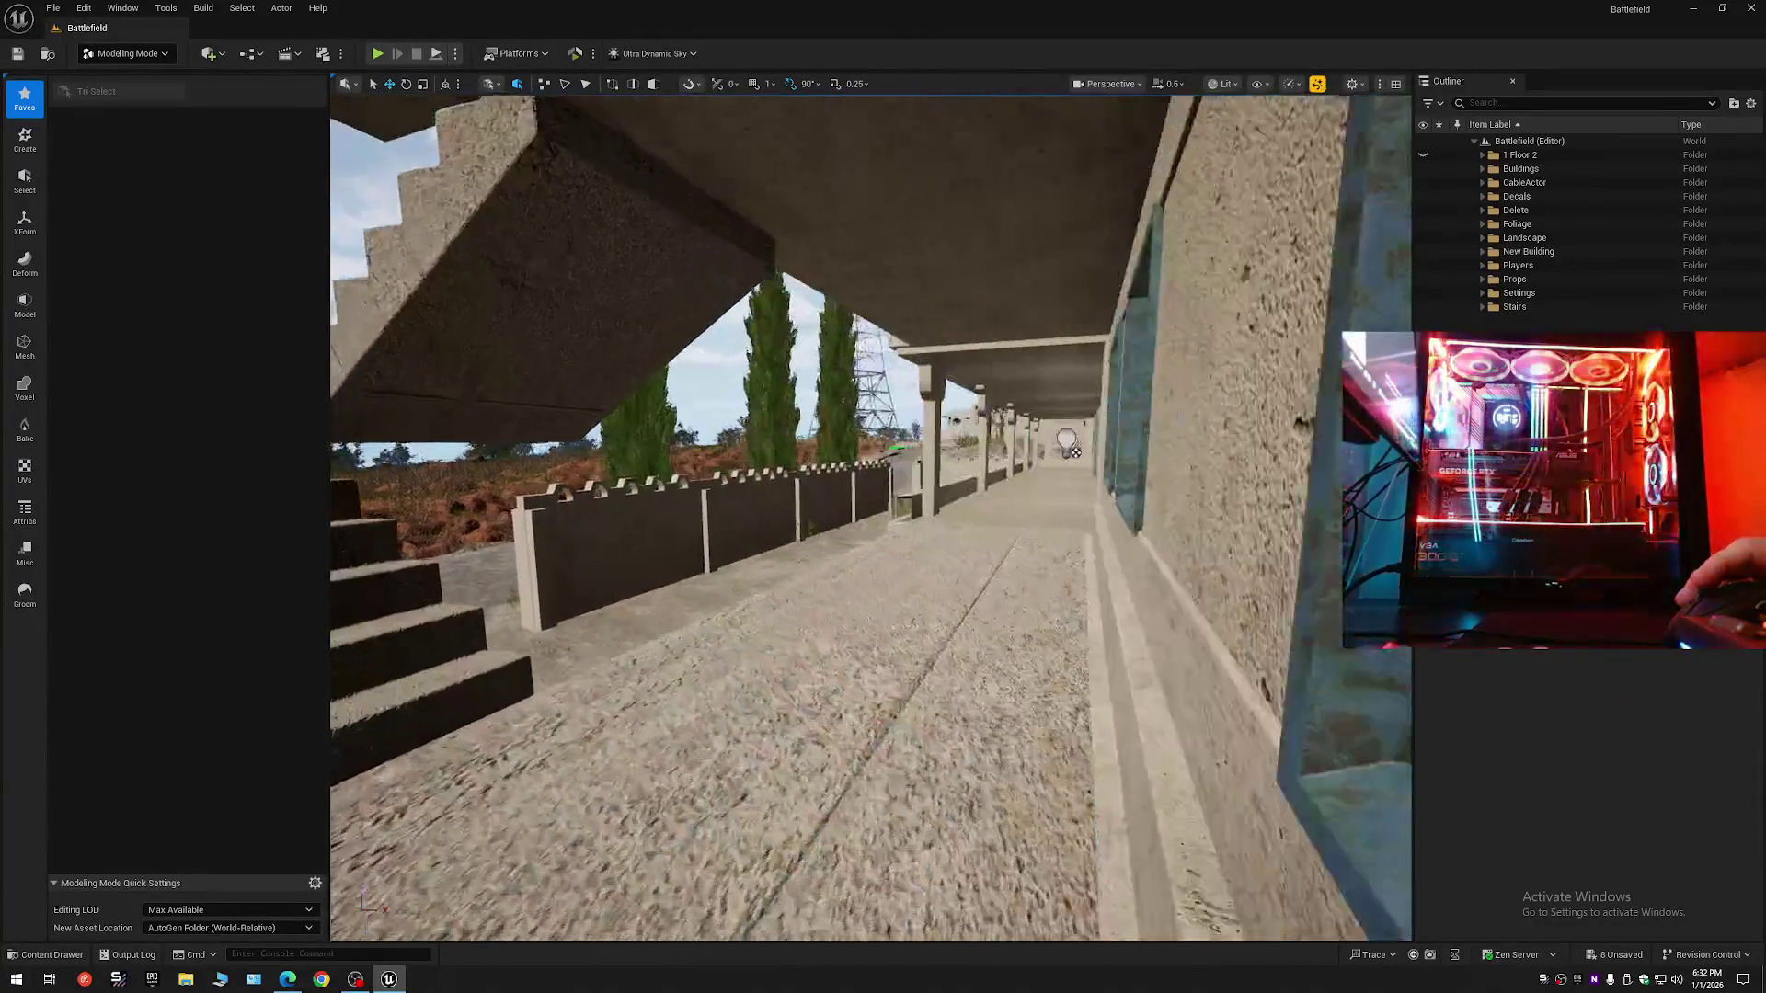
- Fly along the balconies and staircase, then select the 6_Story_Building mesh and open the editor modes list
key(w)
scroll(870, 517, up, 2)
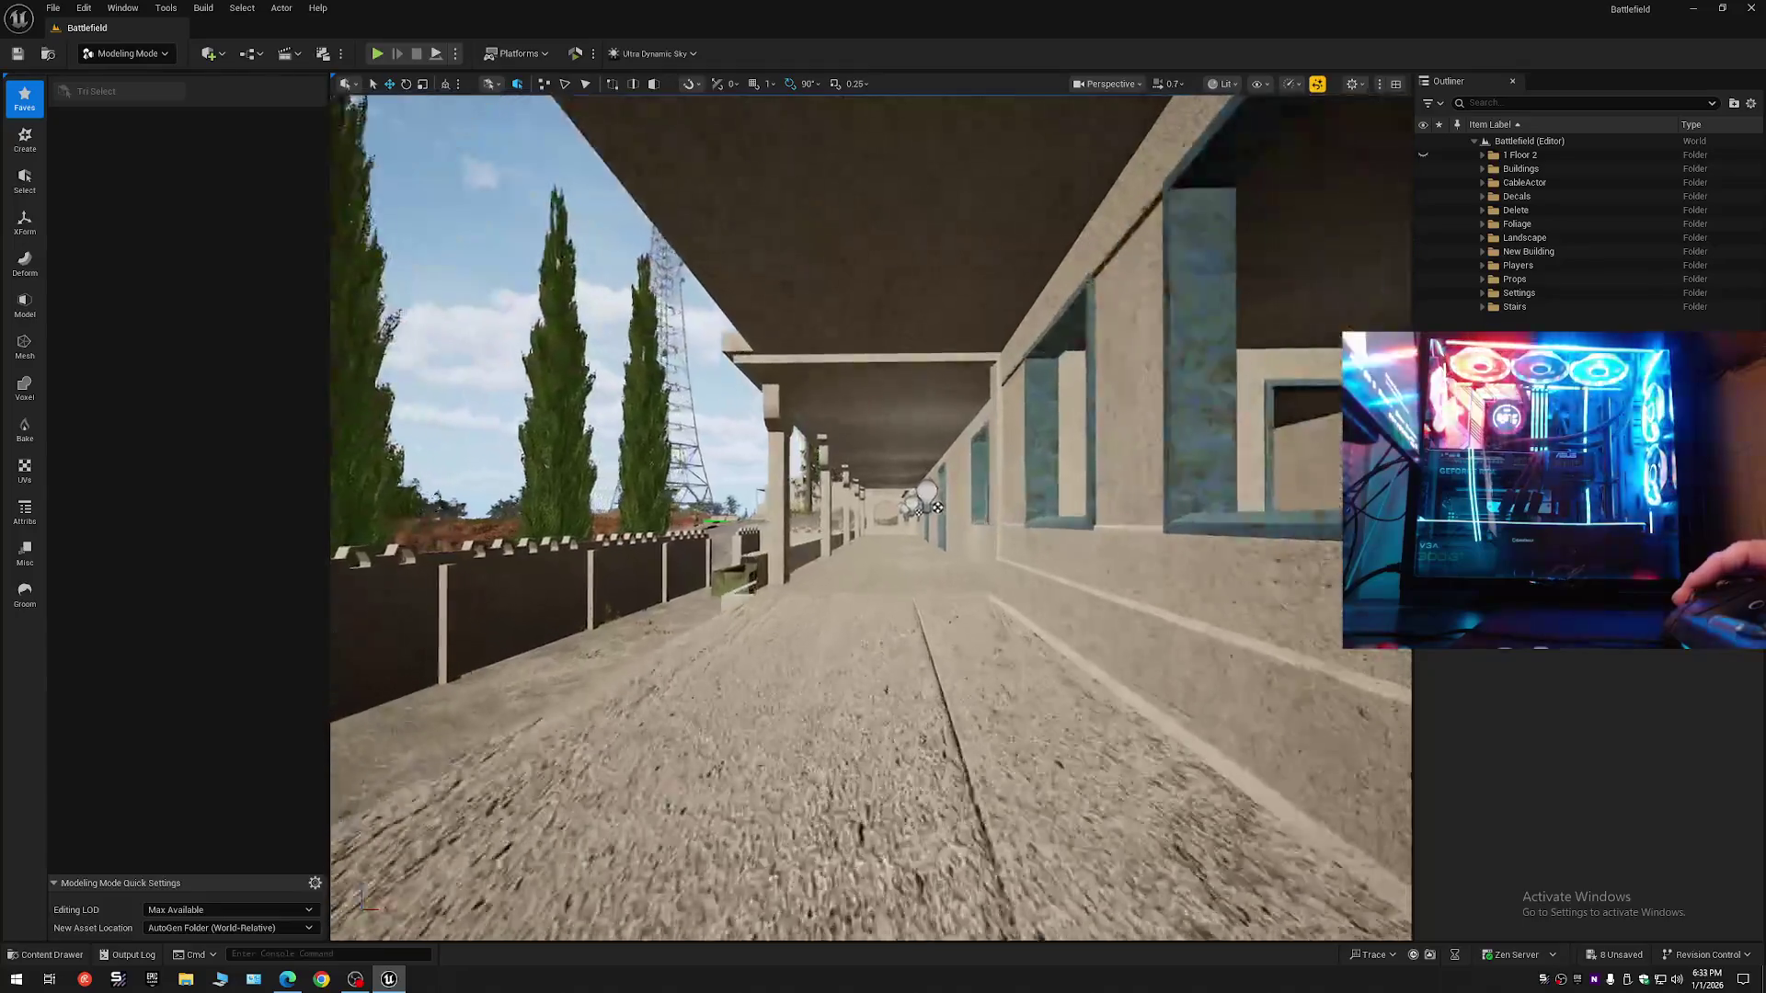
key(w)
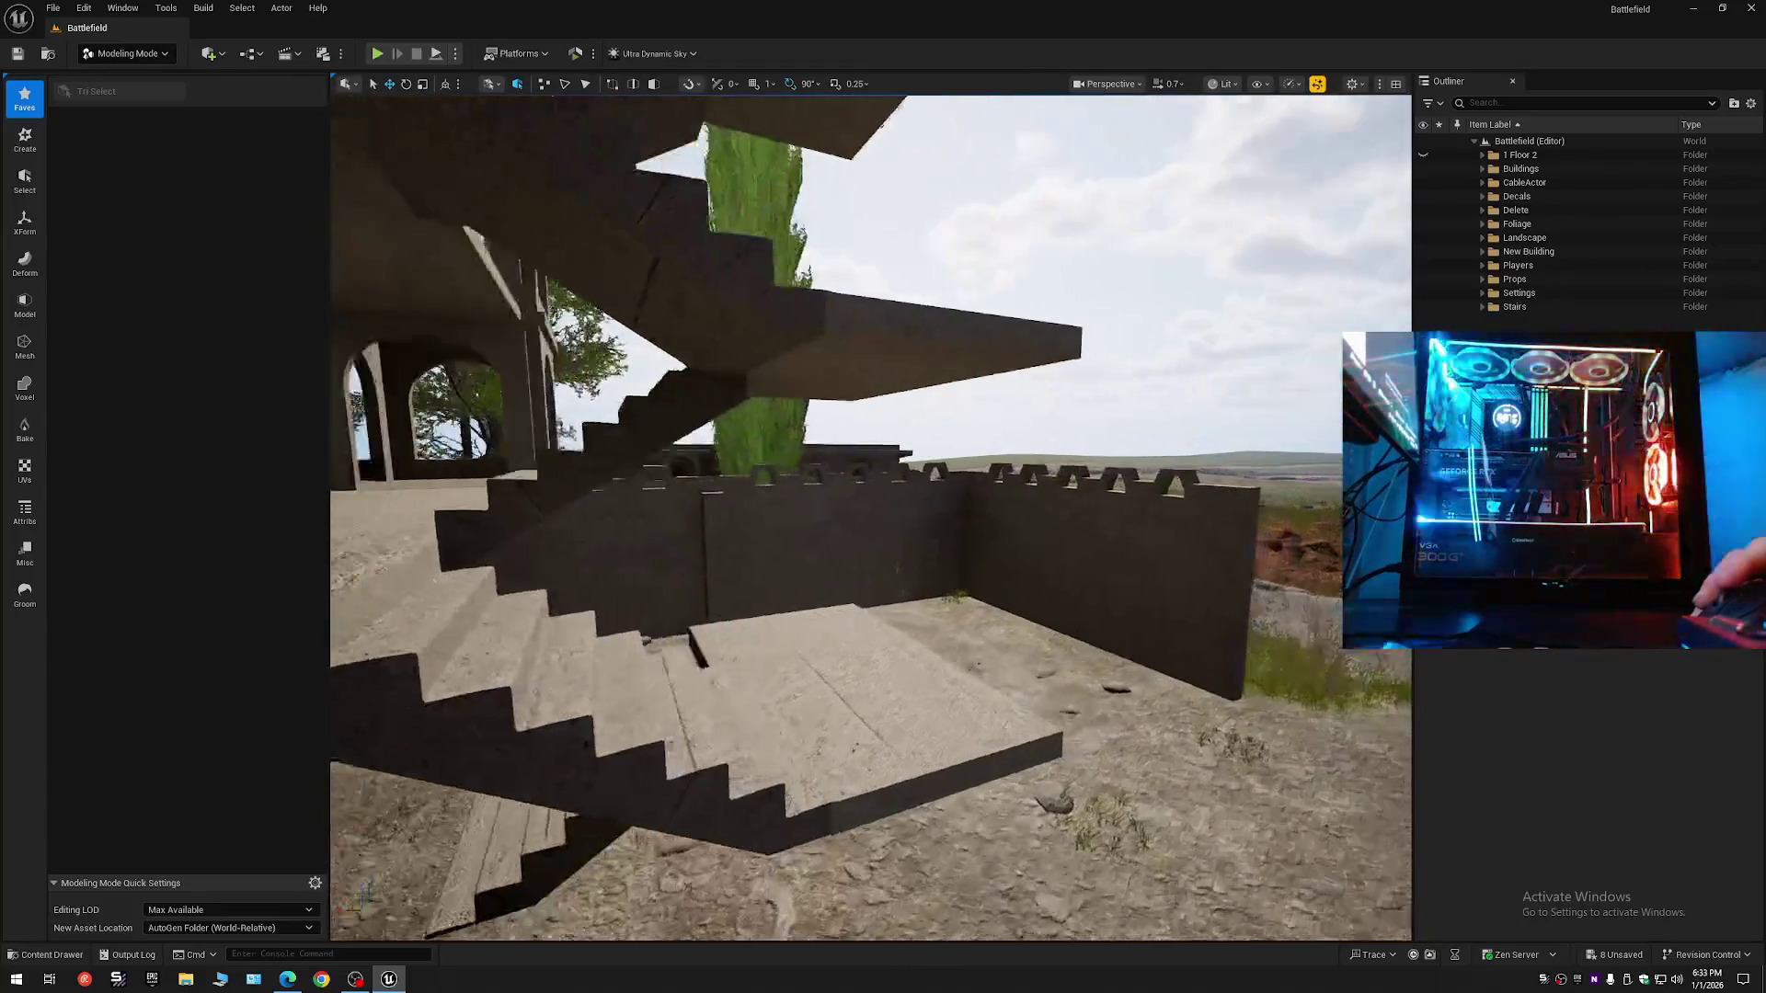
key(s)
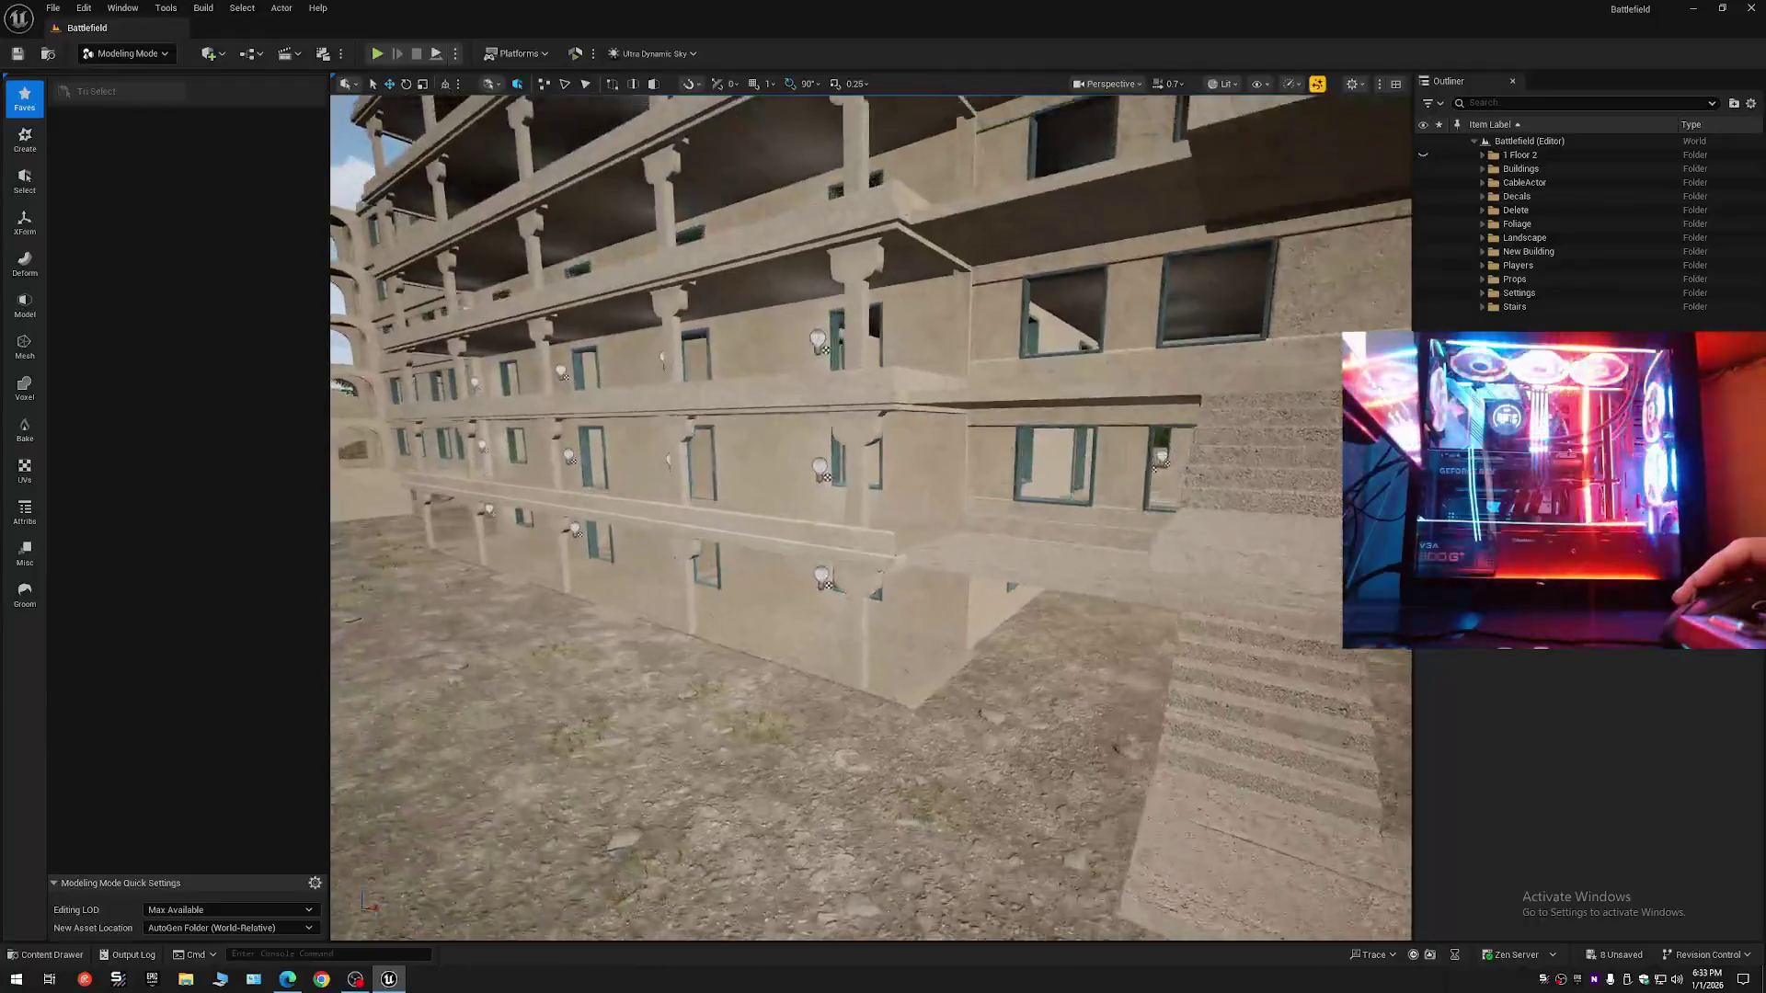
key(w)
key(w)
scroll(870, 517, down, 3)
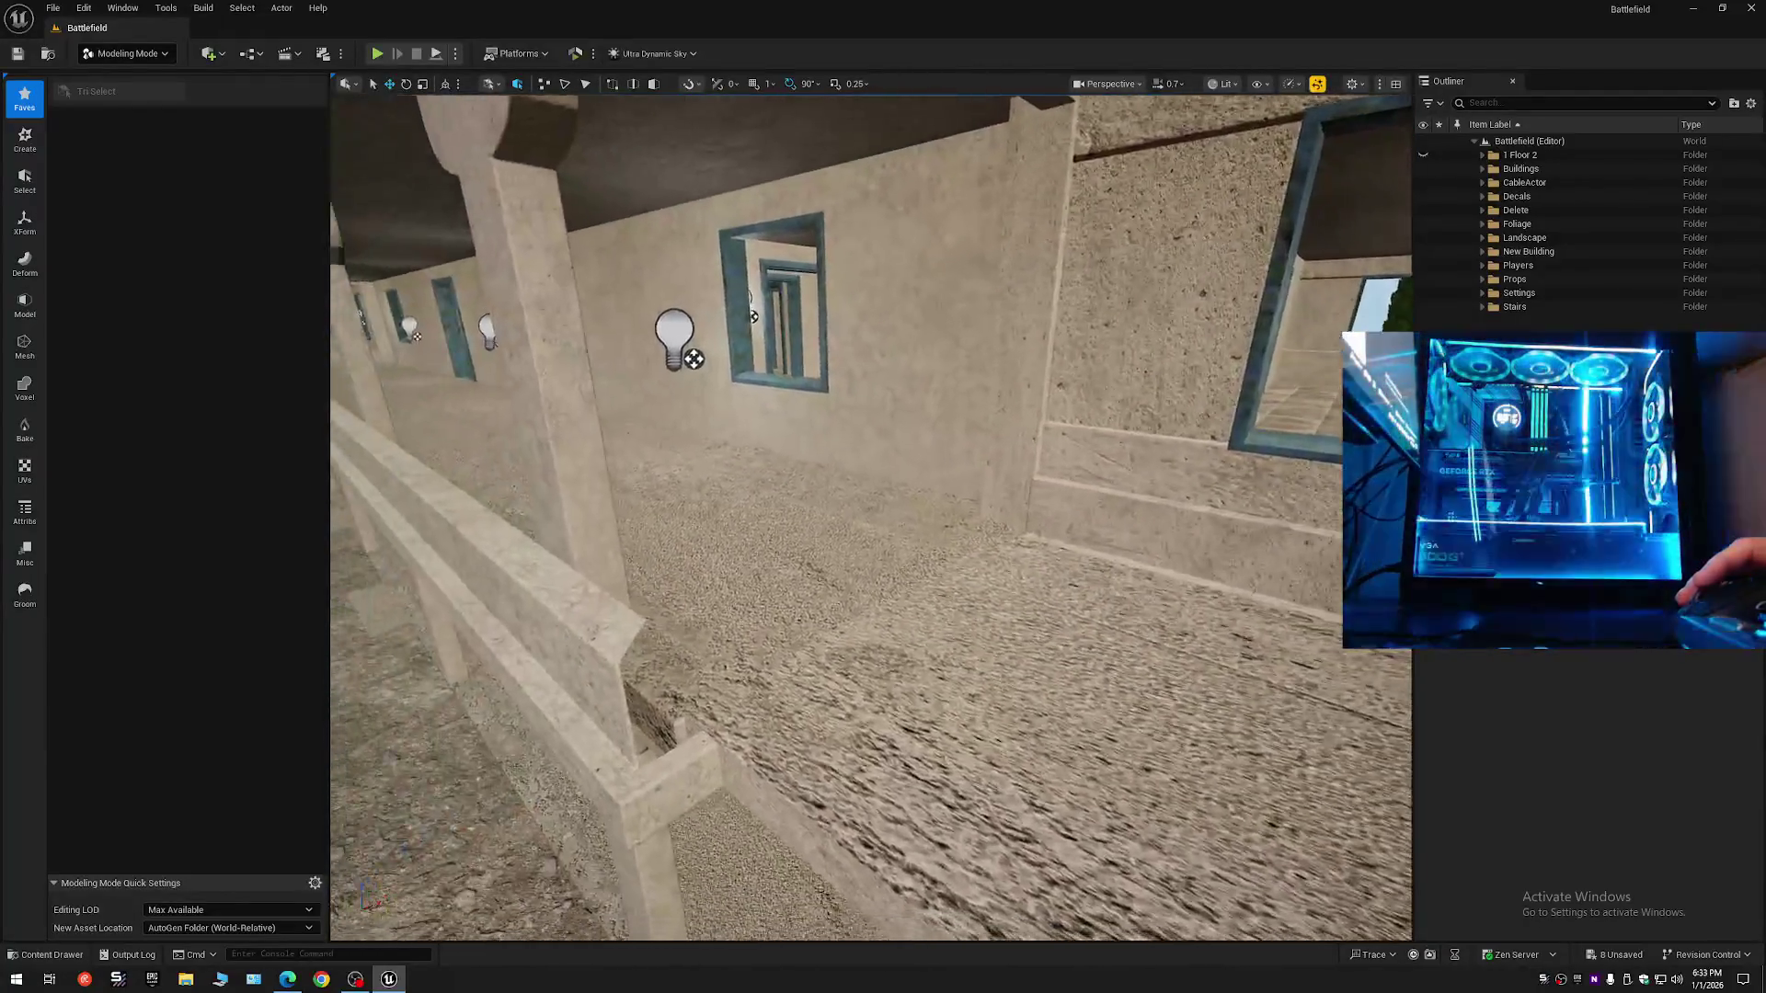
key(w)
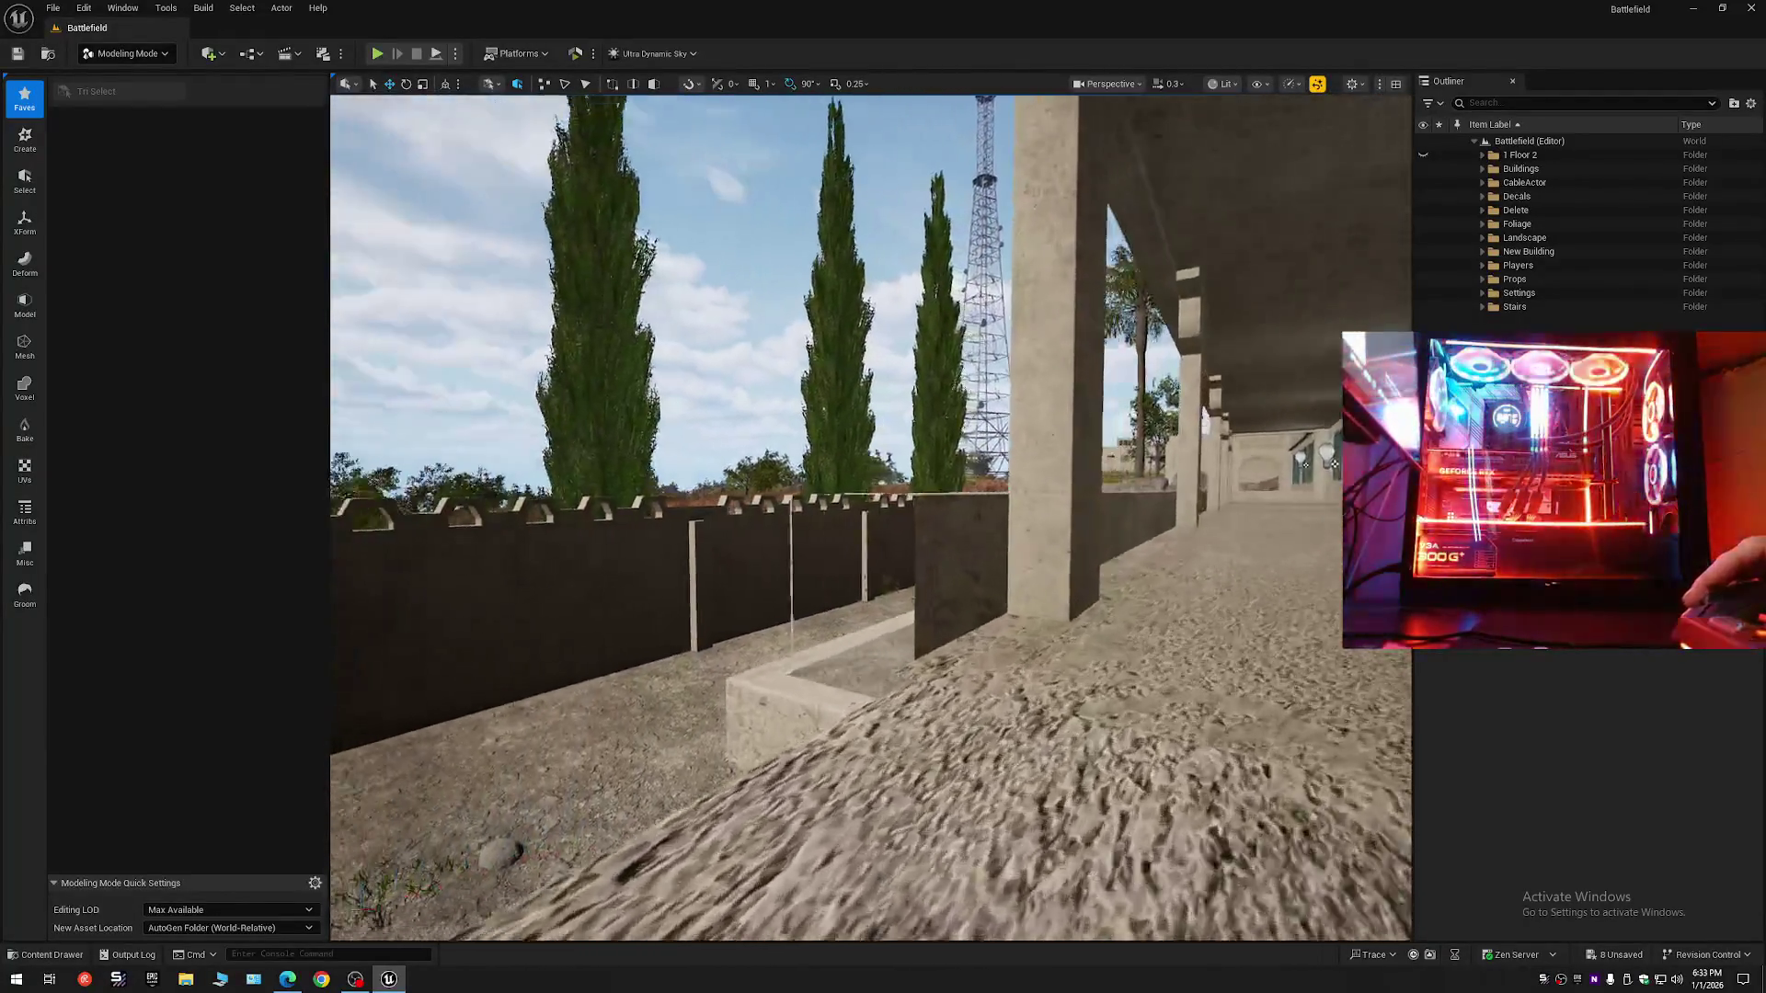
scroll(870, 517, down, 1)
scroll(870, 517, up, 4)
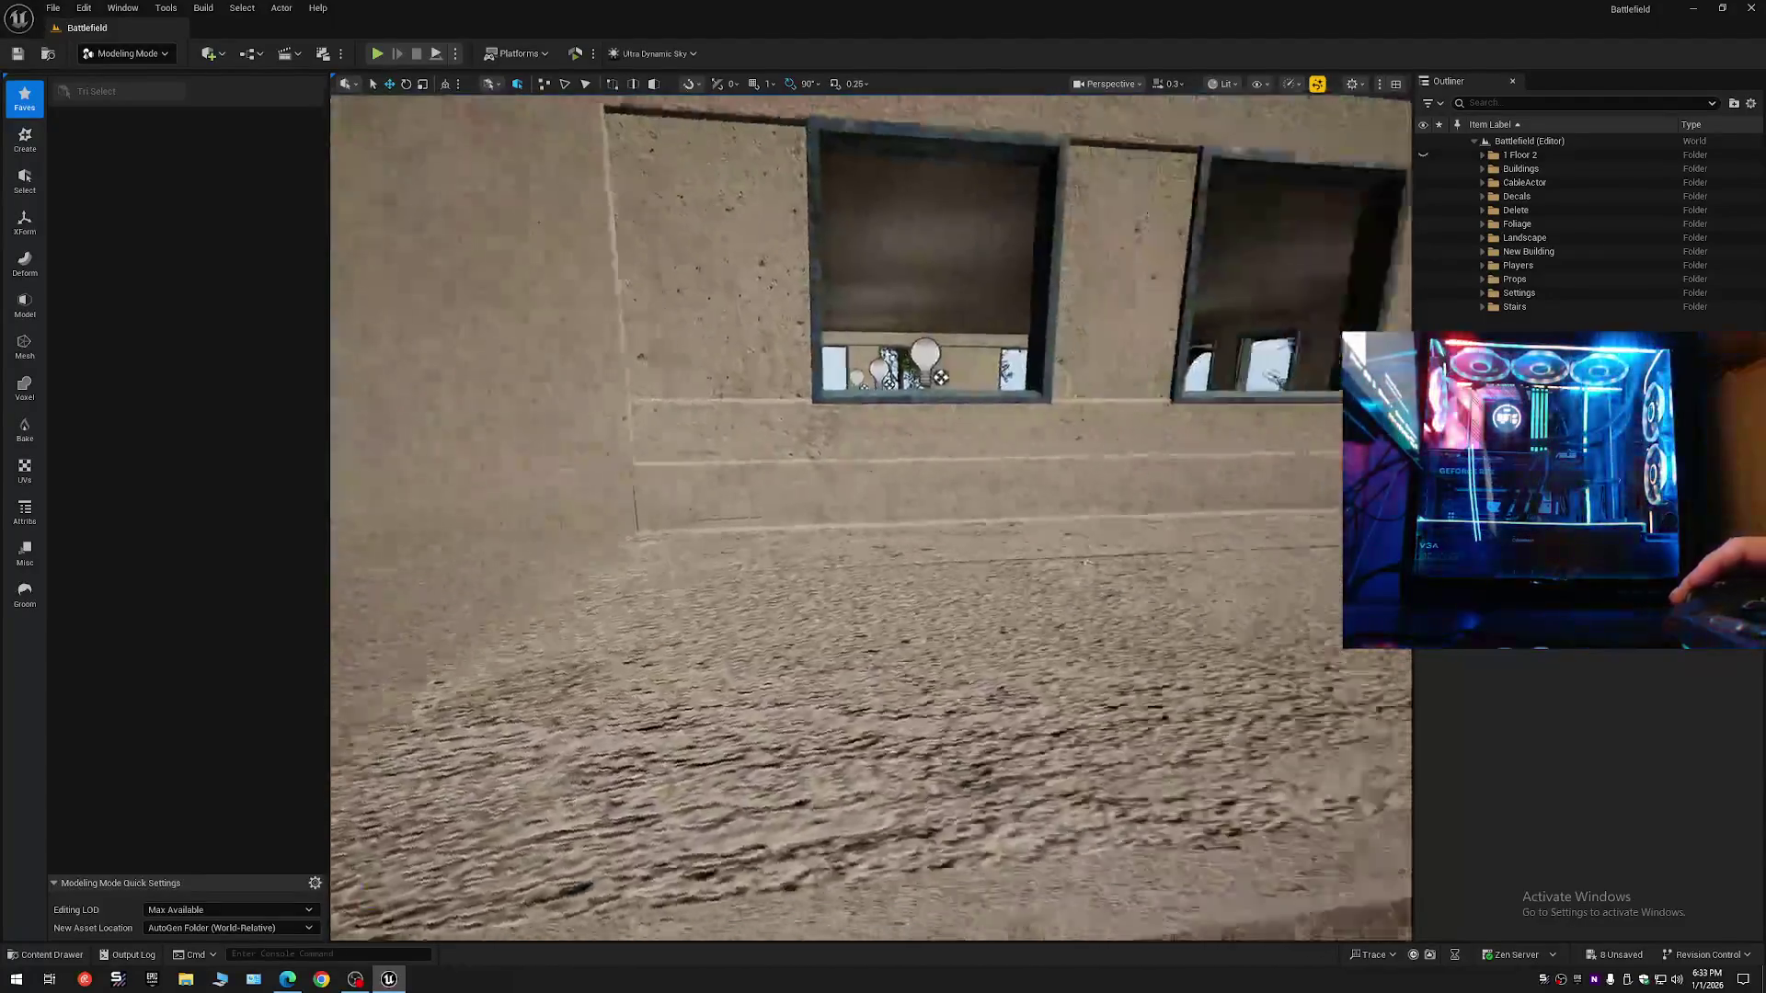
key(s)
key(s)
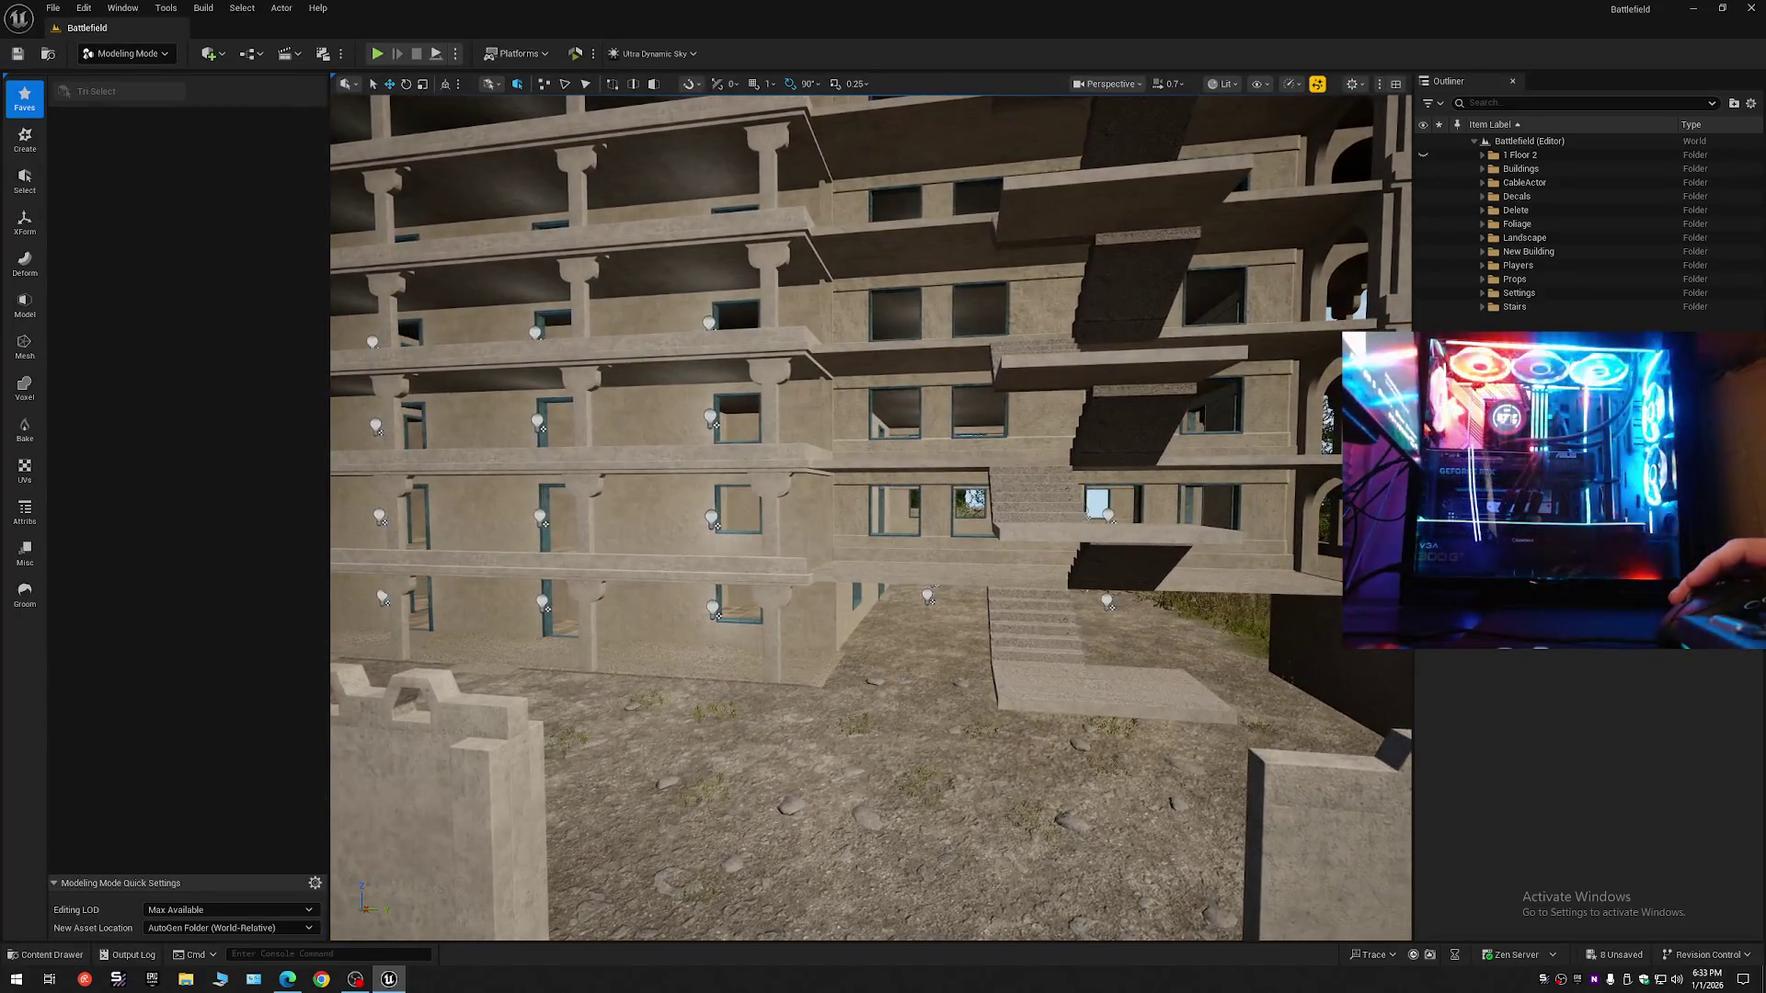
key(w)
key(w)
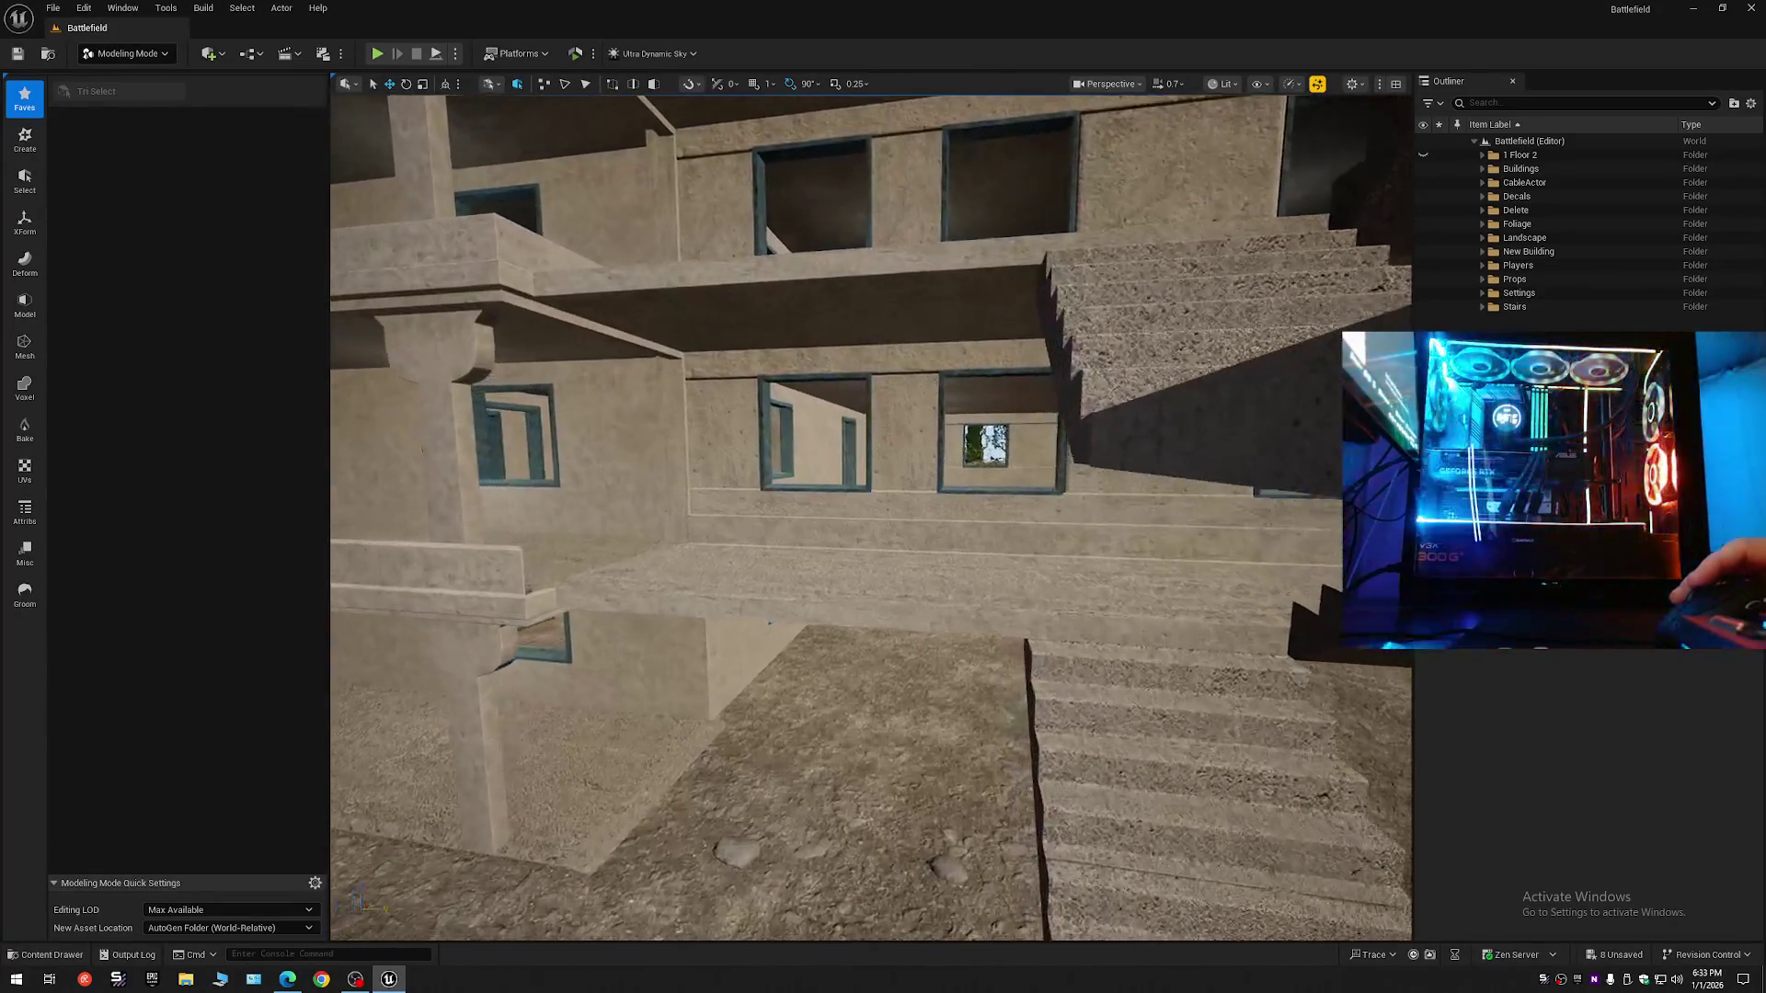
key(s)
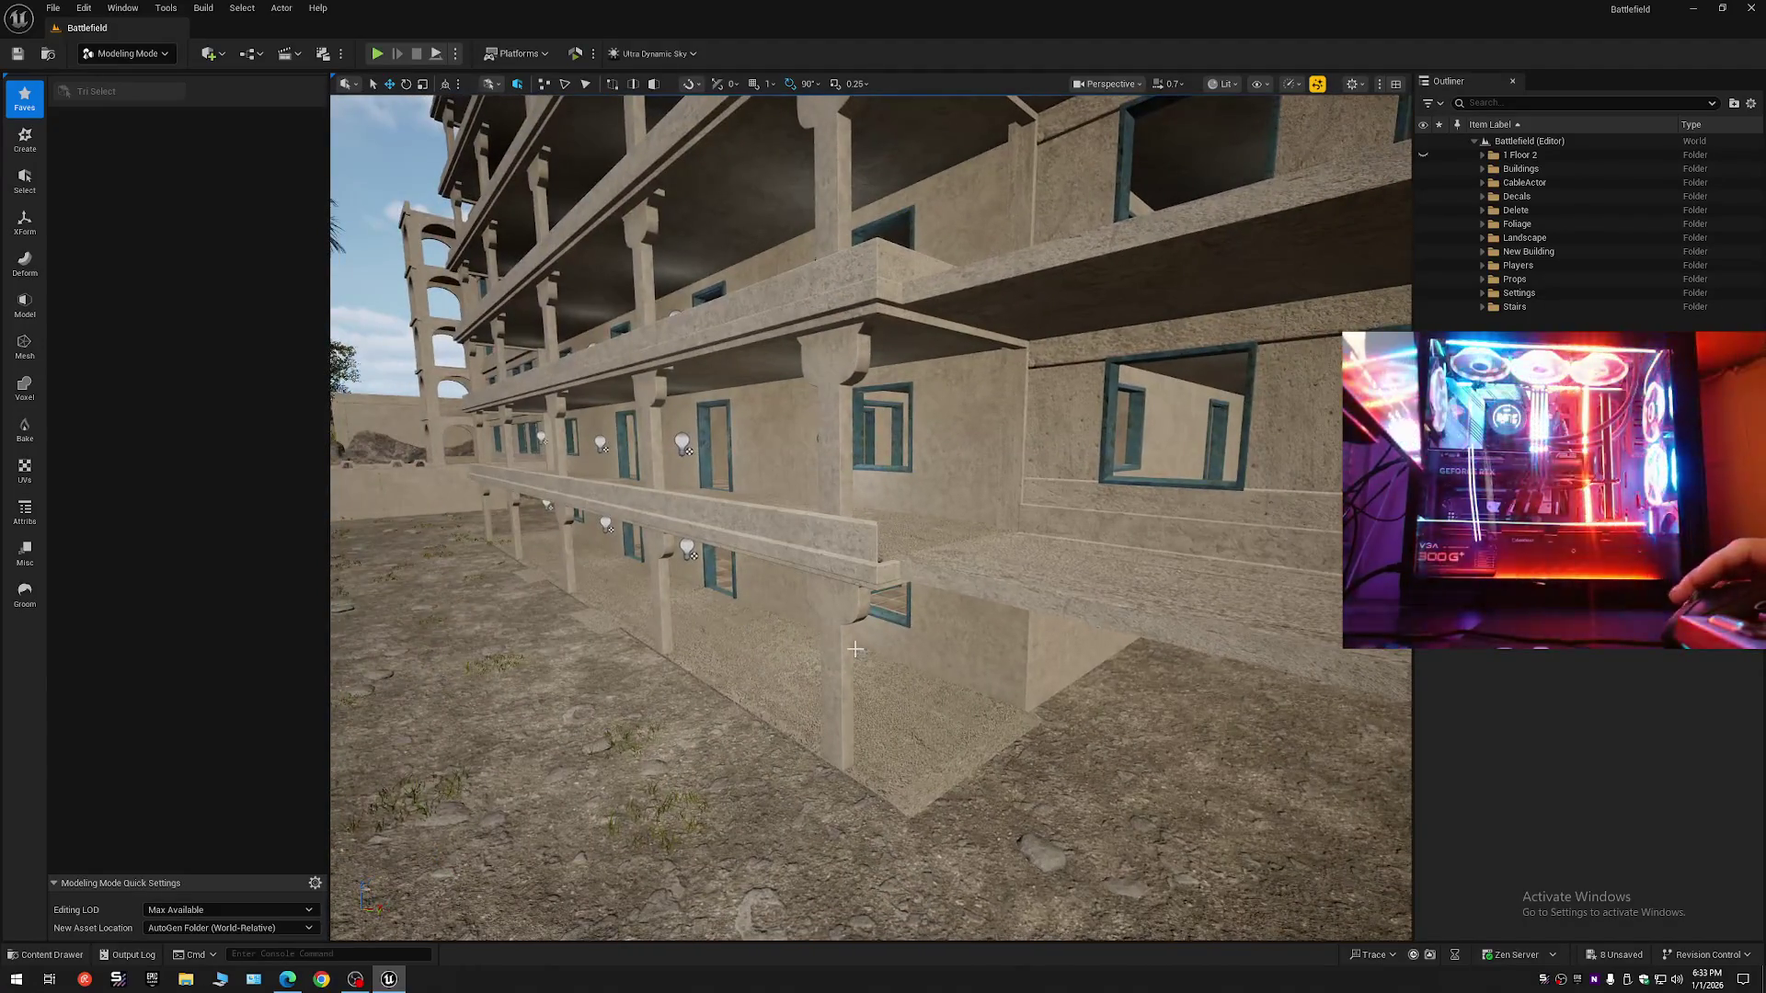
key(w)
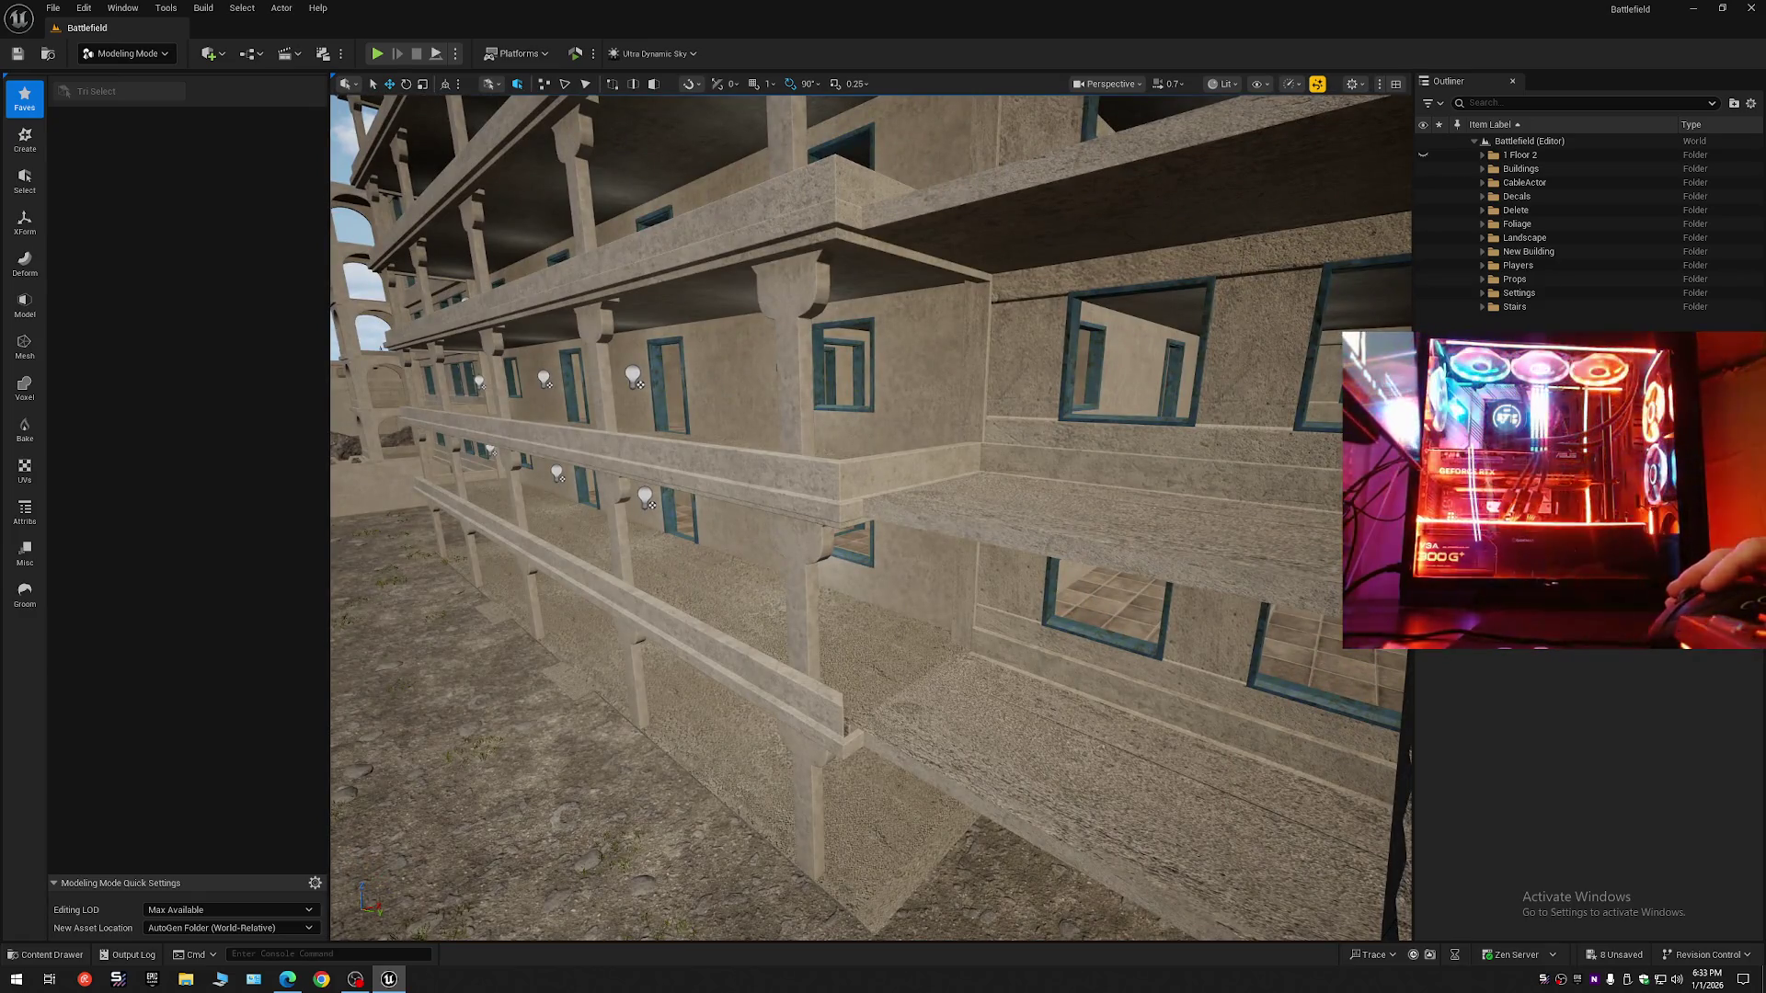
click(872, 480)
click(127, 54)
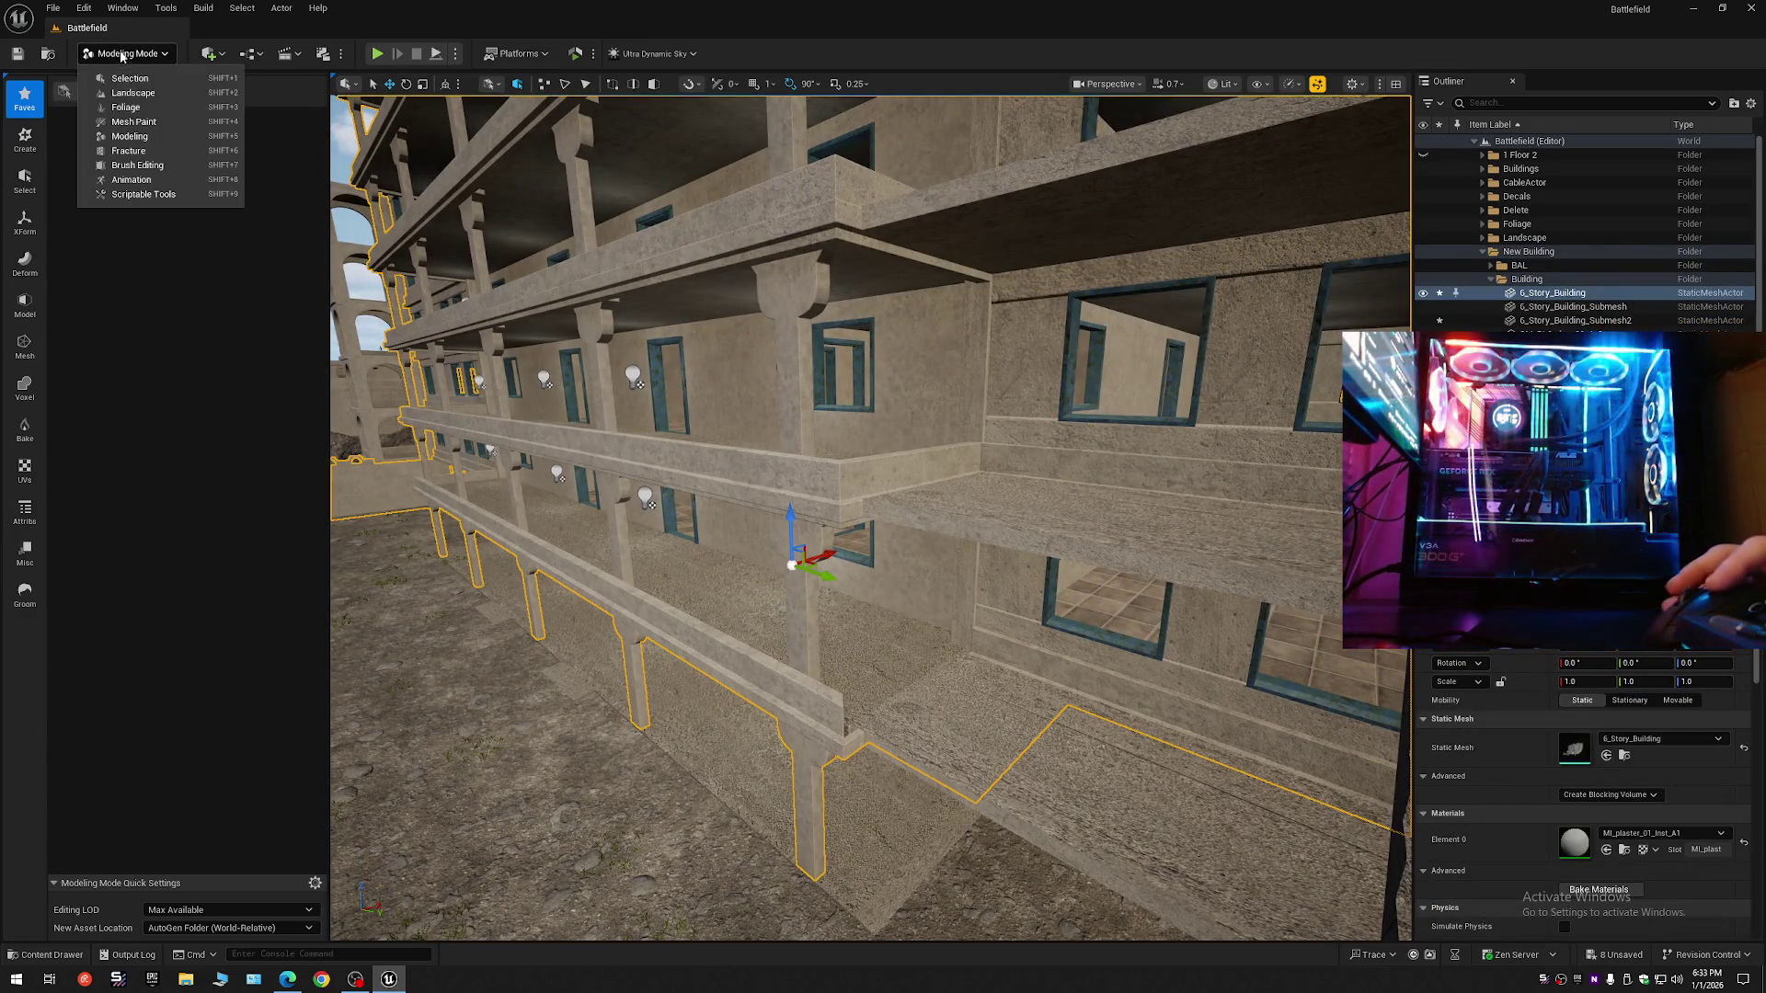
- Return to Selection Mode and browse the Content Drawer to Maps/_GENERATED/Scott
click(125, 73)
click(46, 955)
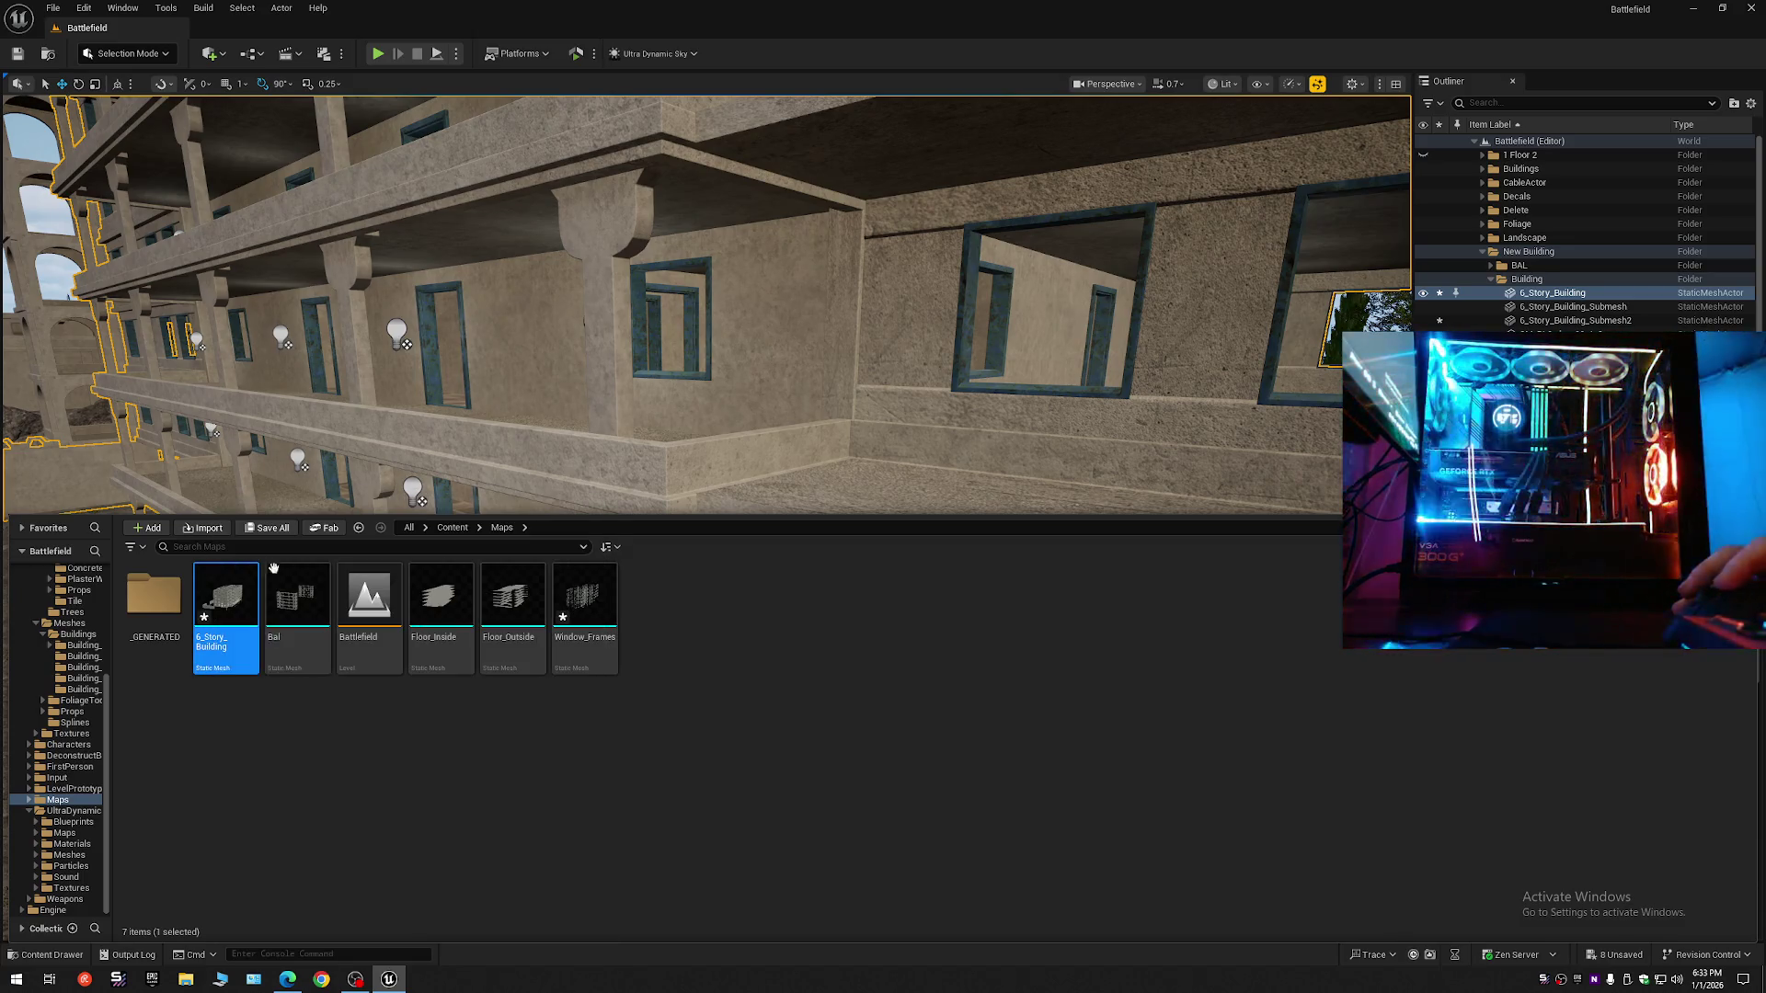
click(167, 607)
double_click(167, 607)
double_click(179, 621)
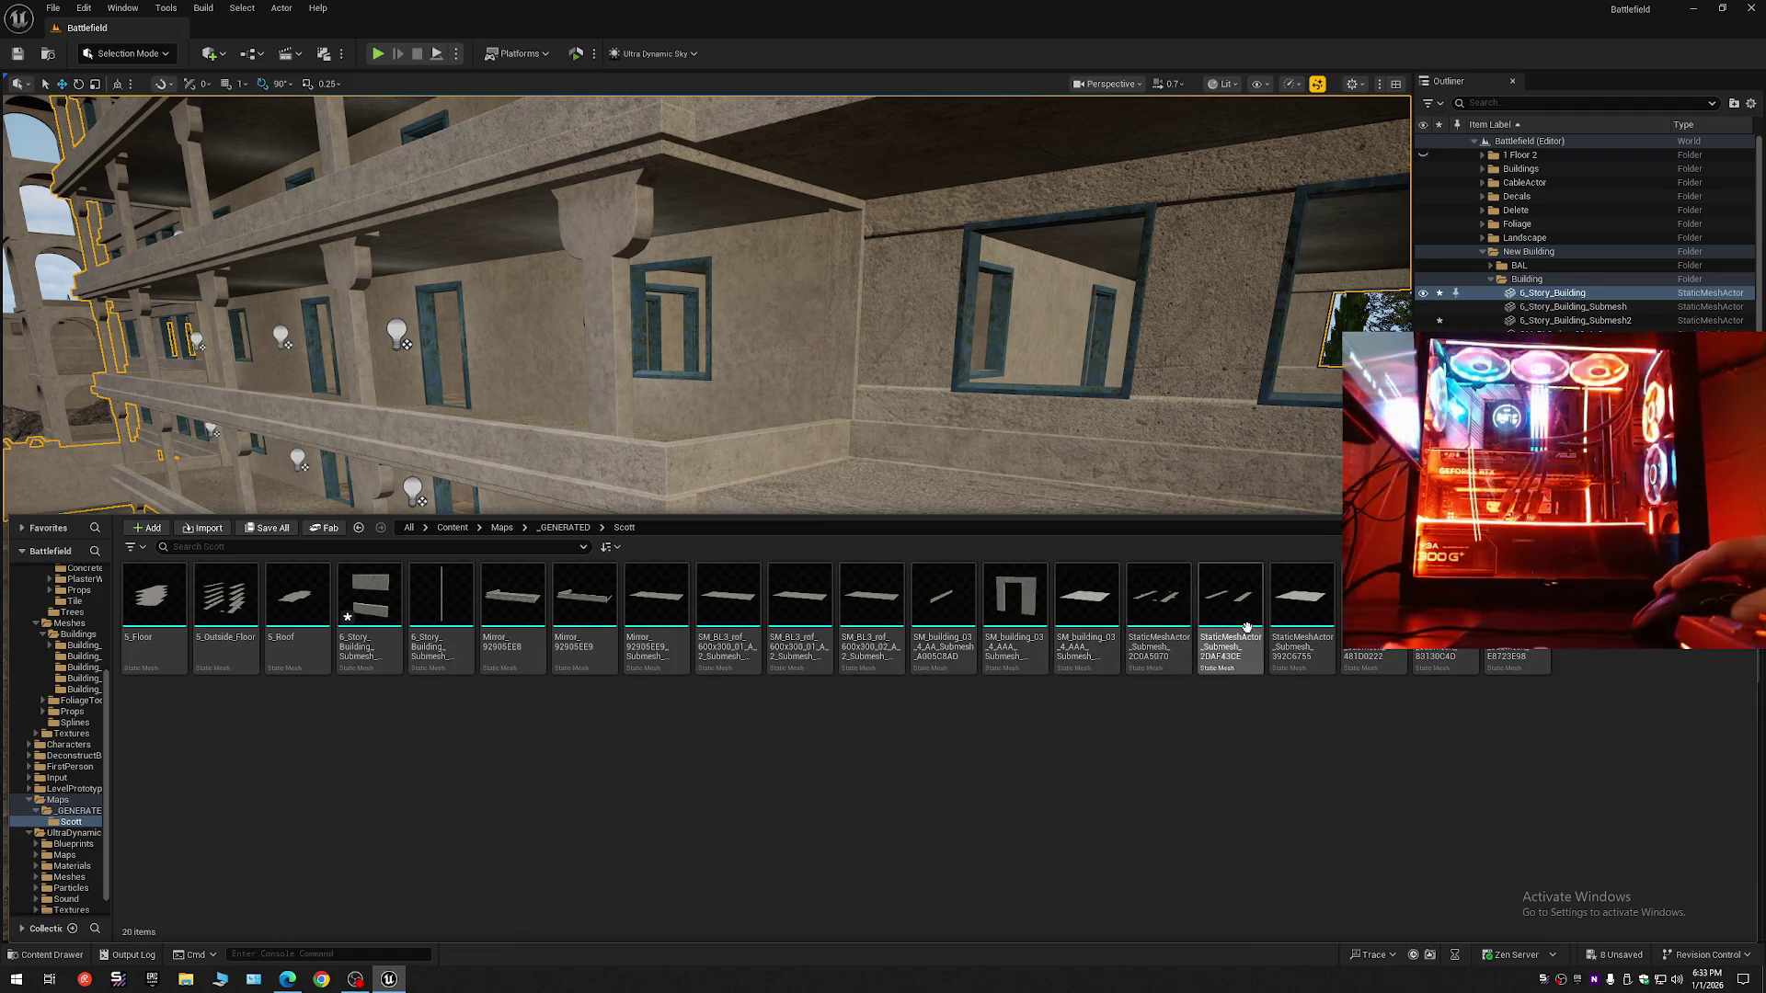
- Duplicate Mirror_92905EE9 as Mirror_92905EE10 and drag the copy into the level
click(585, 618)
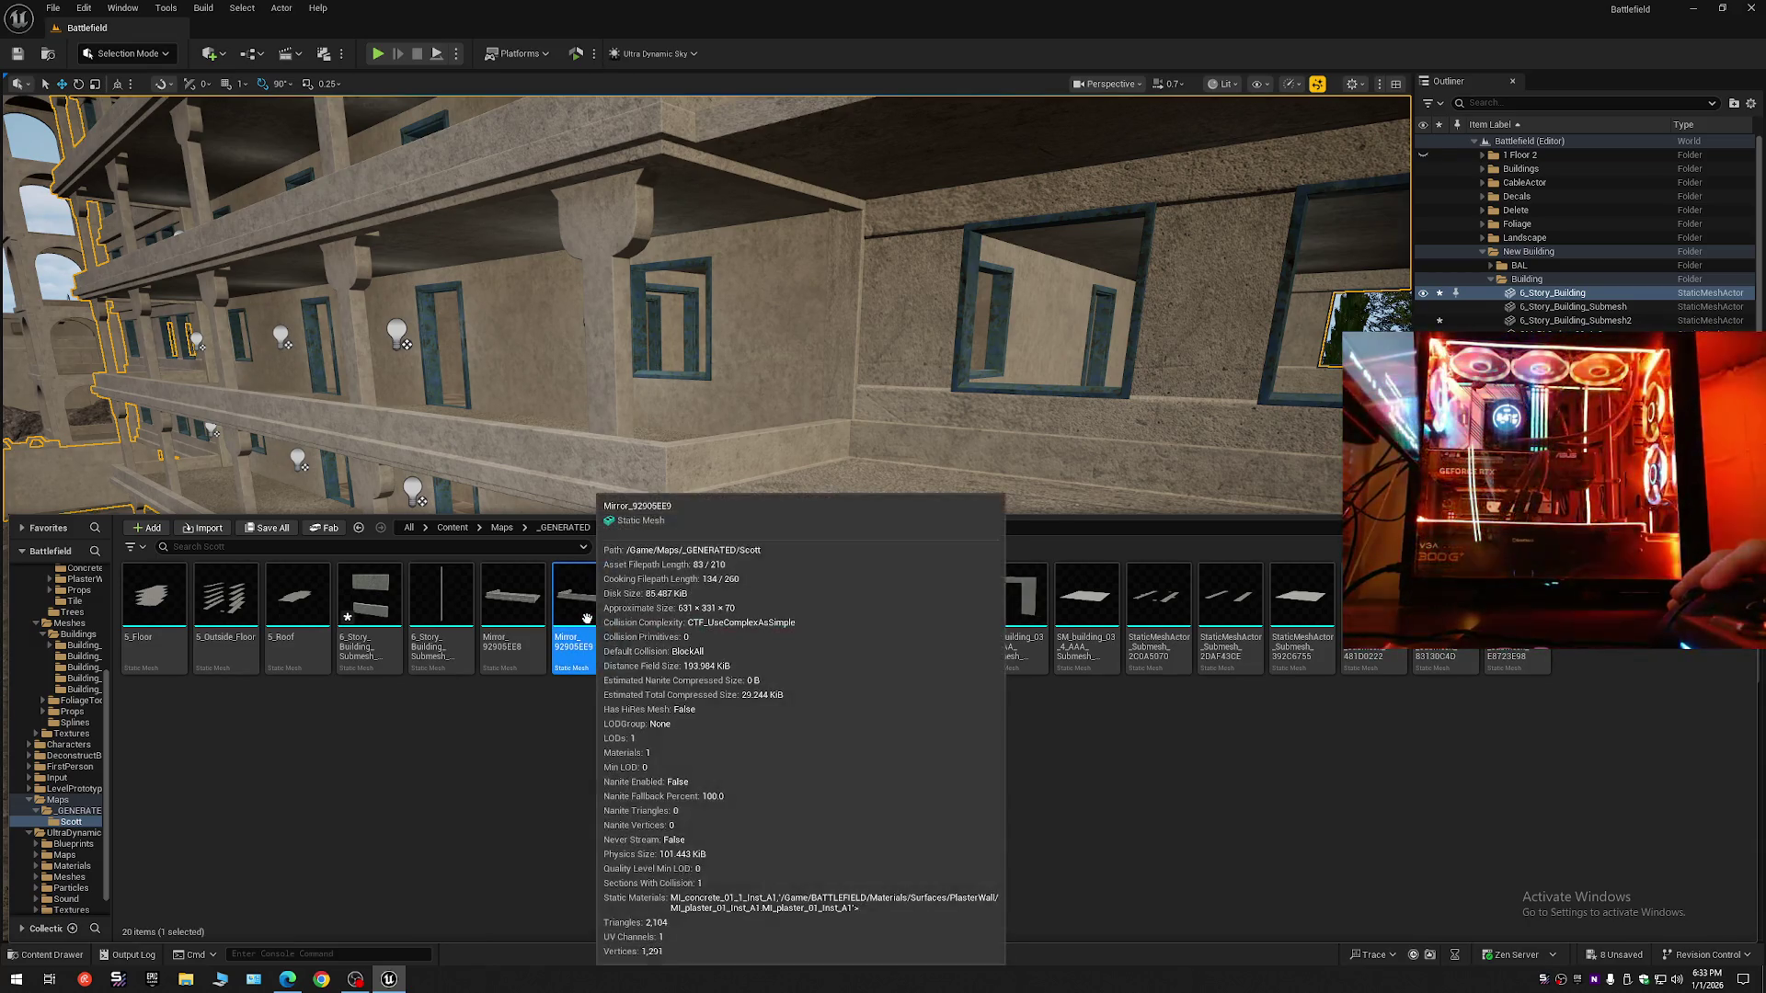
right_click(585, 612)
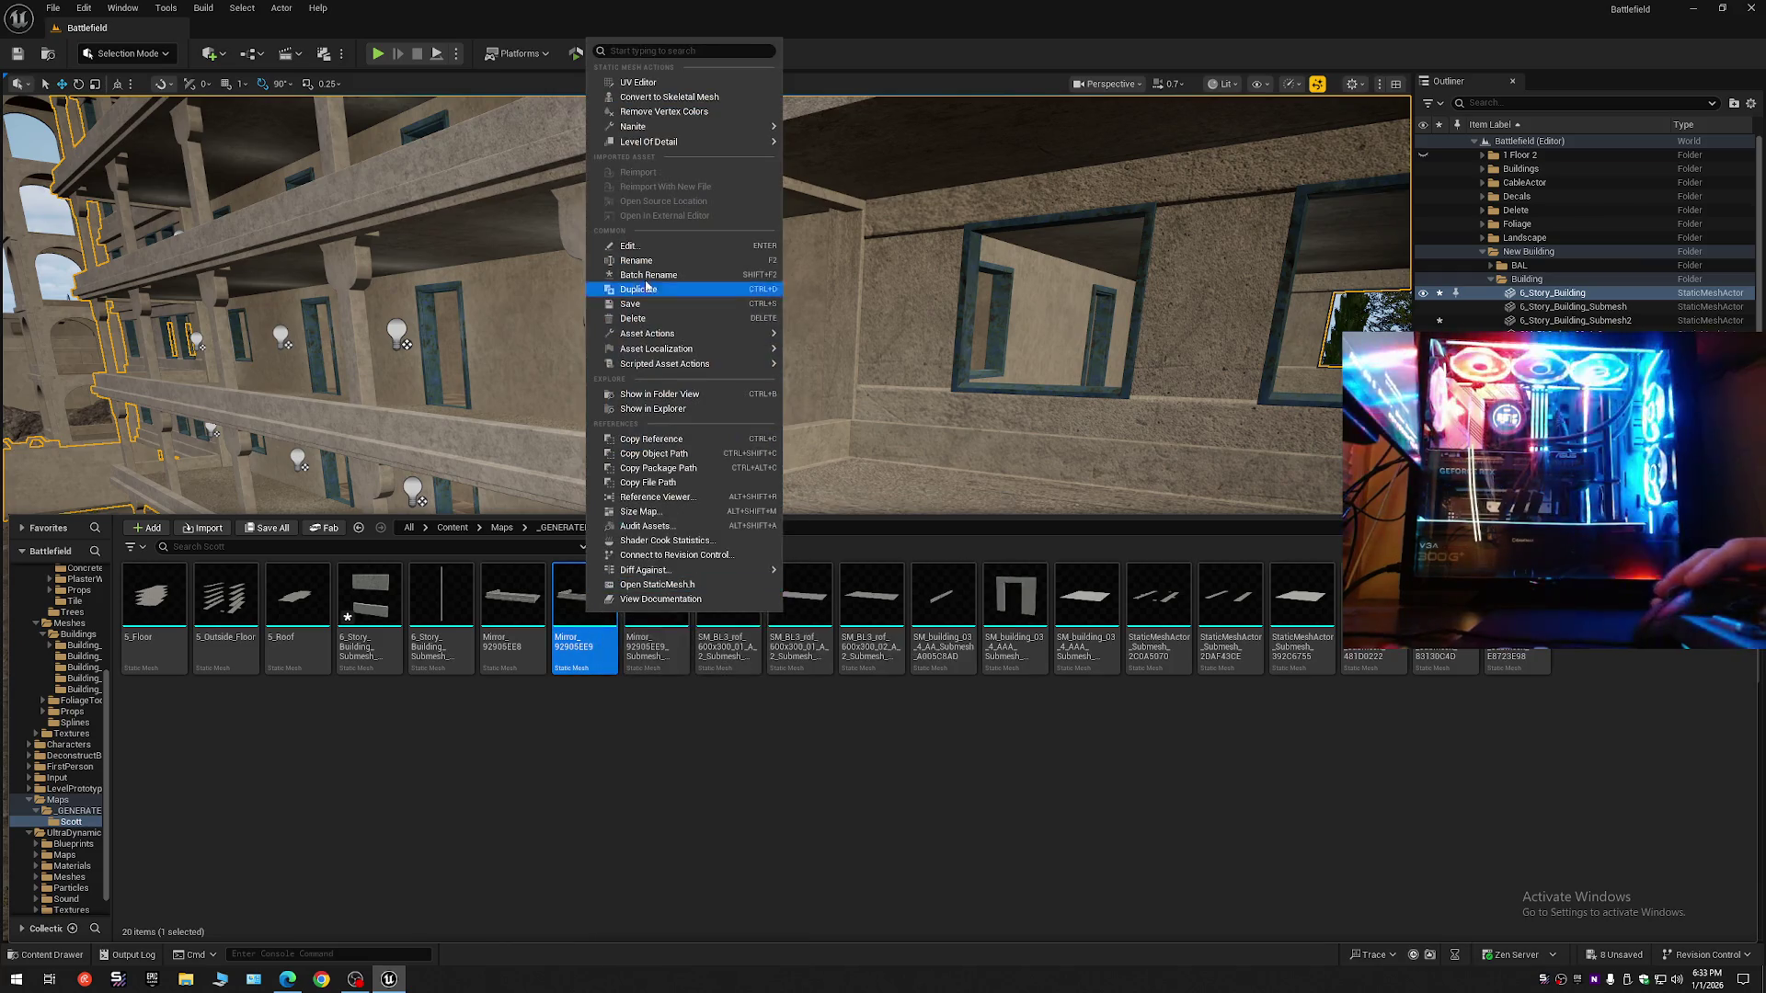
mouse_move(644, 127)
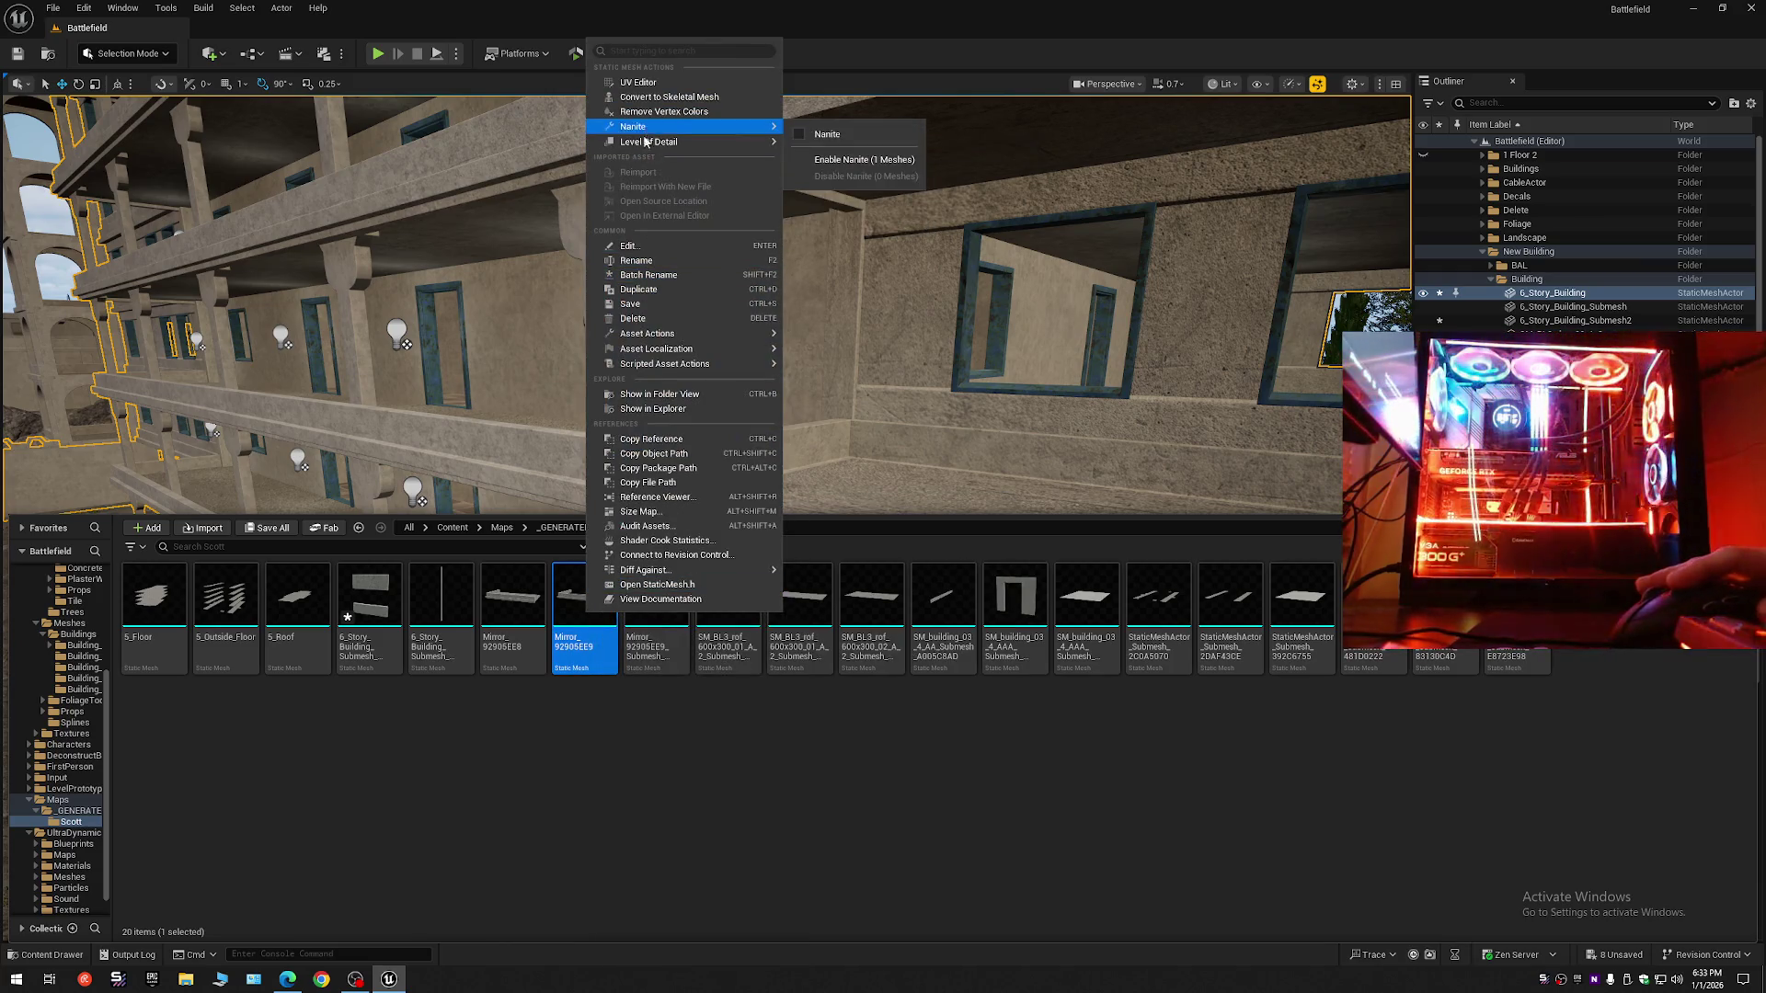
click(651, 288)
key(Return)
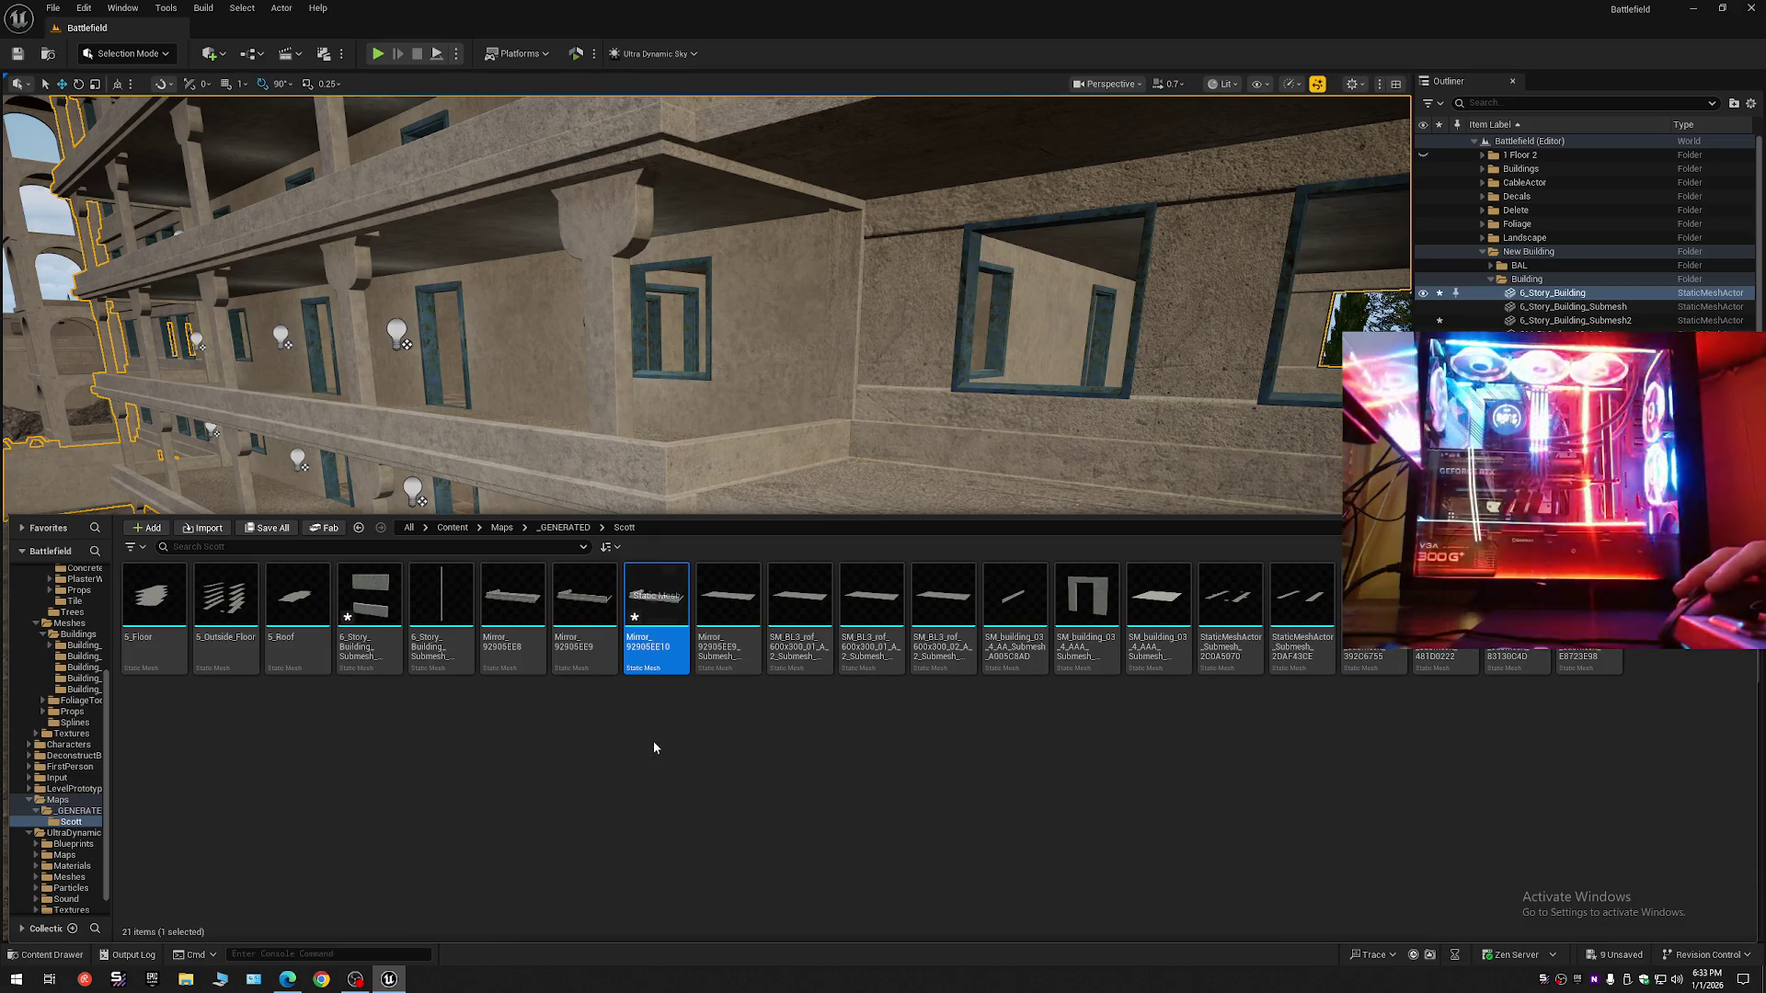
mouse_move(631, 619)
mouse_down()
mouse_move(769, 472)
mouse_move(776, 618)
mouse_move(727, 642)
mouse_move(733, 703)
mouse_move(765, 717)
mouse_move(806, 683)
mouse_move(736, 653)
mouse_up()
- Rotate the Mirror_92905EE10 parapet 90° and slide it right along the balcony
key(e)
key(w)
mouse_move(653, 538)
mouse_down()
mouse_move(616, 561)
mouse_move(652, 538)
mouse_up()
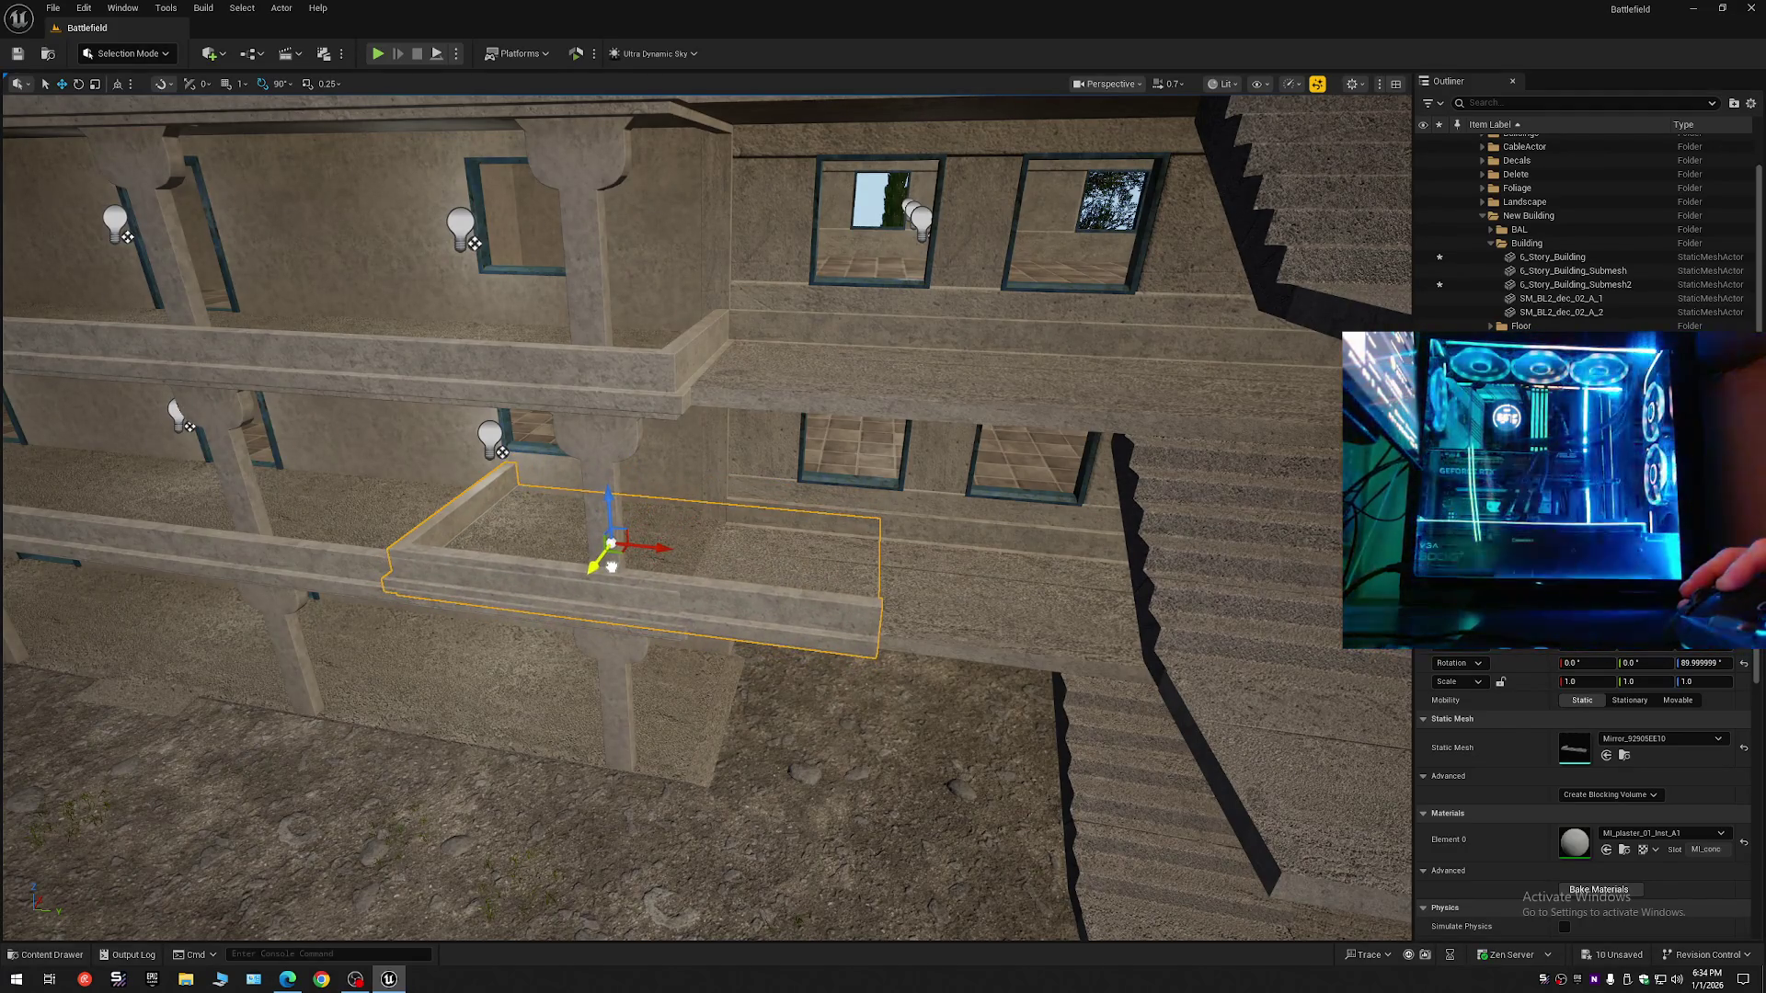
mouse_move(665, 551)
mouse_down()
mouse_move(1002, 643)
mouse_move(1048, 676)
mouse_move(965, 717)
mouse_move(883, 699)
mouse_move(827, 727)
mouse_move(699, 708)
mouse_move(648, 680)
mouse_move(1100, 678)
mouse_up()
- Scale the parapet's X length to about 0.73 so it butts against the balcony ledge
scroll(727, 708, up, 1)
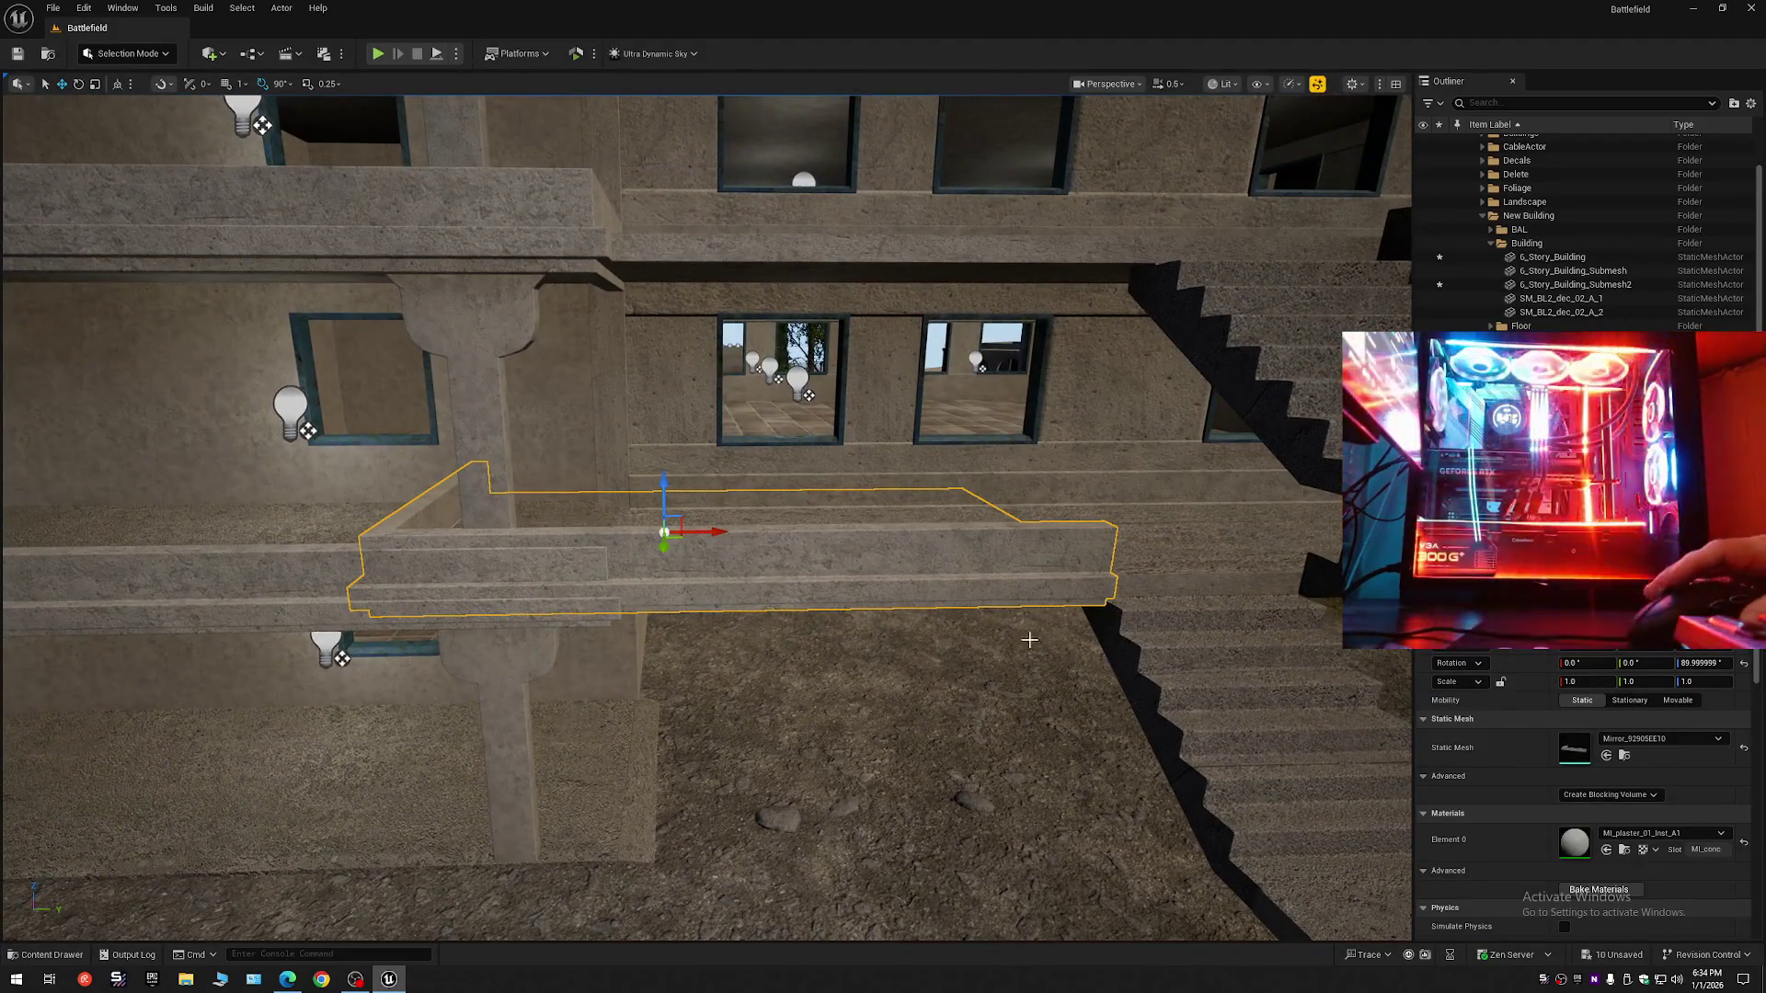
drag(707, 535, 658, 538)
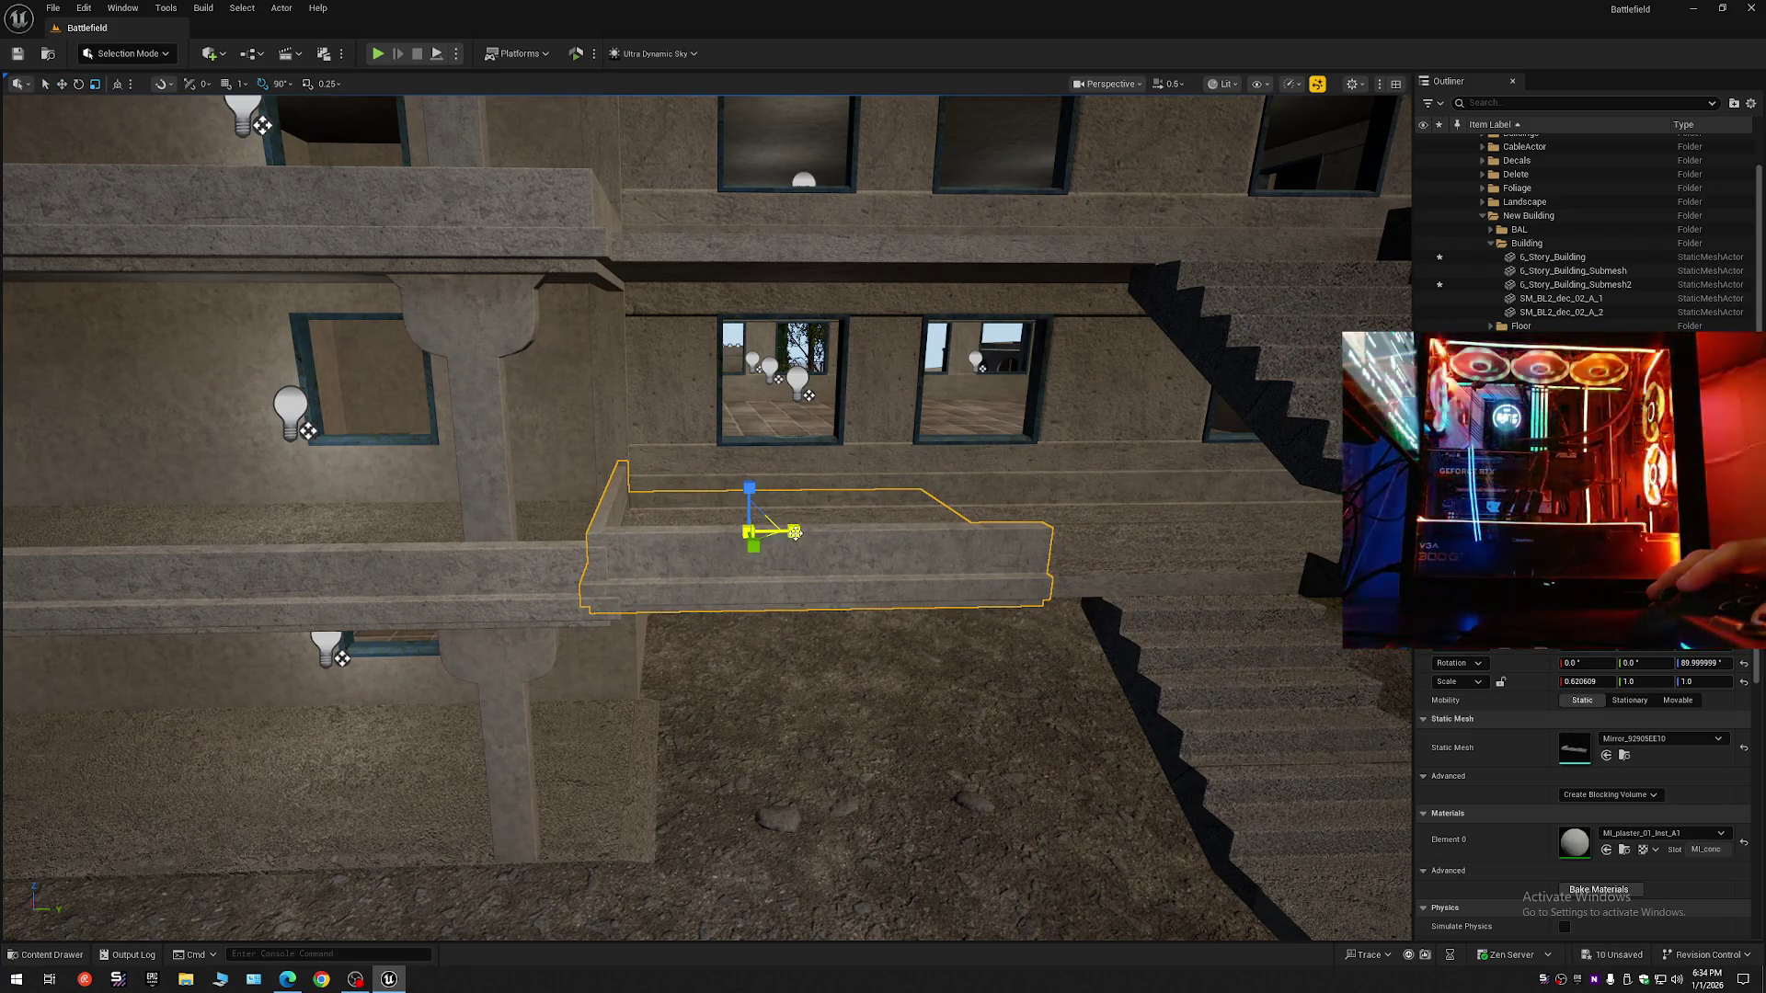
mouse_move(796, 533)
mouse_down()
mouse_move(754, 535)
mouse_move(675, 497)
mouse_up()
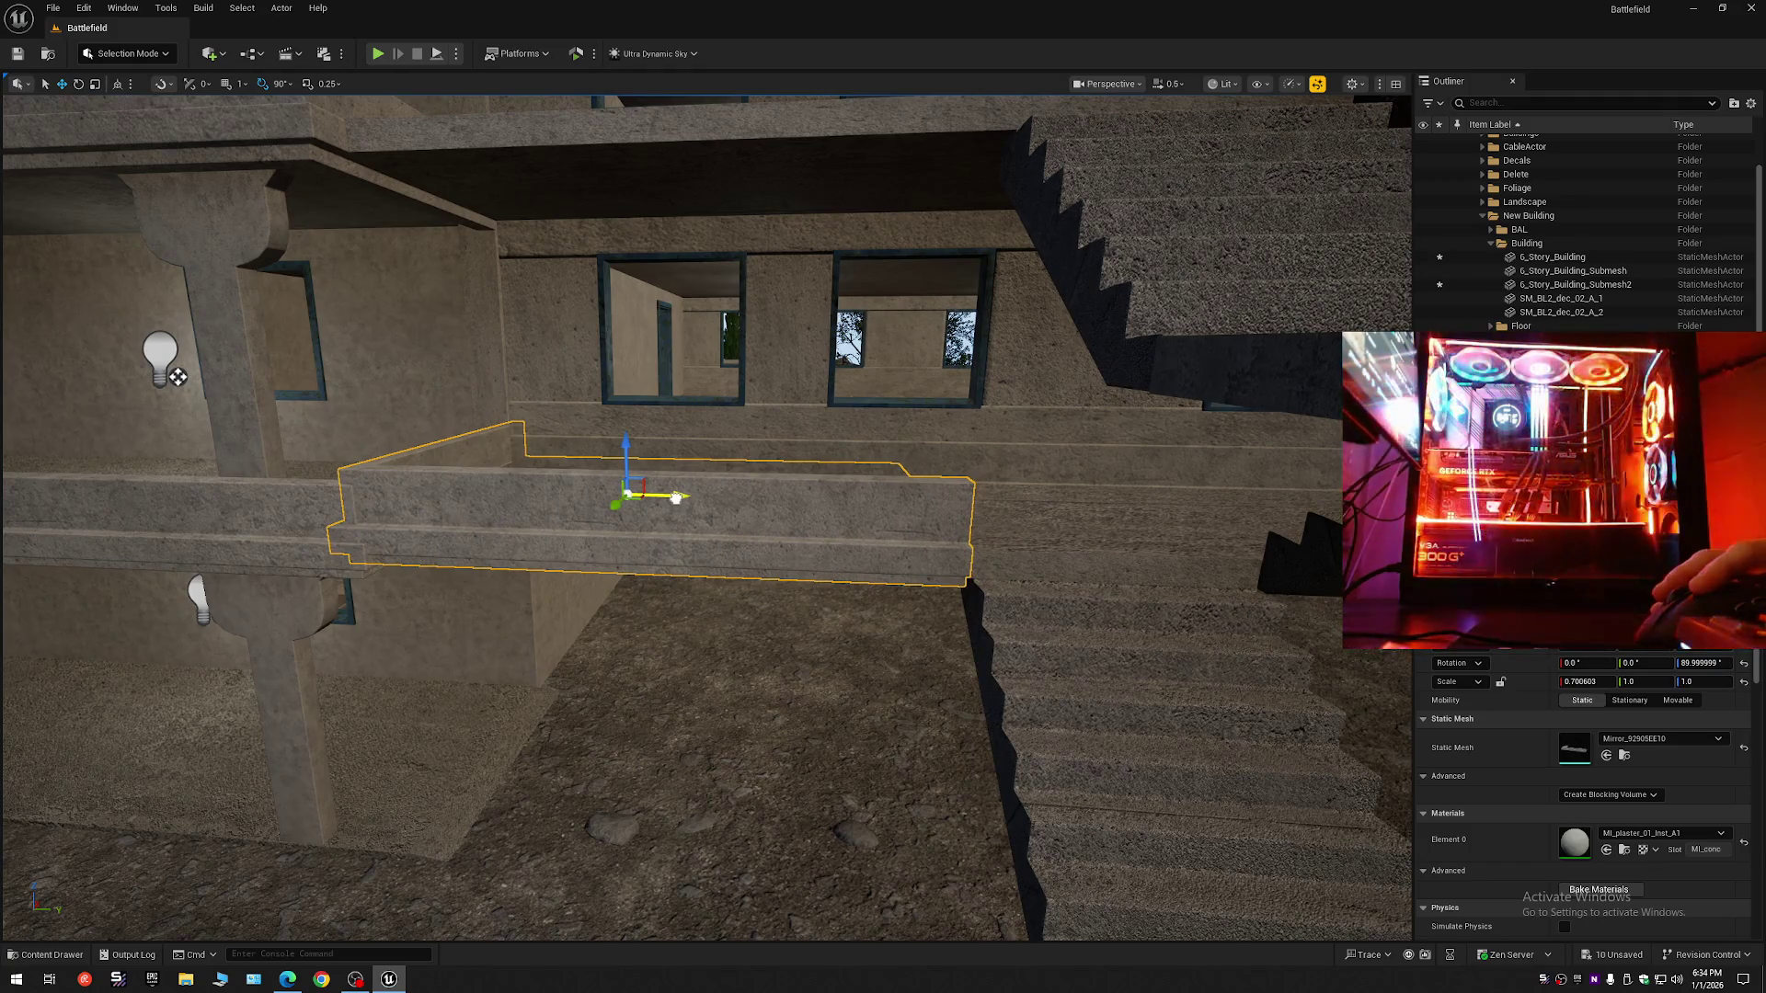
mouse_move(805, 561)
mouse_down()
mouse_move(797, 524)
mouse_move(828, 564)
mouse_up()
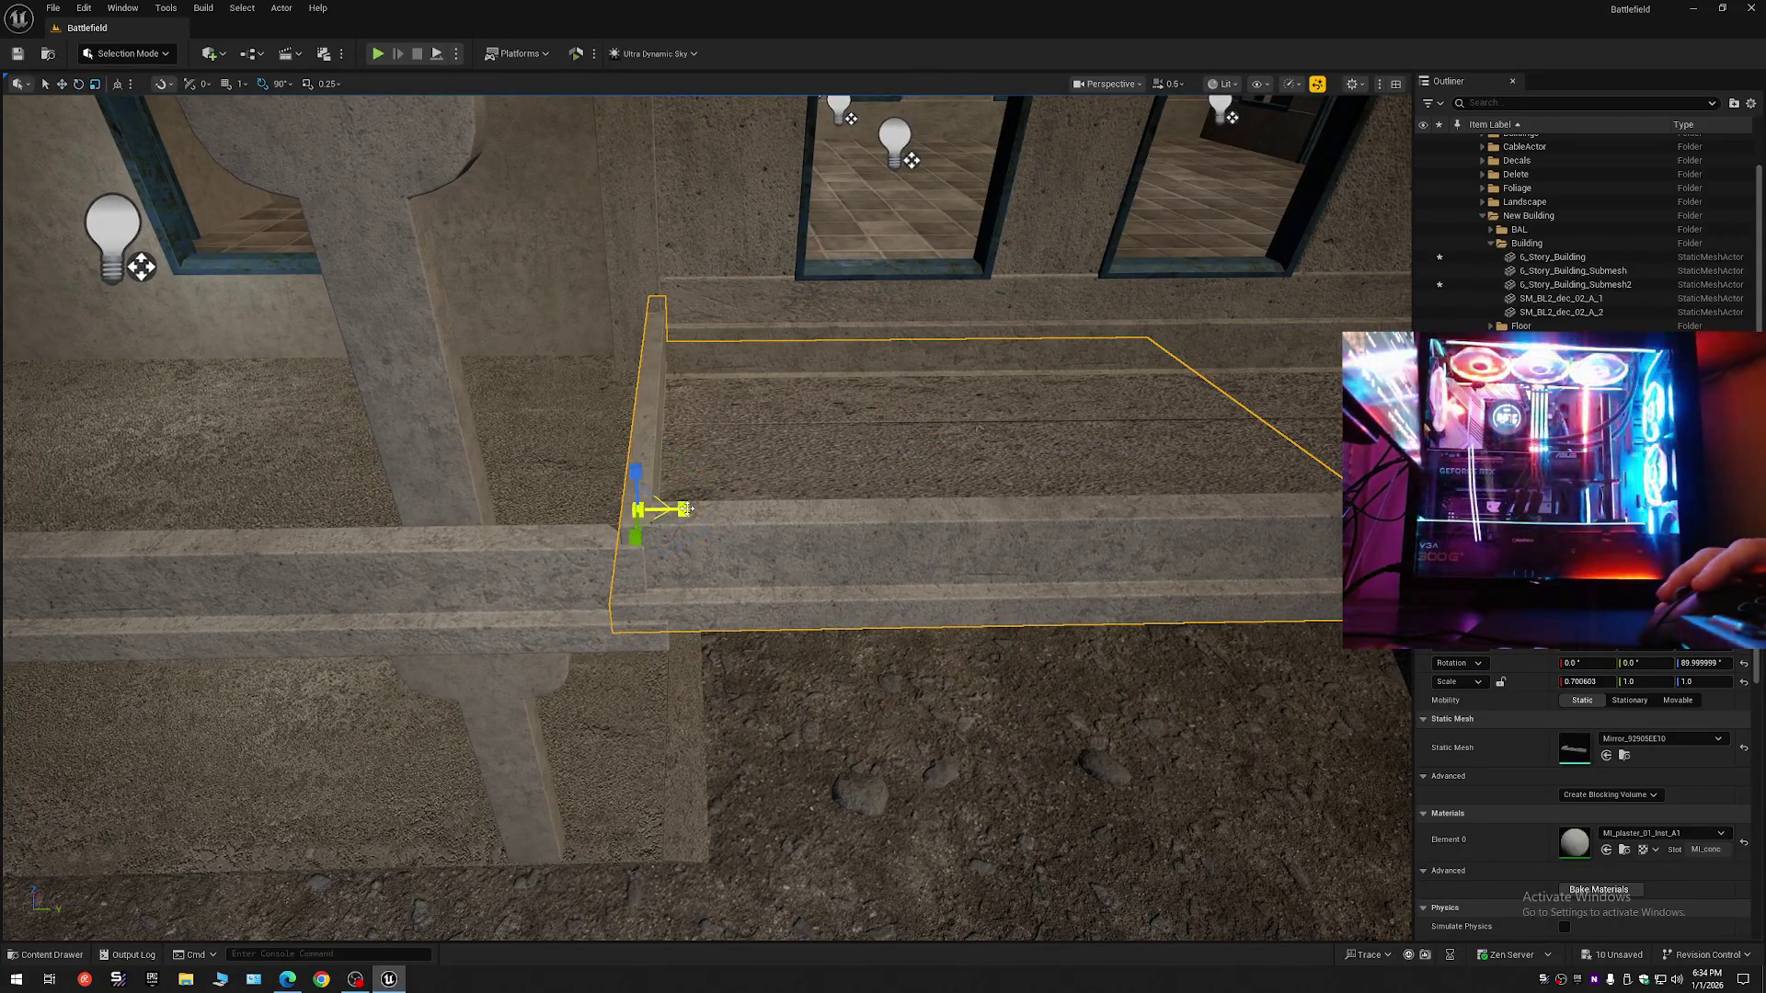
mouse_move(806, 532)
mouse_down()
mouse_move(924, 532)
mouse_move(890, 515)
mouse_move(904, 515)
mouse_up()
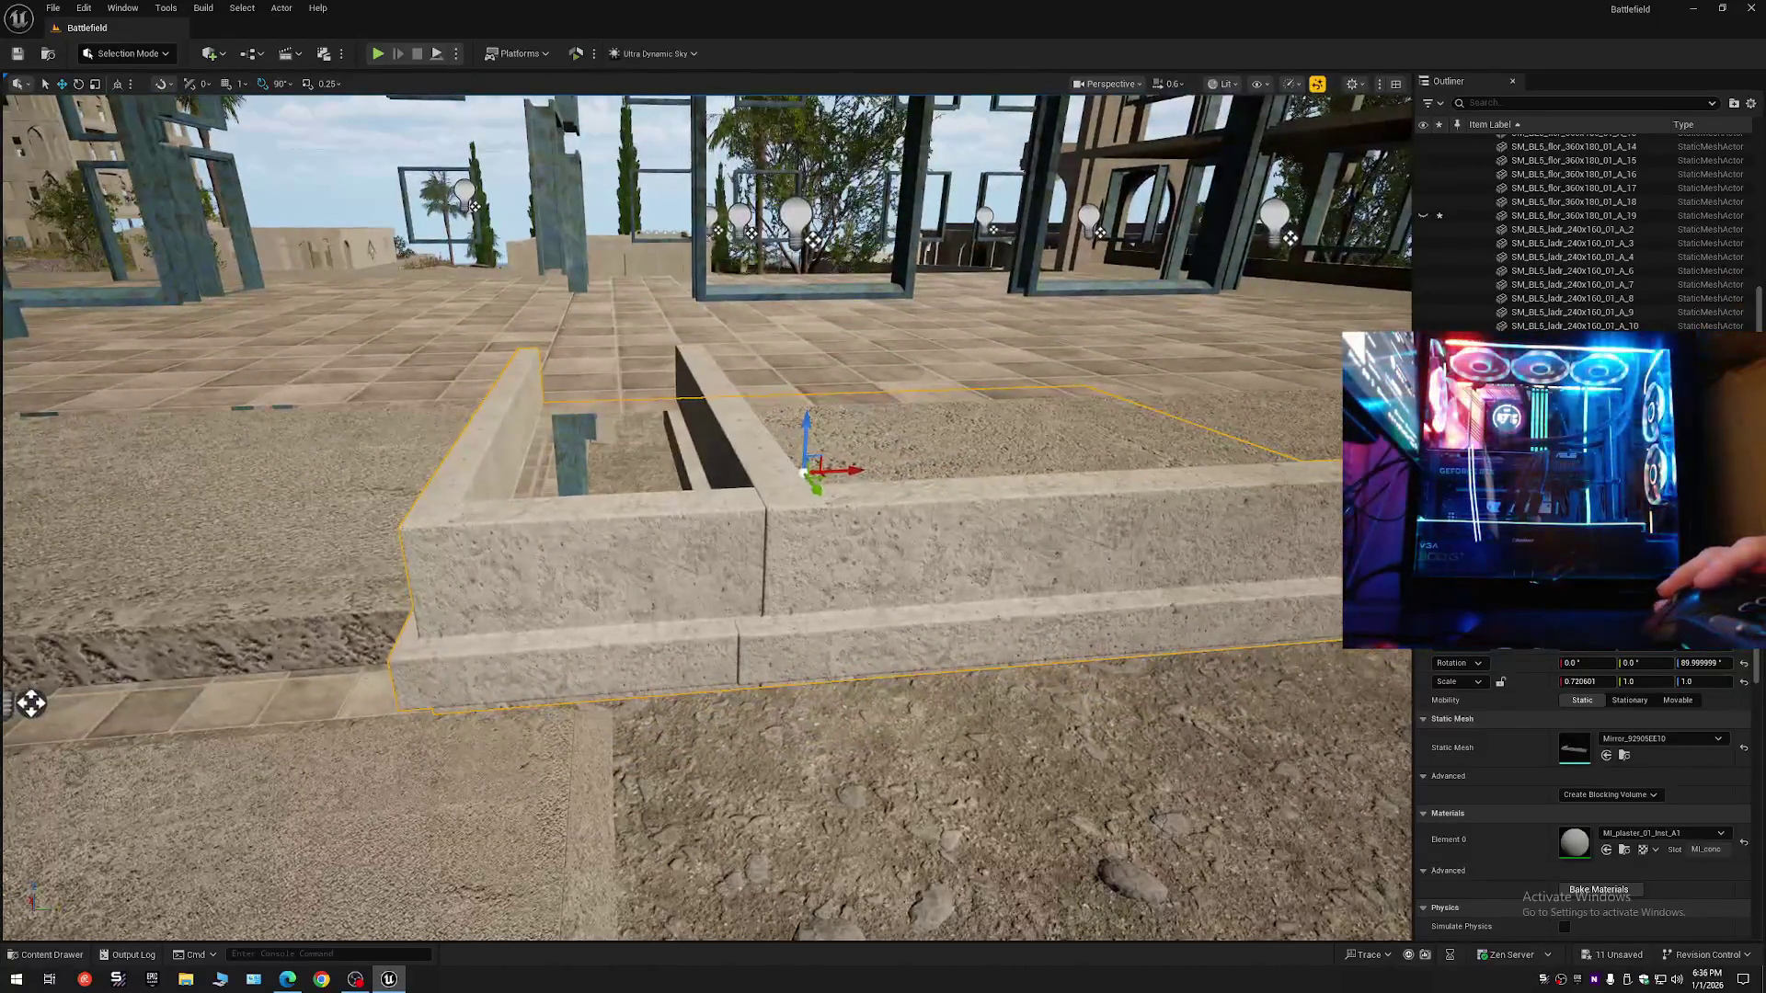
- Copy the left roof wall's X scale and paste it into the other roof wall's transform field
key(ctrl+z)
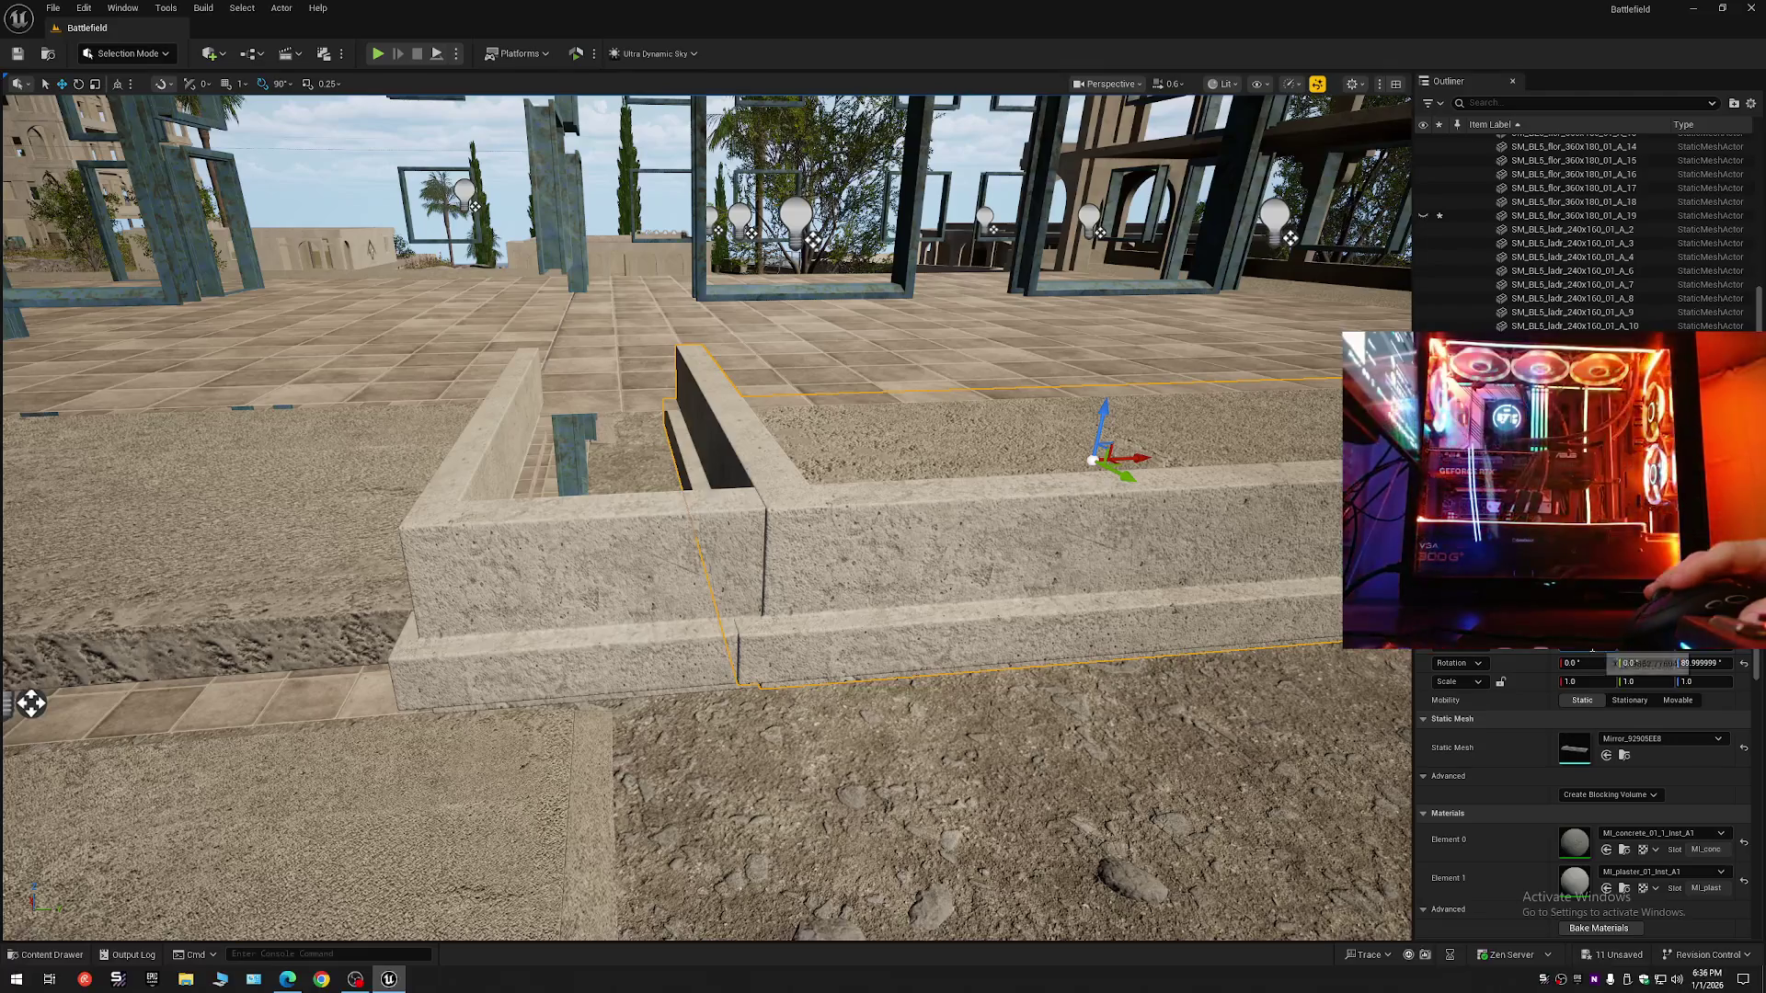
click(650, 580)
right_click(1557, 682)
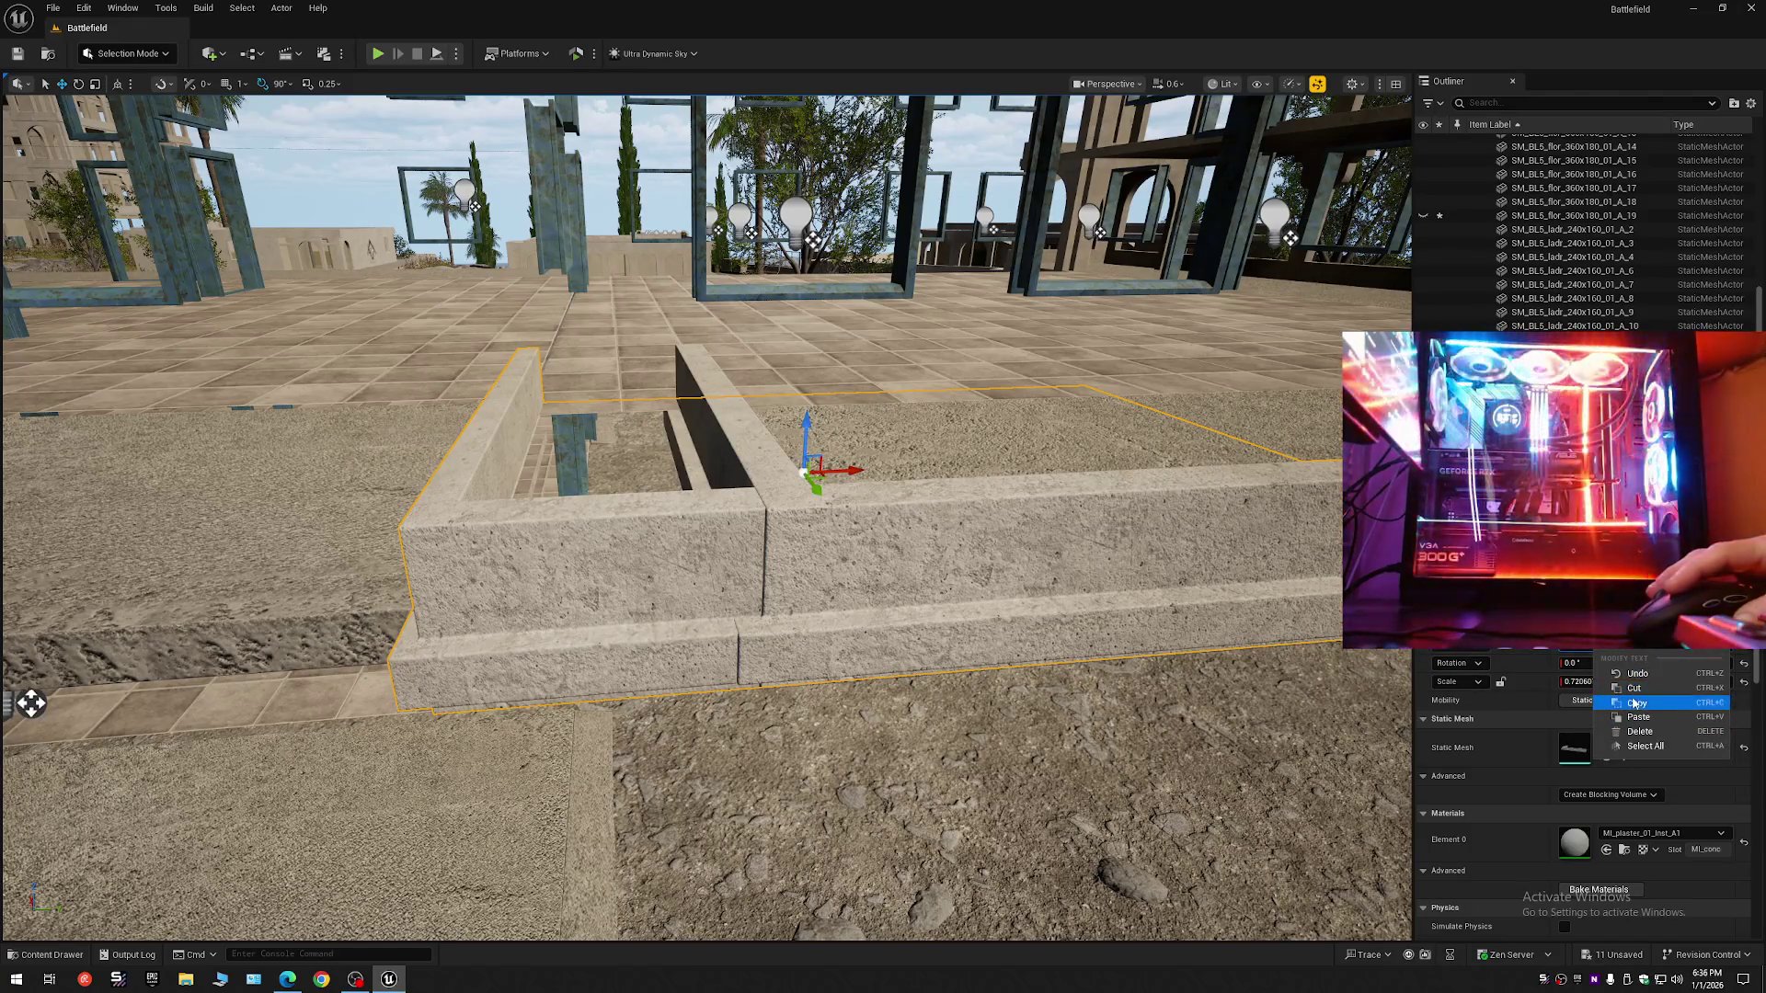
click(1633, 674)
key(ctrl+z)
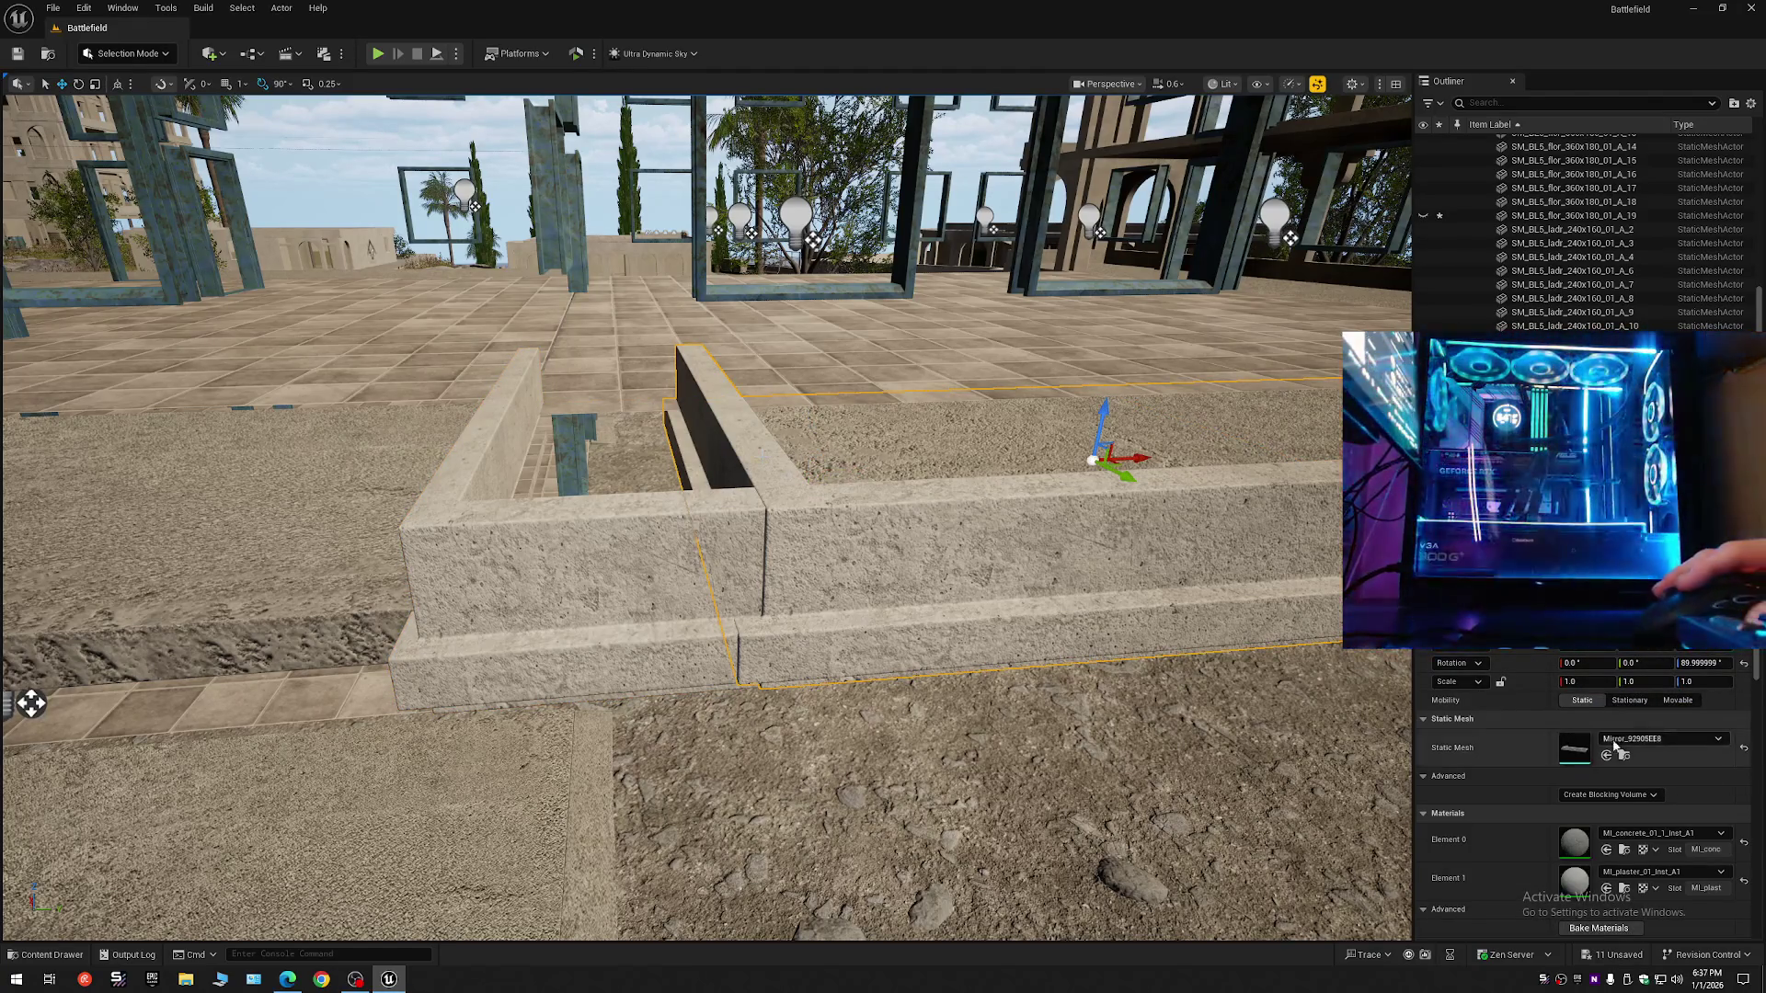
right_click(1578, 663)
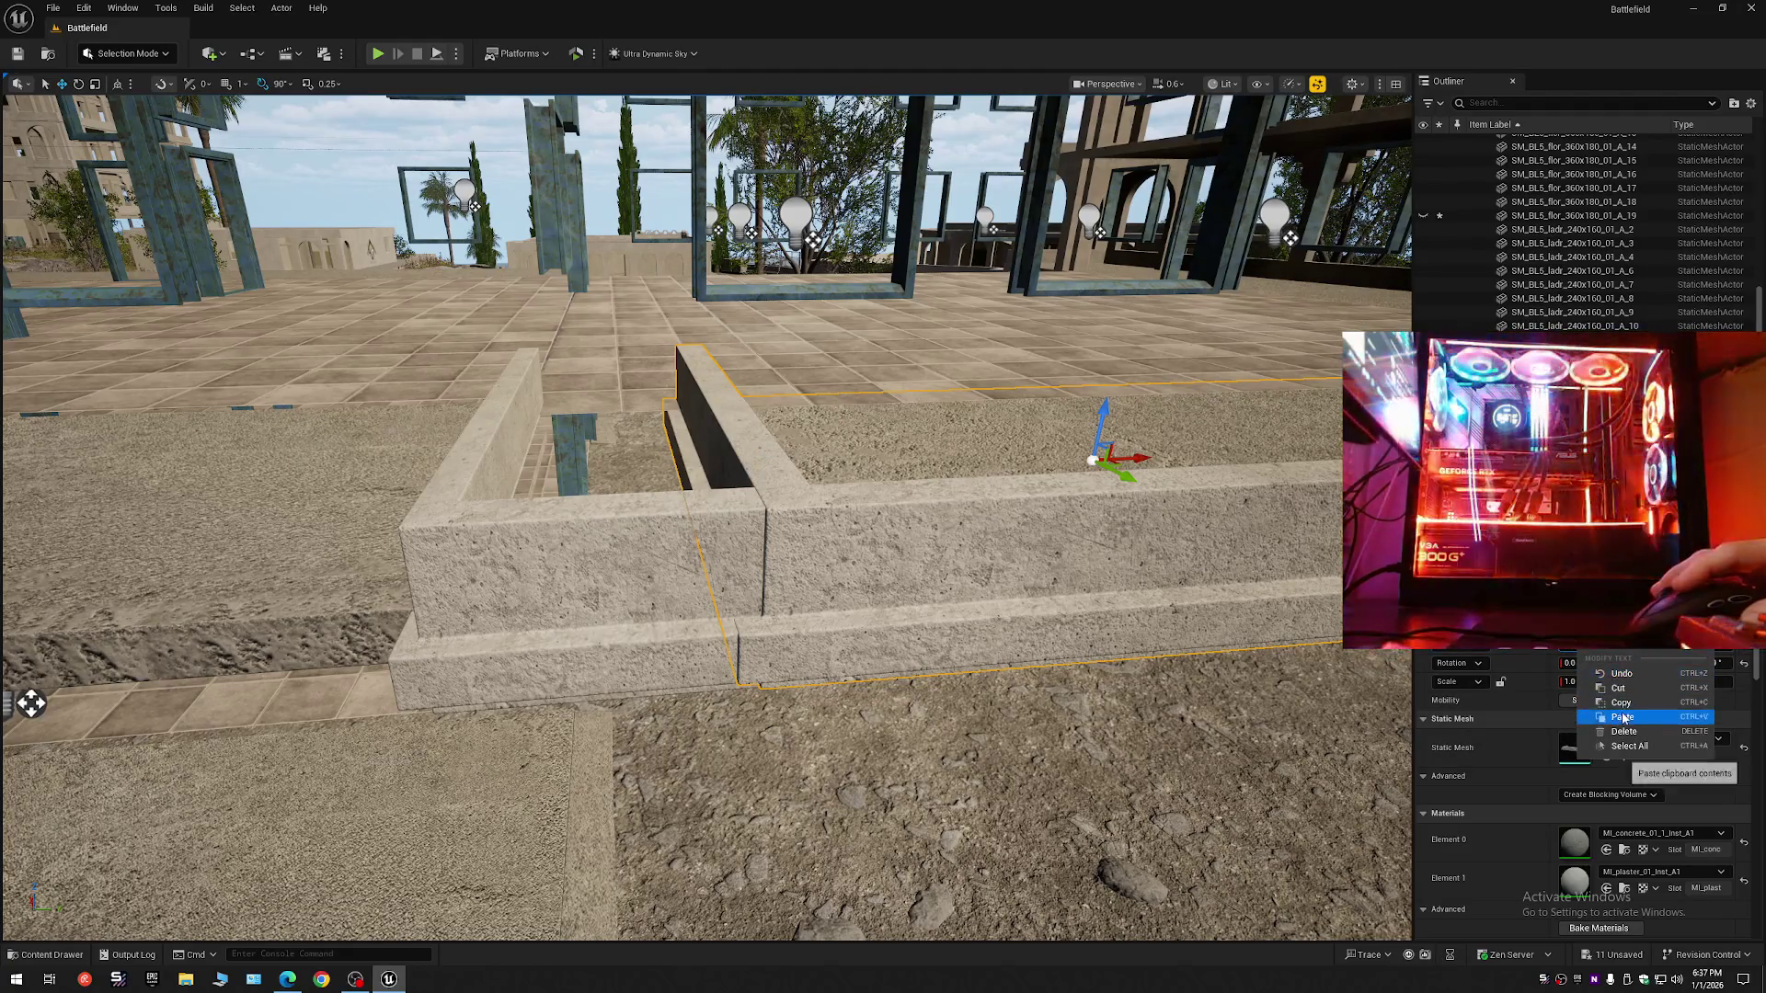
click(1616, 673)
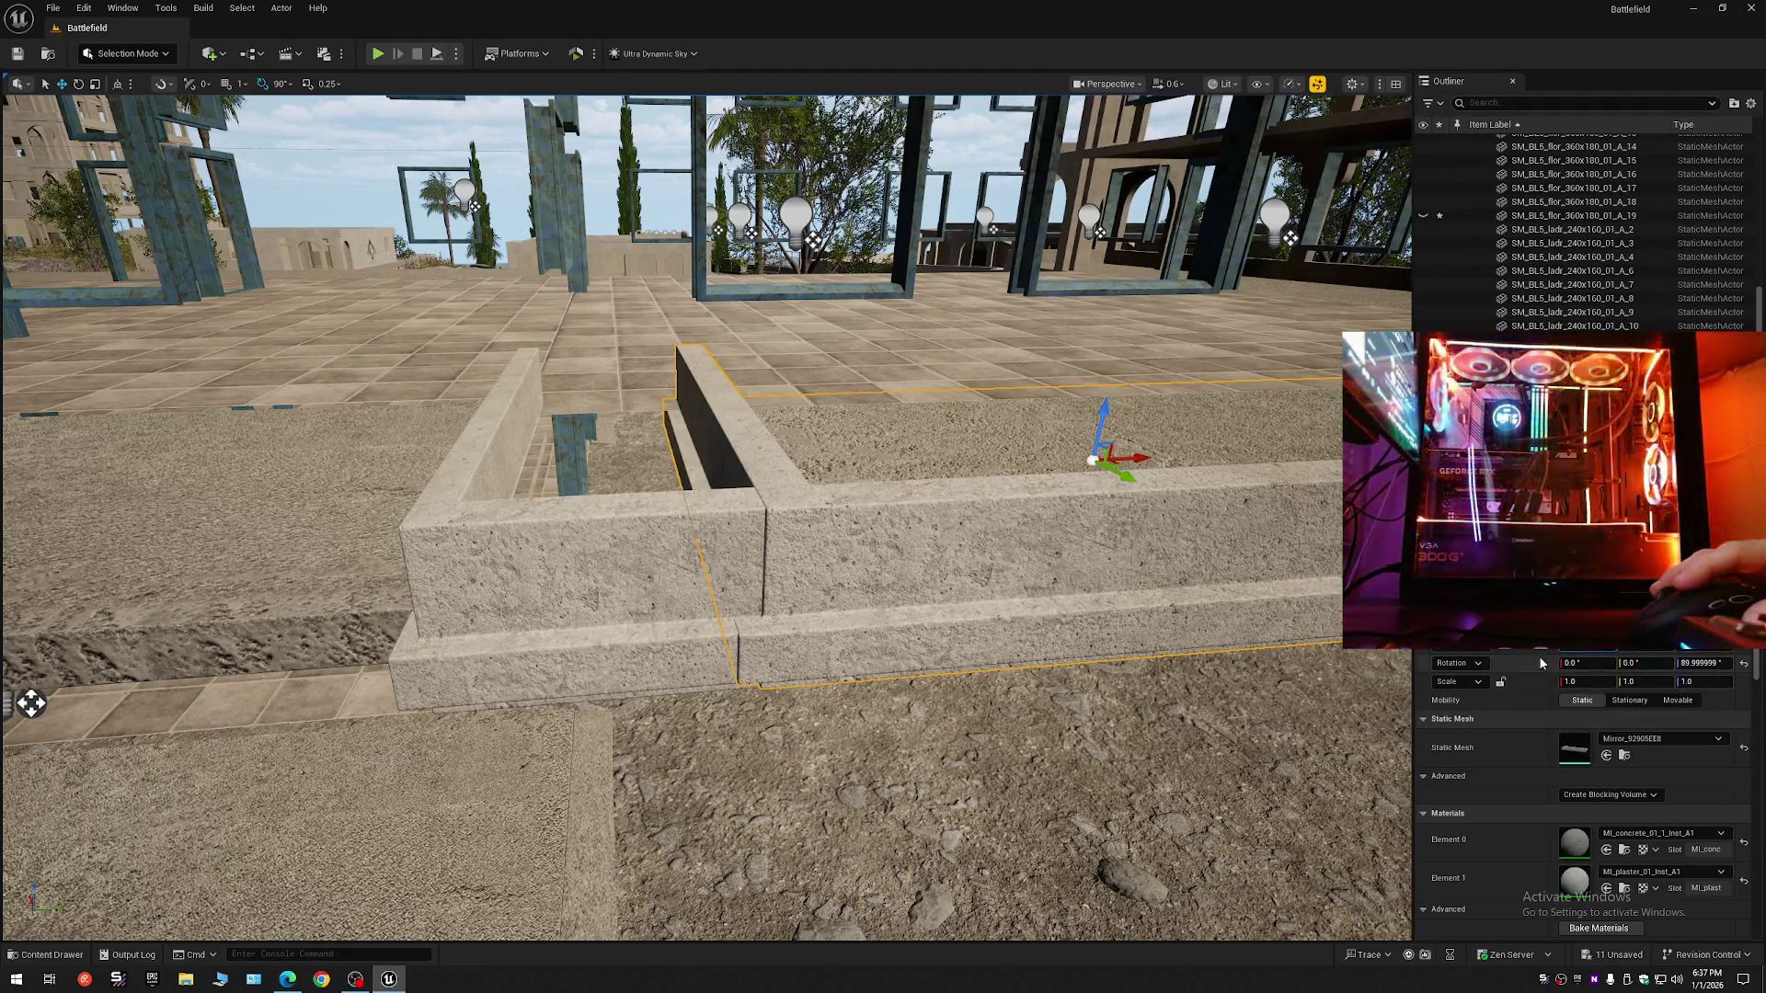
- Delete the overlapping roof wall and slide the remaining concrete wall left to close the gap
click(660, 524)
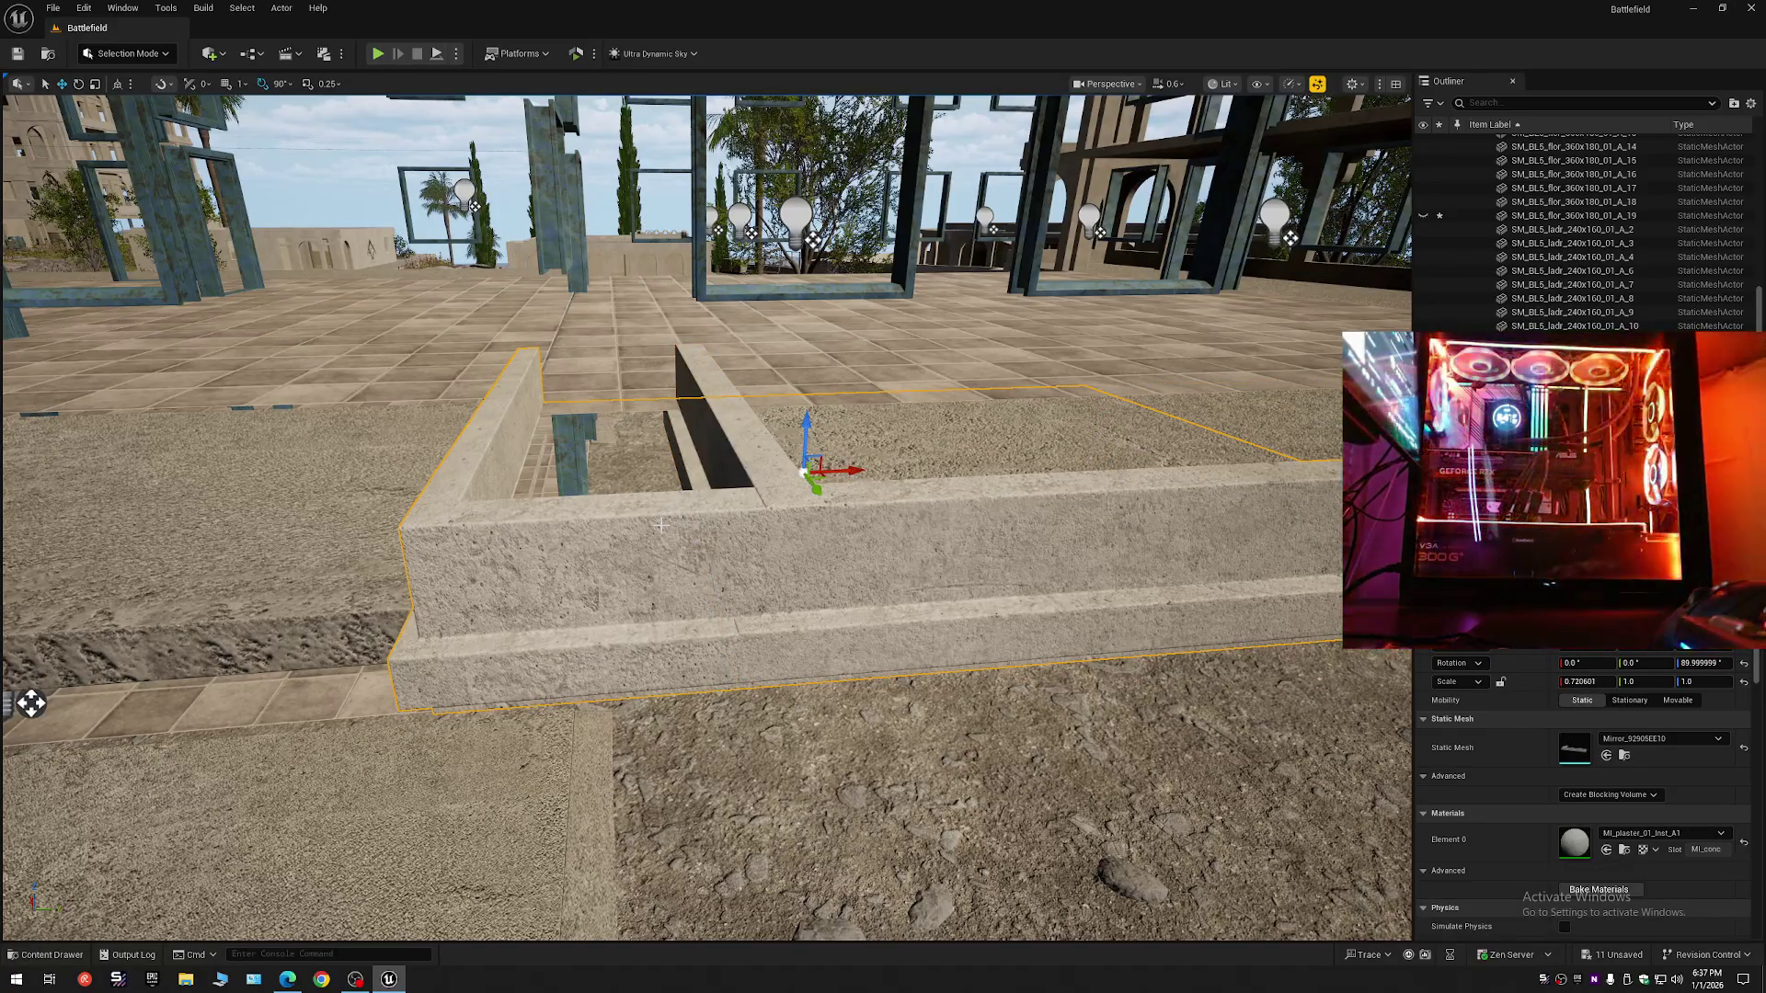
key(Delete)
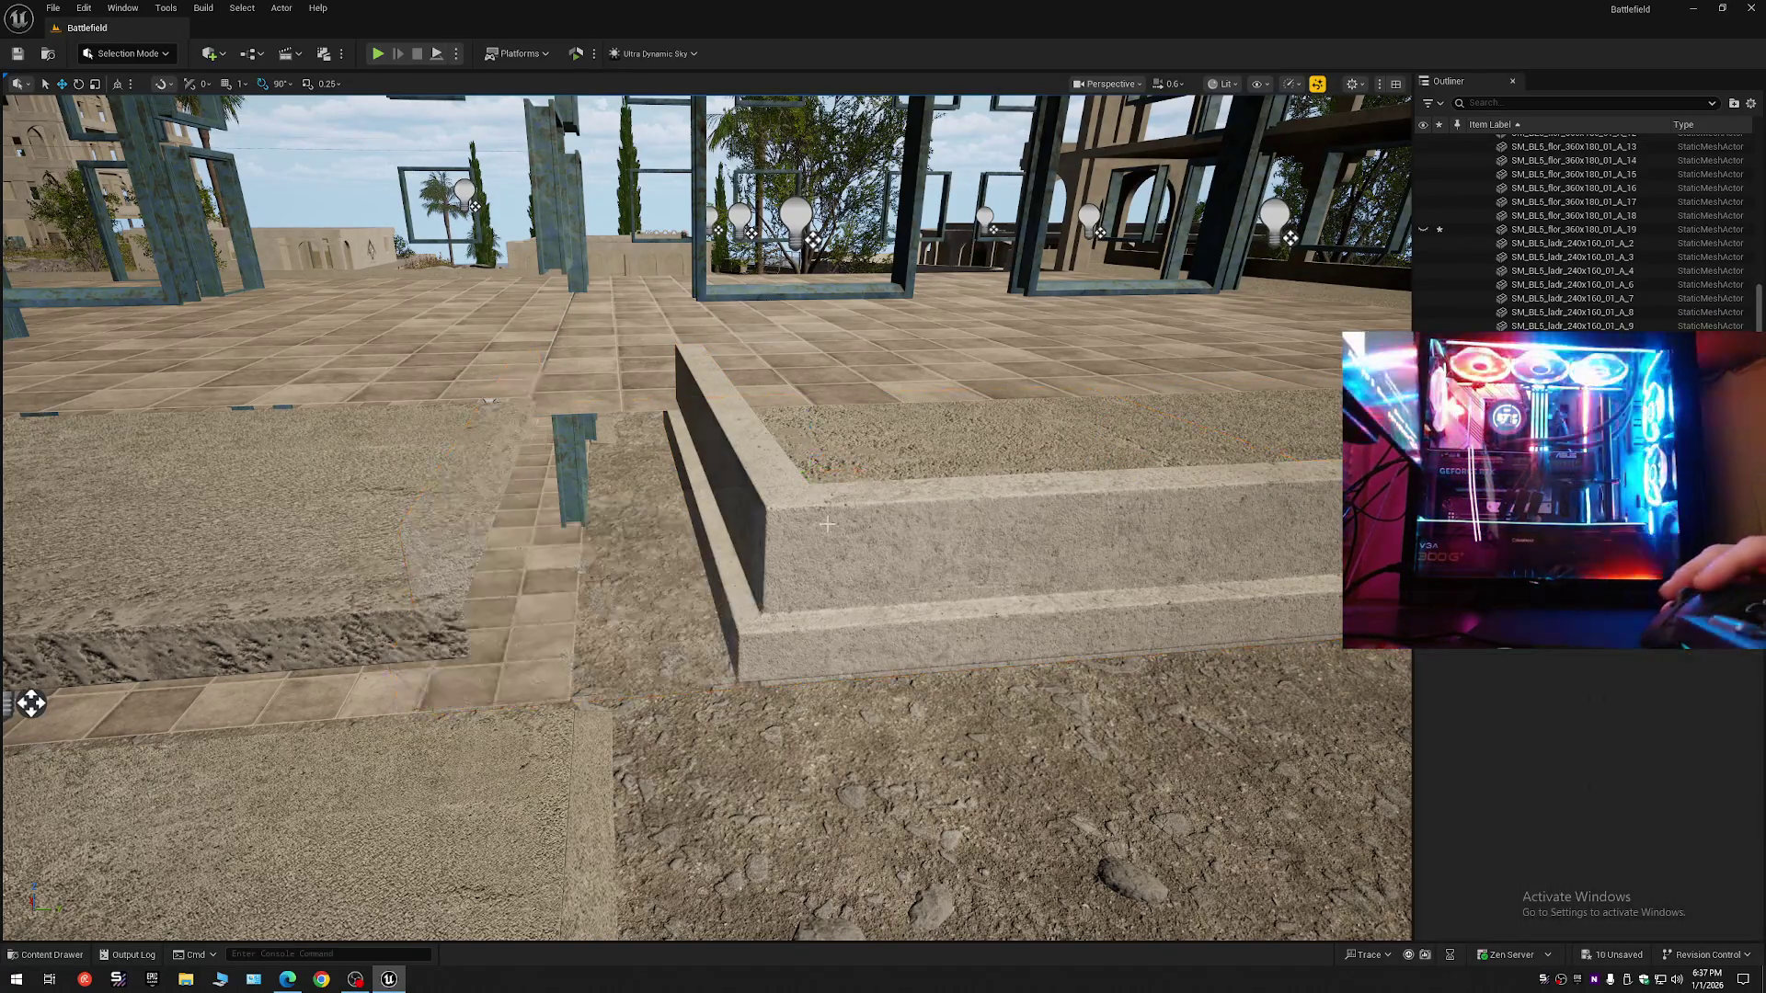
click(827, 524)
drag(1140, 457, 920, 468)
mouse_move(966, 563)
mouse_down()
mouse_move(966, 533)
mouse_move(920, 515)
mouse_up()
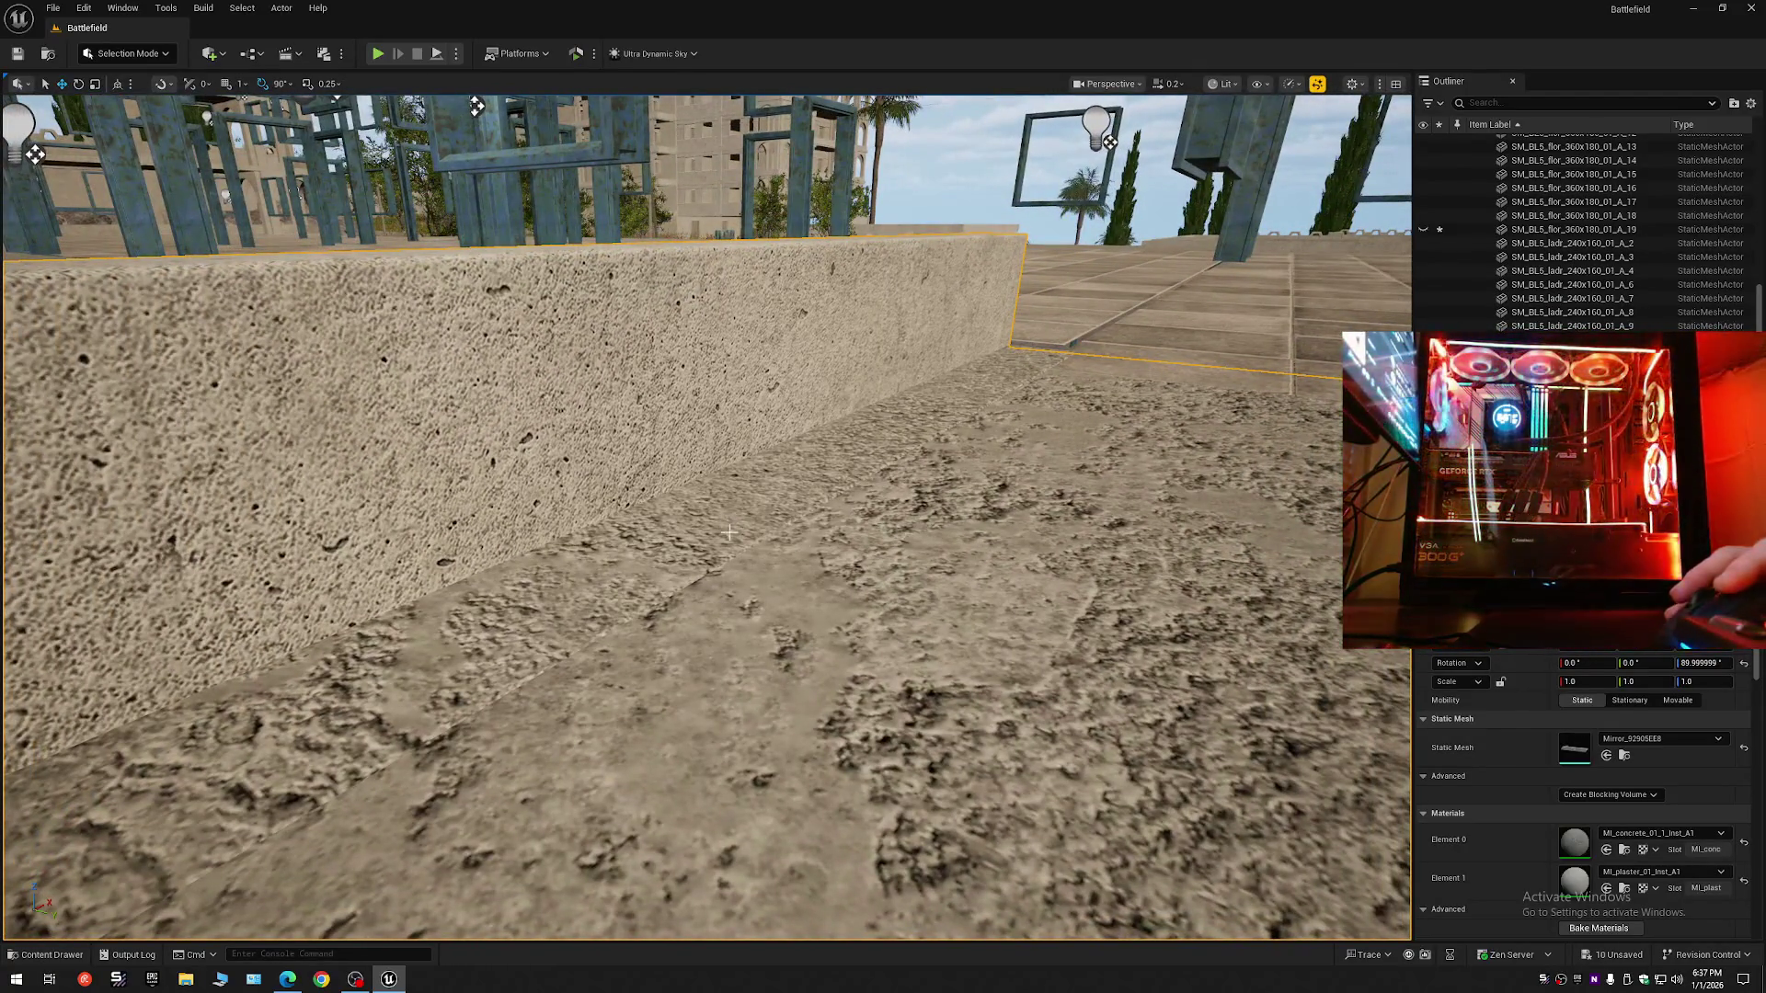
click(729, 534)
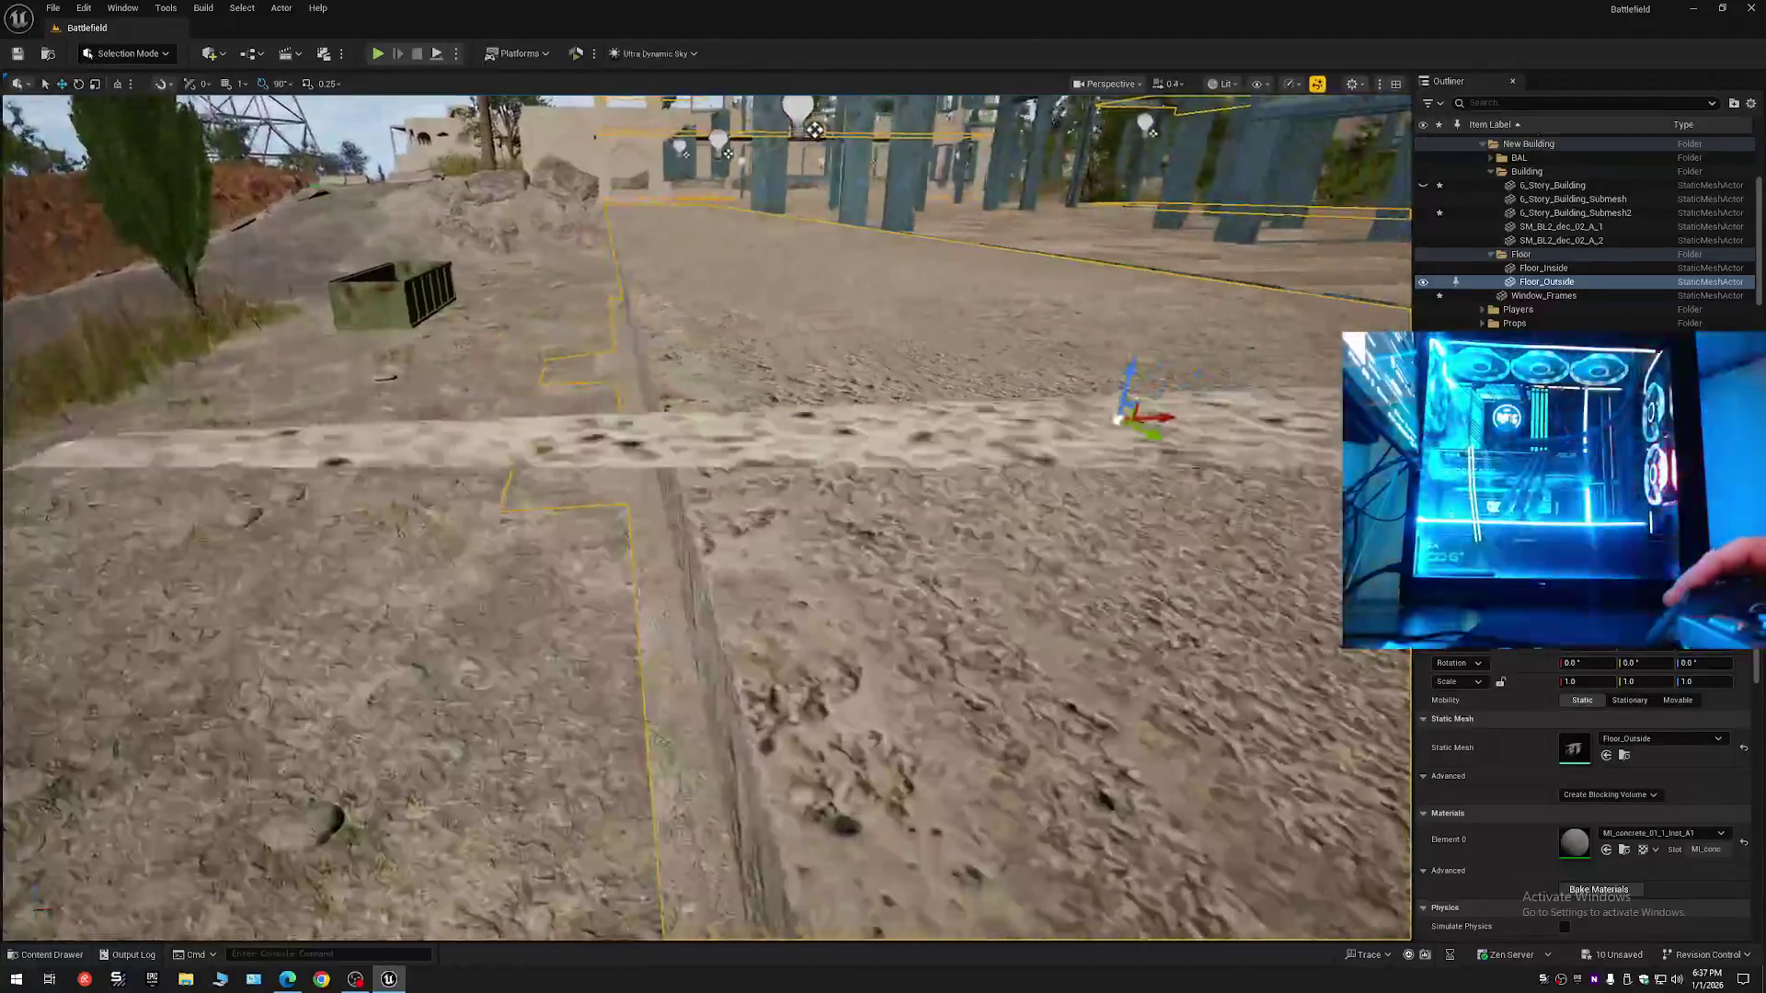
key(w)
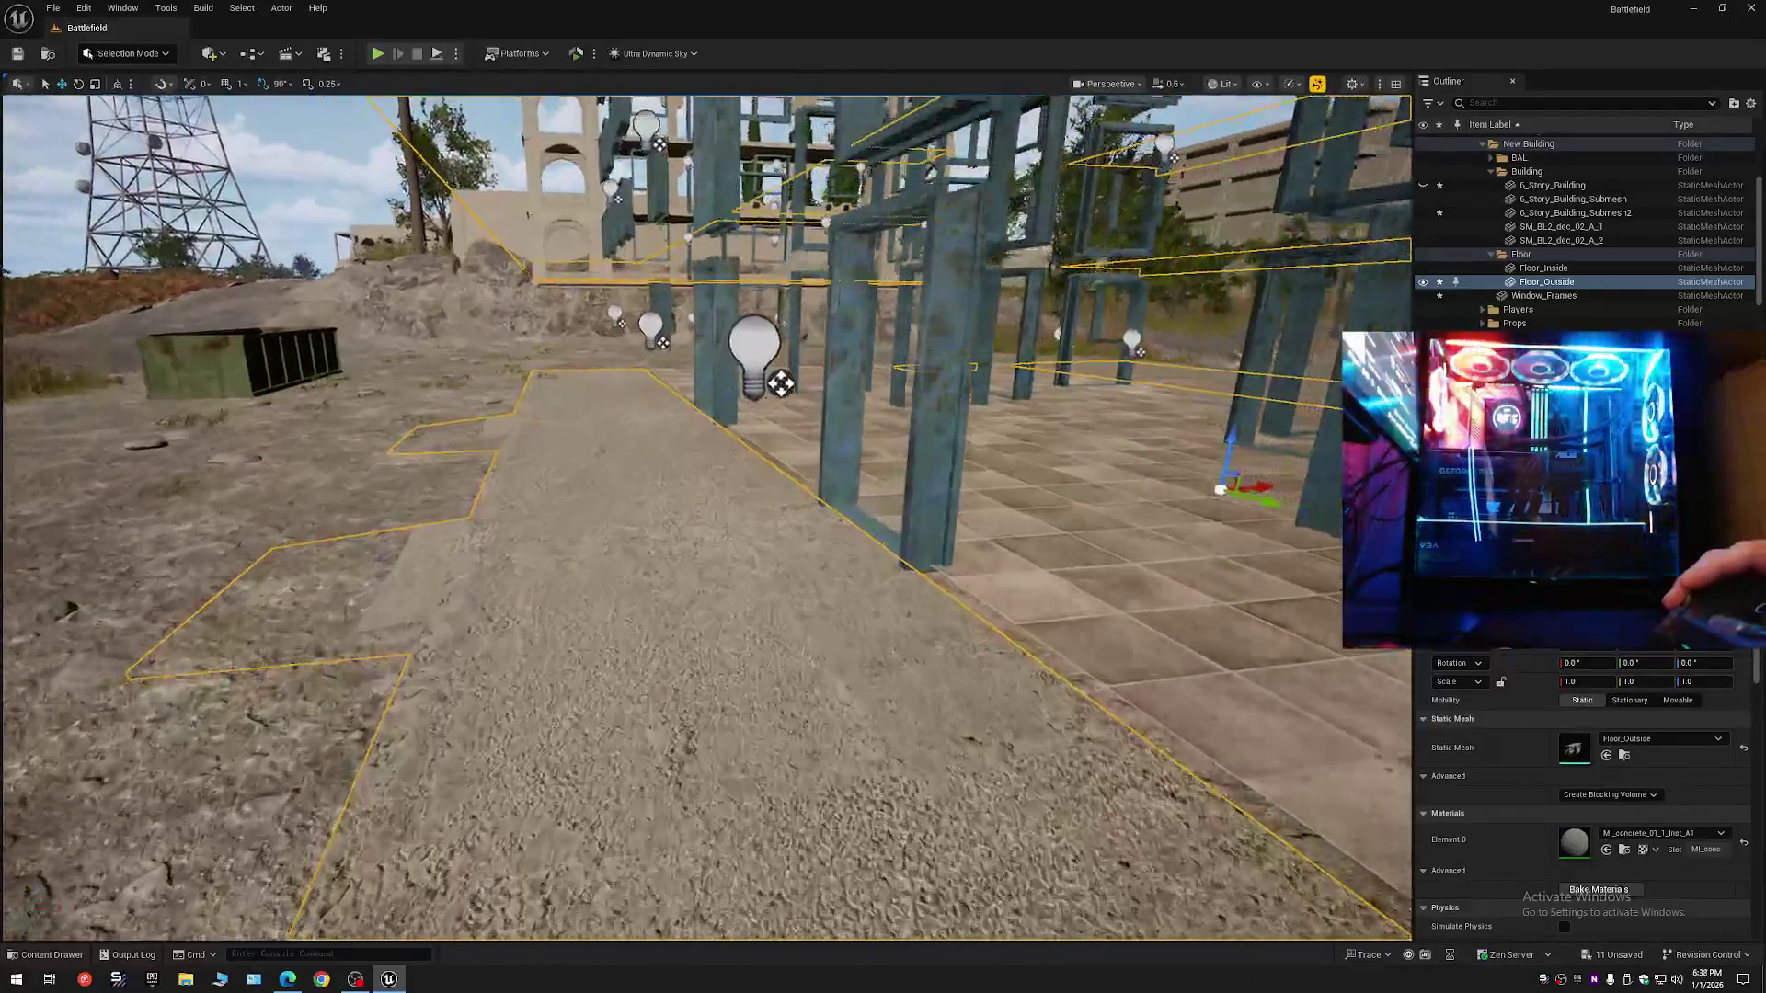
key(w)
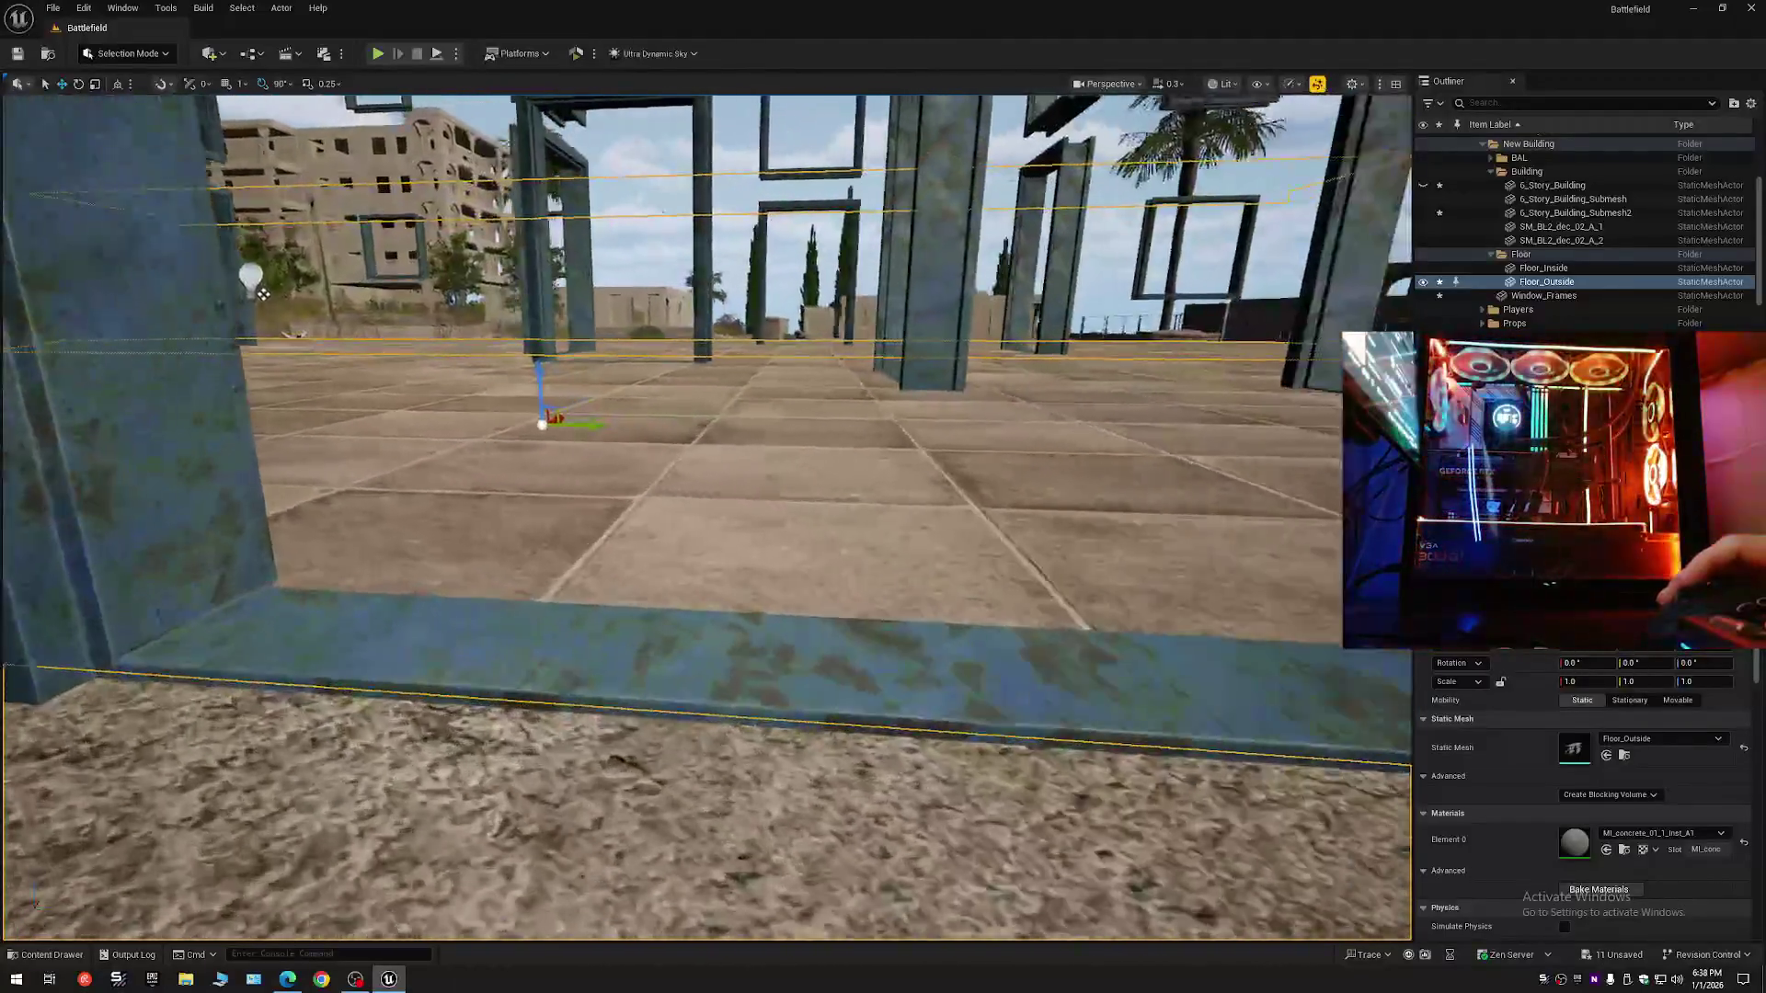
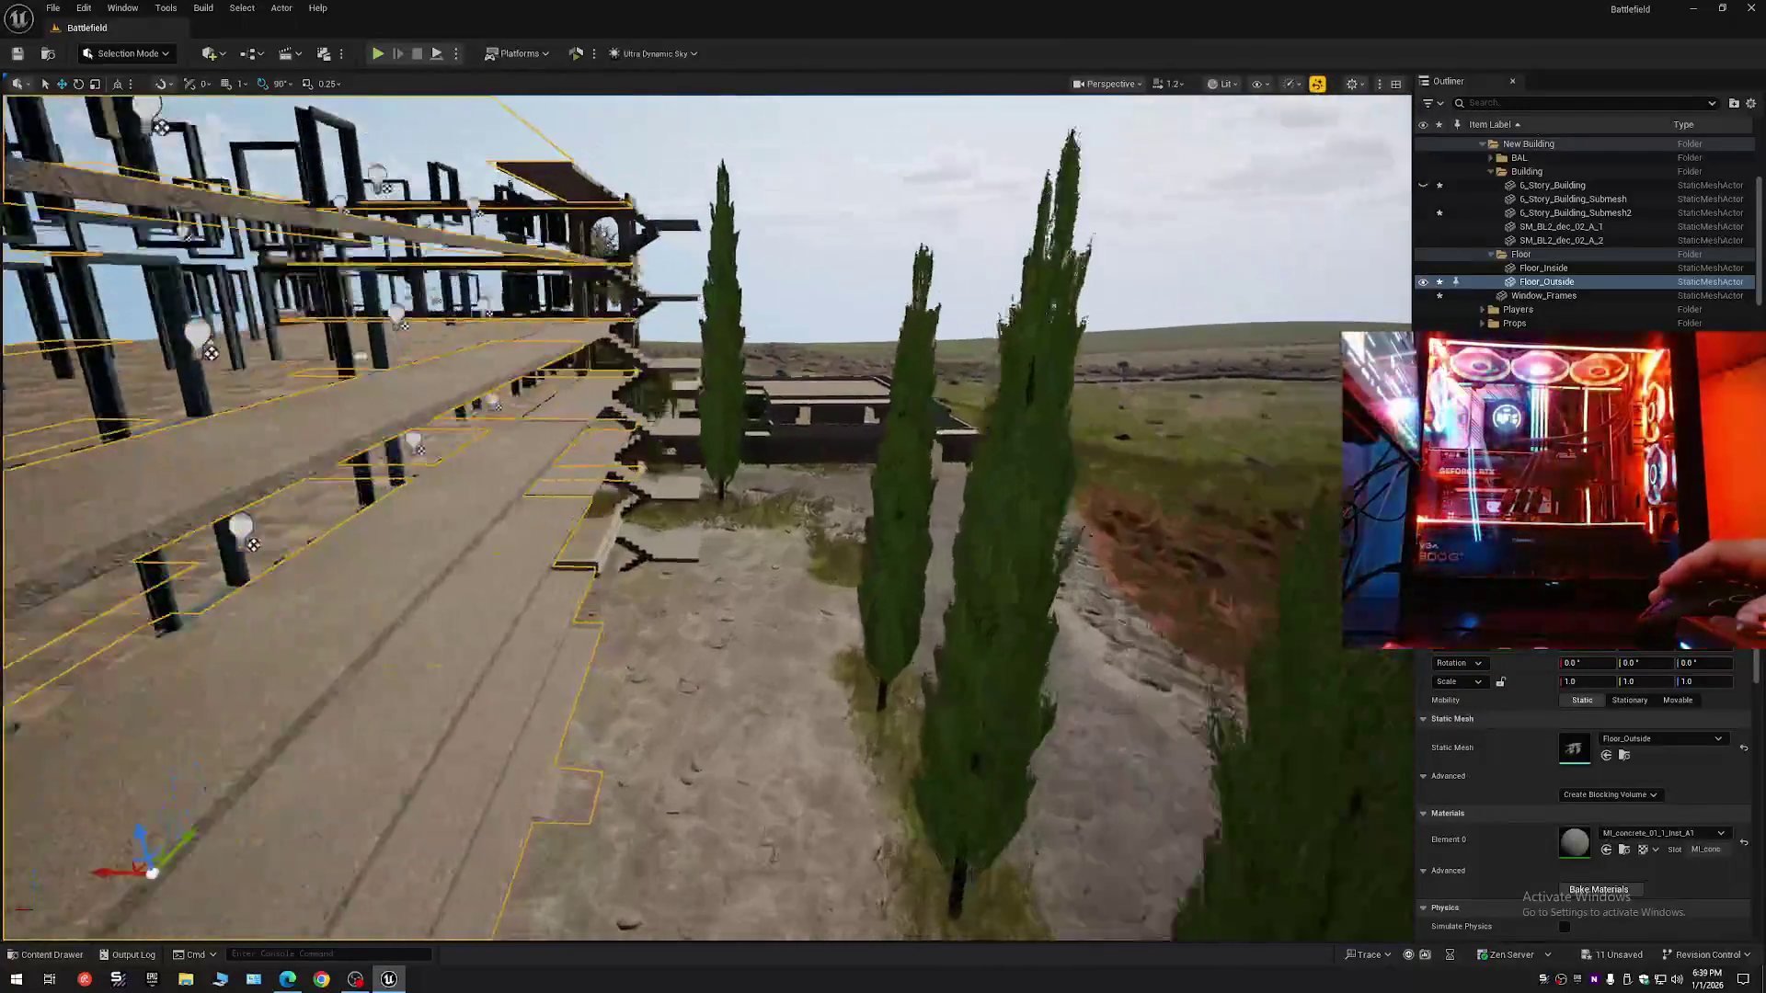
- Fly around the terrace walls and select the raised concrete curb beside the tiled courtyard
scroll(706, 515, down, 2)
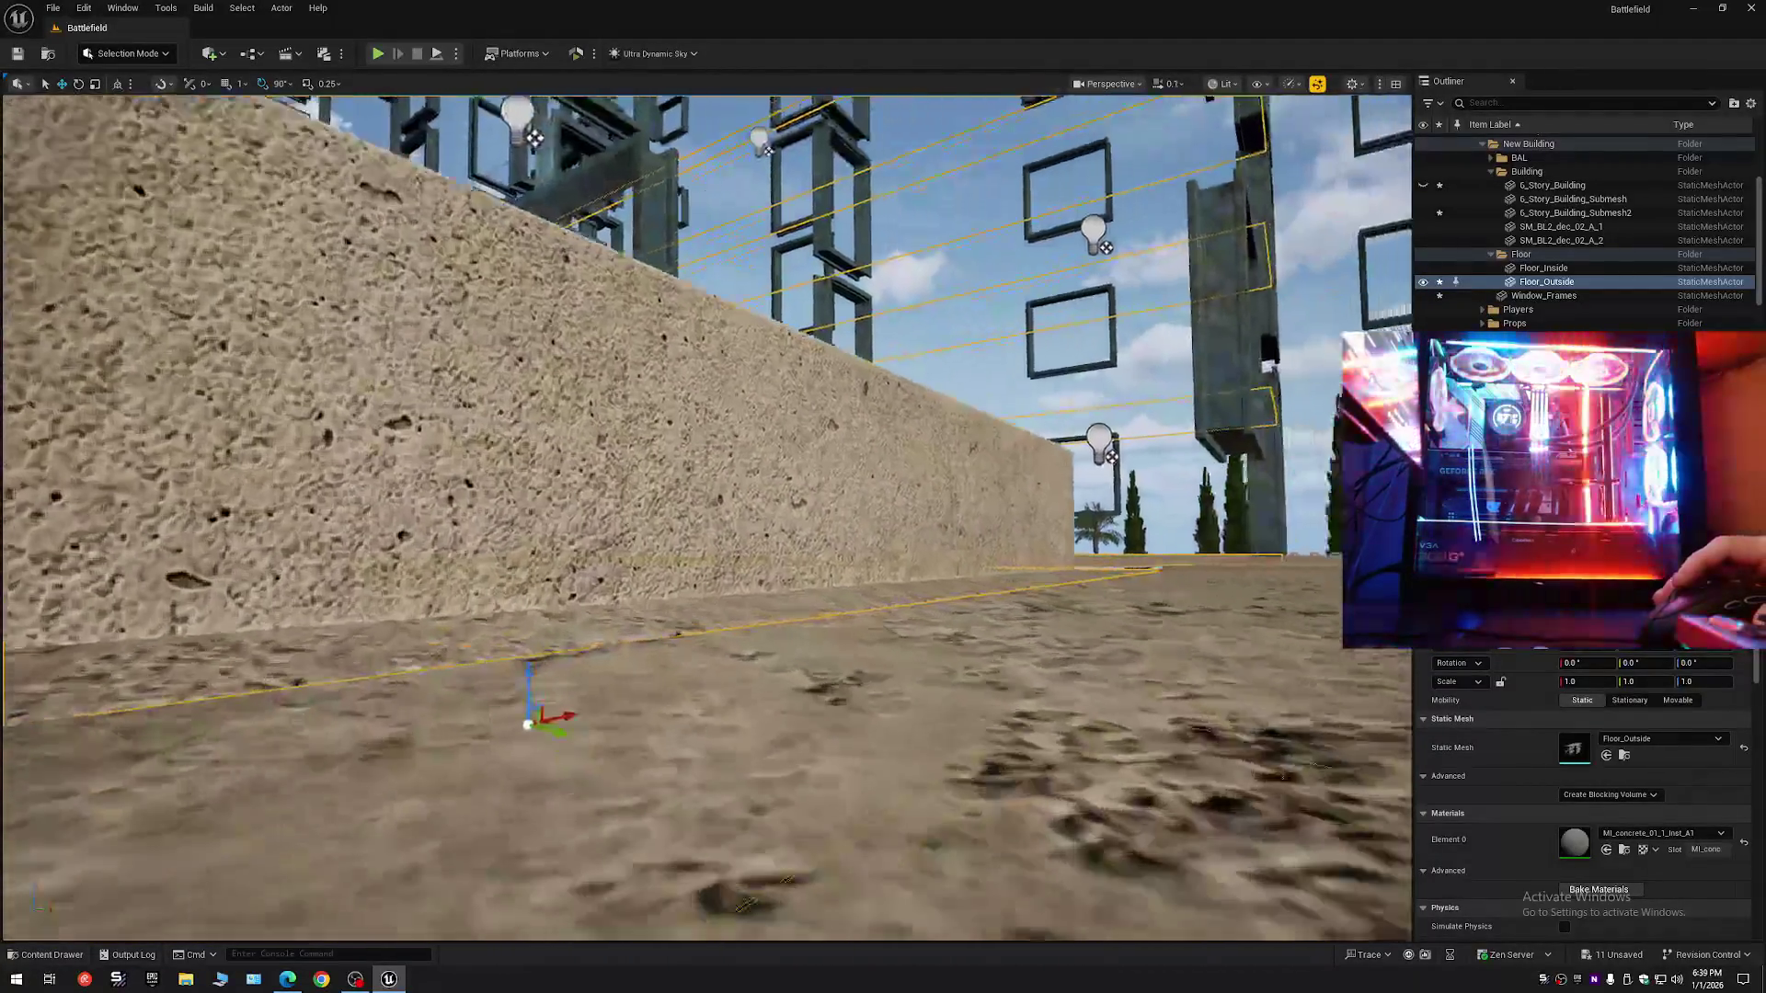
key(q)
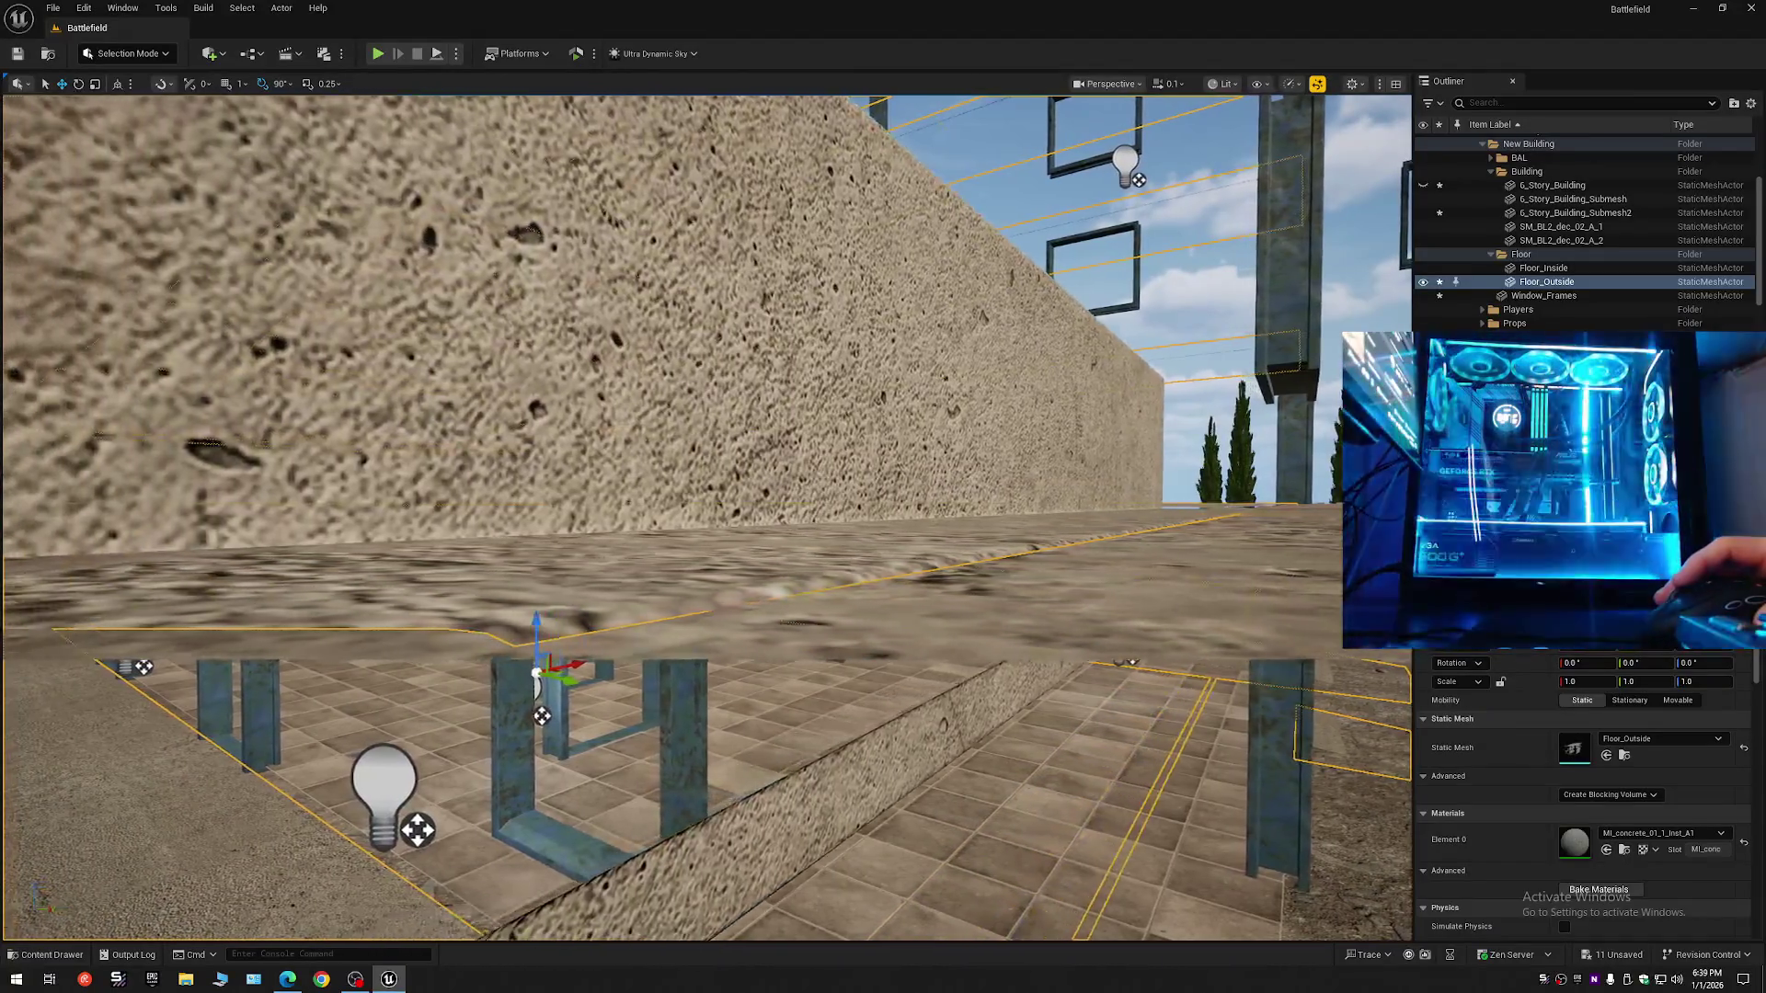
scroll(707, 515, up, 2)
key(w)
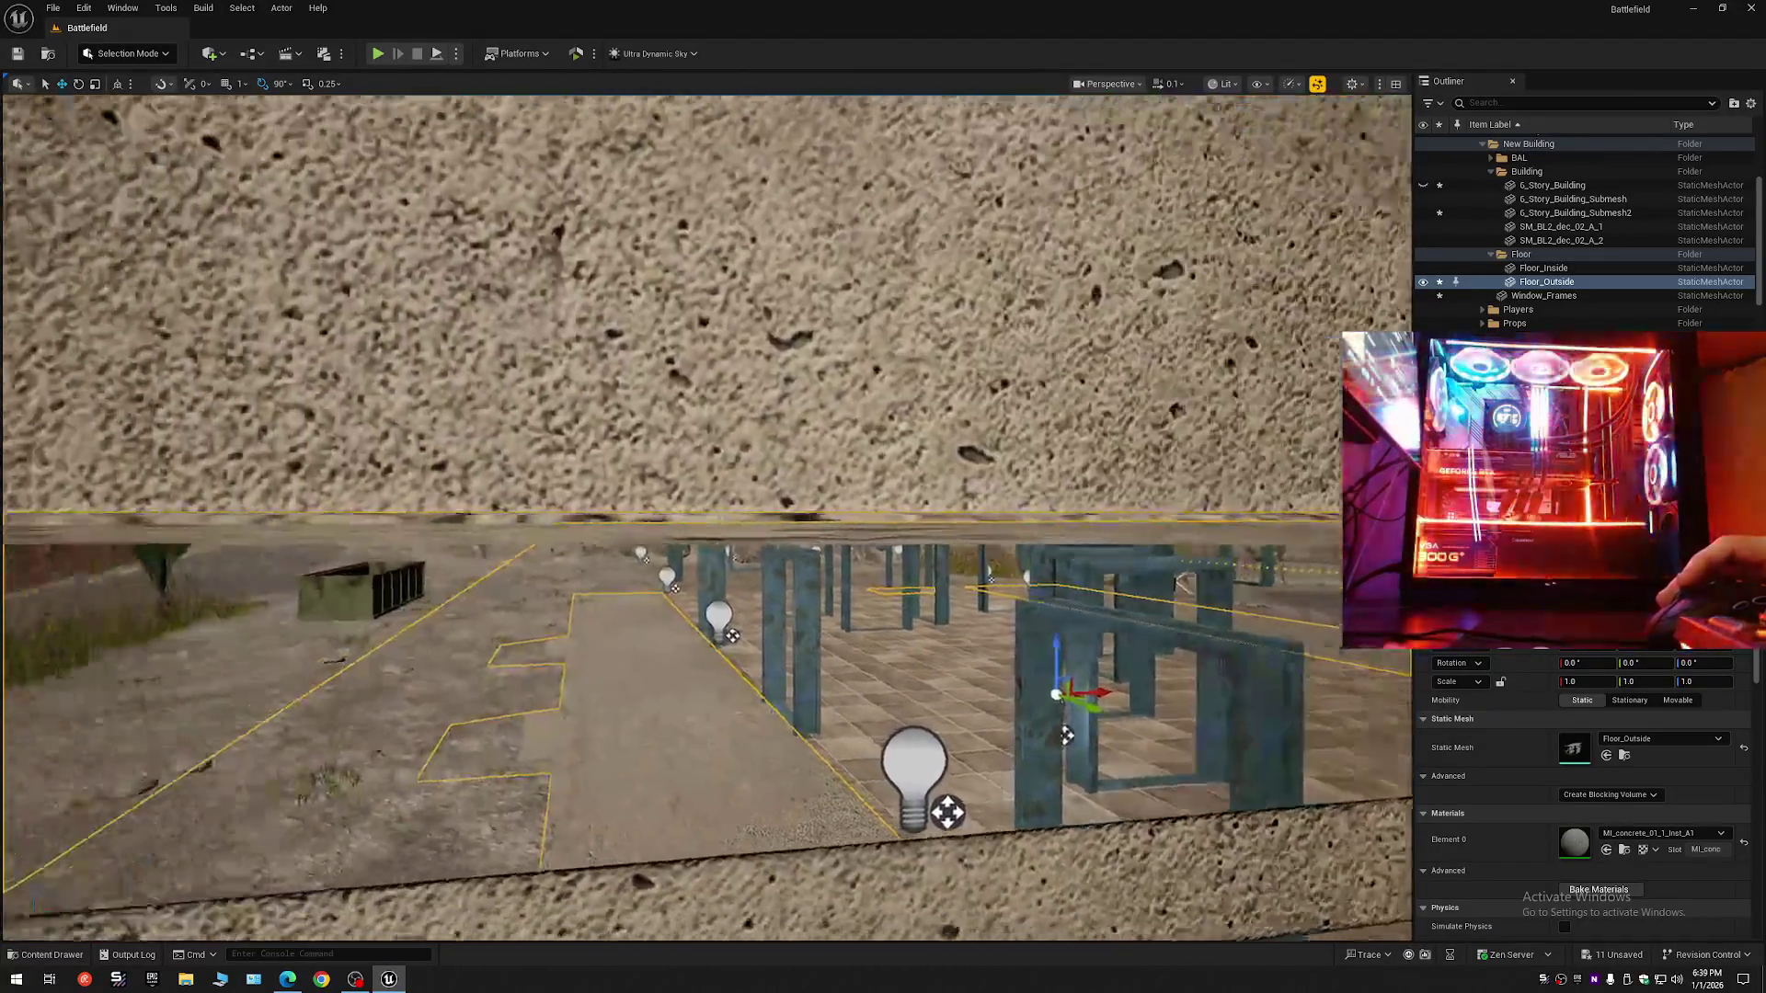
key(s)
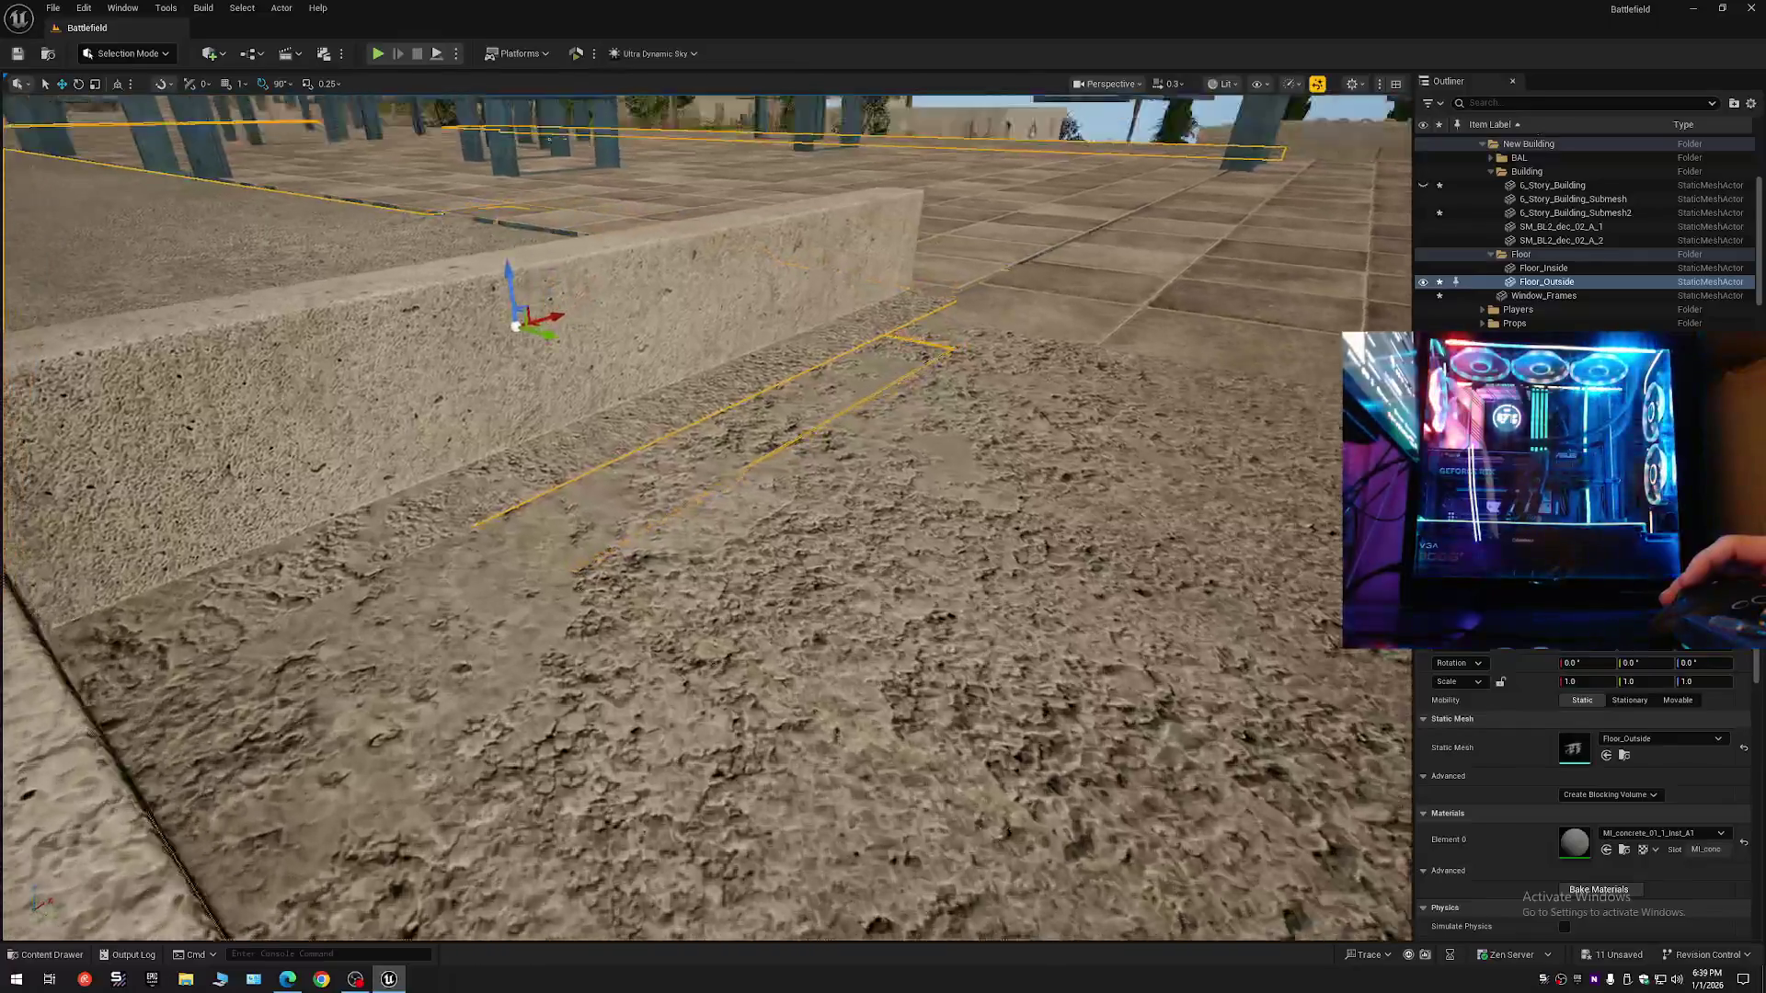
key(Escape)
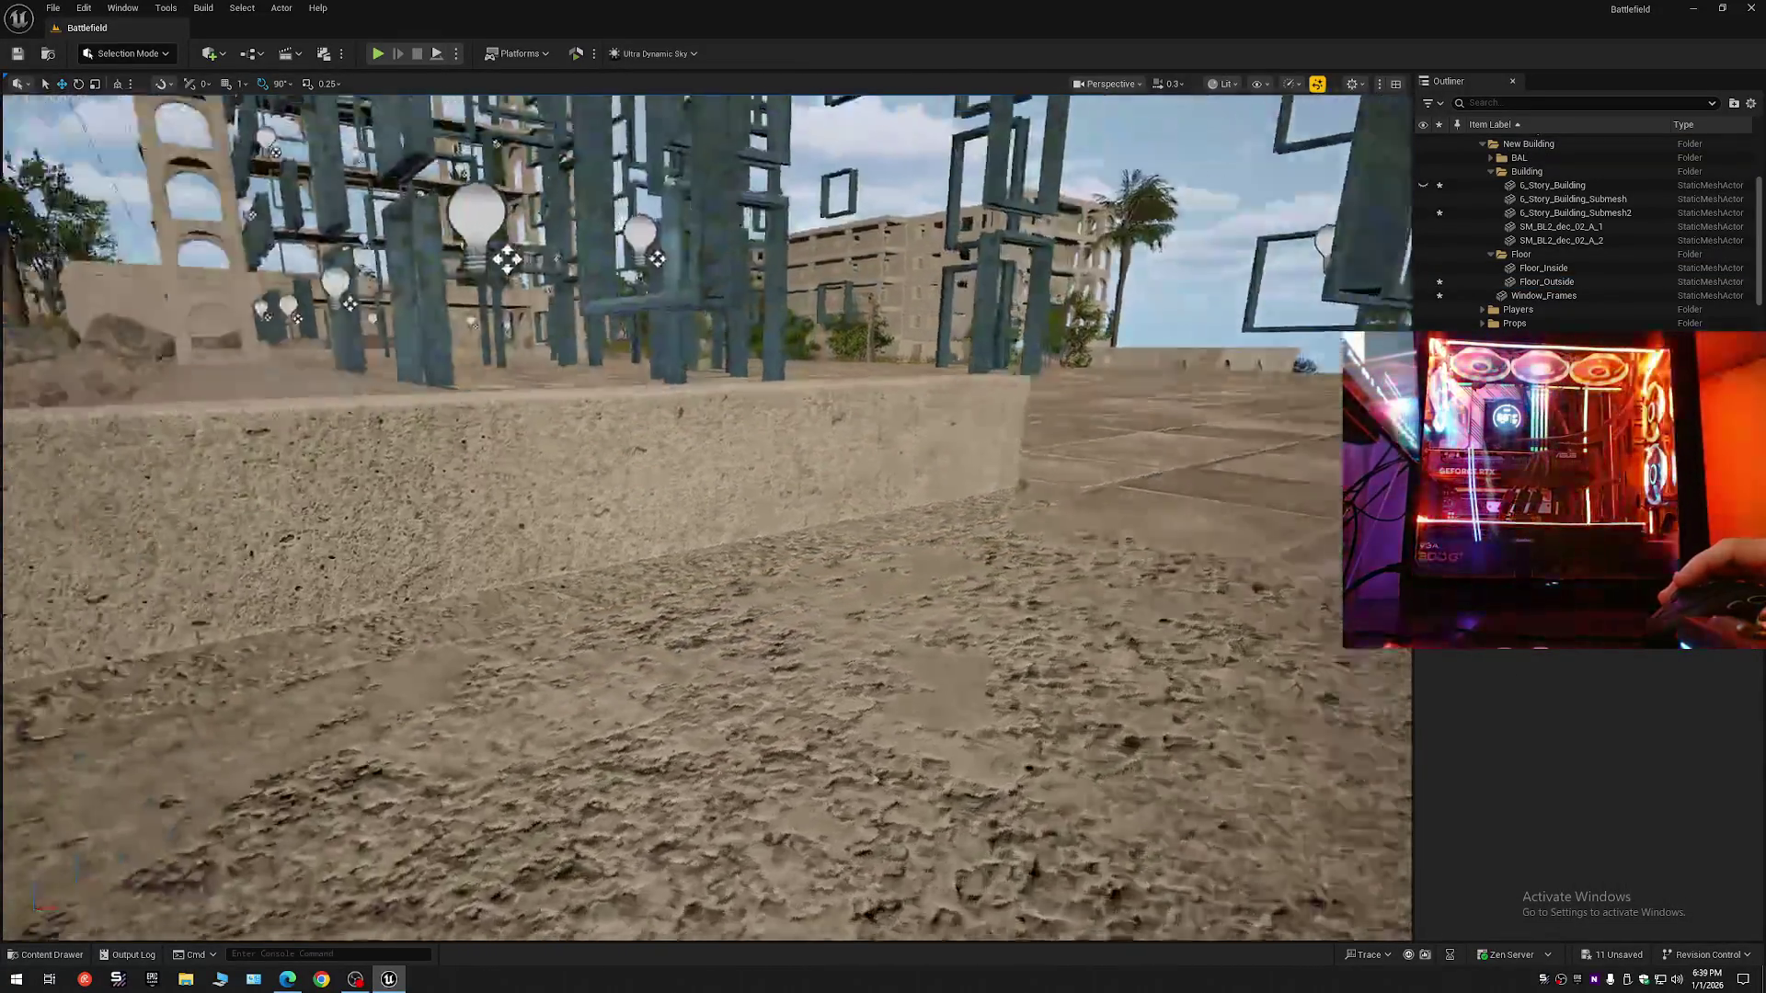
key(w)
scroll(707, 515, down, 1)
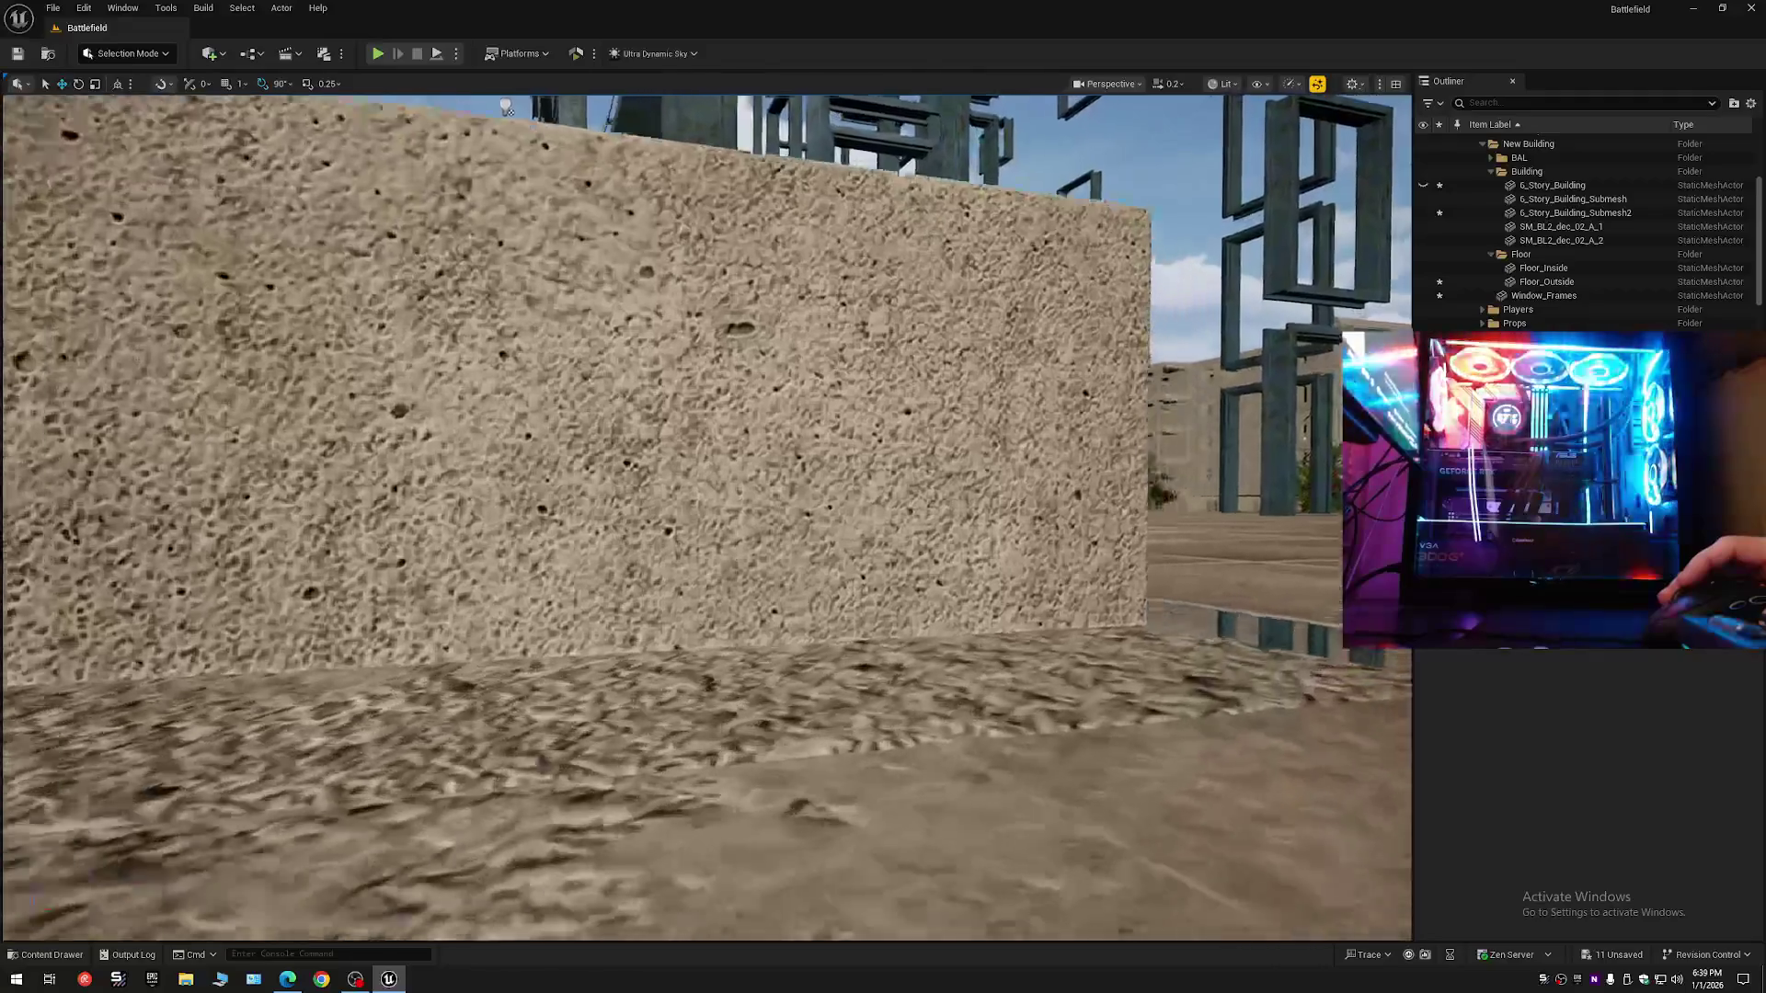
scroll(977, 868, down, 1)
key(s)
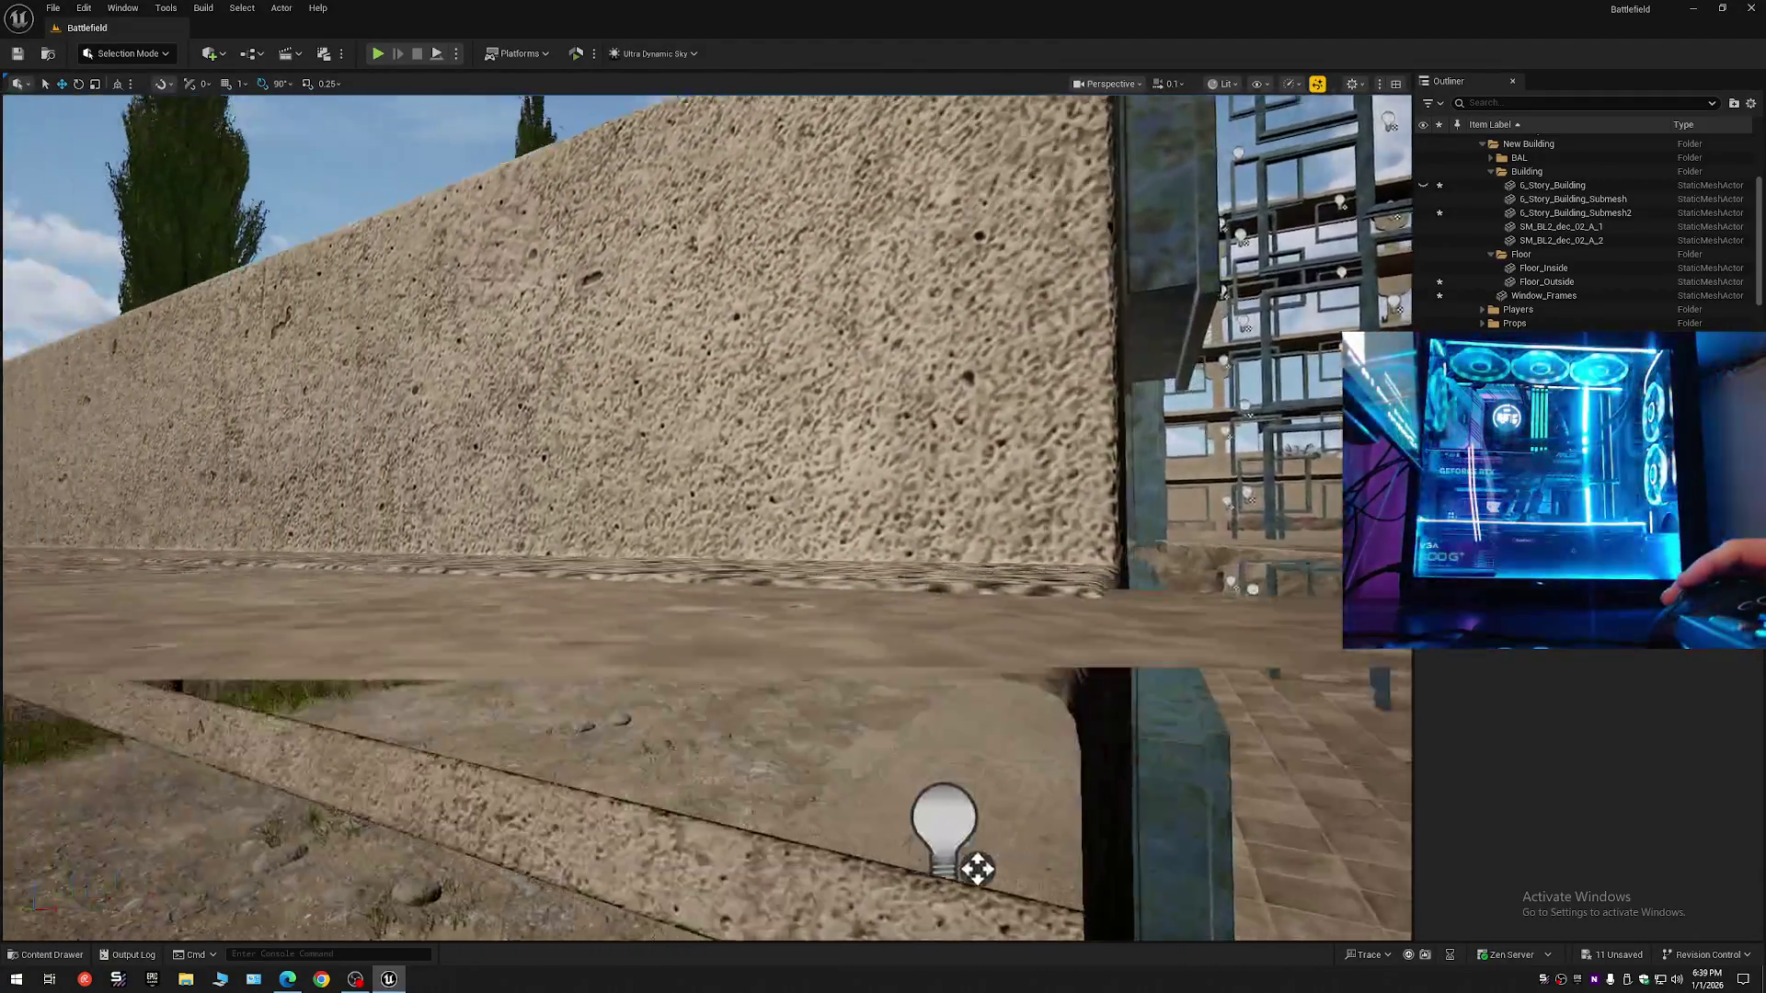
scroll(784, 552, up, 3)
click(785, 552)
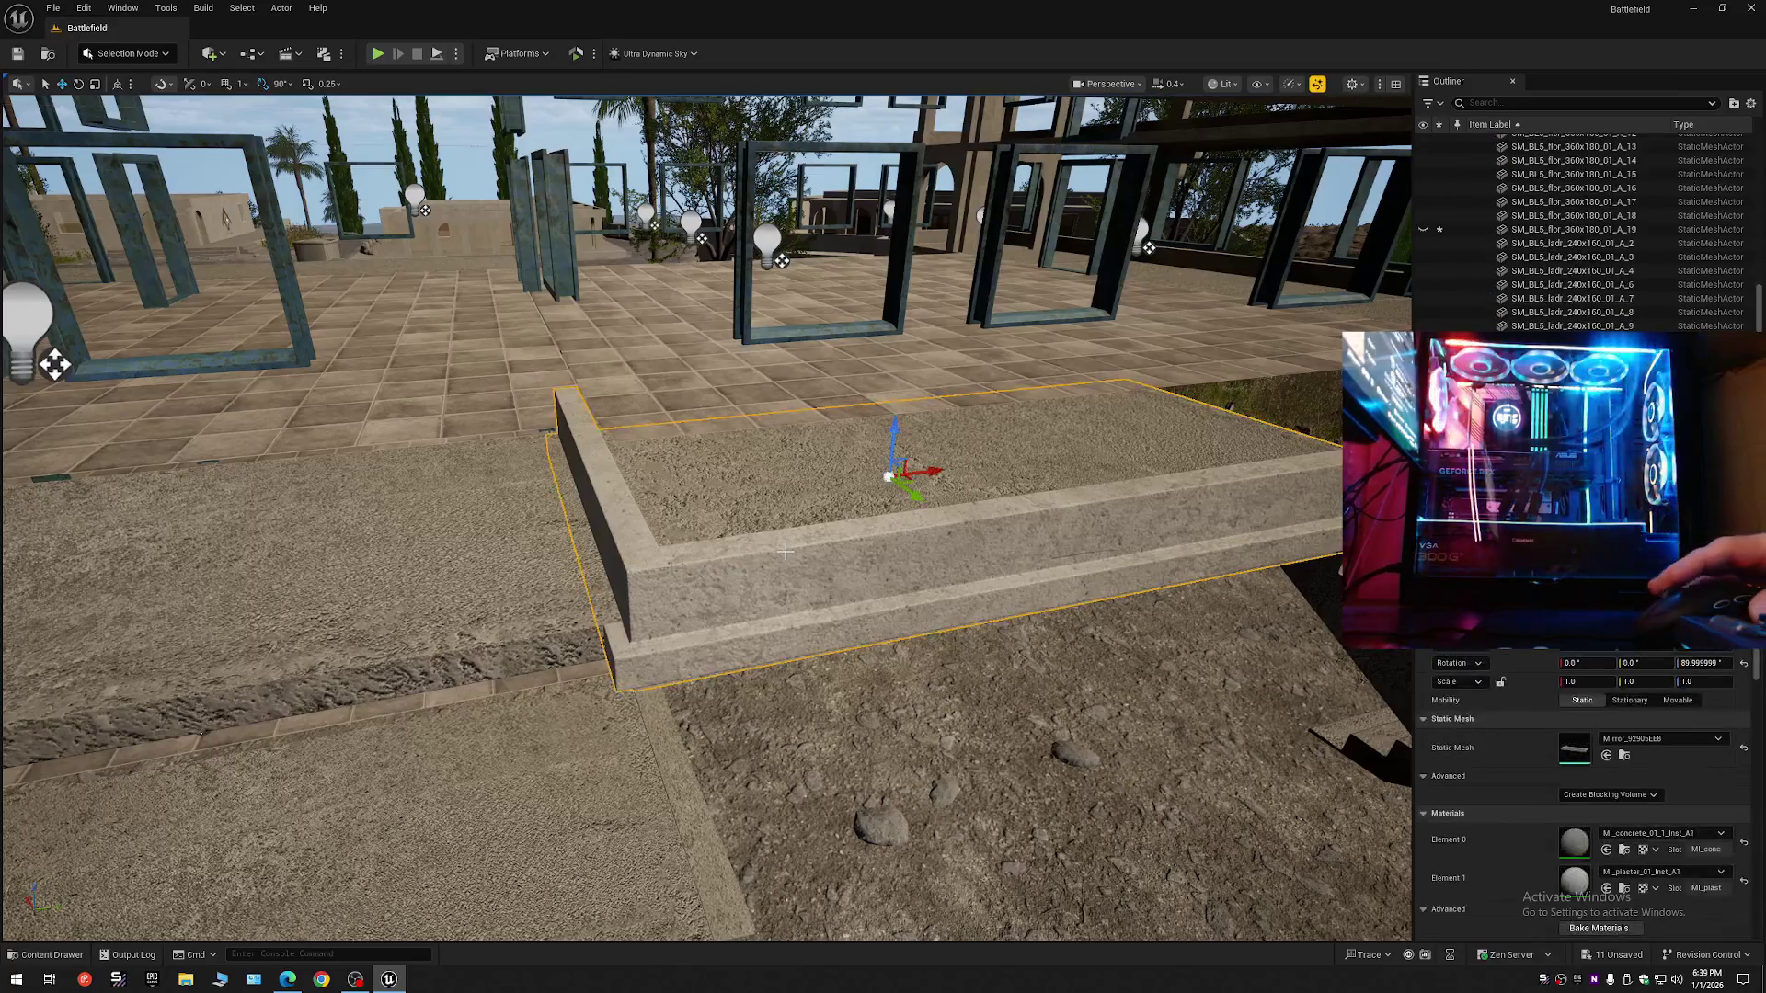
- Browse to the curb's mesh asset and delete the Mirror_92905EE10 asset
right_click(784, 551)
click(827, 62)
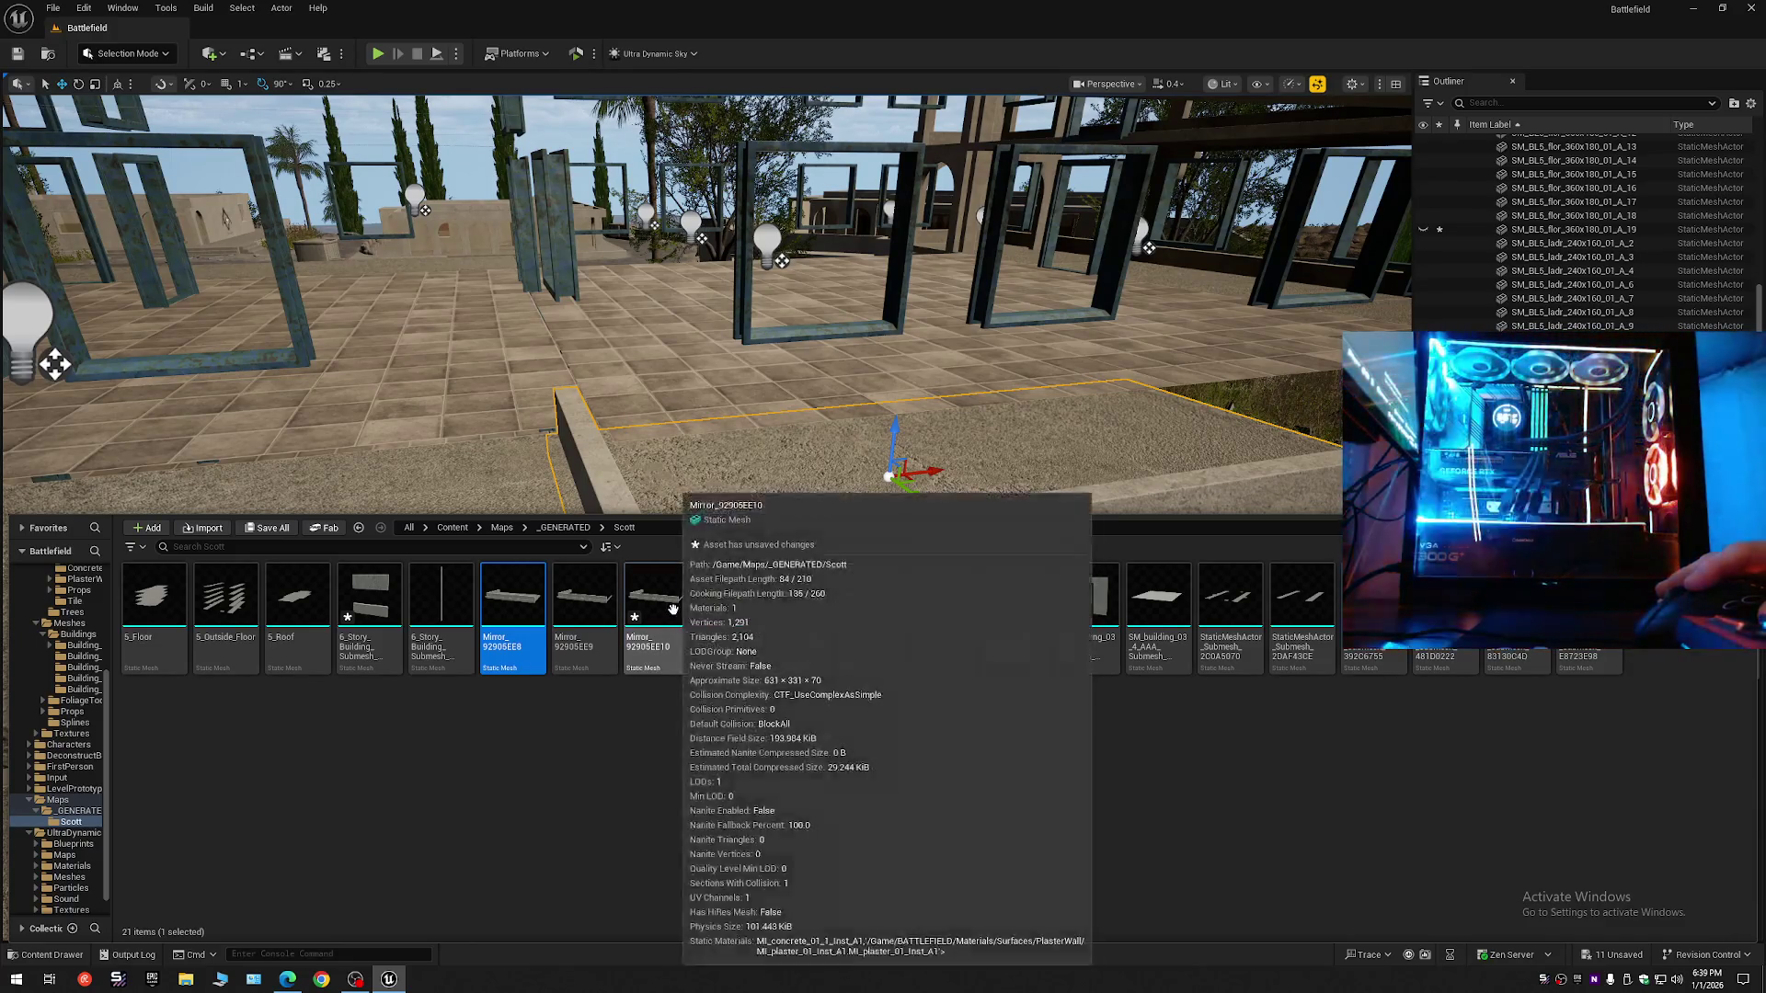
click(677, 611)
right_click(677, 612)
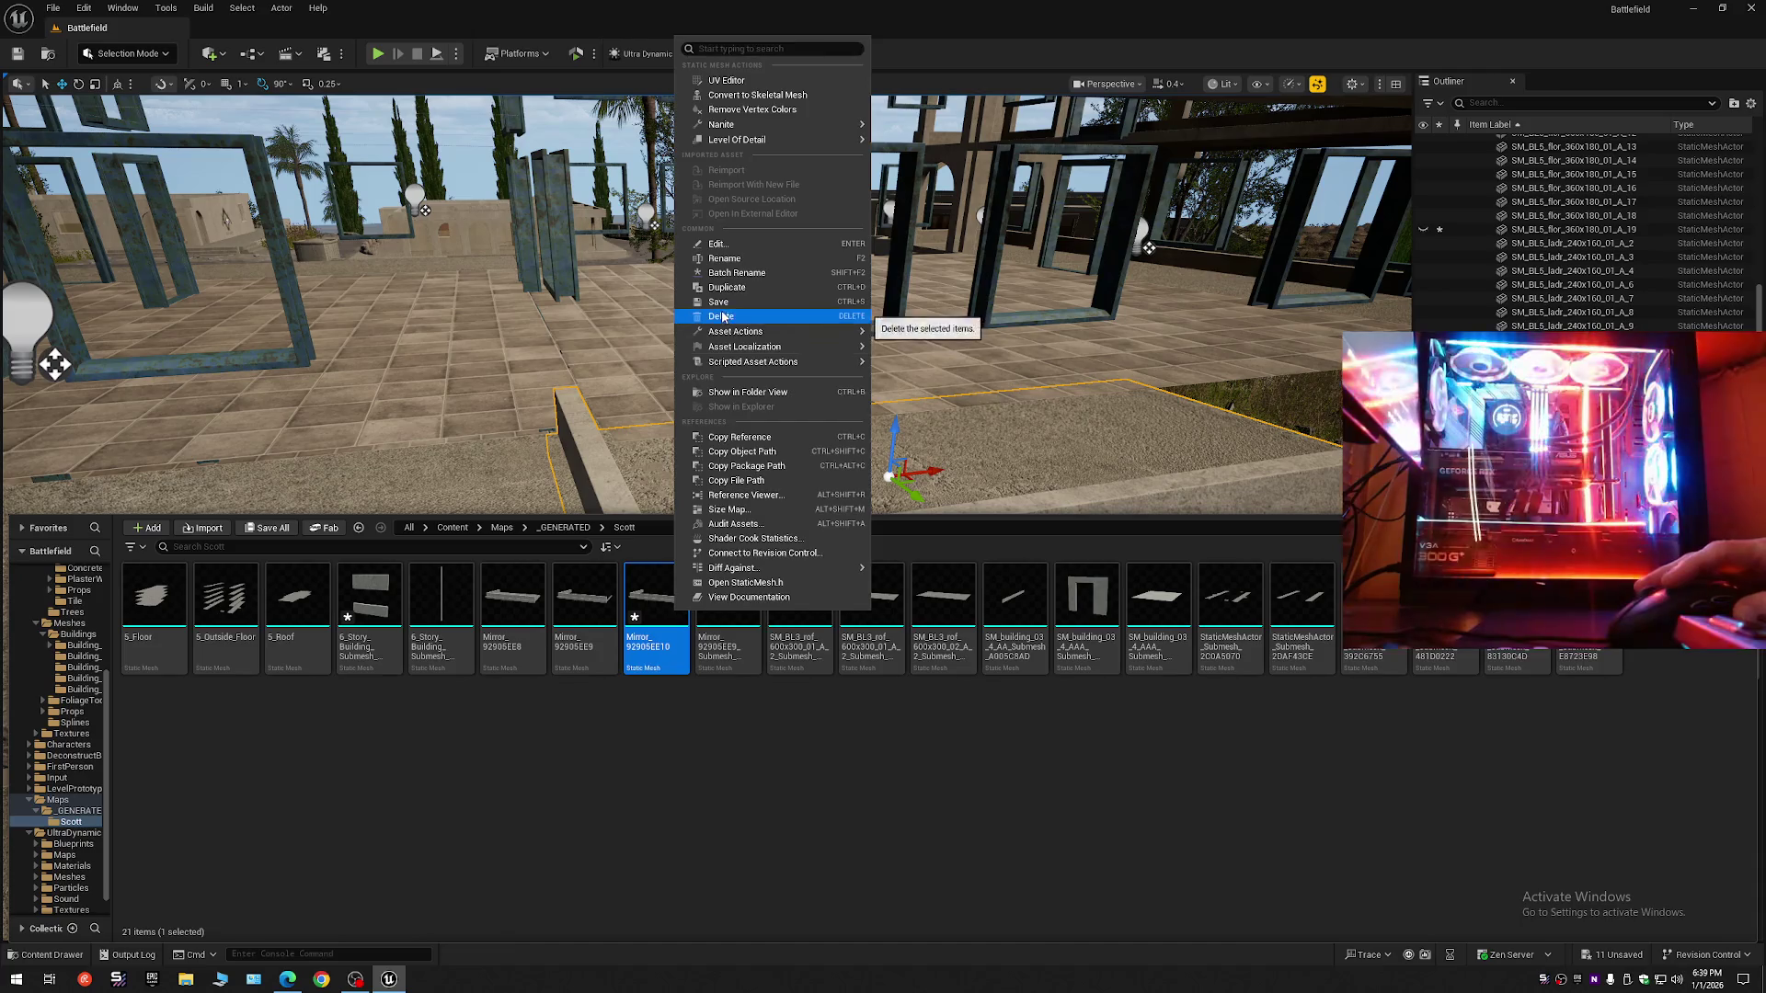
click(721, 315)
click(824, 711)
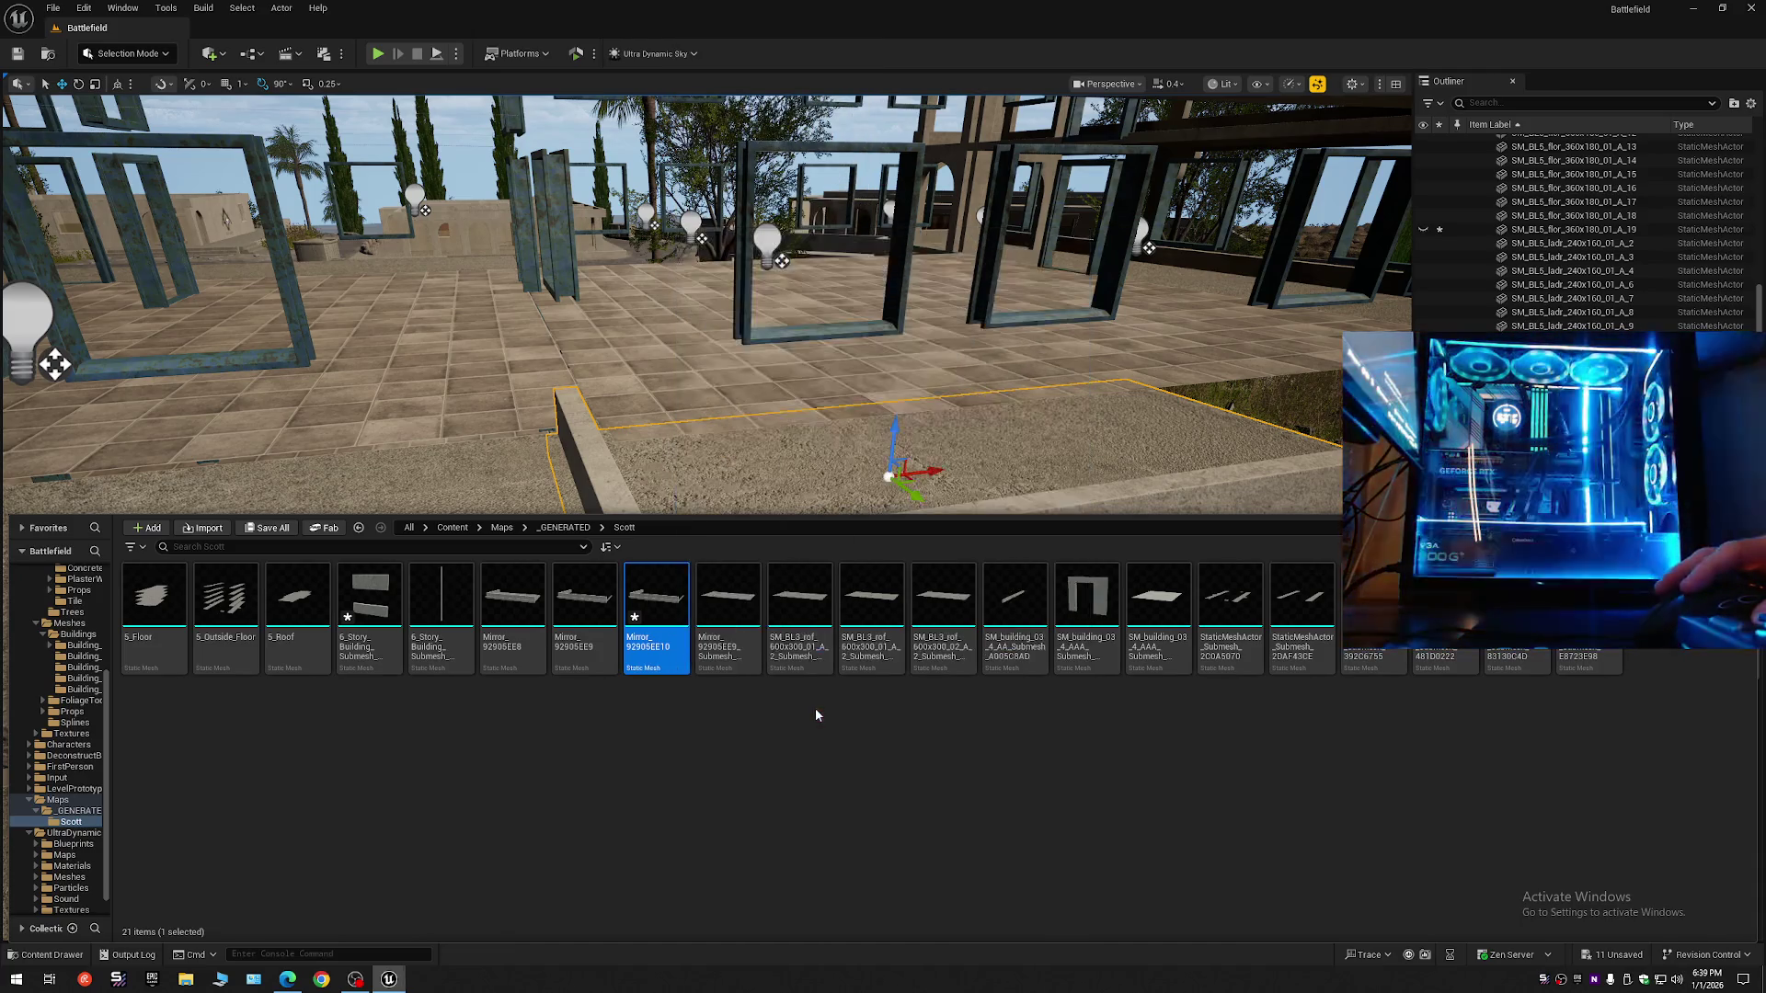
- Duplicate the Mirror_92905EE8 mesh asset and close the Content Drawer
click(527, 613)
mouse_move(523, 614)
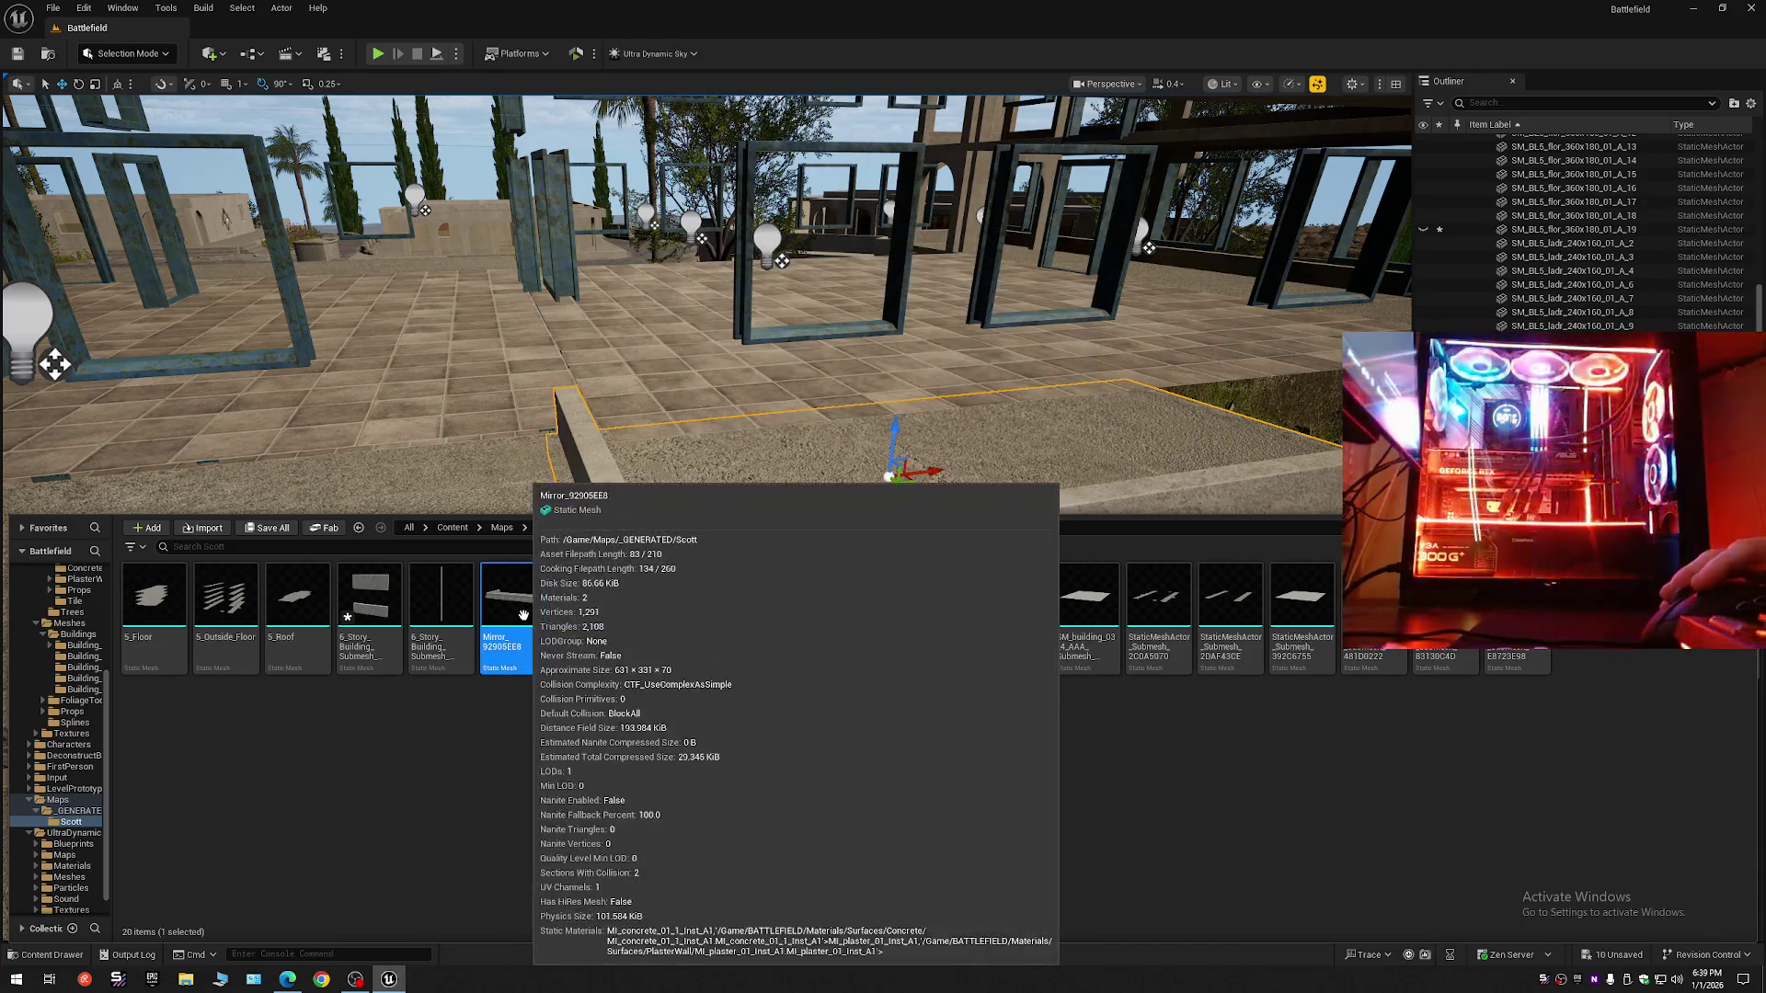
right_click(596, 467)
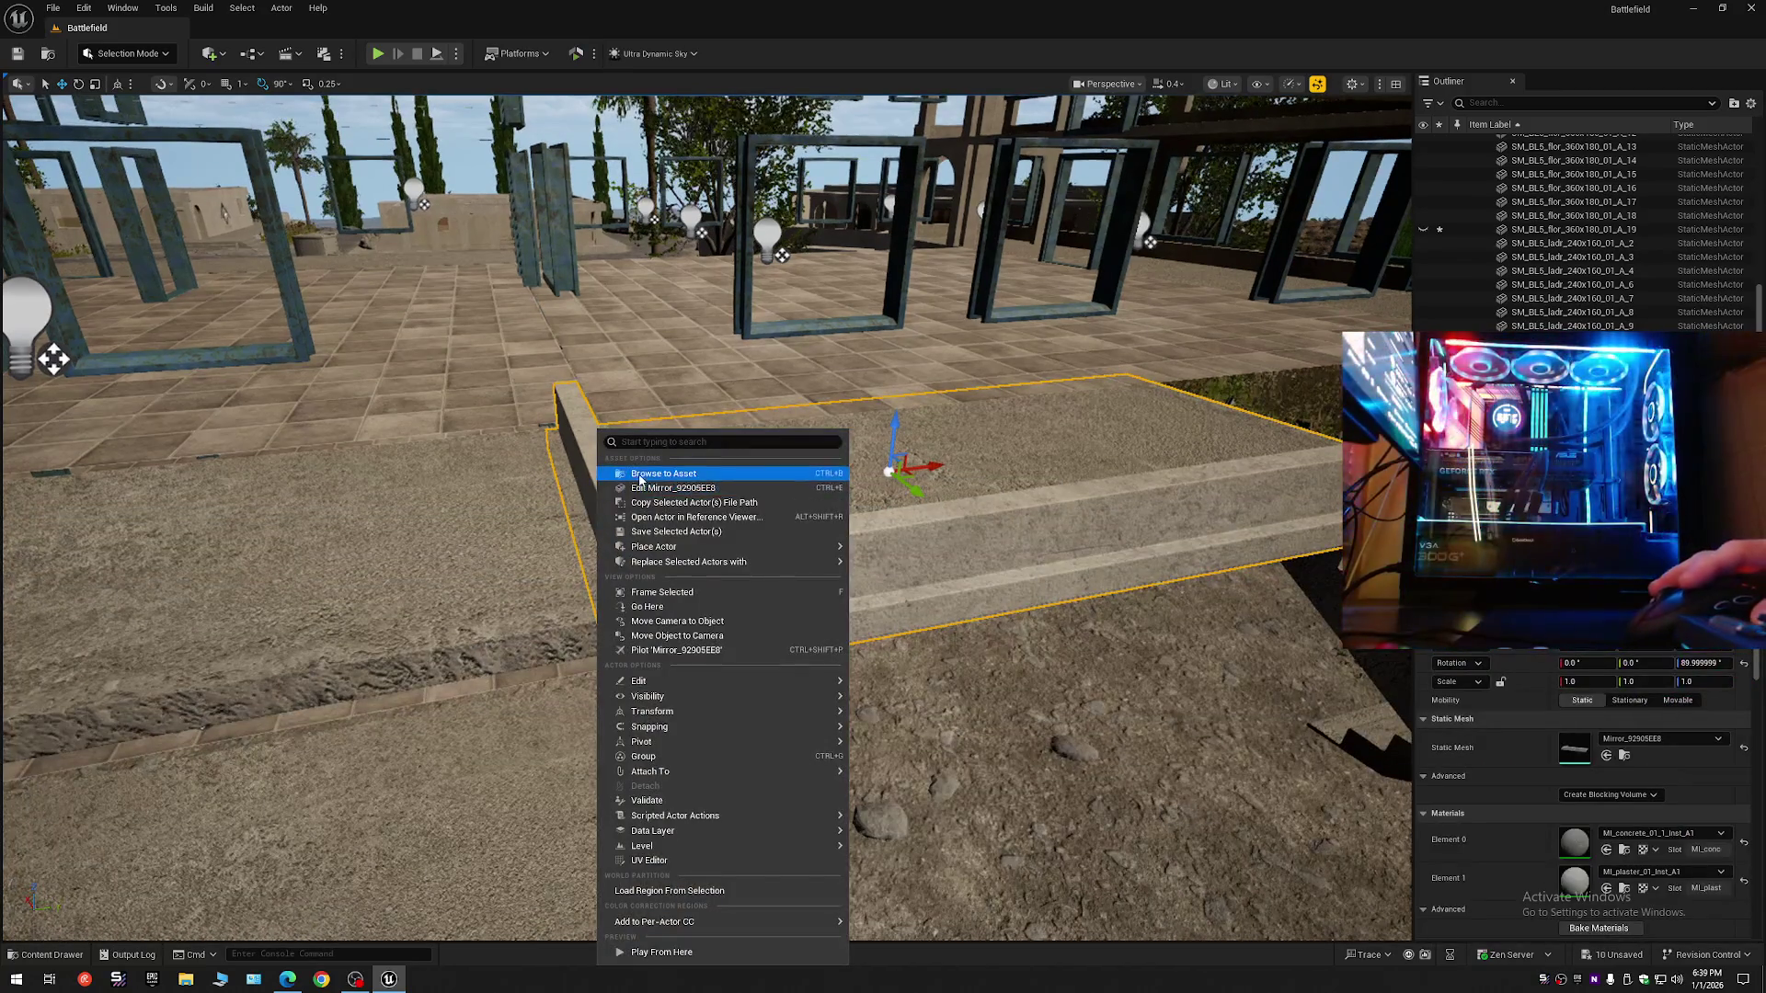
click(631, 491)
right_click(519, 603)
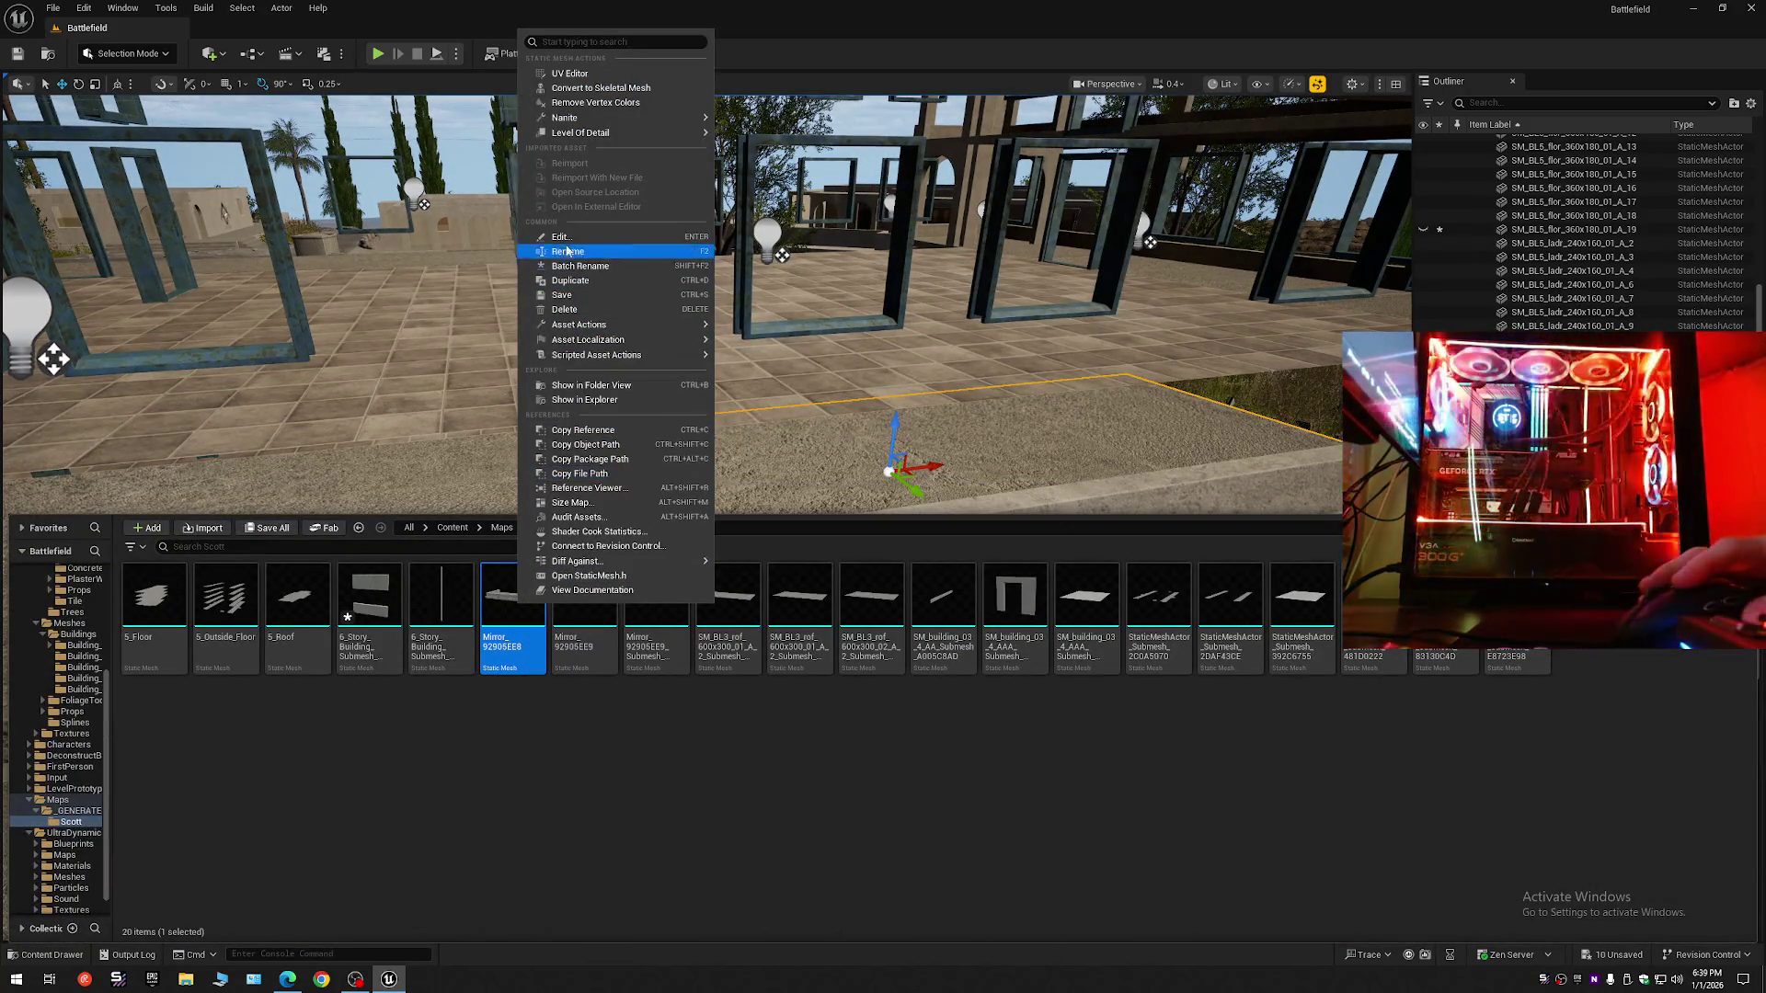
click(570, 281)
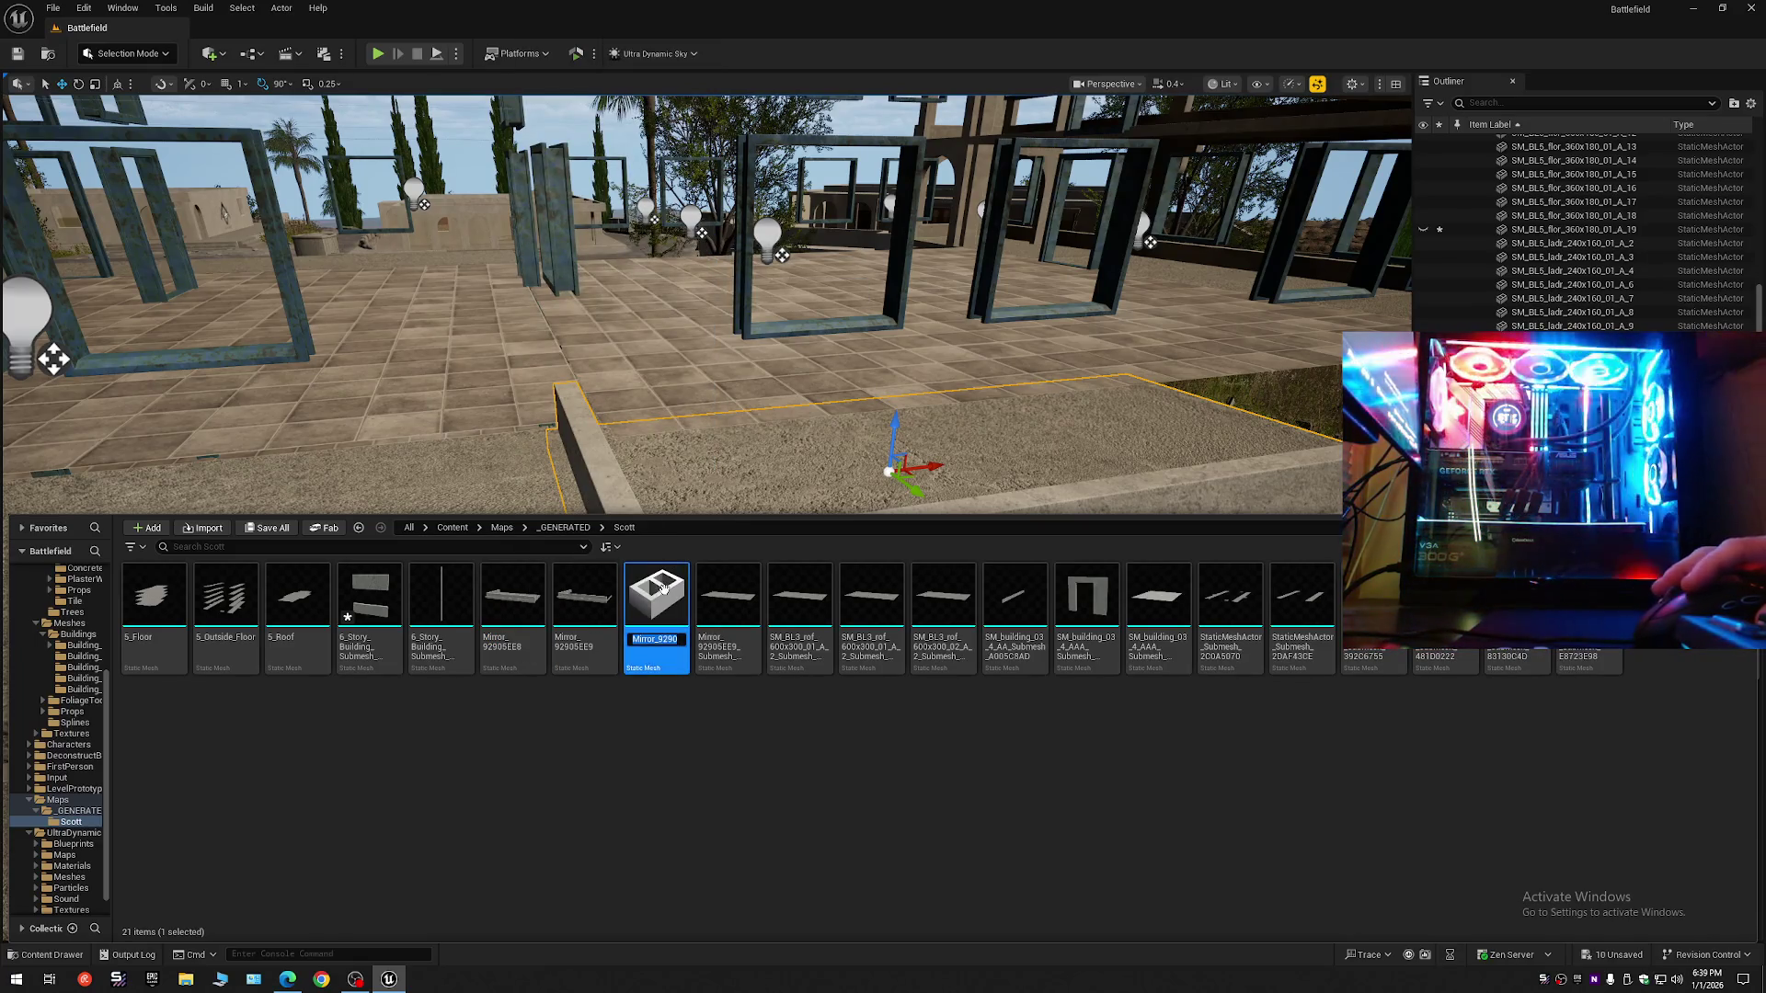
click(726, 443)
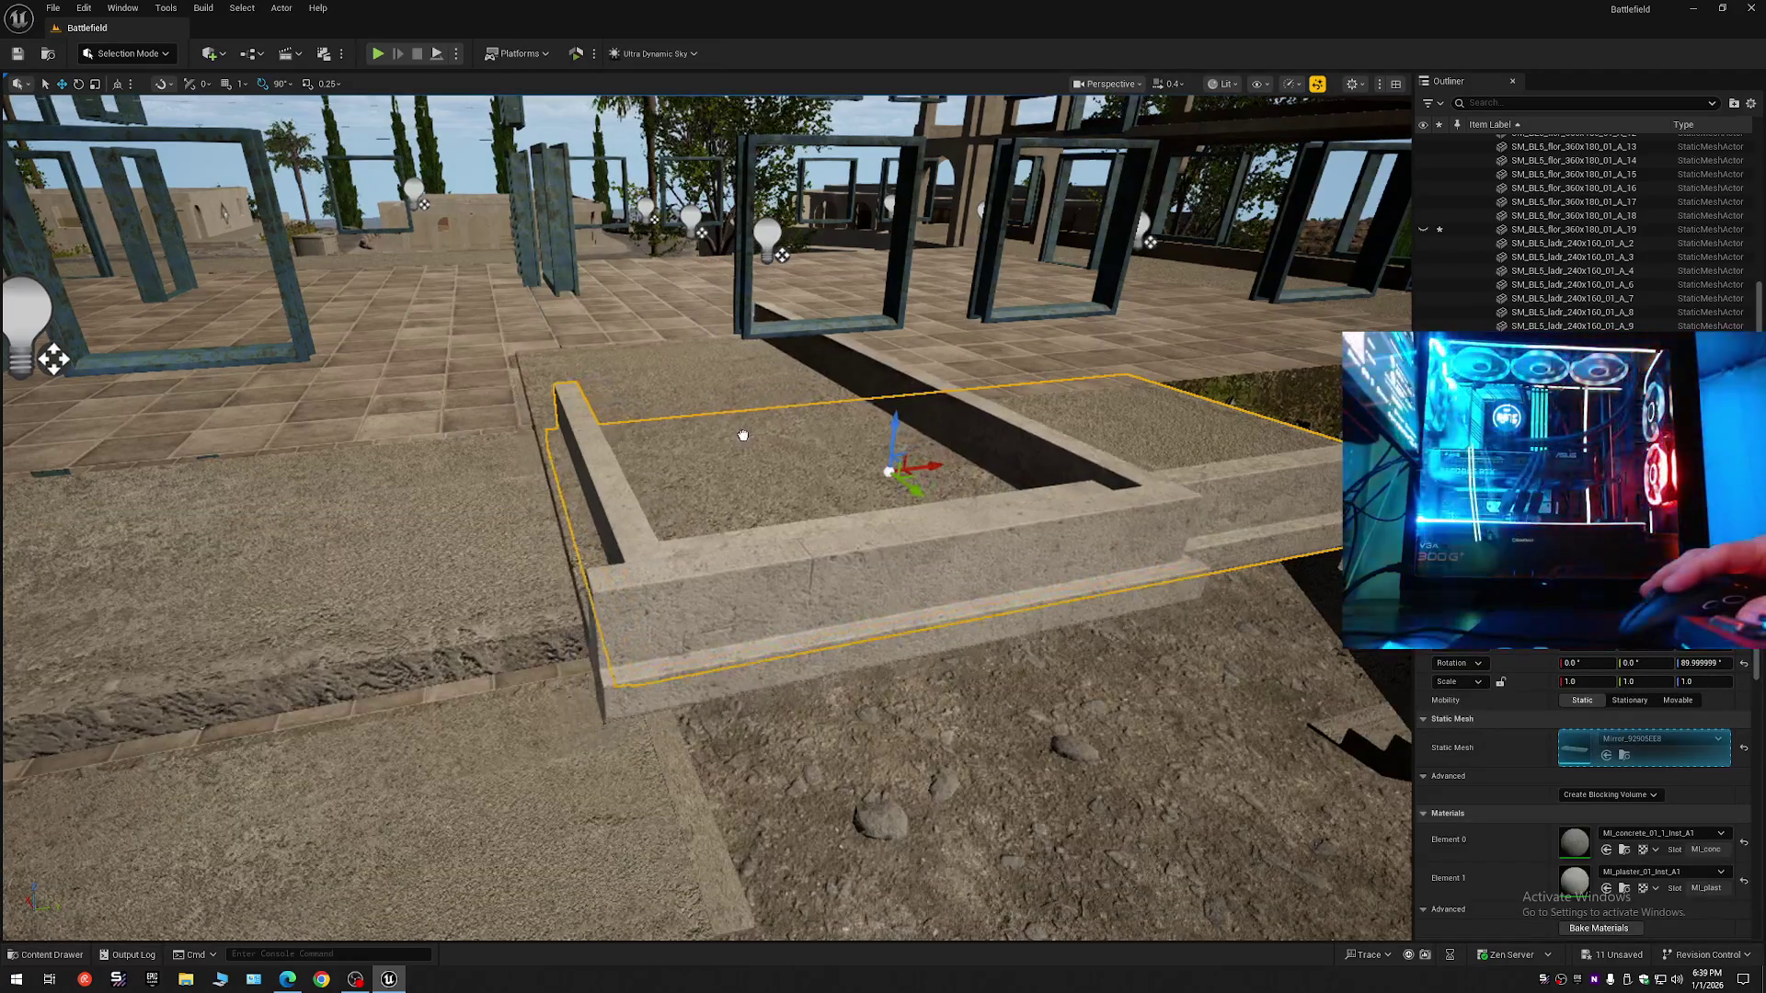
- Assign the new Mirror_92905EE10 mesh to the curb and copy the front curb's rotation onto the L-shaped curb
drag(743, 442, 727, 451)
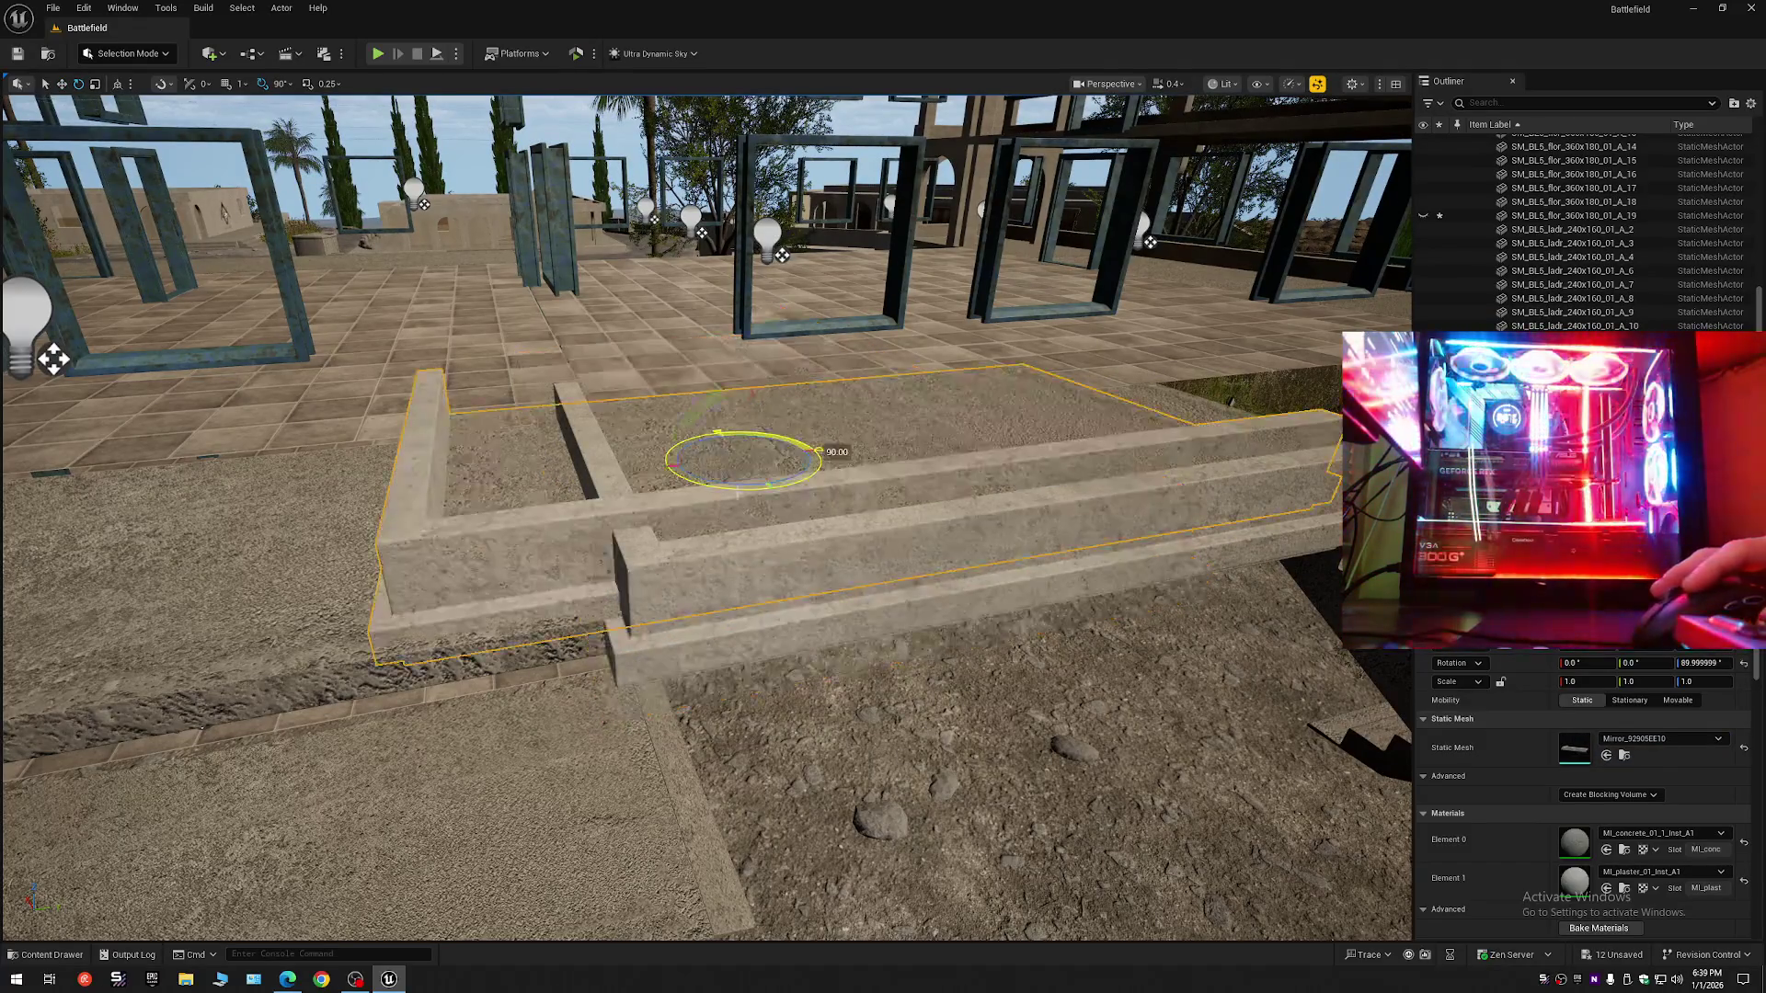
click(697, 551)
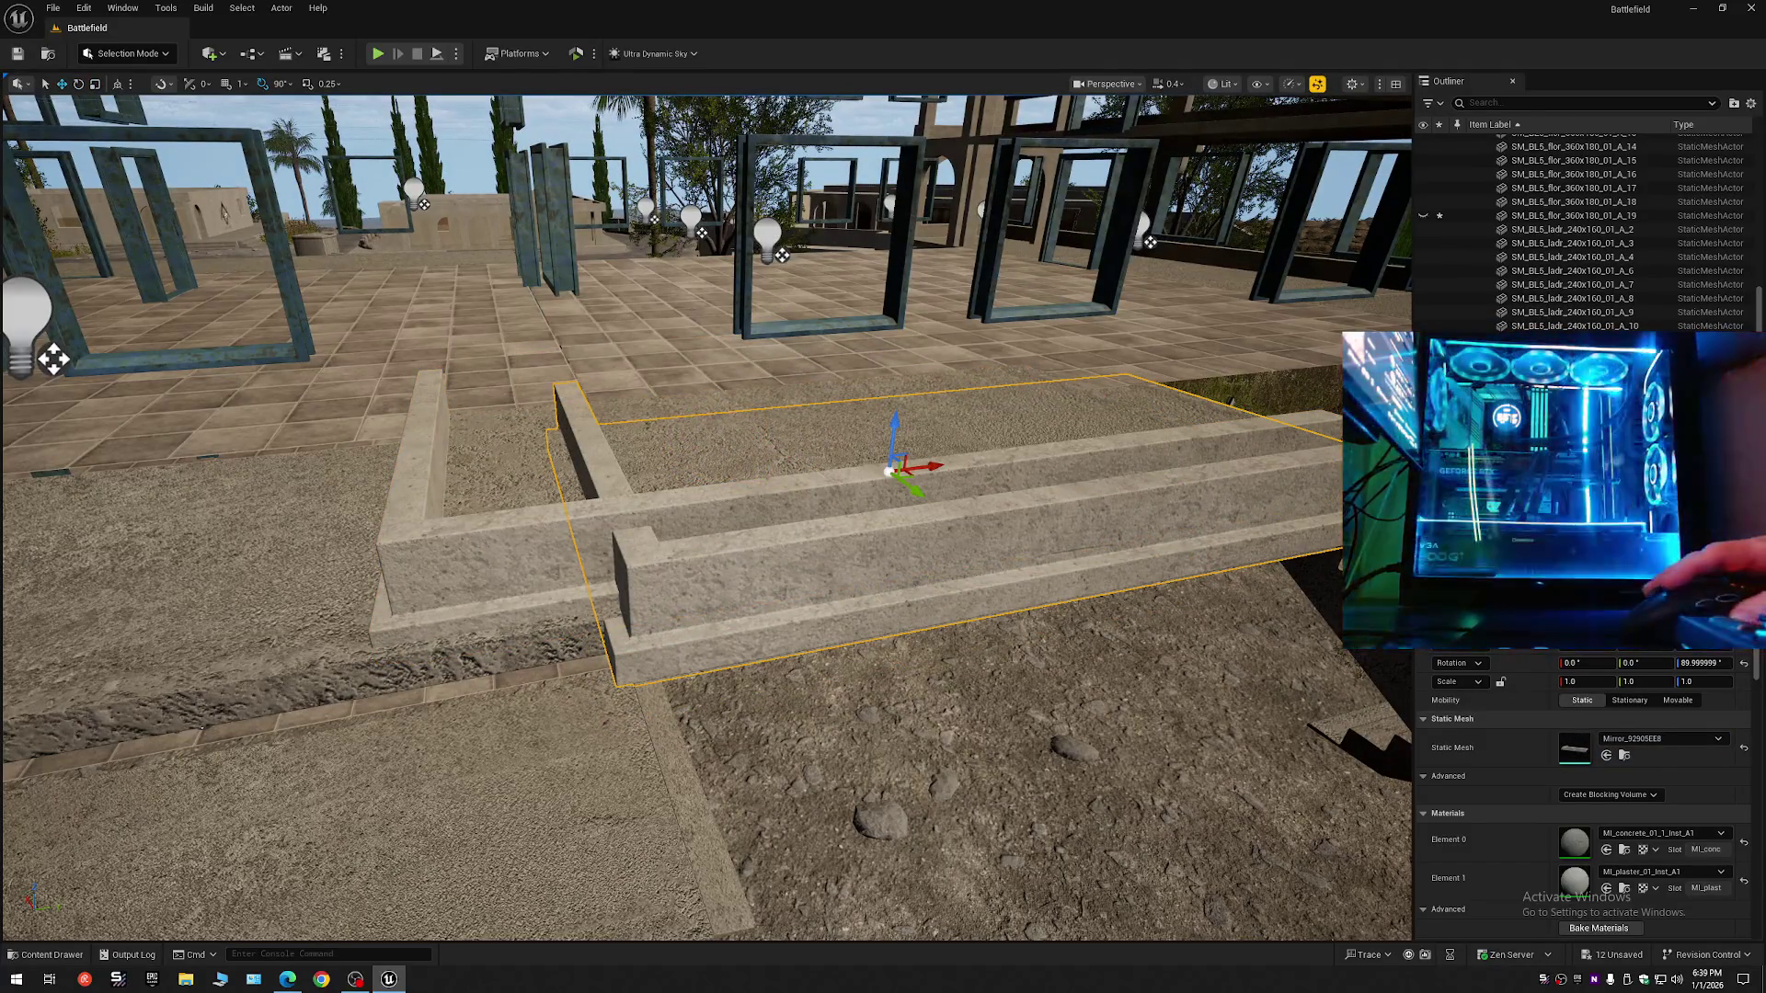
right_click(1589, 663)
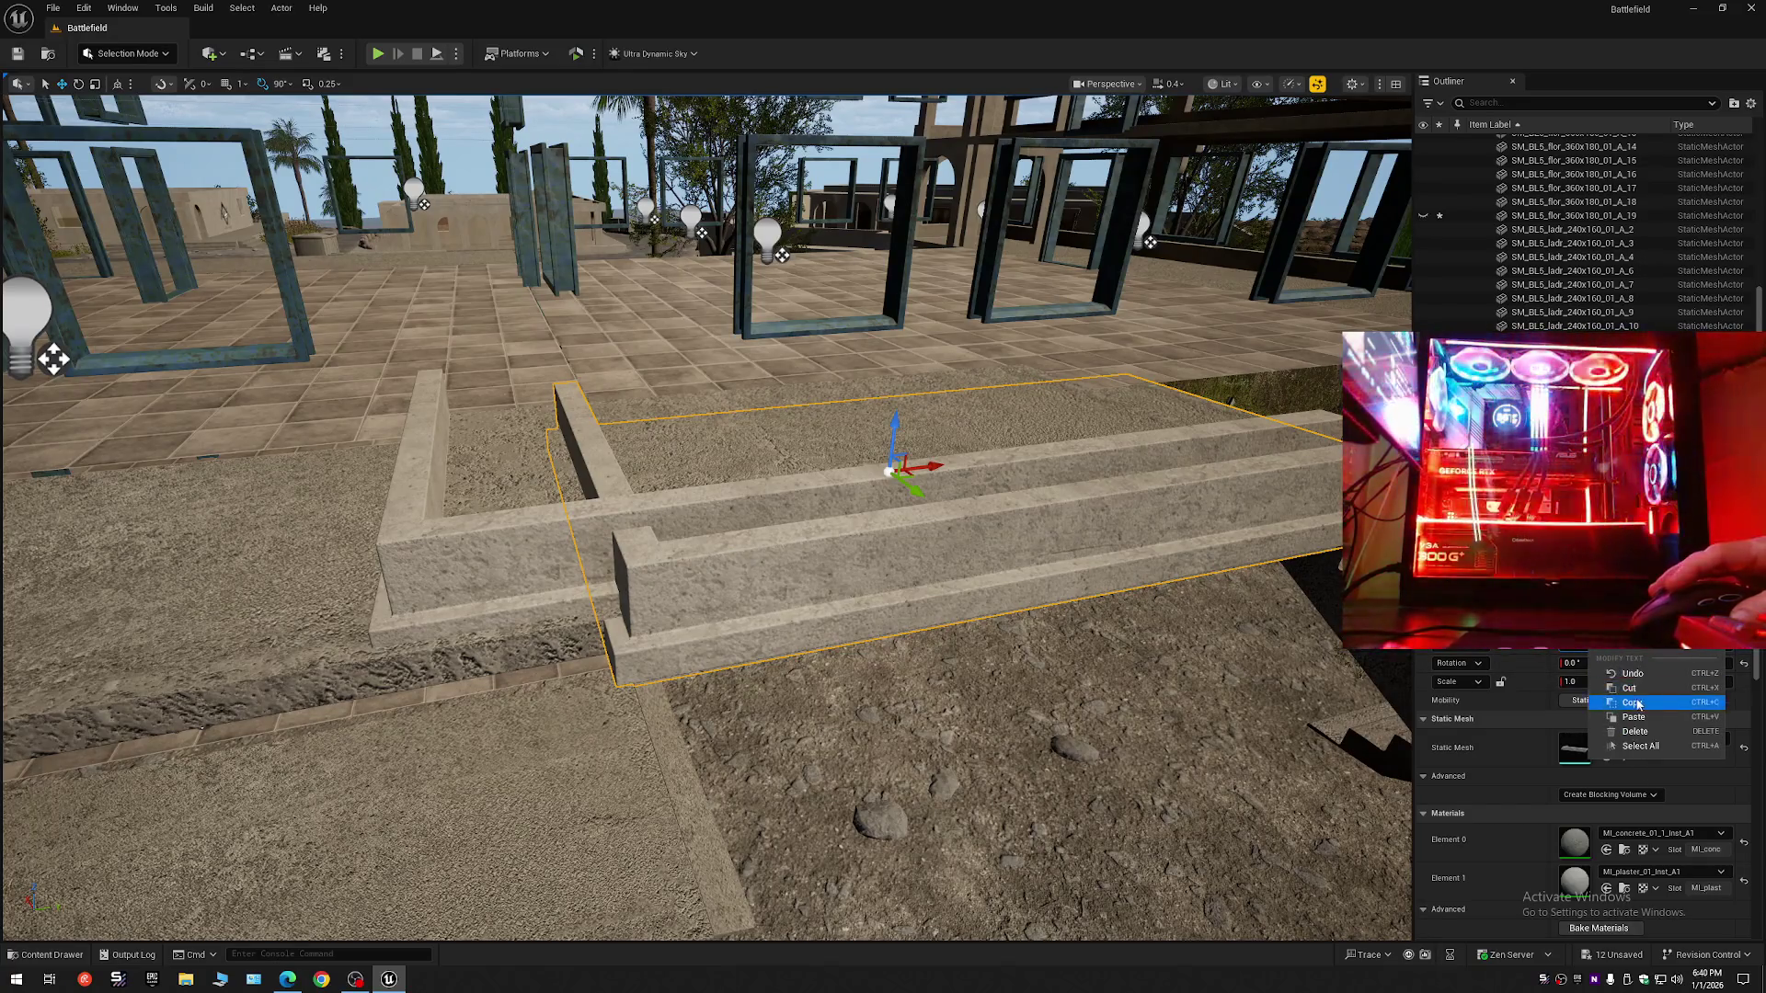
click(1633, 702)
click(507, 531)
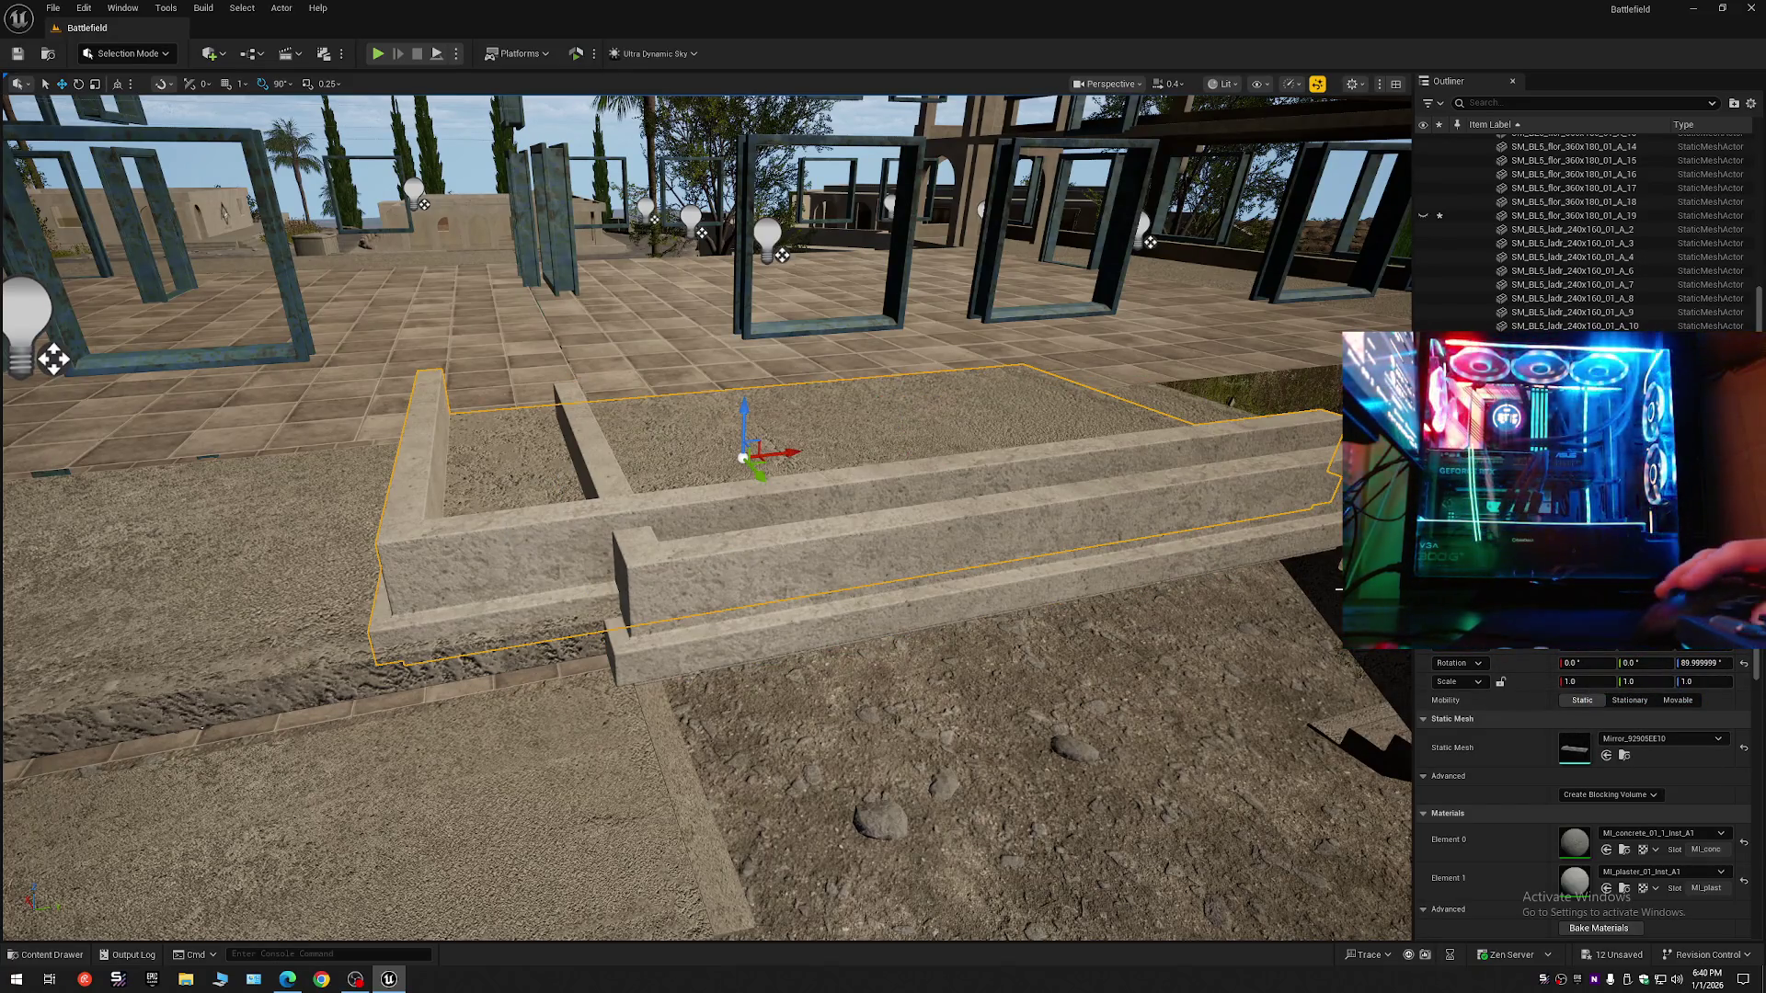
right_click(1589, 662)
click(1633, 719)
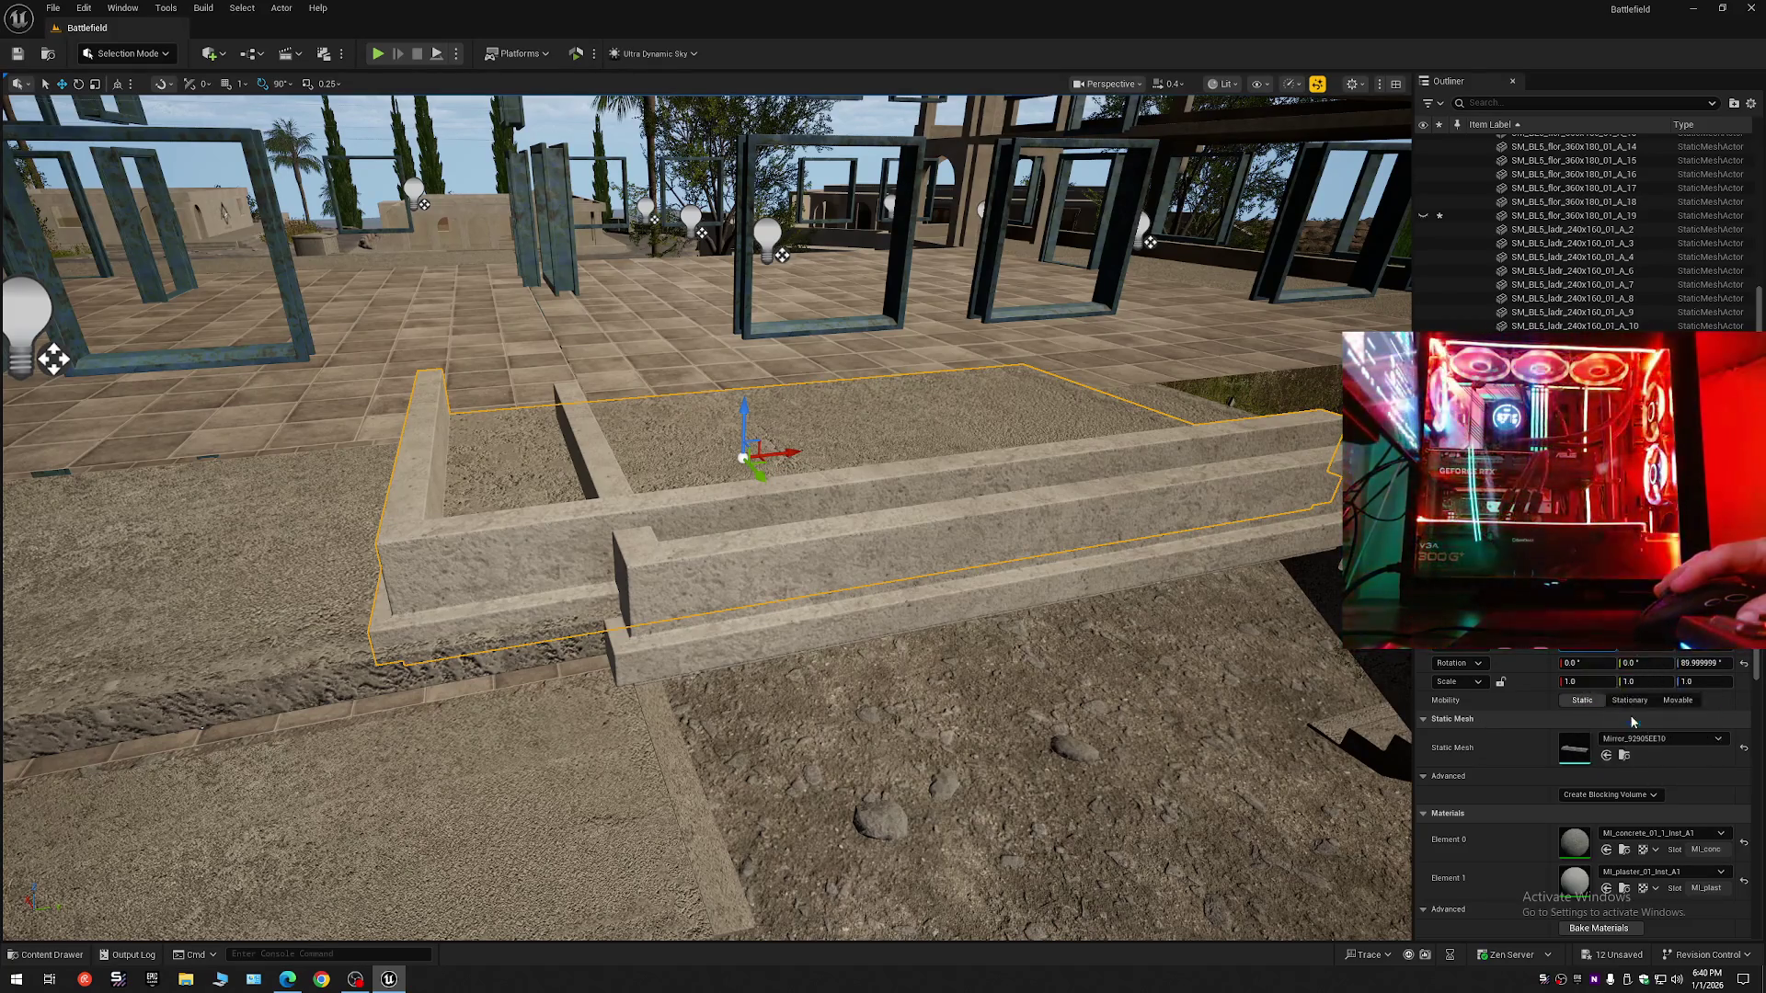
key(ctrl+z)
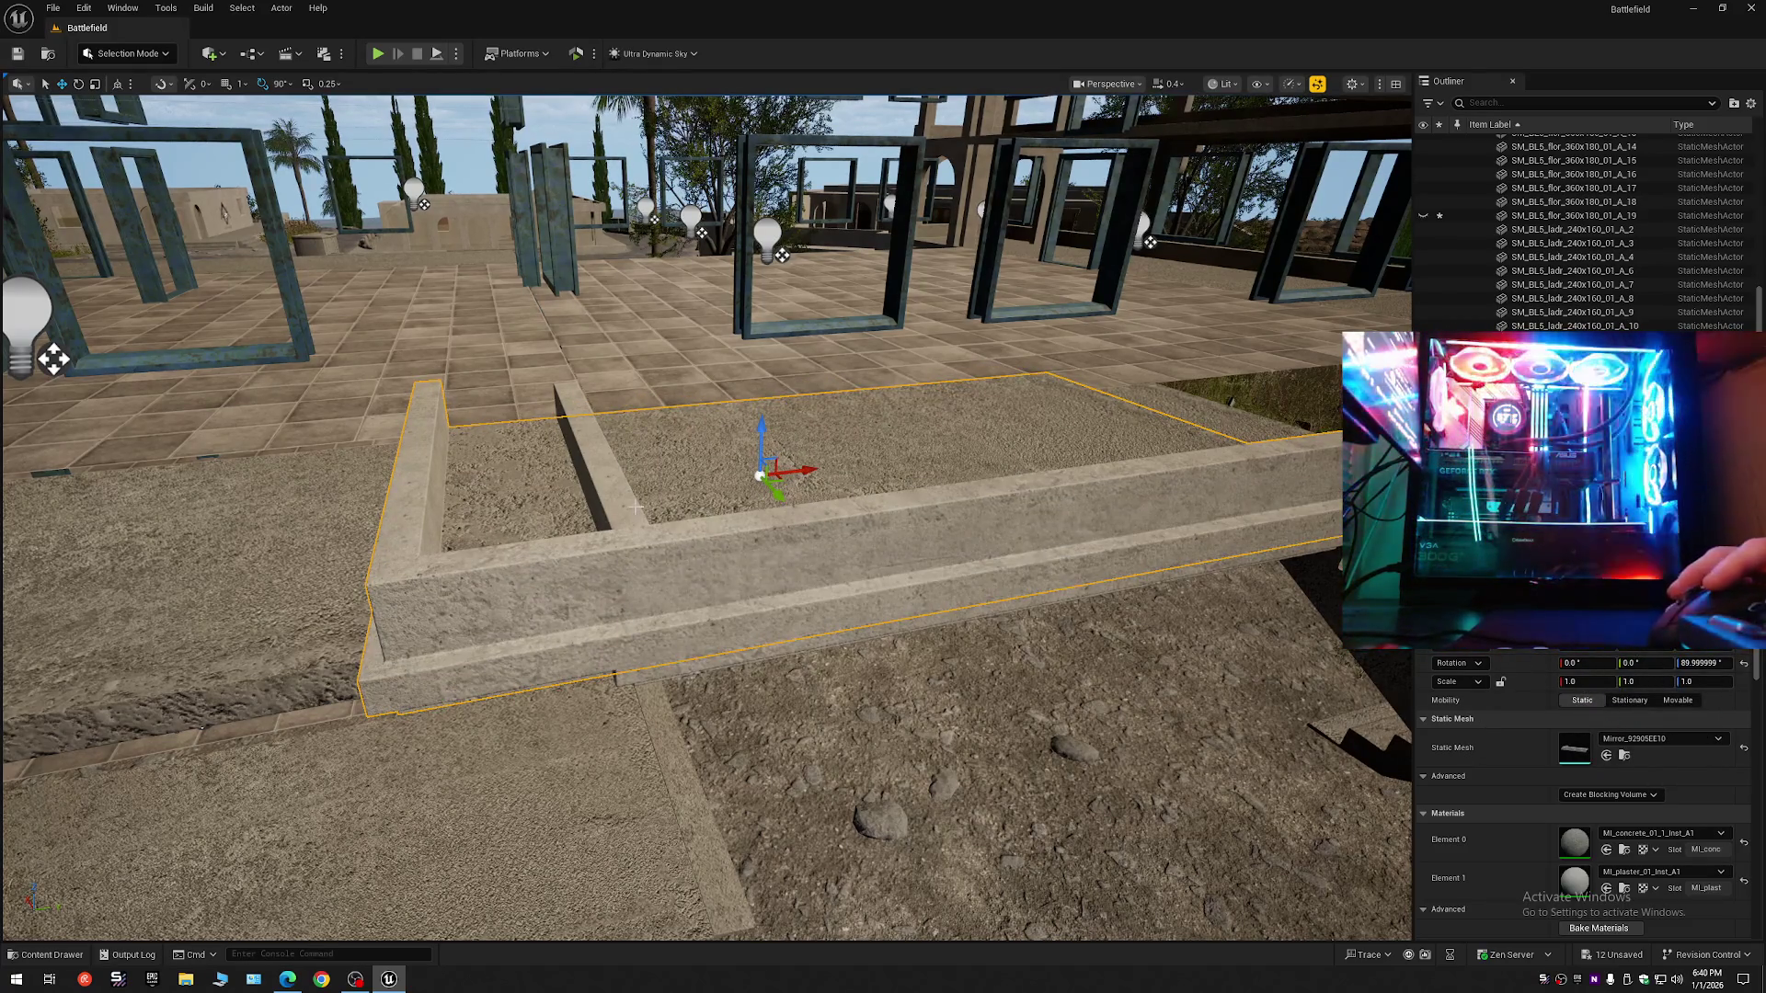
- Check the inner, lower and upper curb sections, then pick the L-shaped terrace curb
click(635, 506)
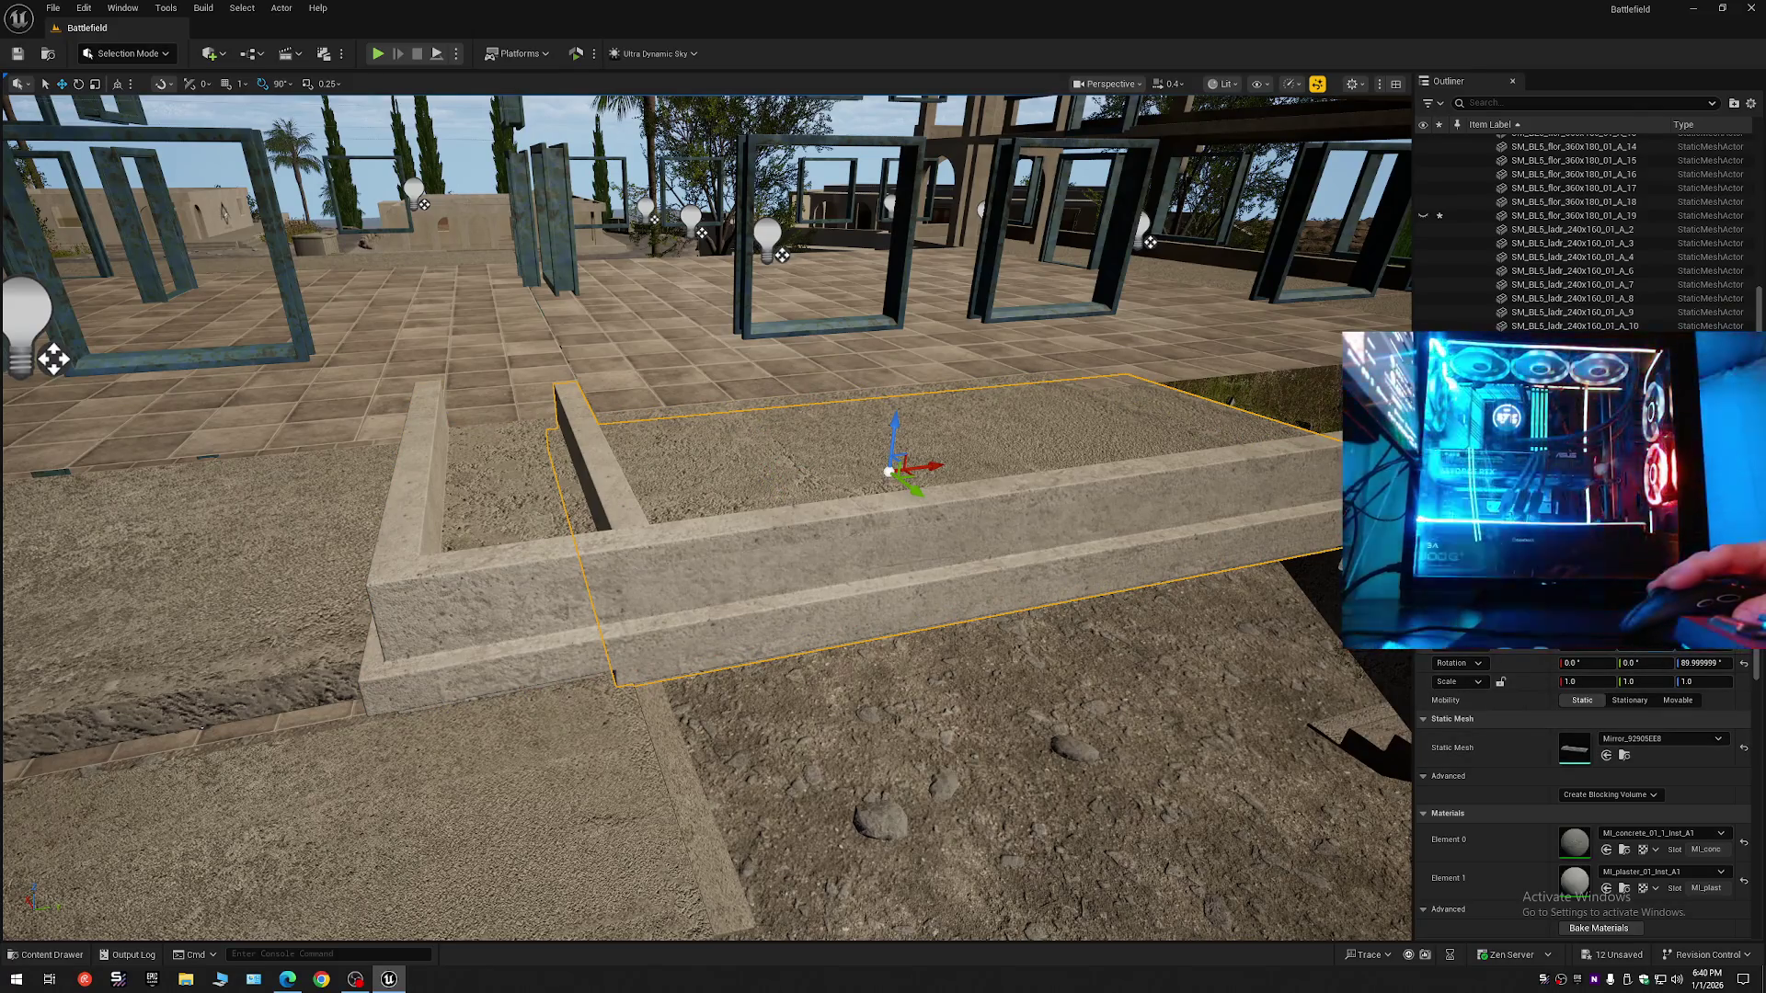
click(604, 582)
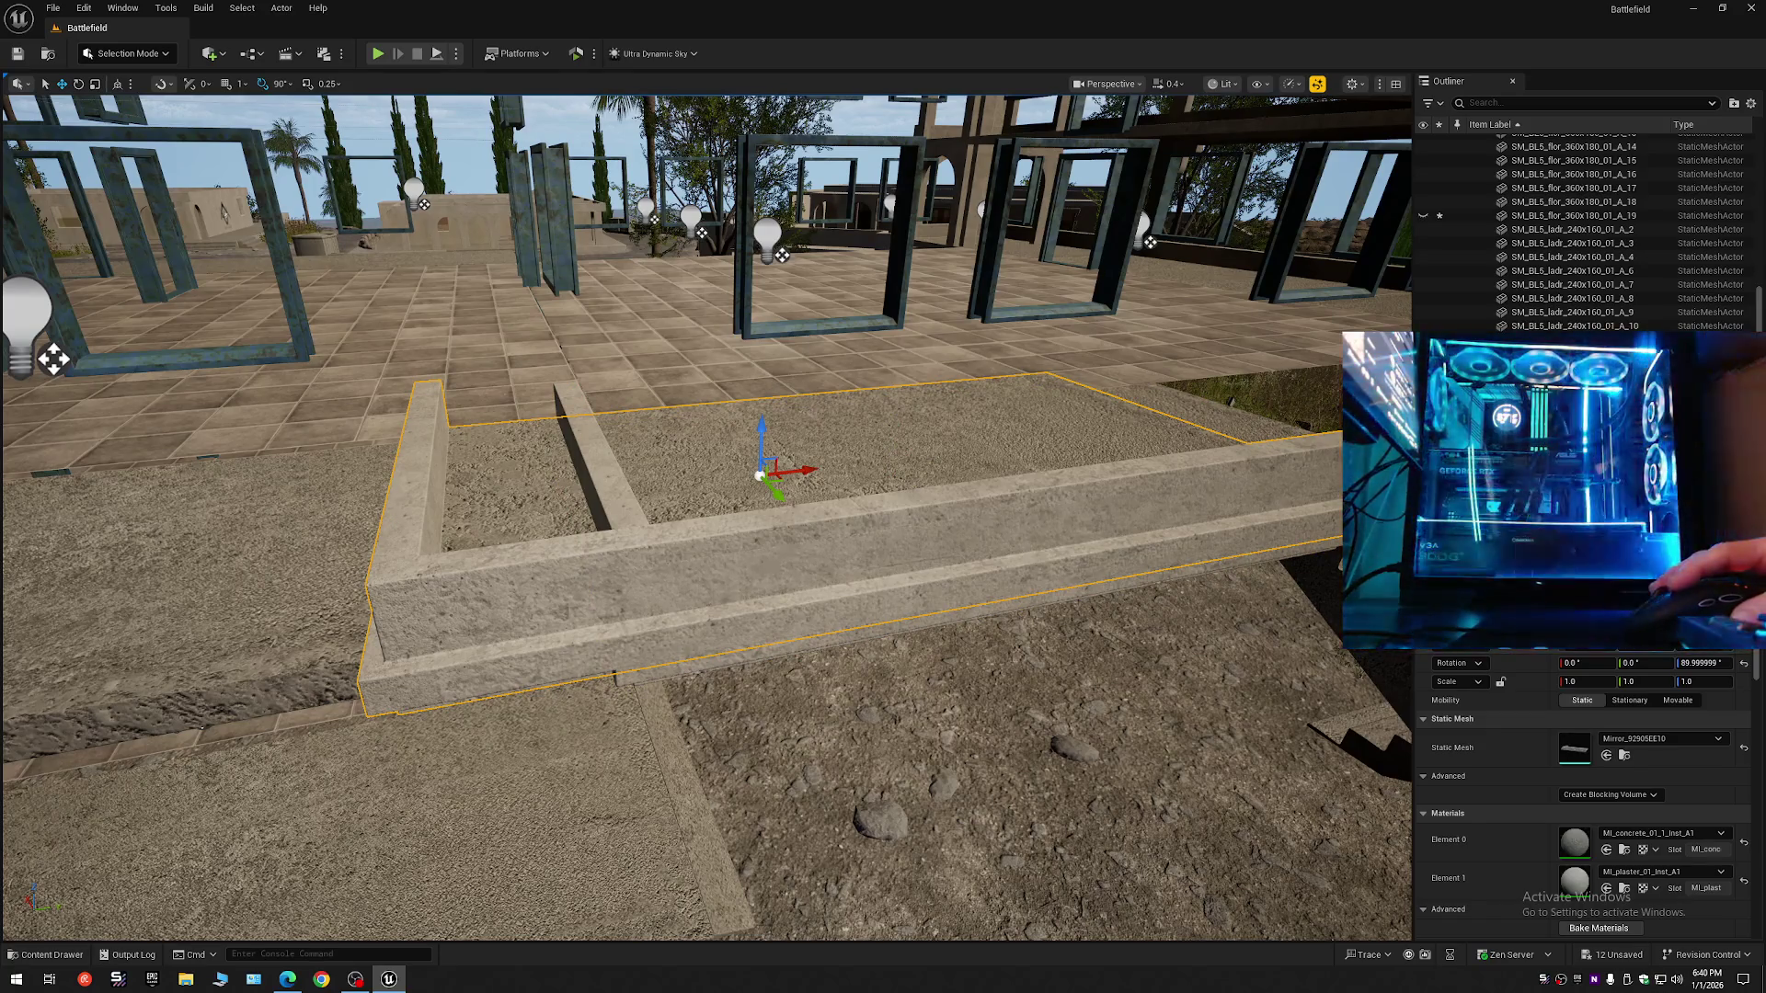
key(Return)
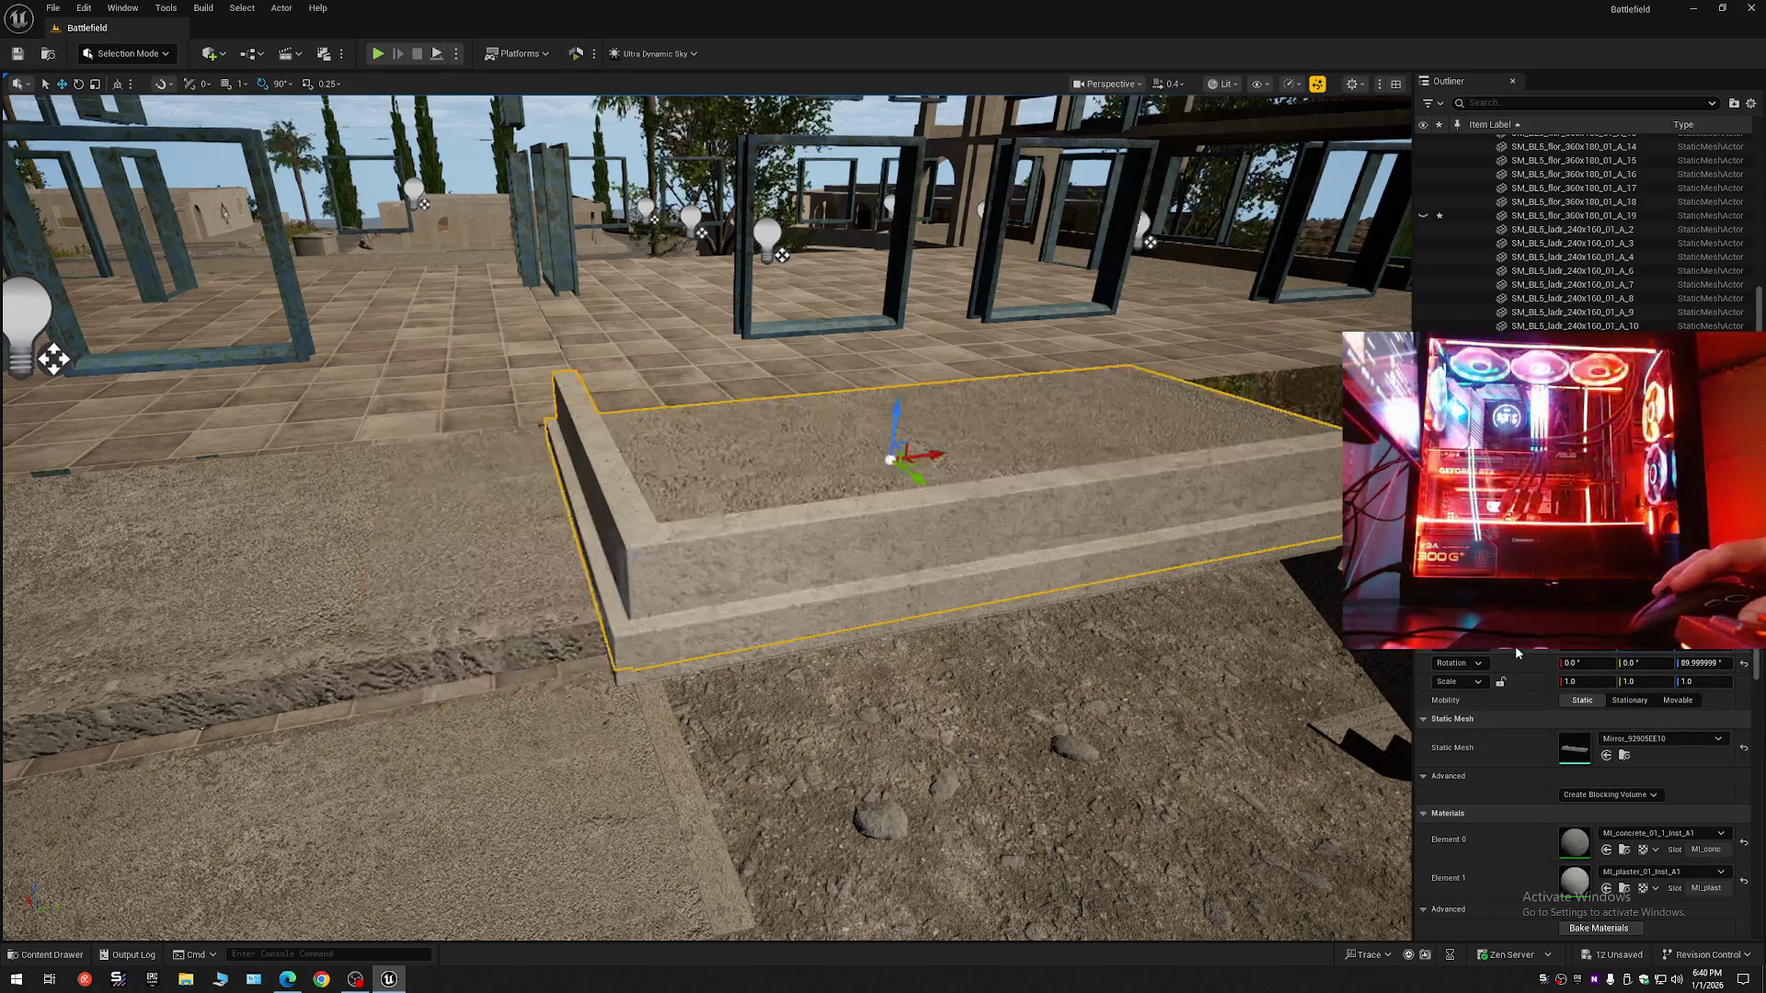
key(w)
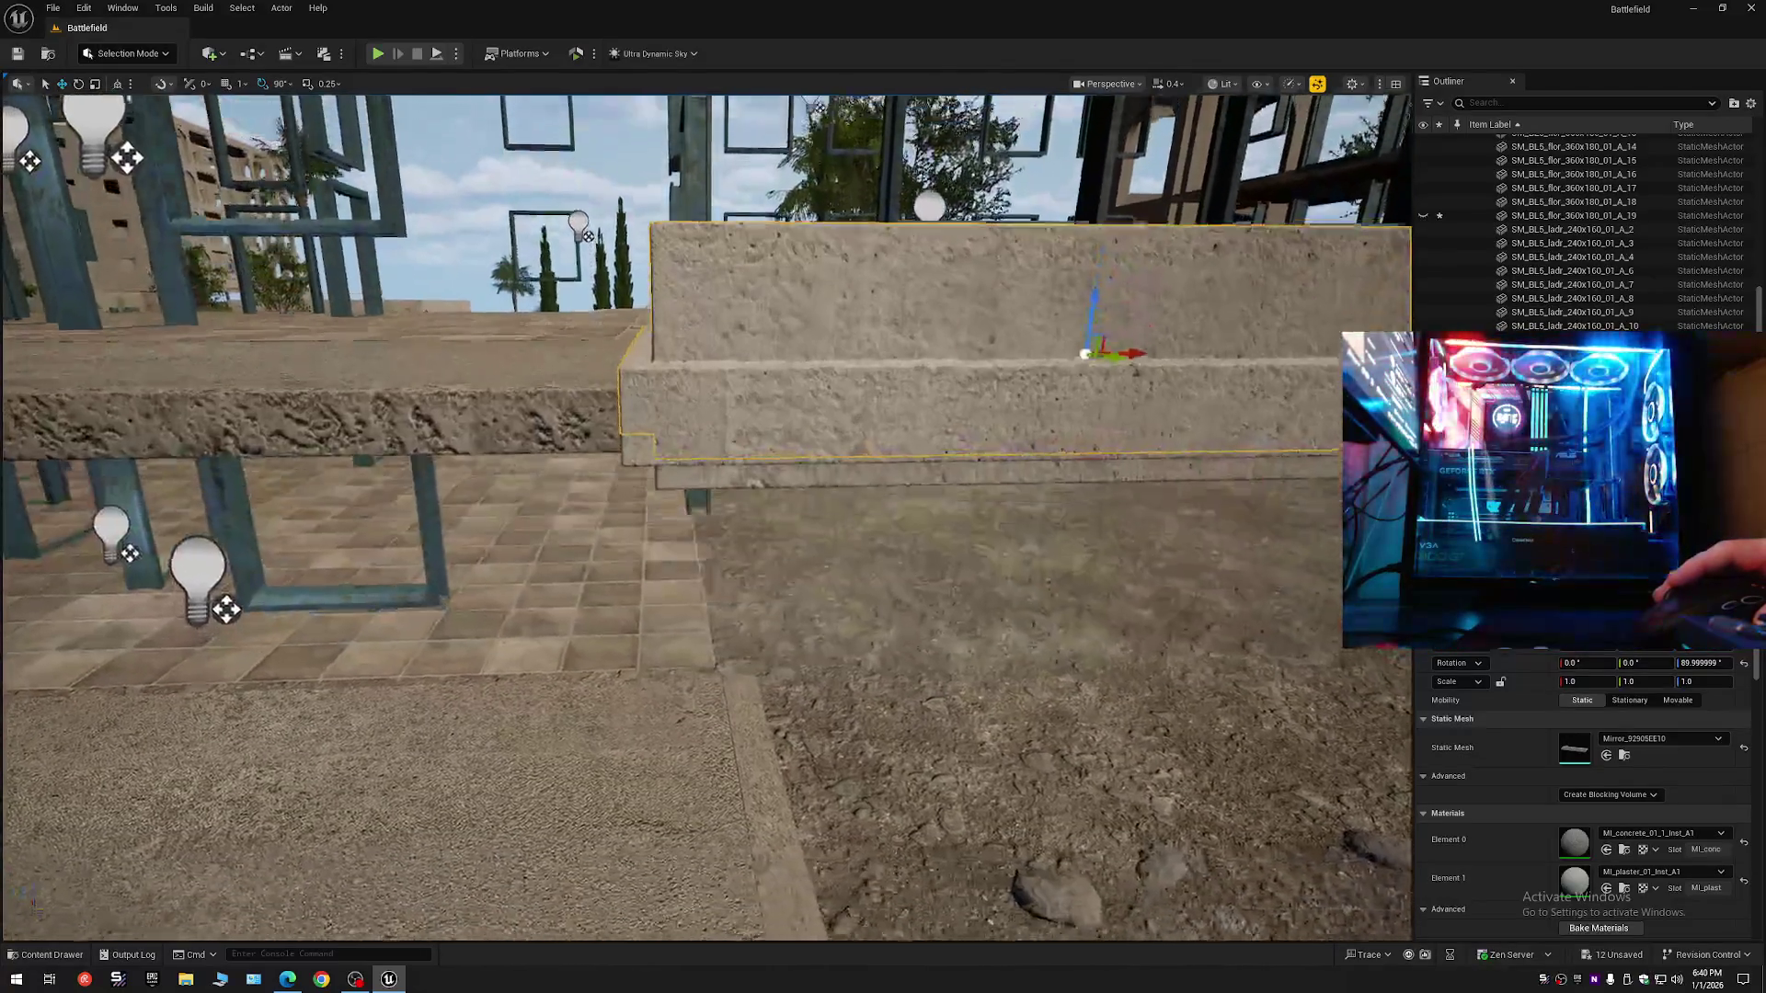
key(s)
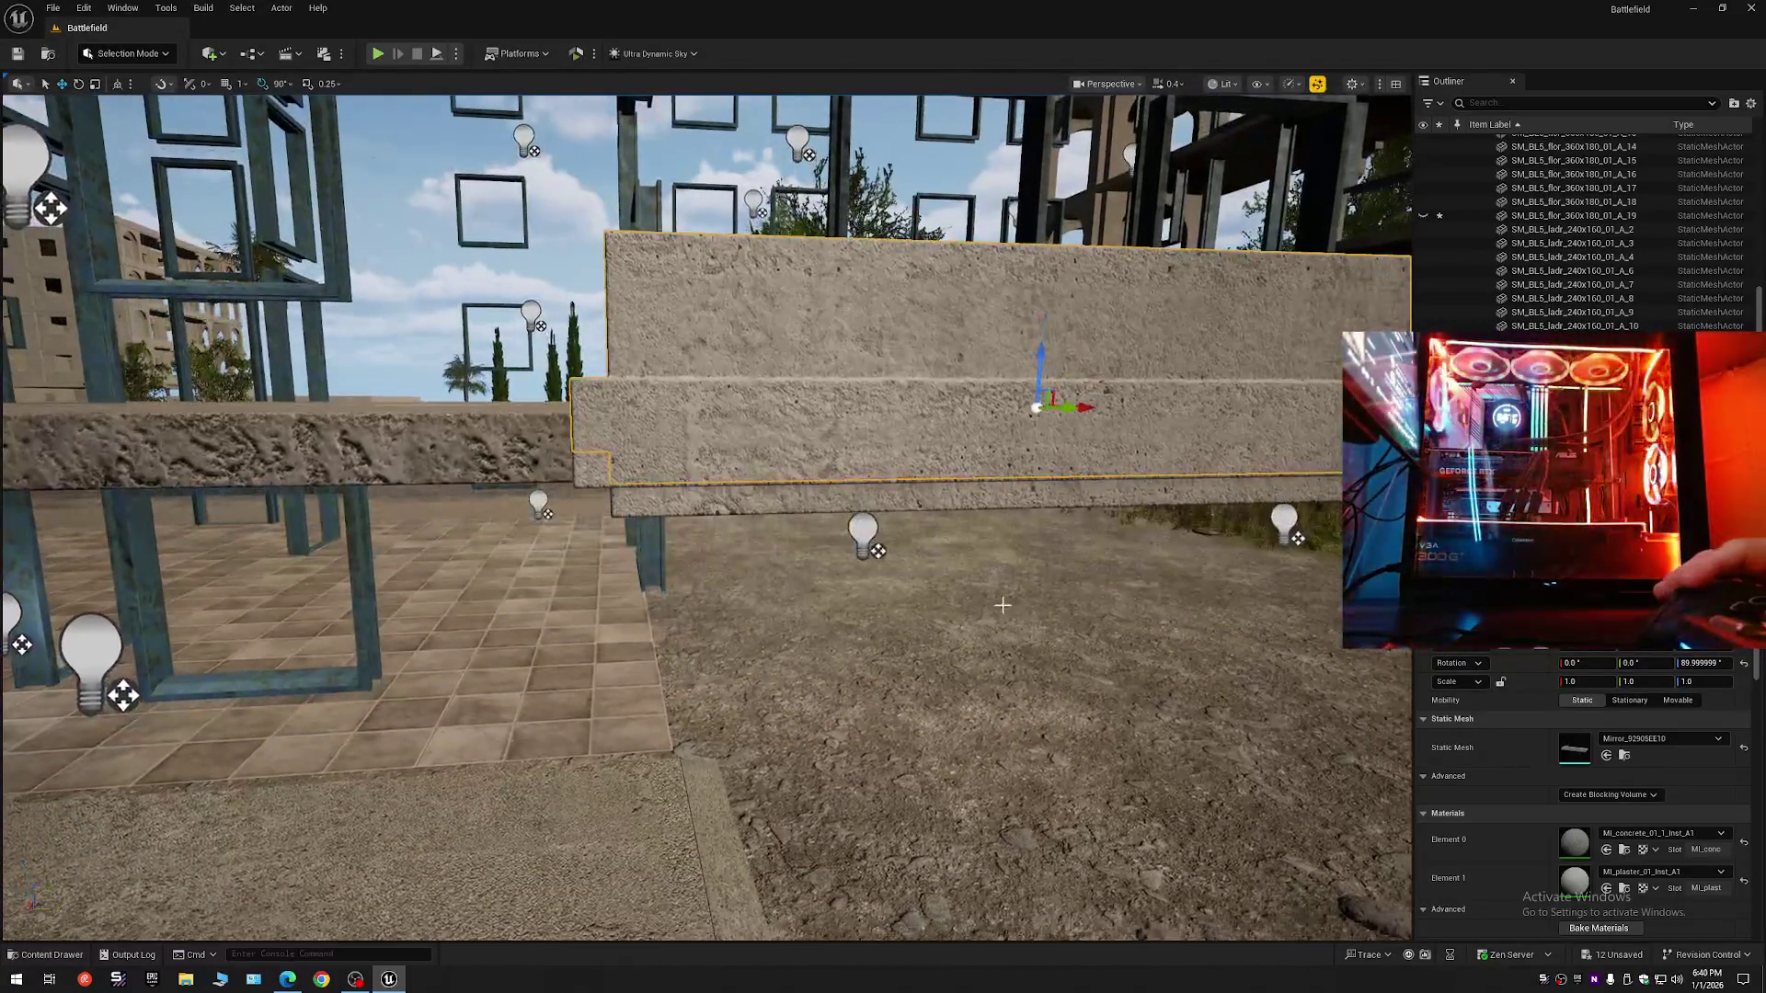
click(920, 496)
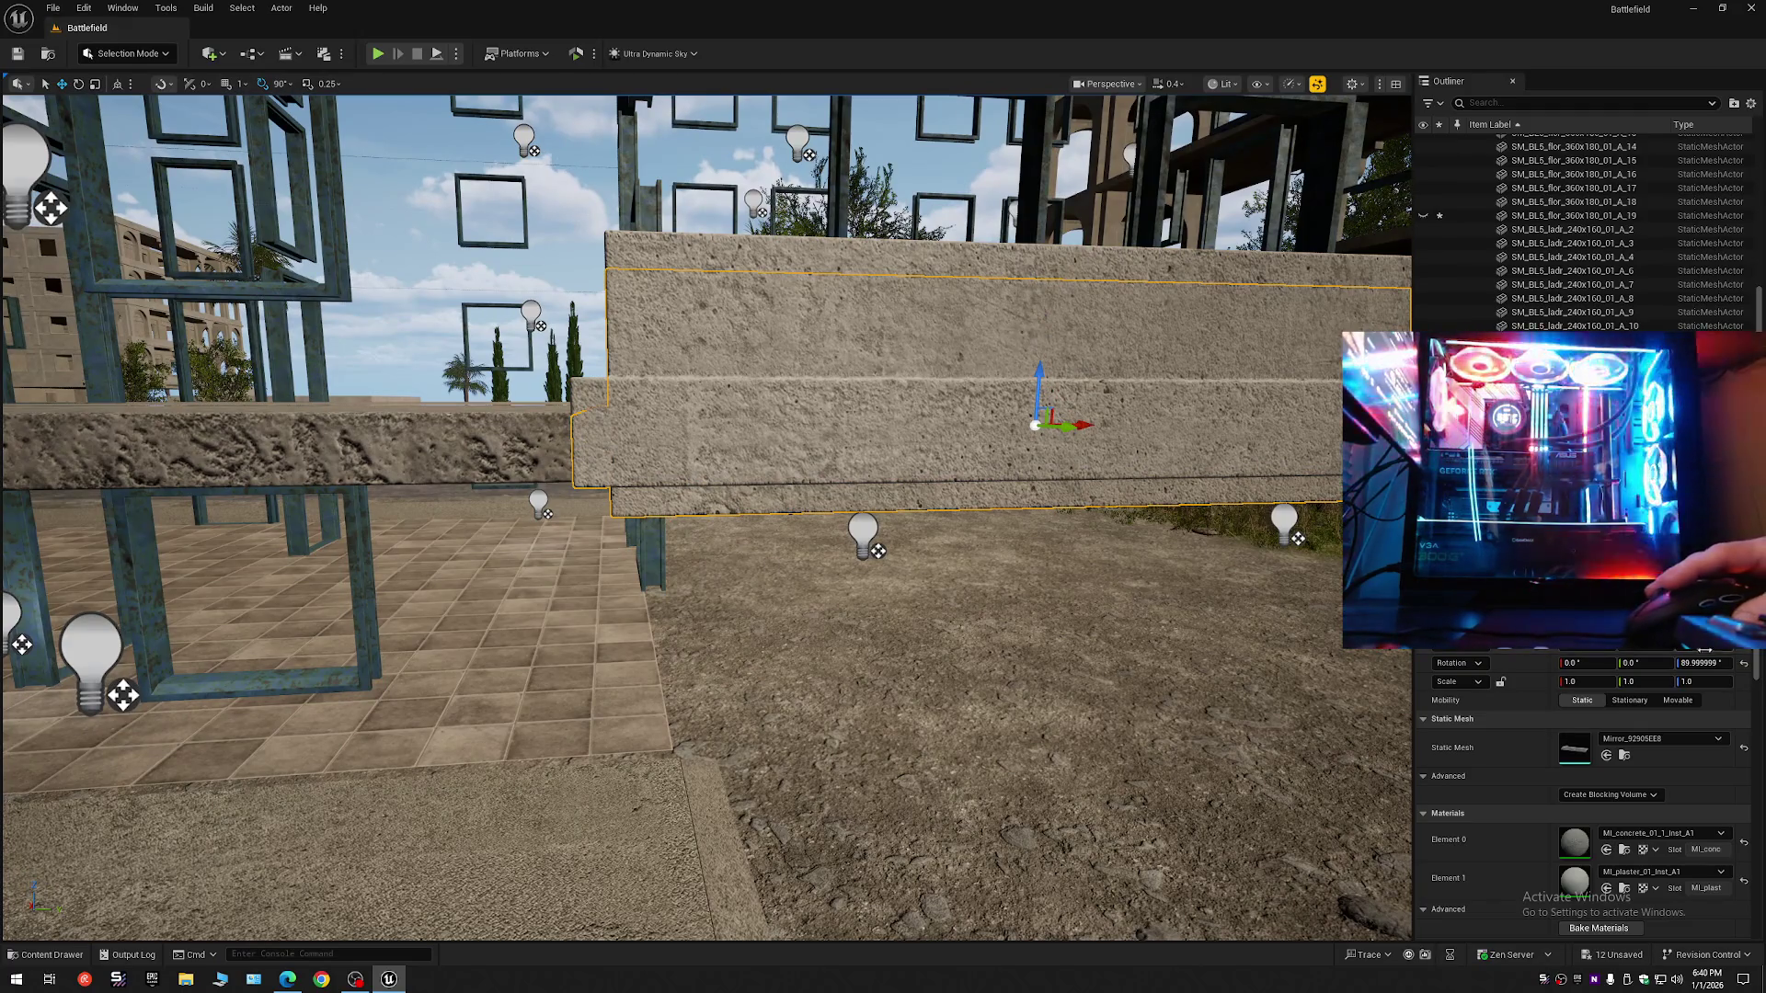
click(1044, 406)
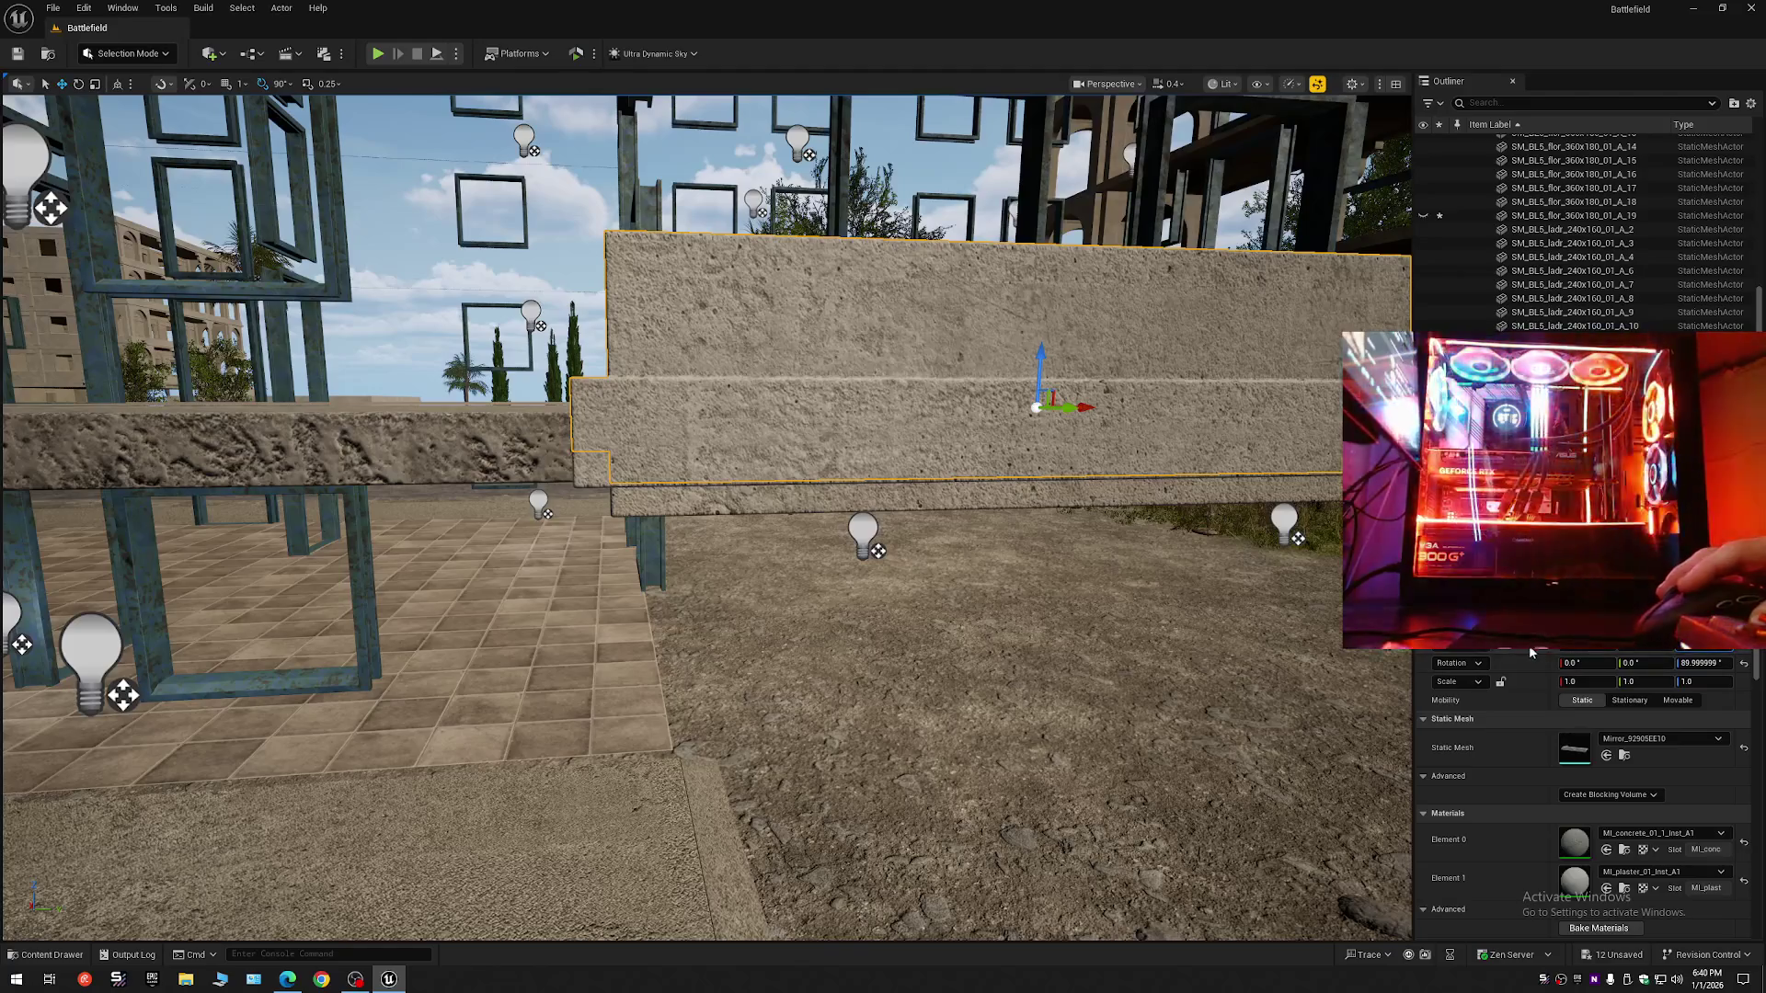
drag(828, 552, 781, 469)
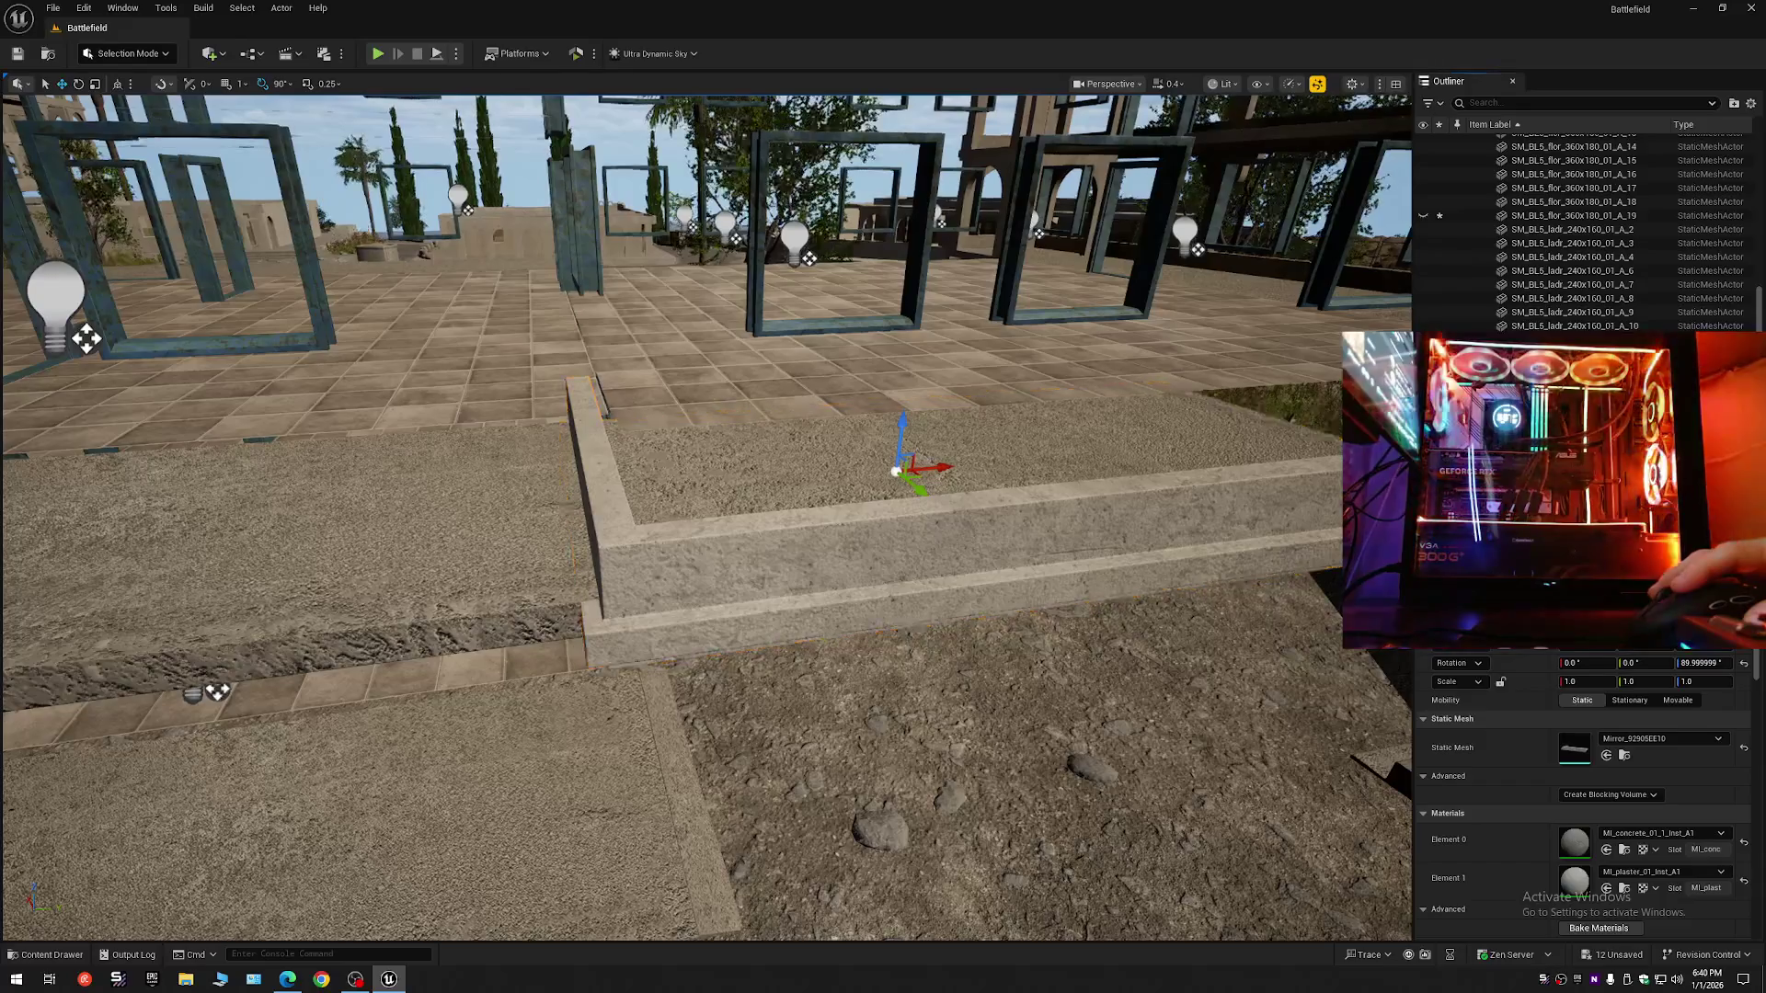
click(920, 552)
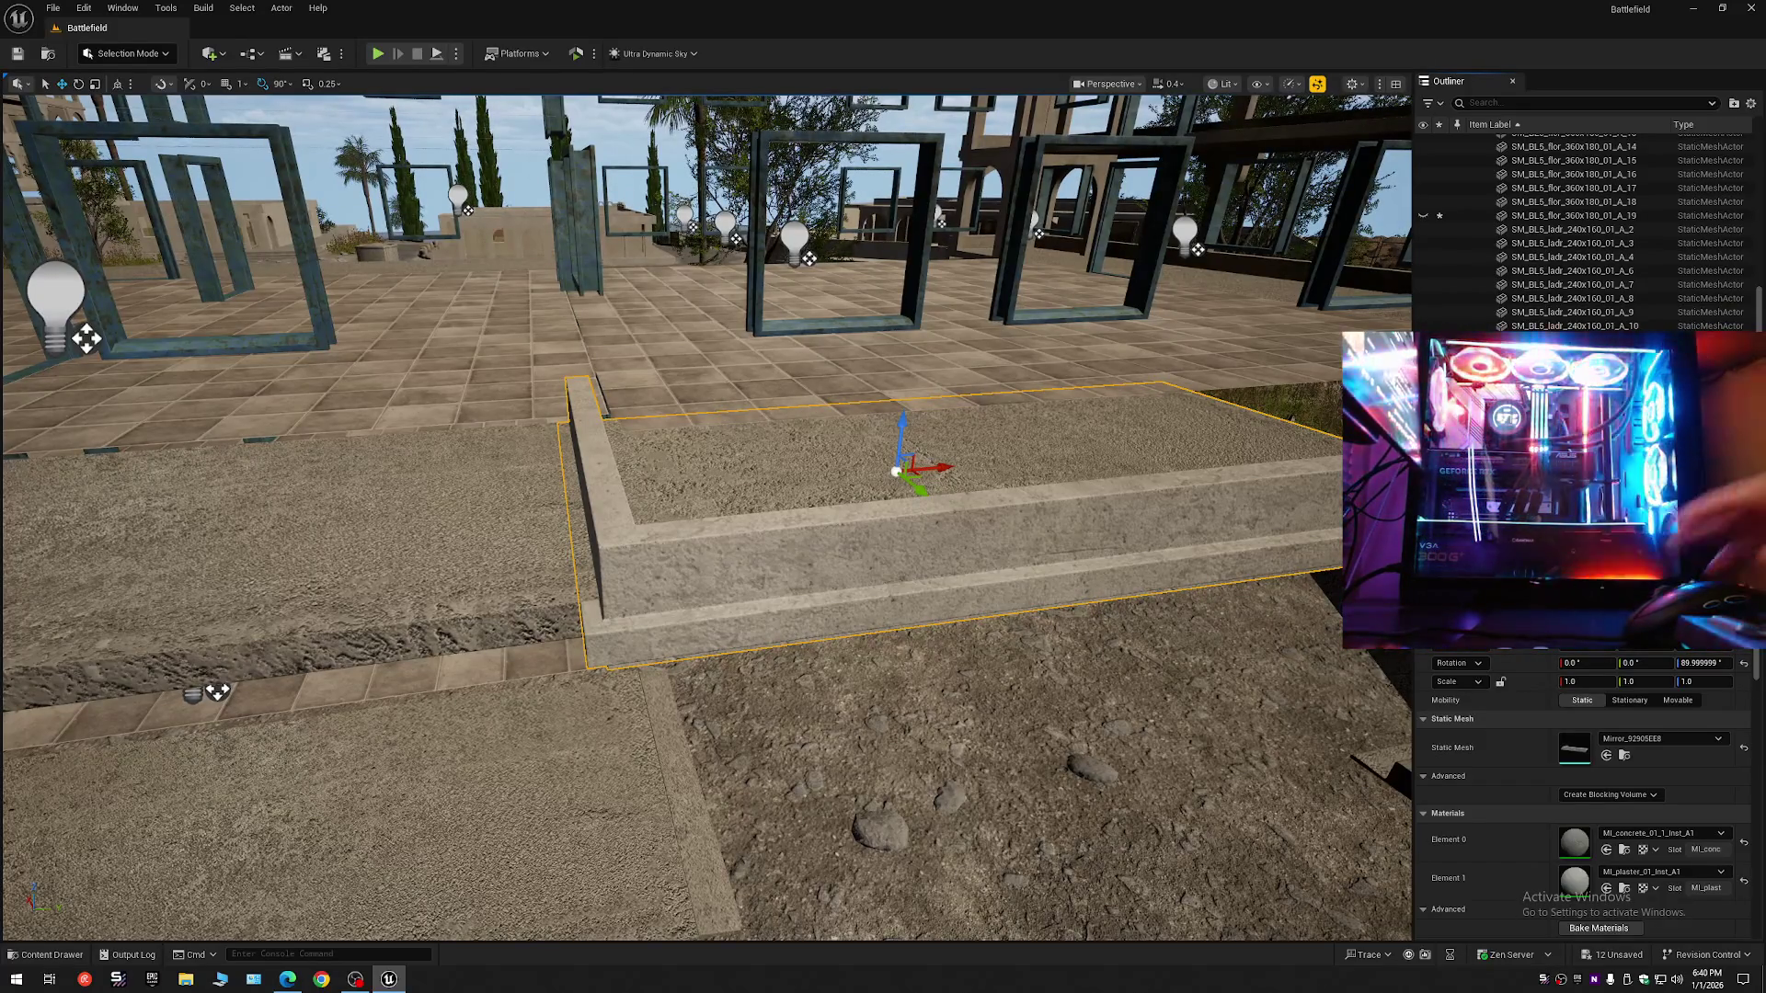
- Delete and restore the L-shaped curb, then locate its static mesh in the Content Drawer
key(Delete)
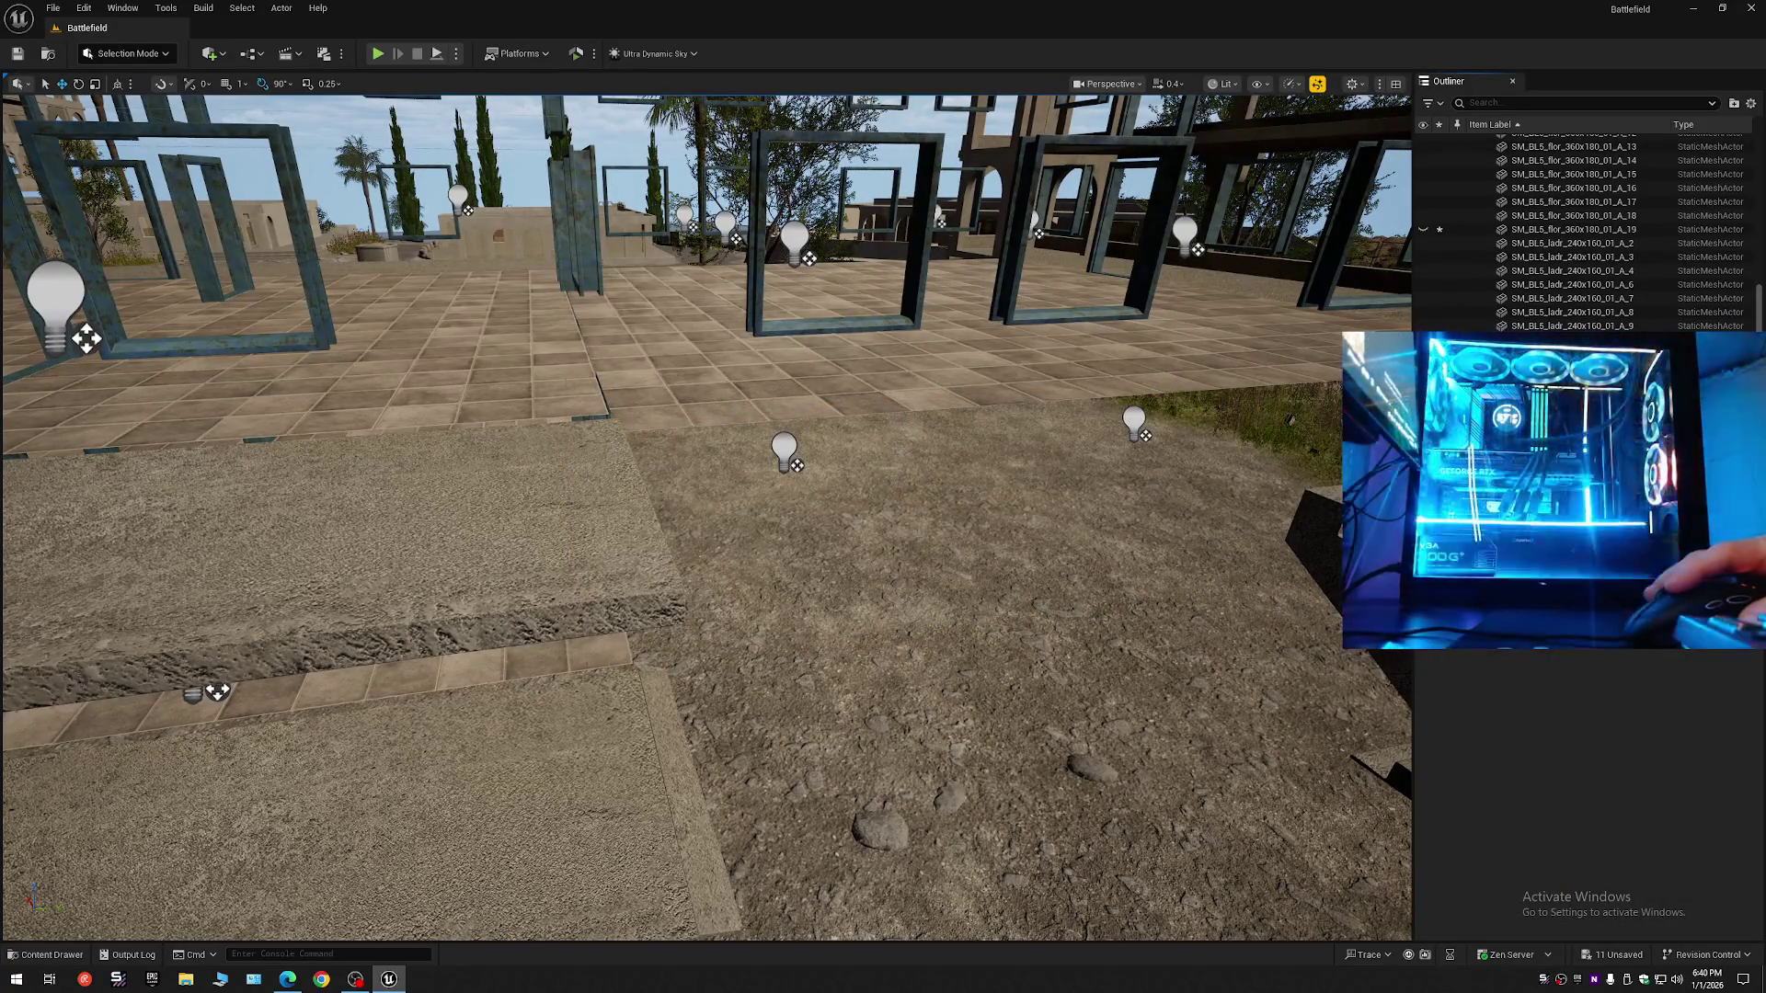
key(ctrl+z)
right_click(1472, 304)
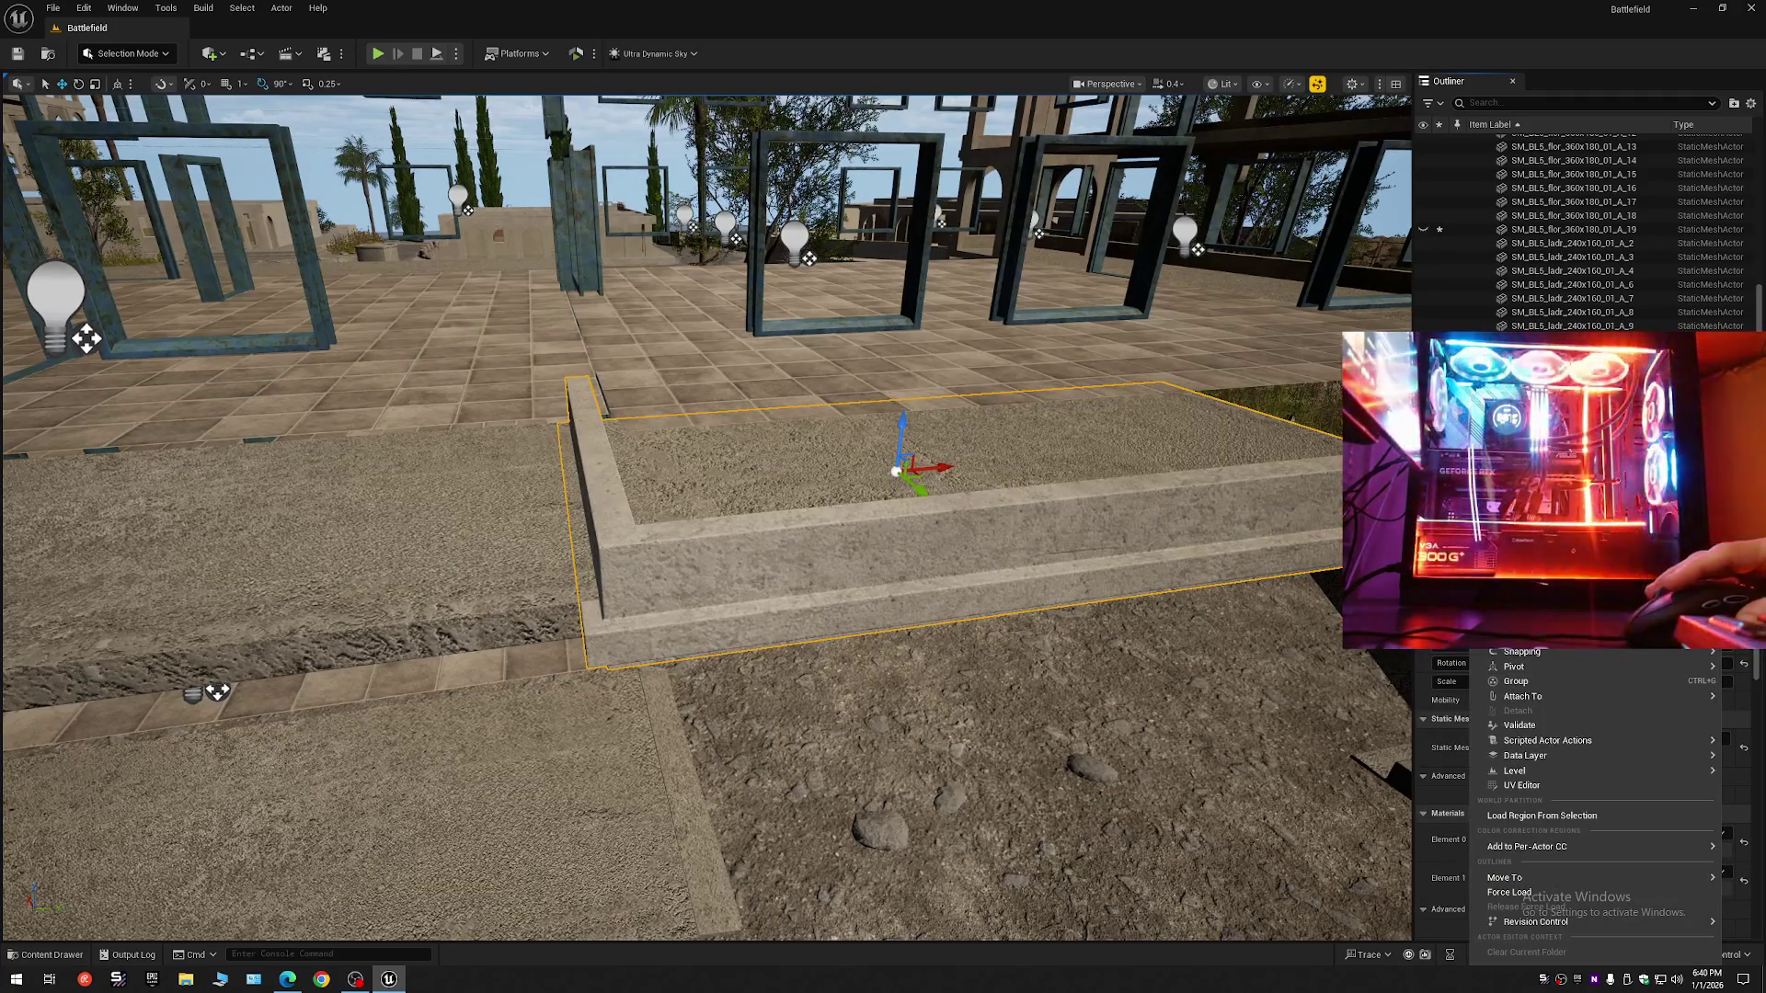
key(ctrl+space)
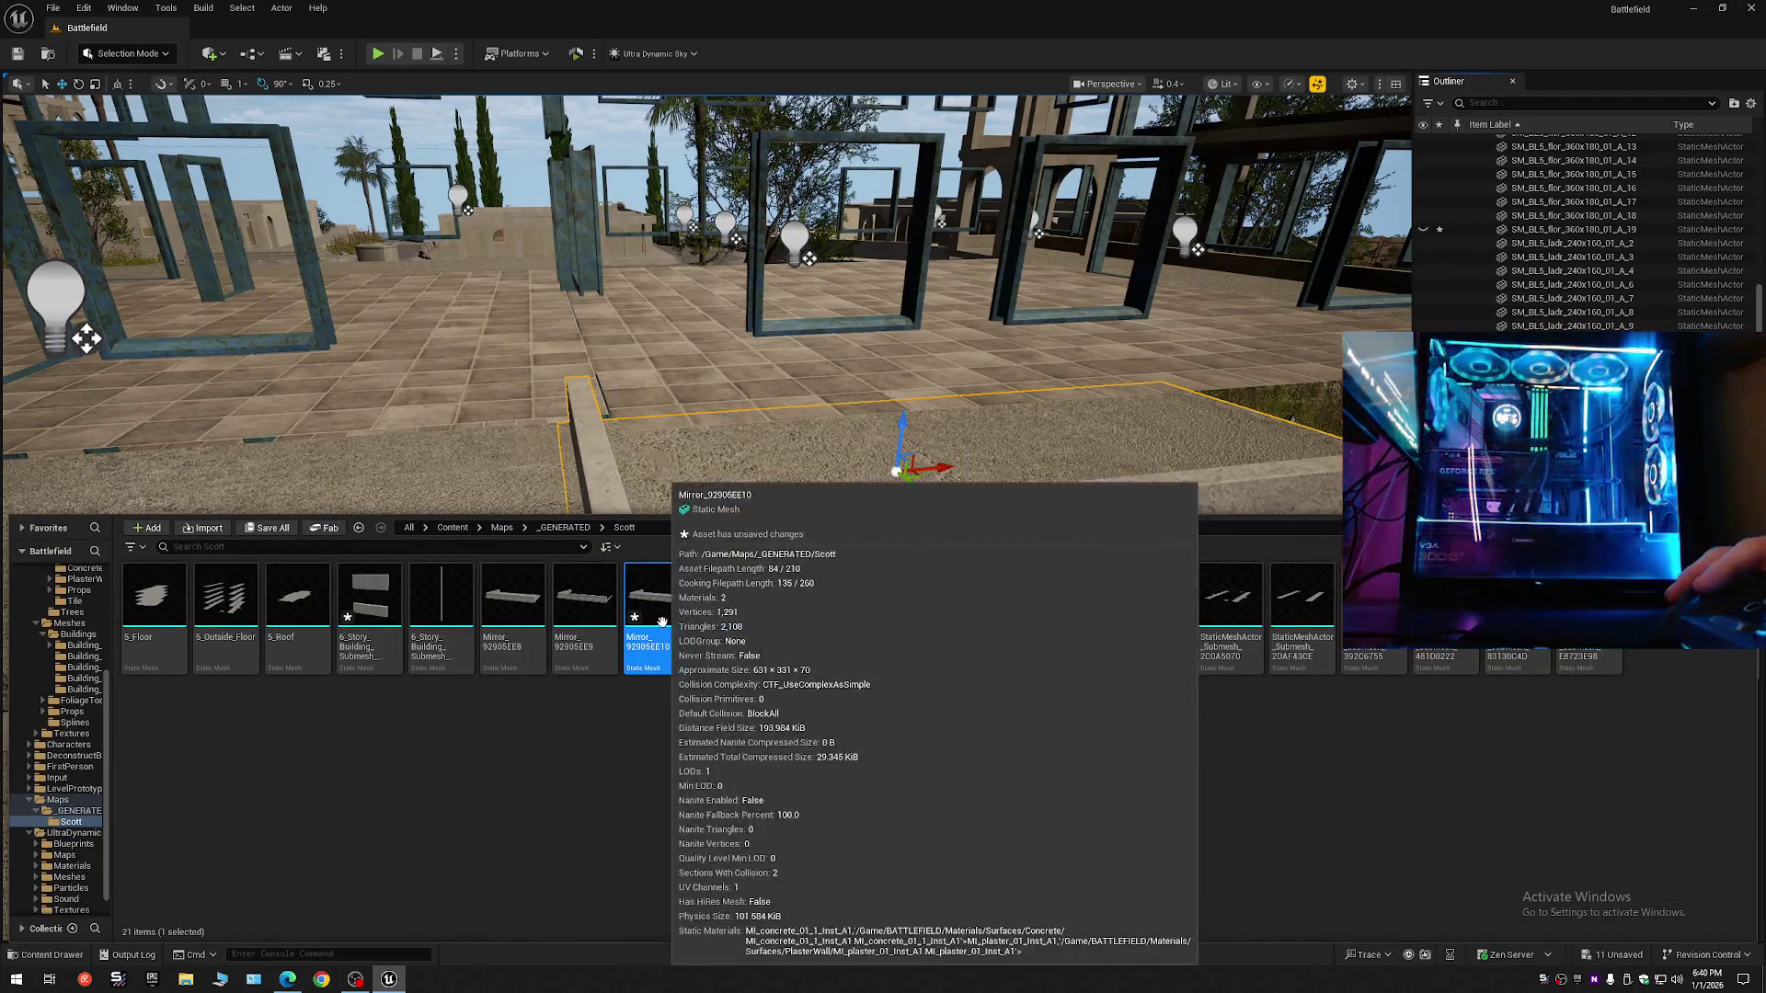
scroll(295, 631, up, 5)
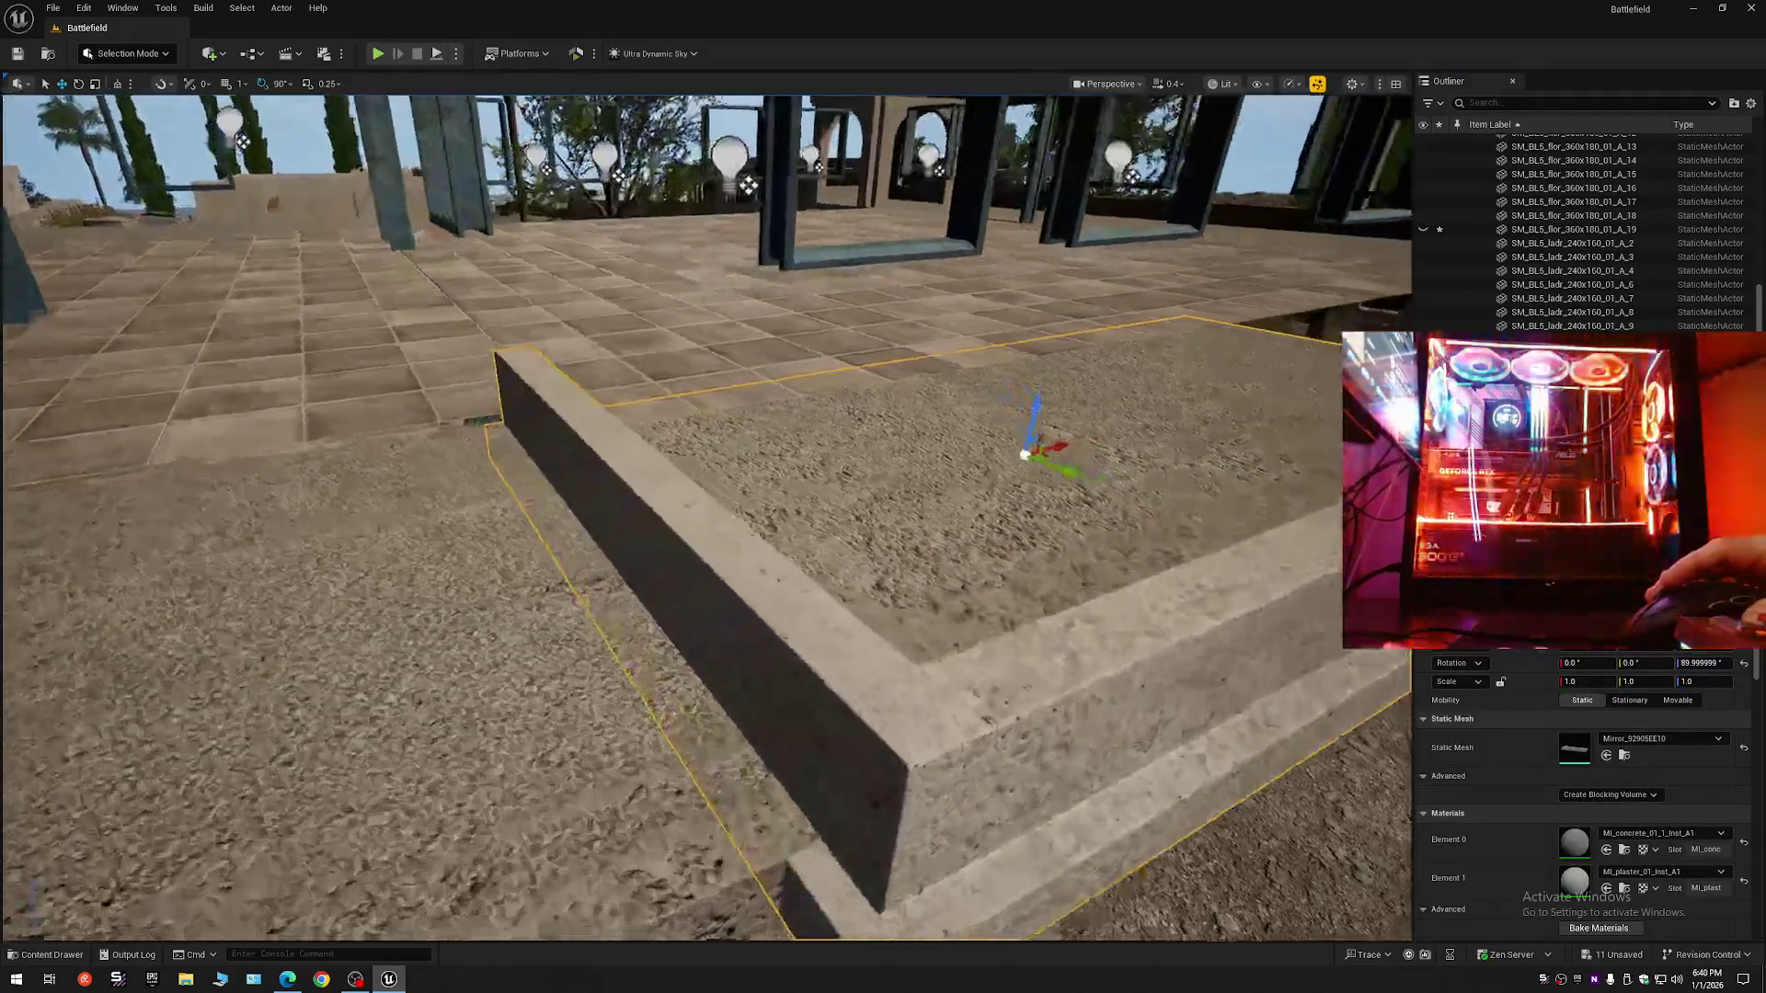
scroll(706, 515, down, 3)
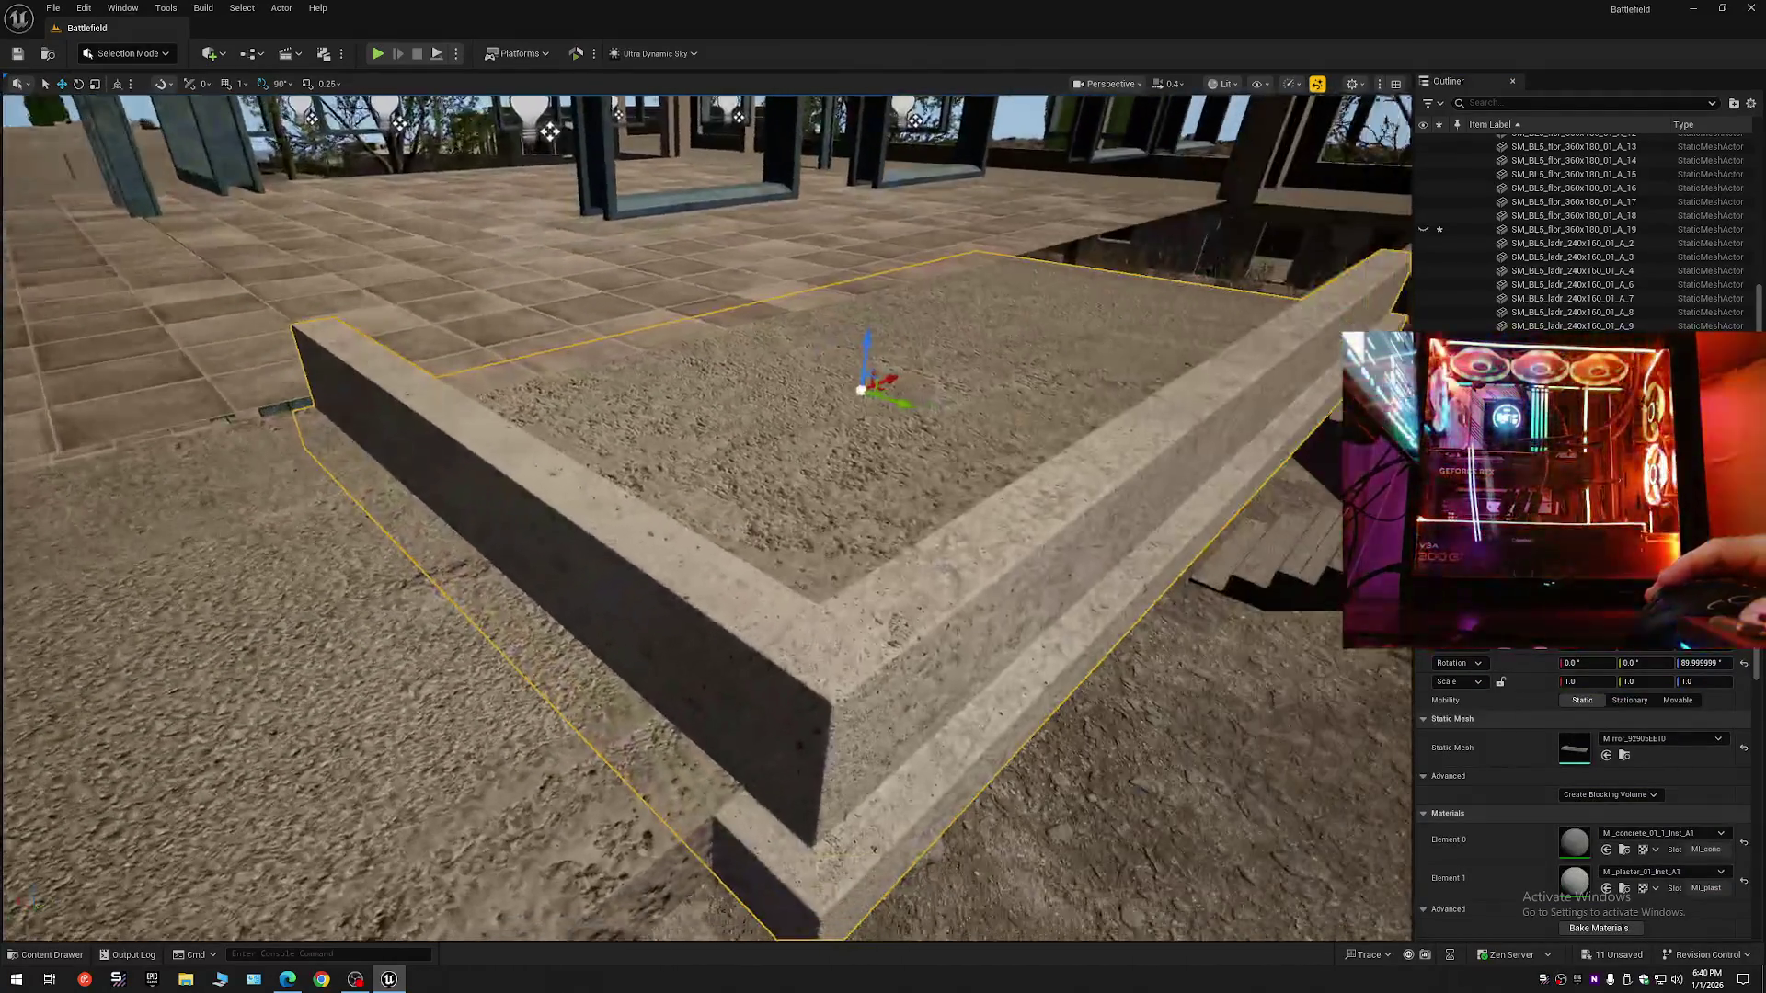
click(145, 57)
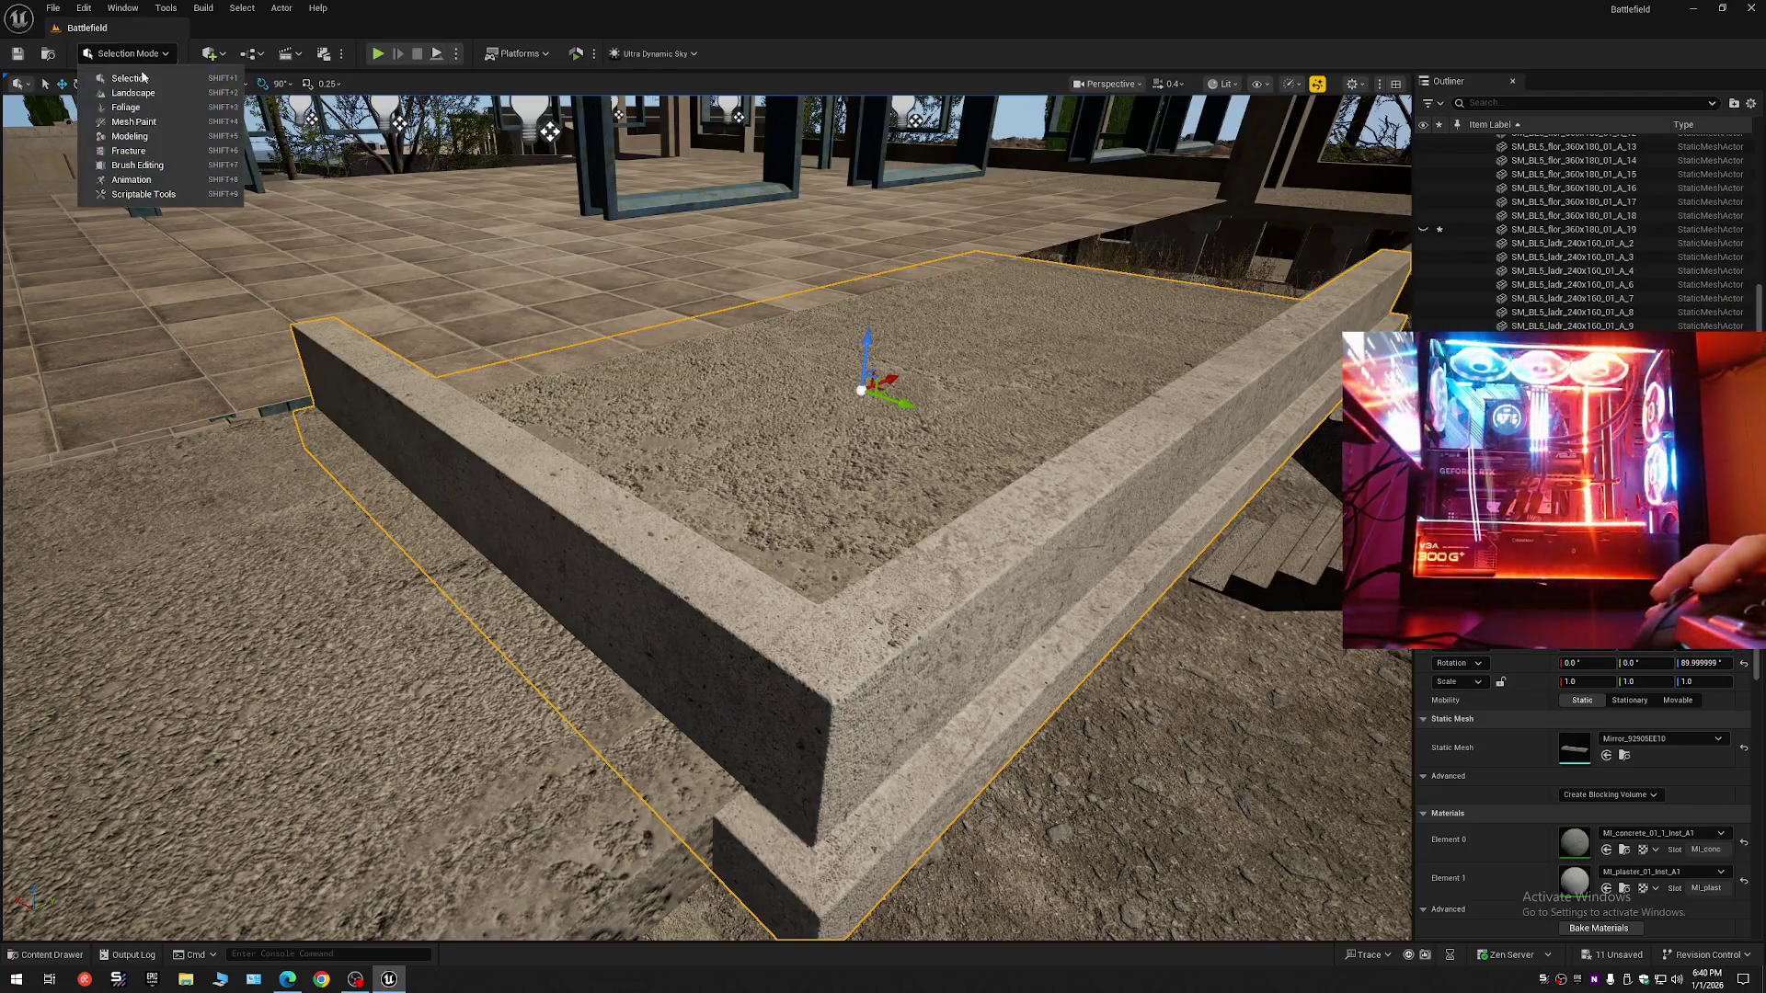
- Enter Modeling Mode's Select Triangles tool and select the long side strip of the curb
click(131, 140)
click(184, 120)
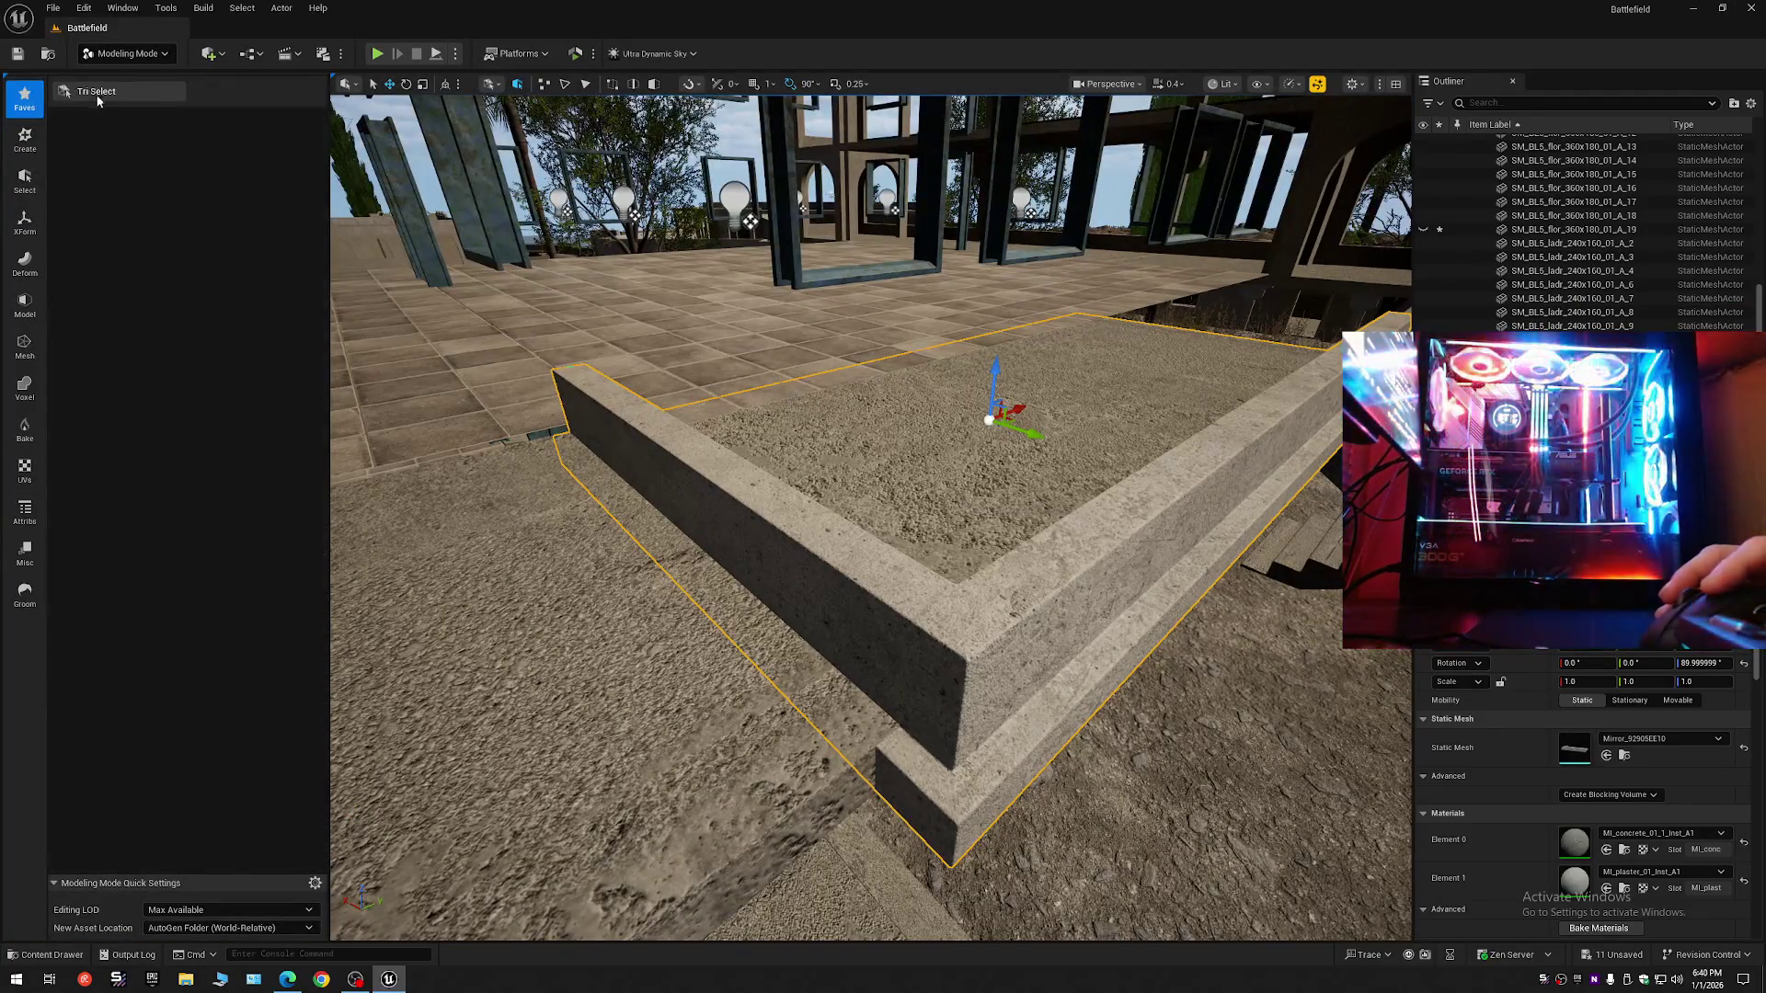
drag(472, 361, 561, 372)
drag(657, 468, 579, 421)
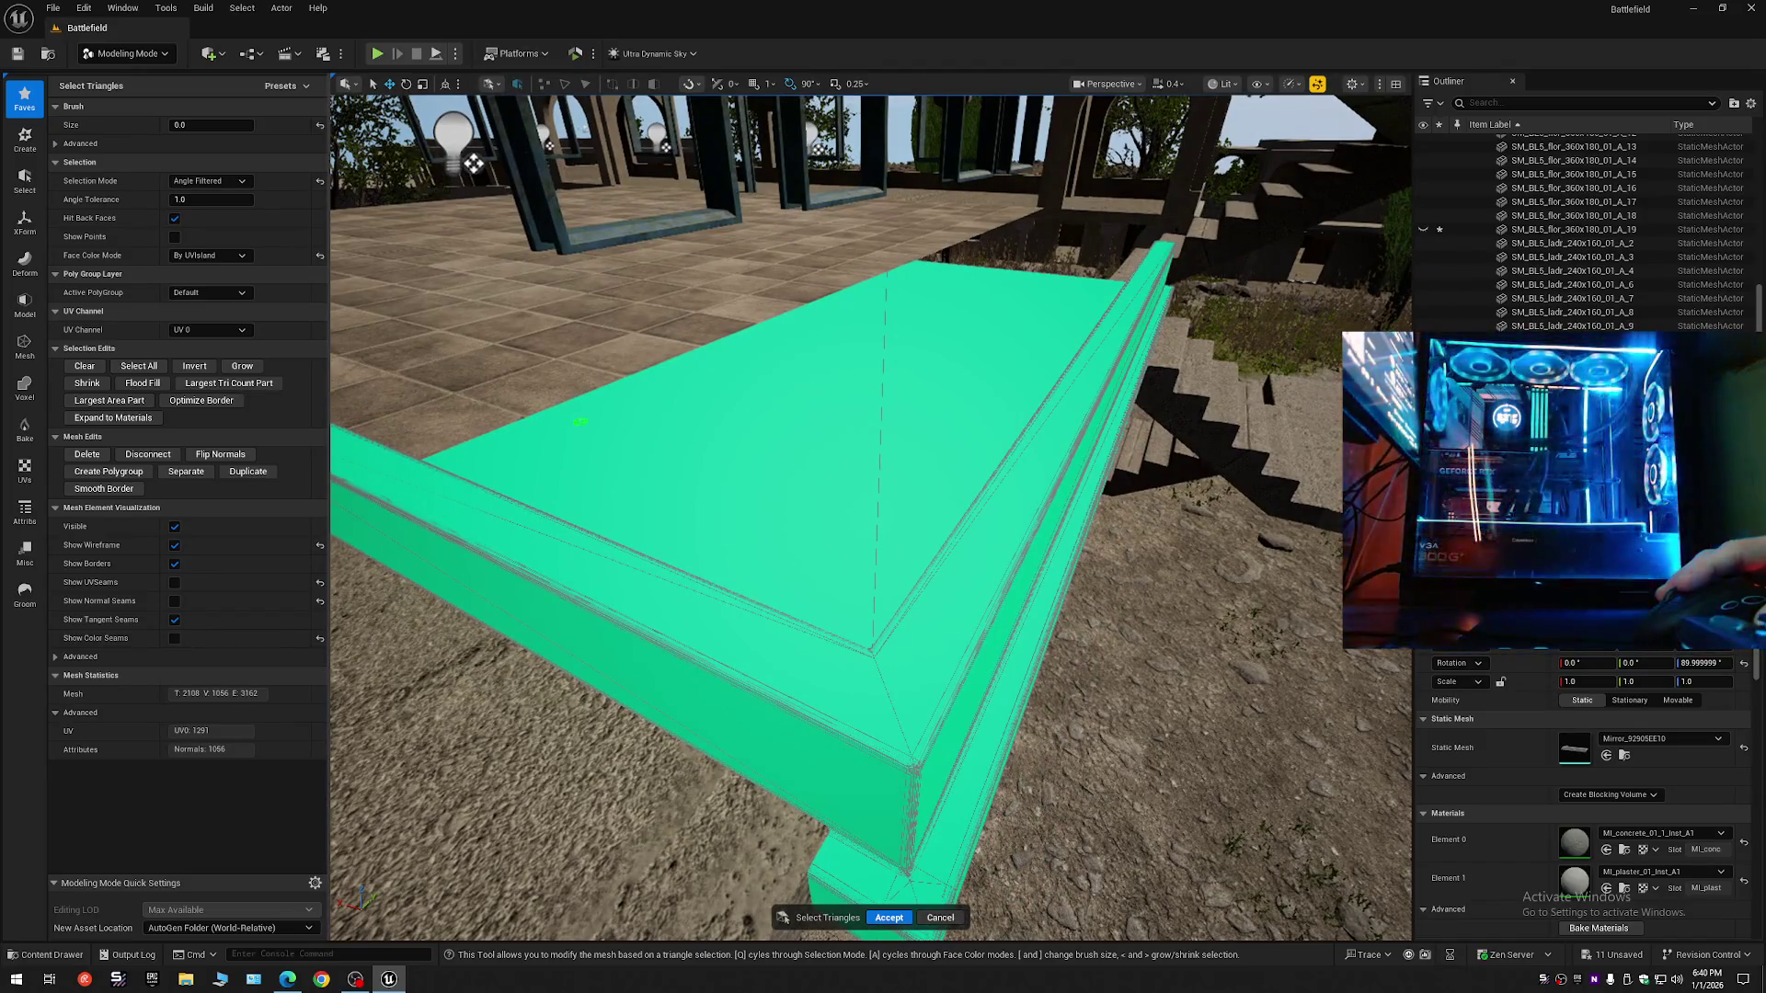
drag(579, 422, 674, 541)
click(674, 542)
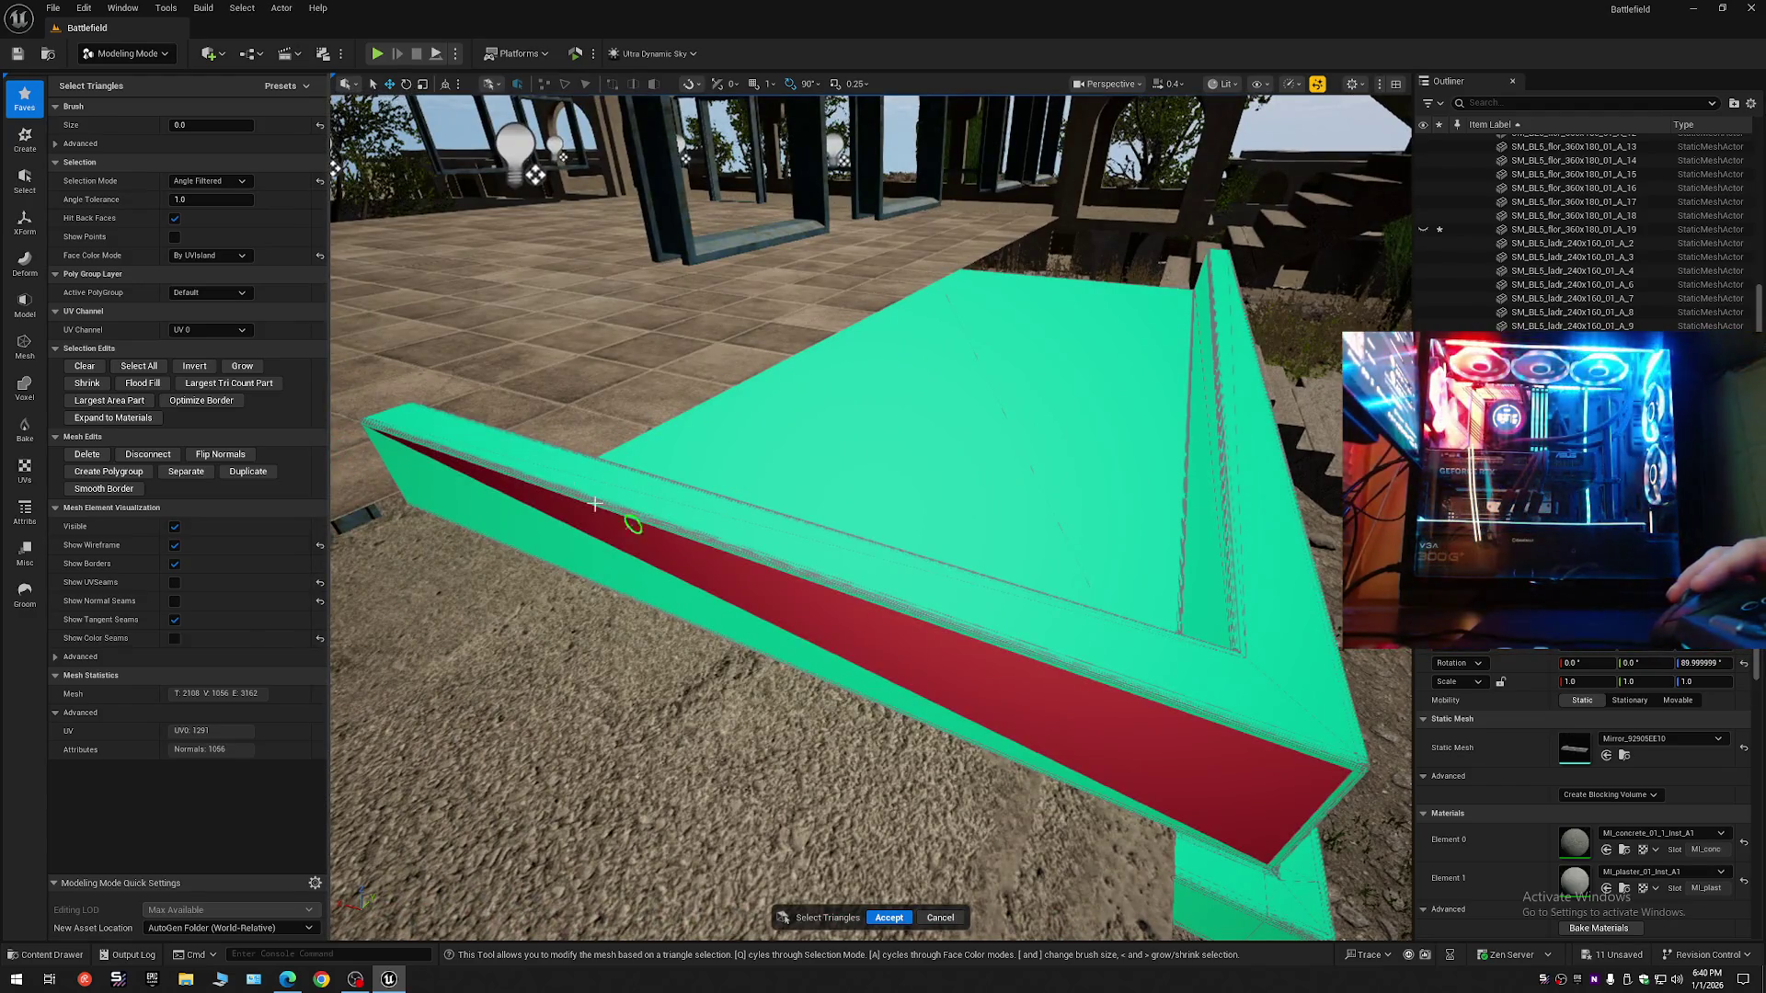
- Try connected and All Within Angle selection modes, undoing the unwanted selections
click(215, 182)
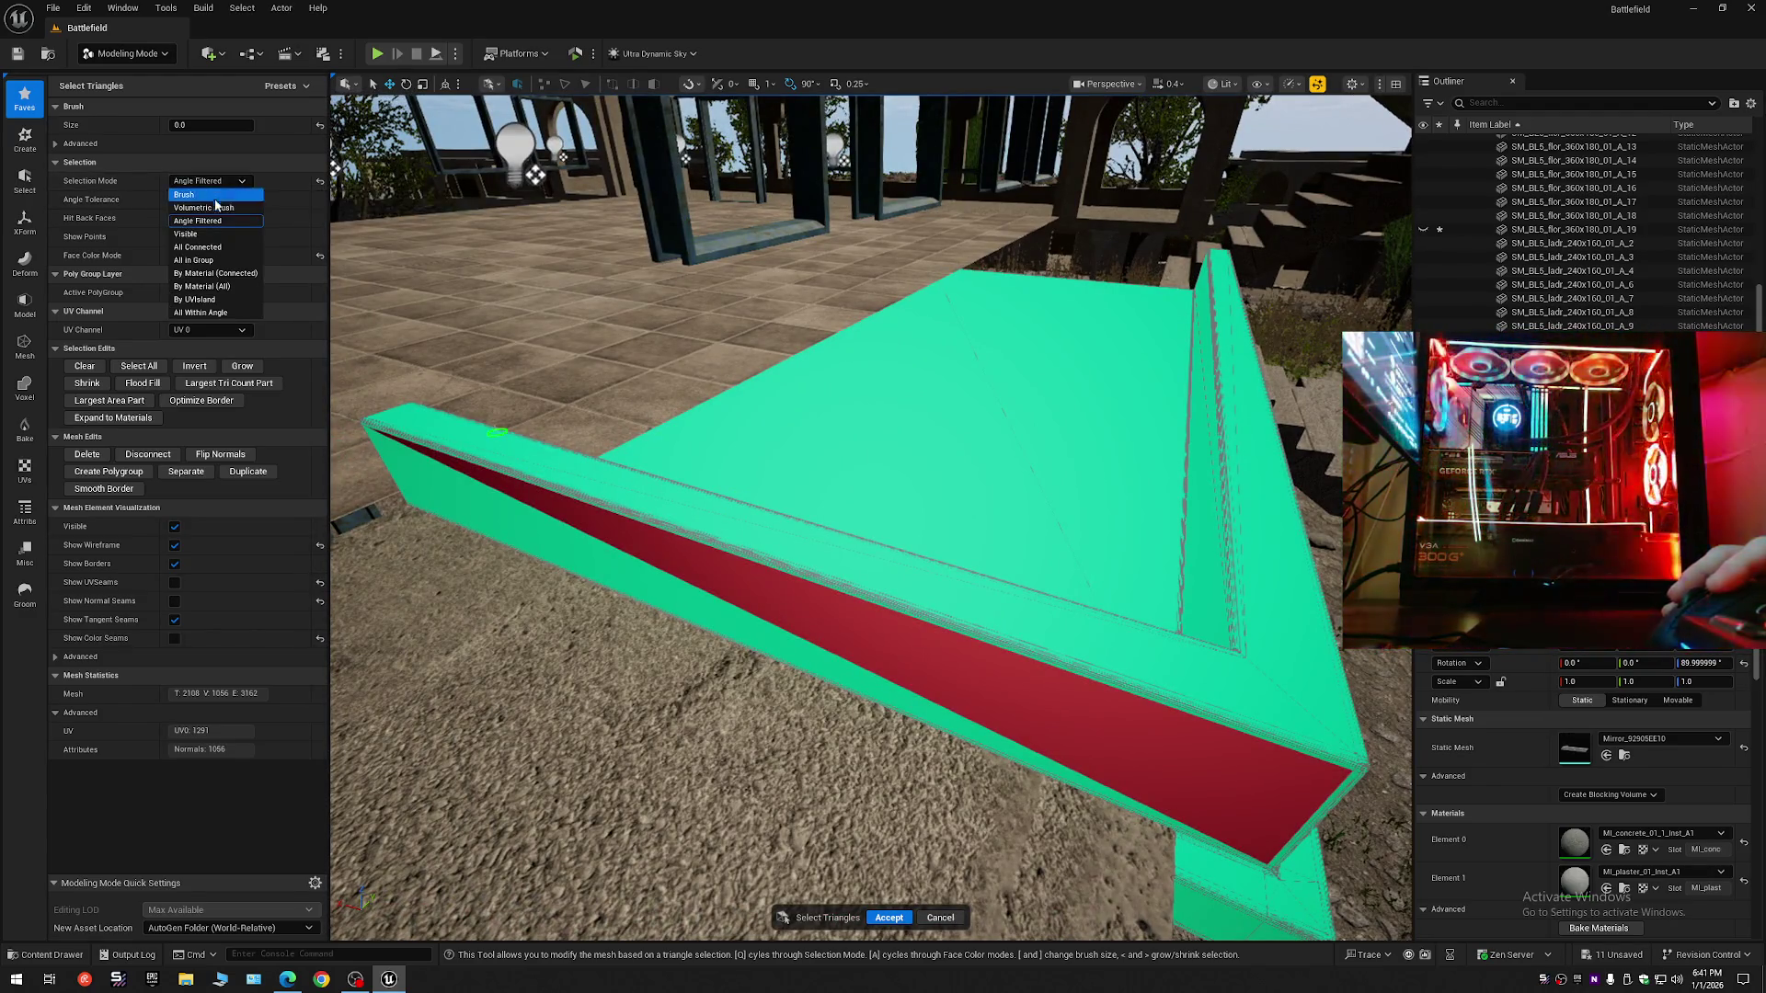
click(196, 246)
click(562, 478)
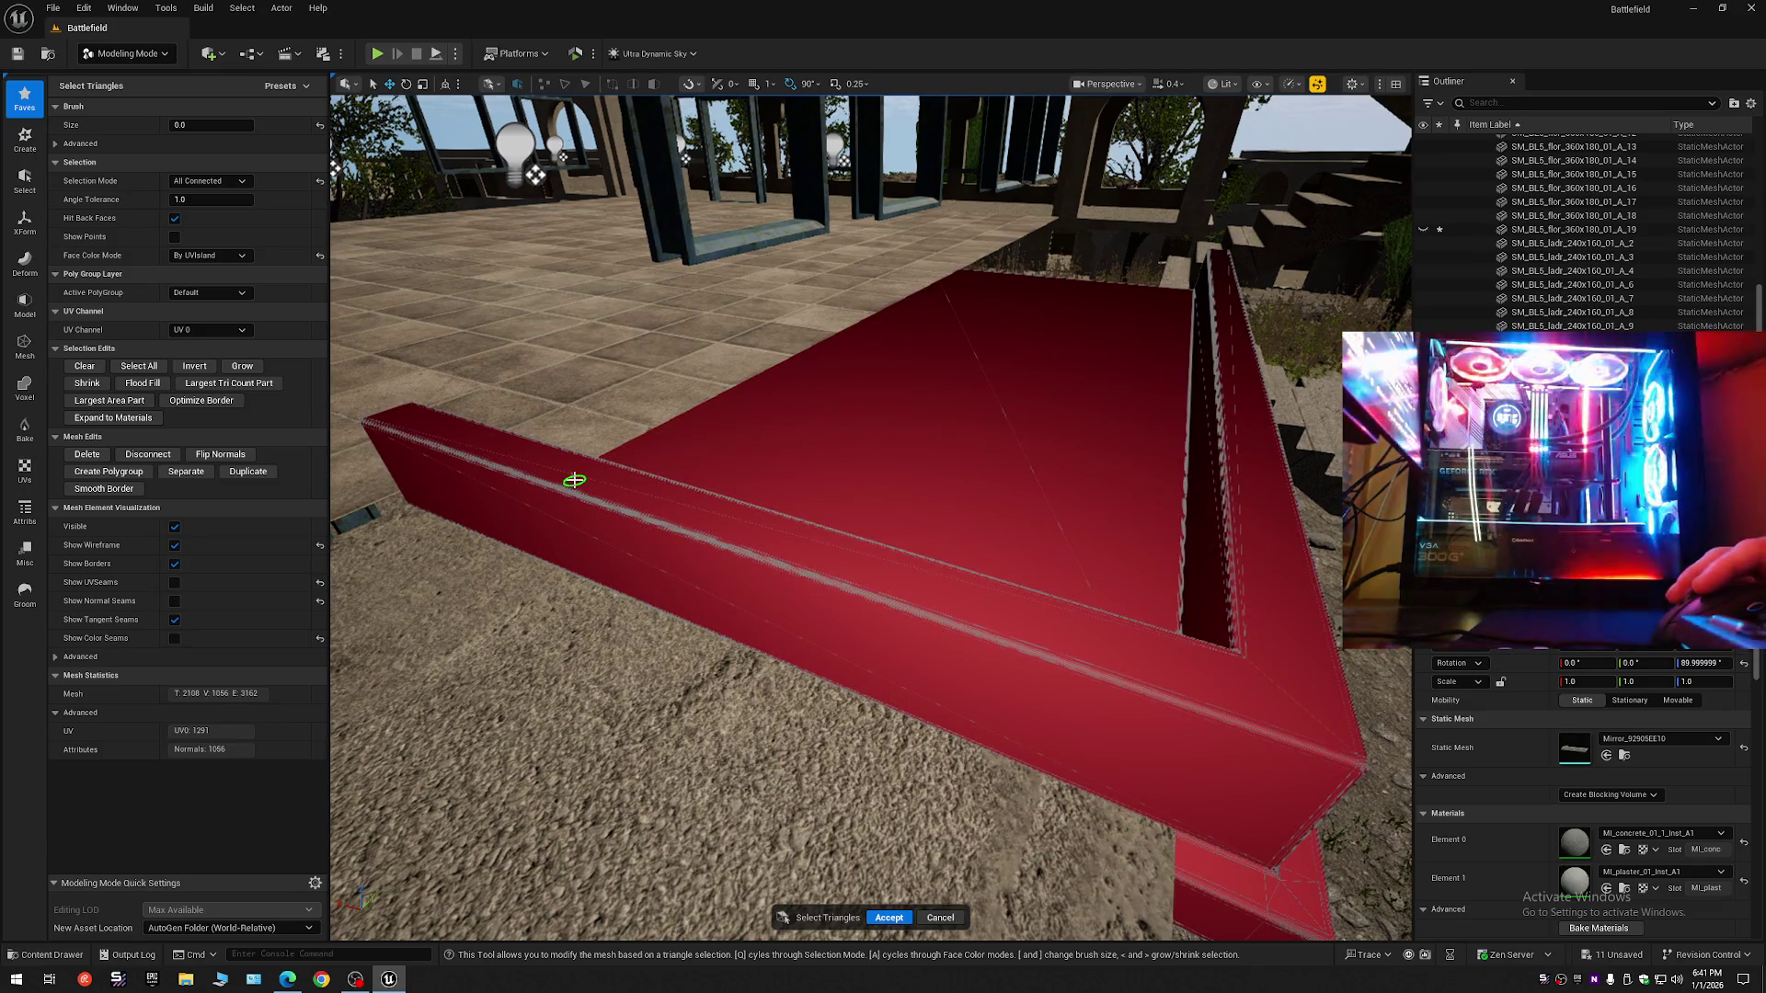
key(ctrl+z)
click(221, 181)
click(214, 313)
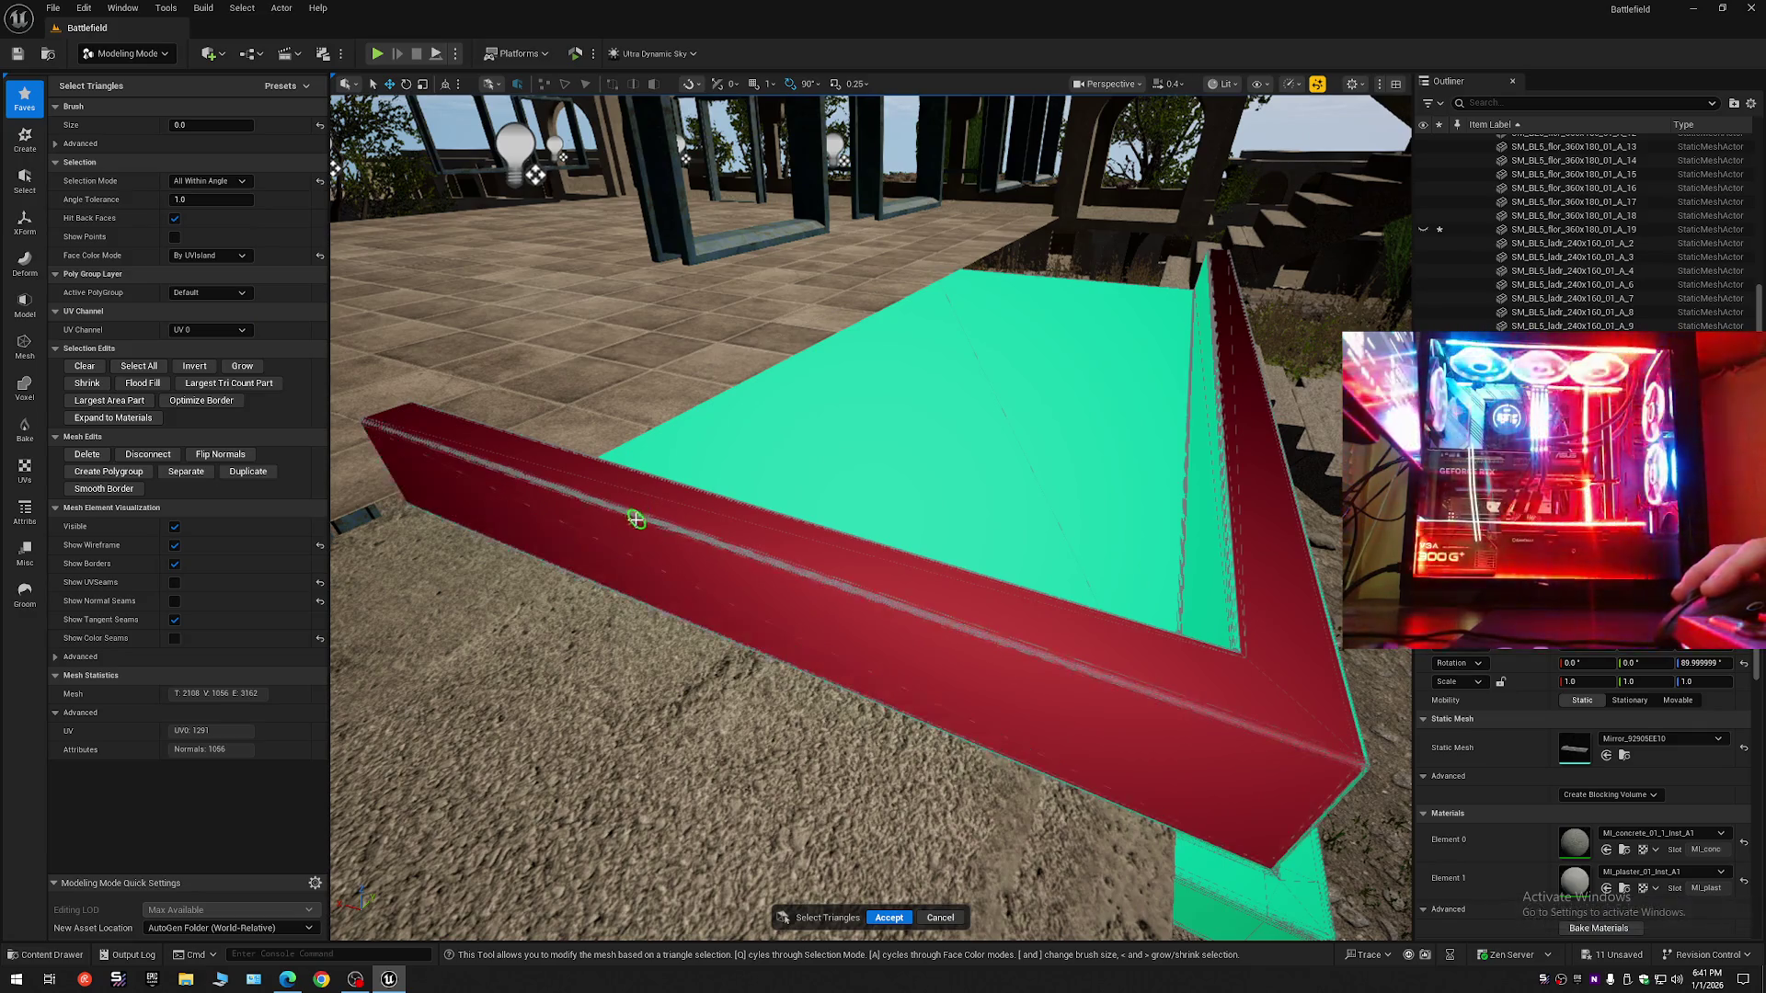
scroll(644, 608, up, 10)
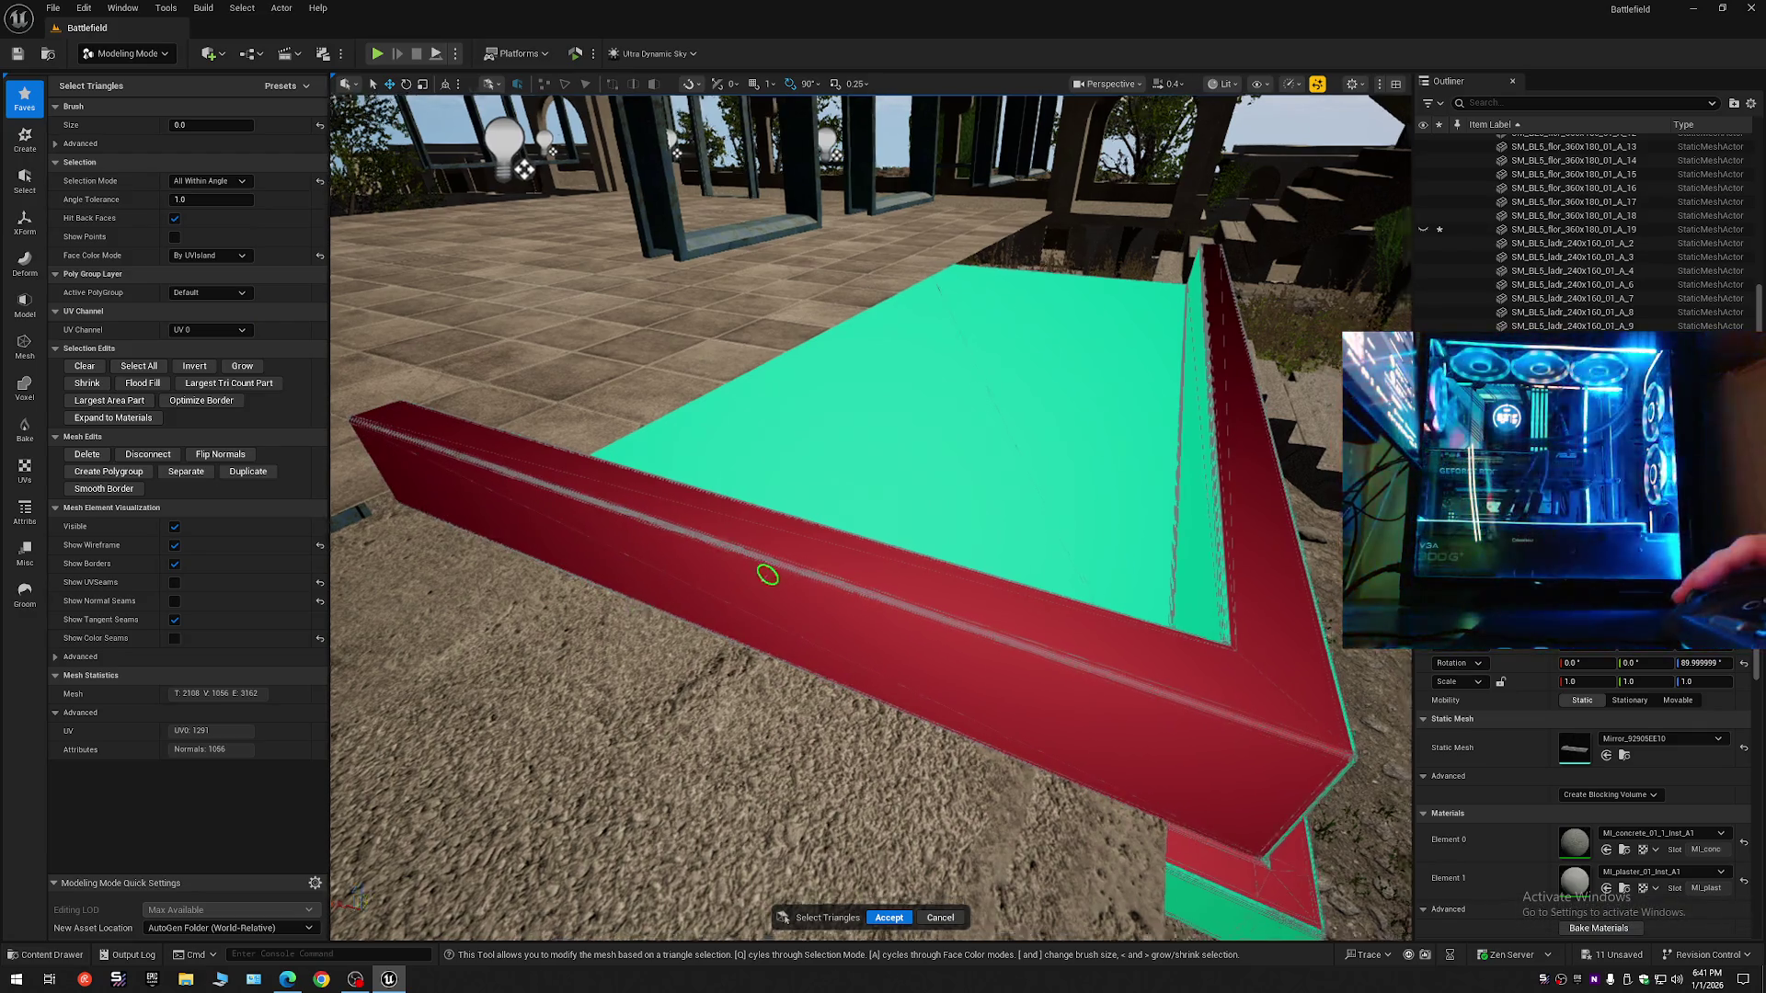
scroll(773, 578, up, 5)
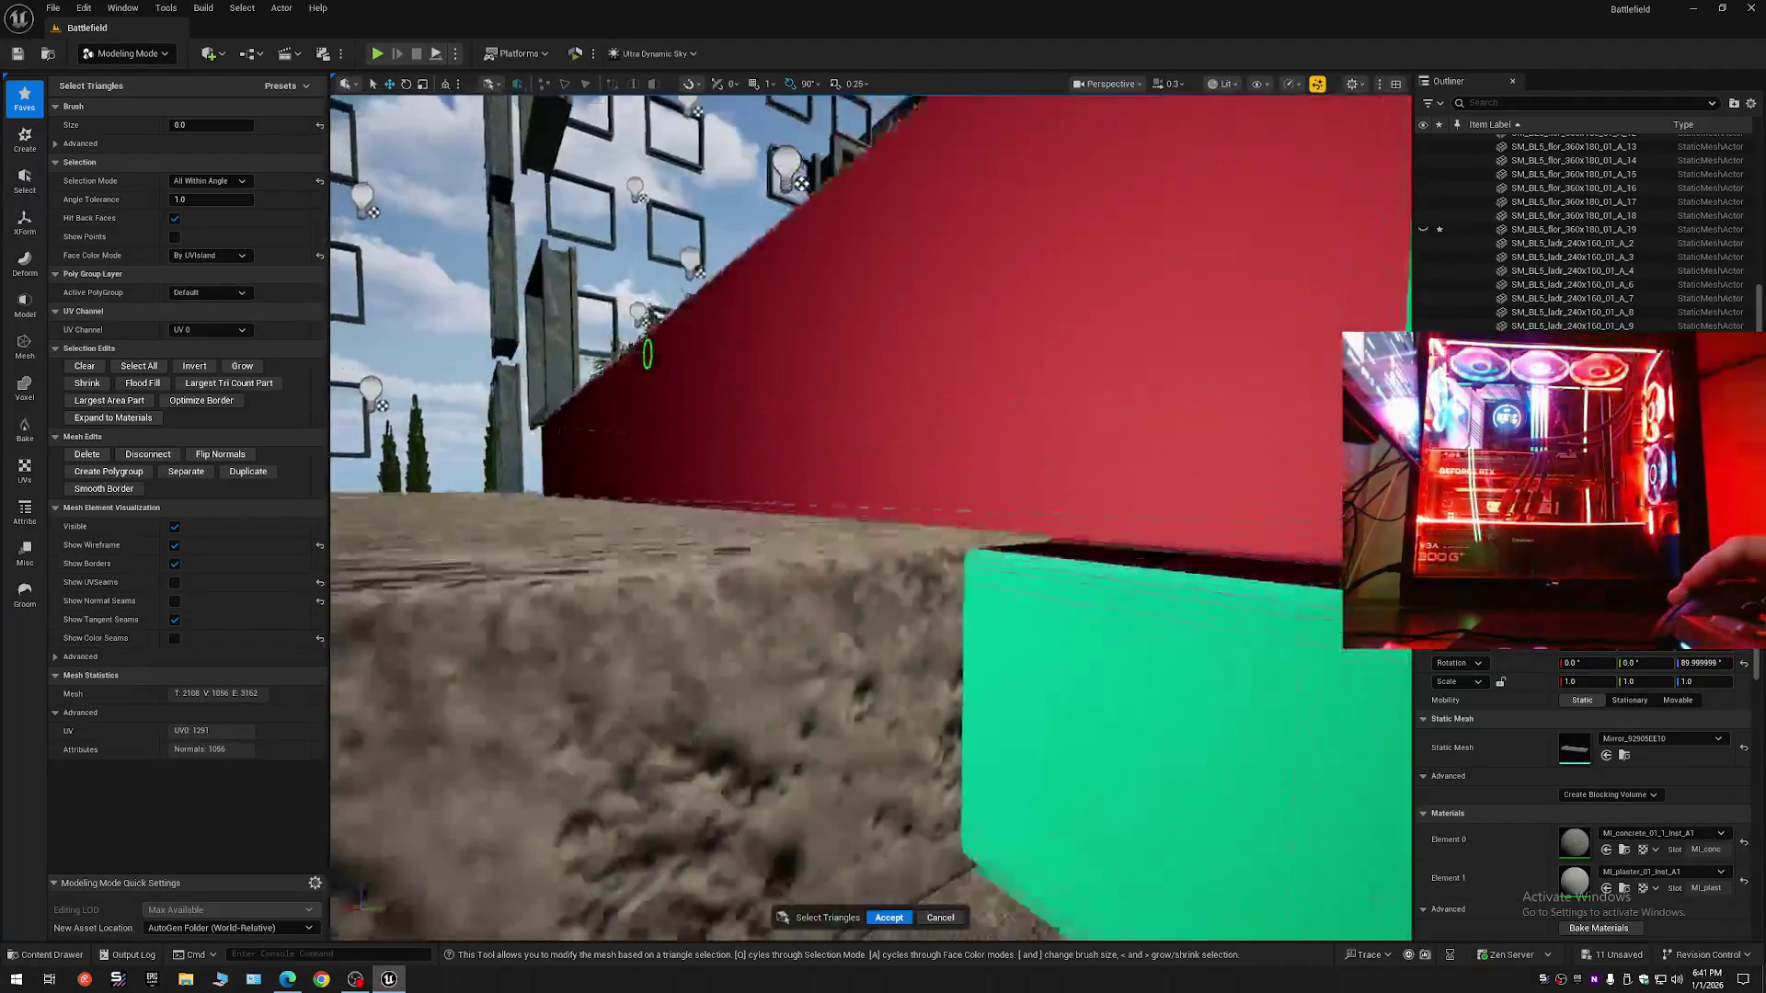
key(ctrl+z)
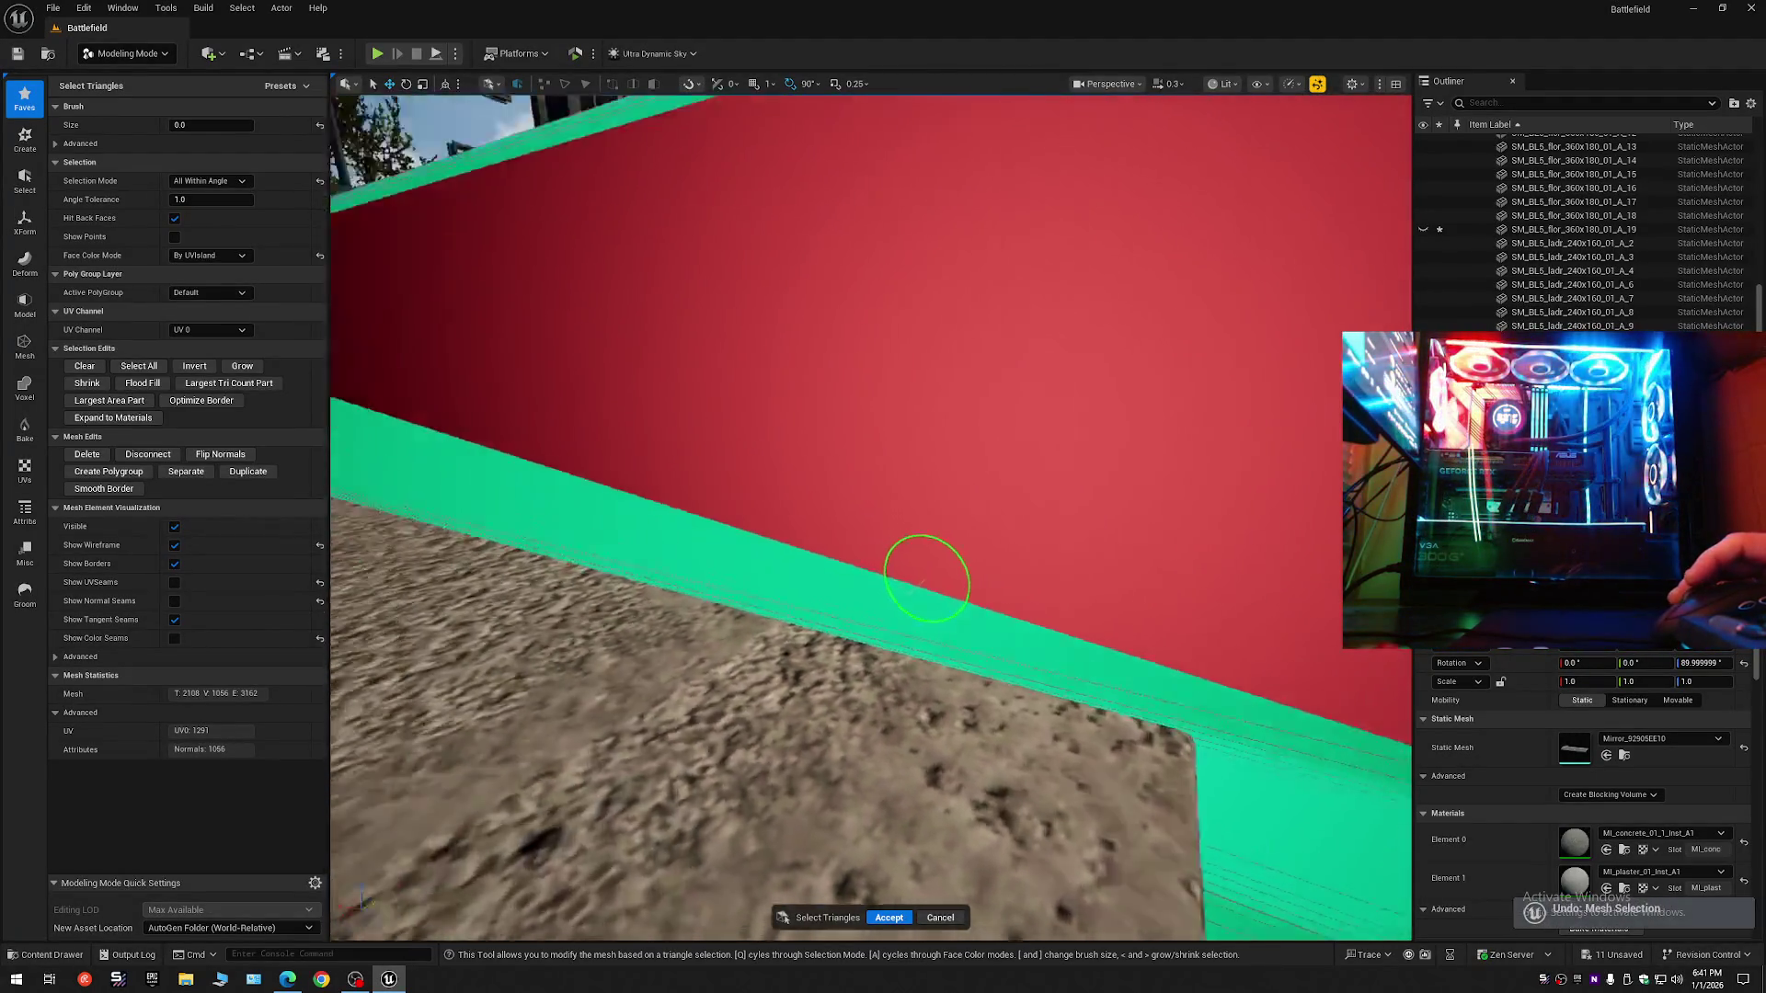
- Toggle face colouring off and back to colouring by UV island
key(a)
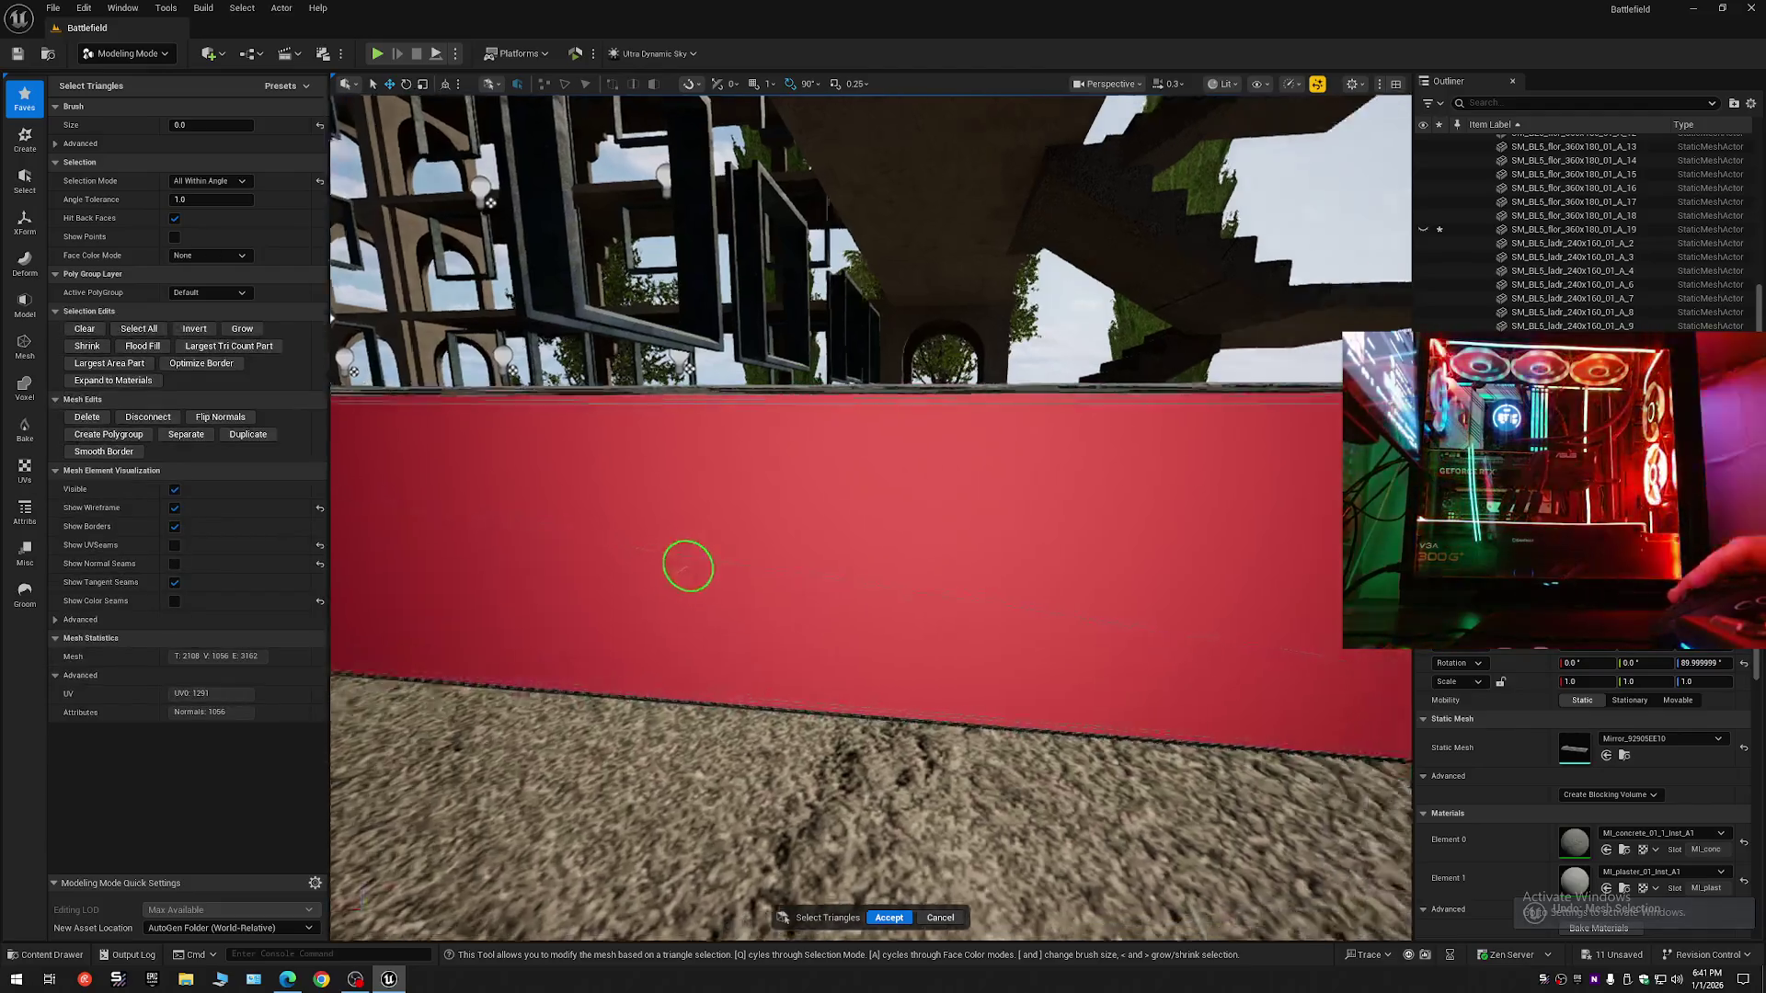
scroll(686, 563, down, 5)
scroll(870, 515, up, 5)
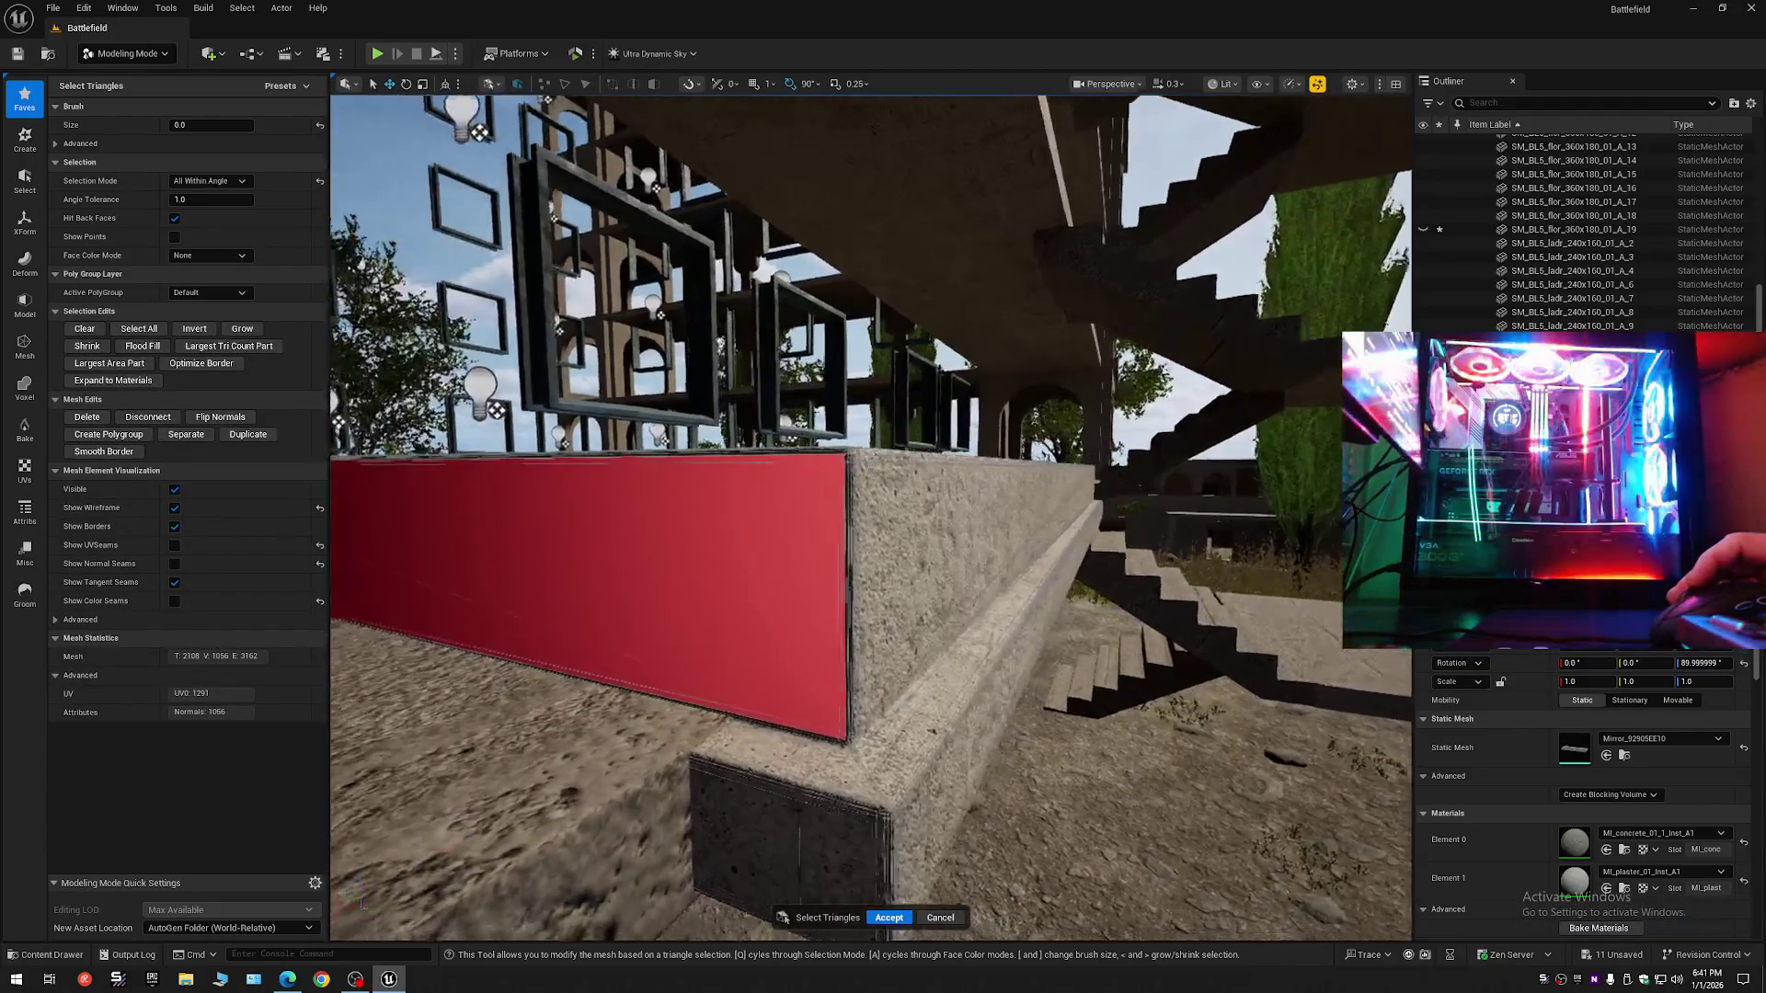
scroll(564, 602, down, 5)
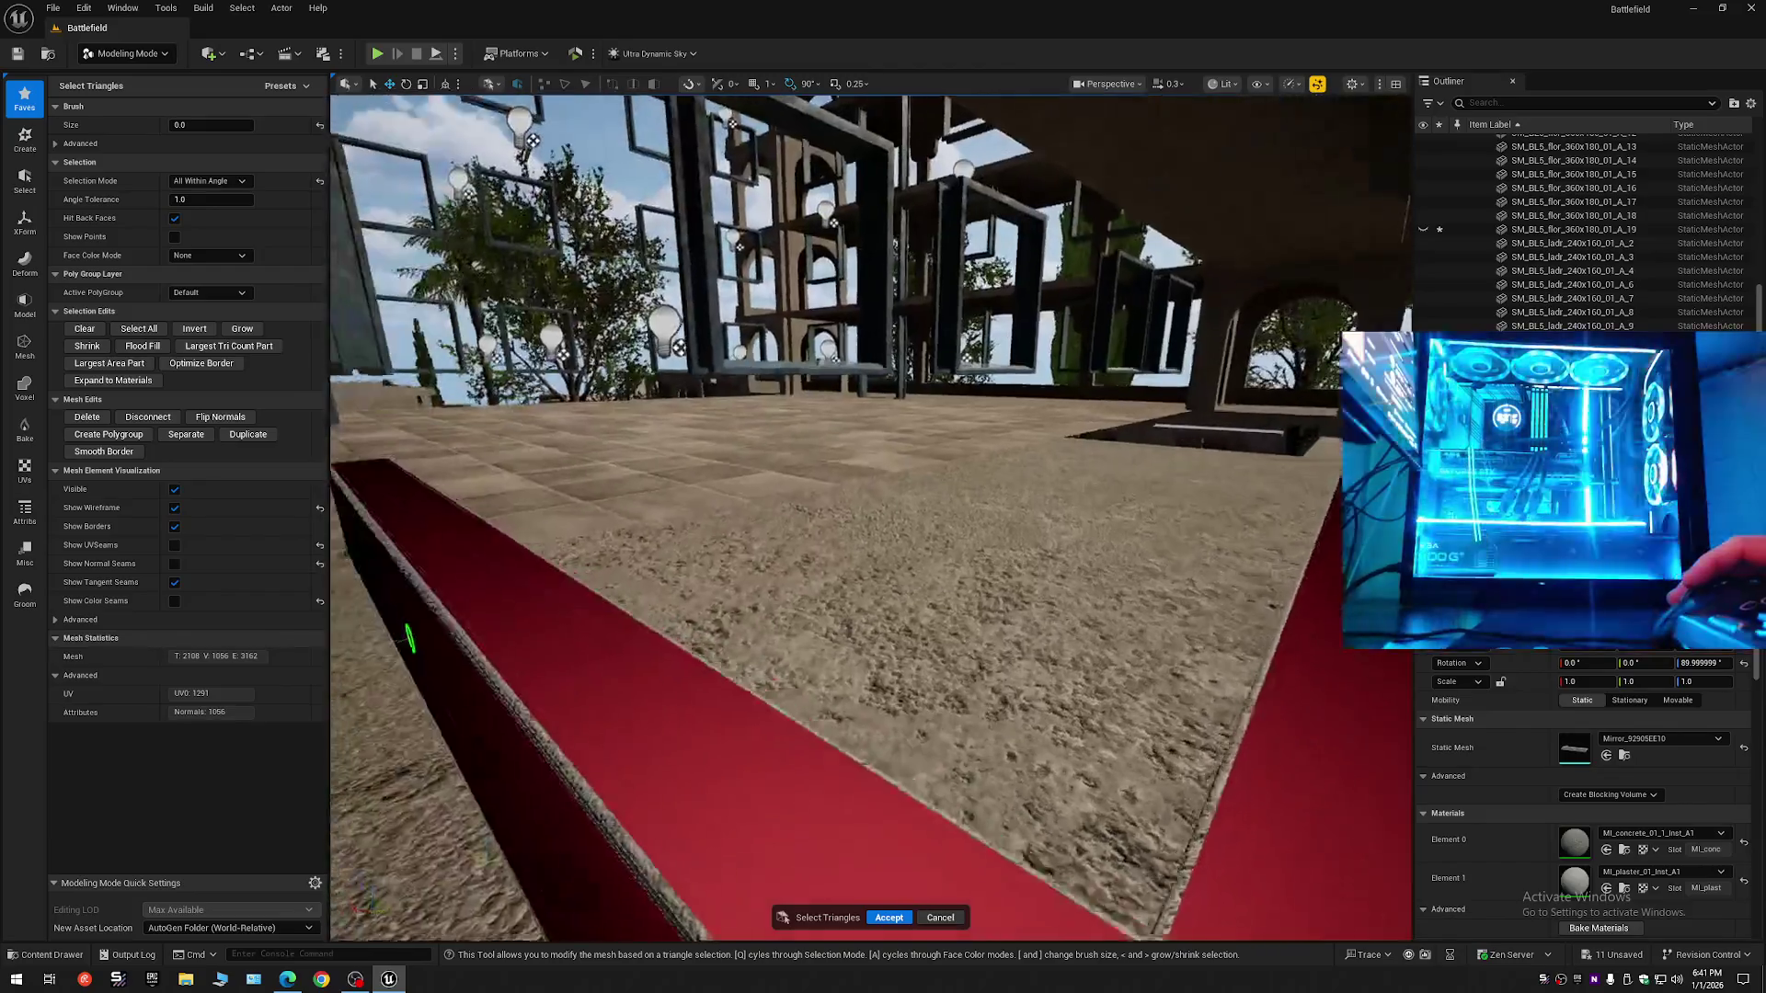
scroll(672, 487, down, 1)
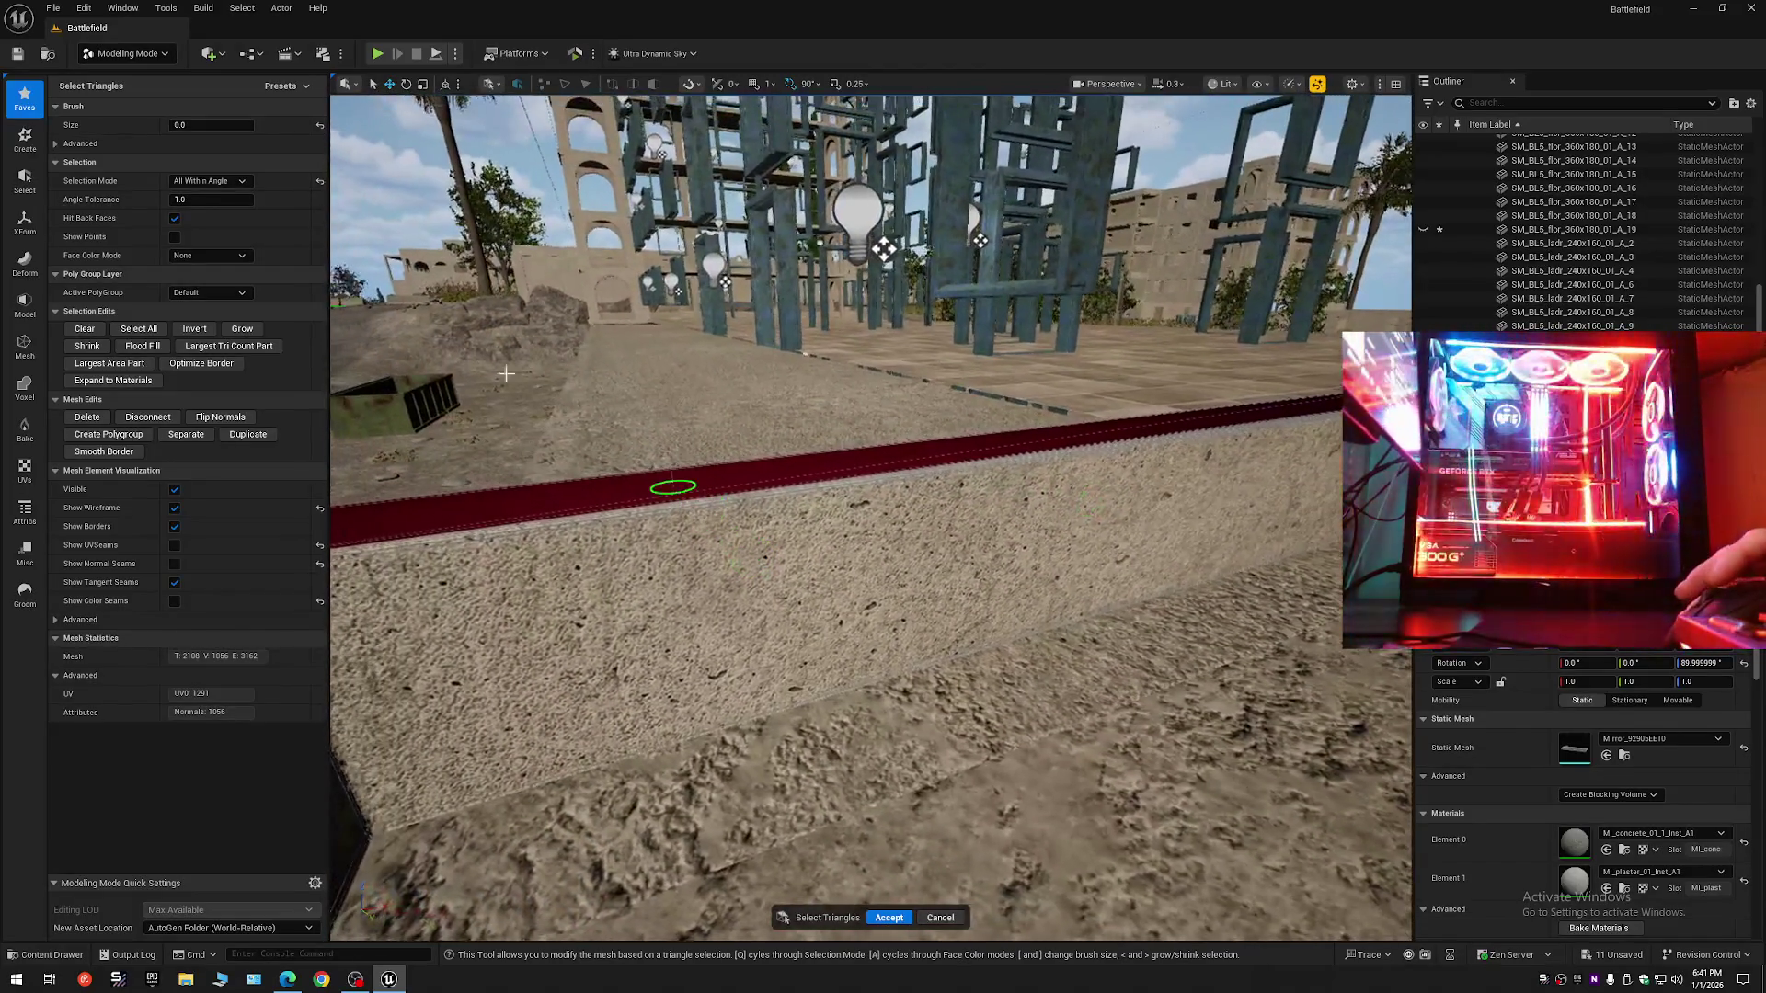
click(214, 254)
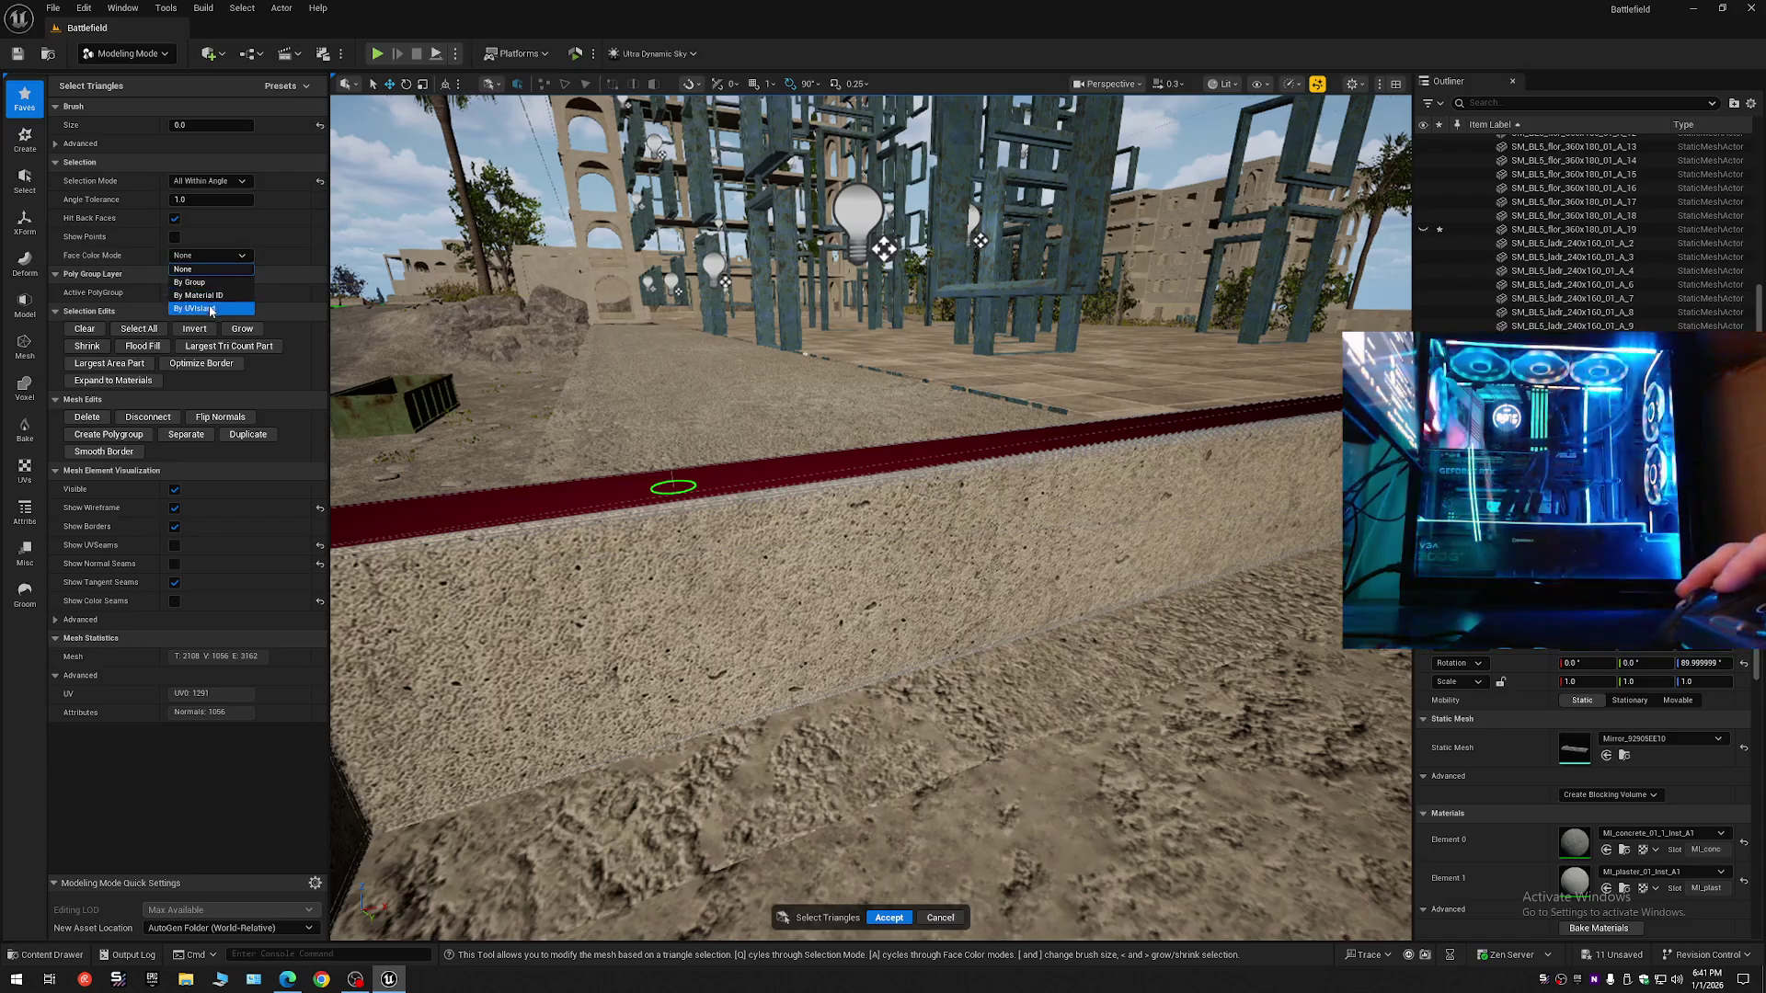
click(206, 307)
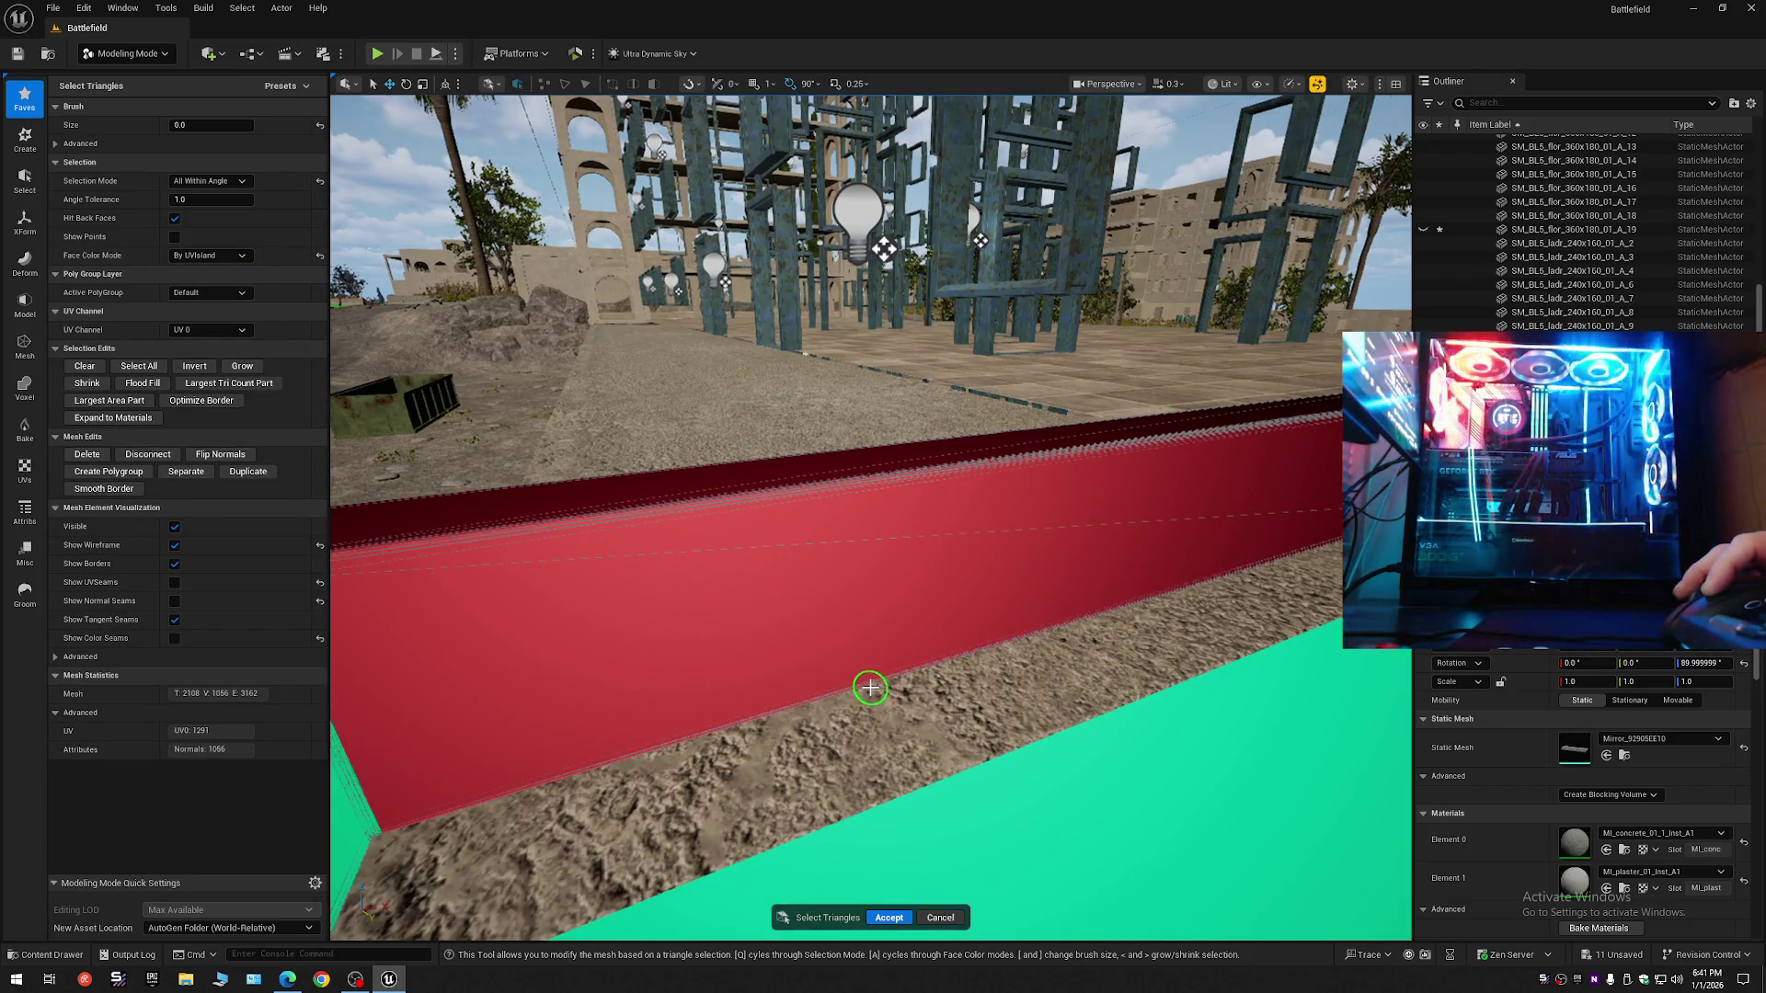
scroll(871, 685, up, 5)
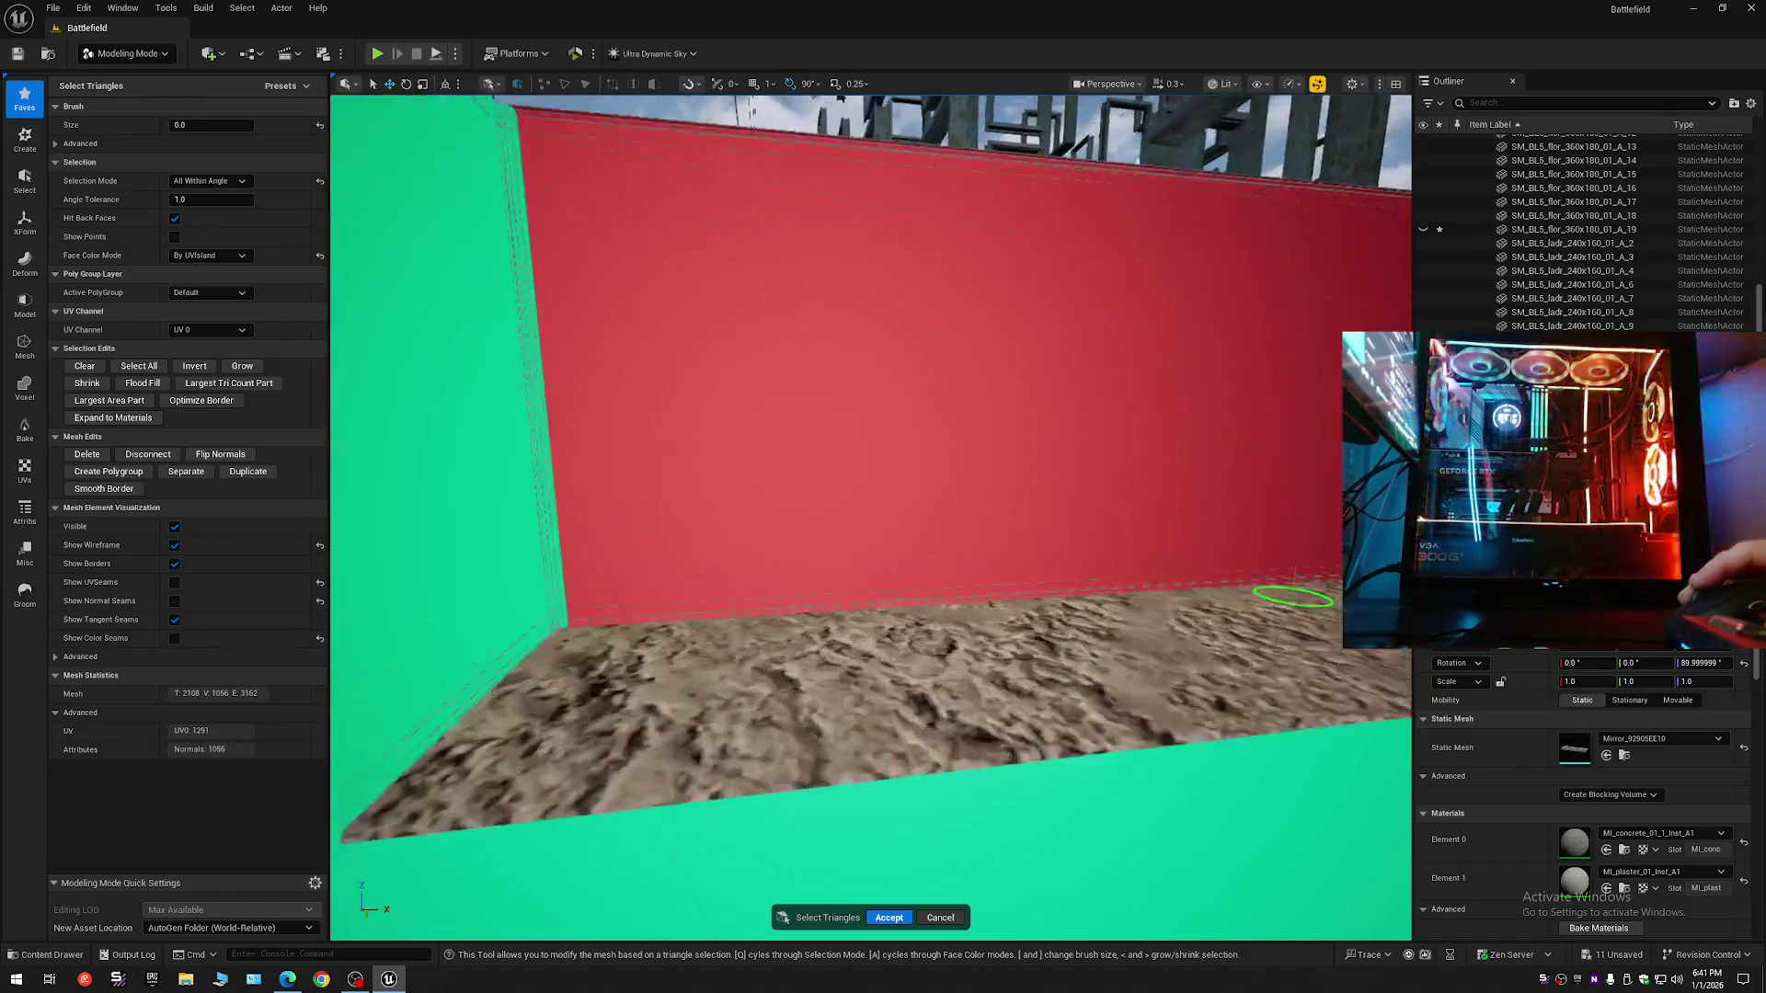
scroll(1022, 679, up, 1)
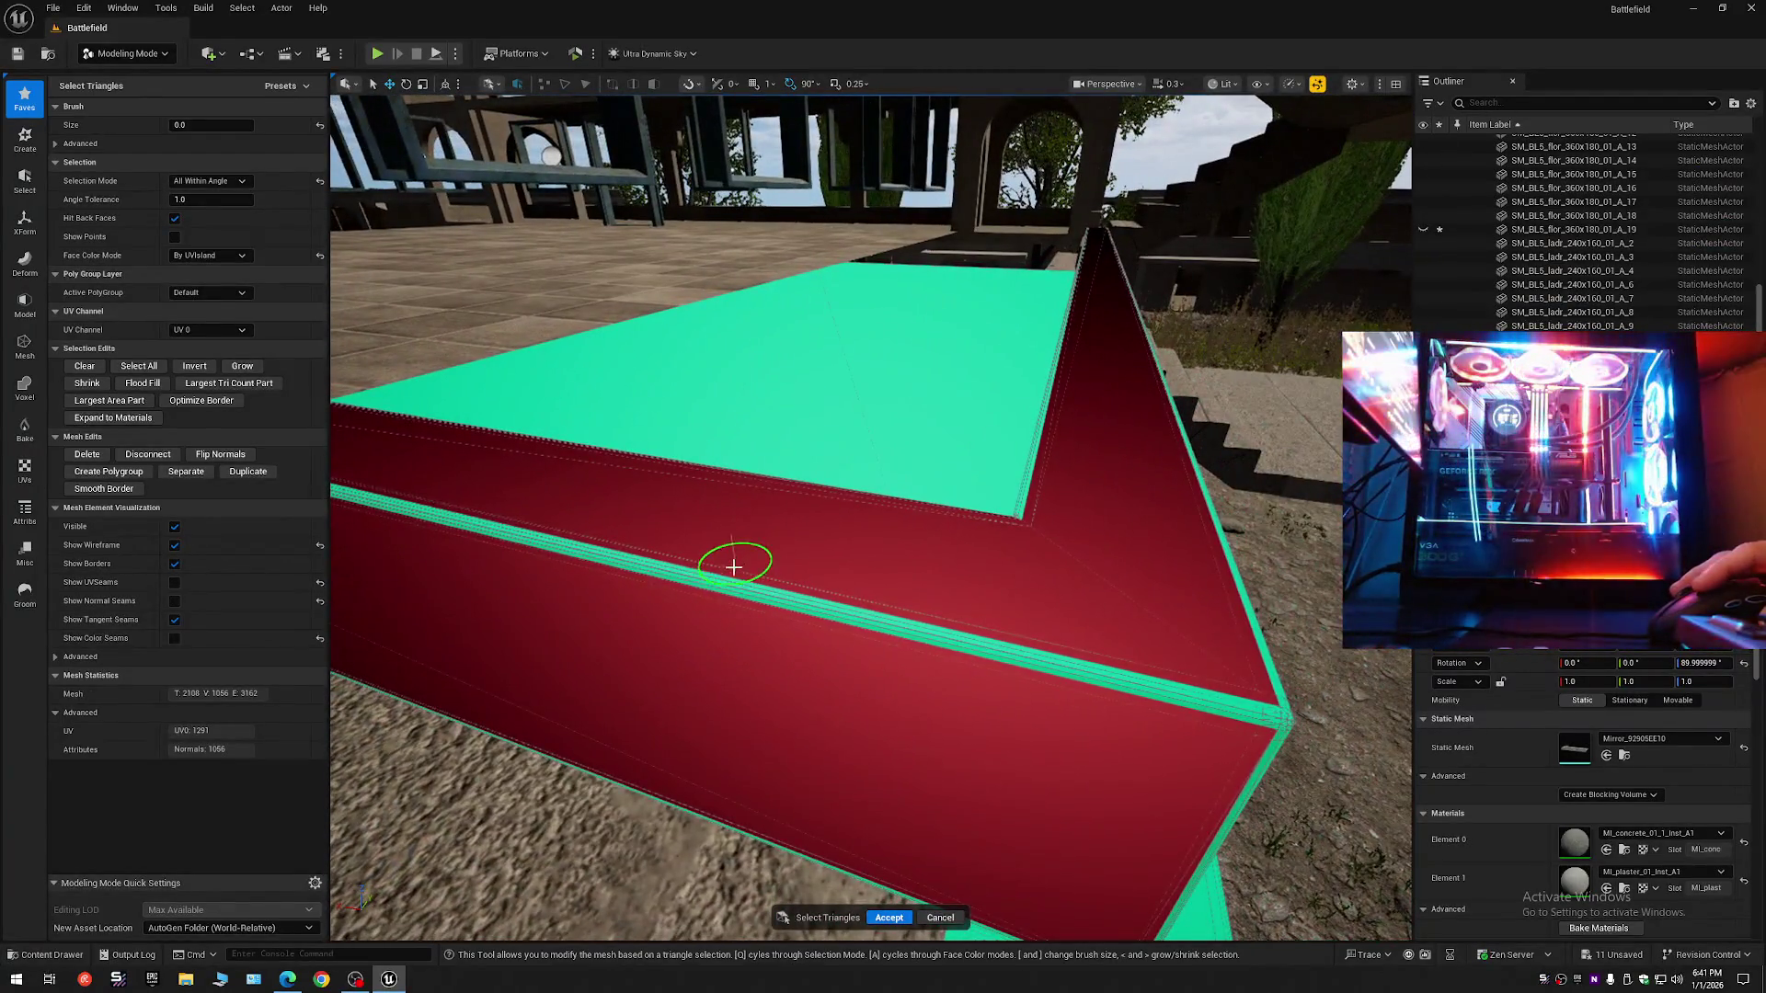
- Add the wall strip to the selection, drop the floor region, and set Selection Mode to Brush
ctrl+click(733, 567)
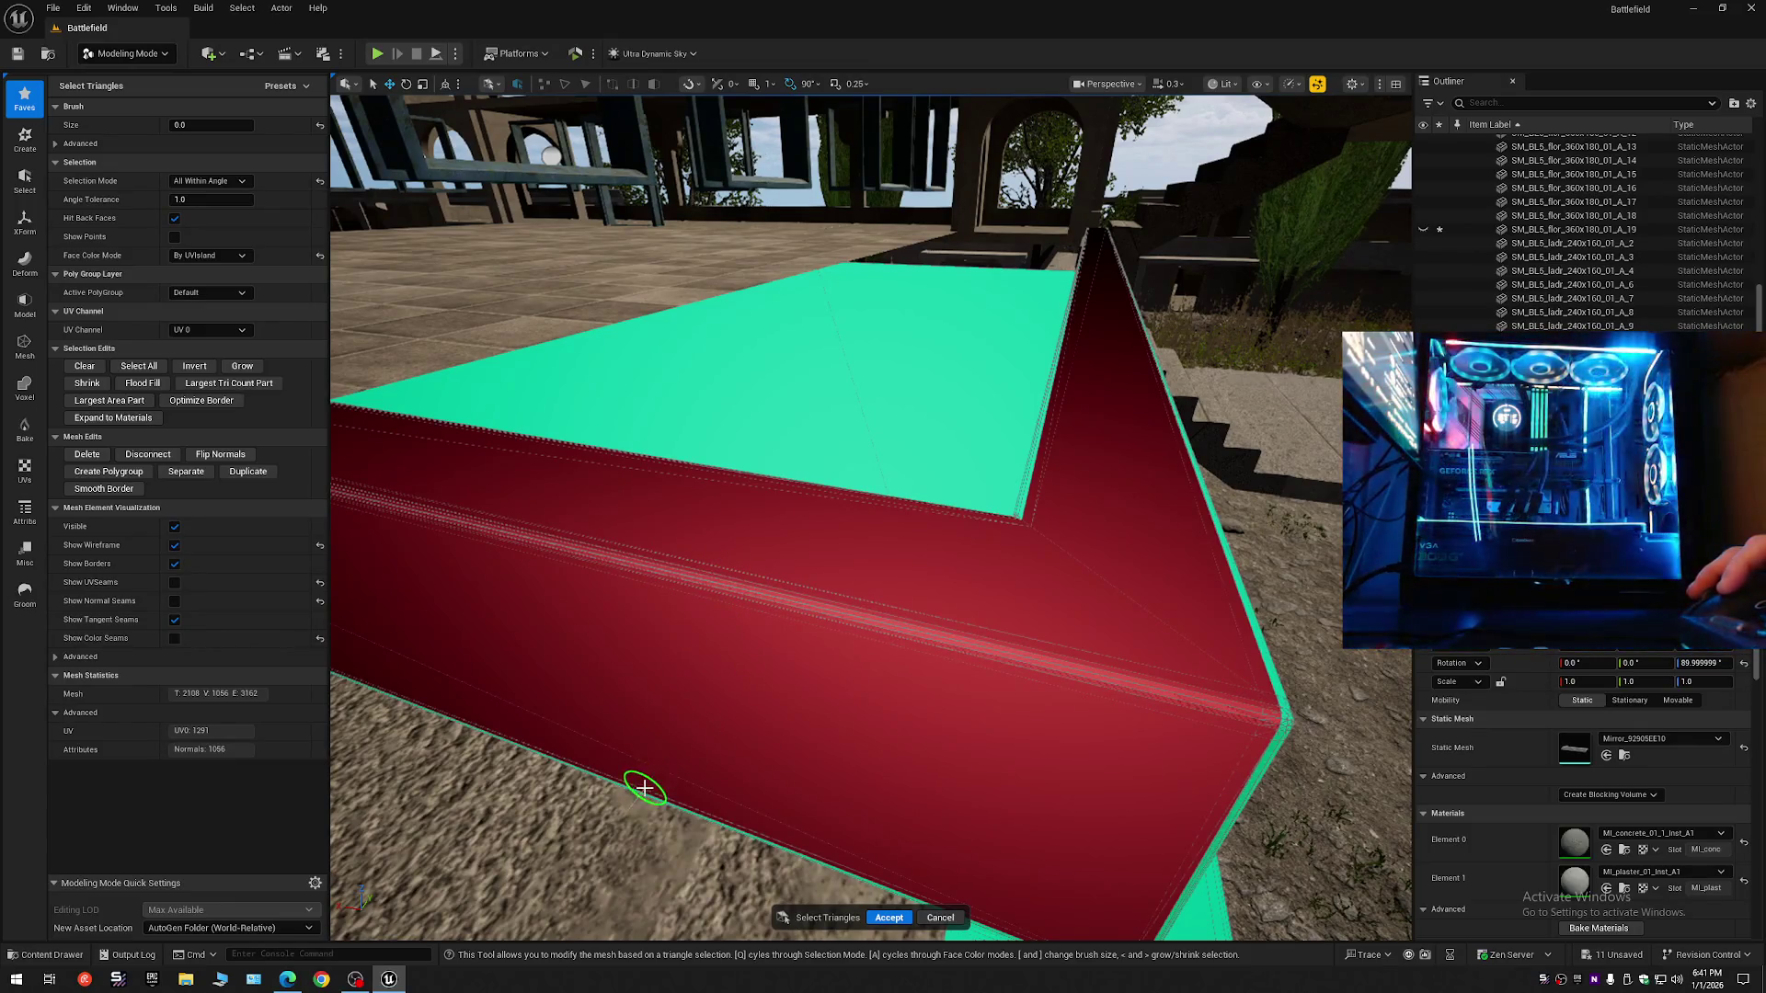
scroll(643, 789, down, 2)
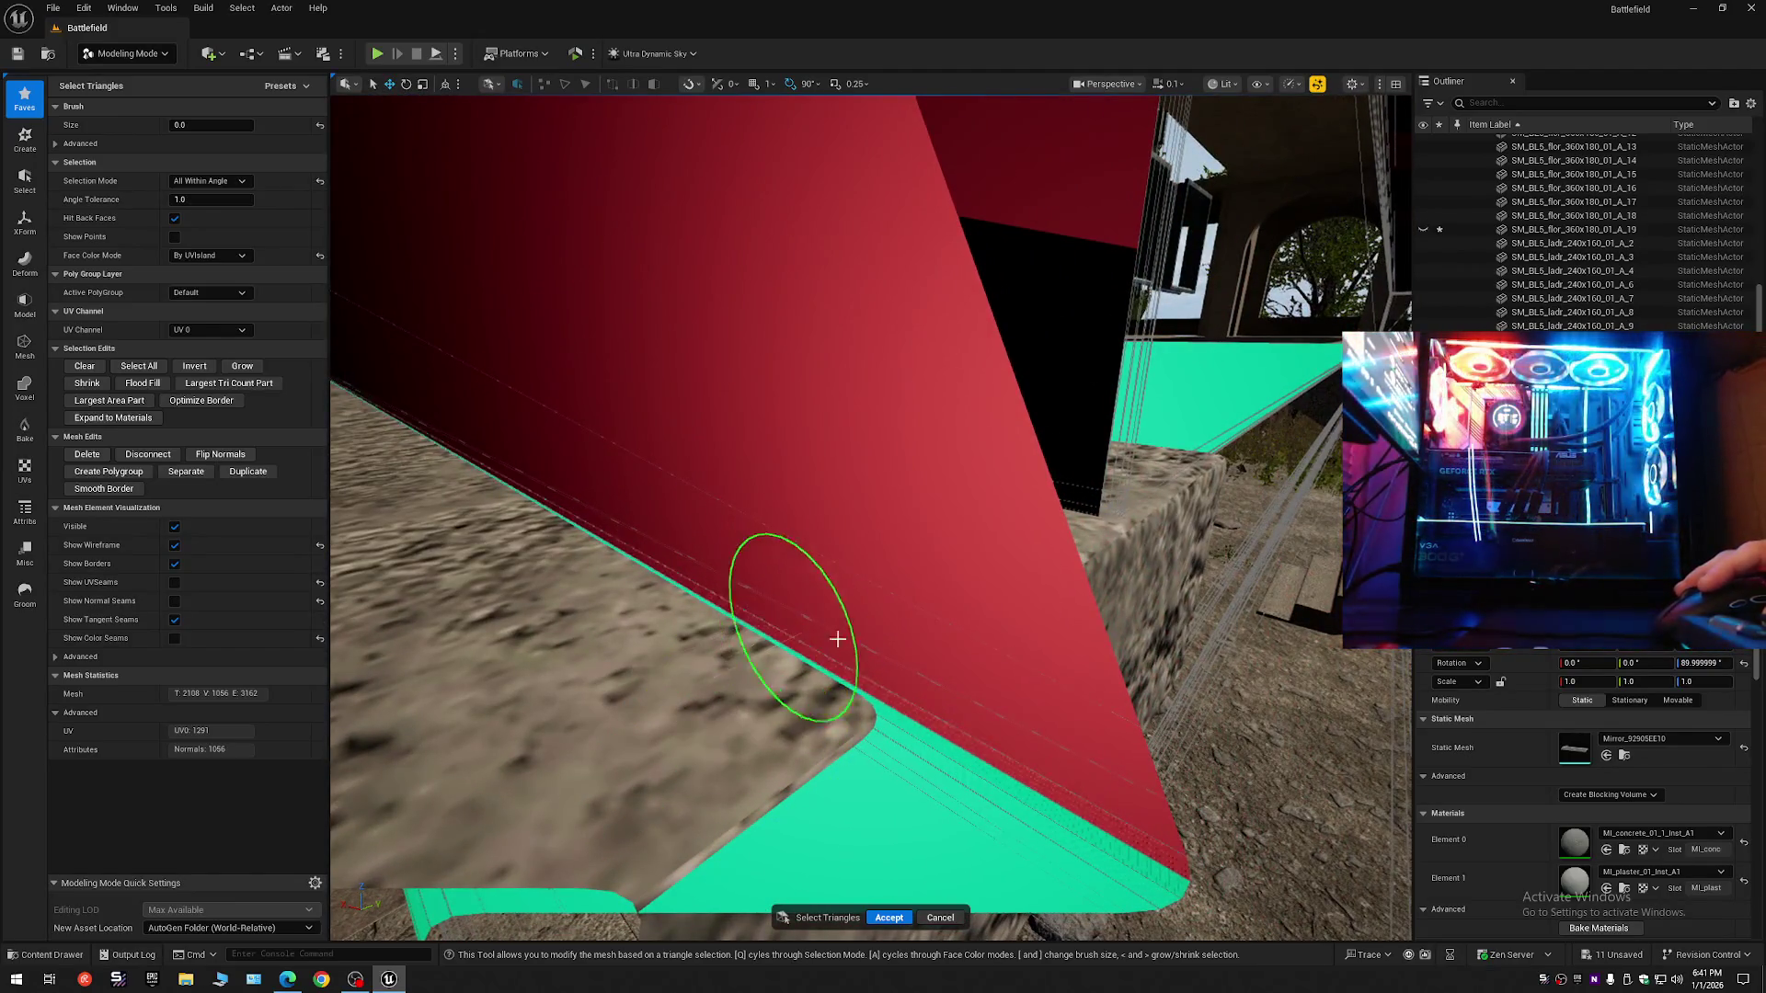
ctrl+click(872, 750)
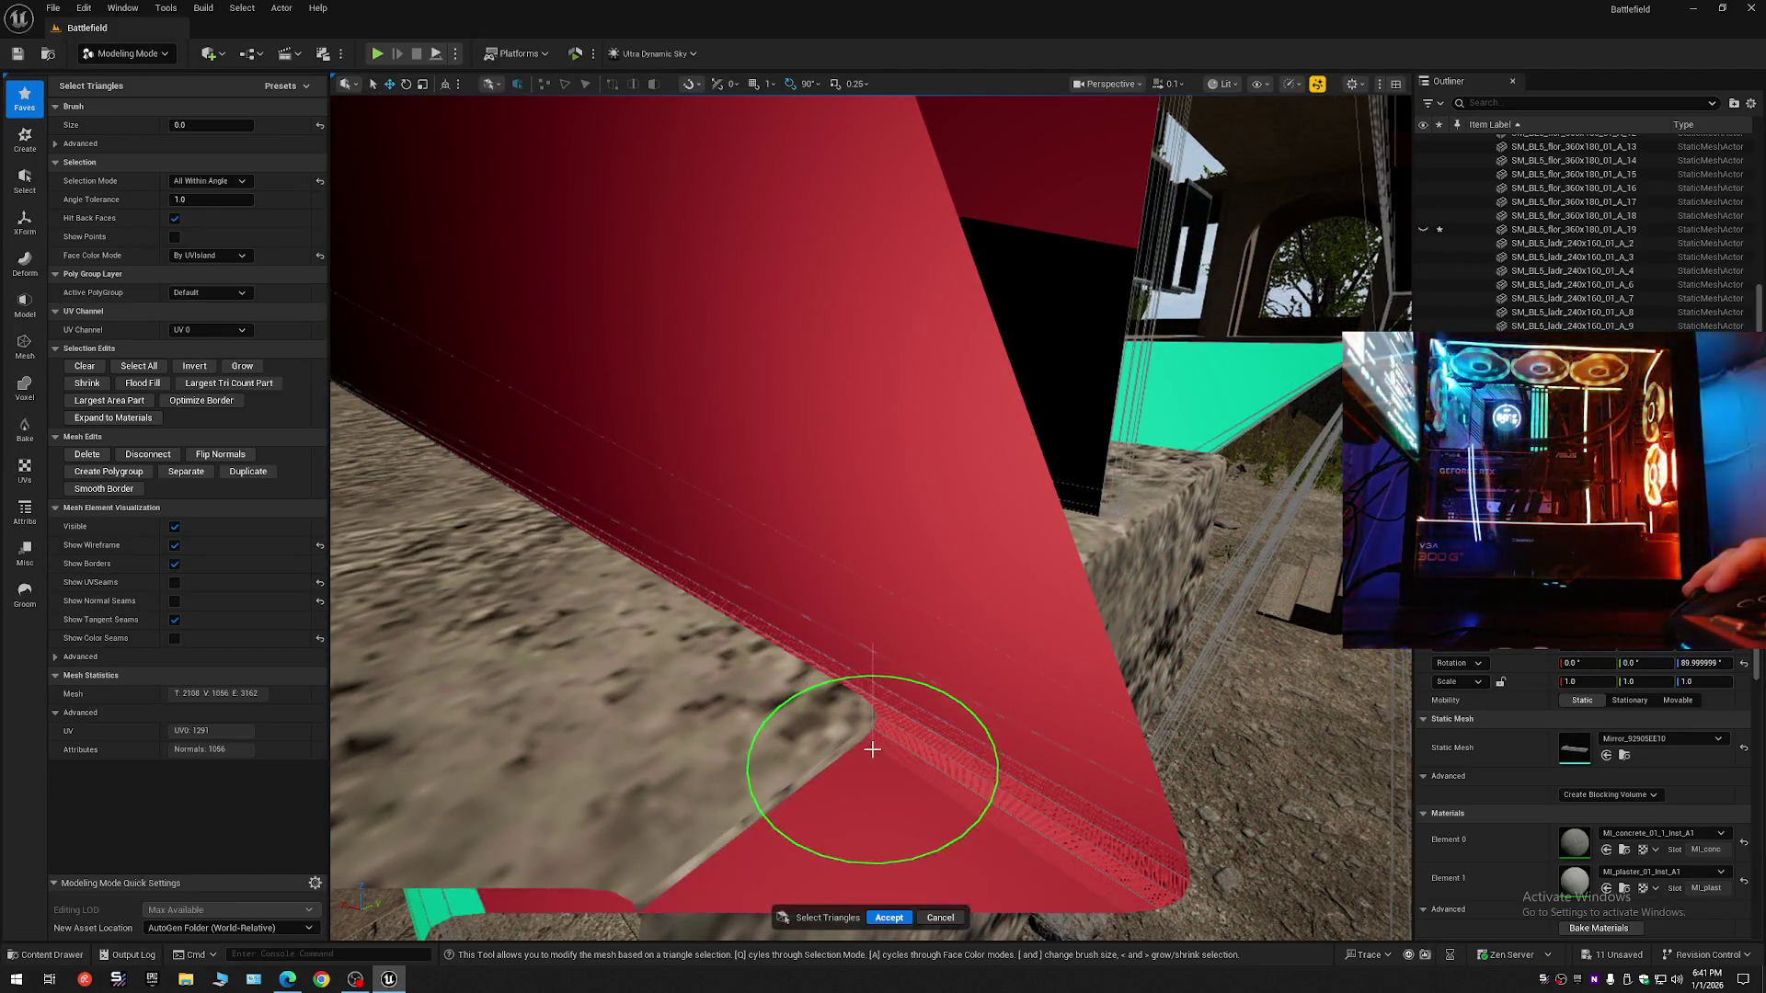
key(ctrl+z)
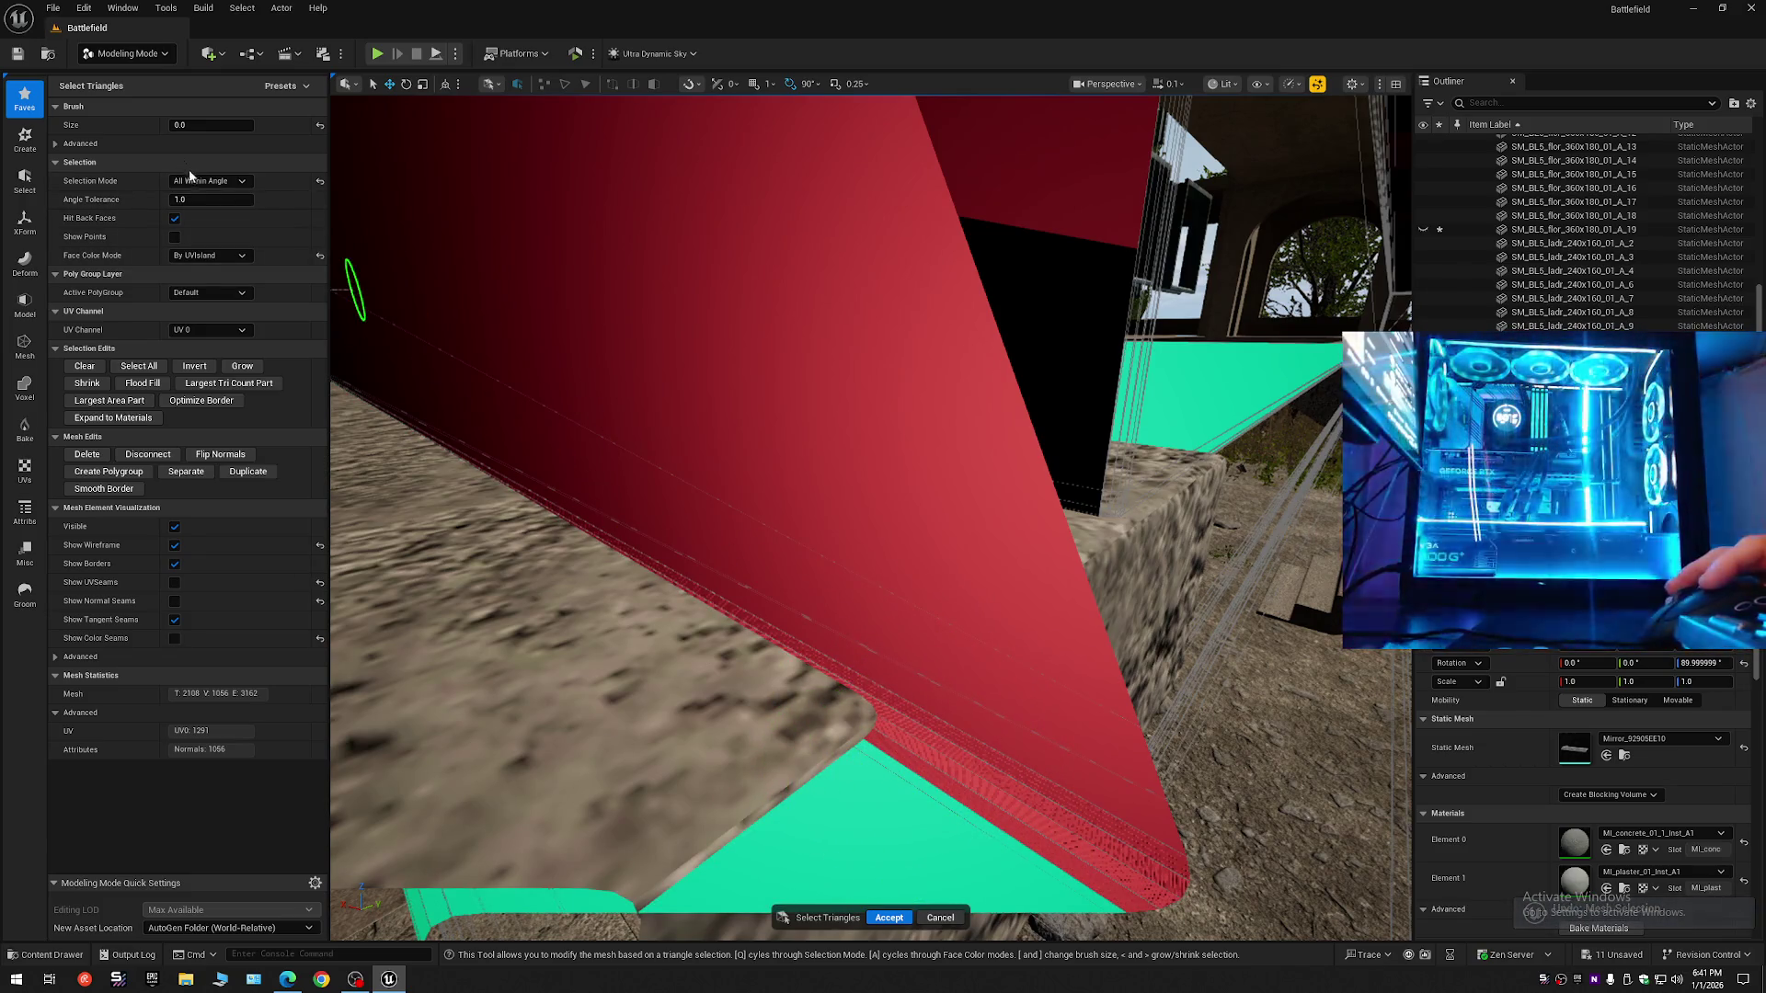
click(210, 180)
click(206, 210)
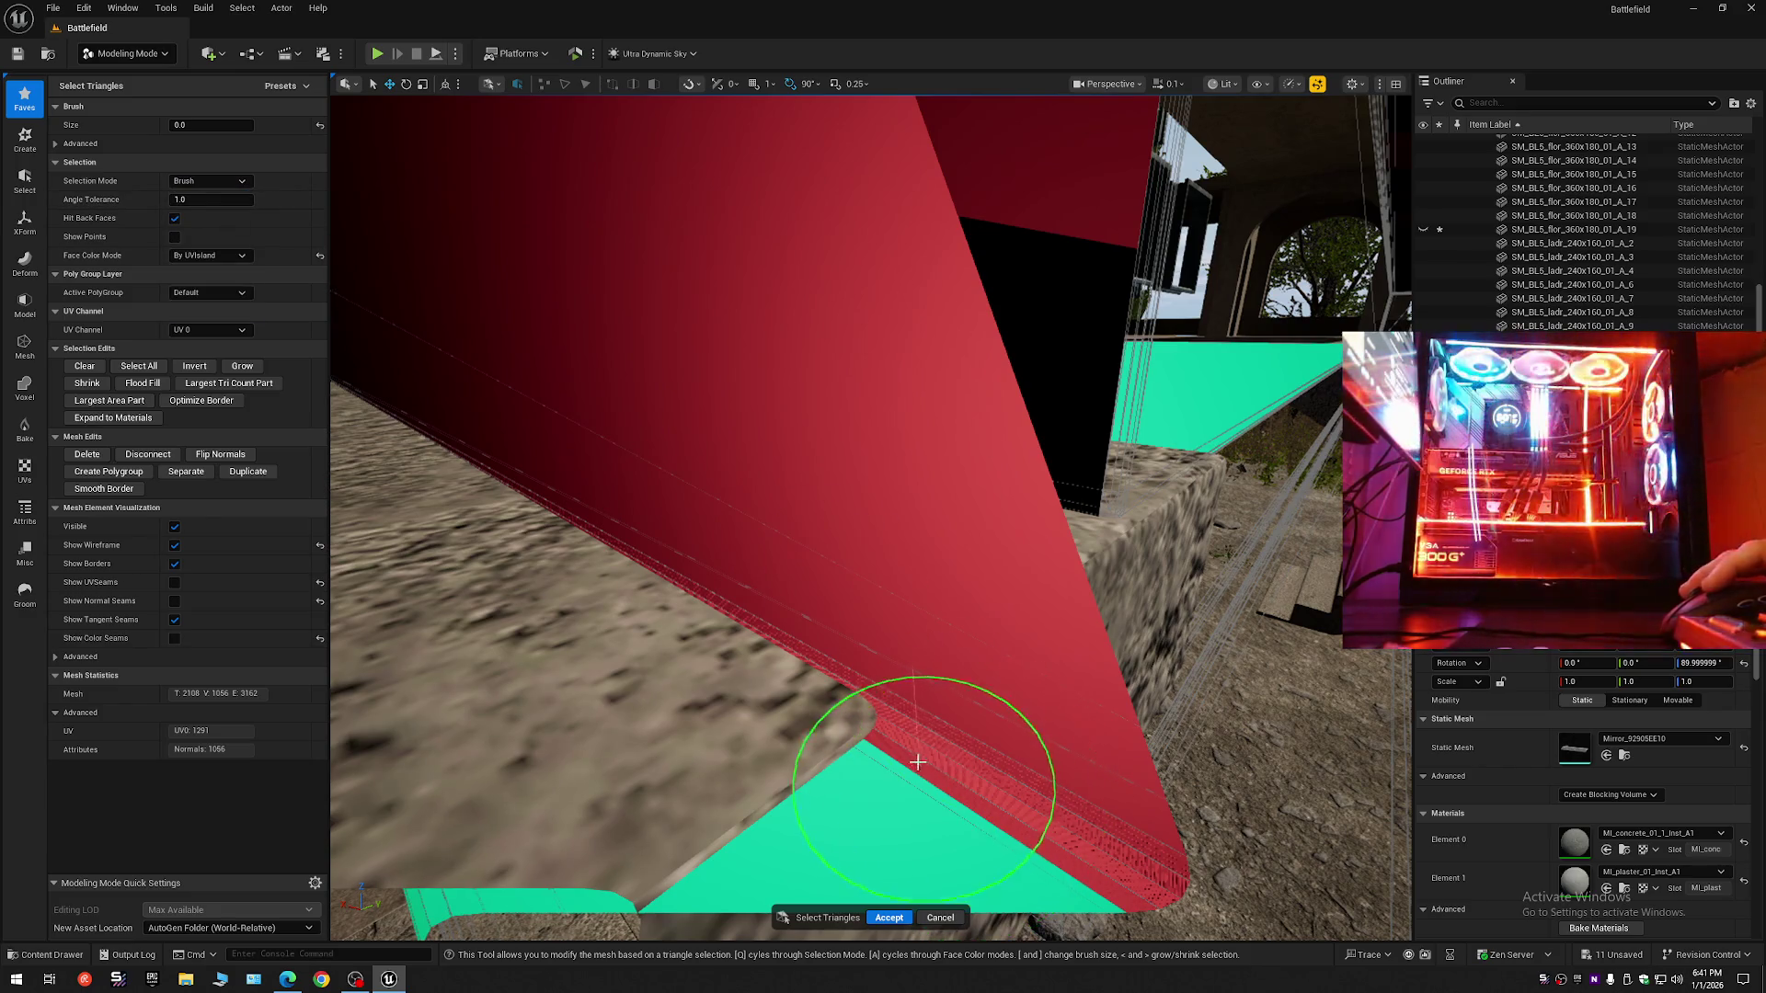
- Orbit to the curb beam's end and delete its selected red side faces
mouse_move(984, 725)
mouse_down()
mouse_move(769, 630)
mouse_move(611, 592)
mouse_move(745, 919)
mouse_move(819, 887)
mouse_move(844, 934)
mouse_move(756, 237)
mouse_move(707, 182)
mouse_up()
mouse_move(920, 675)
mouse_down()
mouse_move(1009, 676)
mouse_move(1039, 791)
mouse_move(839, 687)
mouse_up()
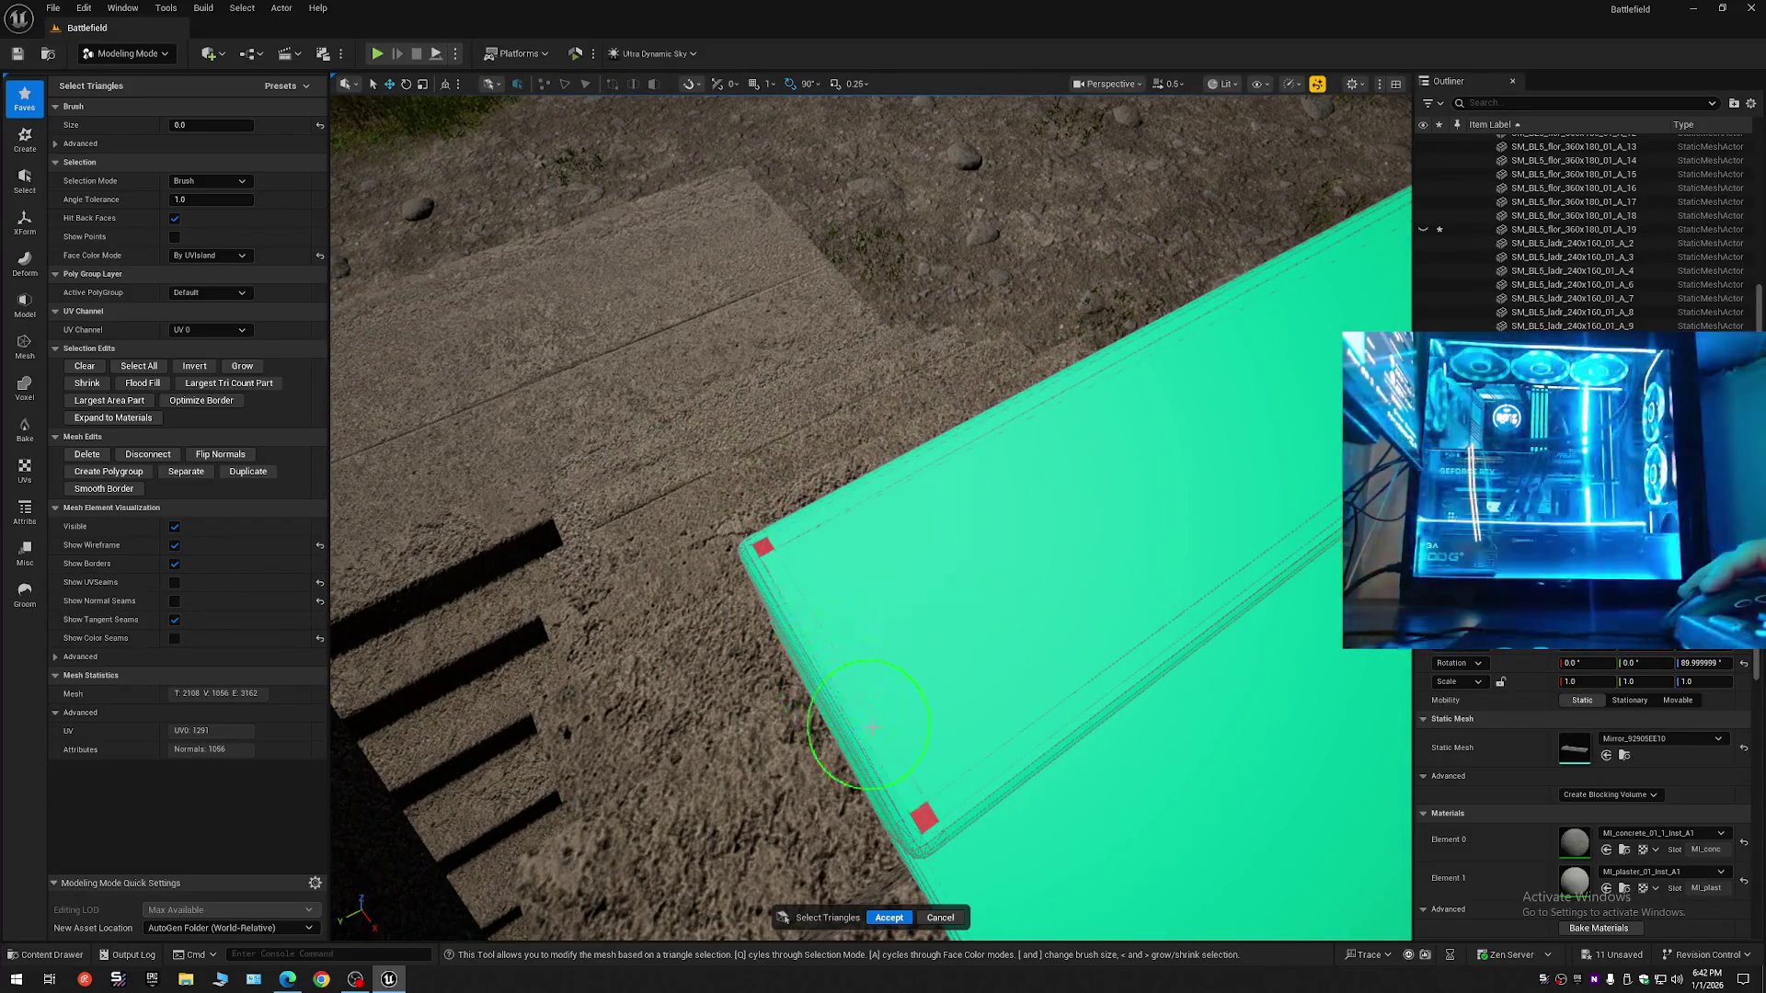
scroll(764, 552, down, 5)
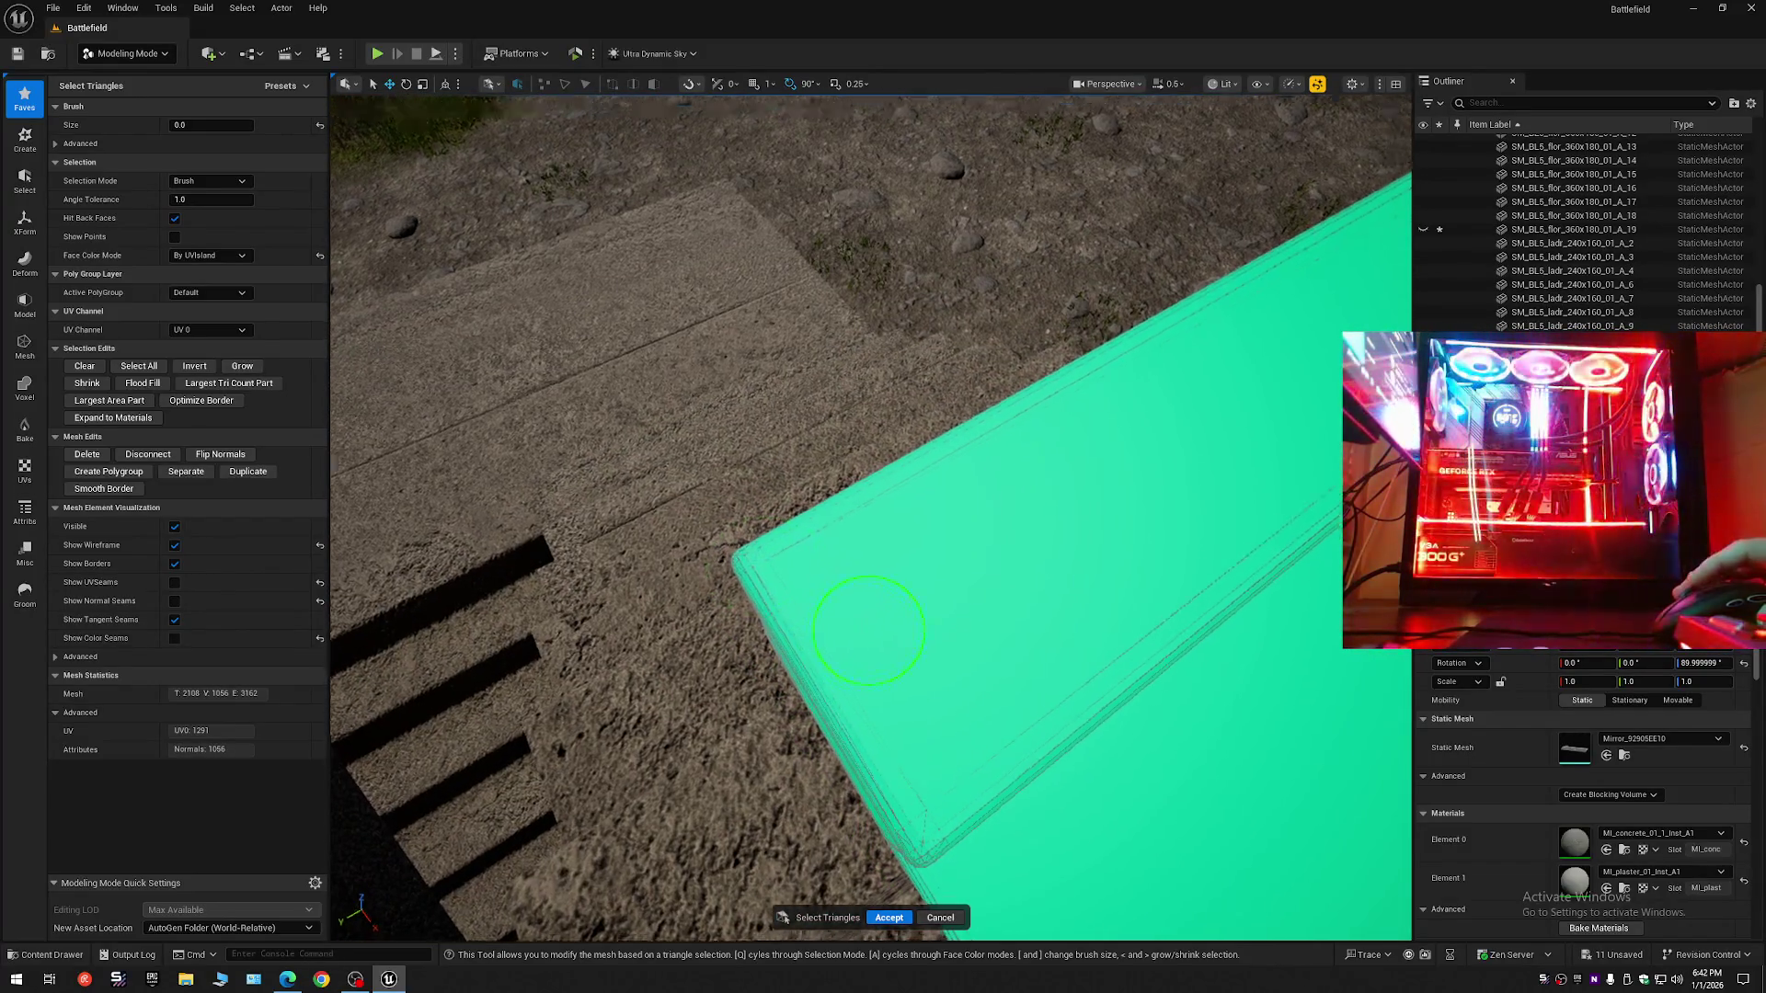
scroll(929, 490, down, 1)
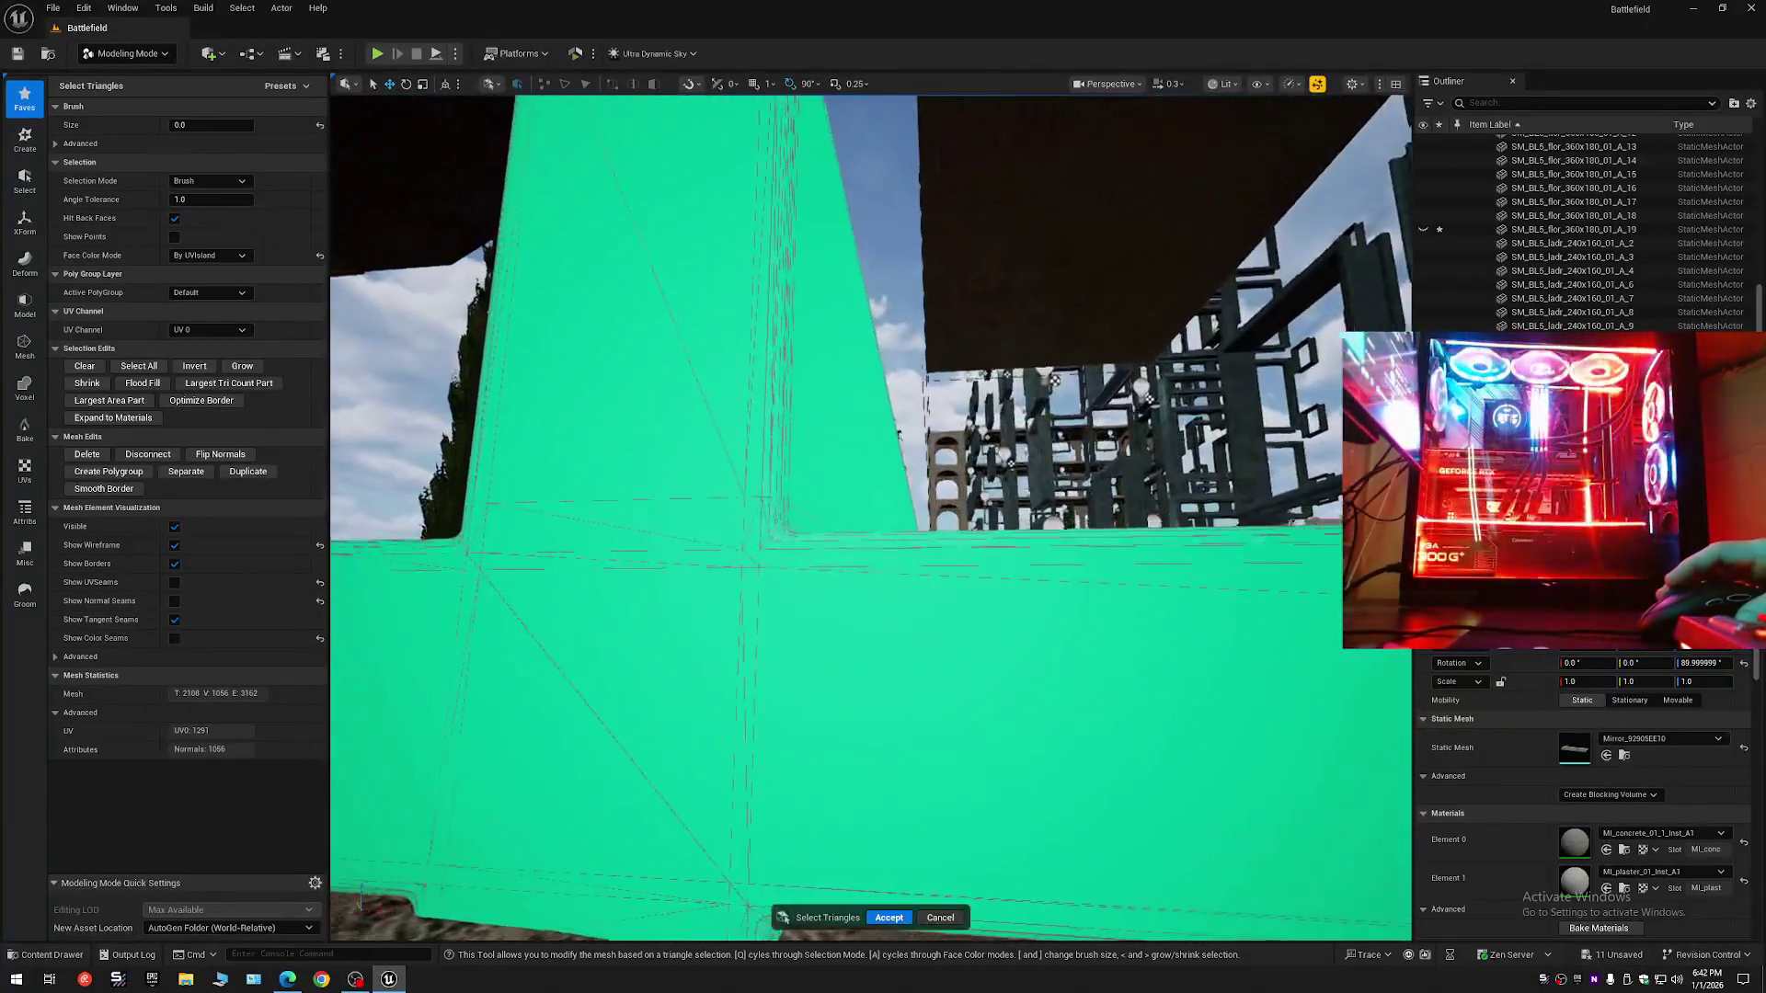
mouse_move(871, 515)
mouse_down()
mouse_move(827, 560)
mouse_move(791, 565)
mouse_up()
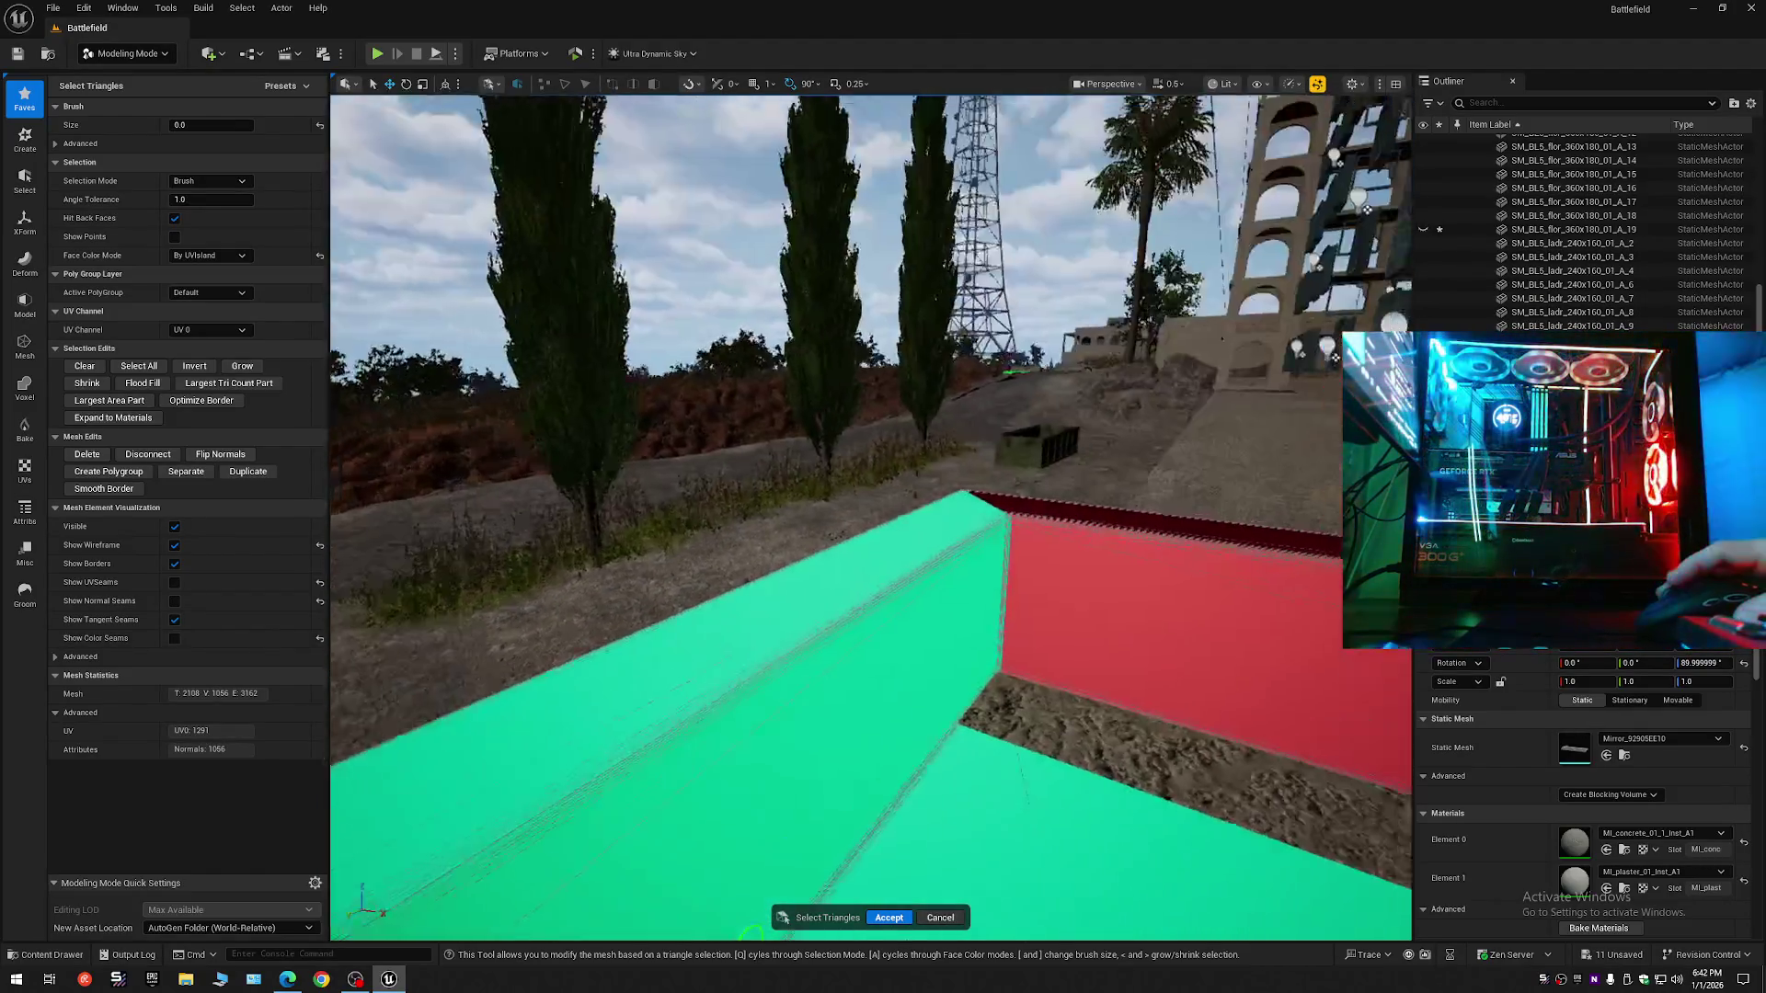
mouse_move(749, 934)
mouse_down()
mouse_move(1055, 757)
mouse_move(1174, 505)
mouse_move(1131, 478)
mouse_move(973, 477)
mouse_move(1070, 692)
mouse_move(959, 544)
mouse_up()
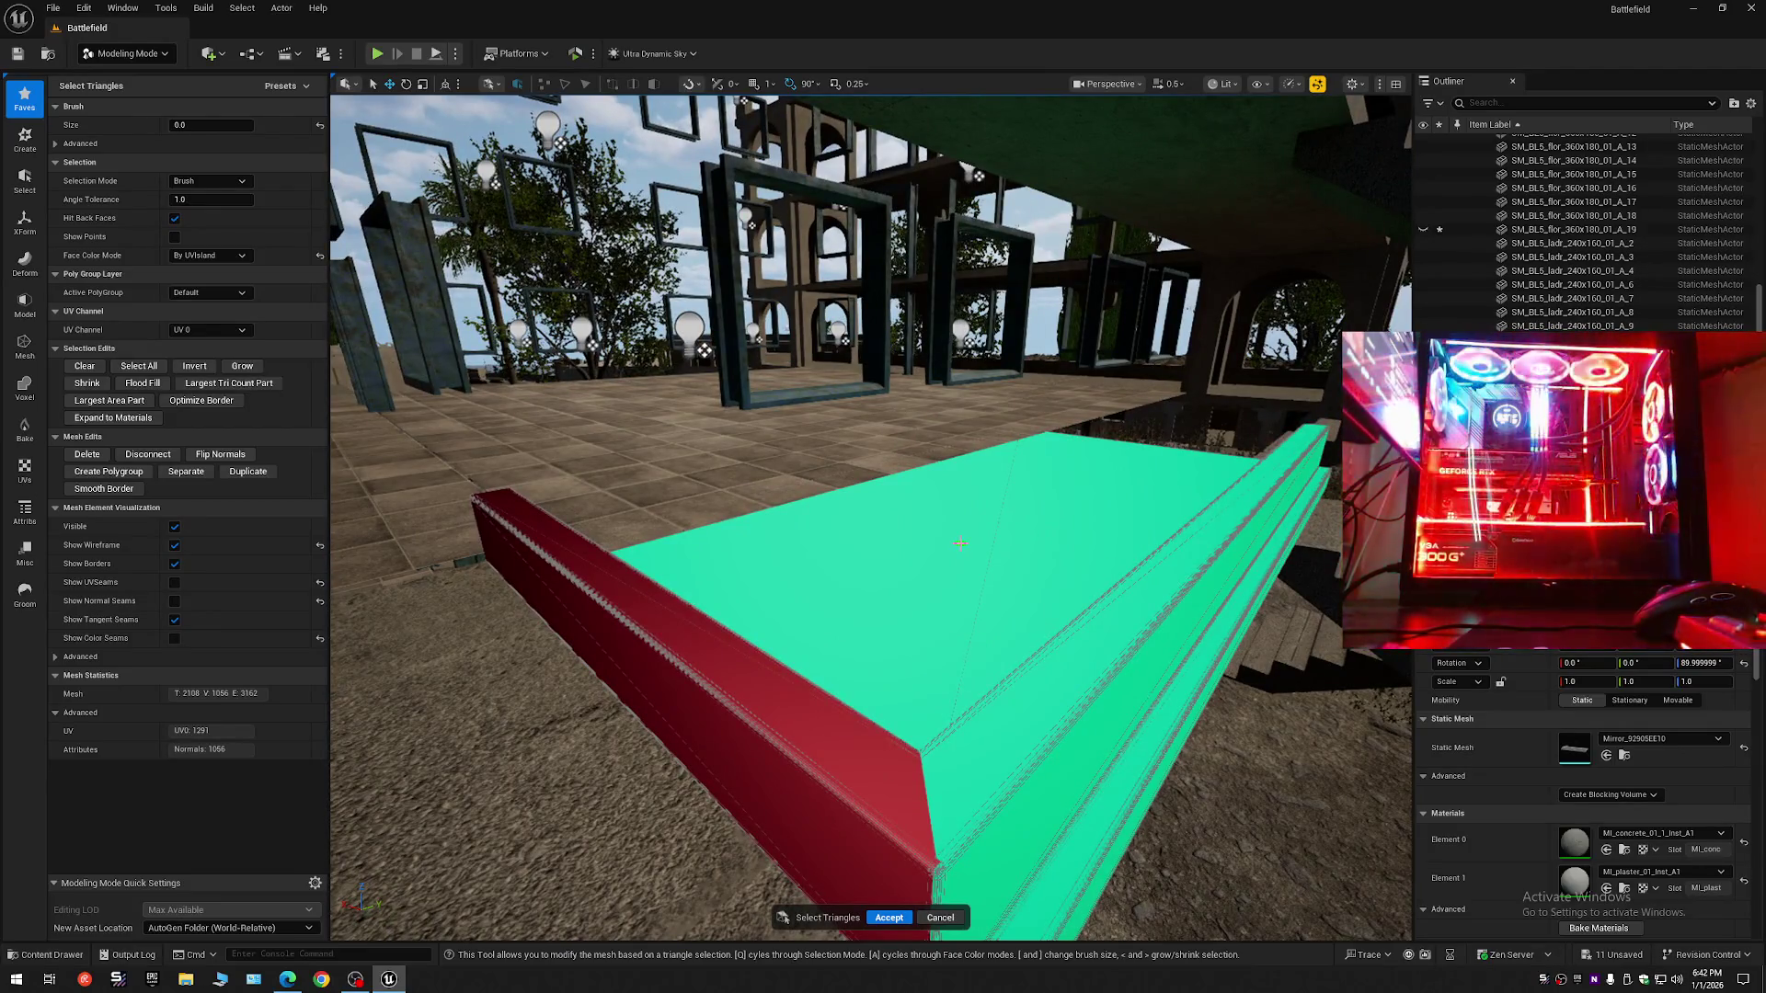
key(Delete)
mouse_move(959, 576)
mouse_down()
mouse_move(1246, 521)
mouse_move(853, 533)
mouse_up()
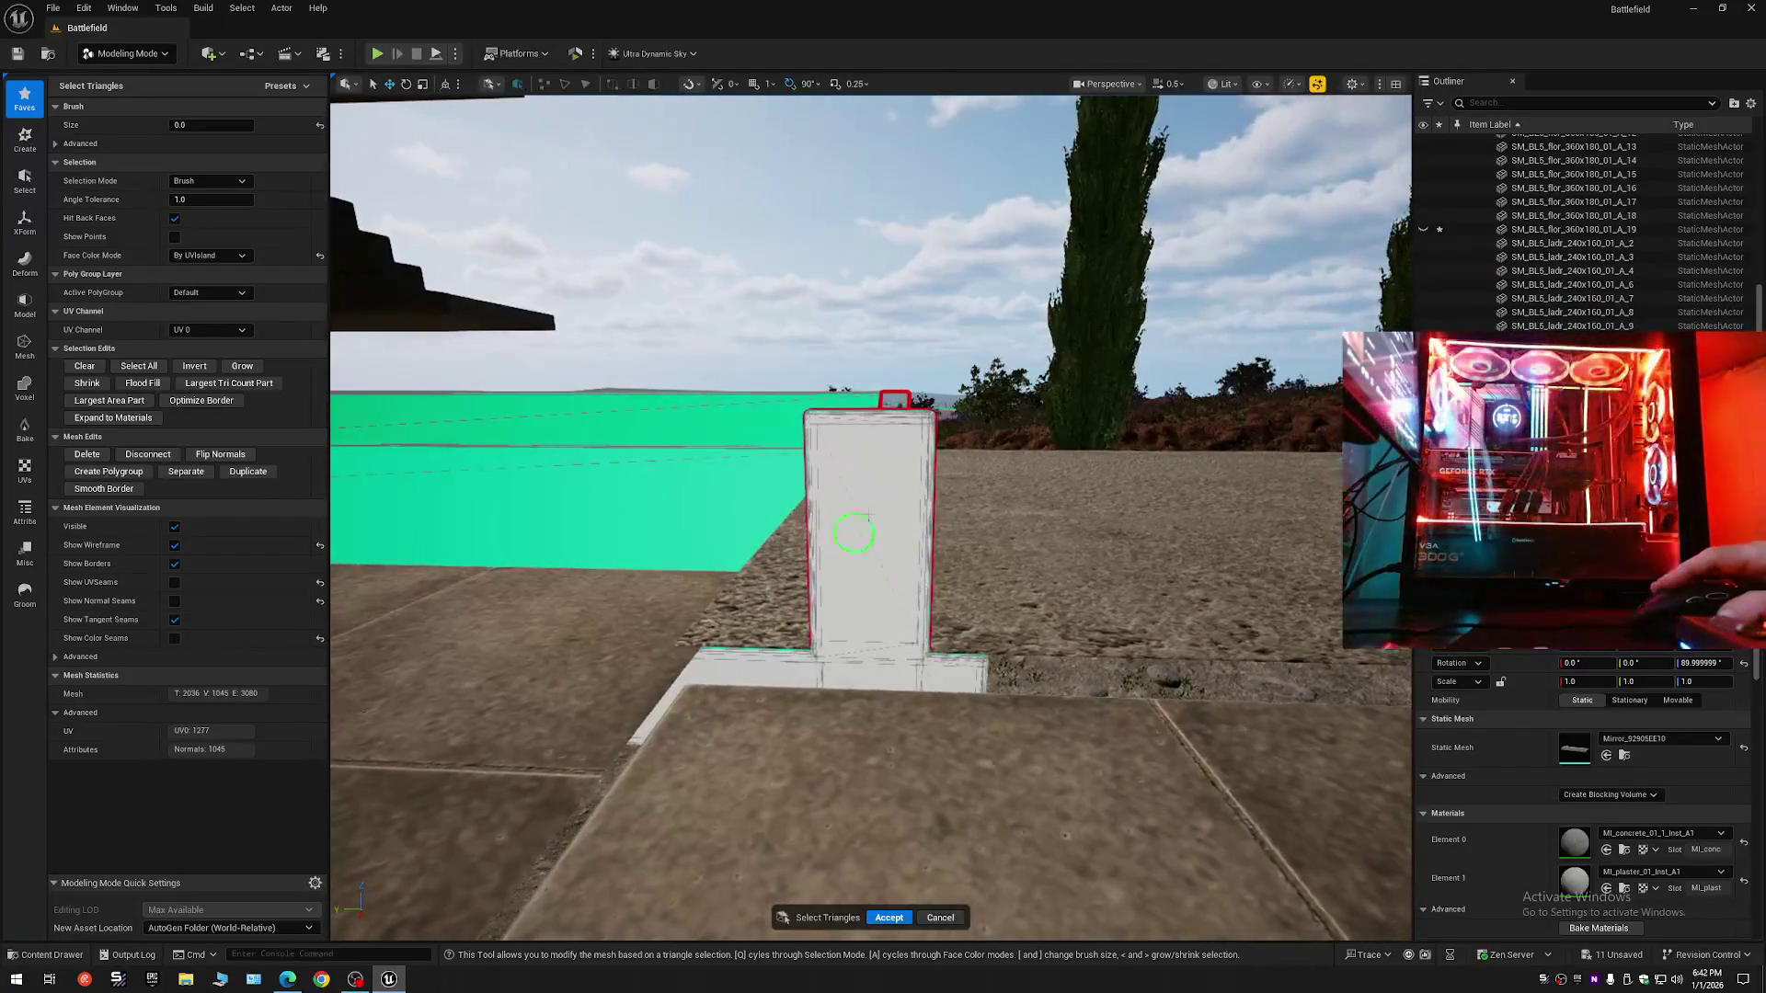
mouse_move(814, 428)
mouse_down()
mouse_move(867, 564)
mouse_move(958, 571)
mouse_move(958, 473)
mouse_move(962, 492)
mouse_move(788, 501)
mouse_up()
- Use a Volumetric Brush of size 0.0192 to delete the post triangles, then Accept
click(205, 181)
click(202, 201)
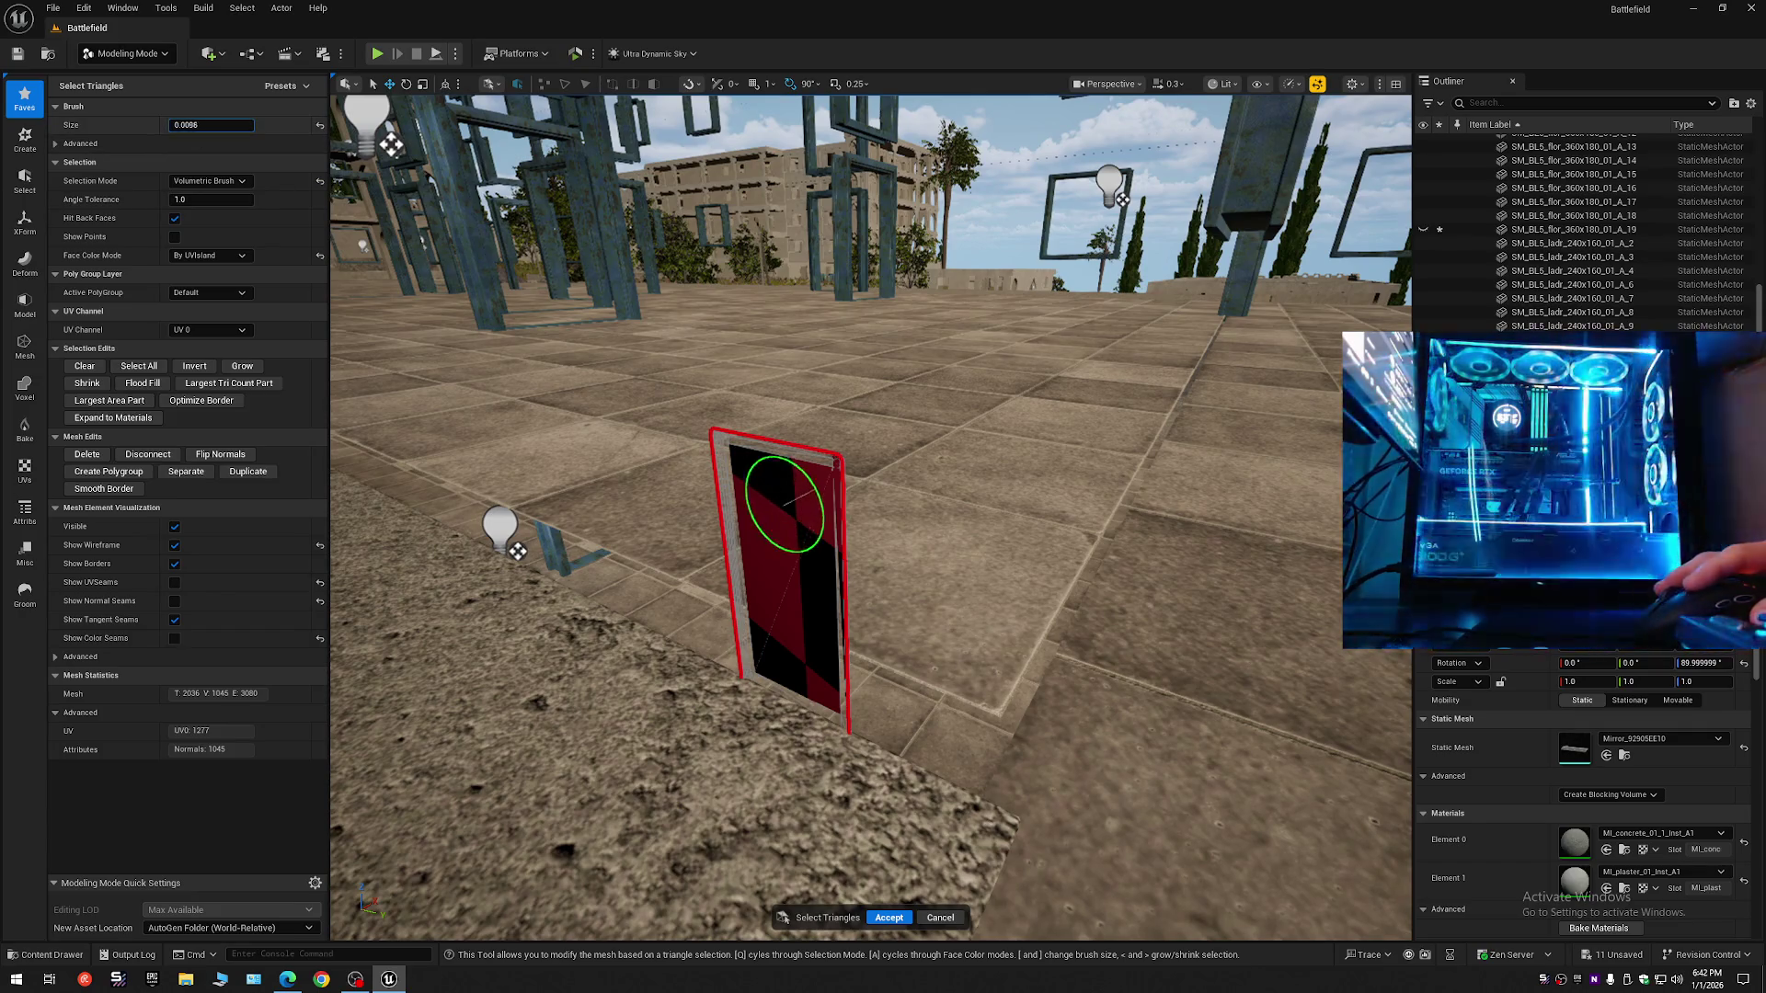
drag(211, 124, 220, 124)
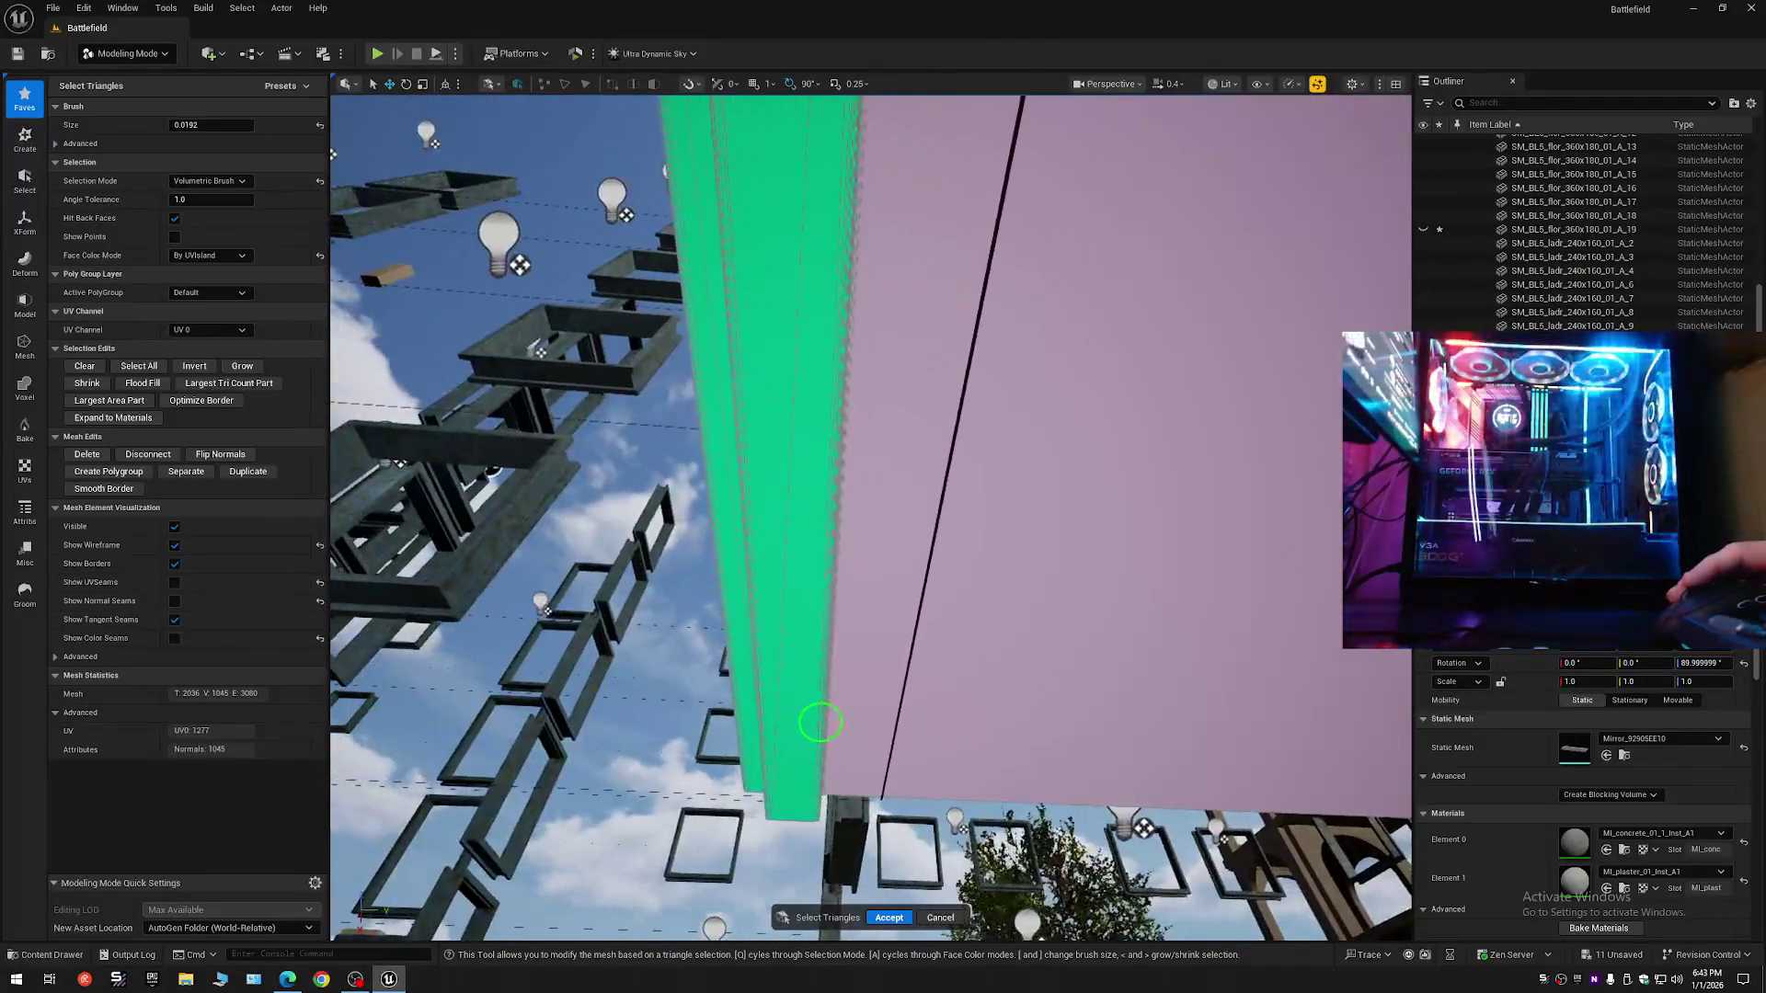
mouse_move(886, 631)
mouse_down()
mouse_move(844, 605)
mouse_move(893, 674)
mouse_up()
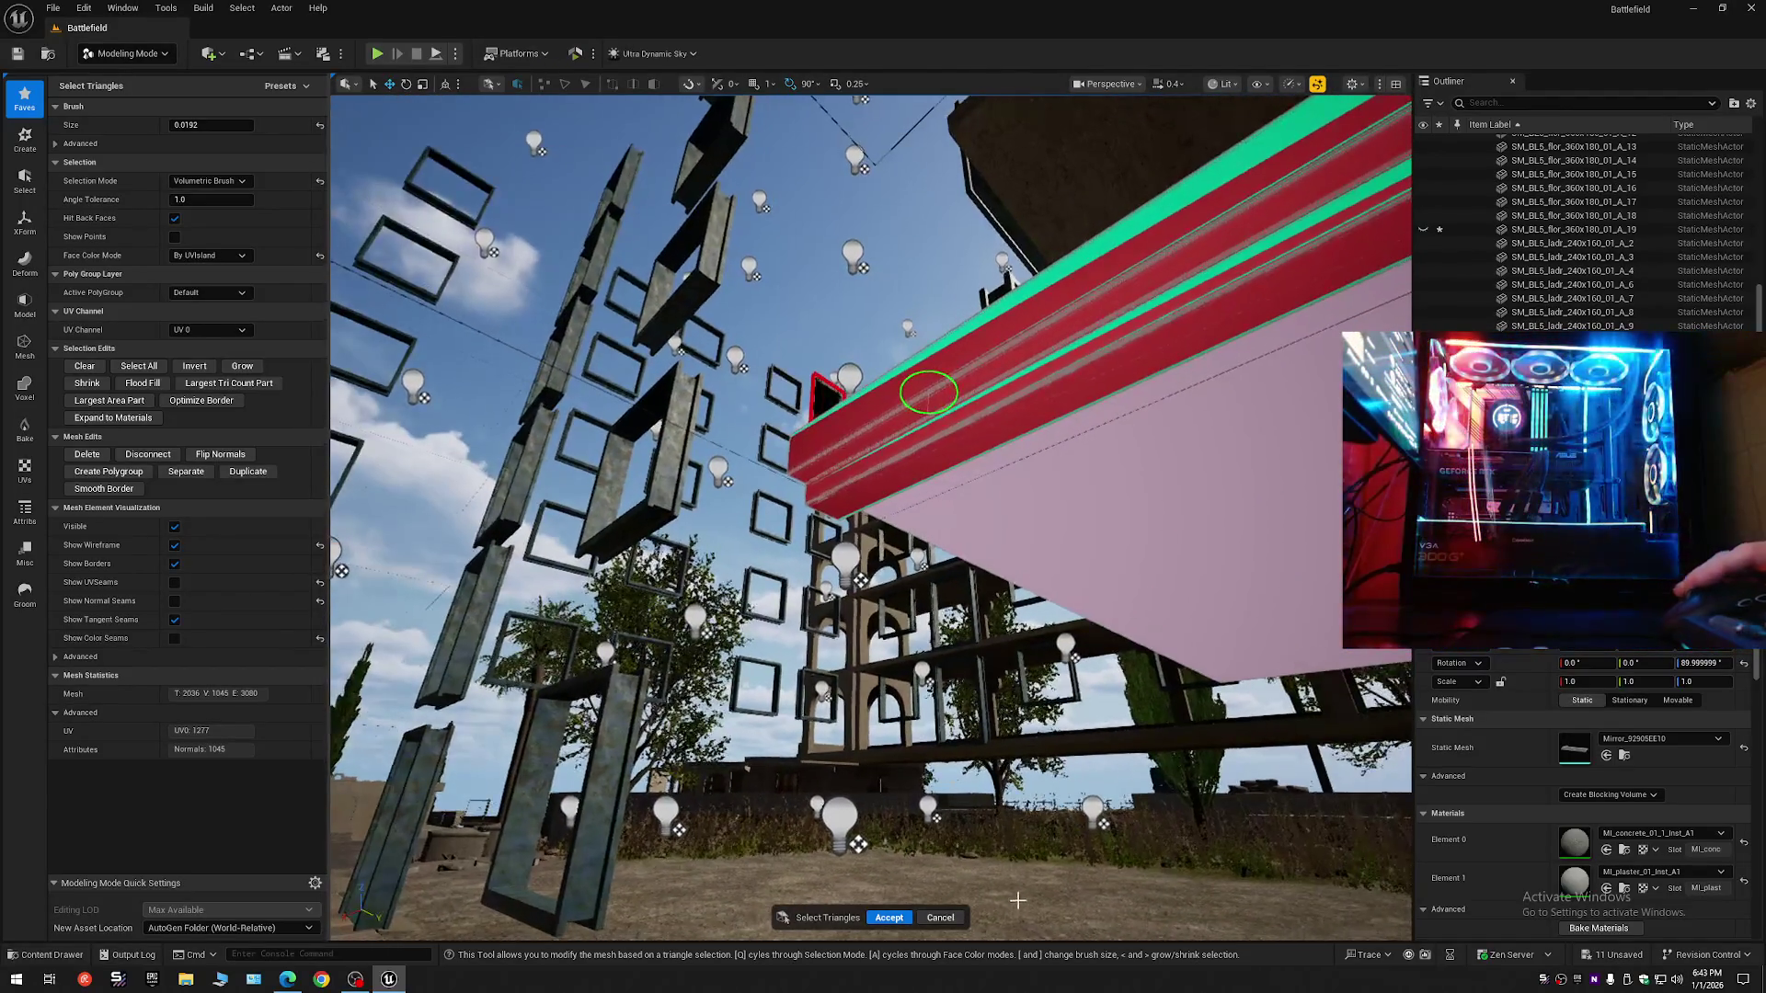
key(ctrl+z)
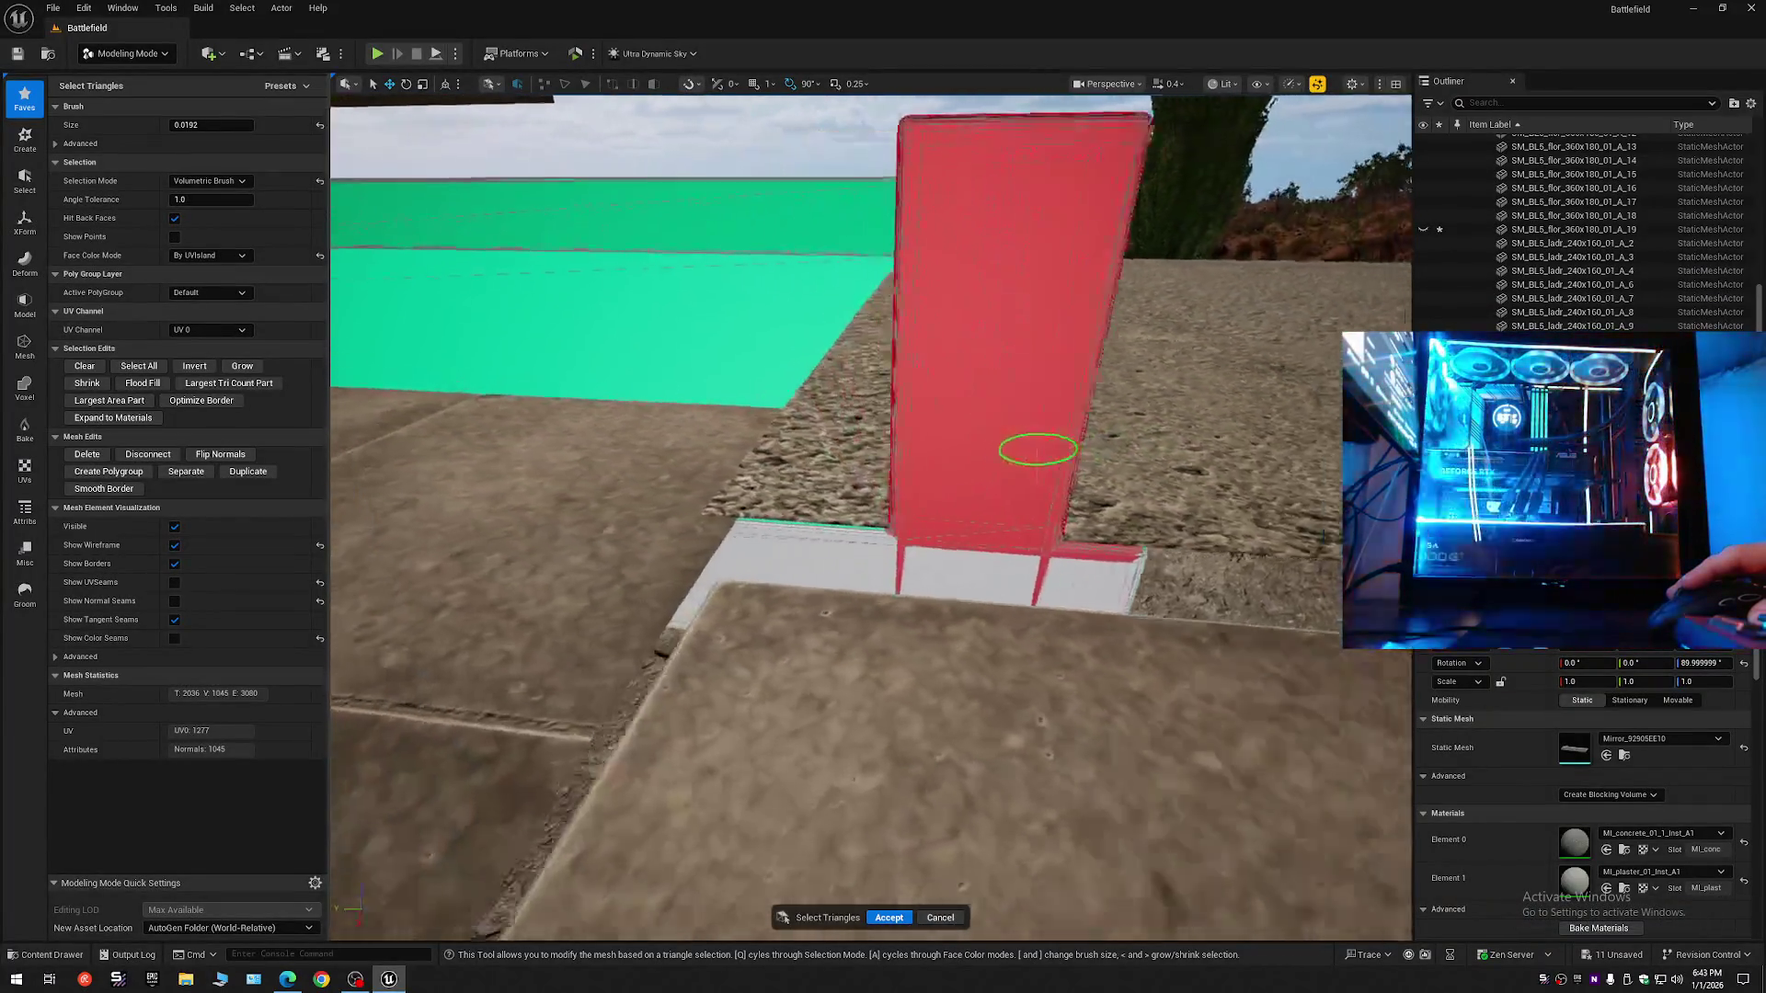
scroll(1009, 375, down, 5)
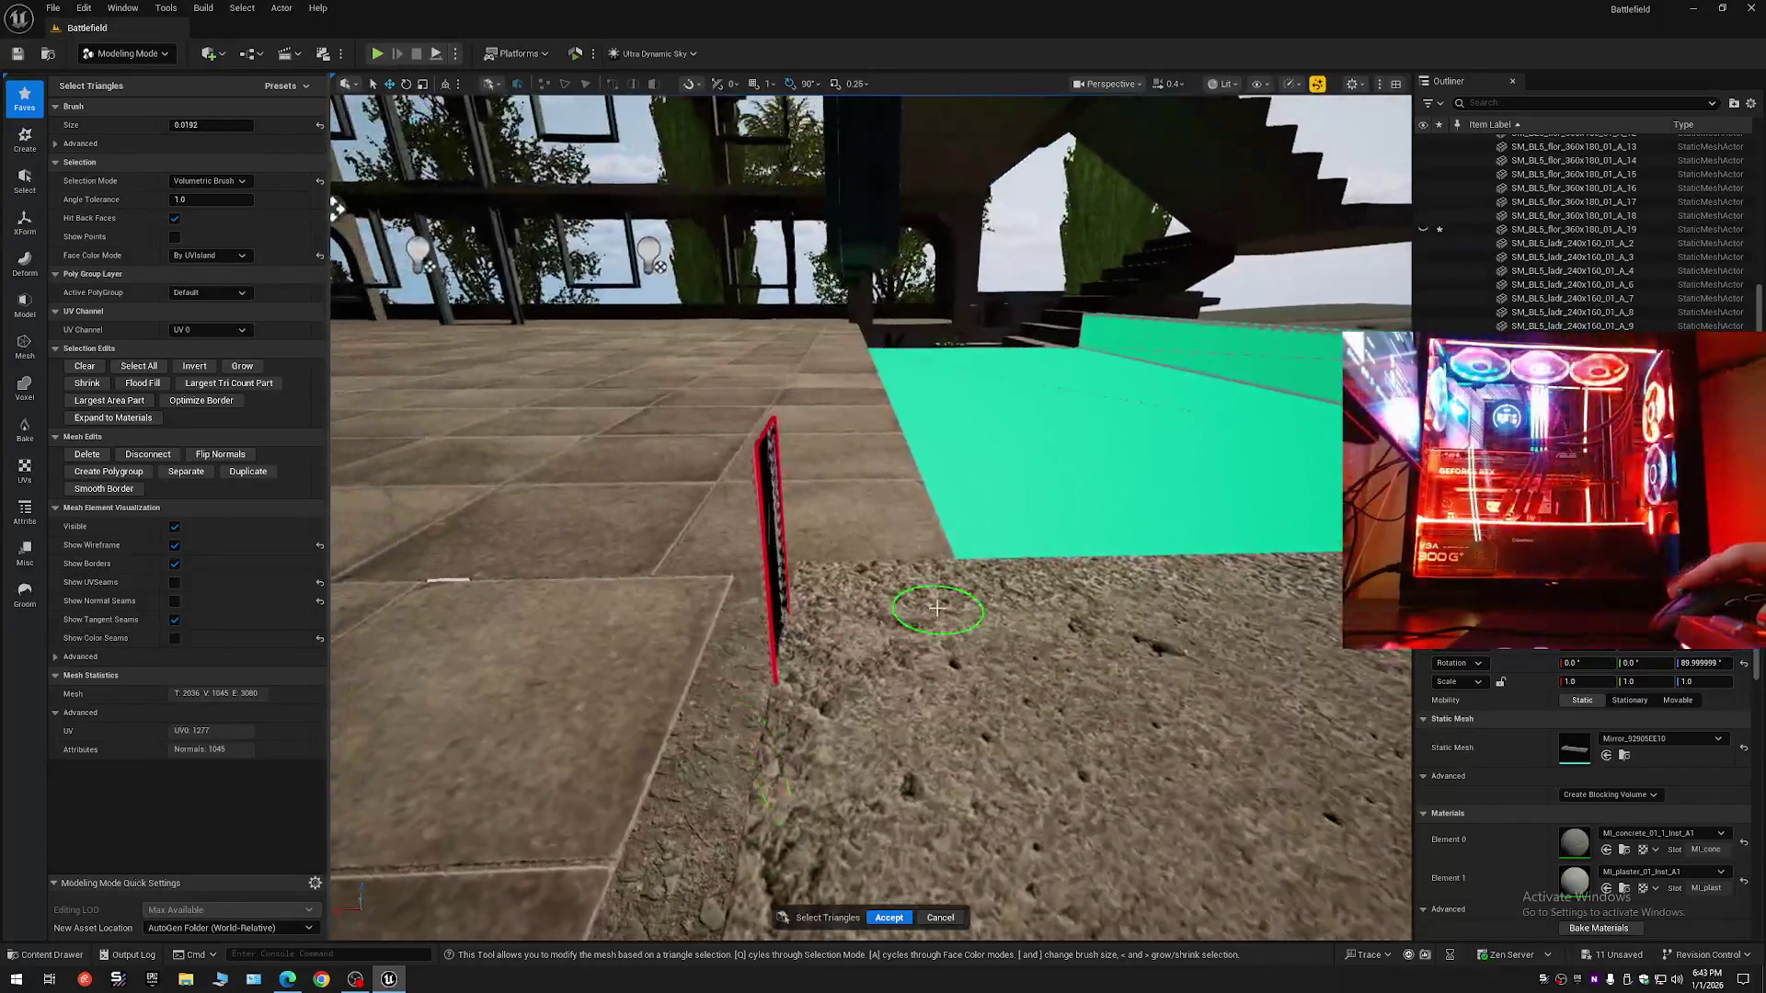
key(Delete)
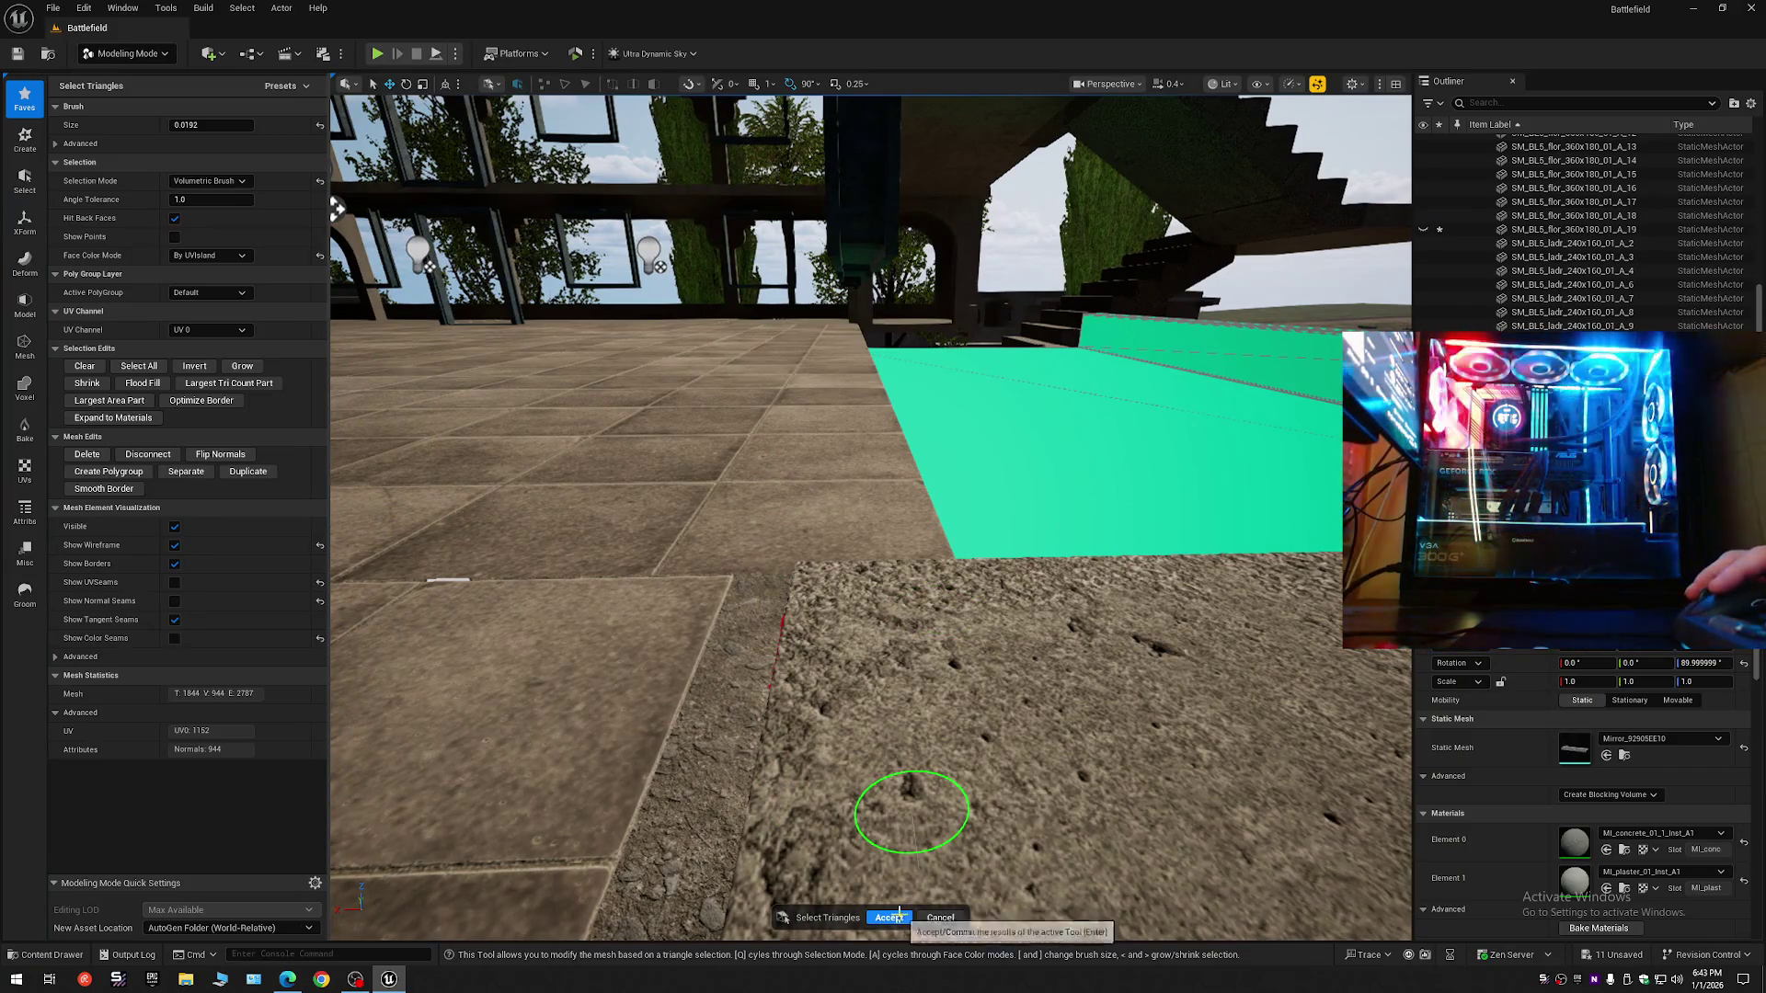
click(888, 918)
drag(966, 625, 1149, 612)
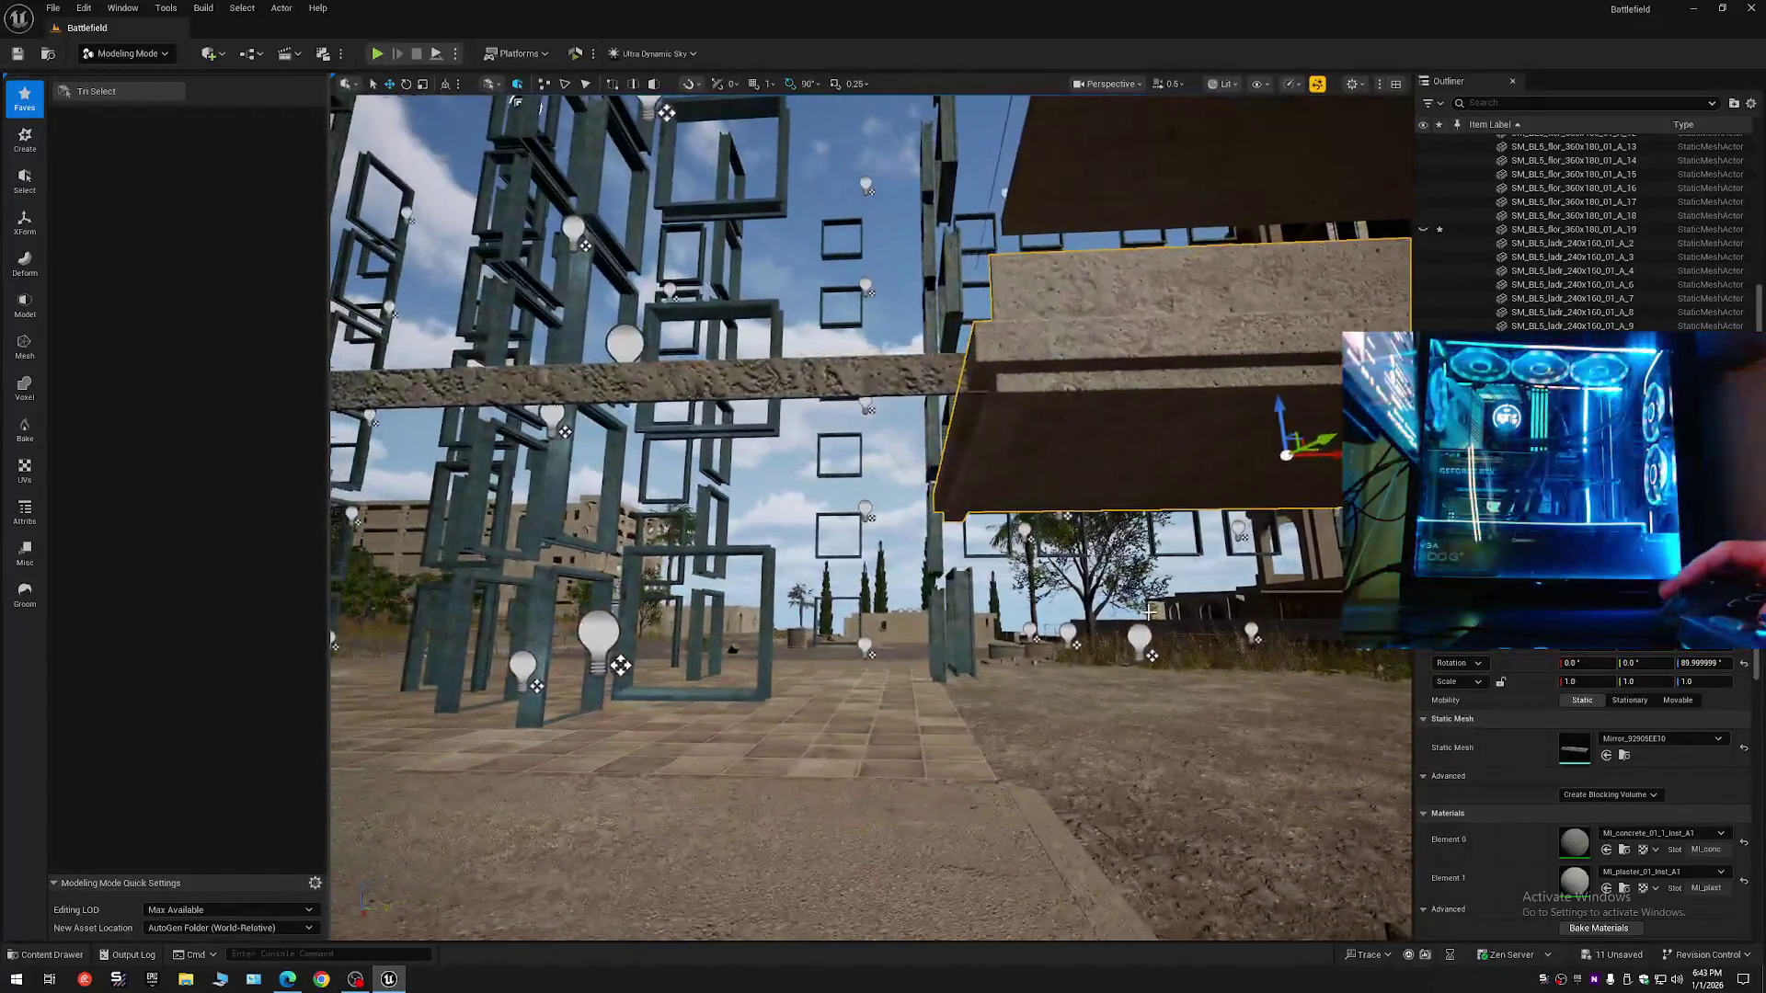
click(1750, 103)
click(1614, 173)
click(1478, 145)
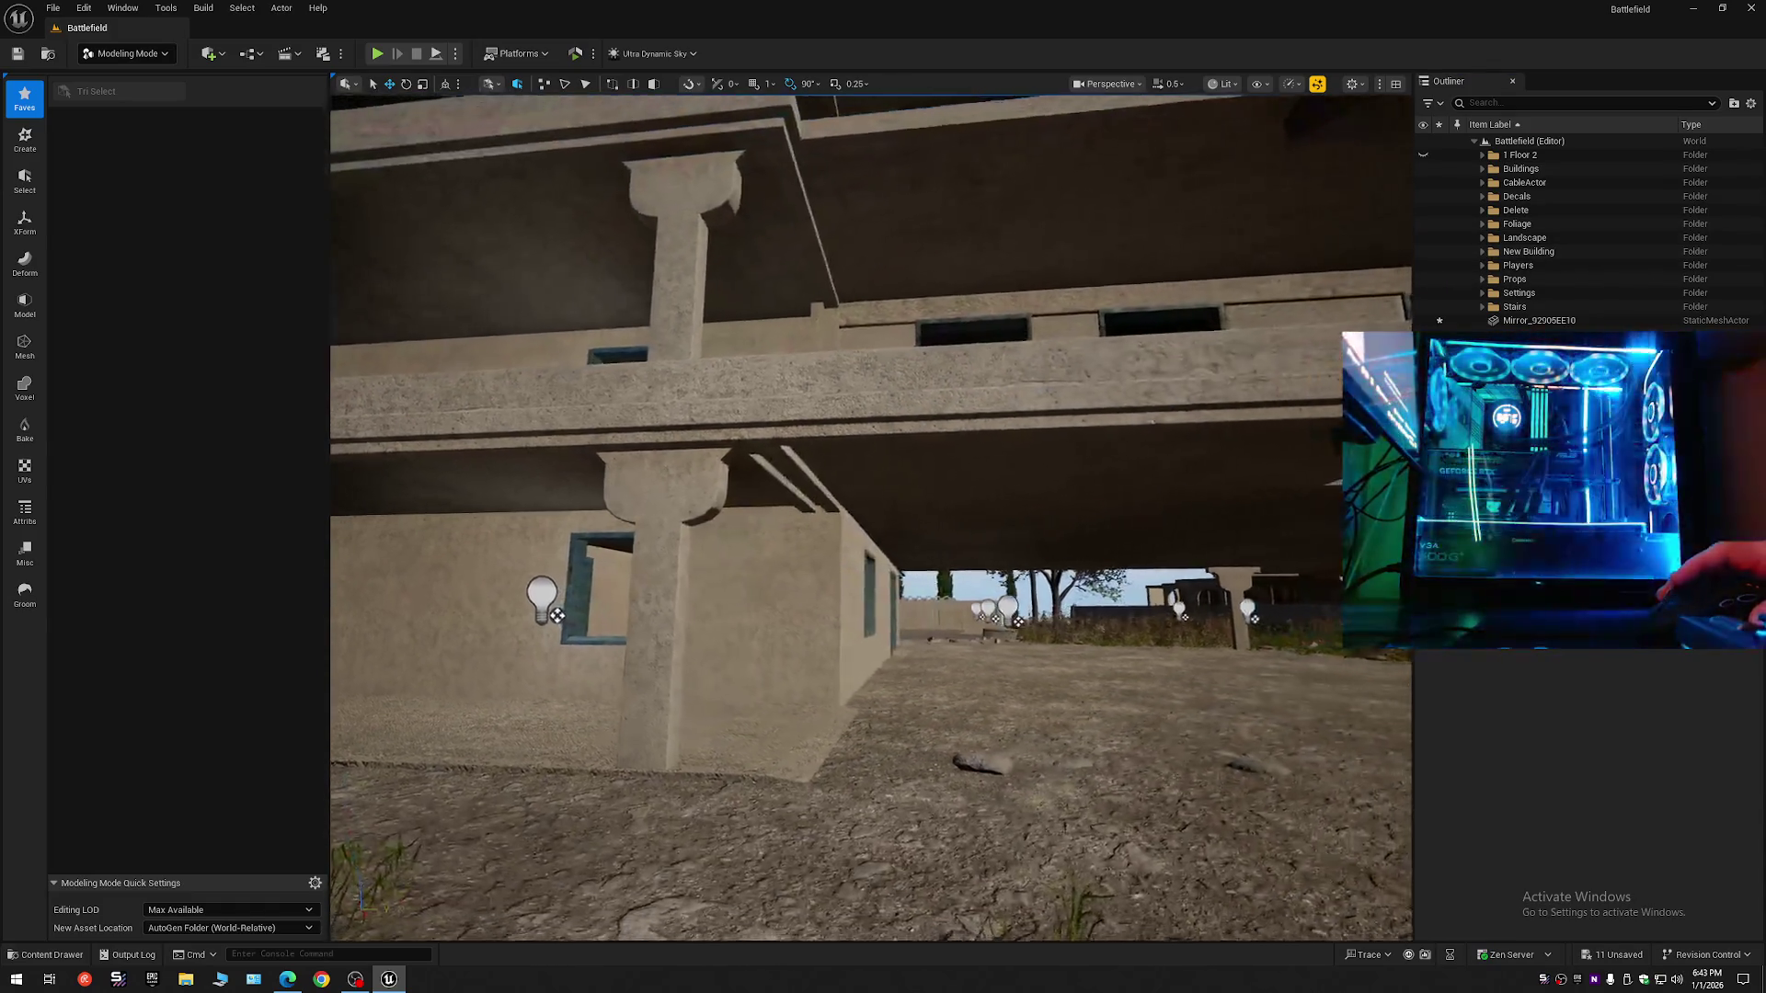
scroll(871, 517, down, 1)
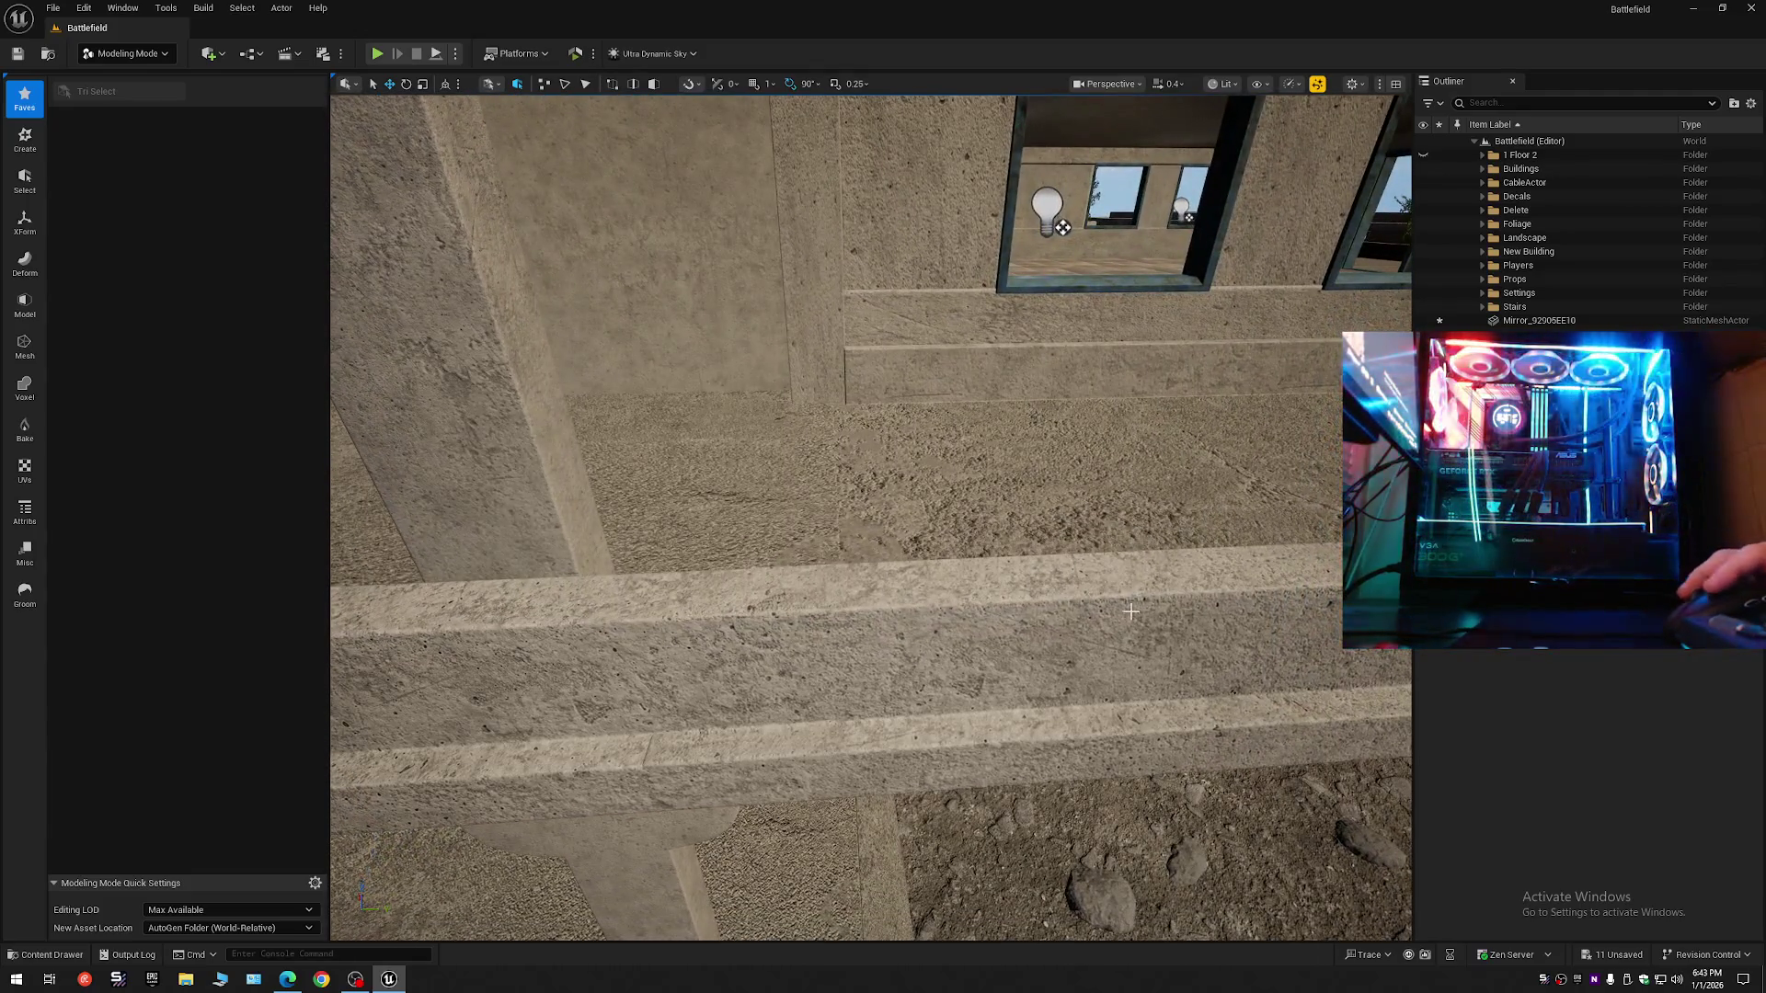
click(1130, 610)
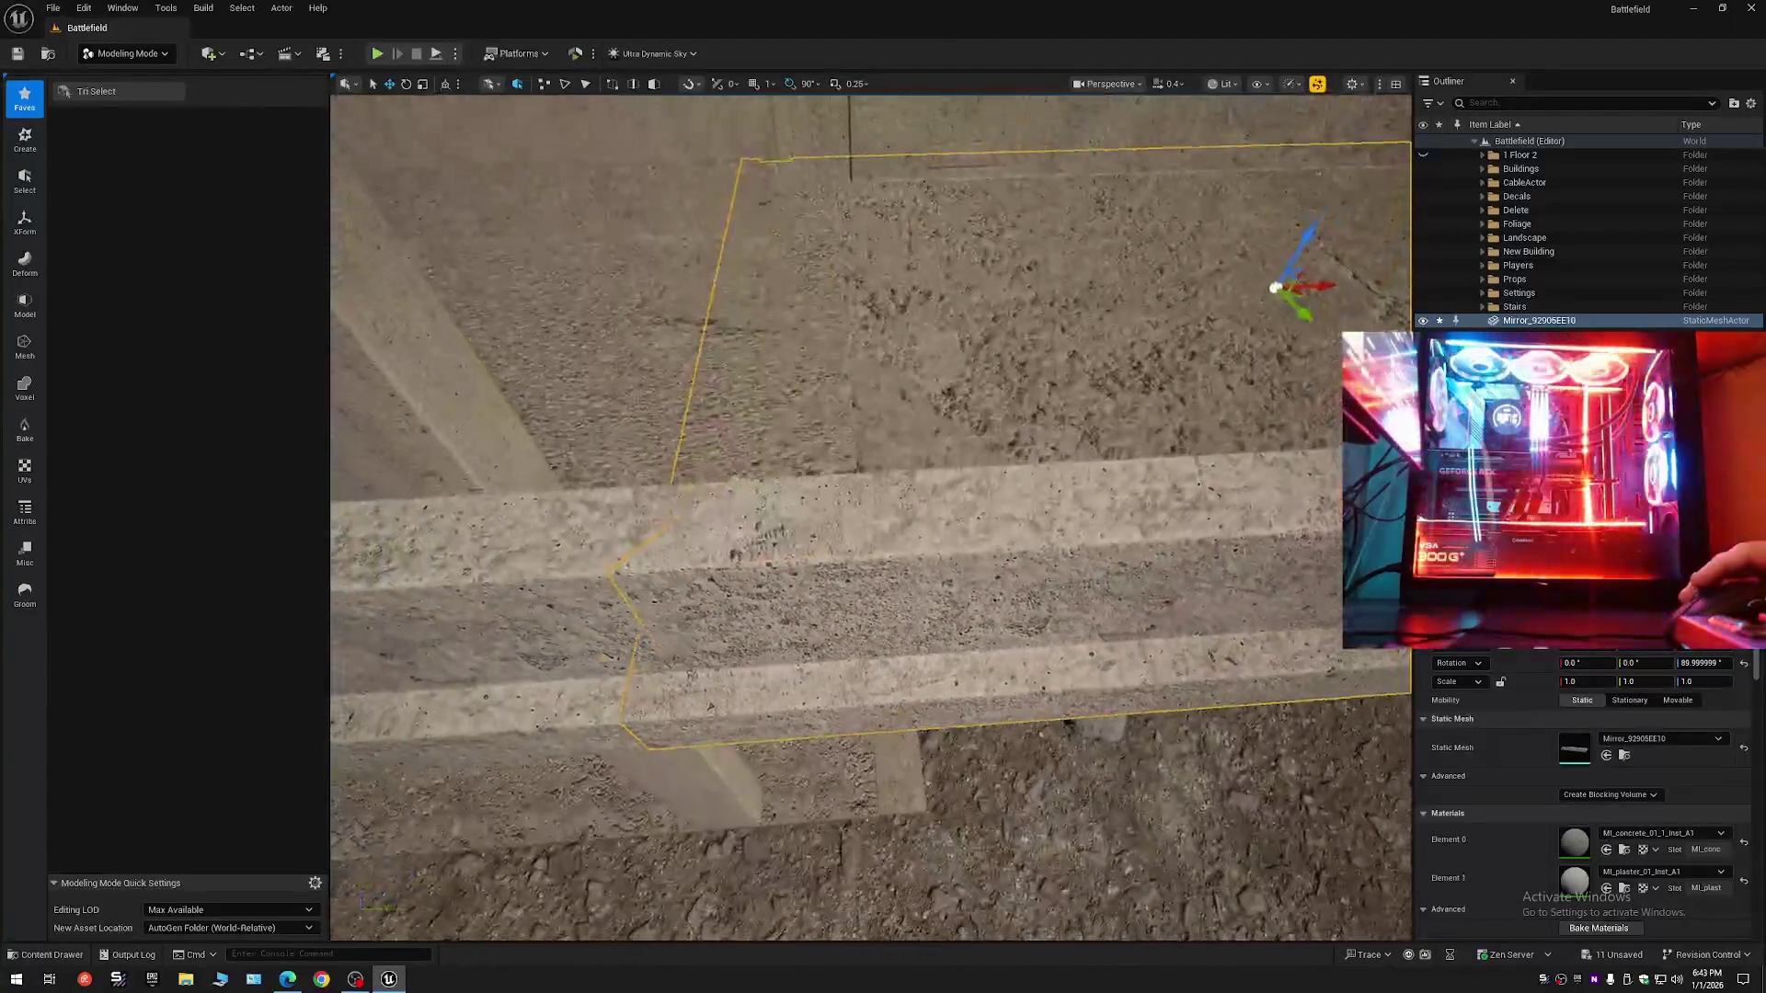
scroll(871, 517, down, 1)
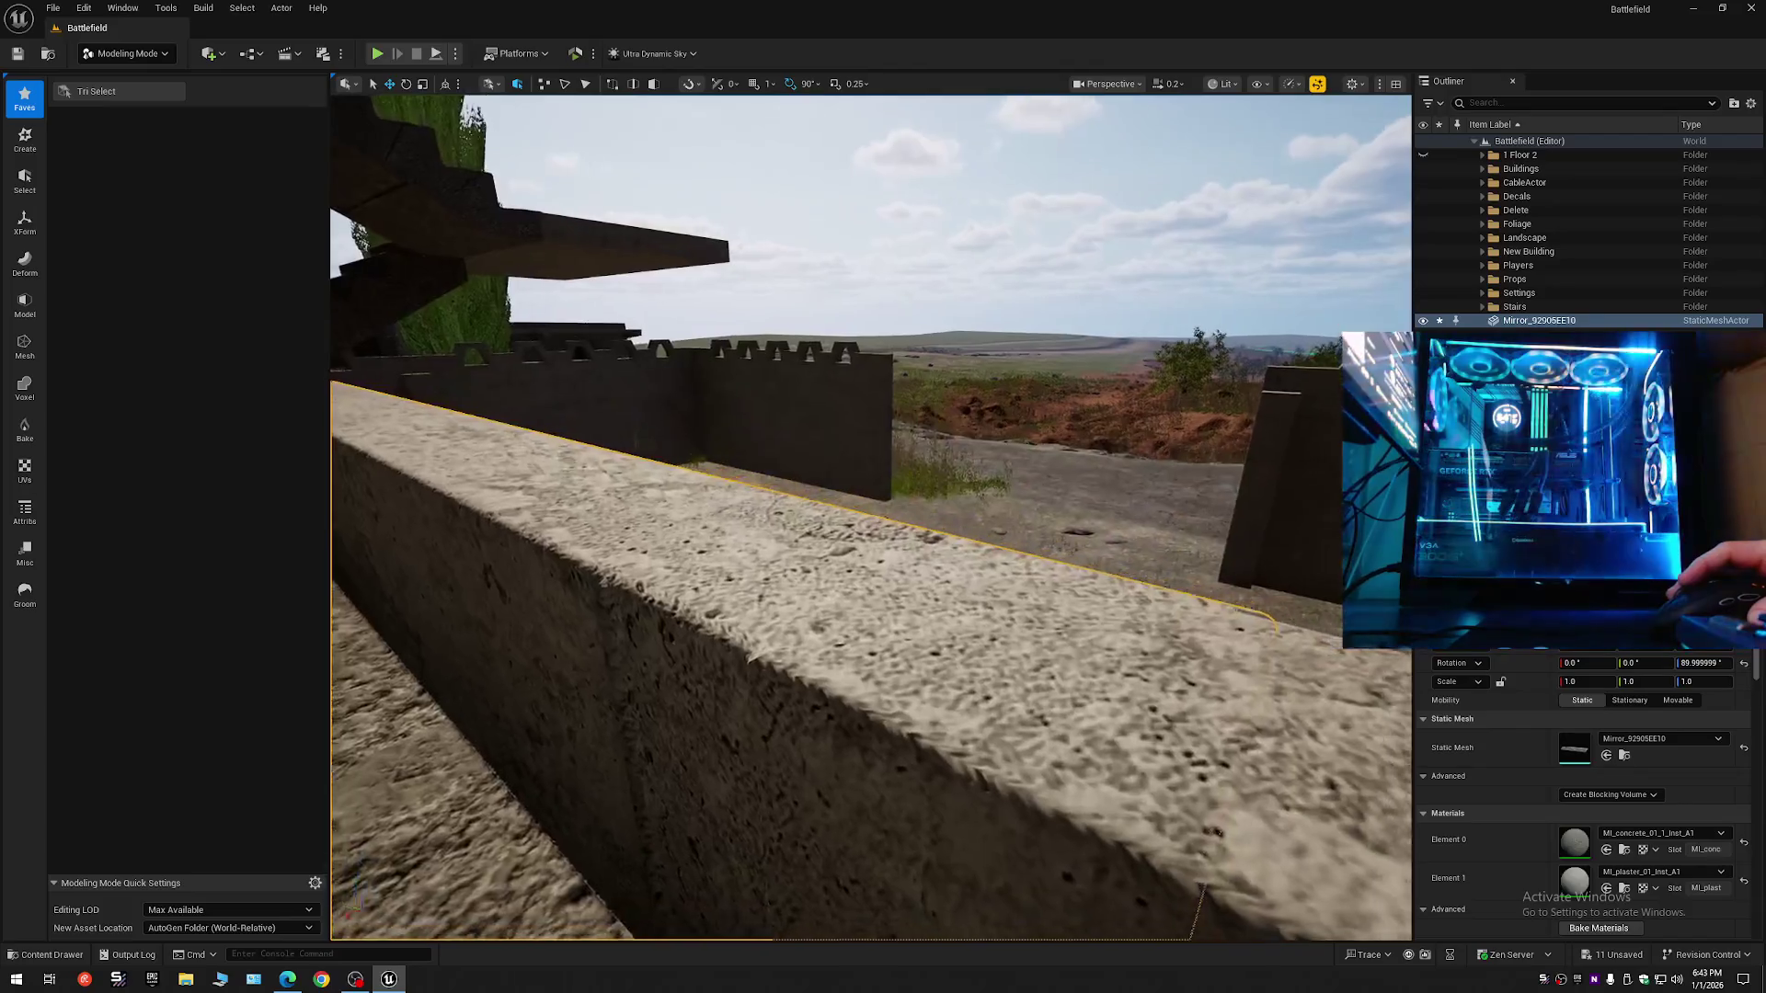
key(w)
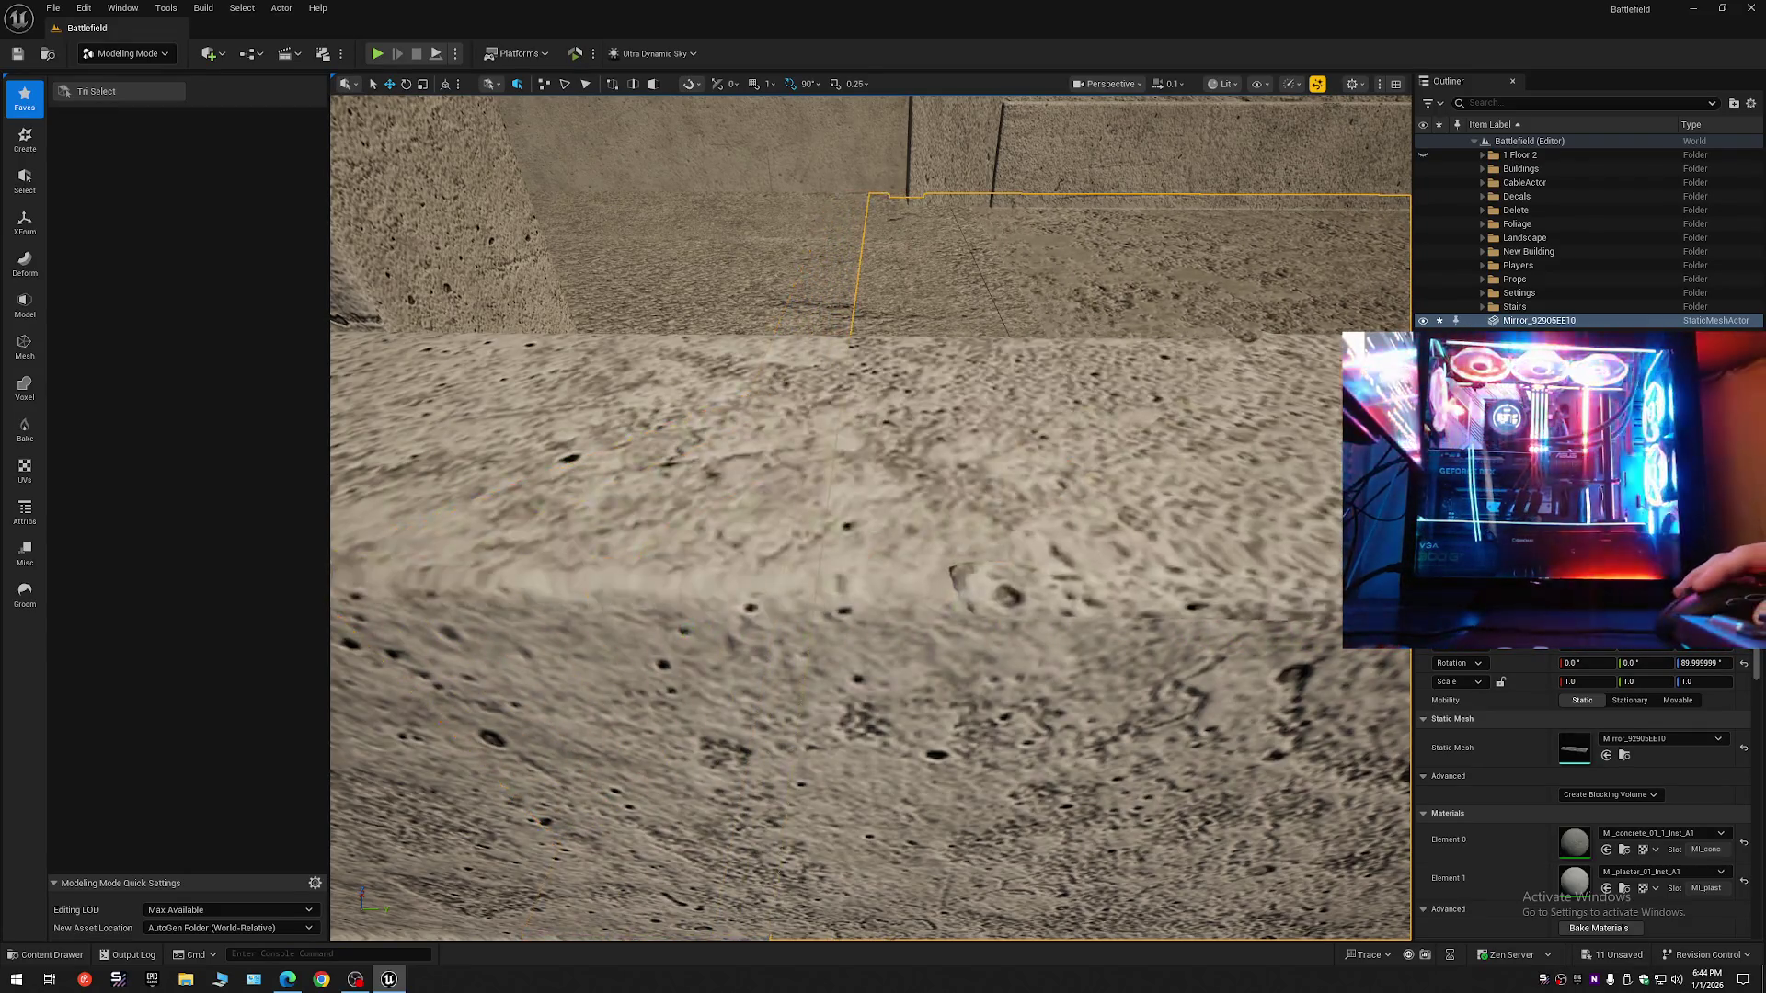
scroll(1300, 594, down, 5)
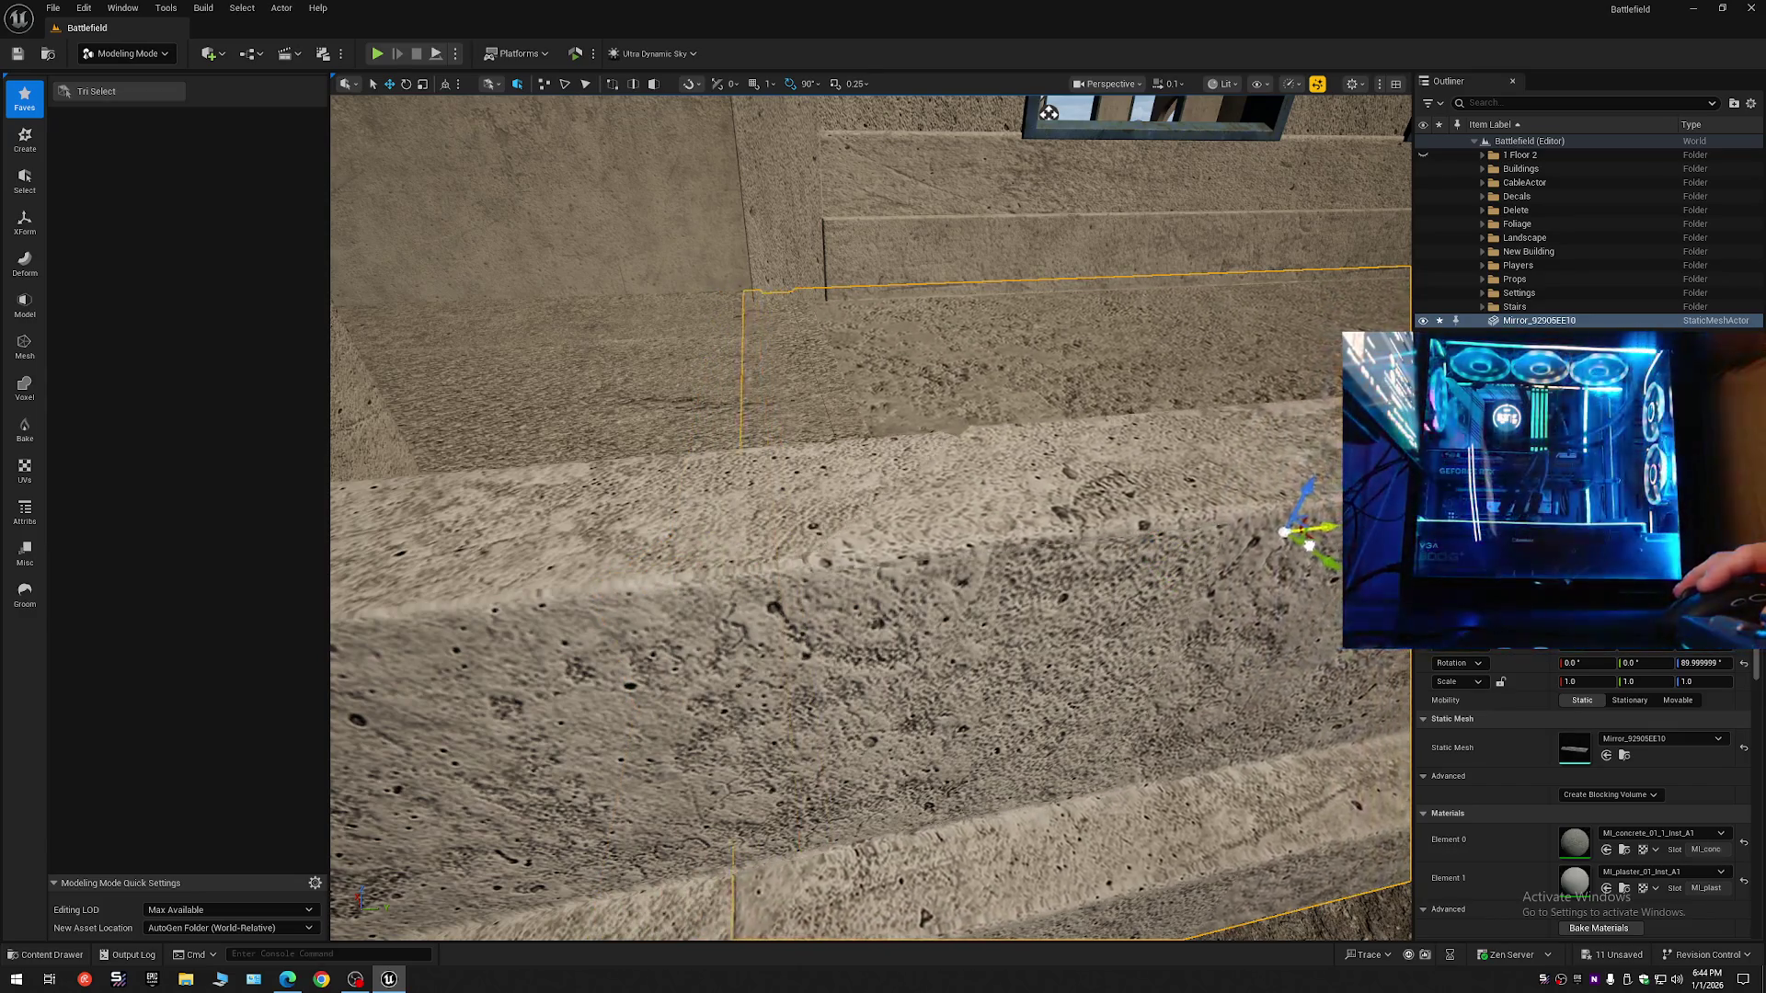
mouse_move(1048, 112)
mouse_down()
mouse_move(1011, 128)
mouse_move(965, 105)
mouse_up()
mouse_move(871, 515)
mouse_down()
mouse_move(896, 525)
mouse_move(855, 515)
mouse_move(885, 511)
mouse_move(782, 366)
mouse_up()
- Brush-select the triangle strip along the wall edge and delete it
click(129, 92)
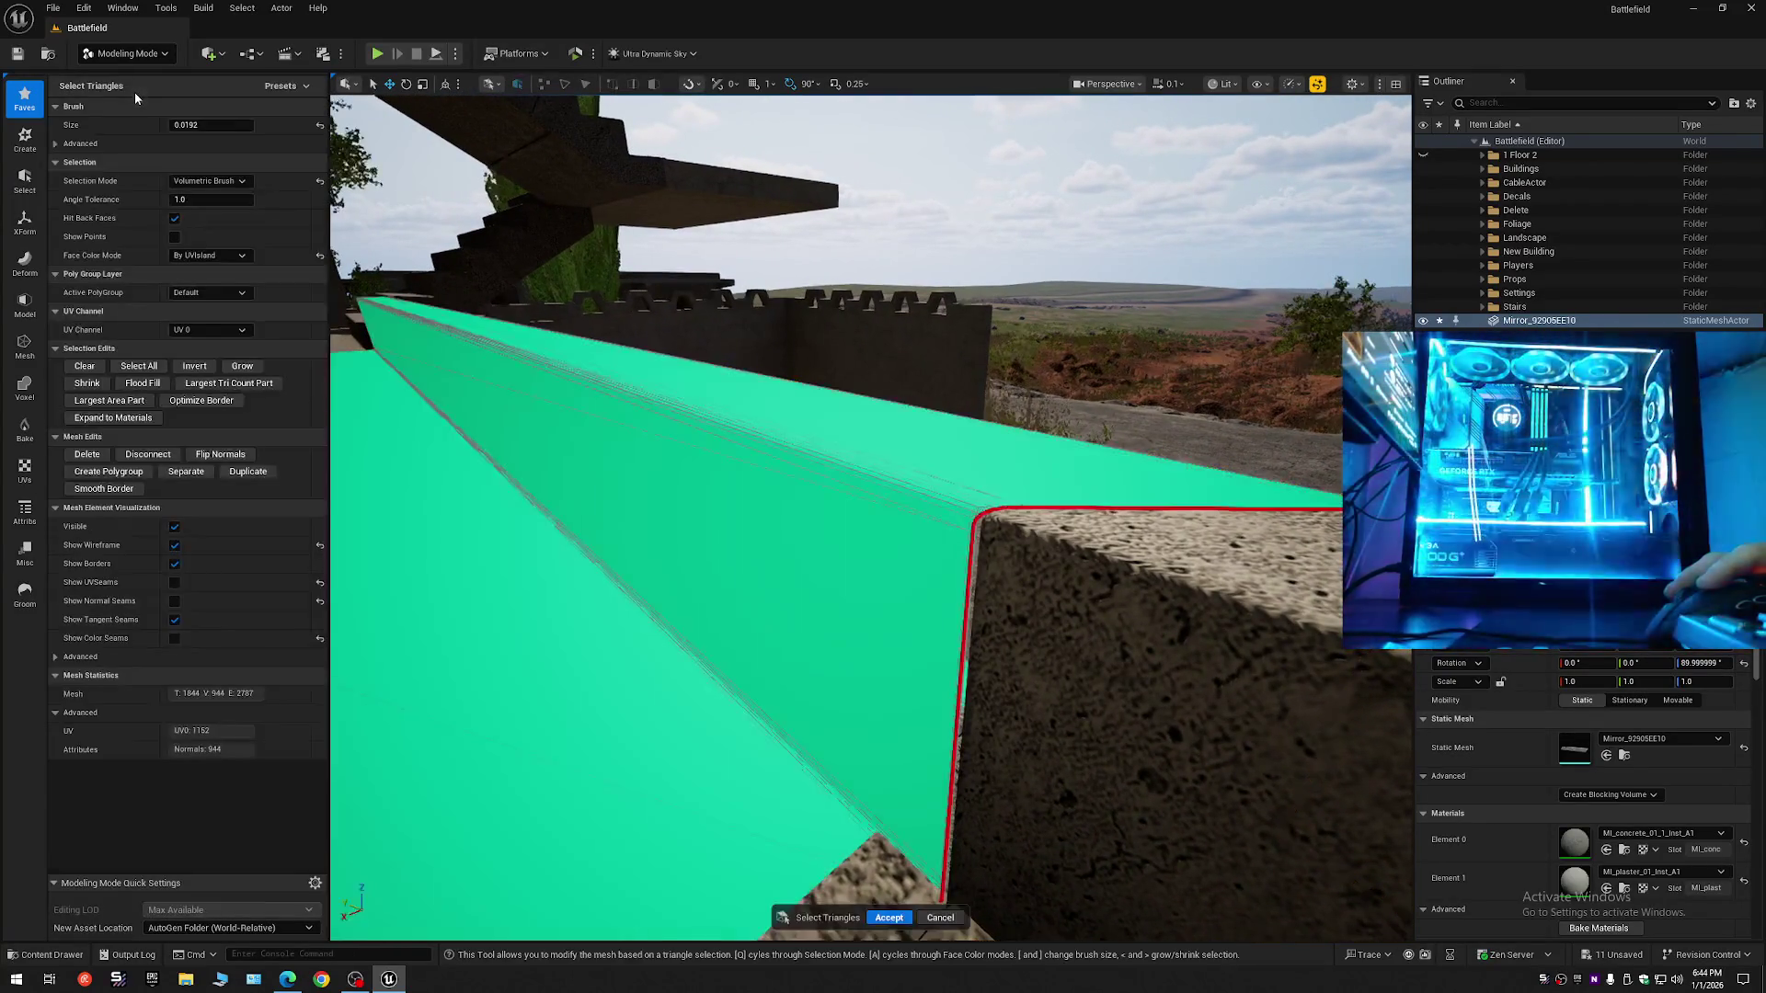
key(q)
mouse_move(942, 595)
mouse_down()
mouse_move(957, 644)
mouse_move(843, 576)
mouse_move(732, 569)
mouse_move(997, 529)
mouse_up()
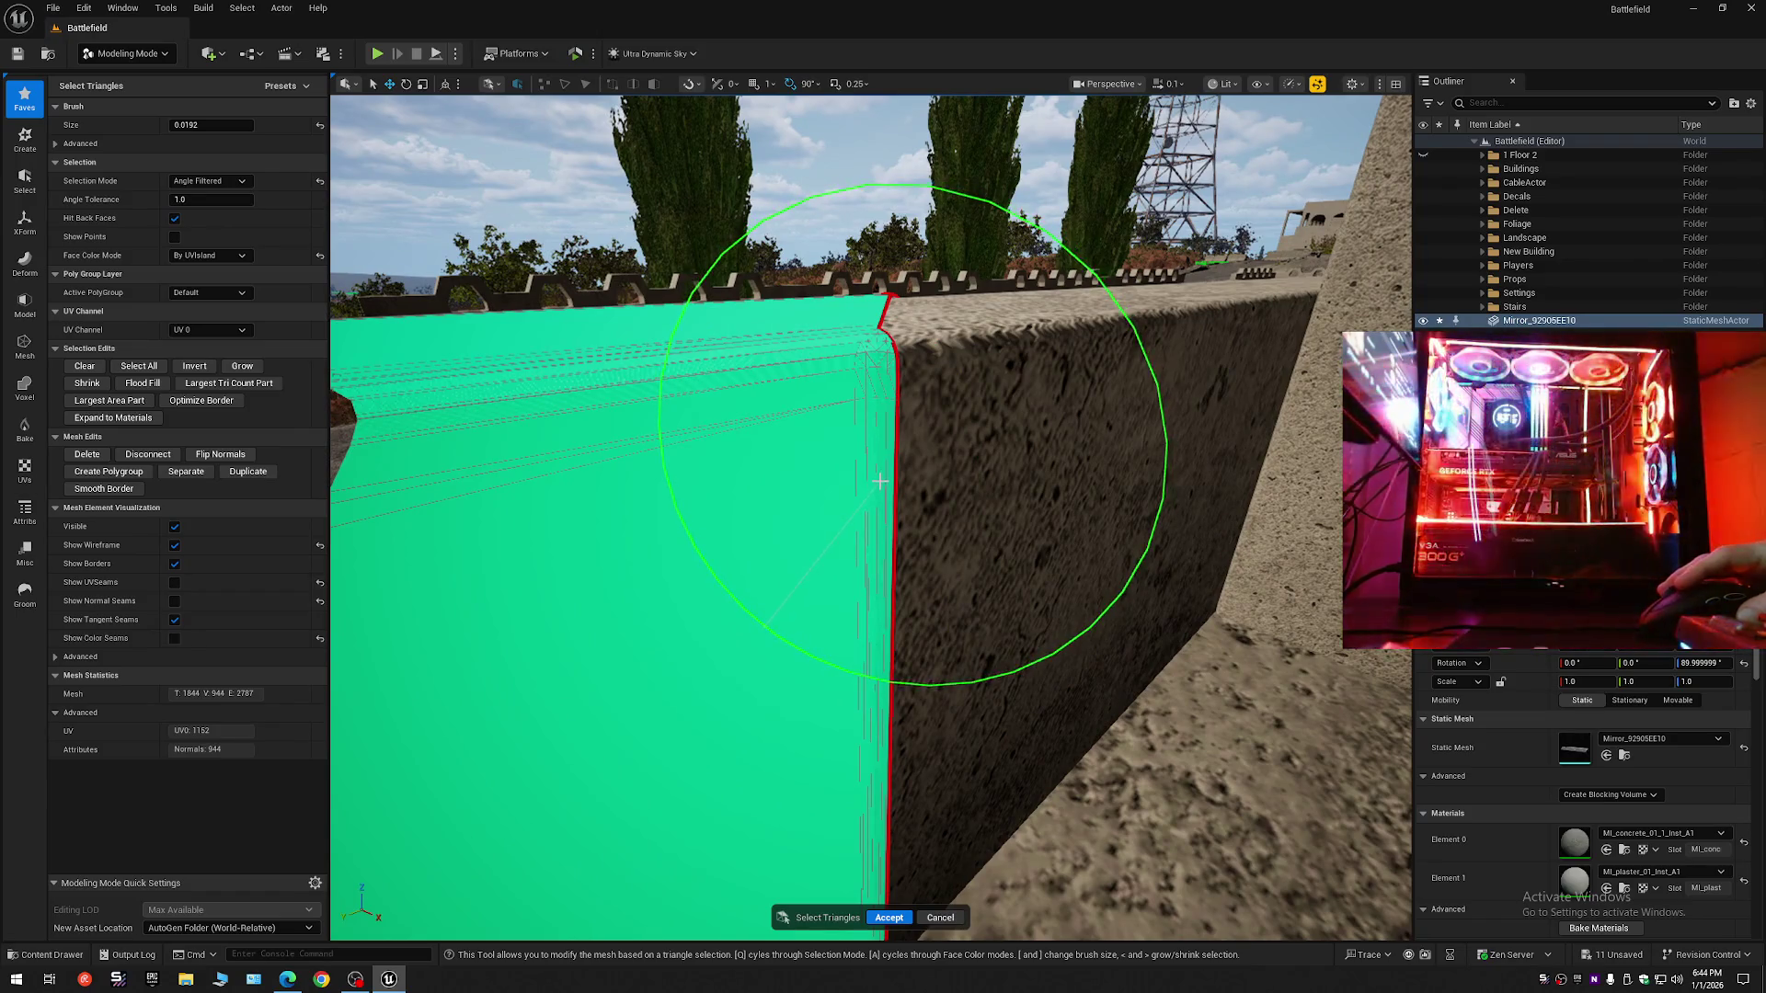
key(Return)
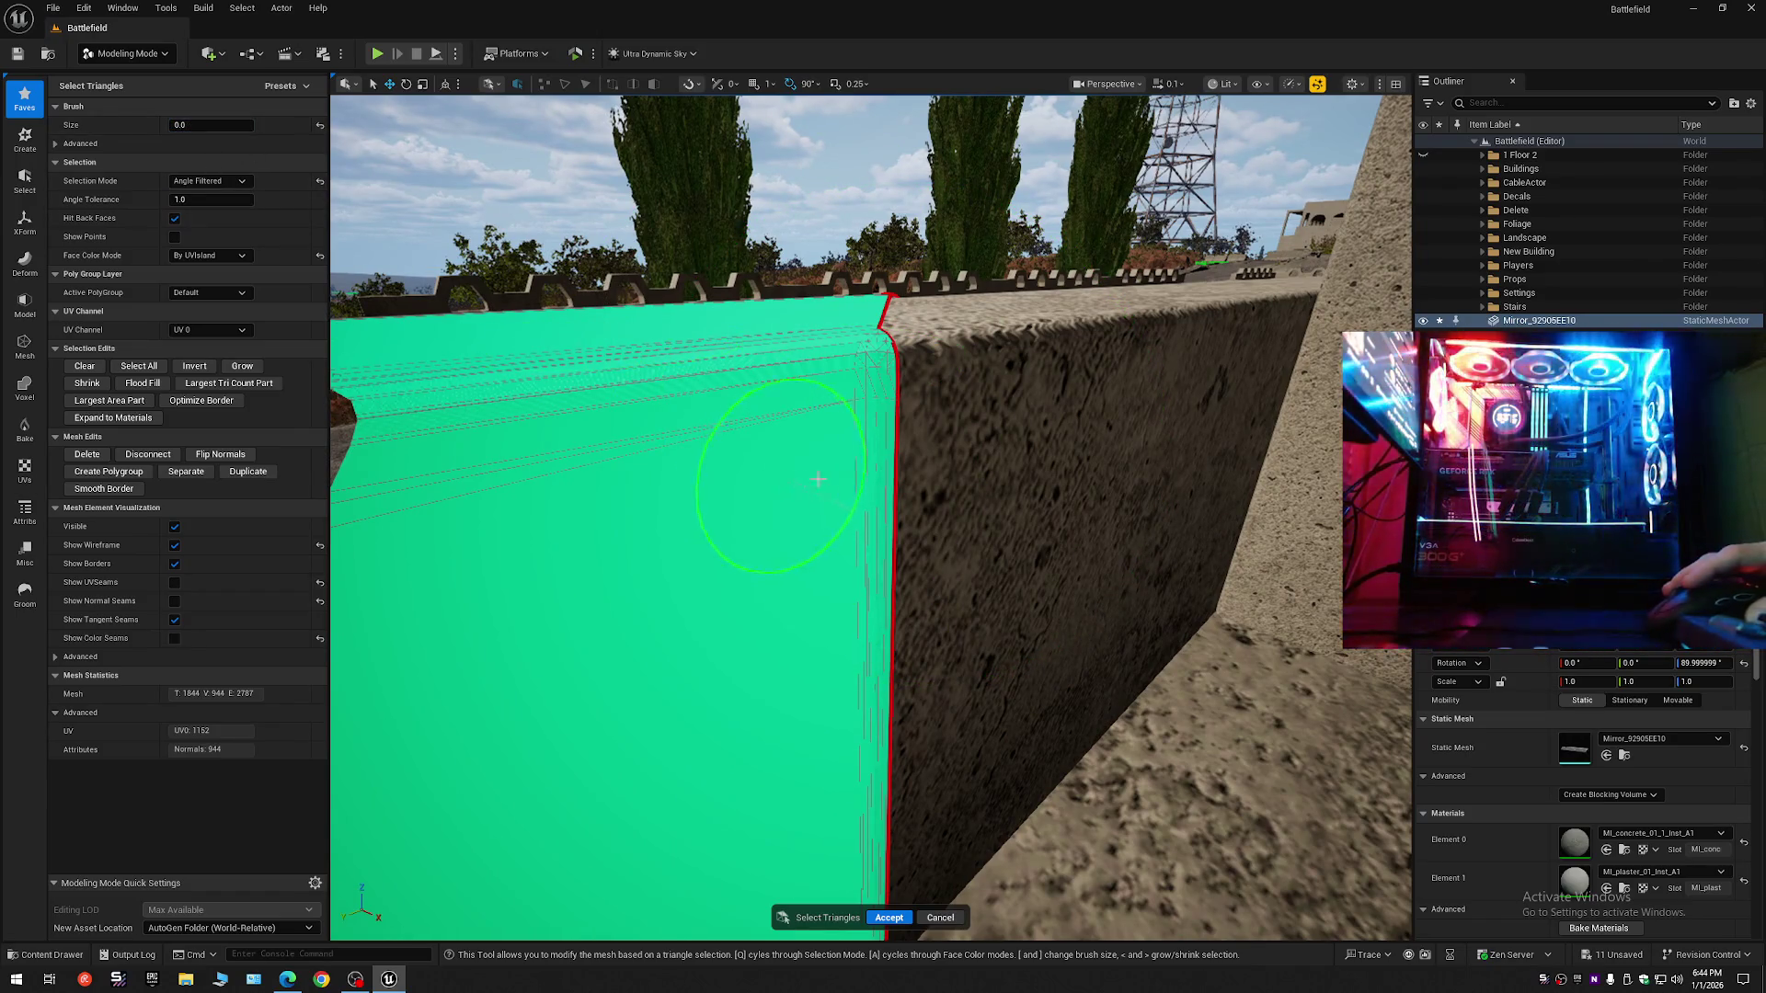
drag(869, 475, 890, 474)
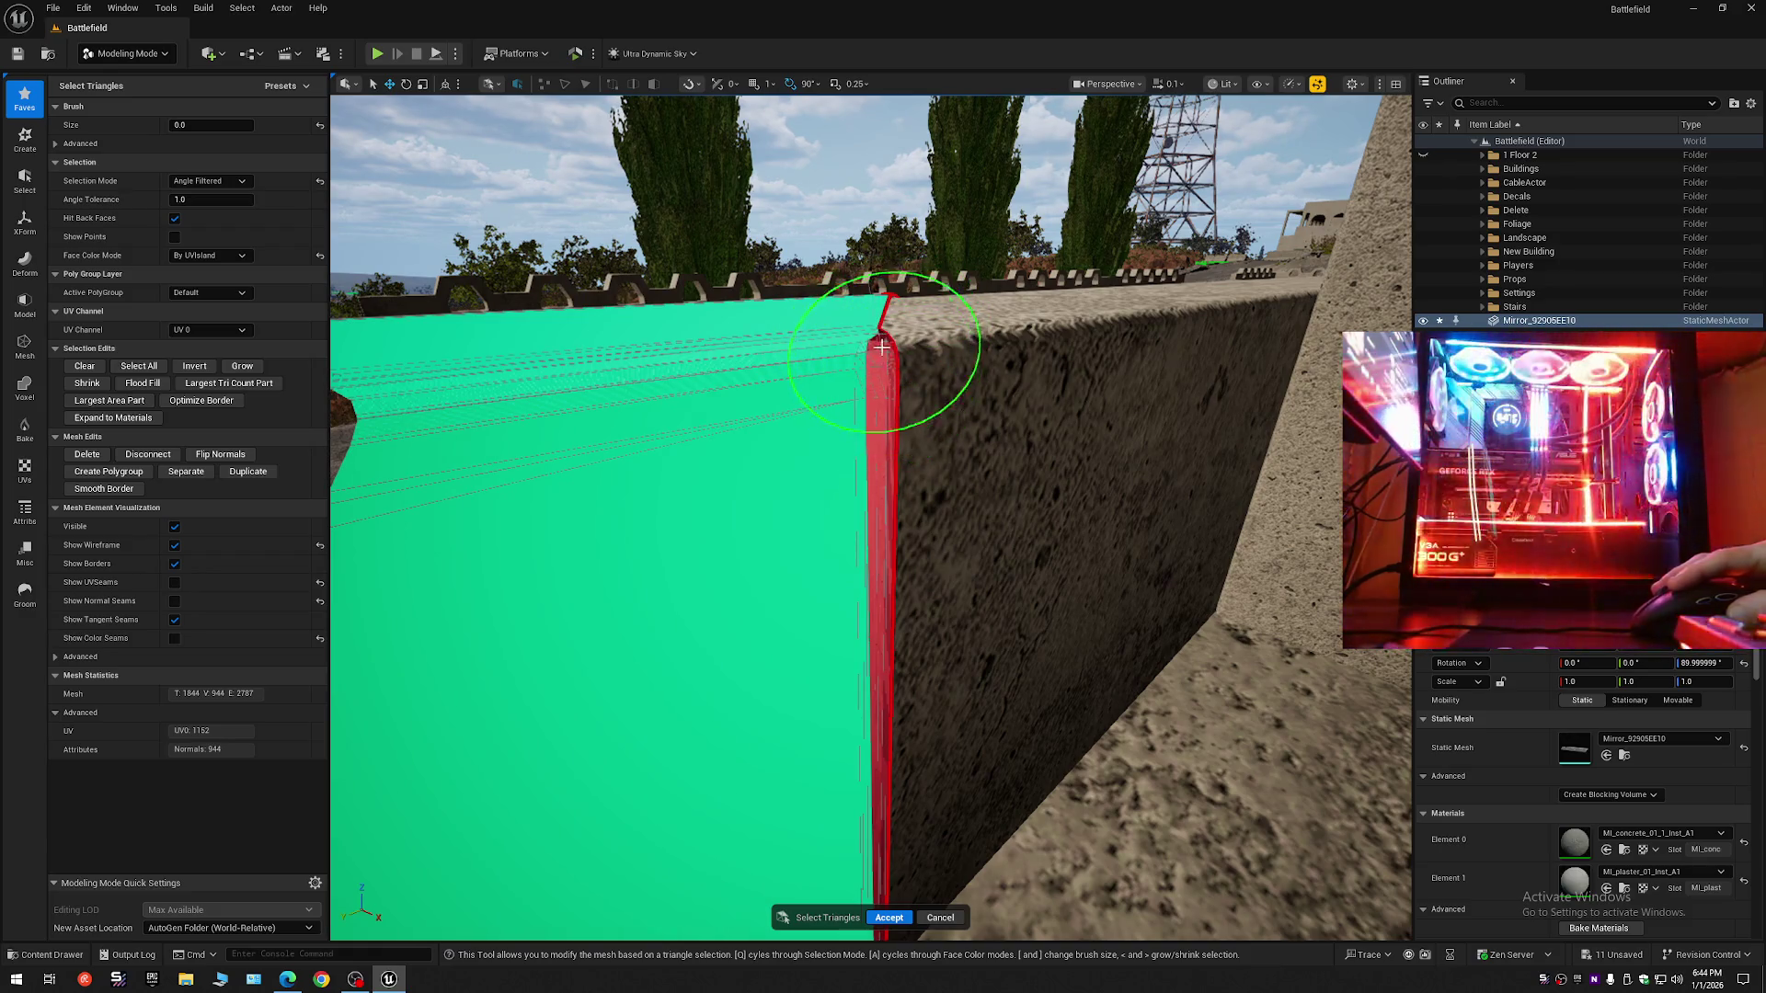
scroll(881, 347, up, 1)
key(w)
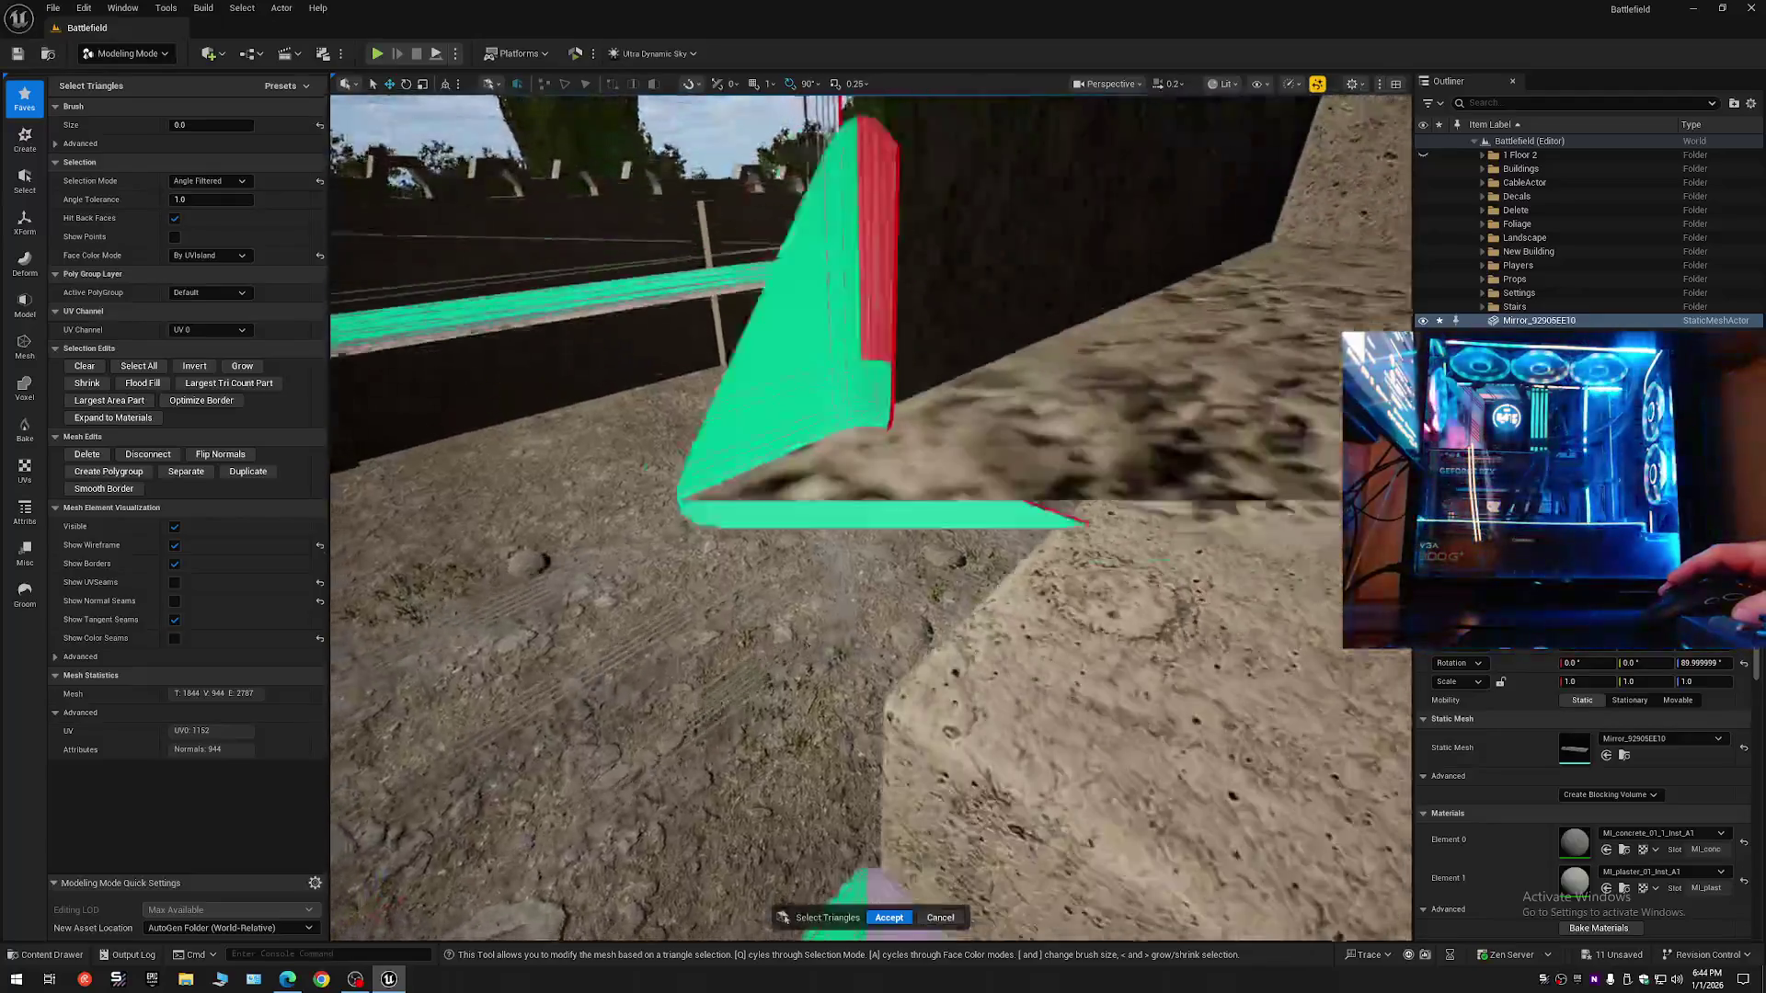
key(w)
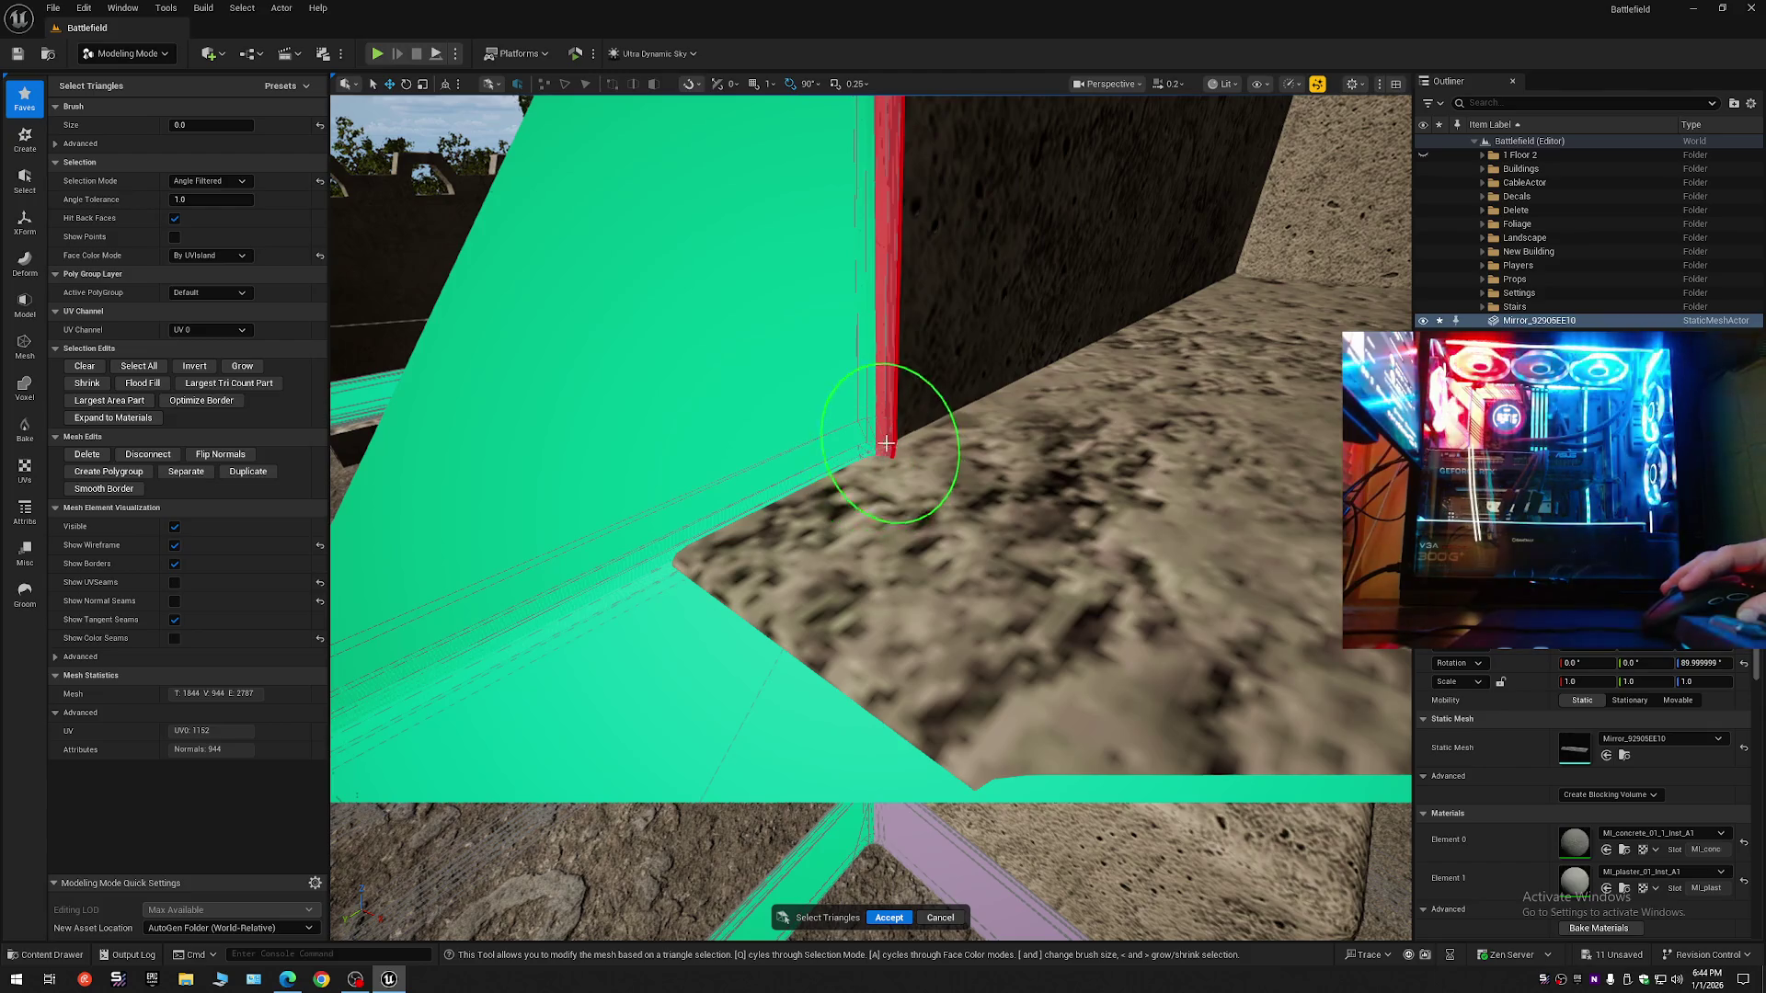
scroll(887, 412, up, 1)
key(s)
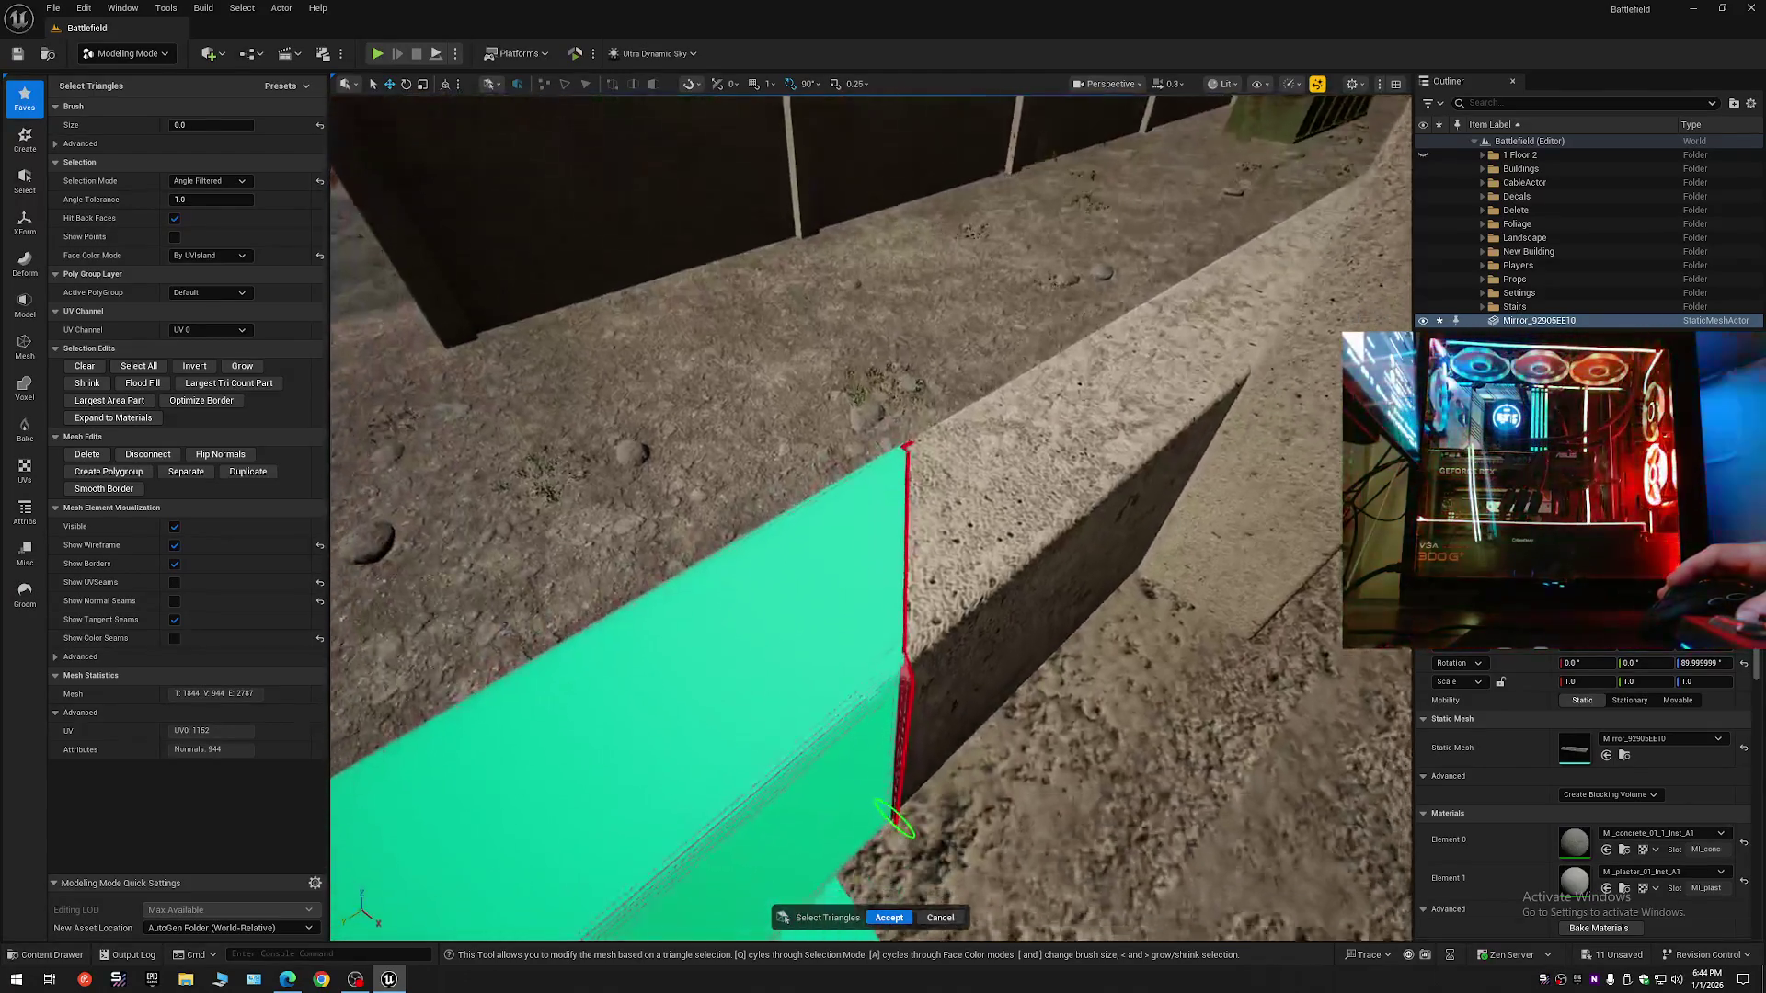
scroll(888, 411, down, 1)
key(s)
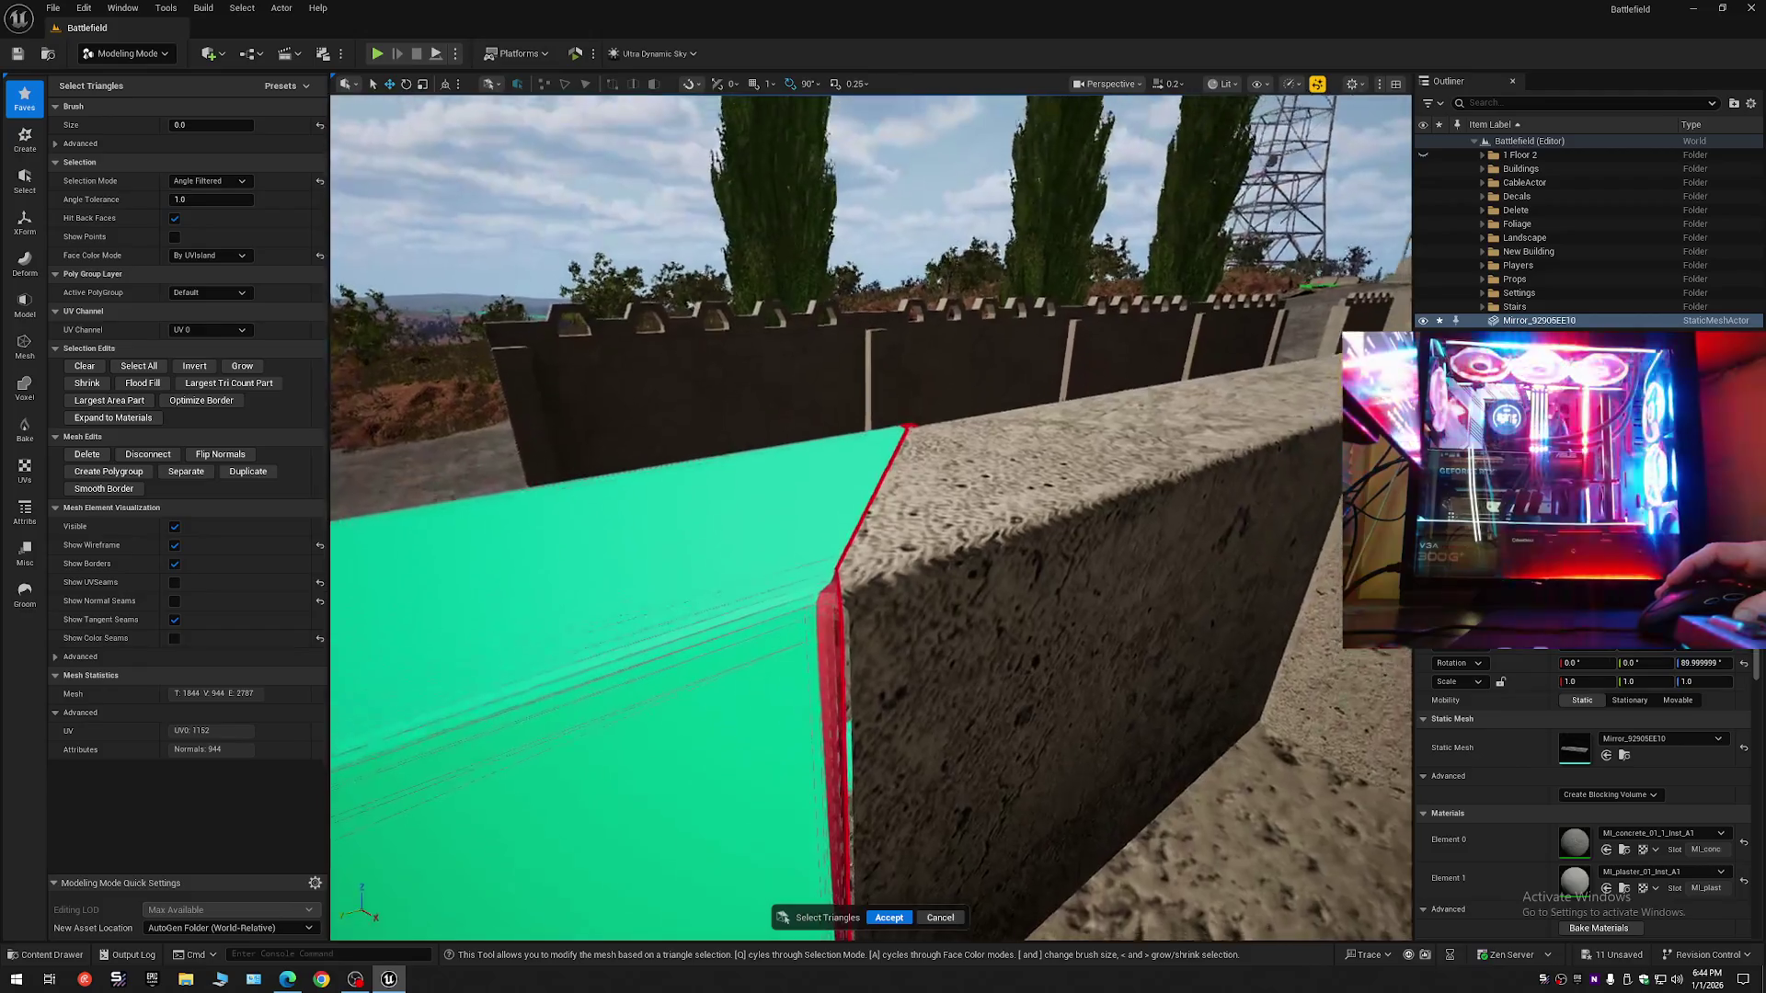
key(Delete)
- Delete the triangle strip running up the wall end's edge
key(w)
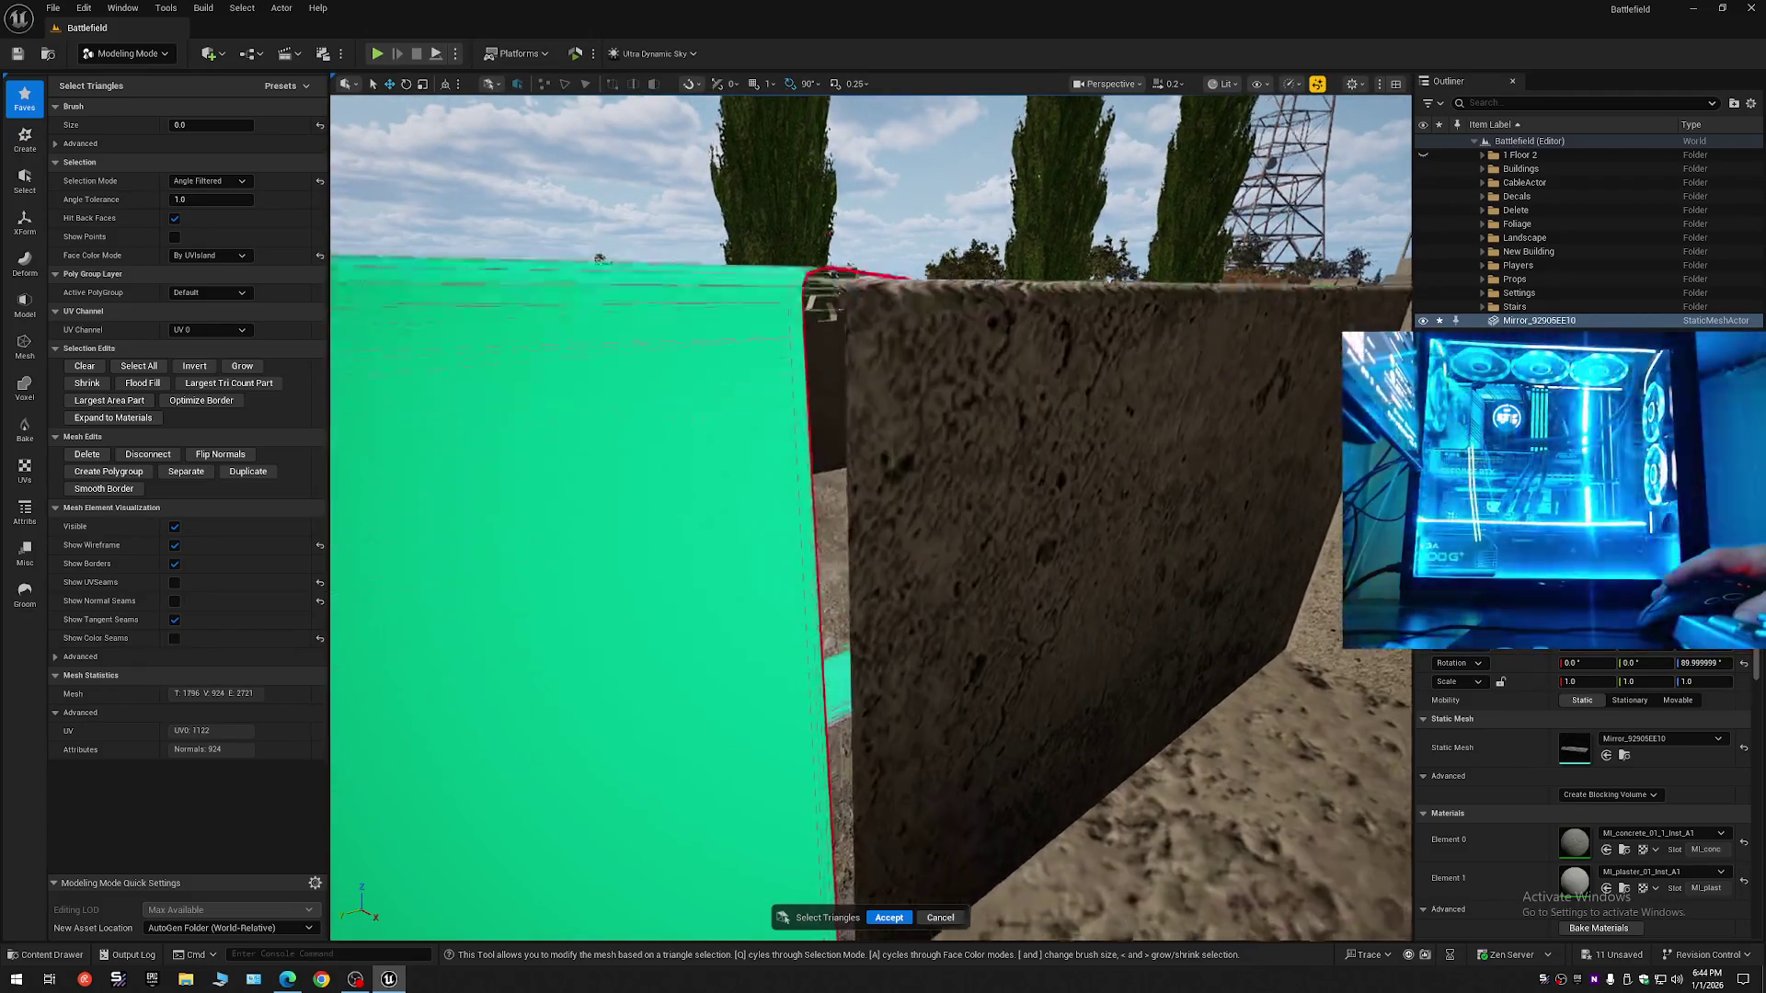
scroll(789, 711, down, 1)
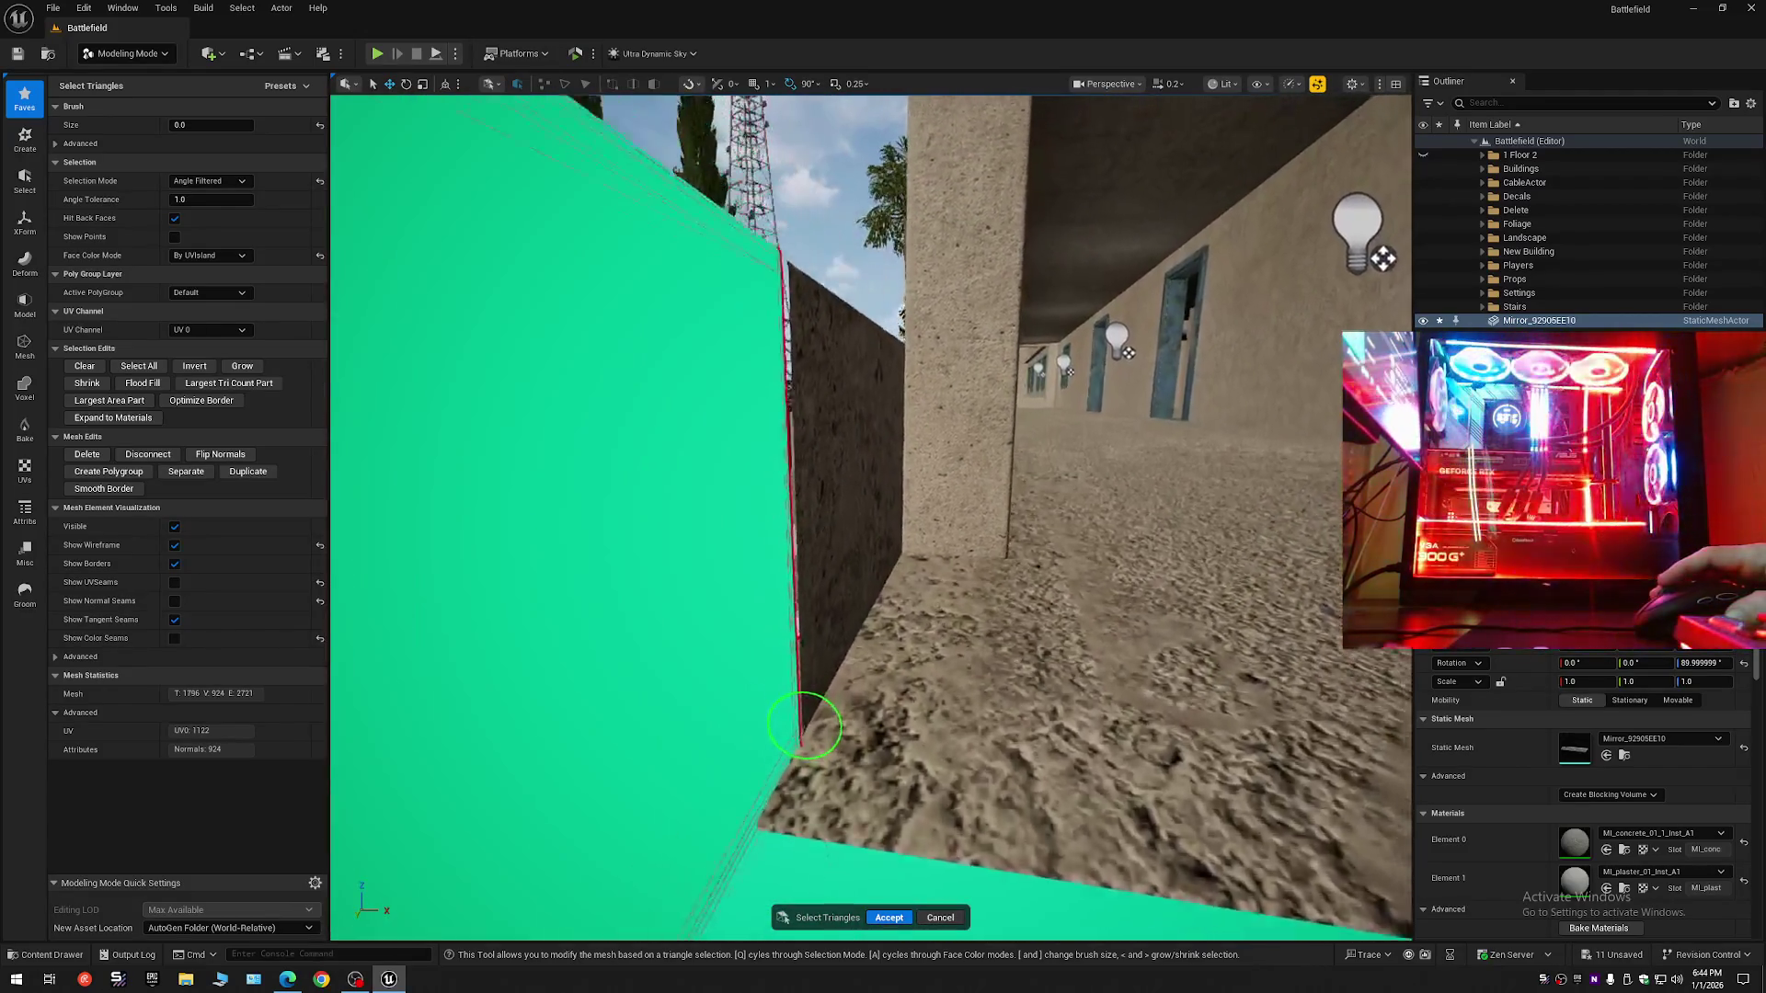
key(s)
key(s)
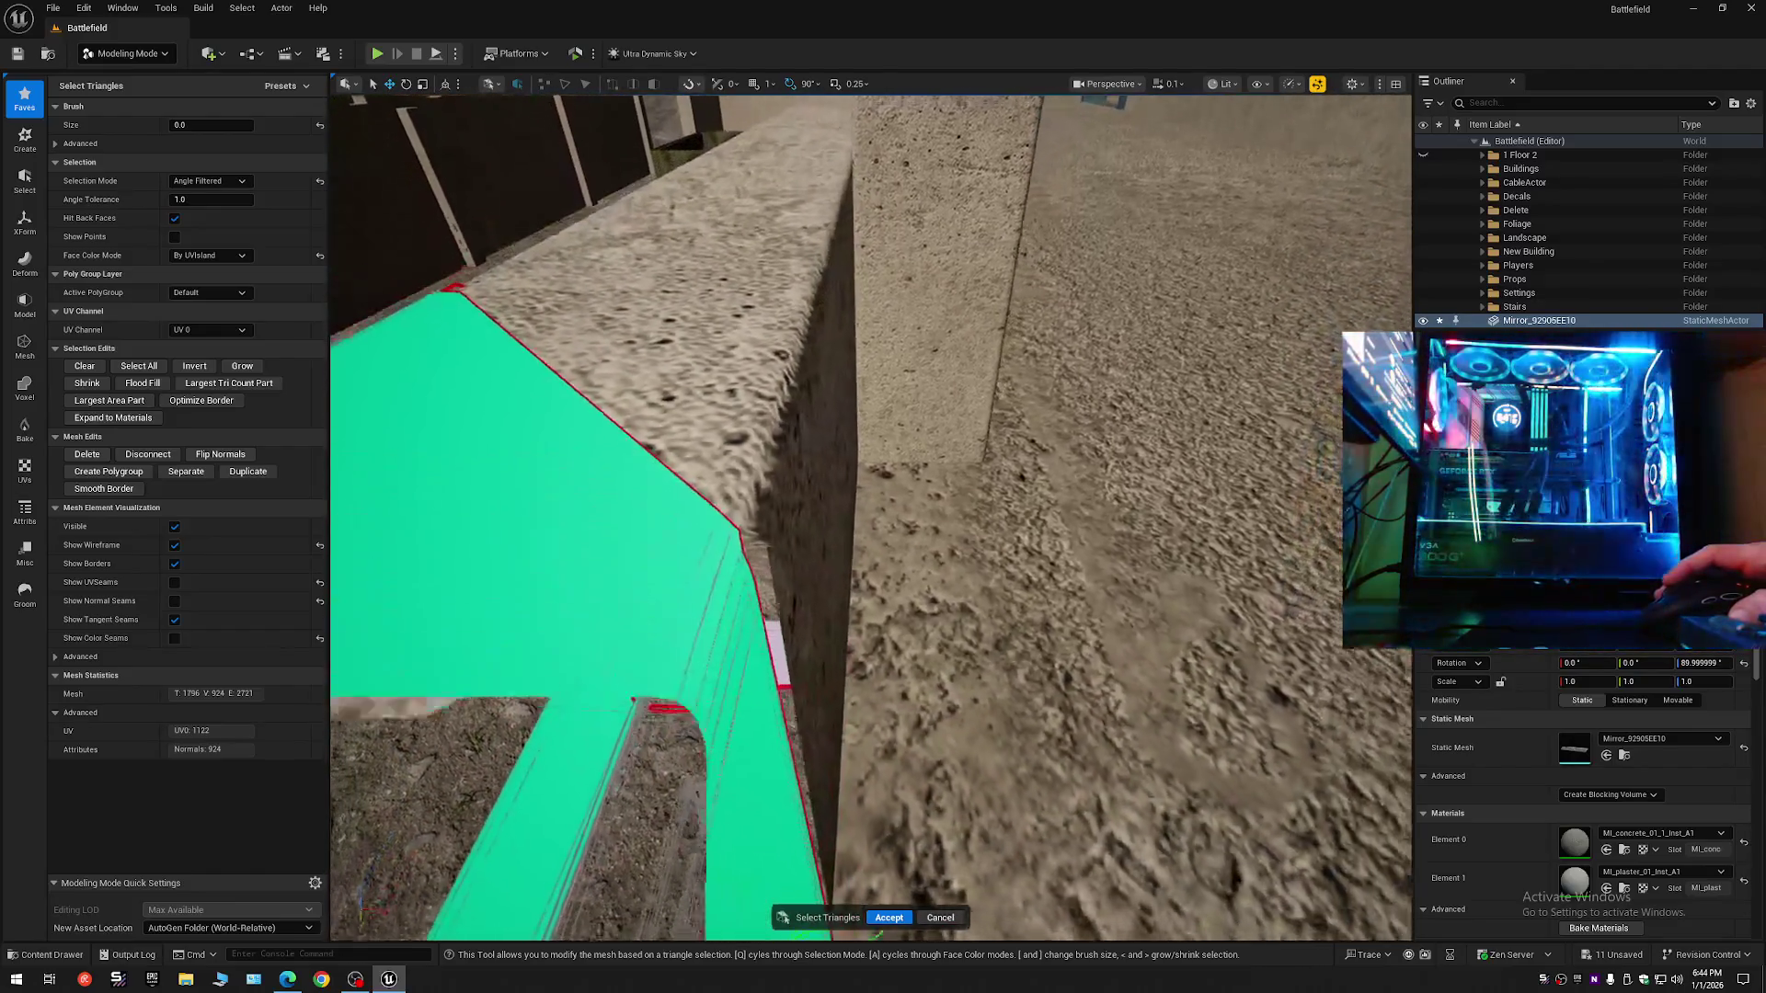
key(q)
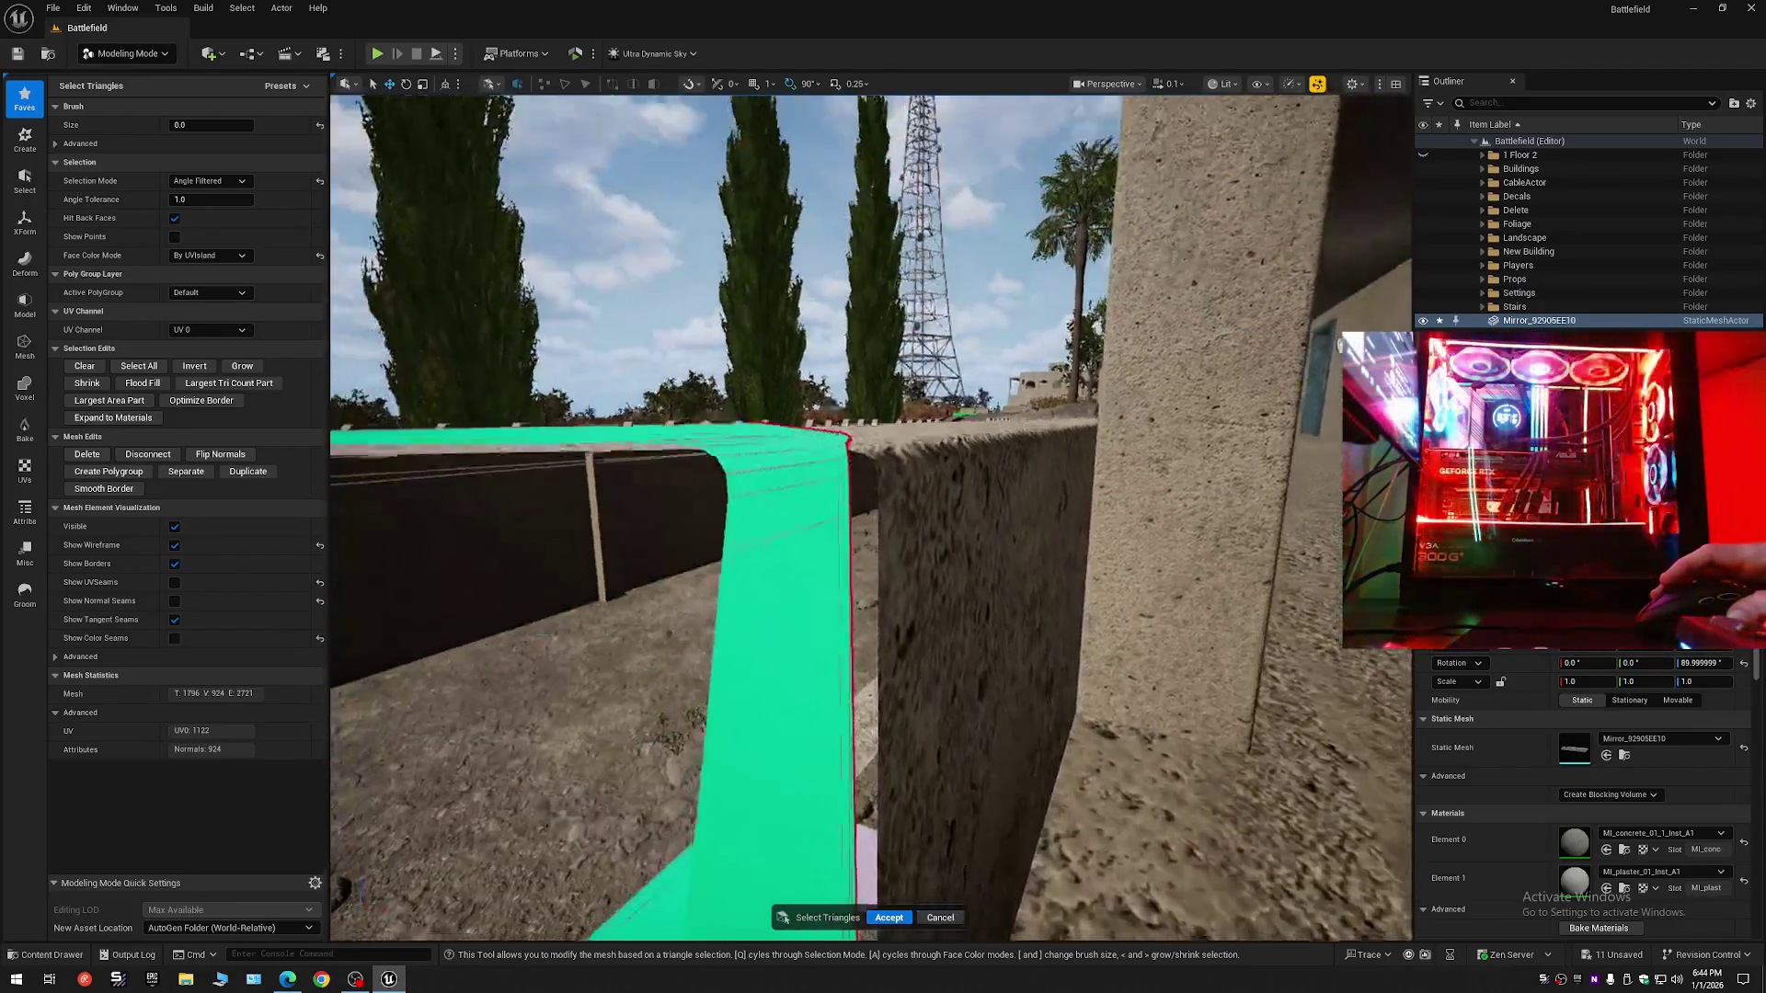
drag(847, 329, 846, 377)
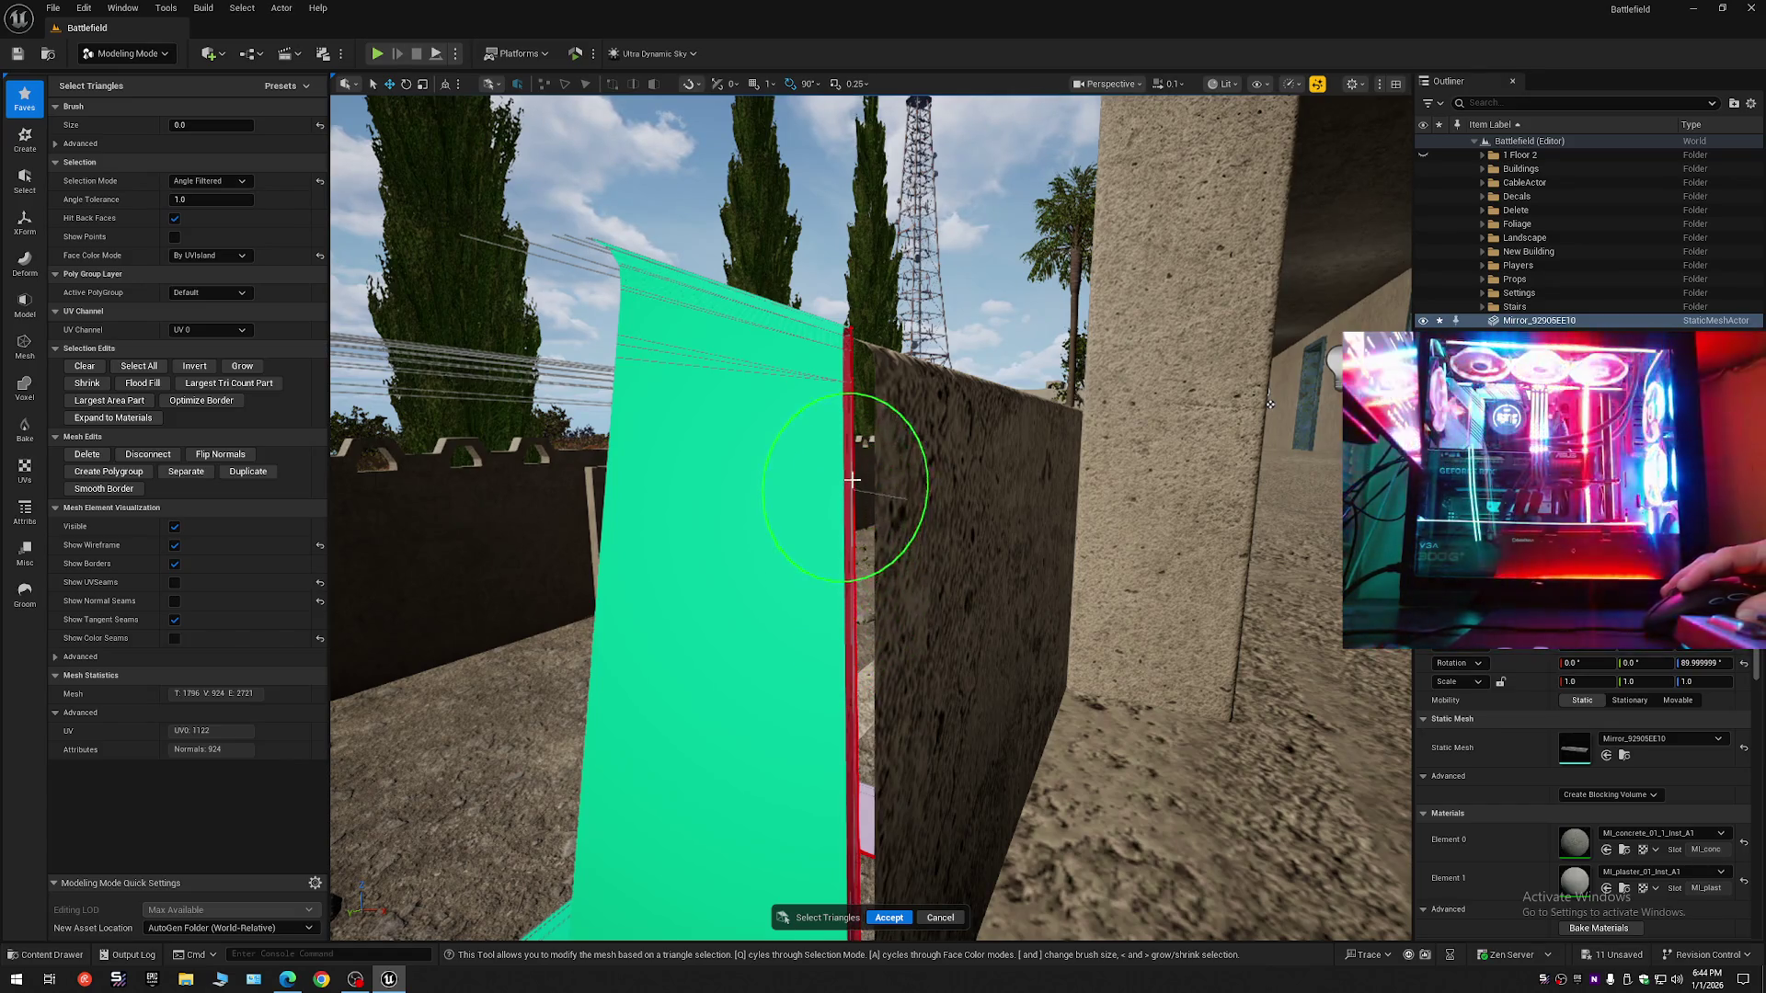
key(w)
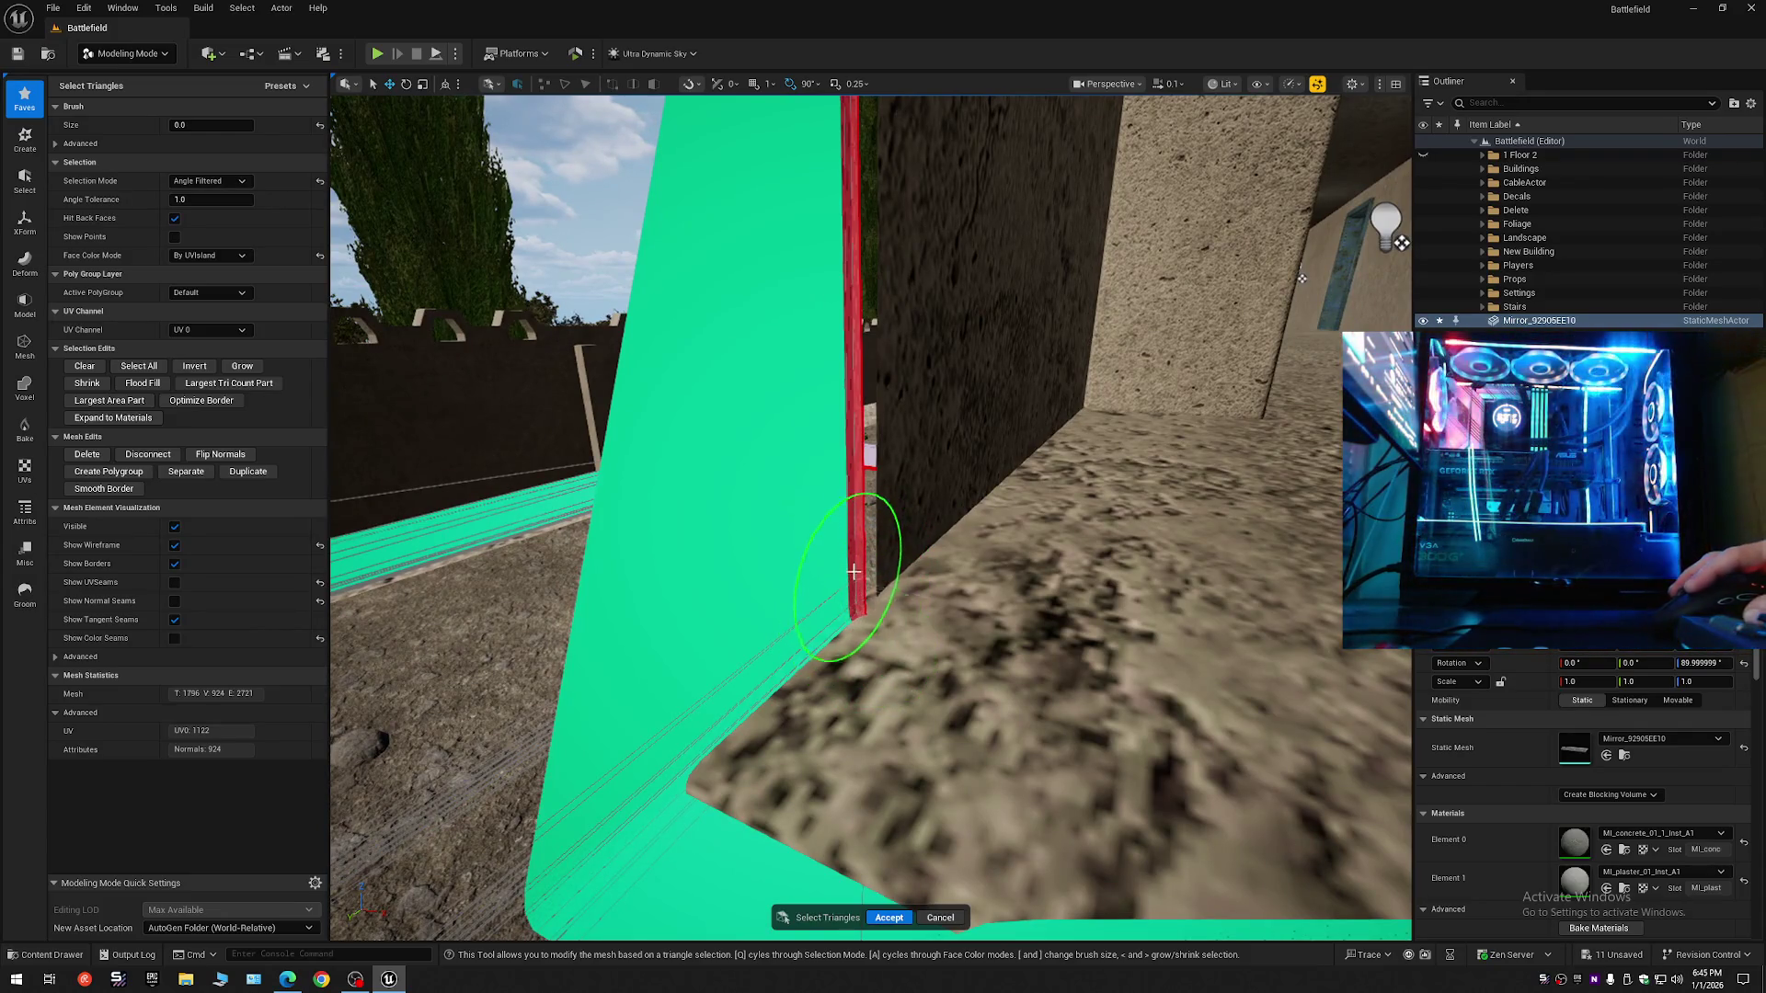
key(Delete)
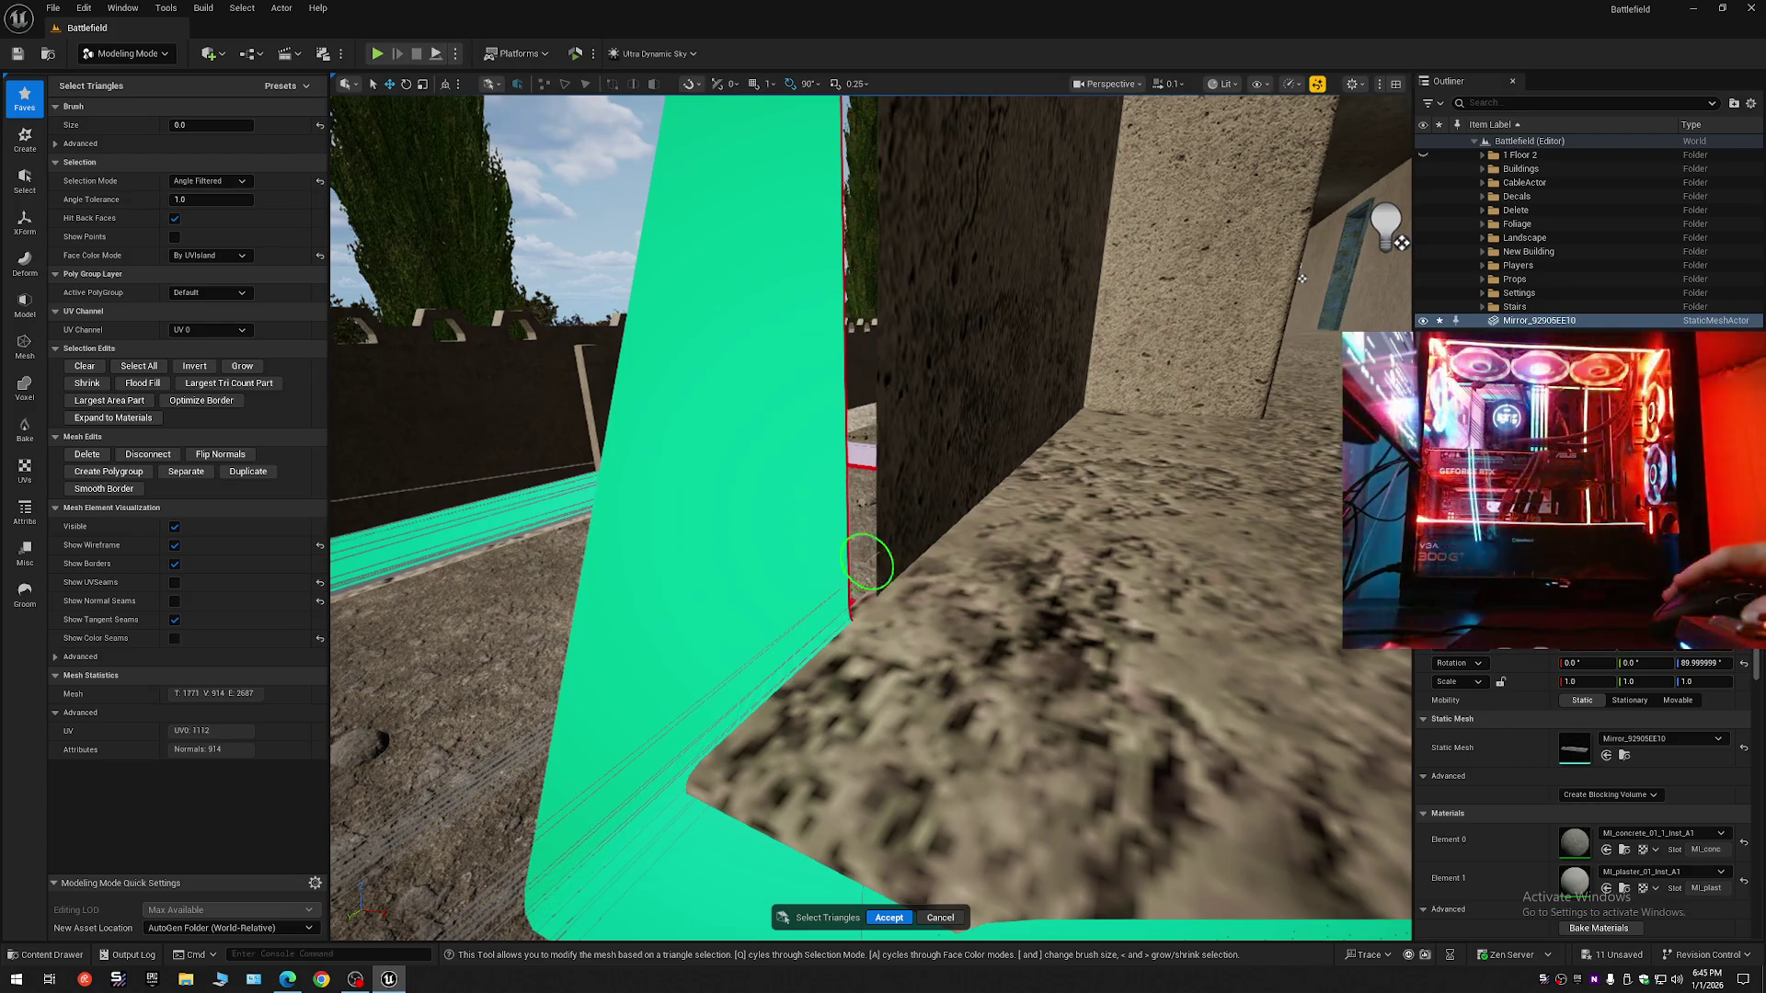
- Revert the last triangle change and survey the wall top and ledge
key(s)
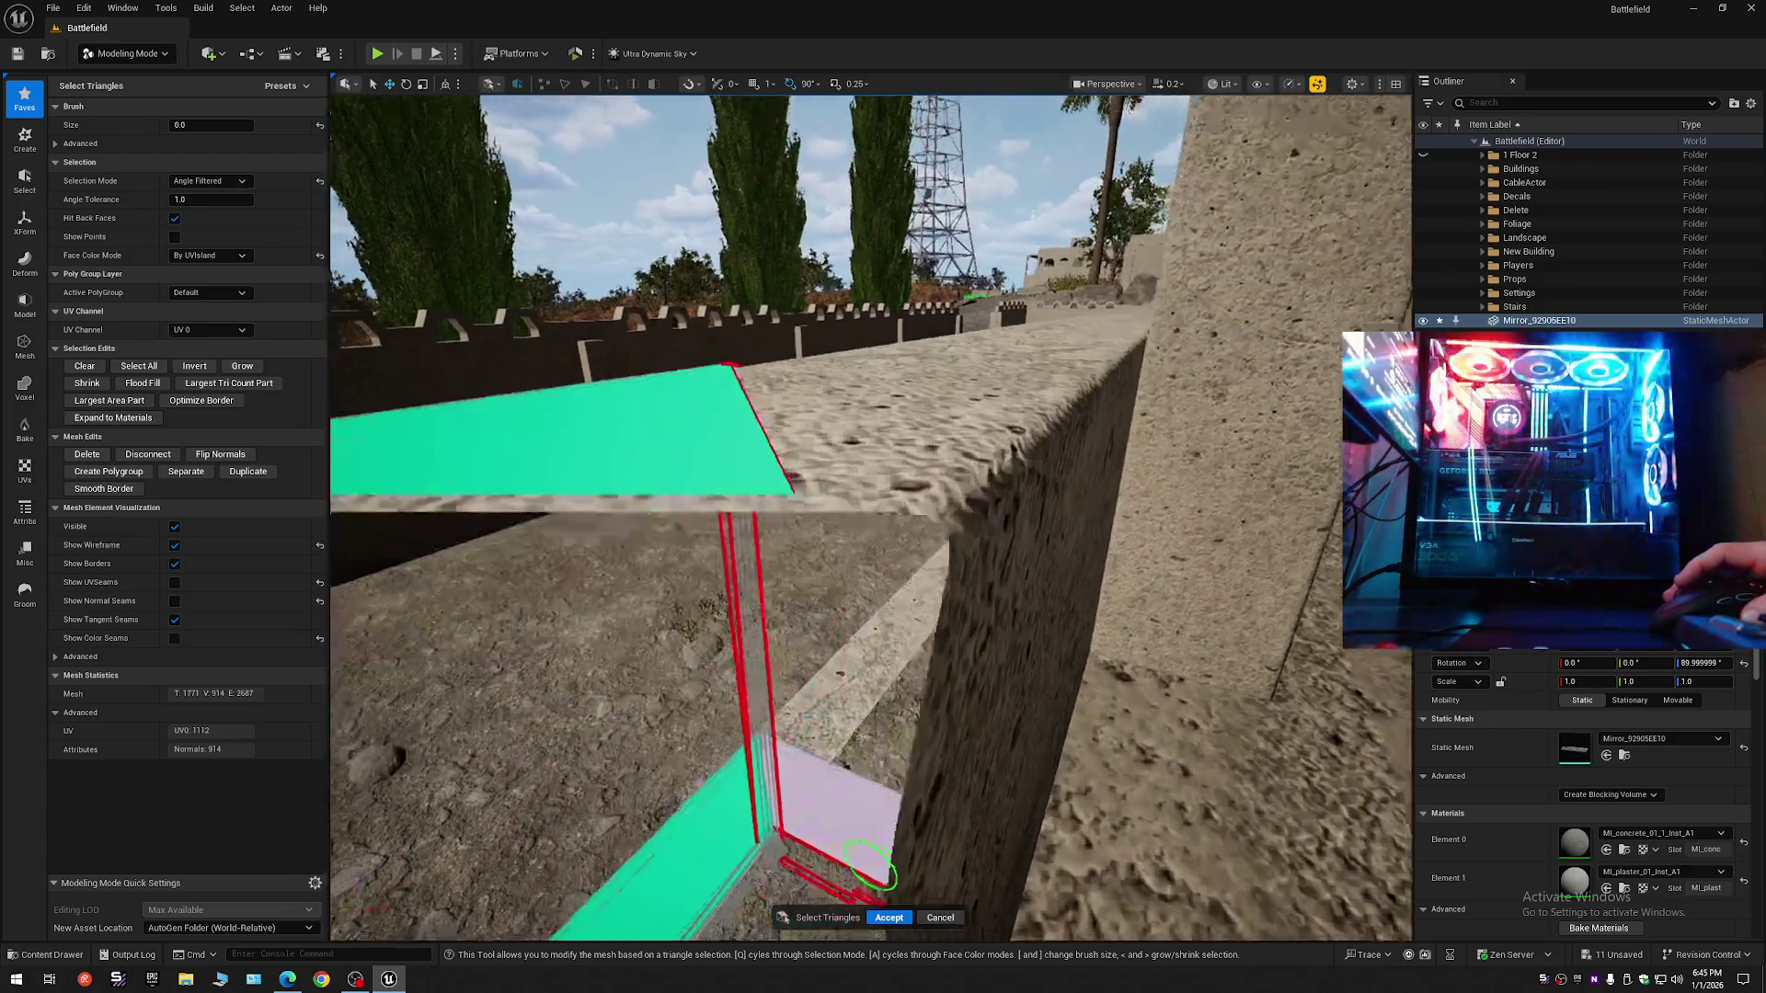
key(w)
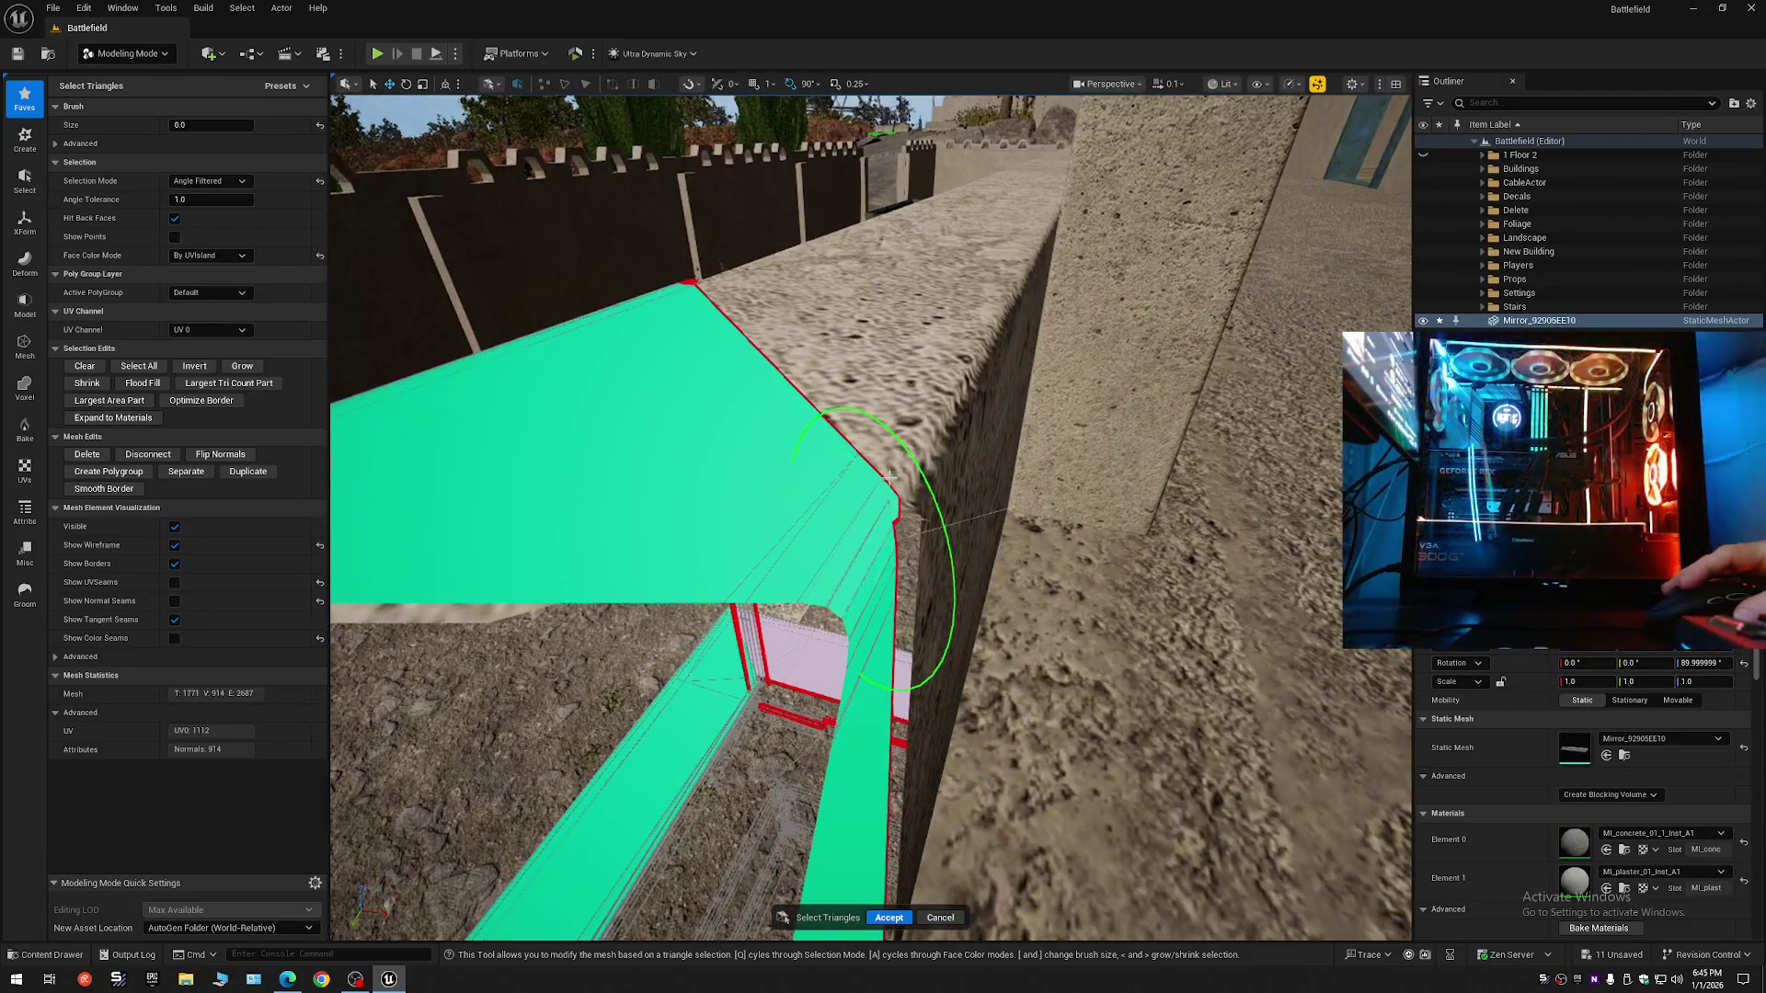
key(s)
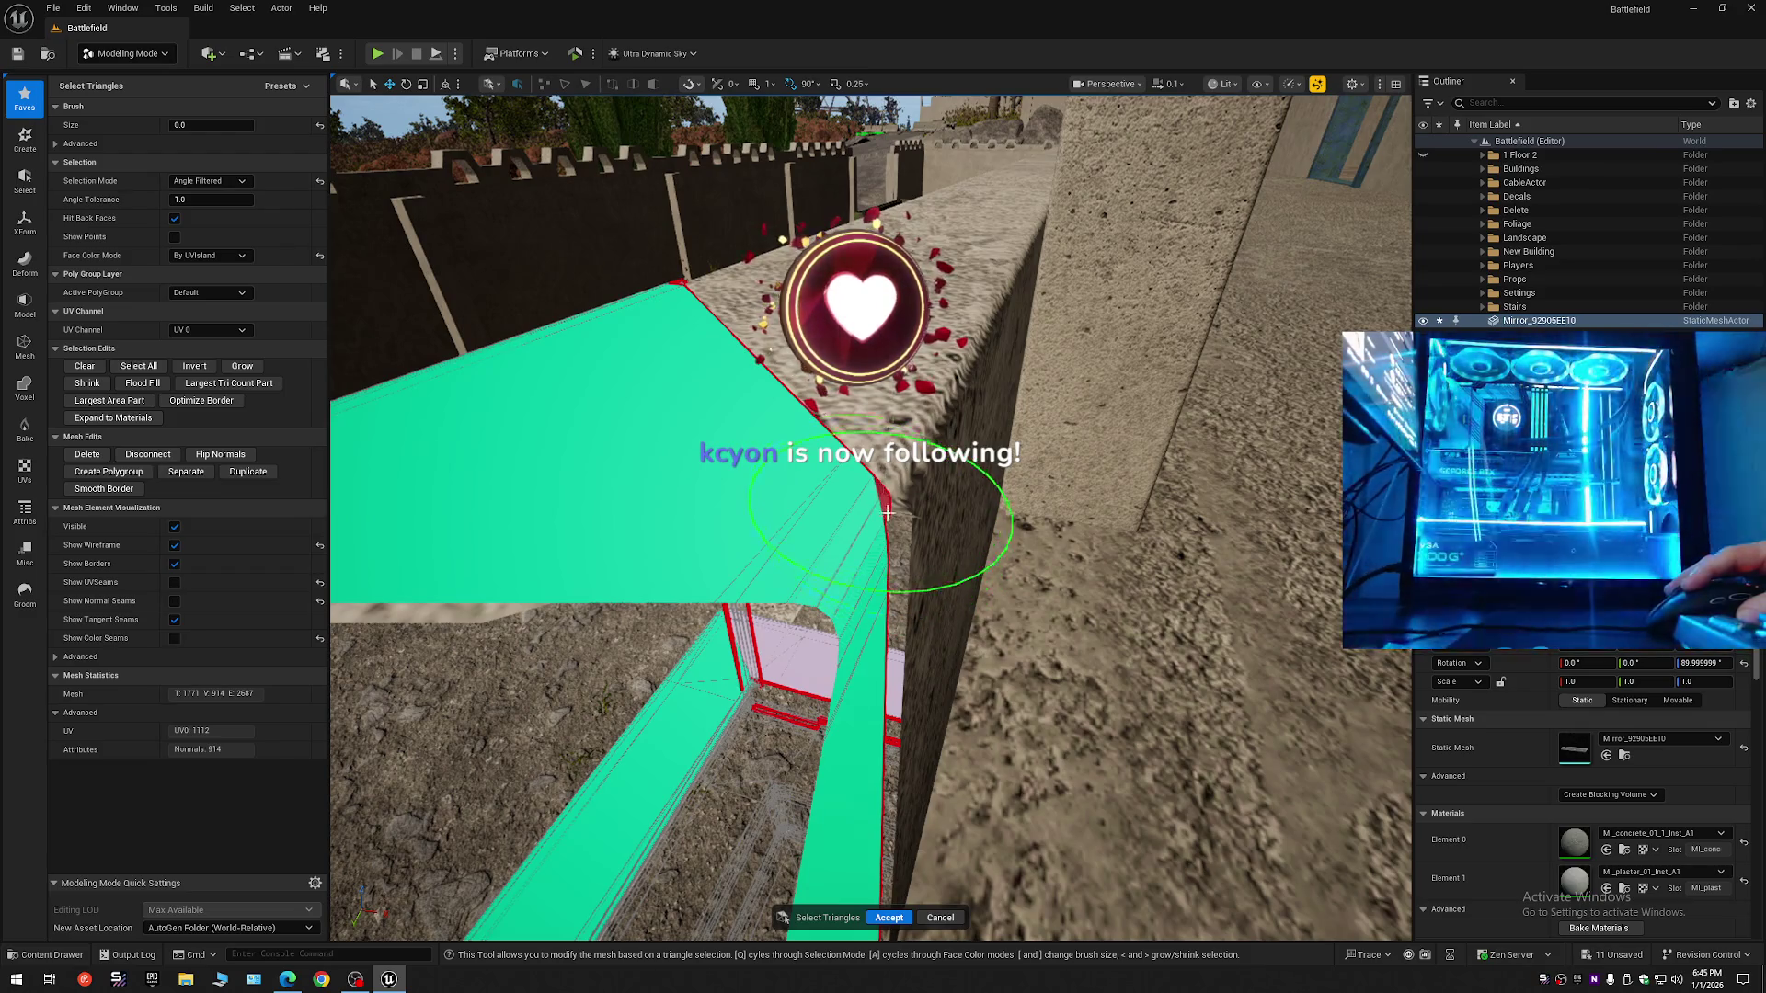
key(ctrl+z)
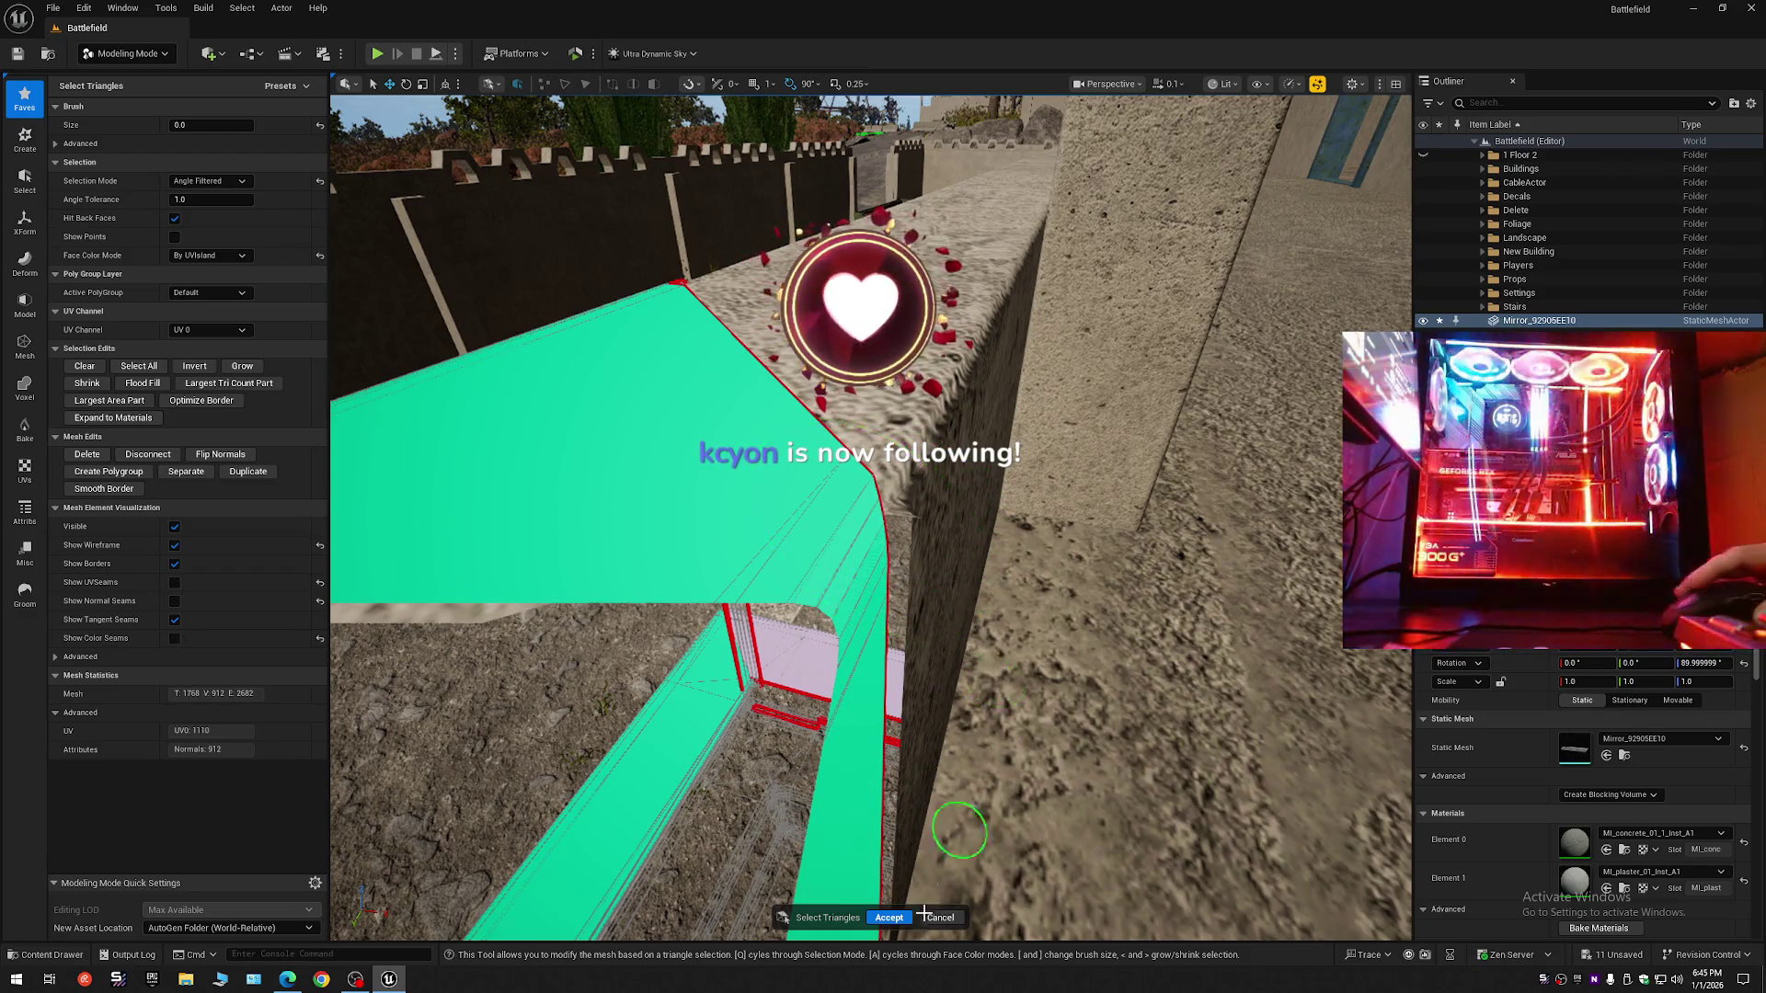
key(w)
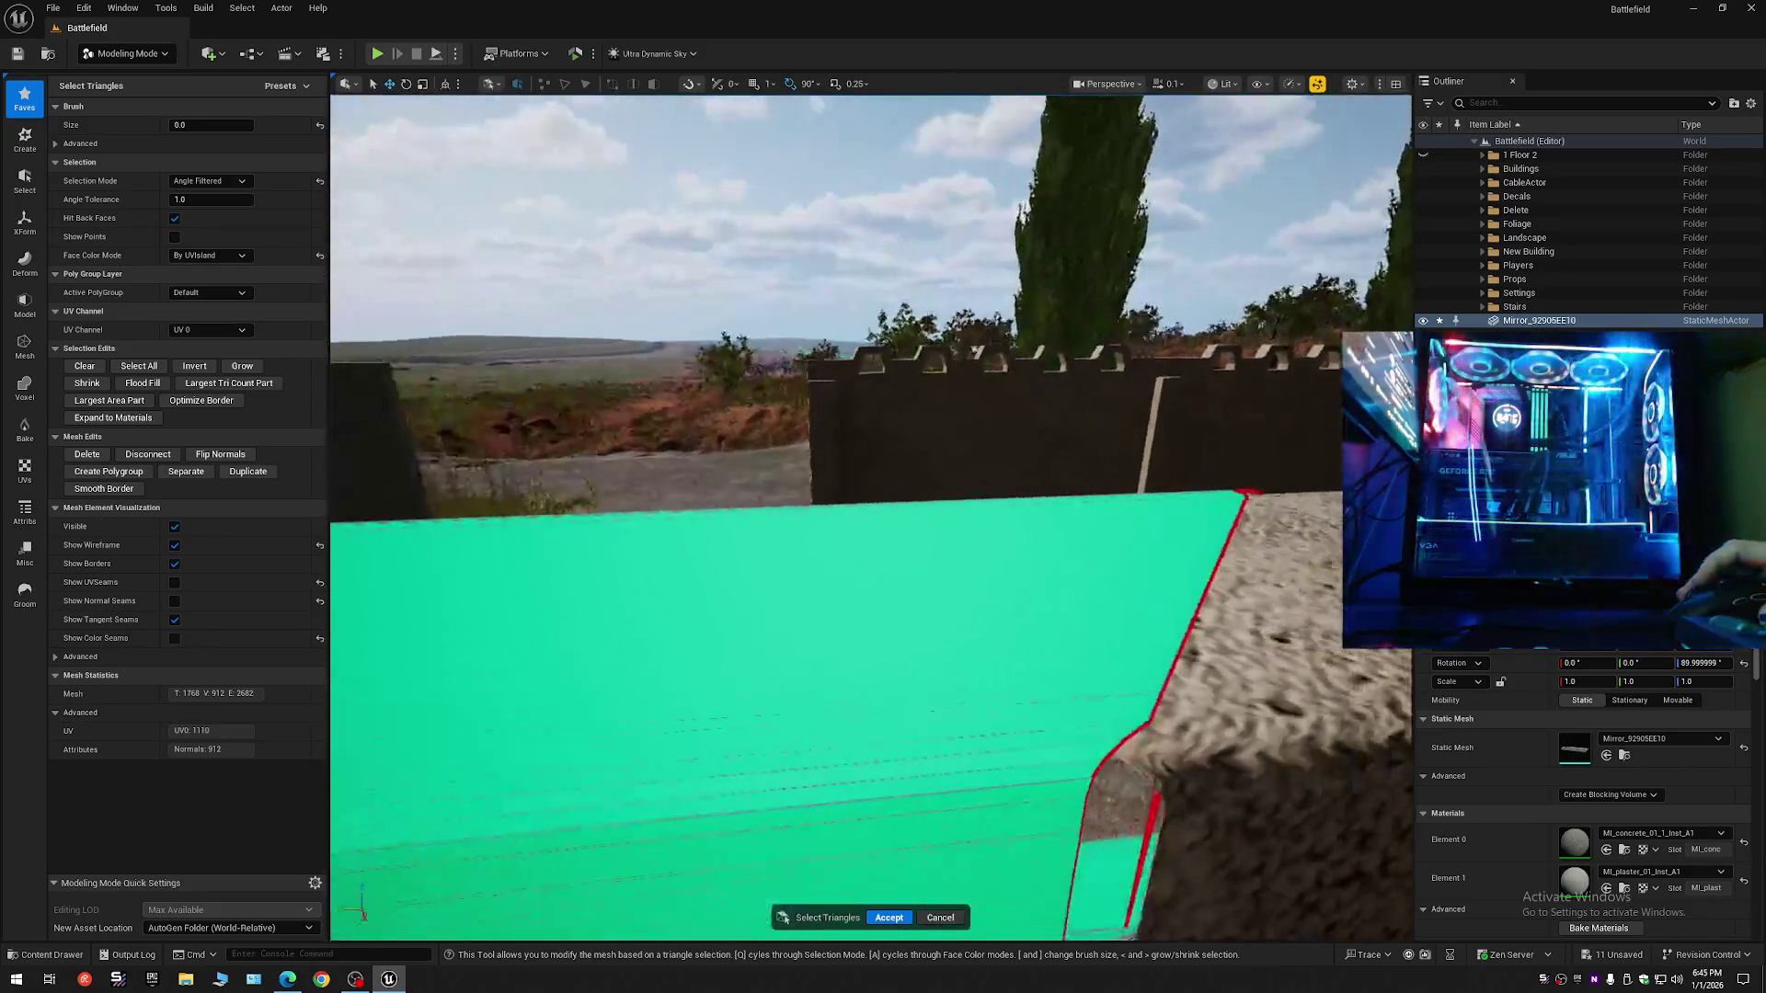
key(s)
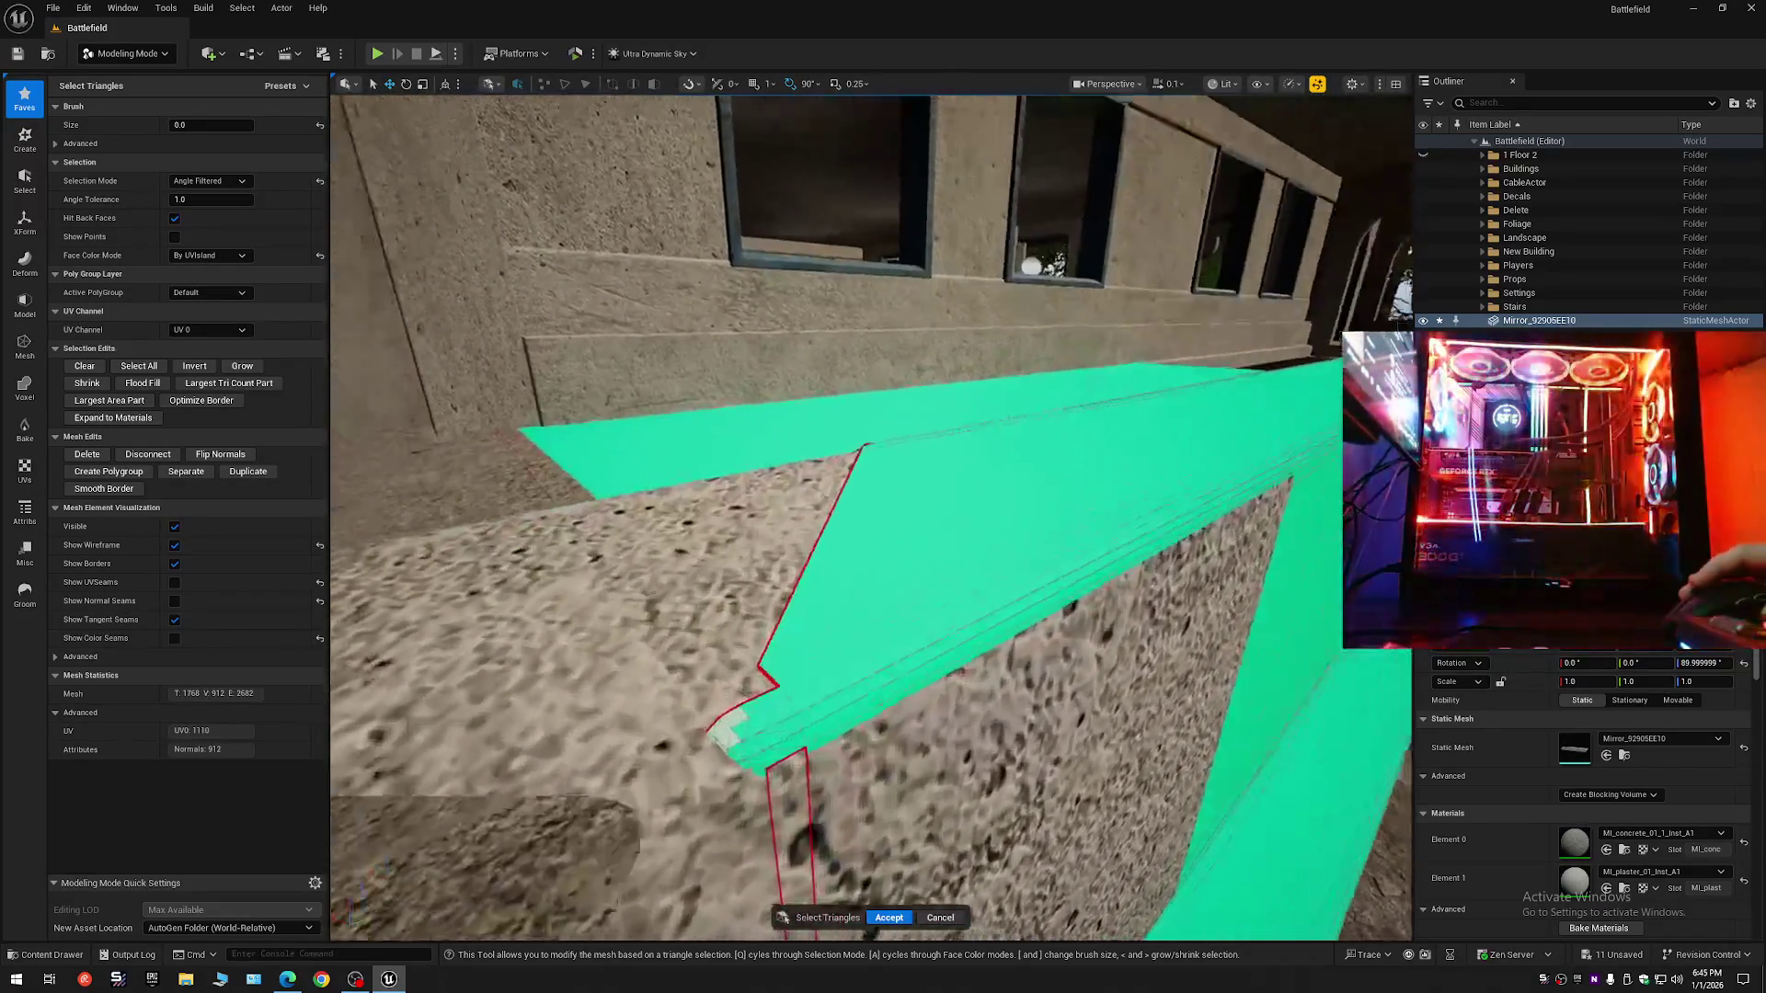
key(s)
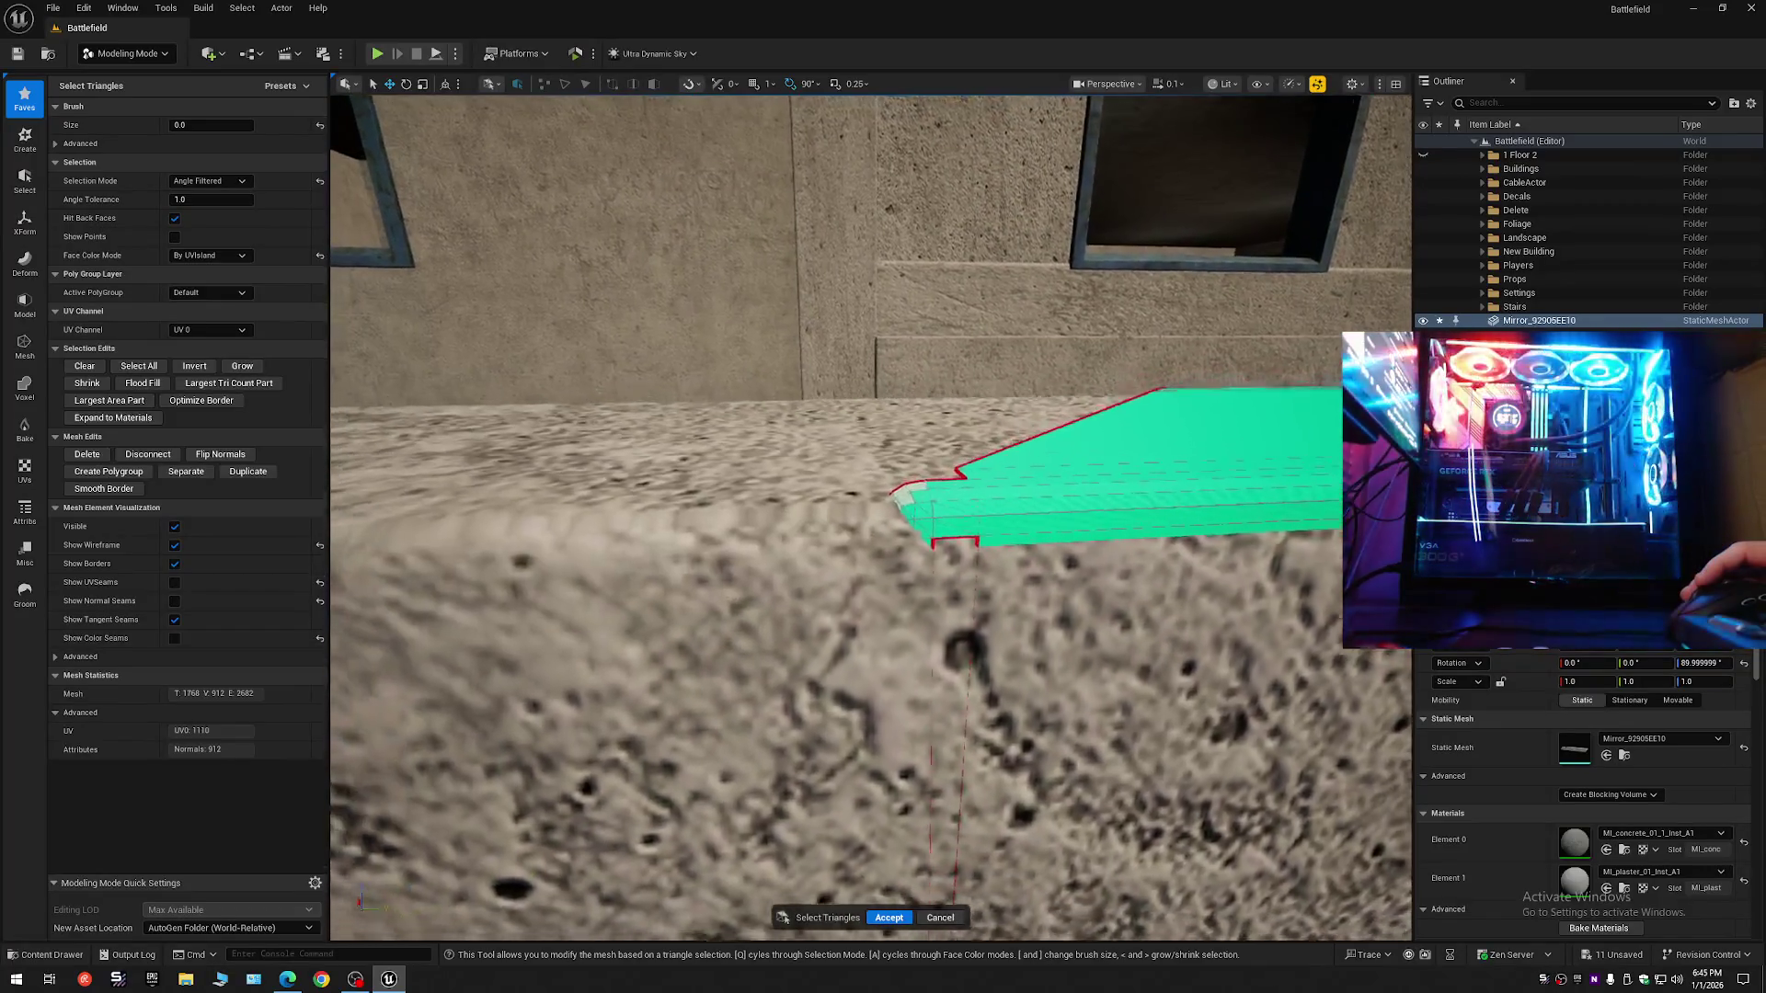
key(w)
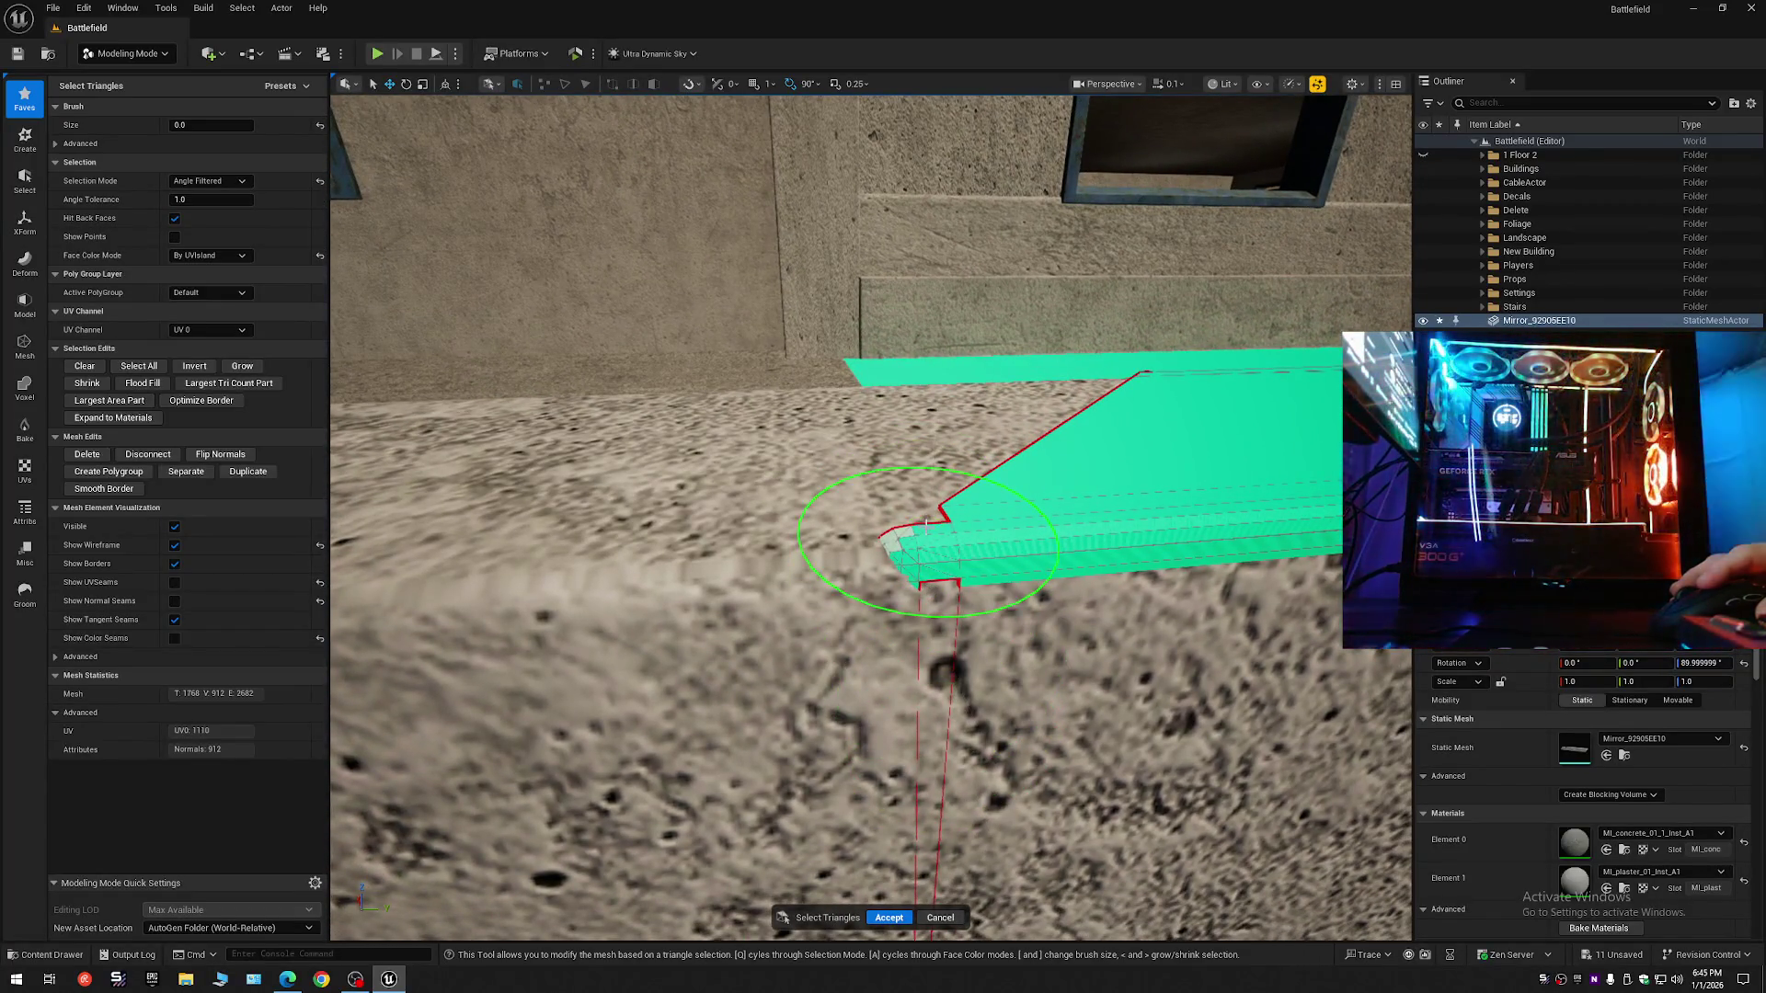
- Select the small faces at the ledge tip and head toward the stair ledges
click(910, 579)
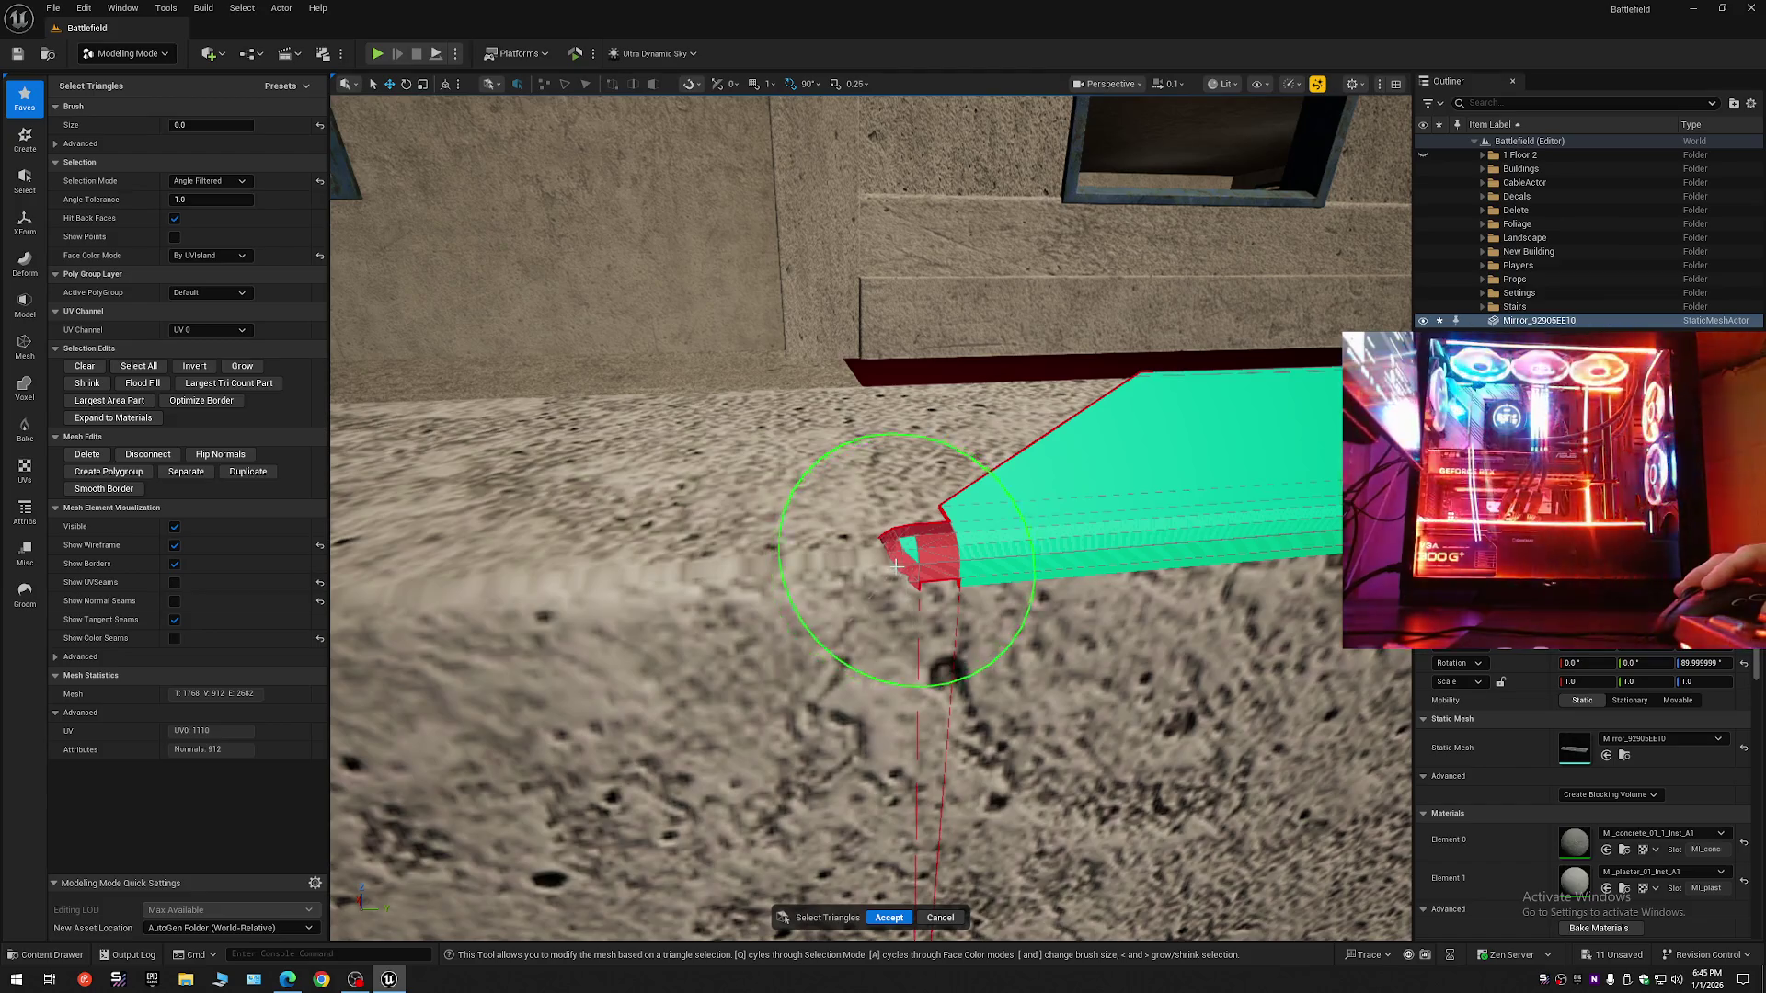
key(w)
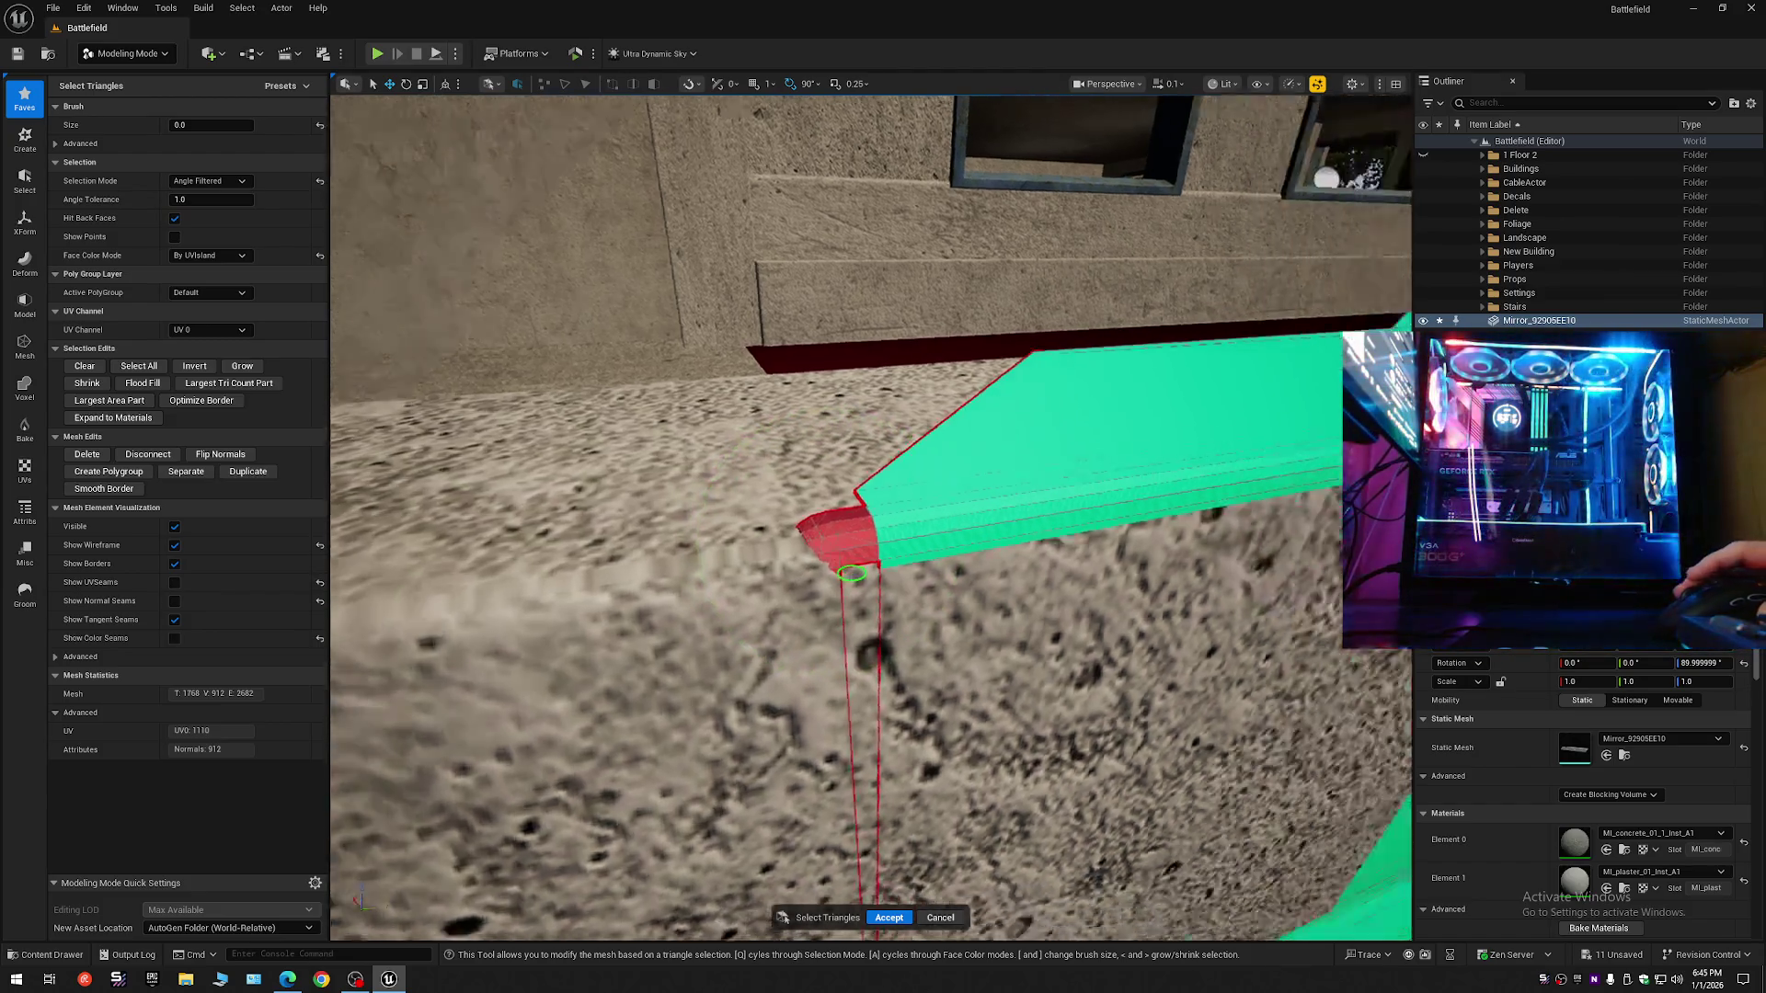
scroll(915, 551, up, 2)
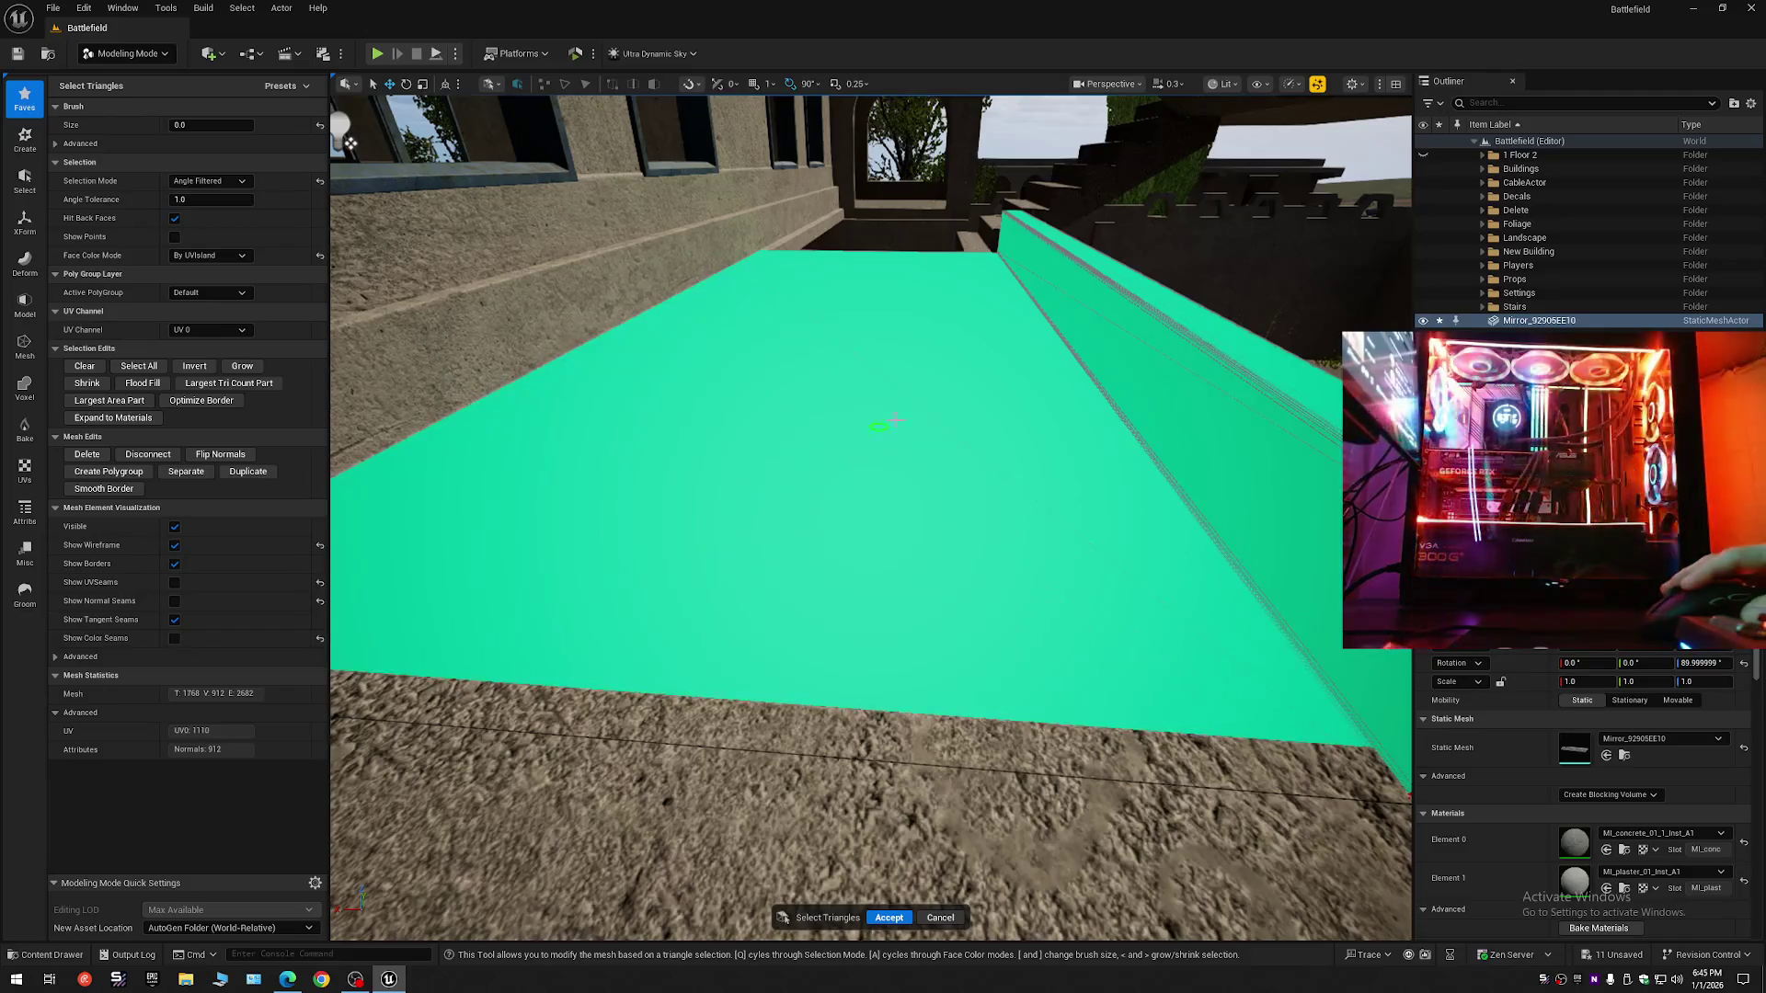
key(s)
scroll(1049, 526, up, 1)
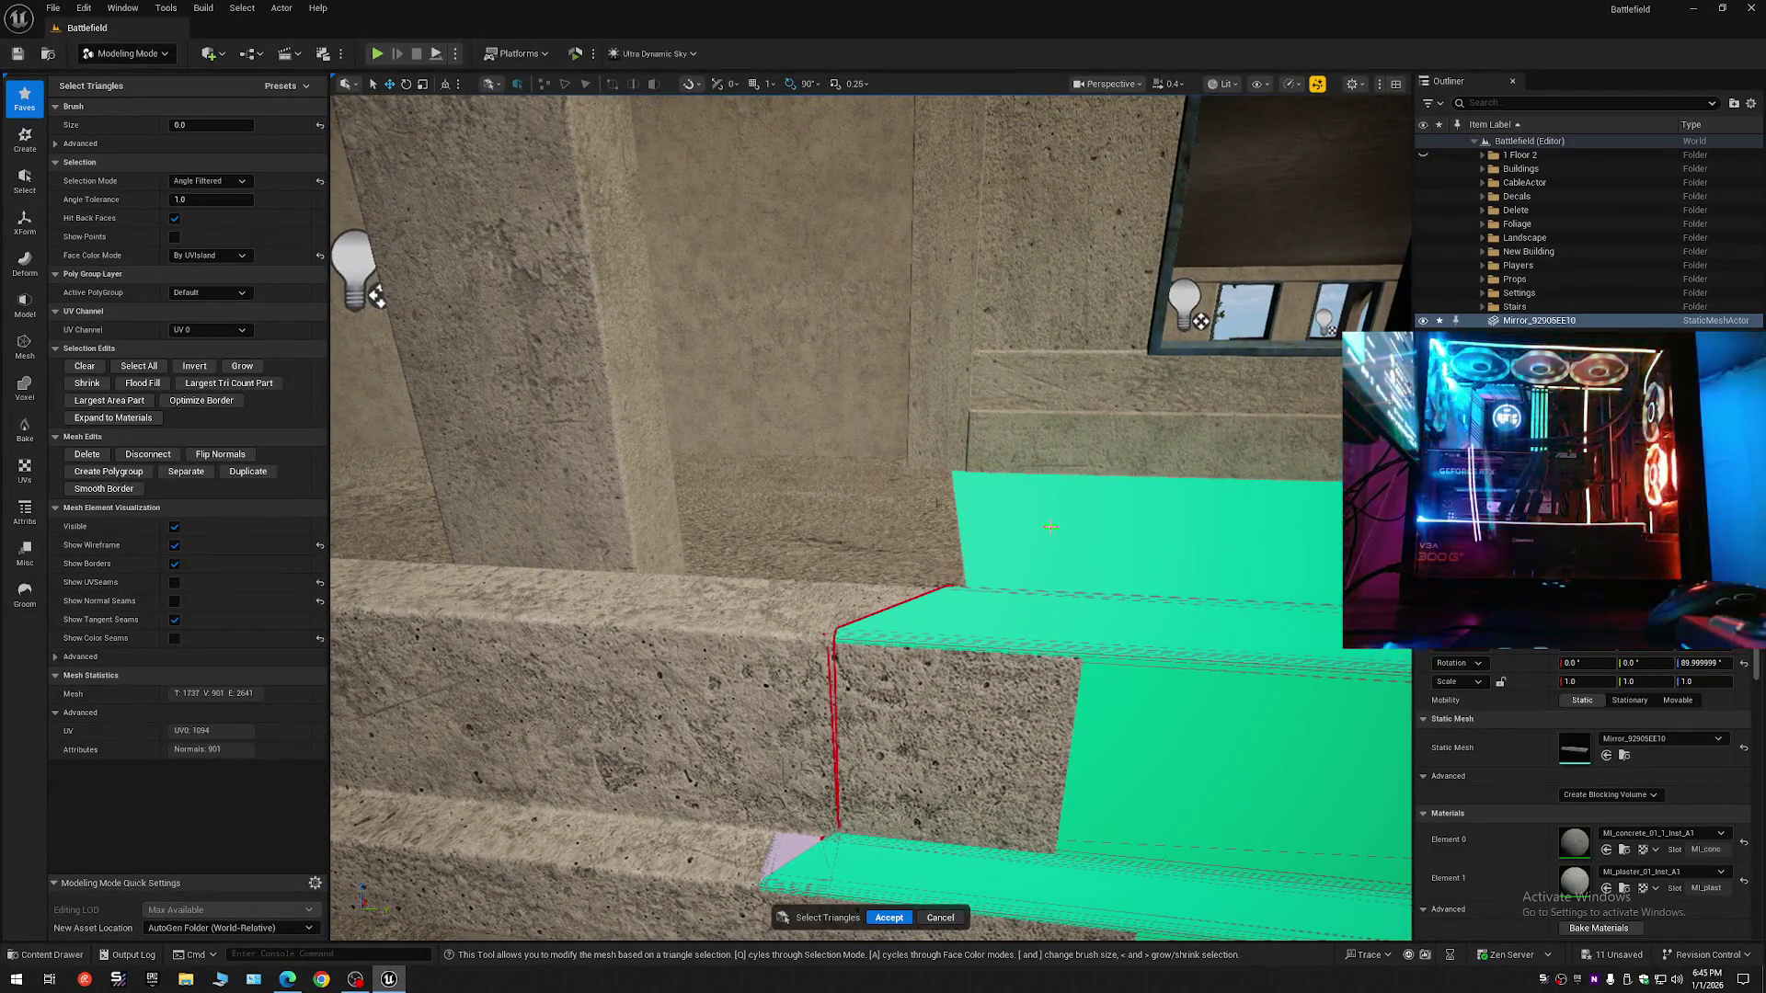
key(q)
scroll(1050, 526, down, 2)
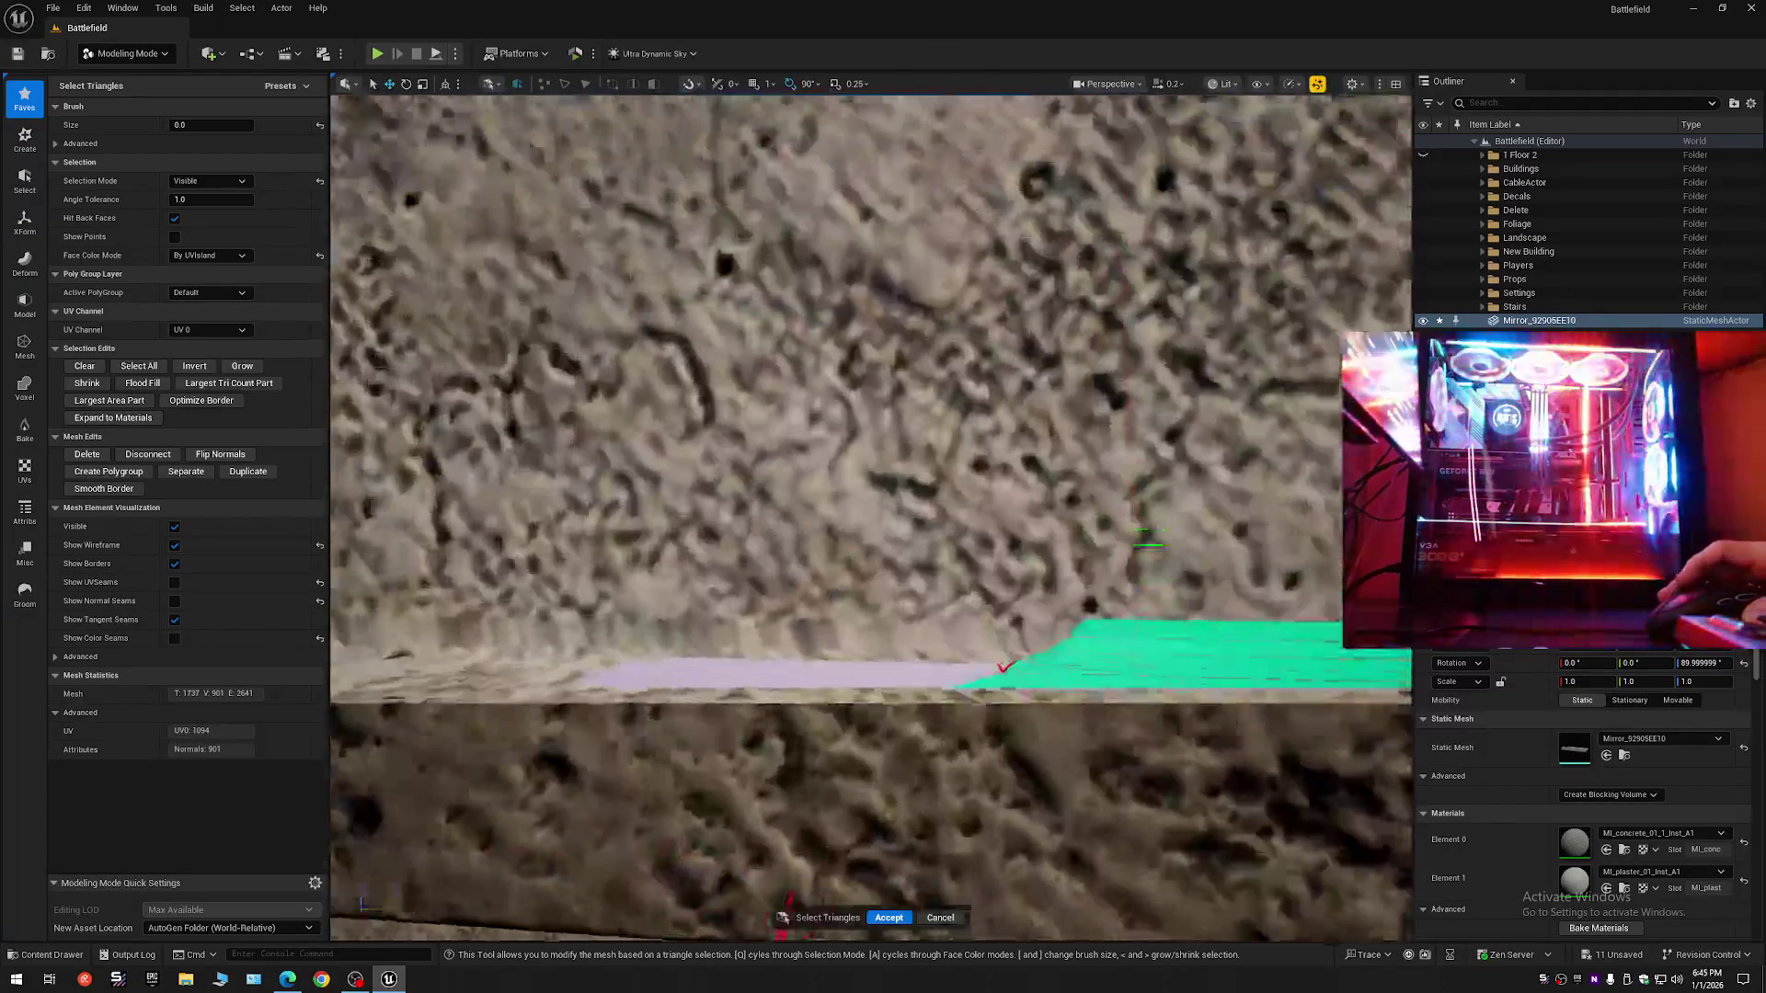
- Orbit under the stair ledges and accept the edits, leaving the curb at 1722 triangles
scroll(870, 515, down, 1)
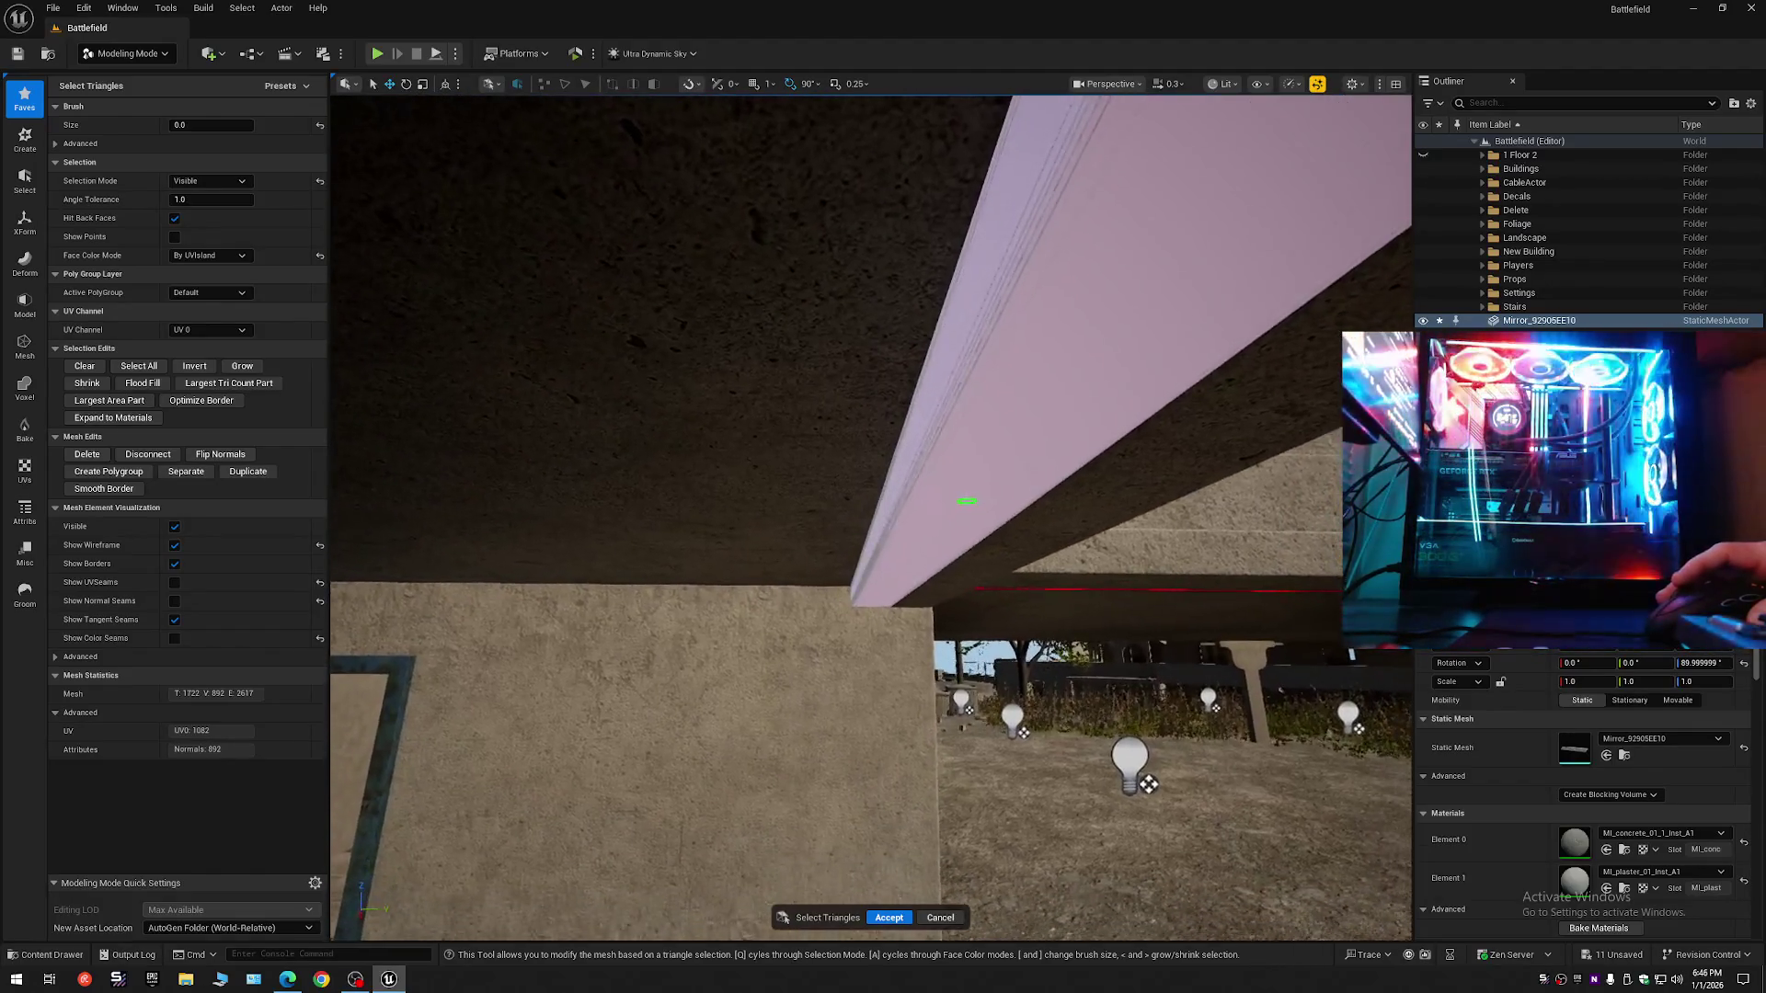
mouse_move(988, 607)
mouse_down()
mouse_move(958, 619)
mouse_move(1325, 590)
mouse_up()
mouse_move(931, 614)
mouse_down()
mouse_move(864, 611)
mouse_move(876, 574)
mouse_move(907, 598)
mouse_move(888, 348)
mouse_move(942, 375)
mouse_move(870, 508)
mouse_up()
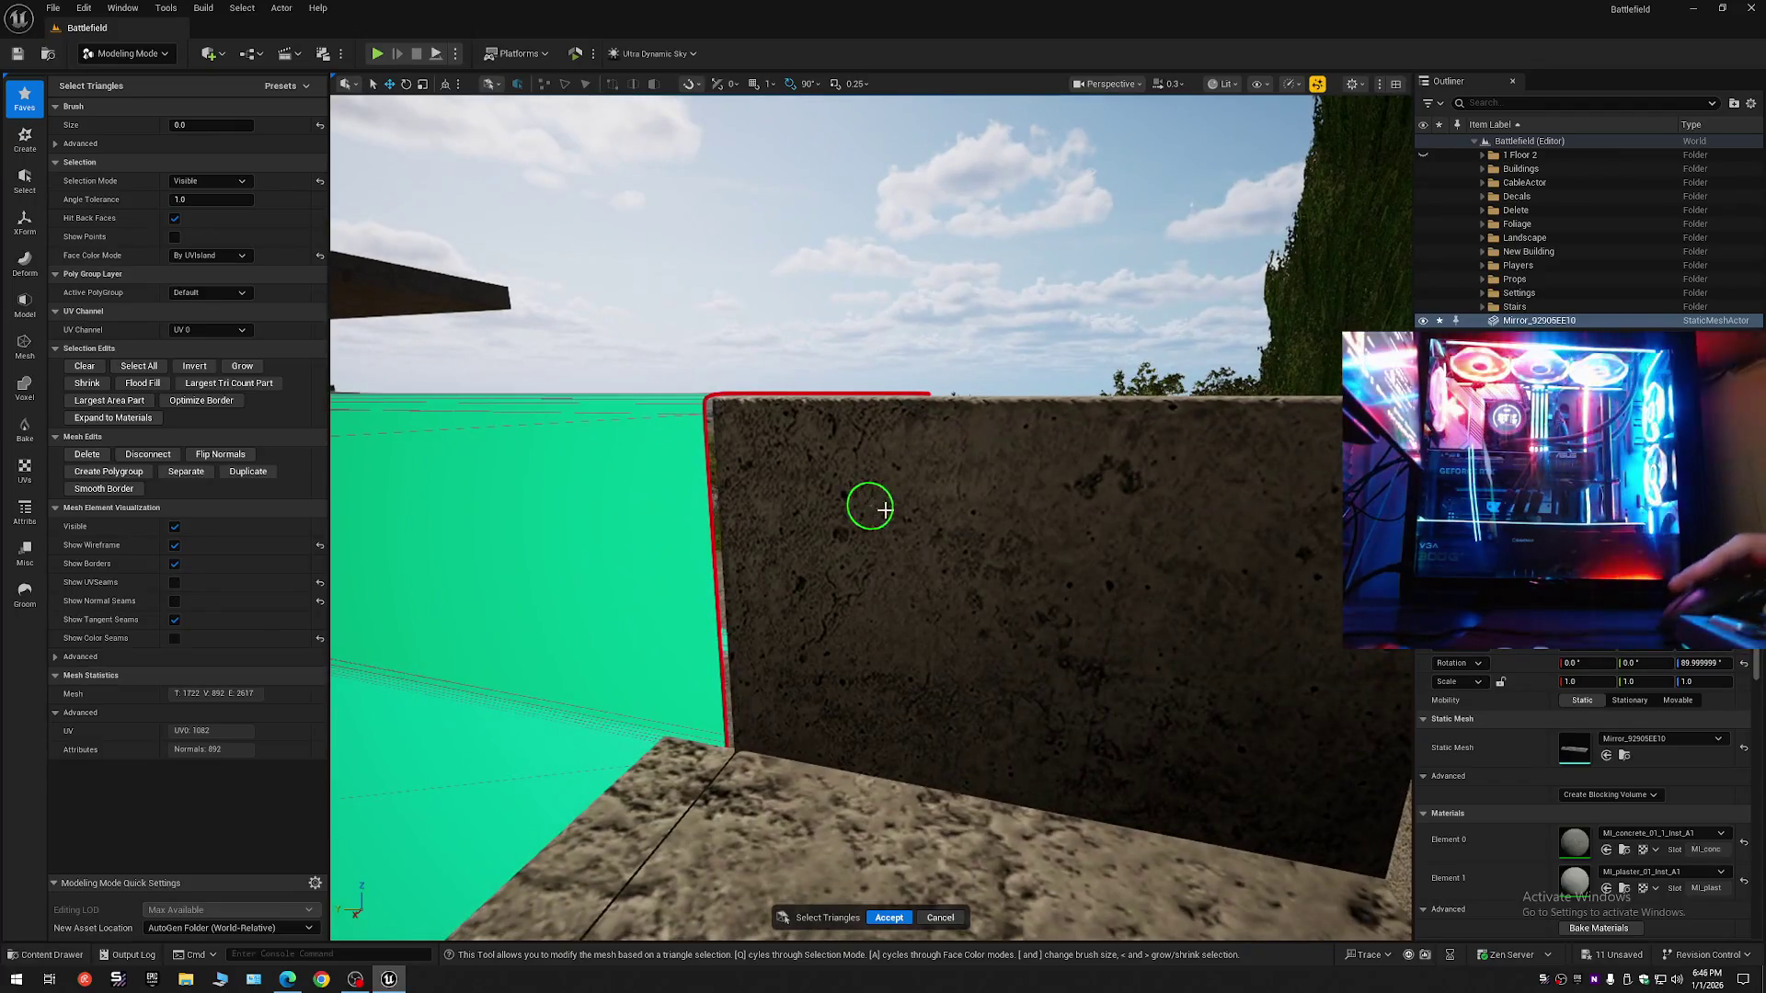
click(878, 917)
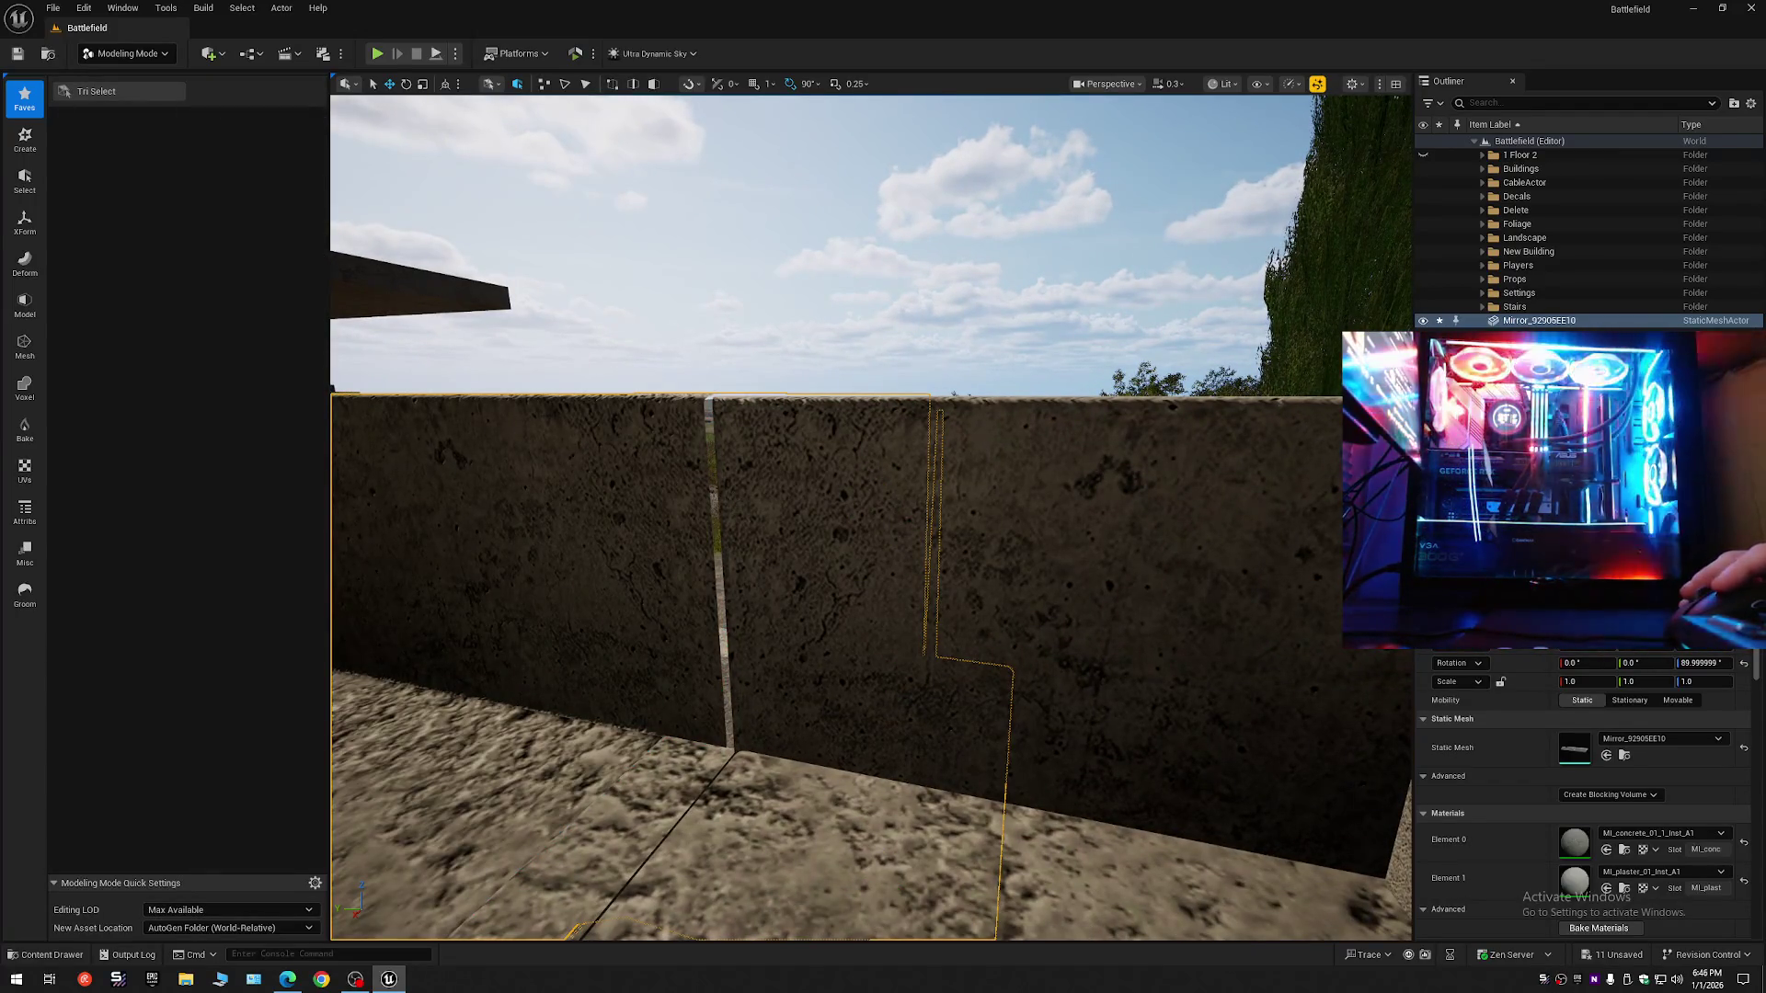
- Use Tri Select on the 6_Story_Building and select the overlapping triangle strip at the wall corner
click(818, 504)
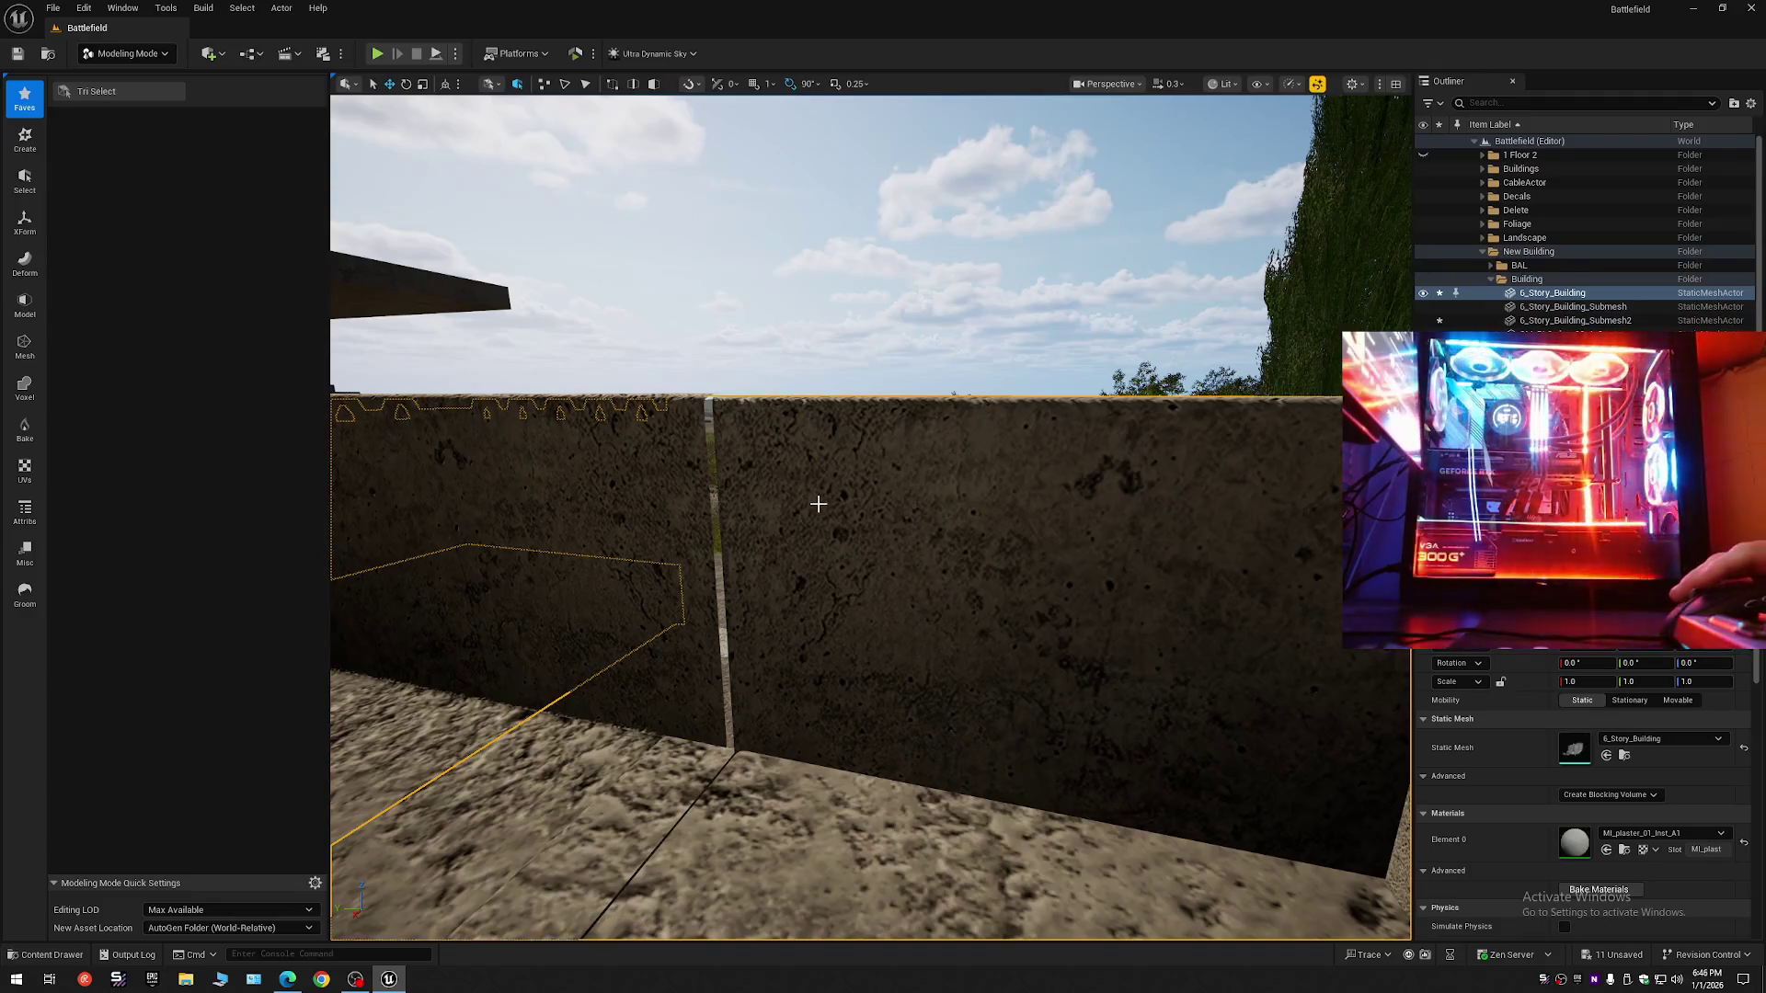
click(138, 90)
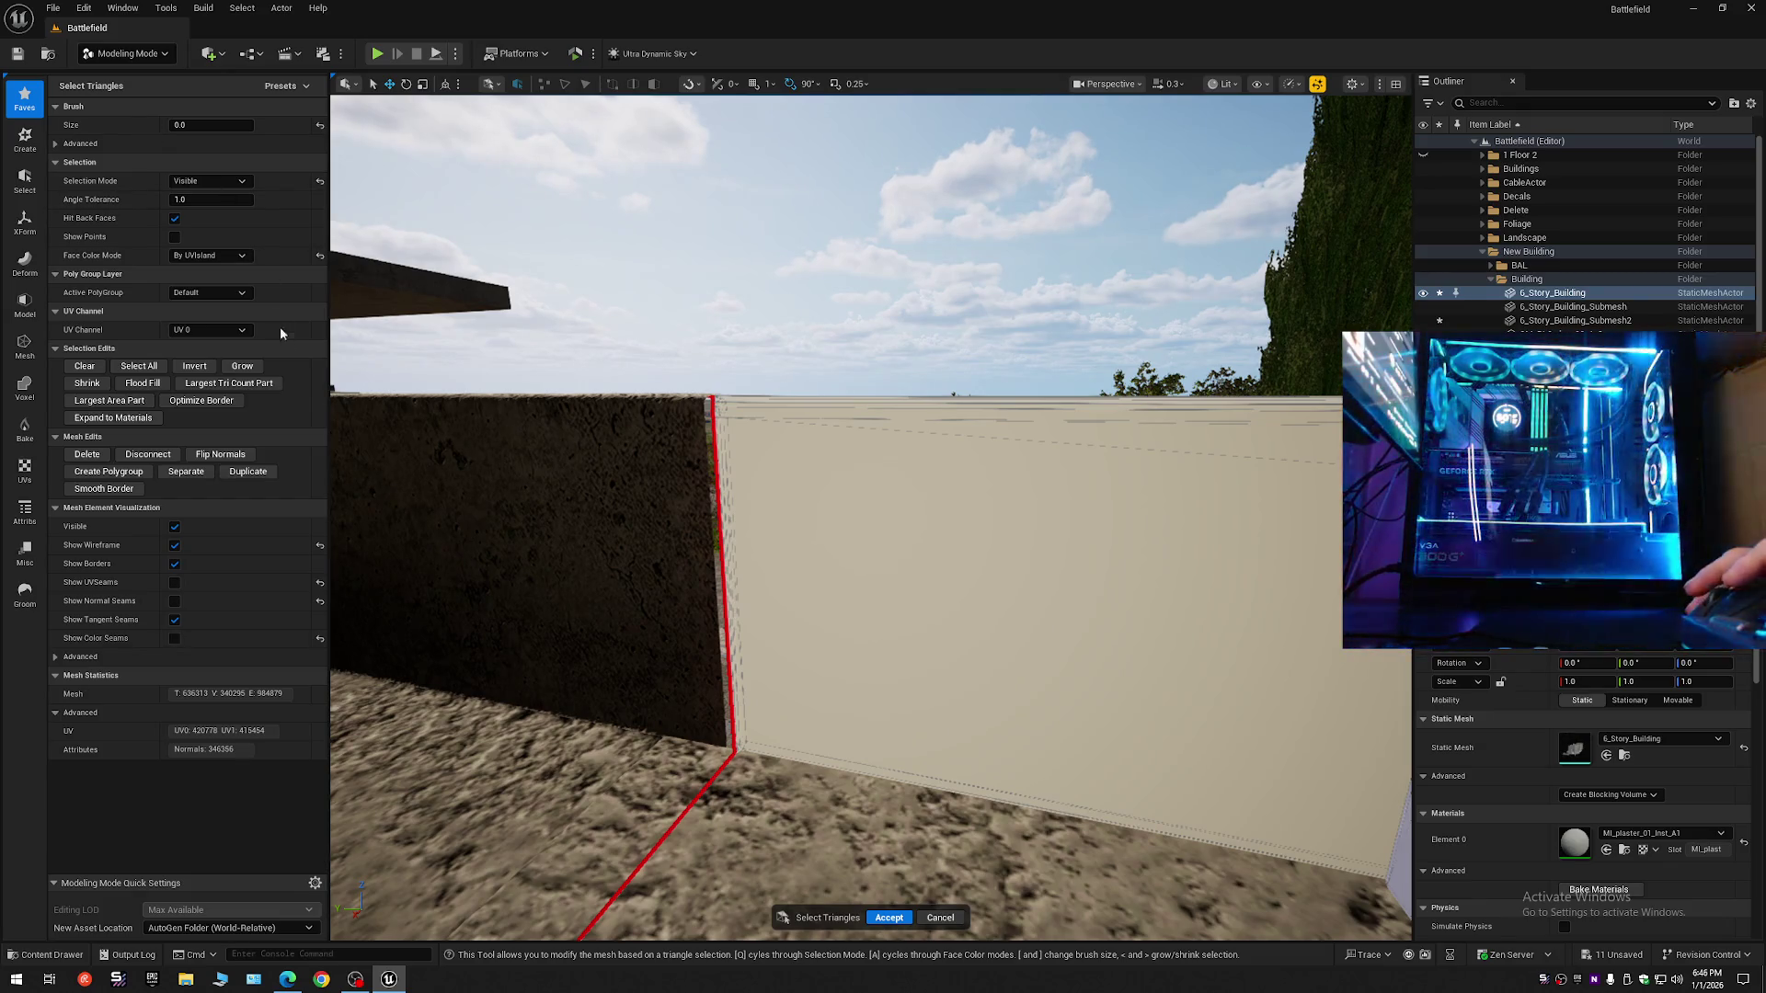
drag(572, 504, 929, 485)
click(826, 509)
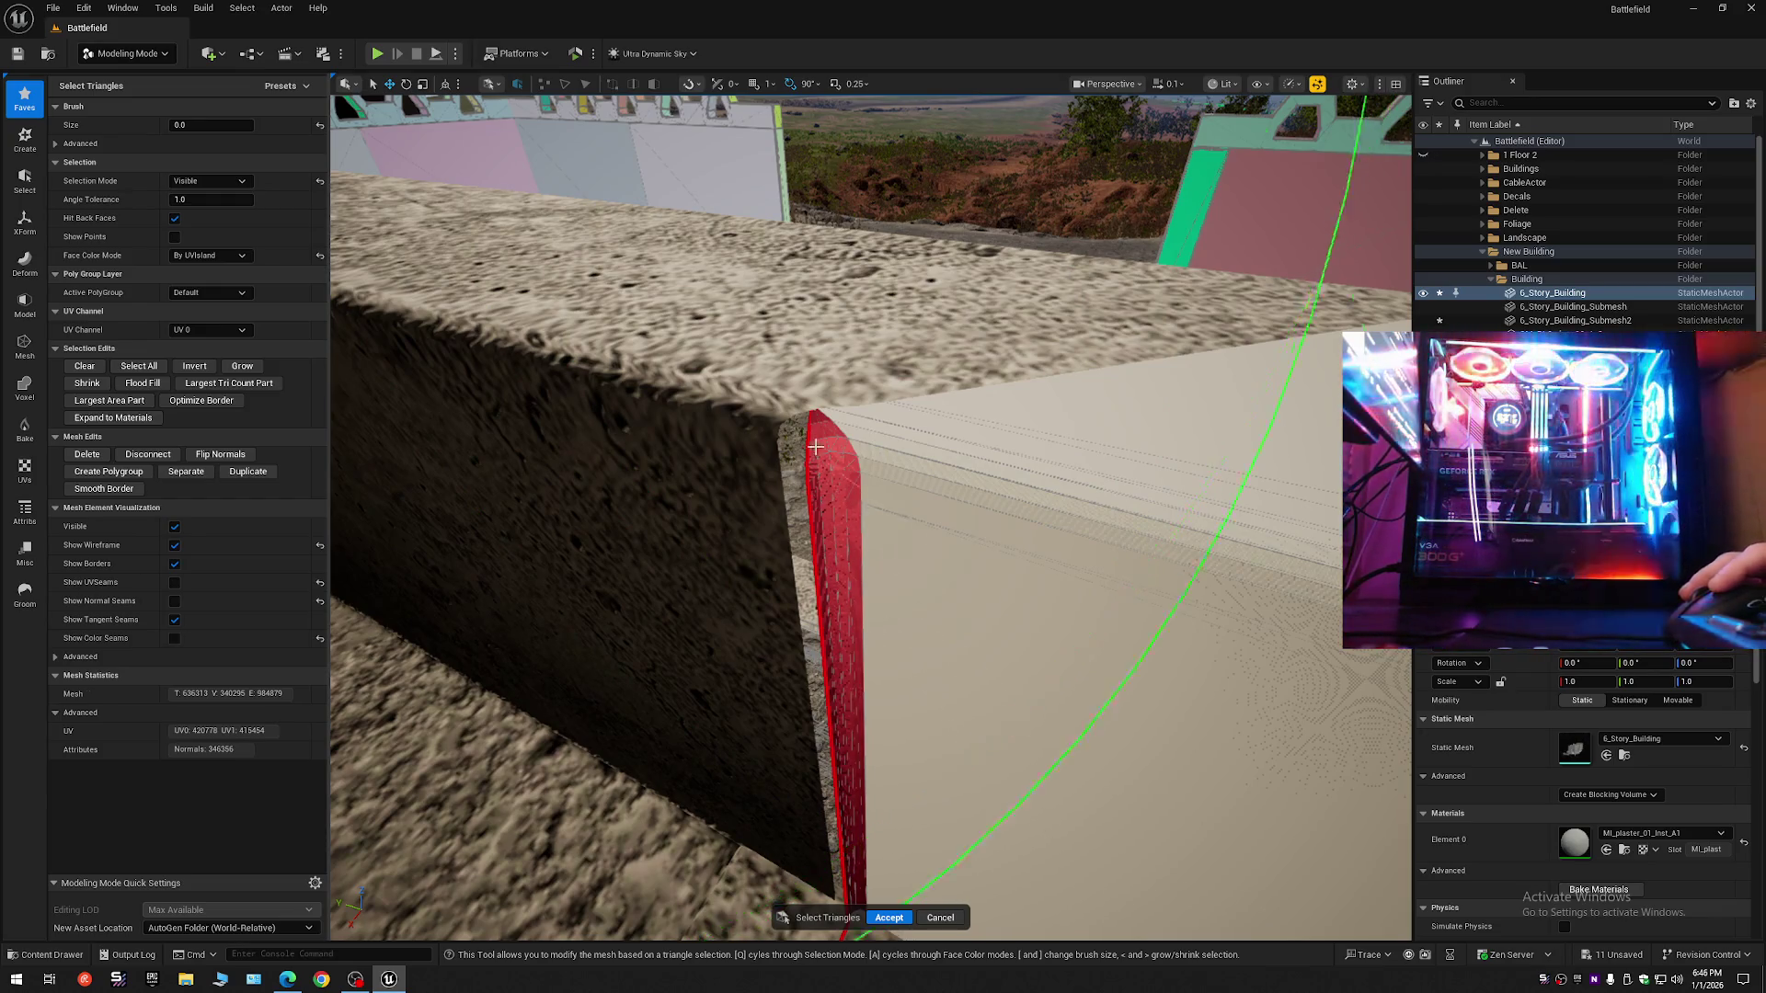
- Check the archway, beam and pillar along the wall, then accept the building triangle edits
mouse_move(827, 509)
mouse_down()
mouse_move(821, 470)
mouse_move(787, 526)
mouse_up()
drag(901, 596, 901, 596)
drag(650, 650, 650, 650)
mouse_move(892, 627)
mouse_down()
mouse_move(896, 641)
mouse_move(1223, 197)
mouse_move(953, 457)
mouse_move(1112, 445)
mouse_move(1030, 485)
mouse_move(907, 631)
mouse_move(914, 599)
mouse_move(897, 646)
mouse_move(907, 631)
mouse_move(512, 702)
mouse_move(697, 571)
mouse_move(1064, 571)
mouse_move(1045, 690)
mouse_move(984, 643)
mouse_move(1030, 648)
mouse_move(1034, 611)
mouse_move(984, 611)
mouse_move(974, 584)
mouse_move(1044, 584)
mouse_move(906, 630)
mouse_up()
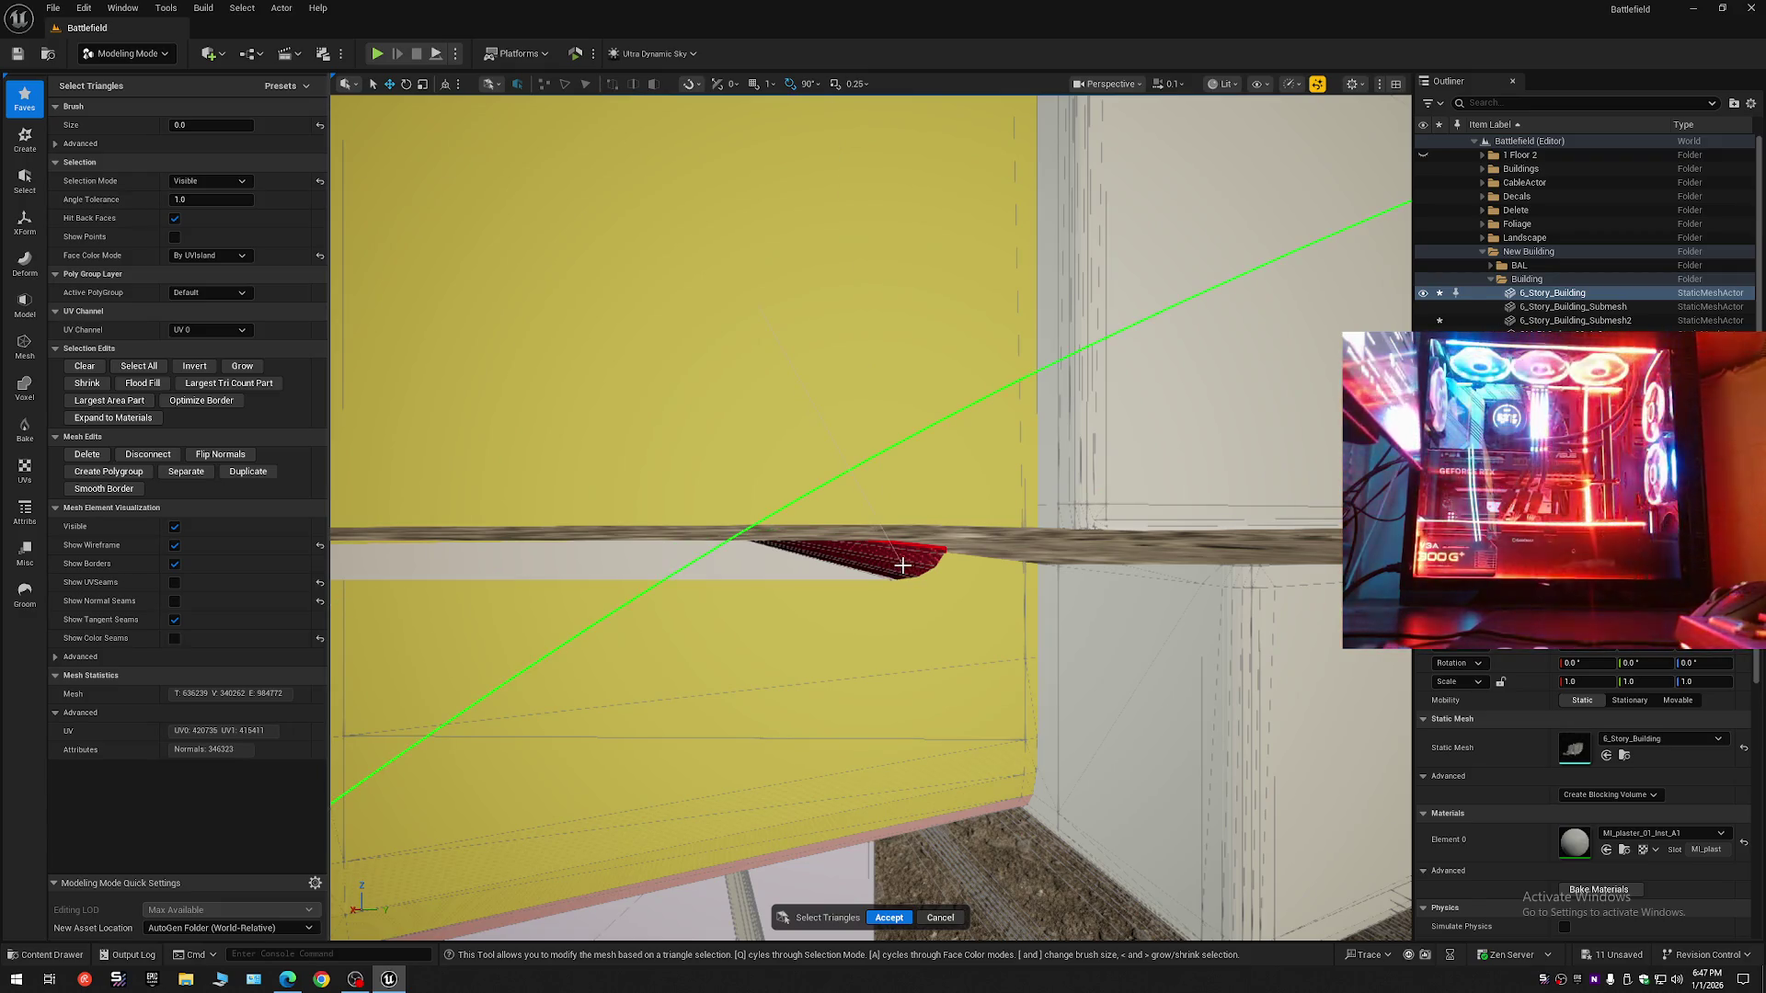
drag(903, 564, 773, 580)
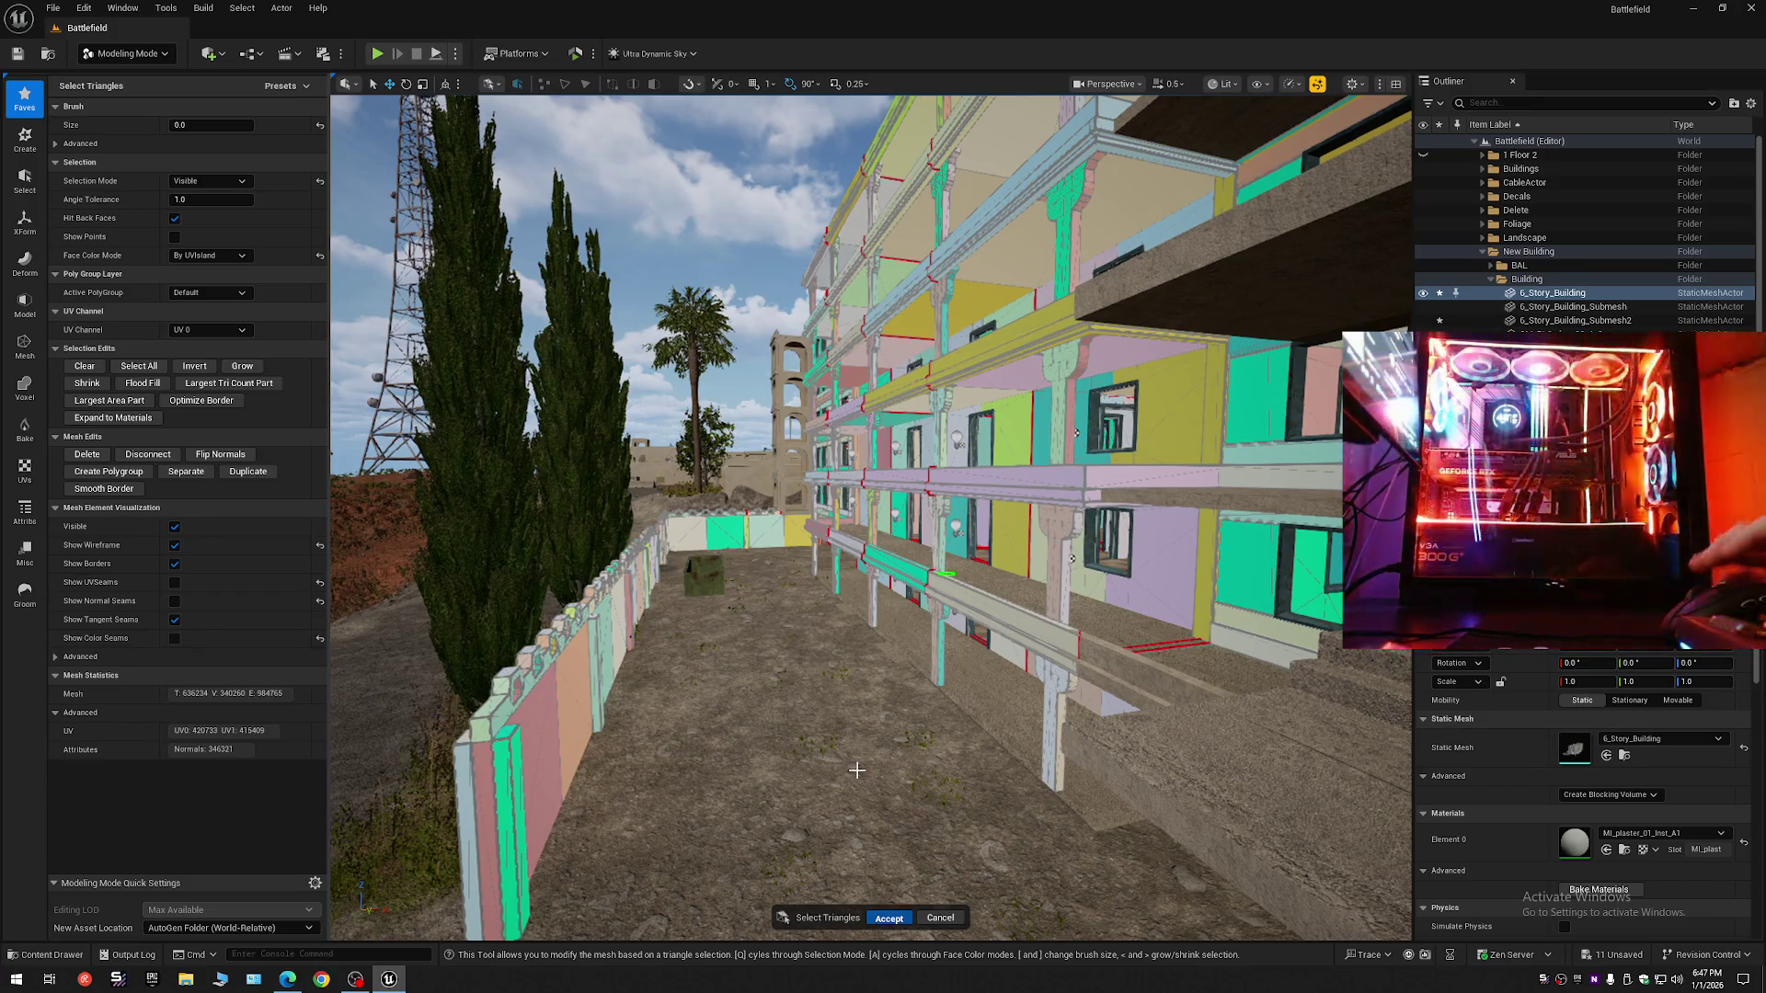
key(Return)
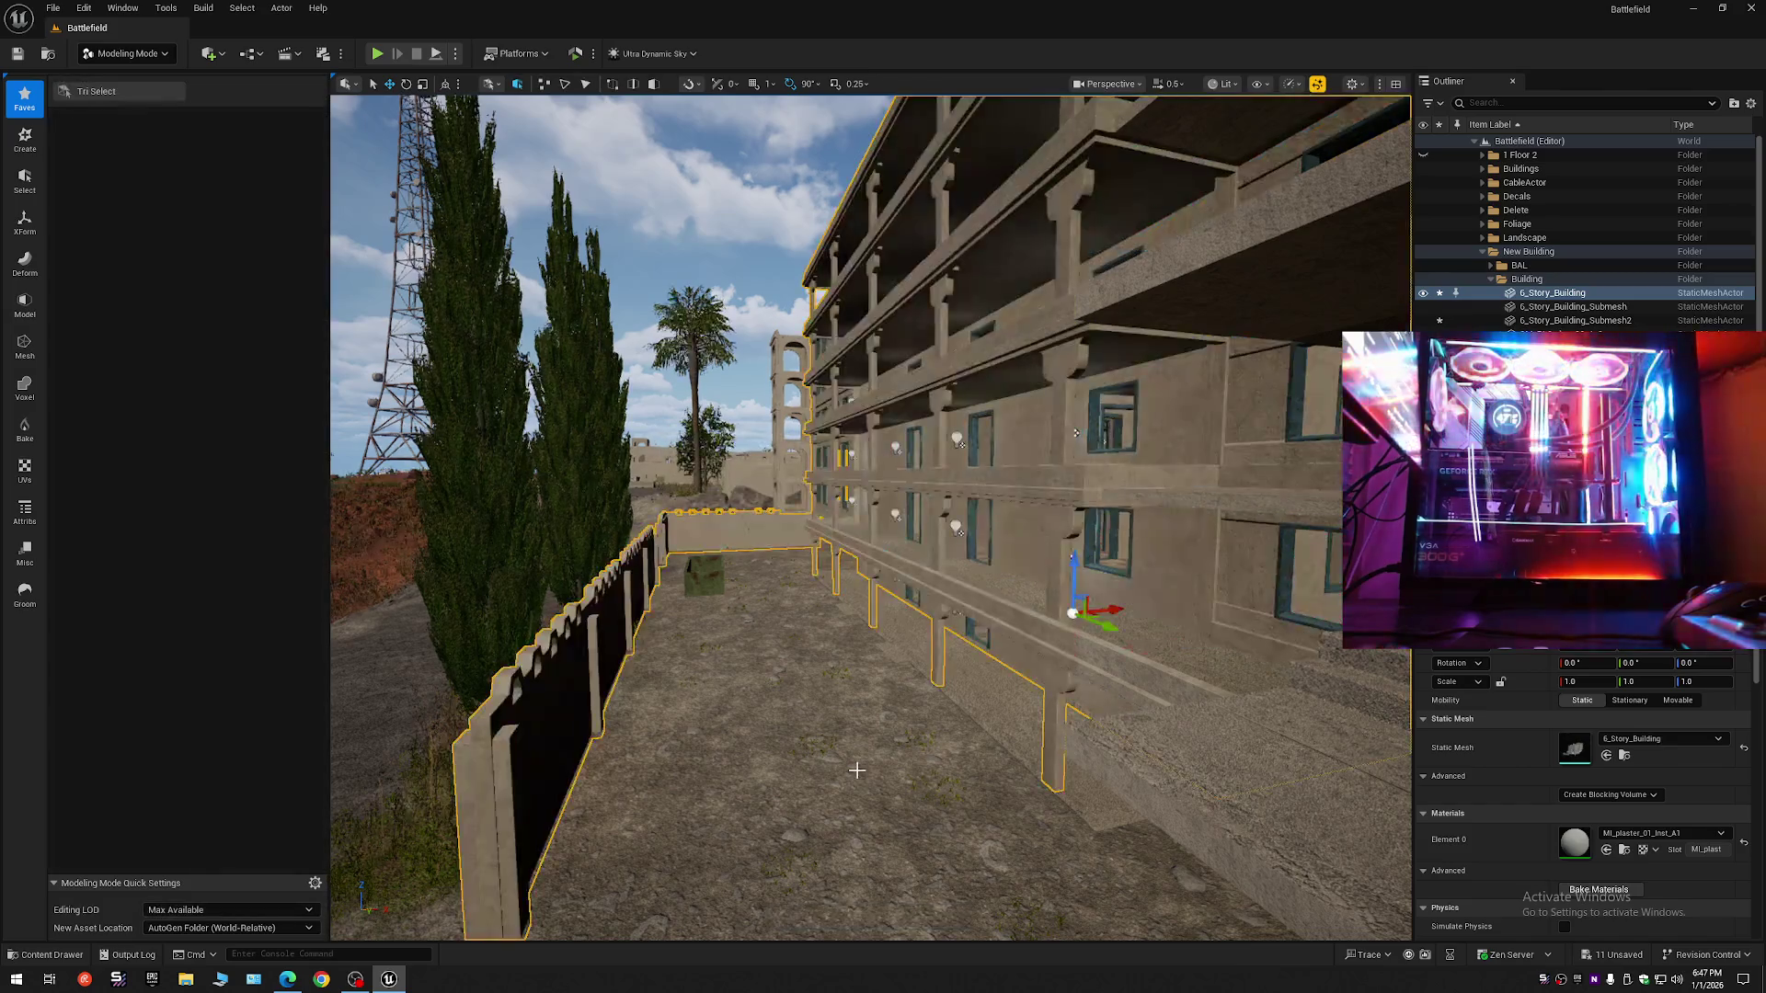
- Face the building front, collapse all Outliner folders and re-expand the Battlefield level root
mouse_move(1076, 432)
mouse_down()
mouse_move(781, 469)
mouse_move(1073, 478)
mouse_move(1030, 478)
mouse_move(1073, 432)
mouse_up()
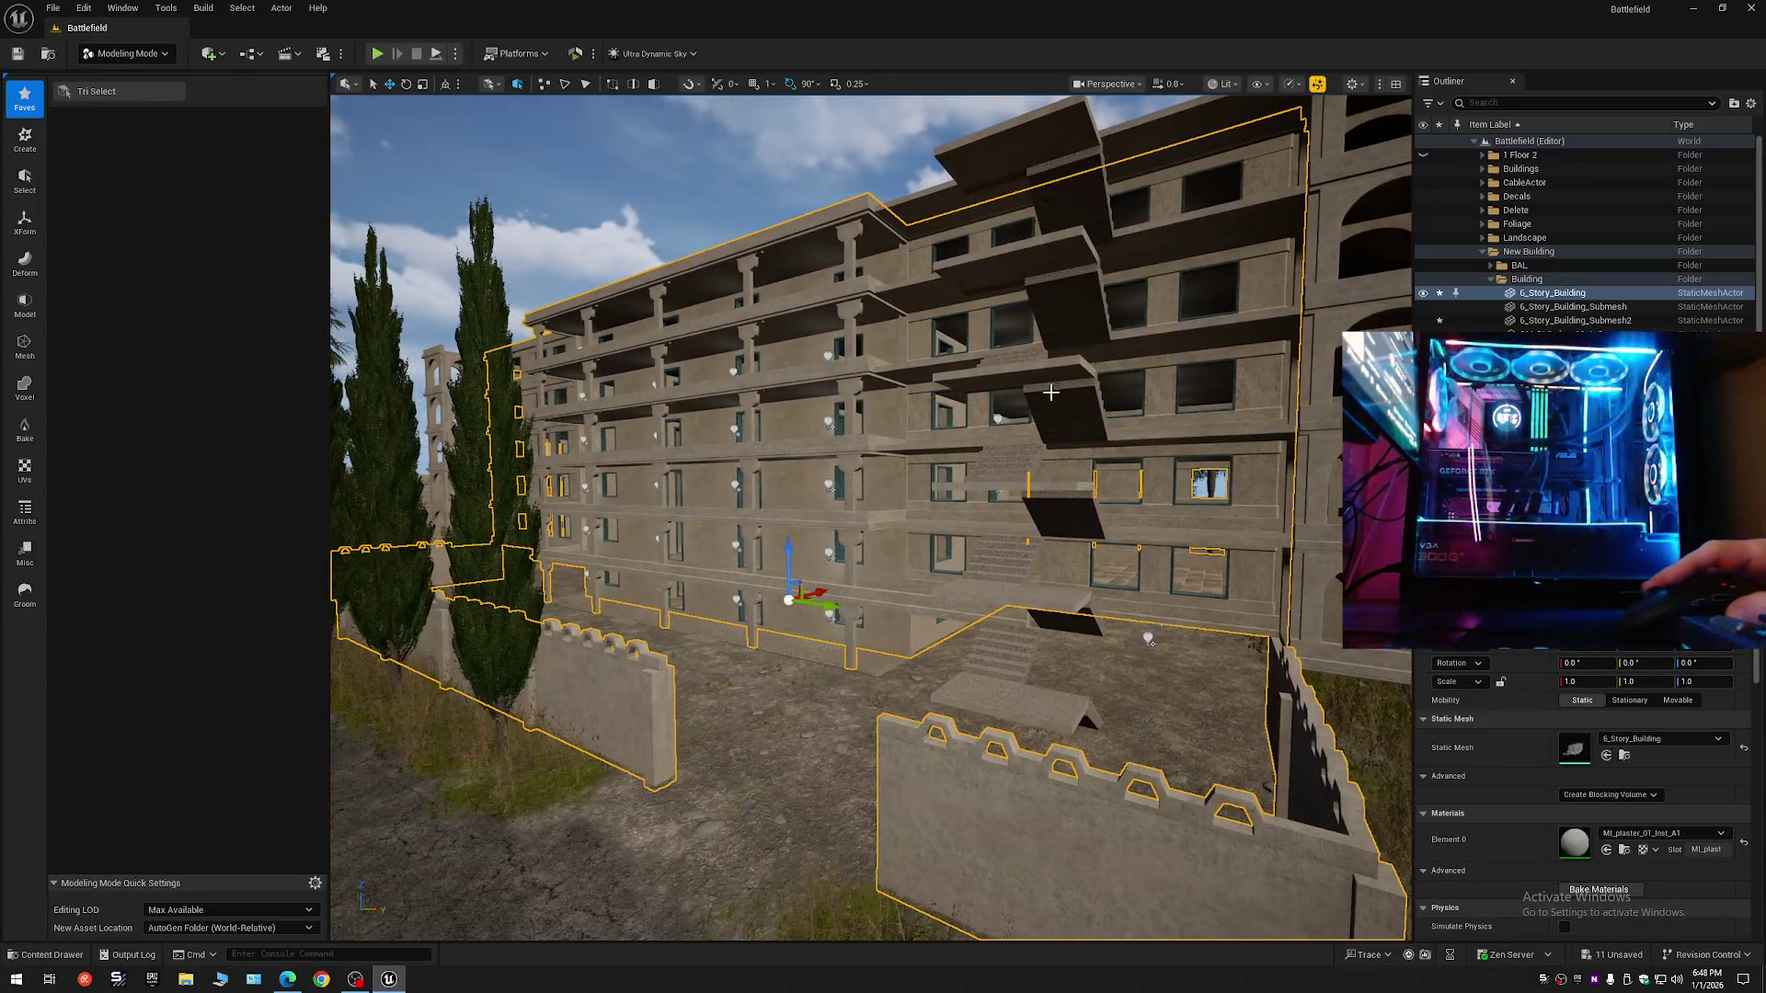
click(1750, 103)
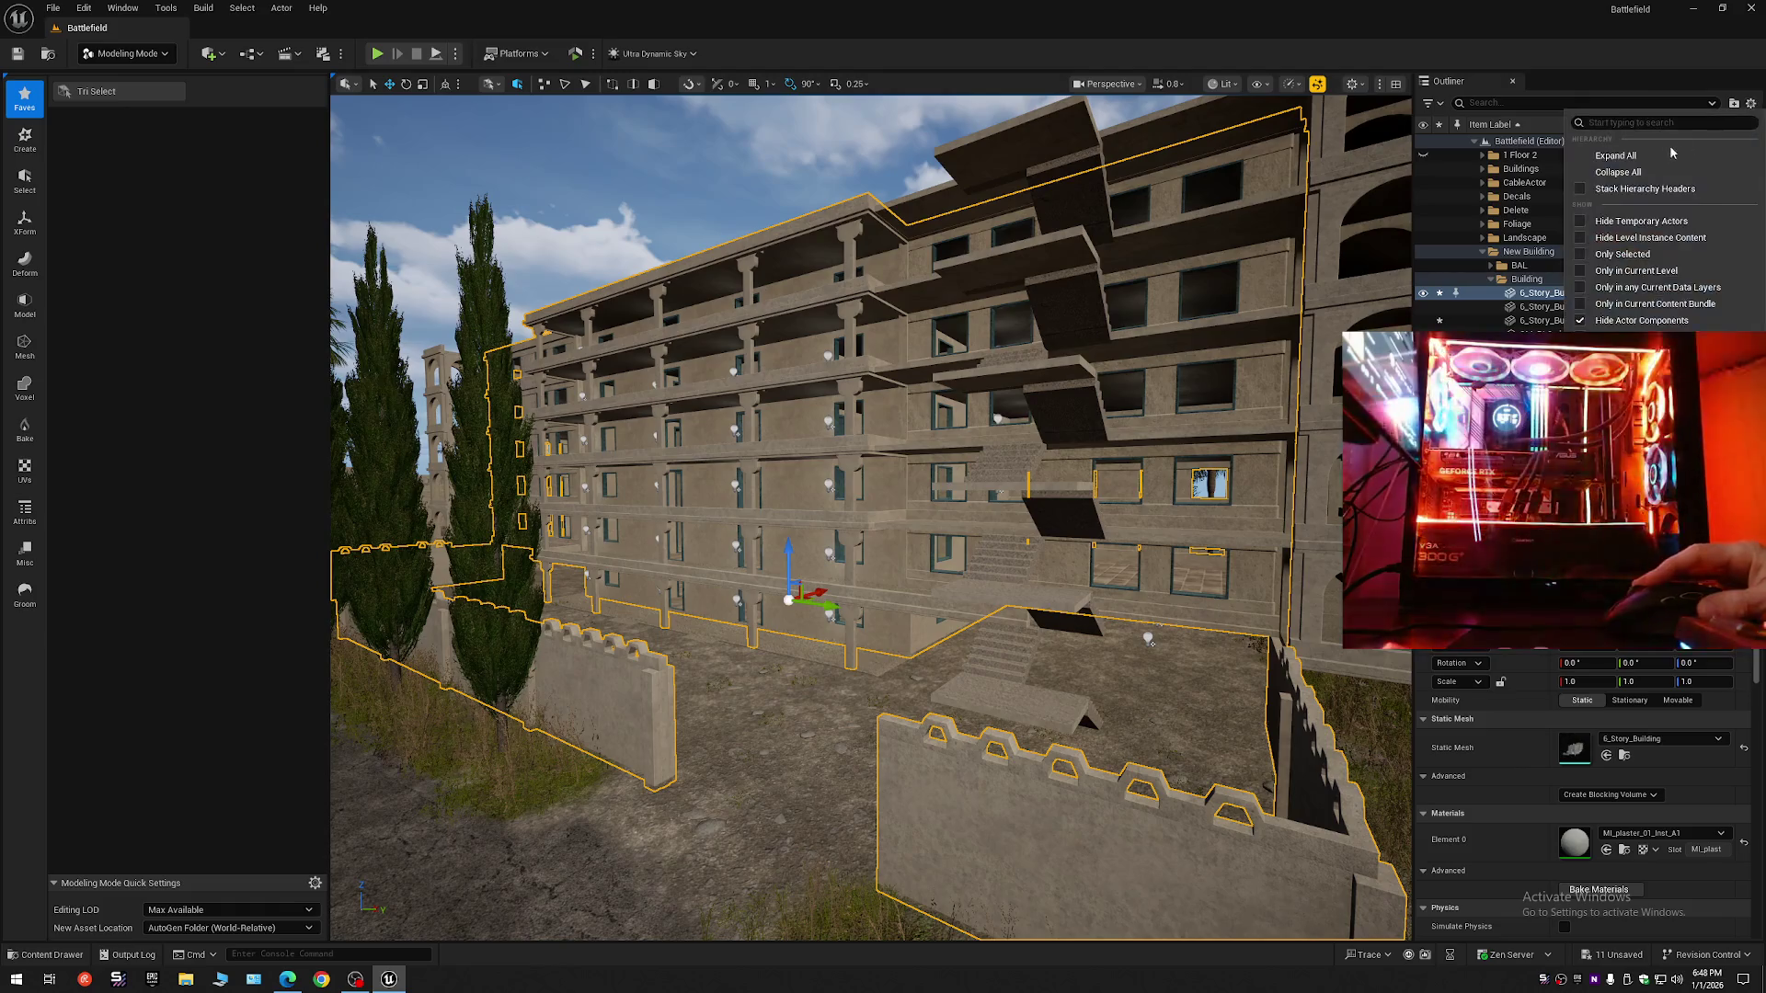
click(1619, 172)
click(1474, 142)
- Fly into the tiled corridor and select the concrete curb mesh along the plaster wall
drag(874, 460, 827, 386)
mouse_move(871, 514)
mouse_down()
mouse_move(856, 510)
mouse_move(948, 519)
mouse_up()
scroll(871, 515, down, 3)
scroll(870, 515, down, 2)
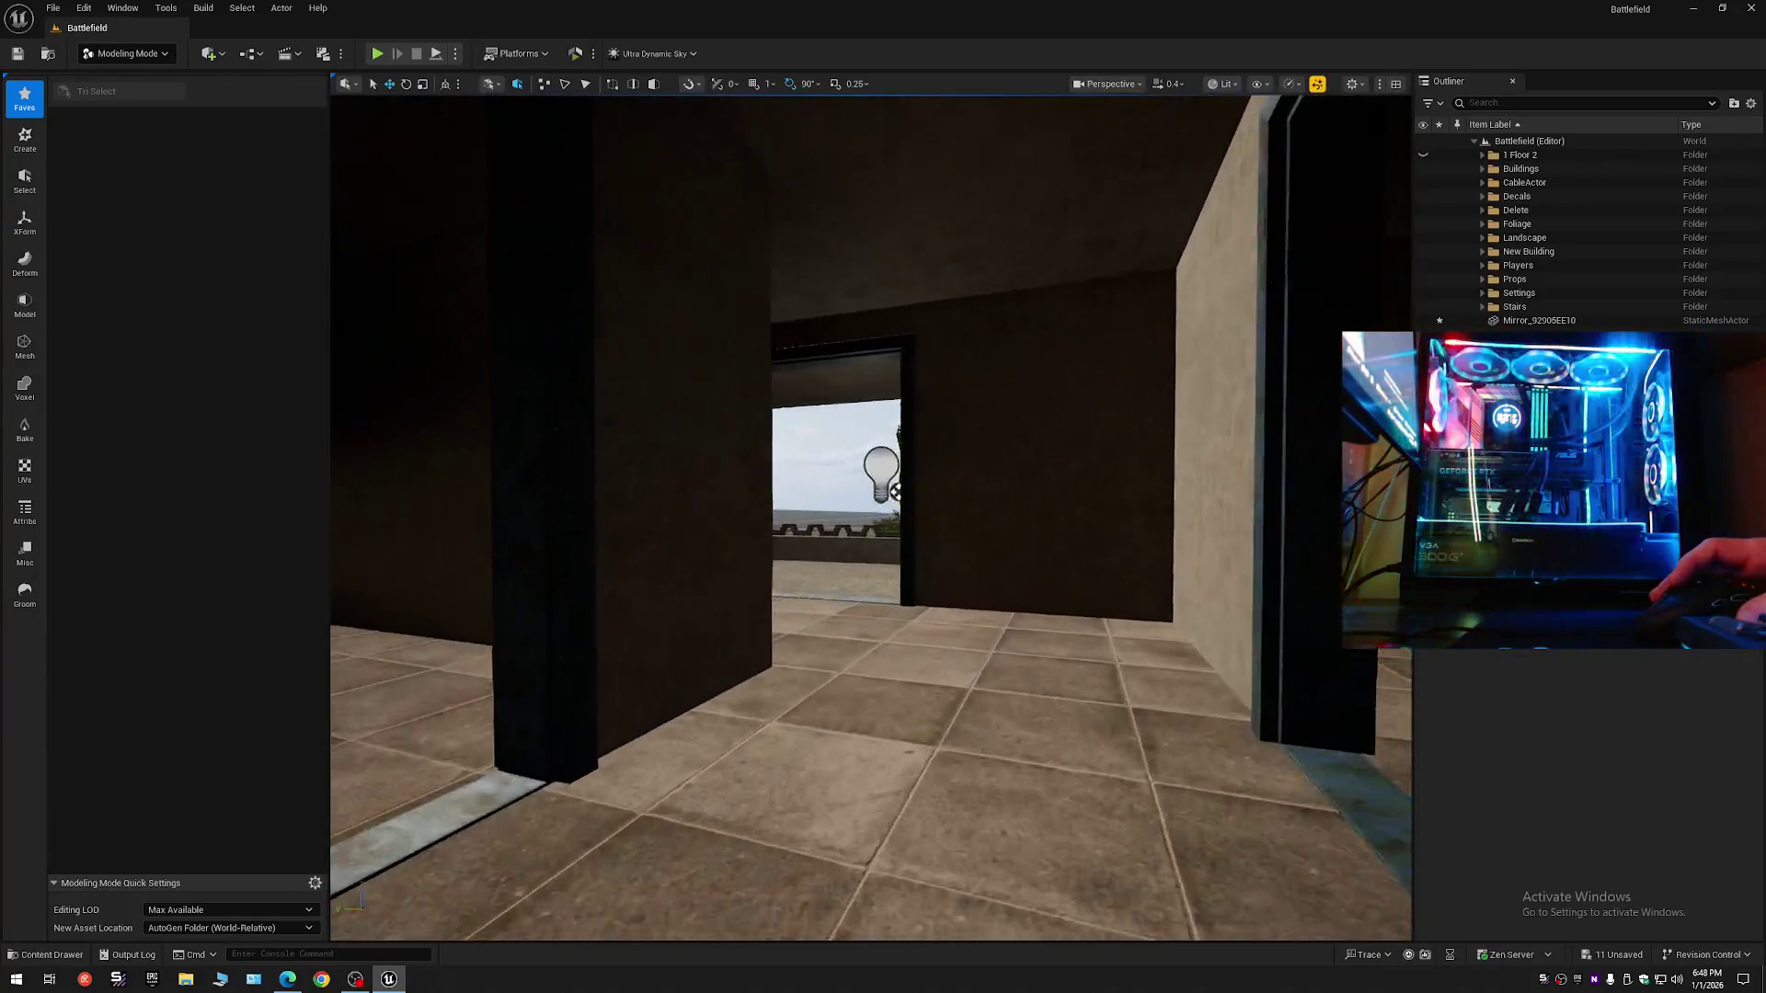
mouse_move(919, 644)
mouse_down()
mouse_move(1074, 651)
mouse_move(920, 646)
mouse_move(984, 648)
mouse_up()
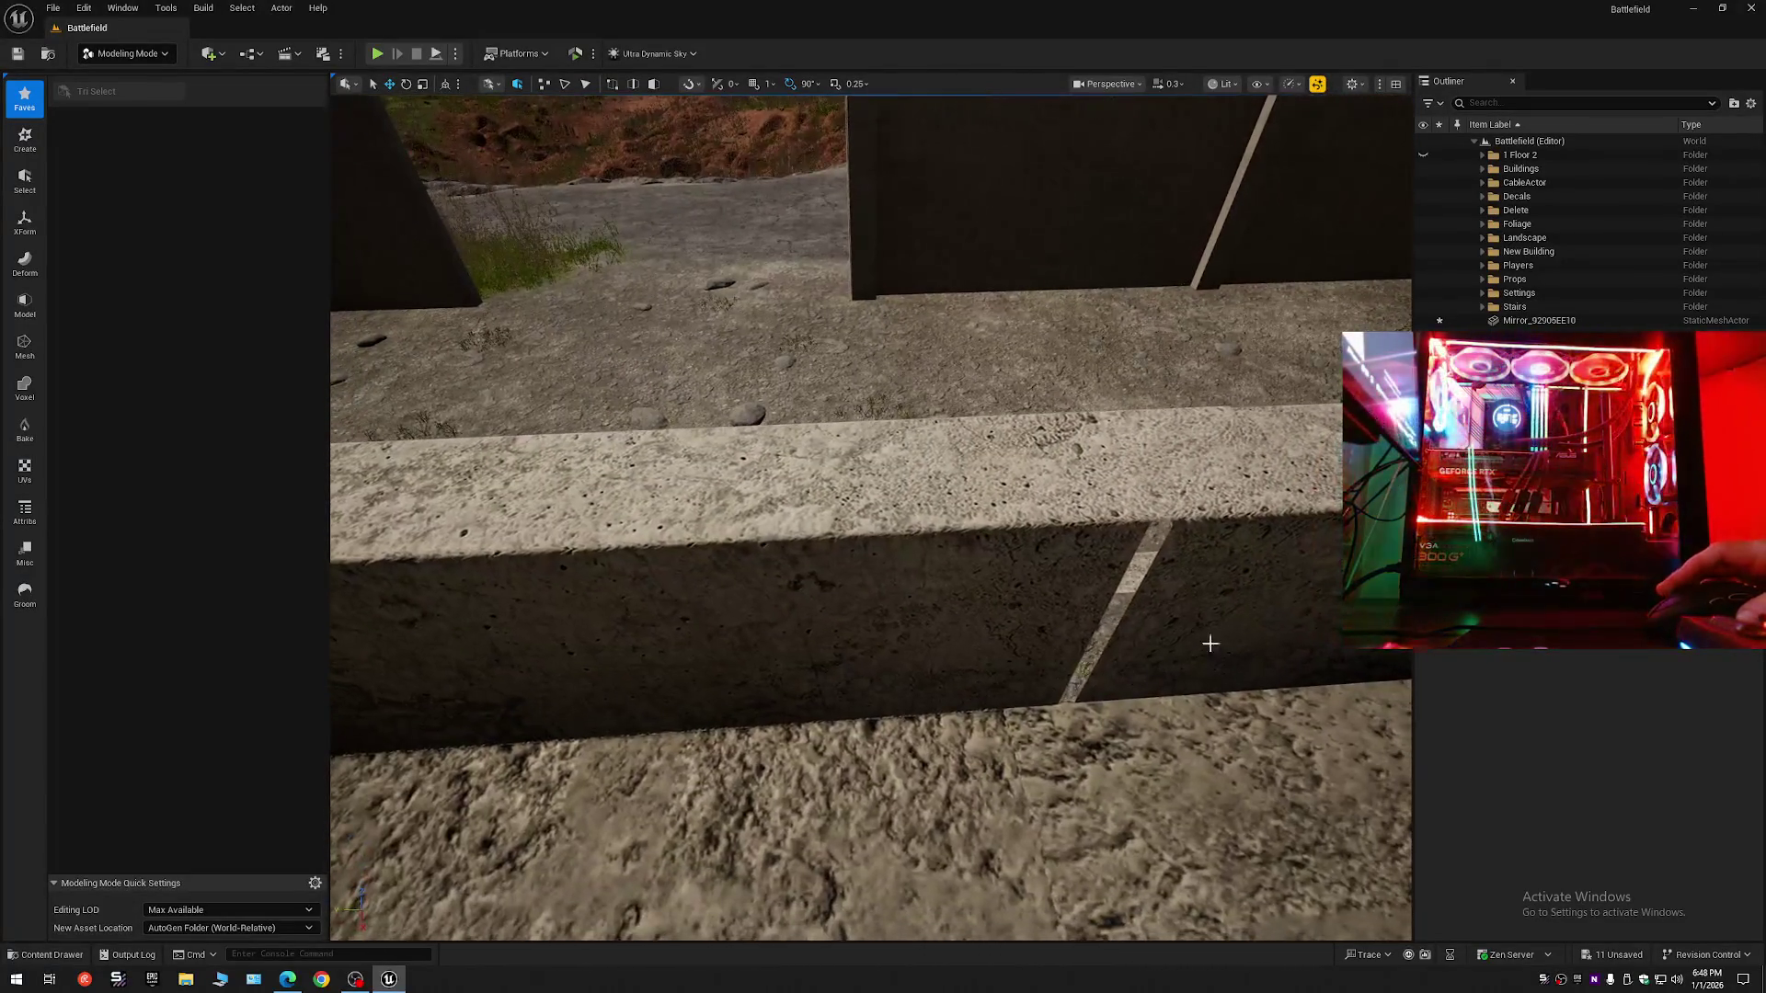
click(1101, 578)
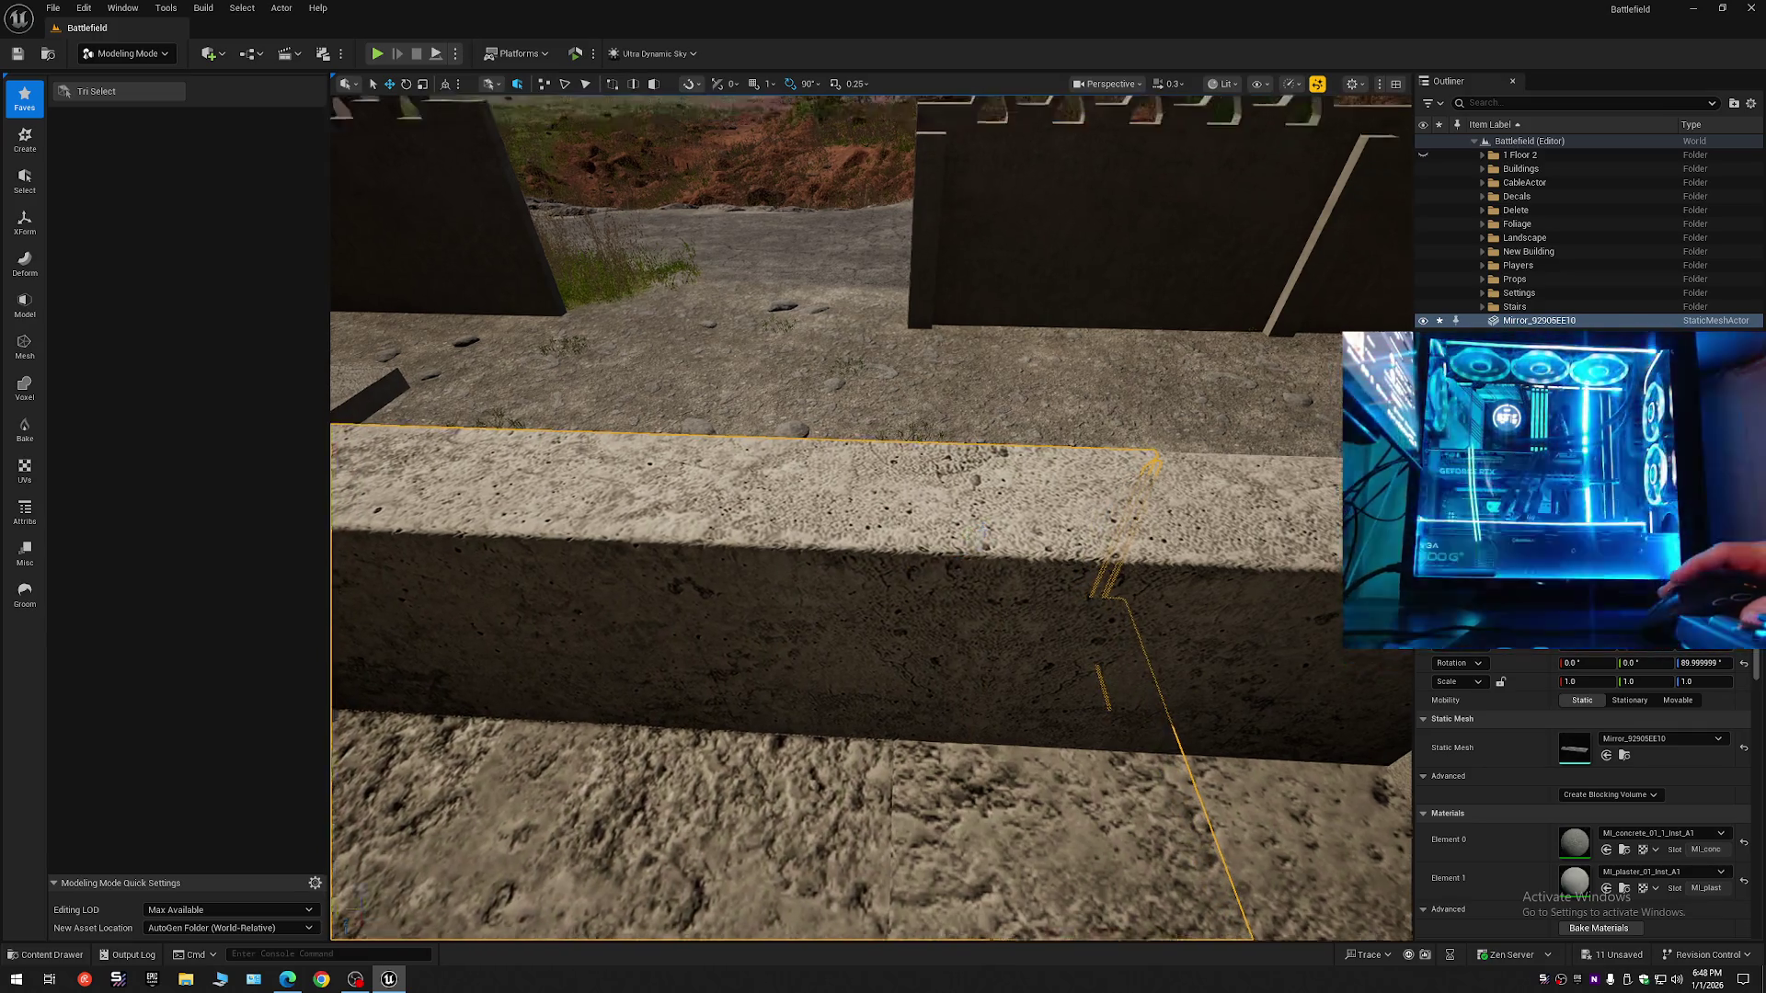
- Undo the curb block's last move so it lines up with the rest of the curb
scroll(870, 517, down, 1)
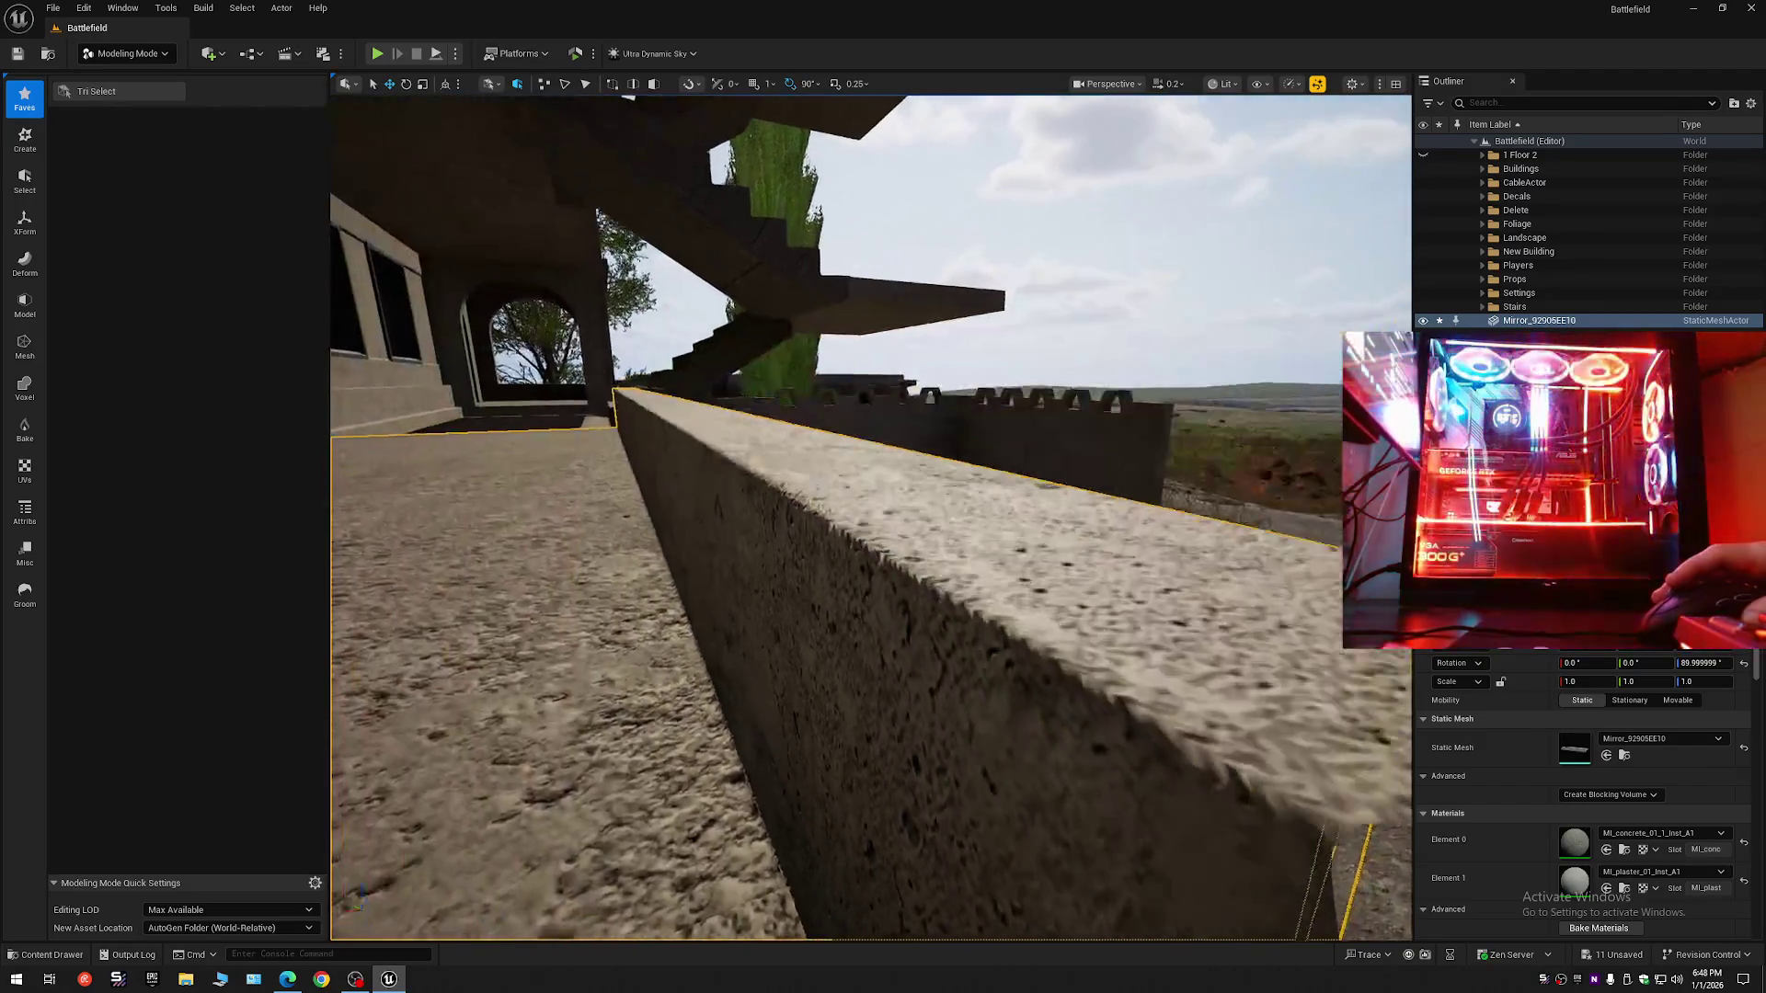
key(w)
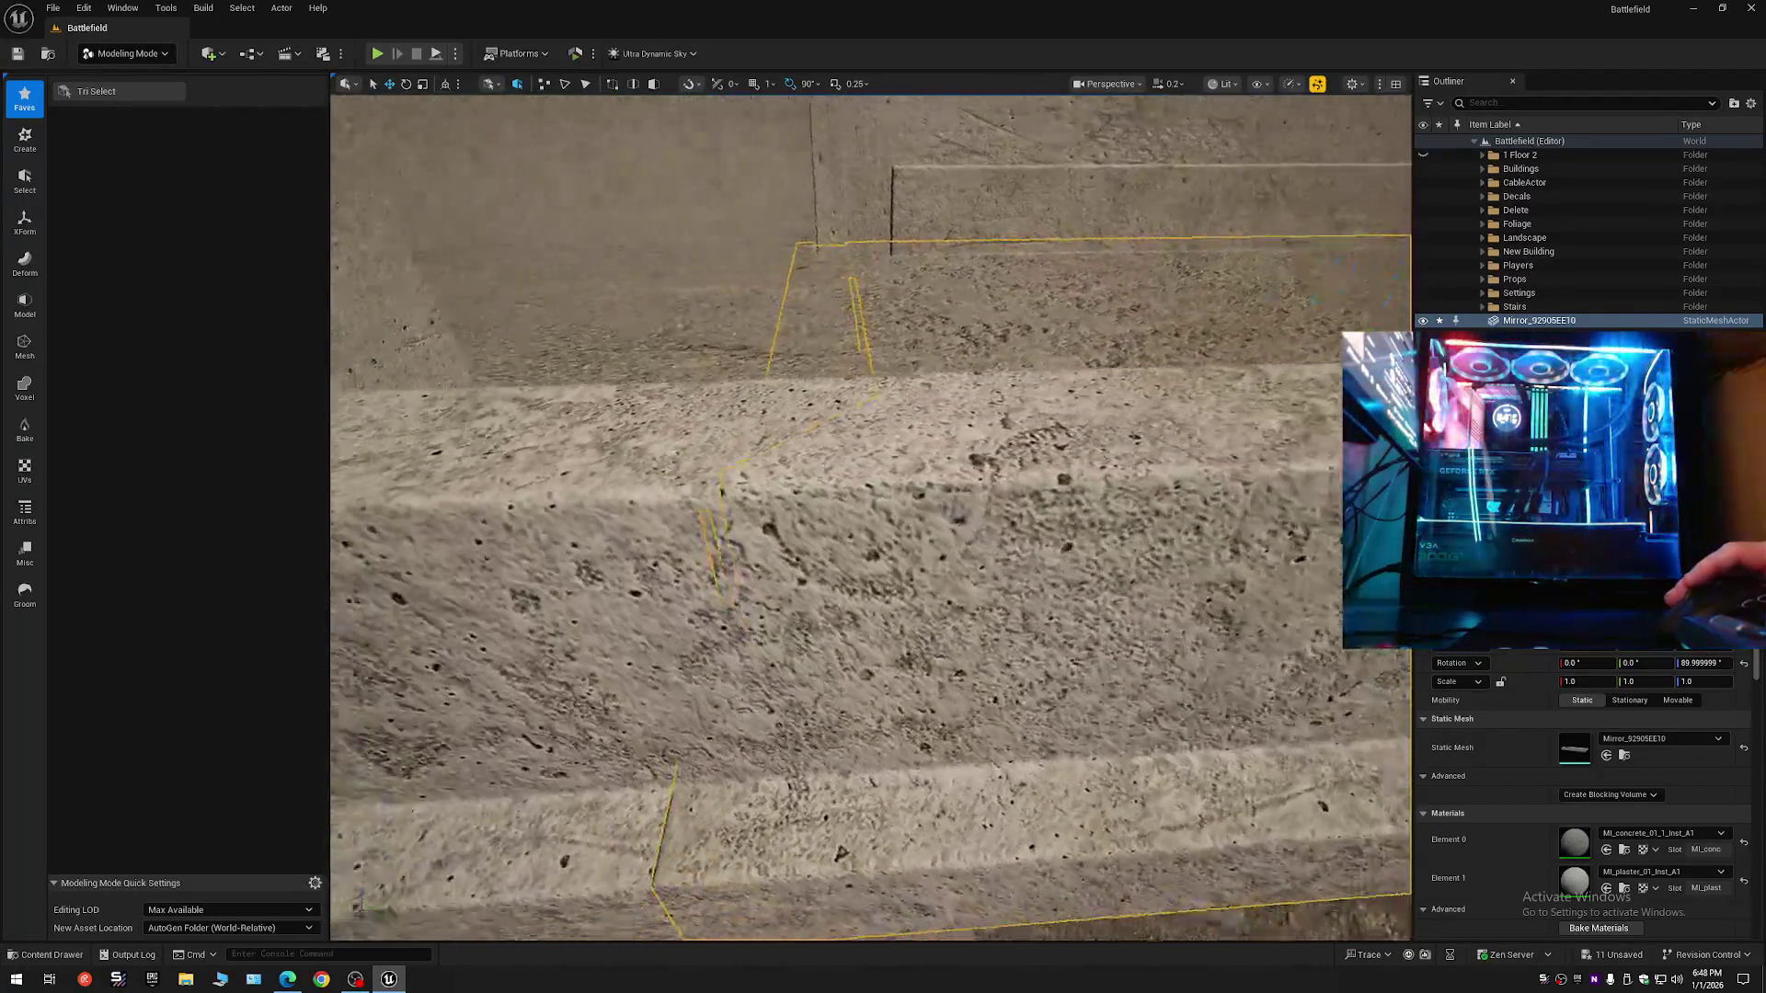
key(w)
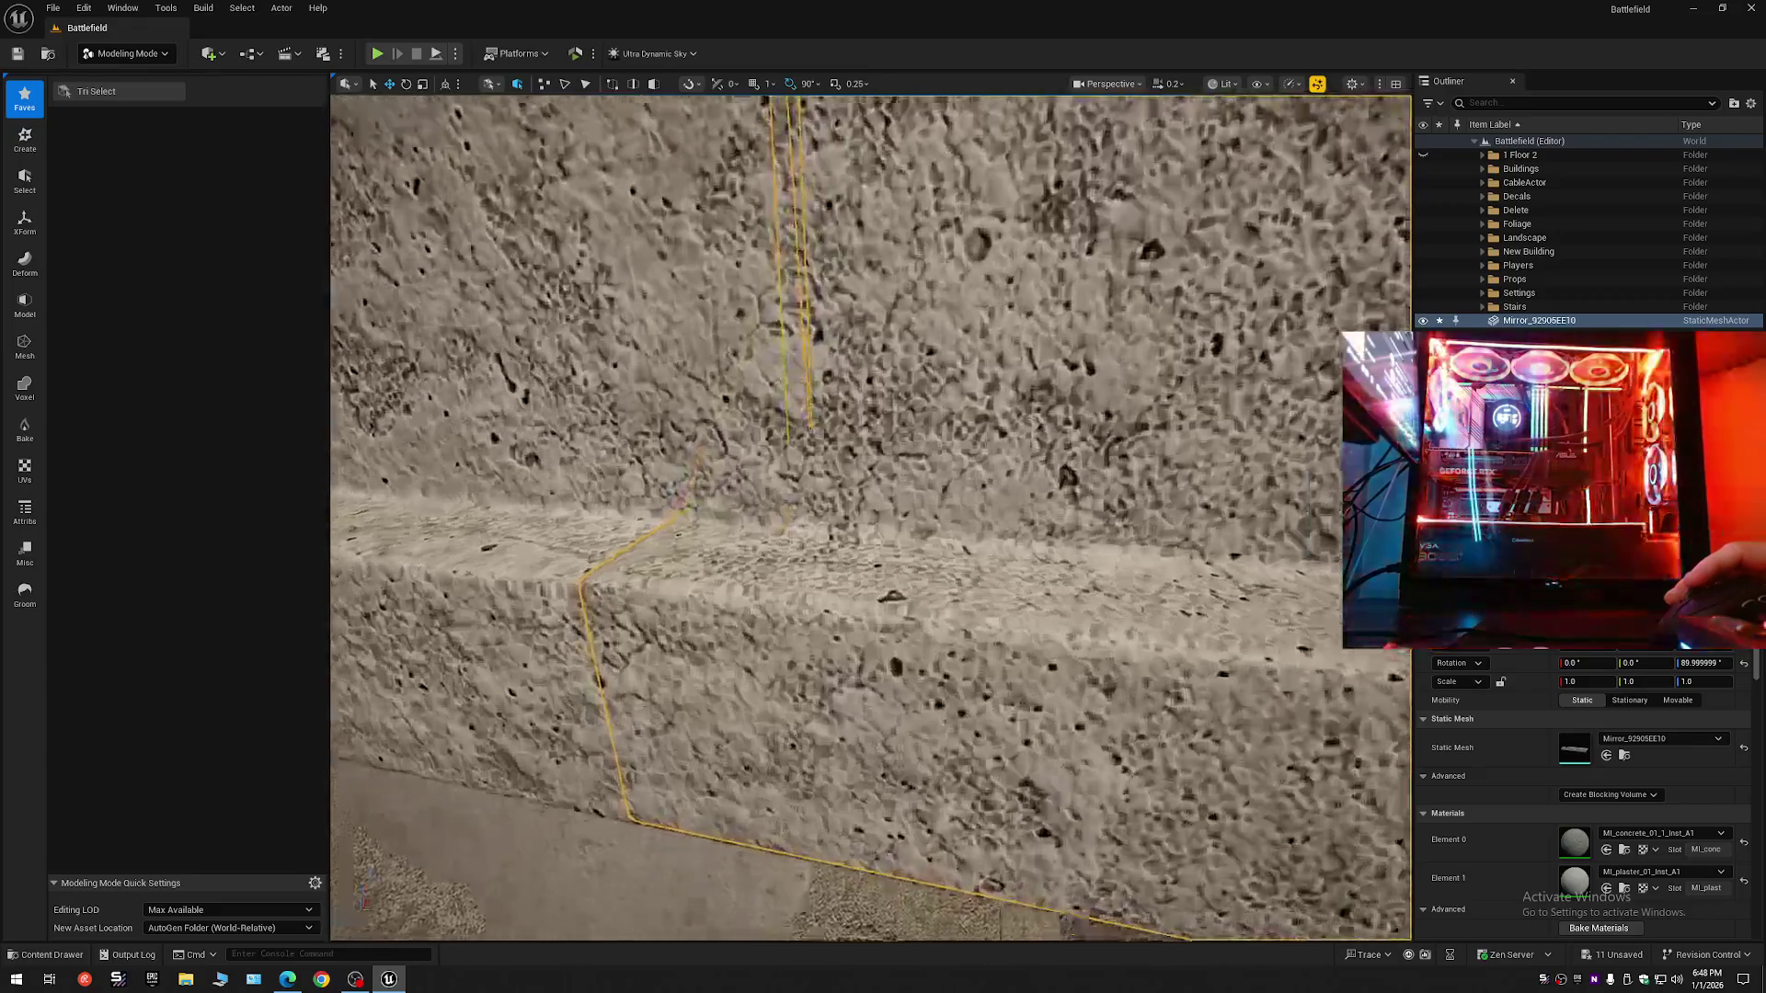
key(s)
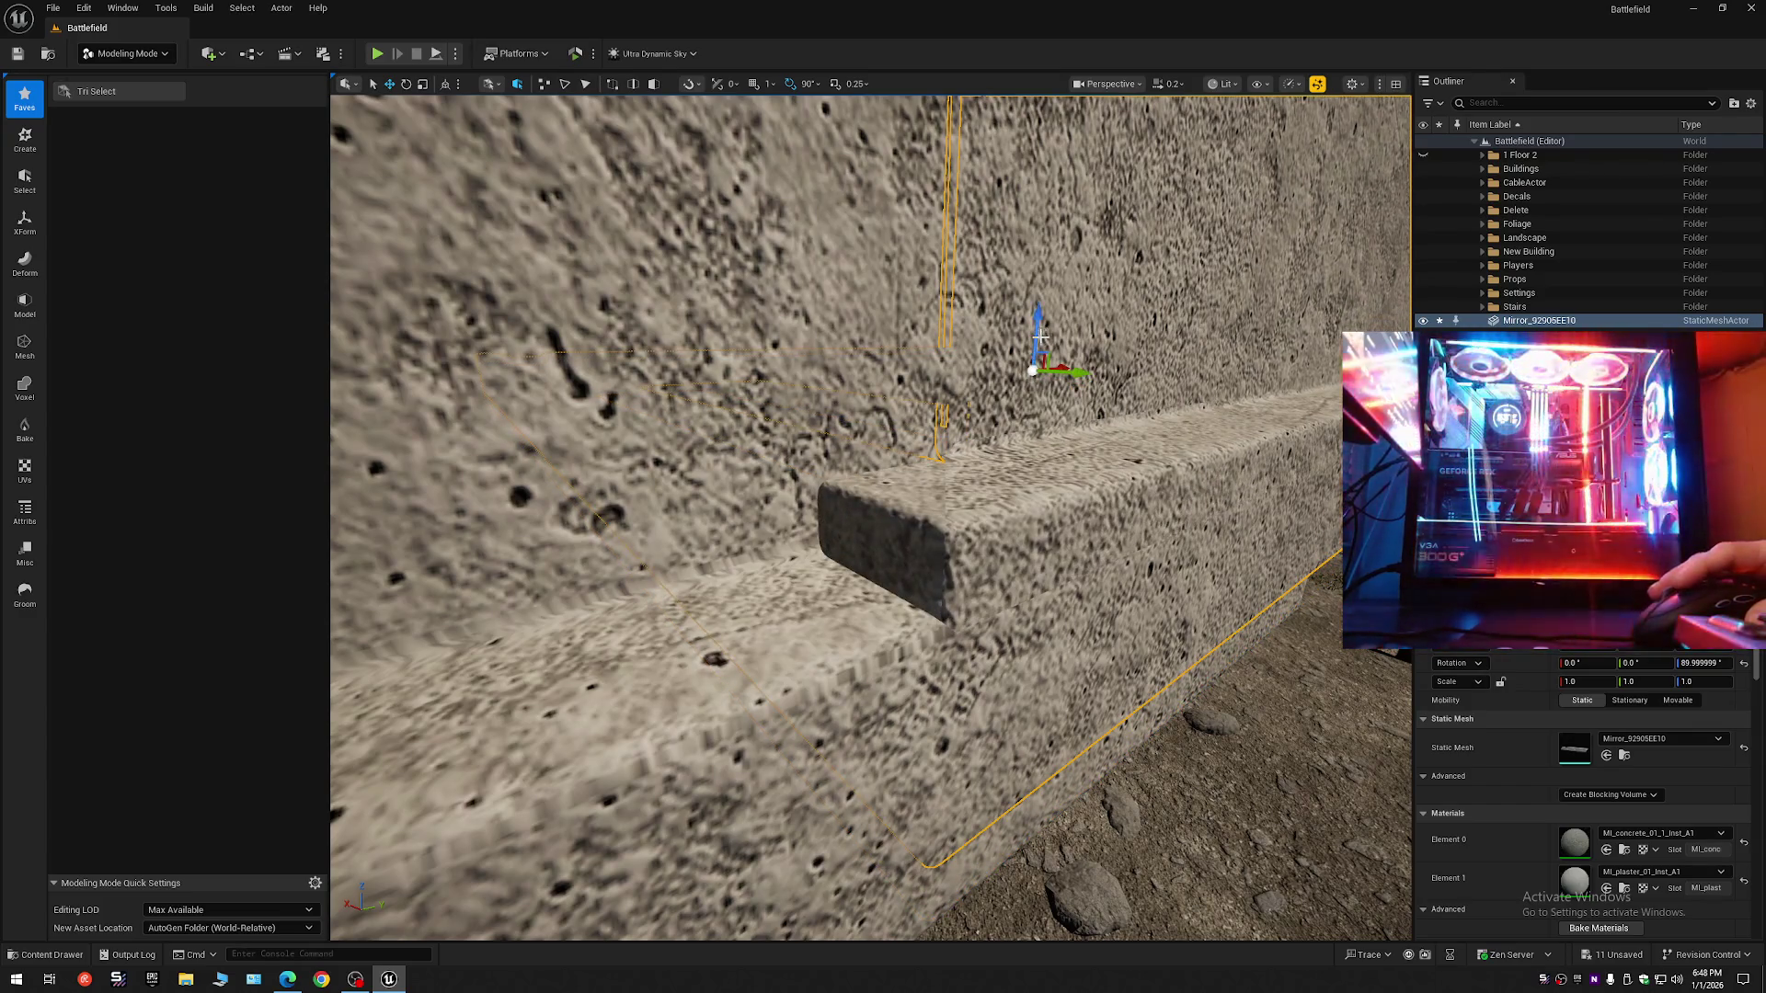
key(ctrl+z)
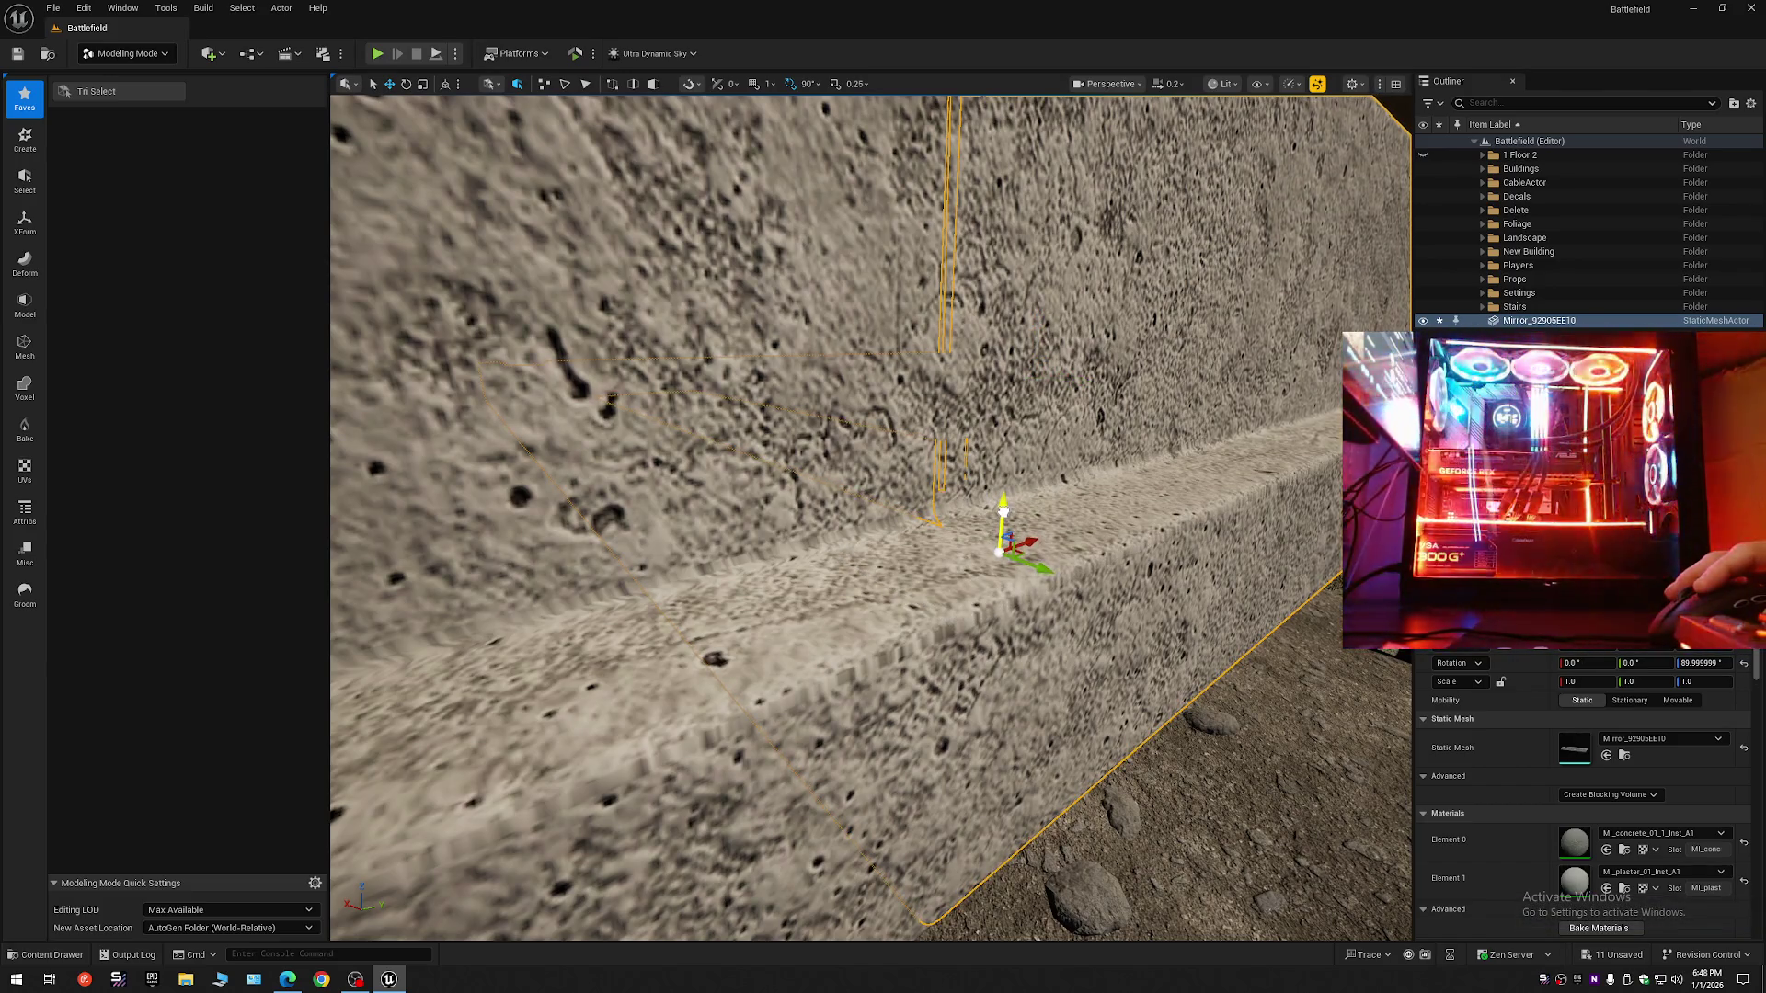
- Back out to view the facade and trees, then drop down under the balcony
key(s)
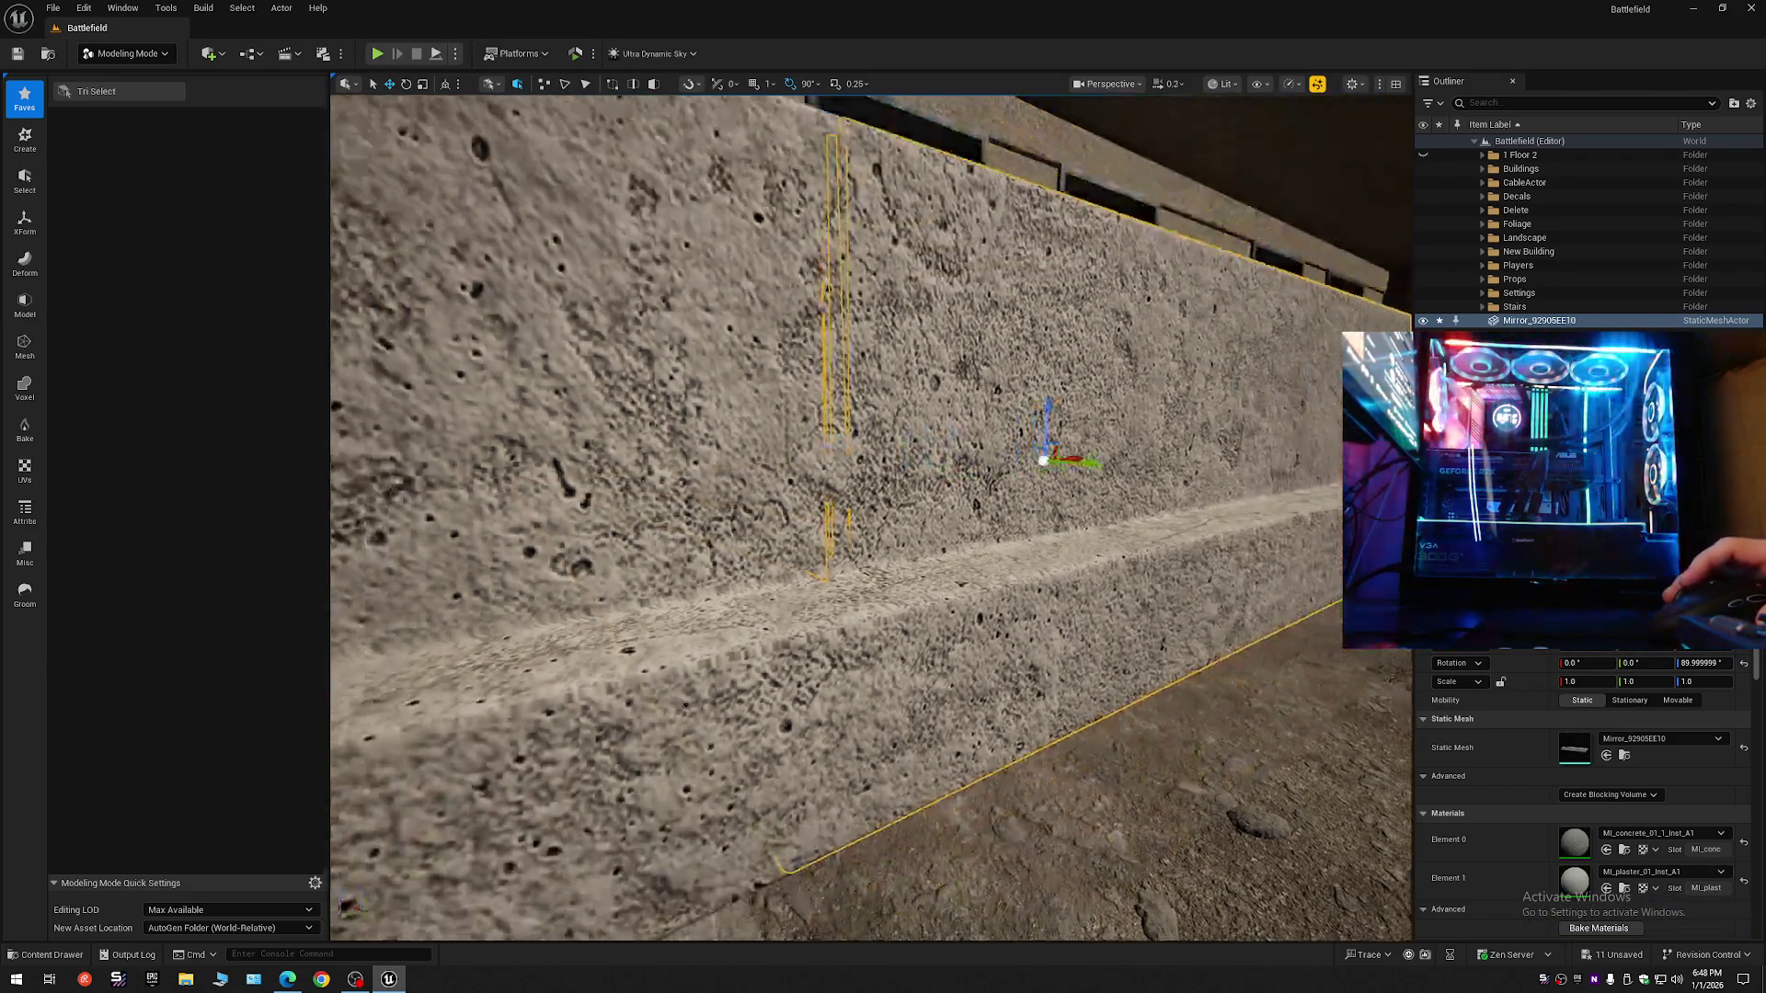
key(s)
scroll(689, 448, up, 2)
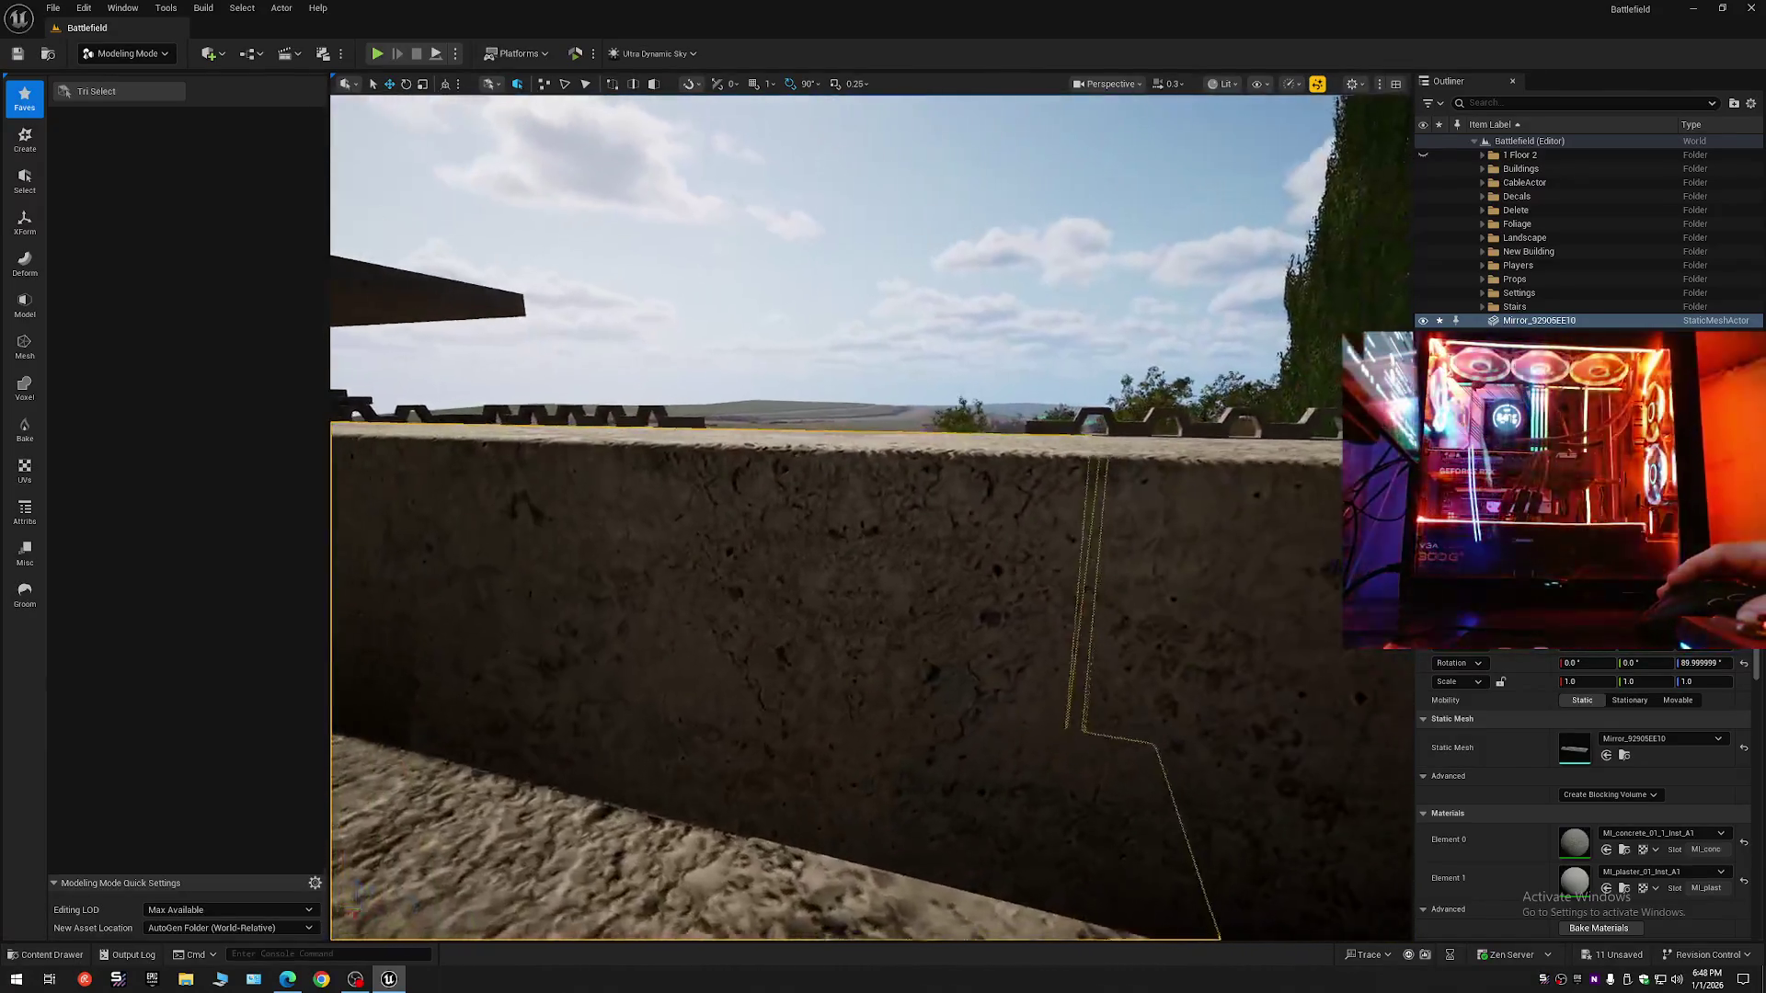
key(s)
scroll(690, 447, up, 1)
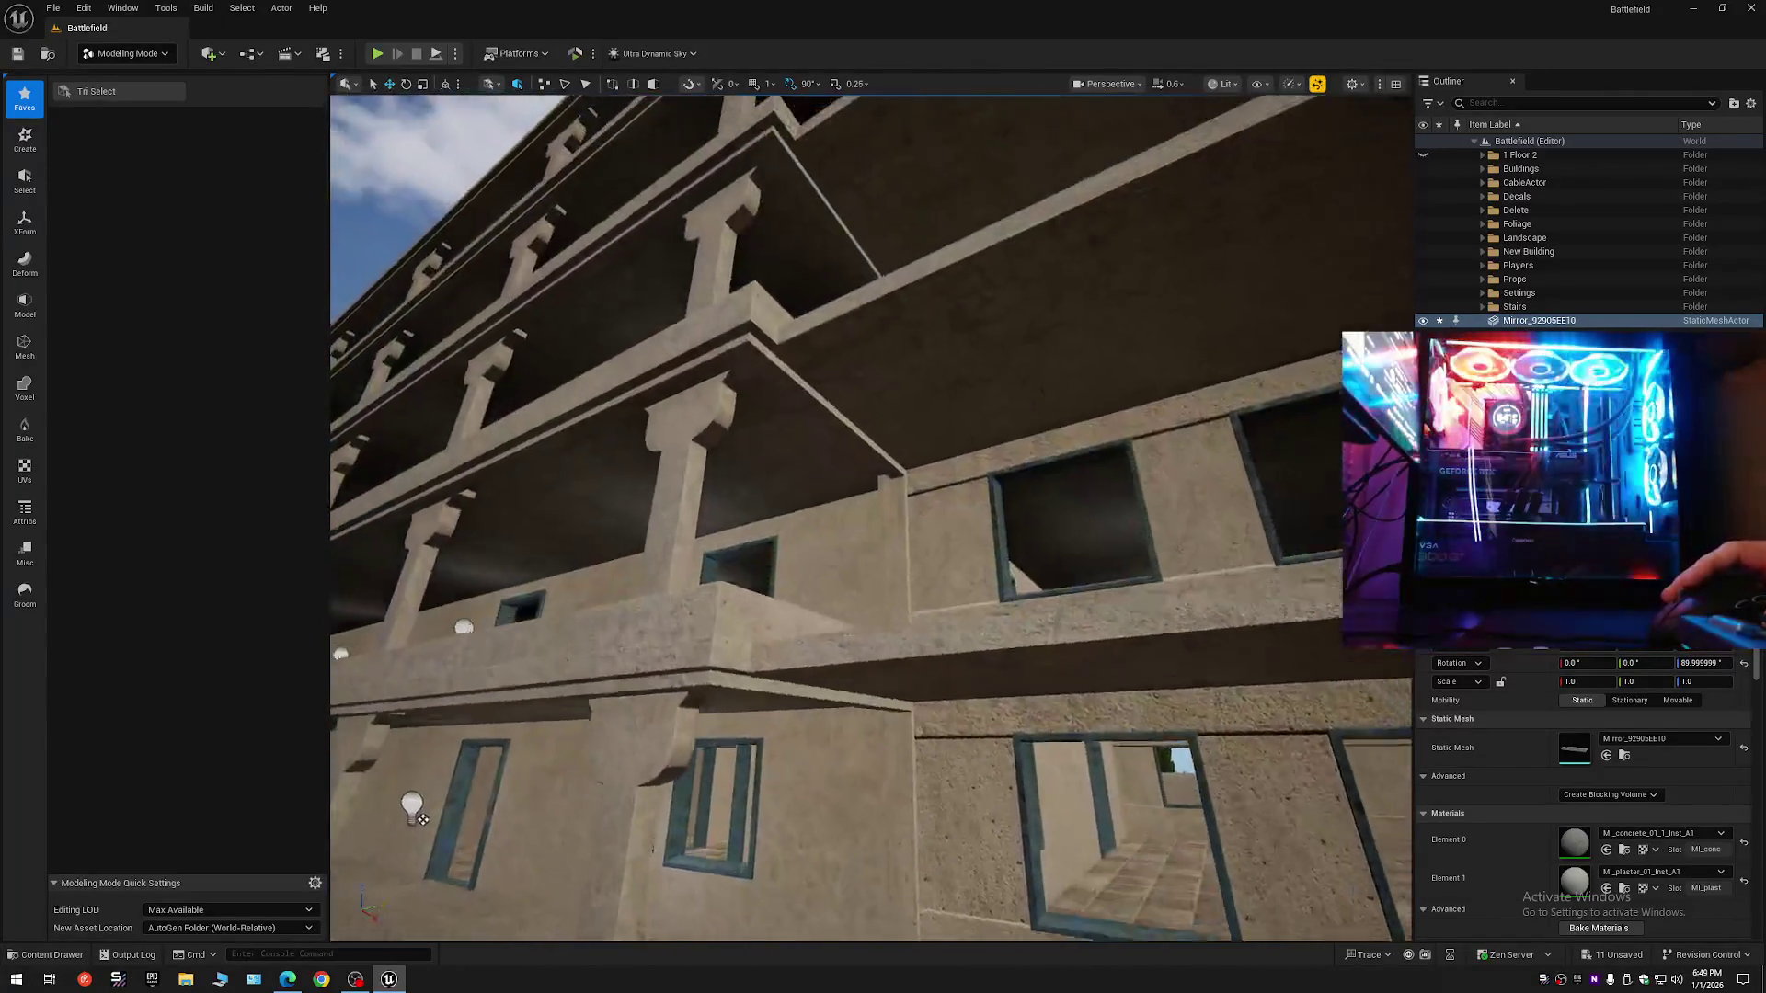
key(s)
scroll(1218, 577, up, 1)
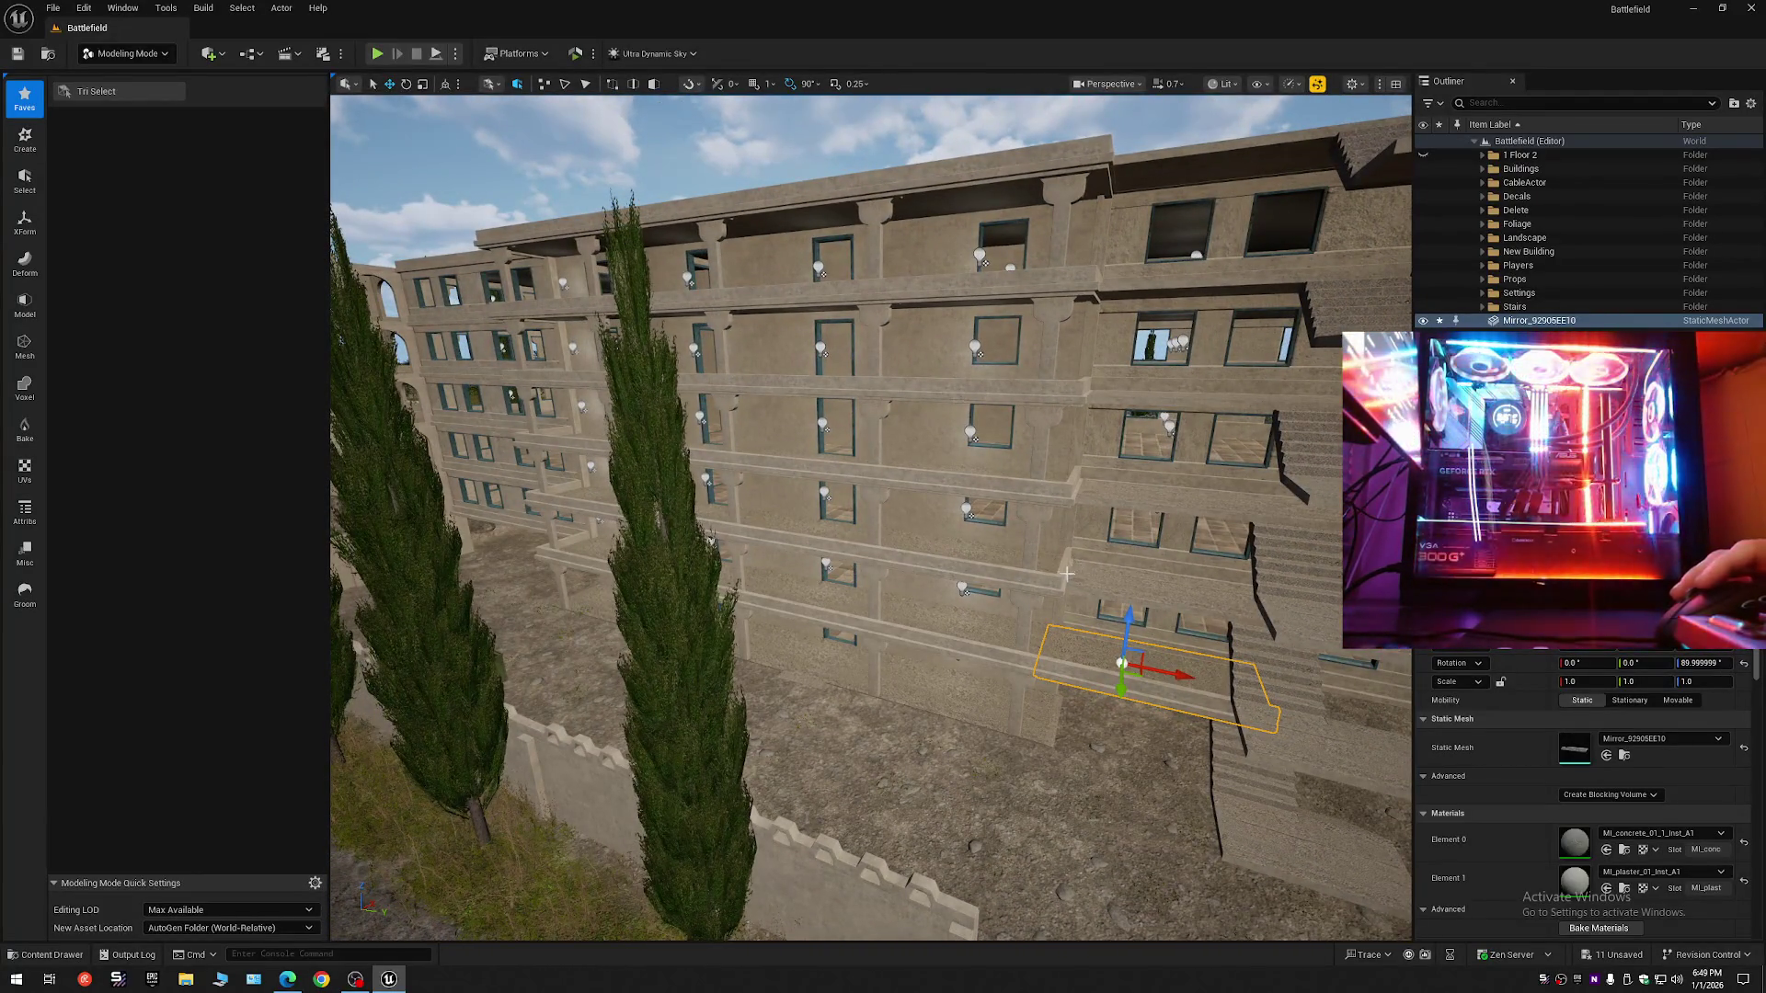
key(w)
scroll(940, 505, down, 1)
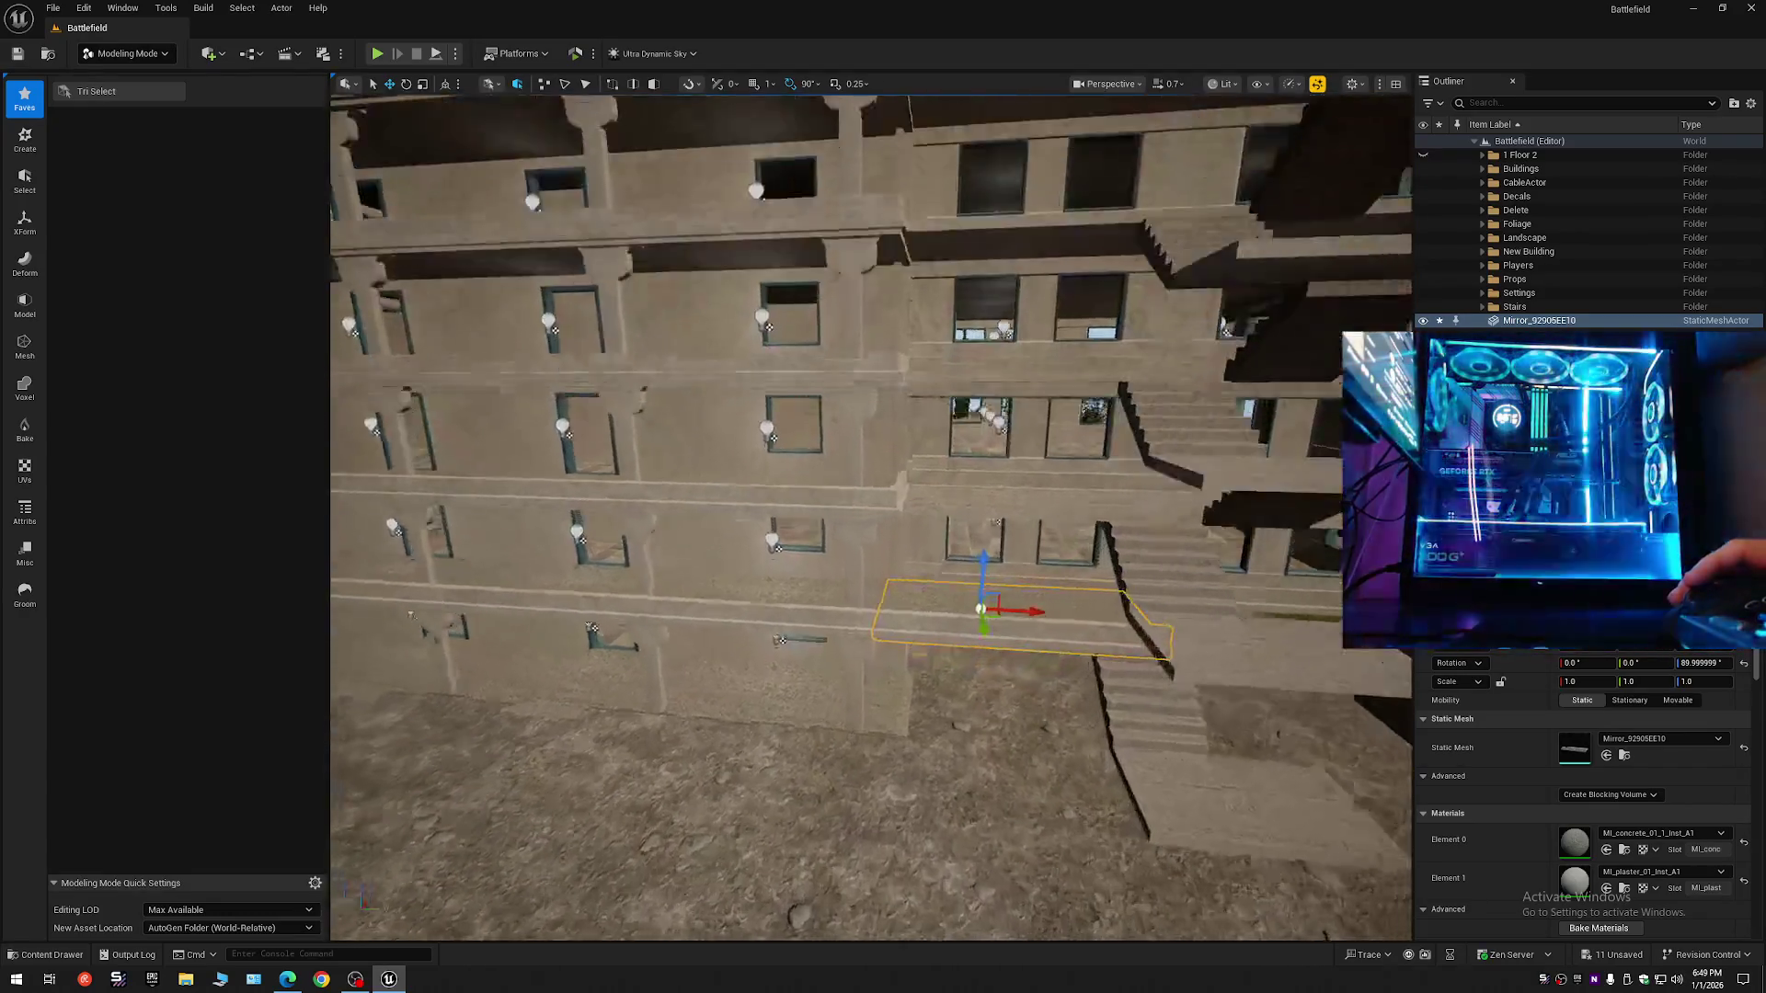
key(w)
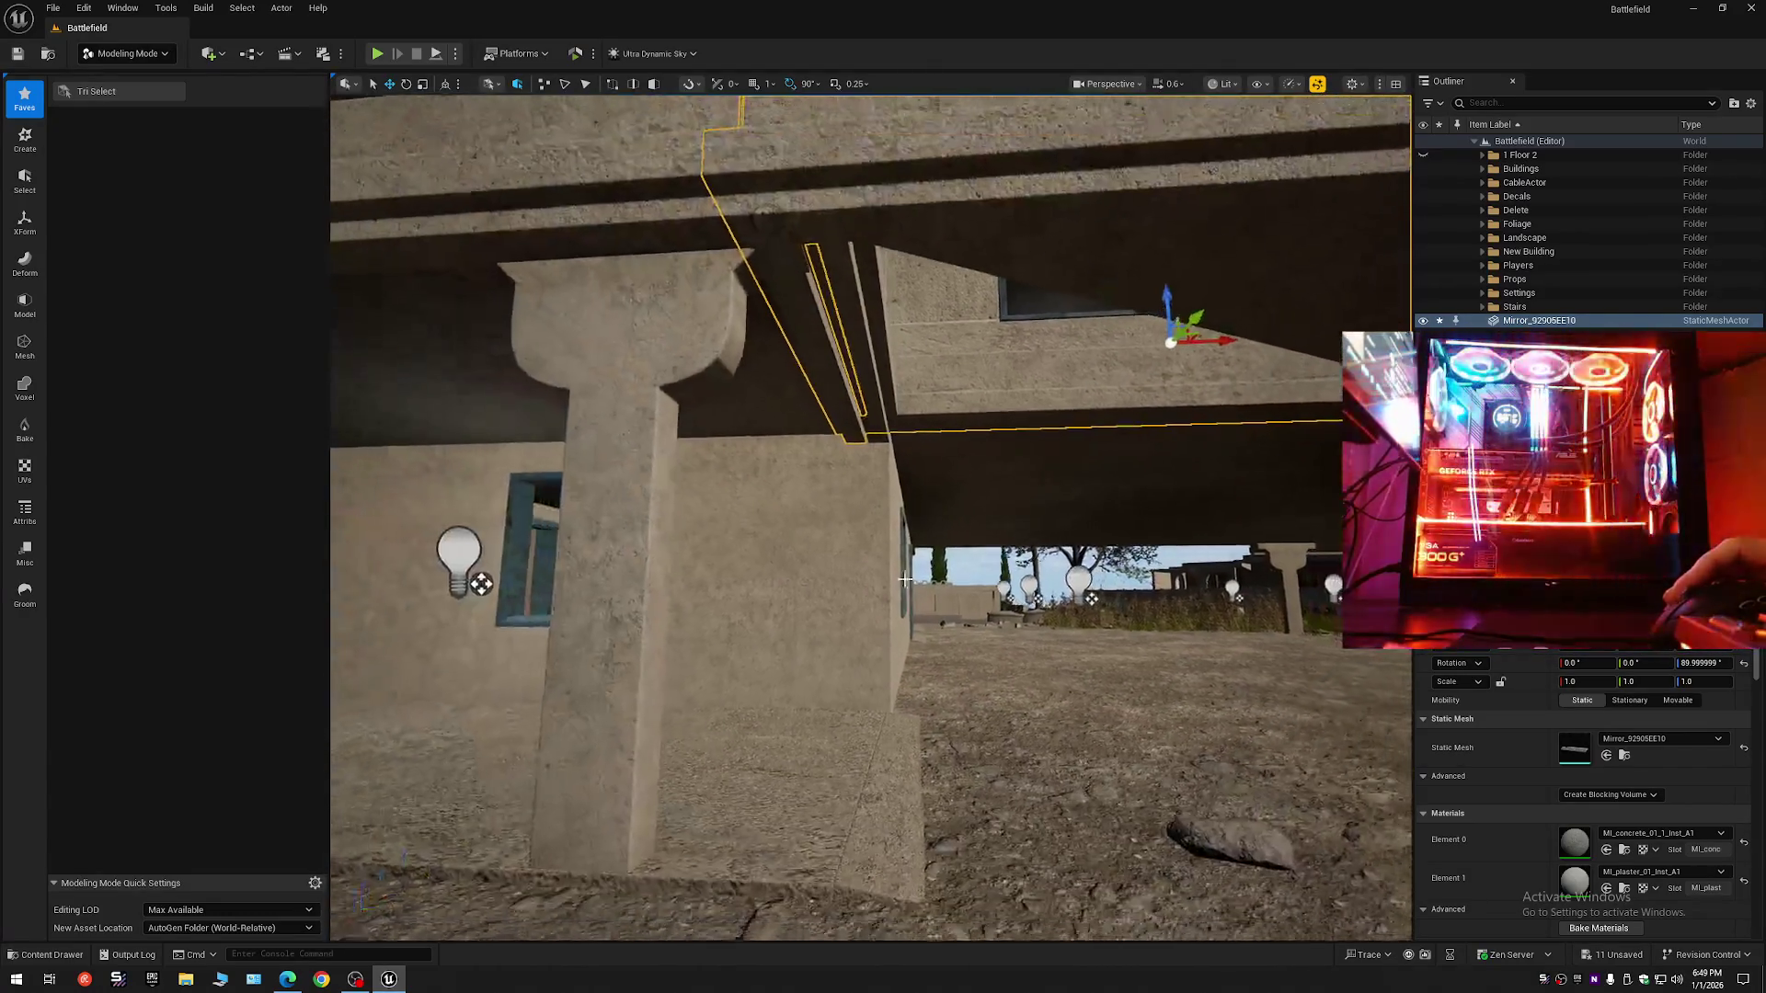
- Collapse the Outliner folders, re-expand the Battlefield root and deselect the curb piece
click(1750, 103)
click(1637, 172)
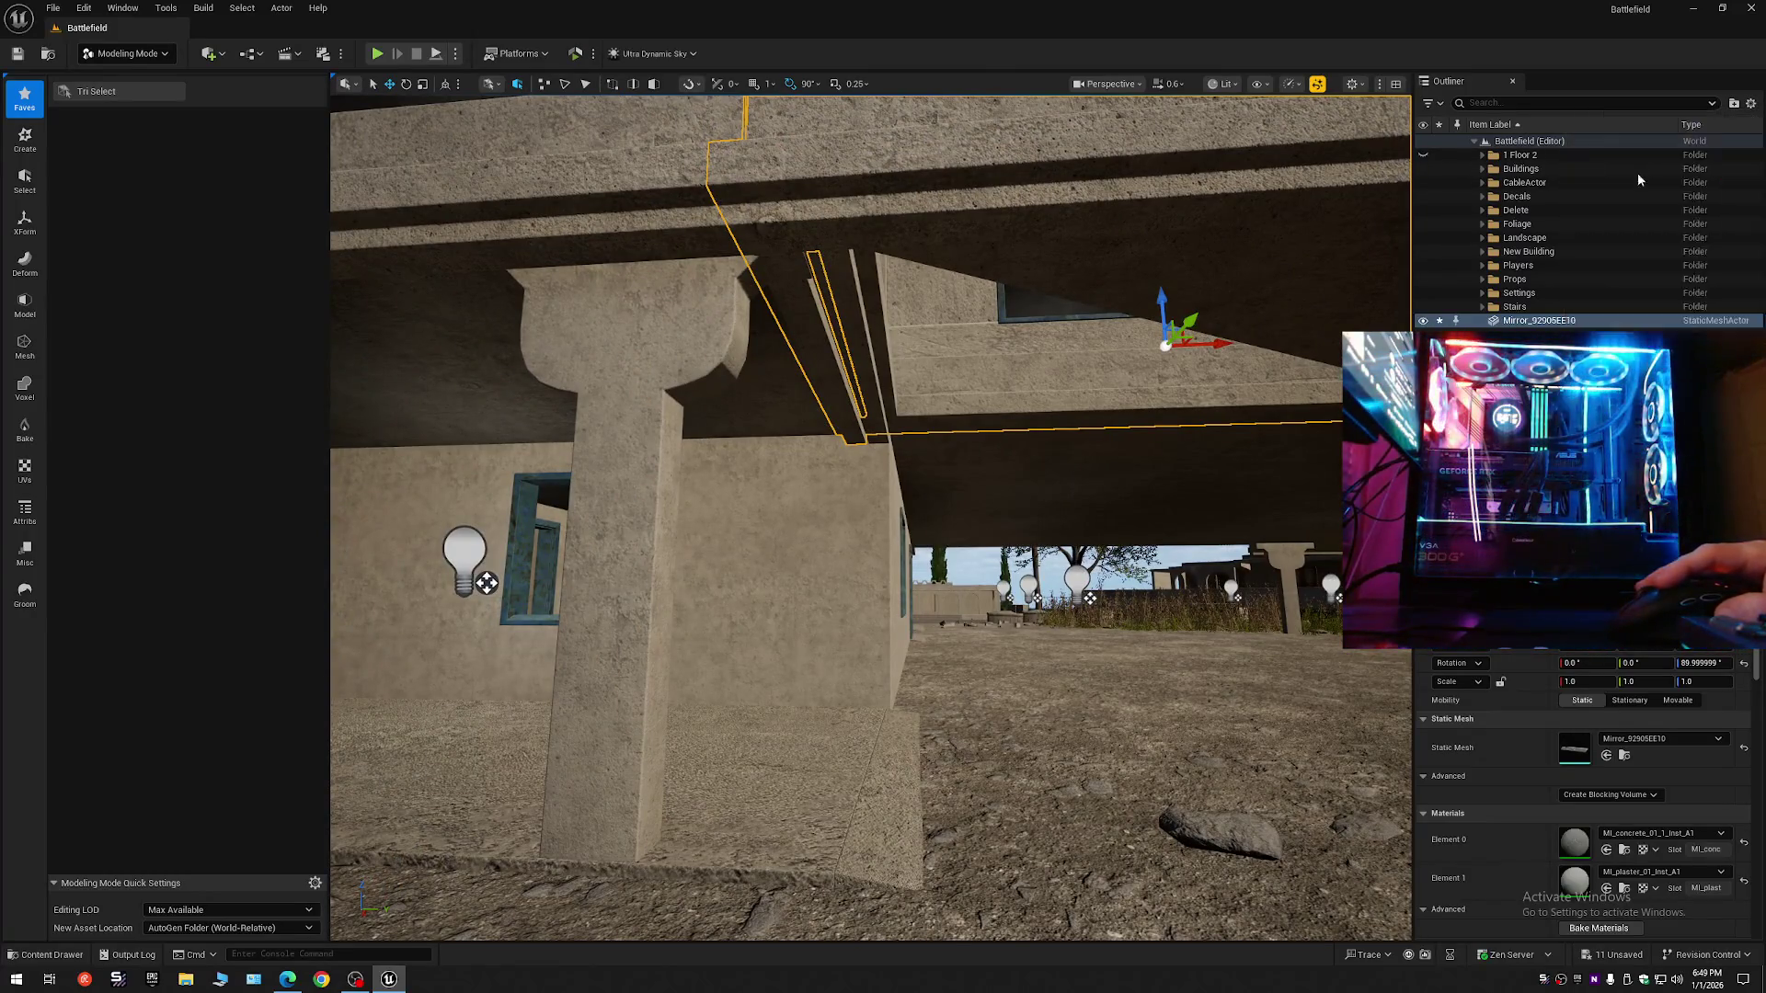
click(1474, 141)
click(1474, 141)
- Fly beneath the balcony along the corridor and select the concrete ledge curb Mirror_92905EE10
scroll(870, 515, down, 2)
key(w)
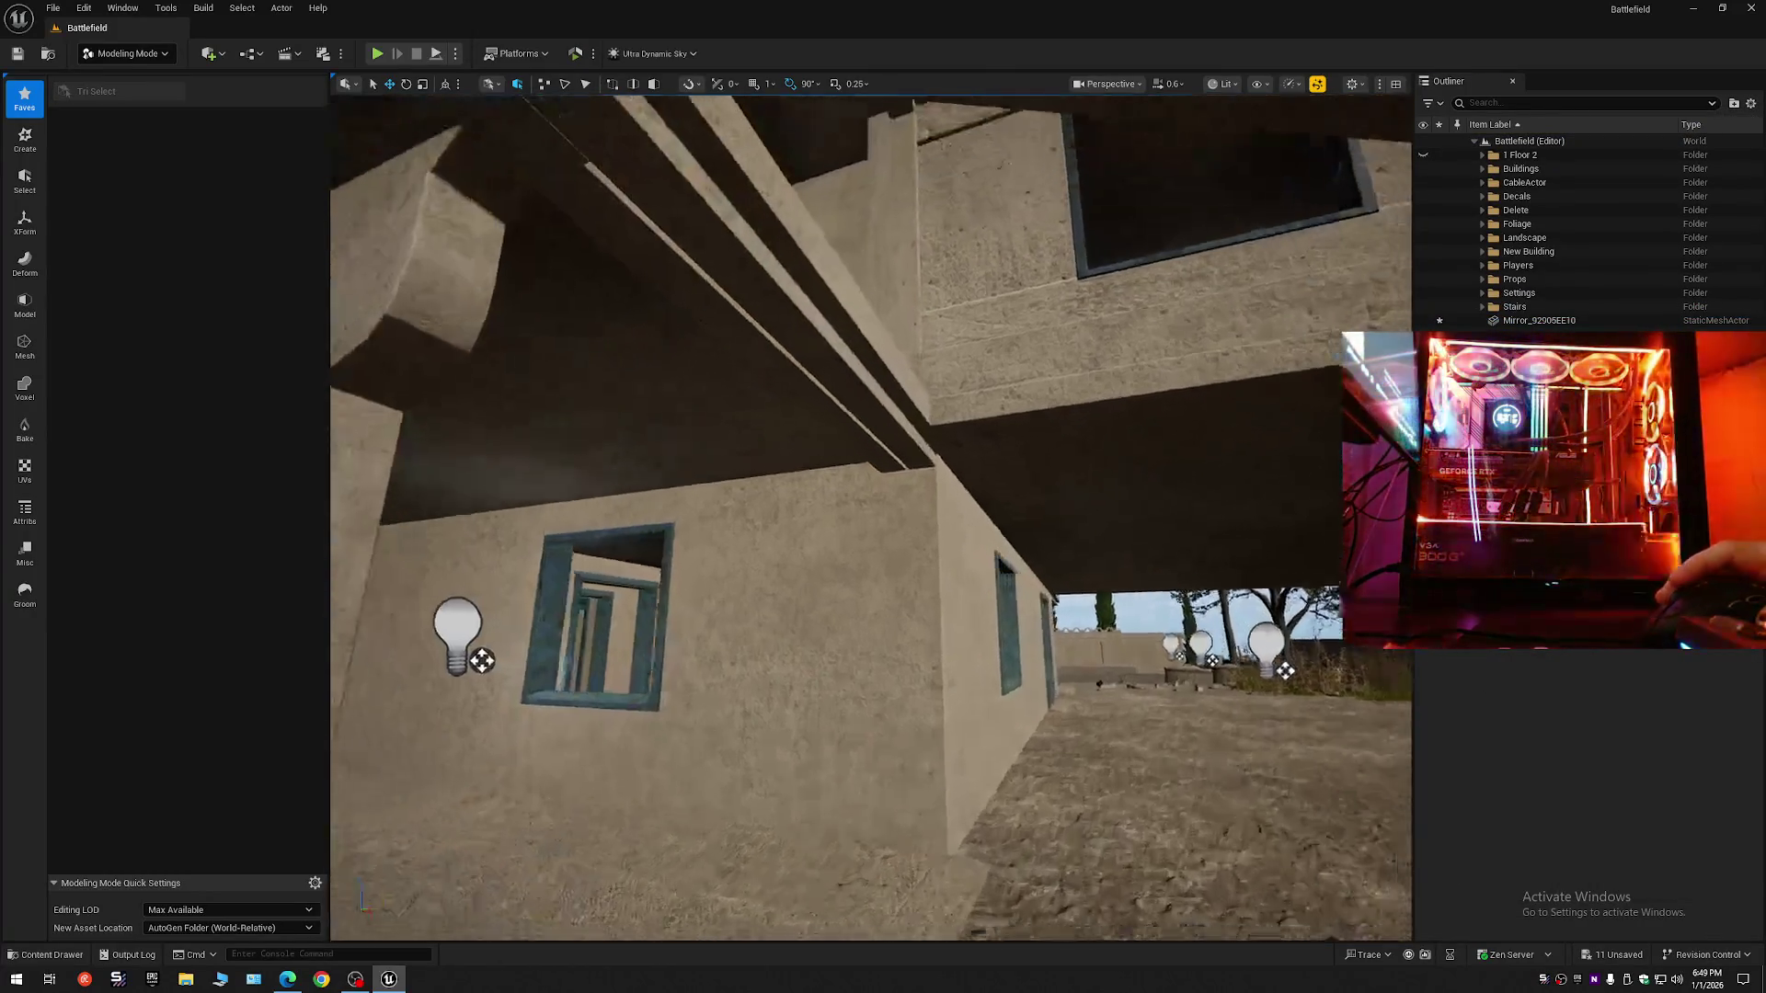
scroll(870, 515, down, 1)
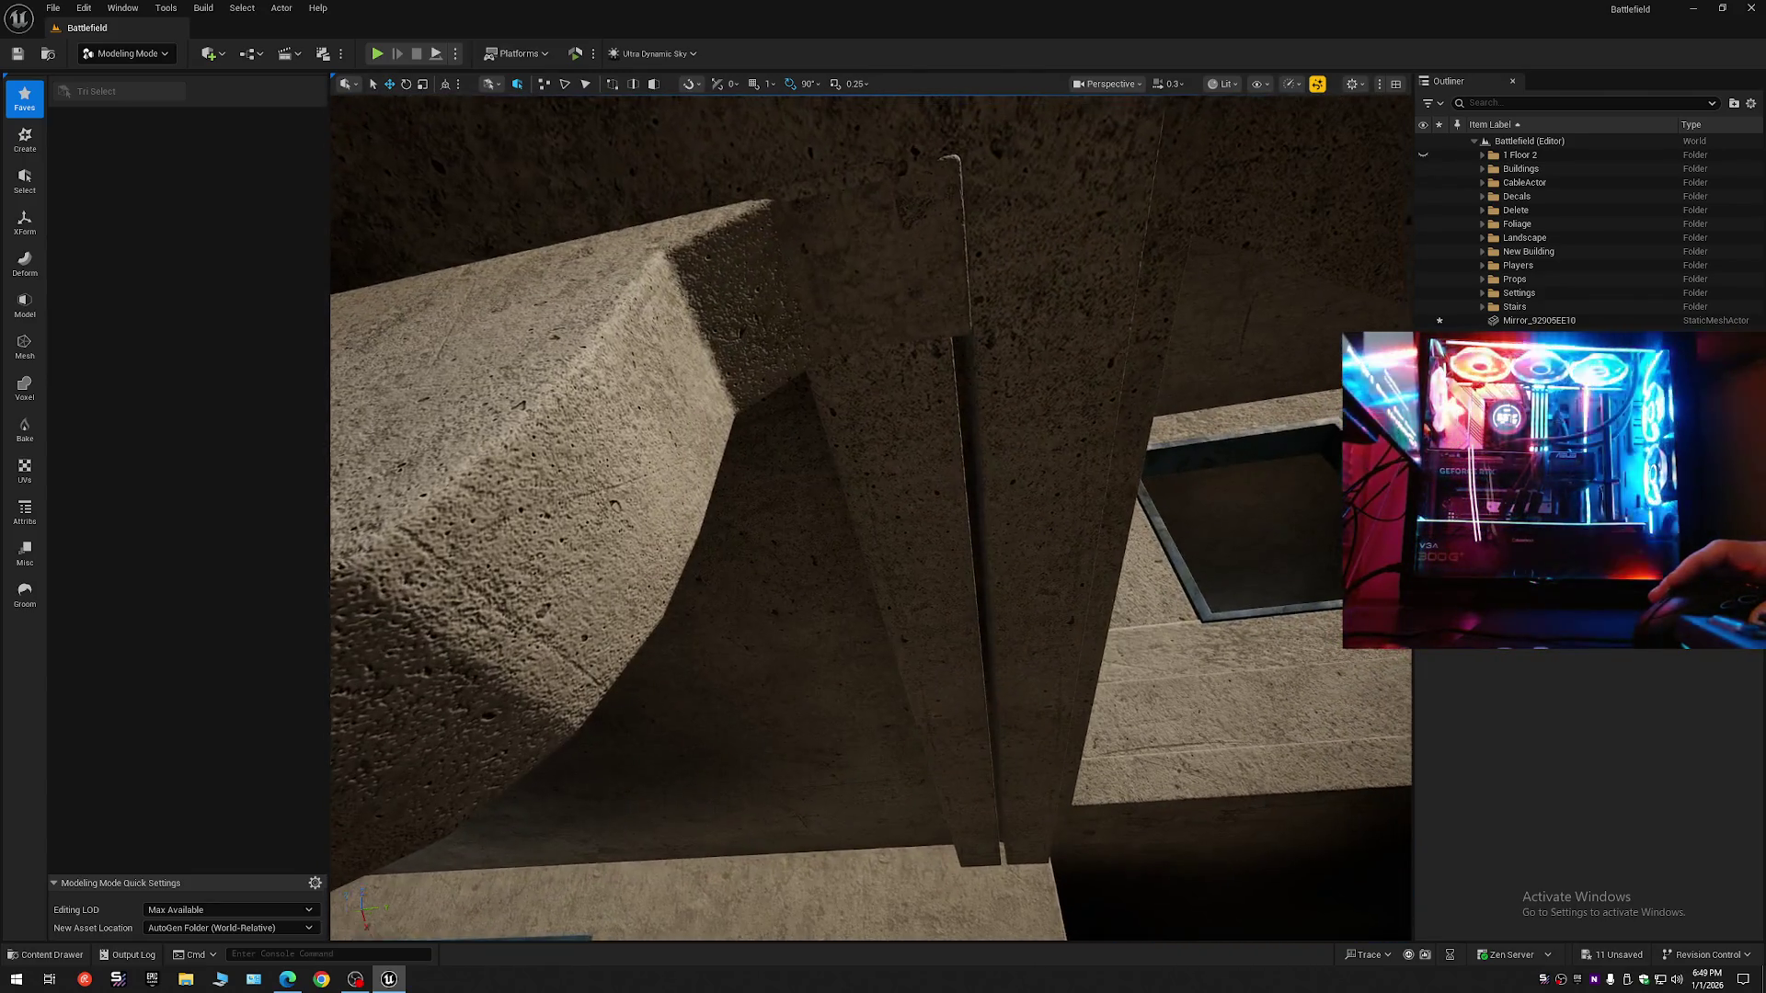
scroll(870, 515, up, 1)
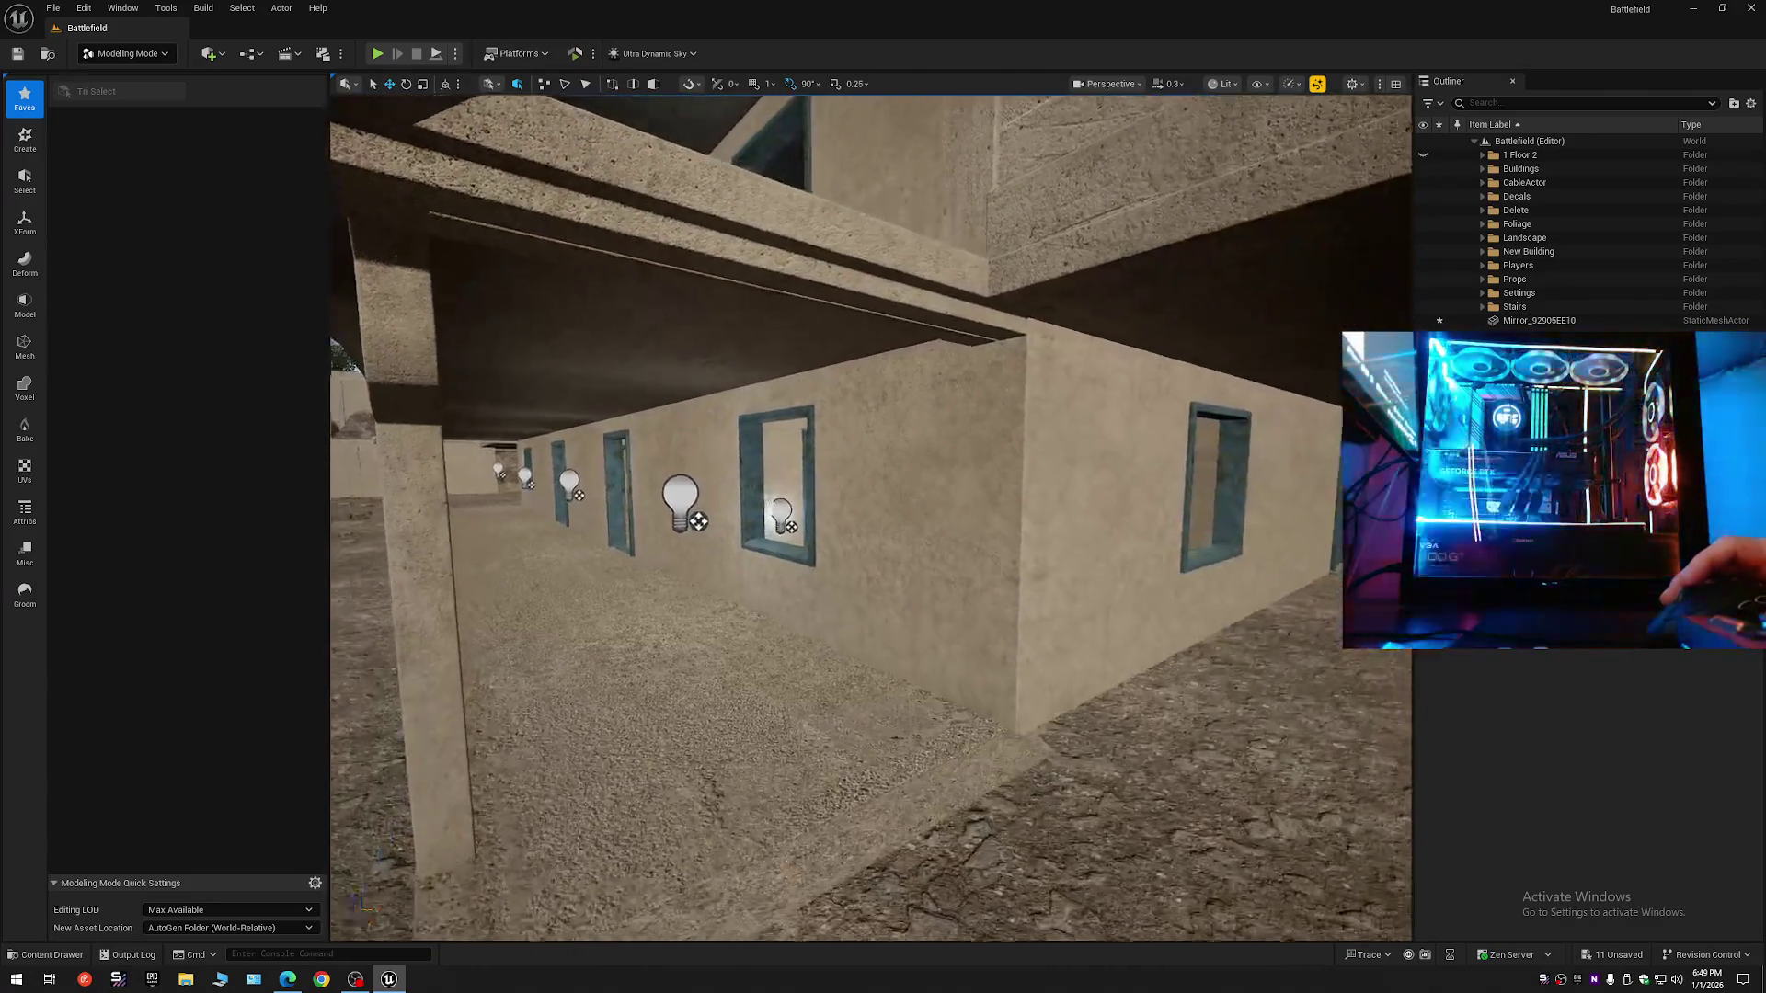
scroll(870, 515, down, 1)
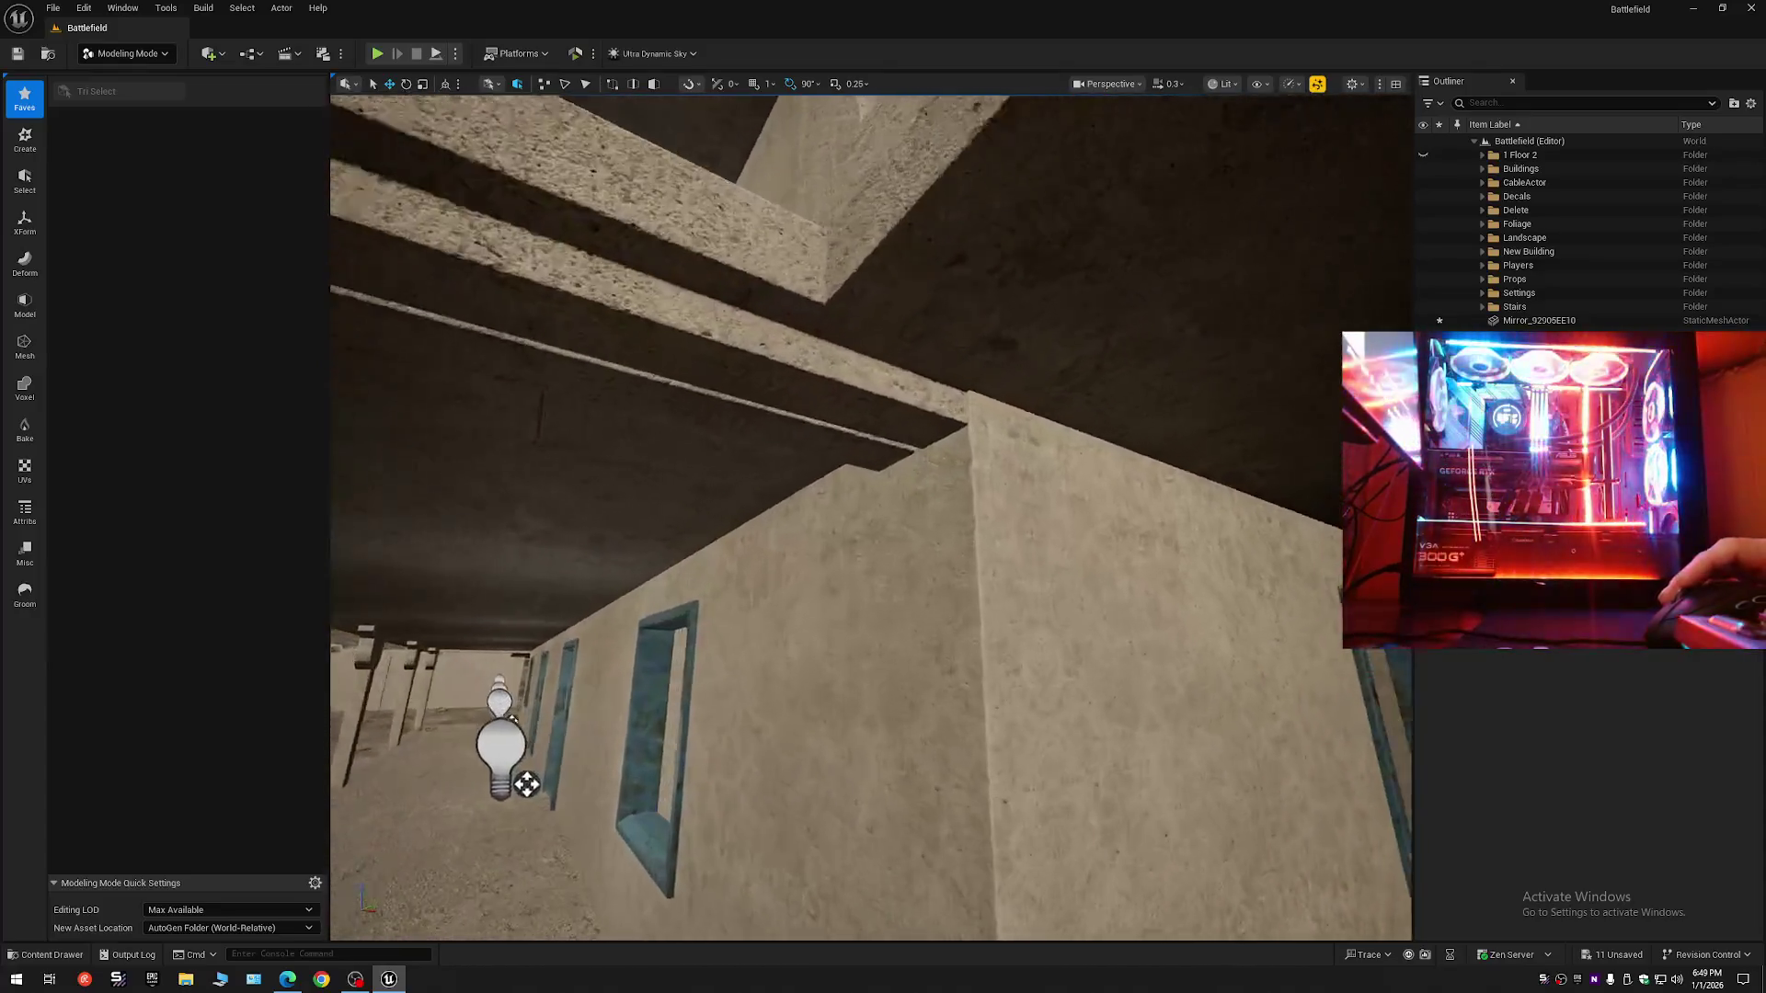
key(s)
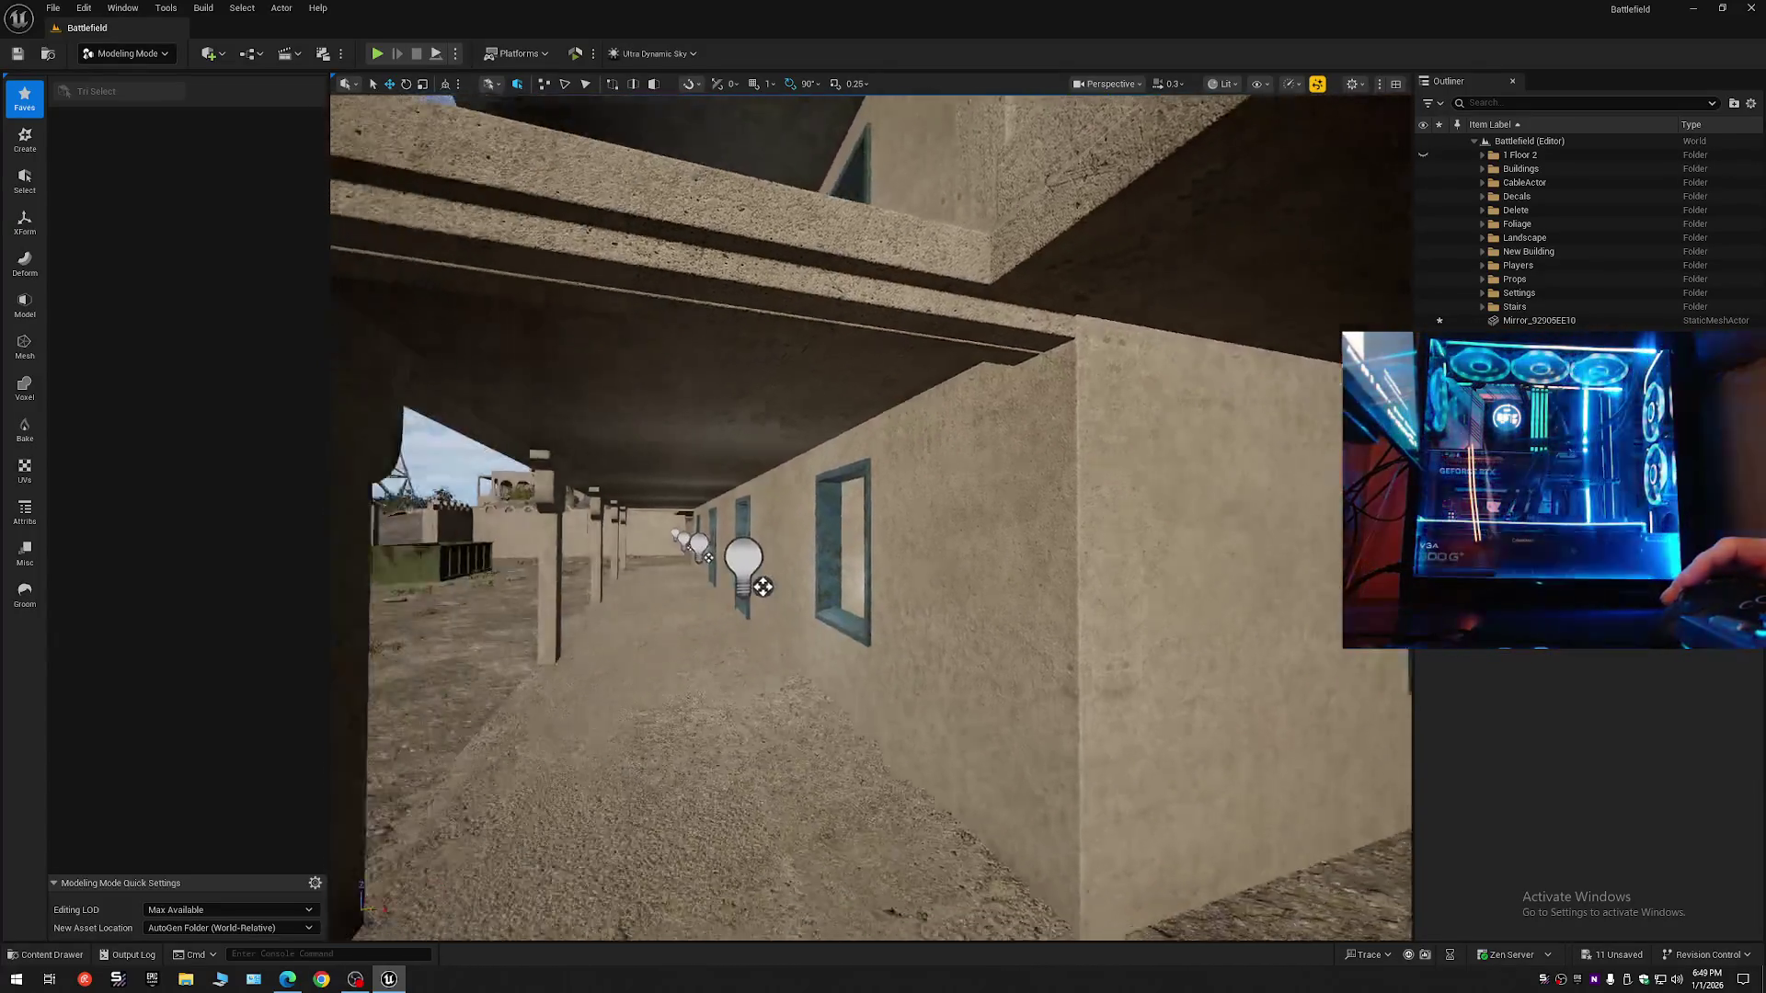
key(w)
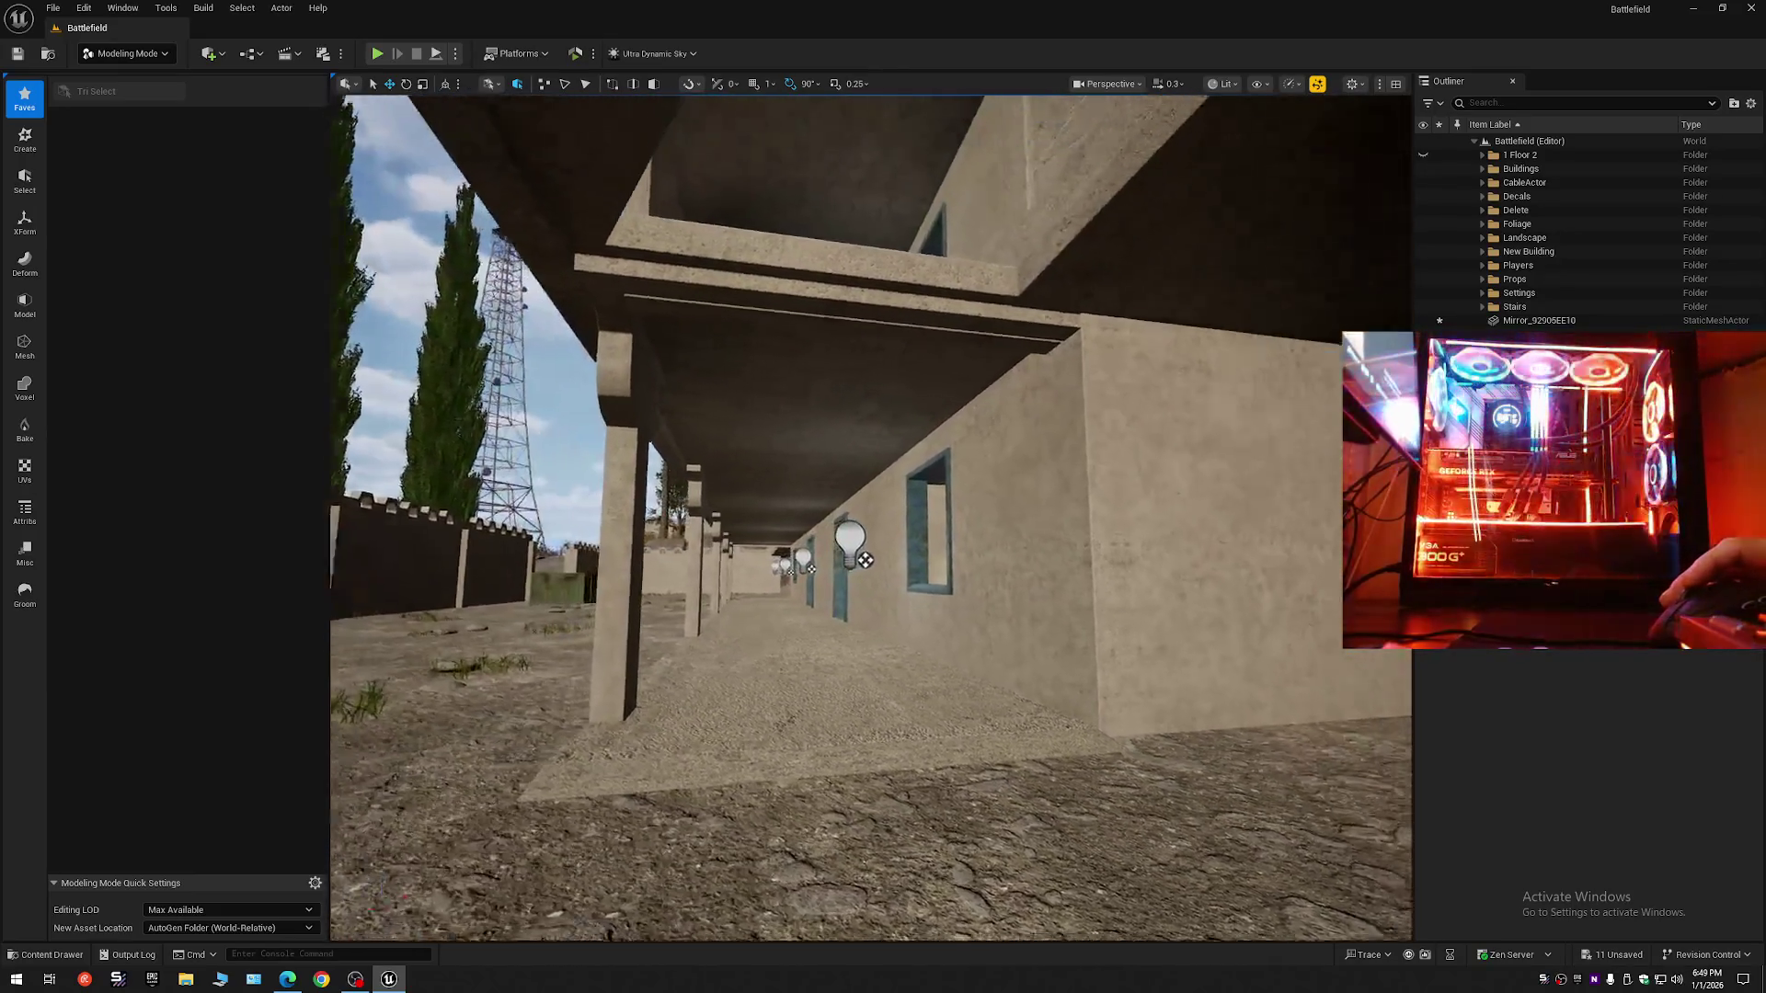
key(a)
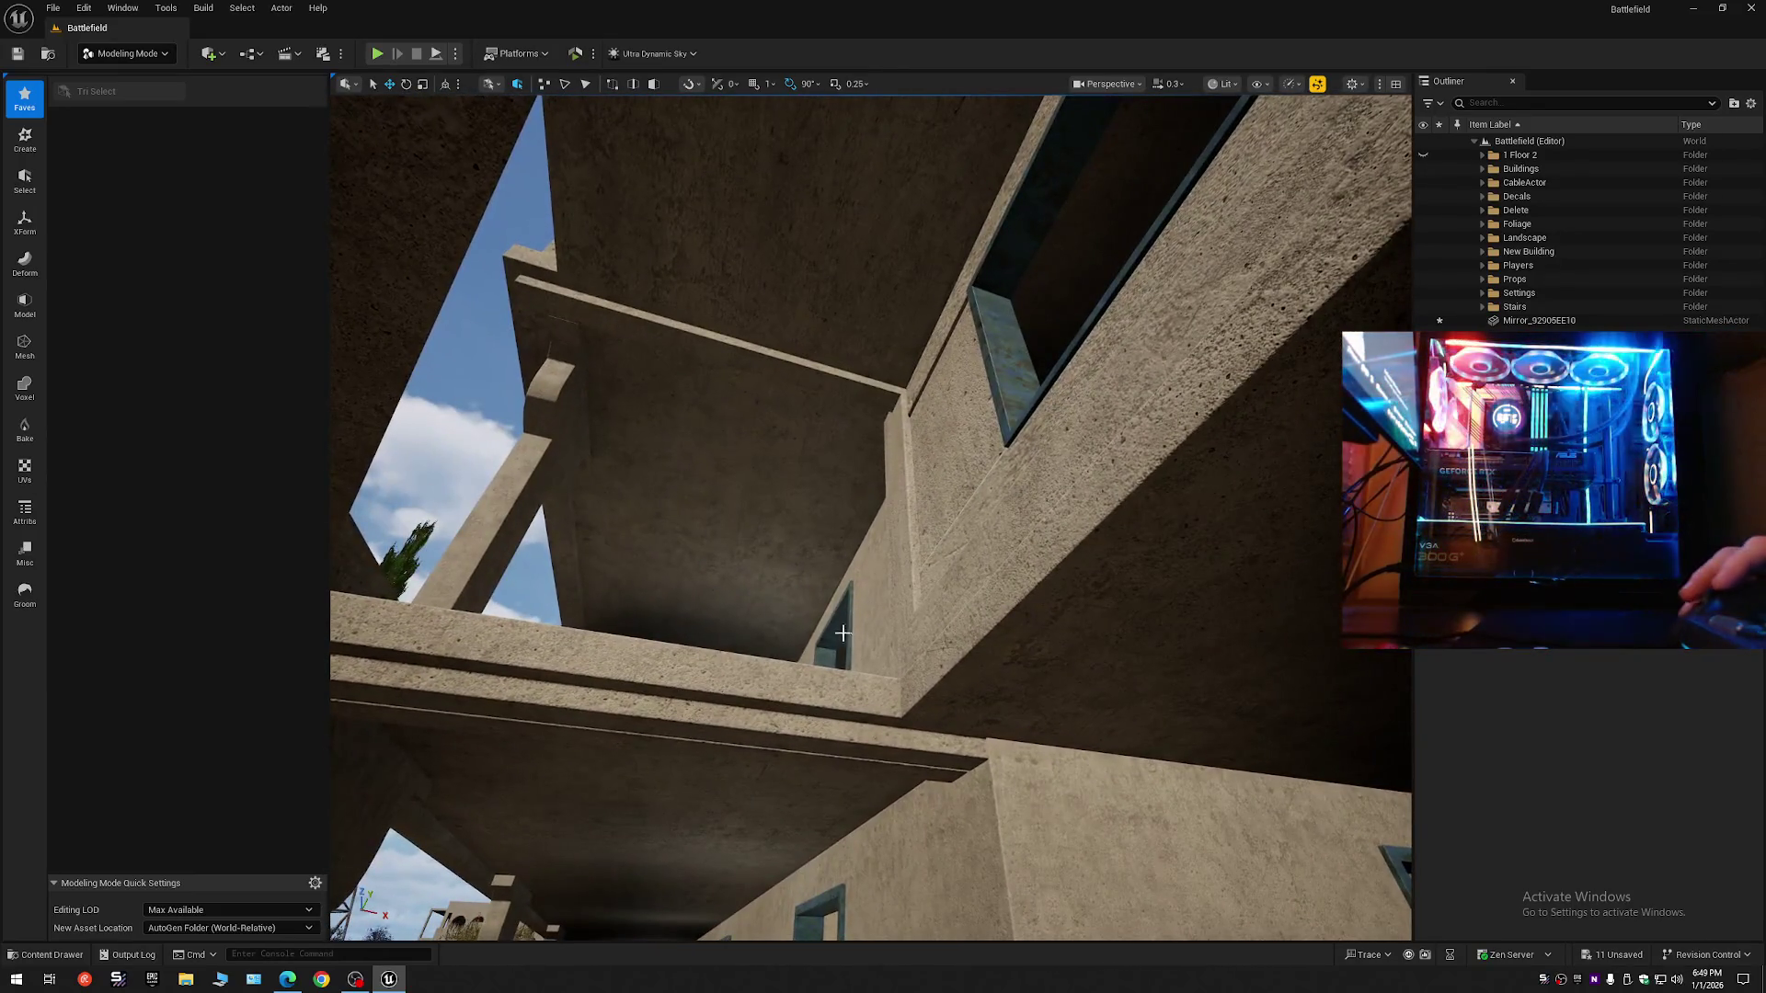
key(s)
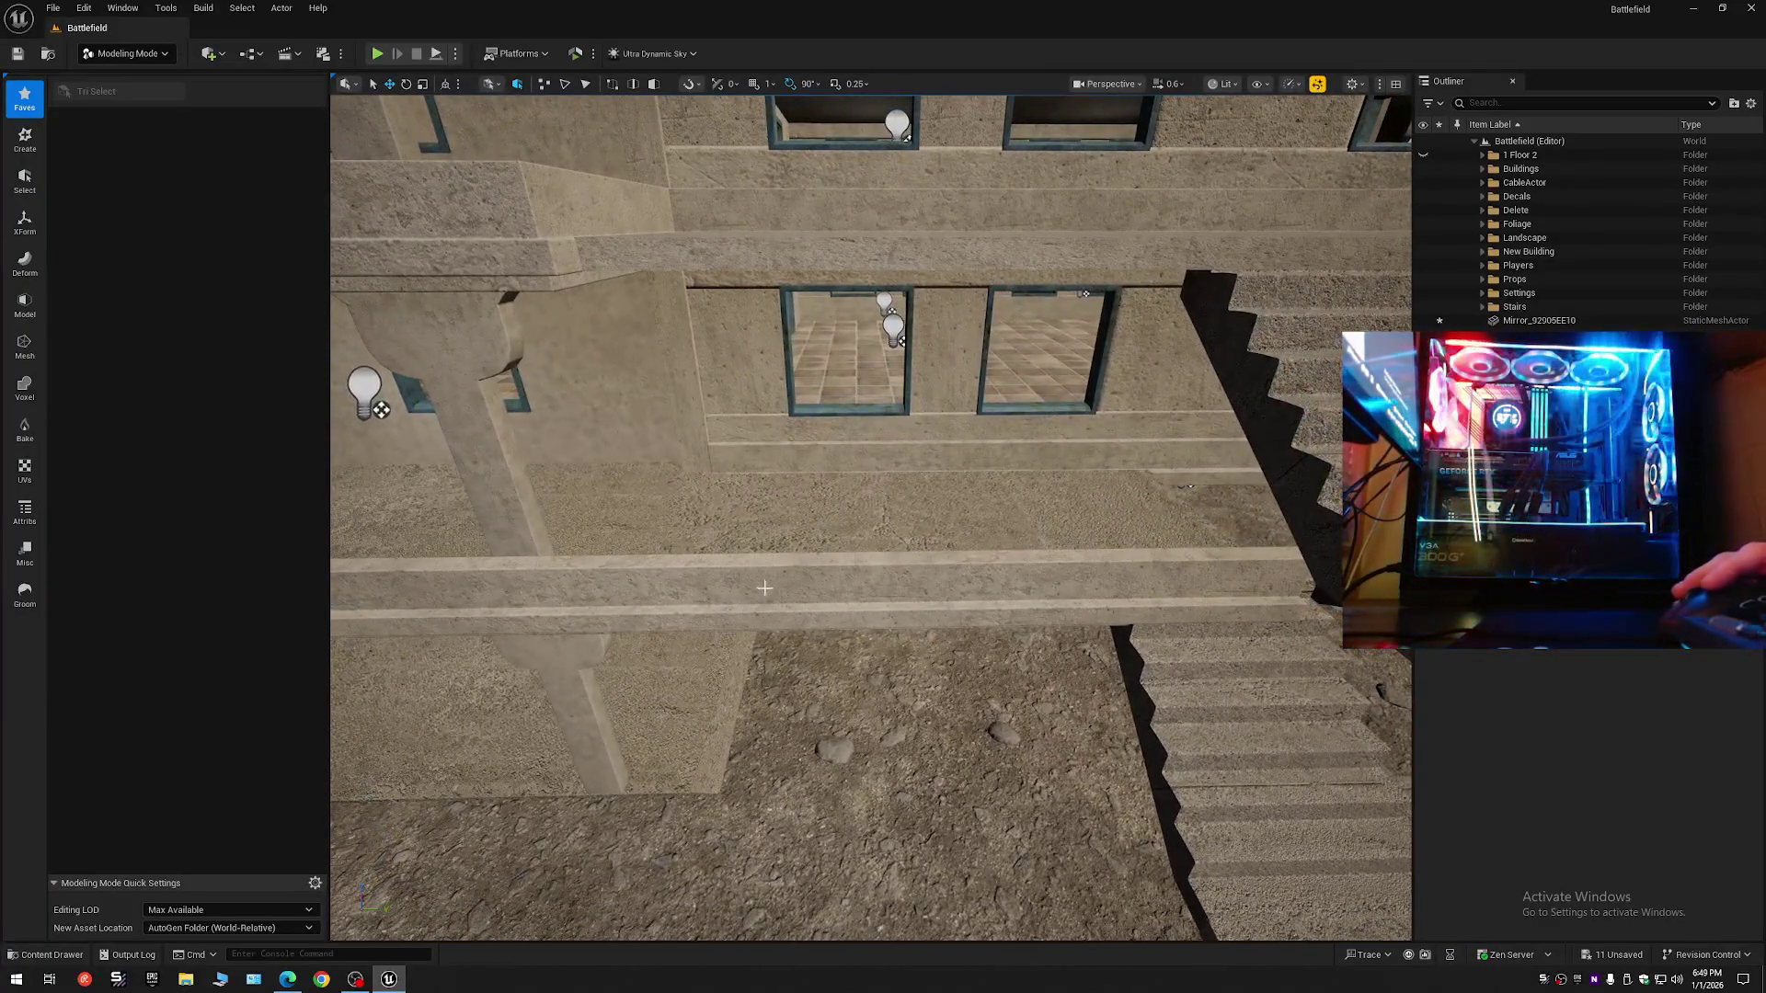
click(765, 587)
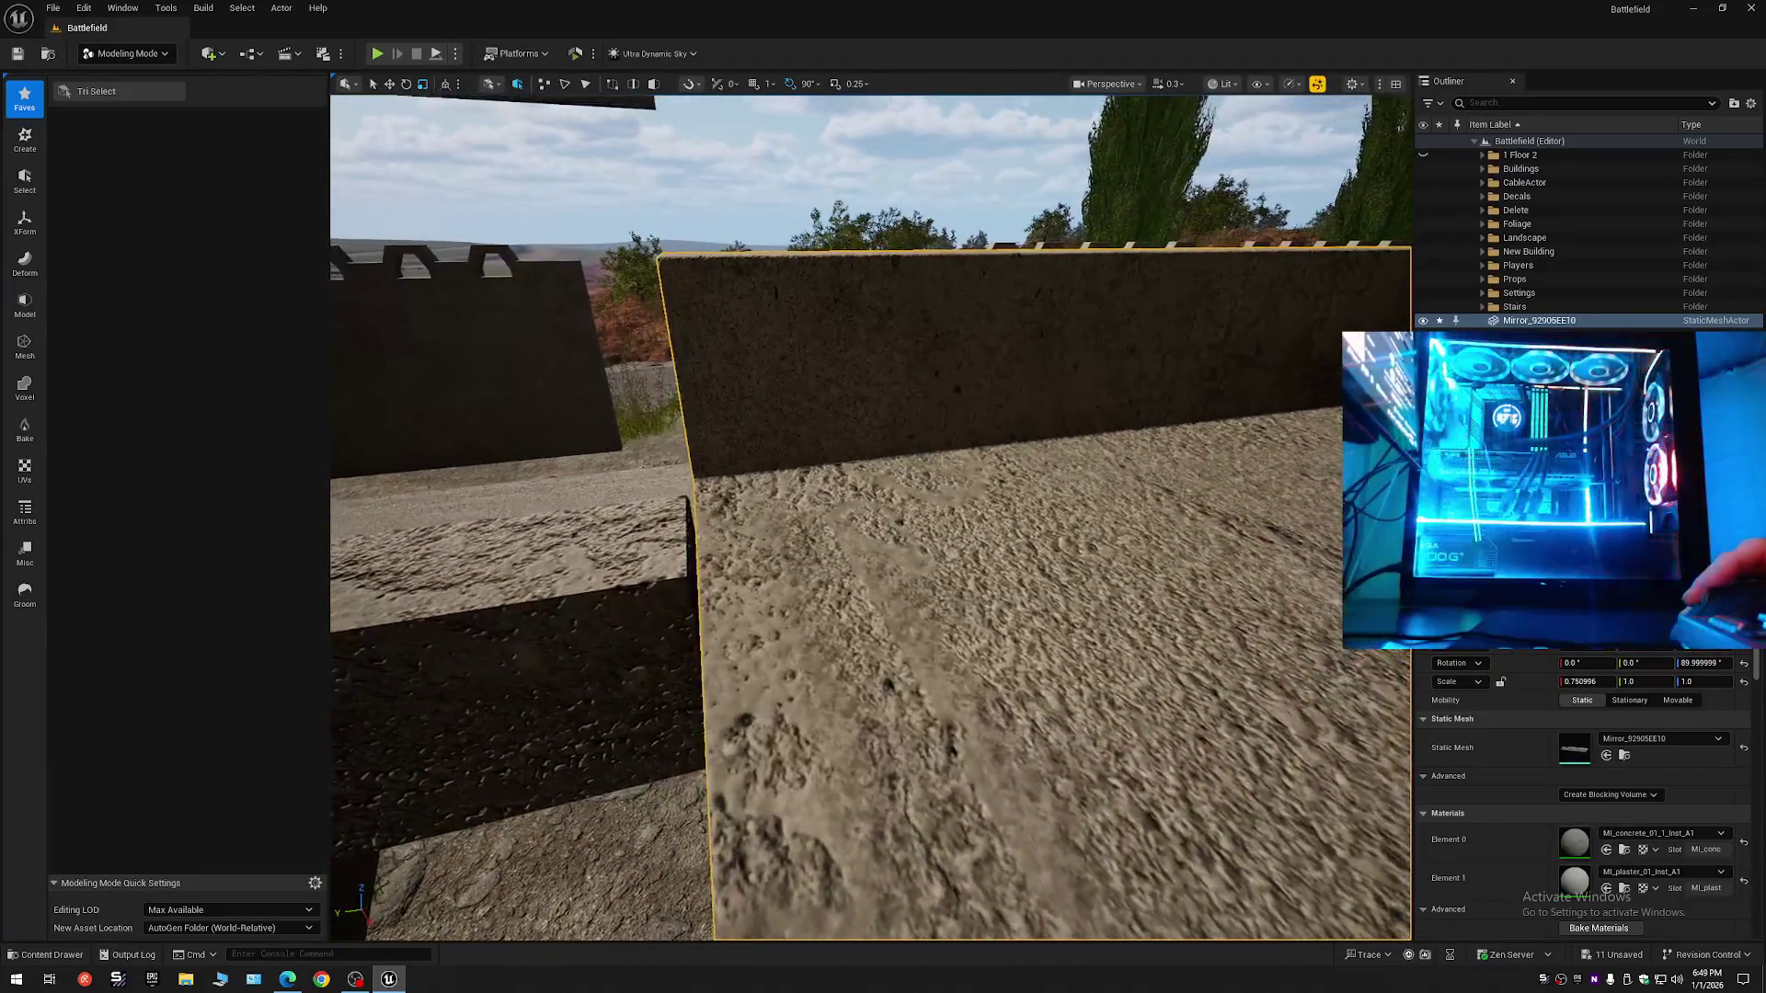
key(f)
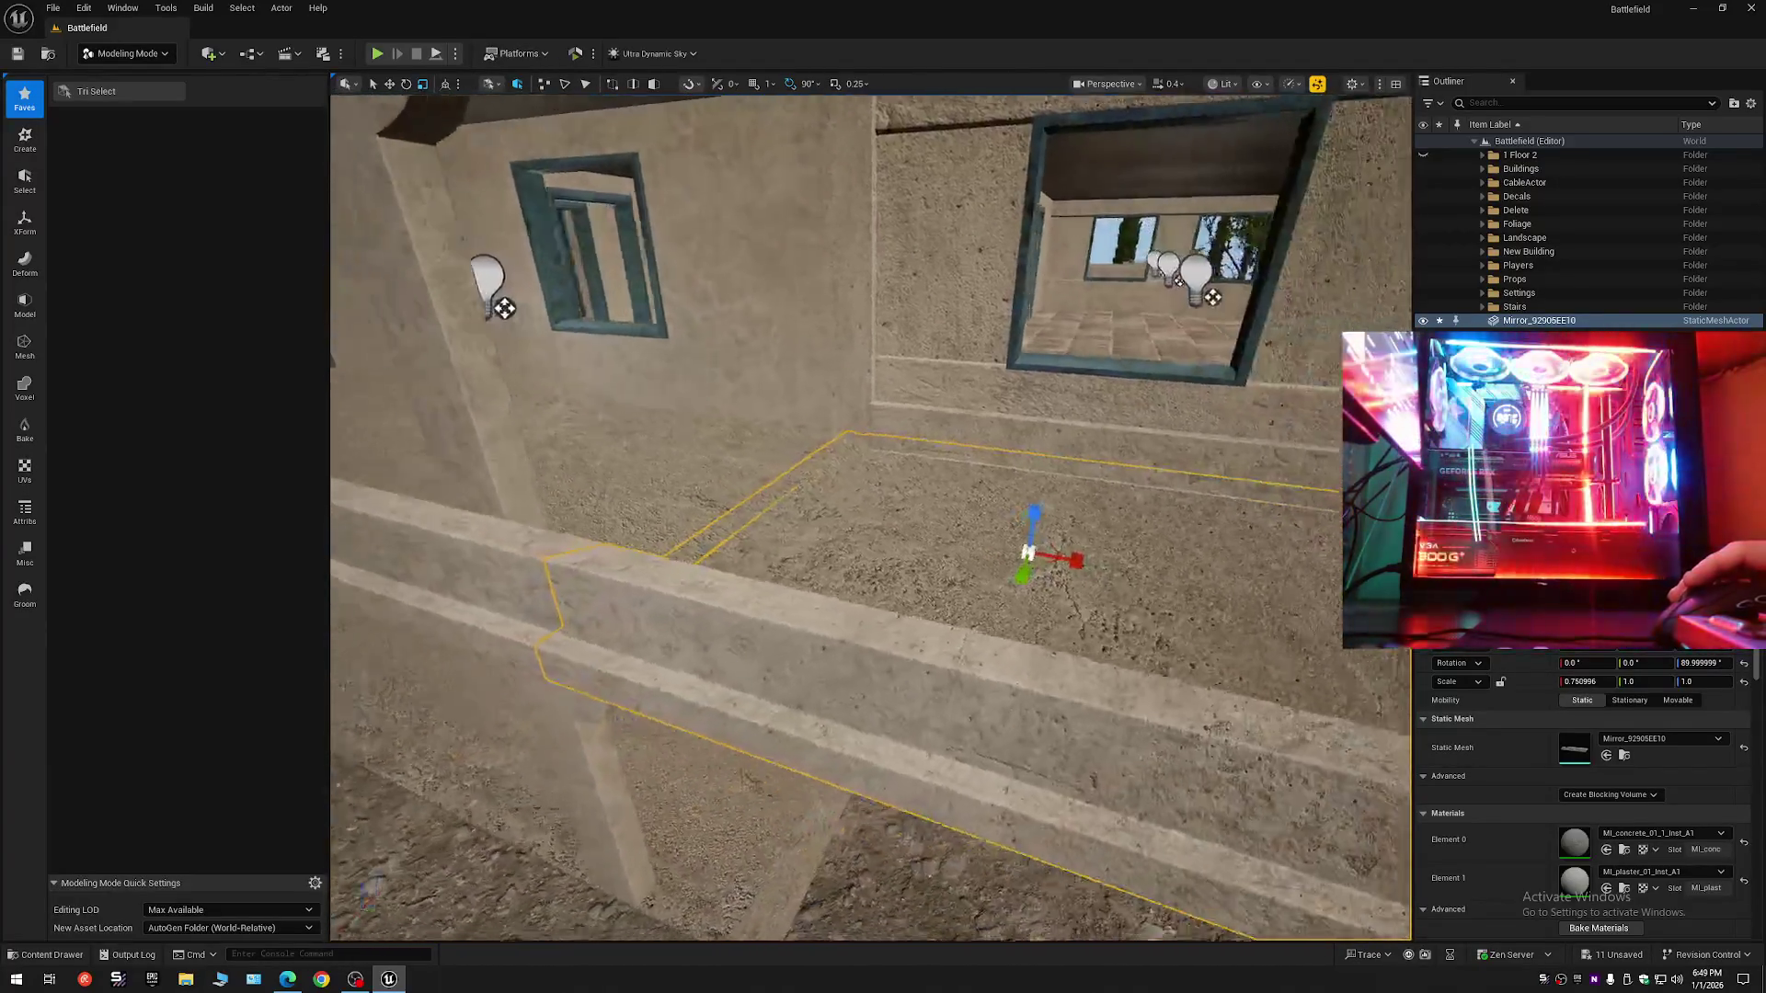
scroll(1062, 170, down, 1)
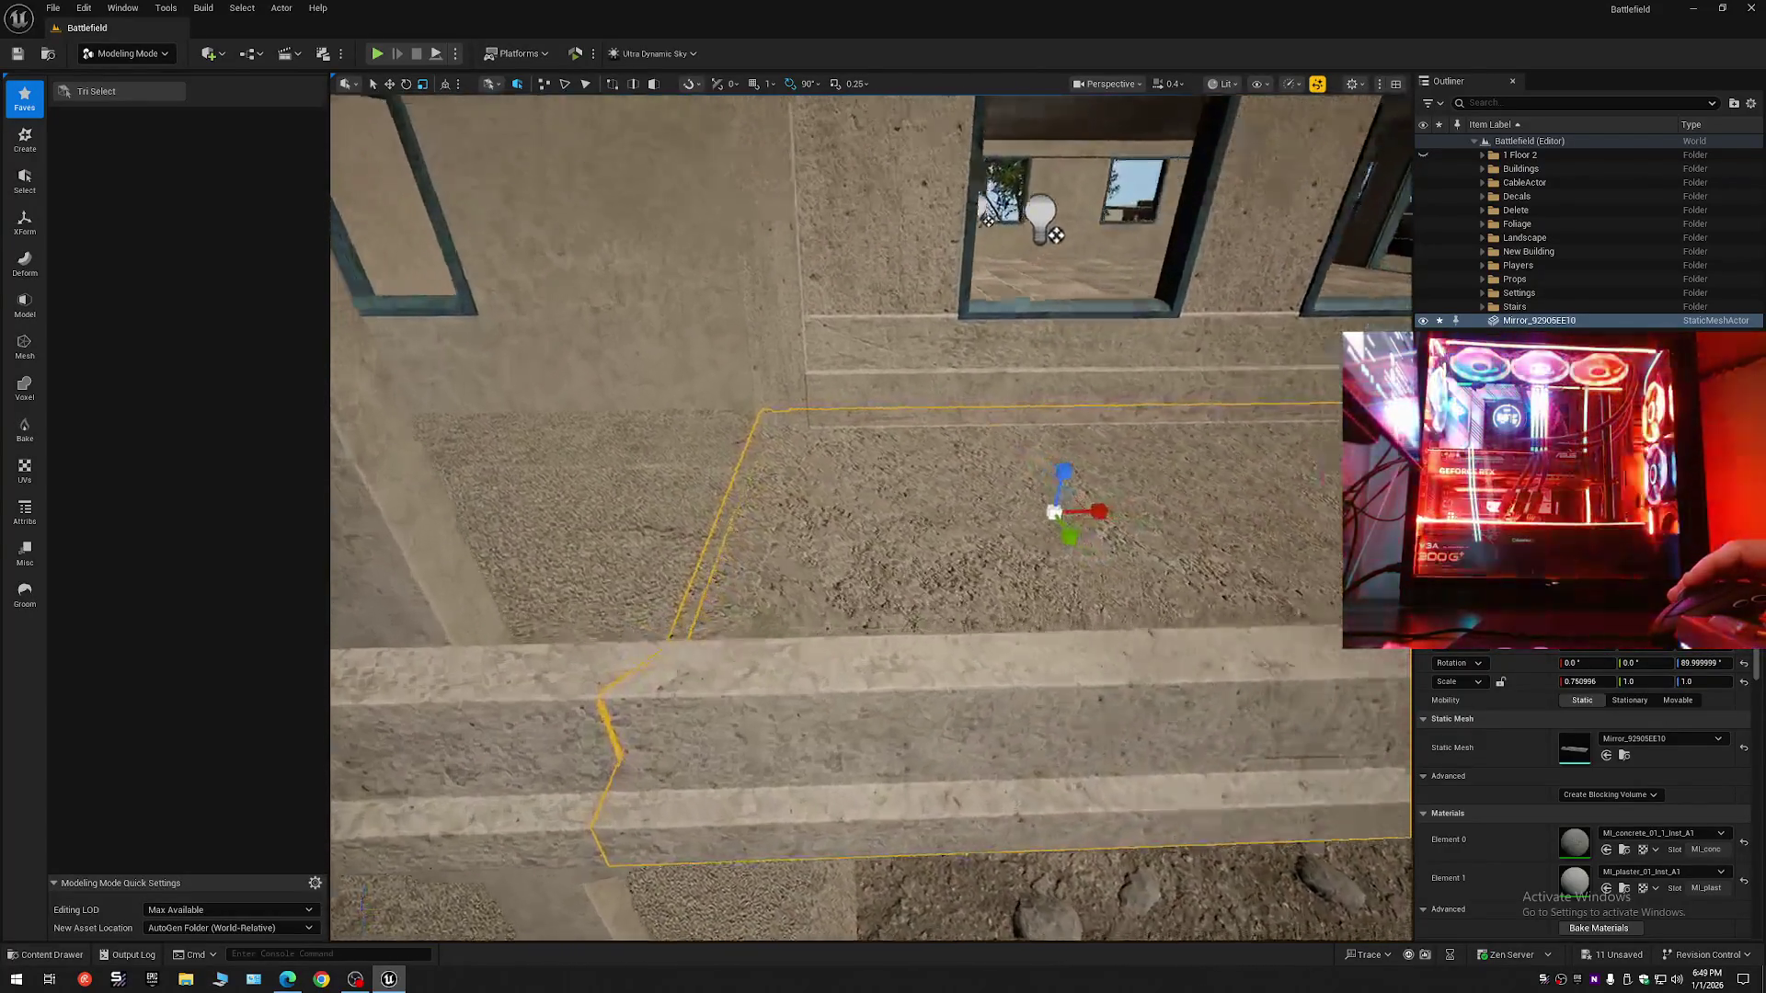
scroll(888, 570, down, 2)
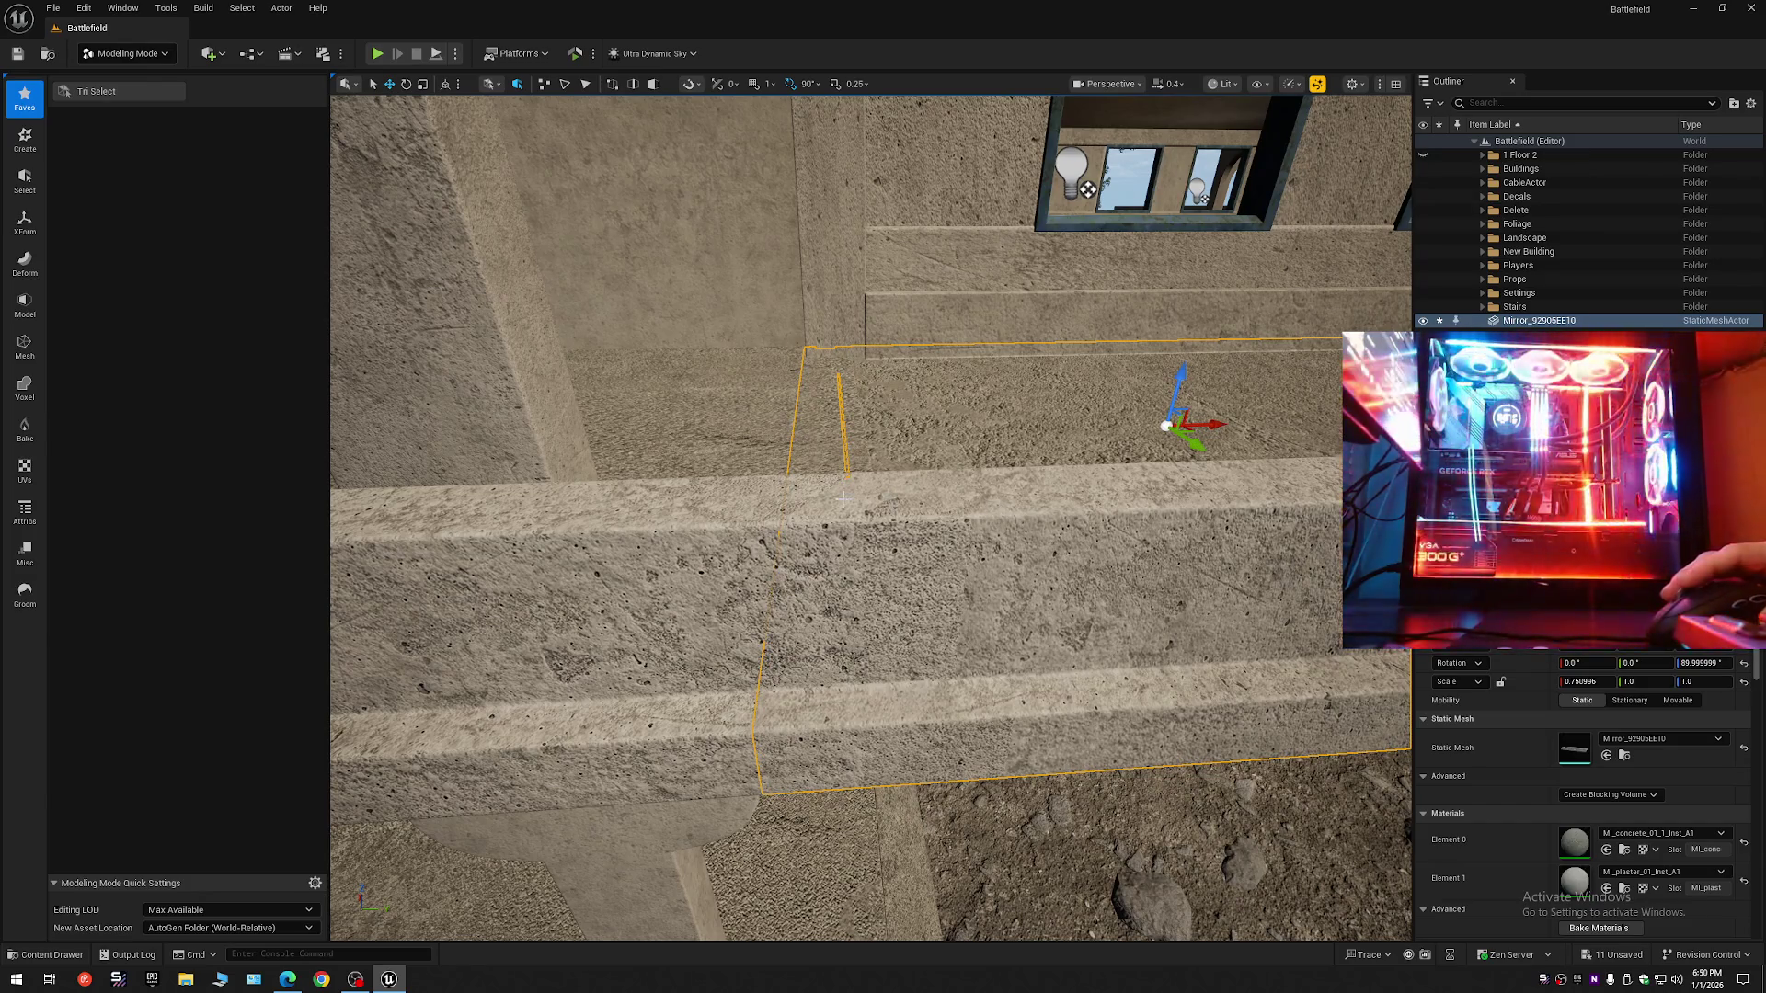
key(s)
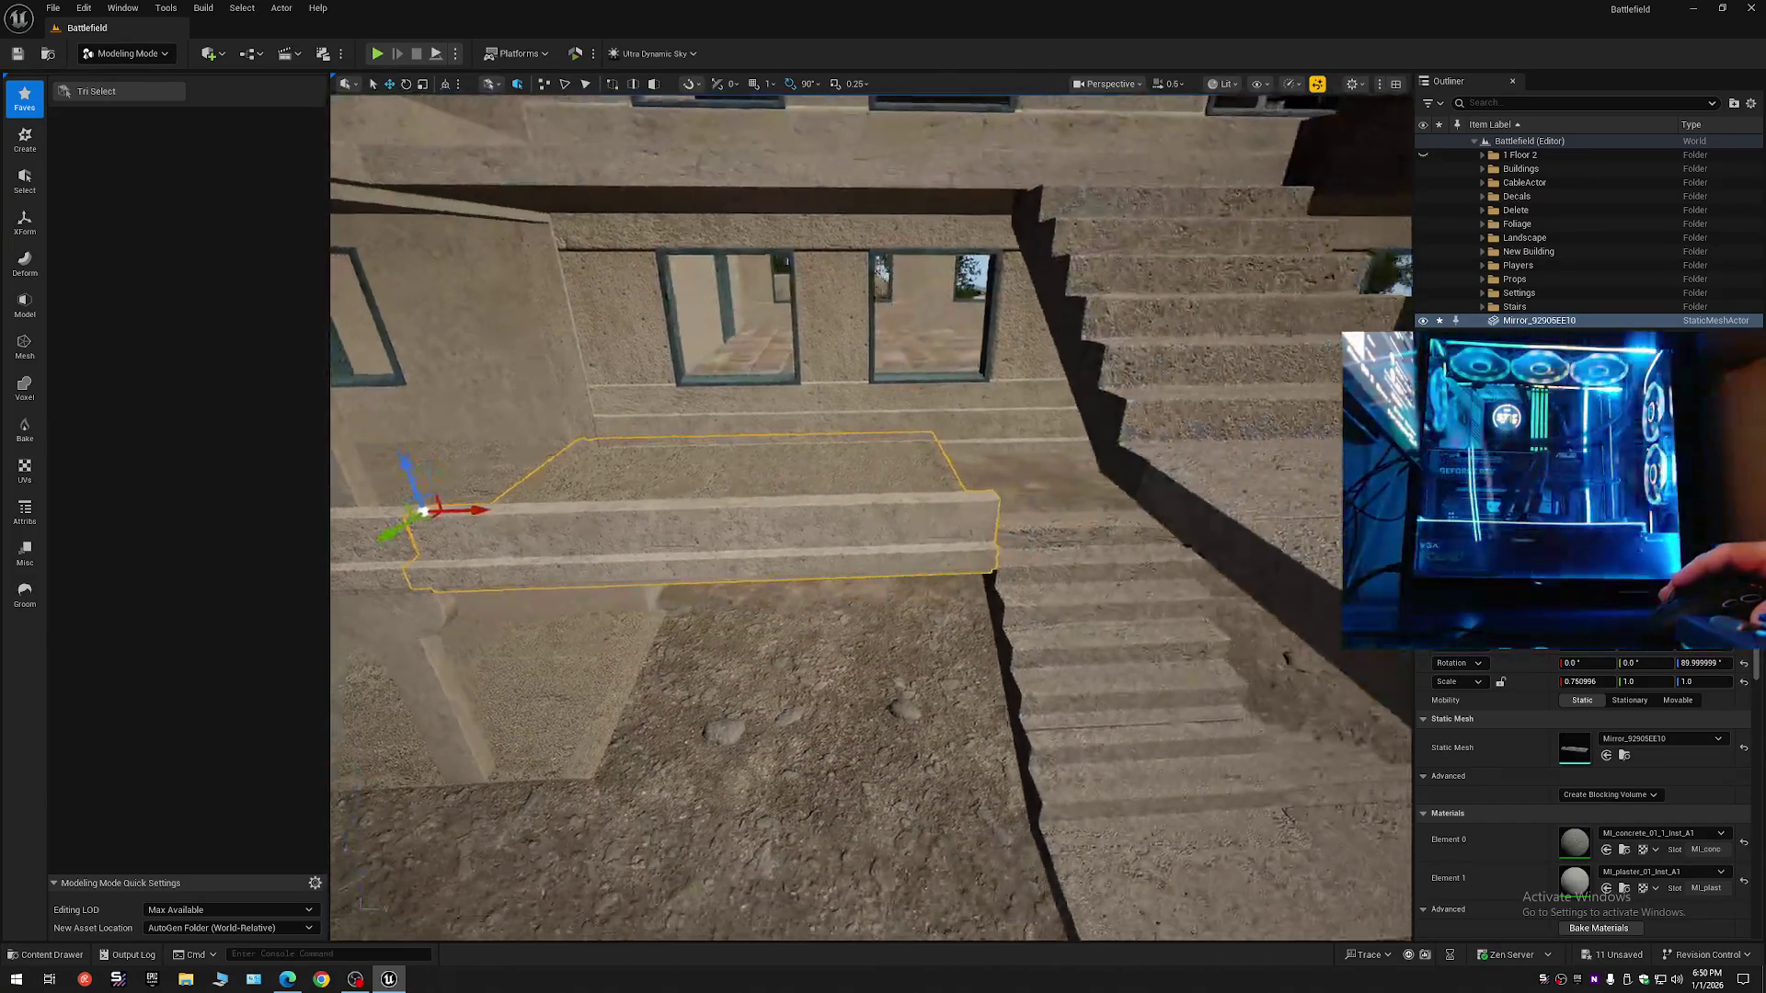
key(s)
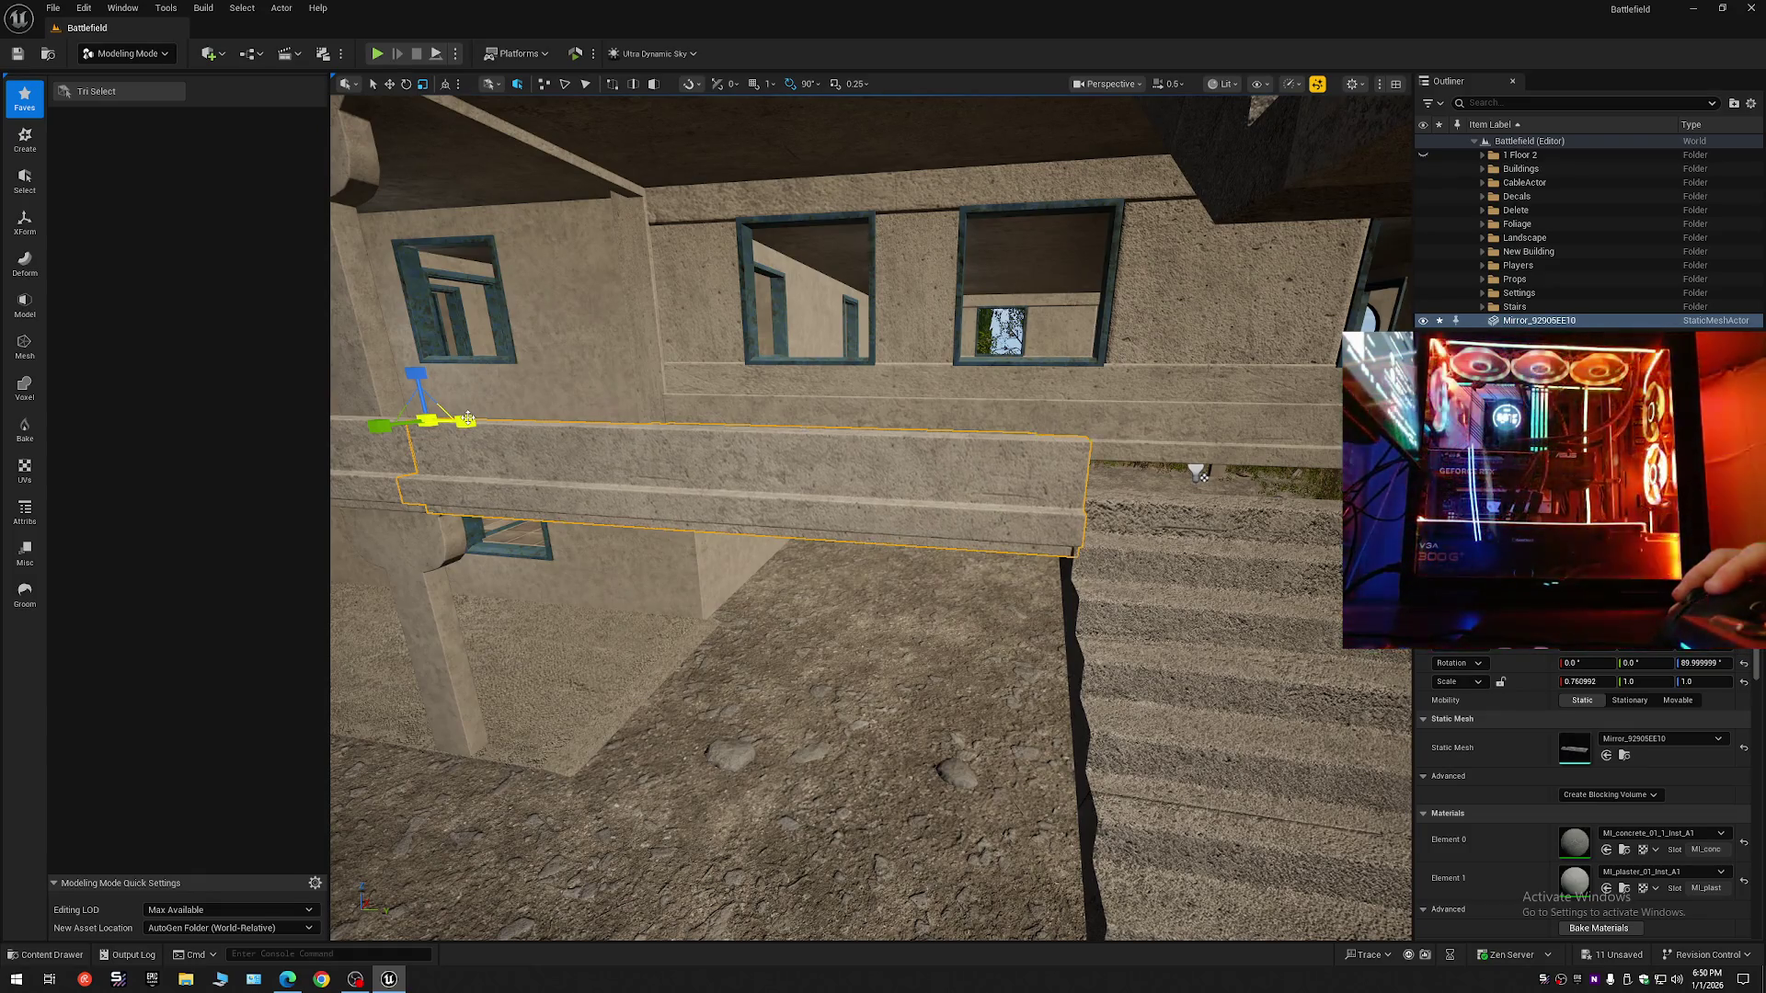
click(515, 644)
key(w)
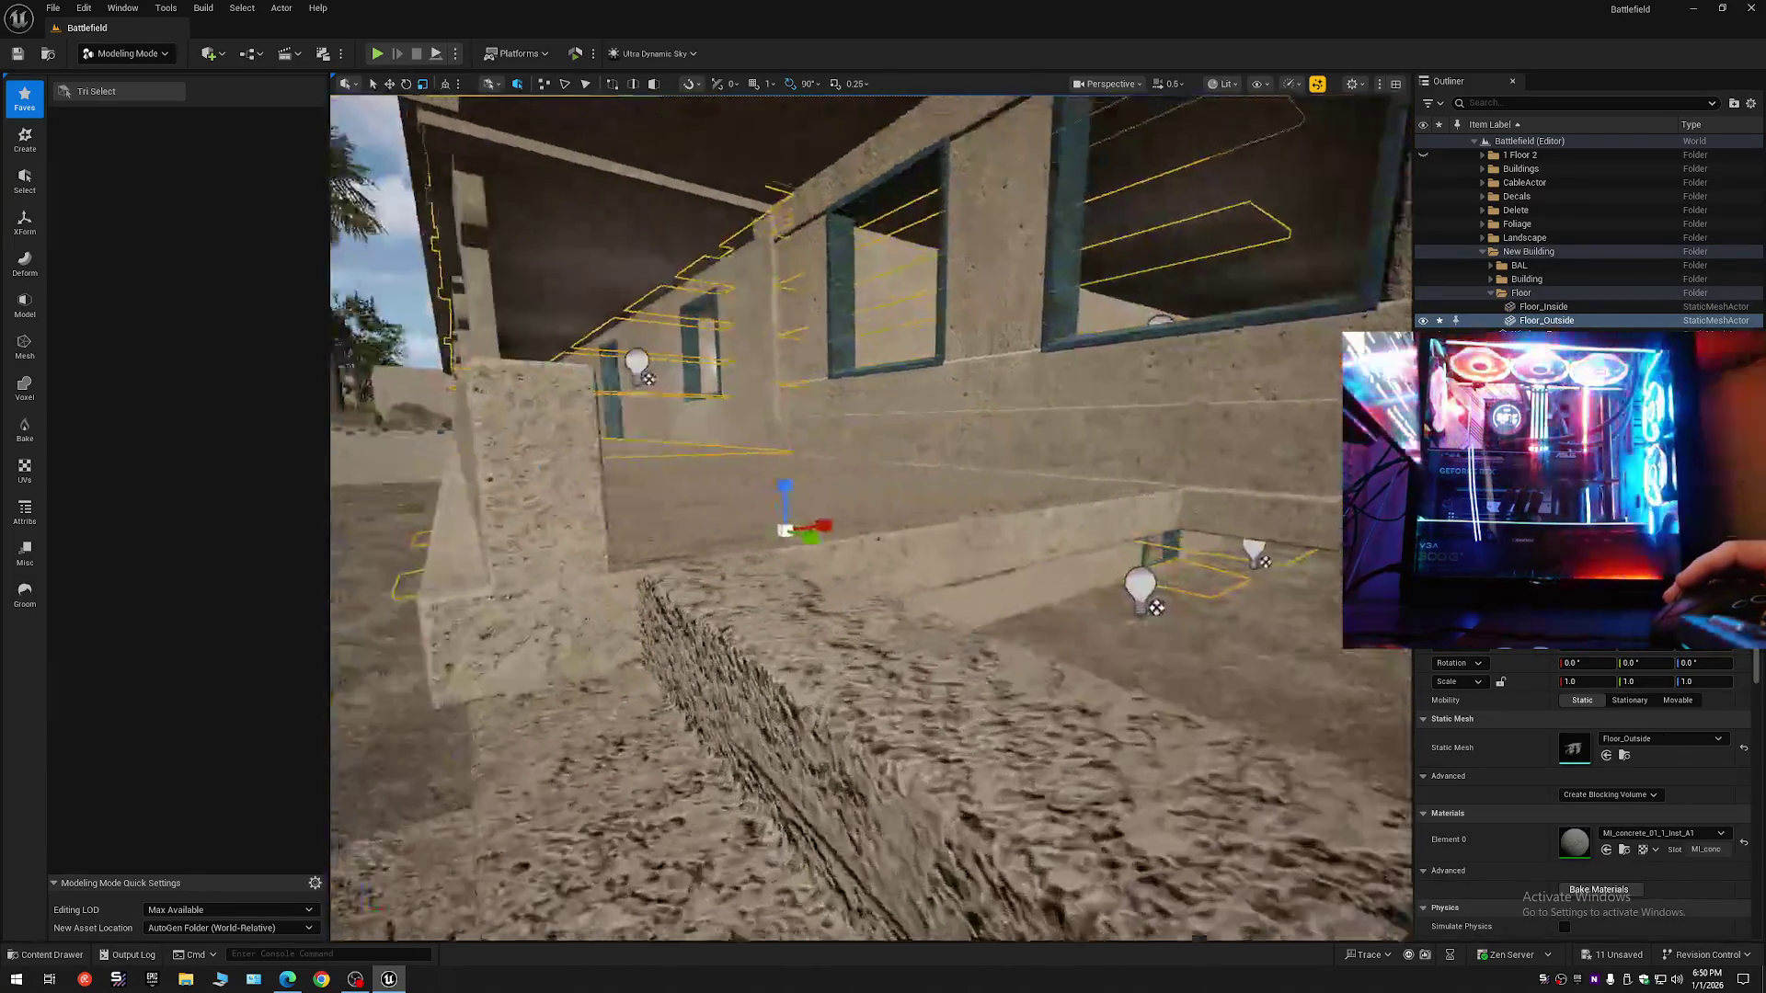
key(w)
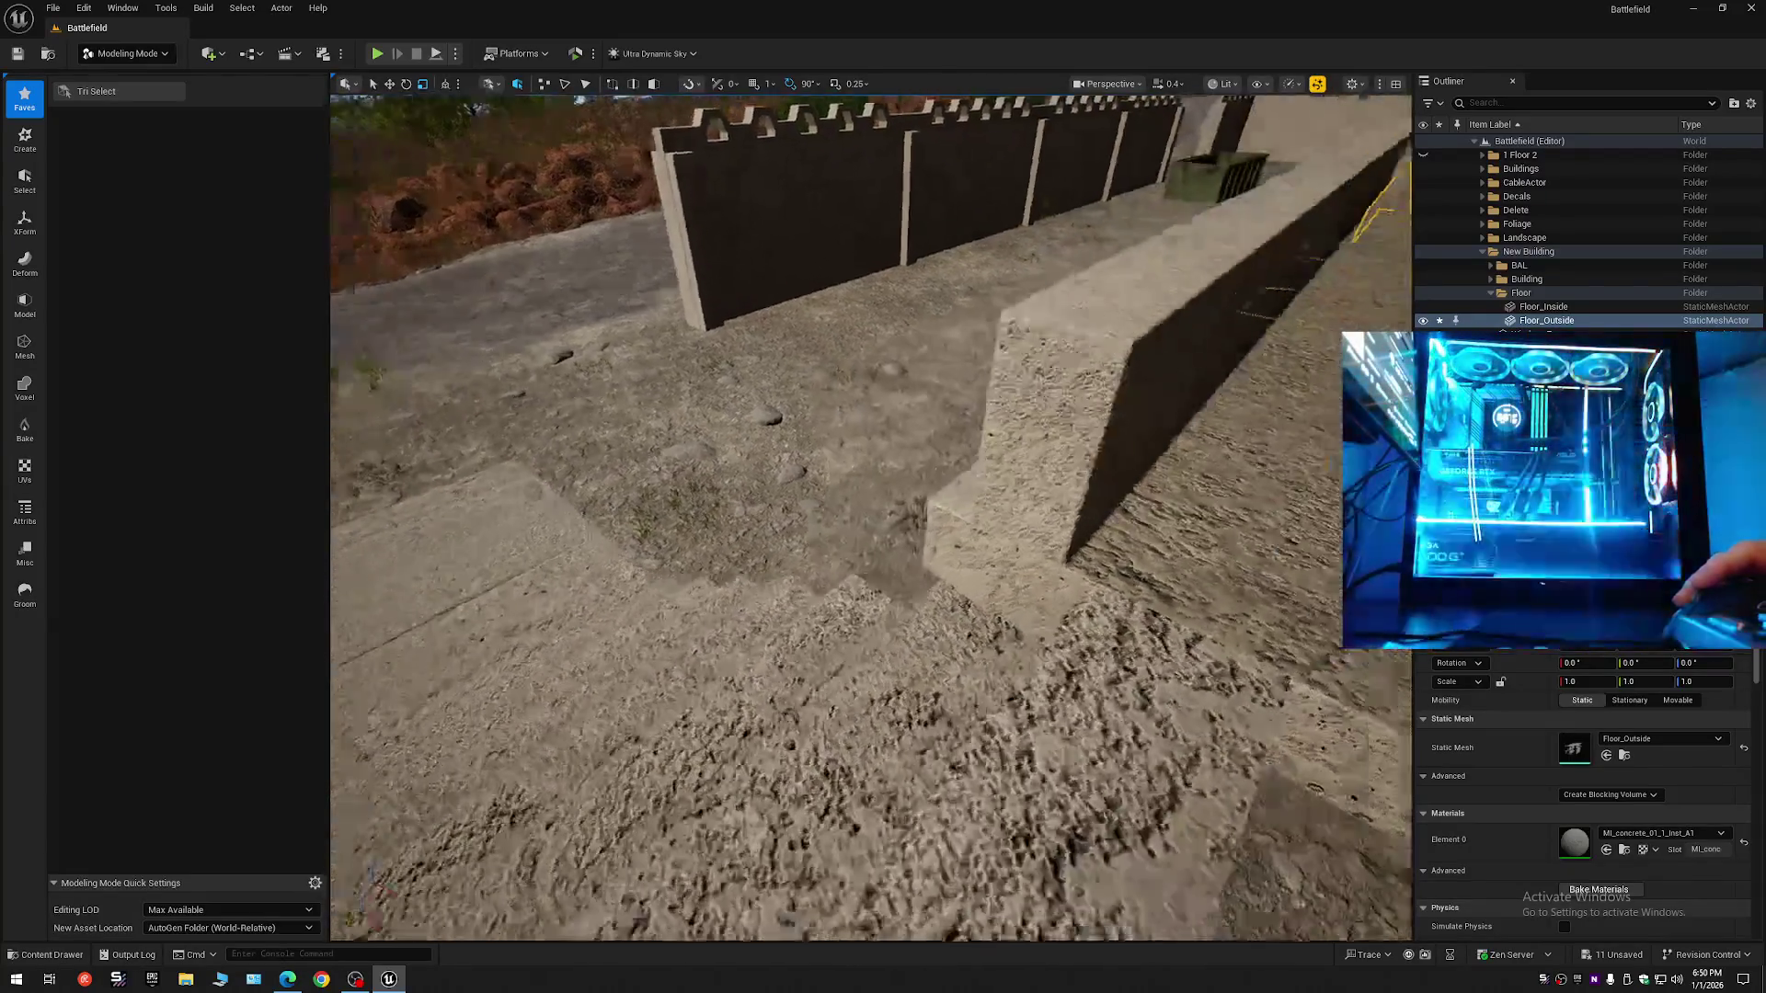
key(s)
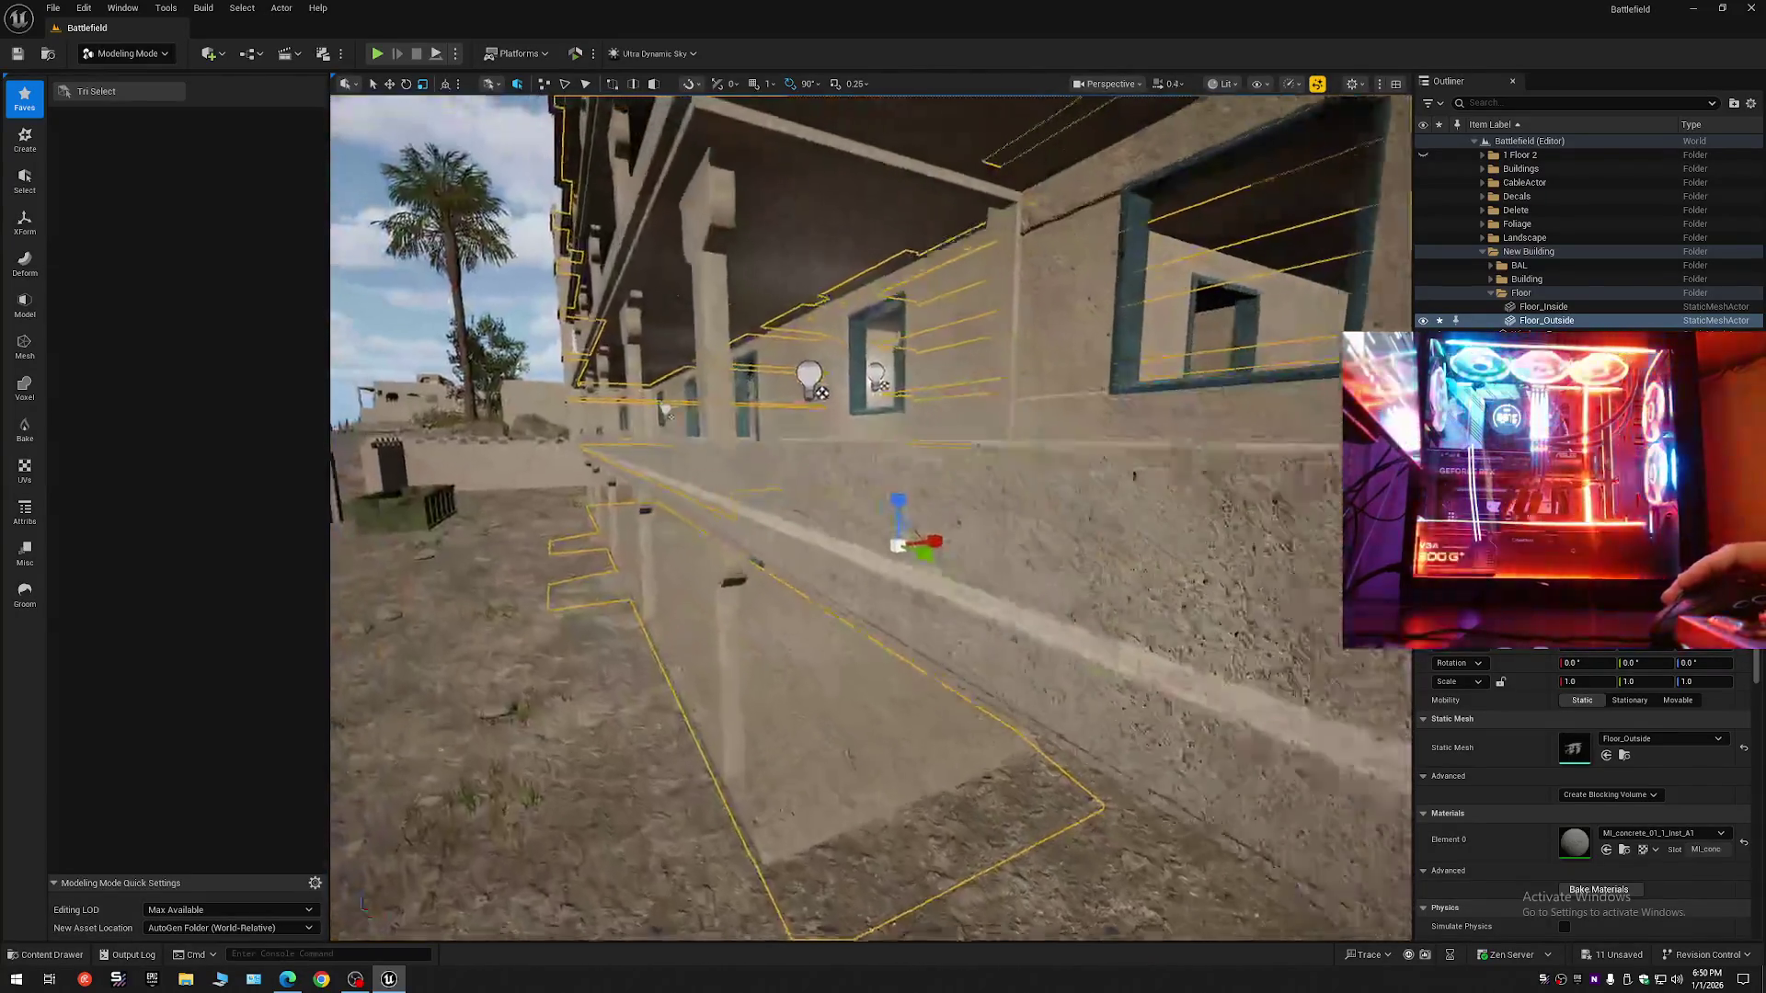
key(w)
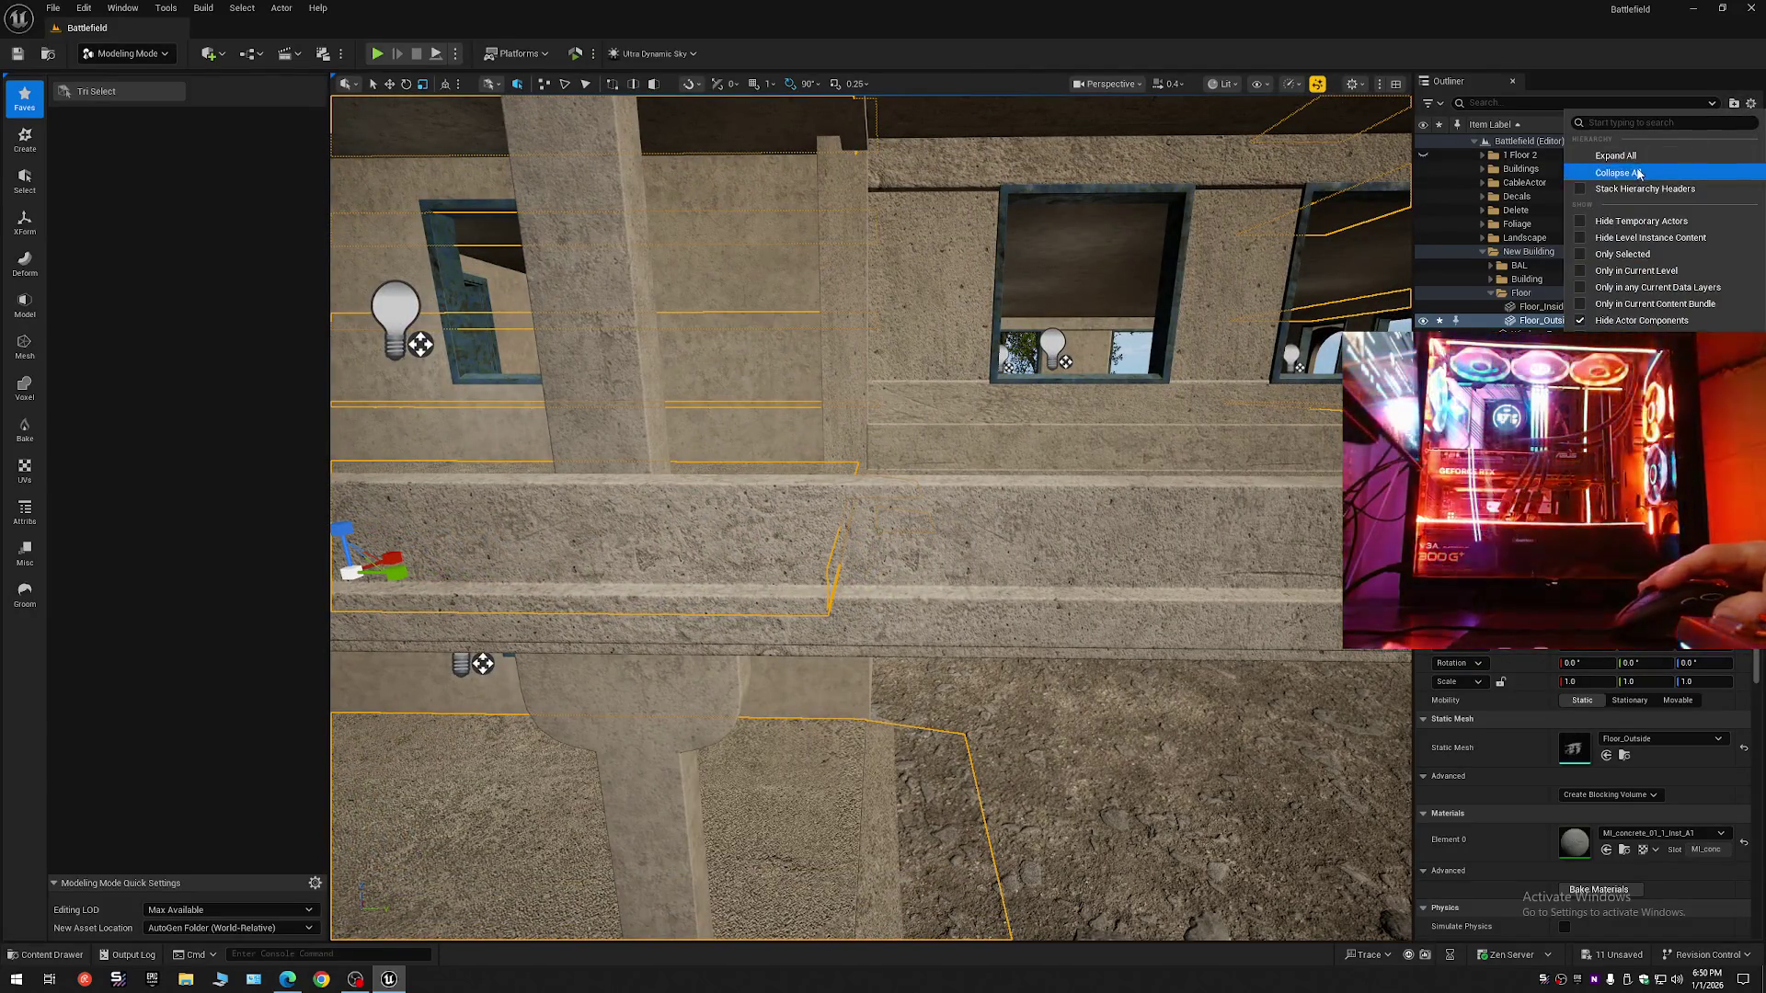
- Collapse the Outliner folders and fly down to the stone ledge near the stairs
click(1475, 141)
click(1475, 142)
key(s)
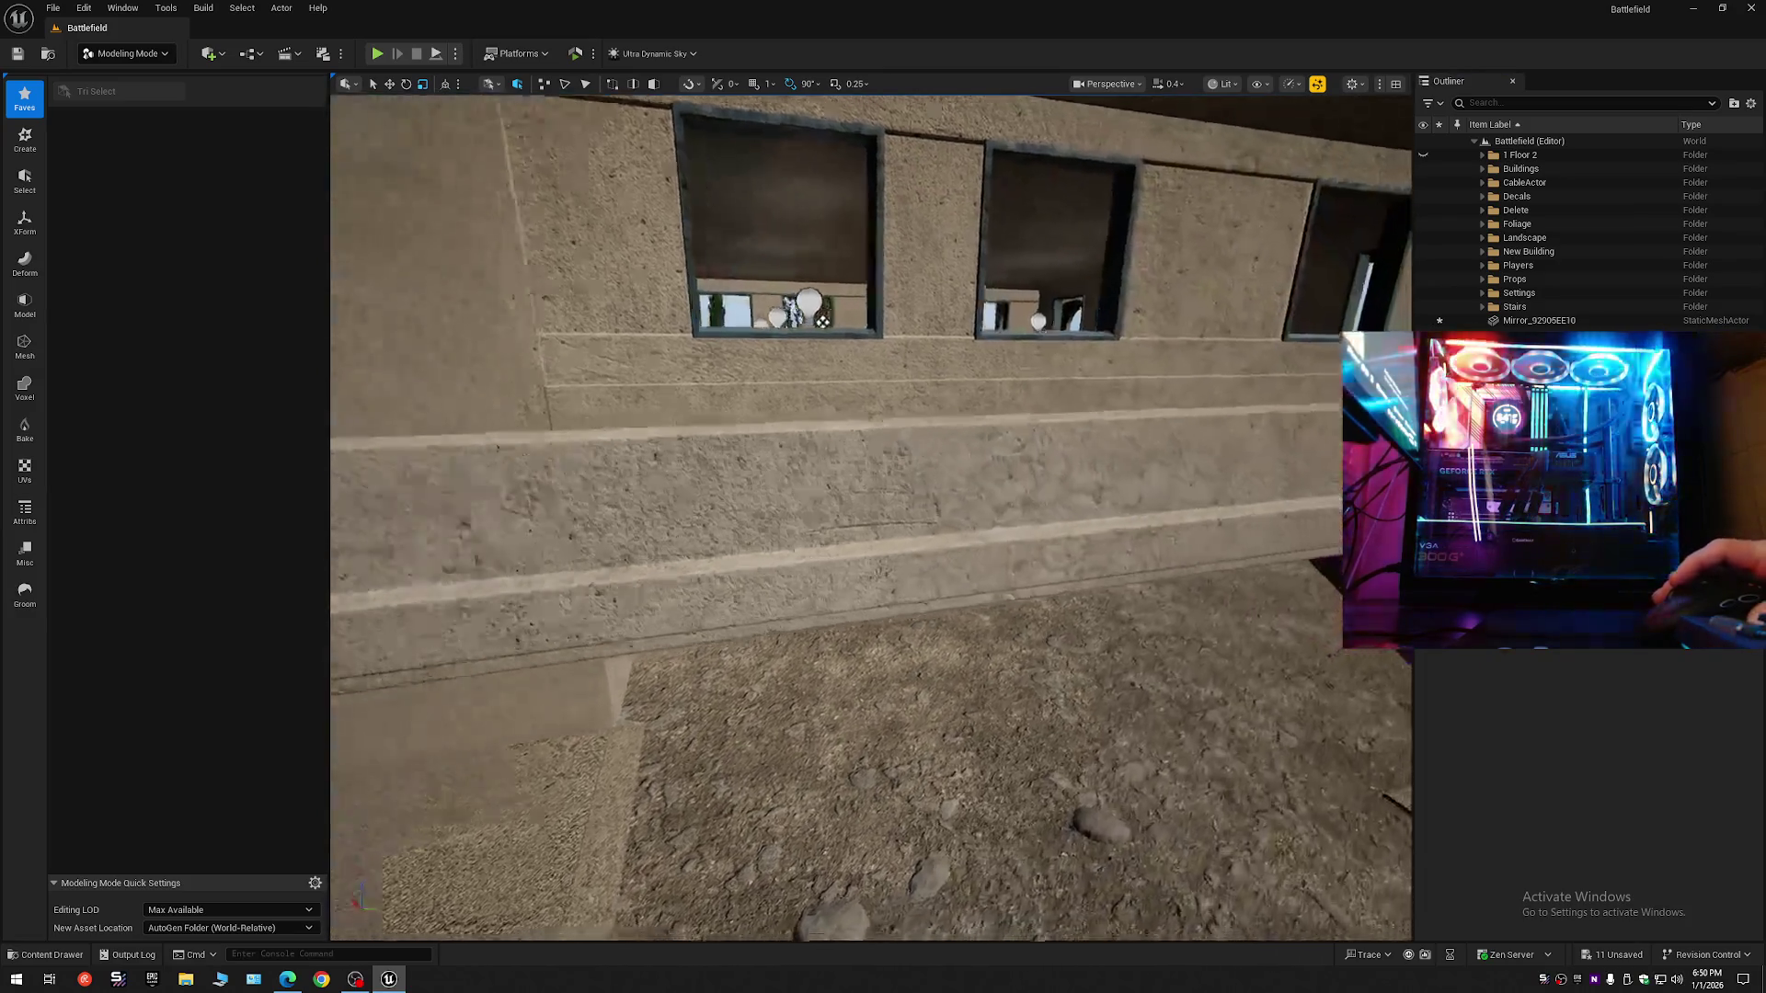
key(w)
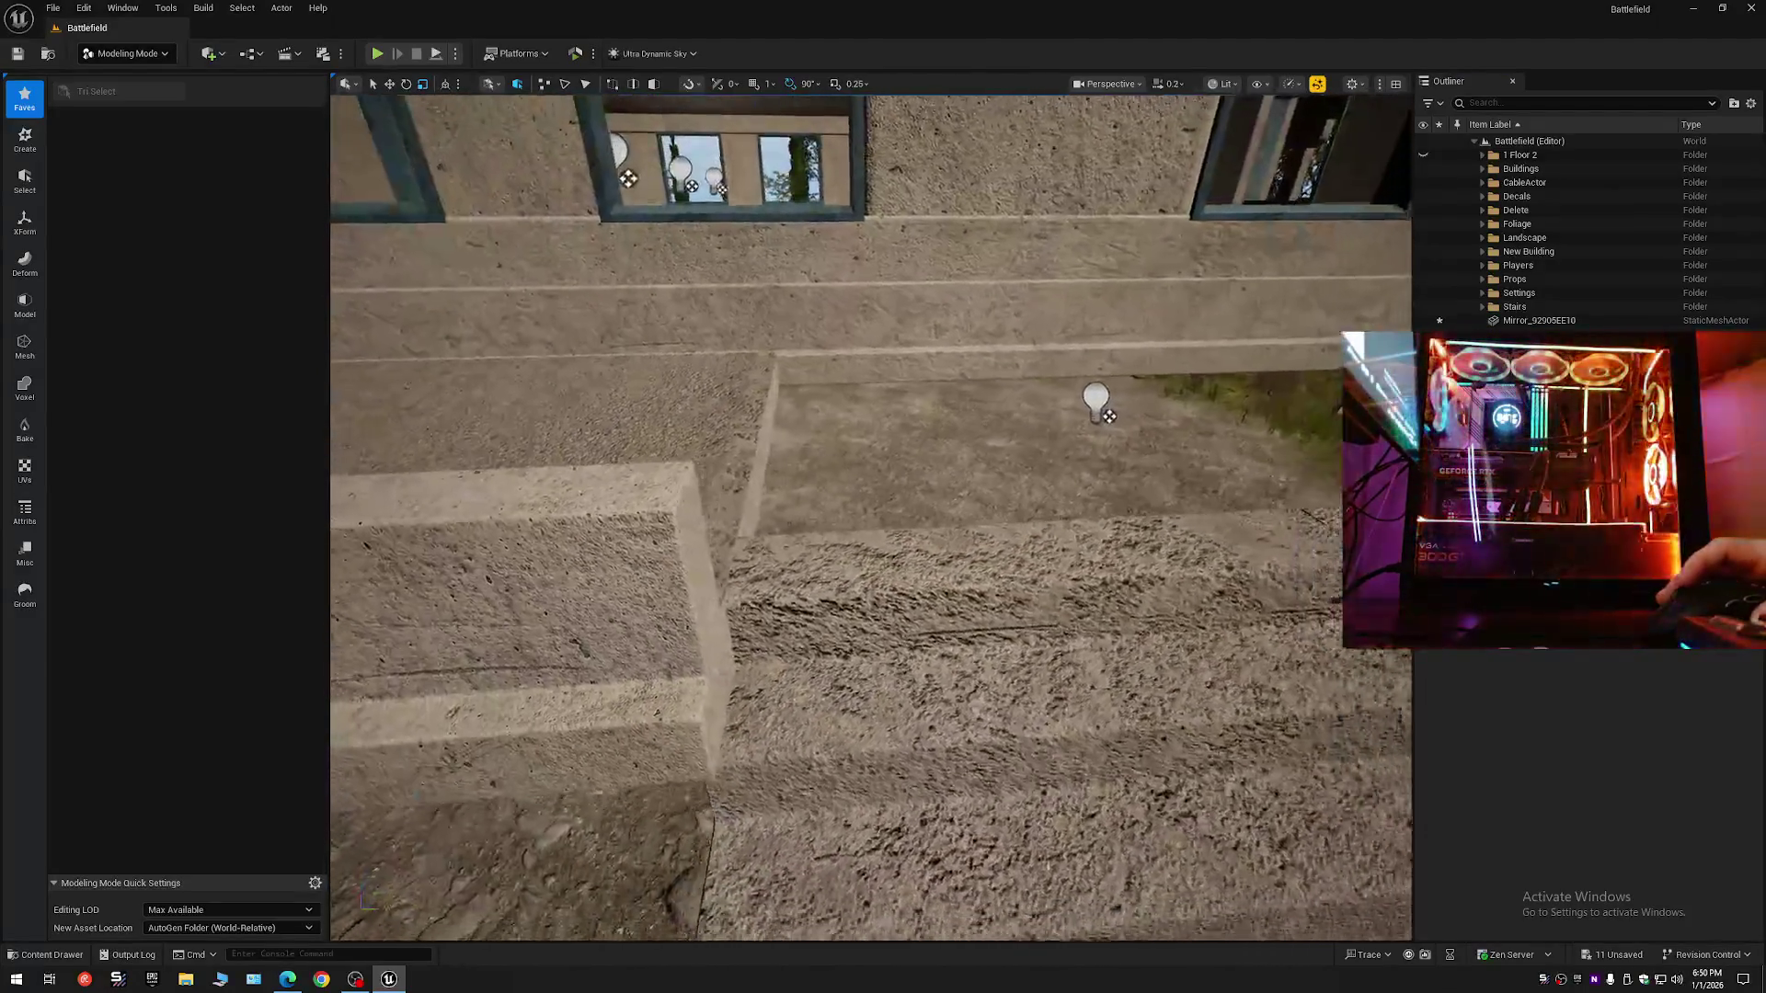
key(w)
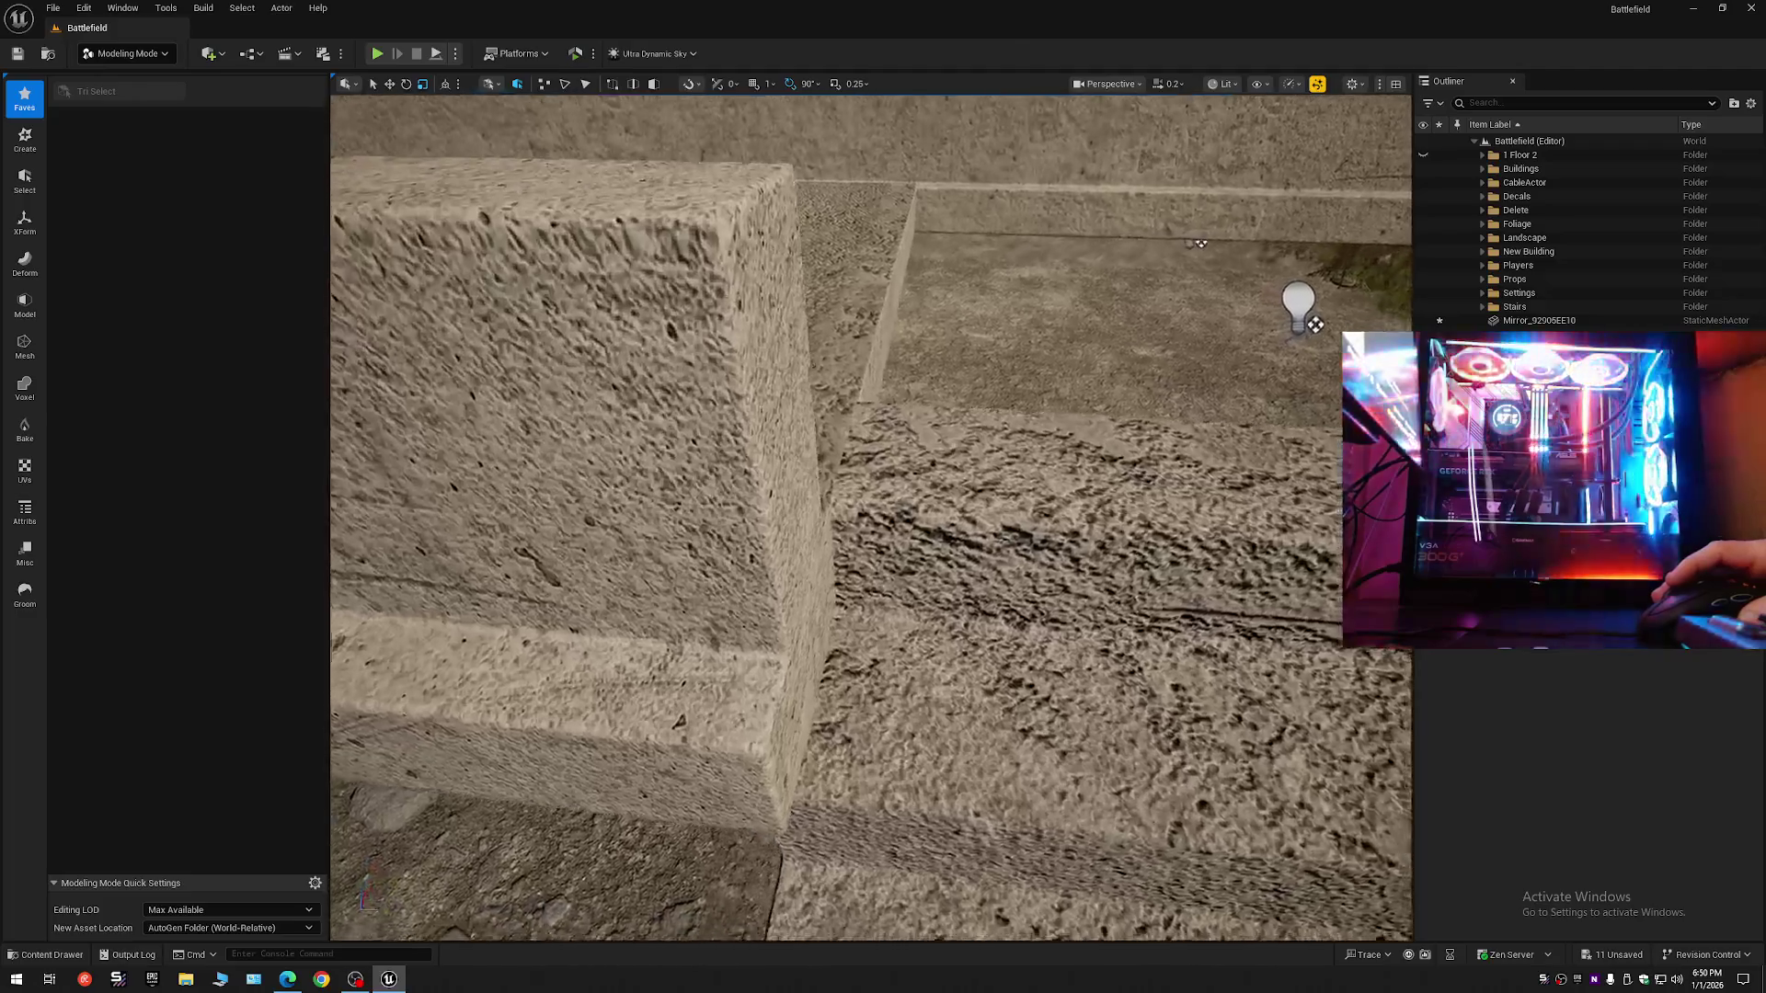
key(s)
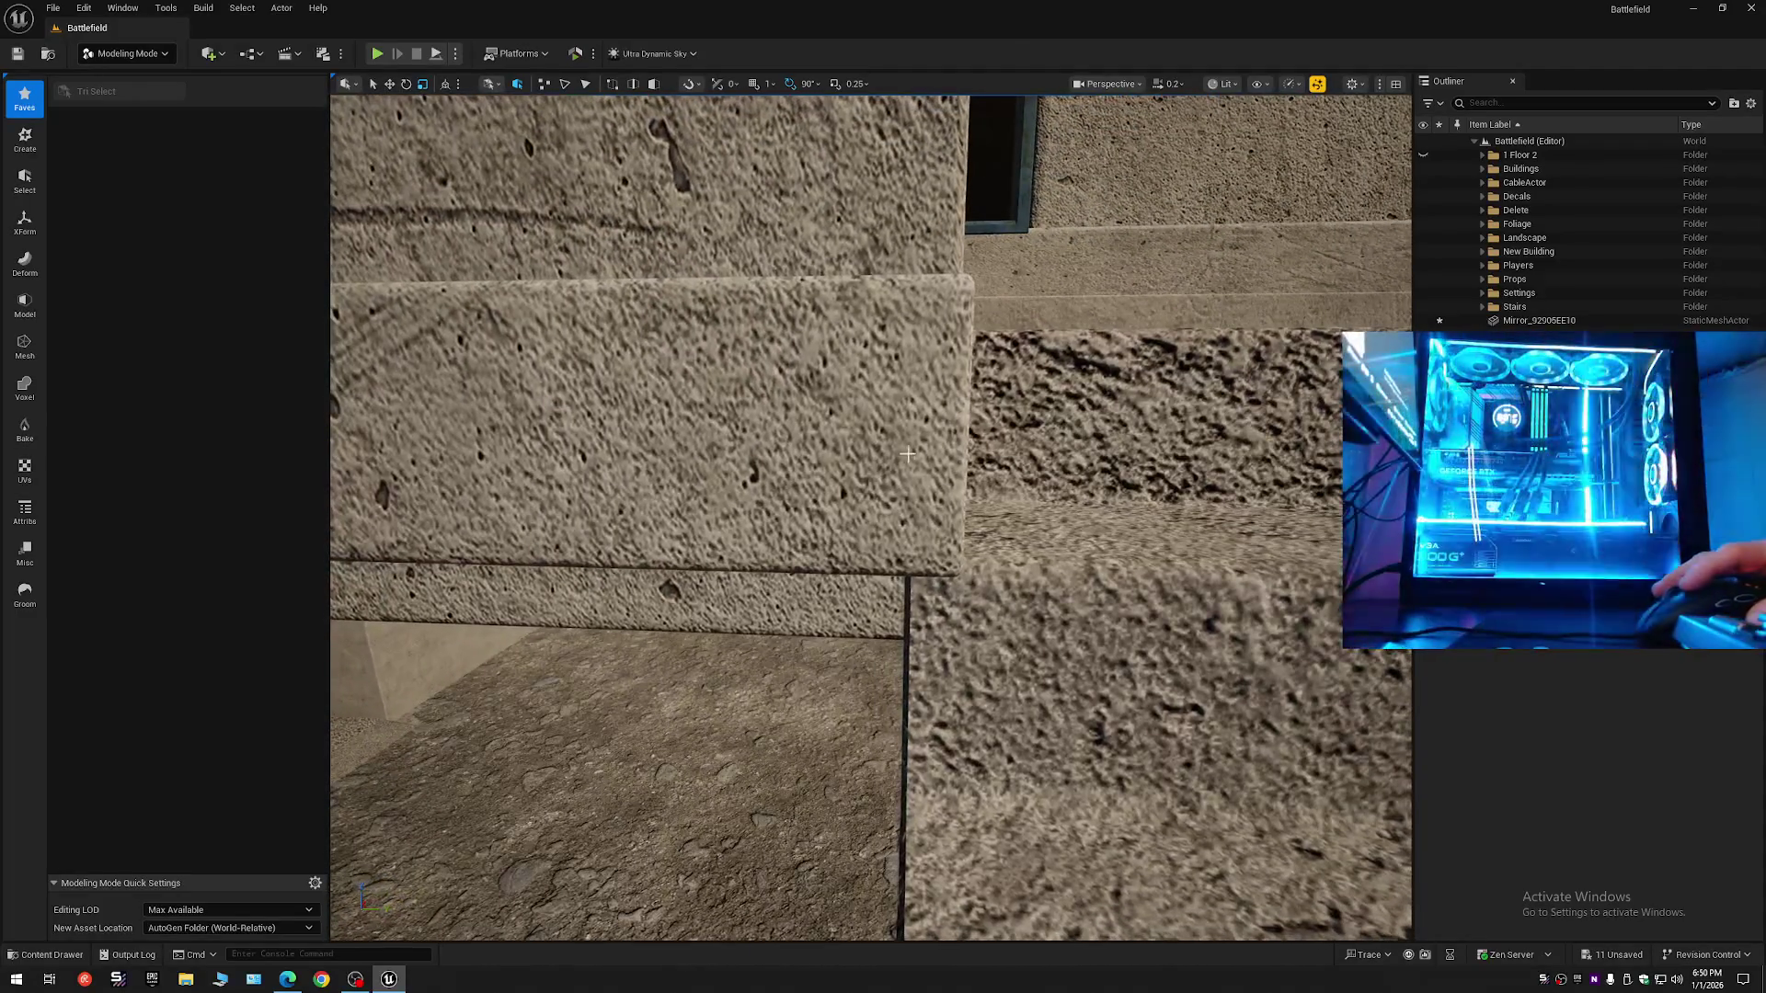
- Select the ledge curb mesh, look along the wall around it, then deselect it
click(937, 461)
key(w)
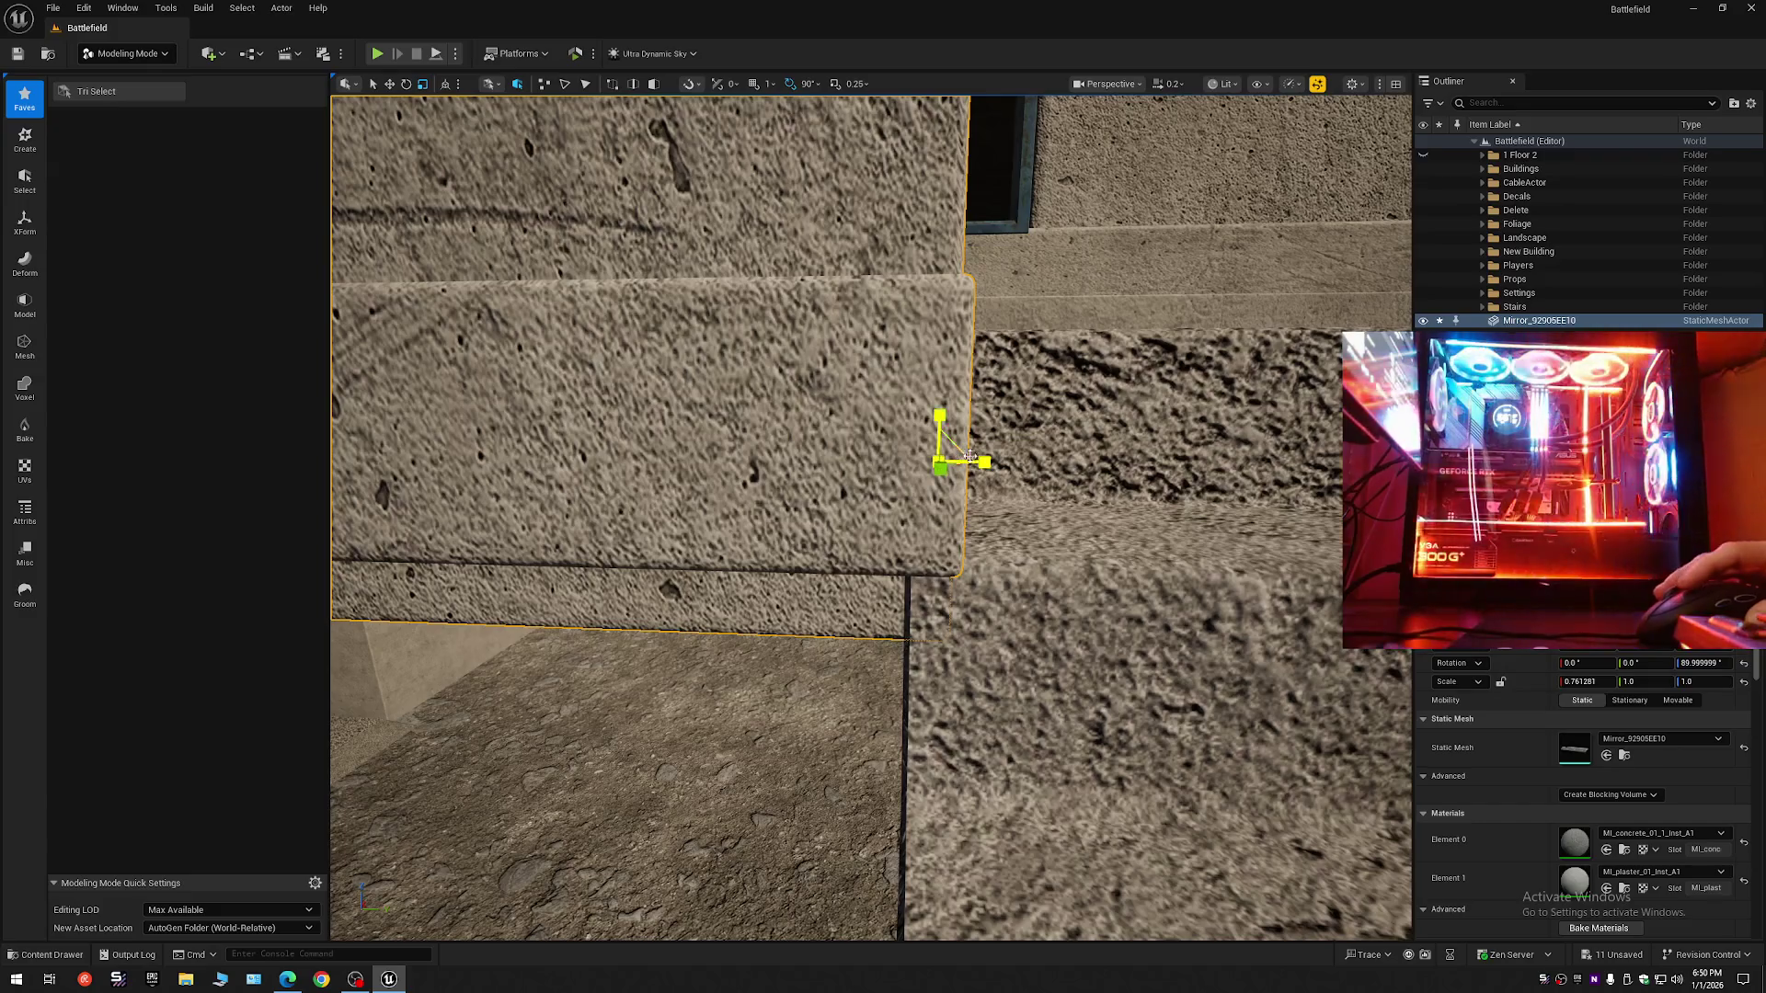
key(s)
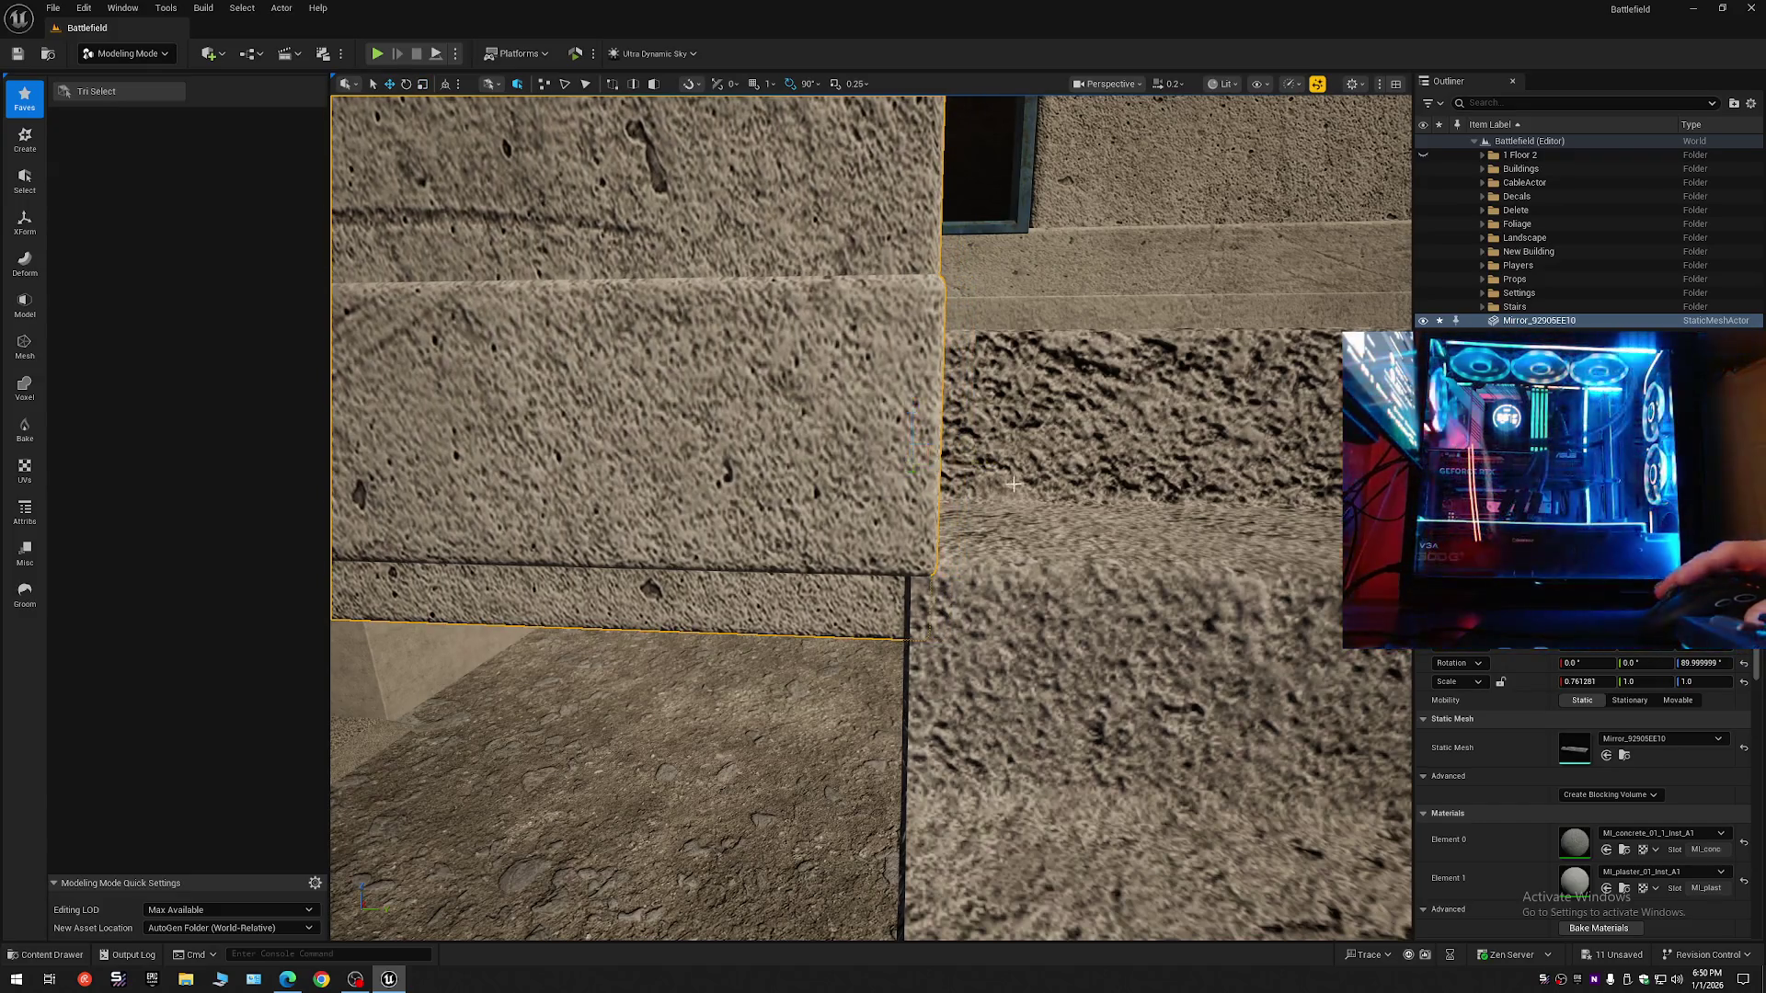
scroll(980, 461, up, 1)
key(w)
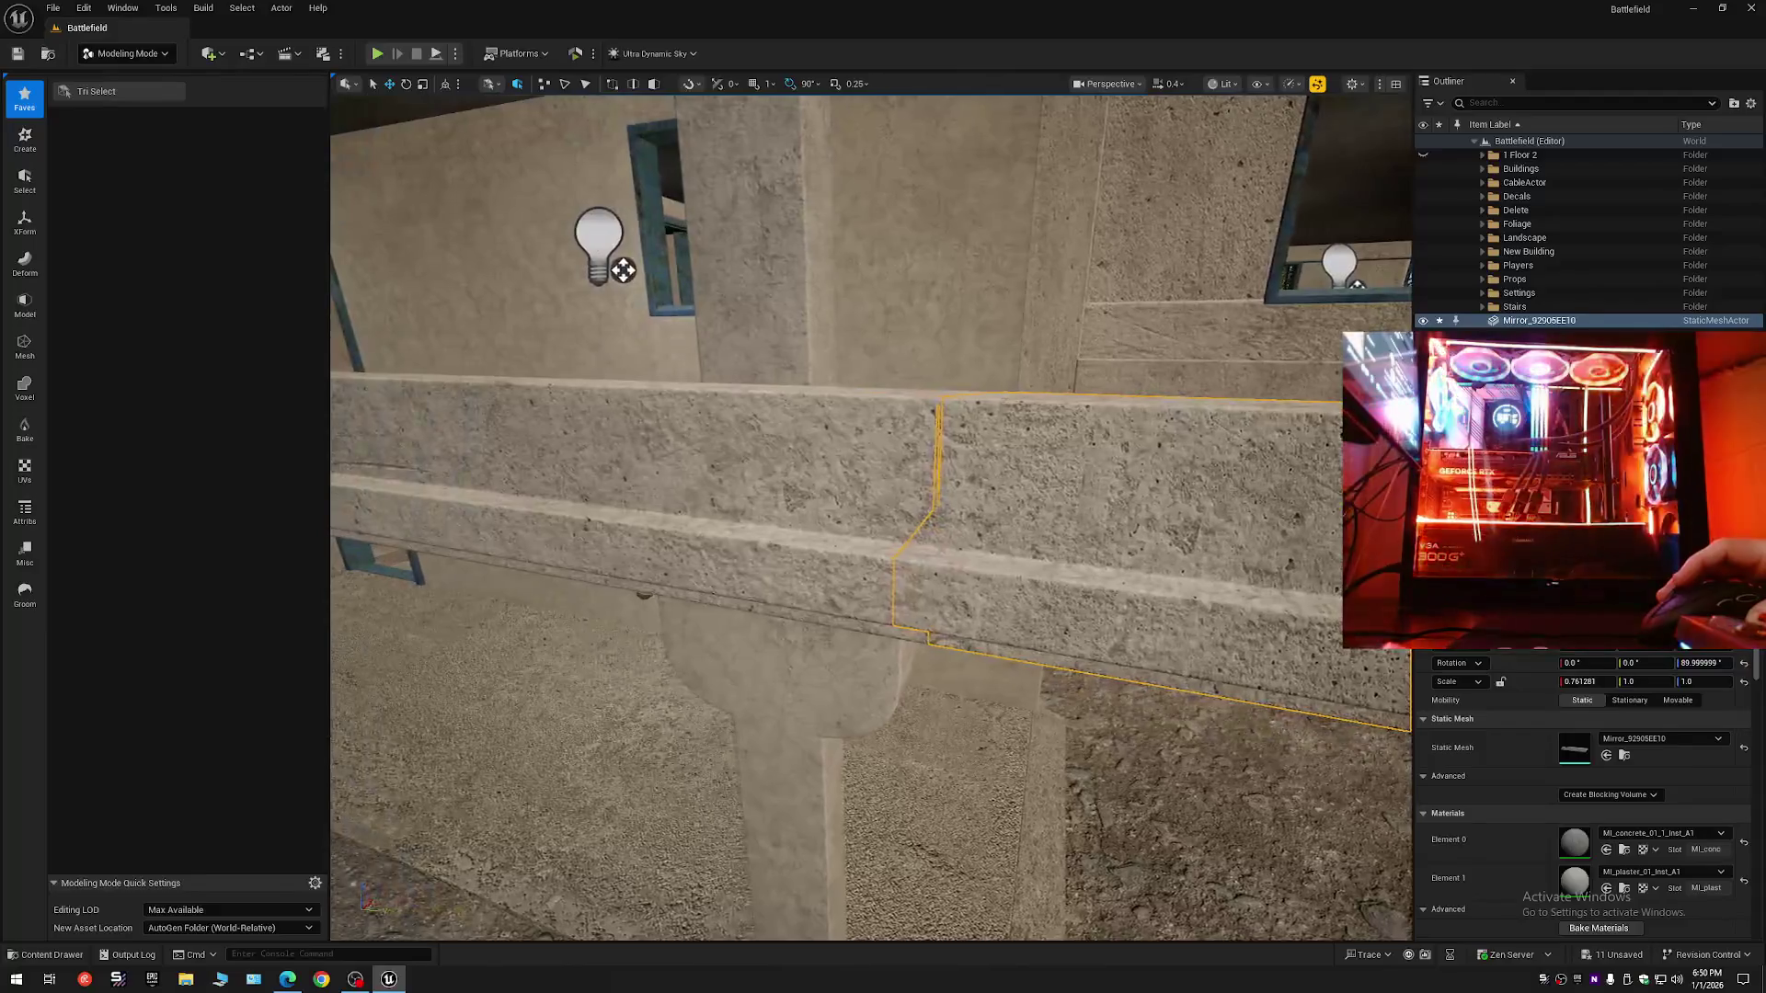
key(s)
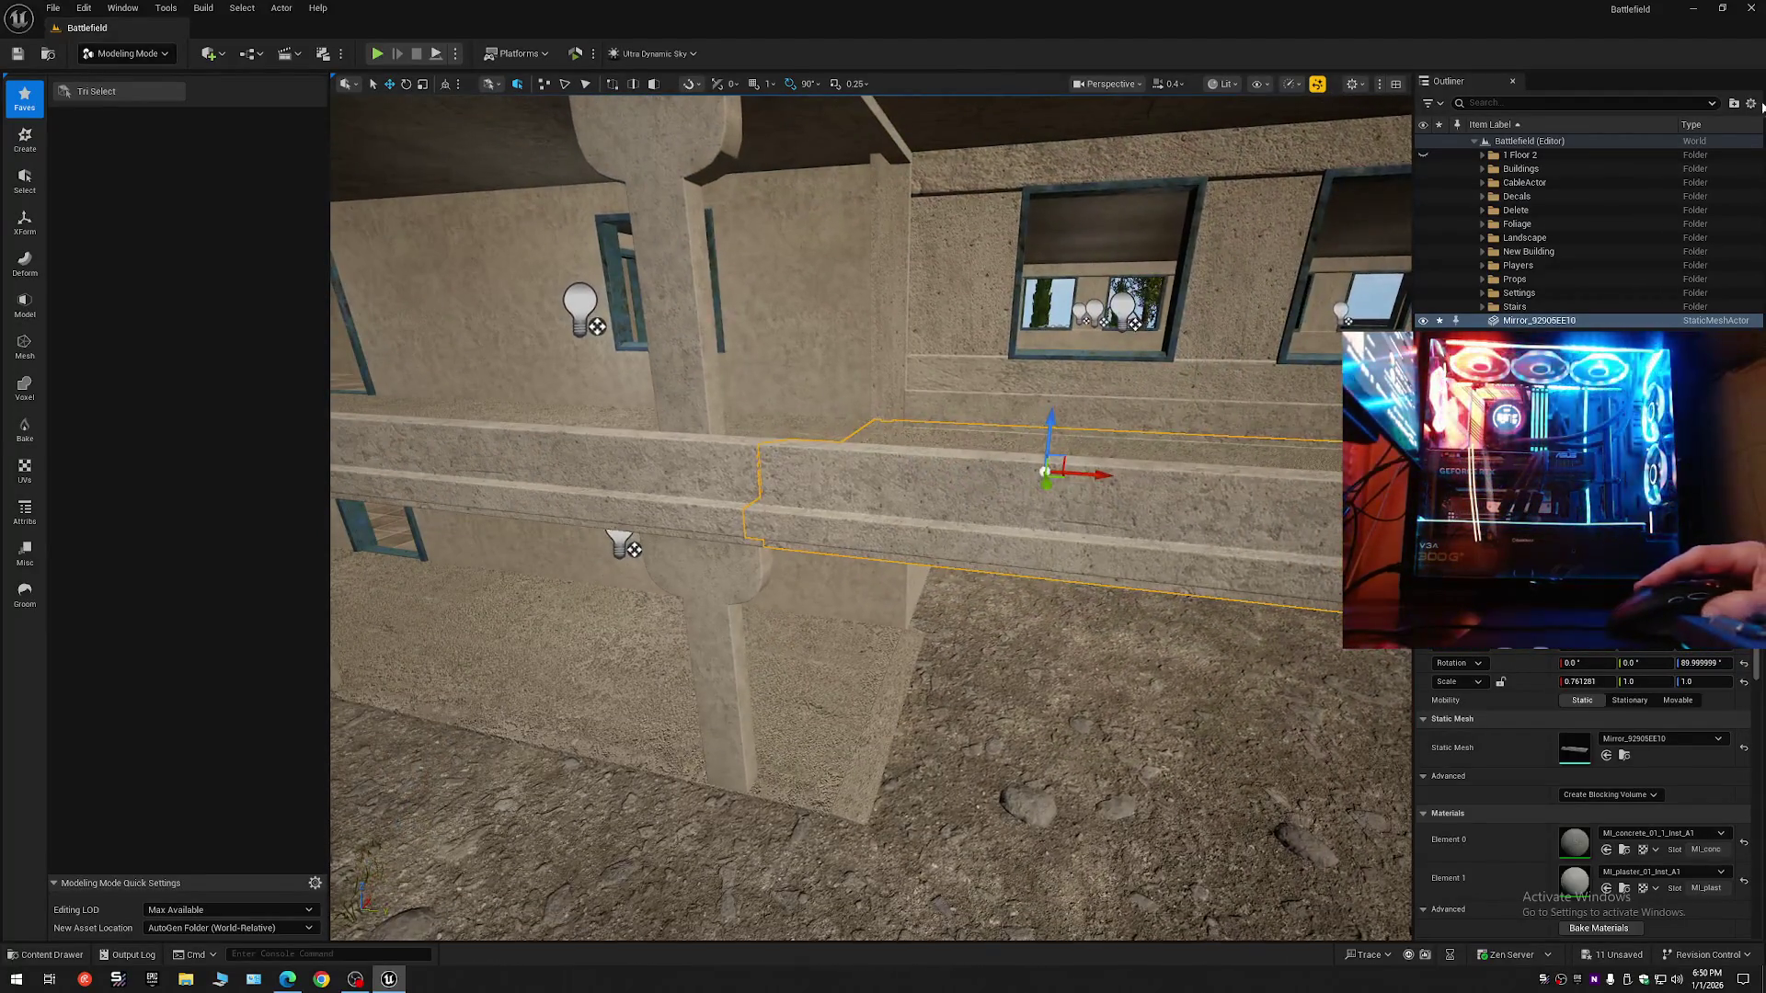
key(Escape)
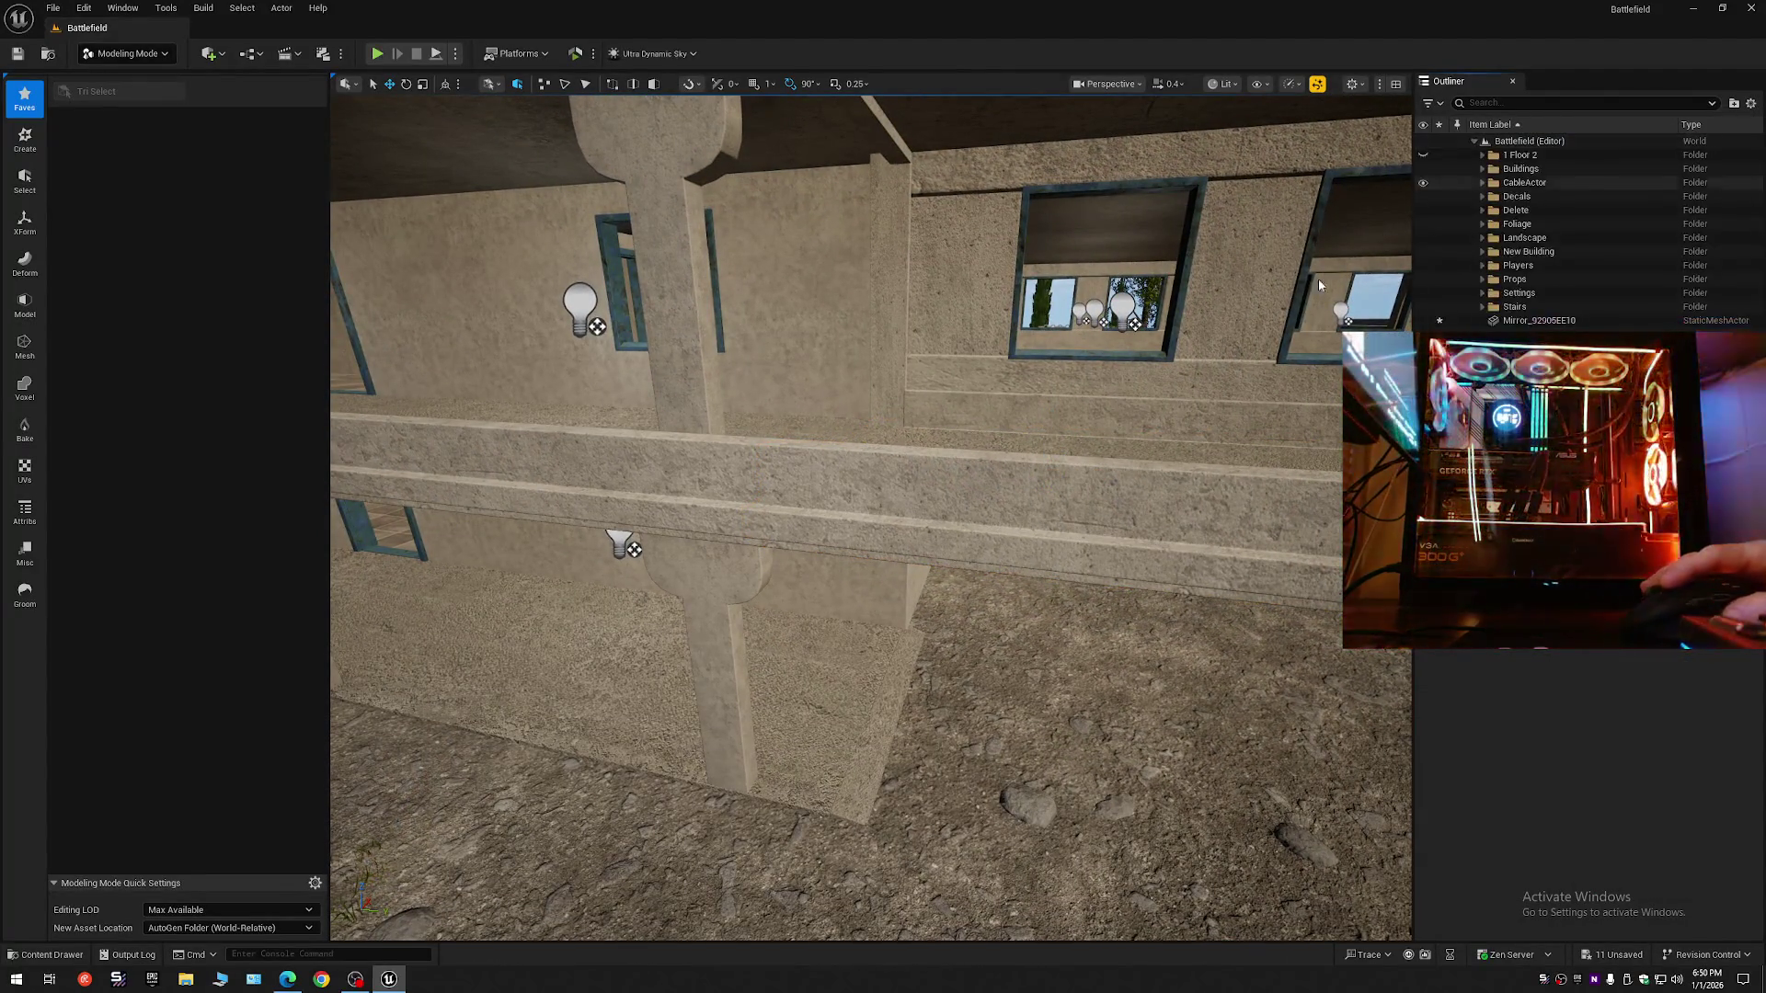
- Alt-drag a copy of the balcony curb mesh along X to the ledge past the stairs
scroll(1317, 279, up, 1)
key(w)
key(s)
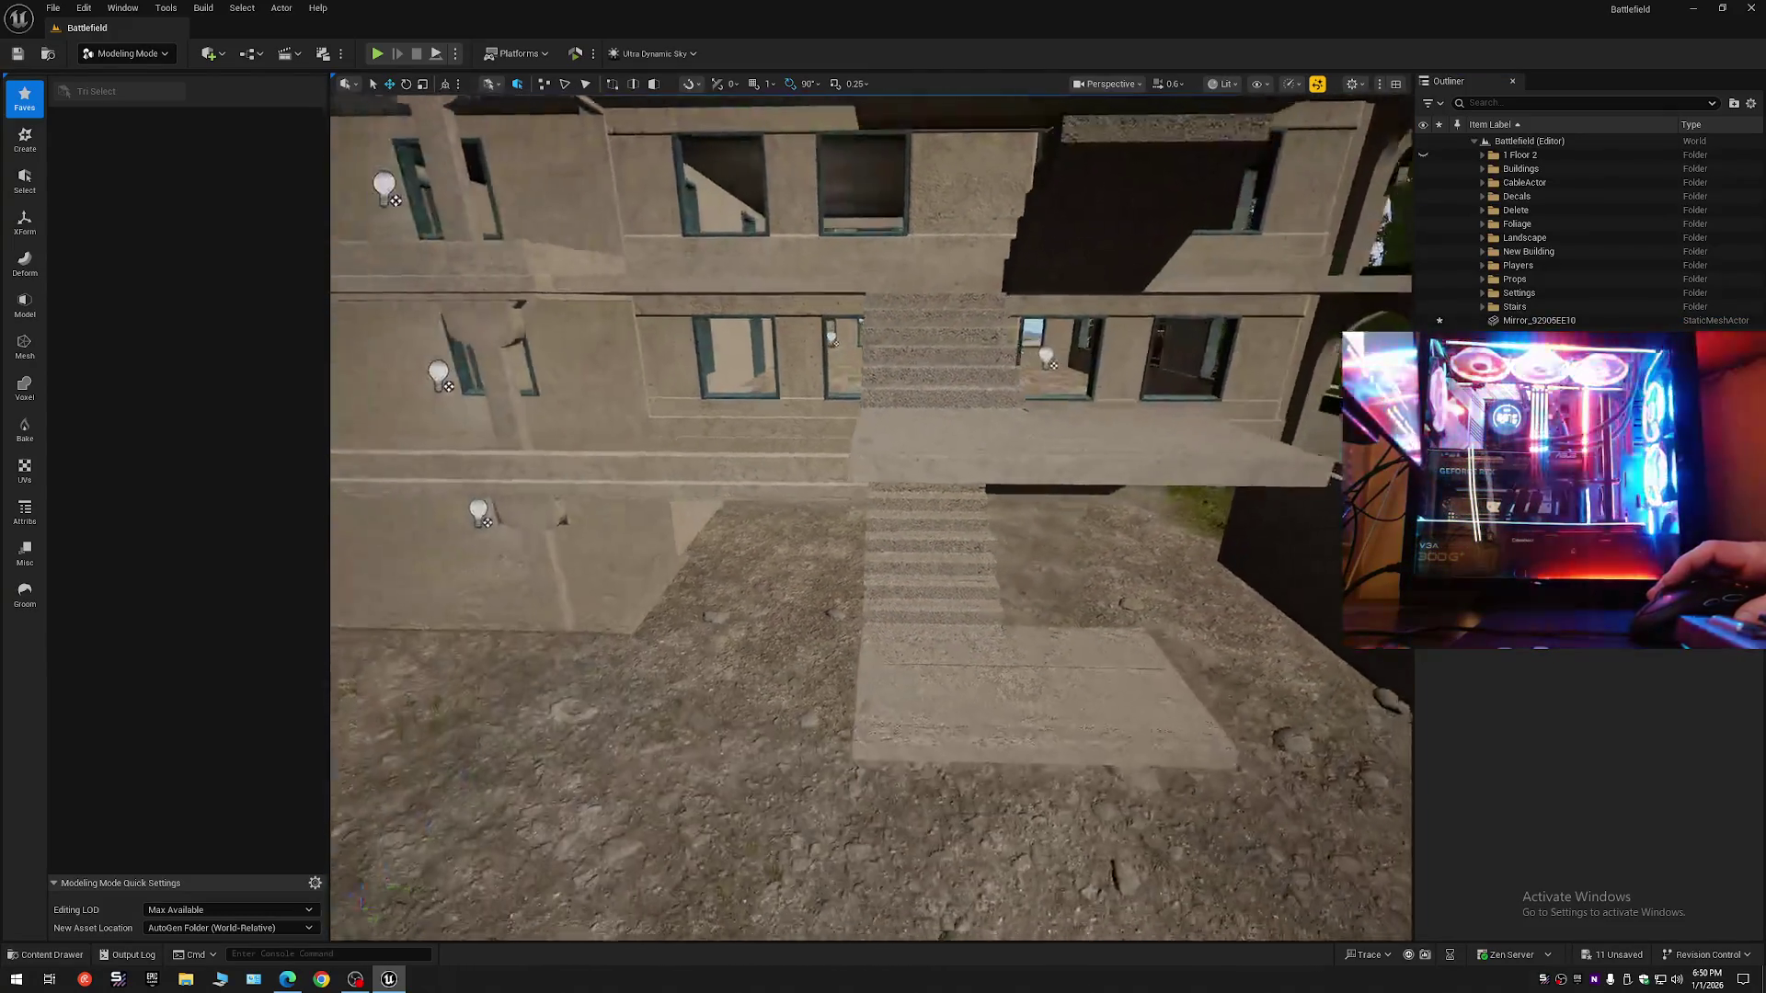
click(768, 455)
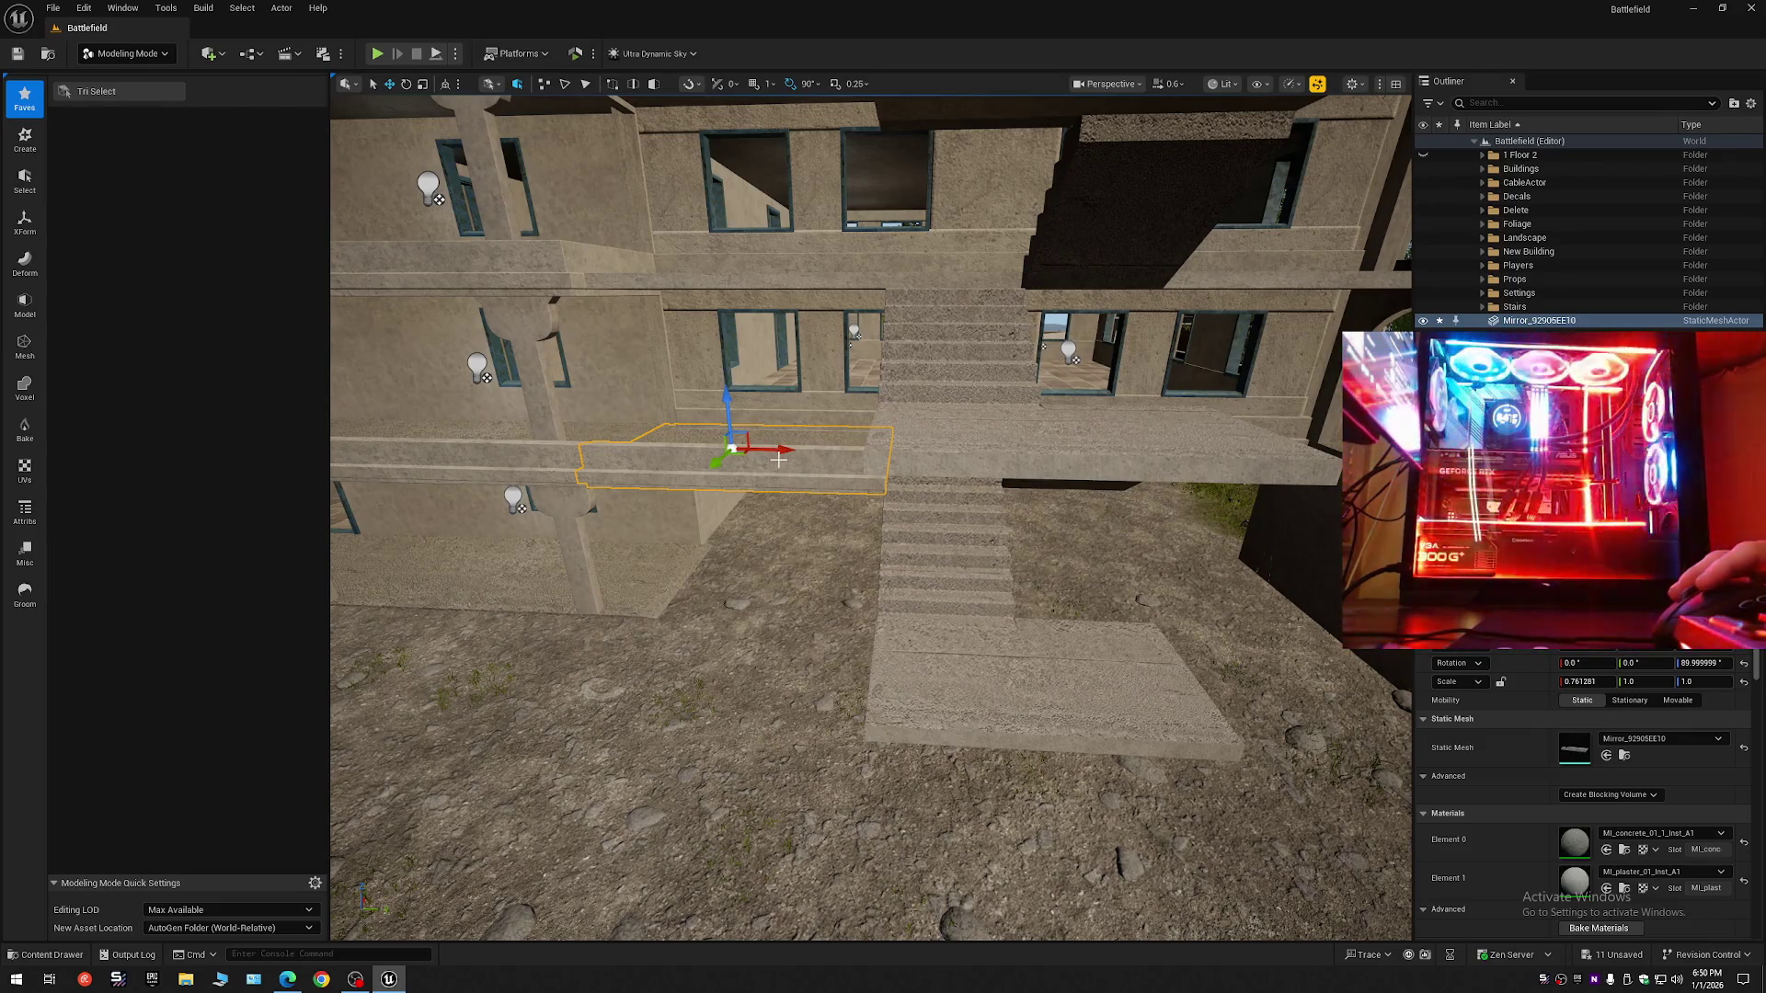
drag(787, 453, 1285, 458)
- Fly around the copied curb and back along the facade to check its placement
scroll(1285, 458, down, 2)
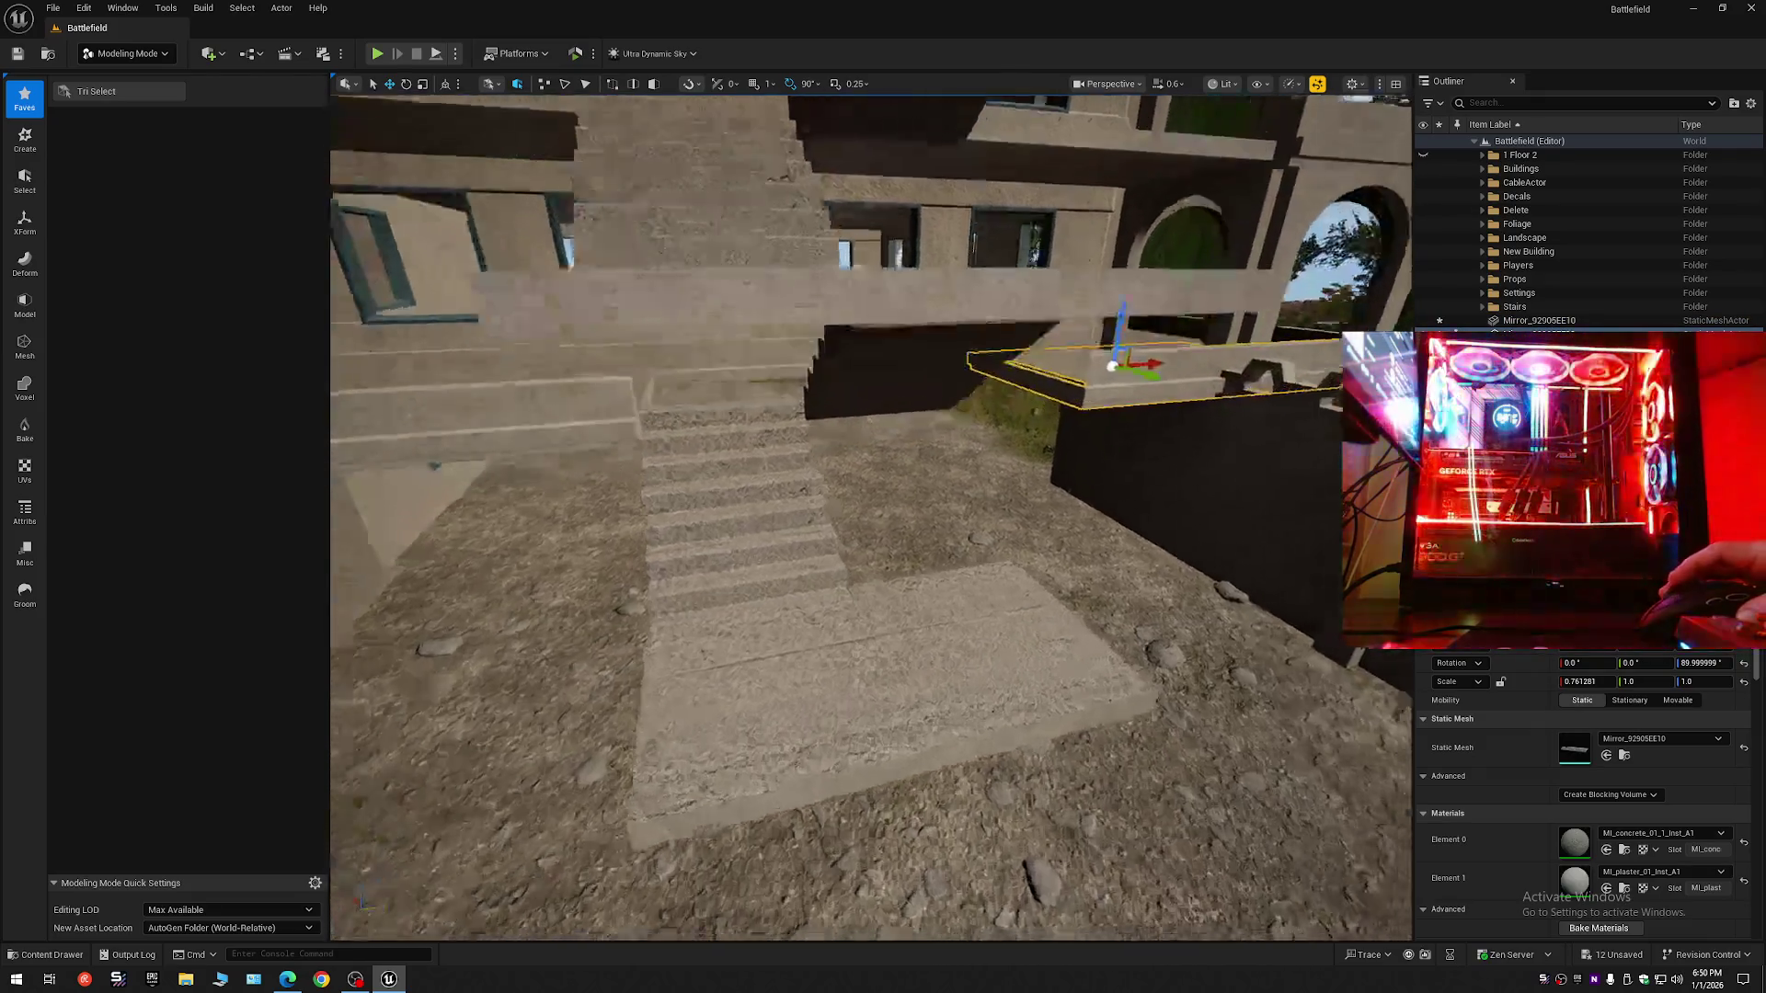
key(w)
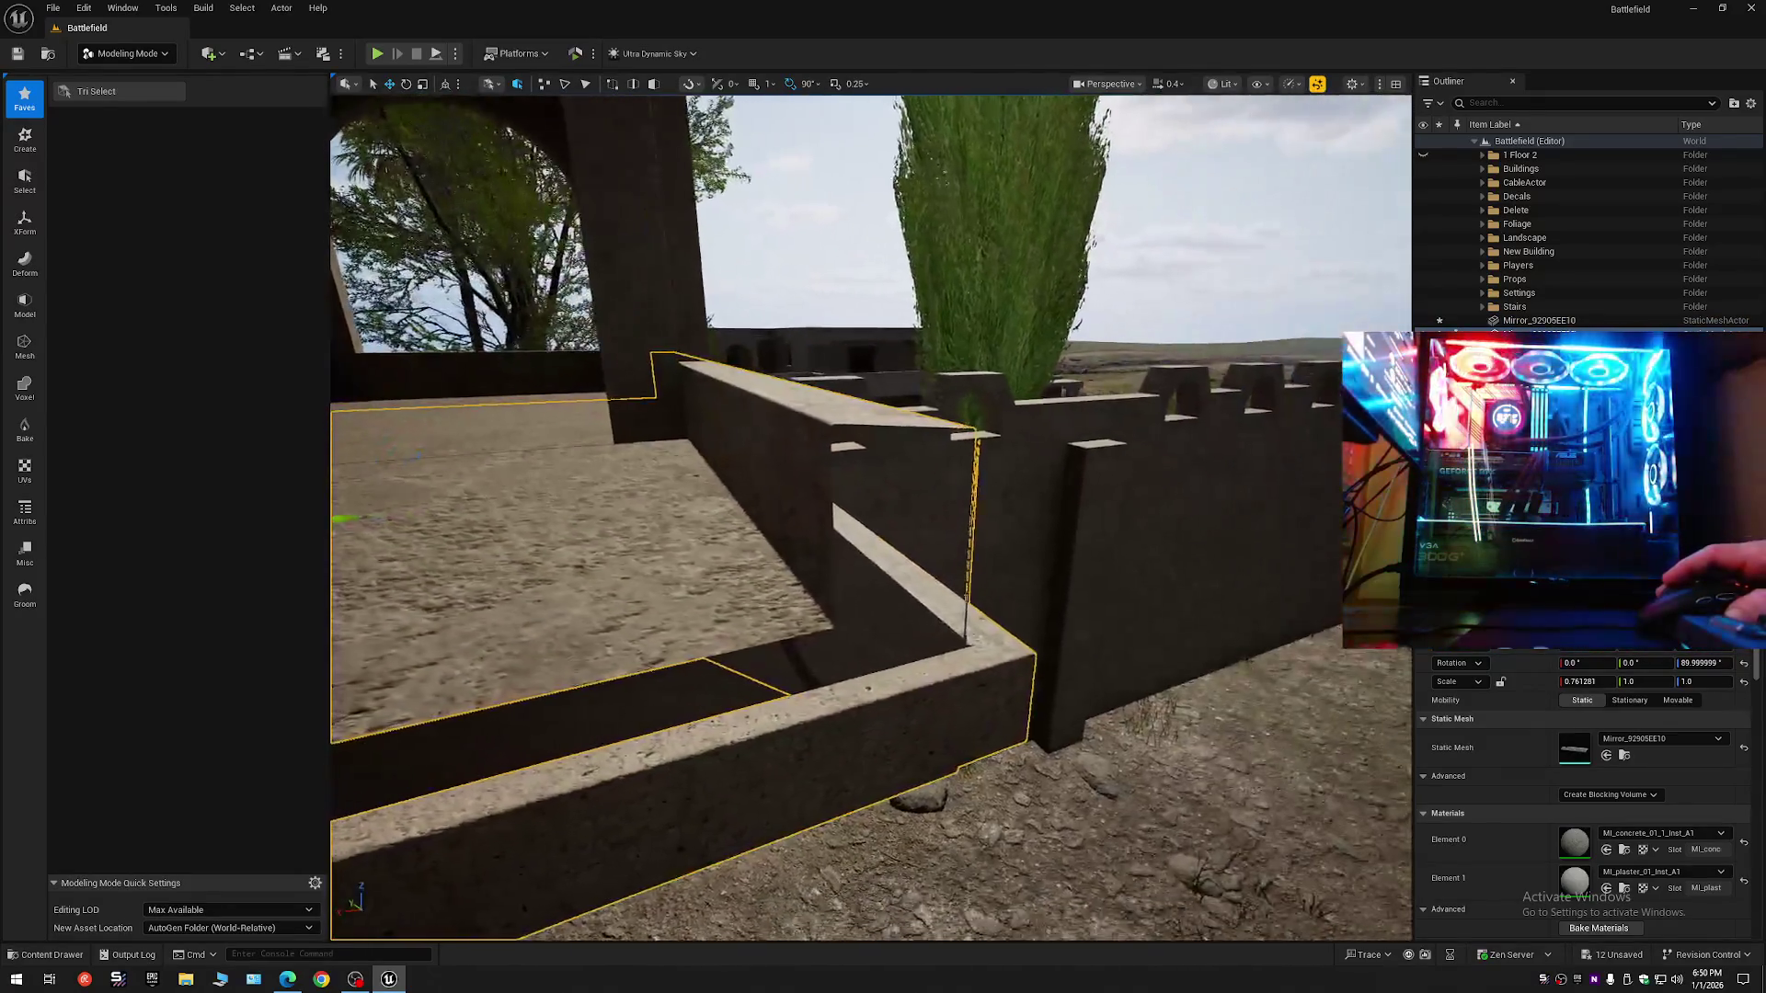
key(a)
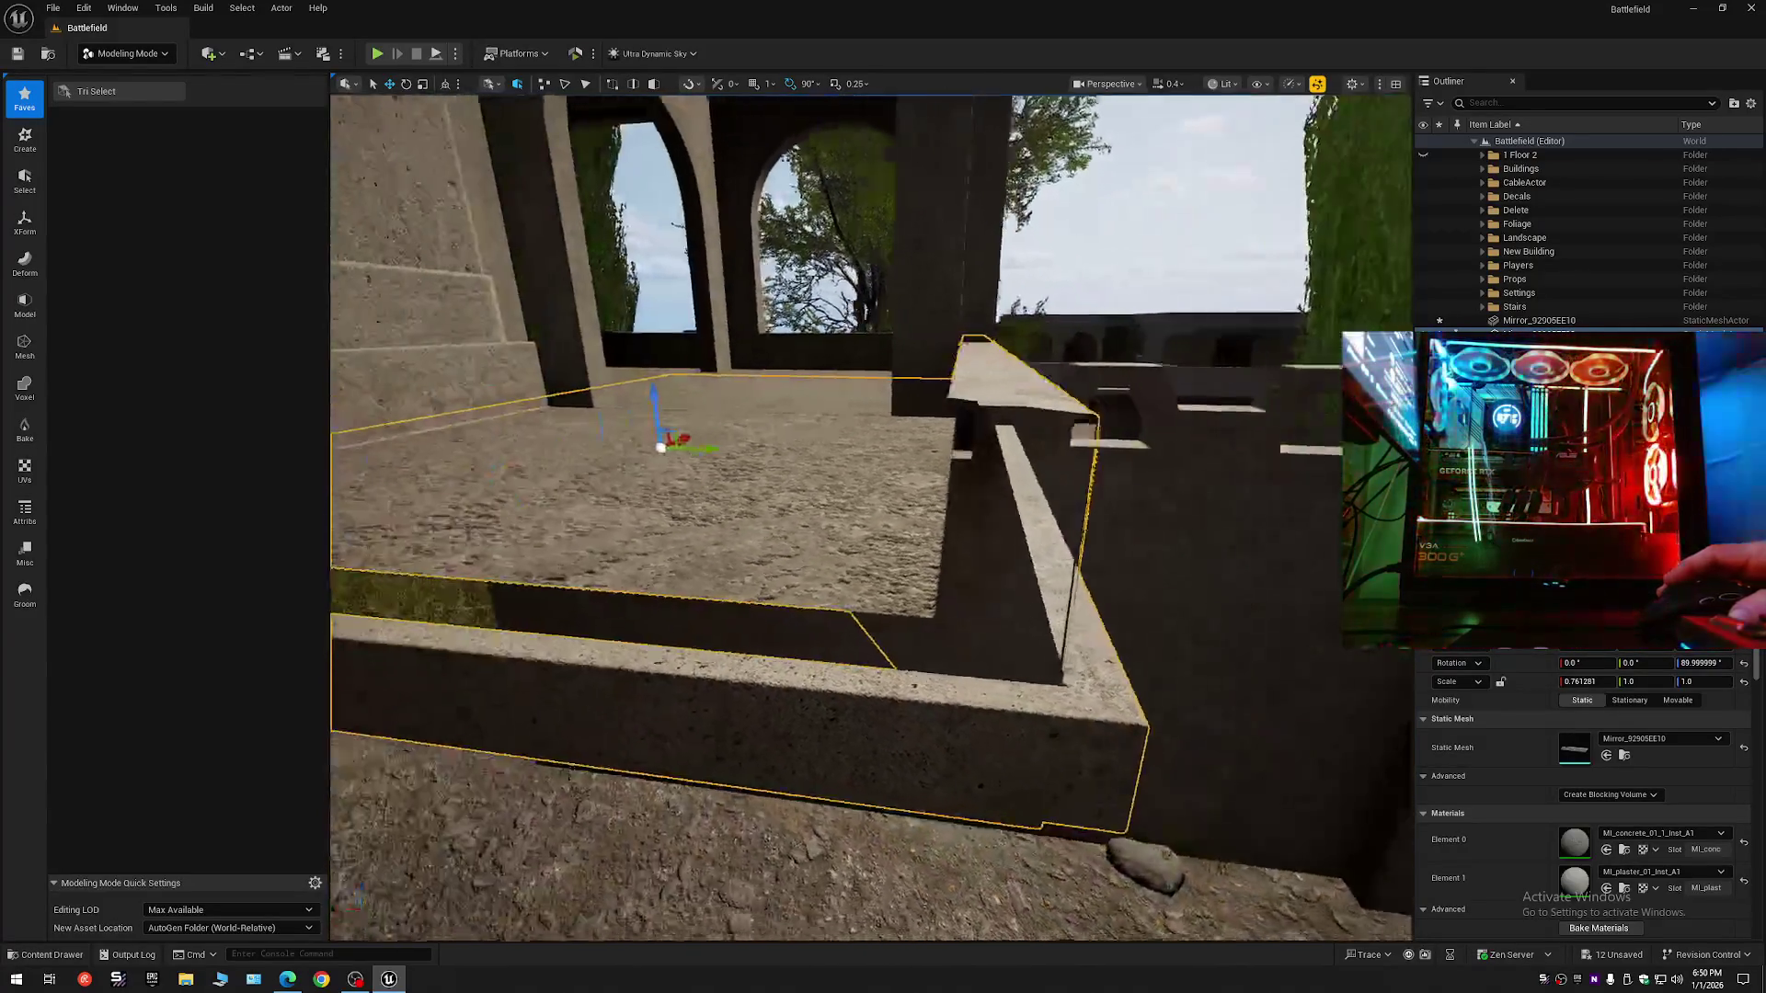
scroll(870, 516, up, 2)
key(s)
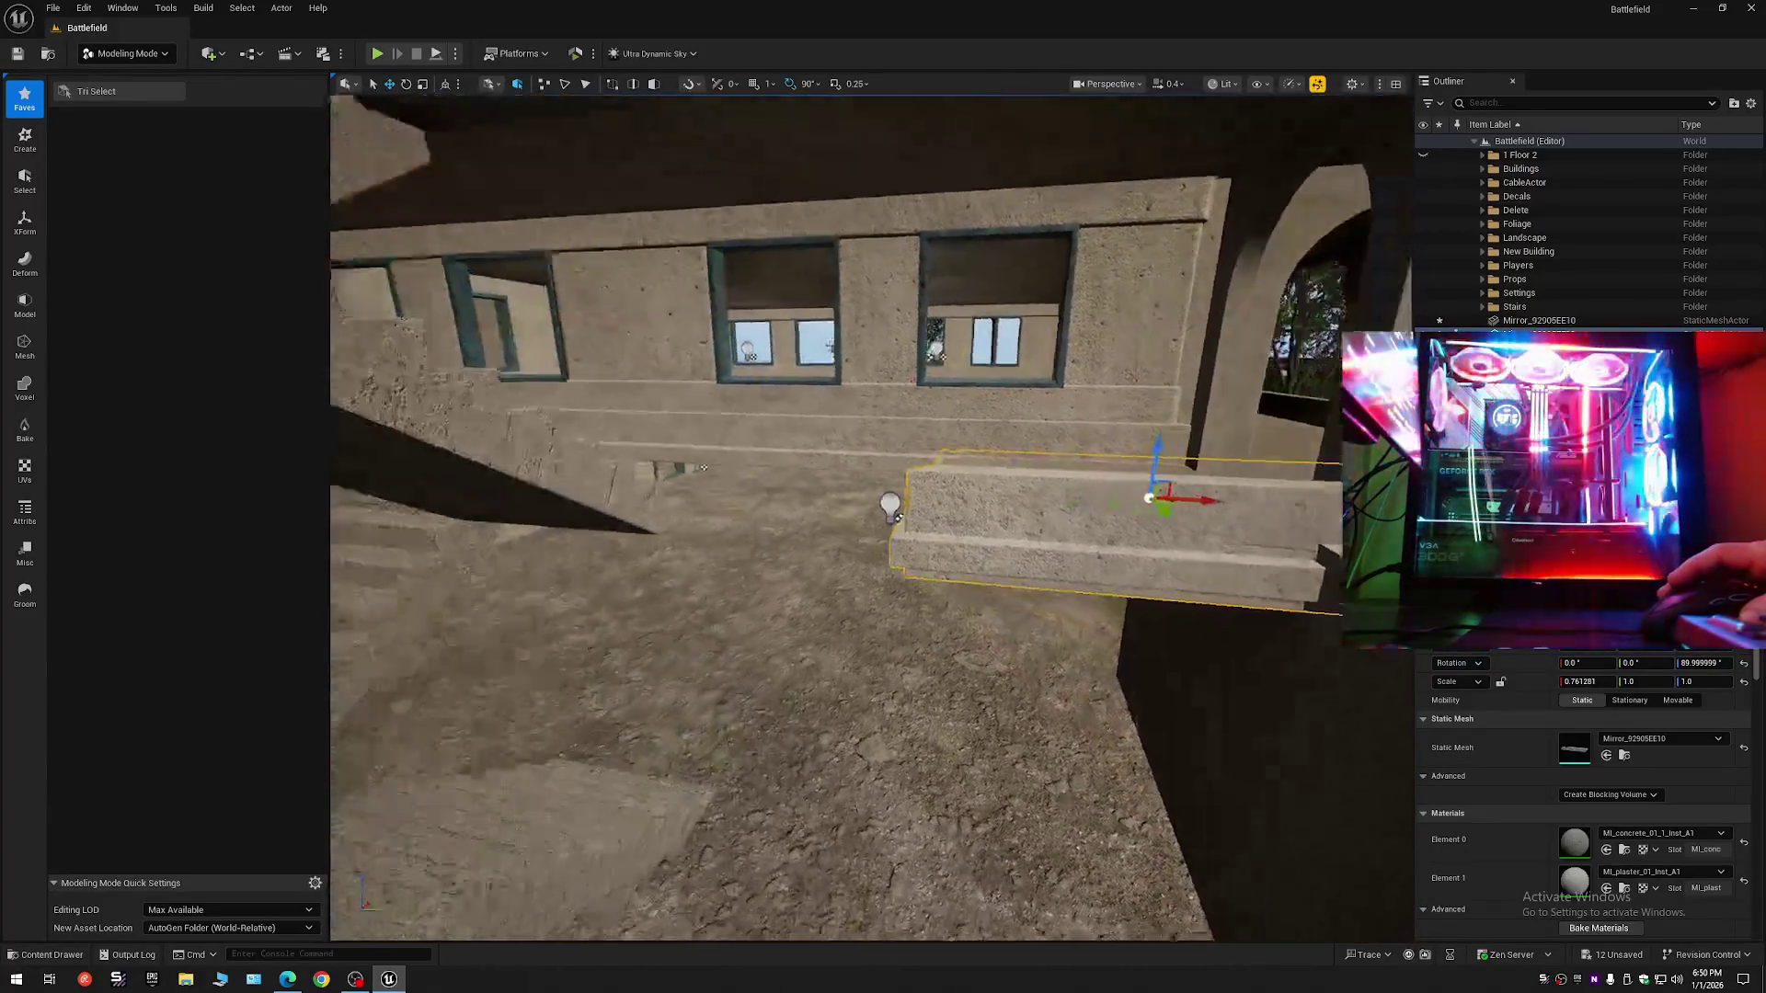
key(d)
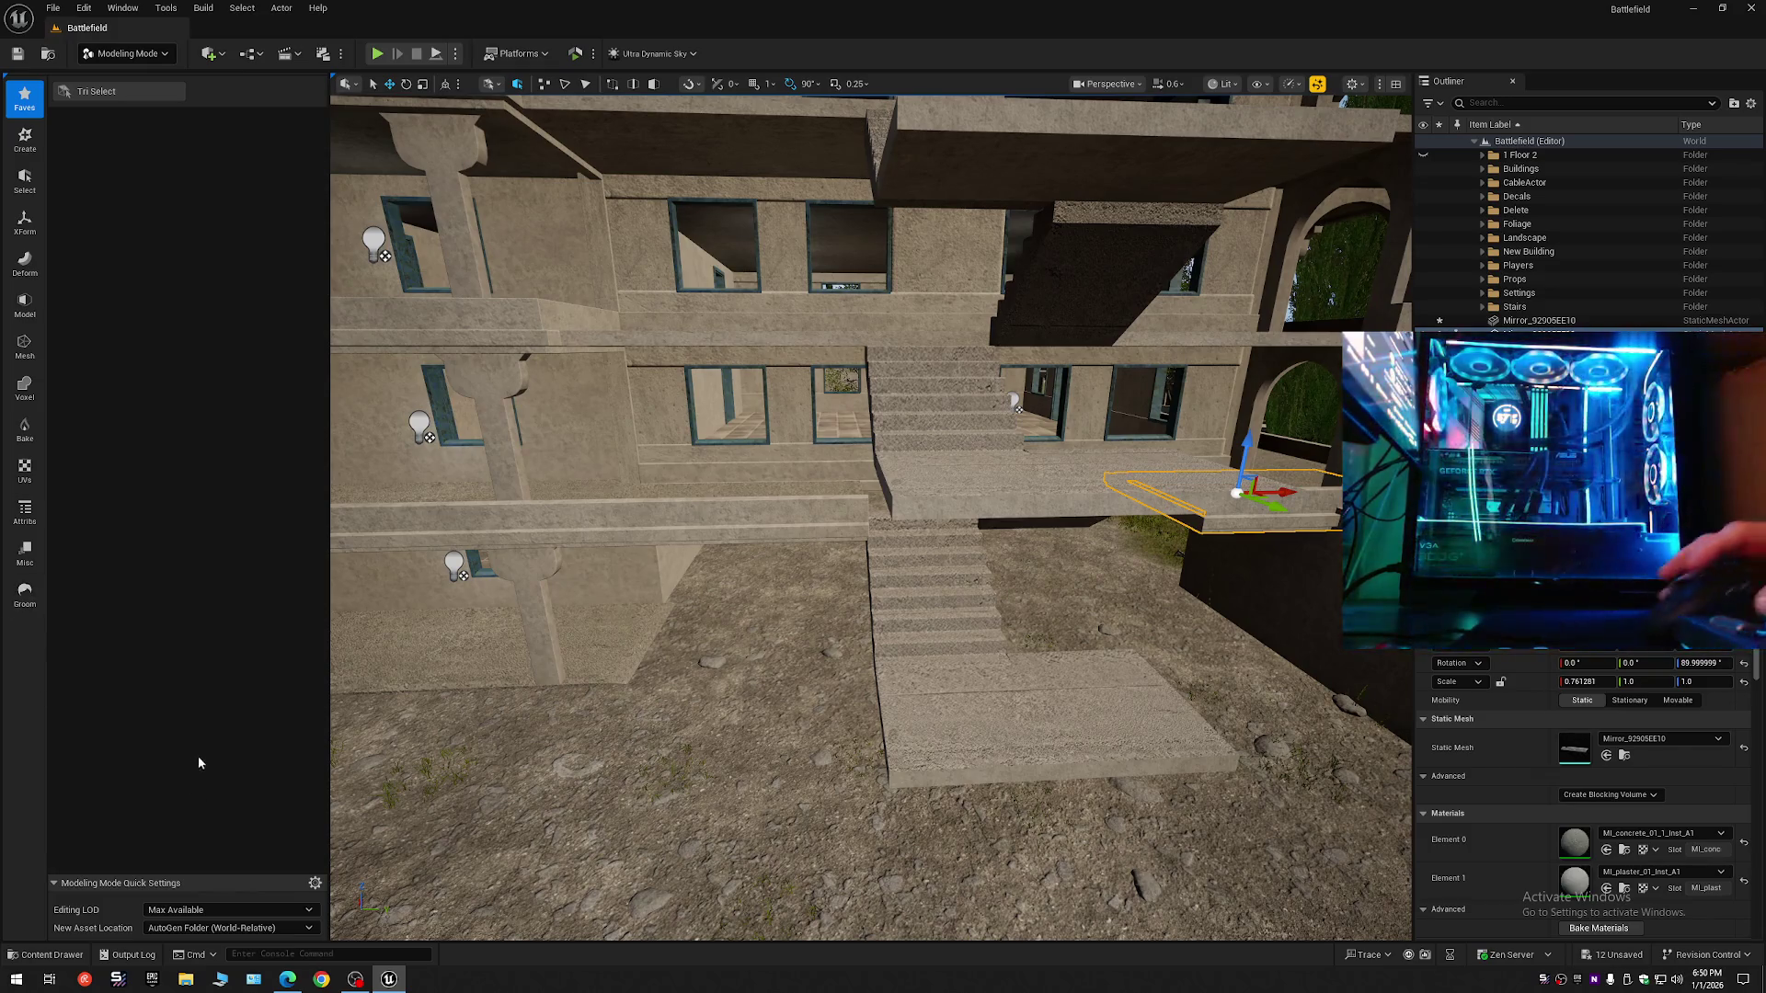
- Switch the editor mode back to Selection Mode and bring up the Content Drawer
click(157, 53)
click(142, 77)
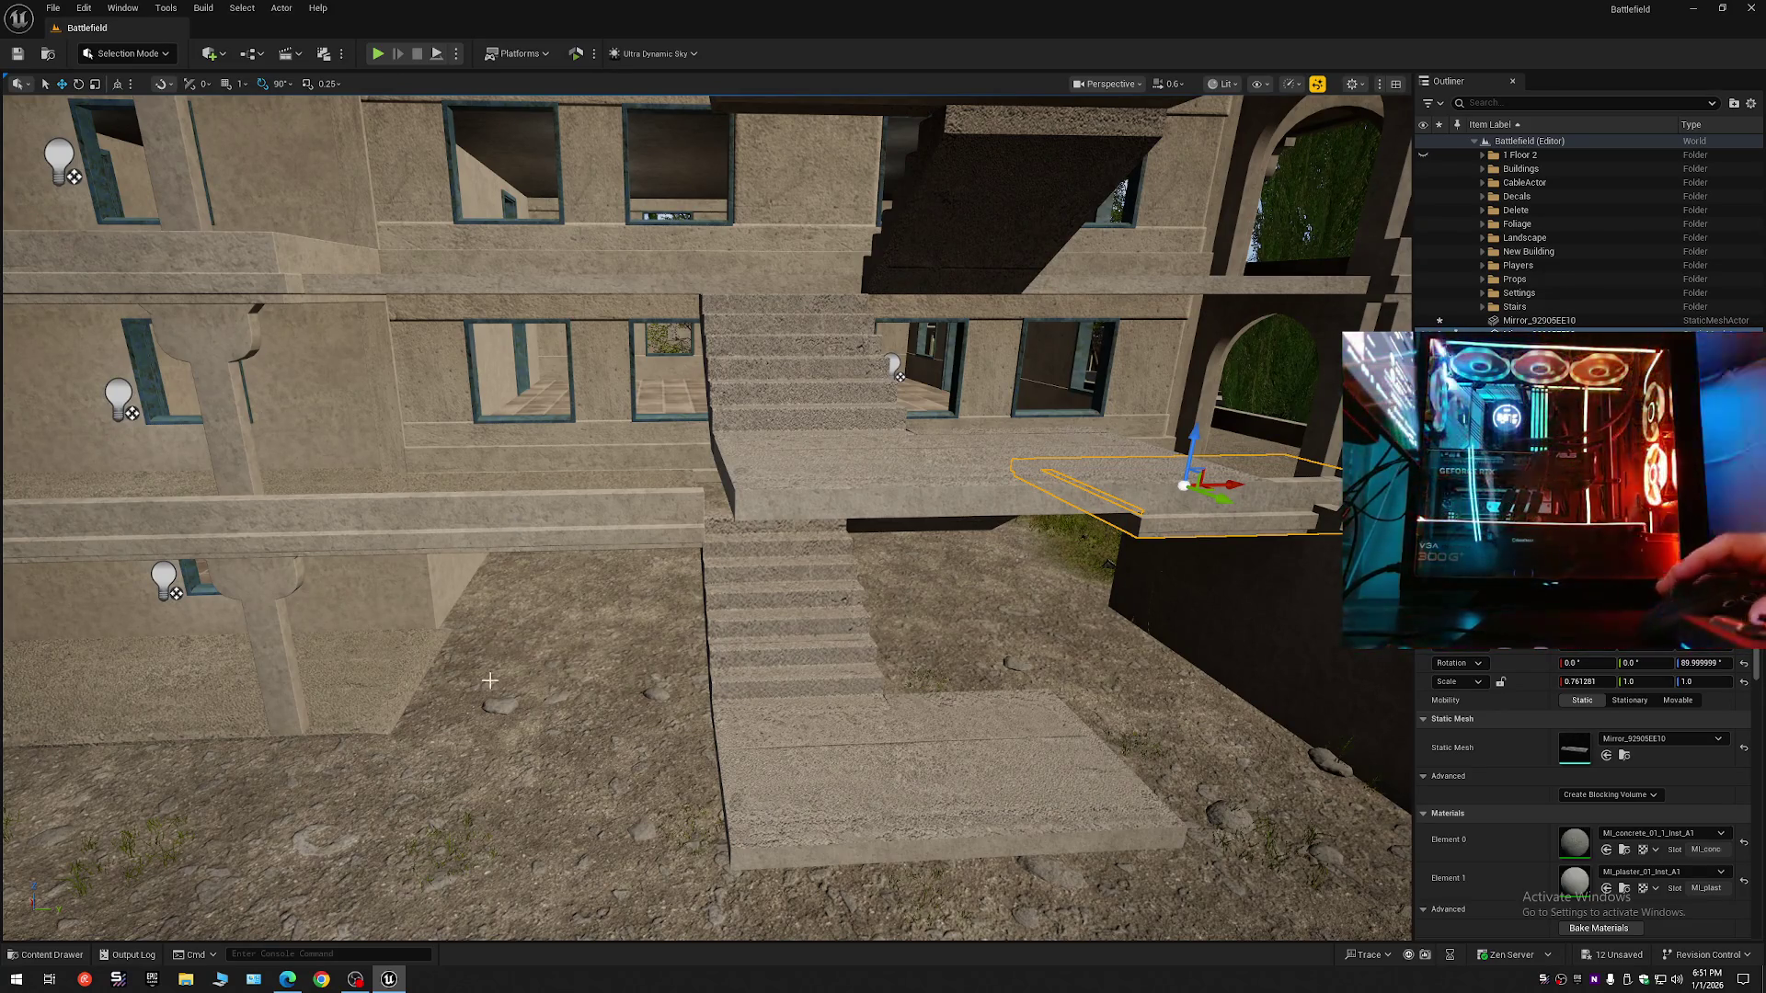
click(77, 957)
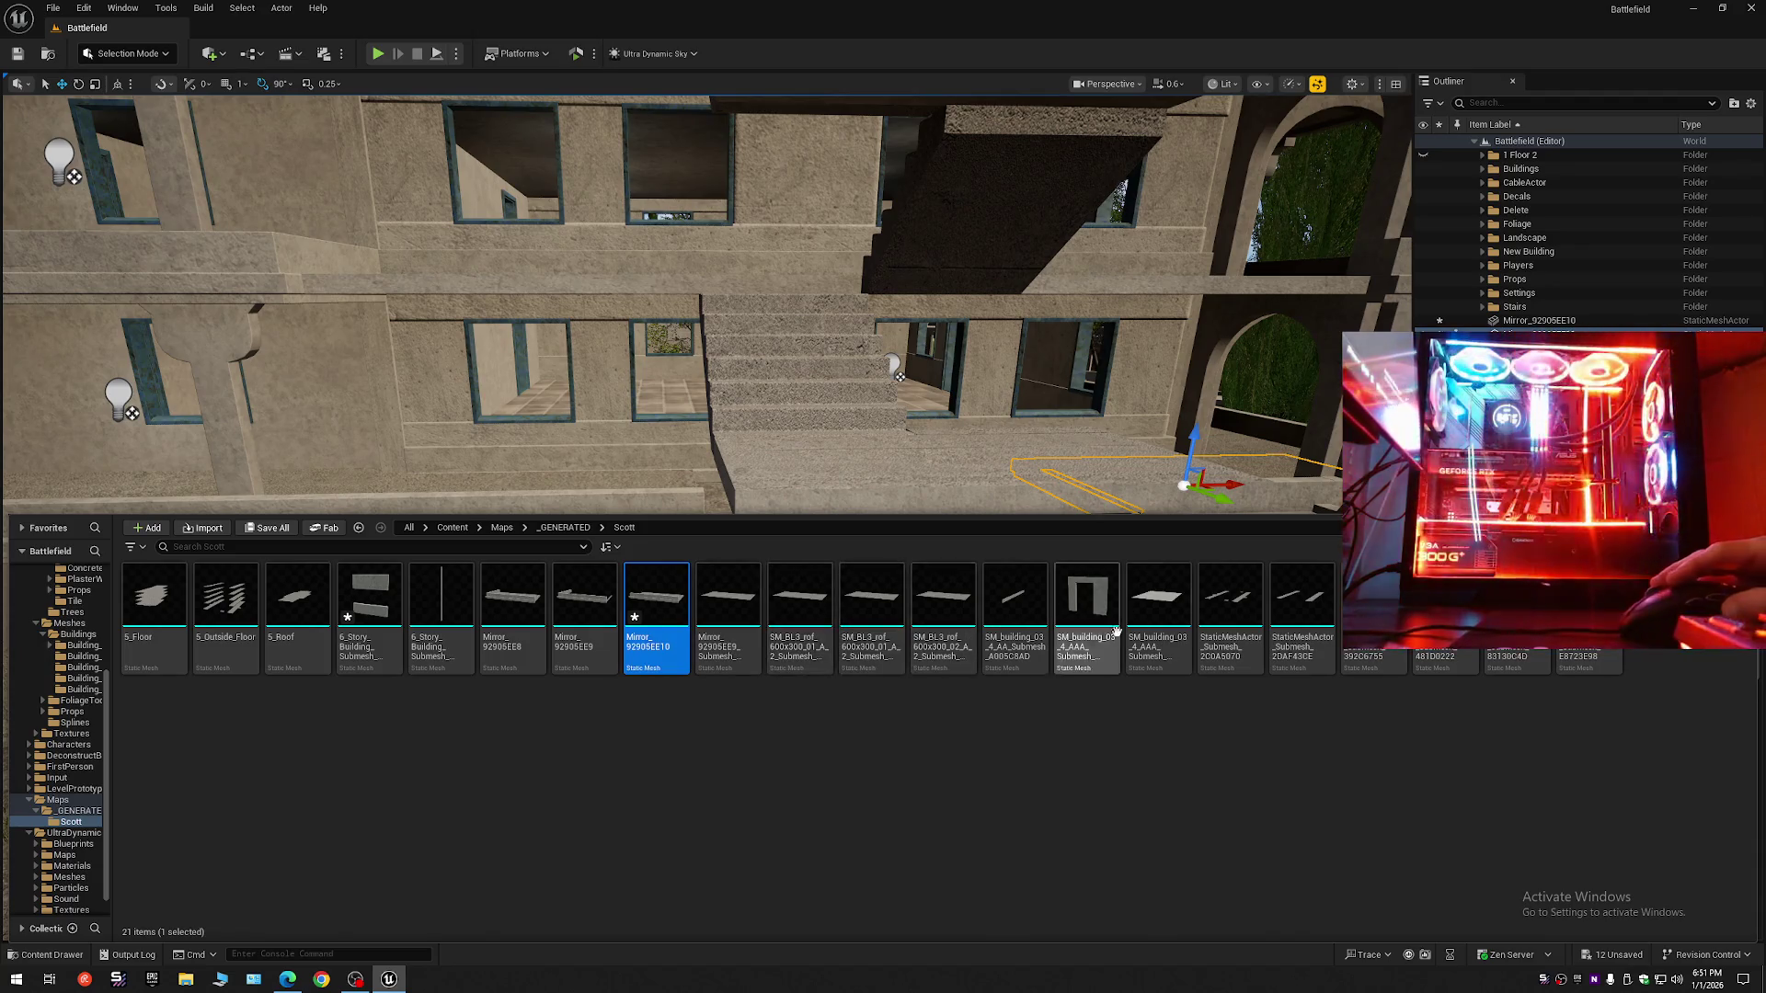
- Browse BATTLEFIELD > Meshes > Buildings > Building_02 and pick the SM_BL2_rof_540x540_02 roof slab
scroll(44, 612, up, 5)
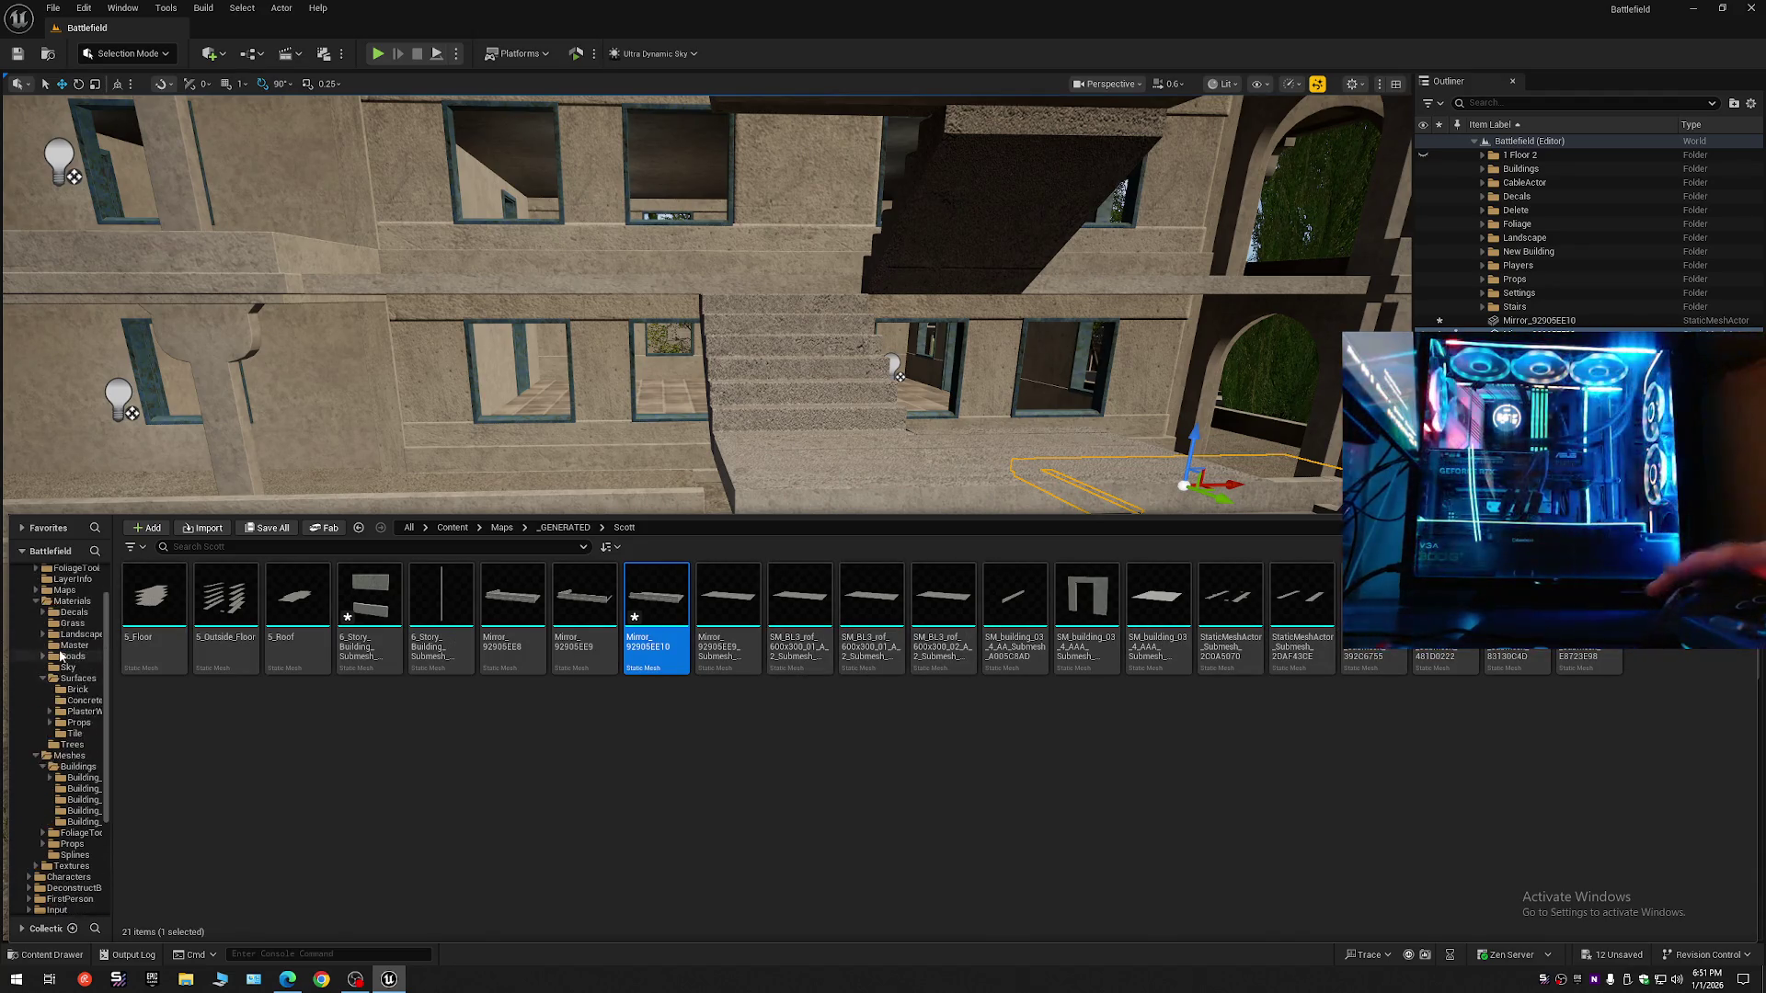
click(62, 596)
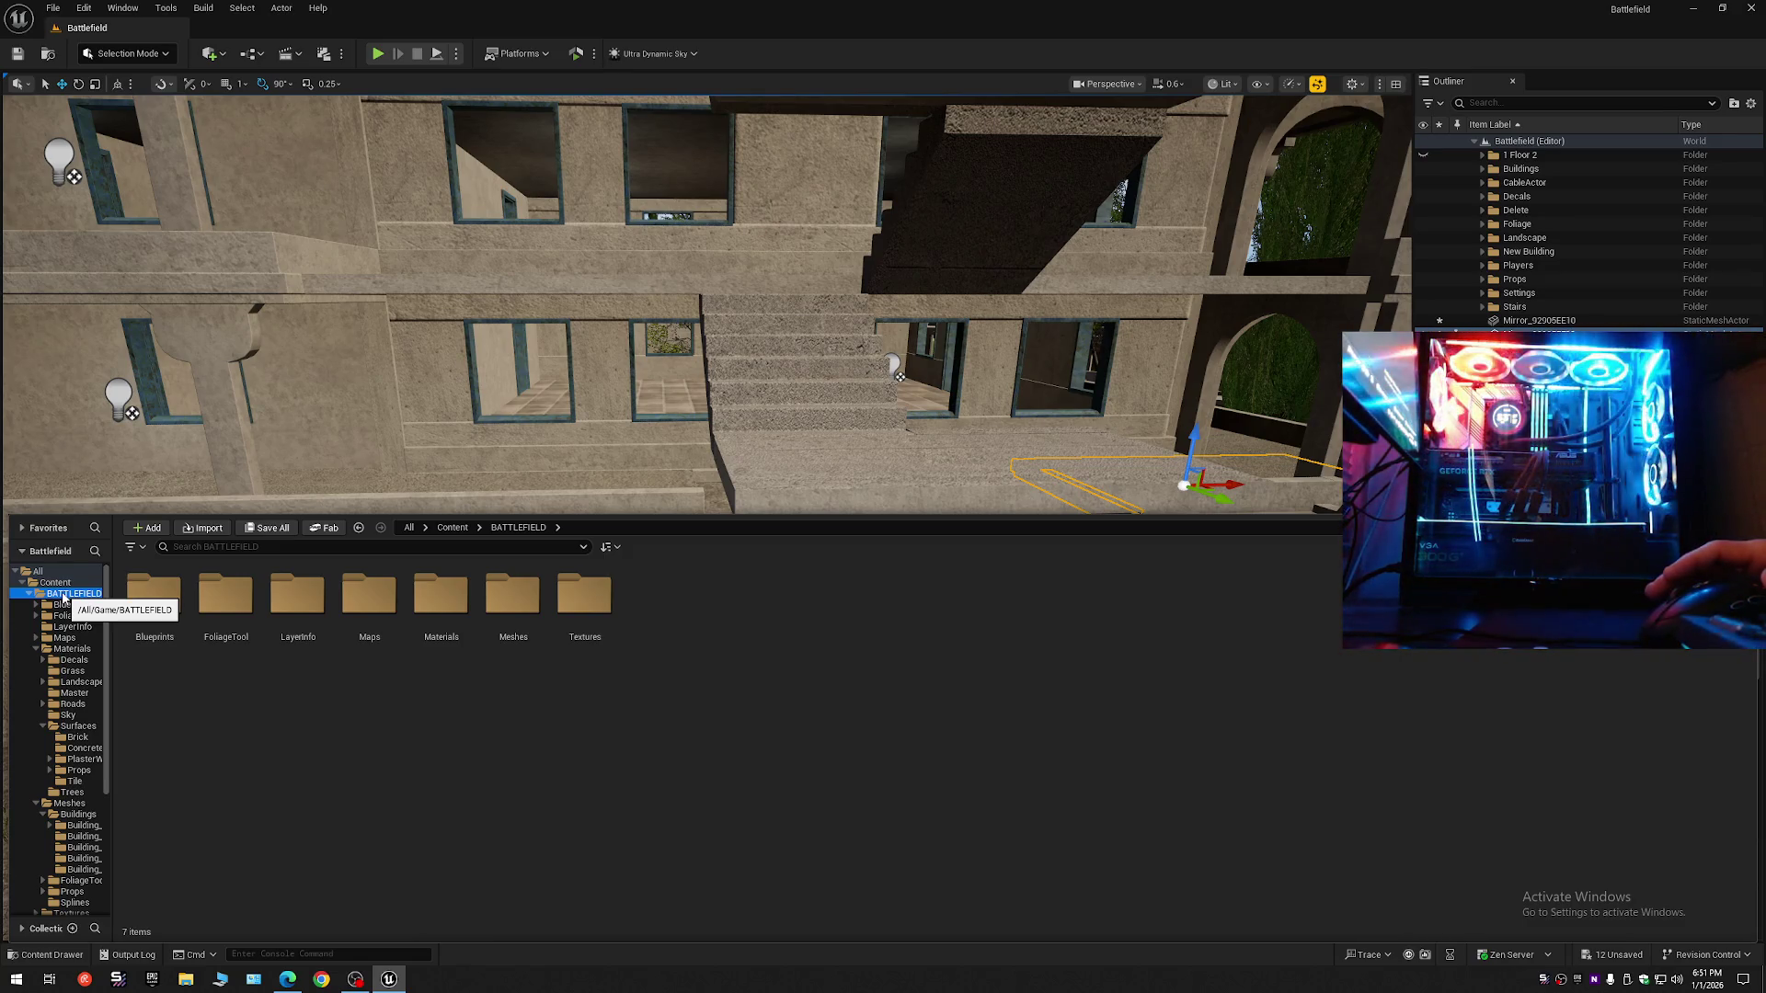
double_click(512, 596)
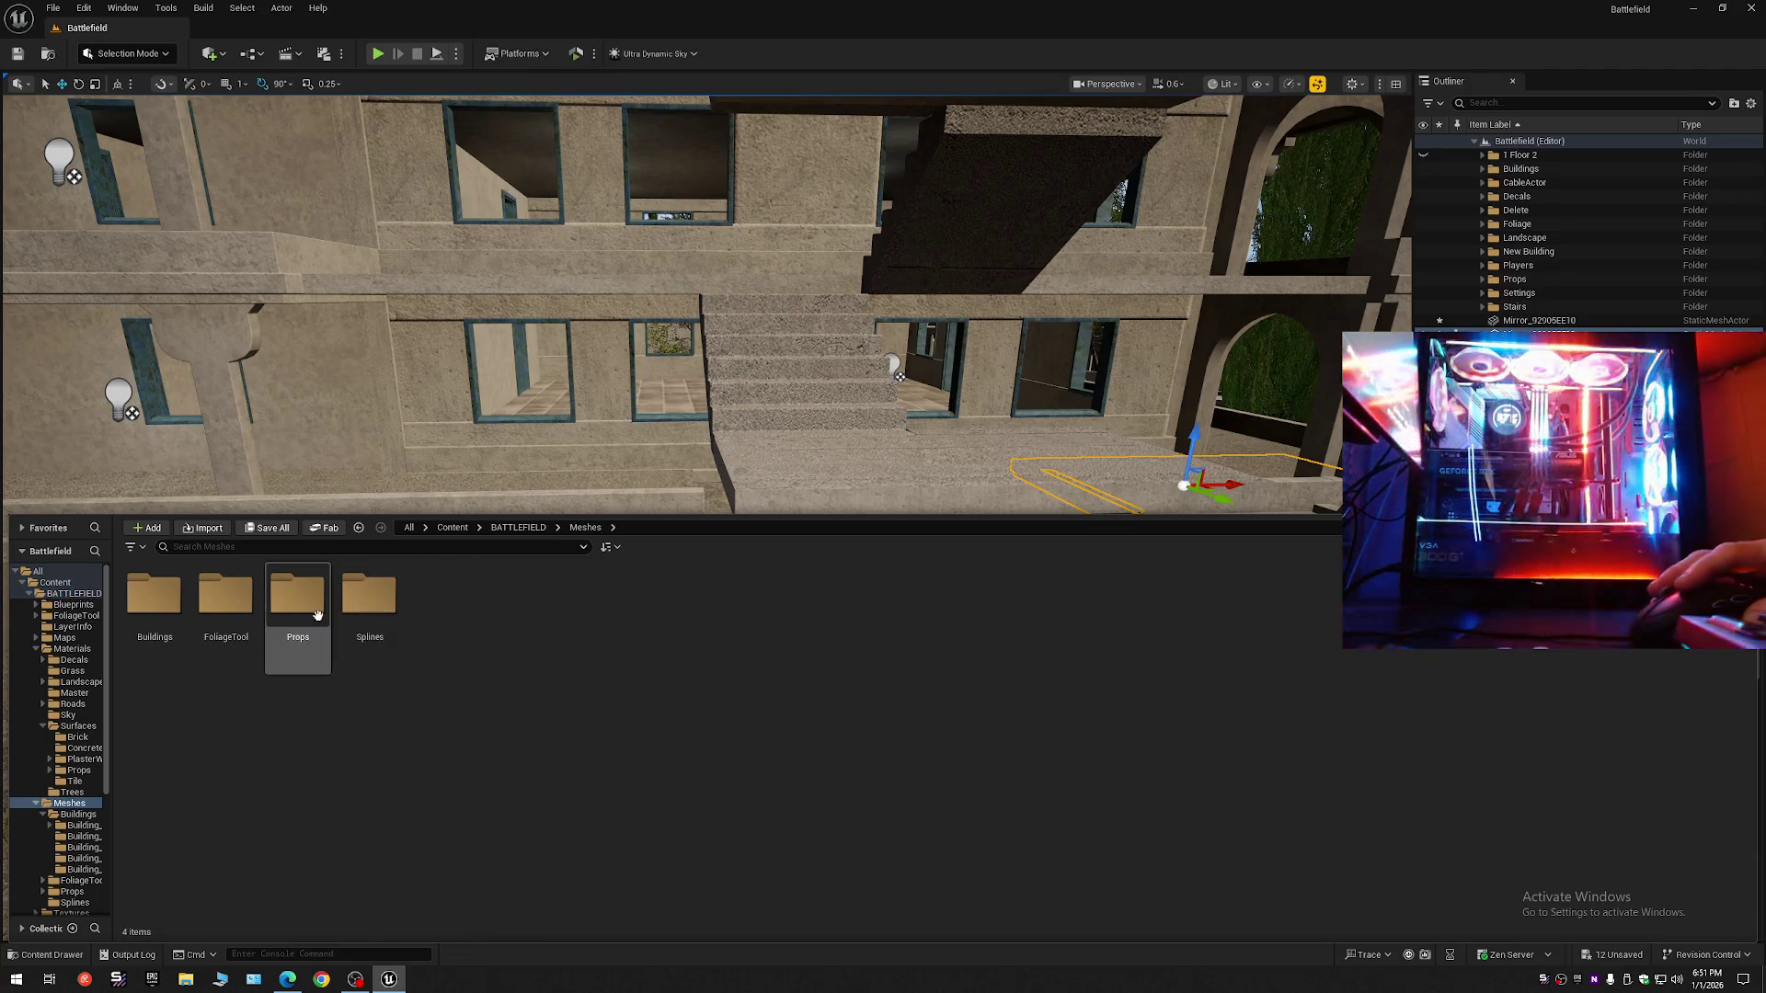
double_click(154, 615)
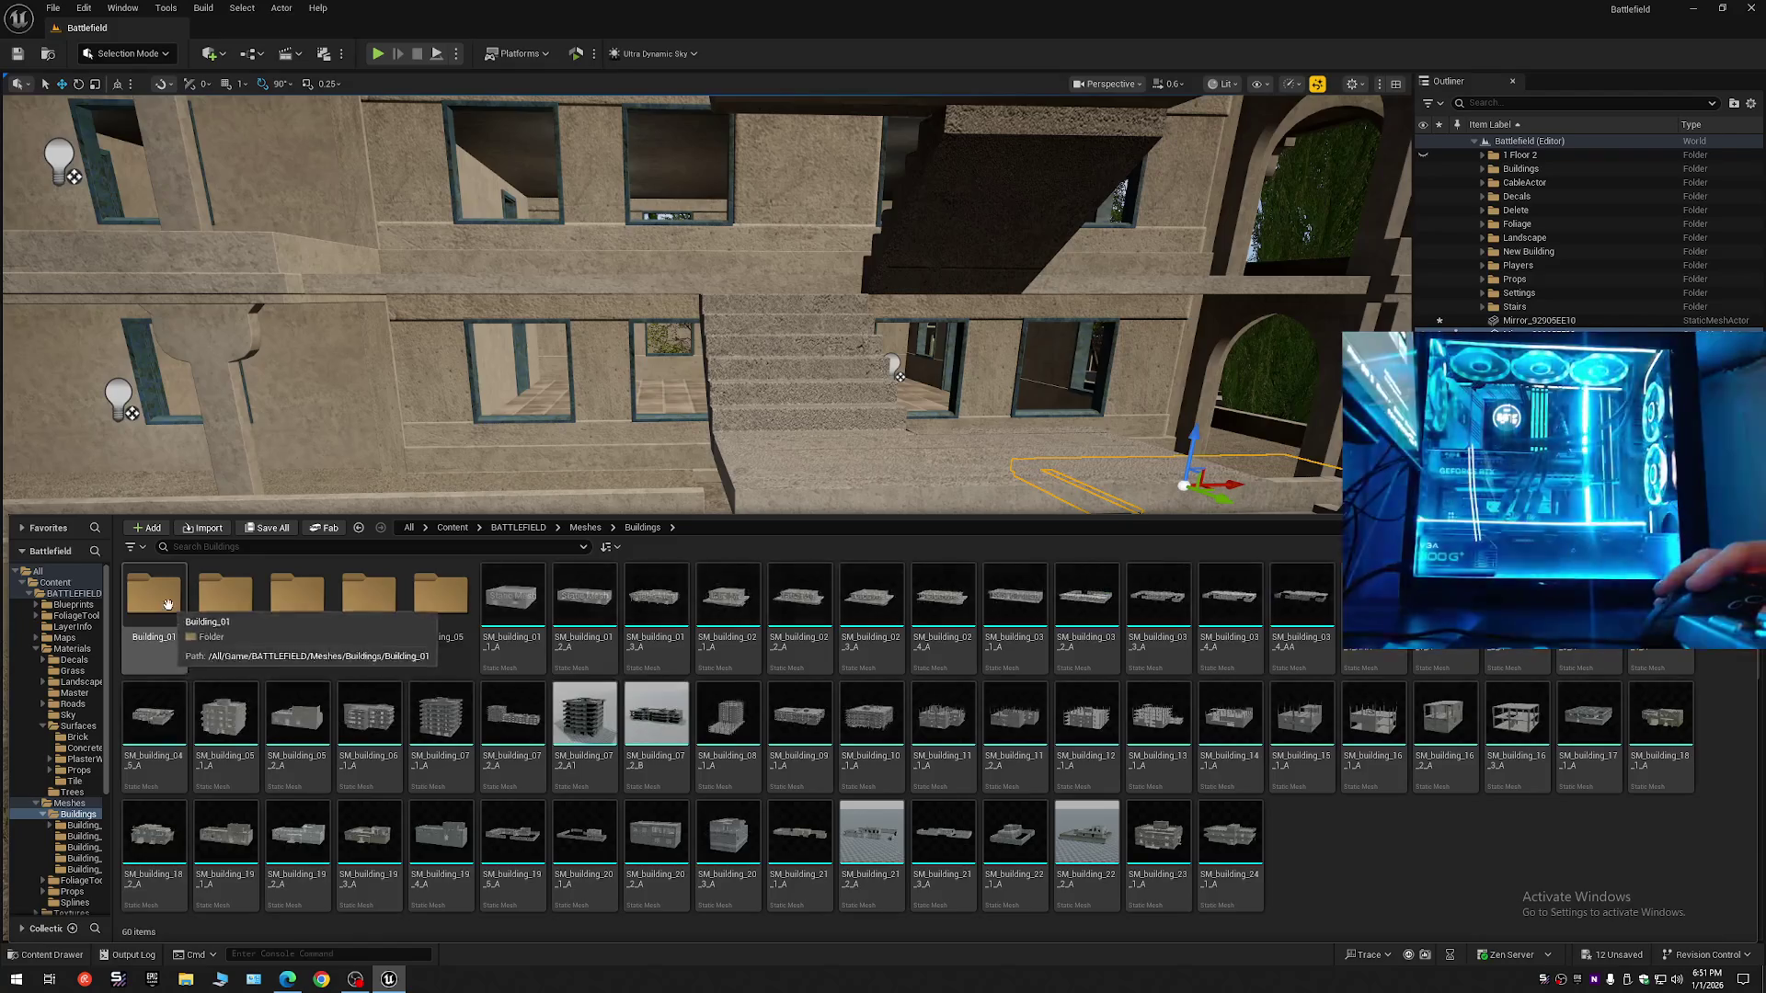
double_click(168, 603)
key(alt+Left)
double_click(213, 605)
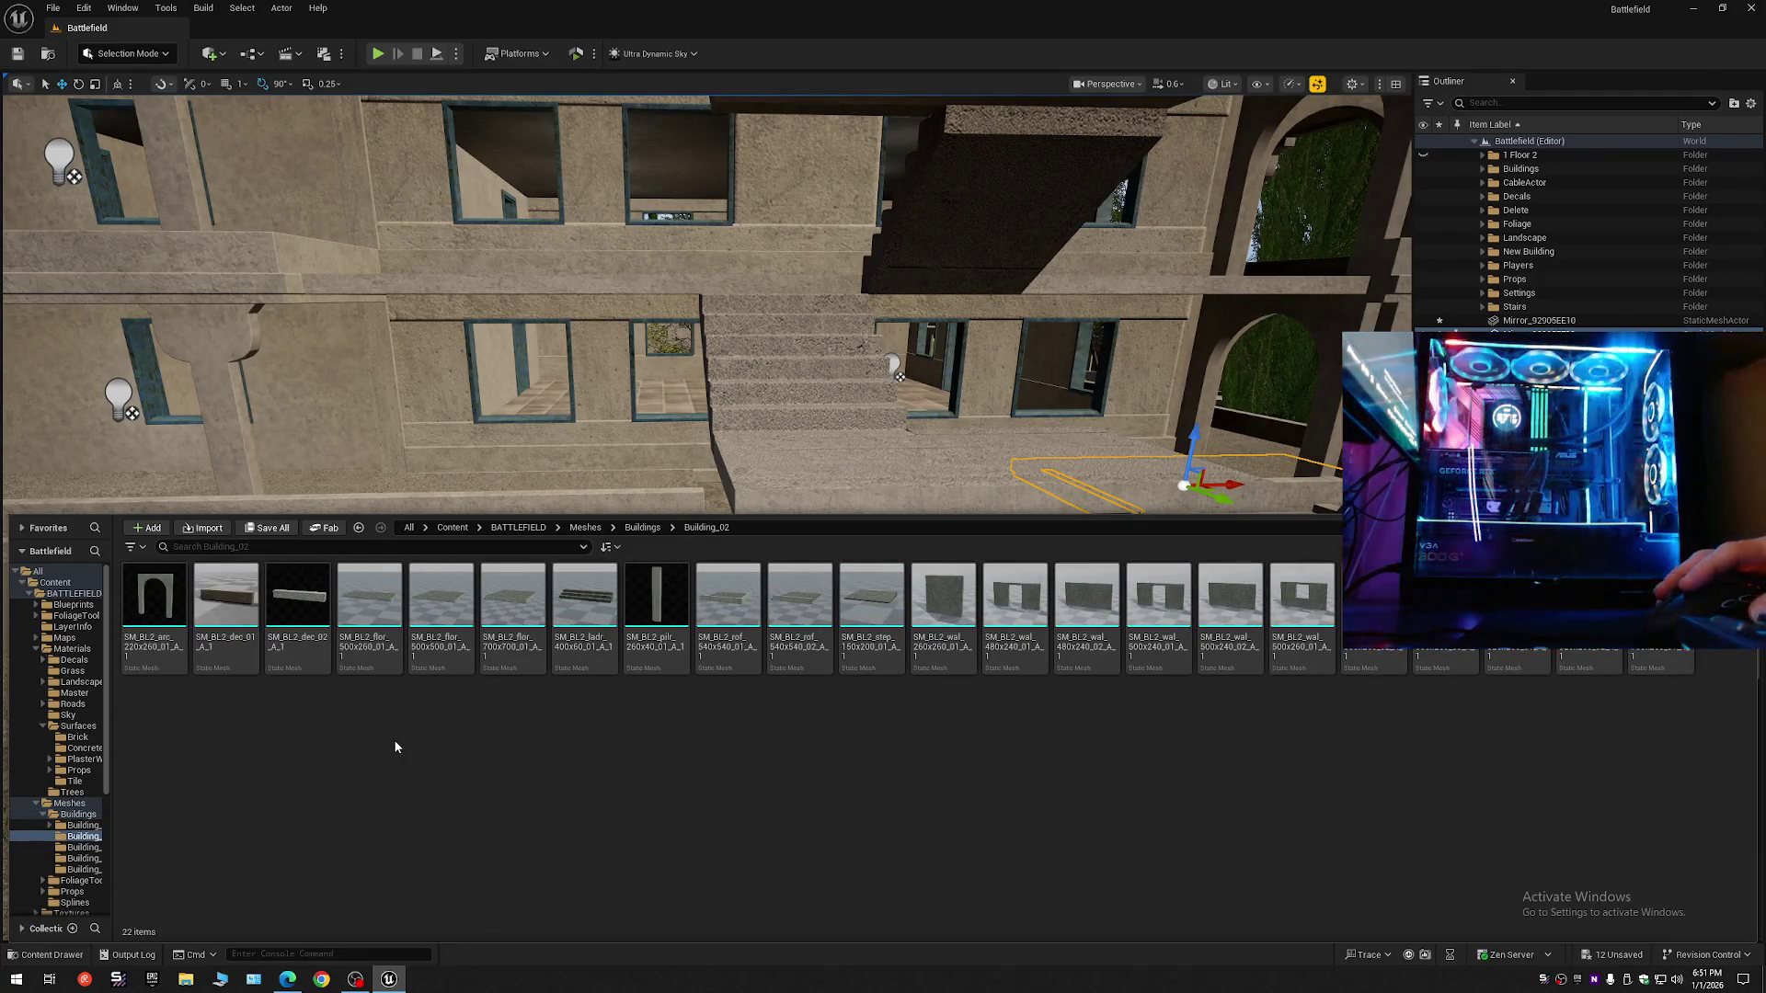
click(799, 602)
mouse_move(799, 603)
mouse_down()
mouse_move(828, 484)
mouse_move(827, 632)
mouse_up()
key(e)
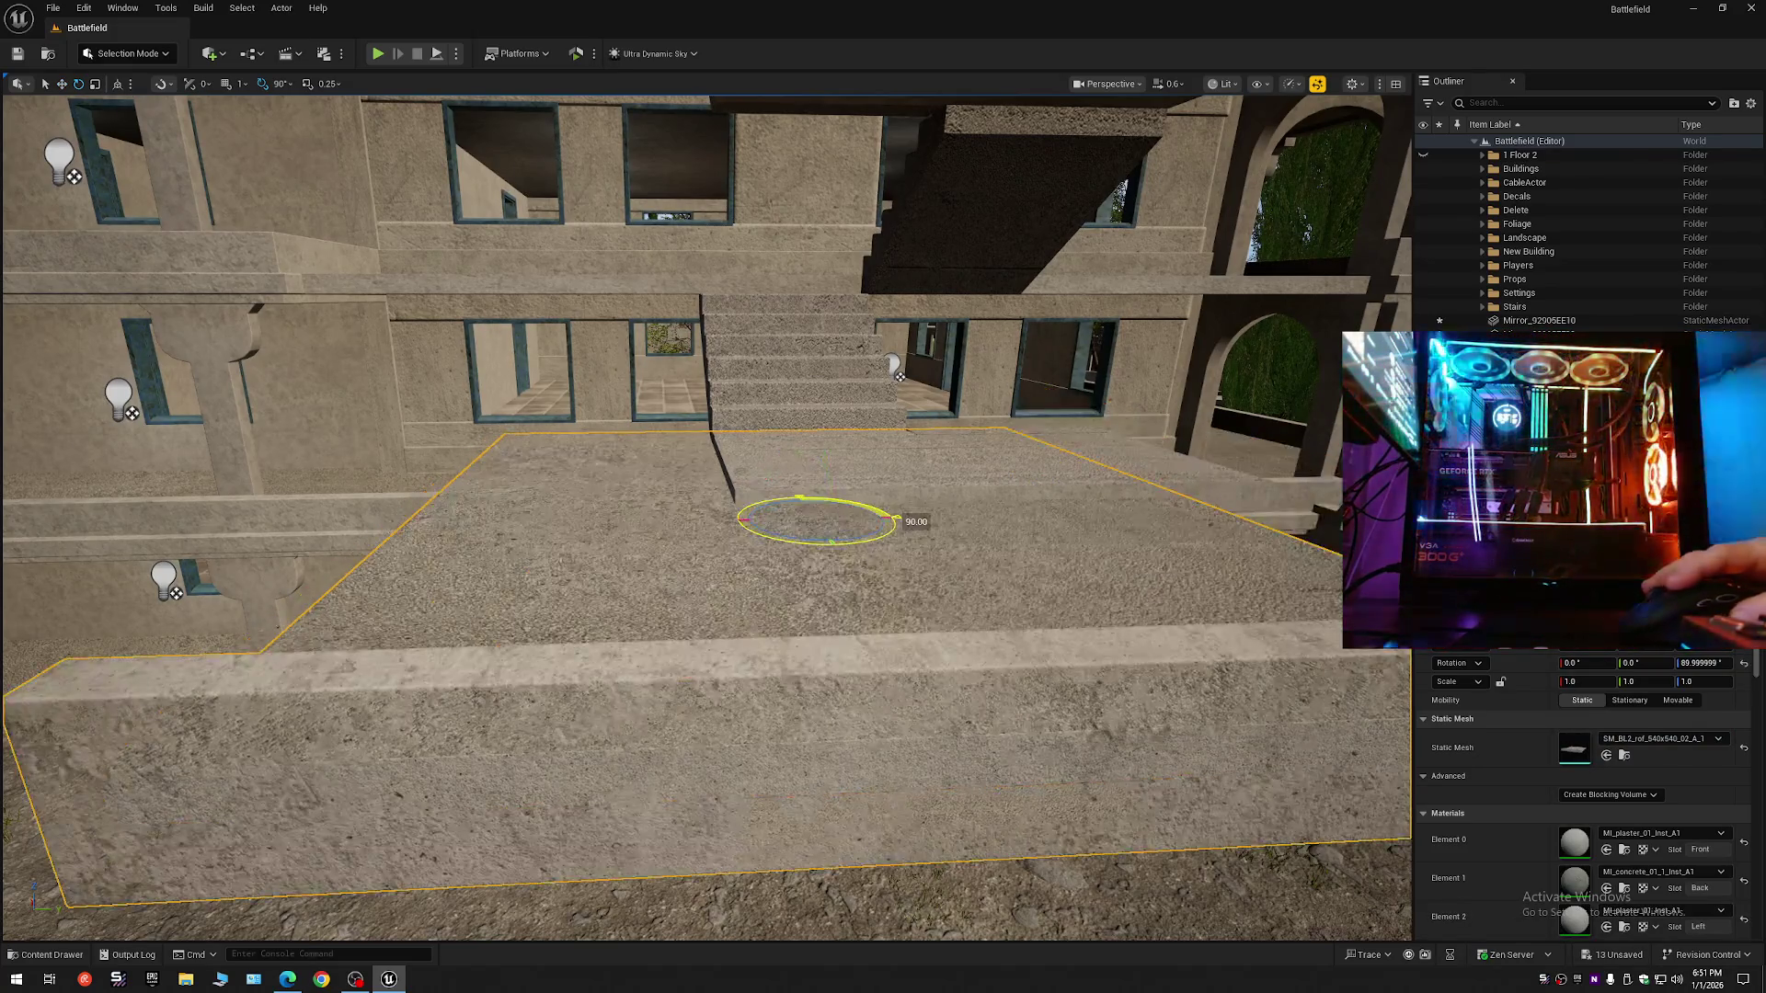
drag(882, 496, 1038, 511)
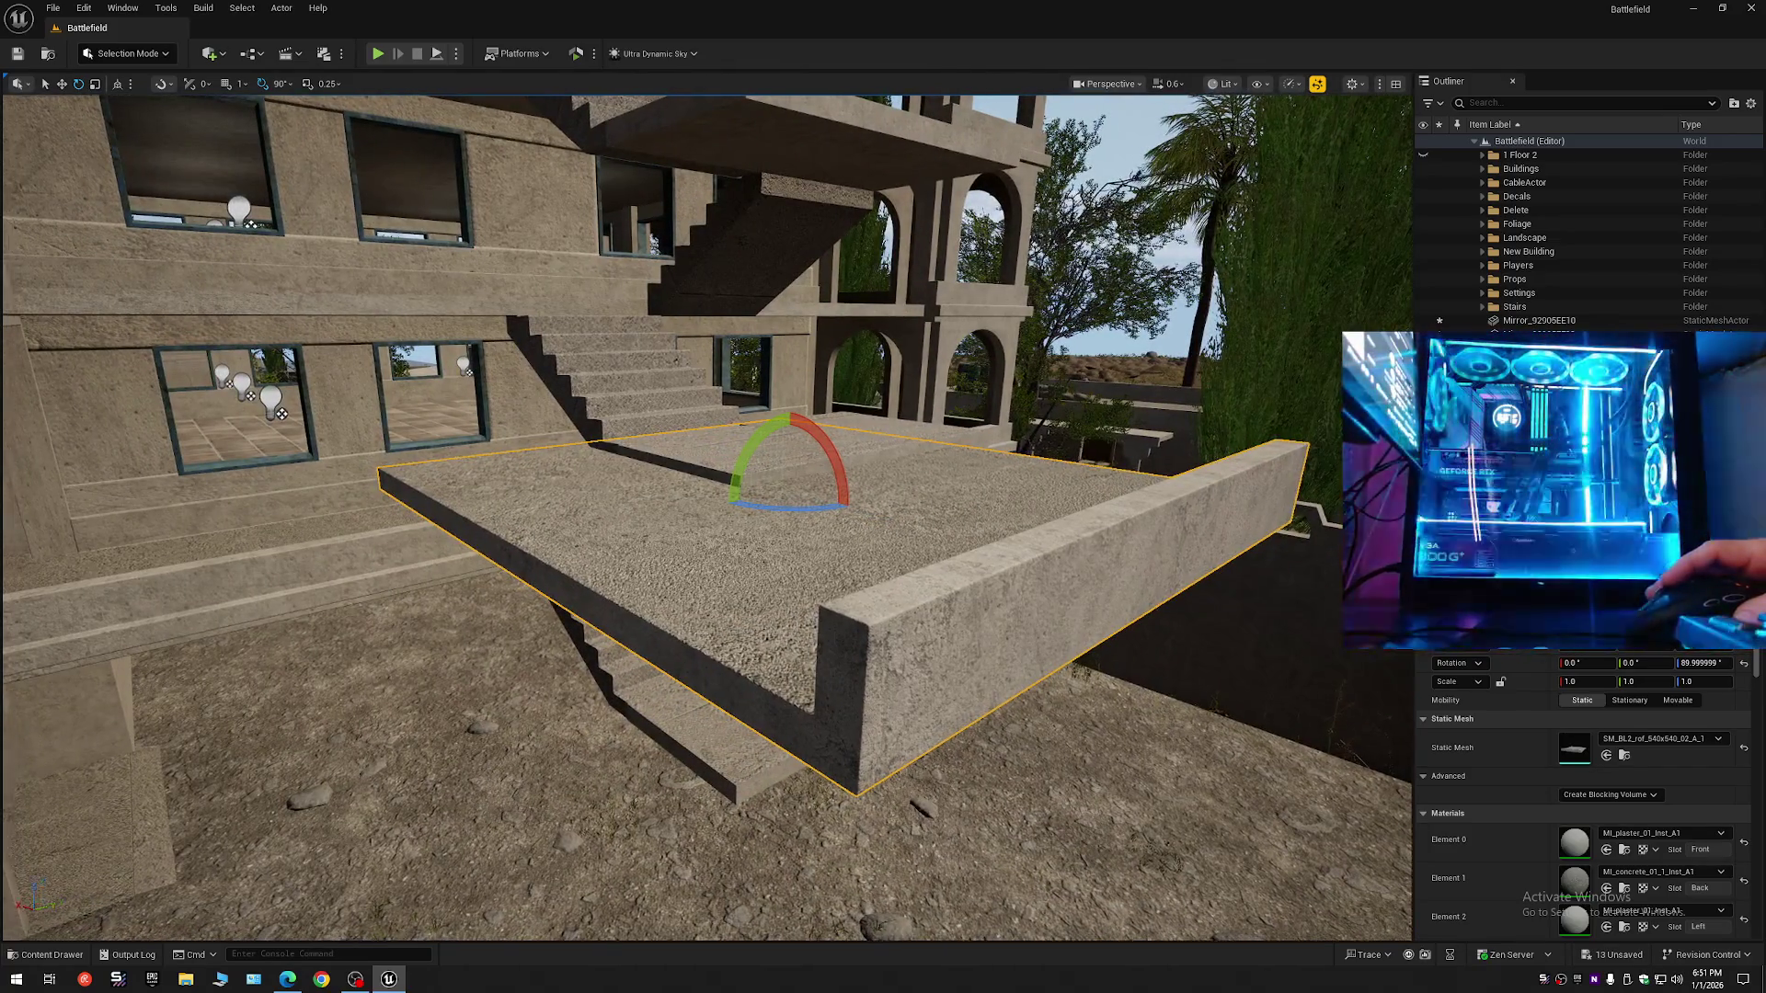
click(47, 954)
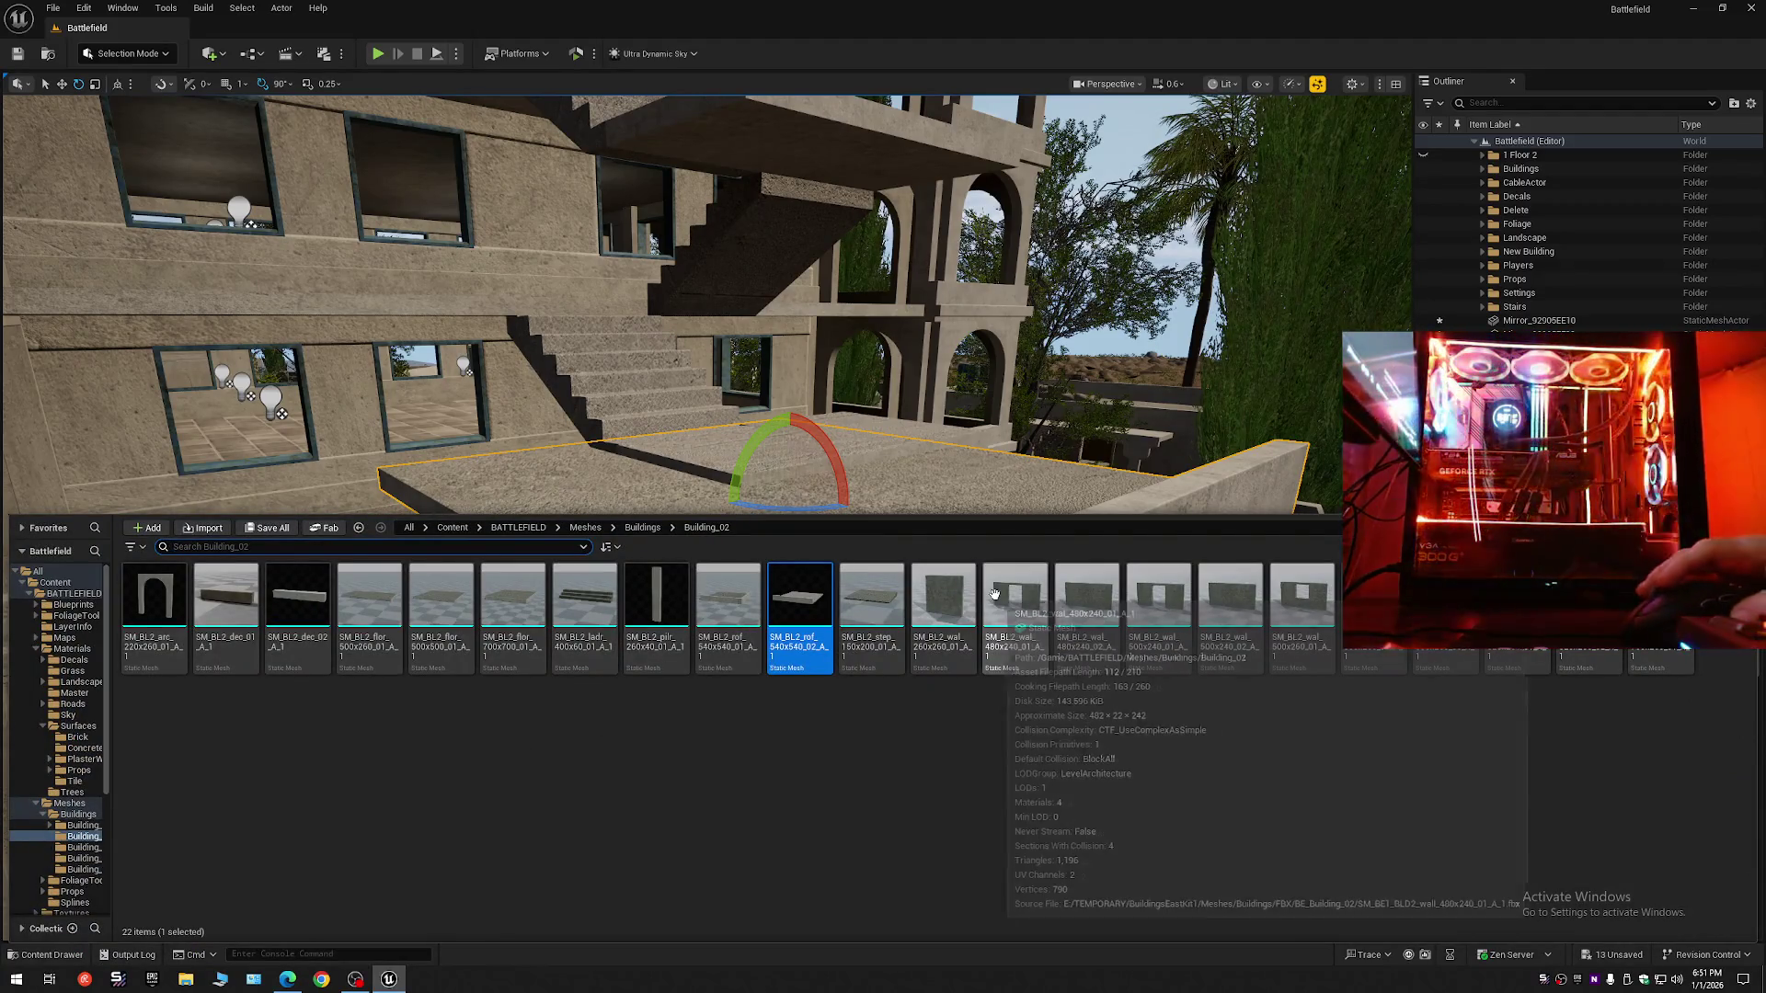
mouse_move(451, 618)
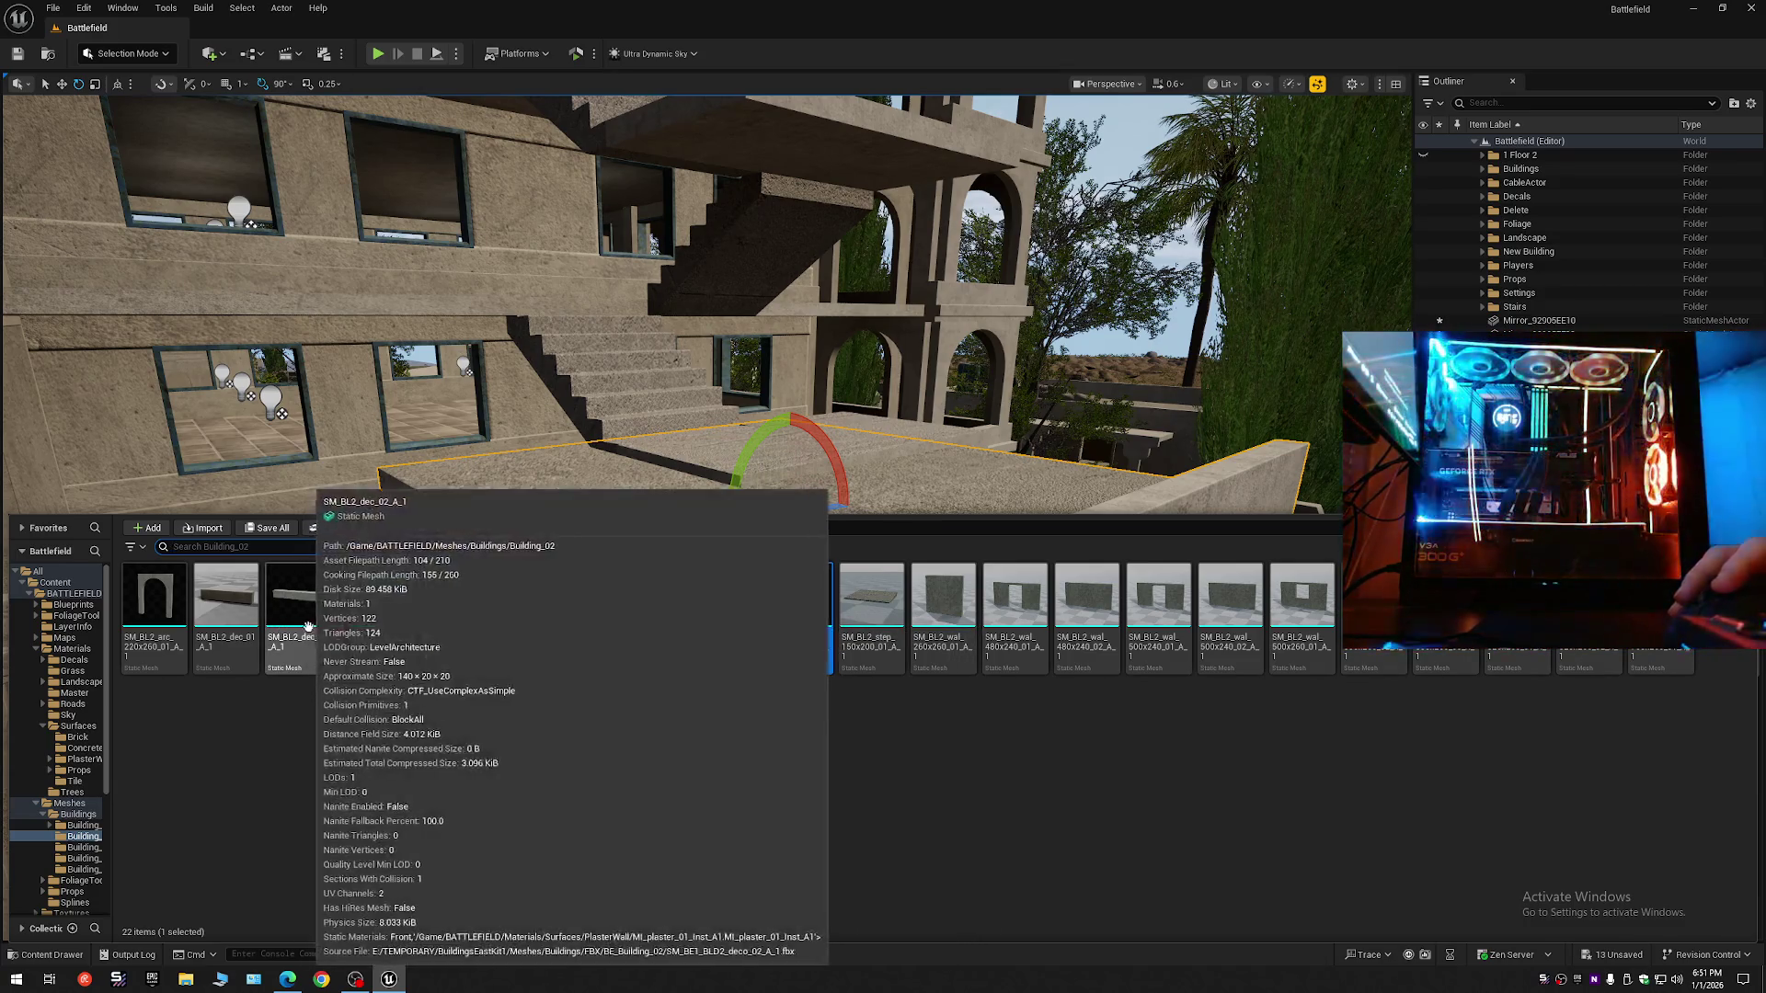
double_click(494, 618)
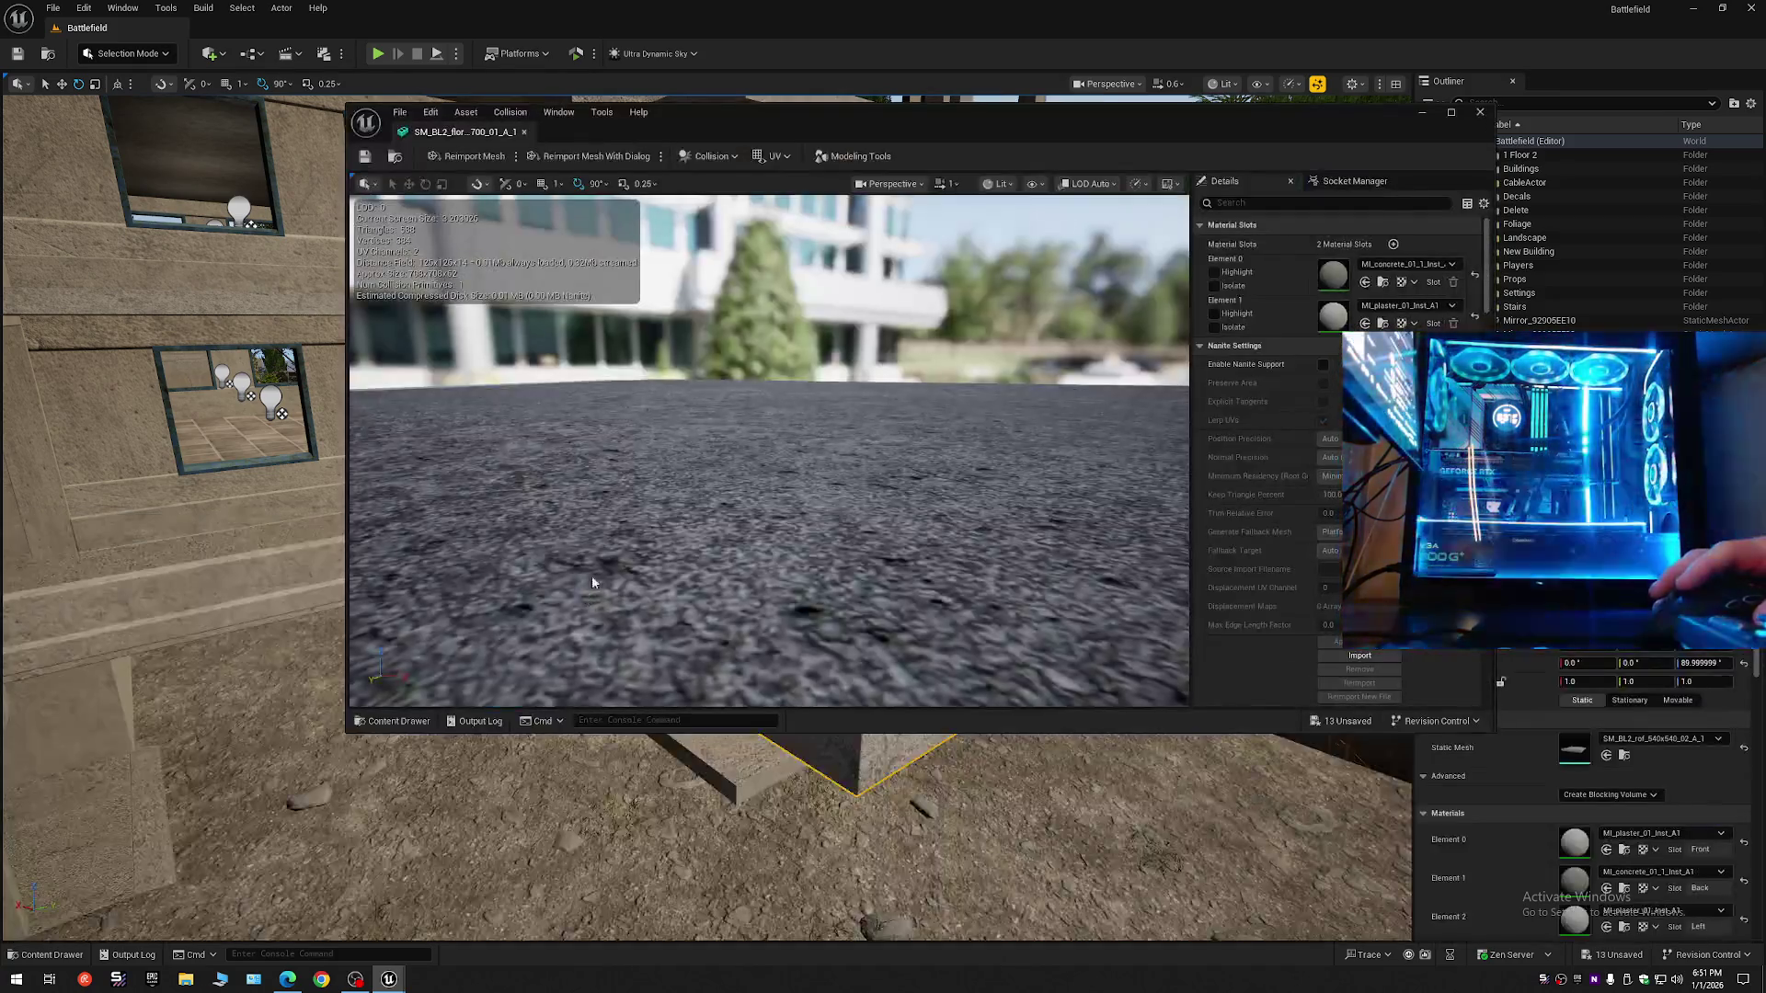
scroll(792, 492, down, 5)
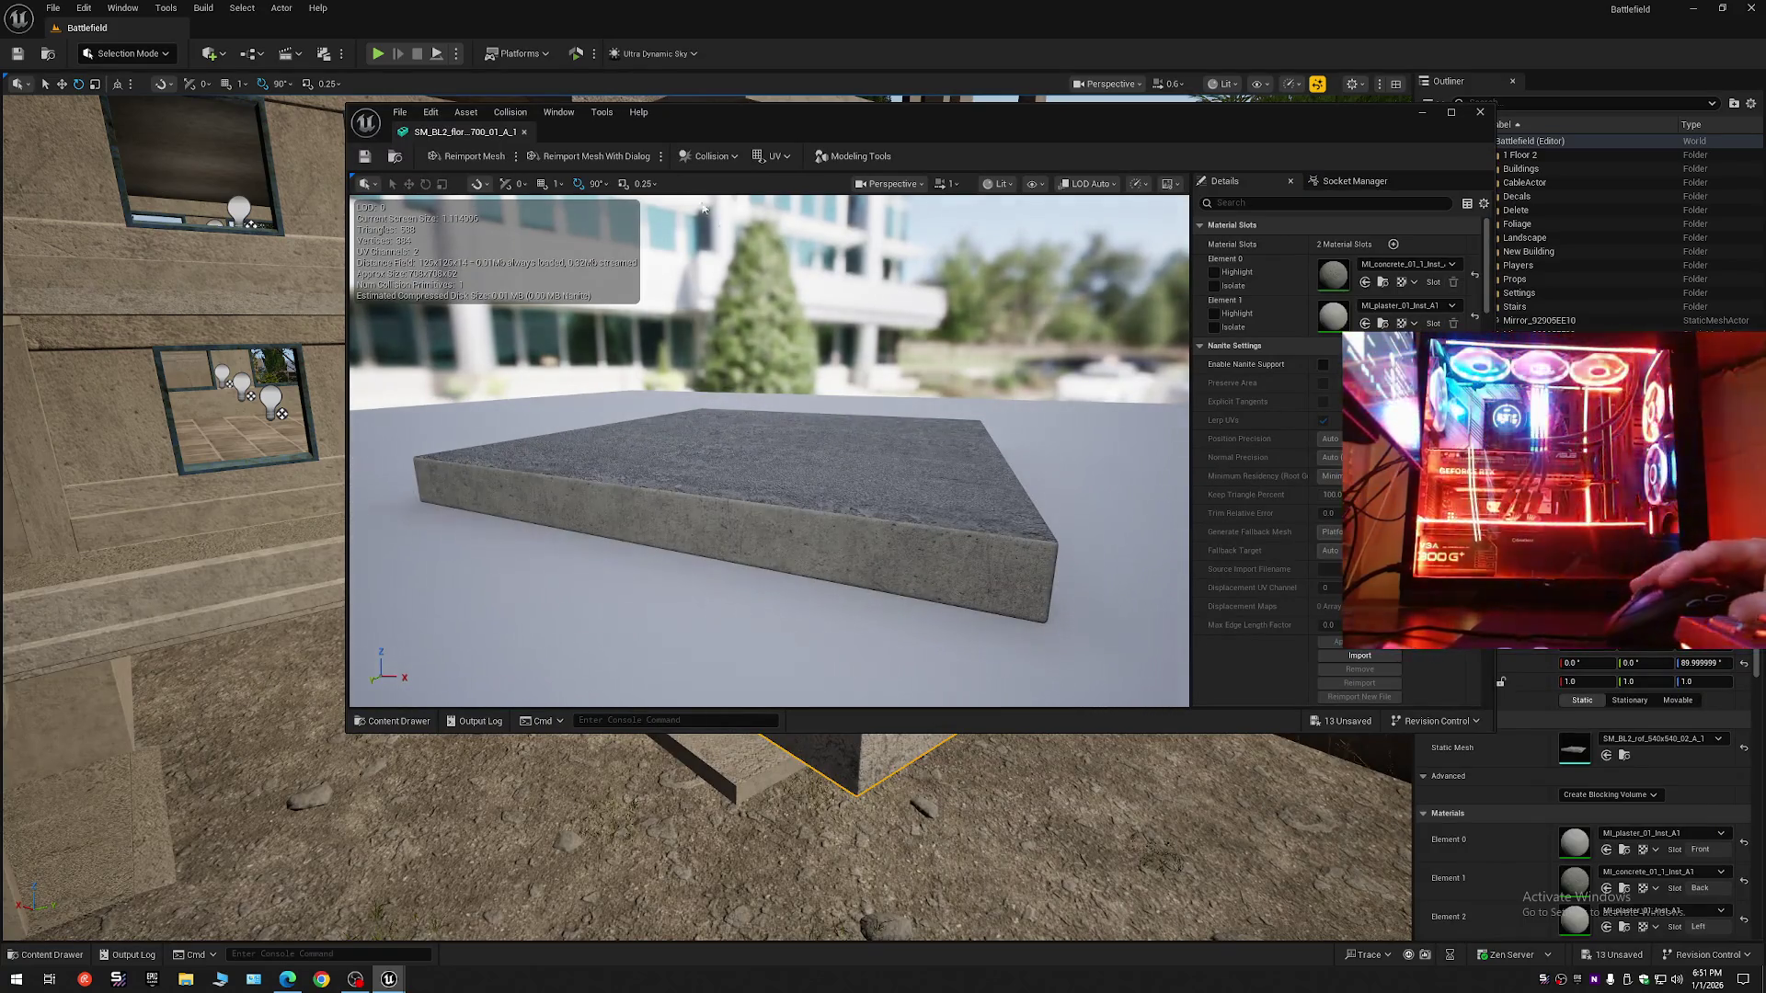
click(525, 133)
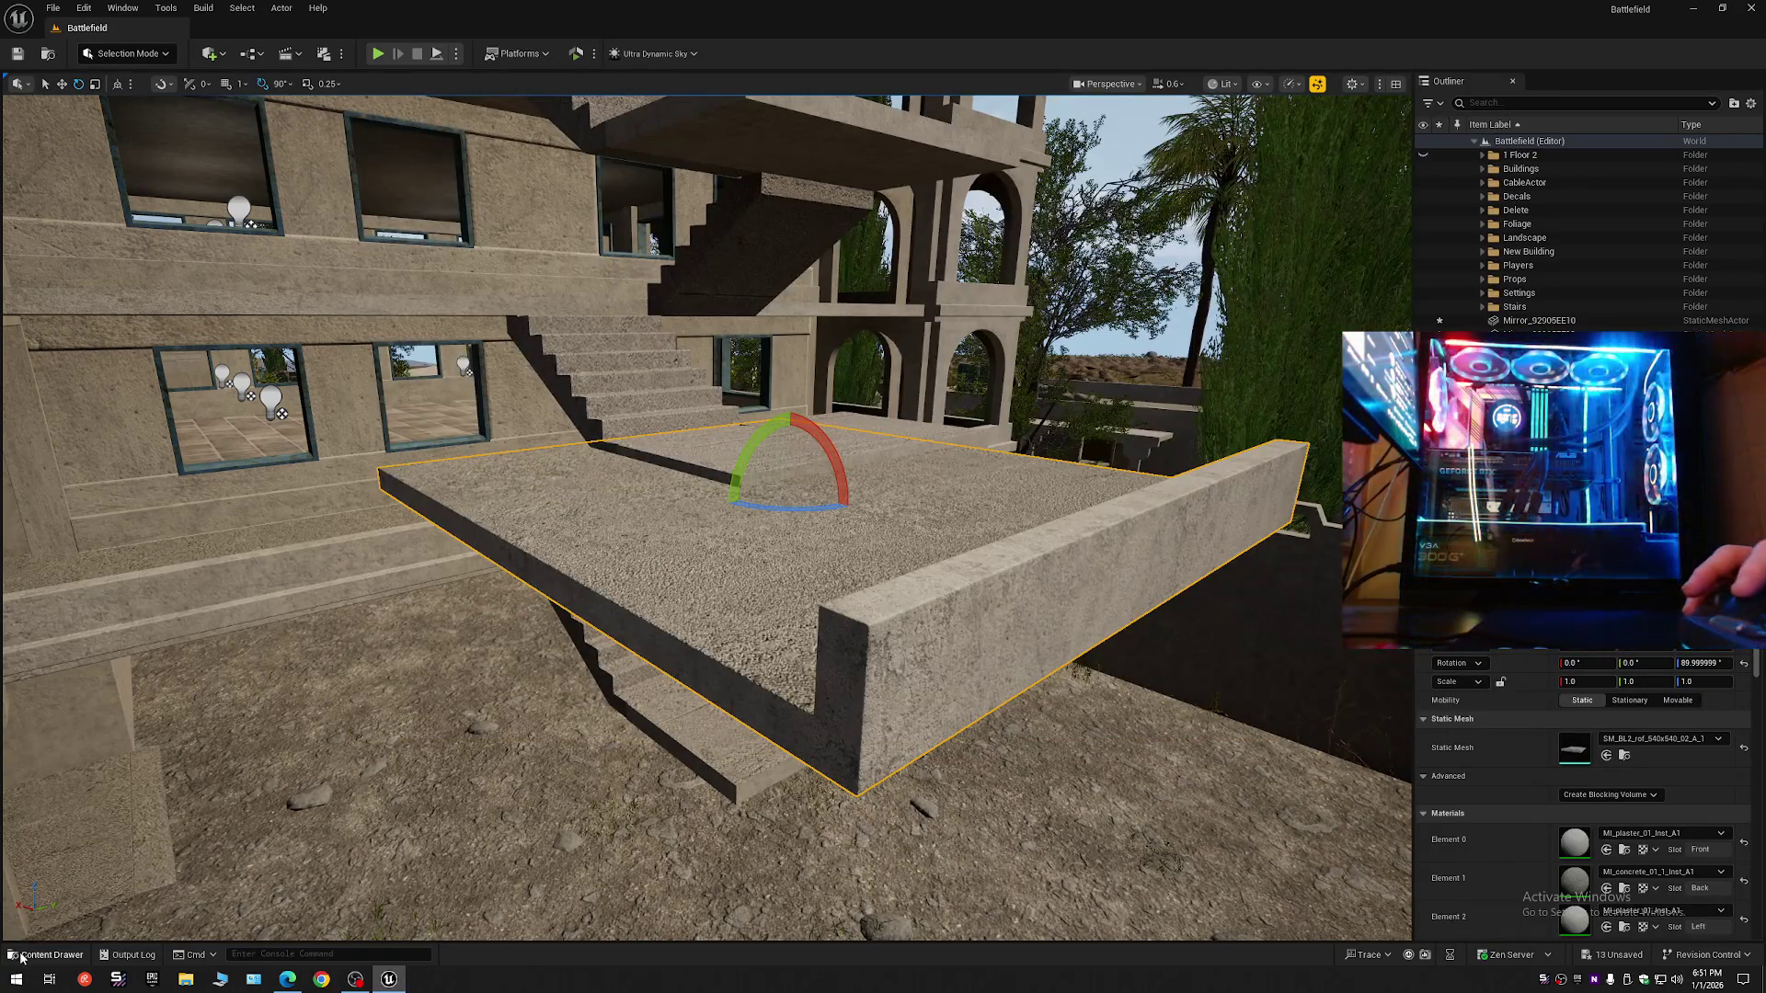
click(20, 957)
click(84, 847)
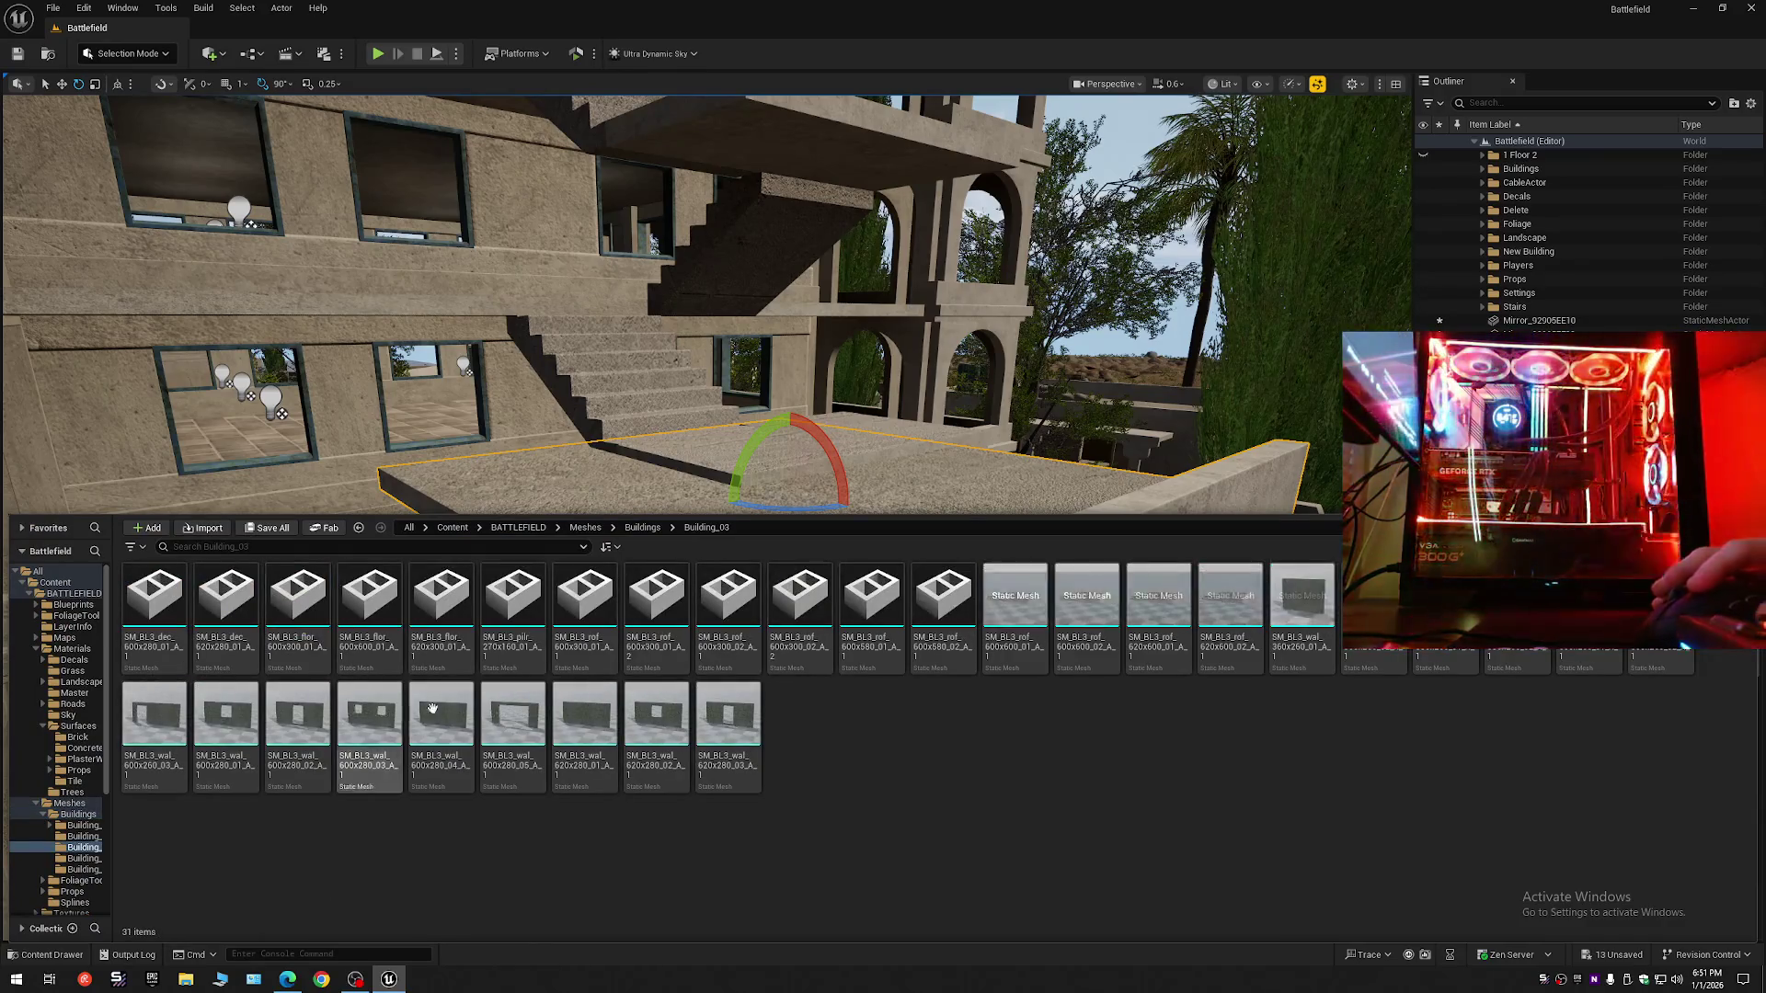
click(575, 603)
mouse_move(576, 603)
mouse_down()
mouse_move(644, 469)
mouse_move(699, 478)
mouse_move(845, 568)
mouse_up()
key(ctrl+z)
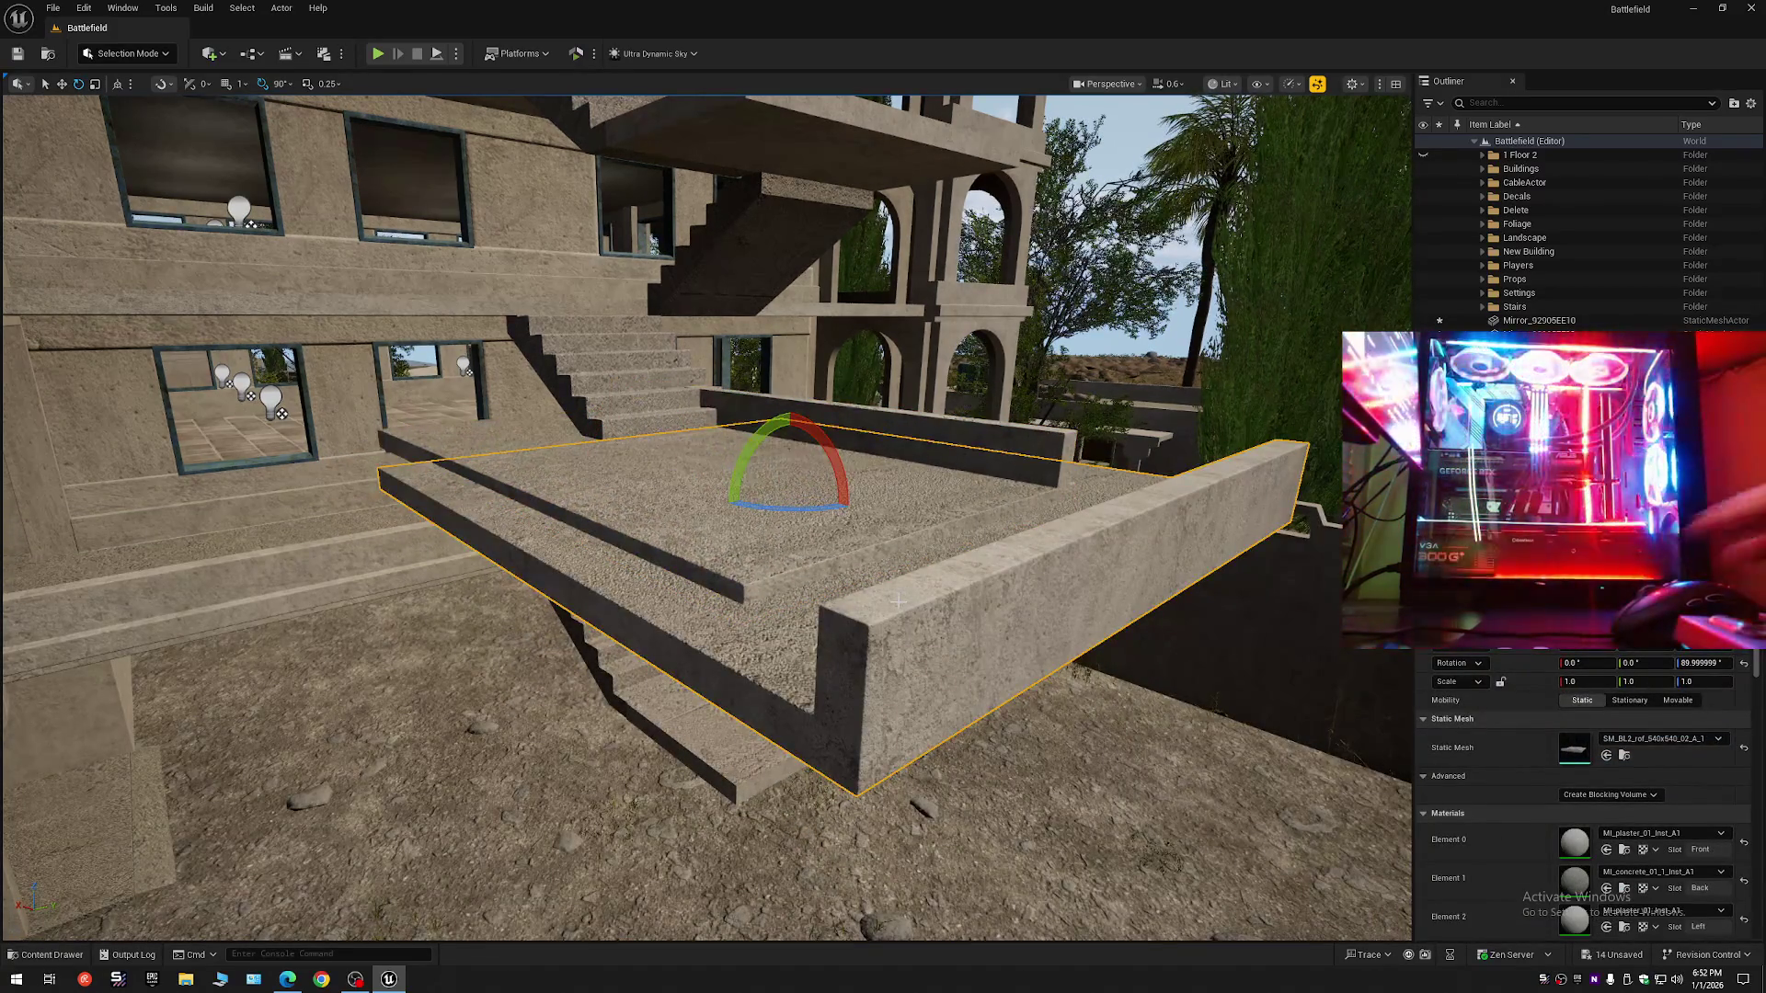
key(ctrl+z)
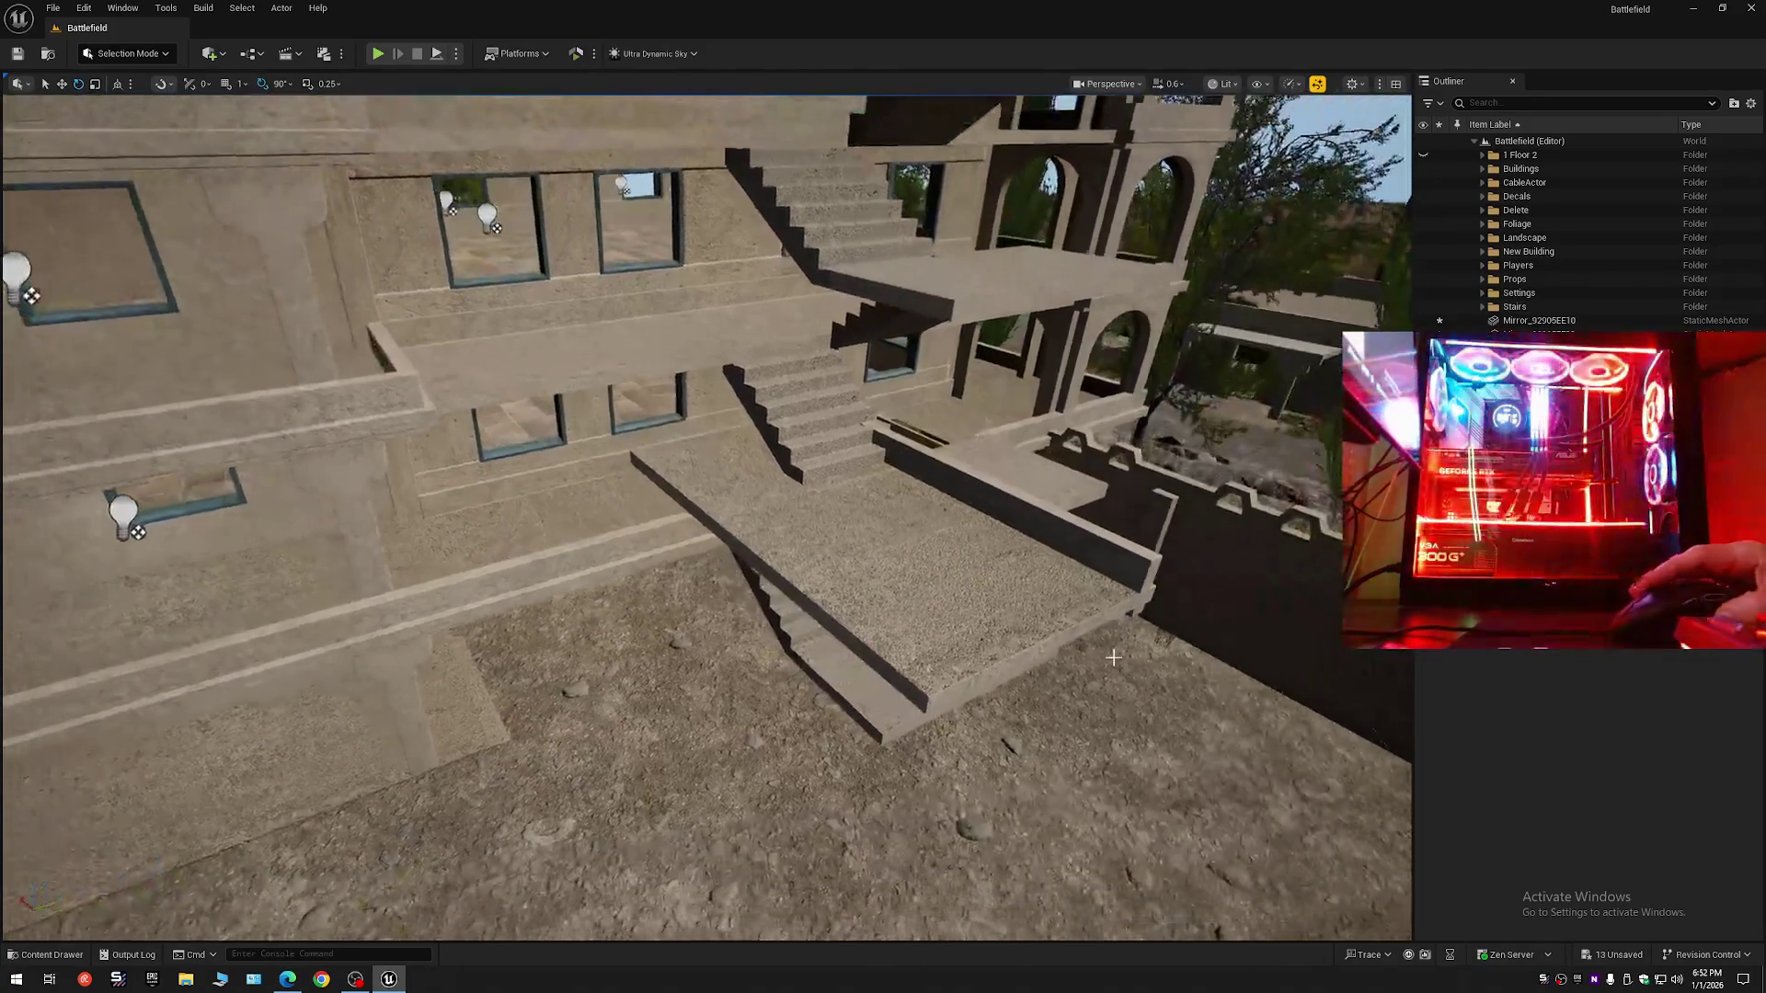
click(991, 599)
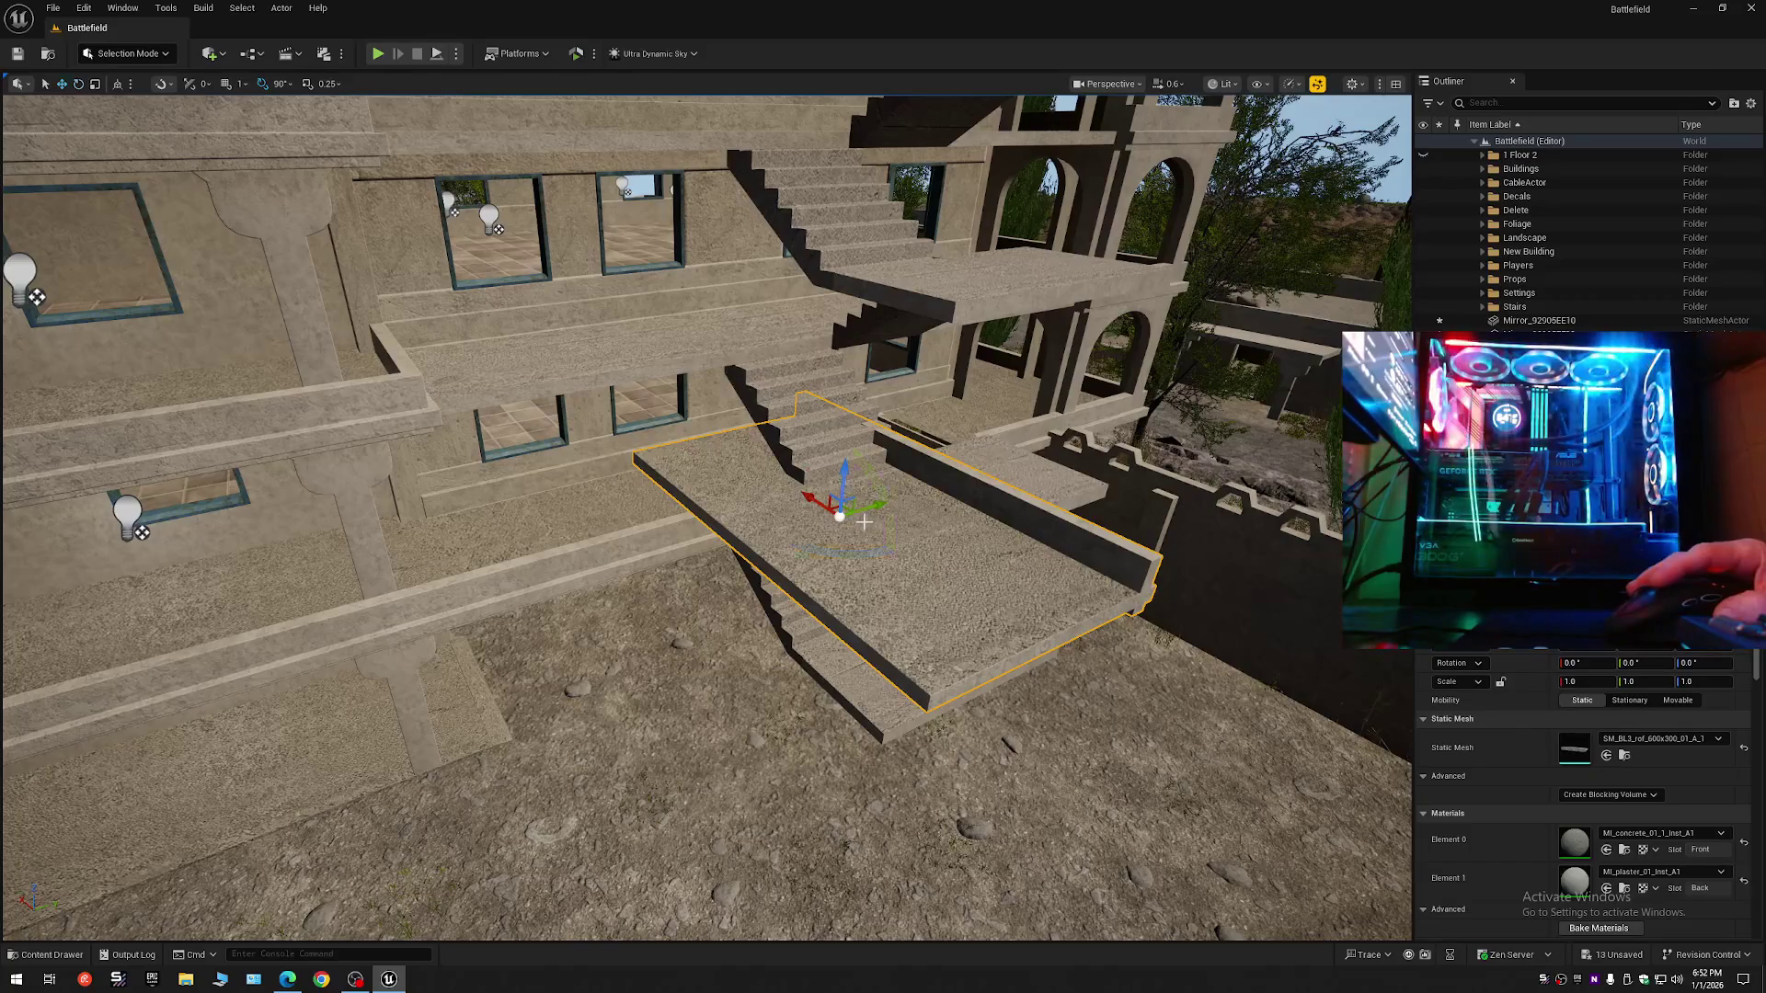
- Rotate the 600x300 roof slab 90° around Z, deleting and restoring it once
drag(875, 552, 896, 497)
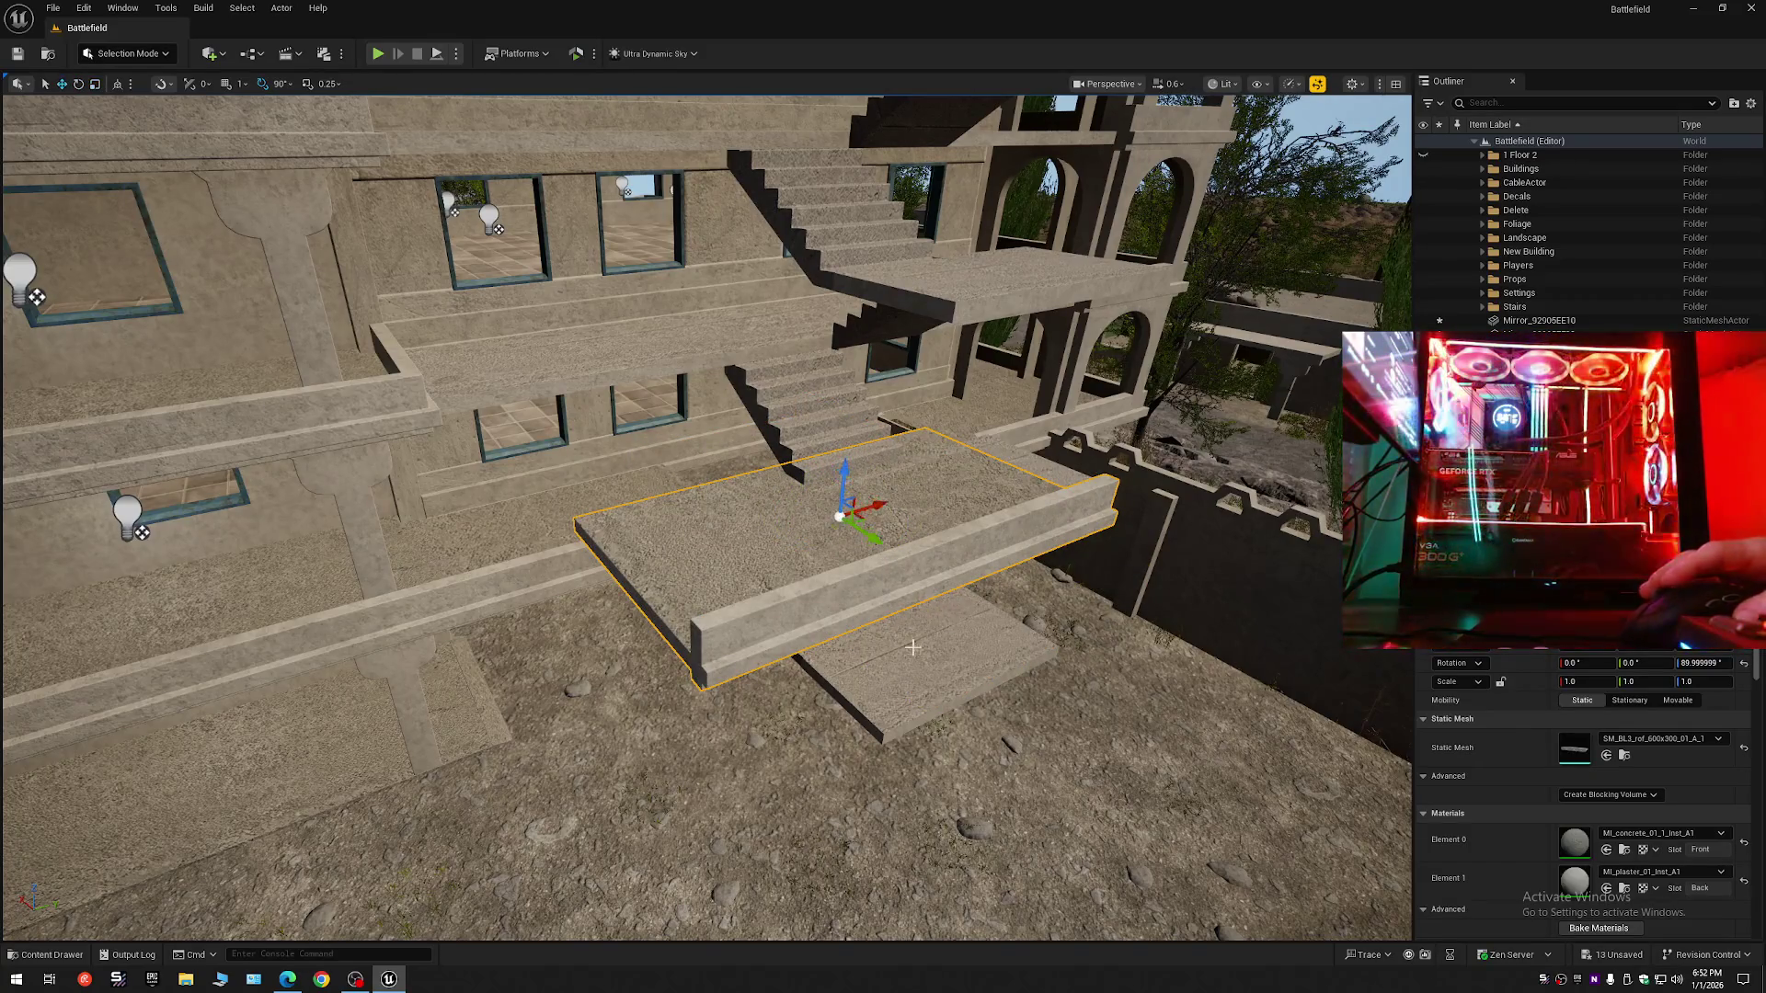
scroll(912, 647, up, 5)
mouse_move(1040, 581)
mouse_down()
mouse_move(836, 589)
mouse_move(1046, 534)
mouse_up()
scroll(1012, 589, down, 1)
scroll(892, 589, up, 1)
scroll(850, 589, up, 2)
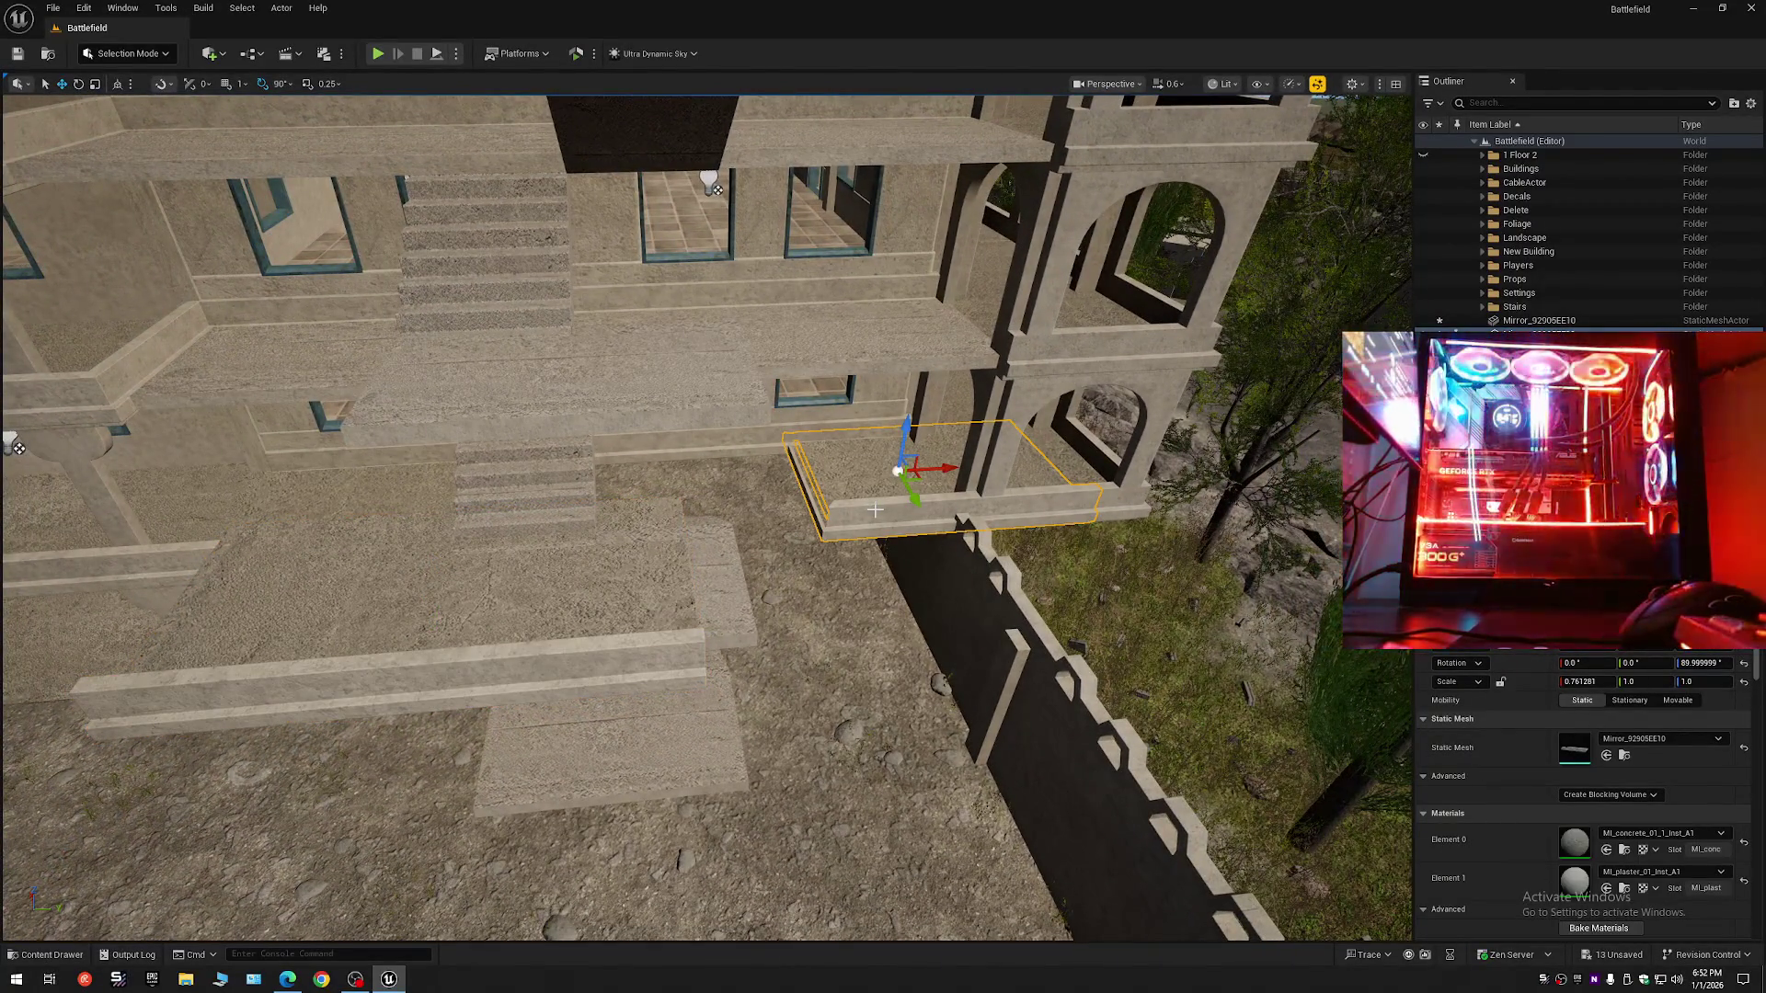
key(Delete)
key(ctrl+z)
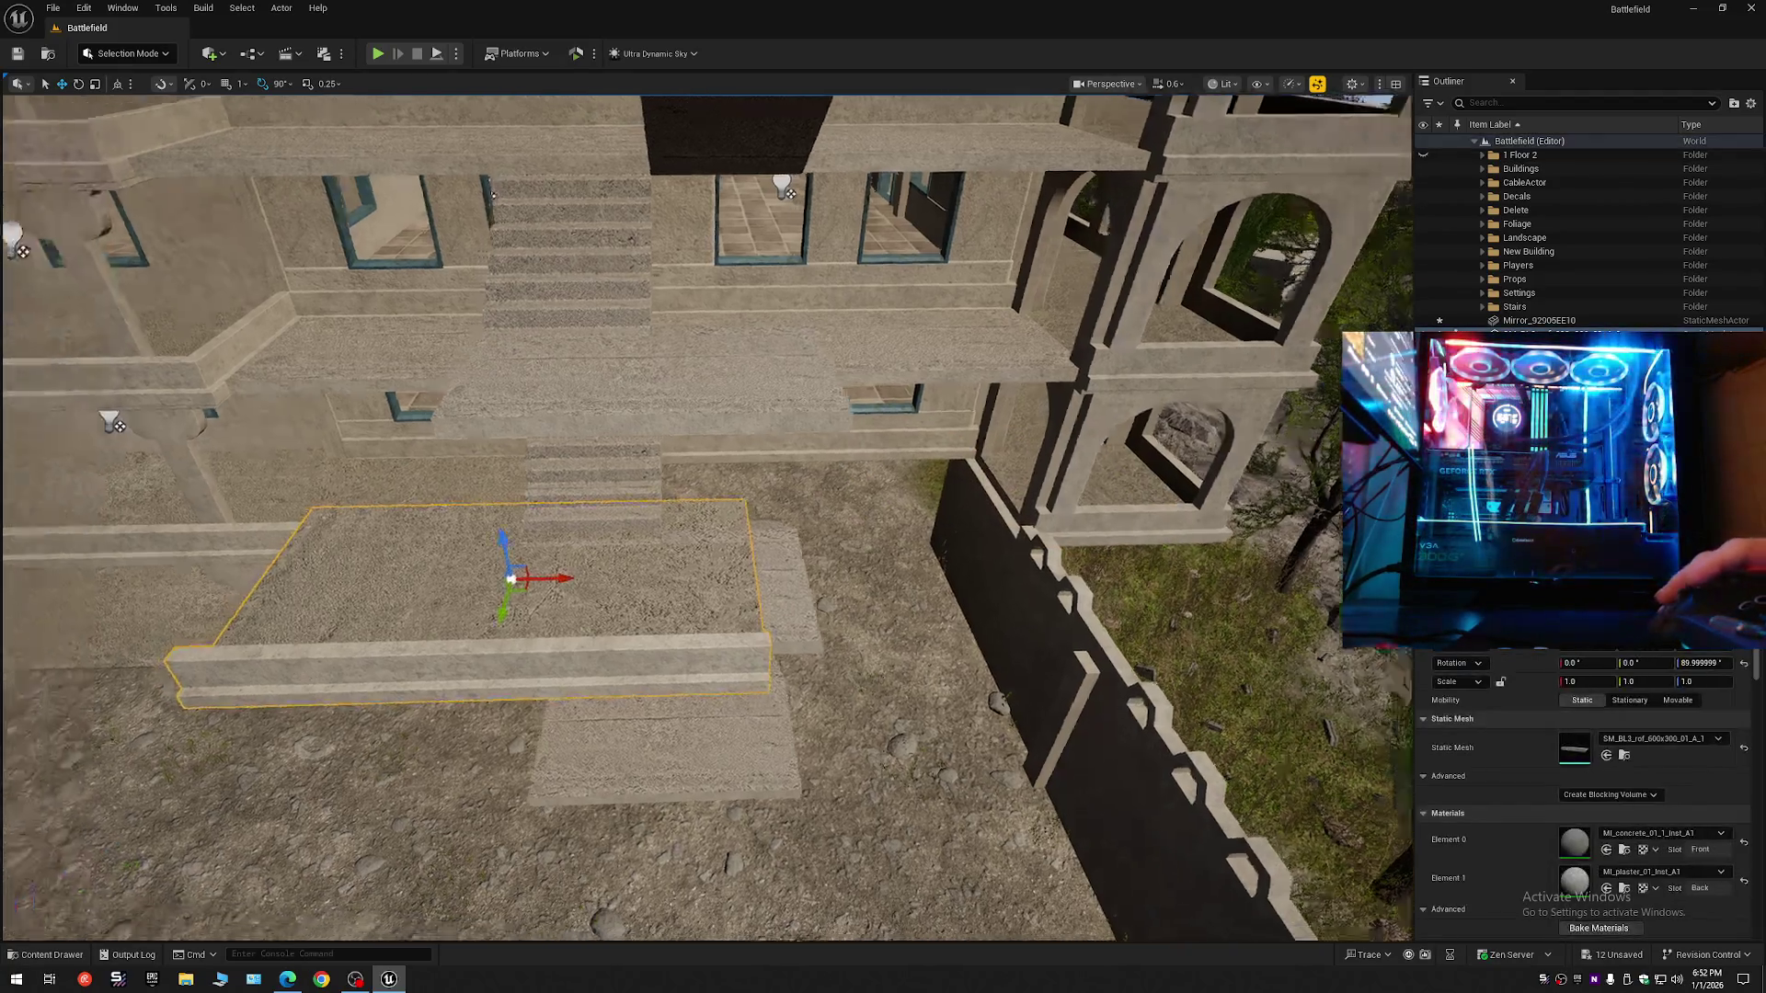
scroll(569, 650, up, 1)
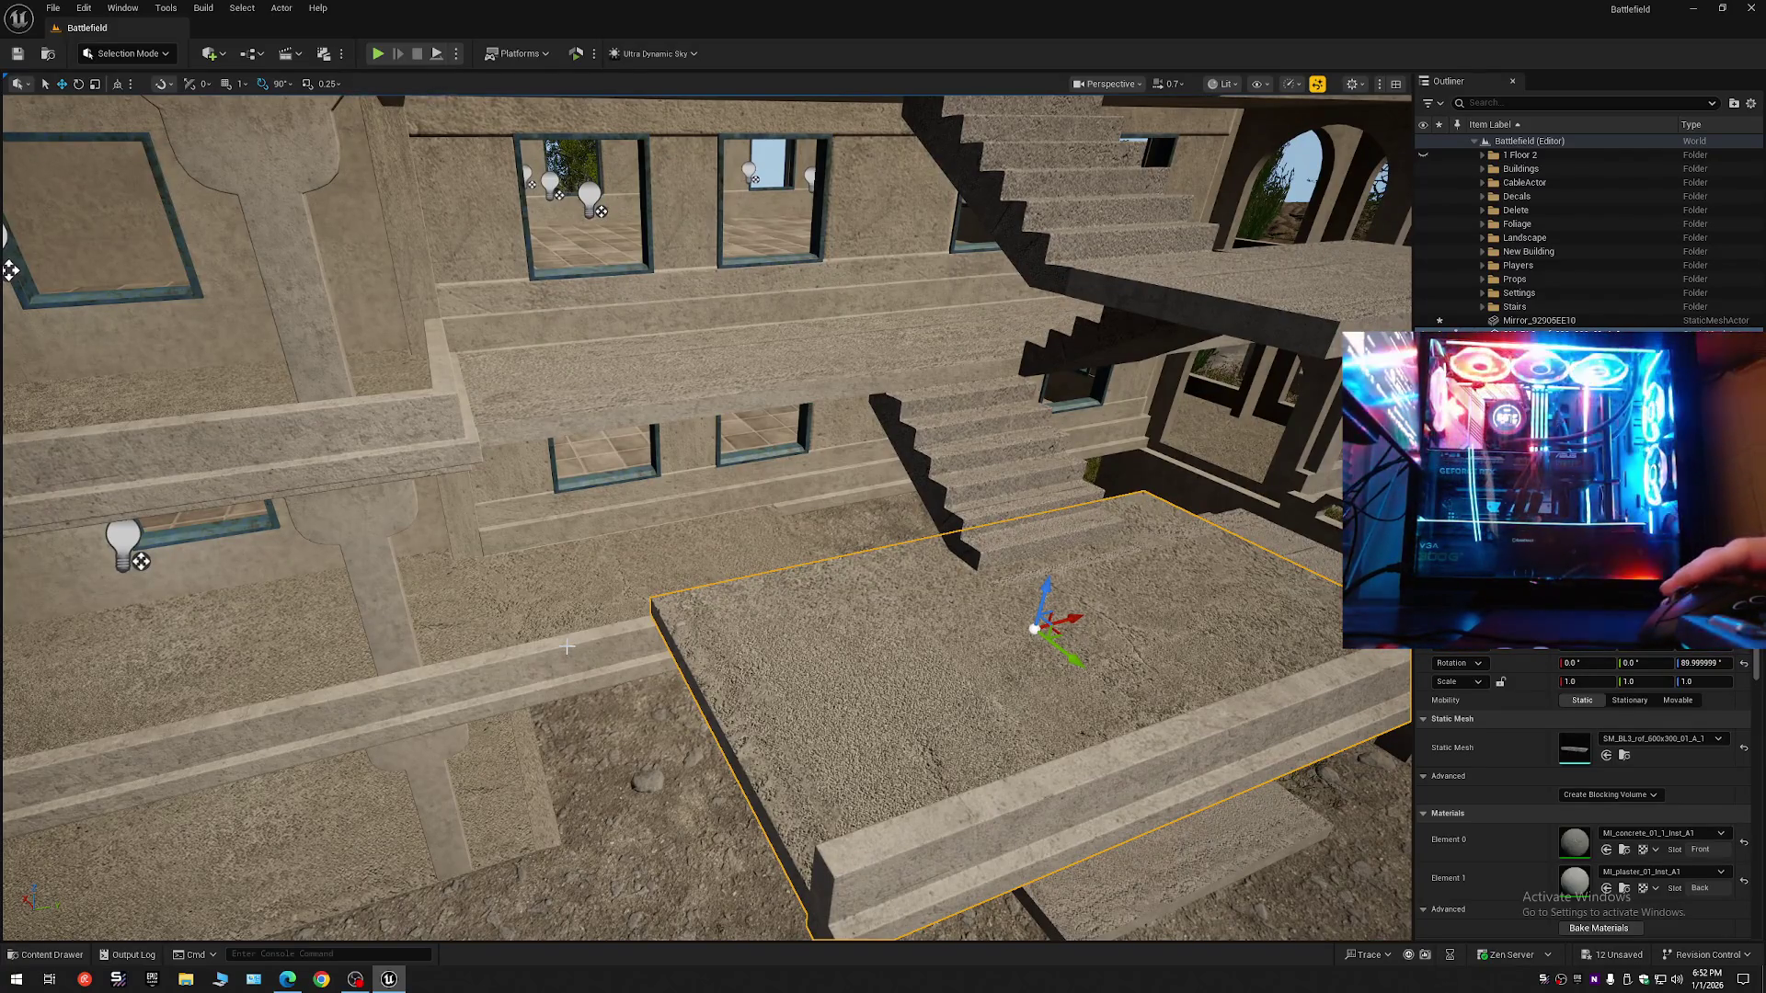
- Move the slab far along X and lower it down the wall into the arched corner
mouse_move(594, 695)
mouse_down()
mouse_move(653, 681)
mouse_move(572, 688)
mouse_up()
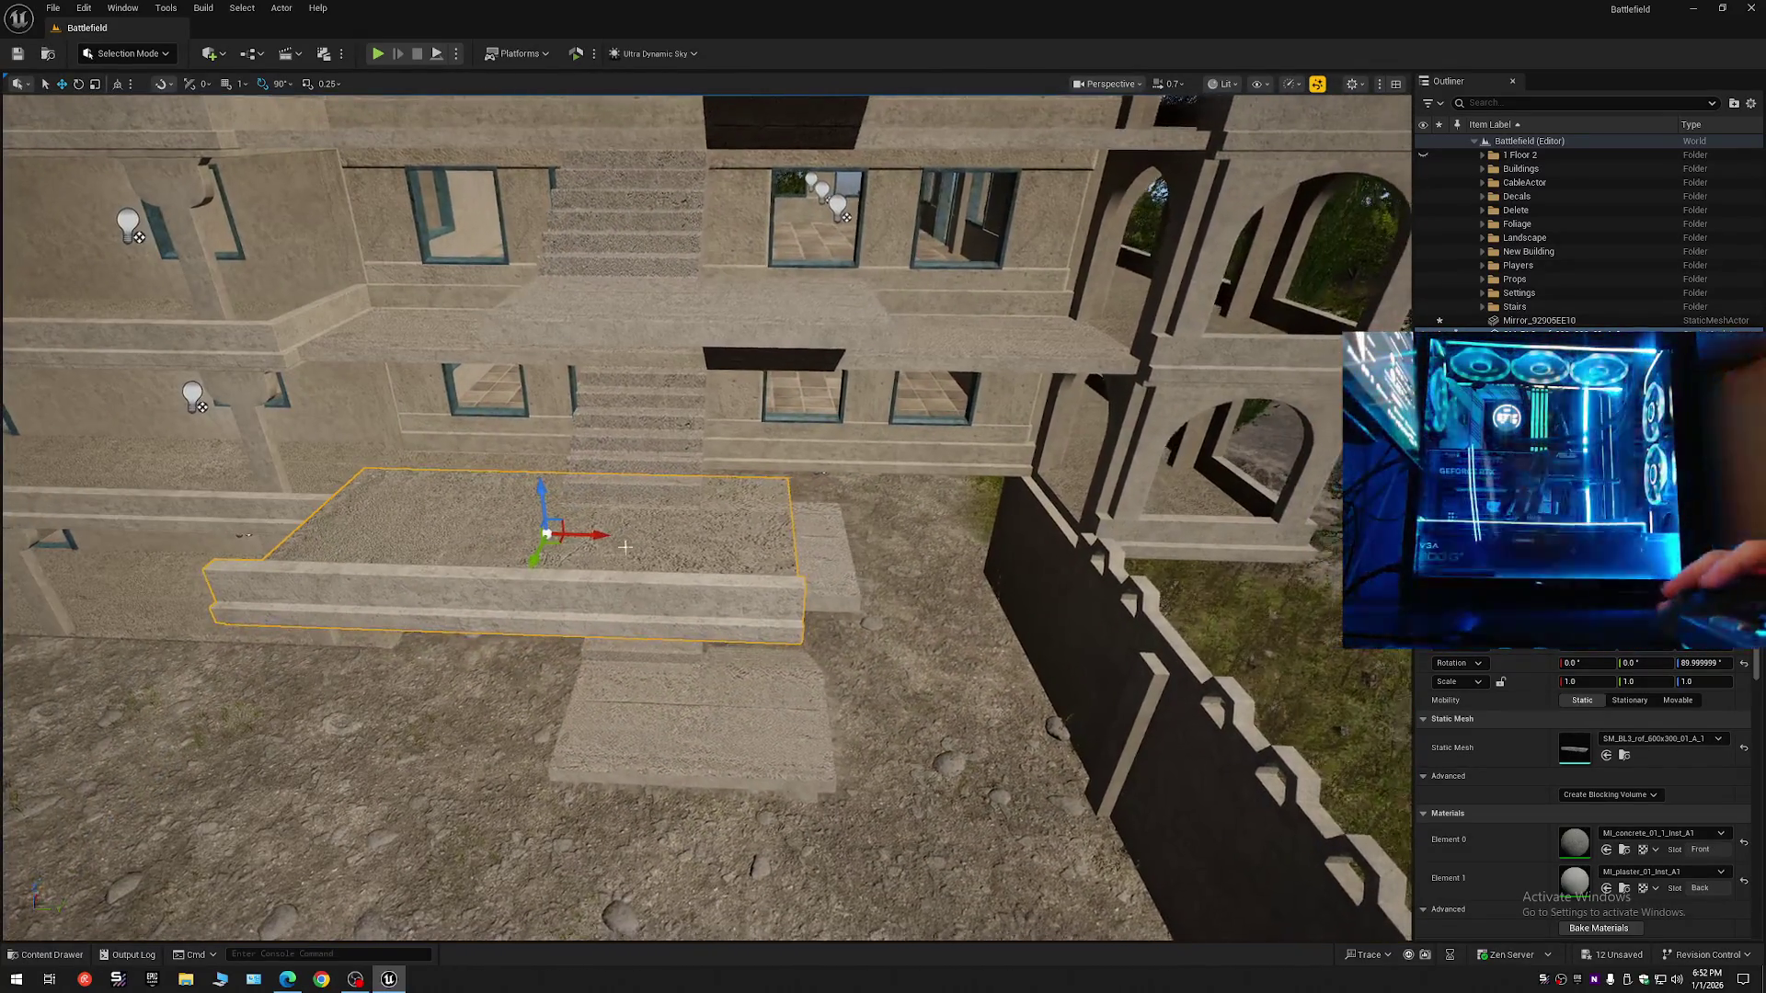
drag(591, 534, 1304, 553)
mouse_move(1170, 646)
mouse_down()
mouse_move(579, 556)
mouse_move(754, 531)
mouse_move(806, 556)
mouse_up()
mouse_move(830, 616)
mouse_down()
mouse_move(798, 499)
mouse_move(422, 487)
mouse_up()
drag(429, 419, 473, 607)
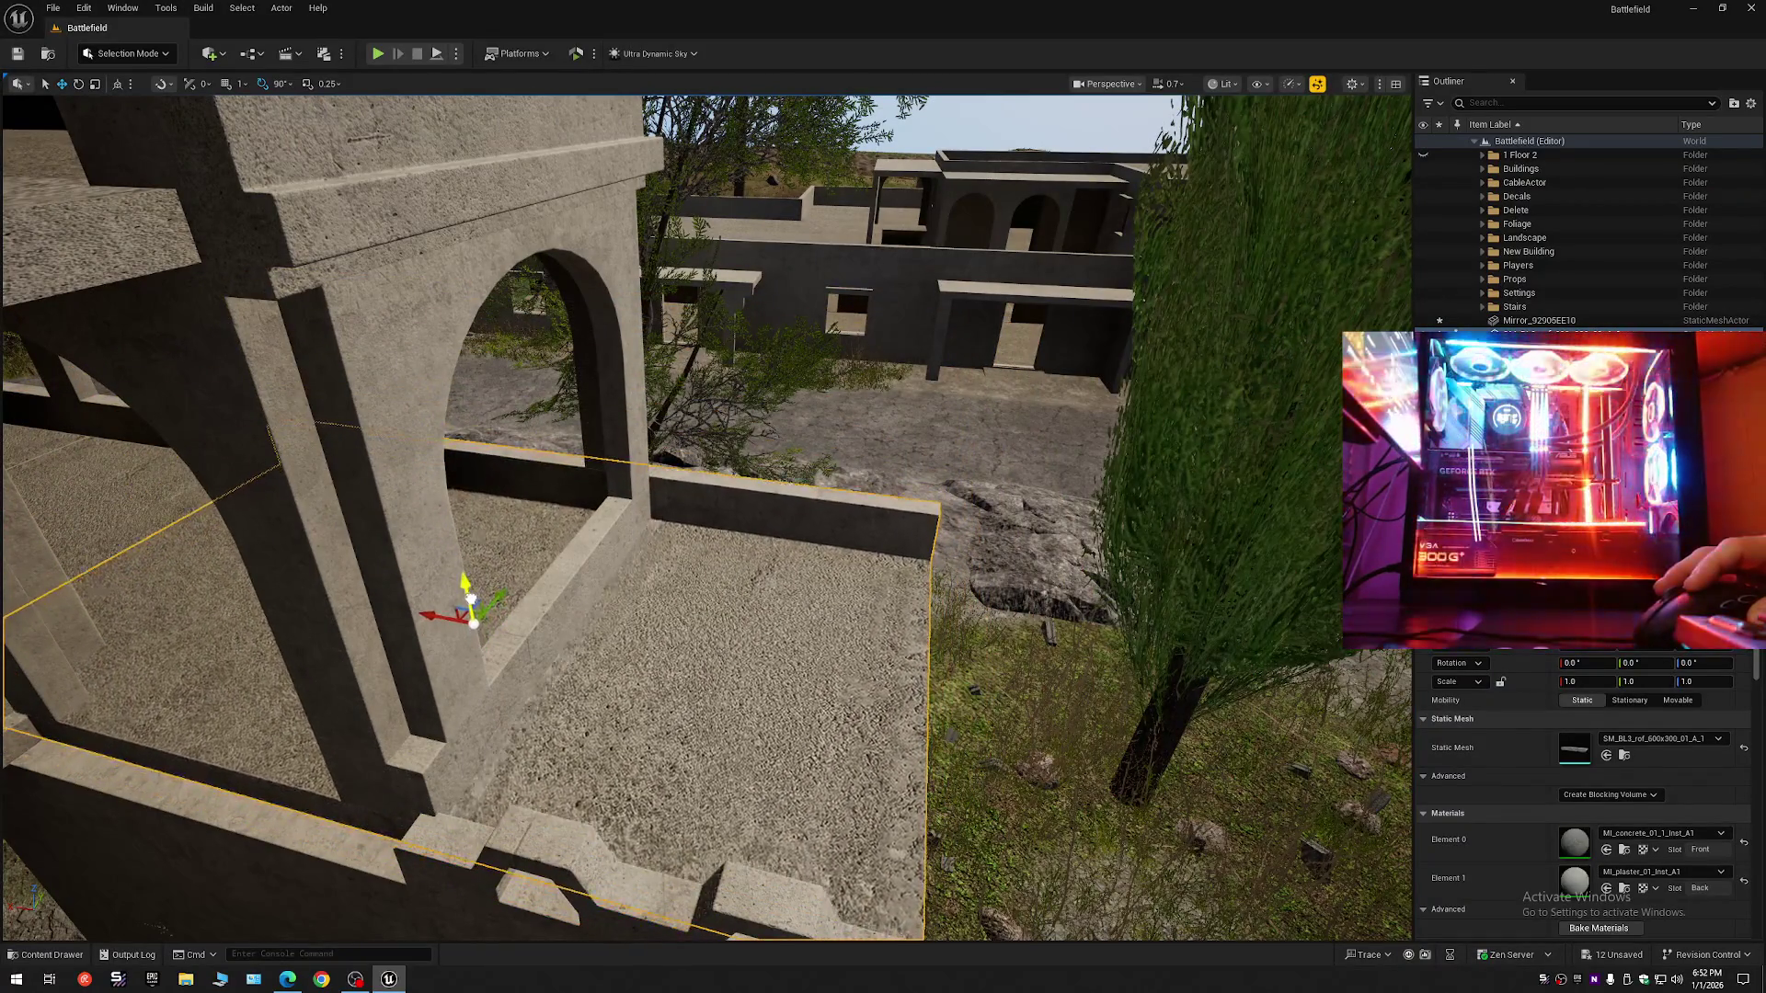
mouse_move(748, 627)
mouse_down()
mouse_move(735, 515)
mouse_move(717, 662)
mouse_up()
scroll(736, 552, up, 2)
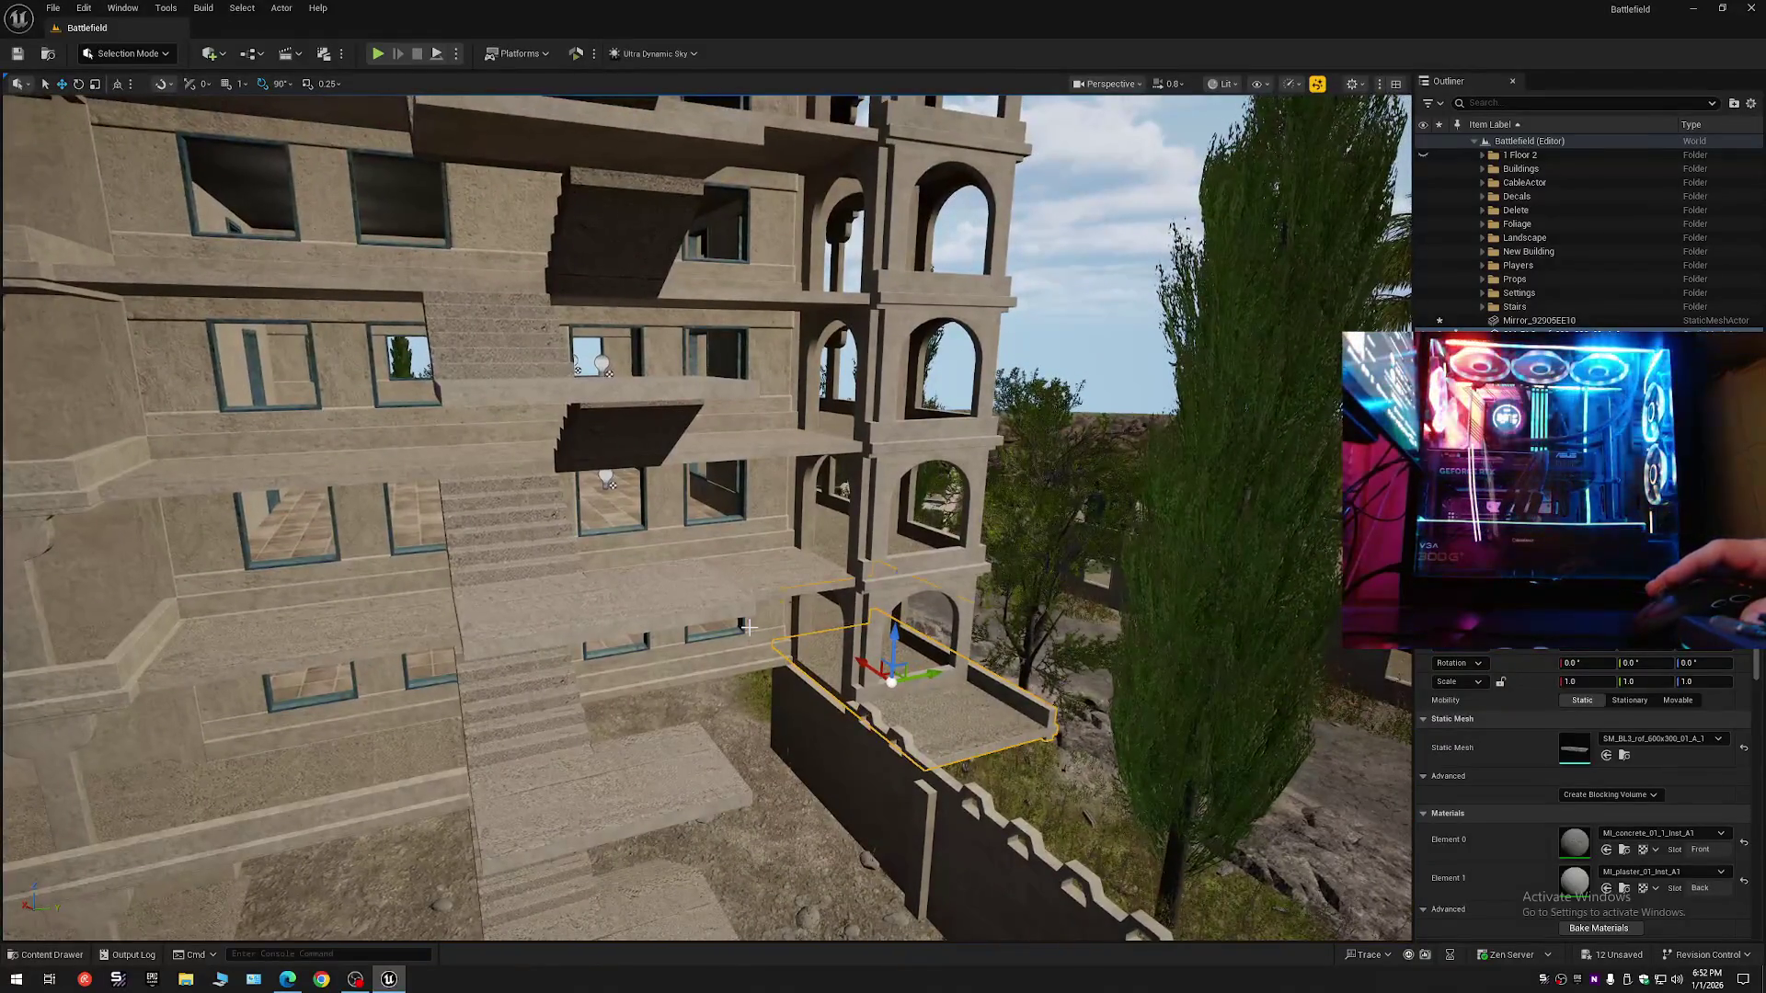
- Undo the slab's last move, then slide it along Y until it butts the building wall
key(ctrl+z)
key(ctrl+z)
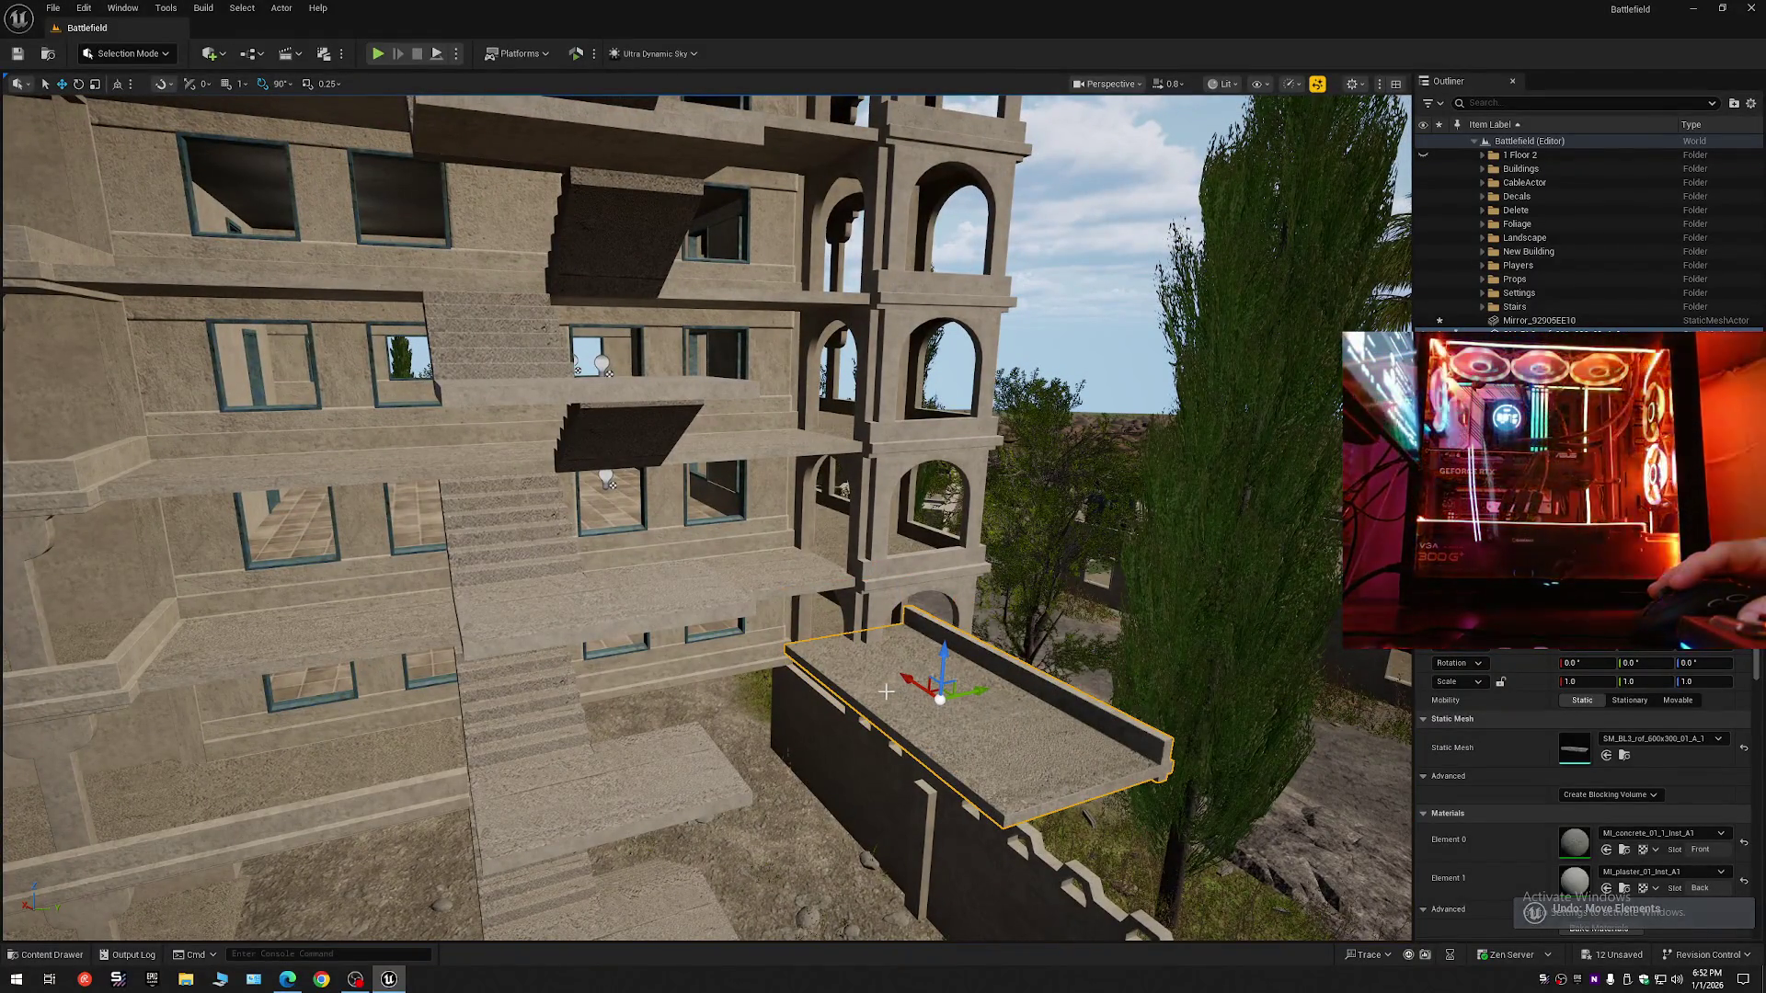
drag(978, 690, 961, 727)
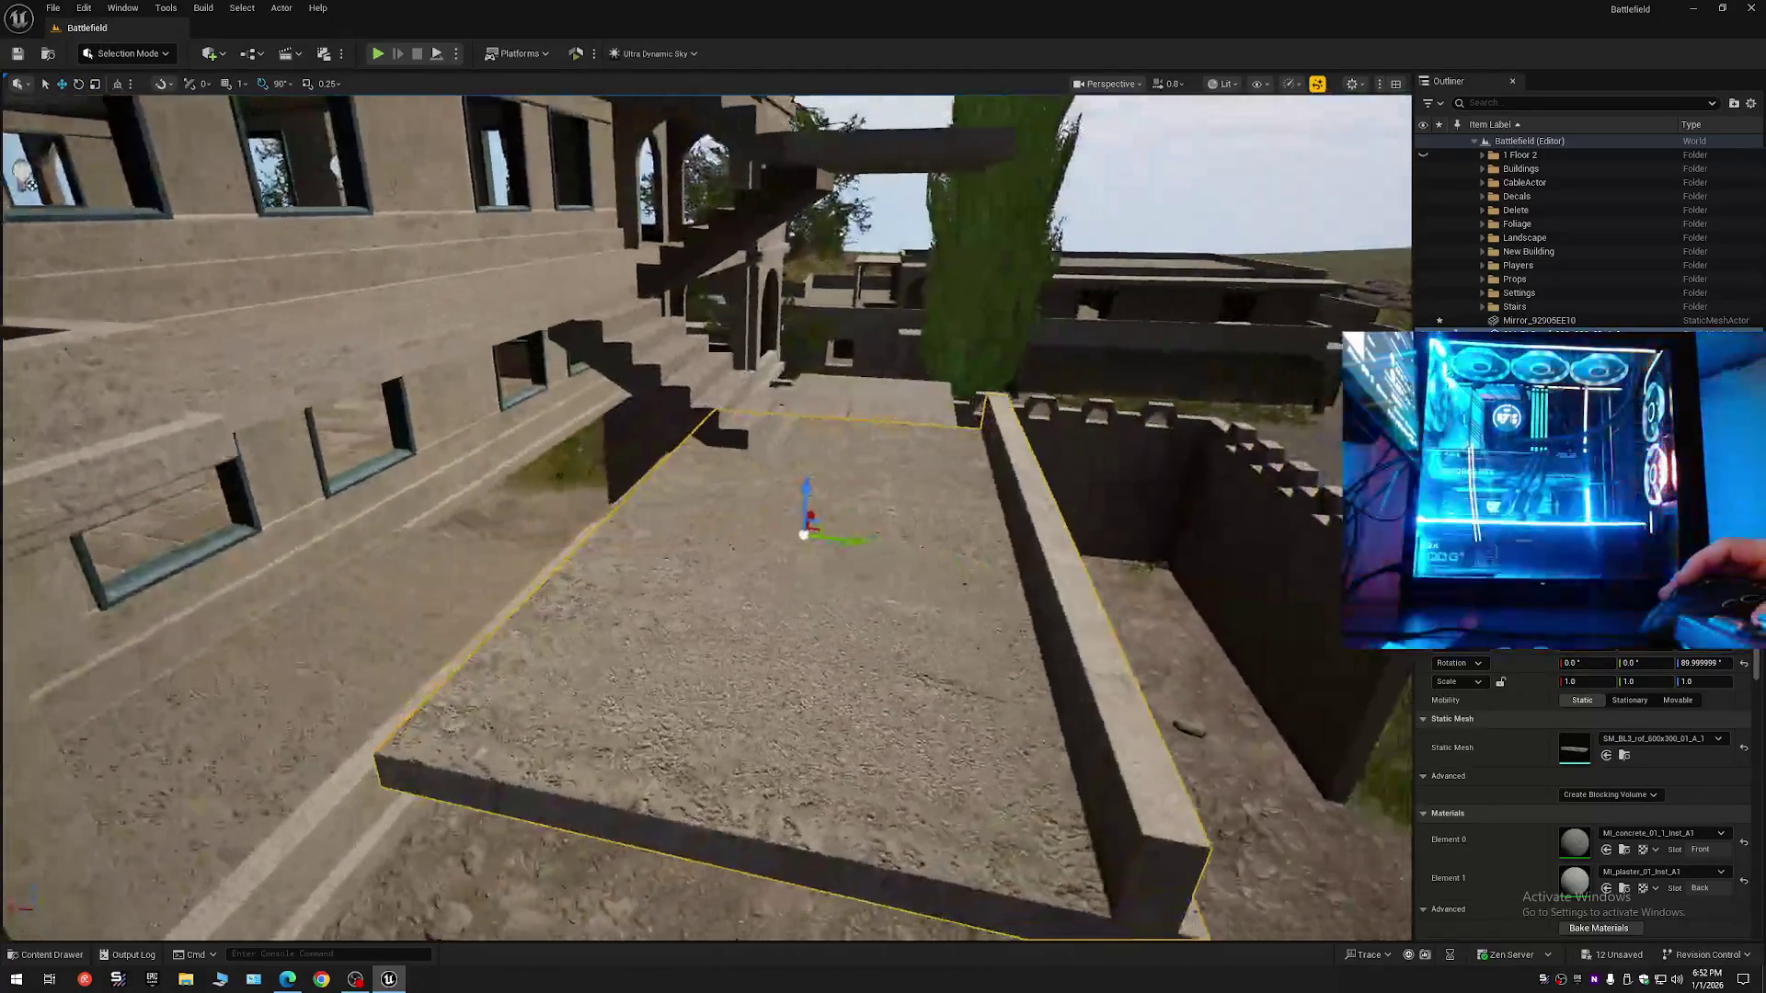
drag(762, 607, 762, 608)
drag(853, 551, 439, 516)
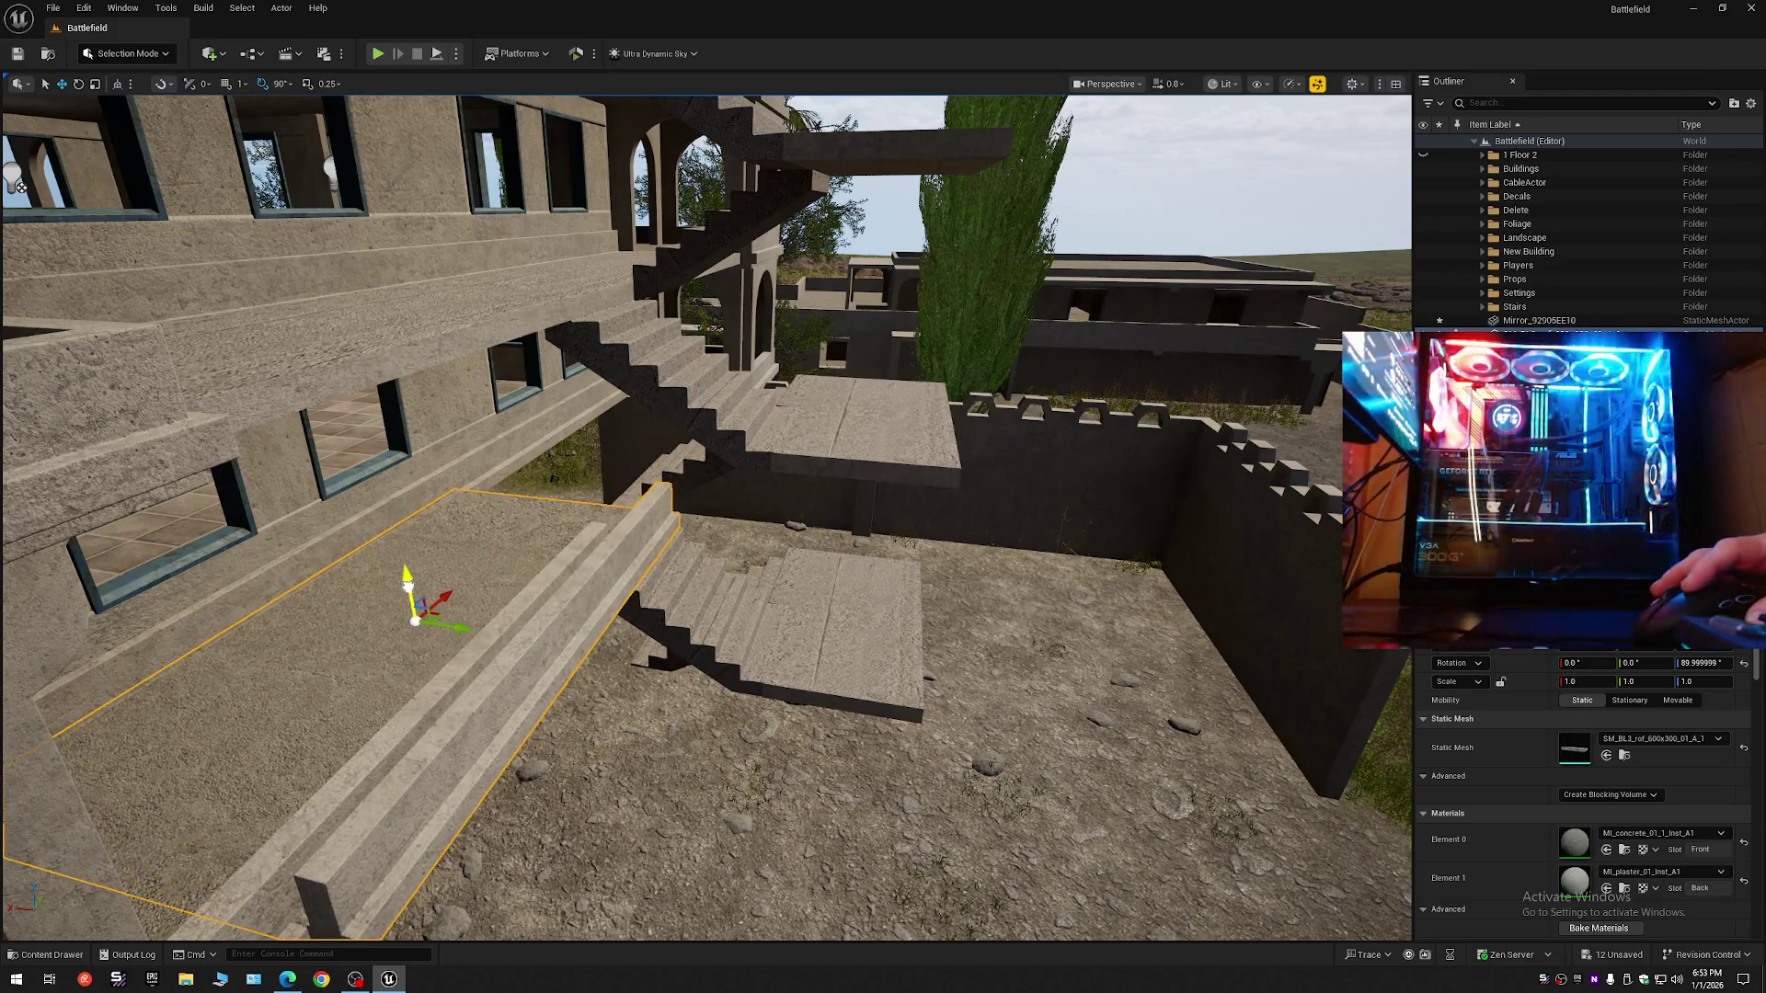
scroll(412, 589, up, 10)
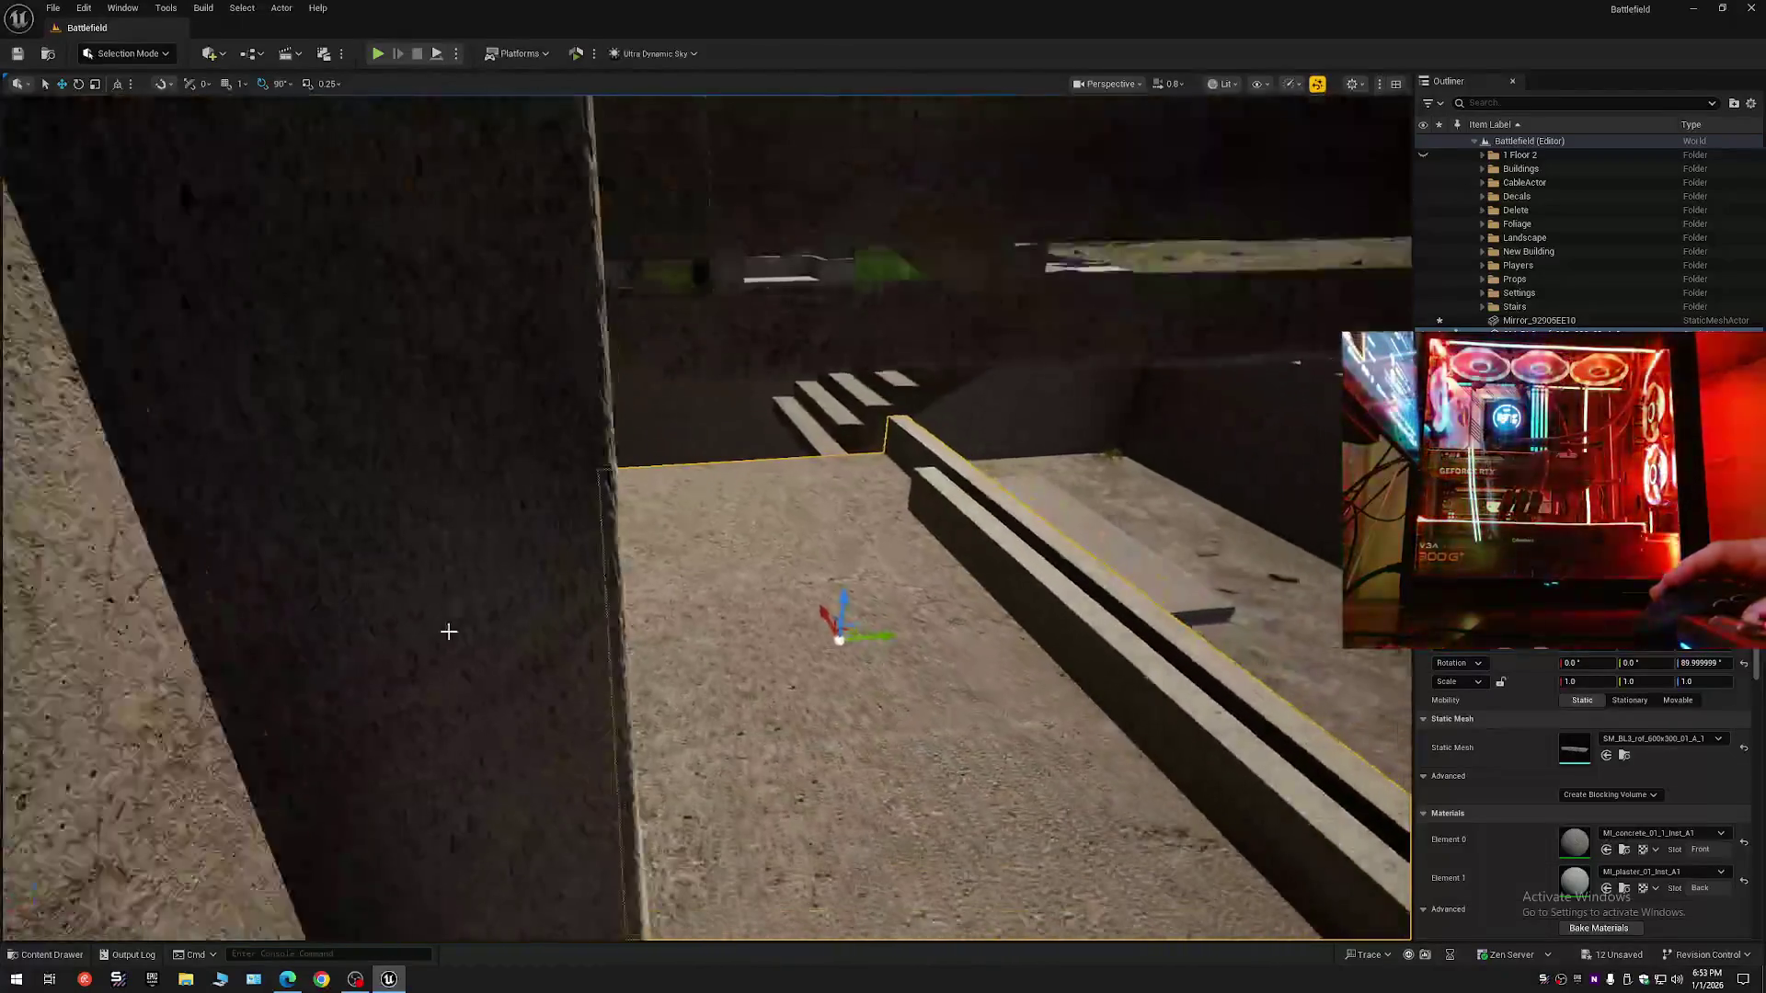
drag(885, 636, 845, 637)
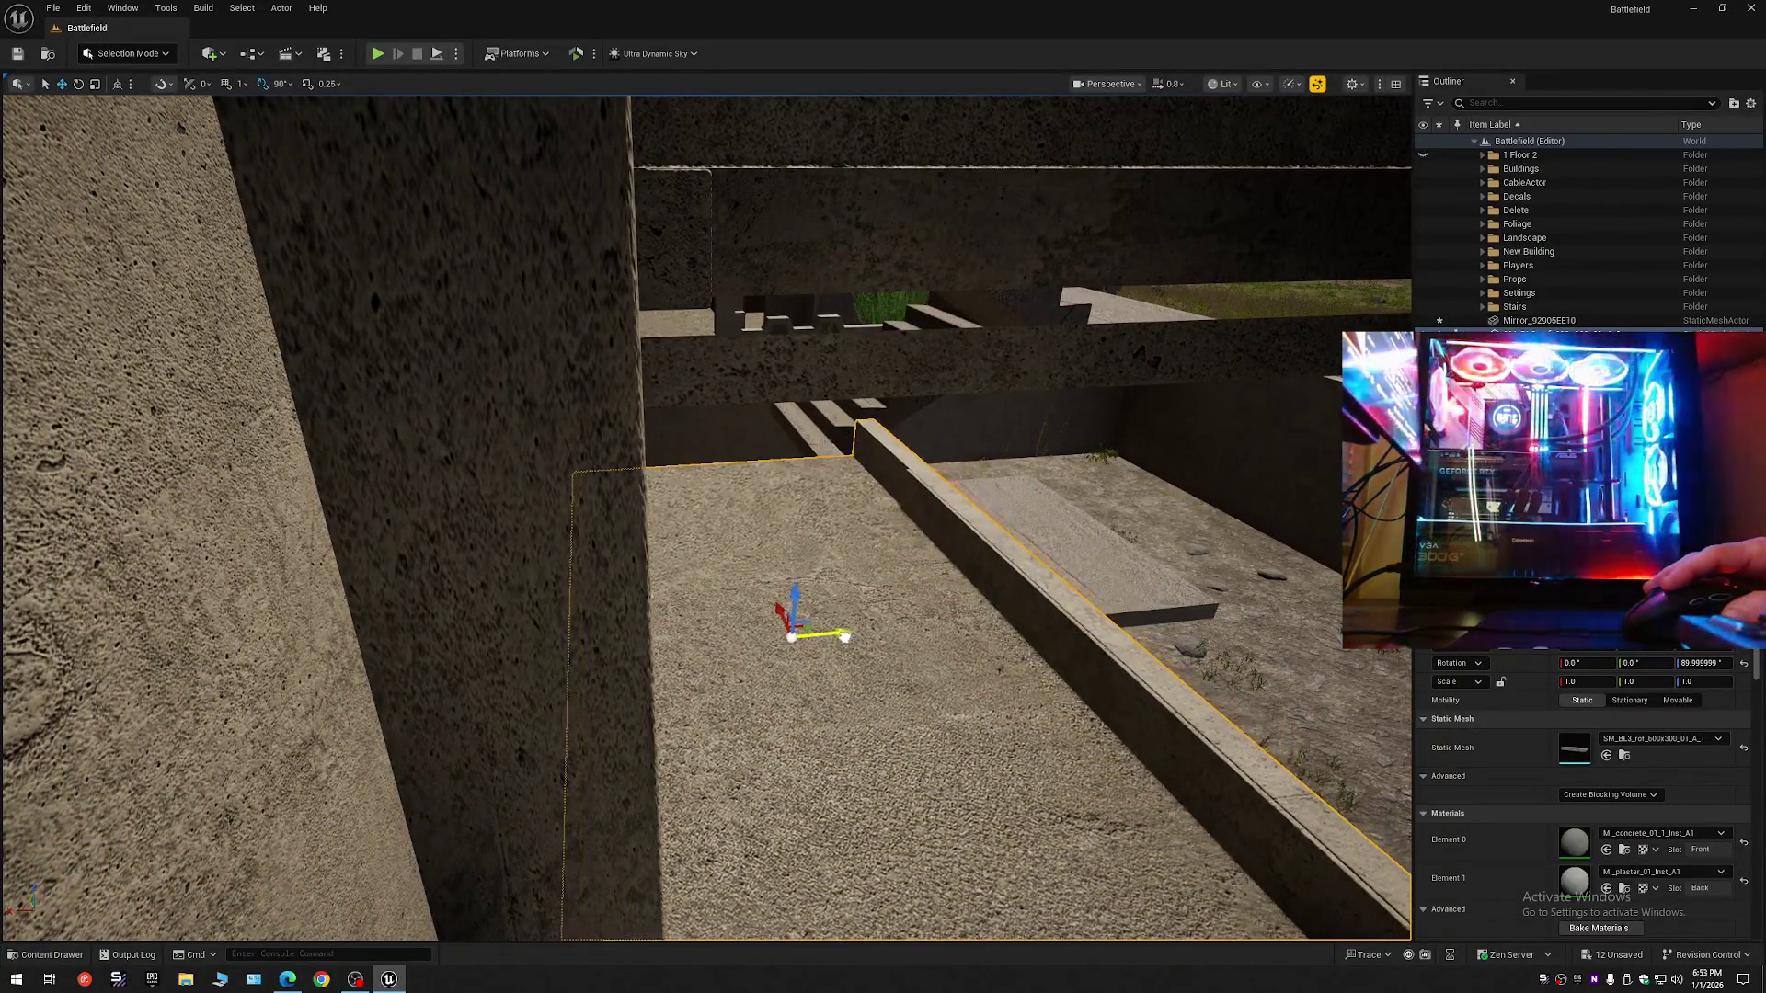
- Fly along the corridor and under the stairs to inspect the slab's fit from below
key(w)
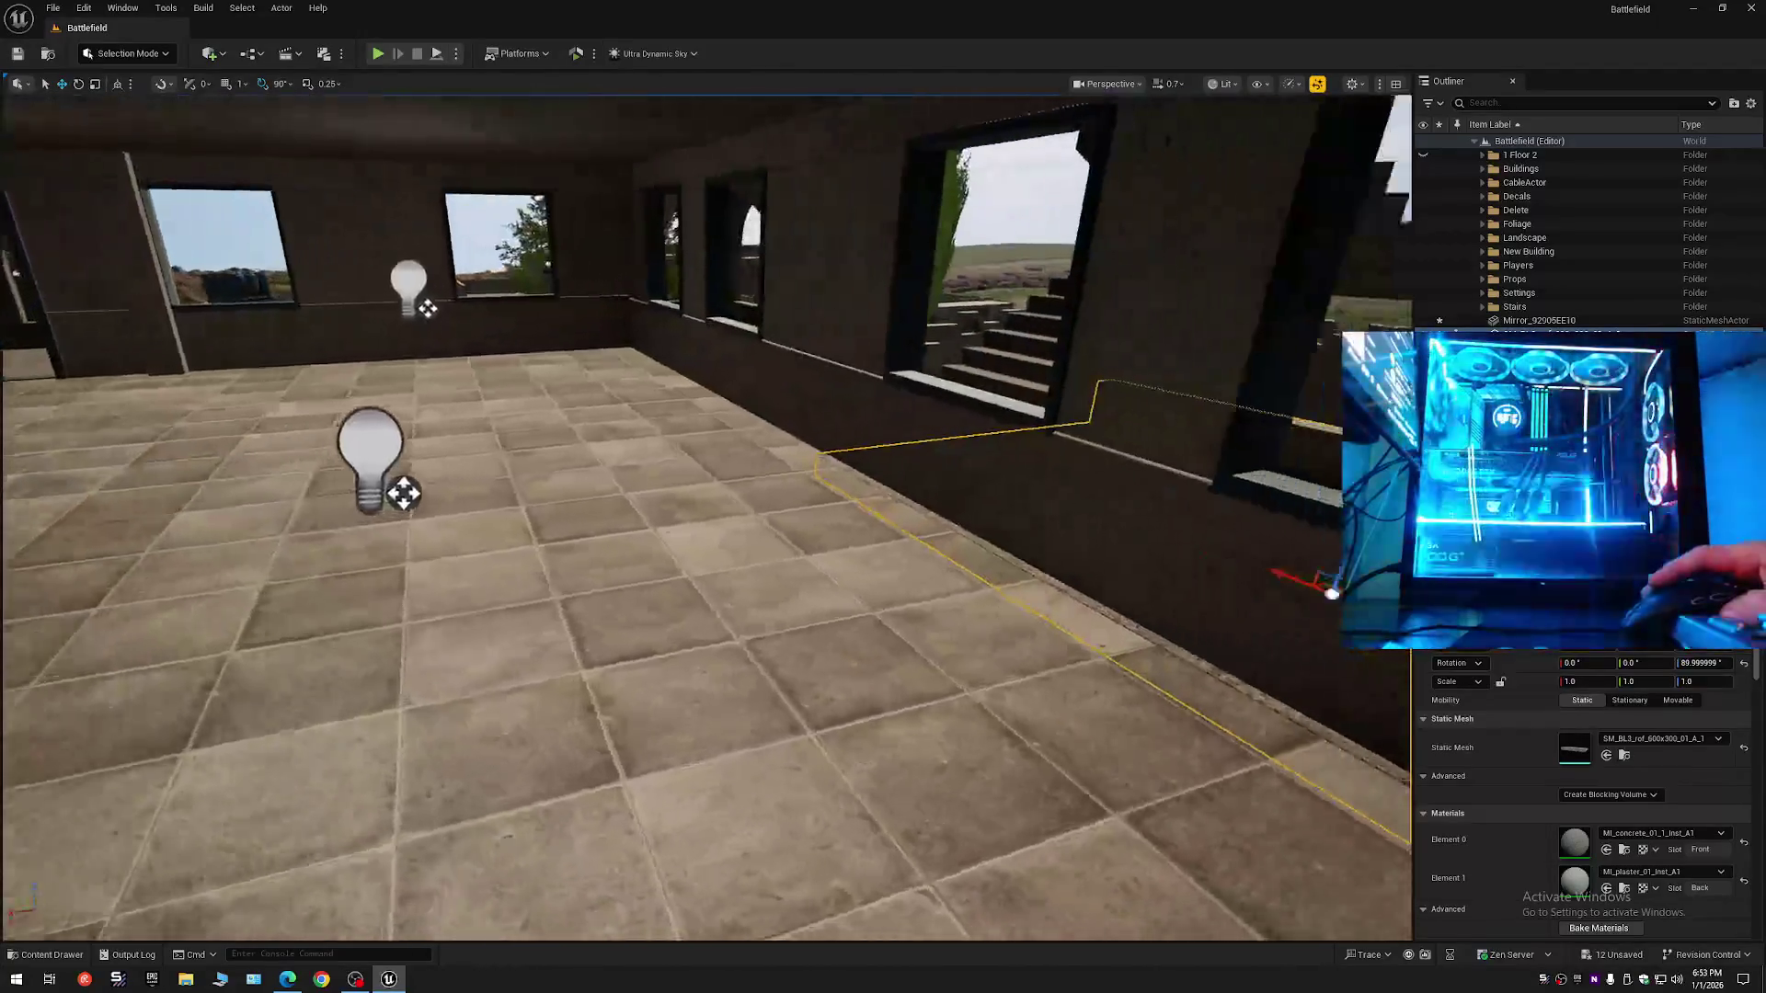
key(w)
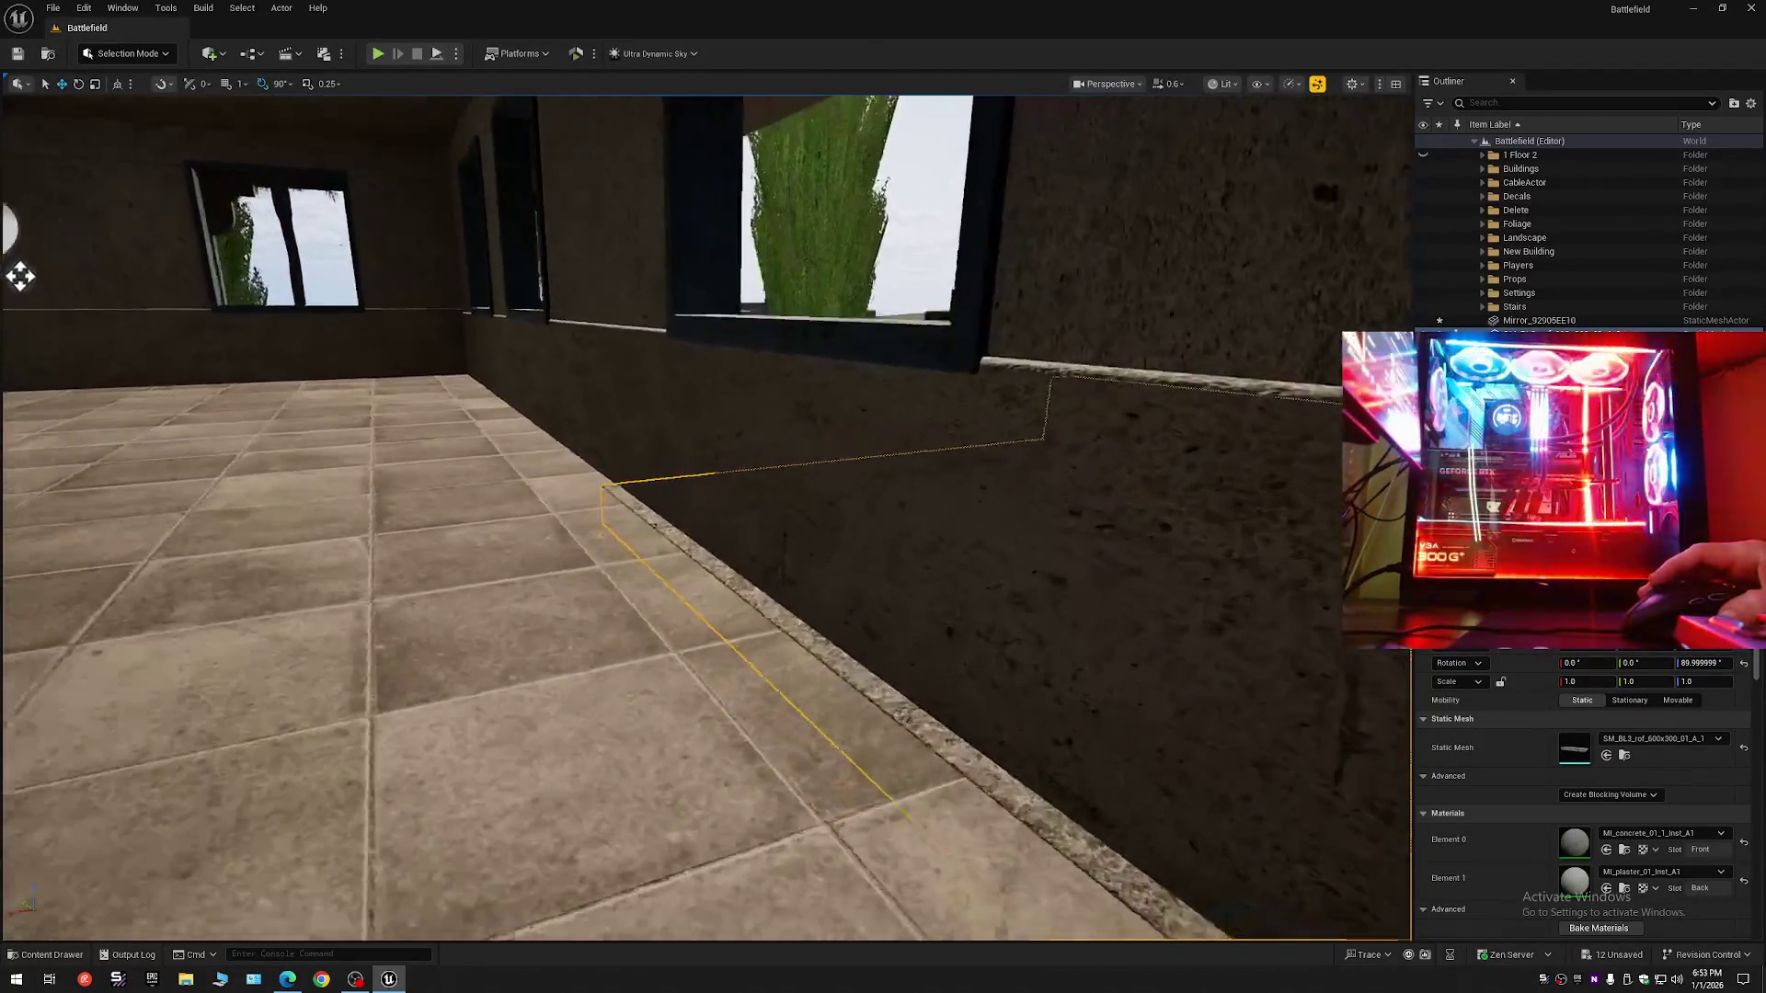
scroll(706, 518, down, 1)
key(s)
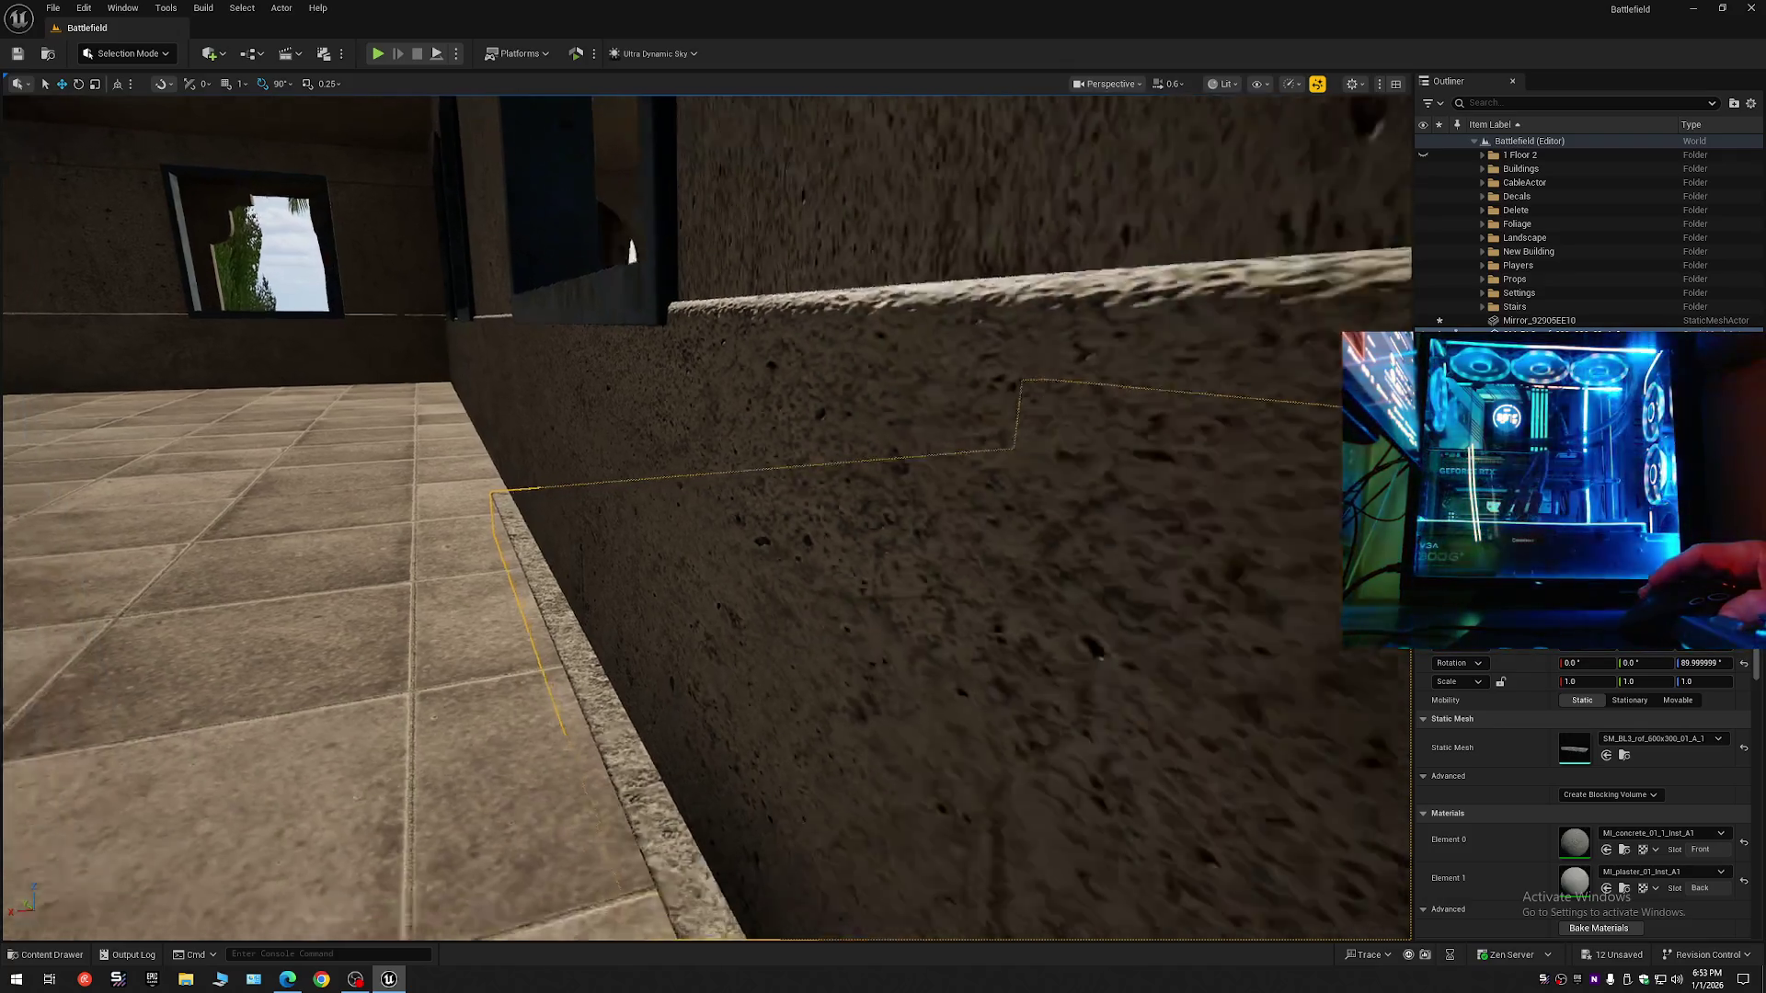
key(w)
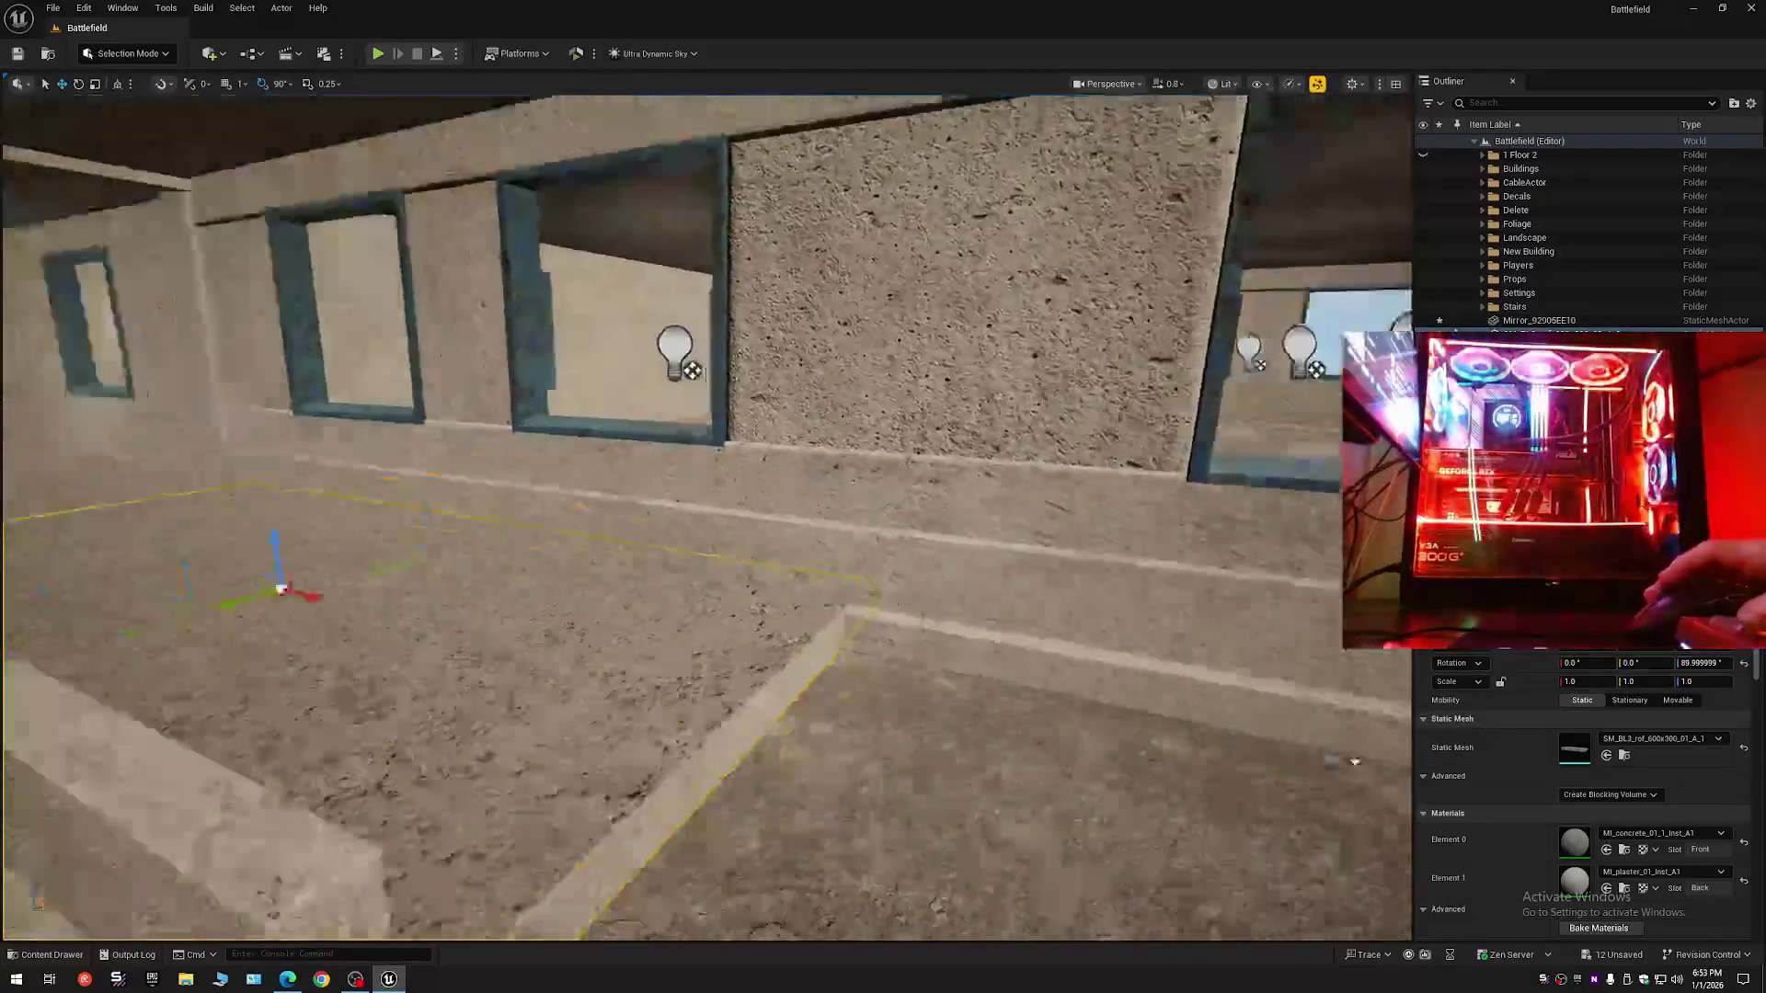
scroll(706, 519, up, 2)
key(w)
scroll(707, 519, down, 1)
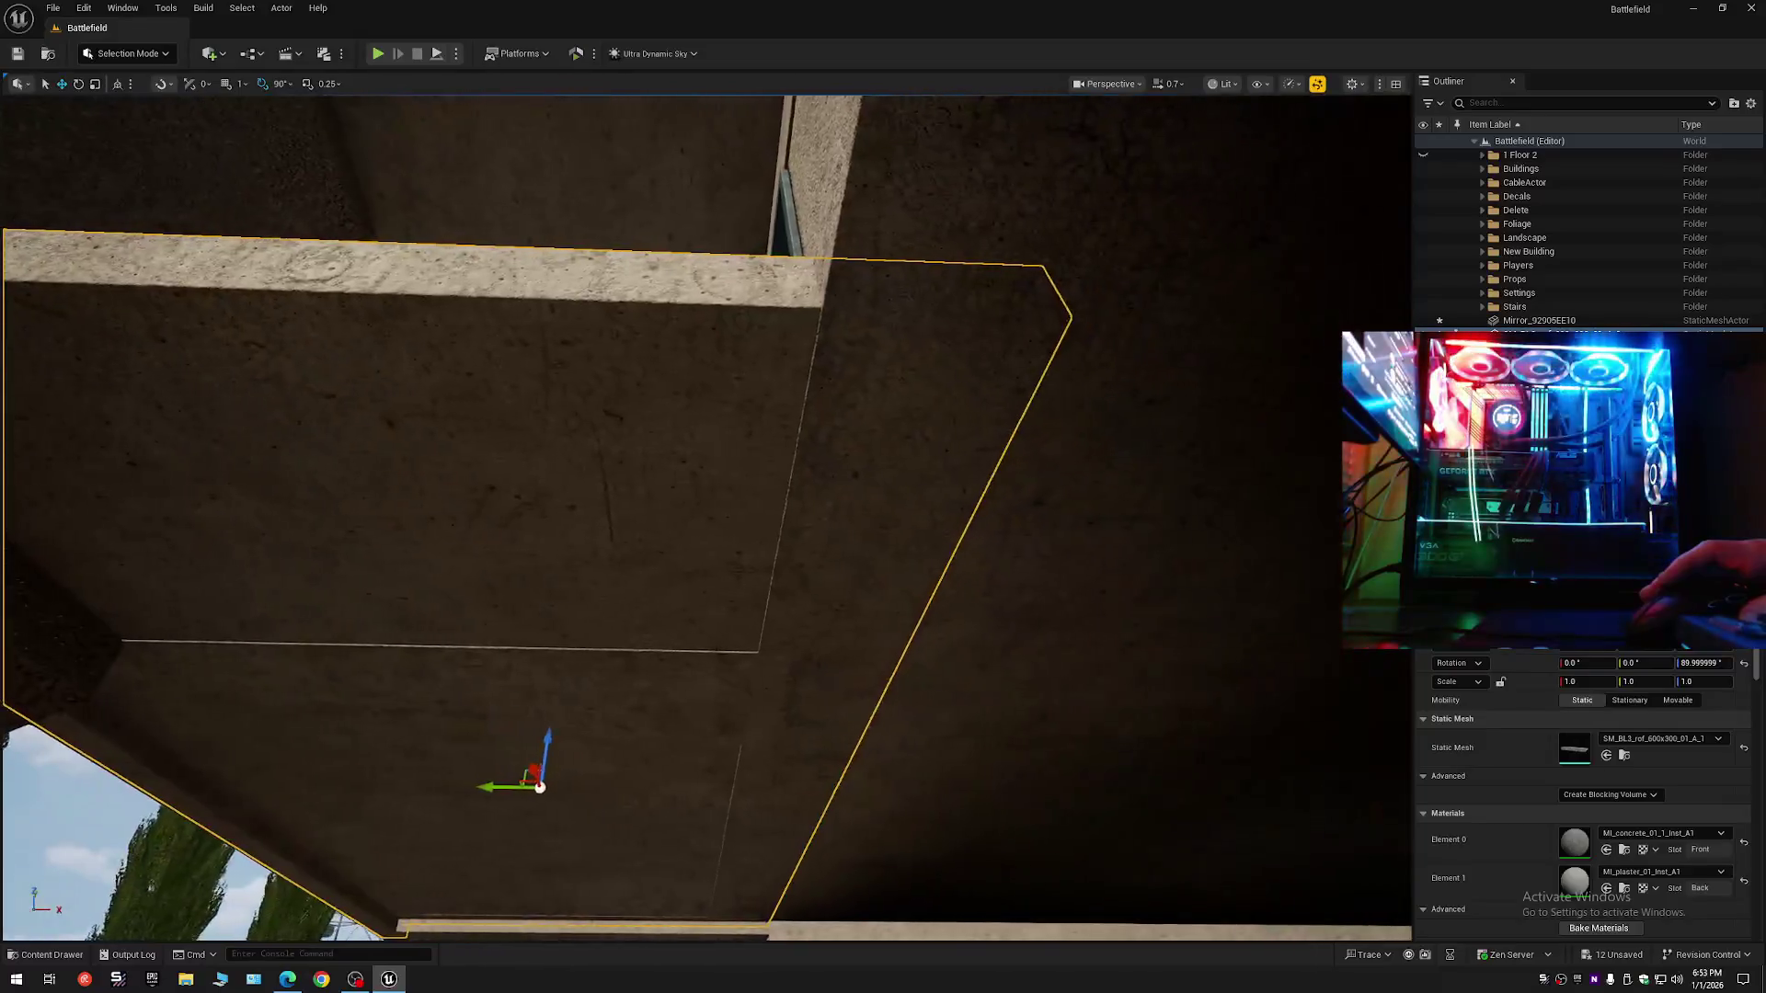